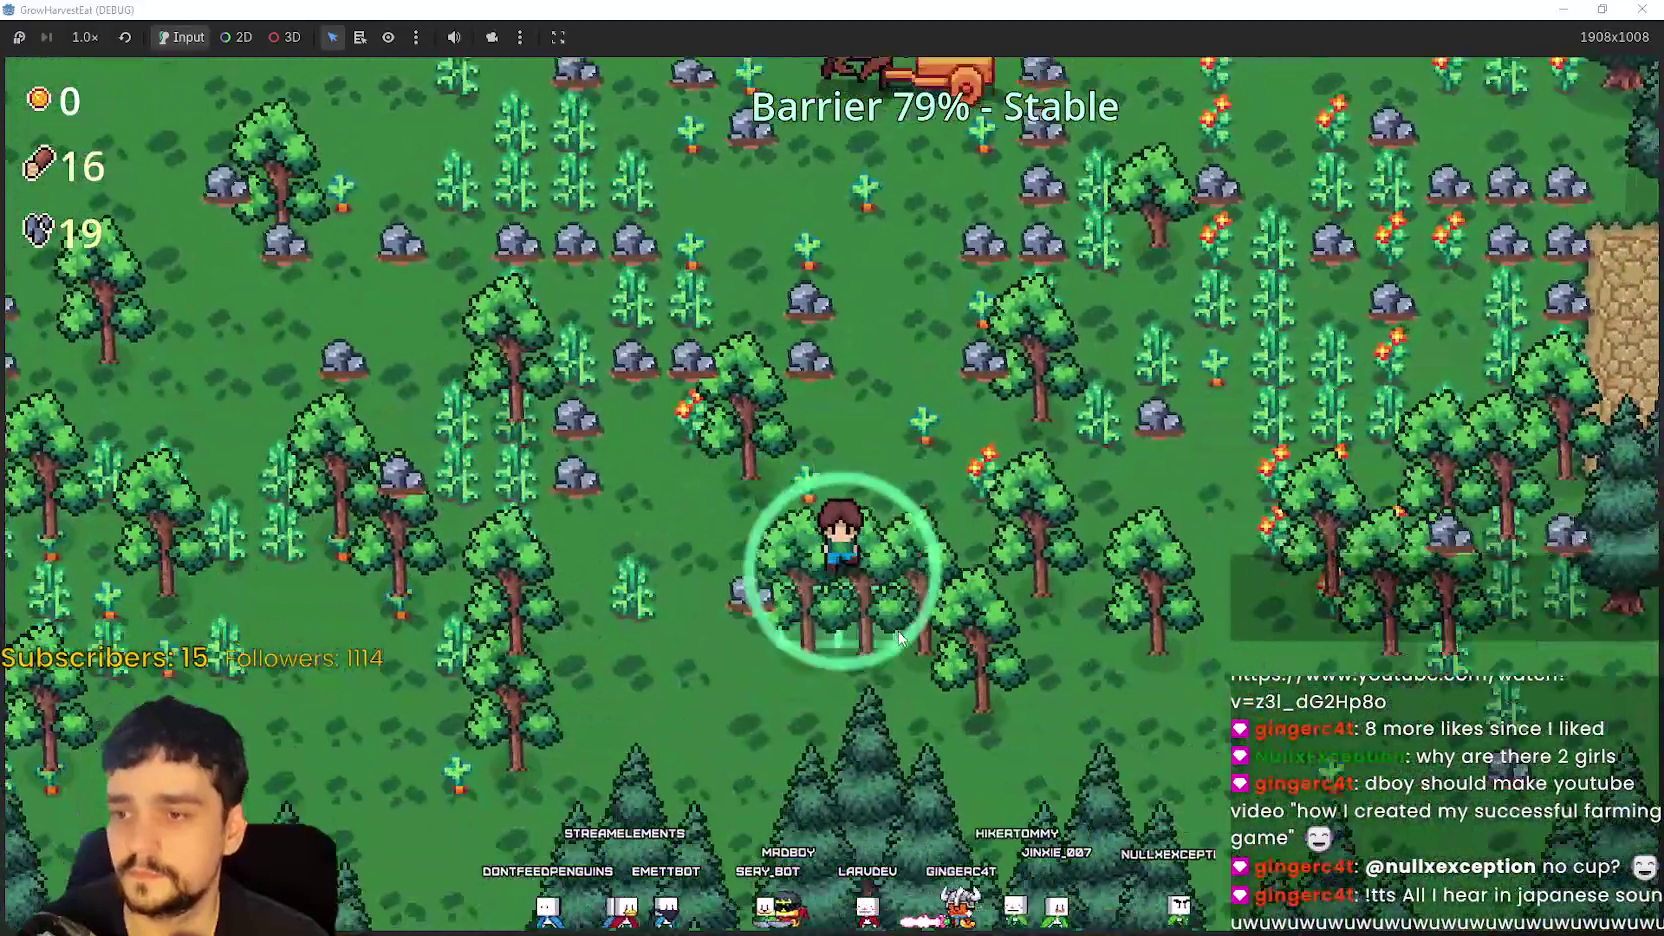
key("s")
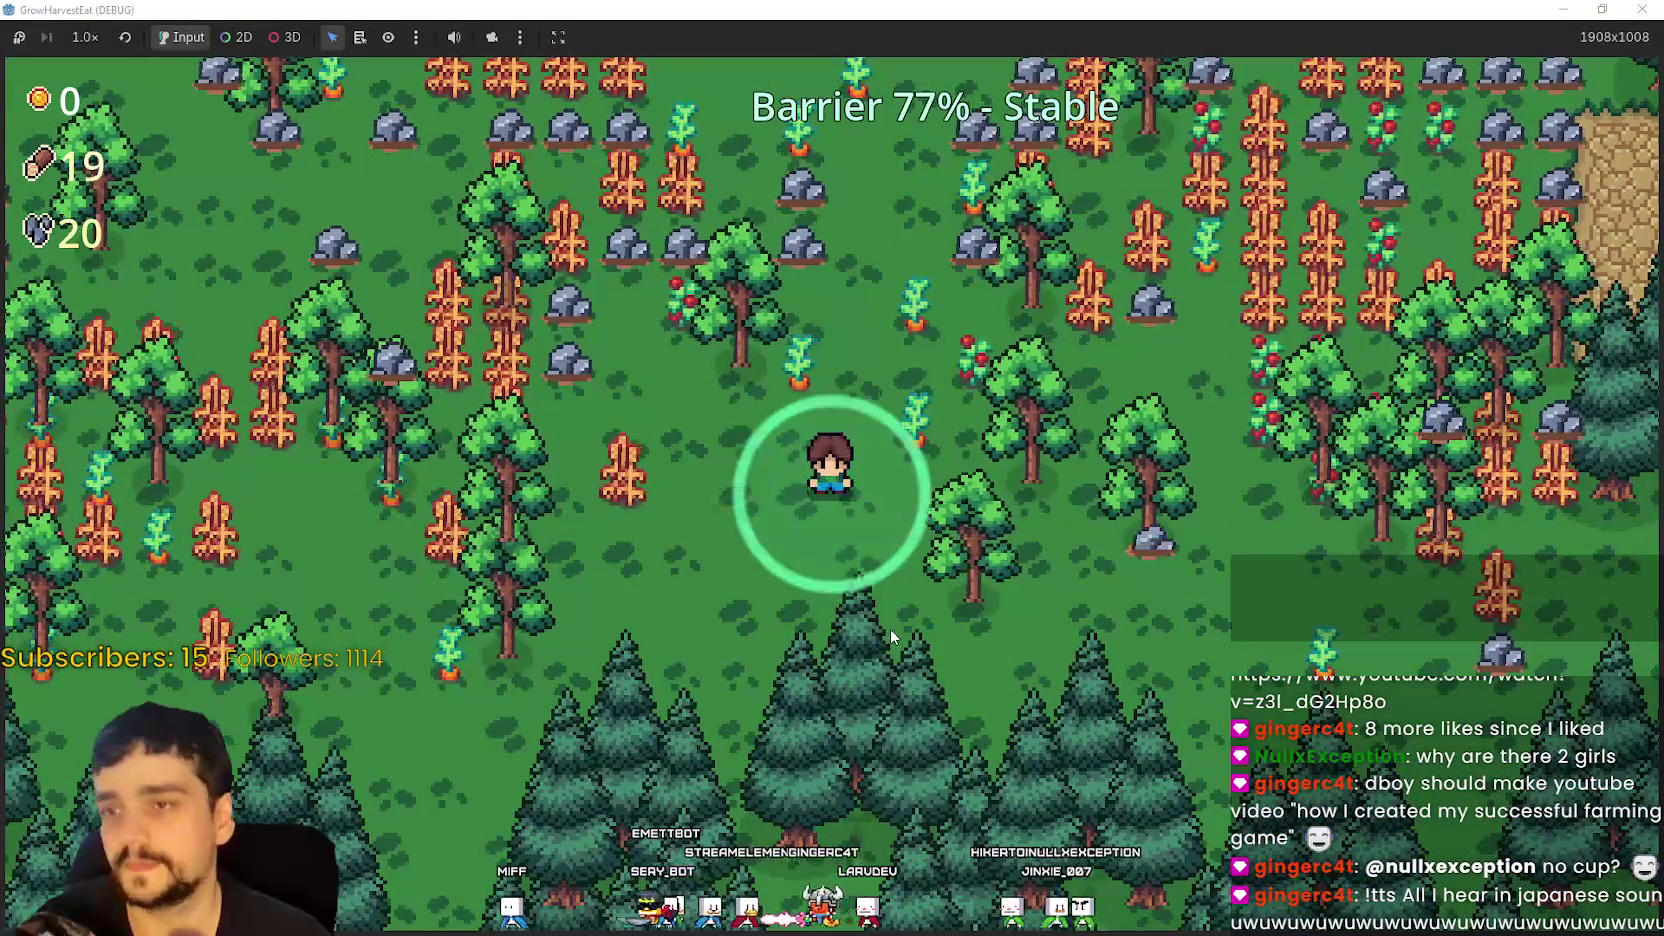
- Walk the farmer west and north through the forest, collecting rocks and chopping trees for wood
key("a")
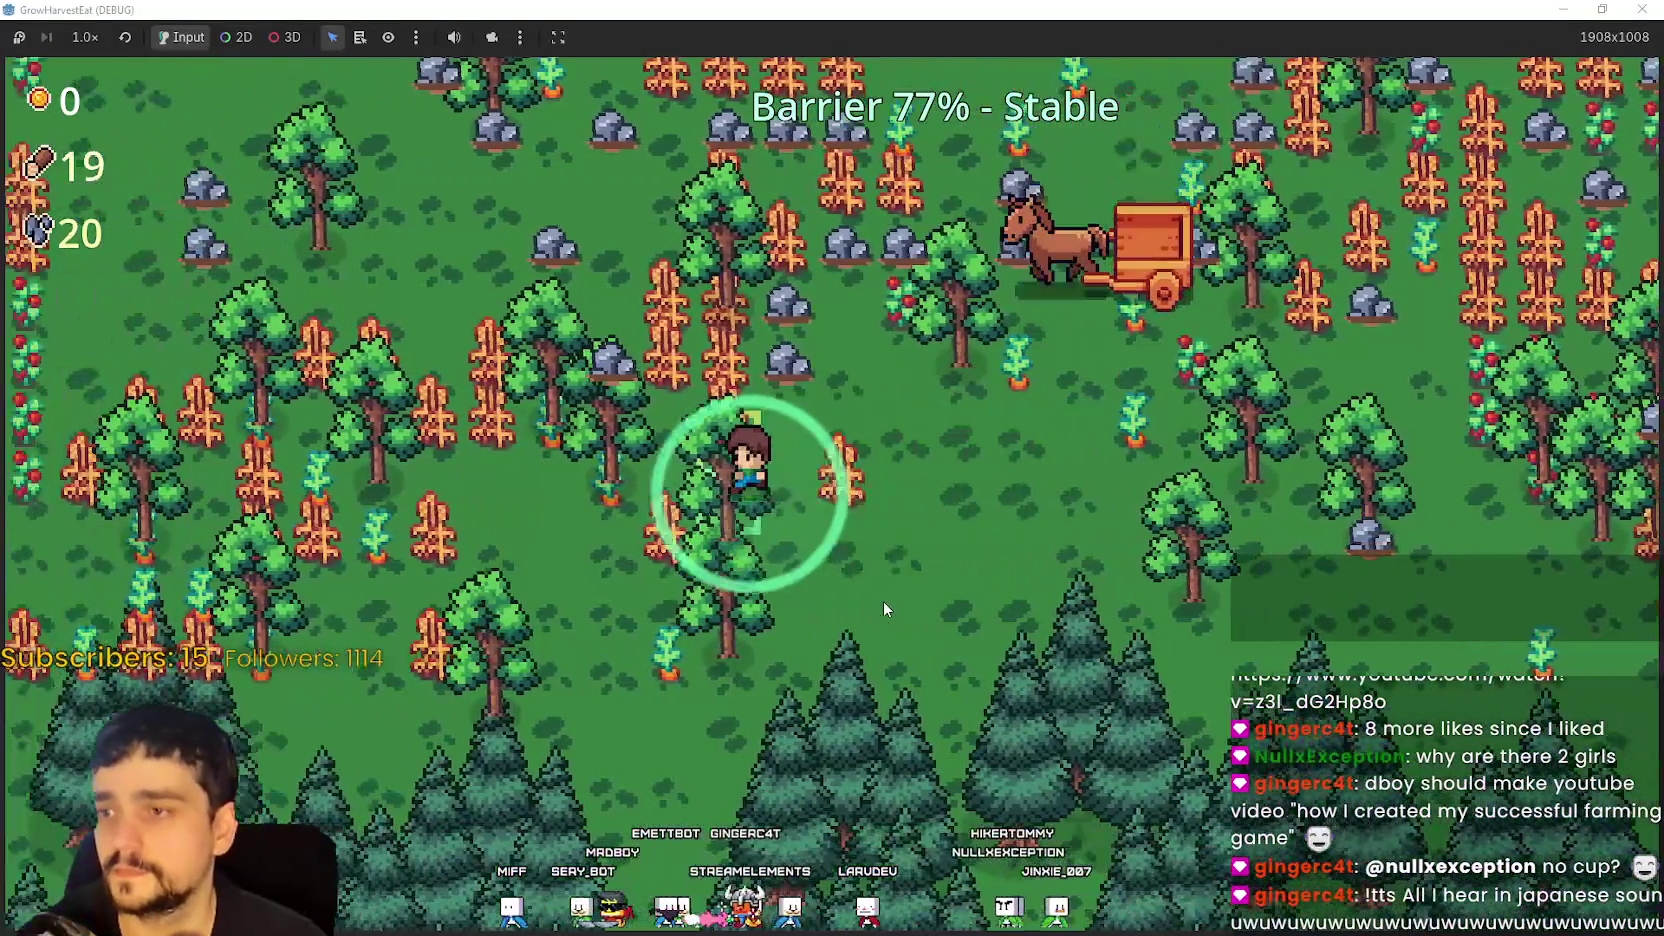
key("a")
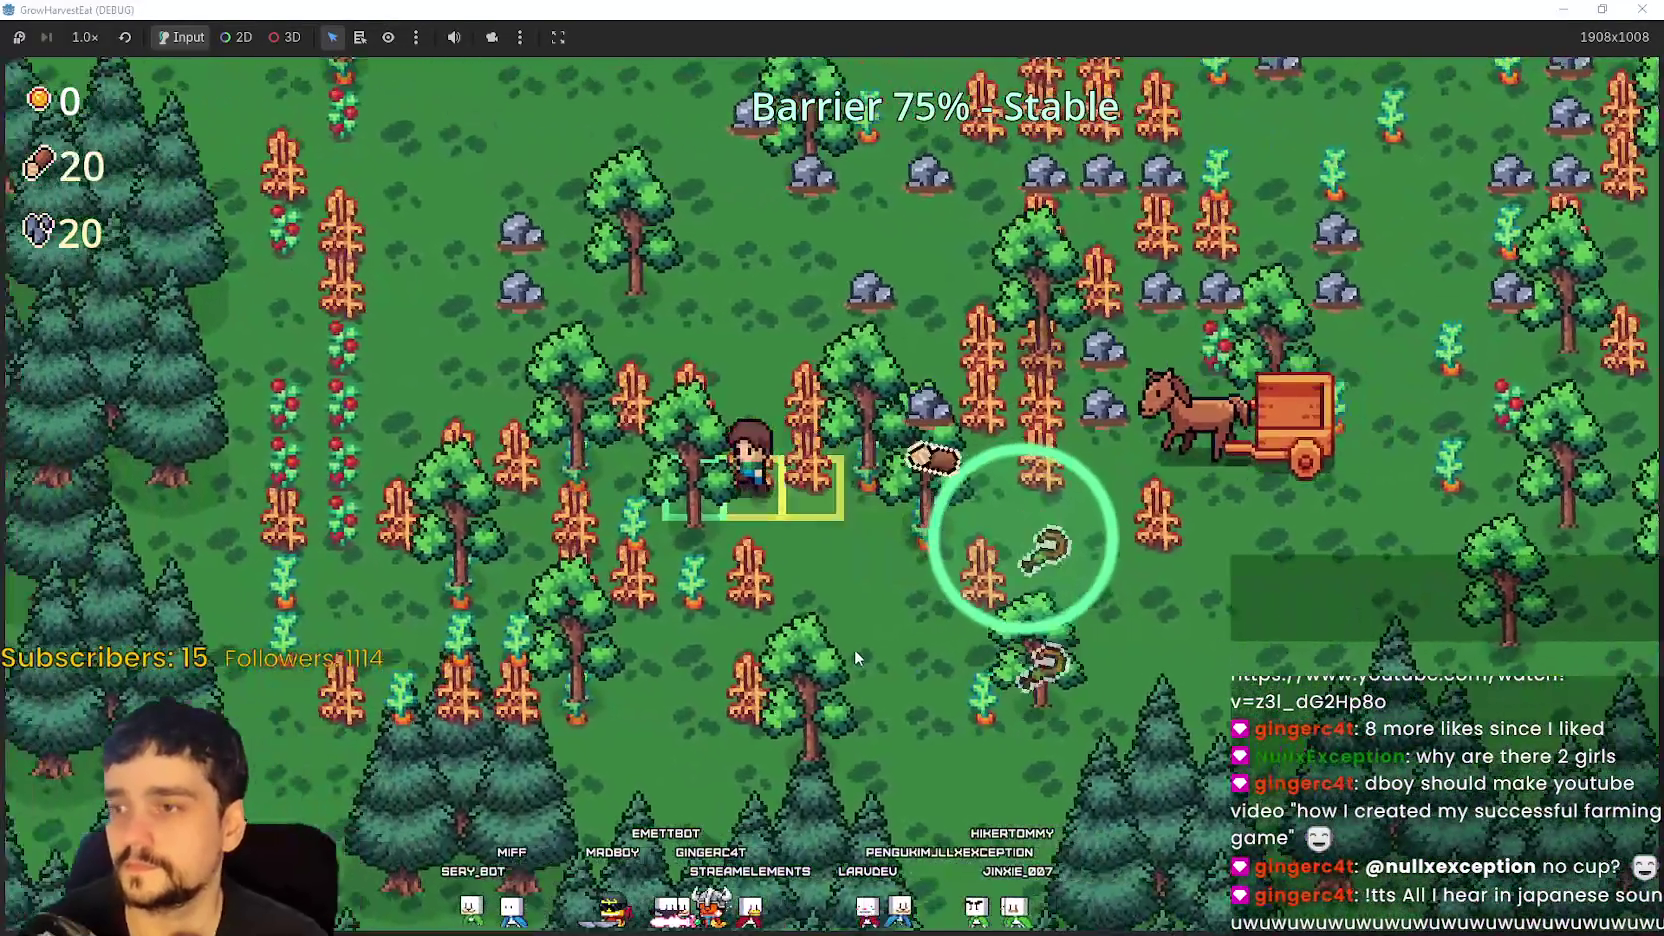
key("w")
key("a")
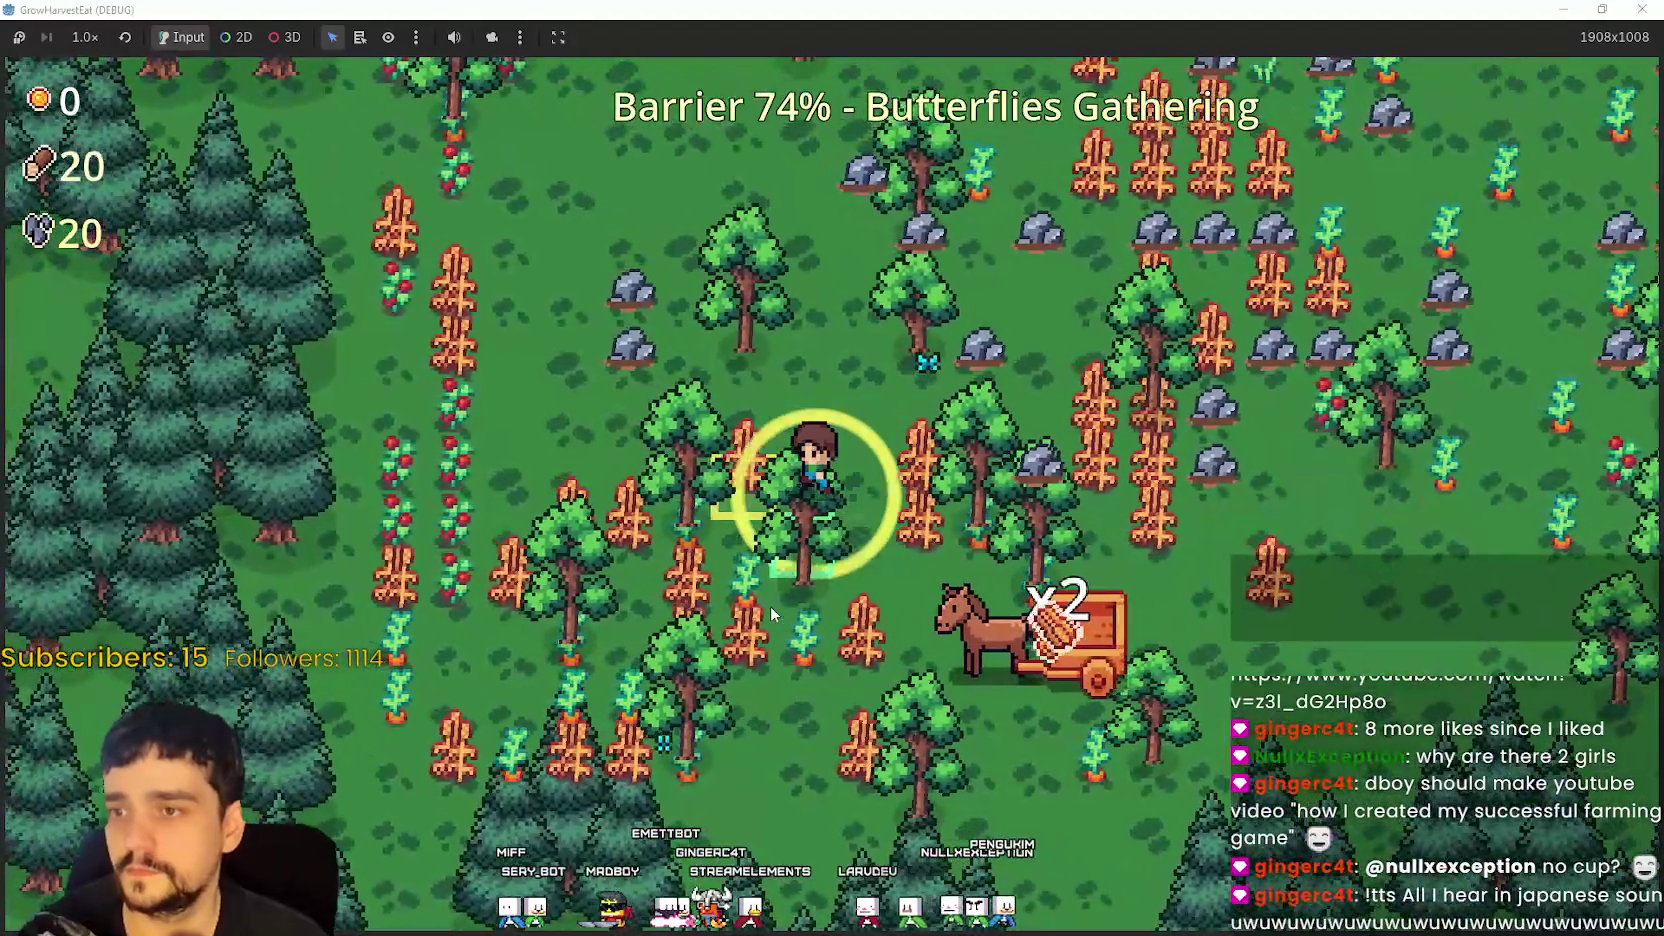
key("a")
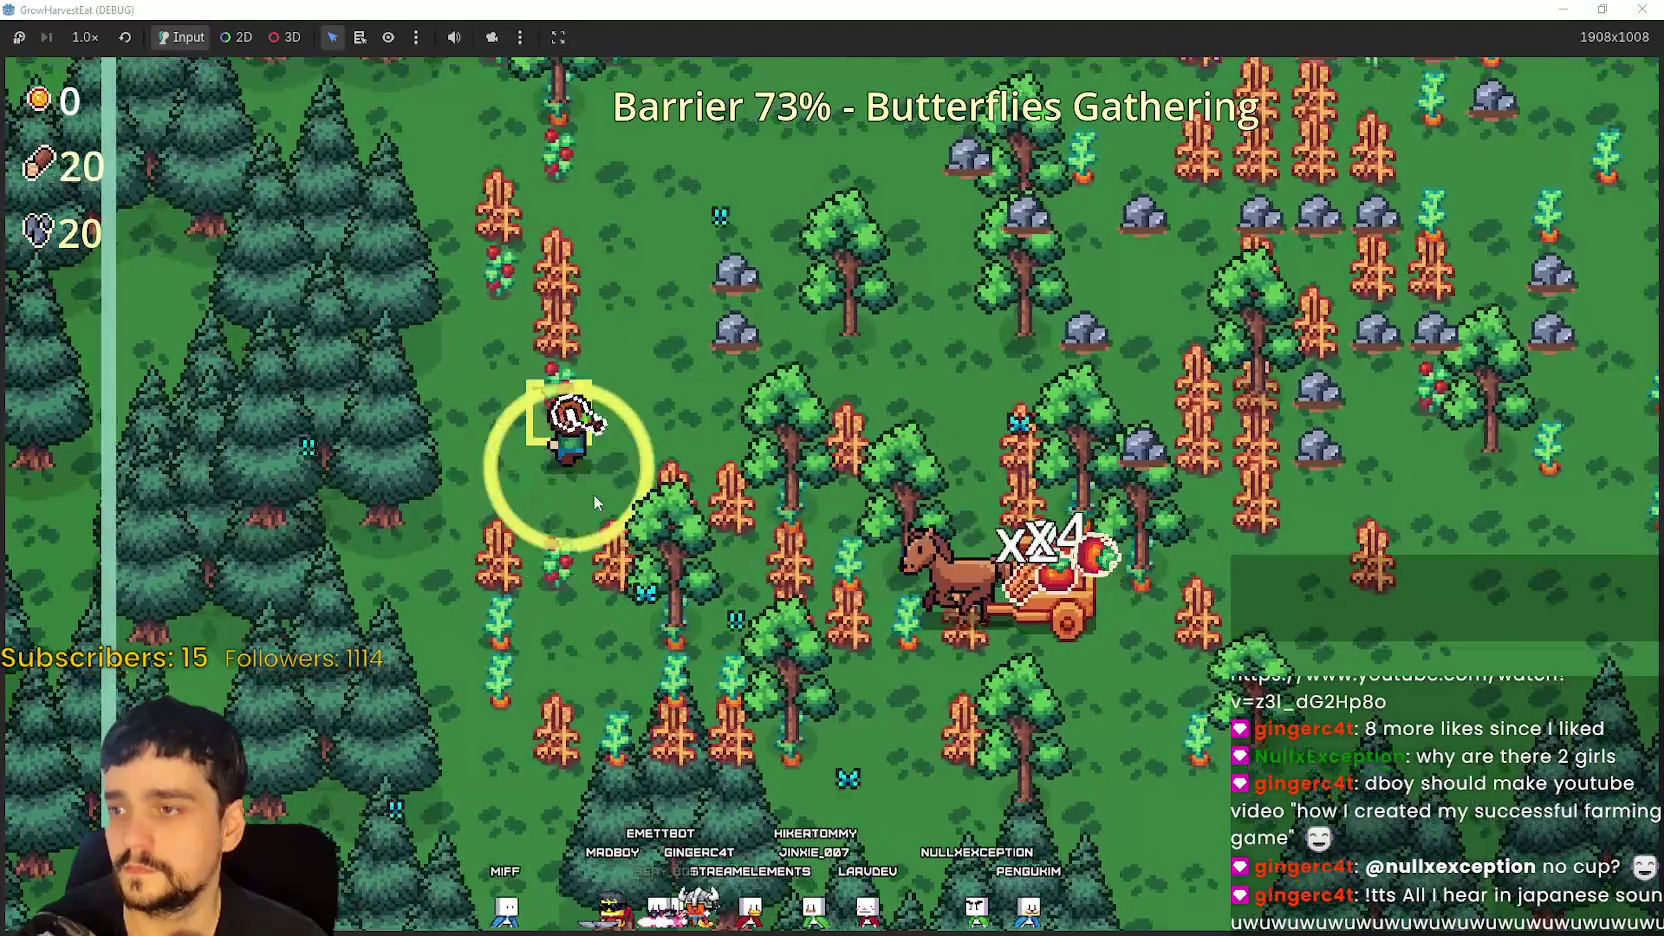
key("w")
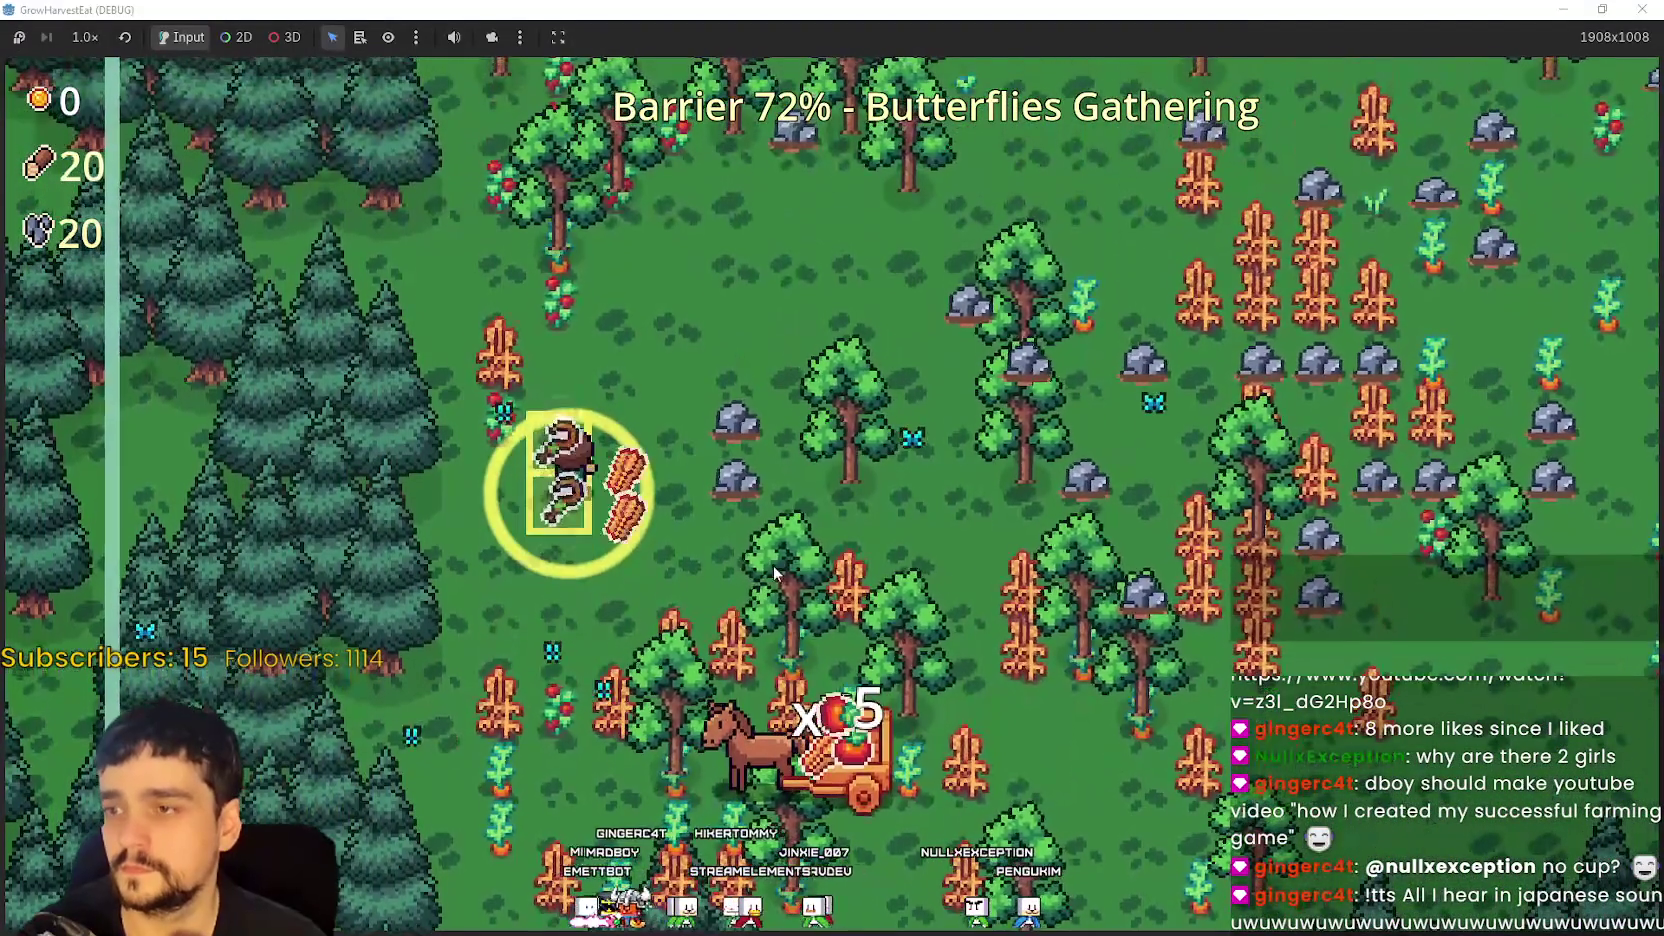
key("w")
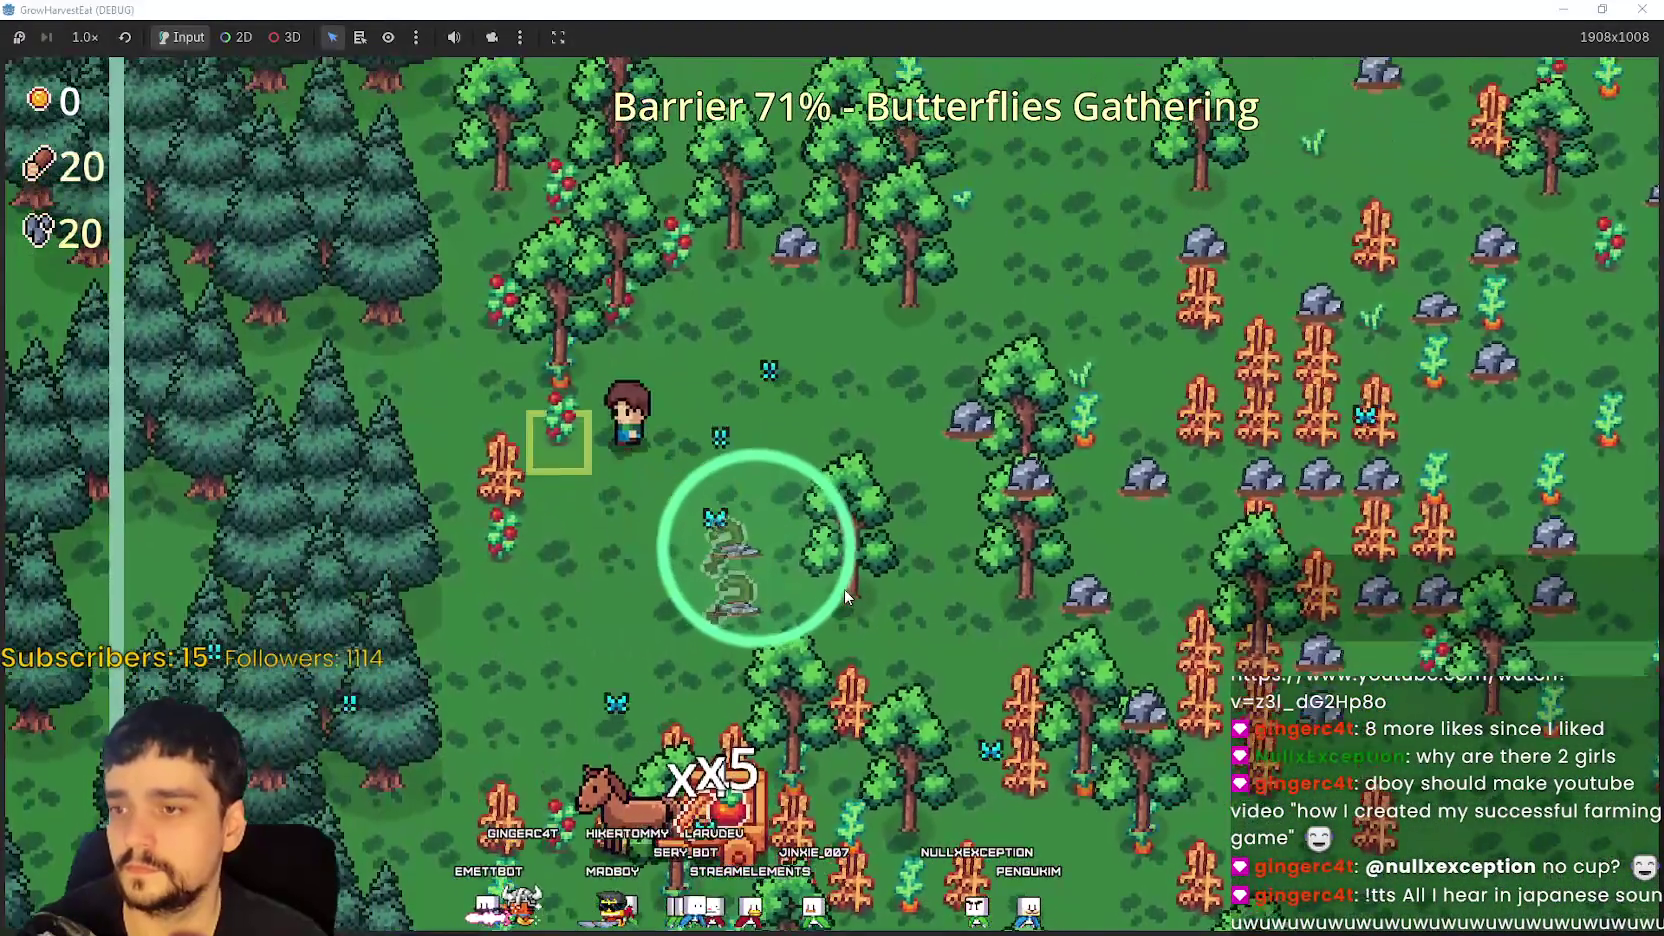
key("w")
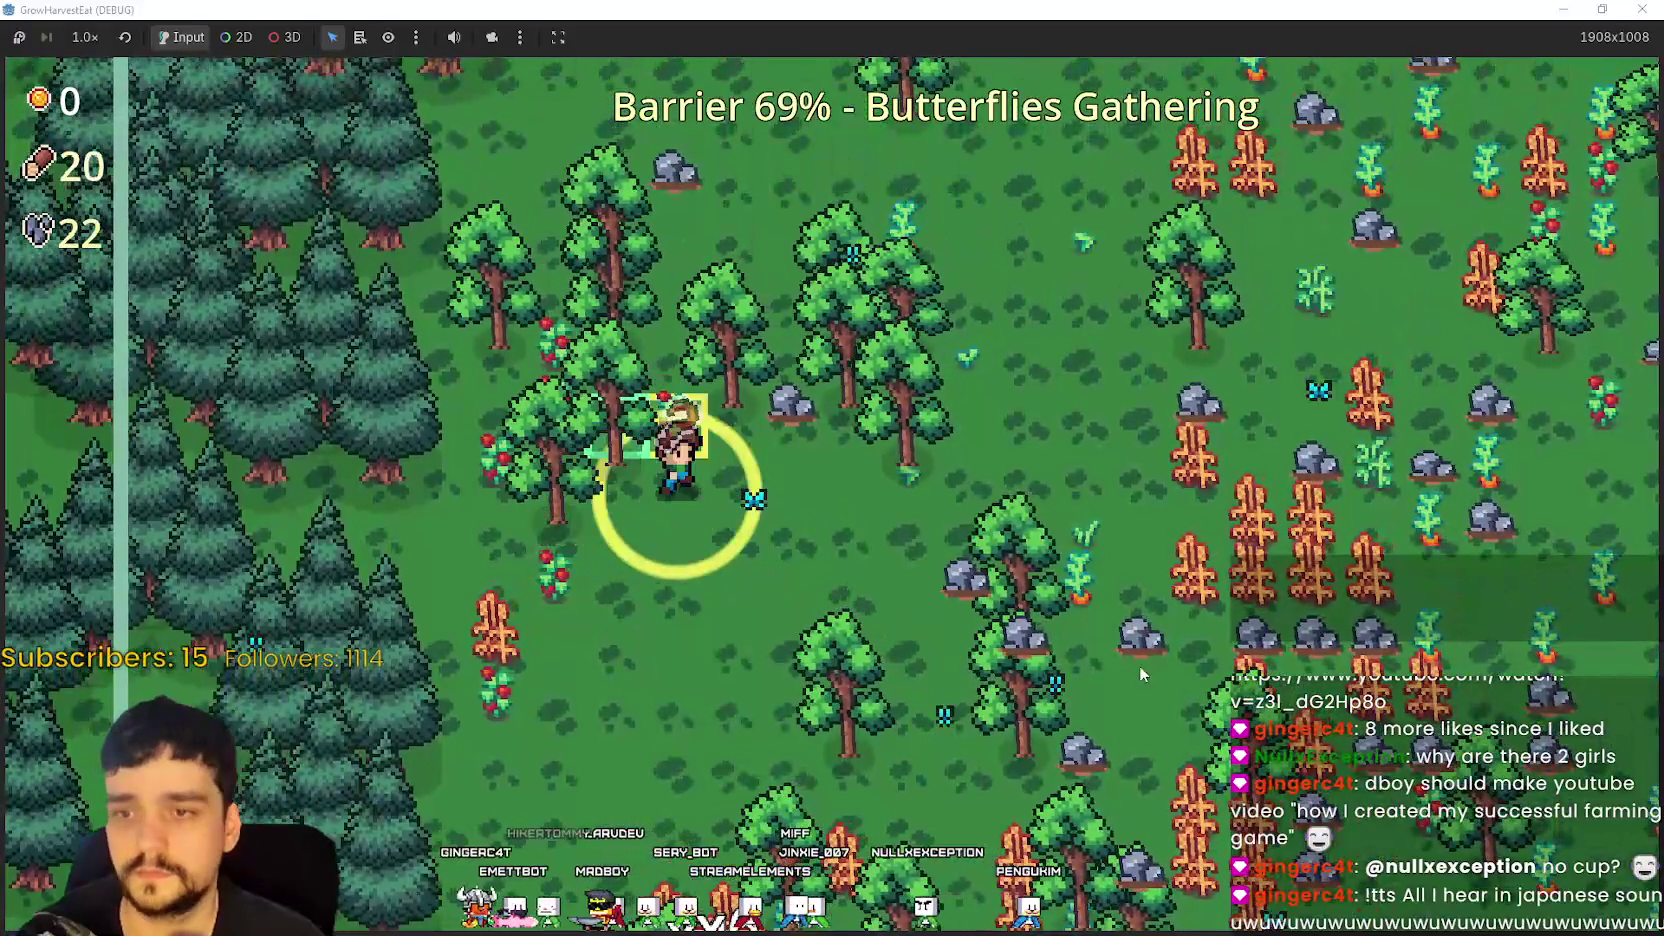
- Harvest the crop field and return to the cart until Stage End shows 00:58, 17 crops, 20 wood
key("d")
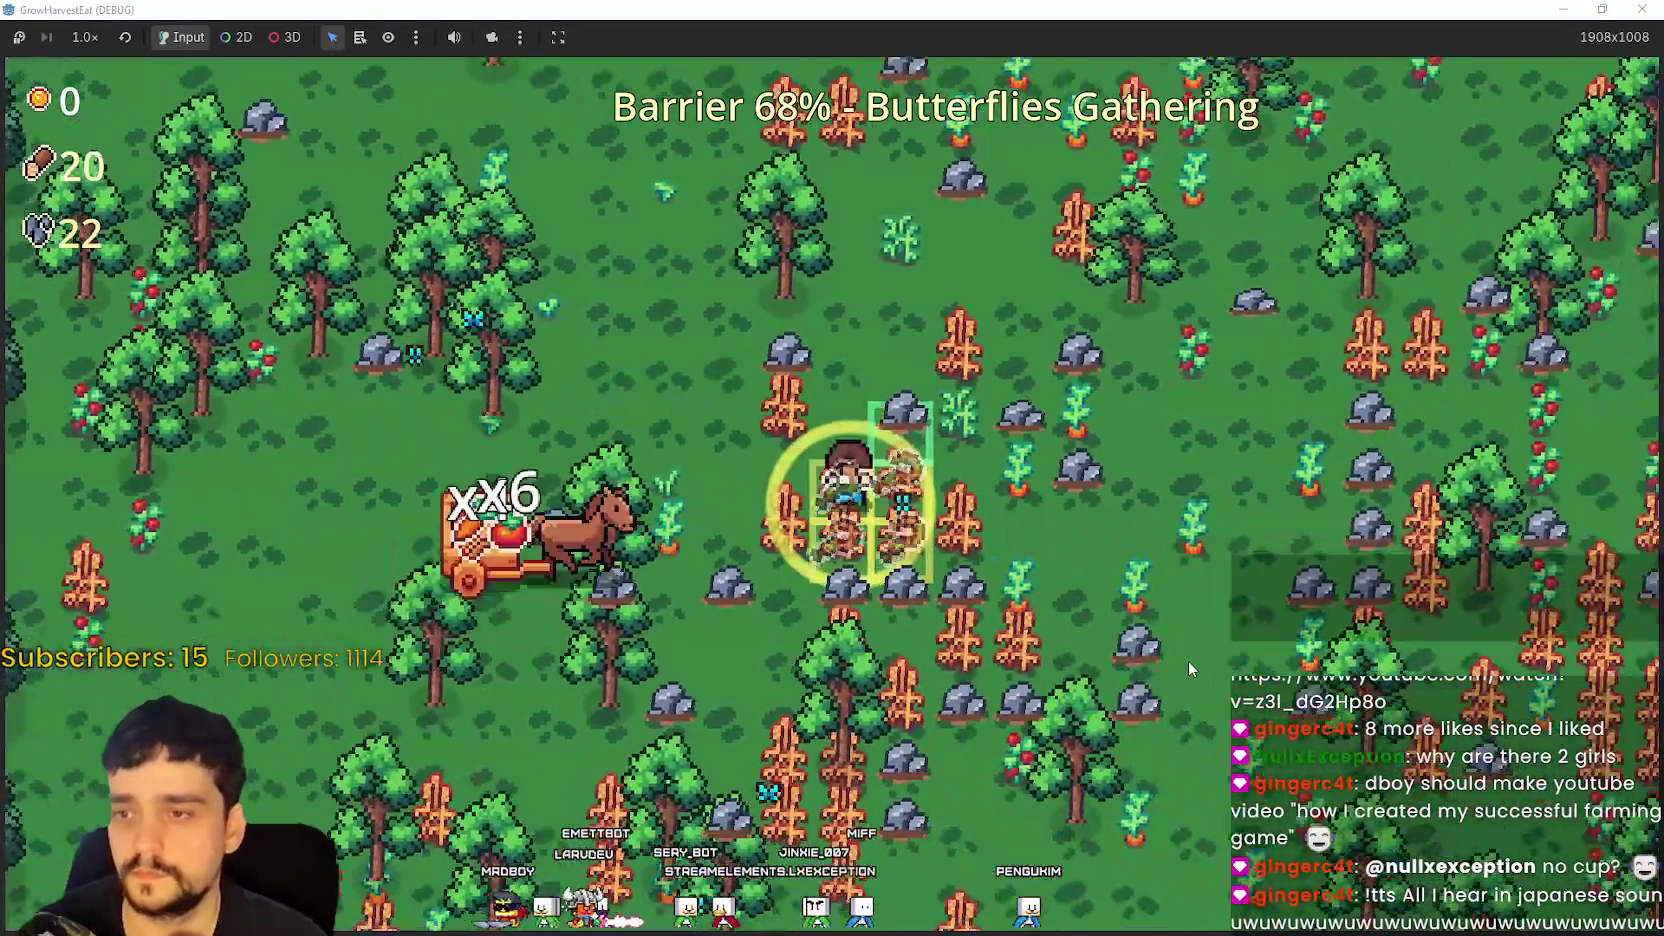
key("s")
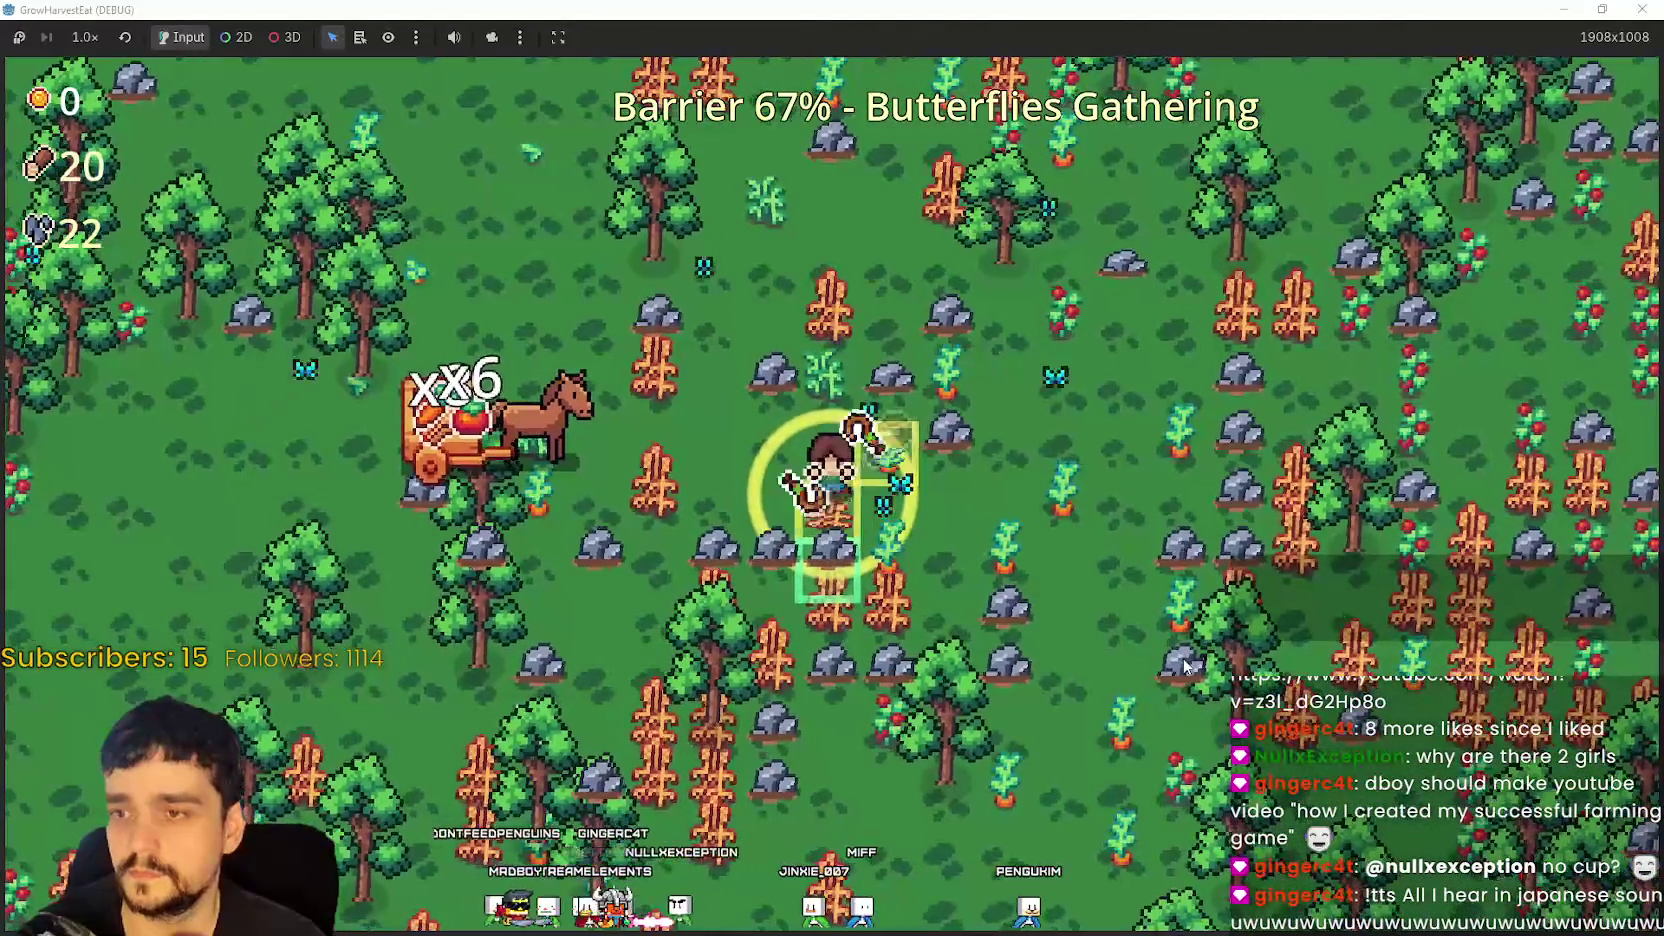
key("a")
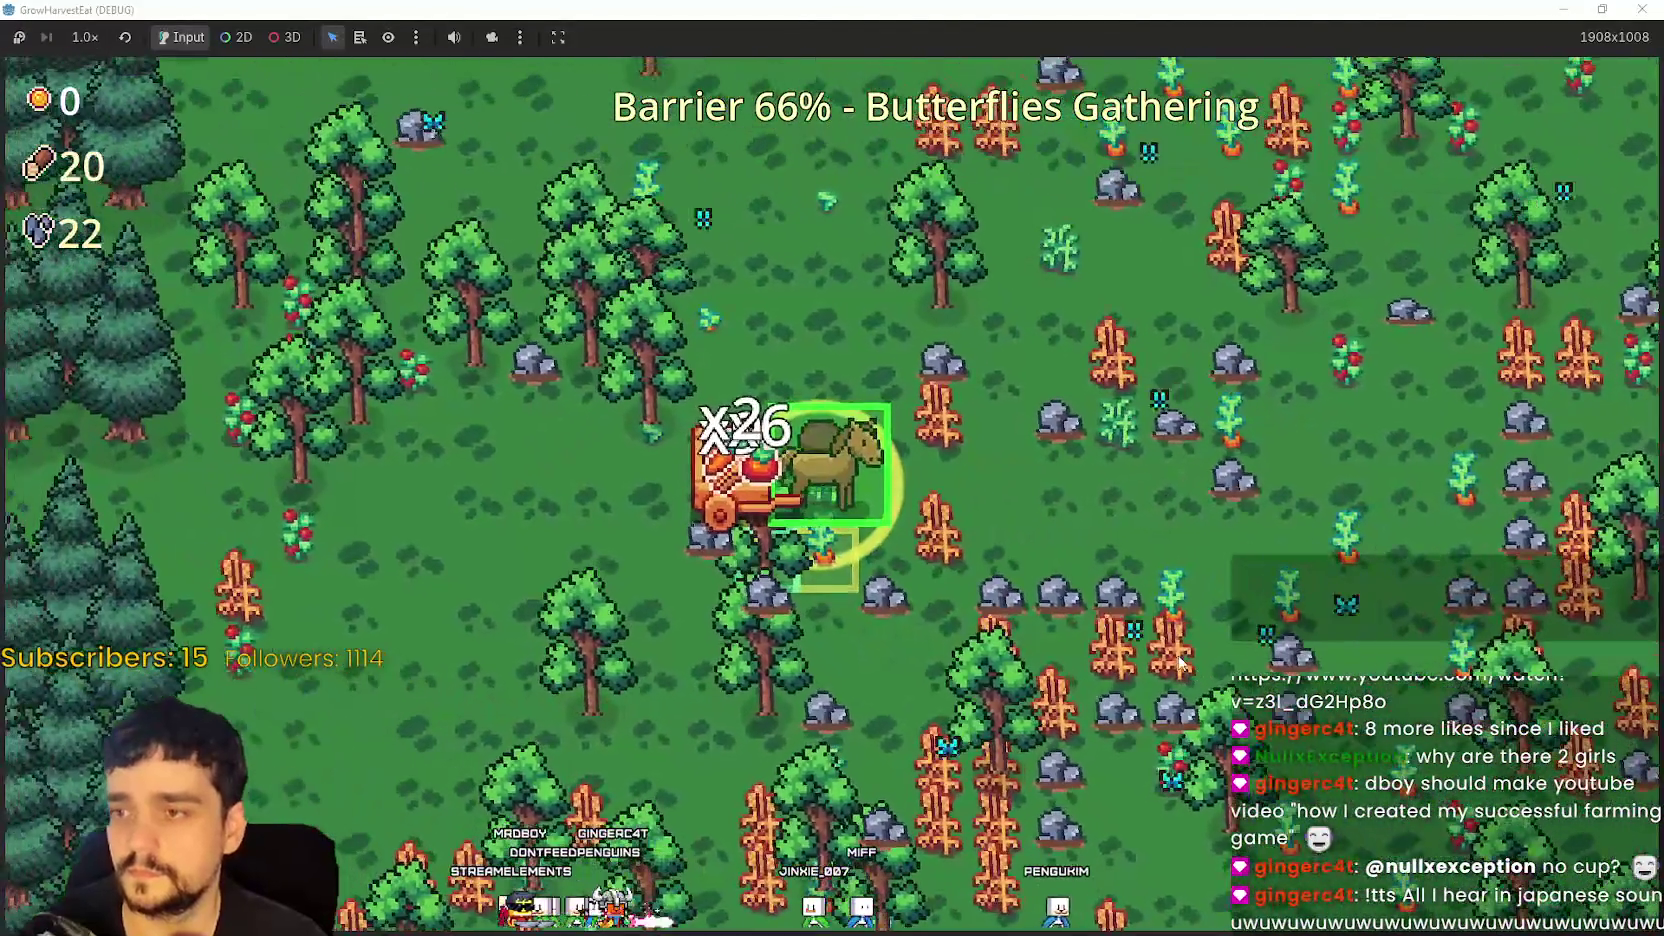
key("d")
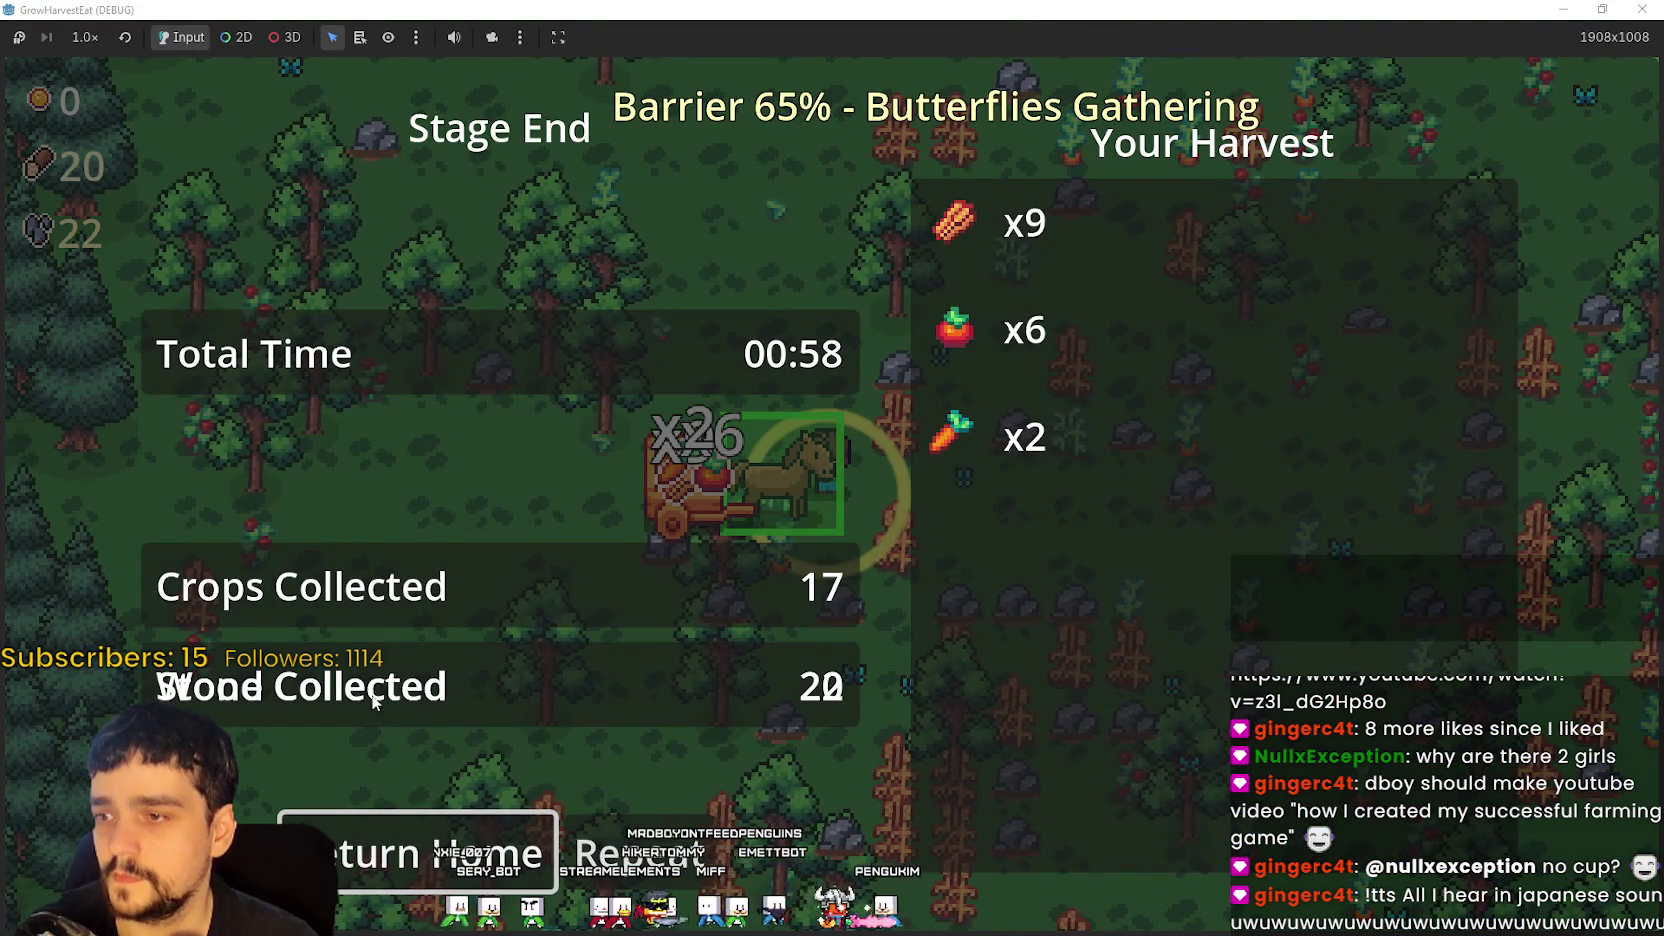
key("super+Down")
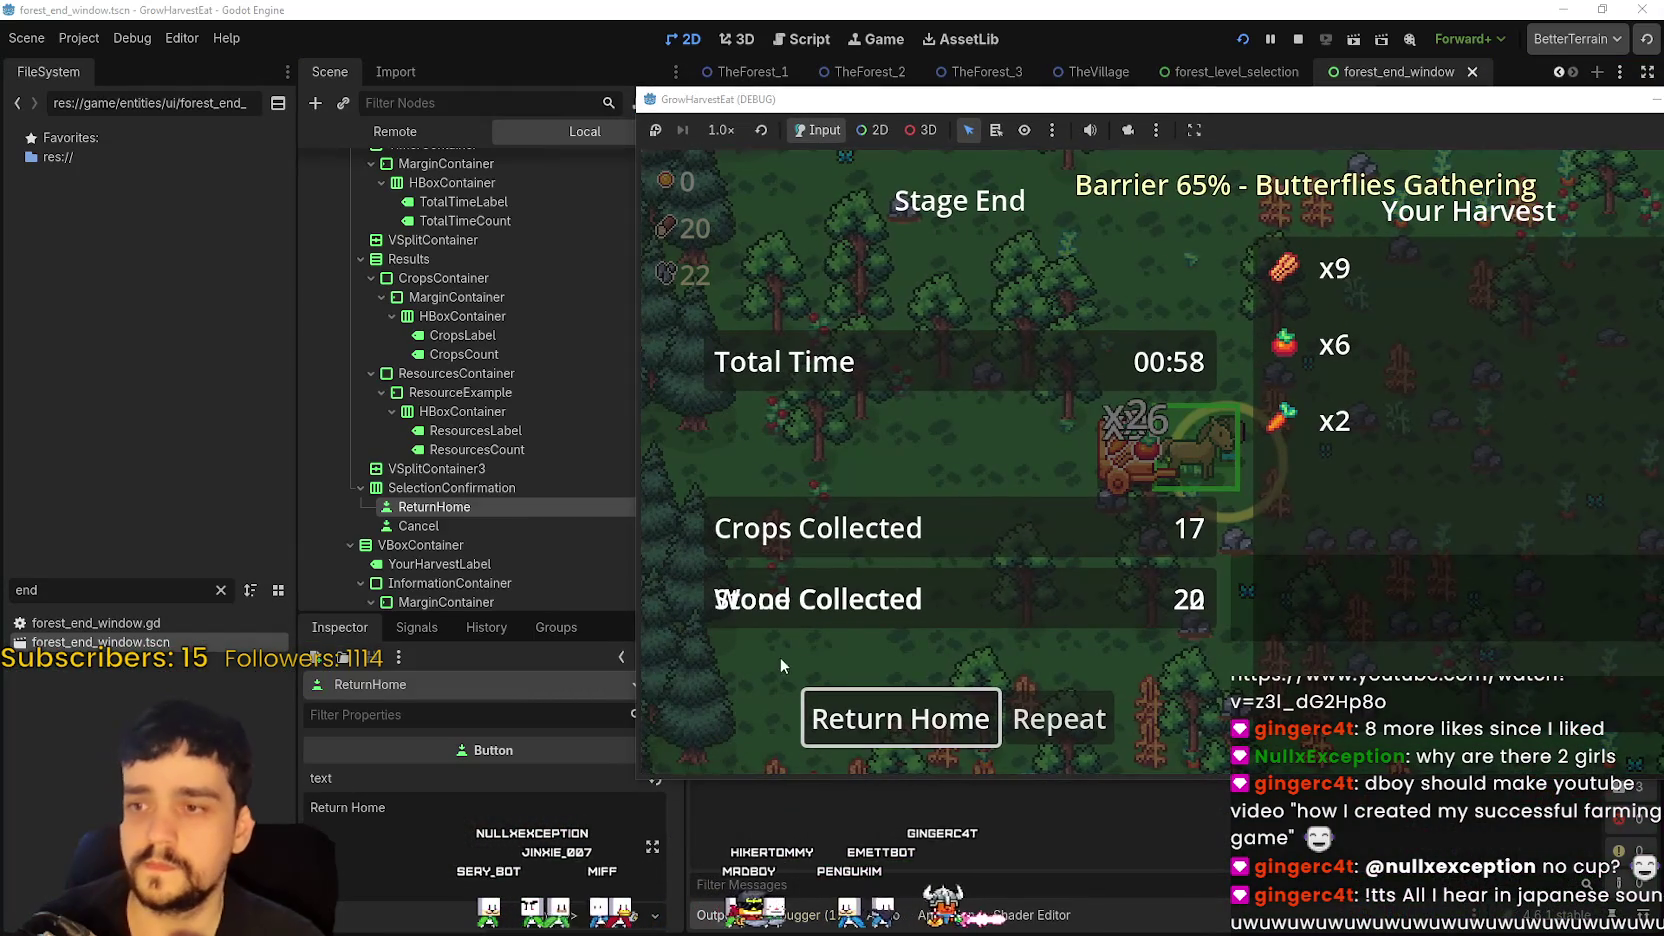
- Move the game window aside and bring the Godot editor to the front
left_click_drag(760, 99, 1052, 44)
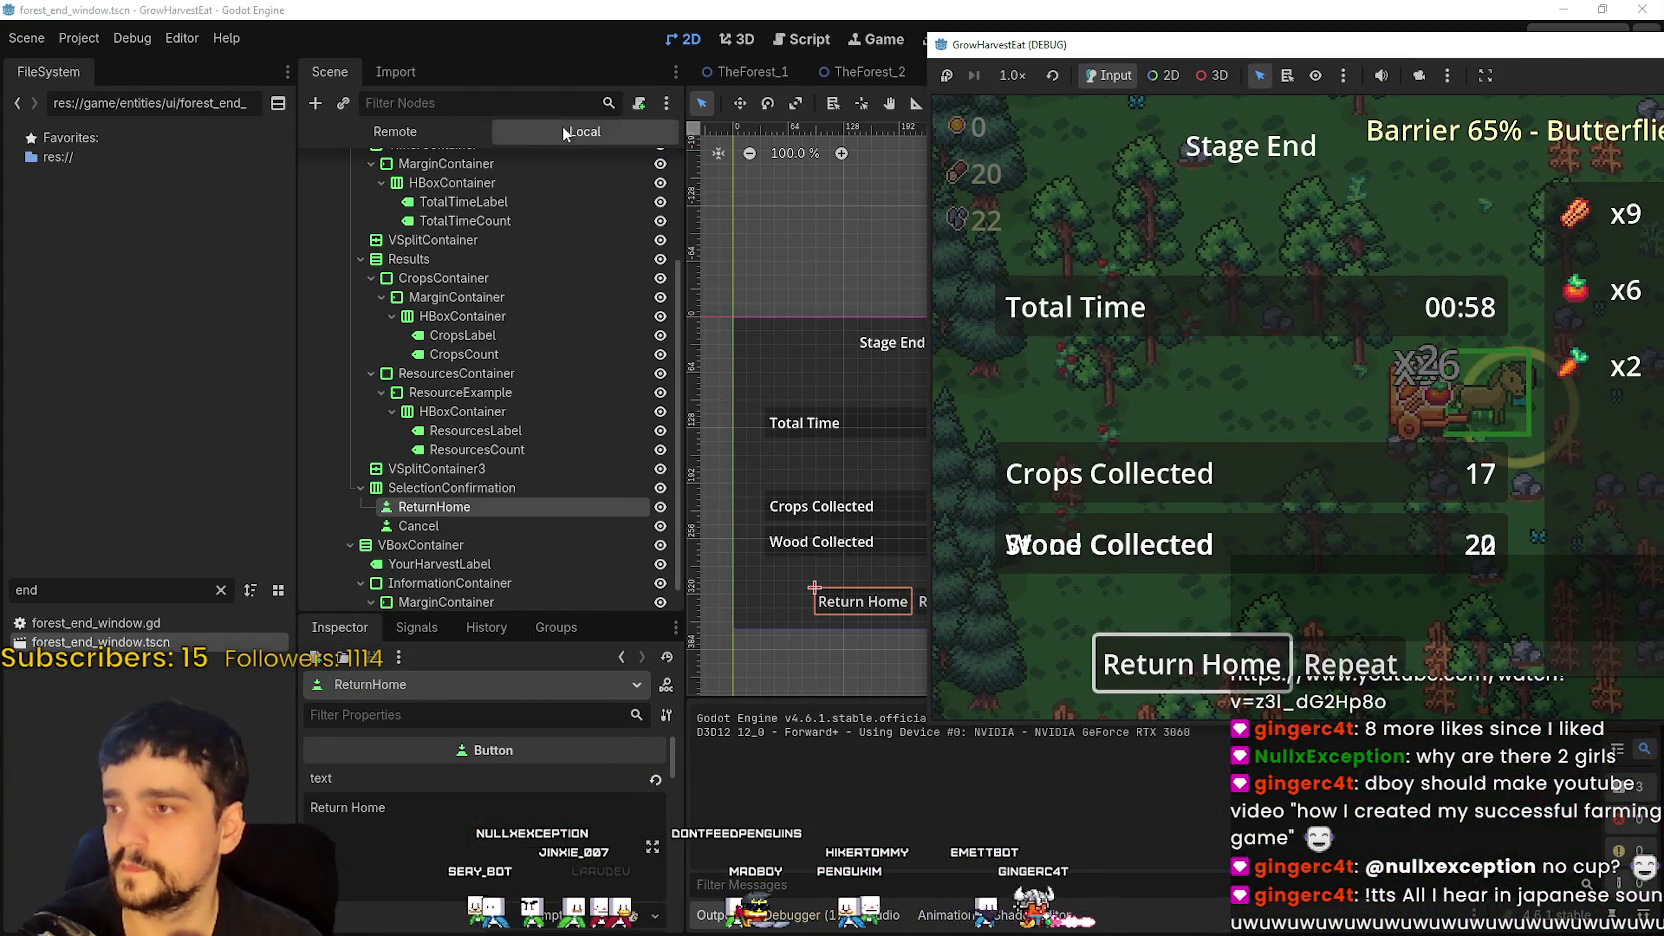
left_click(562, 130)
scroll(472, 555, "down", 1)
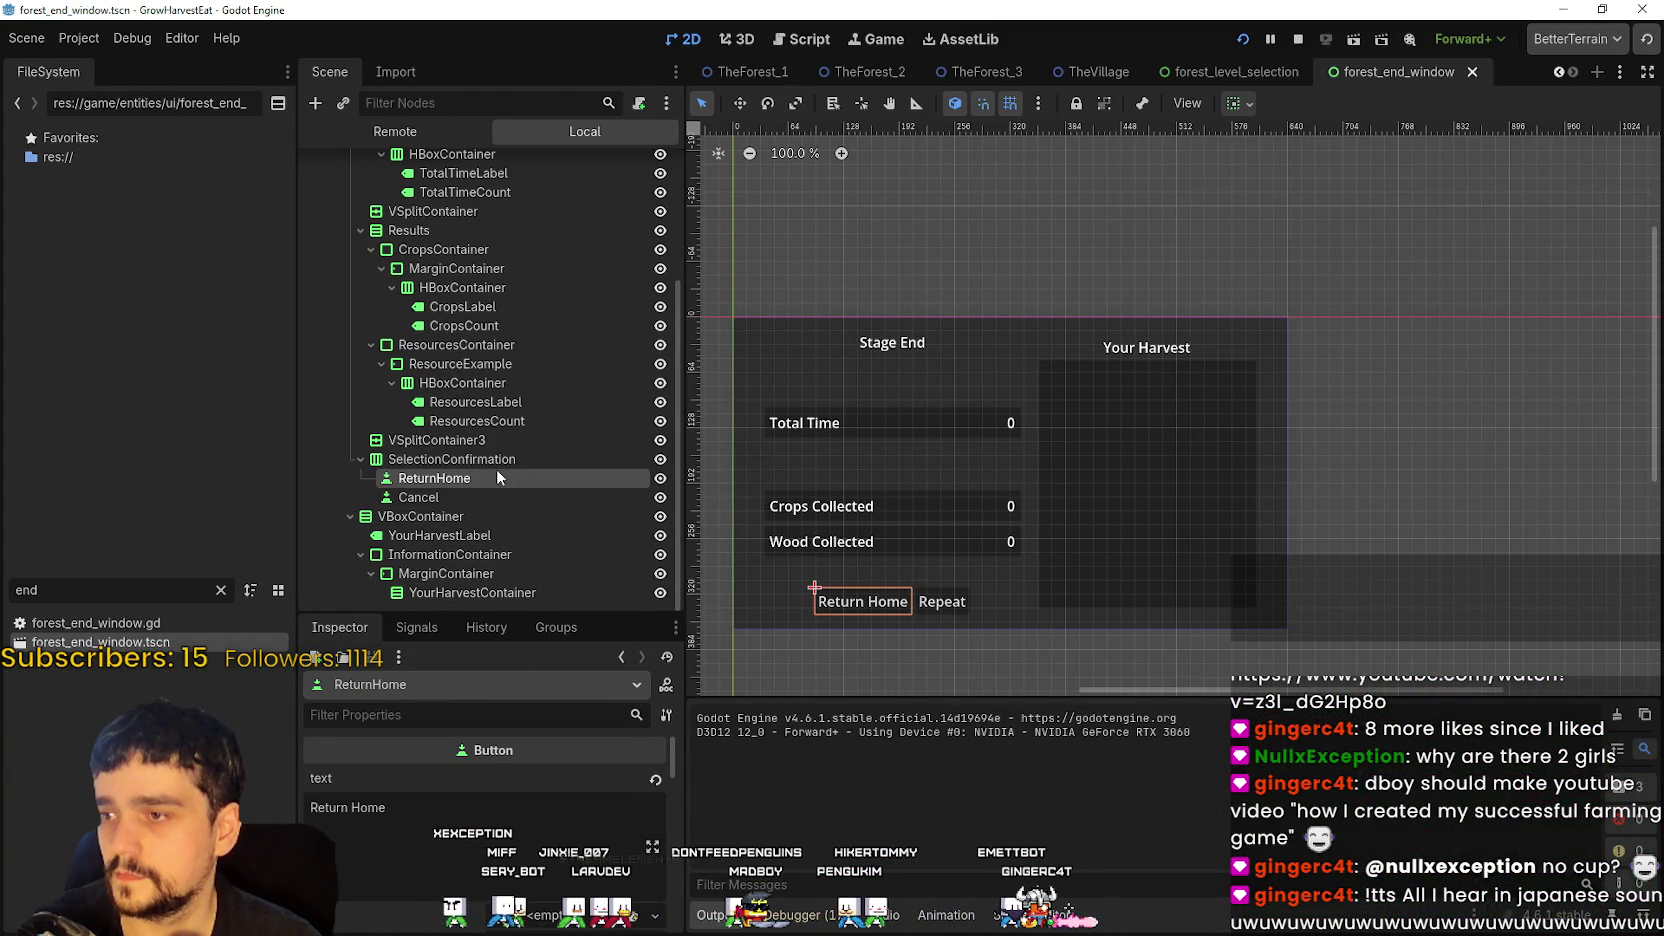
- Inspect the Wood Collected row's nodes: HBoxContainer, ResourcesLabel, ResourcesCount, ResourceExample and ResourcesContainer
left_click(477, 381)
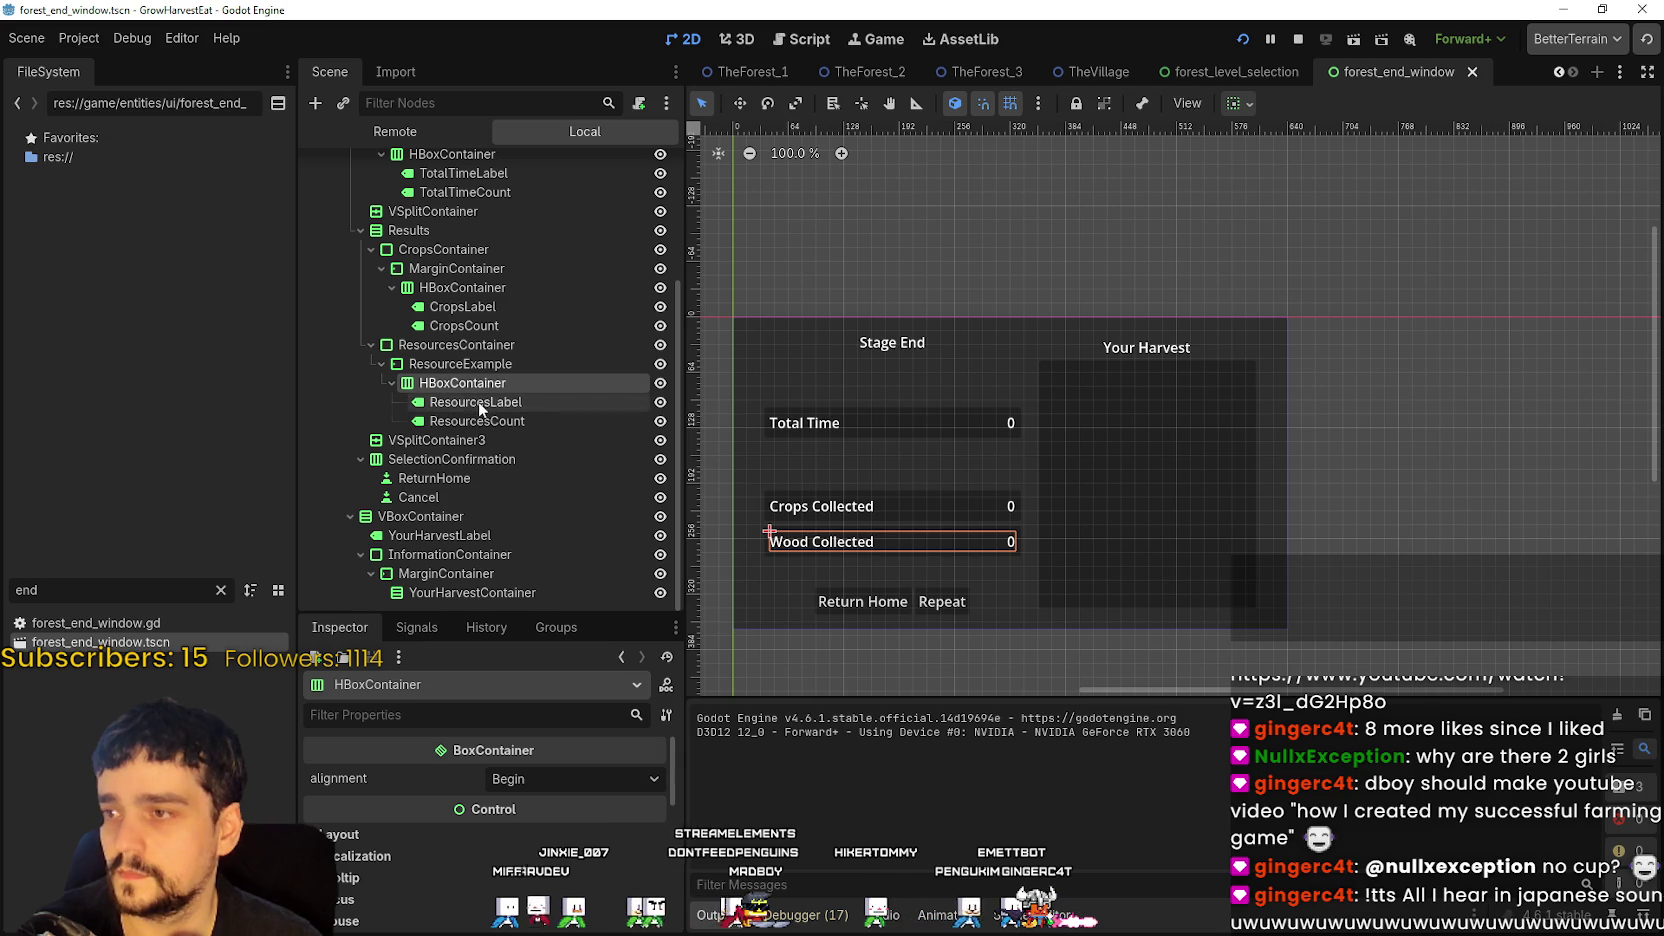
left_click(478, 401)
left_click(477, 421)
left_click(451, 383)
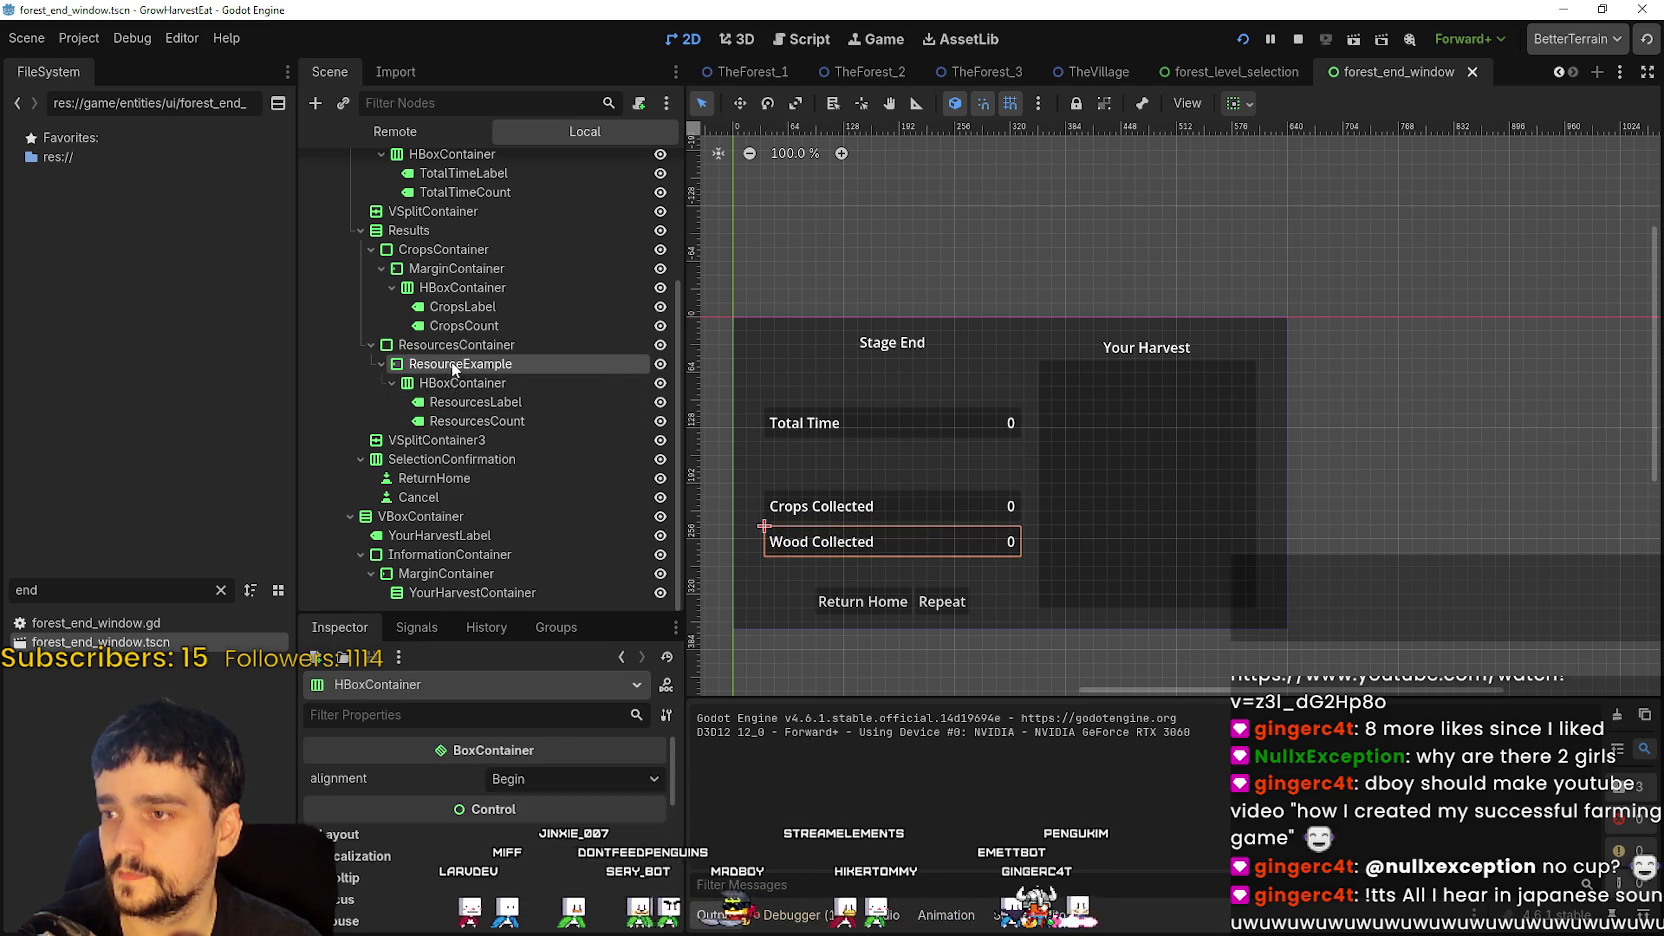
left_click(451, 363)
left_click(452, 347)
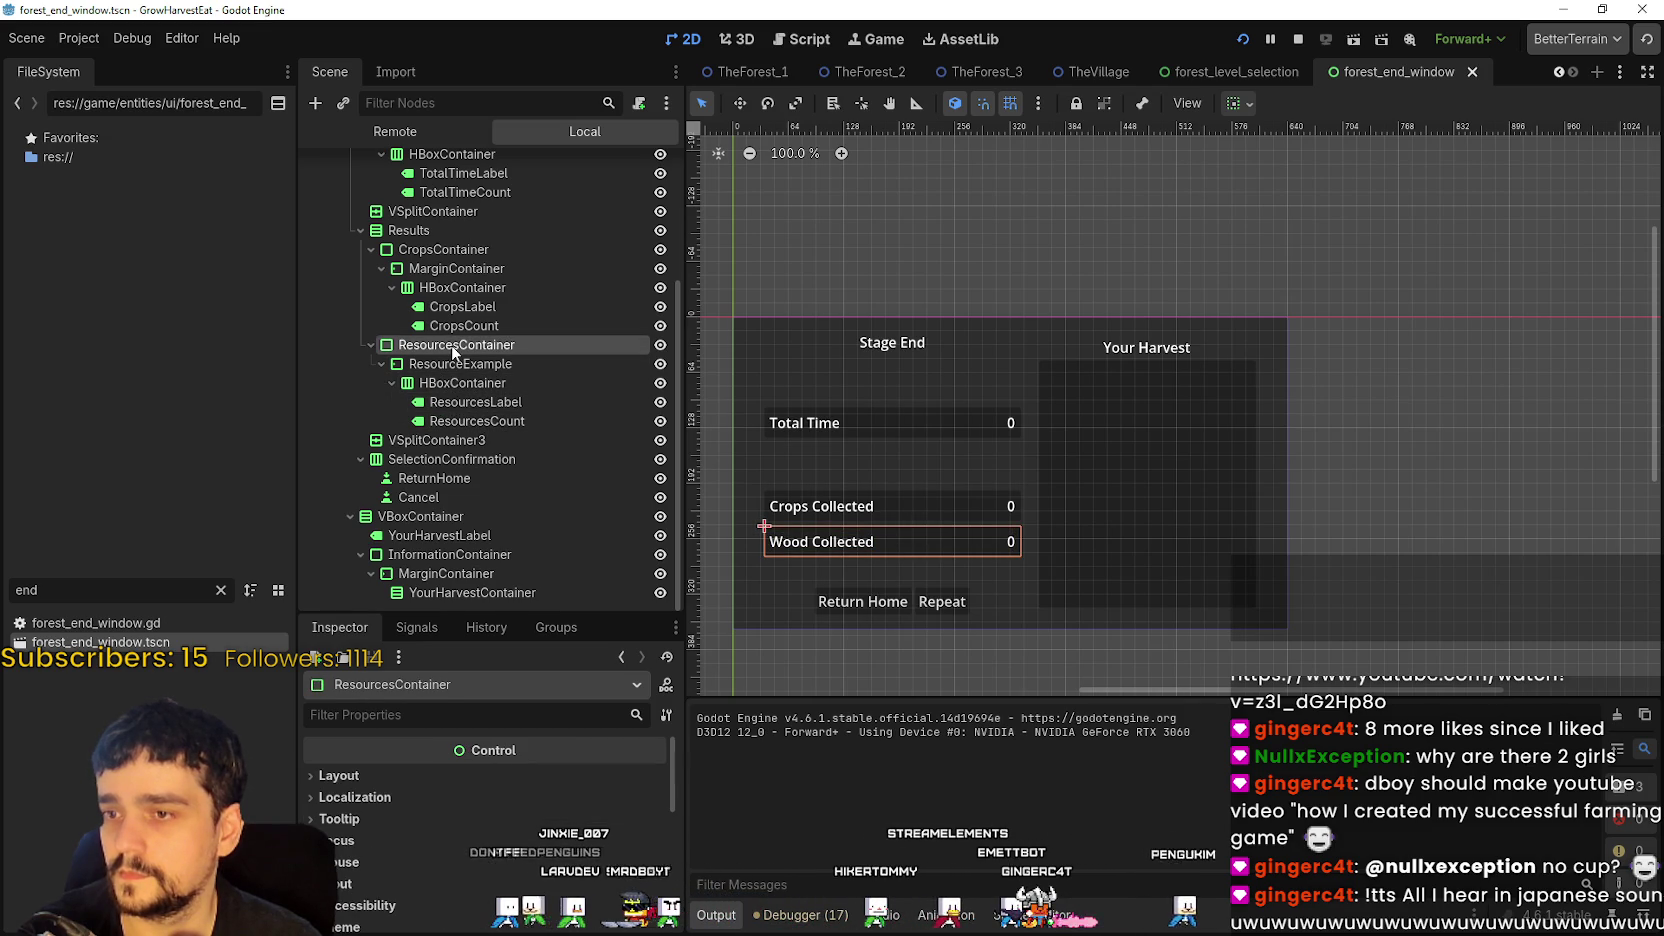
- Bring up ResourcesContainer's node actions and dismiss them, then check the game window and return to the editor
right_click(434, 350)
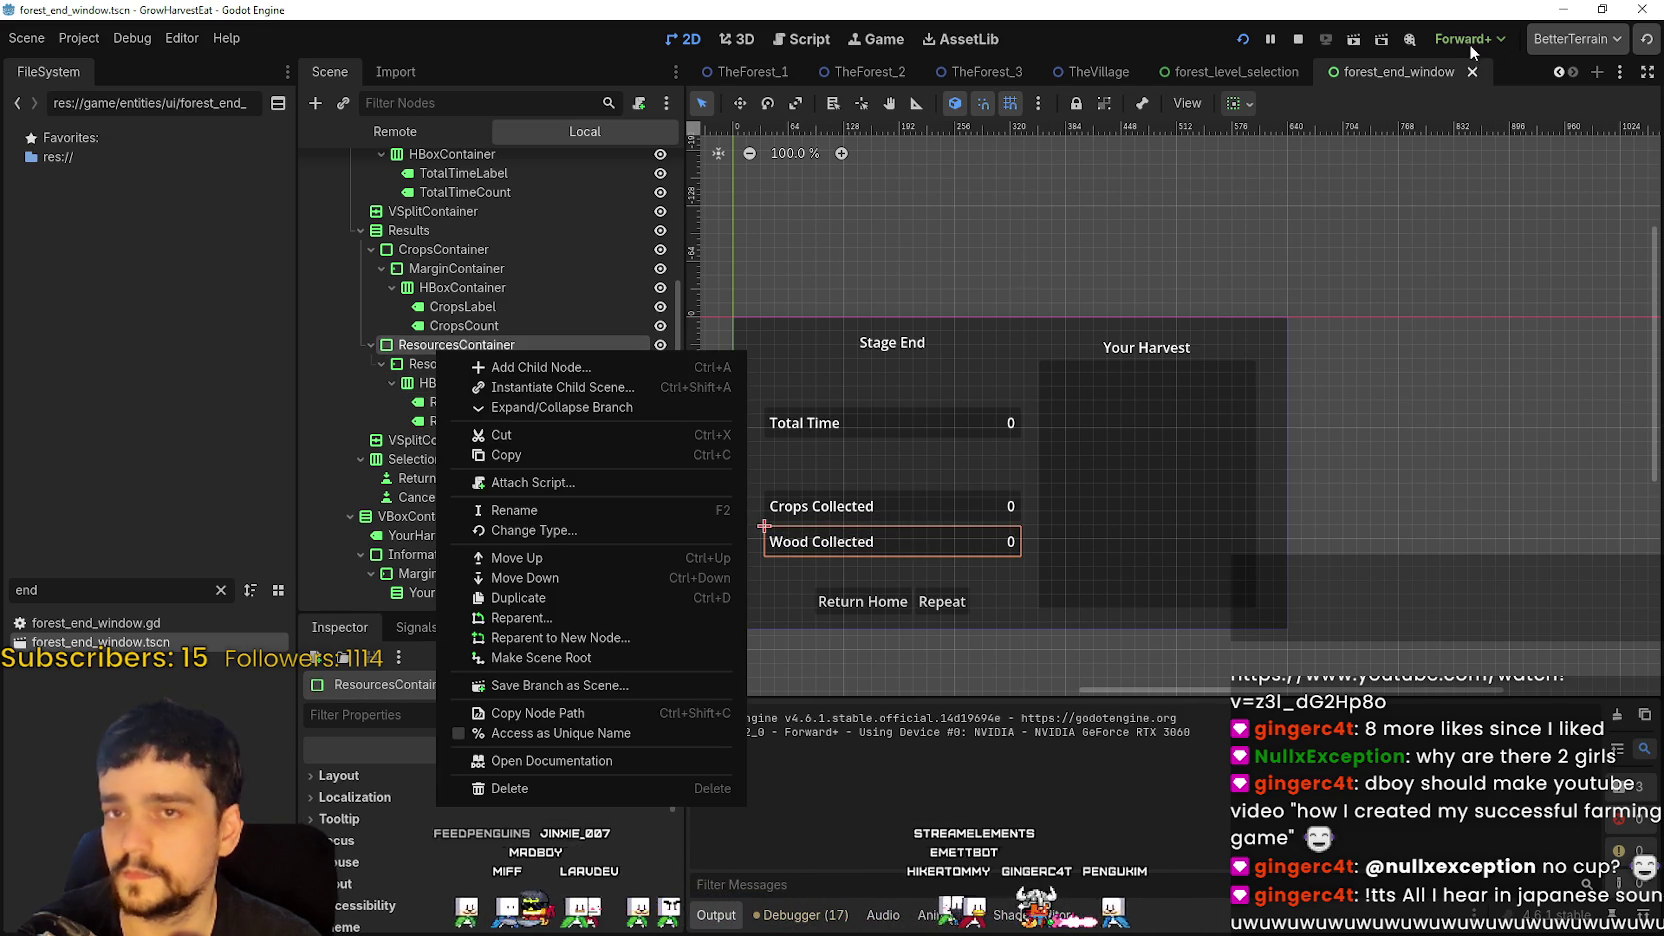
key("Escape")
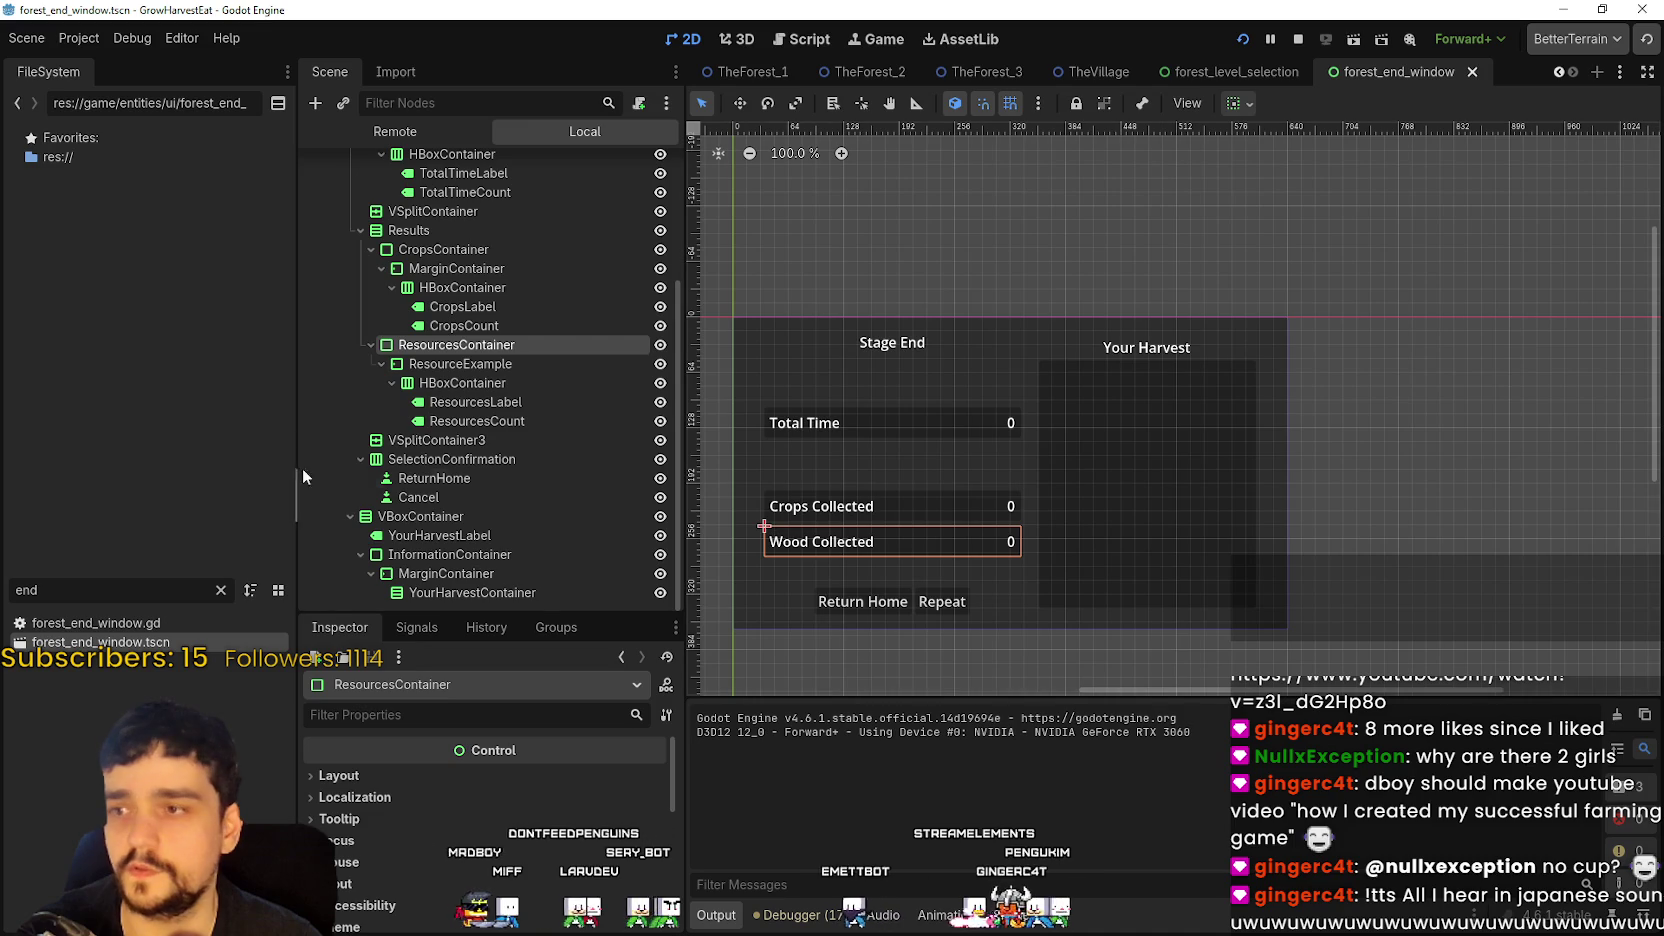
key("alt+Tab")
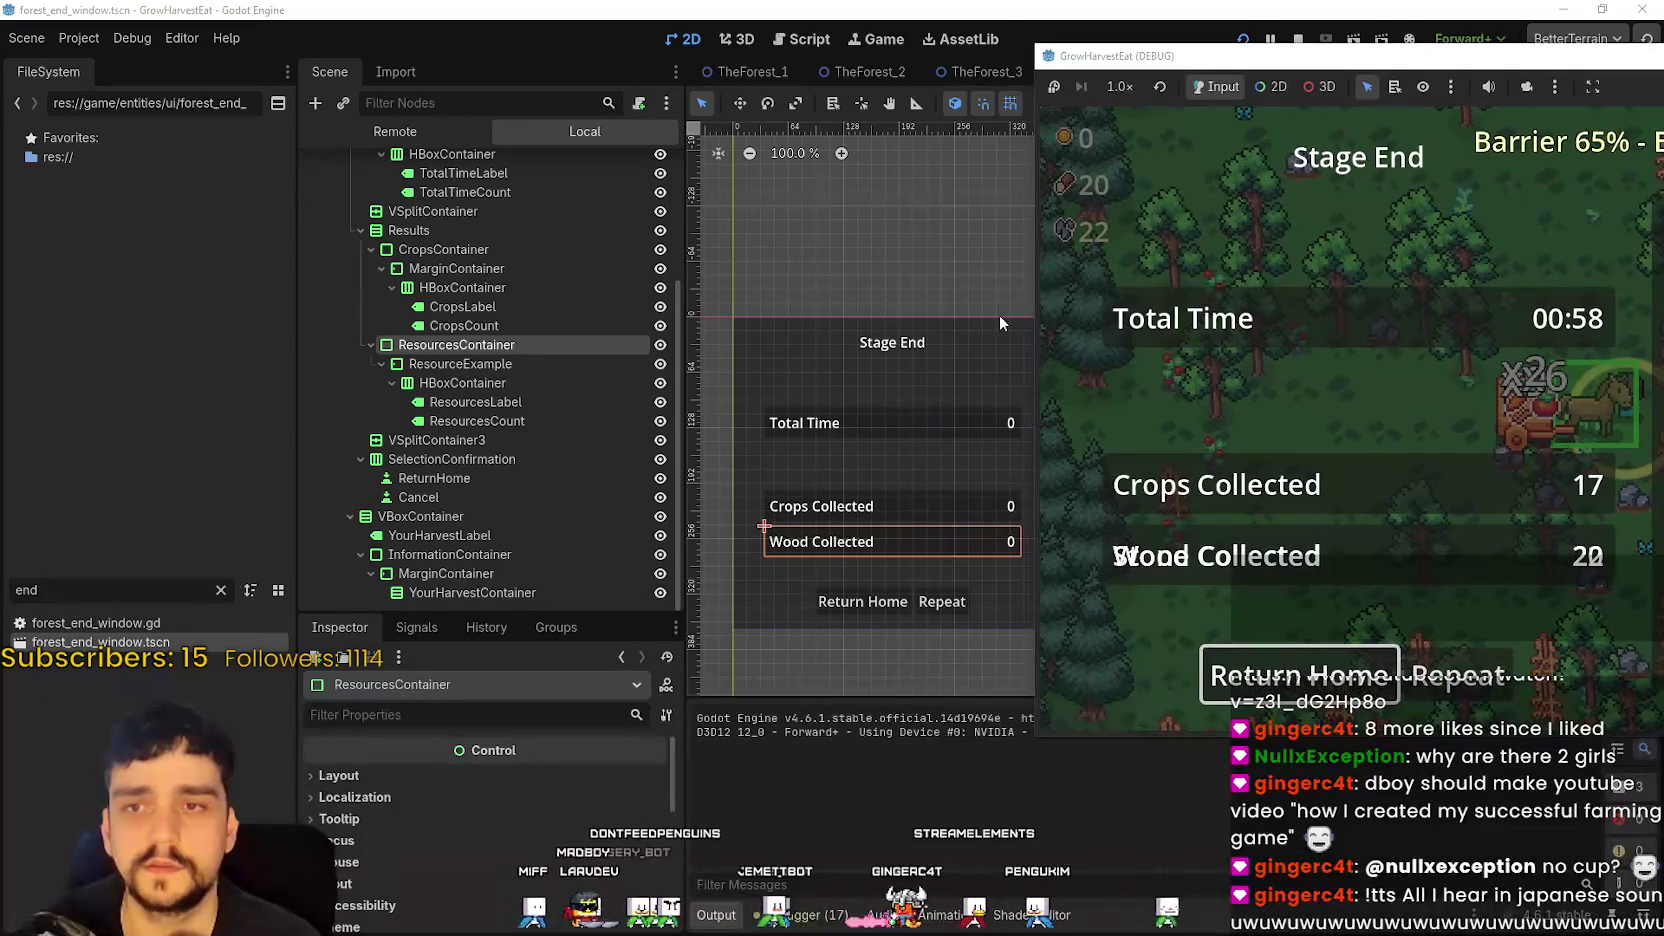
key("alt+Tab")
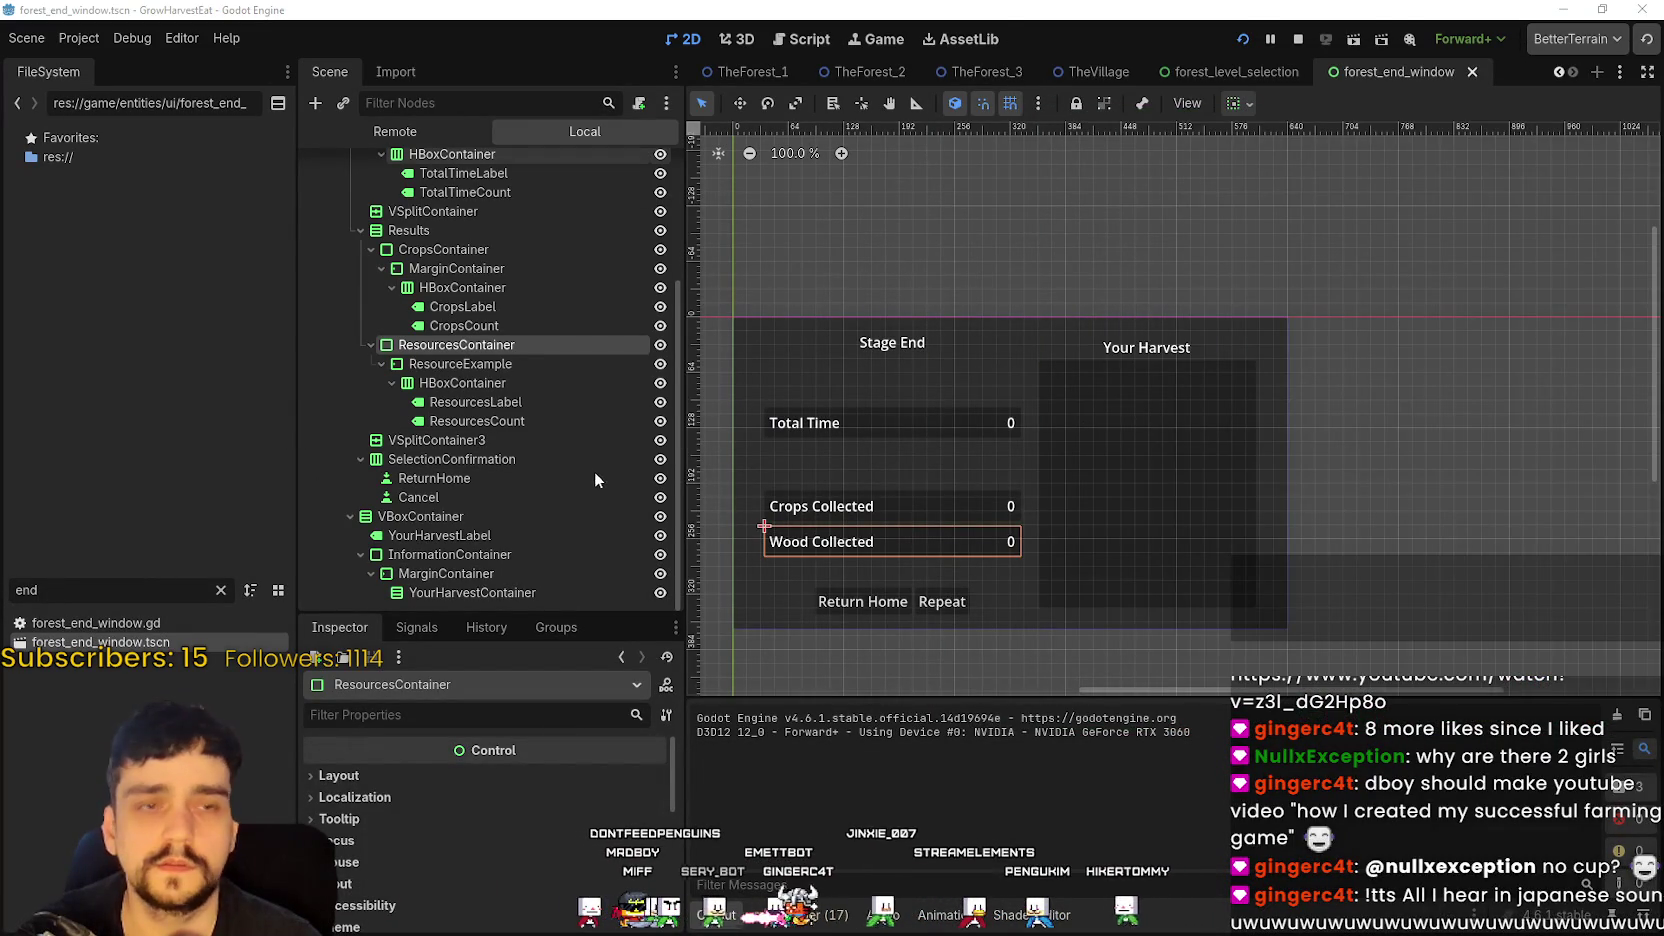
- Inspect the Crops Collected and Total Time rows, TimerContainer, Stages label, VSplitContainer2 and the panel's HBoxContainer
scroll(497, 412, "up", 2)
scroll(496, 410, "up", 2)
left_click(489, 381)
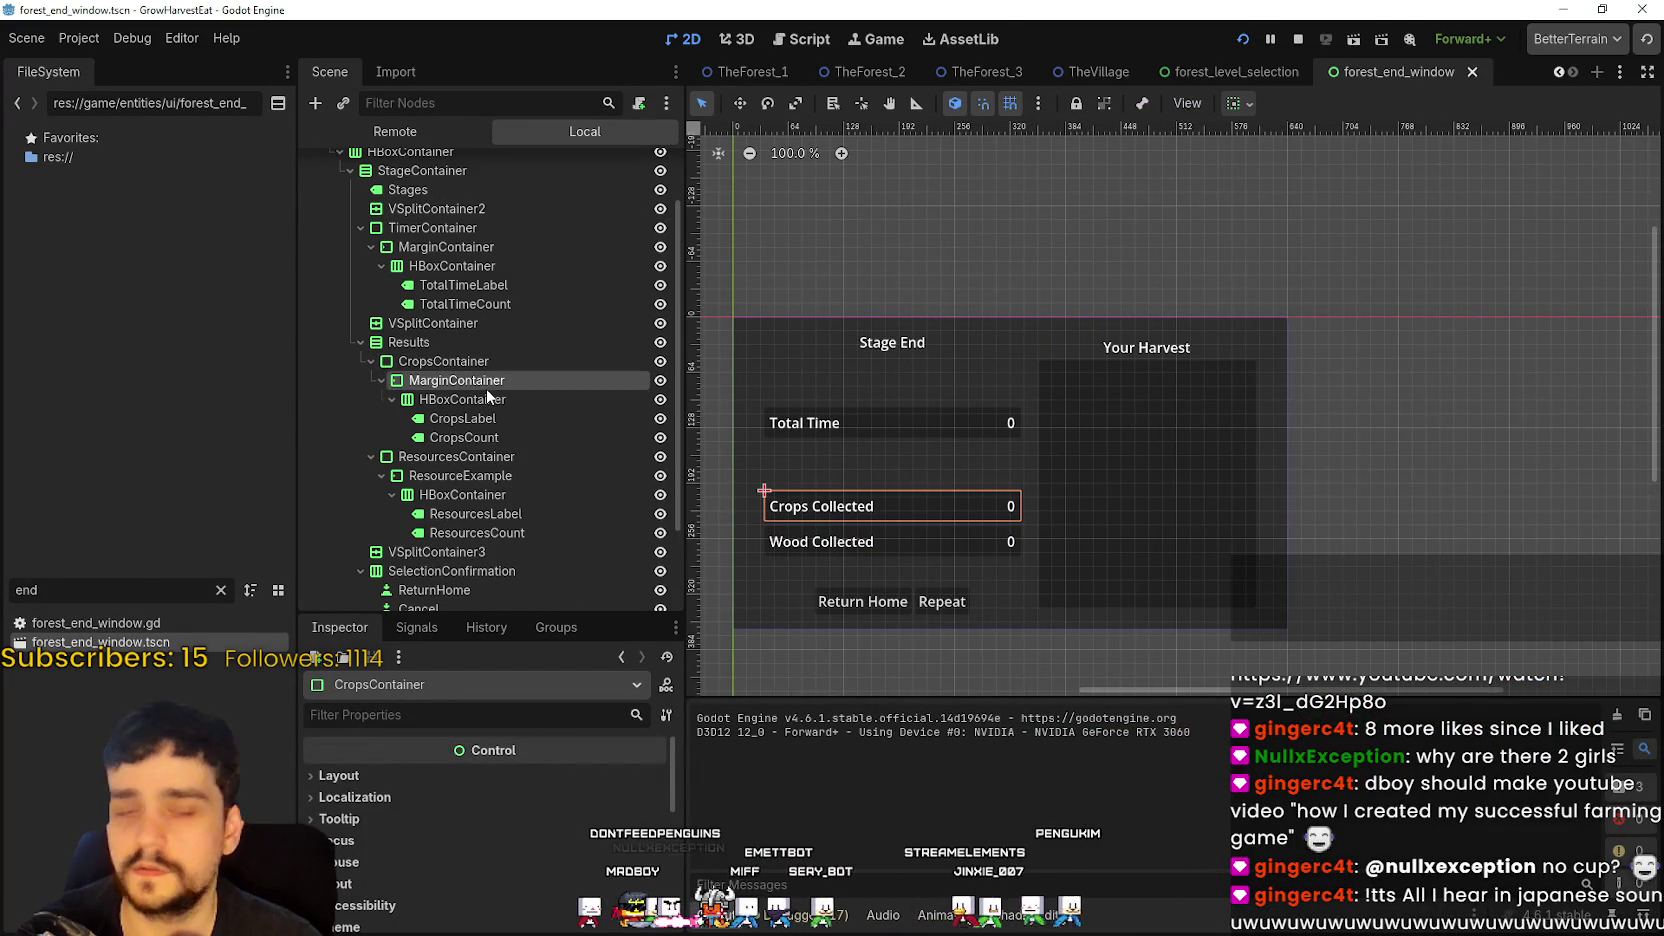
scroll(486, 388, "up", 2)
left_click(484, 320)
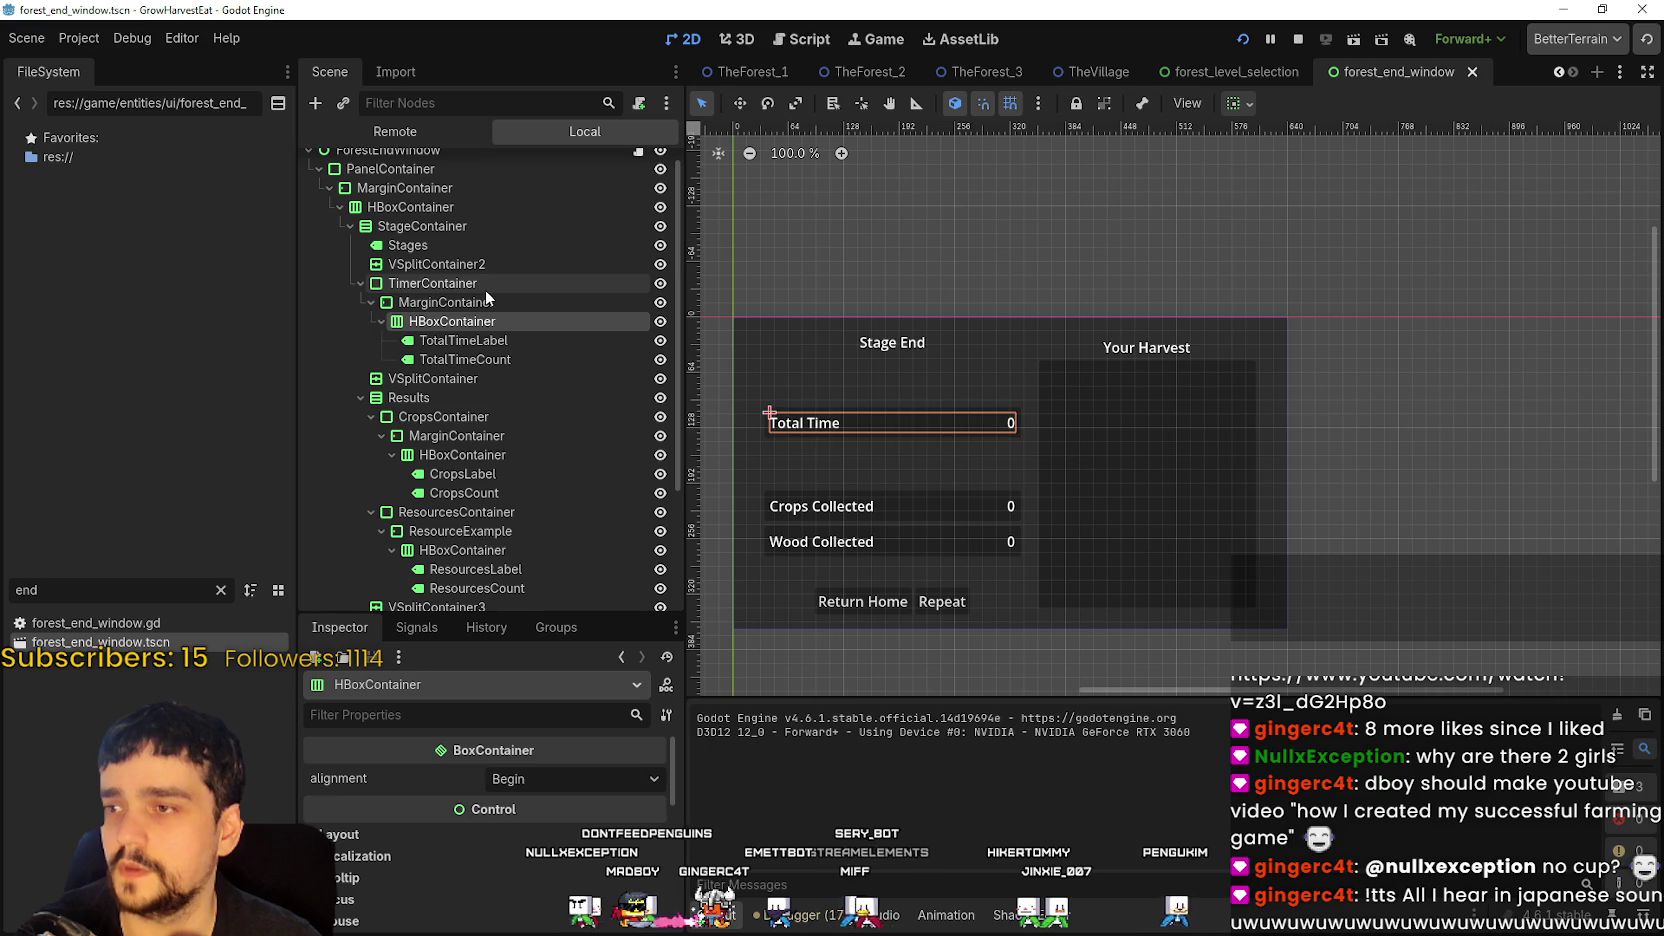
left_click(485, 287)
left_click(471, 302)
scroll(471, 300, "up", 1)
left_click(460, 261)
left_click(460, 280)
left_click(462, 225)
- Inspect VSplitContainer3, SelectionConfirmation, the Your Harvest VBoxContainer, InformationContainer and its MarginContainer
scroll(511, 500, "down", 3)
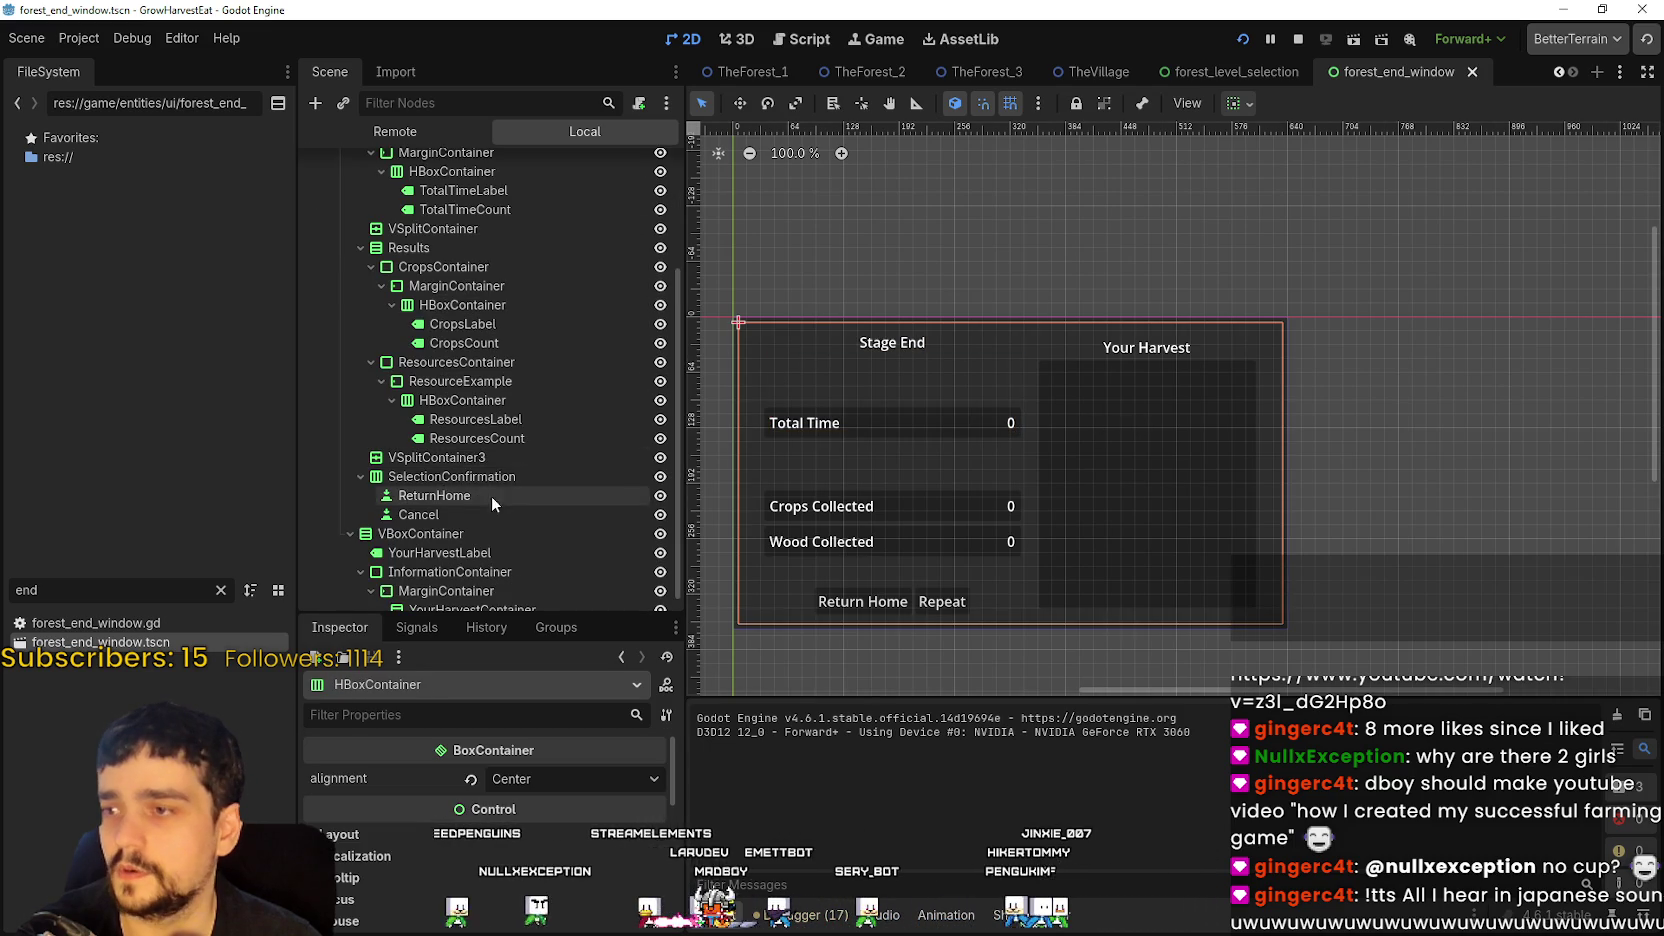
left_click(474, 456)
left_click(471, 474)
left_click(470, 533)
scroll(465, 560, "down", 1)
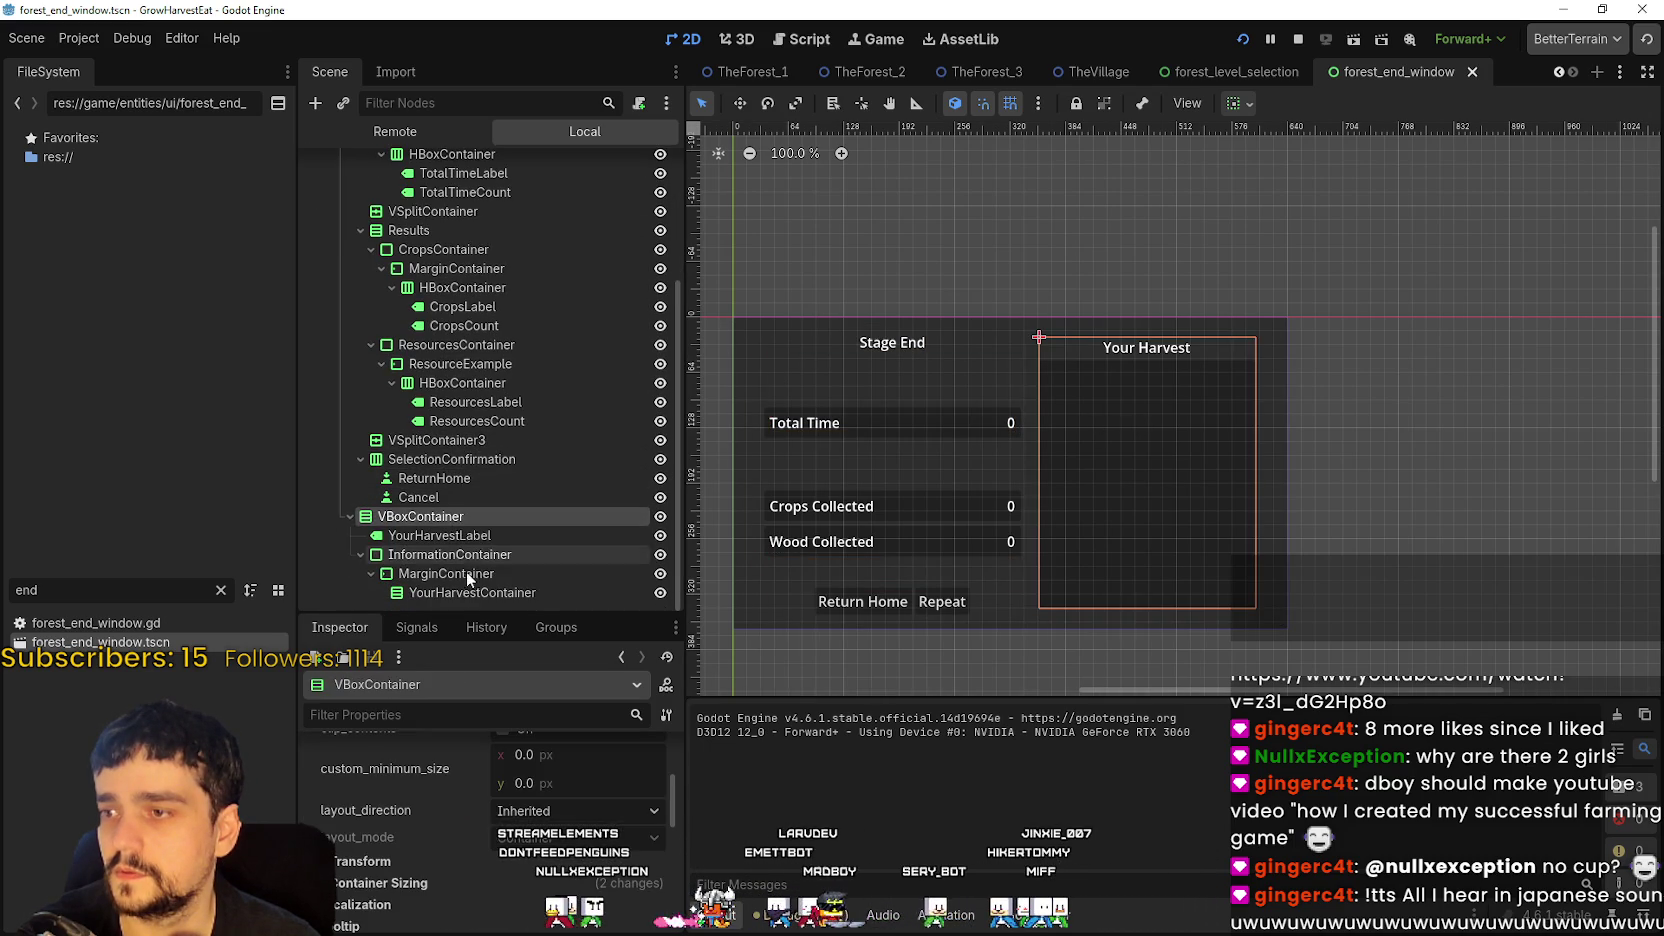
left_click(458, 554)
left_click(455, 573)
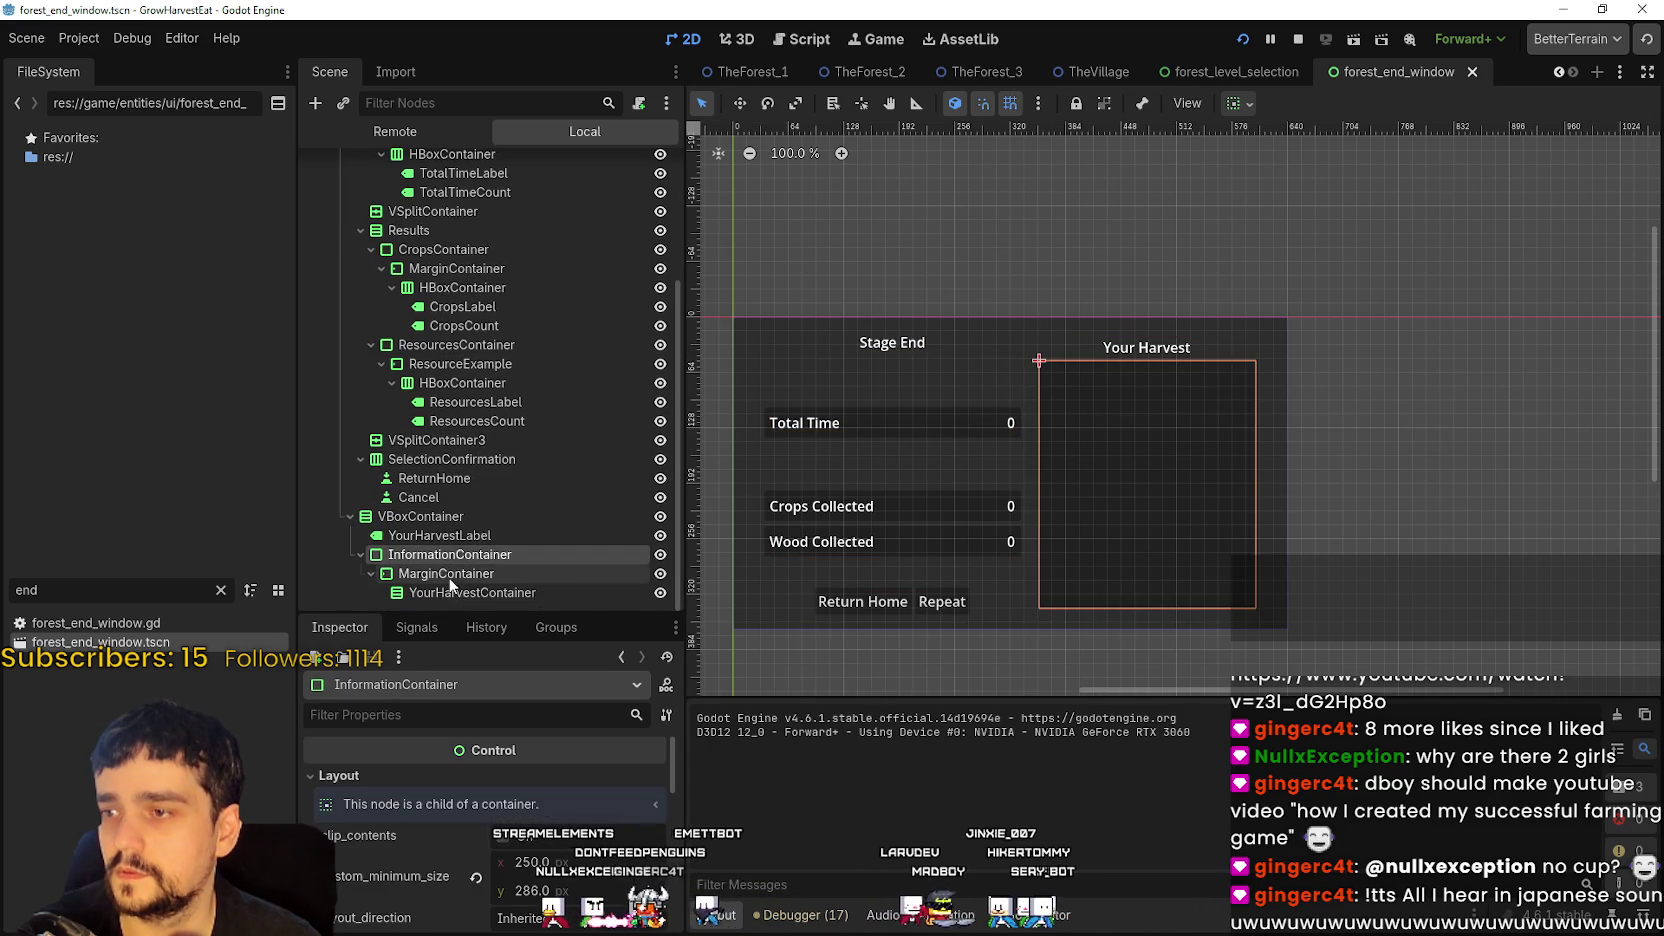
left_click(452, 590)
left_click(445, 575)
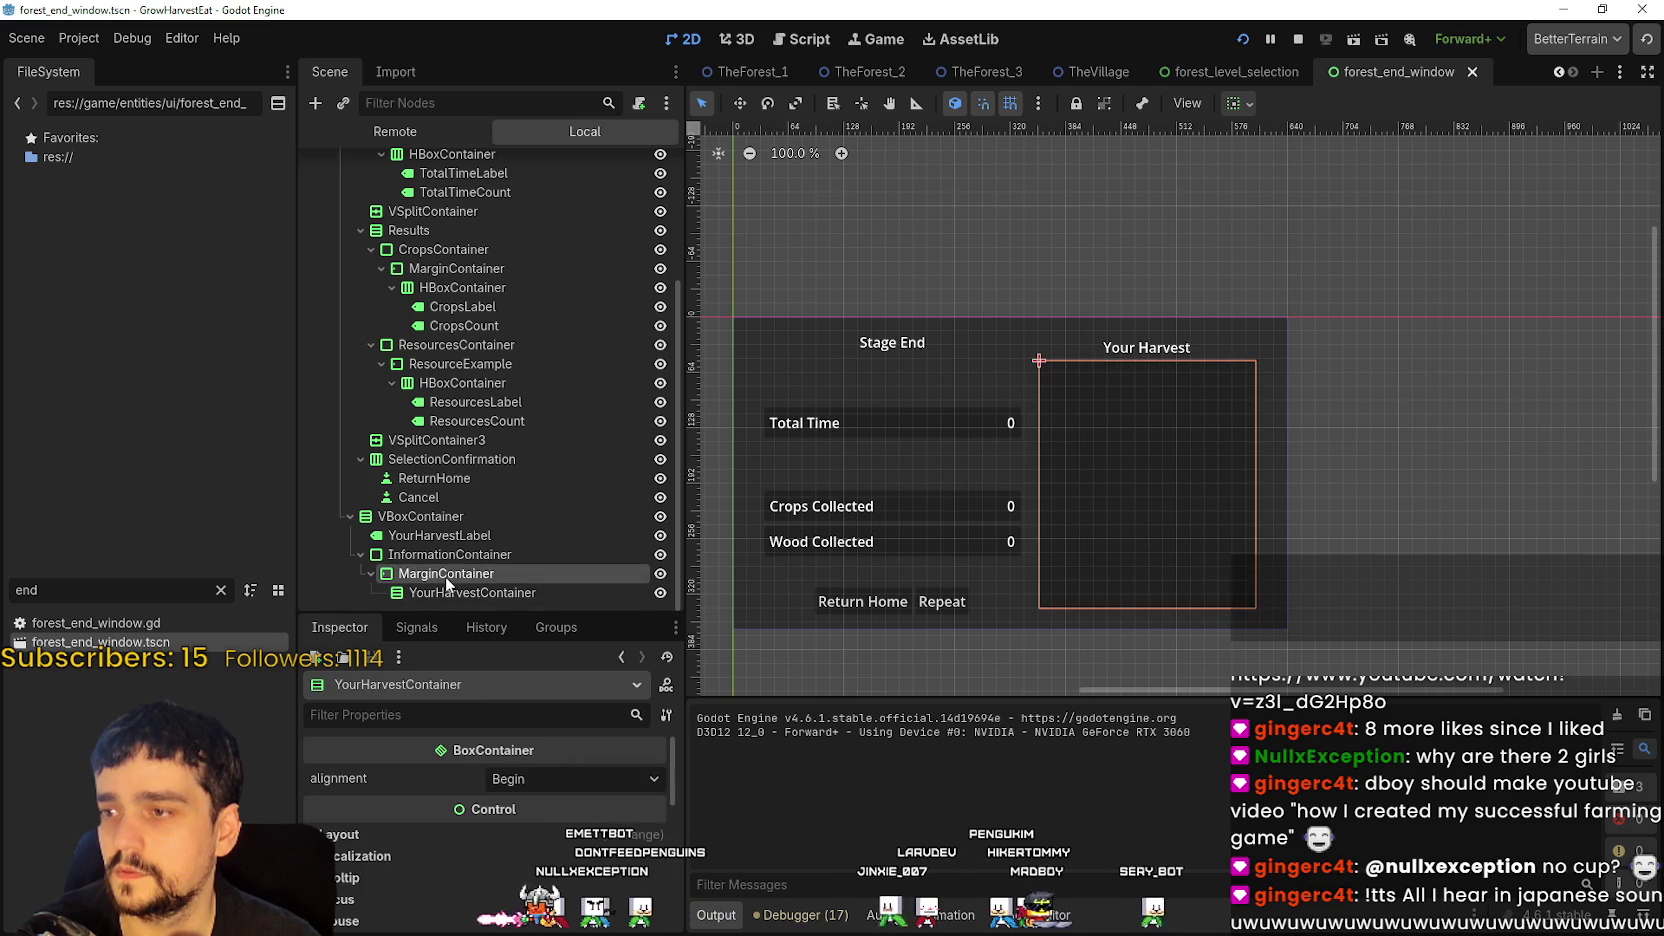
left_click(460, 558)
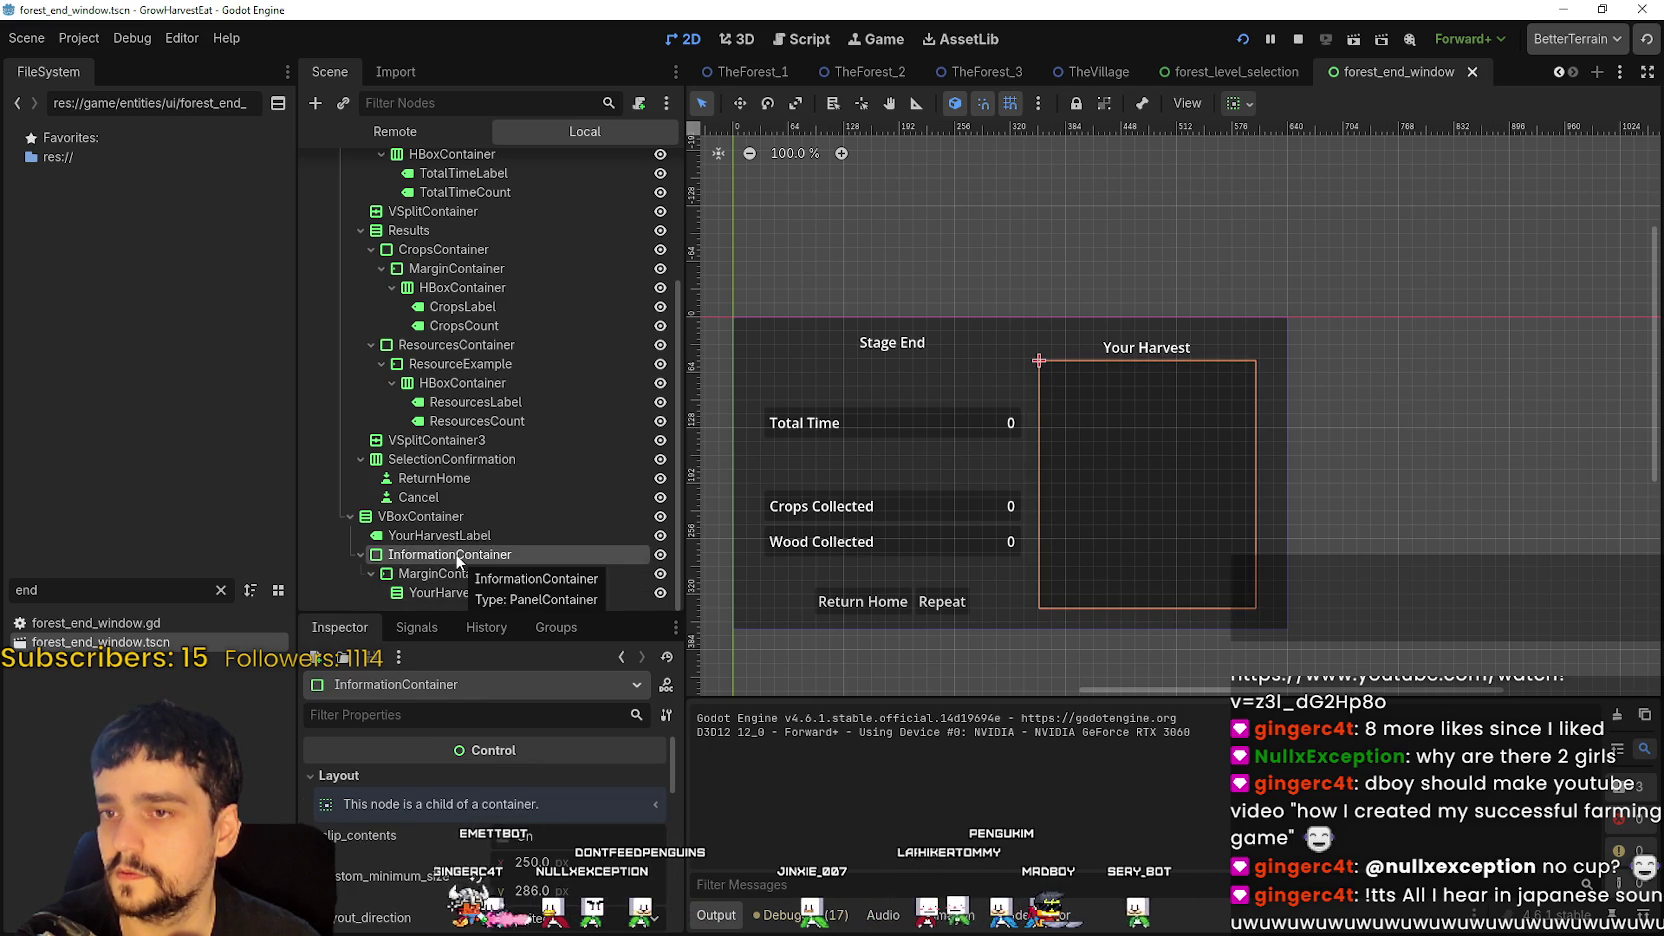
- Review YourHarvestContainer's properties in the Inspector and stop the running game
scroll(1140, 430, "up", 5)
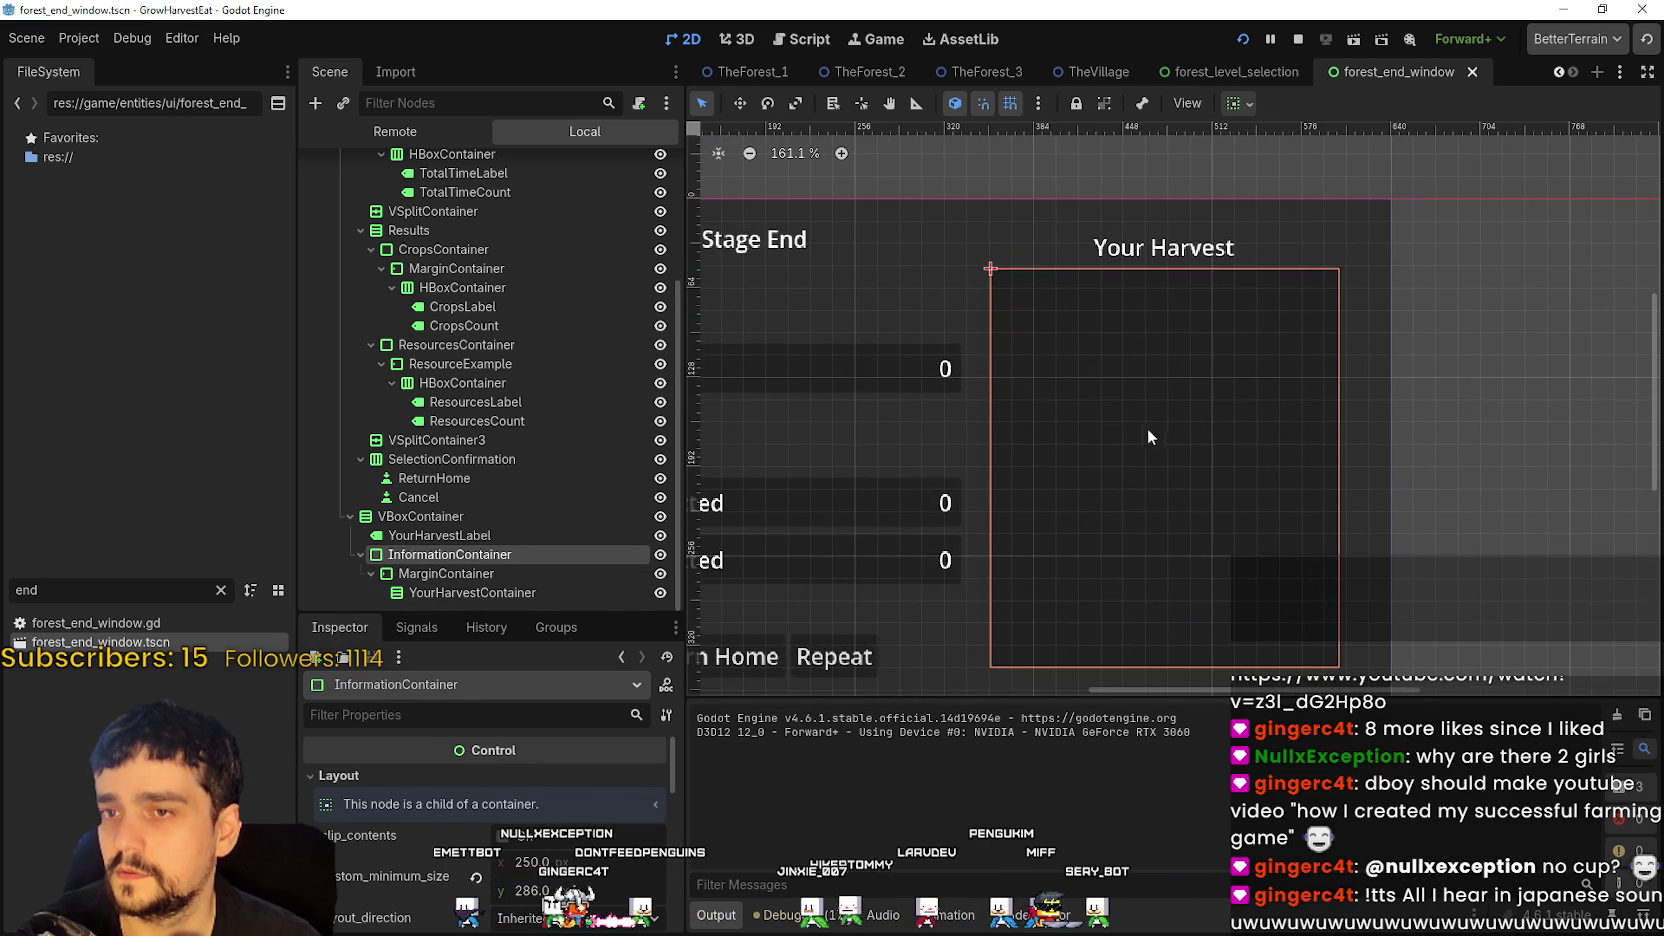
left_click(452, 576)
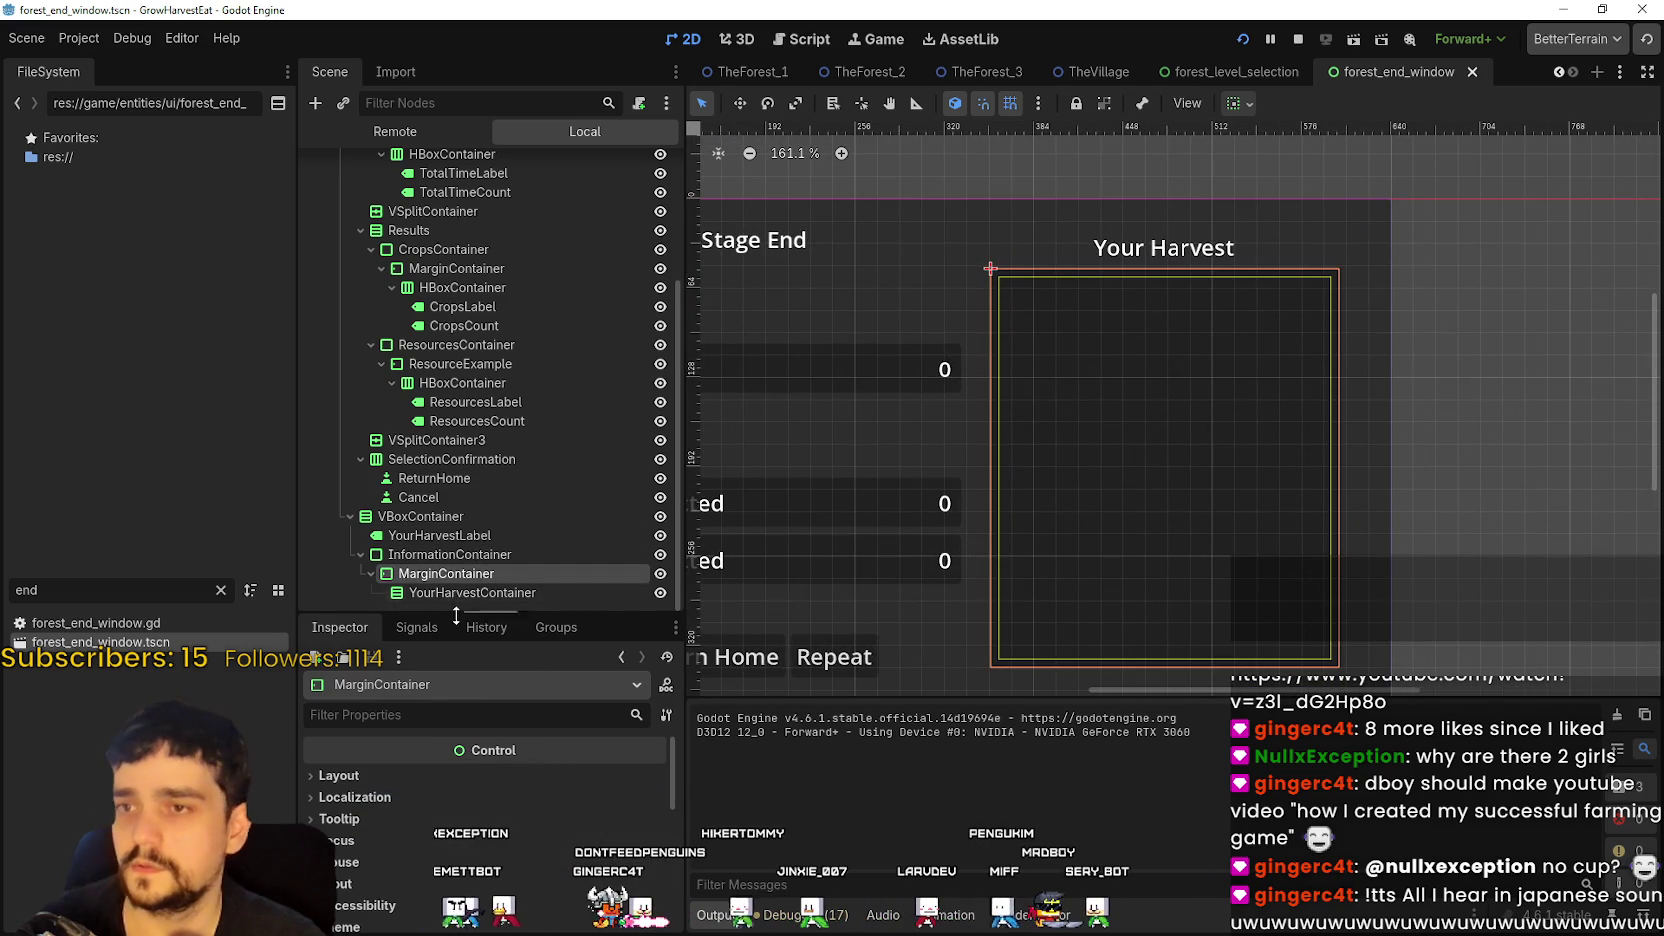
left_click(462, 593)
key("Up")
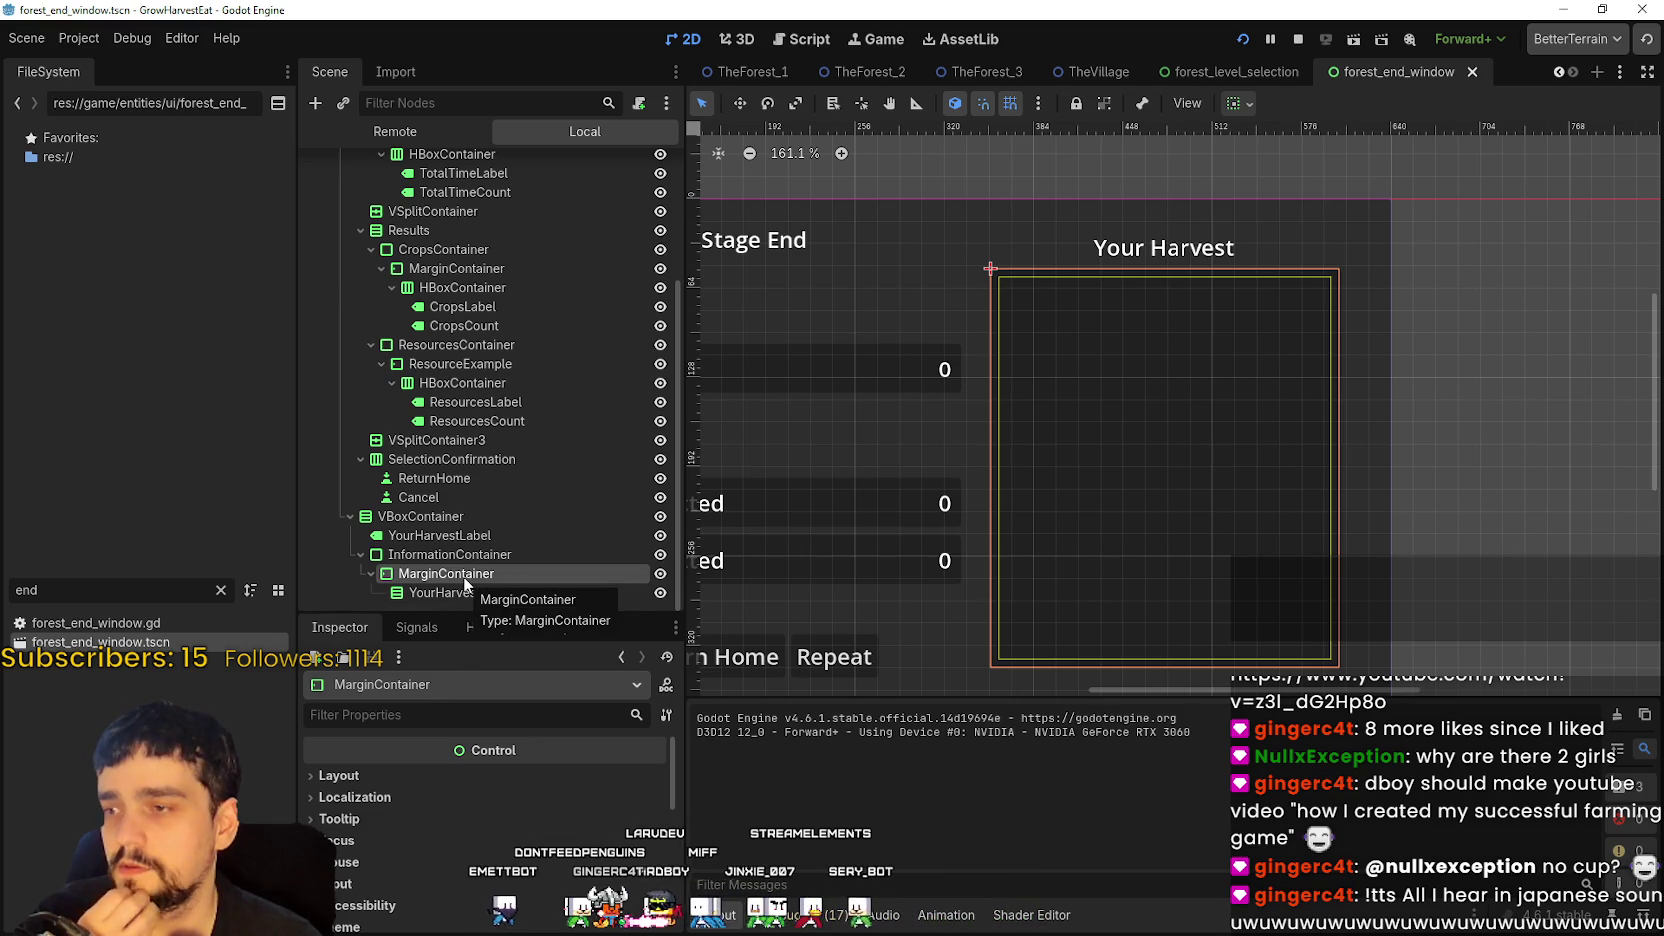
left_click(442, 590)
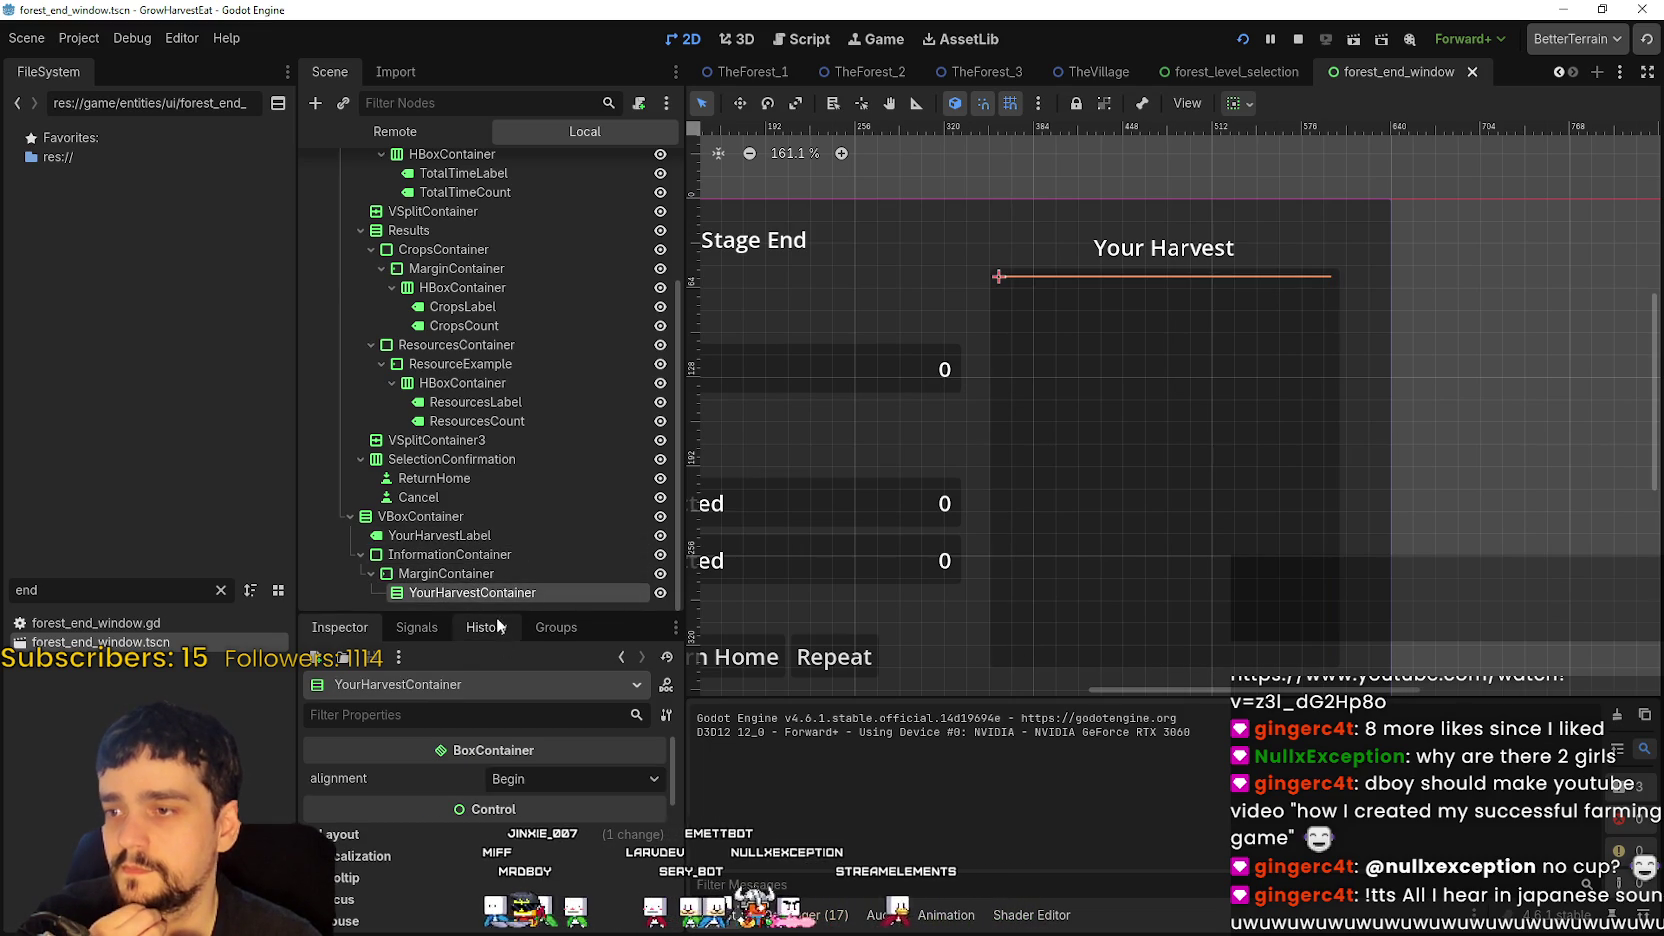
scroll(497, 811, "down", 1)
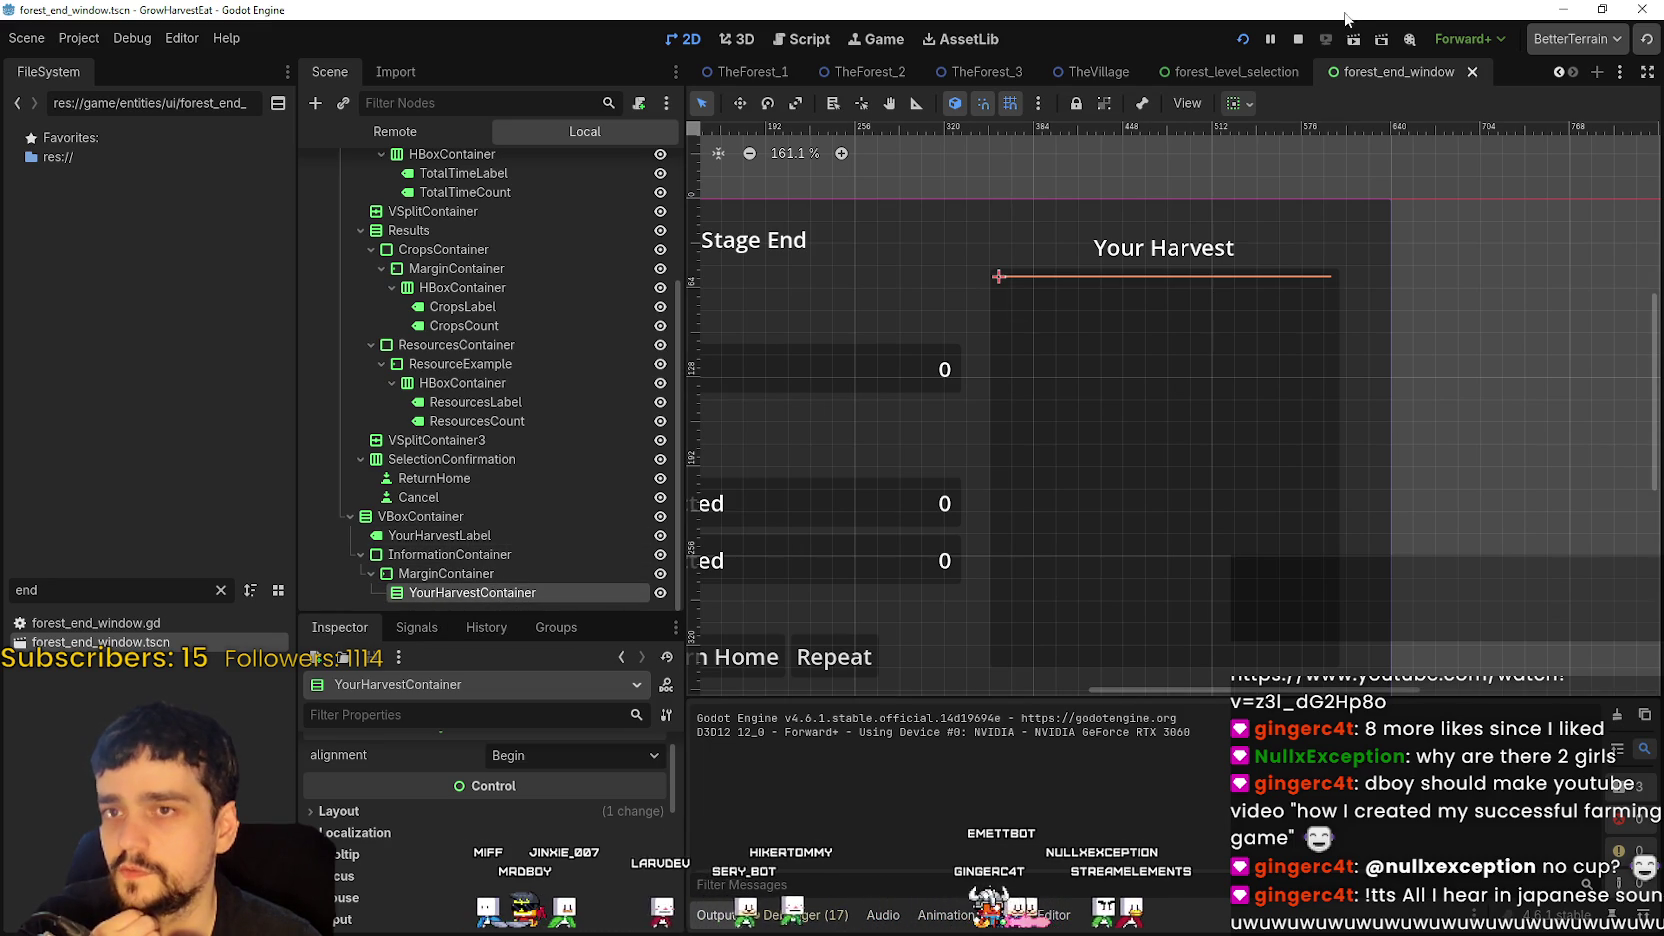
left_click(1300, 41)
- Change YourHarvestContainer's node type to FlowContainer by searching 'flow'
right_click(481, 591)
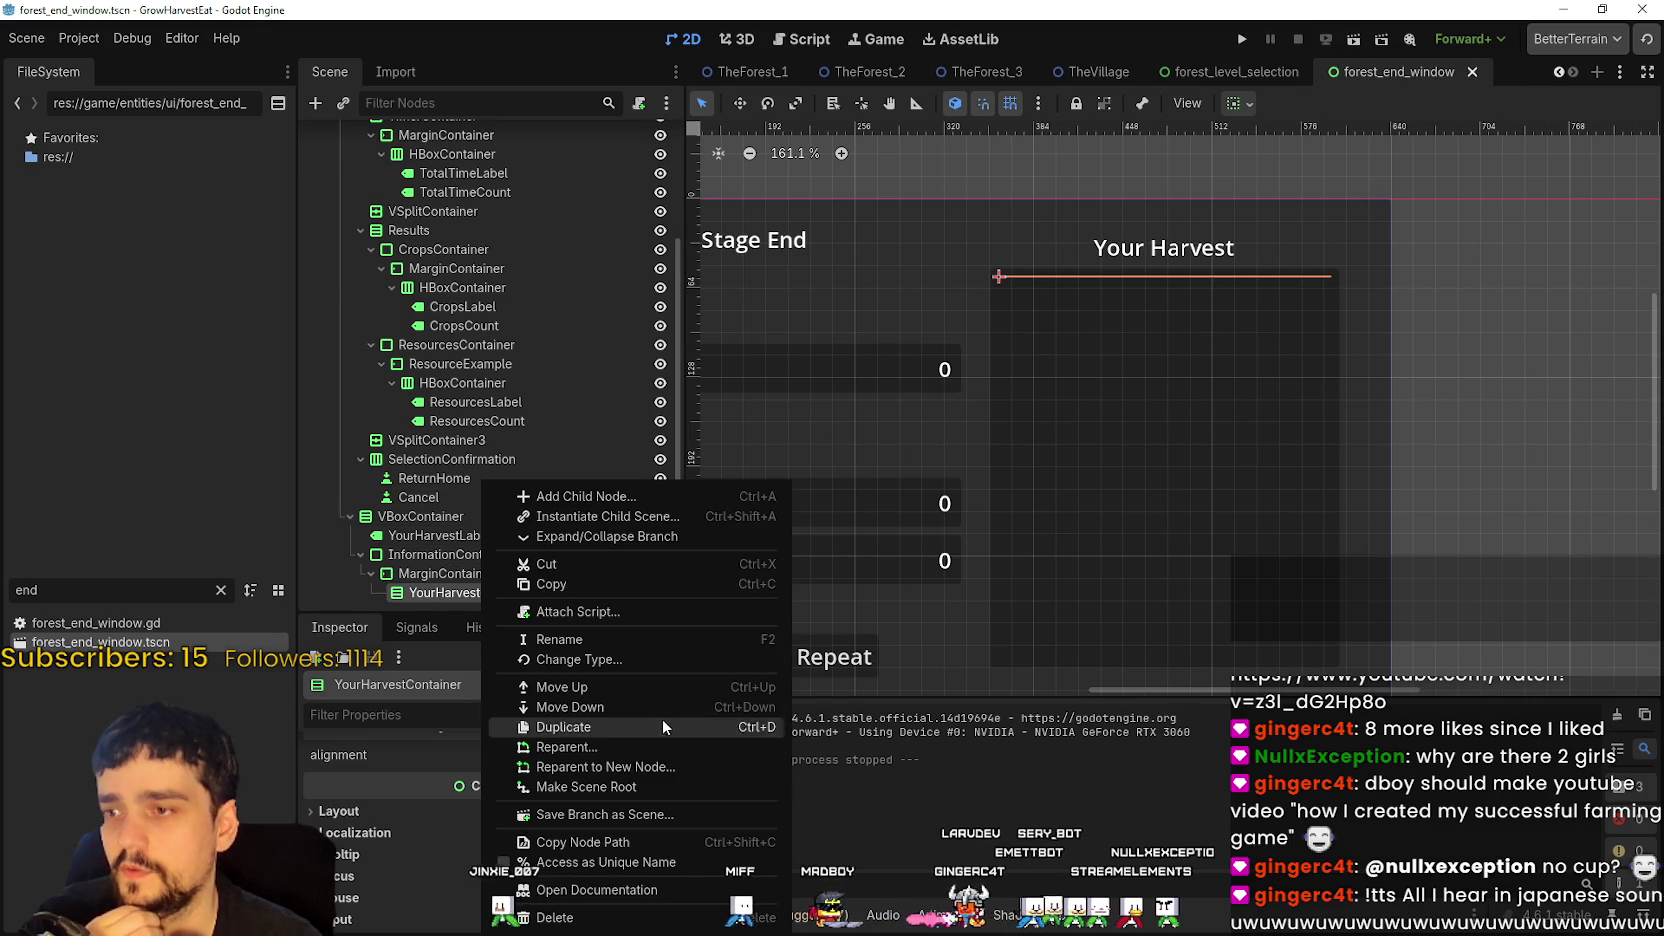
left_click(620, 660)
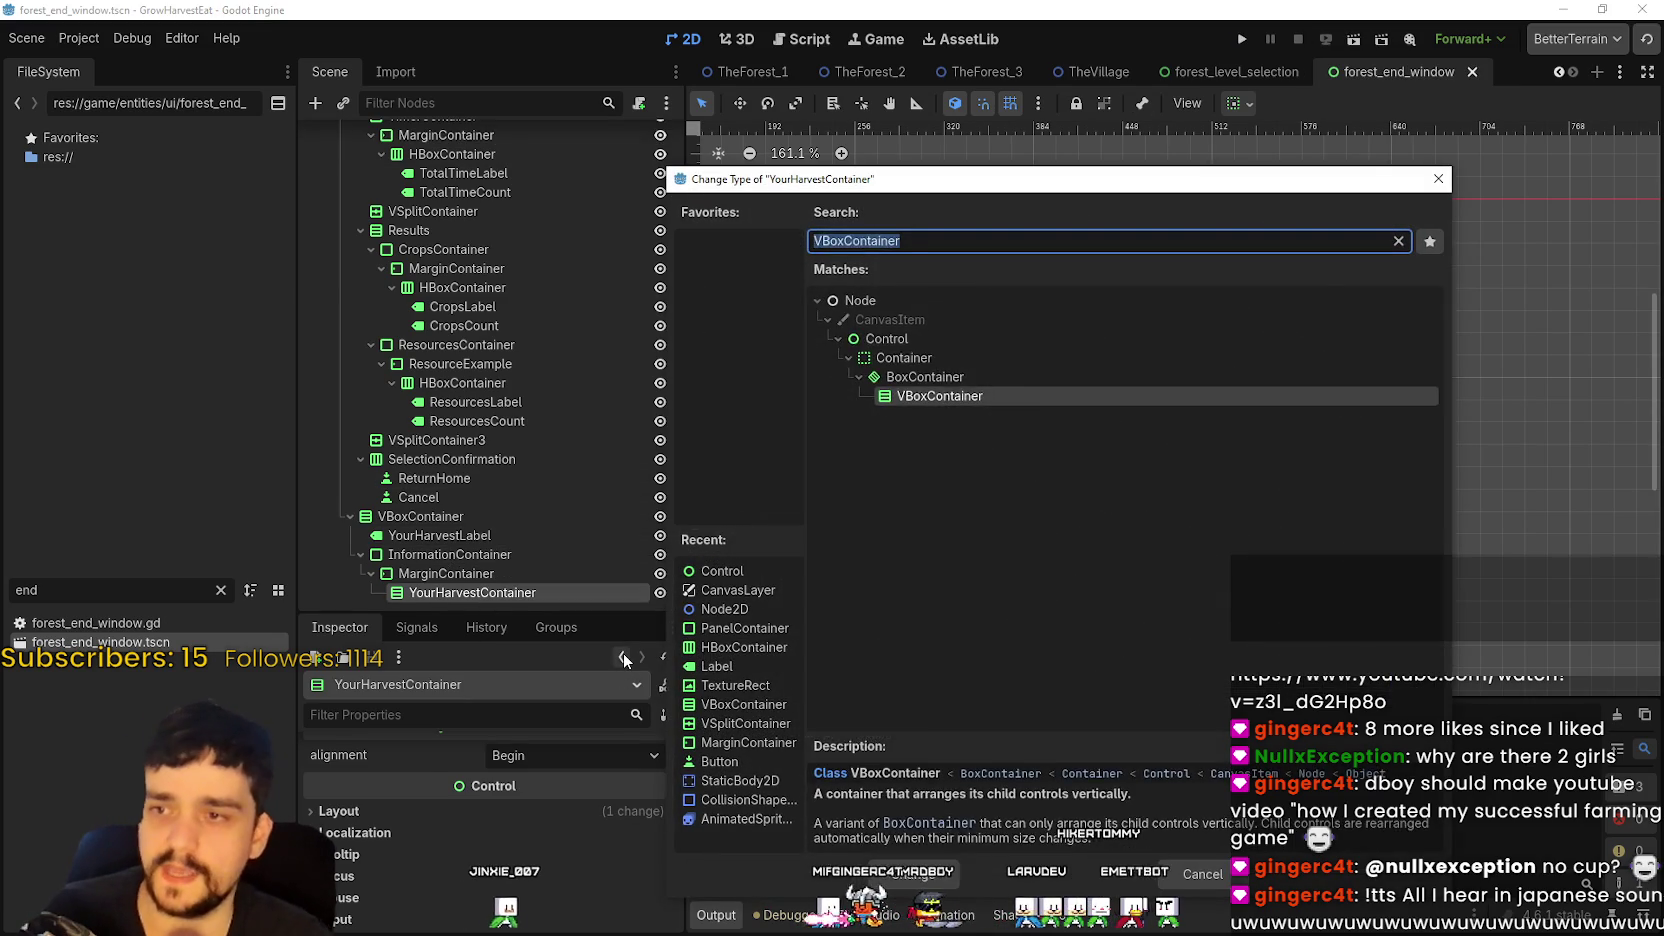
type("flow")
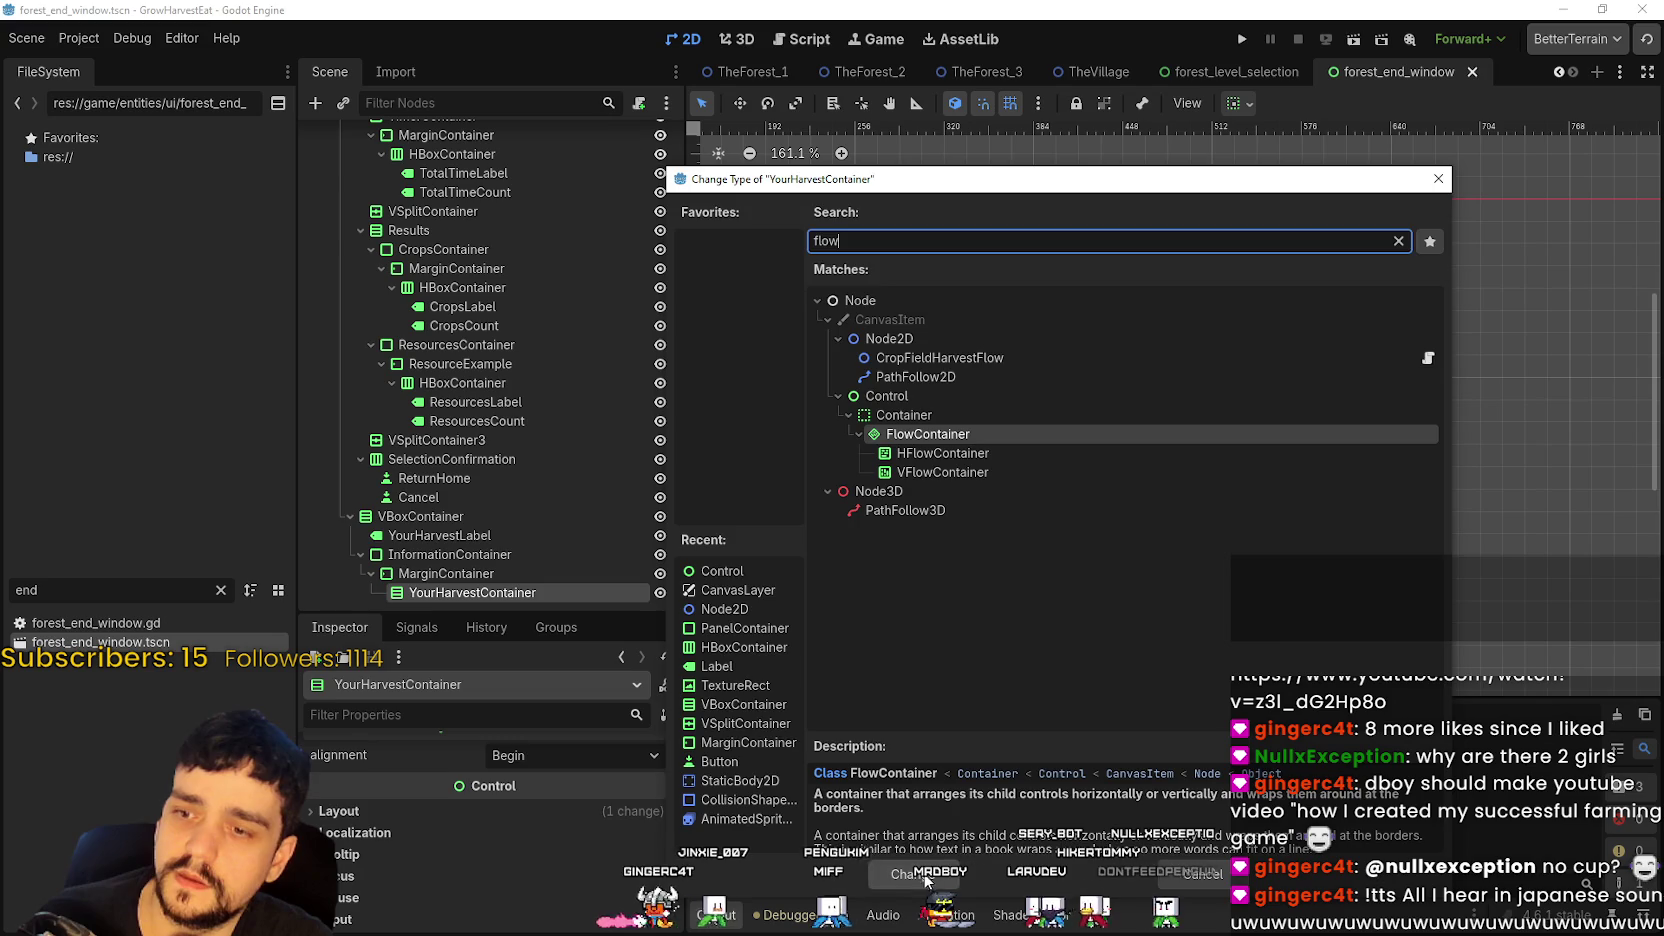
double_click(928, 434)
- Toggle the FlowContainer's Vertical property in the Inspector and save the forest_end_window scene
left_click(510, 766)
left_click(559, 805)
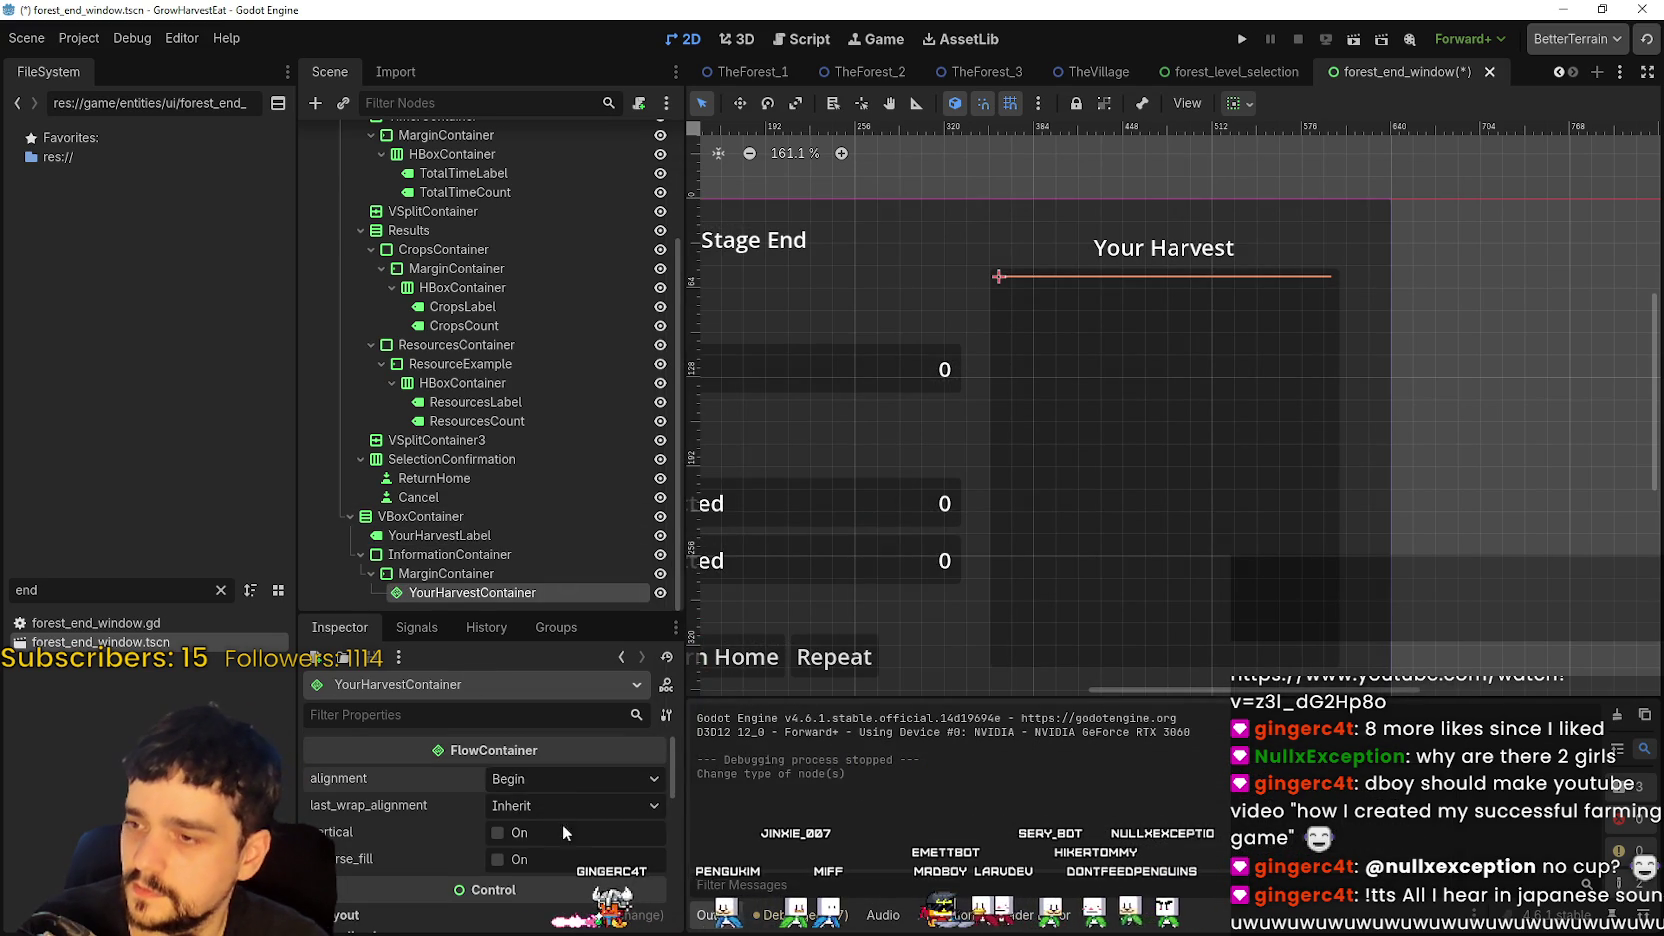
scroll(558, 820, "down", 1)
left_click(515, 786)
scroll(556, 838, "up", 1)
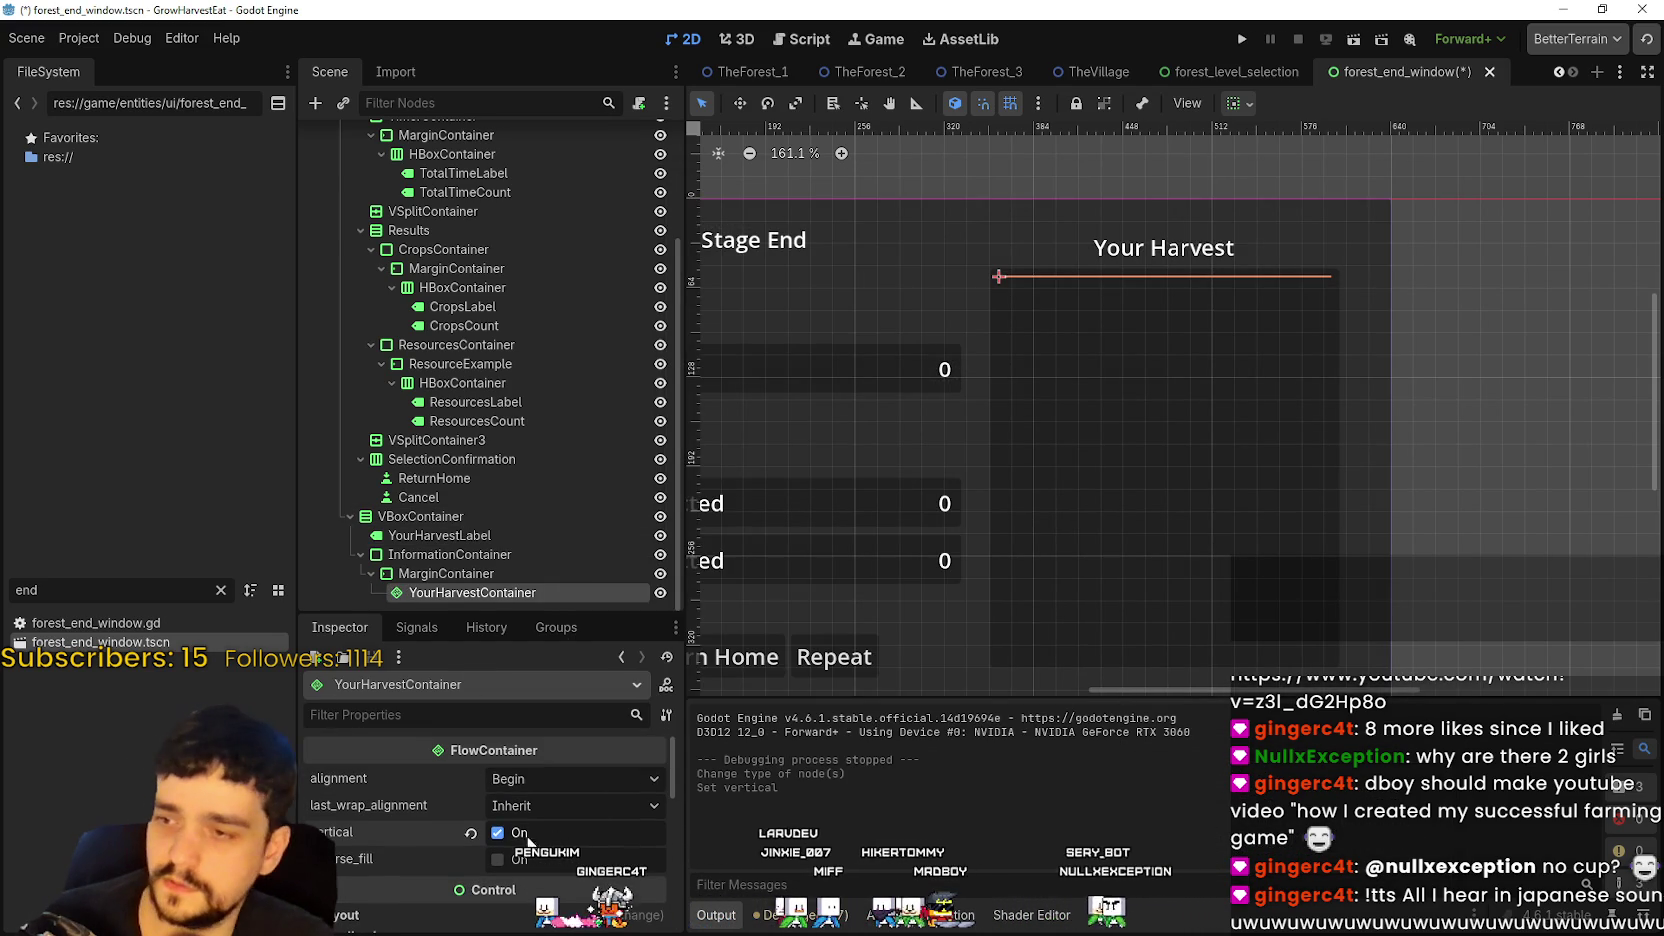
key("ctrl+s")
scroll(944, 368, "up", 1)
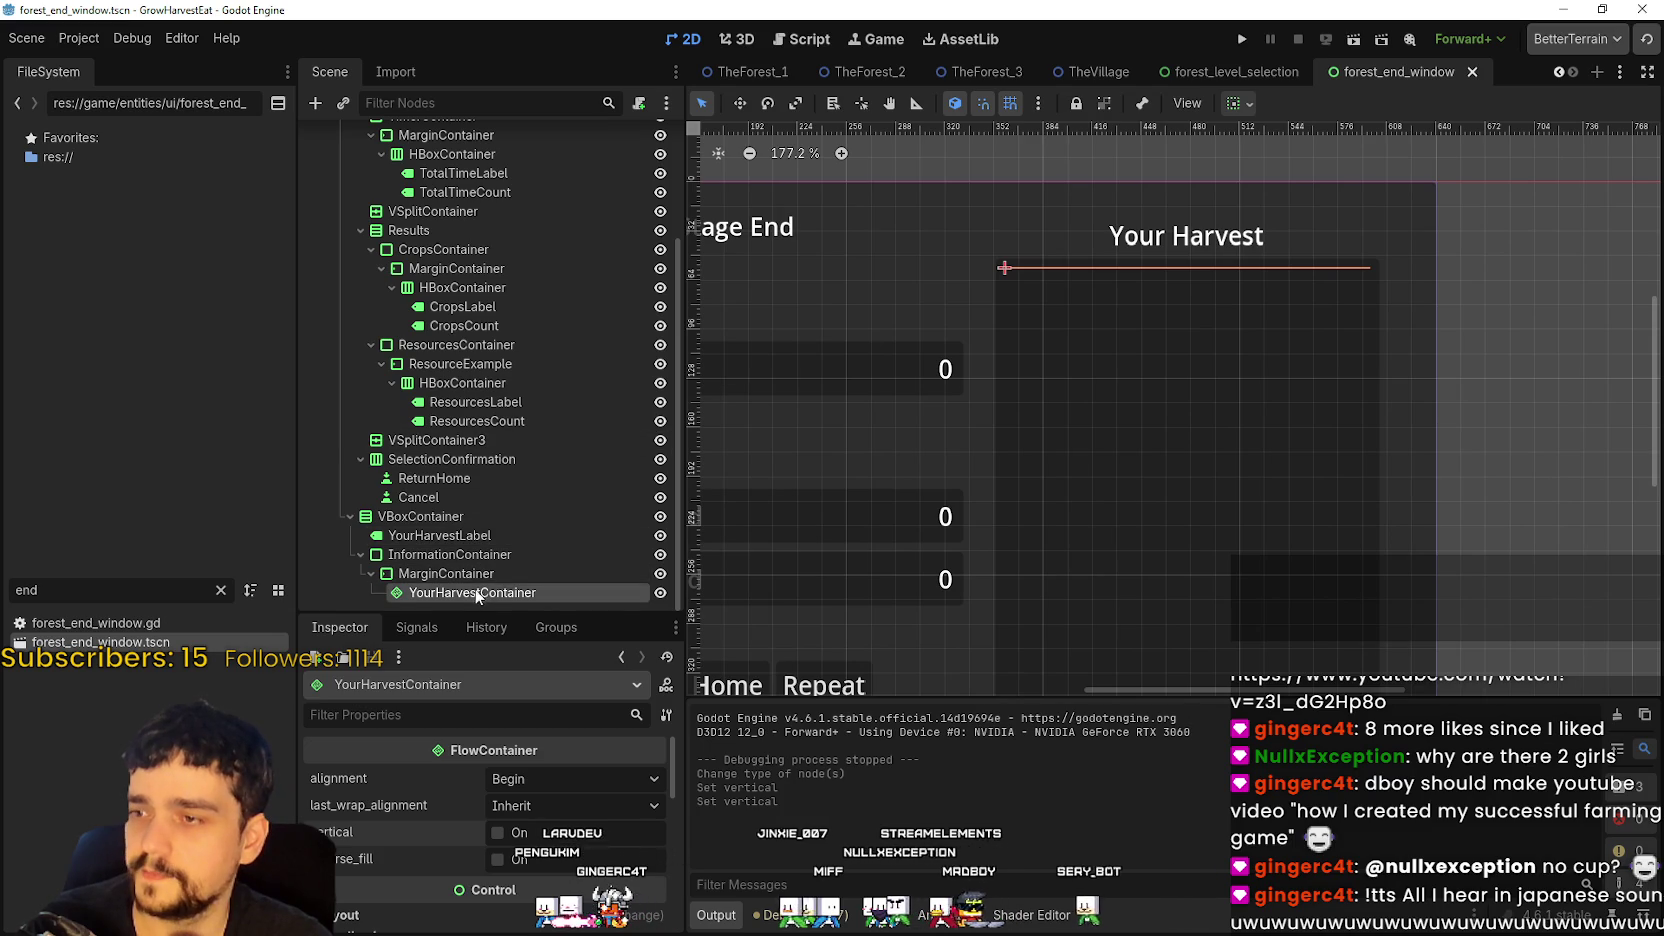
- Inspect the Wood Collected row nodes and ResourceExample, closing its node actions unchanged
left_click(451, 410)
scroll(1000, 500, "down", 2)
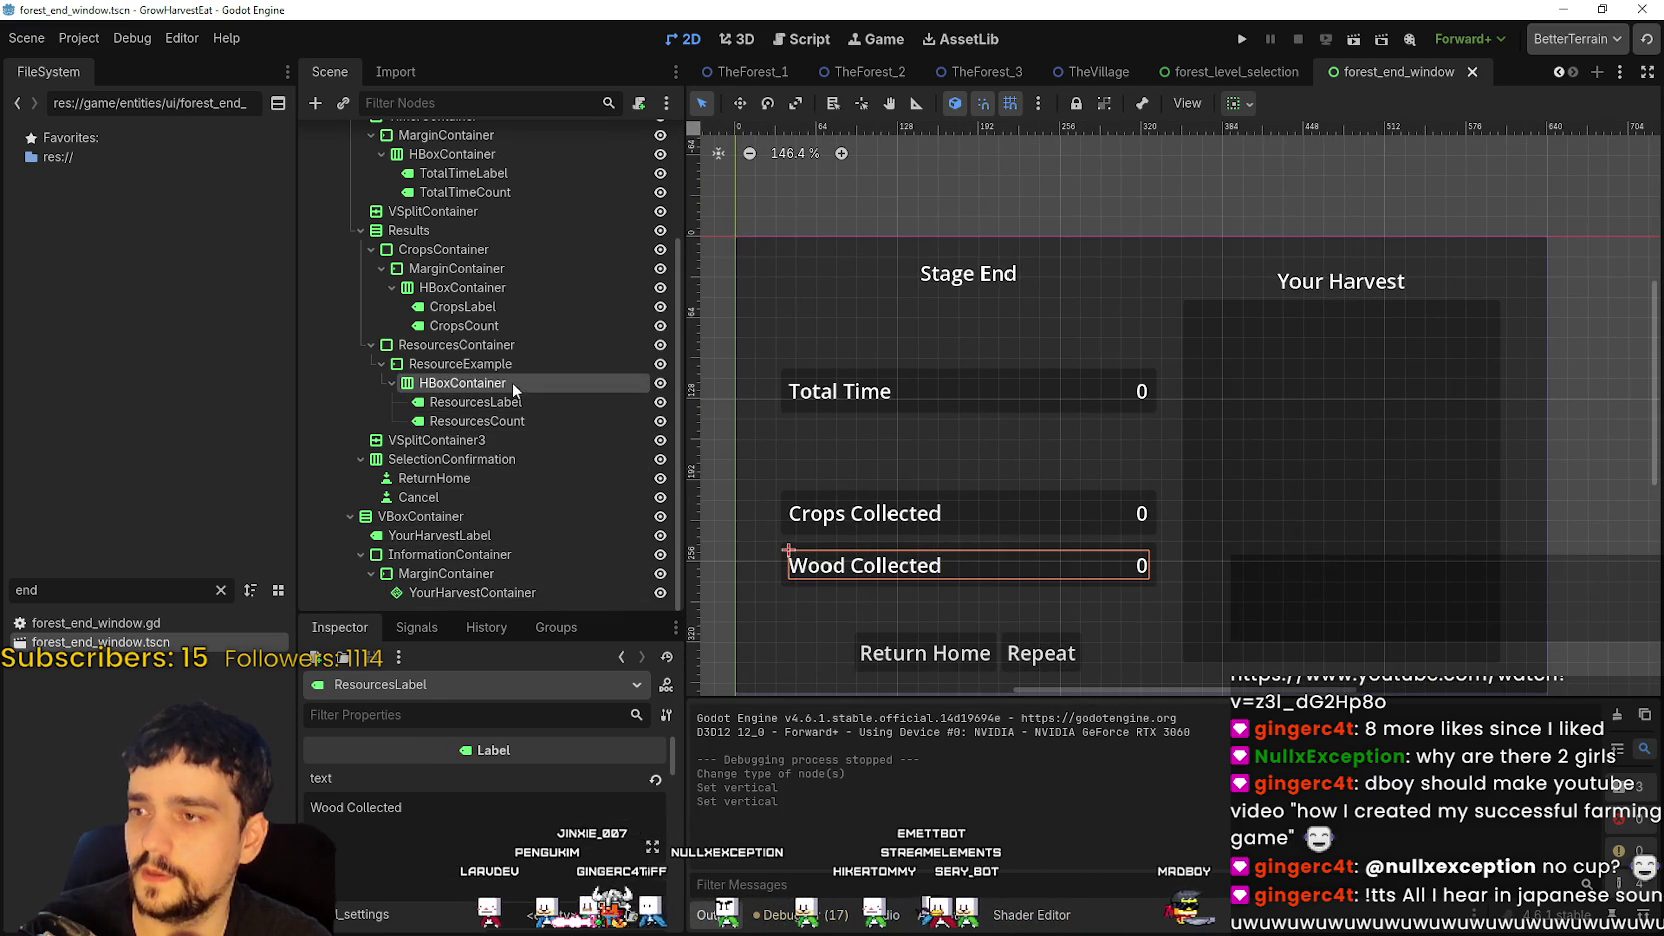
left_click(514, 384)
left_click(445, 364)
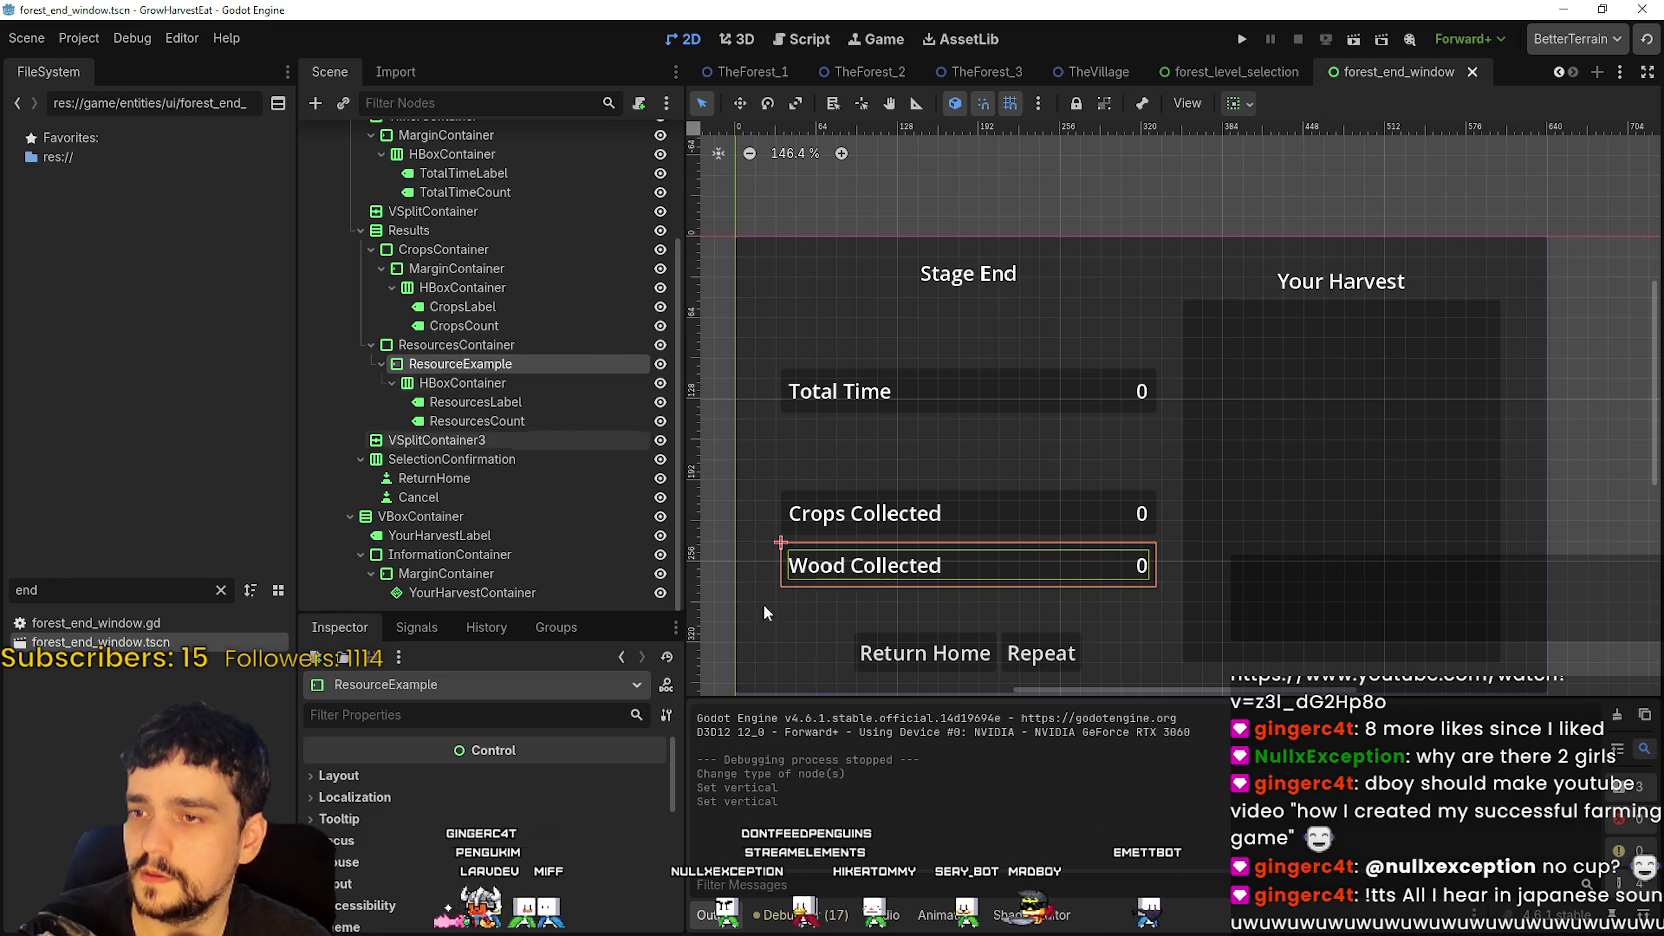
scroll(817, 650, "up", 4)
scroll(810, 525, "down", 2)
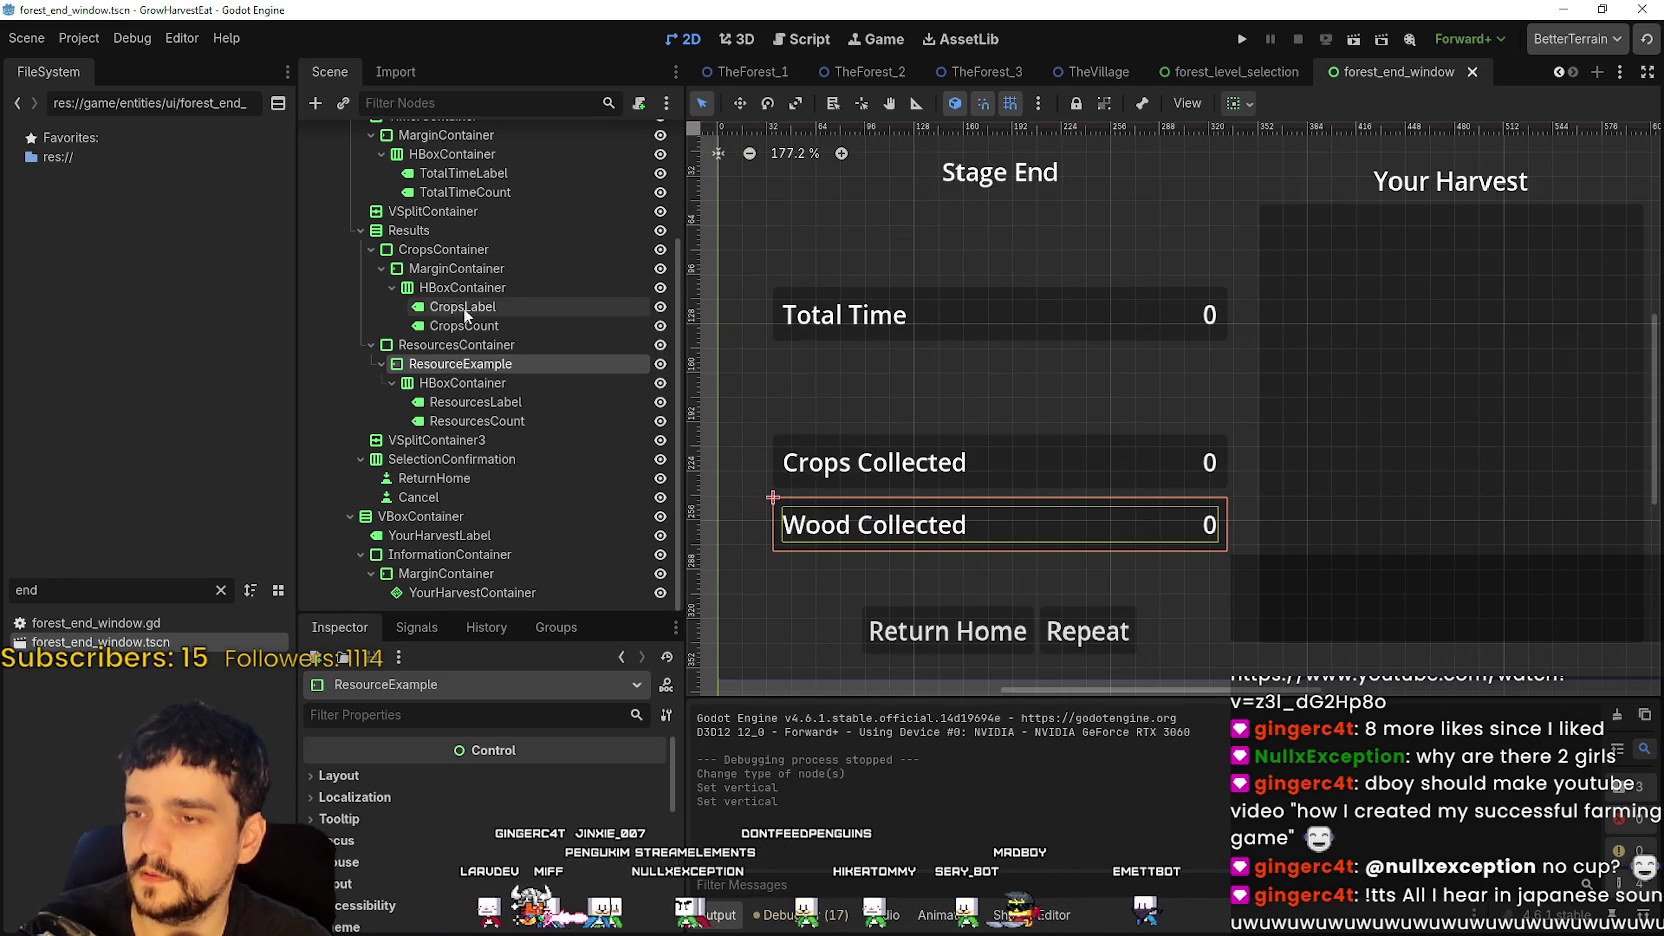
right_click(459, 366)
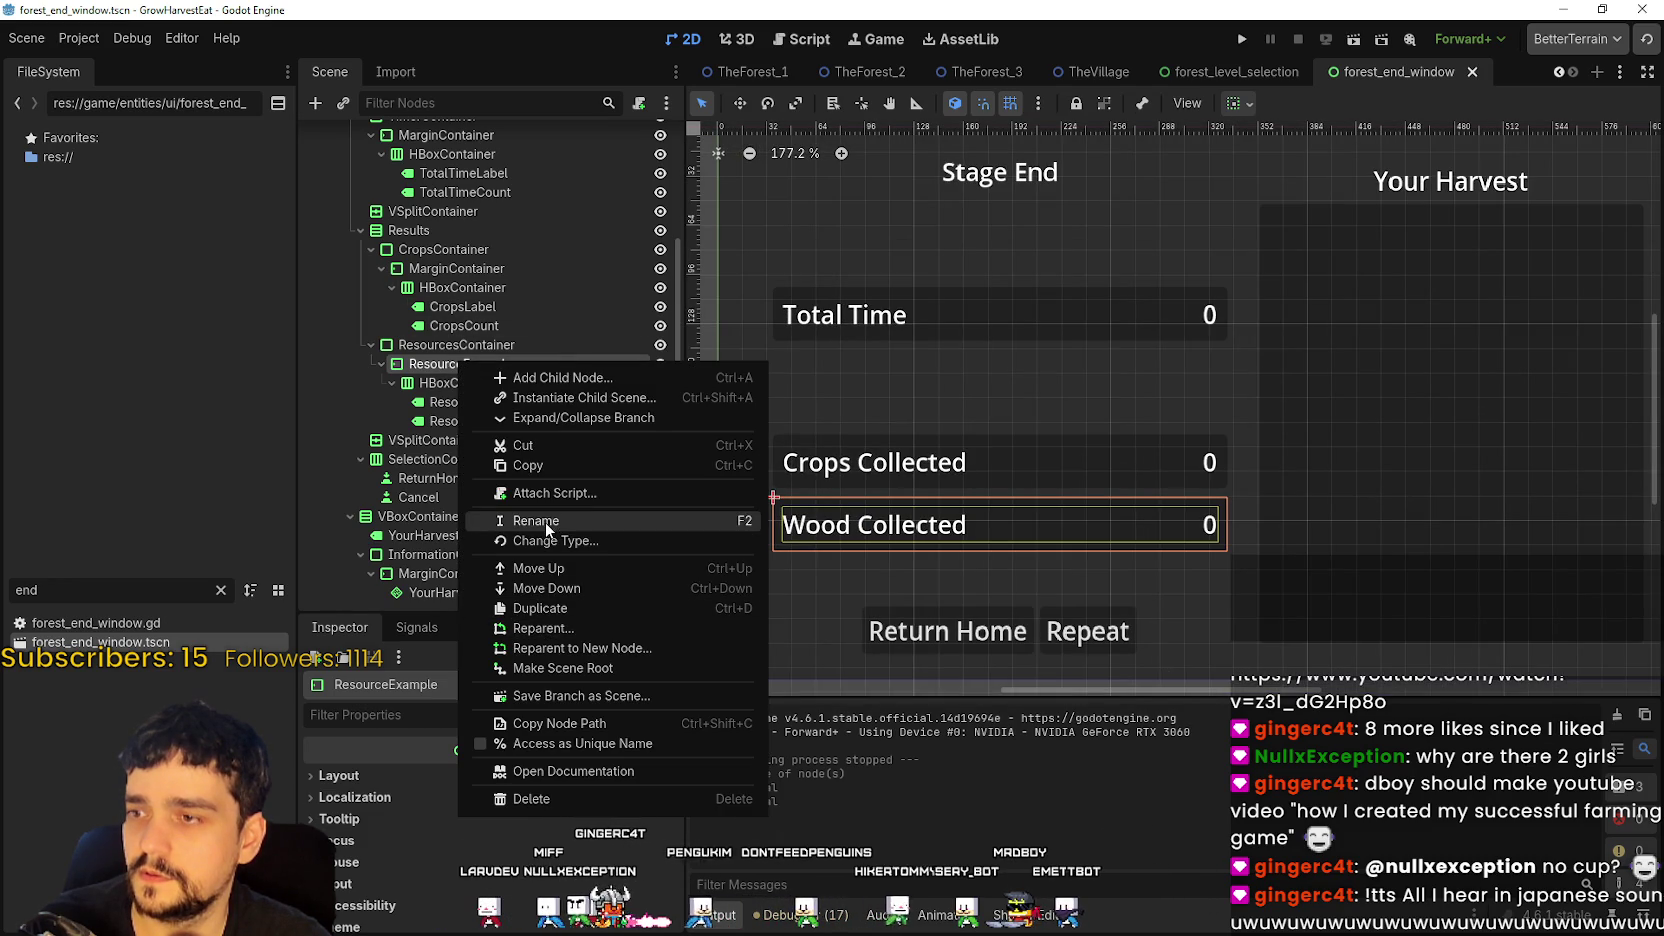
left_click(434, 370)
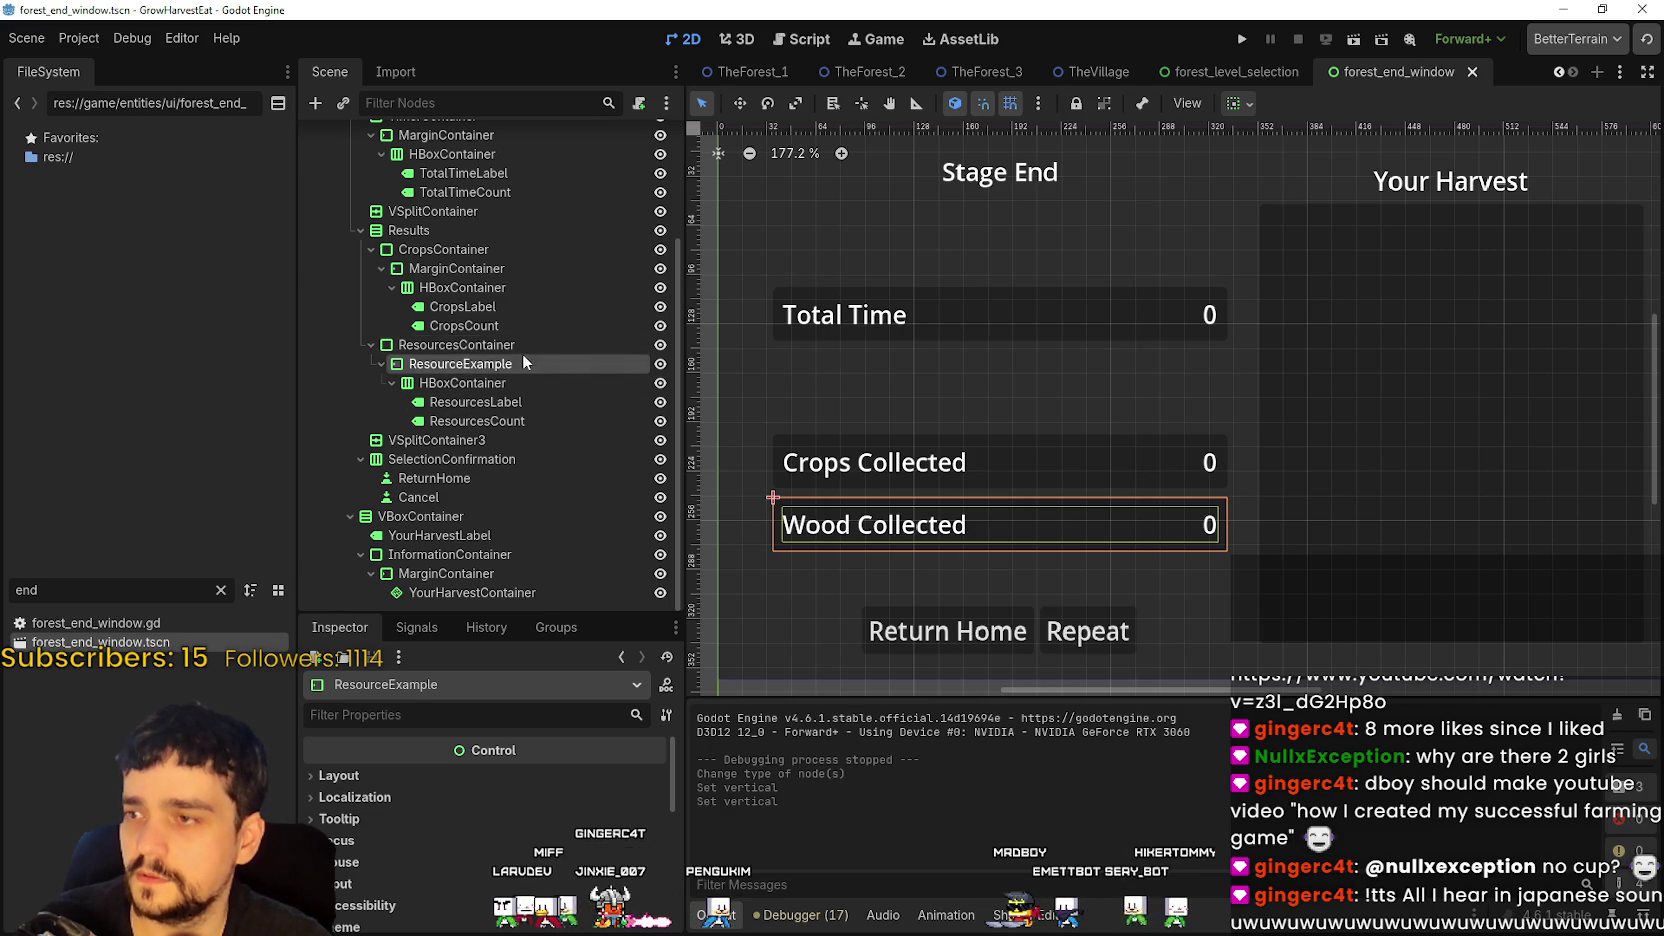
- Change ResourcesContainer's type to VBoxContainer by searching 'vbo', and save the scene
left_click(503, 328)
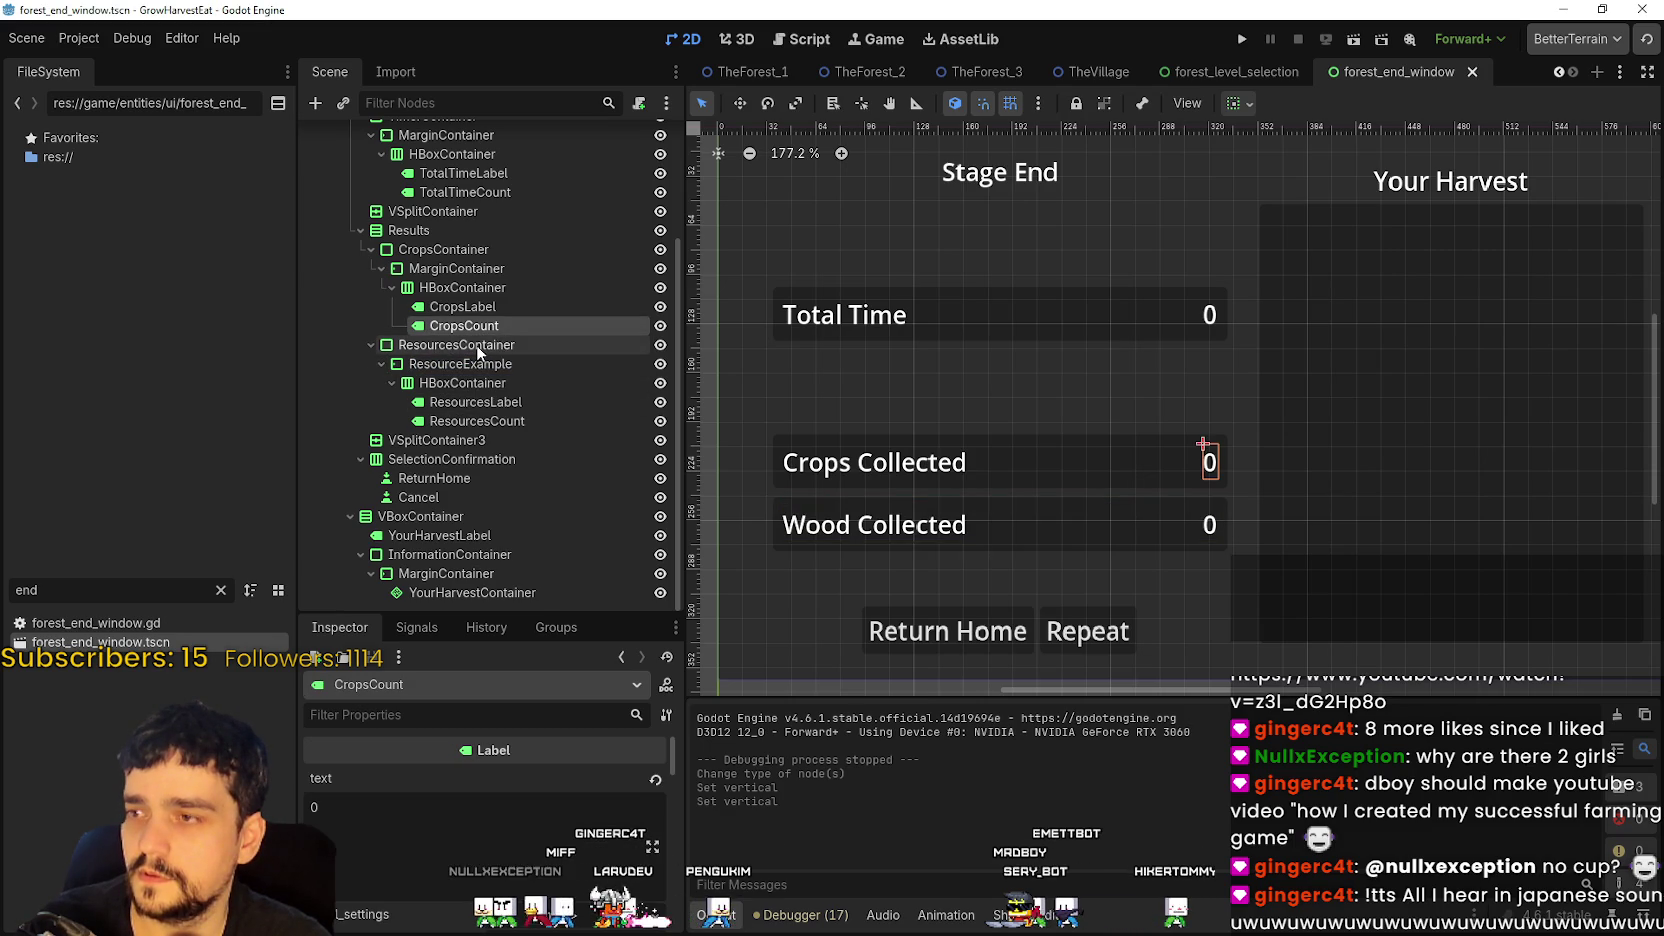
left_click(477, 346)
right_click(477, 346)
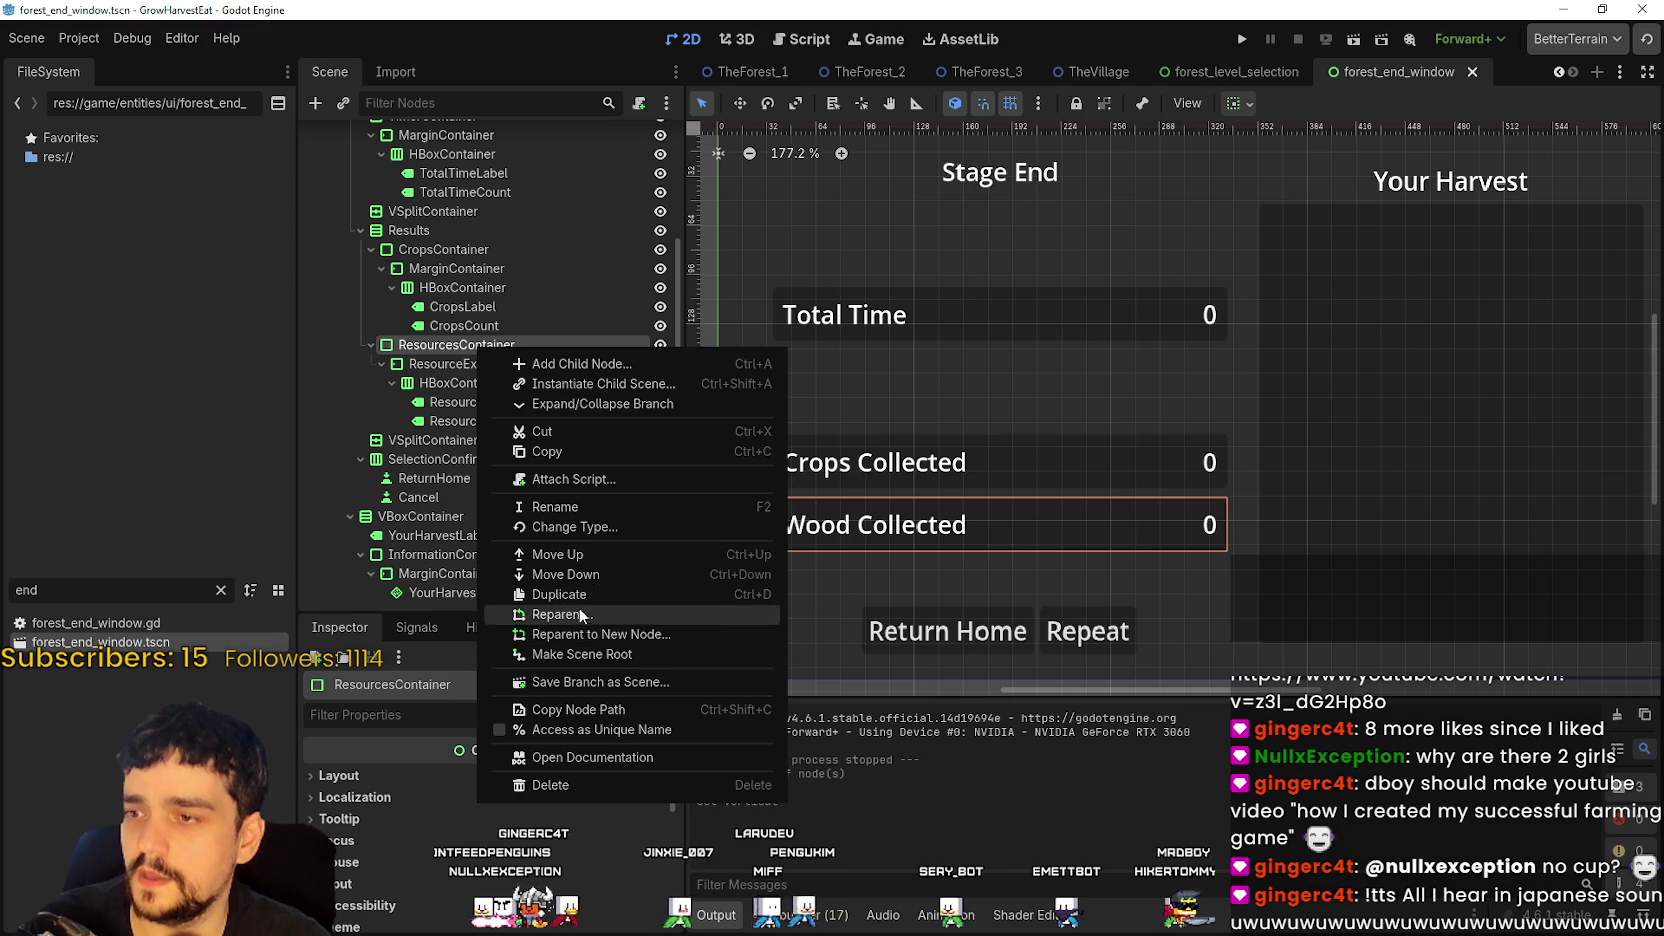
left_click(607, 527)
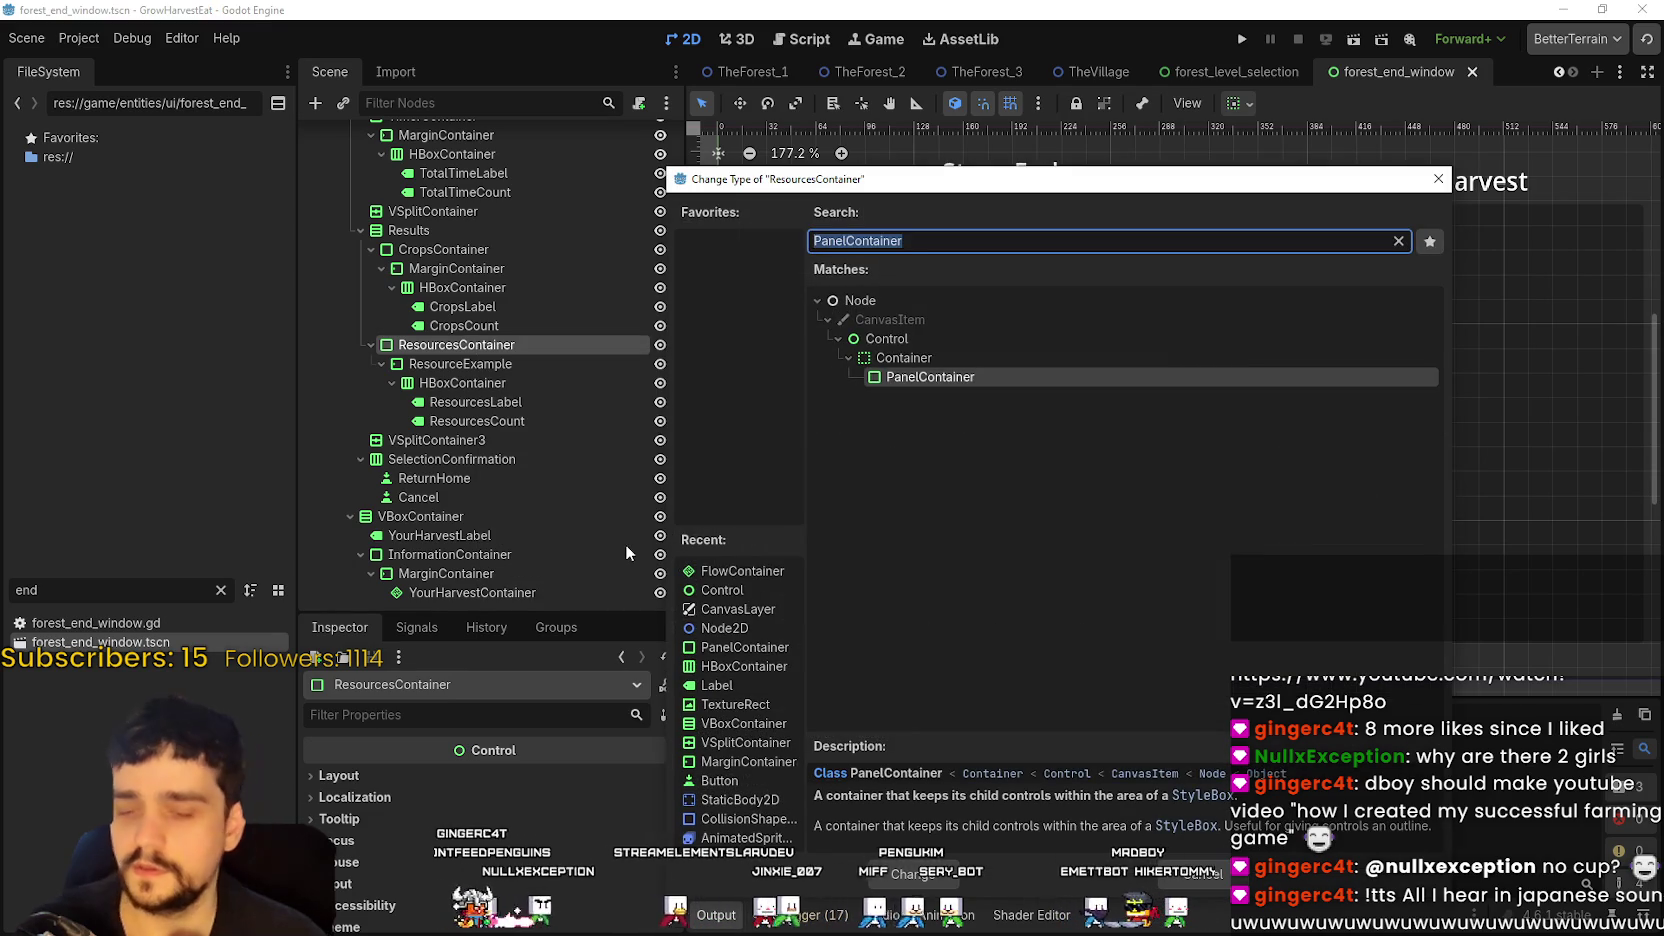
type("vbo")
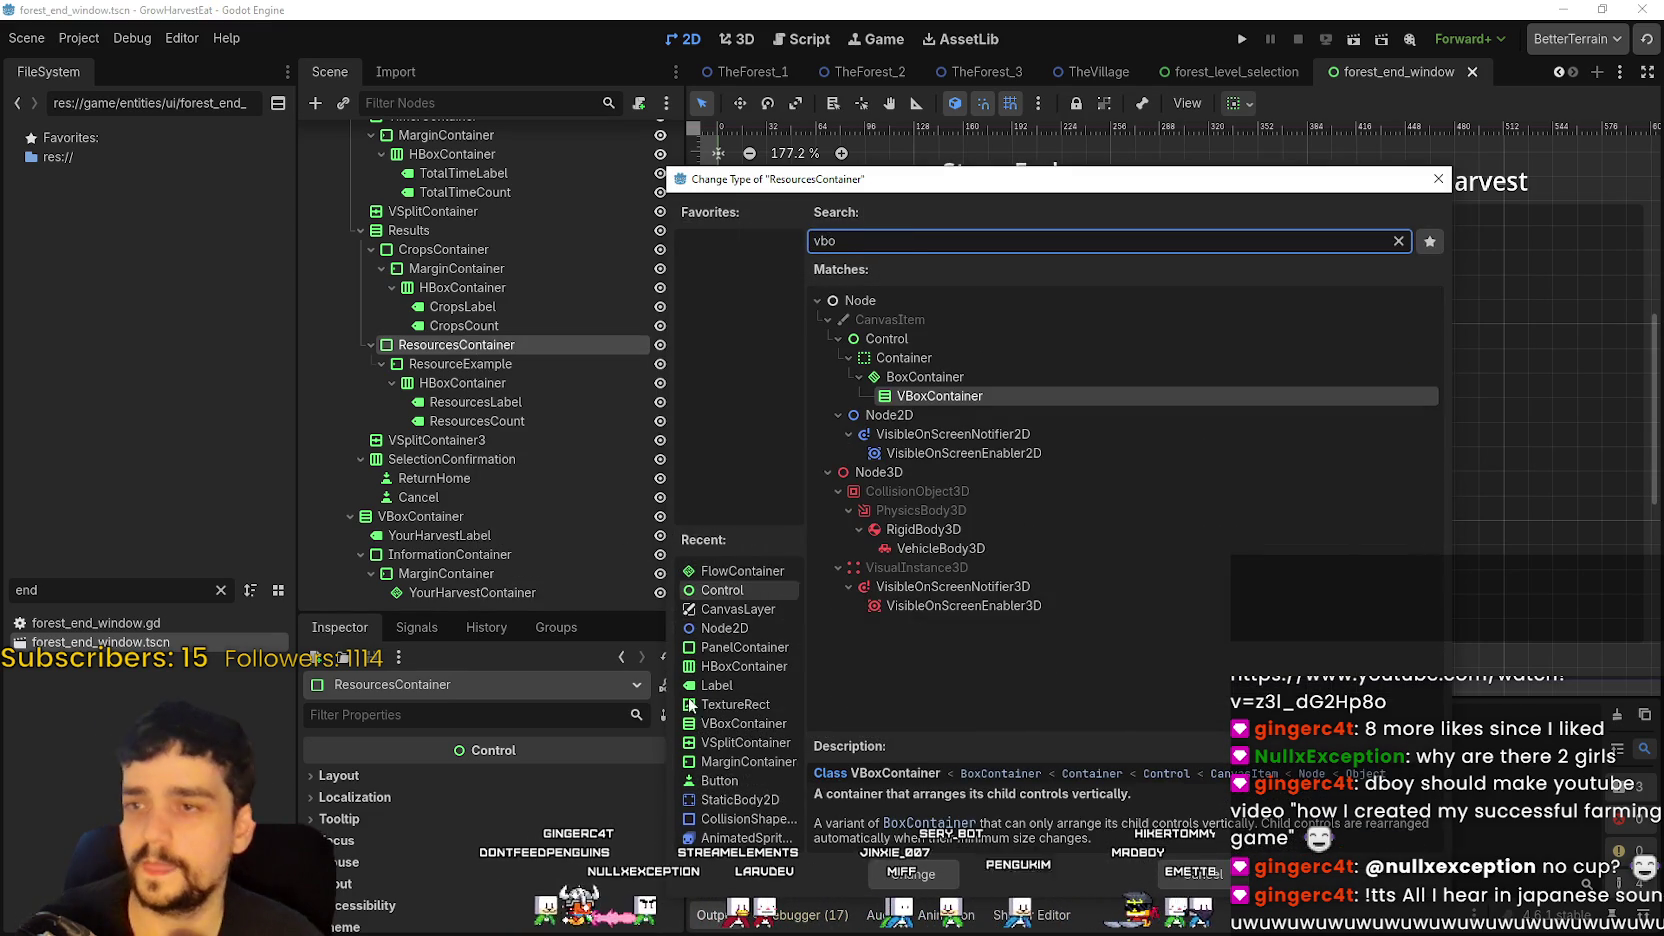
left_click(878, 874)
key("ctrl+s")
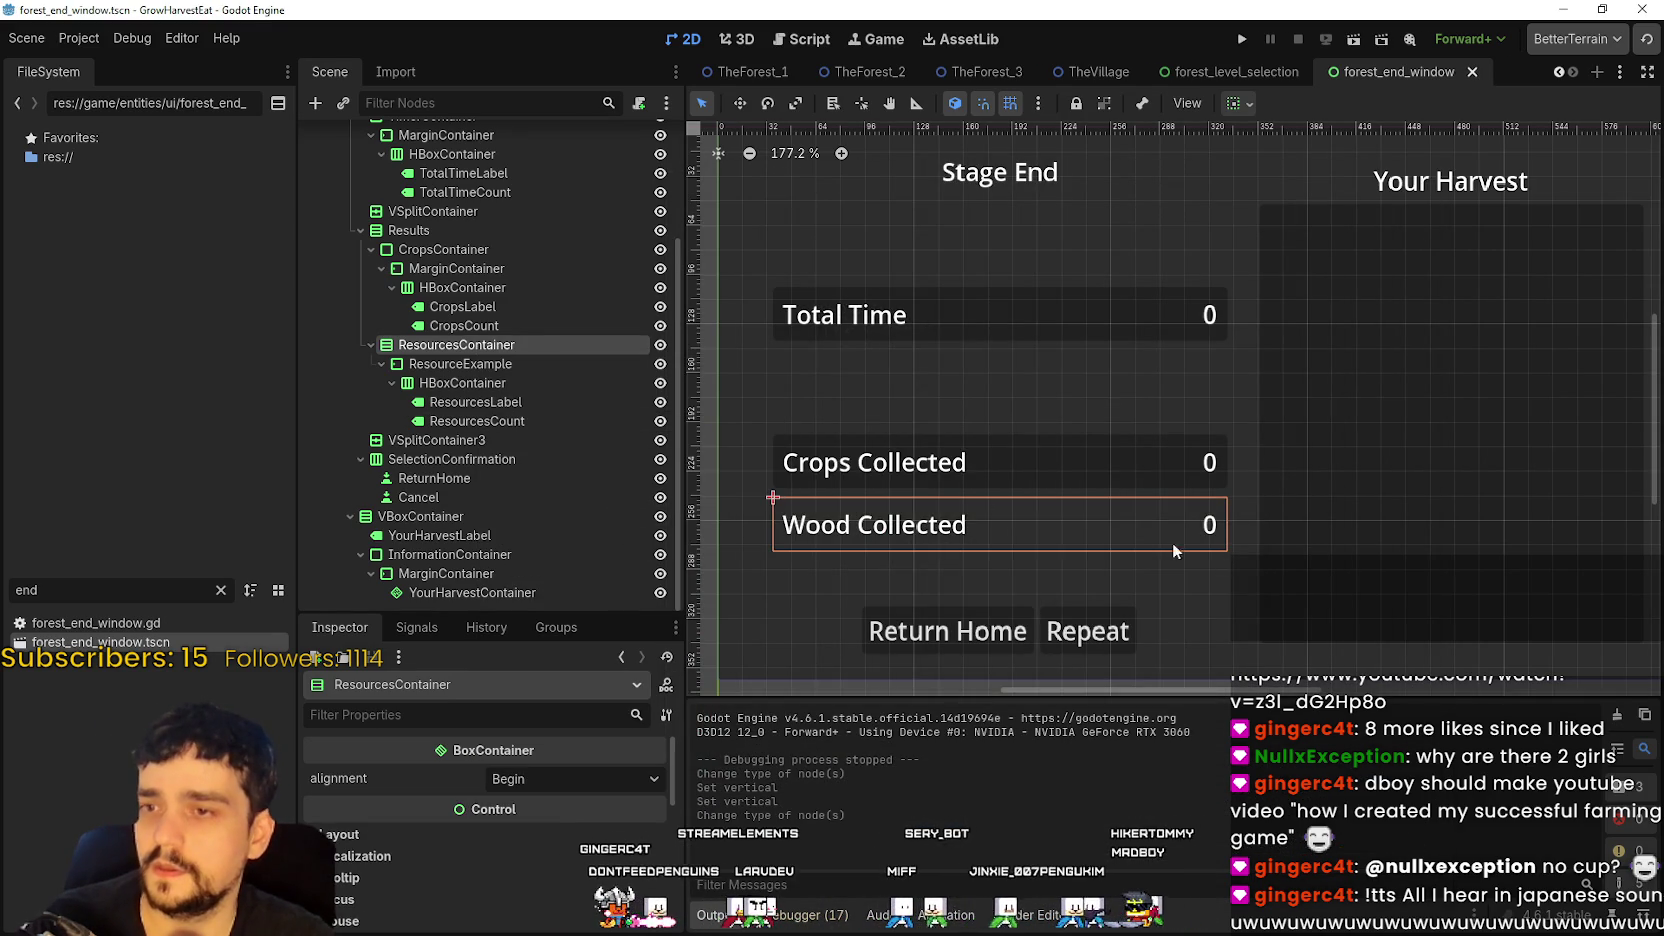
- Step through the nodes under ResourceExample and bring up ResourcesContainer's node actions again
left_click(552, 362)
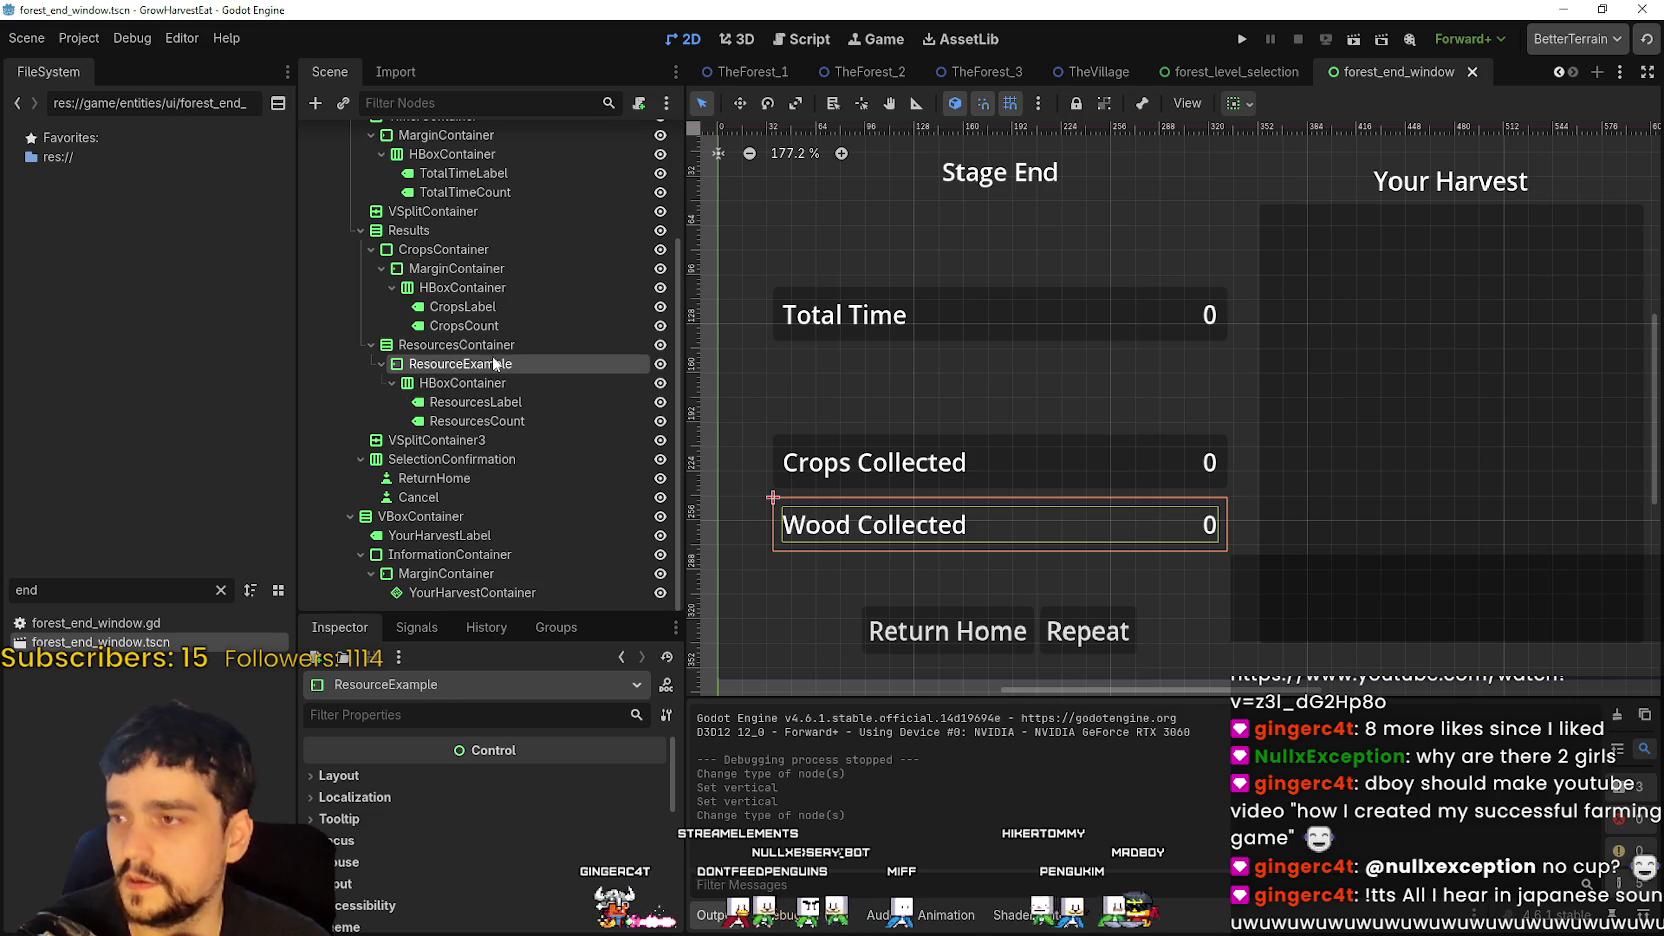
scroll(933, 536, "up", 1)
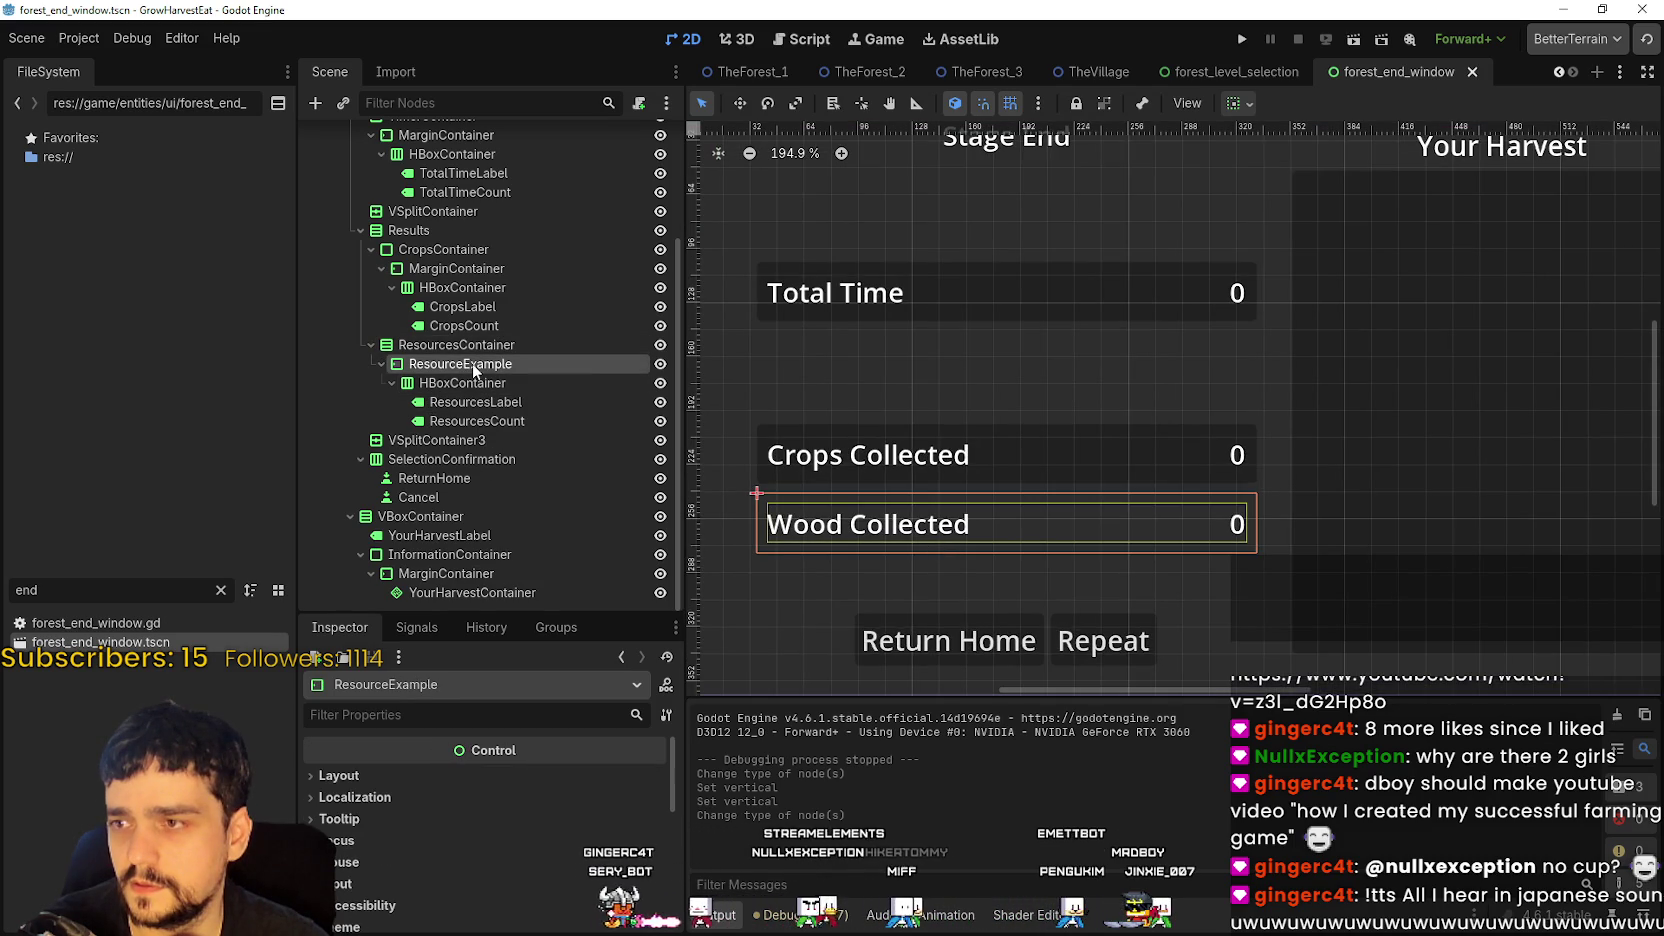
key("Down")
key("Down")
key("Down")
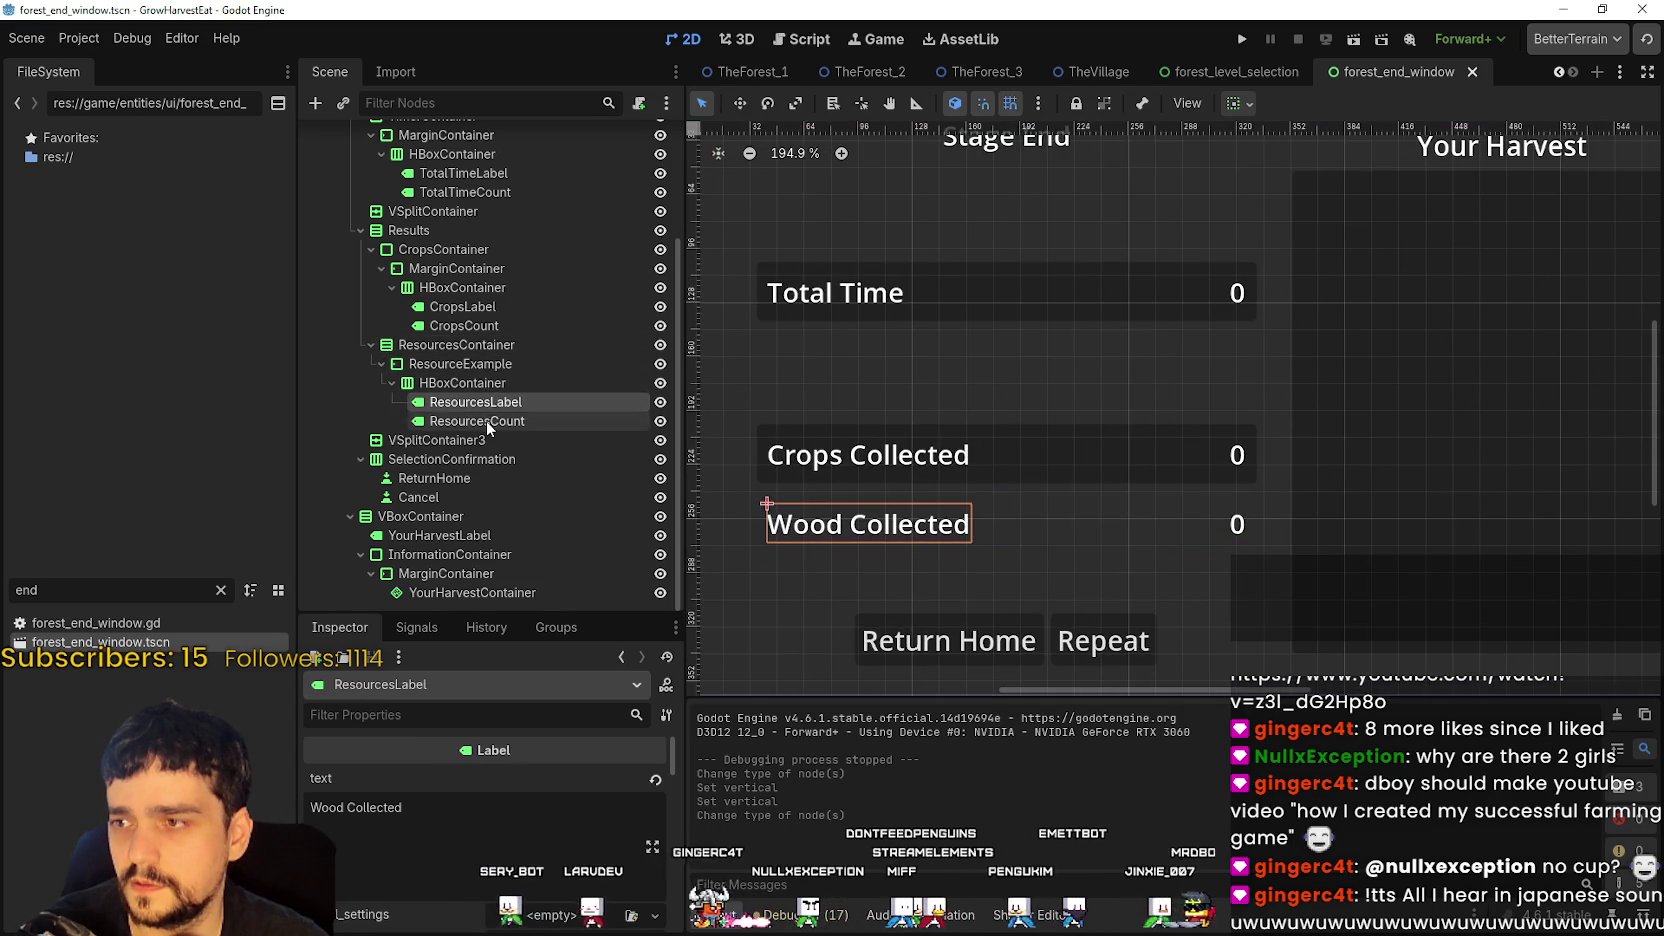
right_click(488, 345)
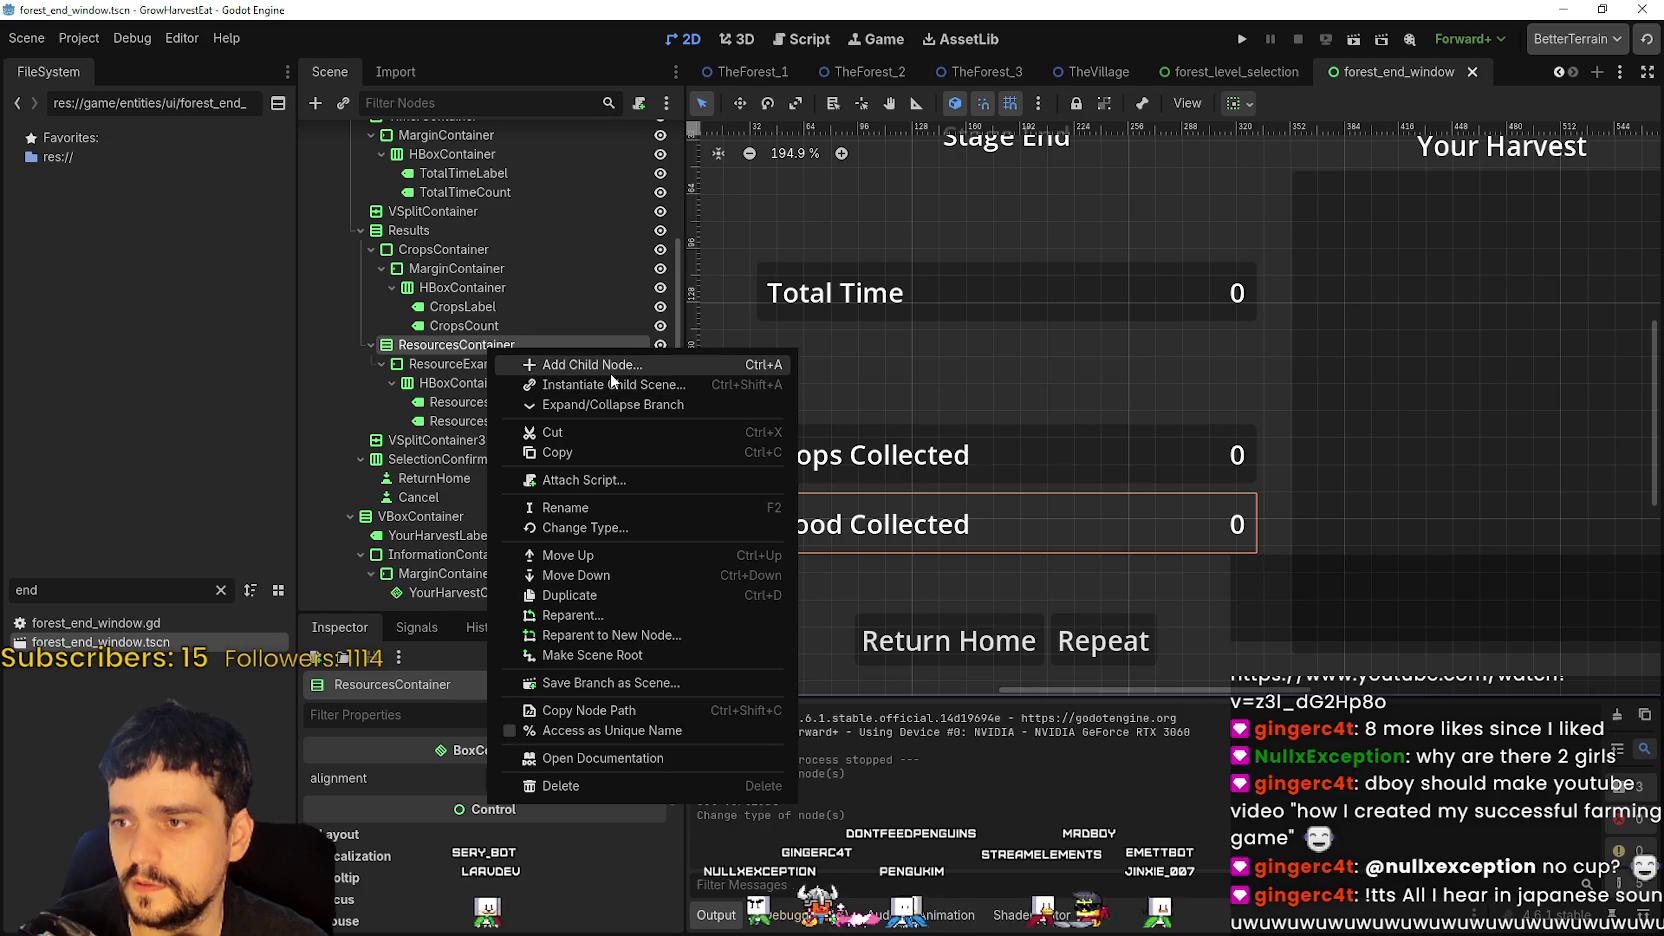
- Add a PanelContainer child to ResourcesContainer and drag it to the top of its children
key("Escape")
key("ctrl+a")
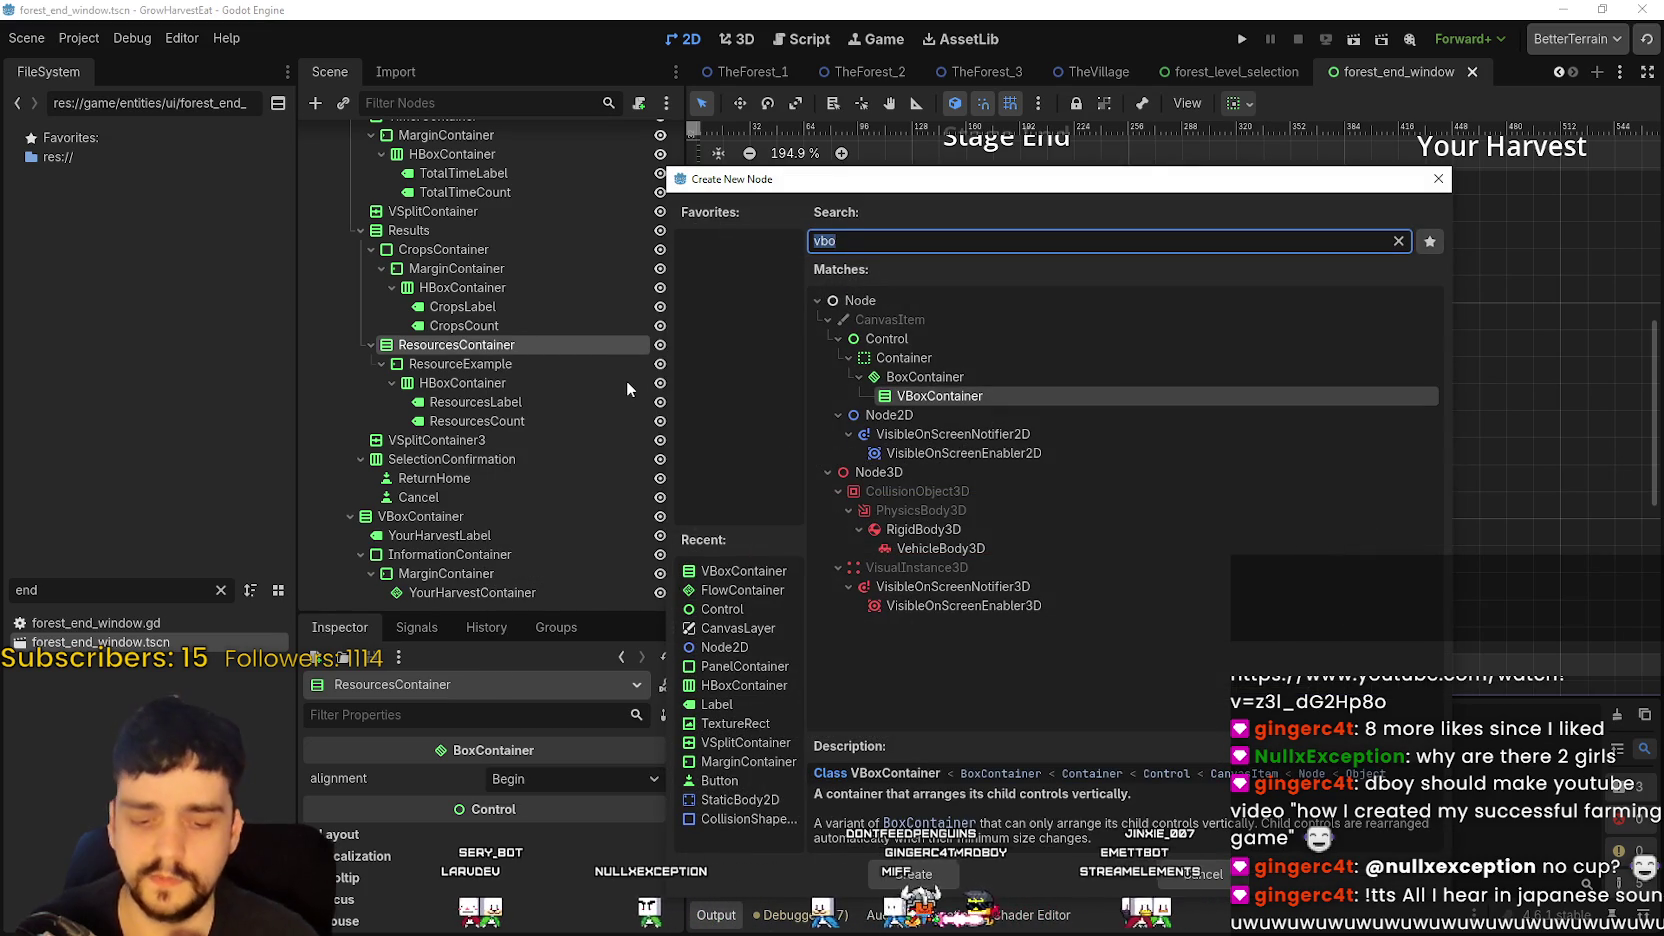
type("panel")
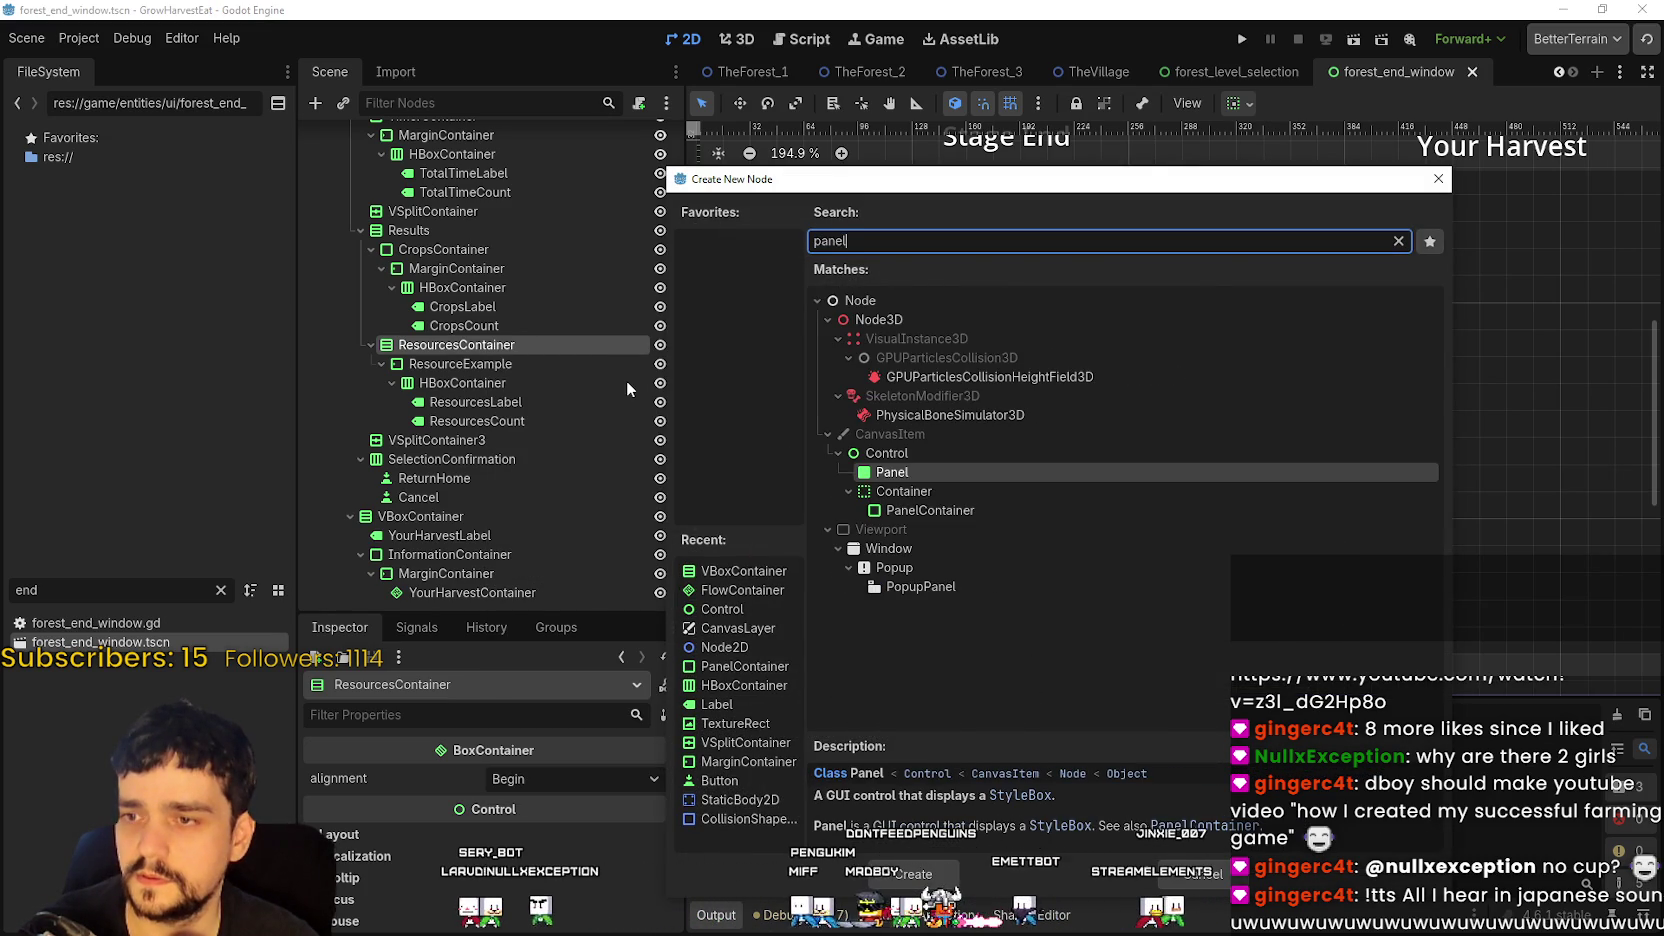
key("Down")
key("Return")
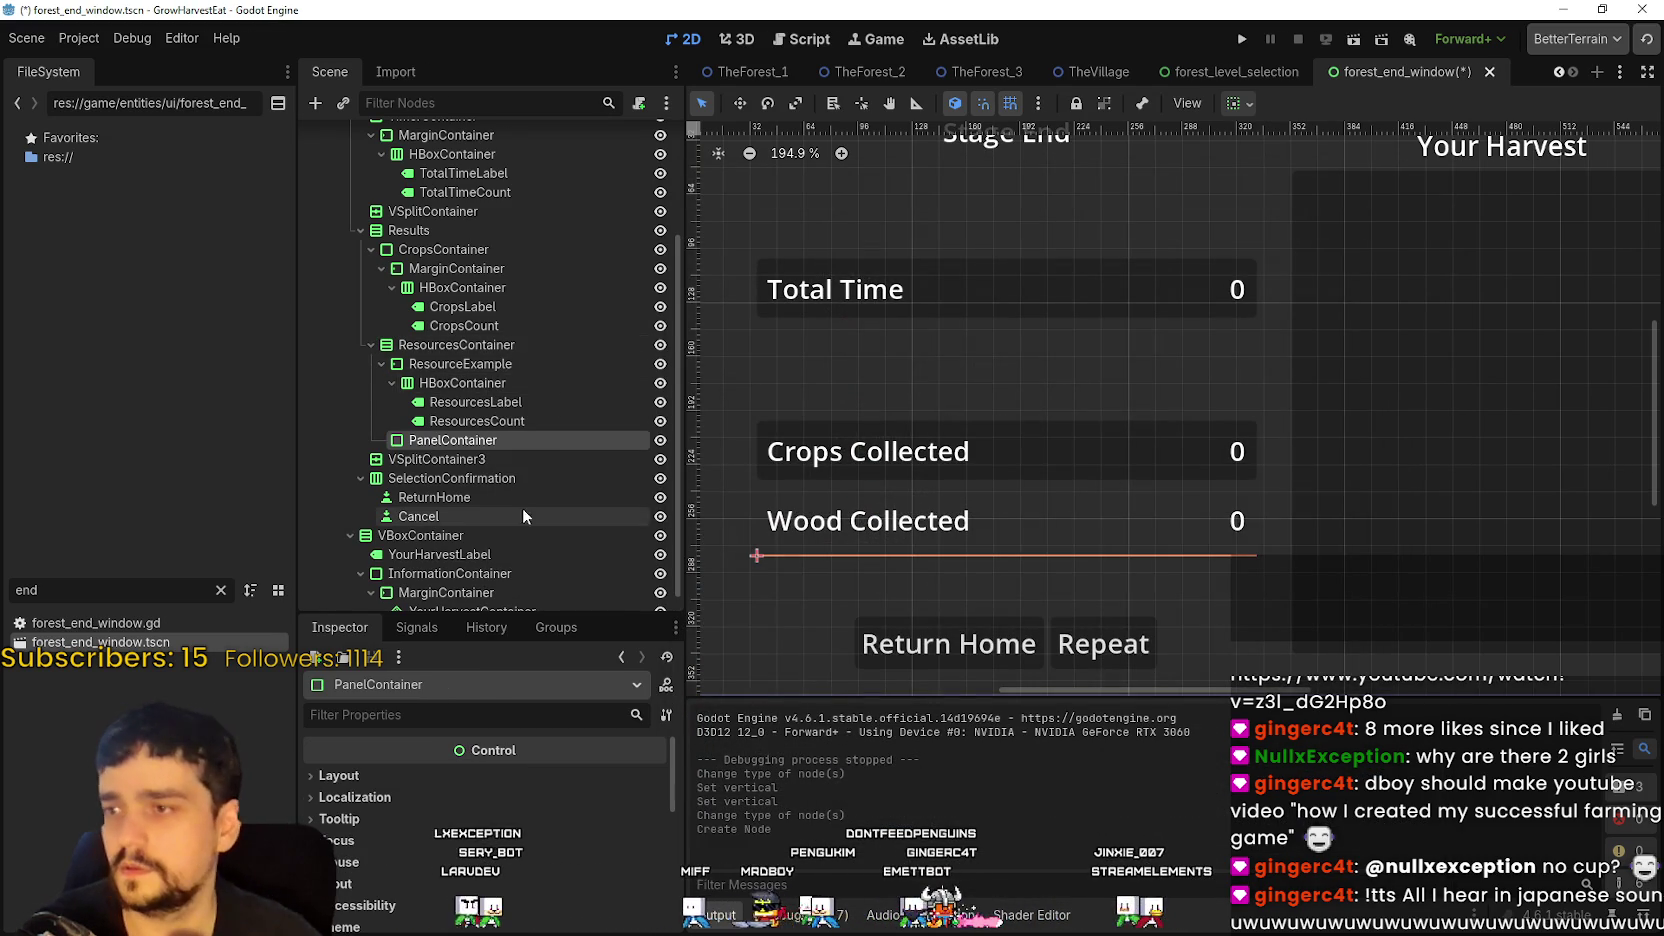
mouse_move(460, 440)
left_mouse_down()
mouse_move(450, 392)
mouse_move(484, 352)
mouse_move(441, 370)
left_mouse_up()
- Compare with the Crops row's nodes, then rename the new PanelContainer to ResourceExample
left_click(411, 383)
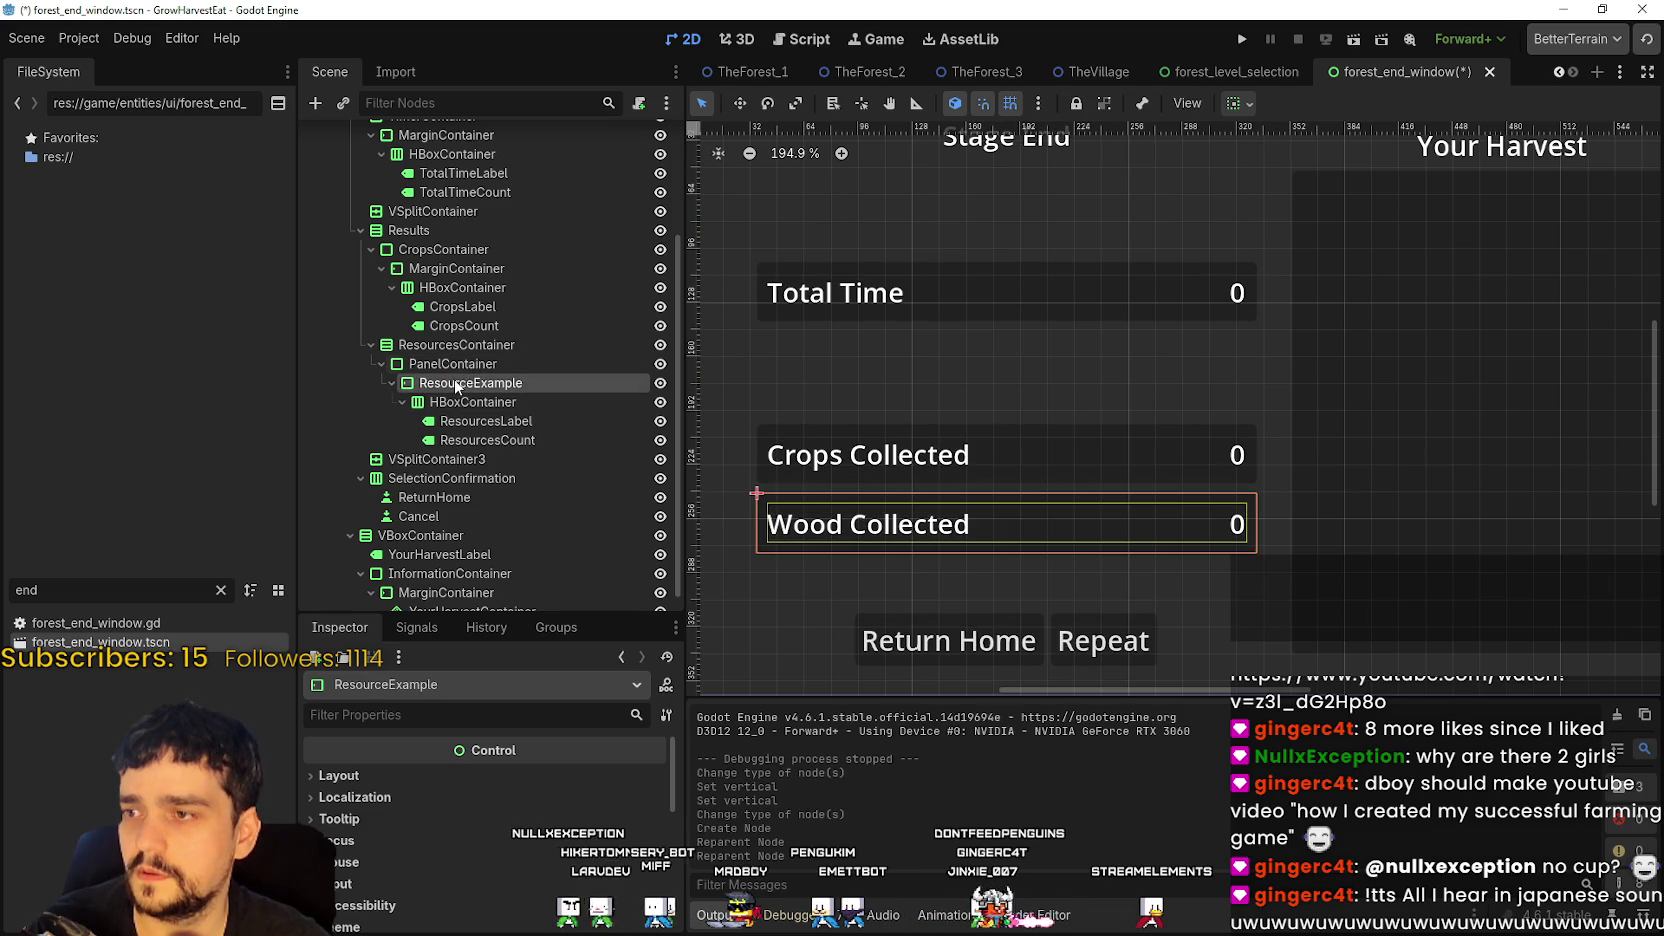
left_click(462, 362)
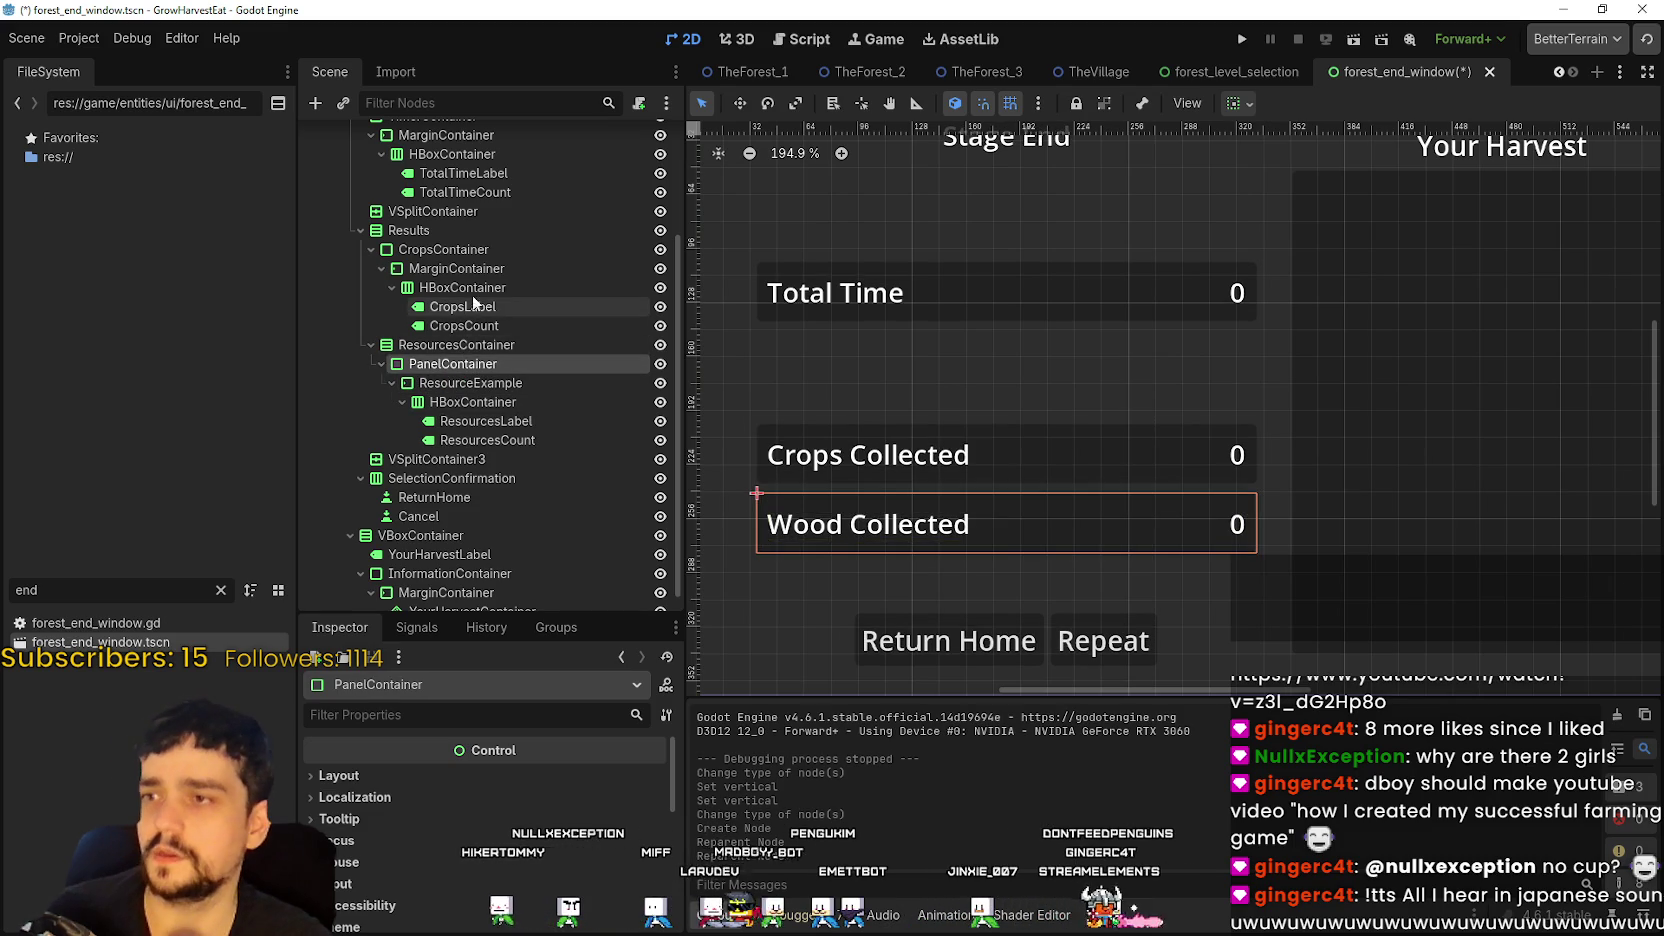
left_click(465, 268)
left_click(468, 250)
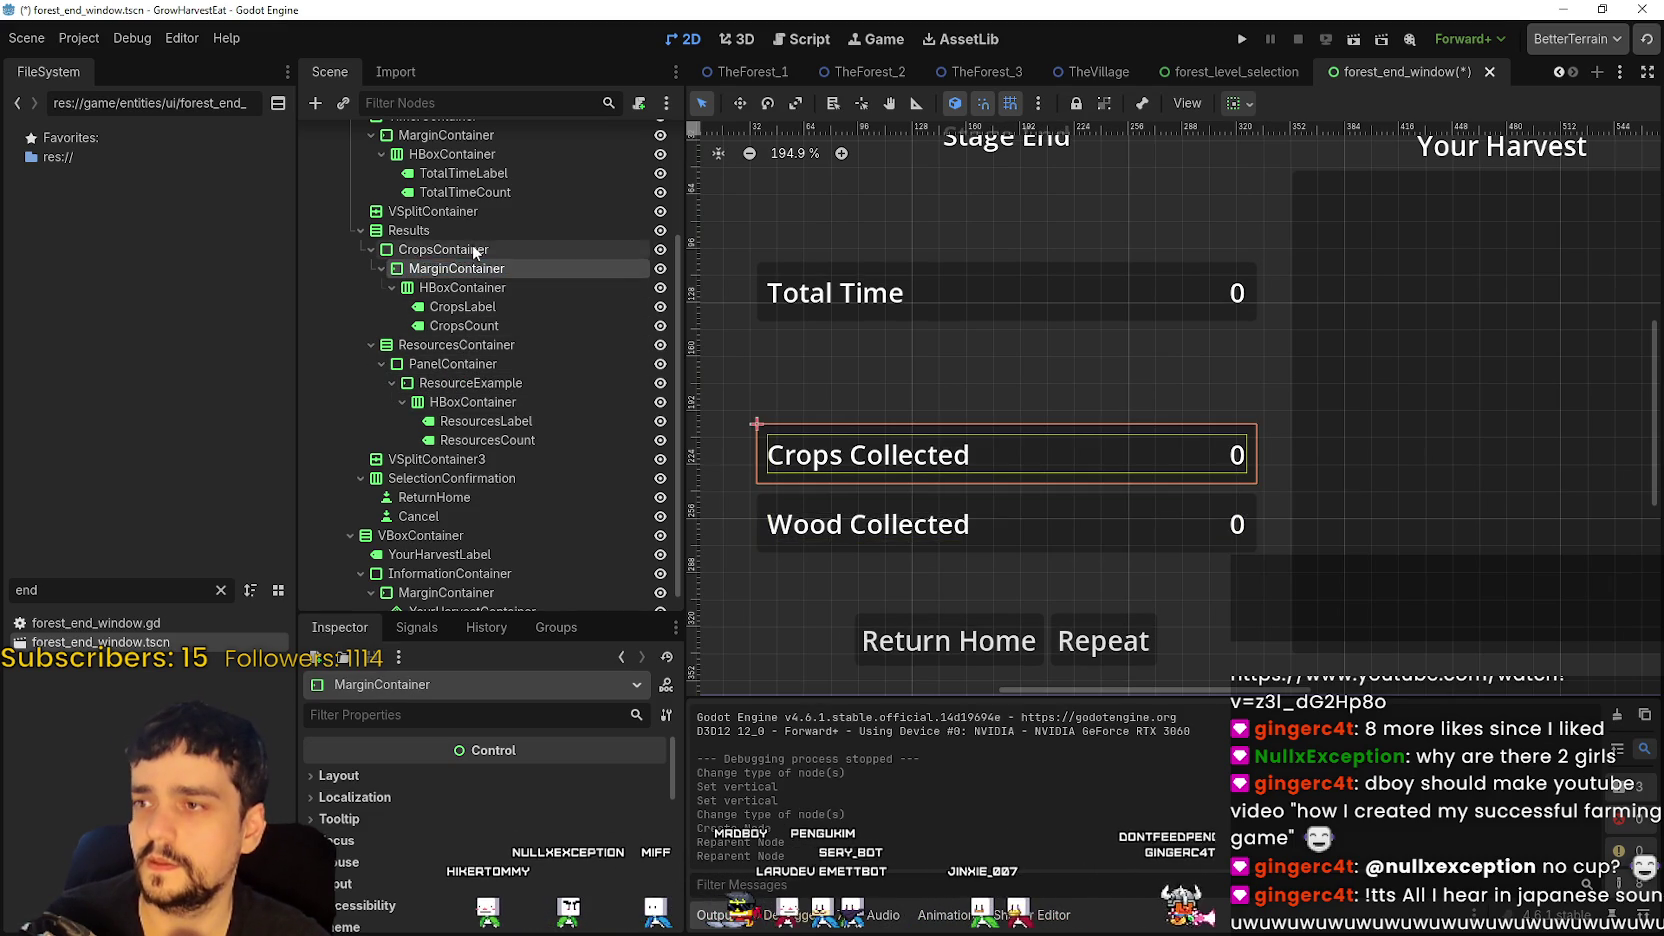
left_click(449, 388)
left_click(451, 366)
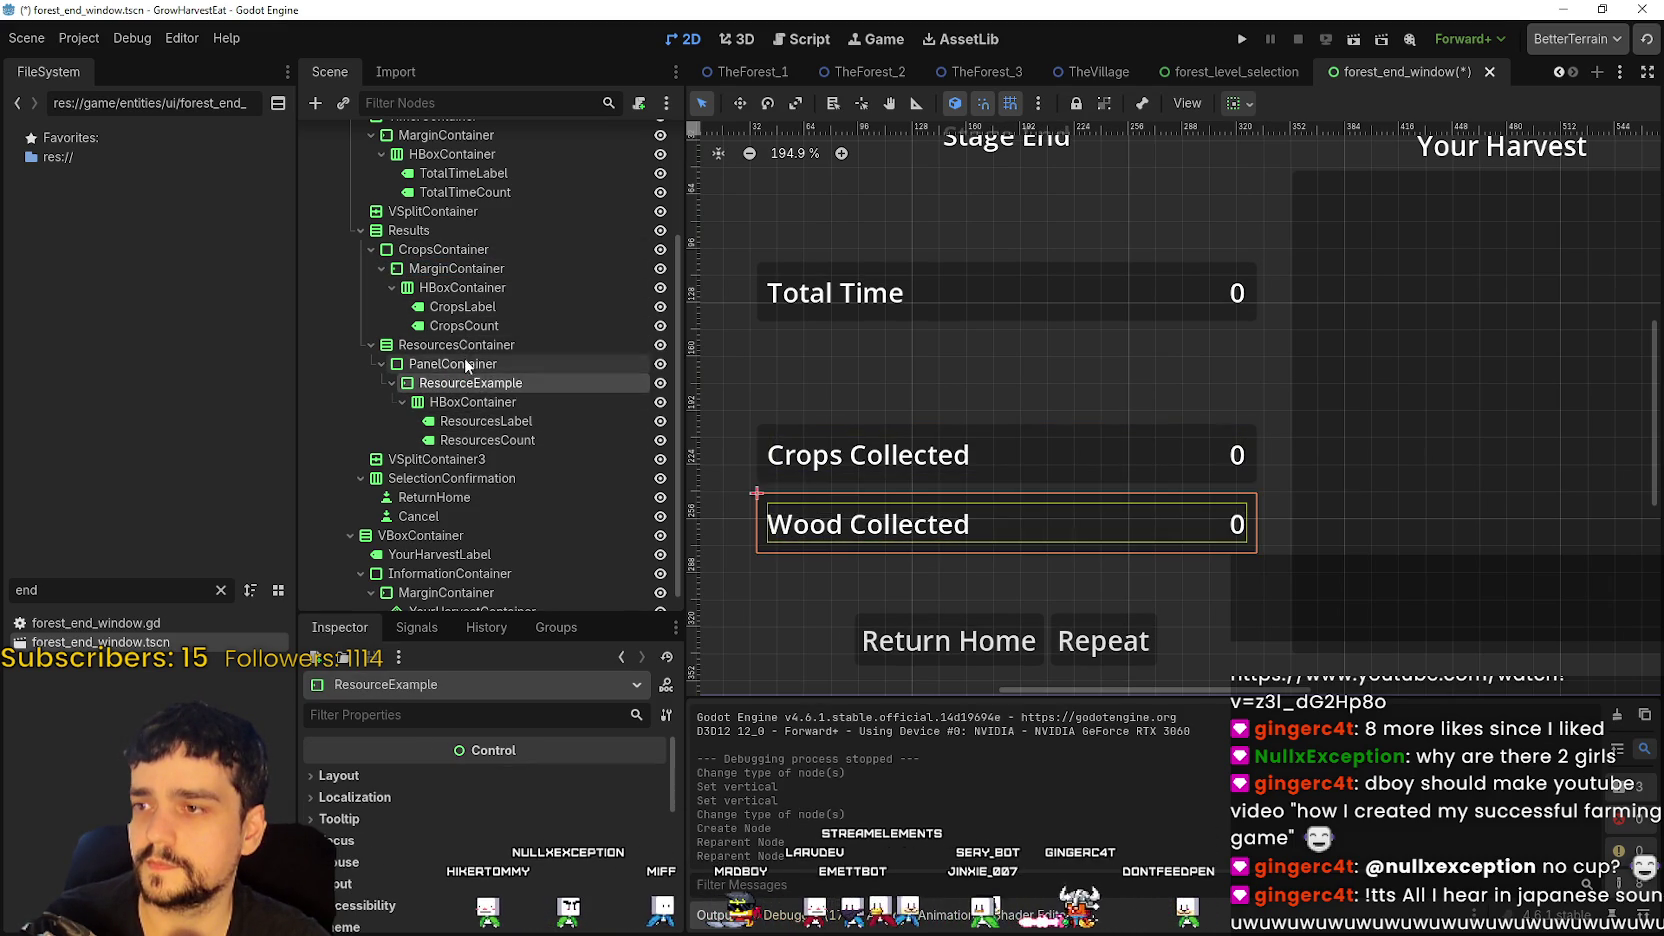
left_click(451, 366)
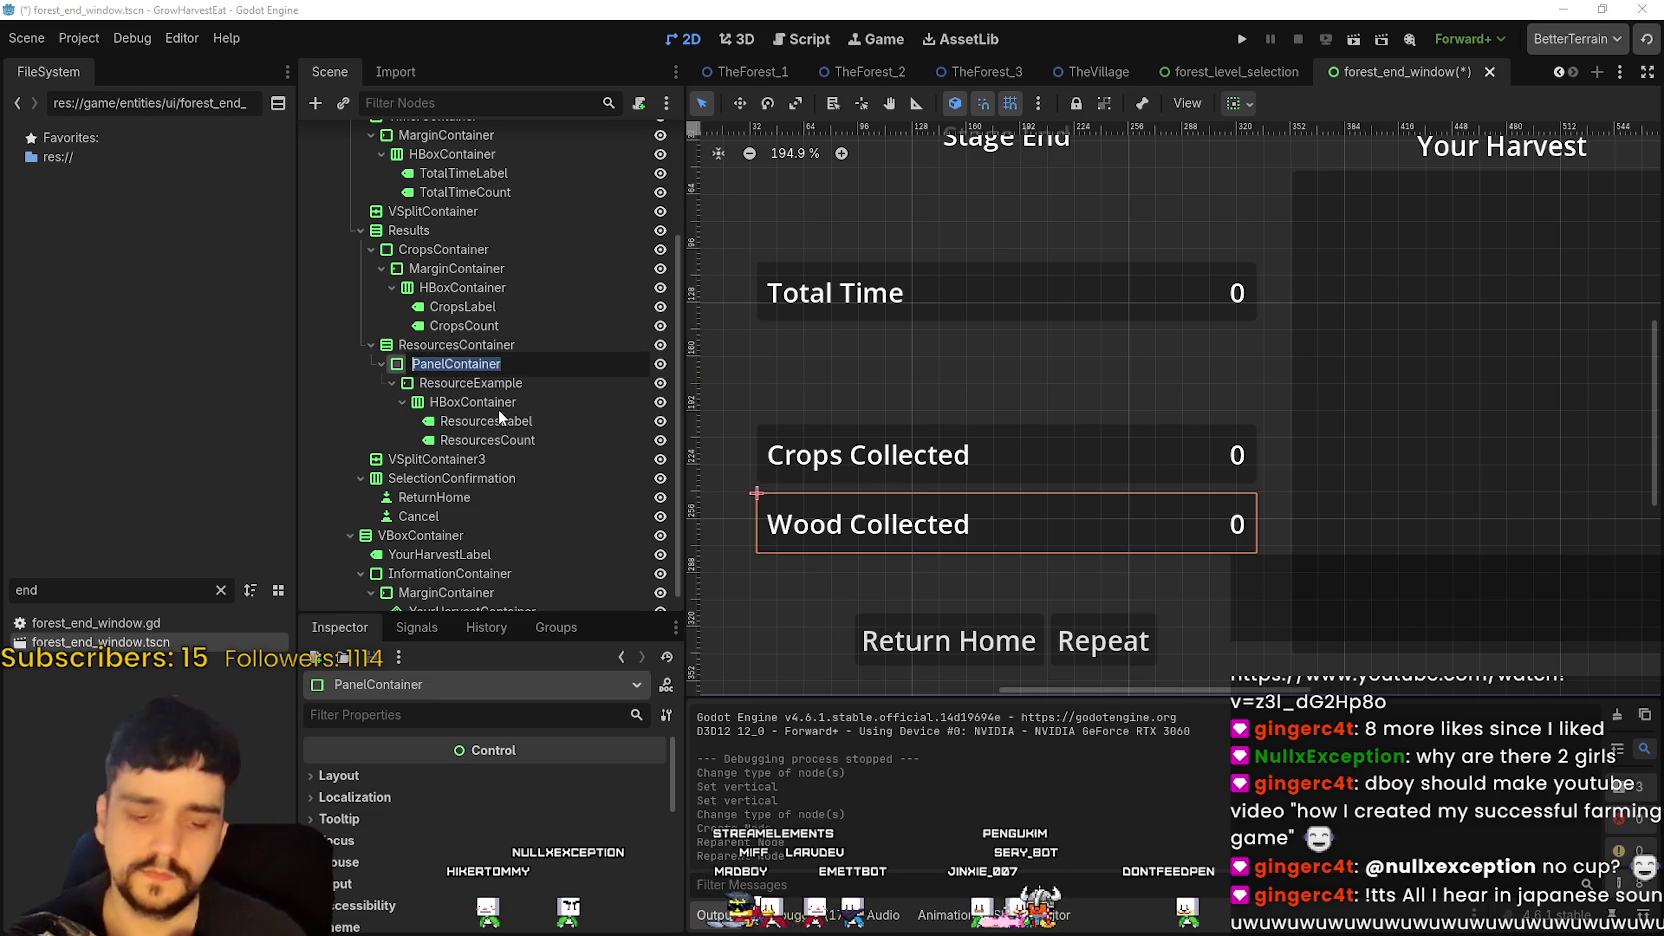
type("ResourceExam")
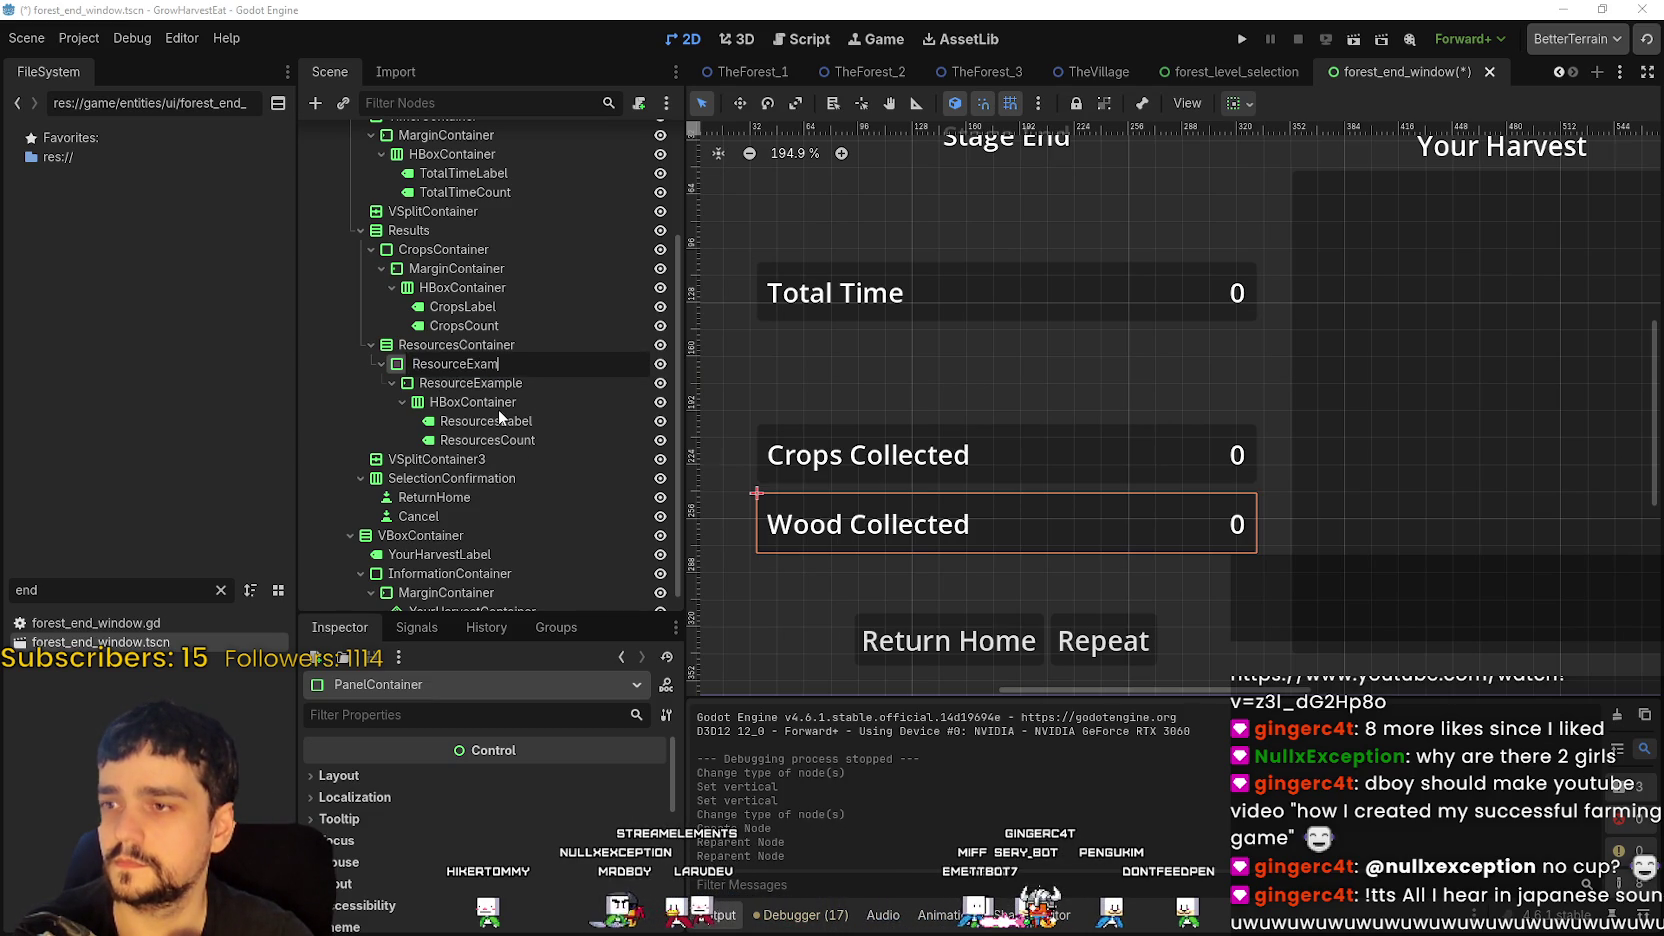
type("ple")
key("Return")
- Rename the inner ResourceExample node to MarginContainer, save the scene, and run the project
left_click(471, 385)
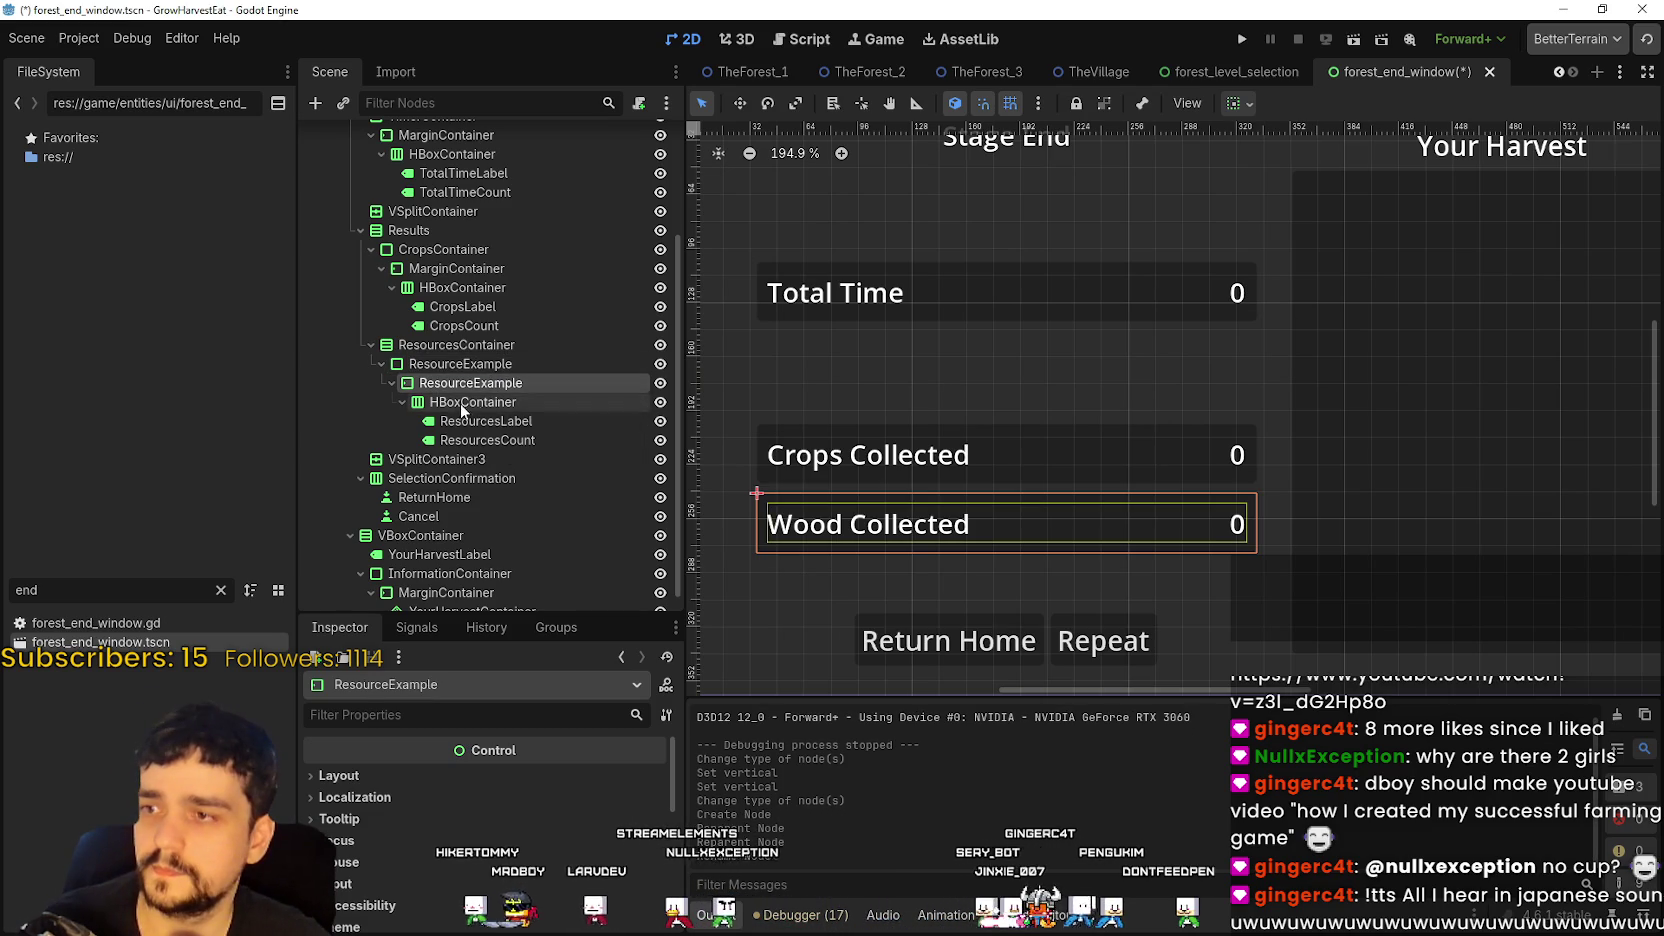
left_click(545, 382)
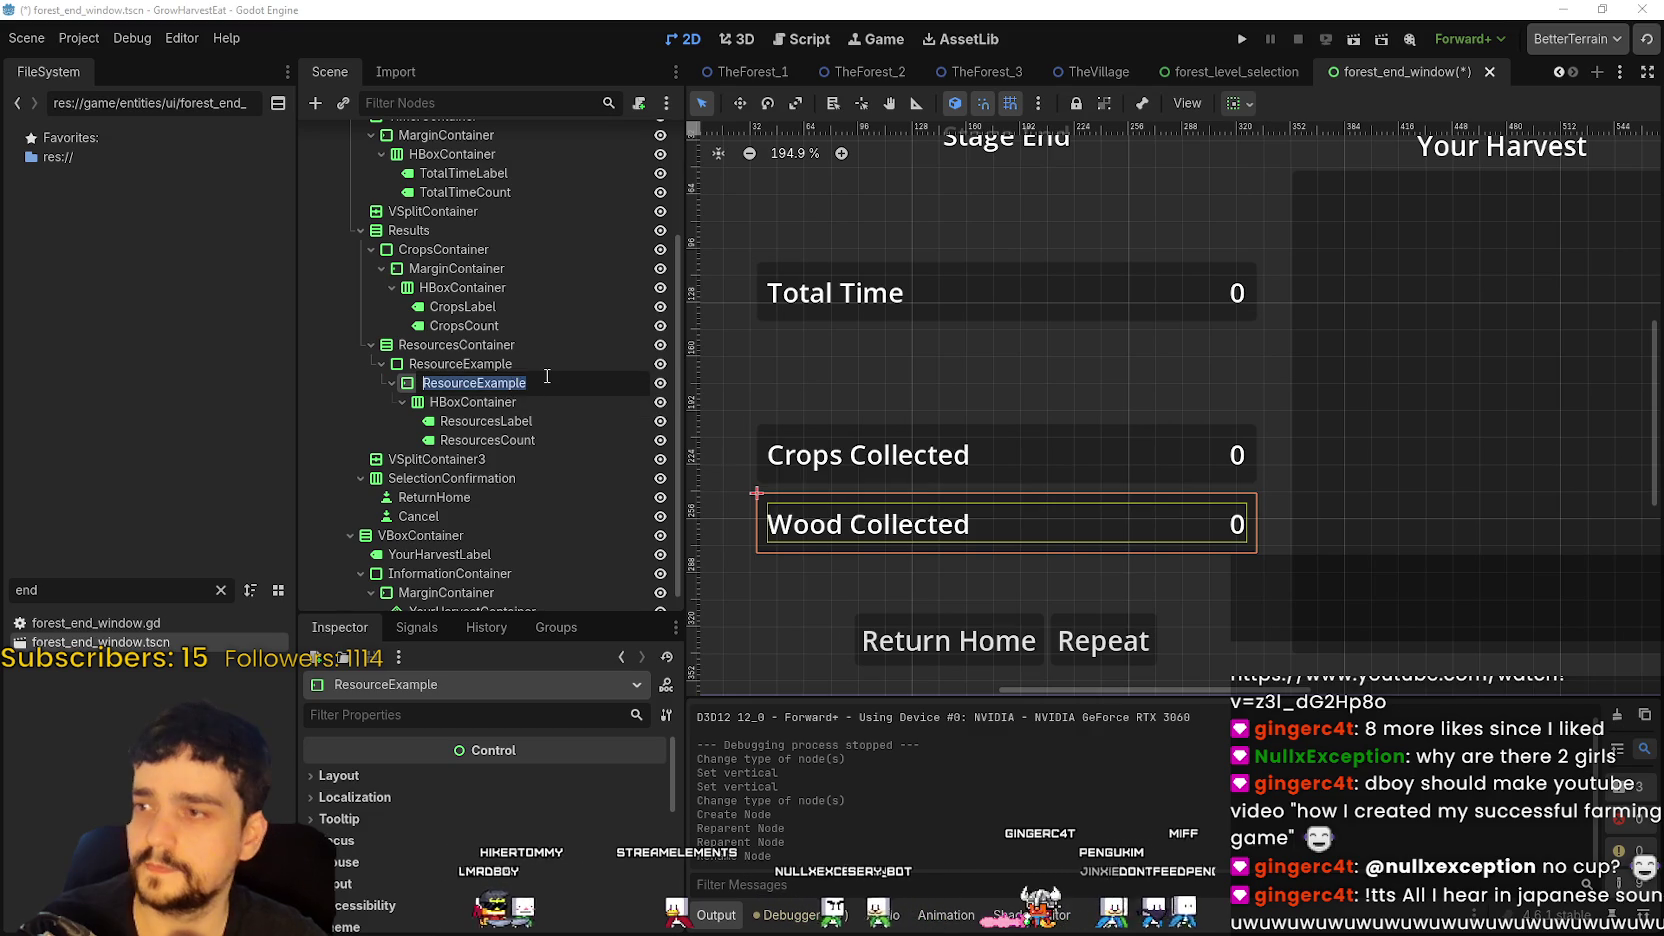
type("MarginContainer")
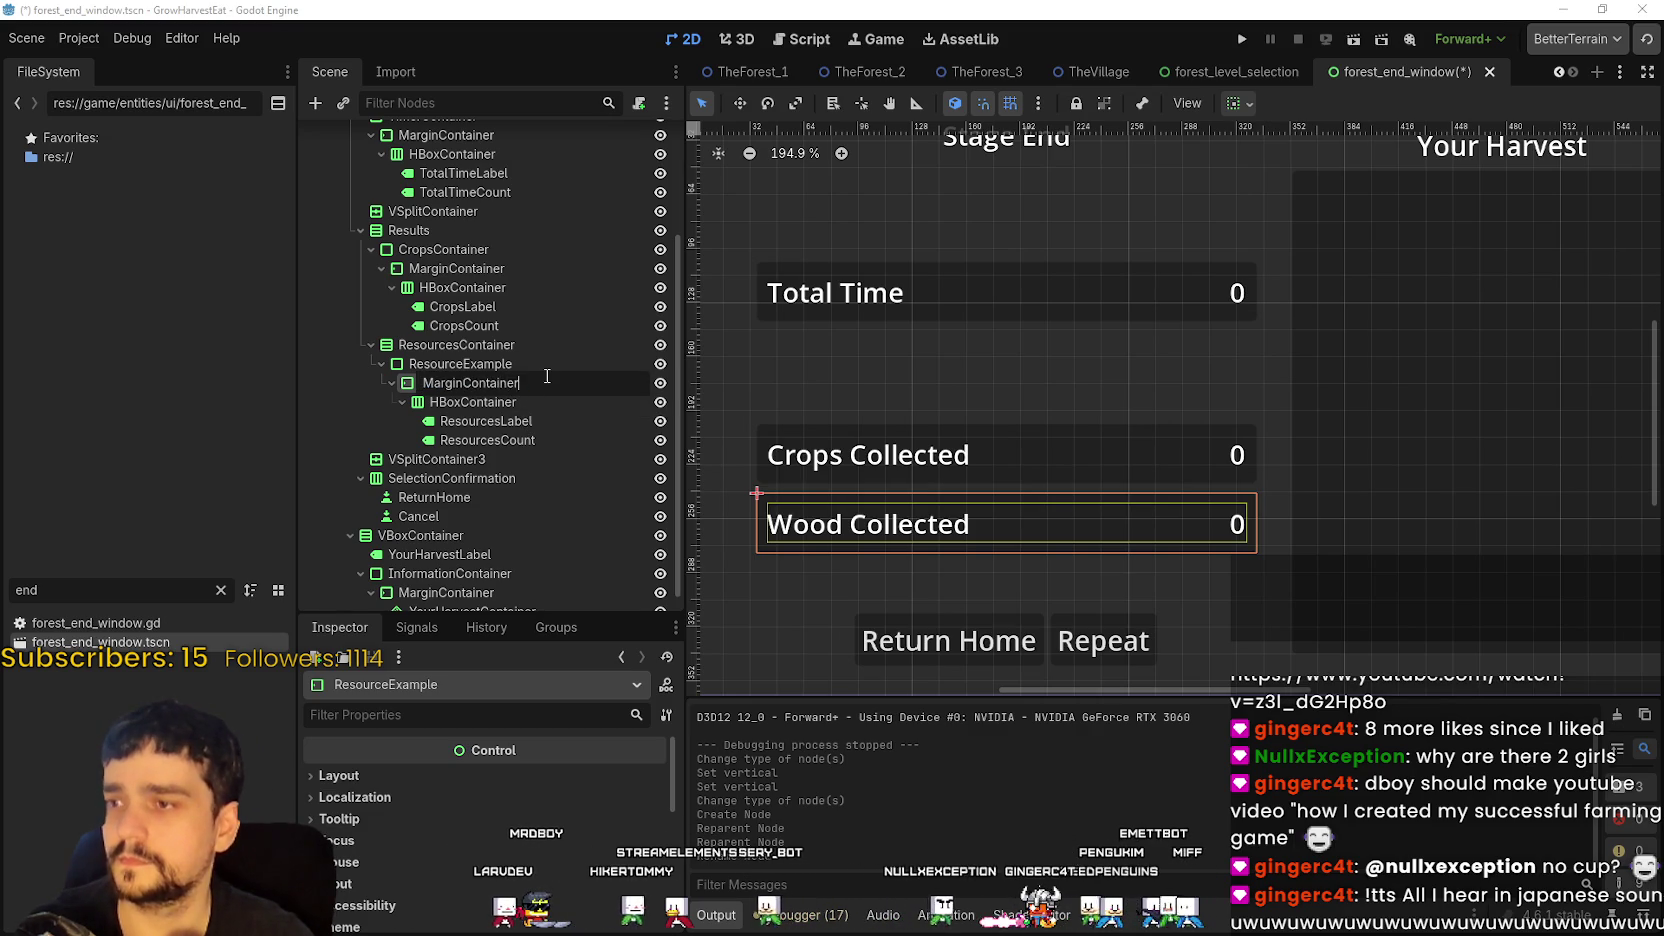
key("Return")
key("ctrl+s")
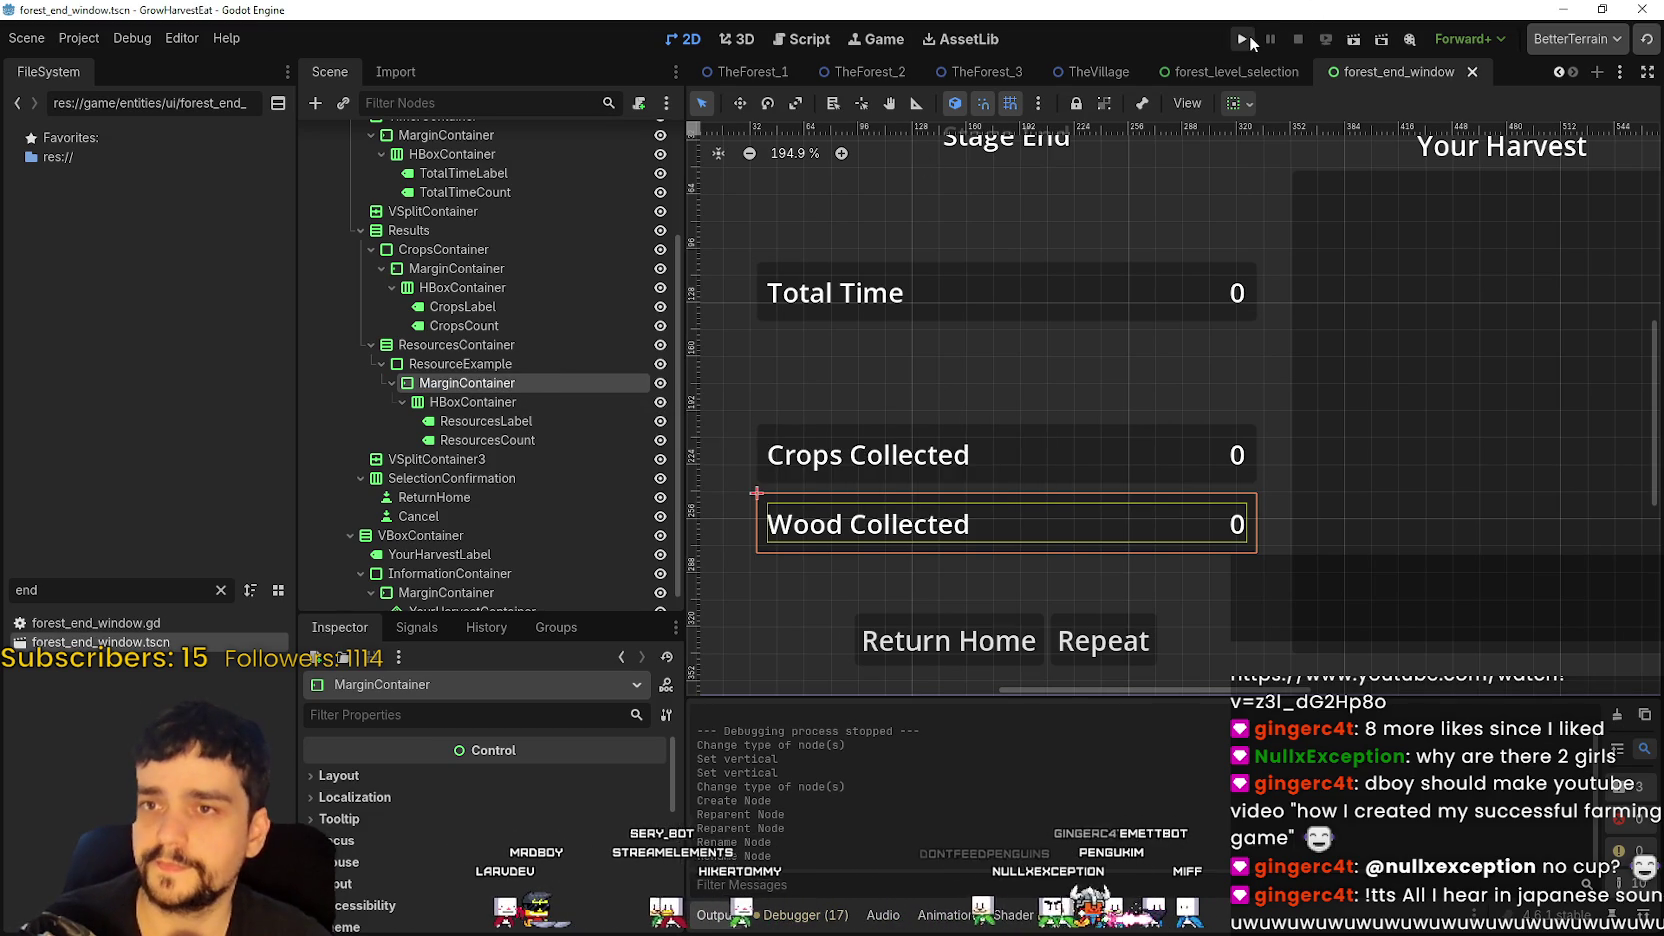
left_click(1253, 38)
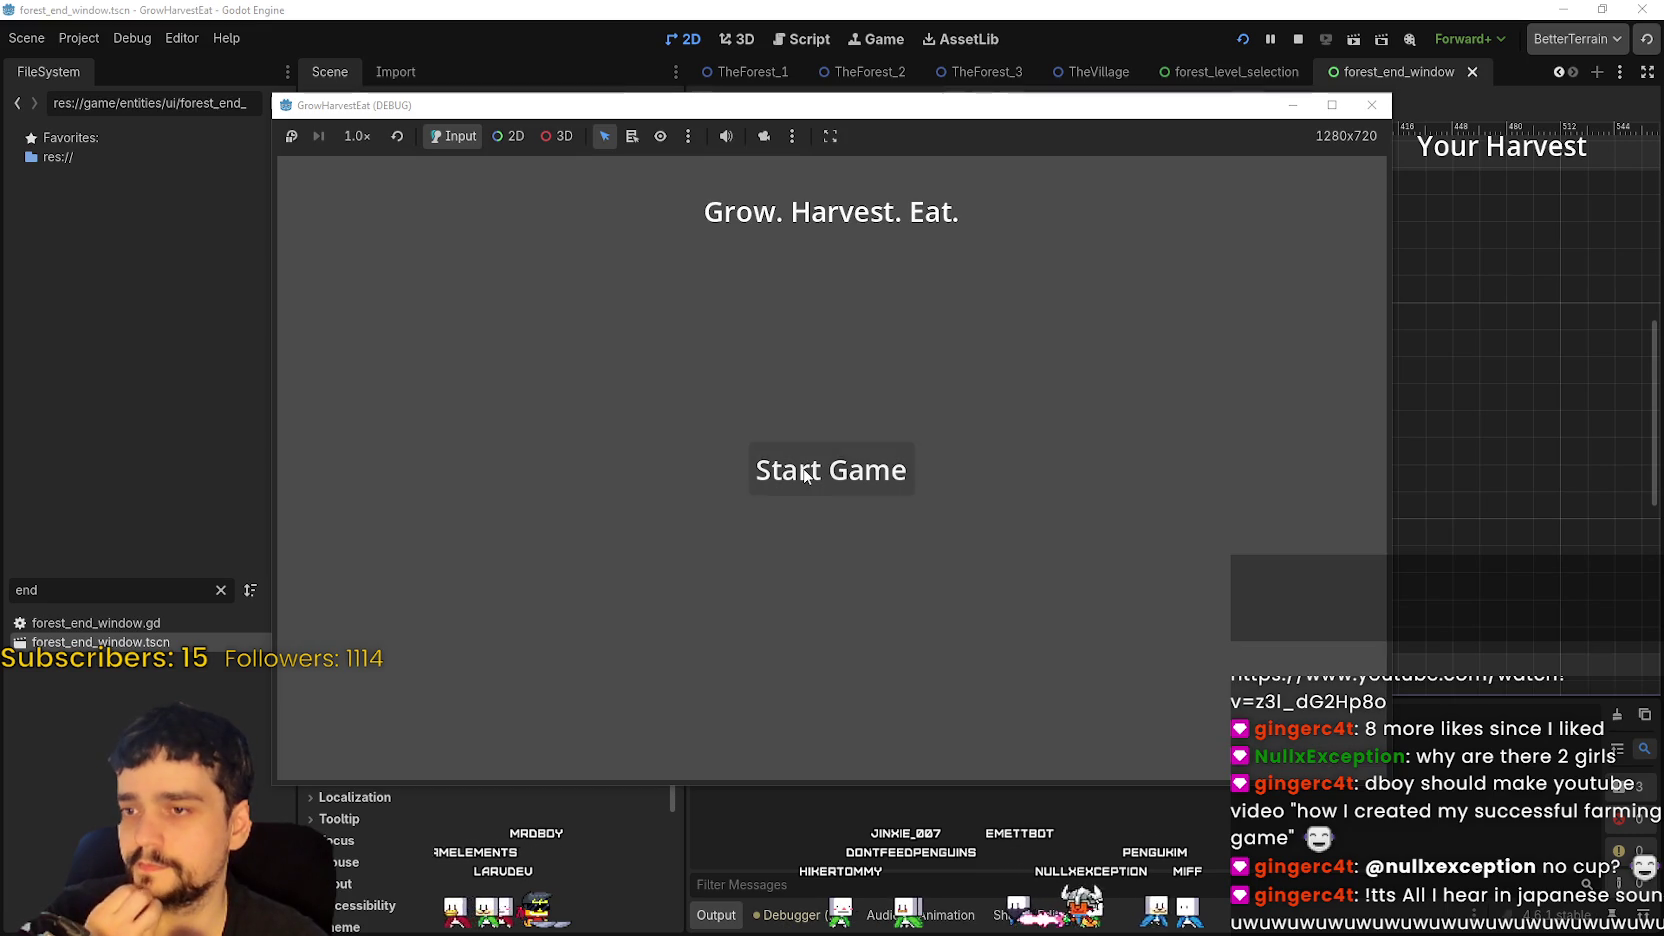
- Start a new game, walk to the cart, and travel to Stage 3
left_click(806, 472)
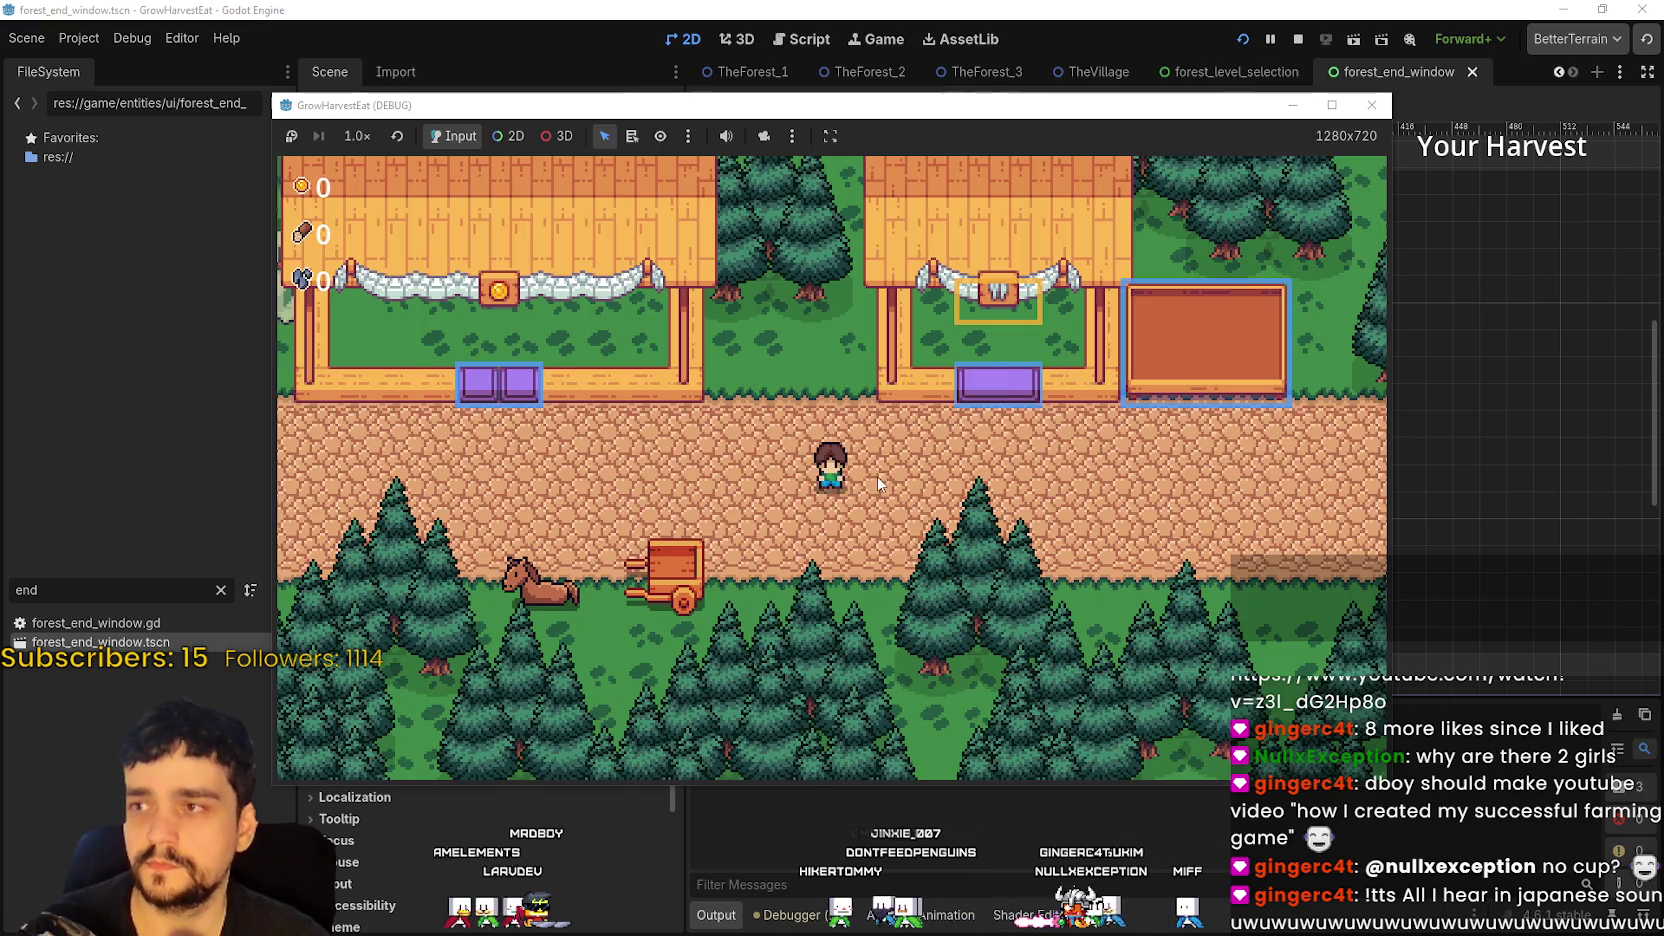
key("Left")
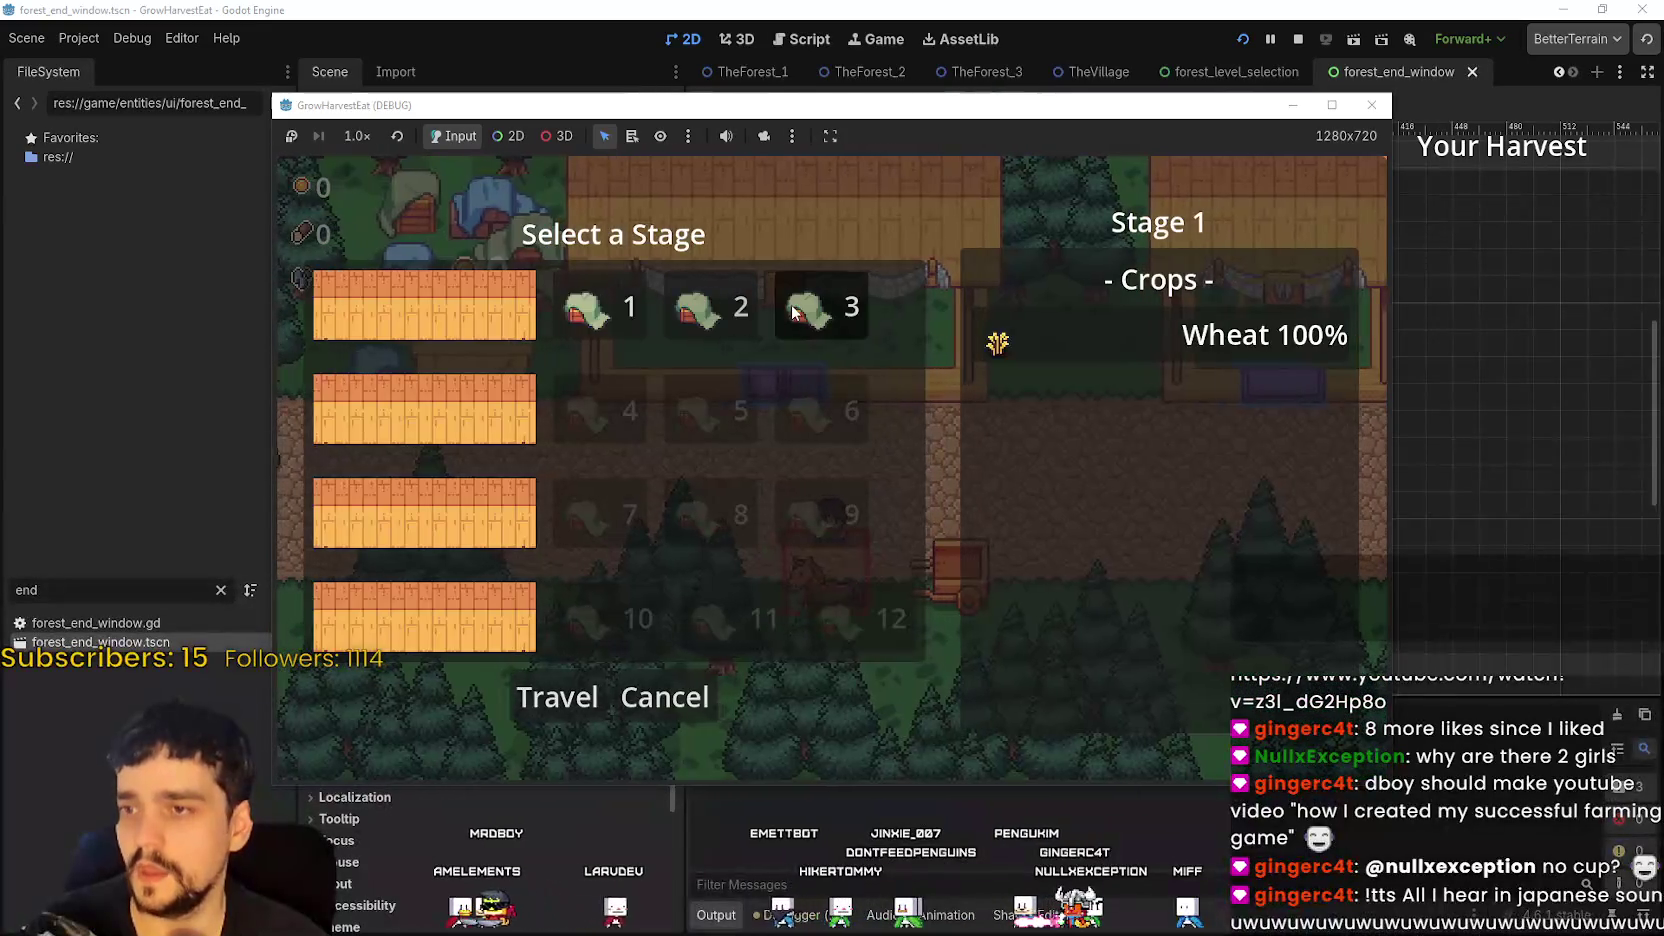
left_click(790, 304)
left_click(600, 675)
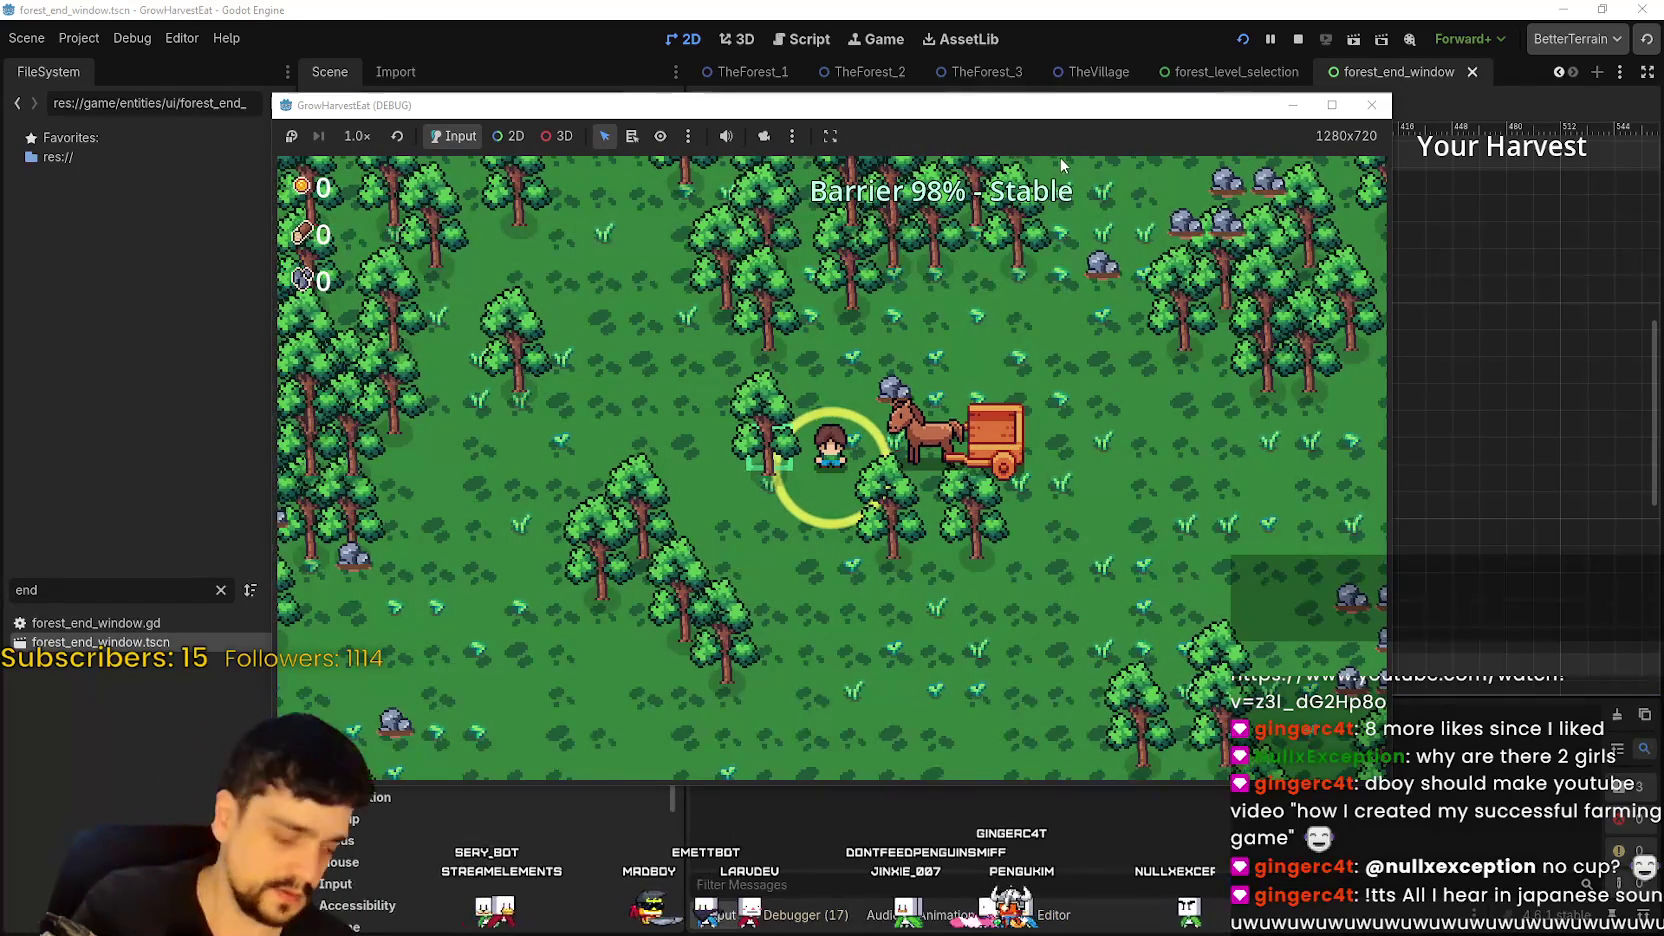
- Walk through the forest chopping trees for wood, with the game view zoomed to 2x
key("w")
key("a")
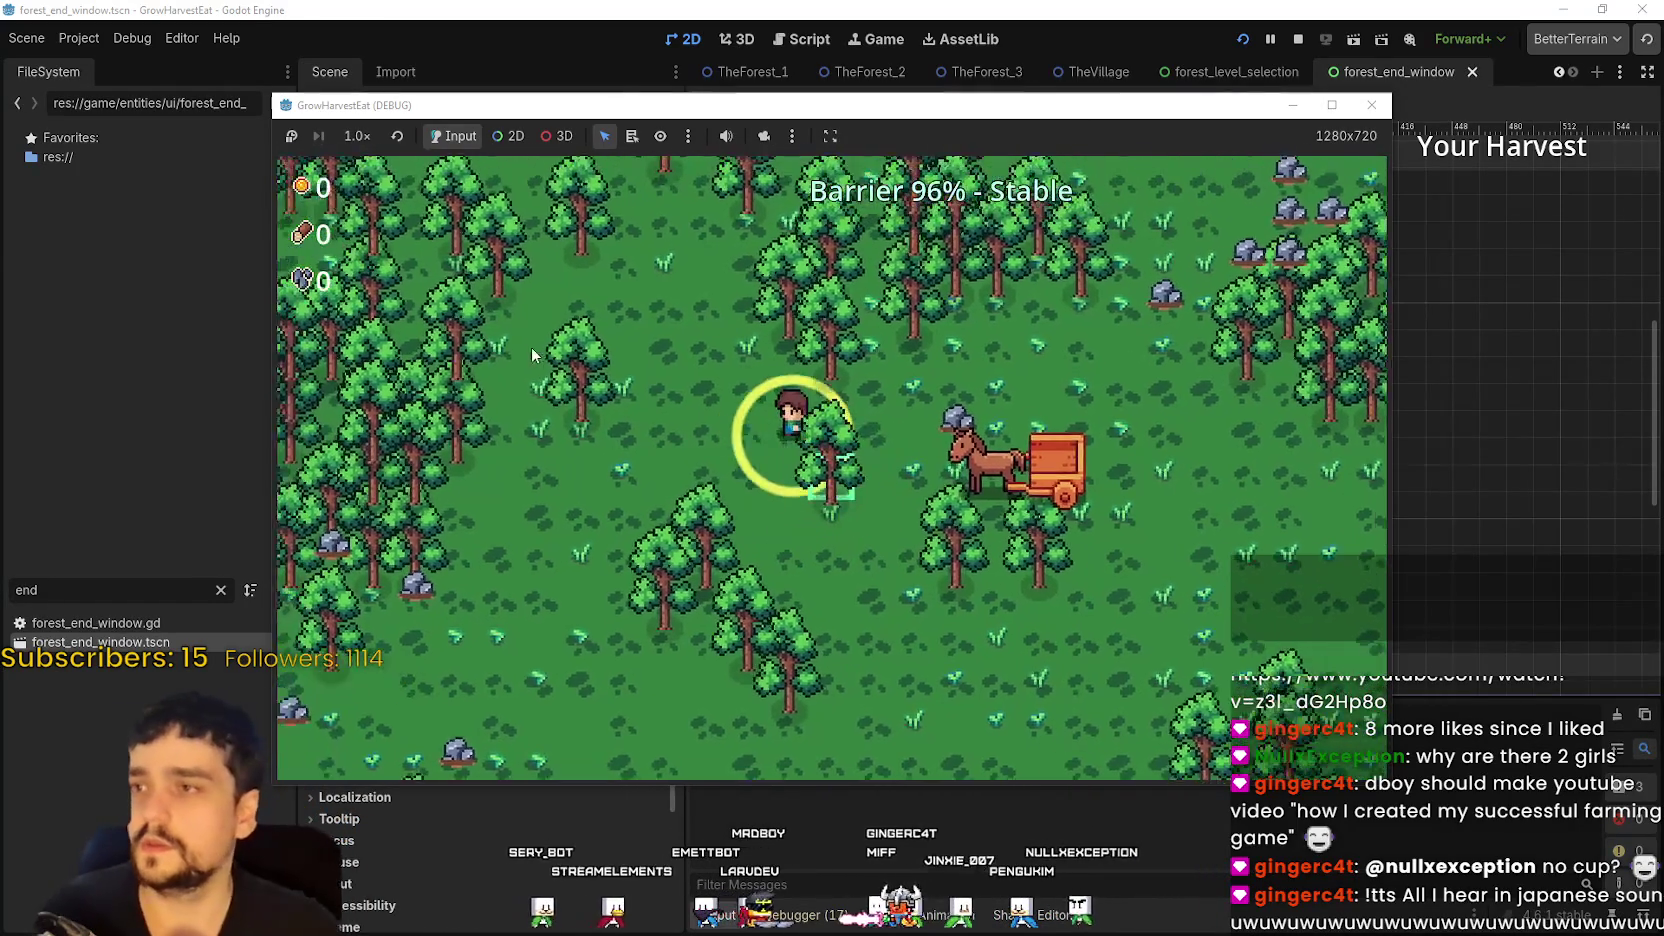
key("s")
key("s")
key("d")
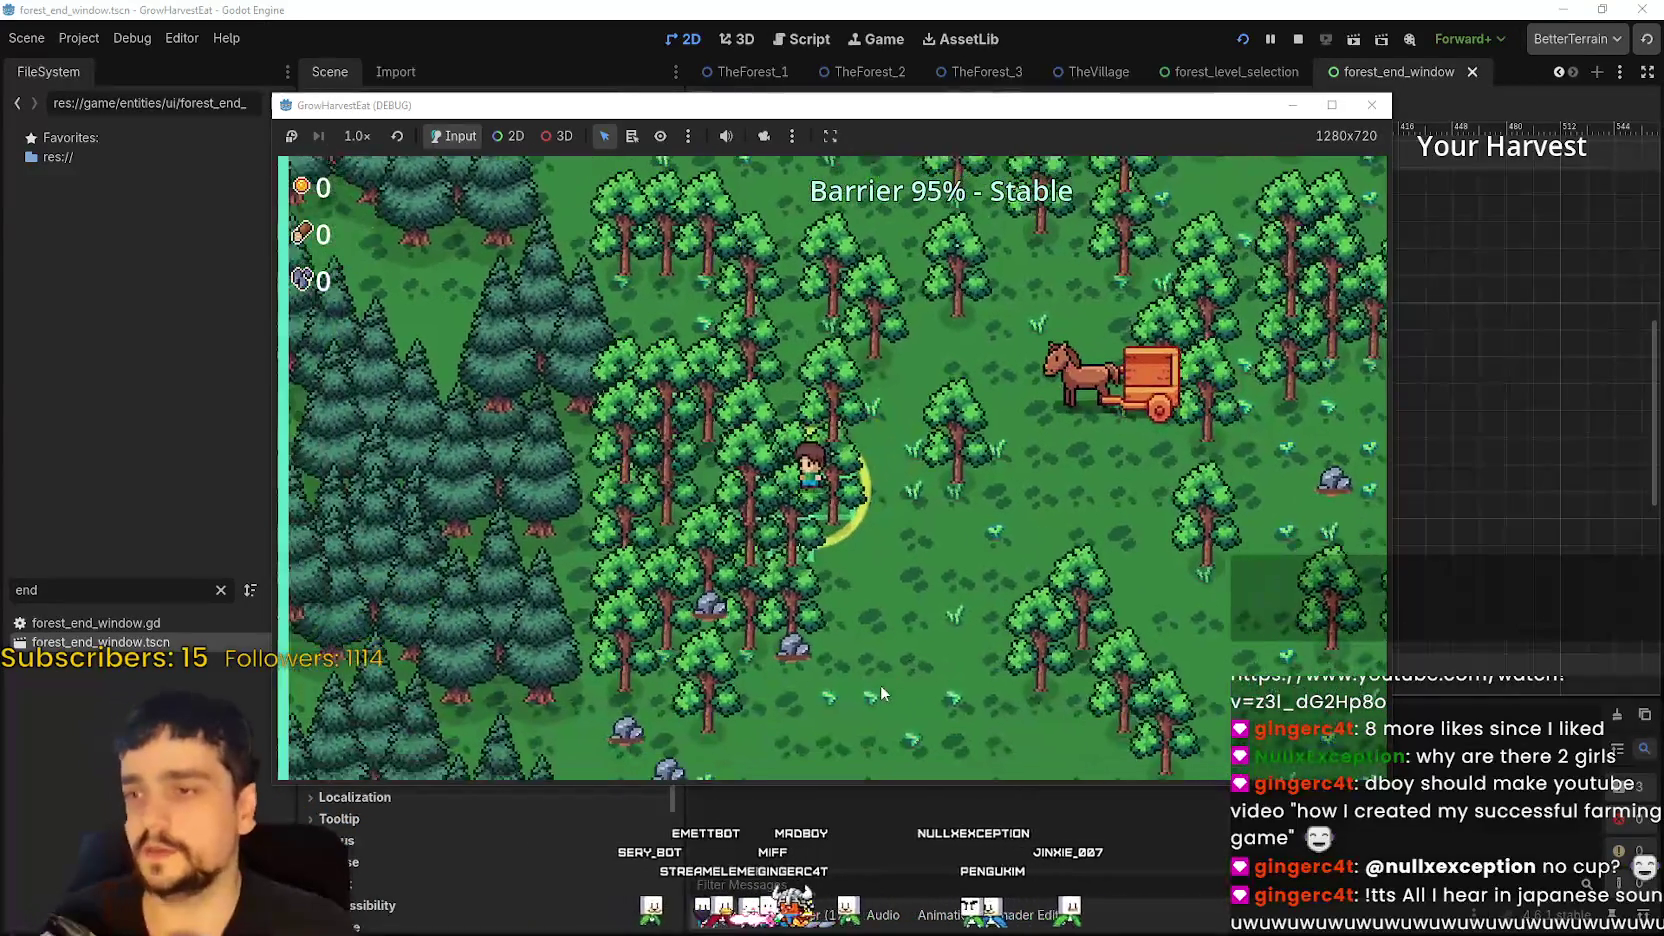
key("d")
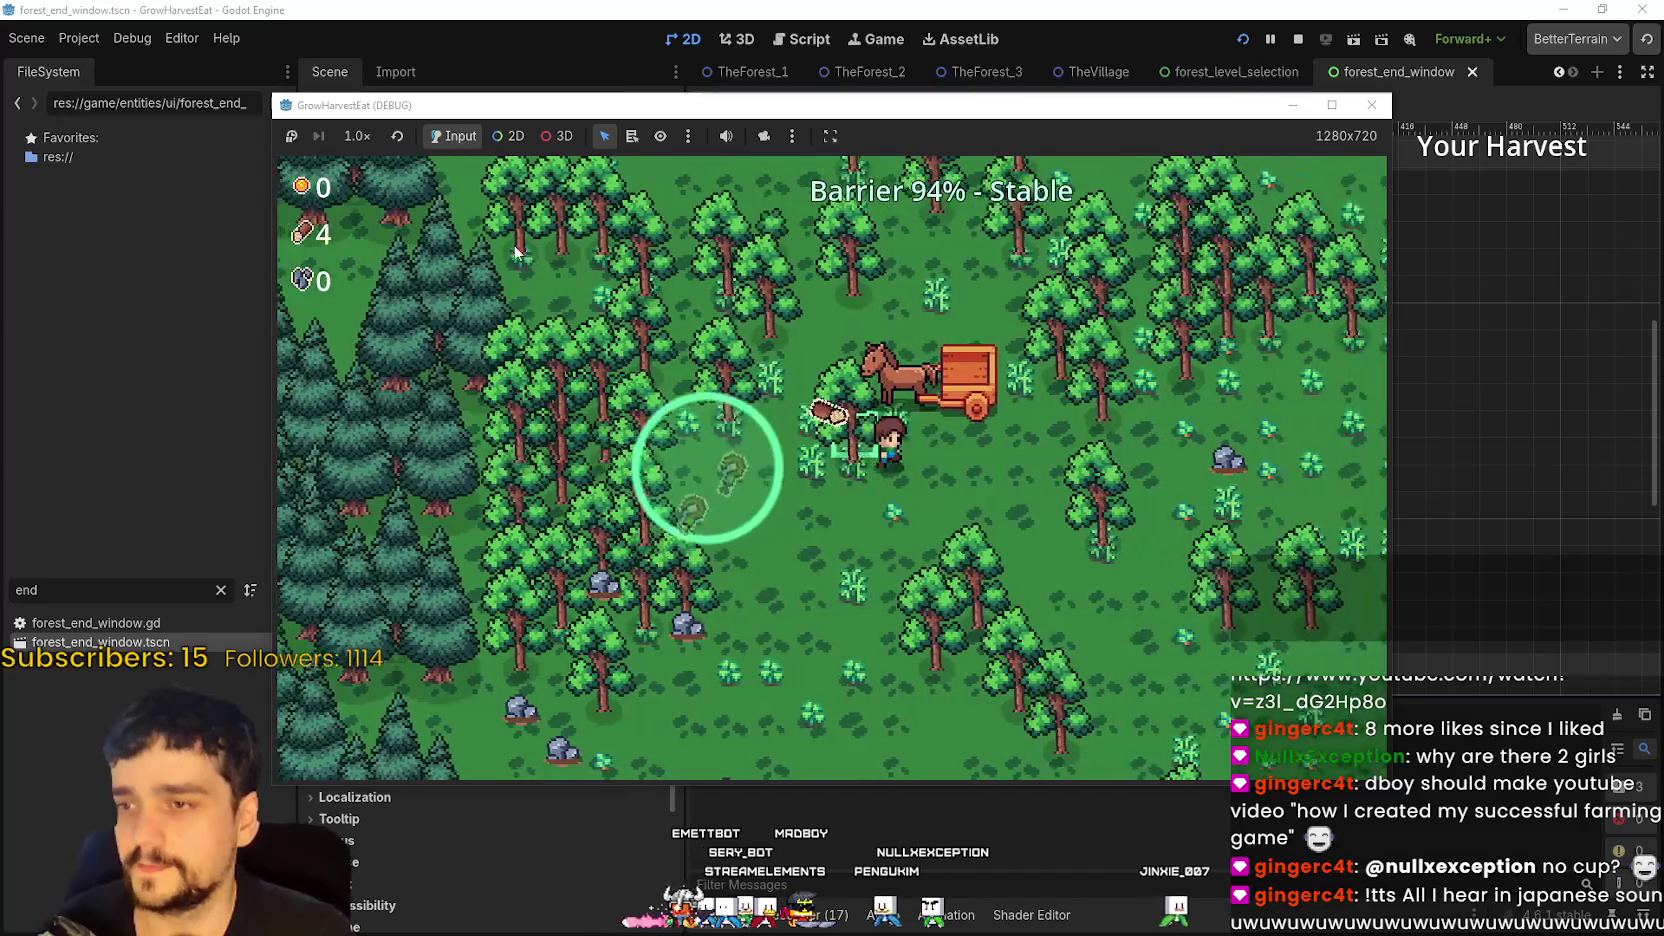
left_click(357, 136)
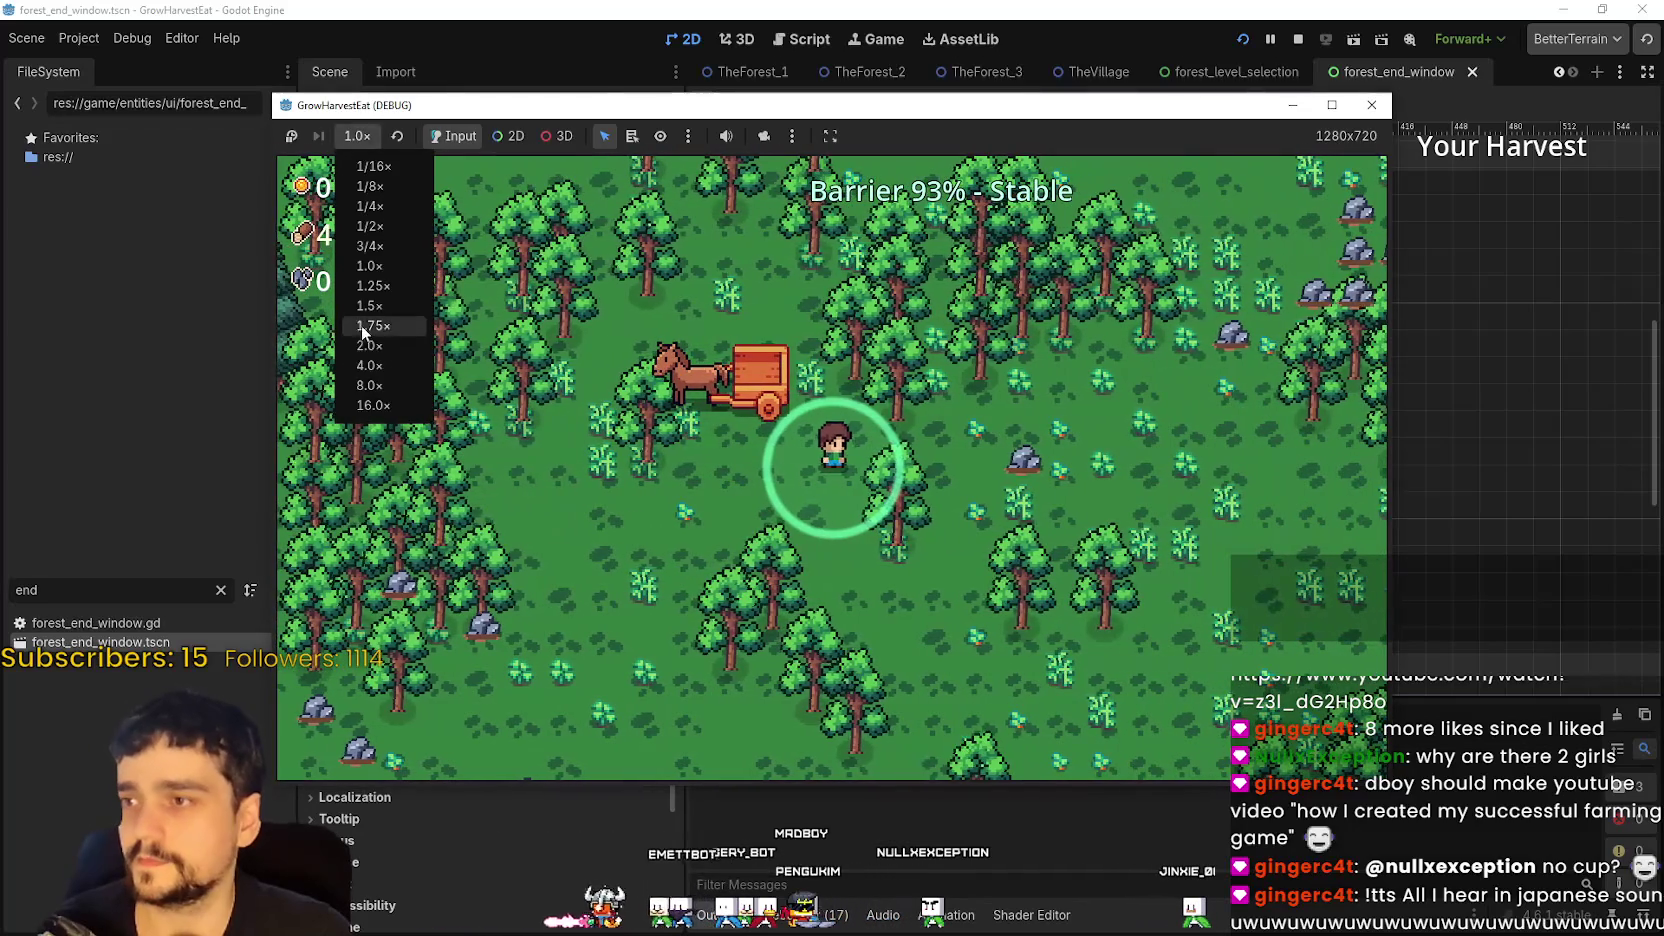
left_click(369, 345)
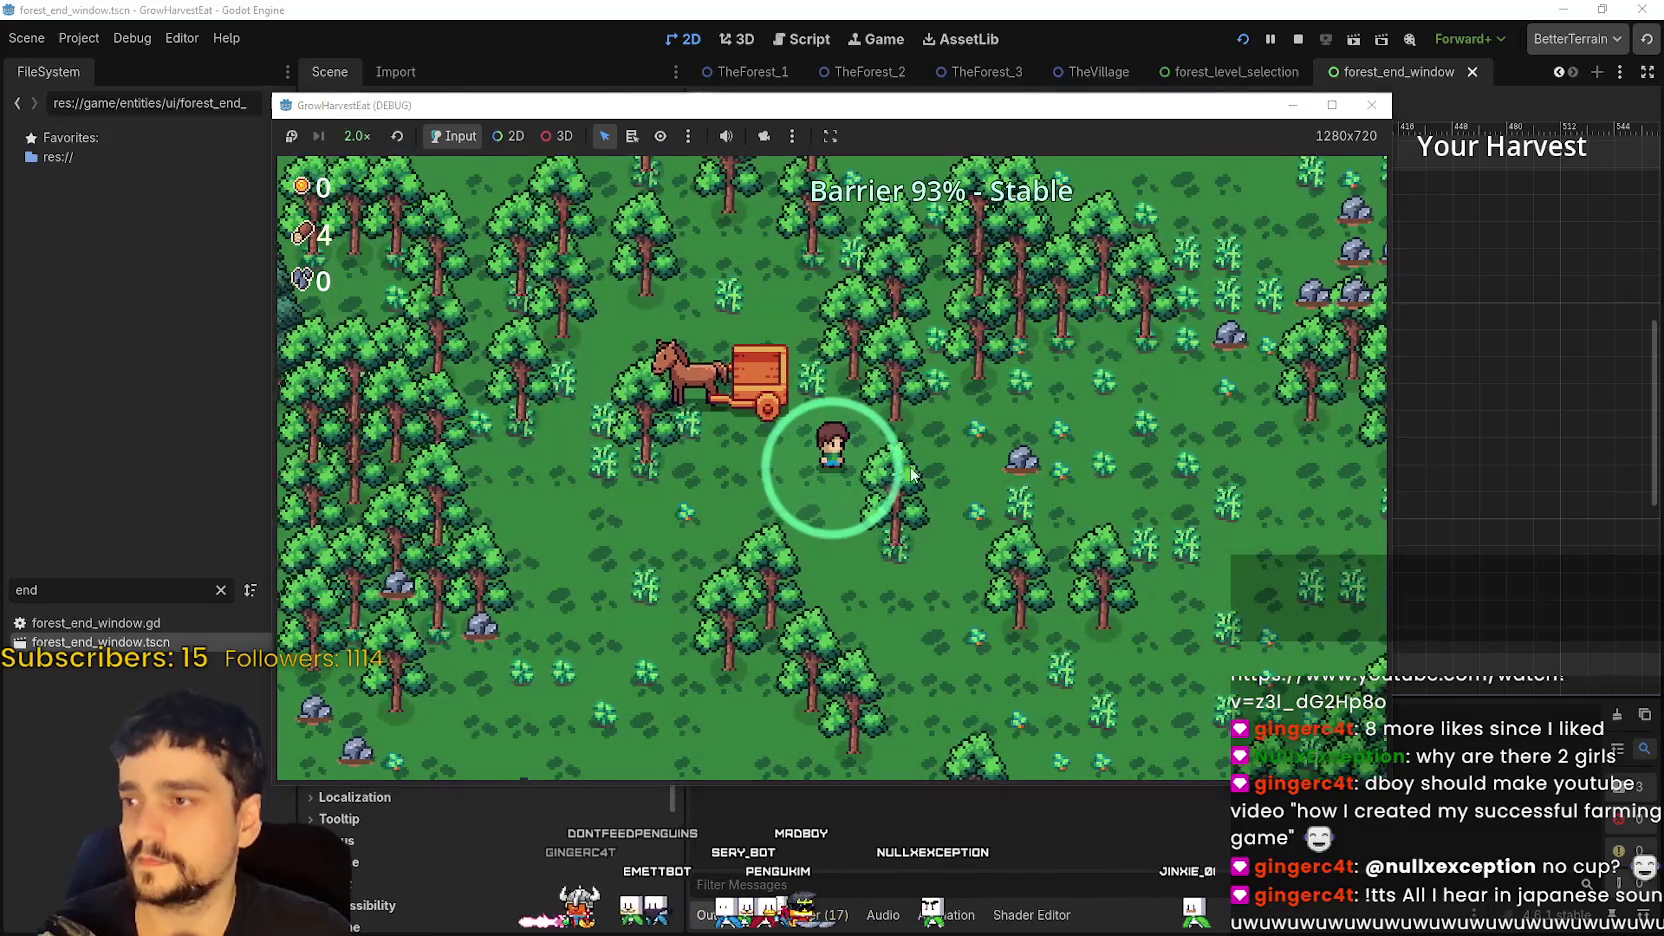
- Gather more wood among the pines and collect stone near the cart
key("w")
key("d")
key("d")
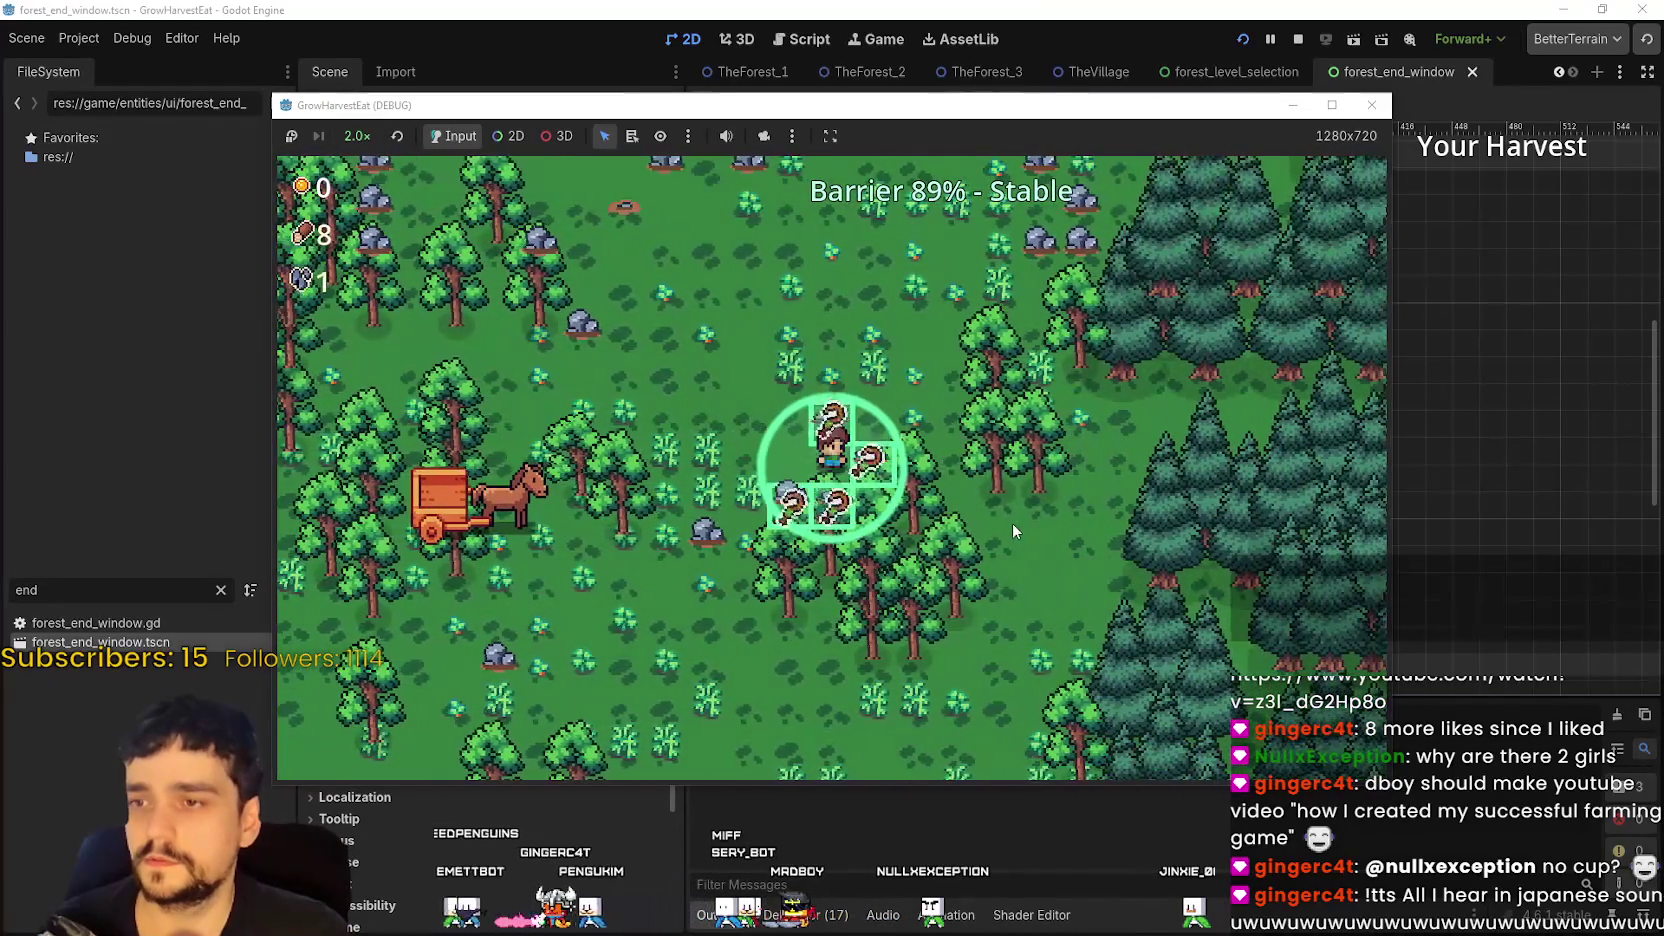
key("a")
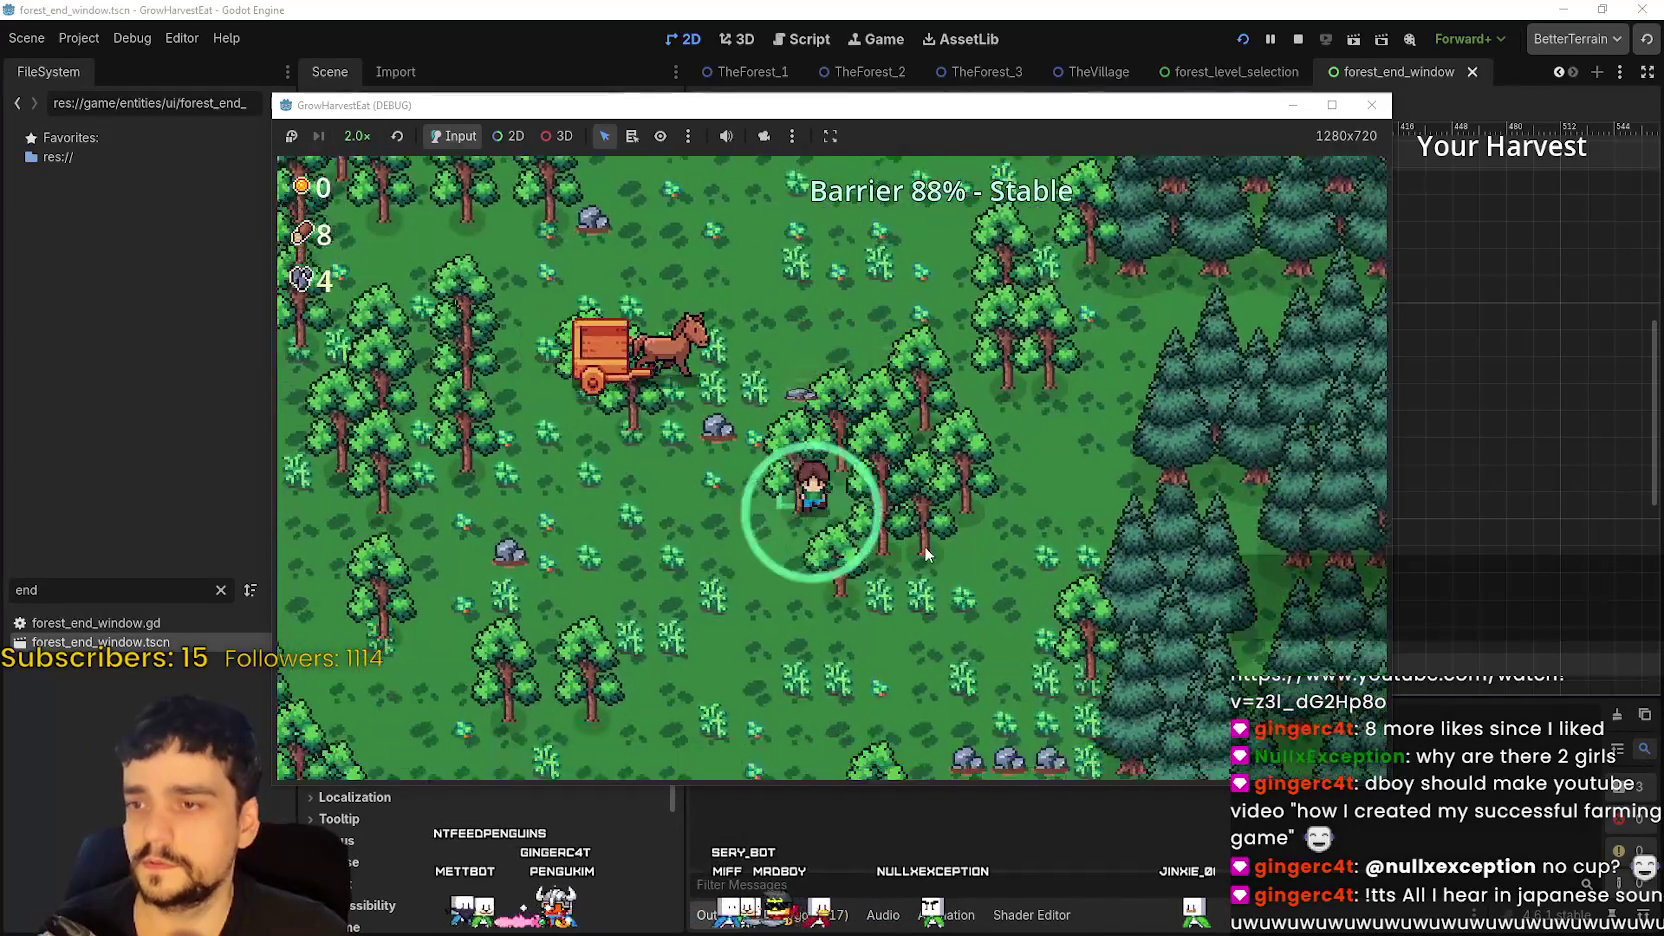
key("w")
key("d")
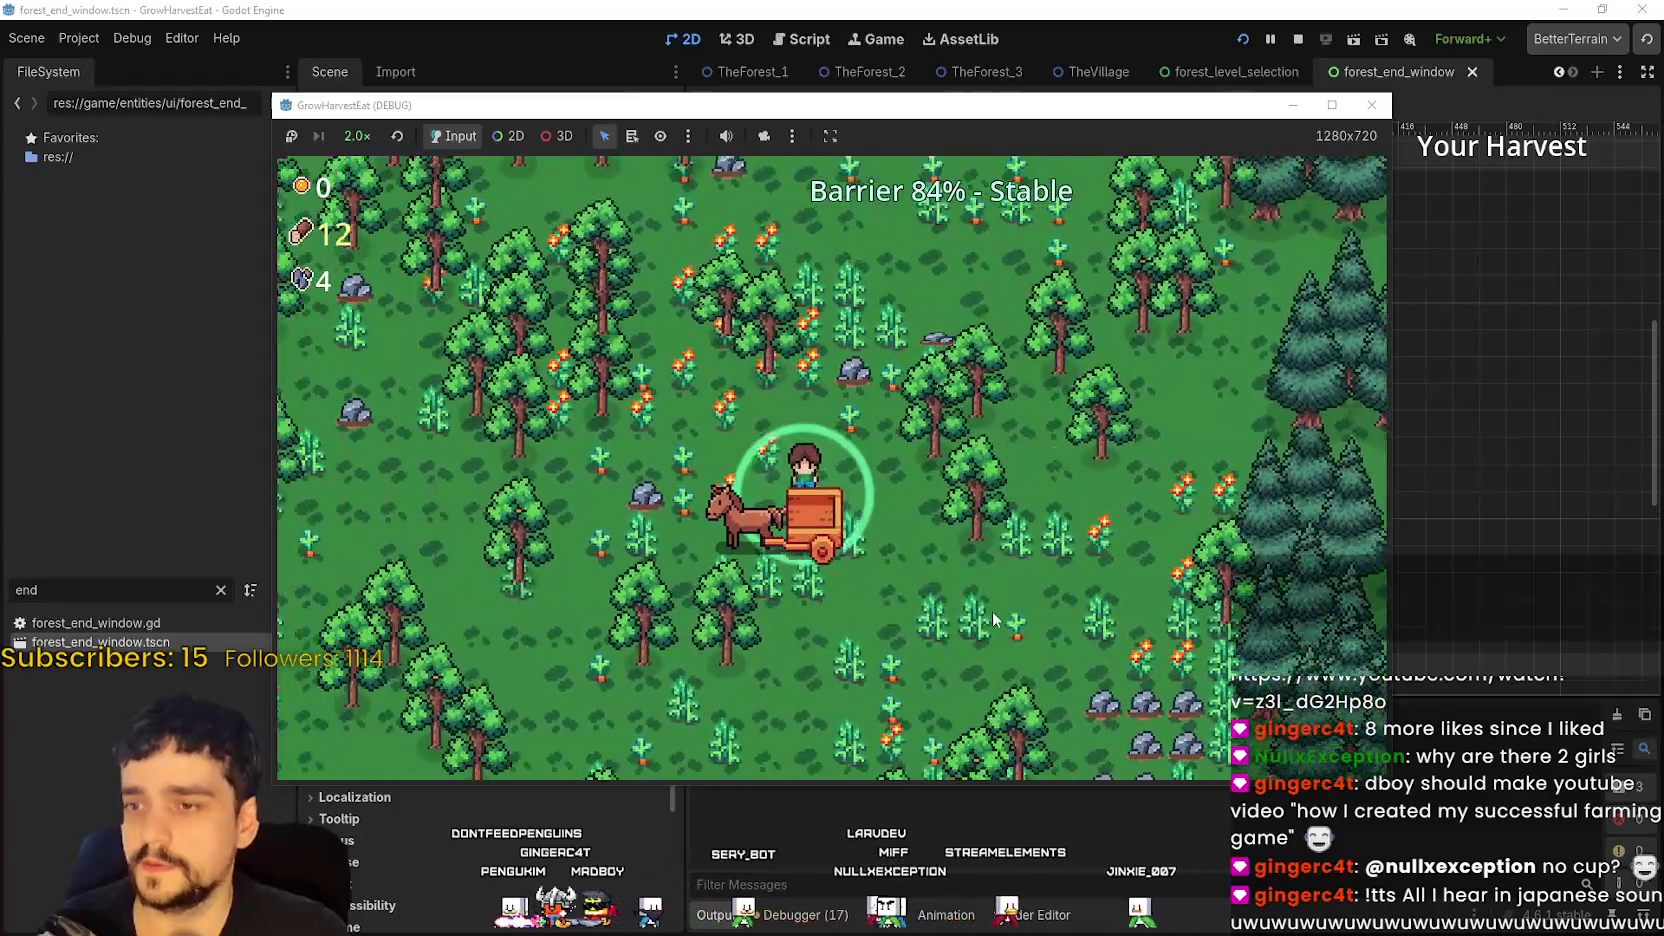
key("s")
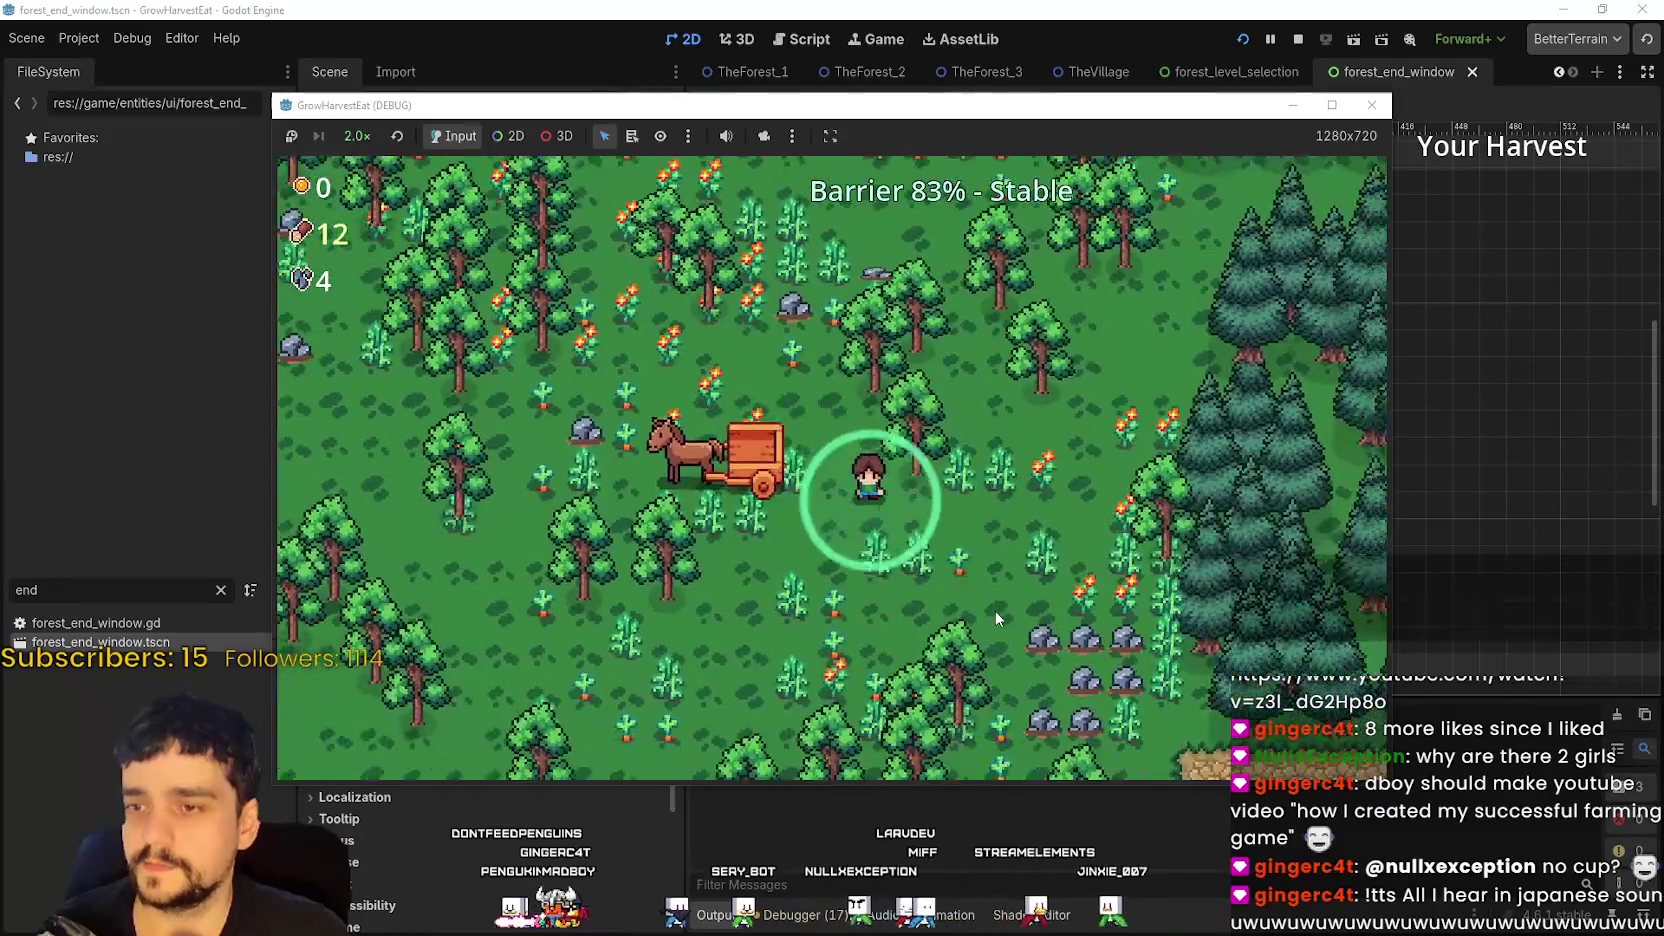
key("w")
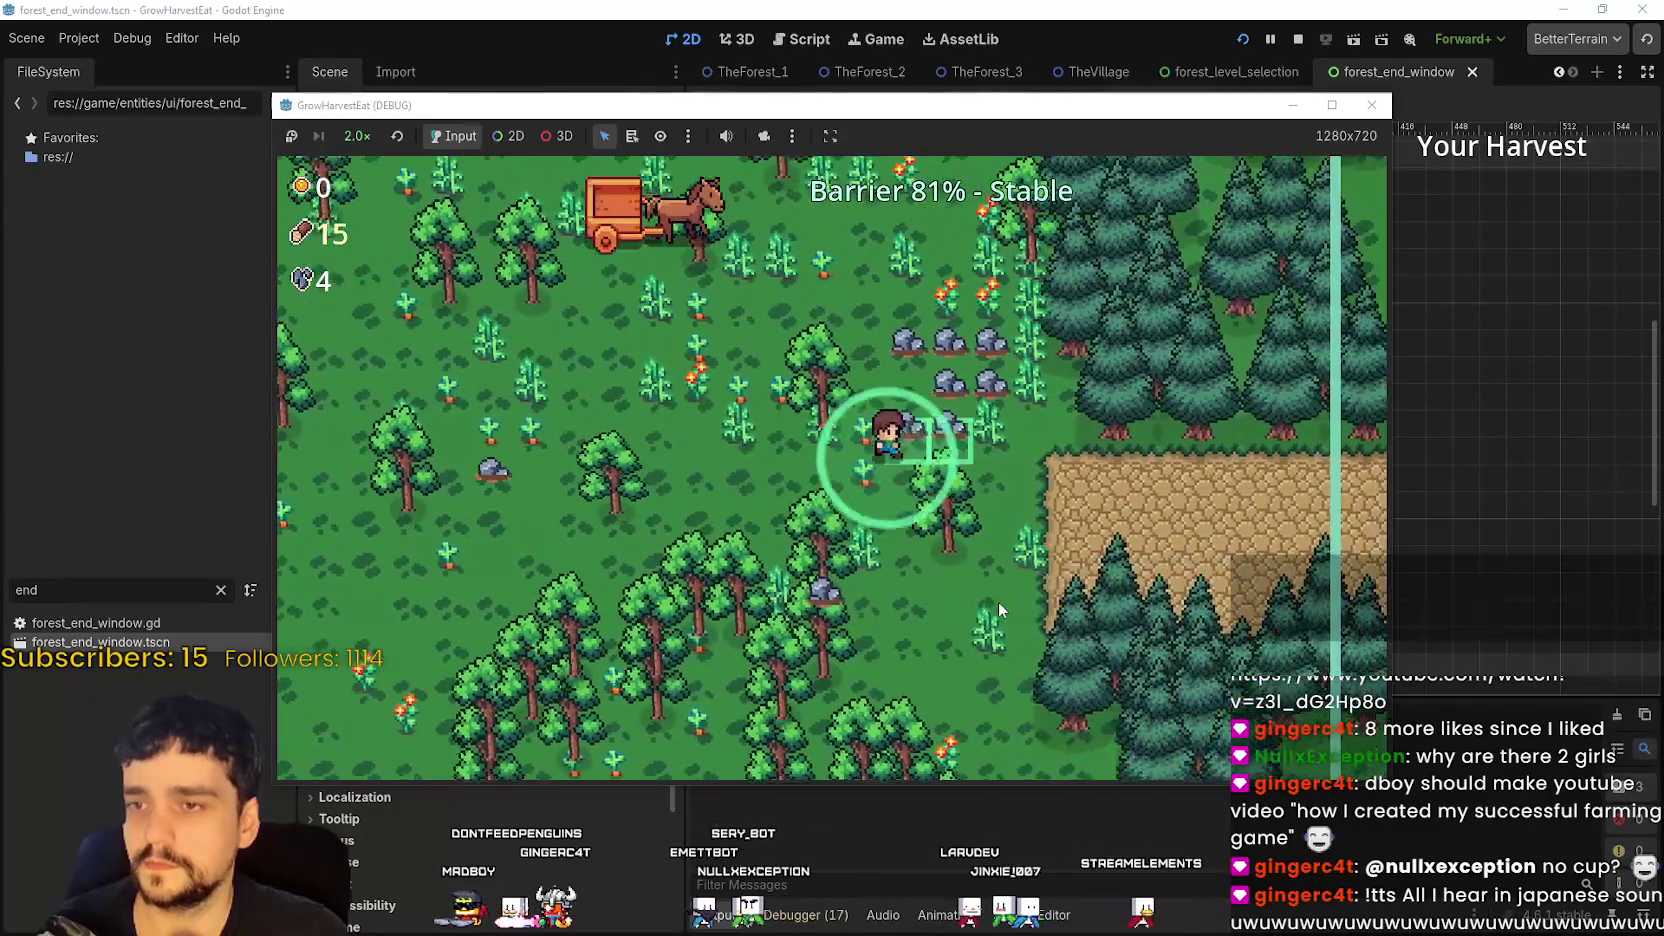
key("w")
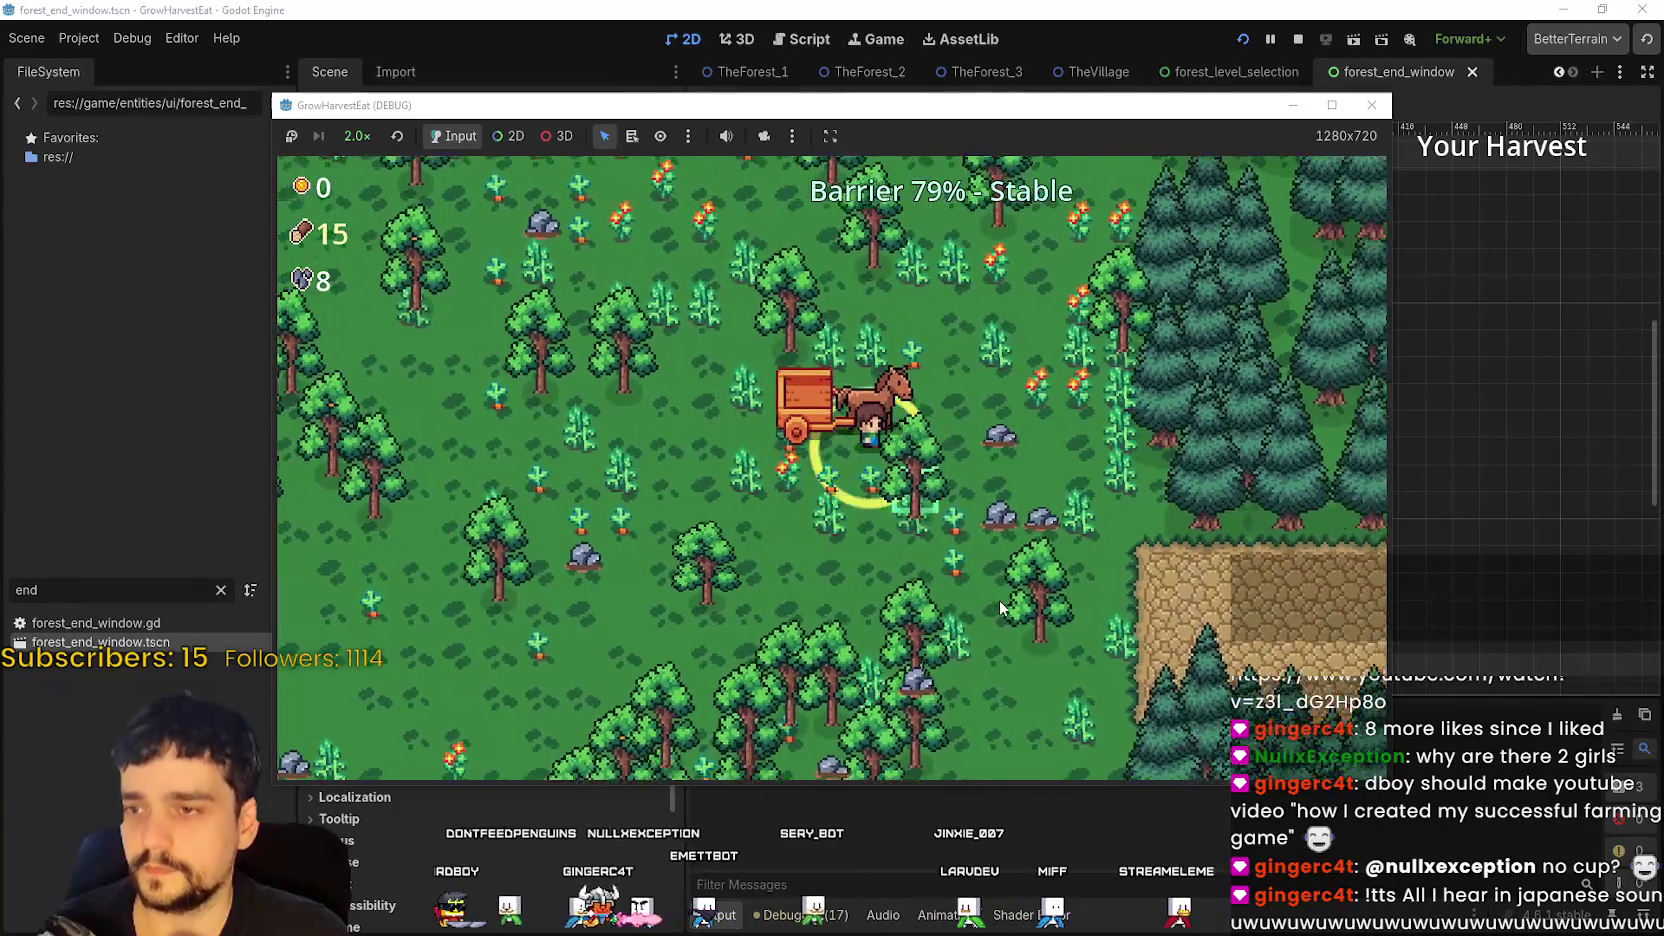
- Harvest the crop field, reset zoom to 1x, and reach Stage End: 00:38, 22 crops, 15 wood, 8 stone
key("s")
key("a")
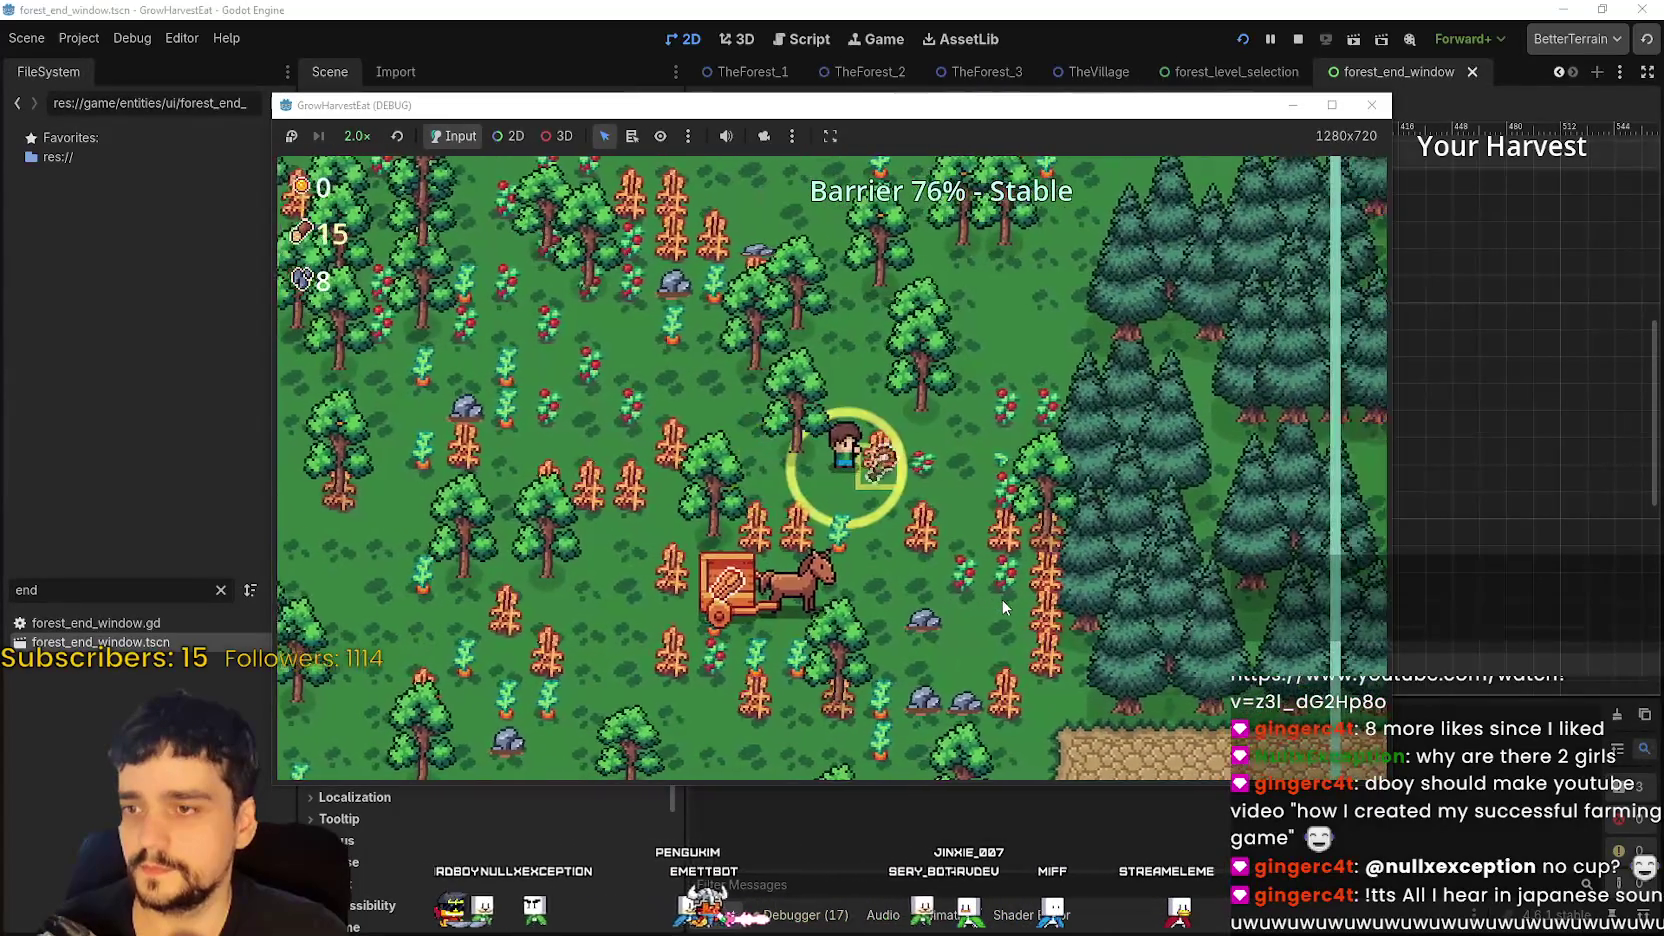
key("w")
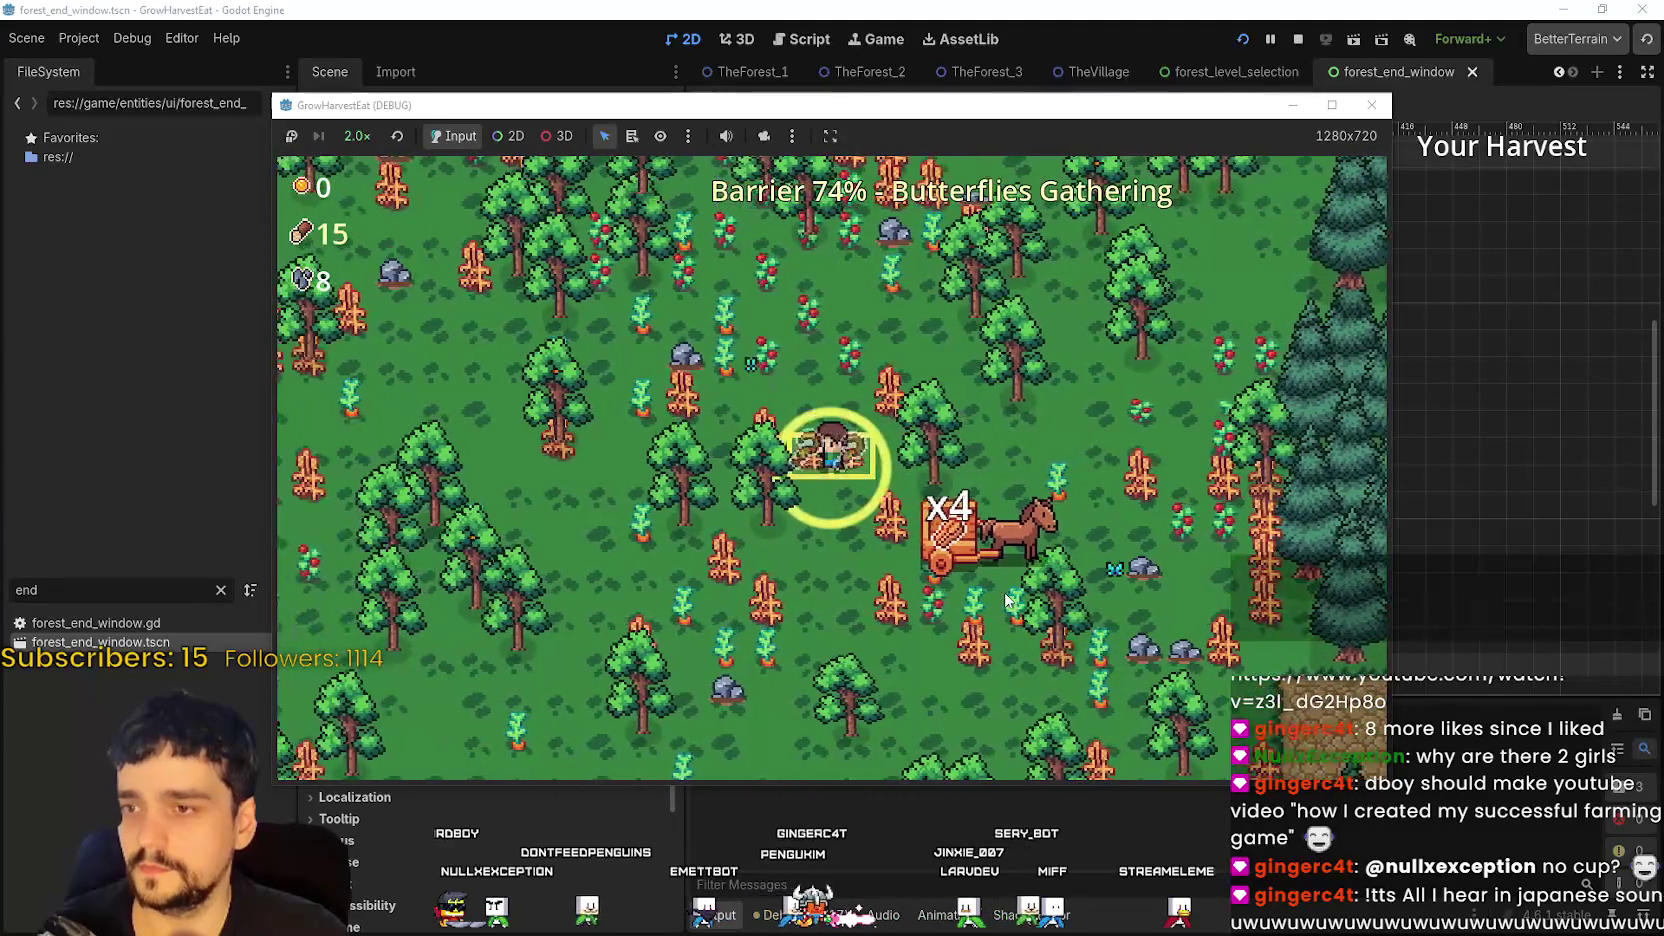
key("w")
key("d")
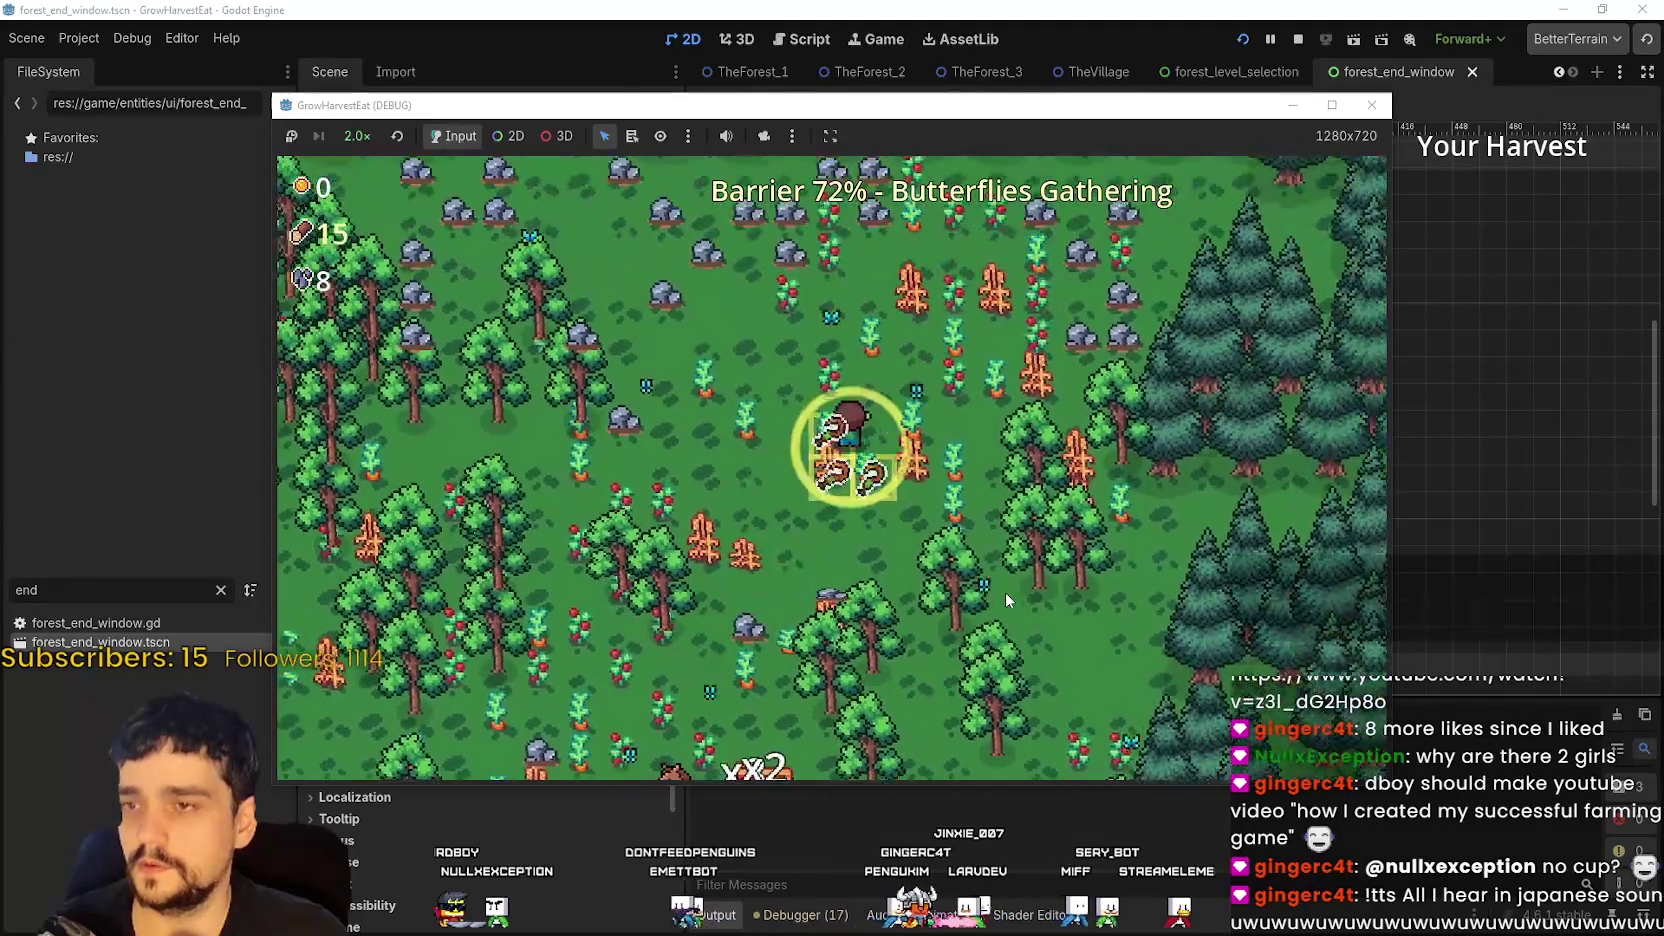
key("s")
key("a")
key("w")
key("d")
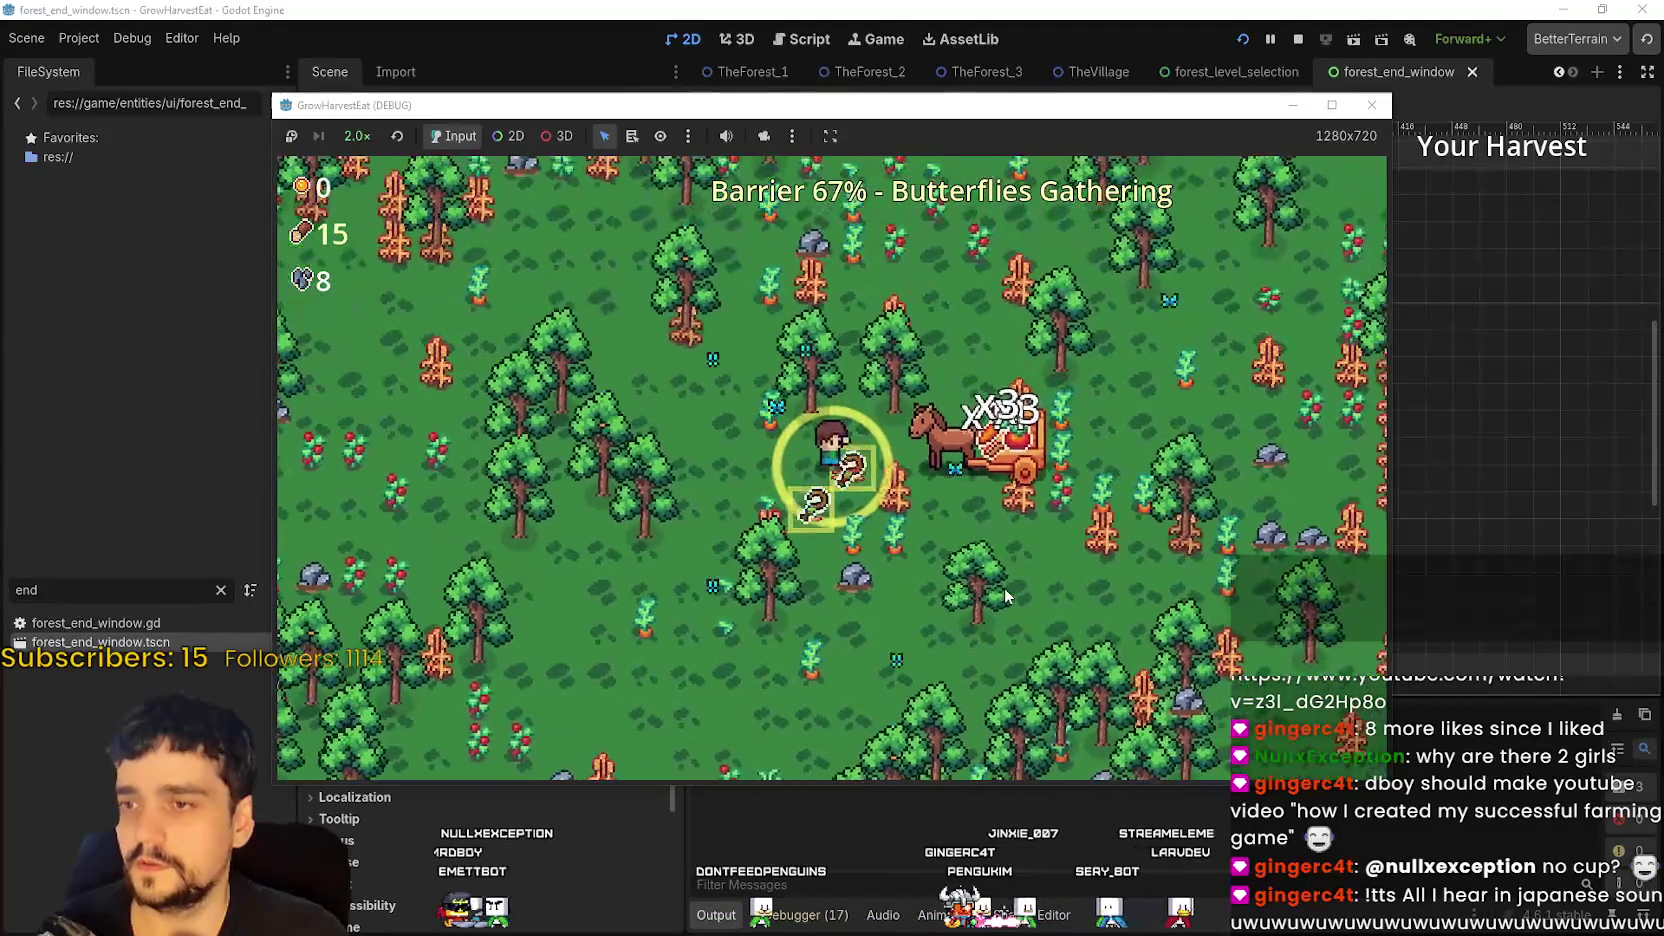
left_click(357, 136)
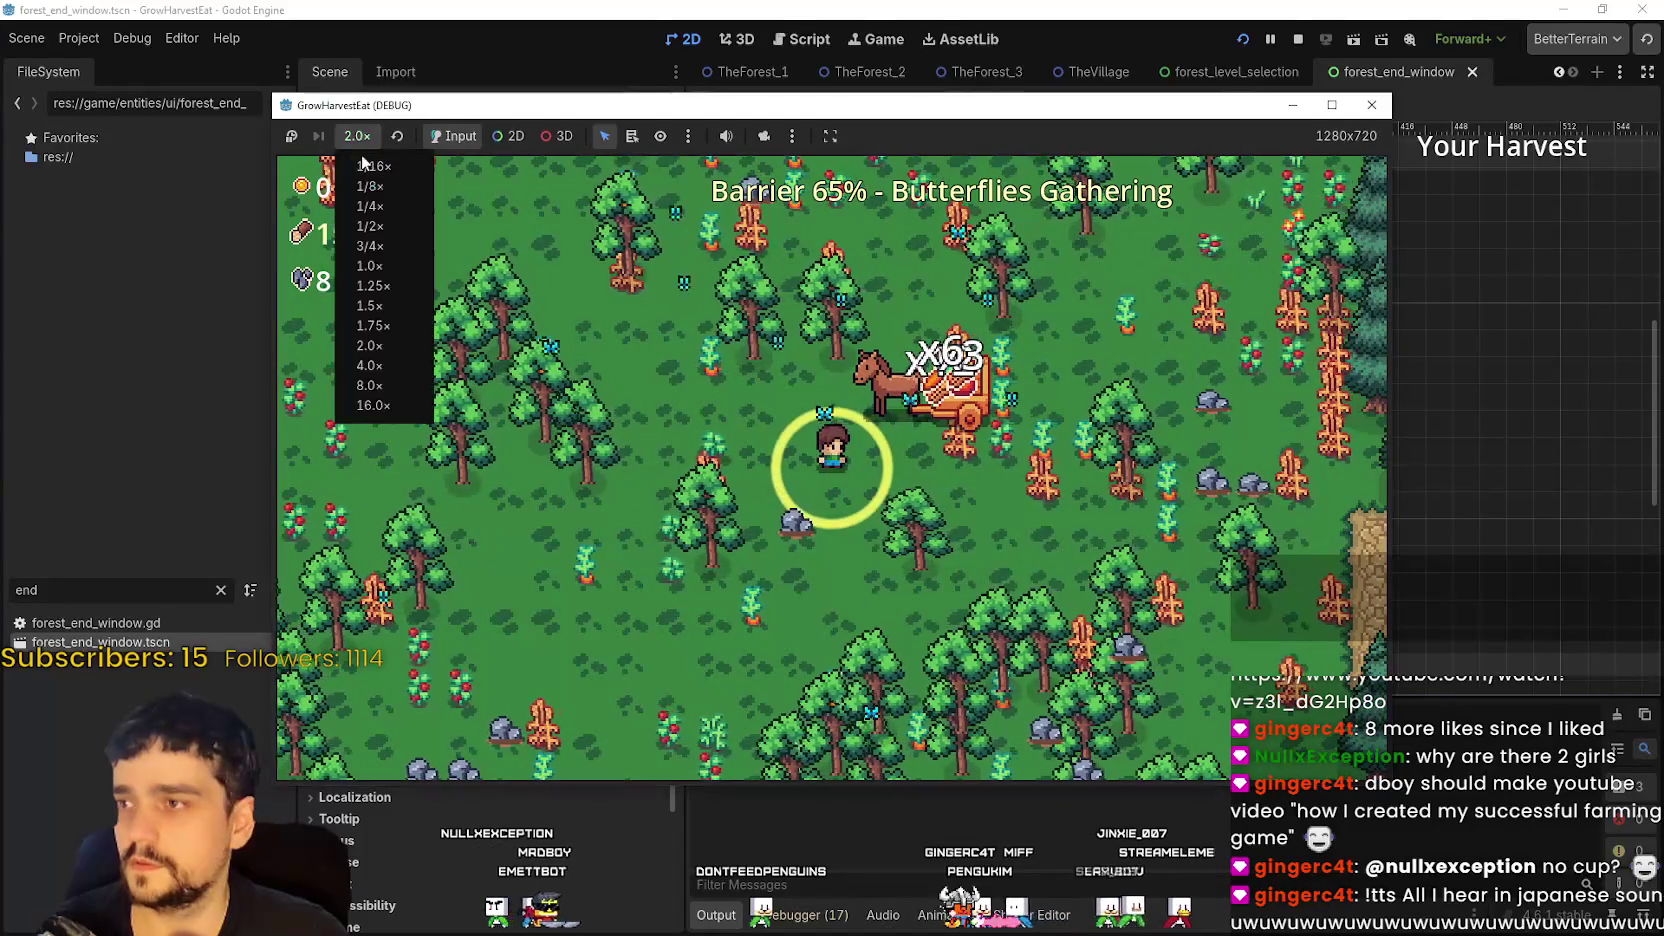
left_click(390, 296)
key("w")
key("d")
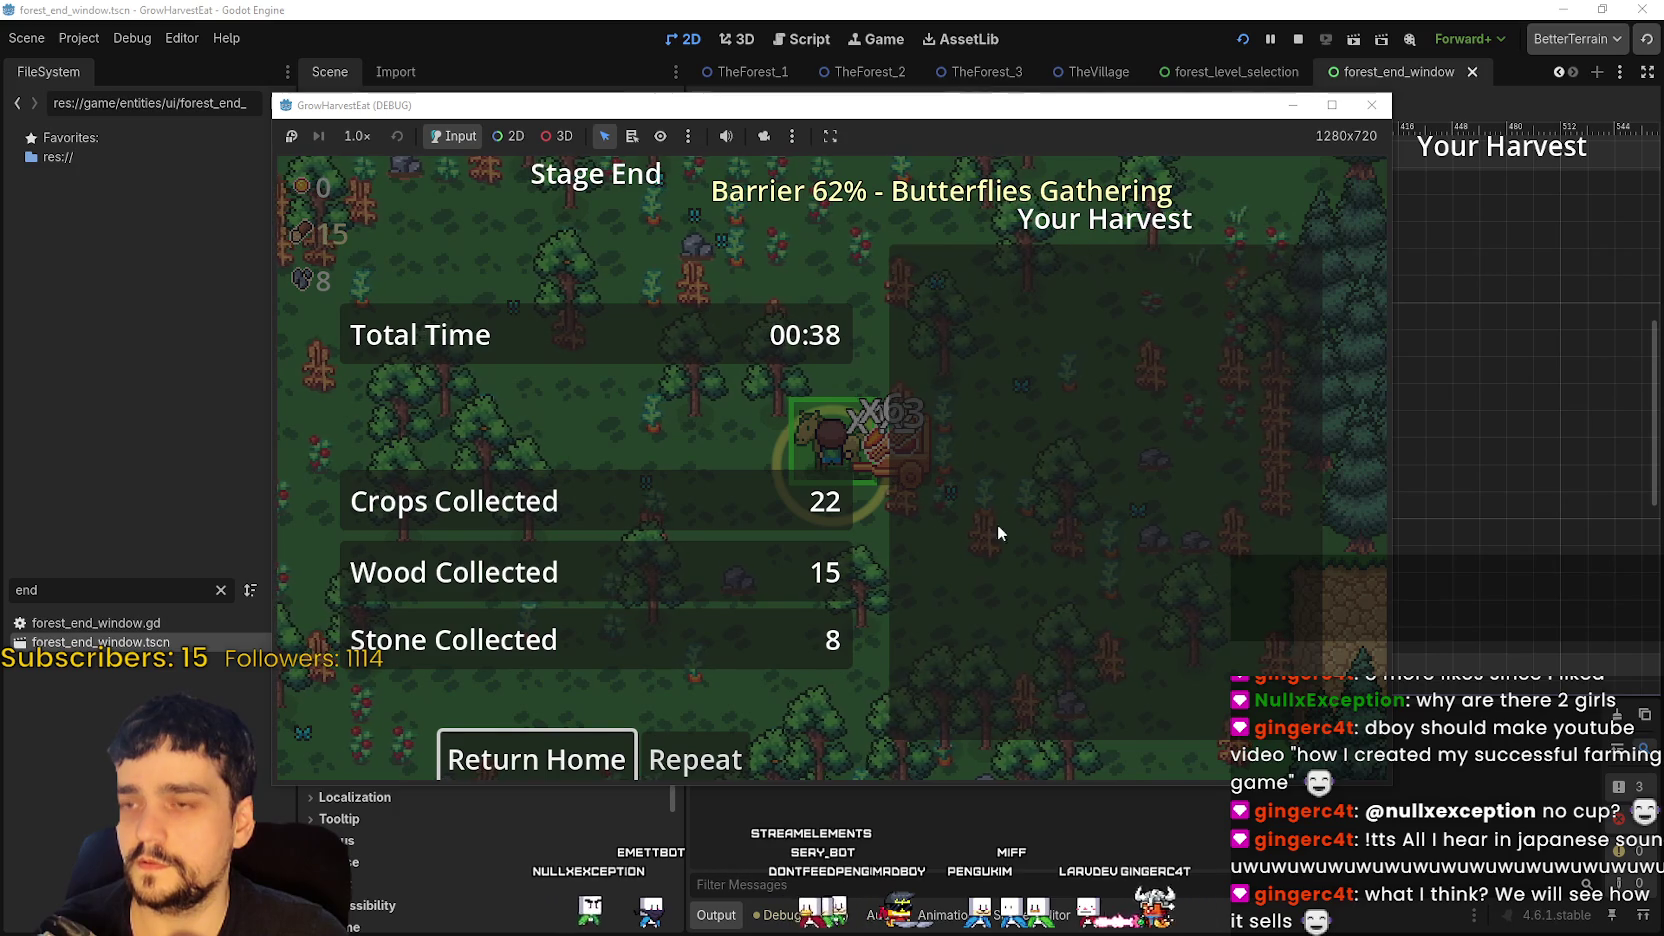
- Close the GrowHarvestEat game window to stop the test run, then switch over to Steam
left_click(1371, 103)
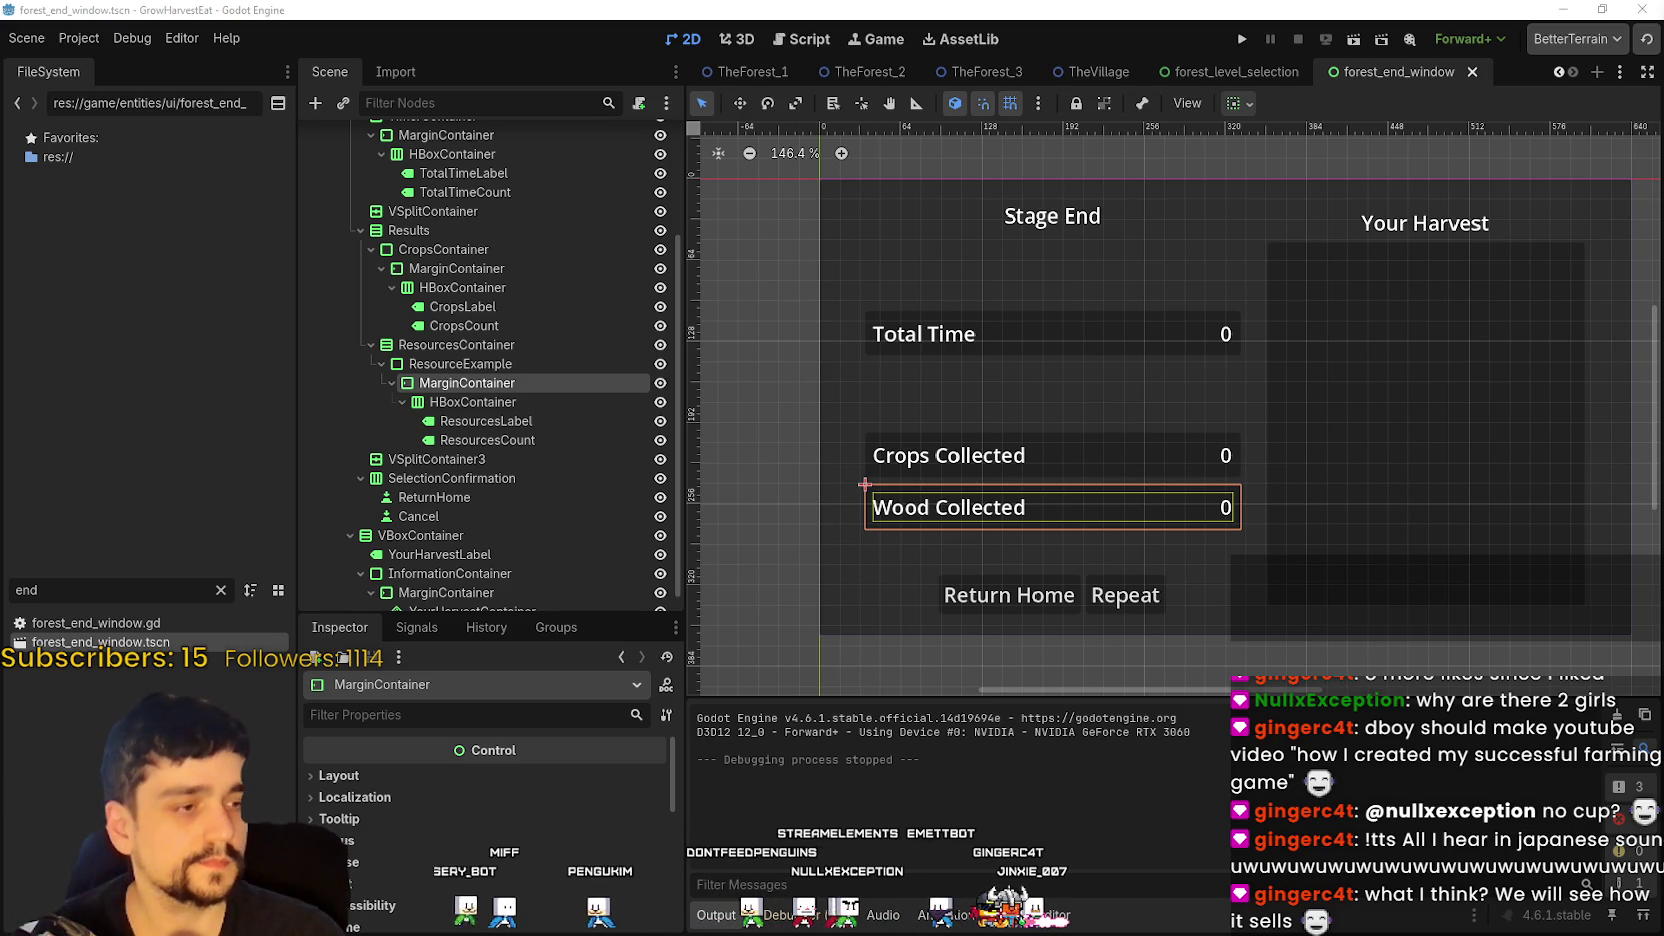
key("alt+Tab")
- Open the Grow Harvest Eat Playtest page in the Steam library, then go back to Godot
left_click(312, 82)
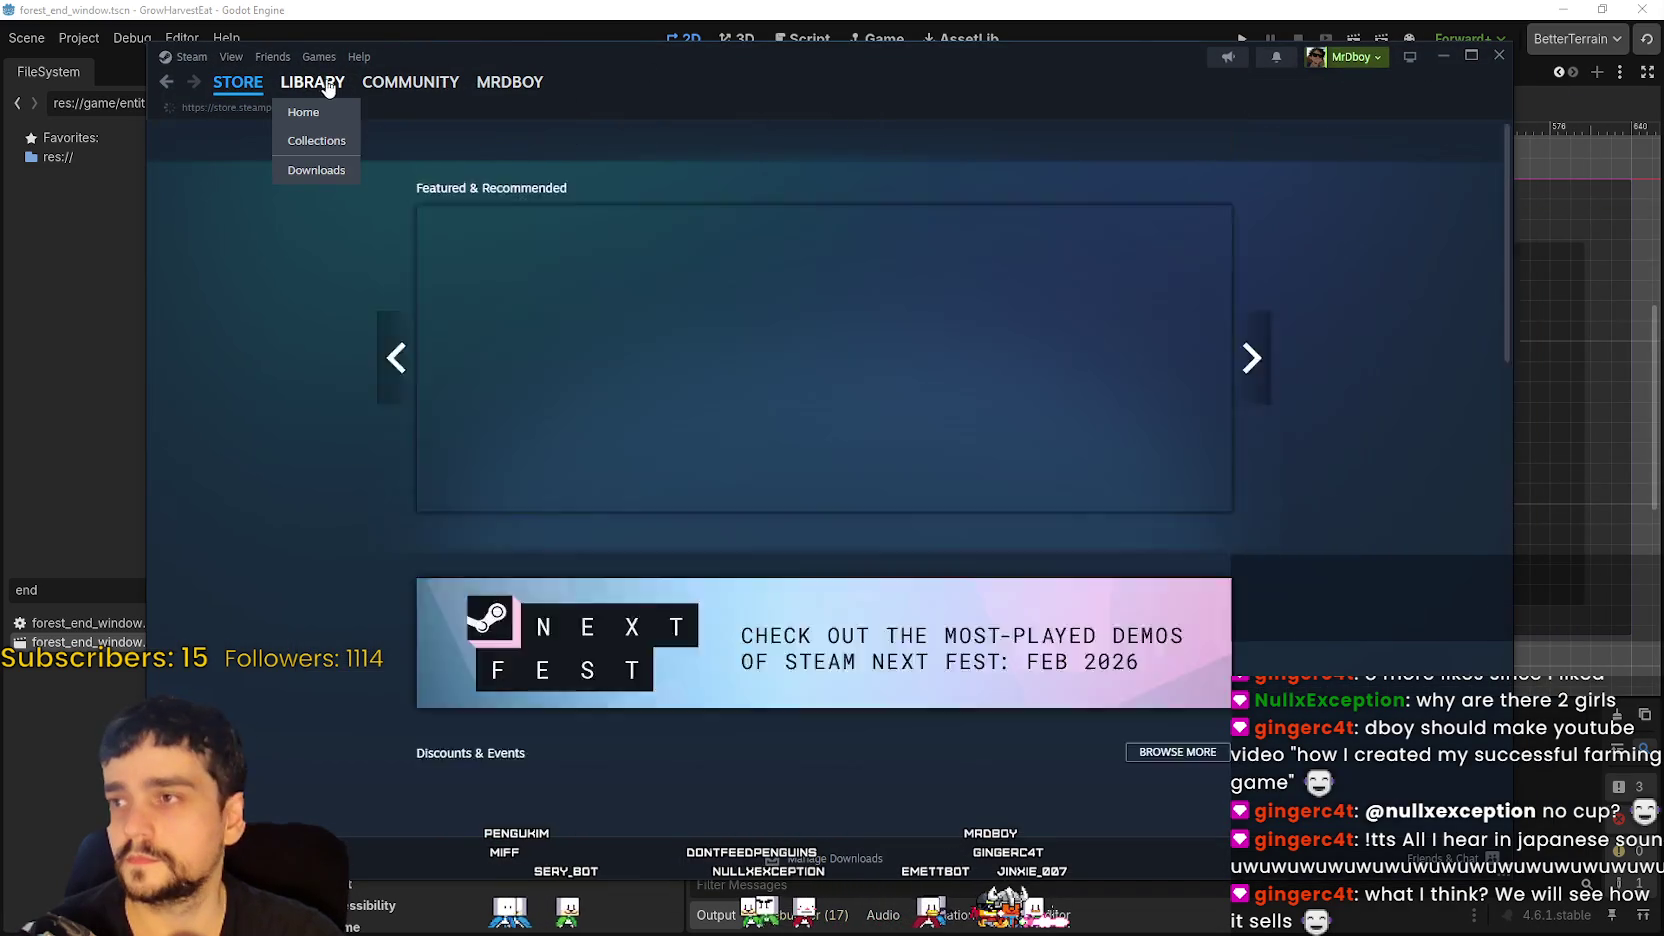
left_click(400, 254)
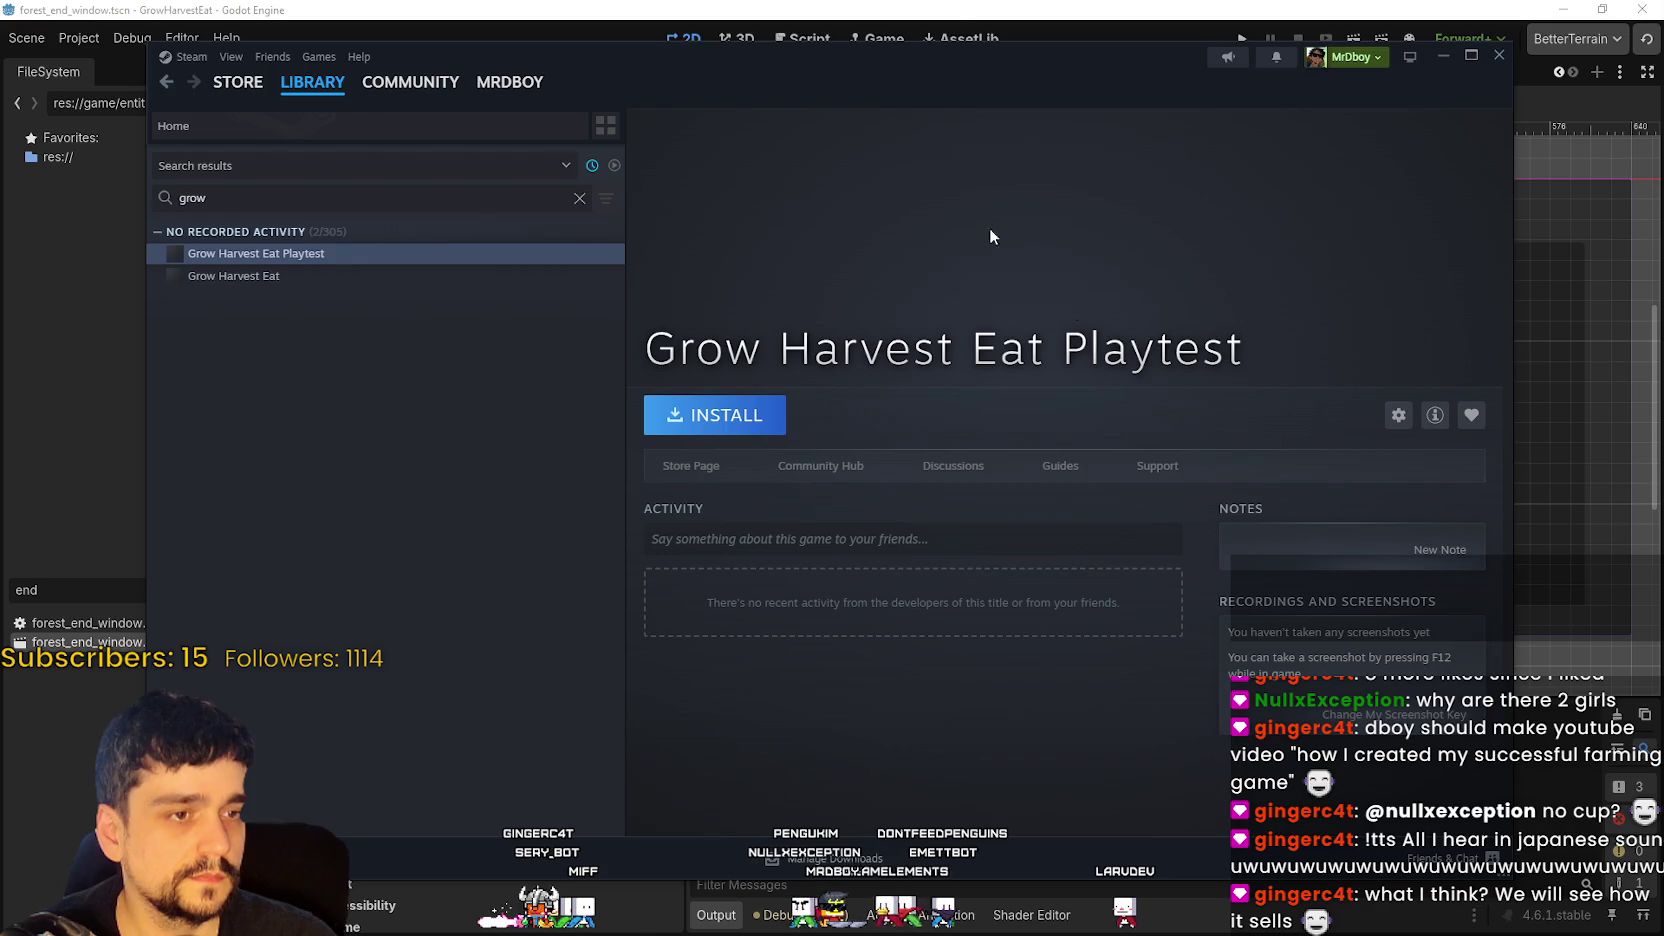
left_click(988, 8)
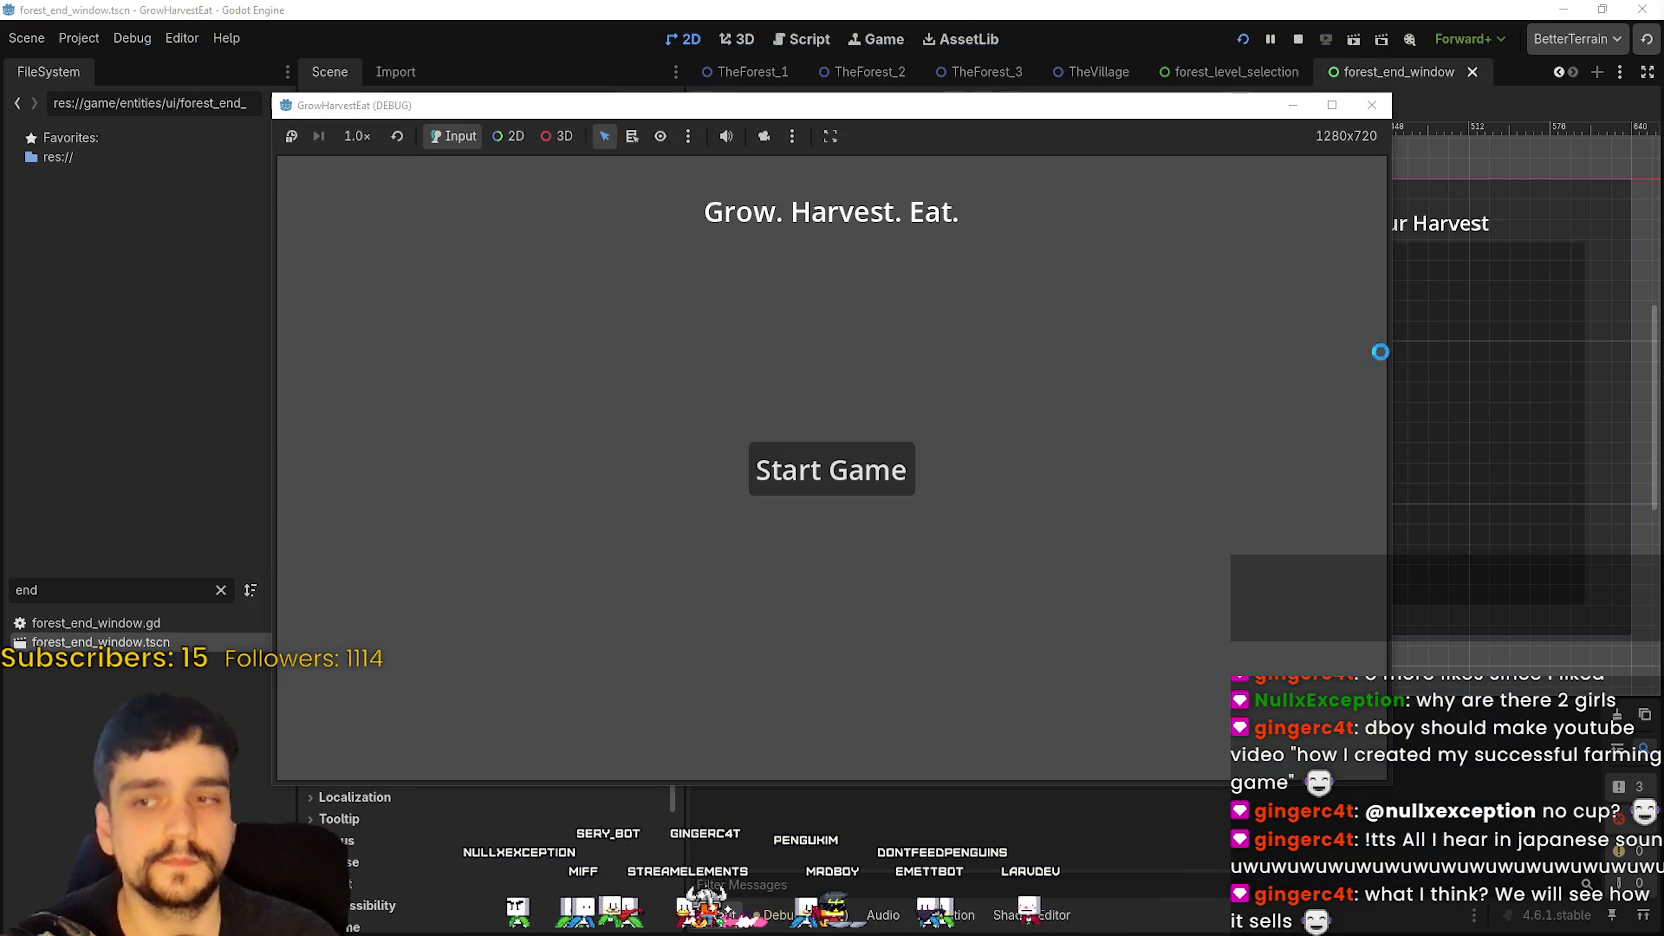
- Start a new game, maximize the window, and travel from the cart to the Stage 3 forest
left_click(858, 482)
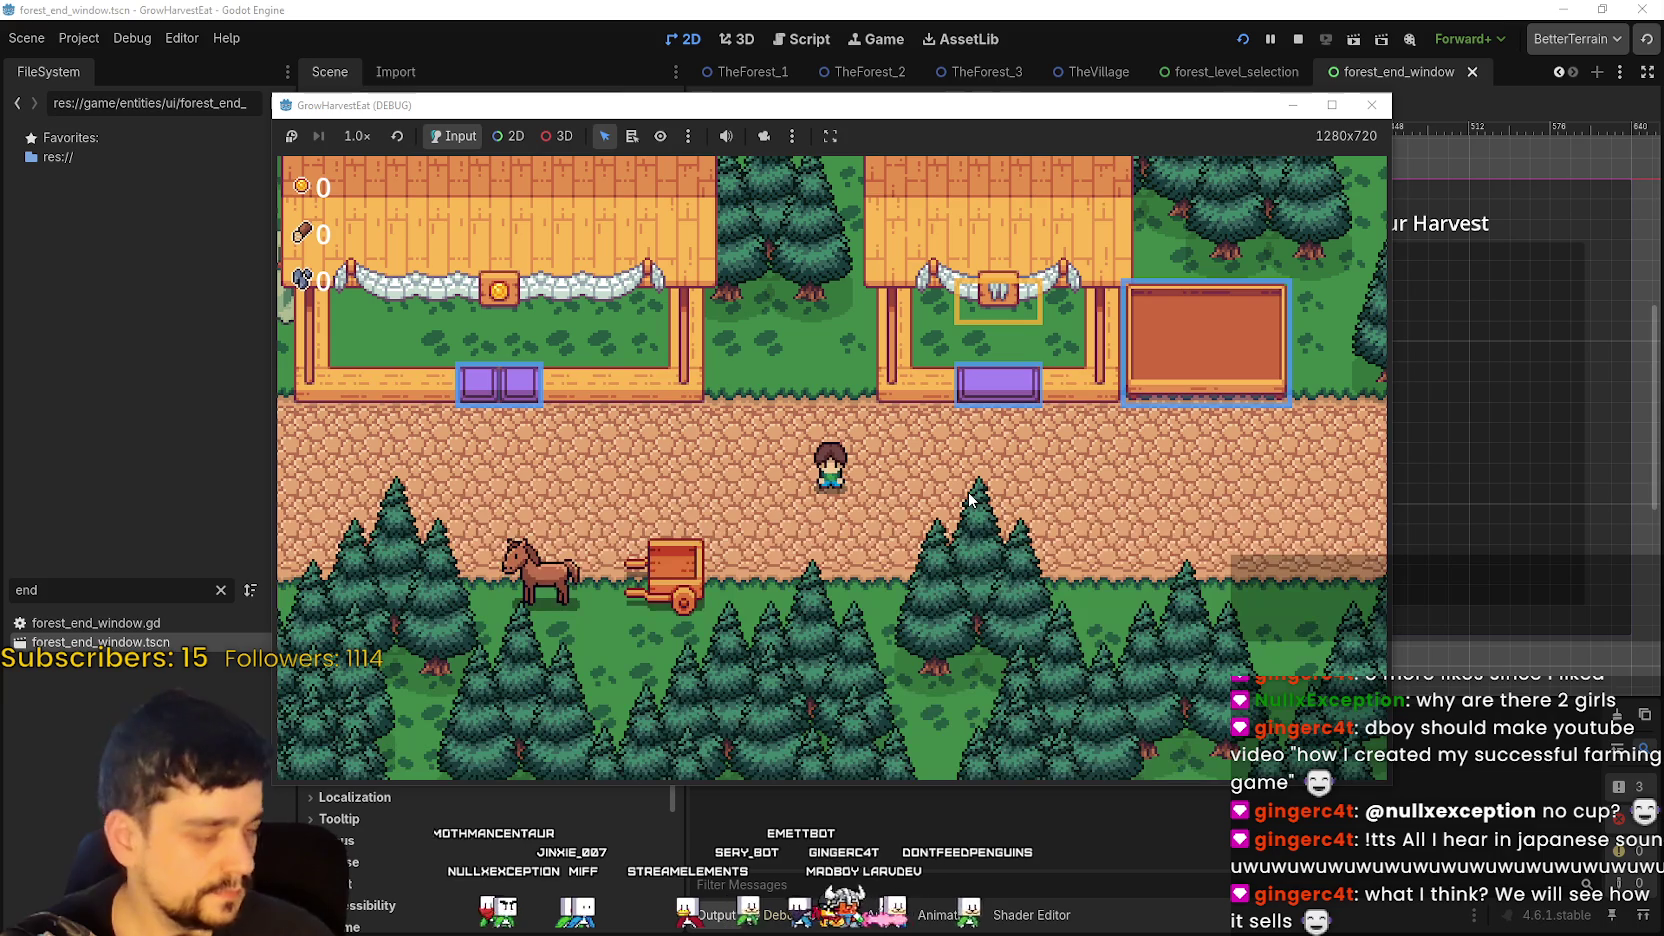
left_click(1332, 105)
key("Left")
key("Down")
key("e")
key("Right")
key("Right")
key("Return")
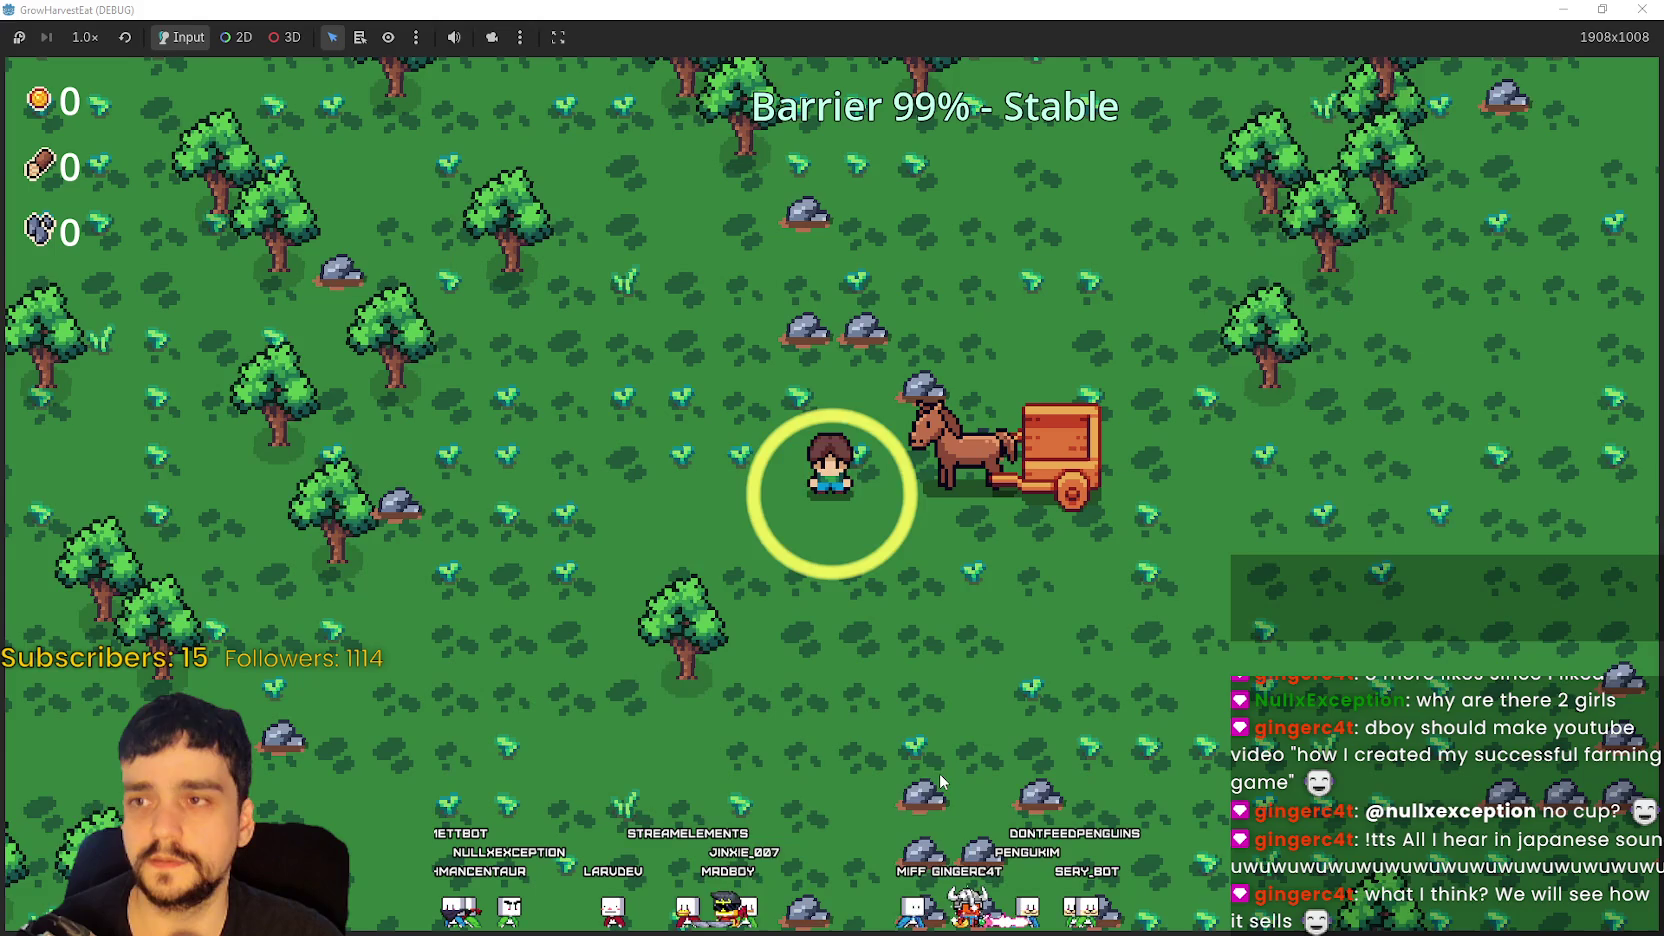
- Chop the first nearby trees and break rocks, picking up the stone drops
key("Right")
key("Up")
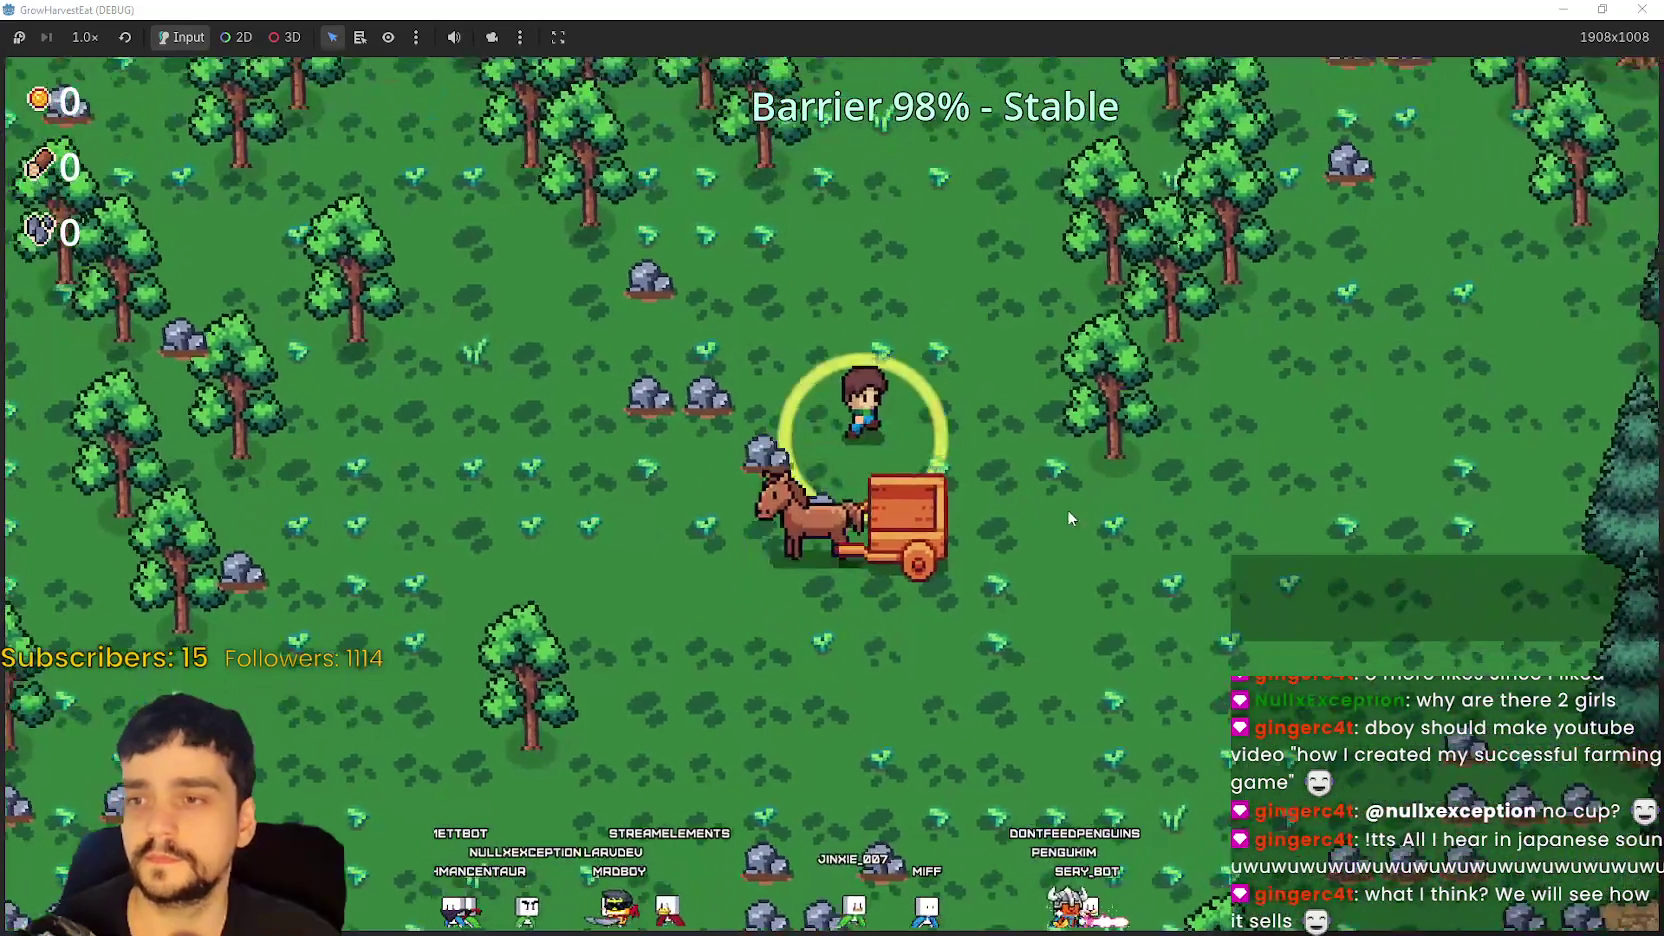
key("Right")
key("Up")
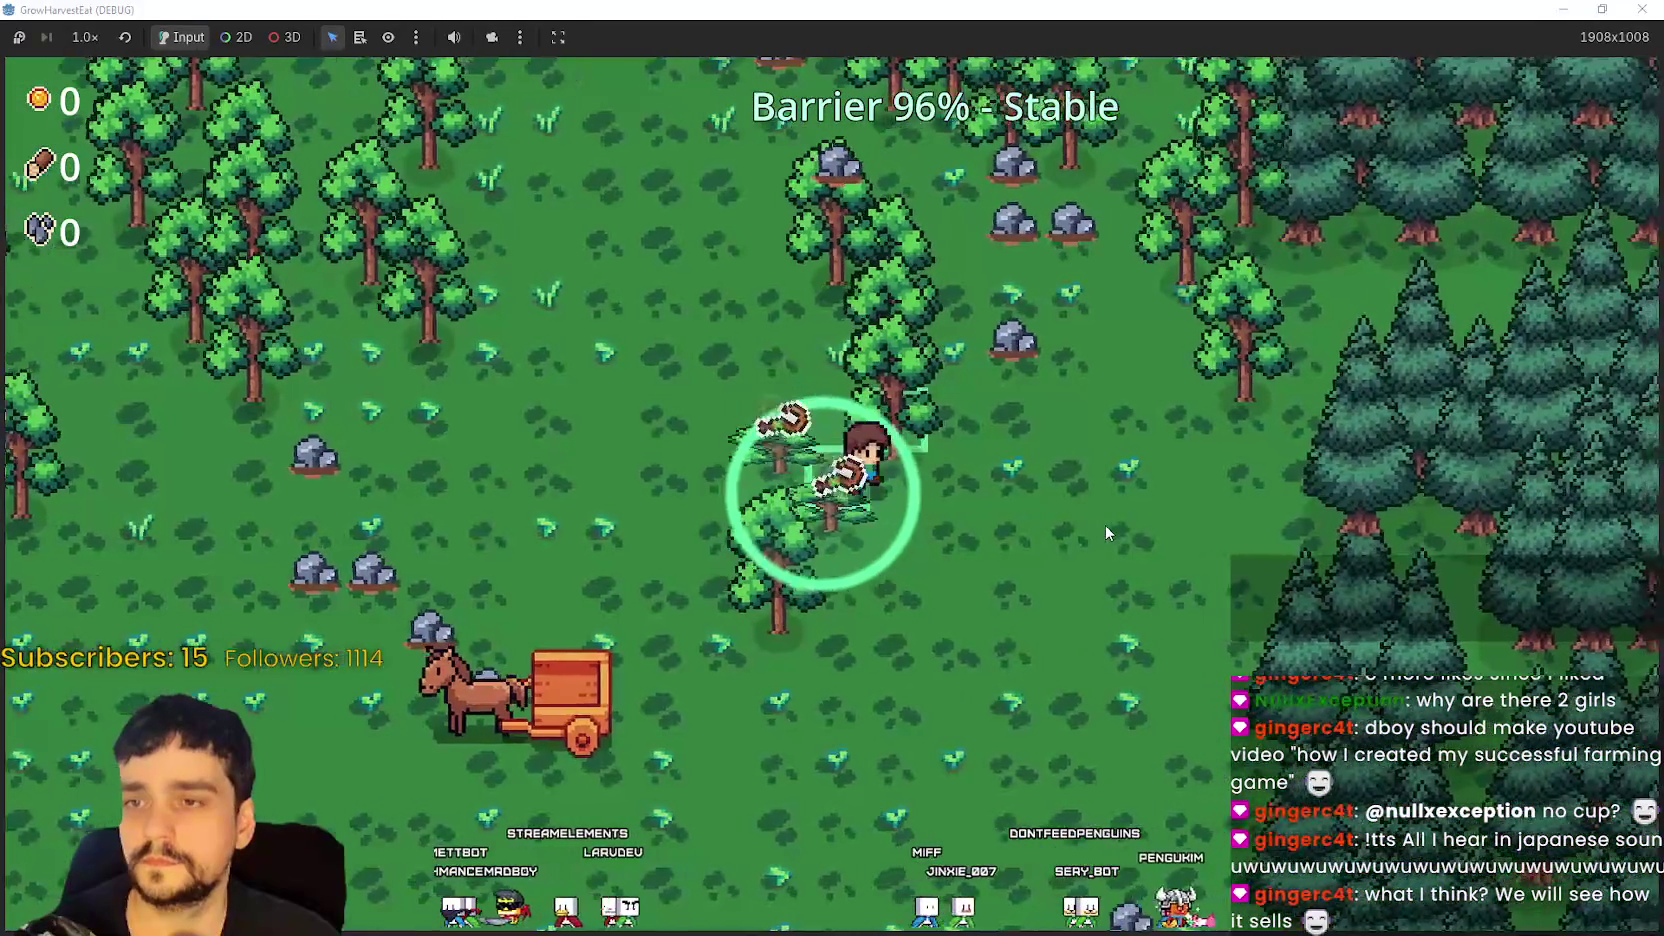
key("Right")
key("Up")
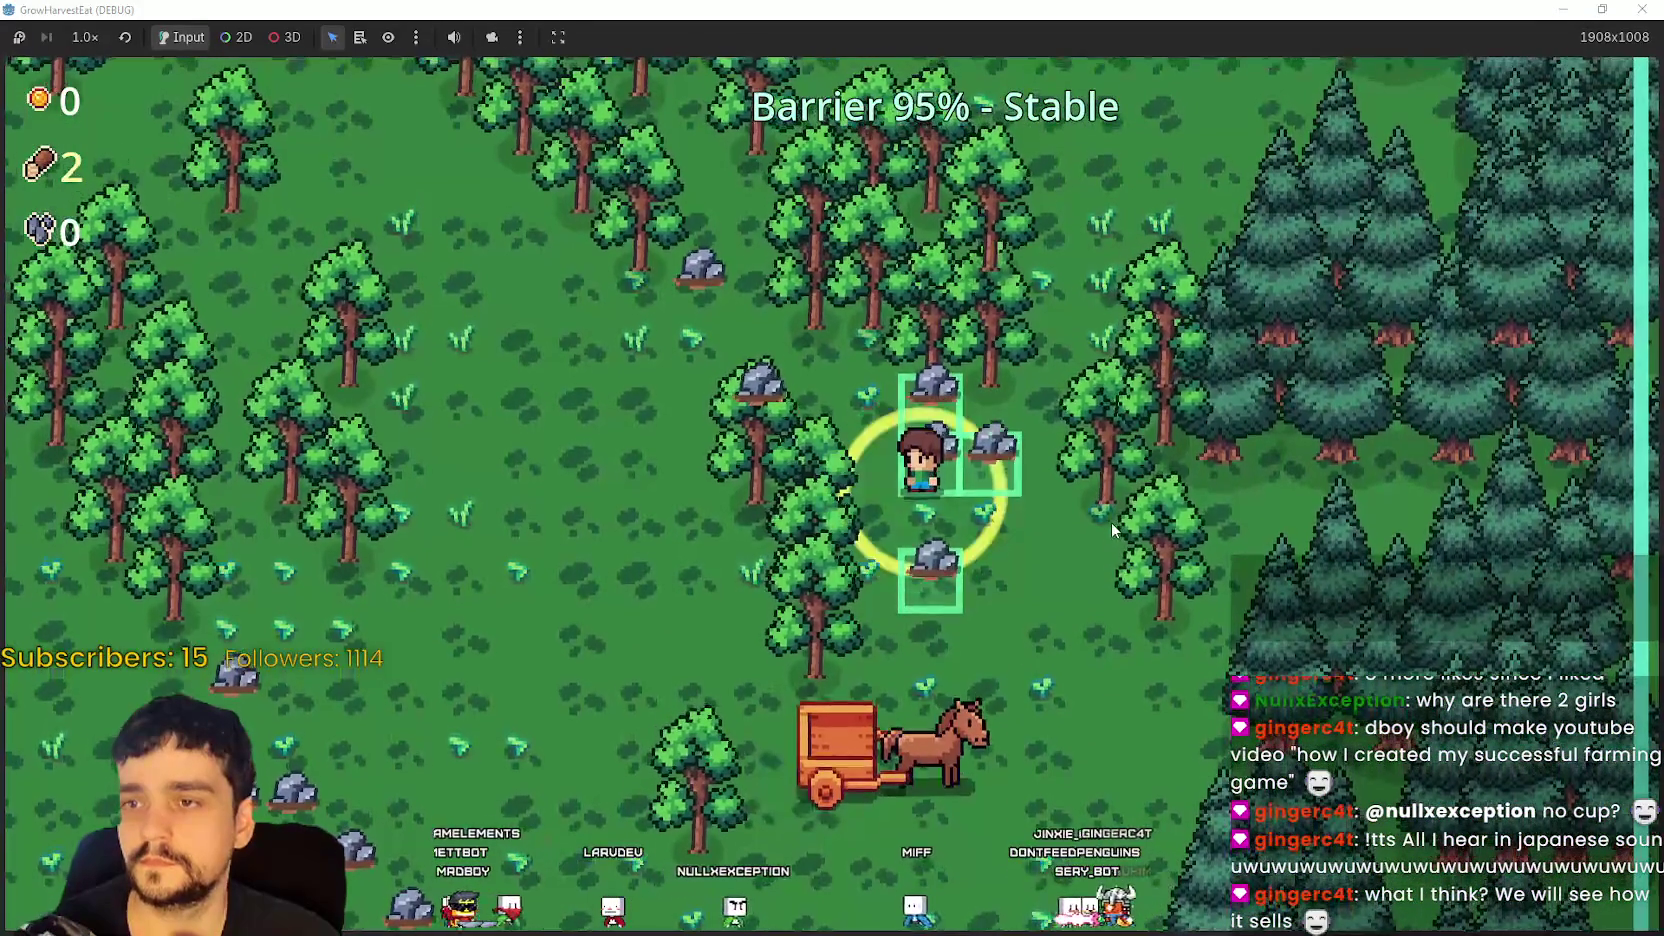
key("Left")
key("Up")
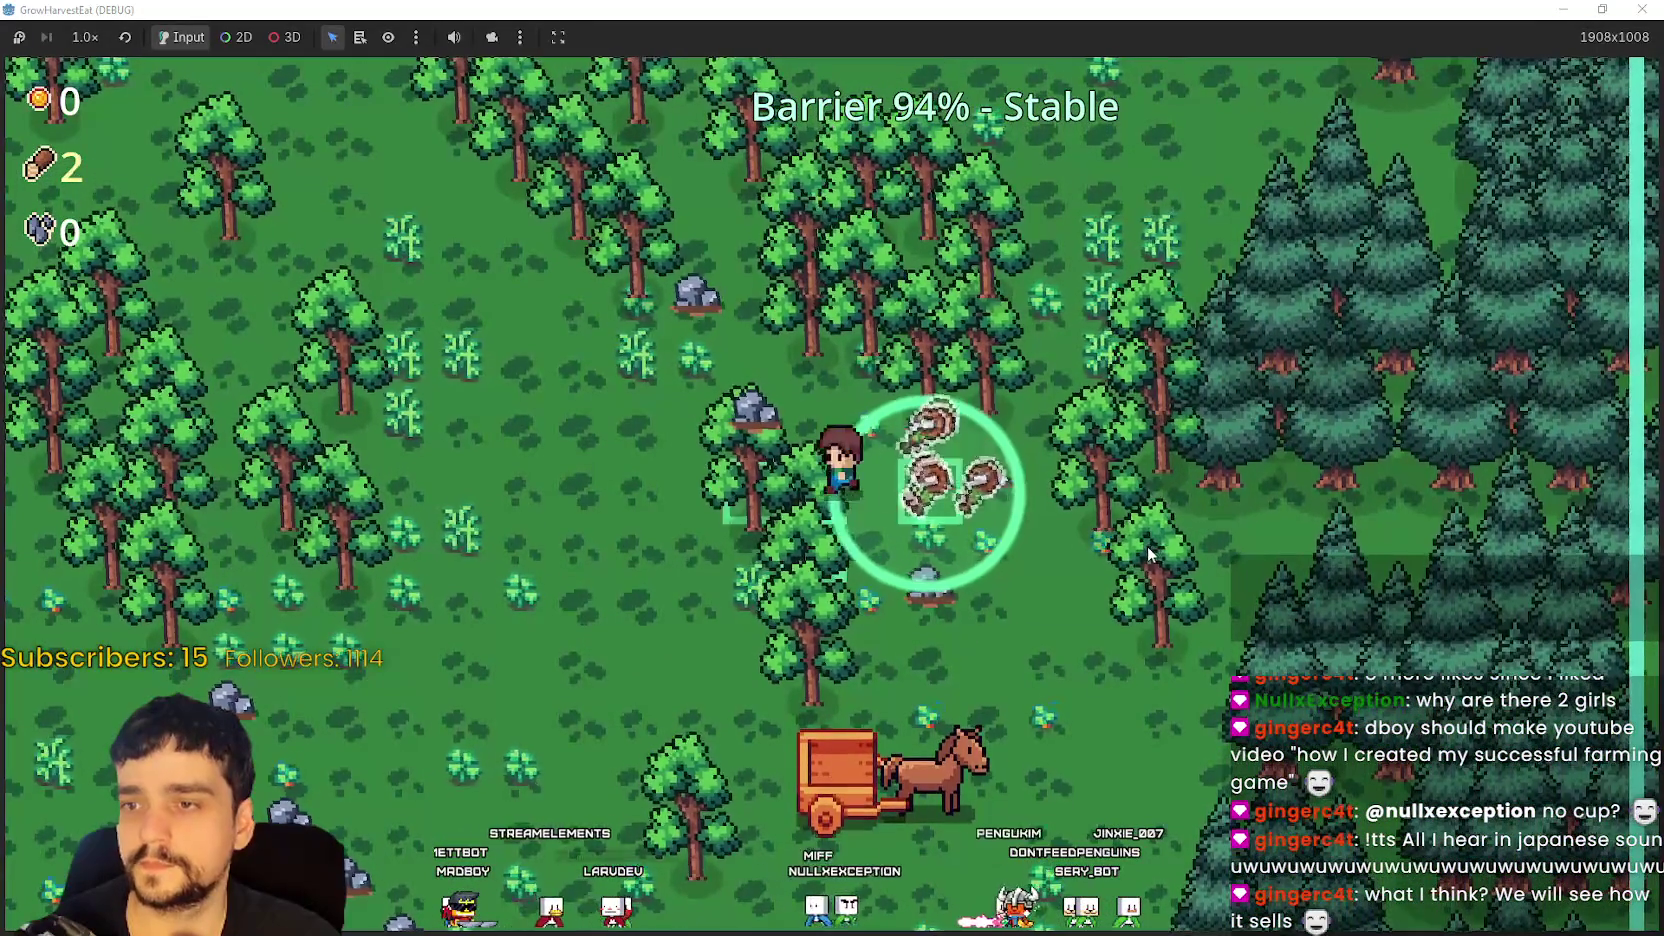
key("Left")
key("Down")
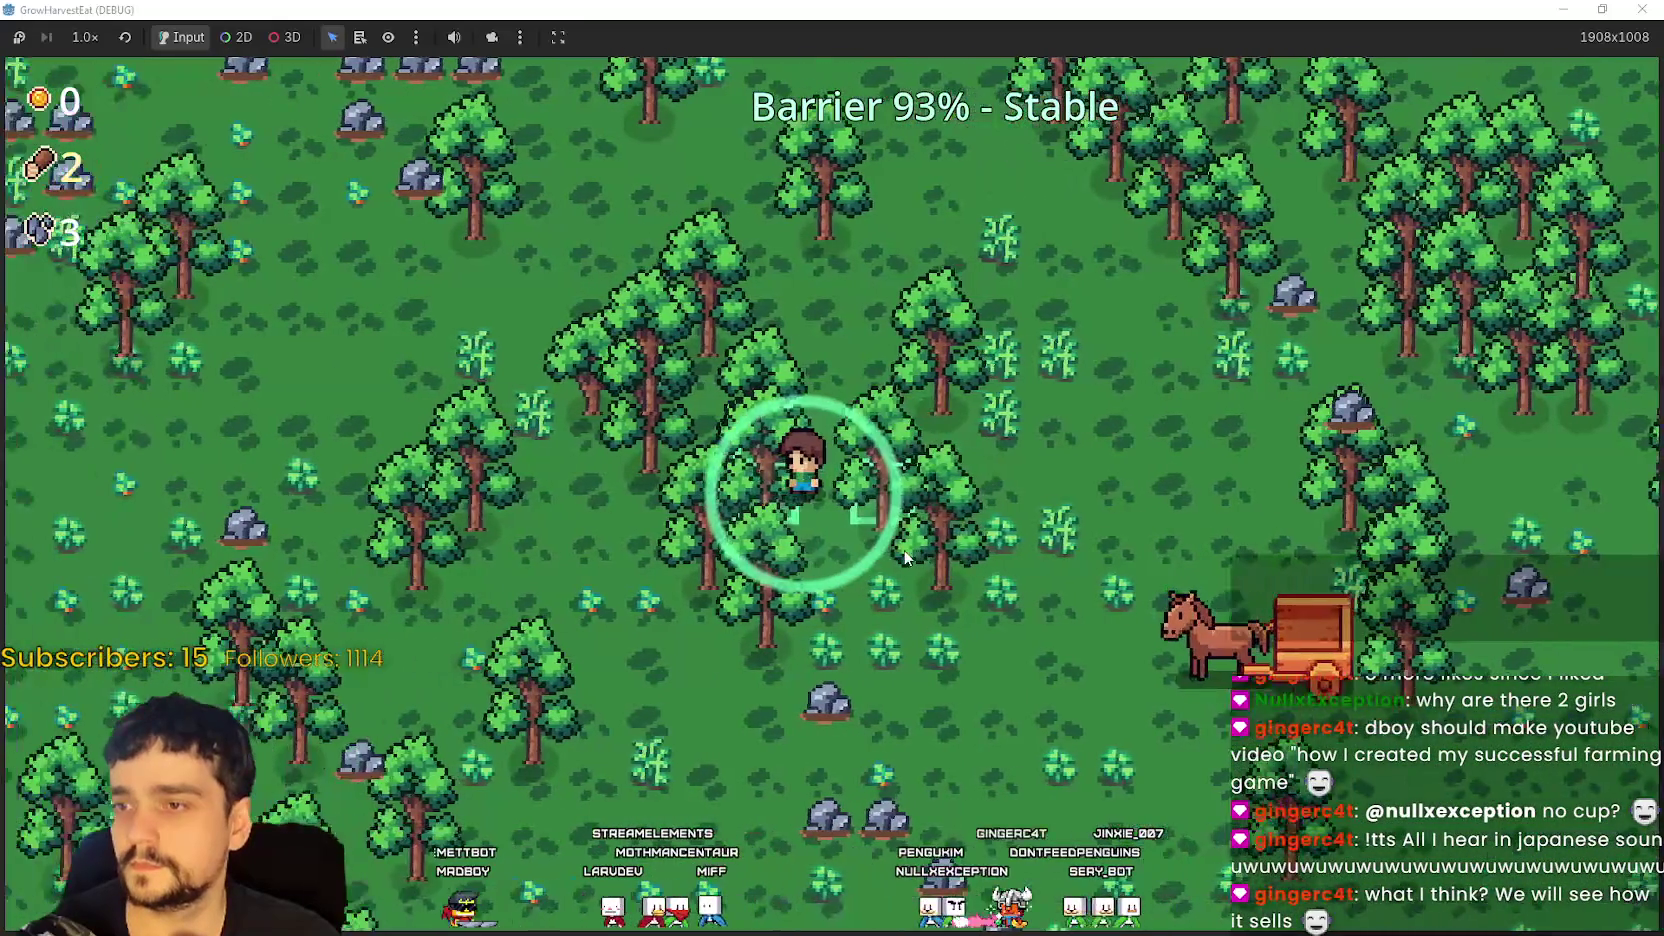
key("Down")
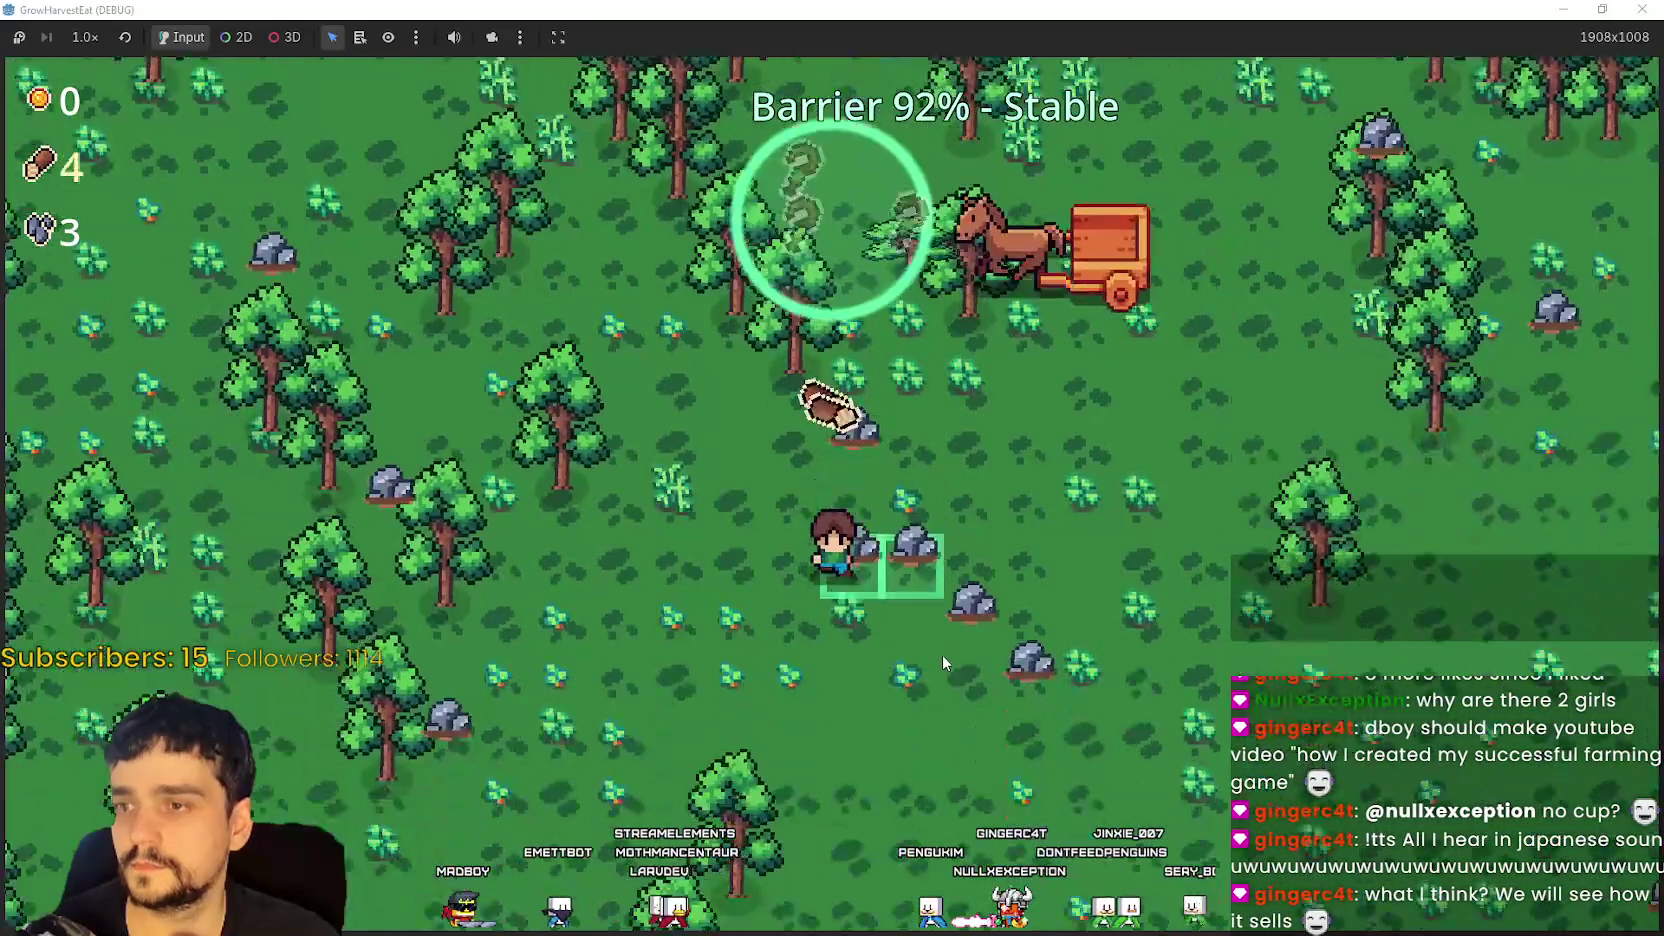
key("Up")
key("Left")
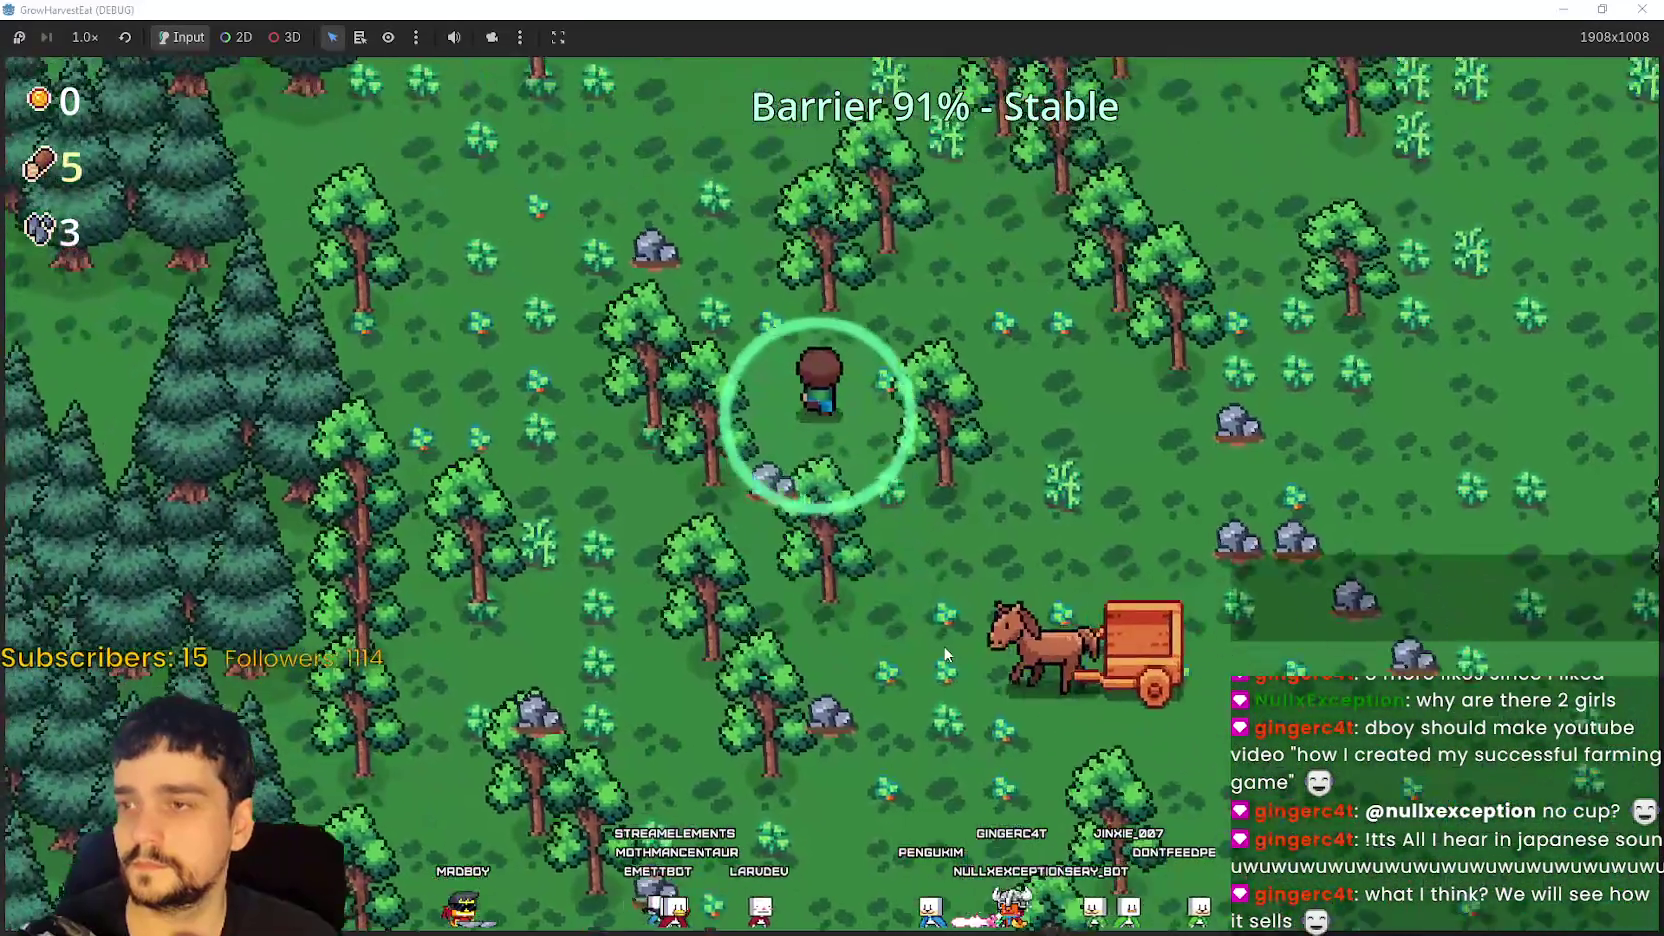
key("Up")
key("Right")
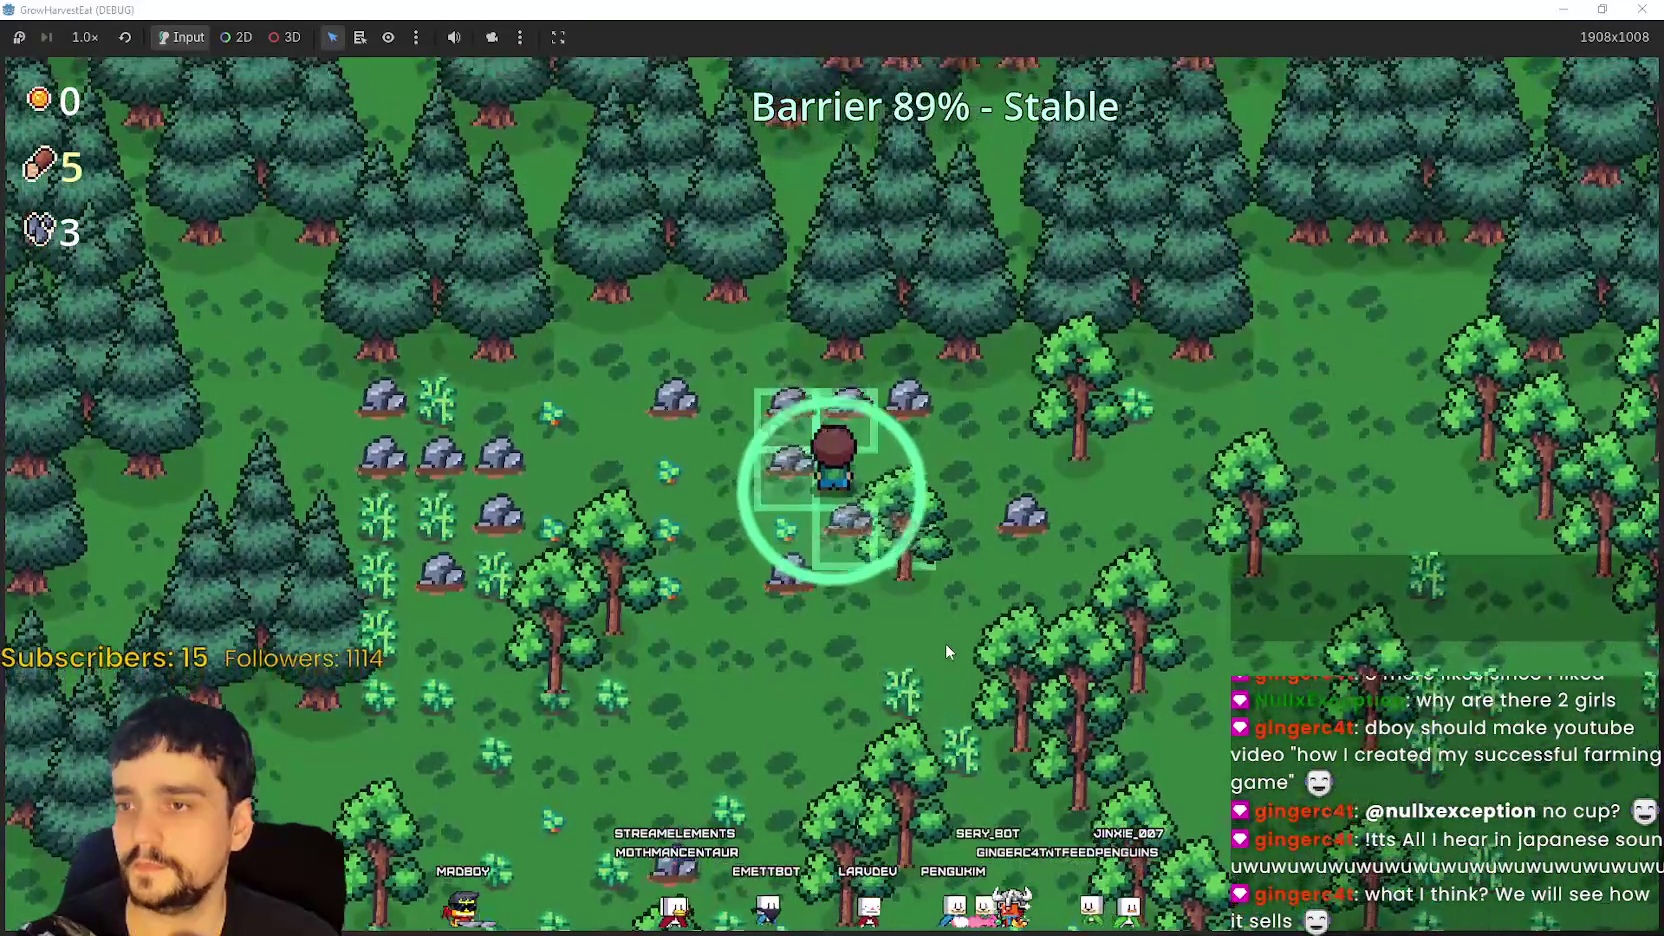
key("Down")
key("Right")
- Walk among the forest trees chopping them for more wood
key("Down")
key("Left")
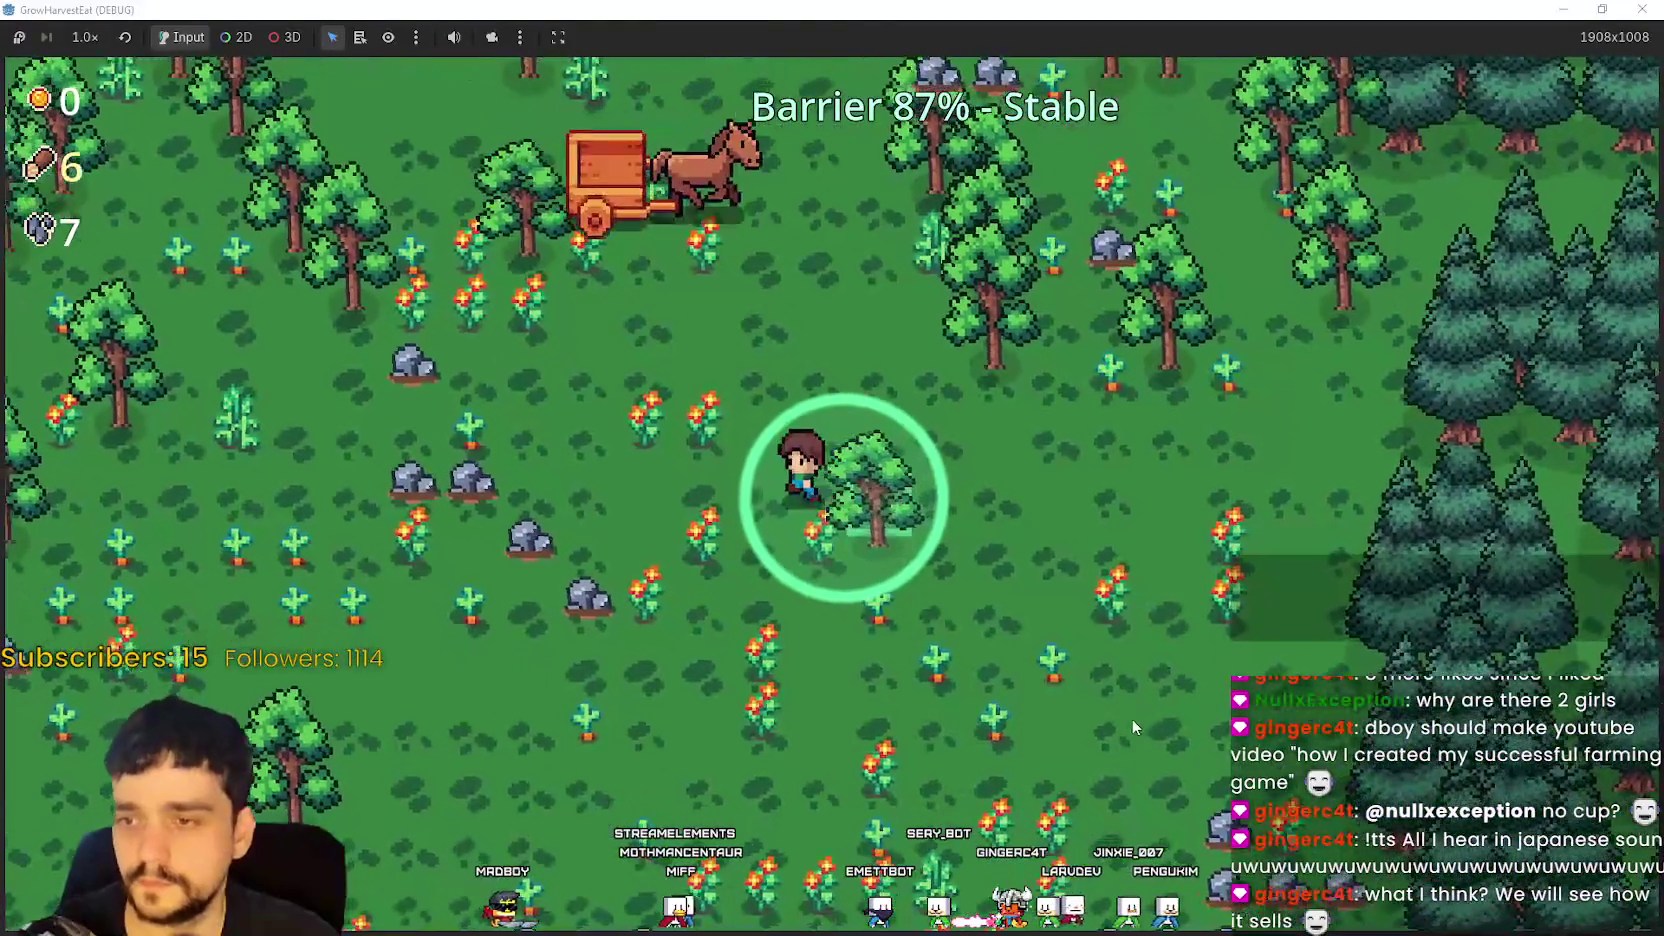
key("Down")
key("Left")
key("Up")
key("Right")
key("Up")
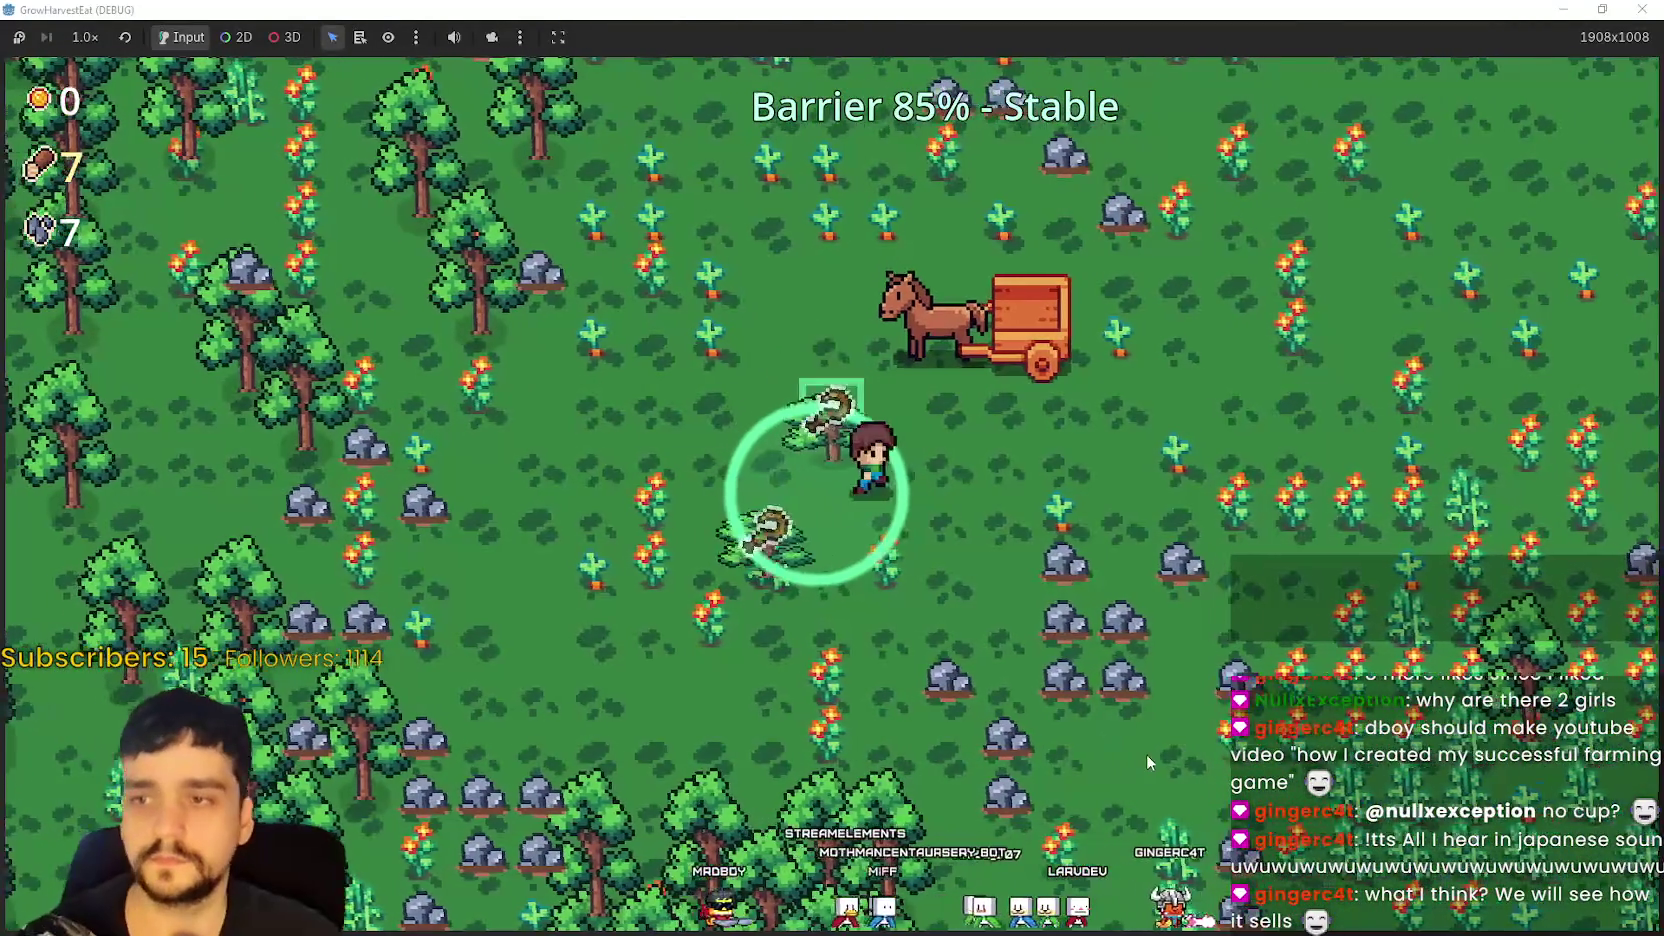
key("Right")
key("Down")
key("Left")
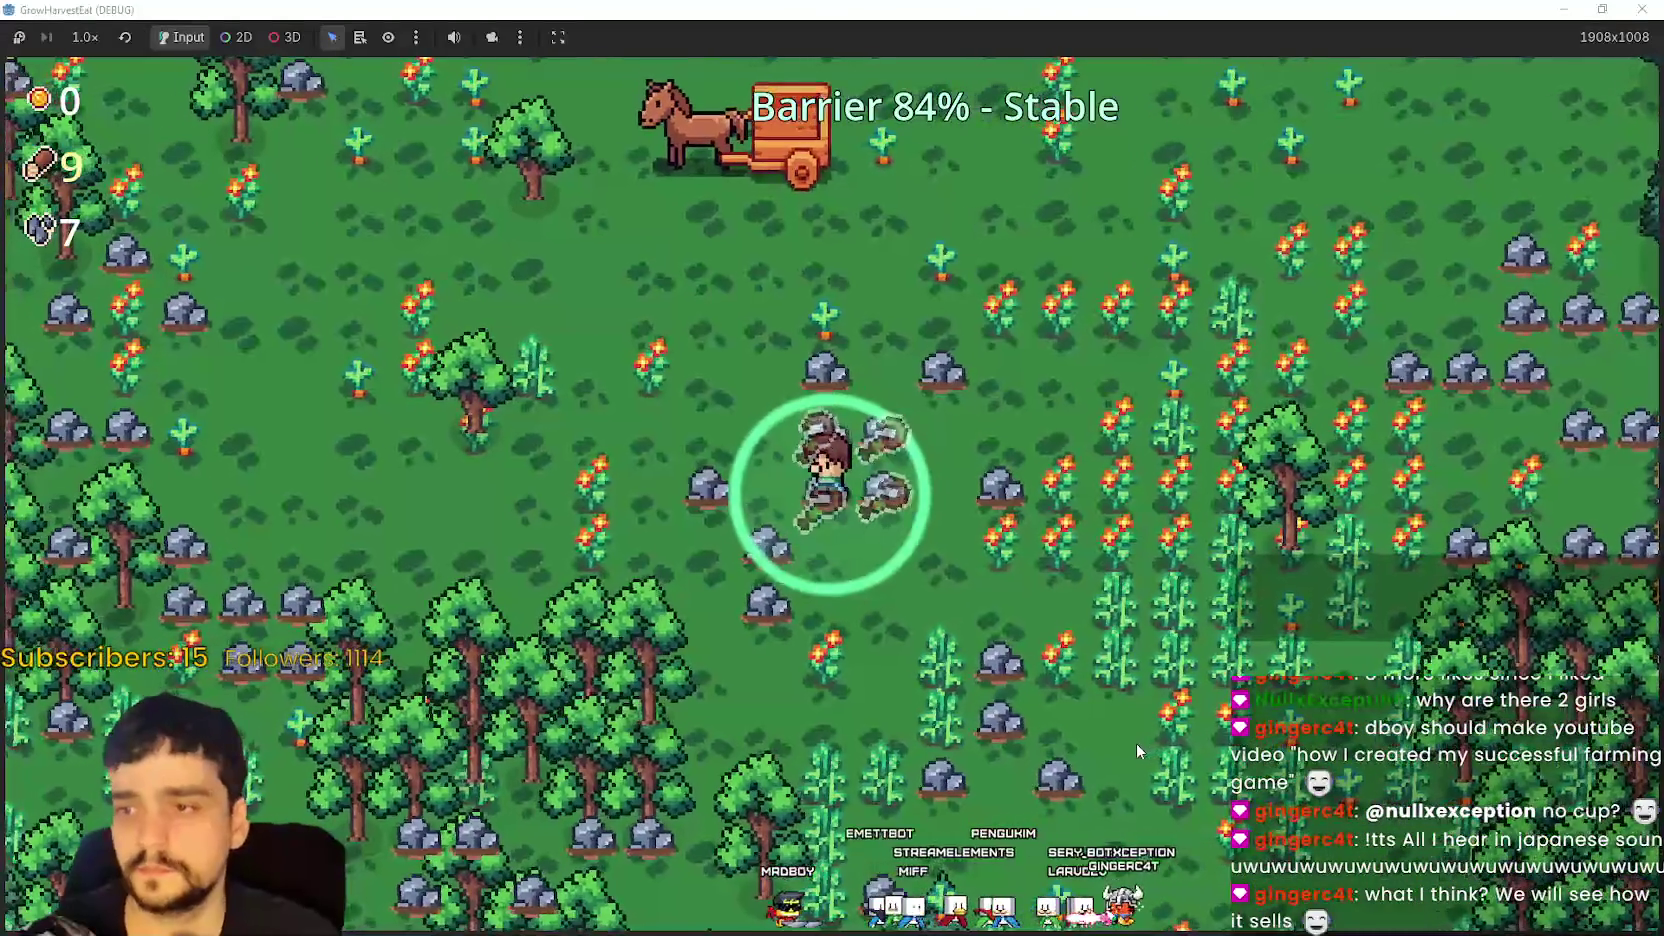
key("Right")
key("Up")
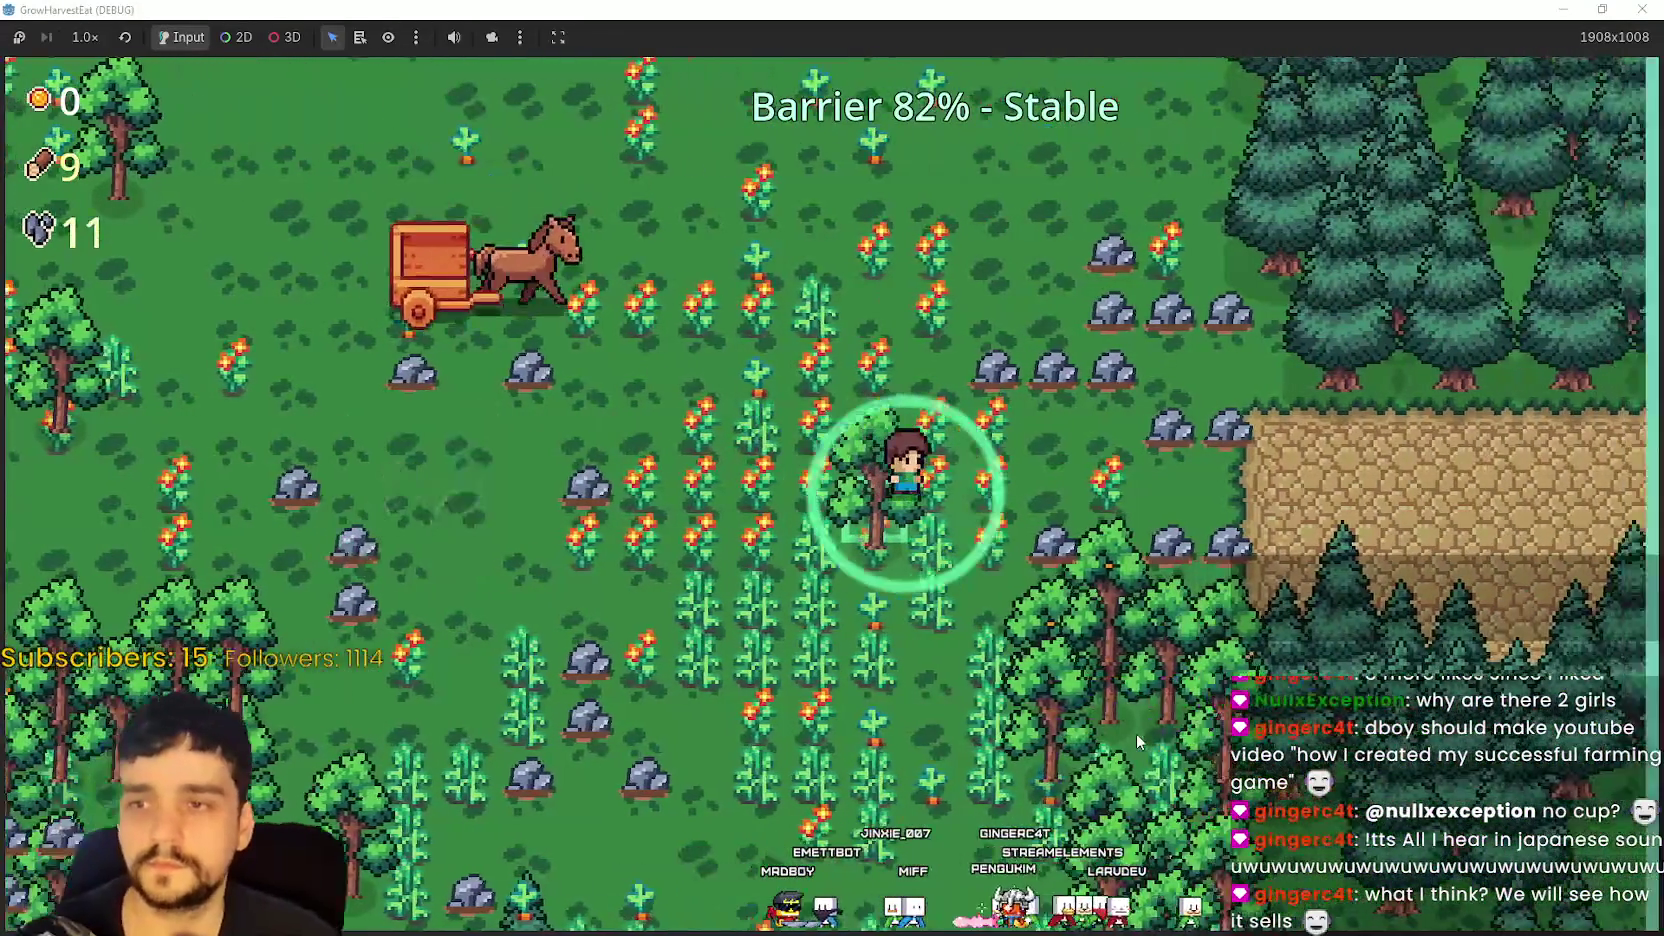
key("Left")
key("Down")
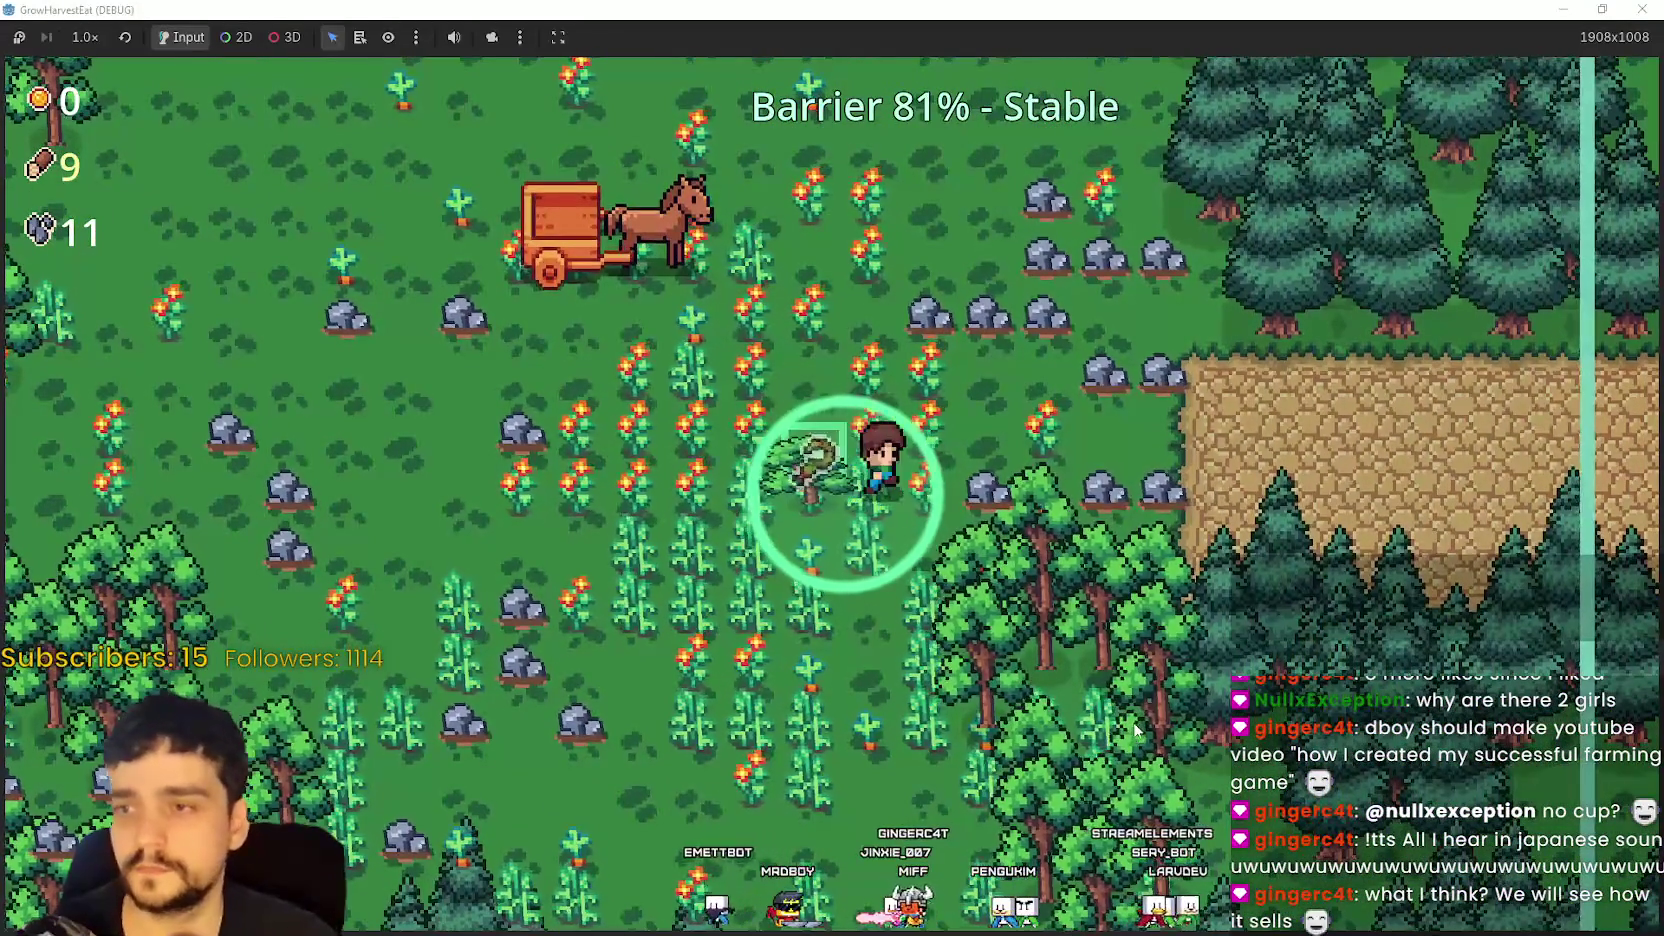
key("Left")
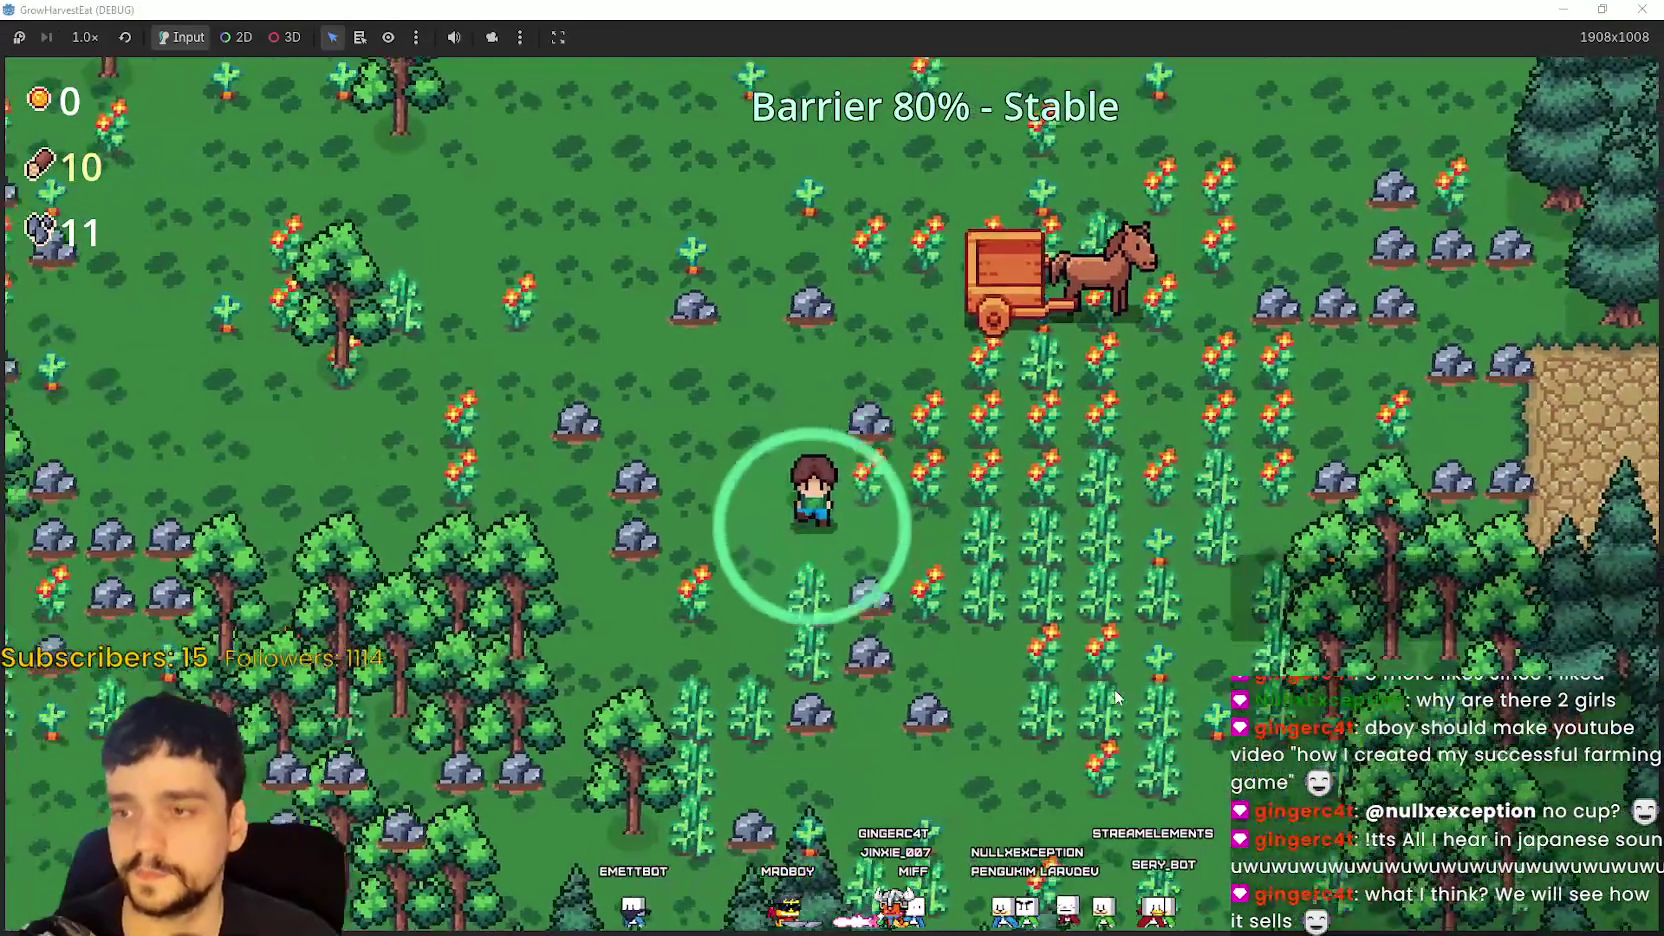
key("Left")
key("Down")
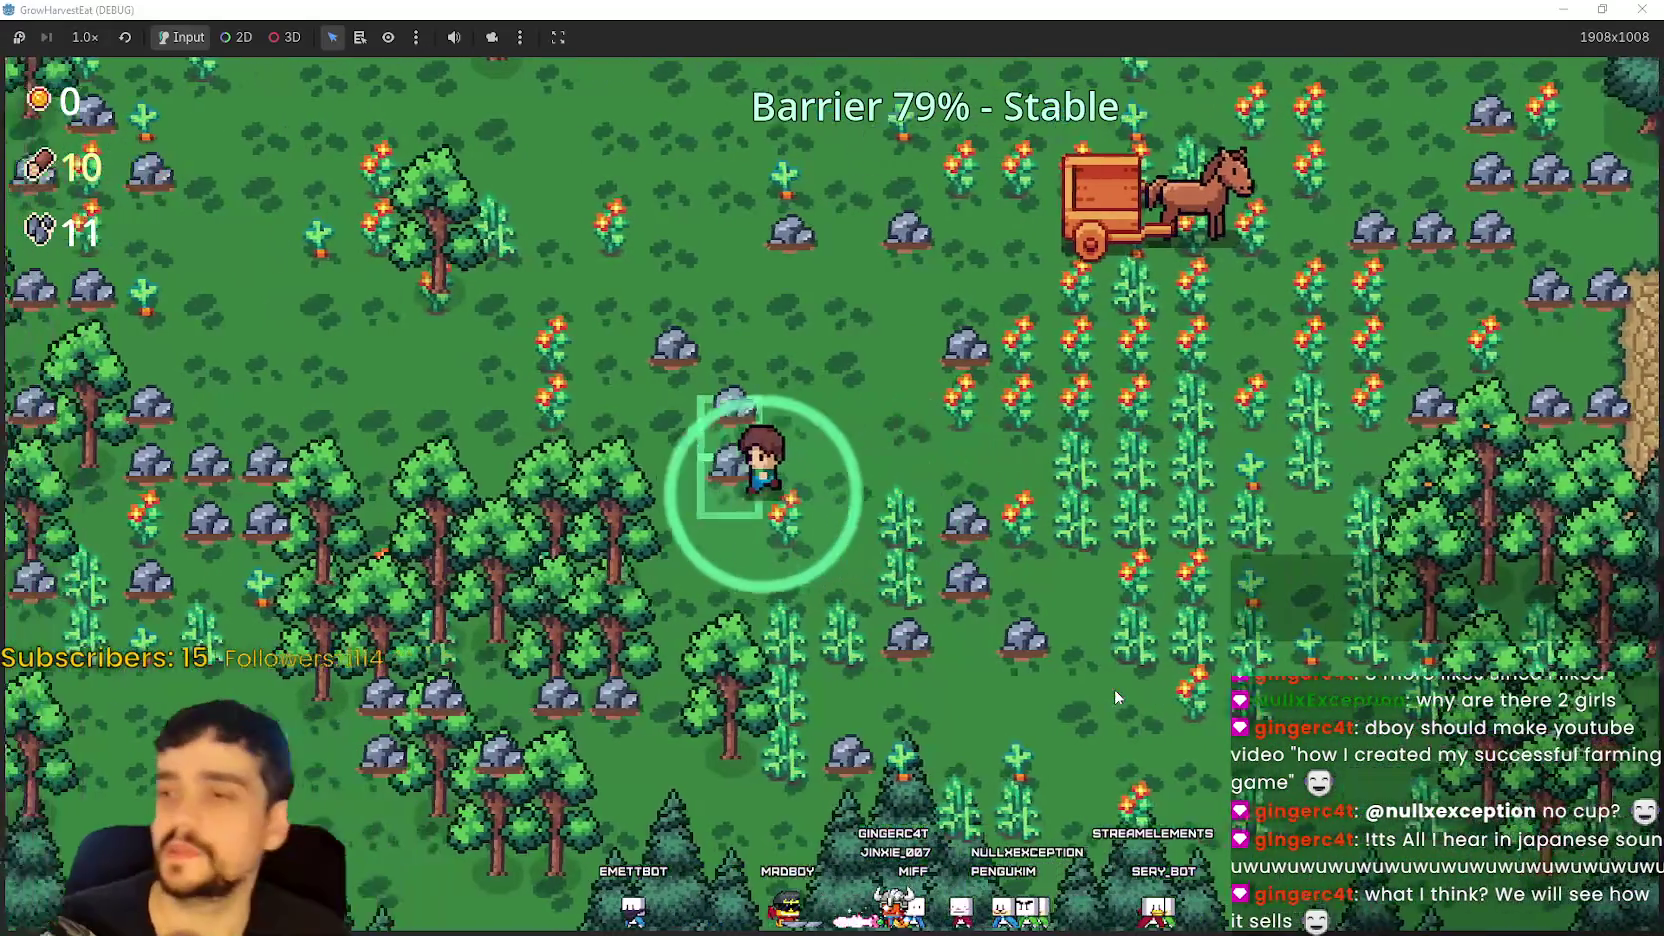
key("Left")
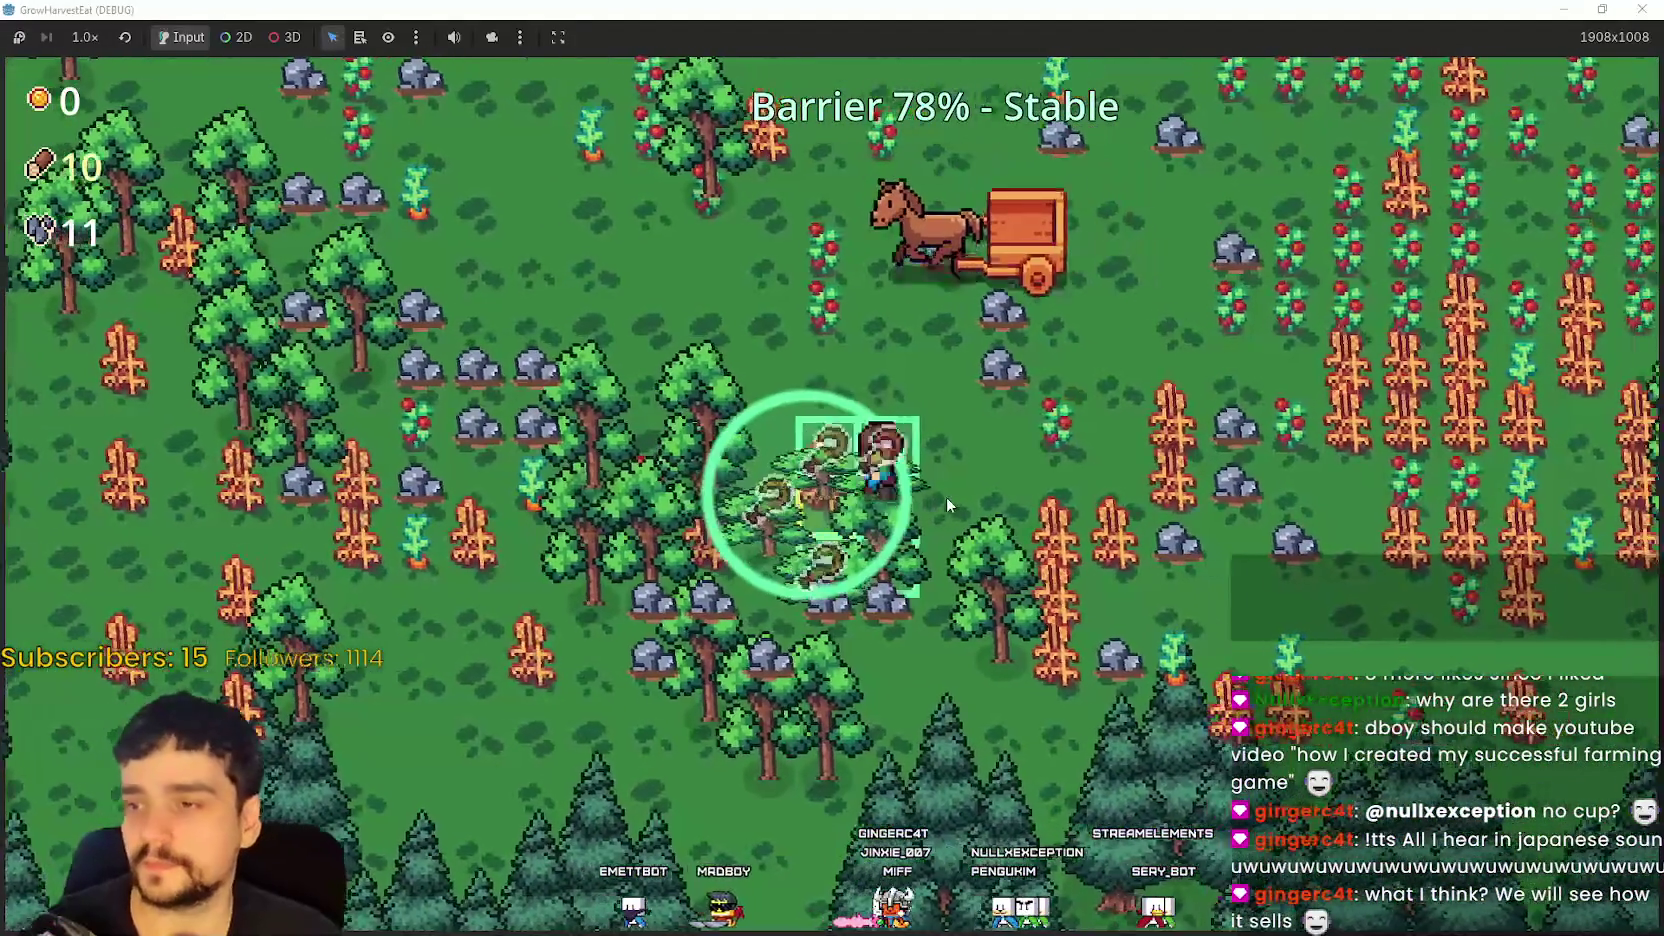
key("Right")
key("Up")
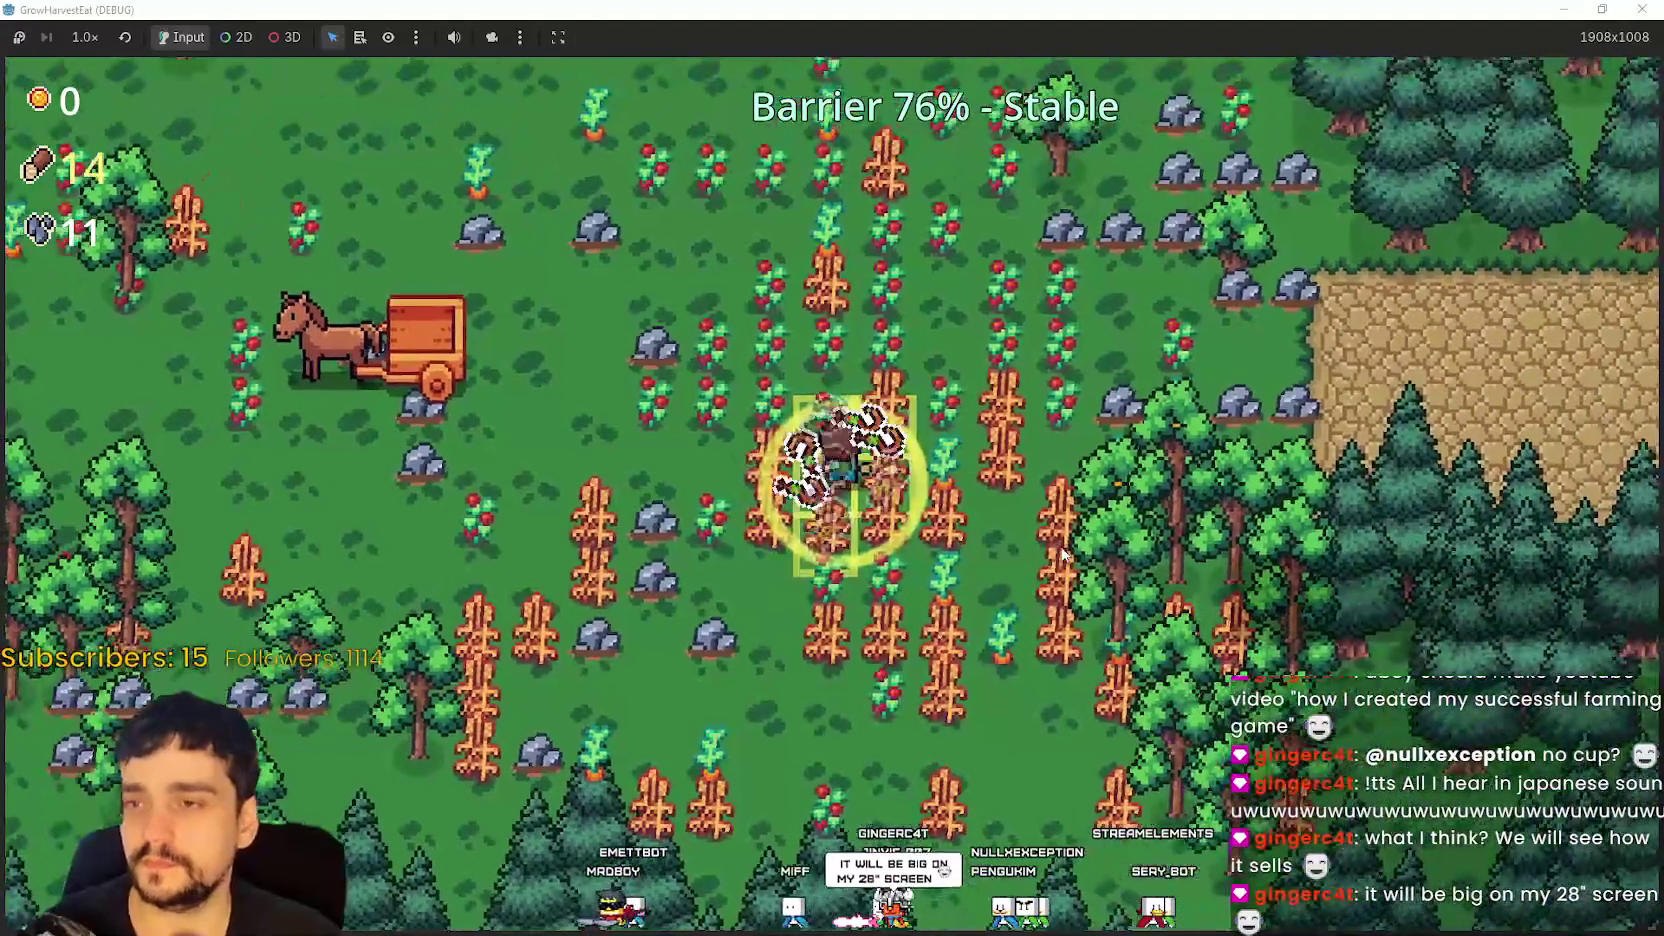
- Keep roaming the field gathering wood until reaching 23 wood and 11 stone
key("Up")
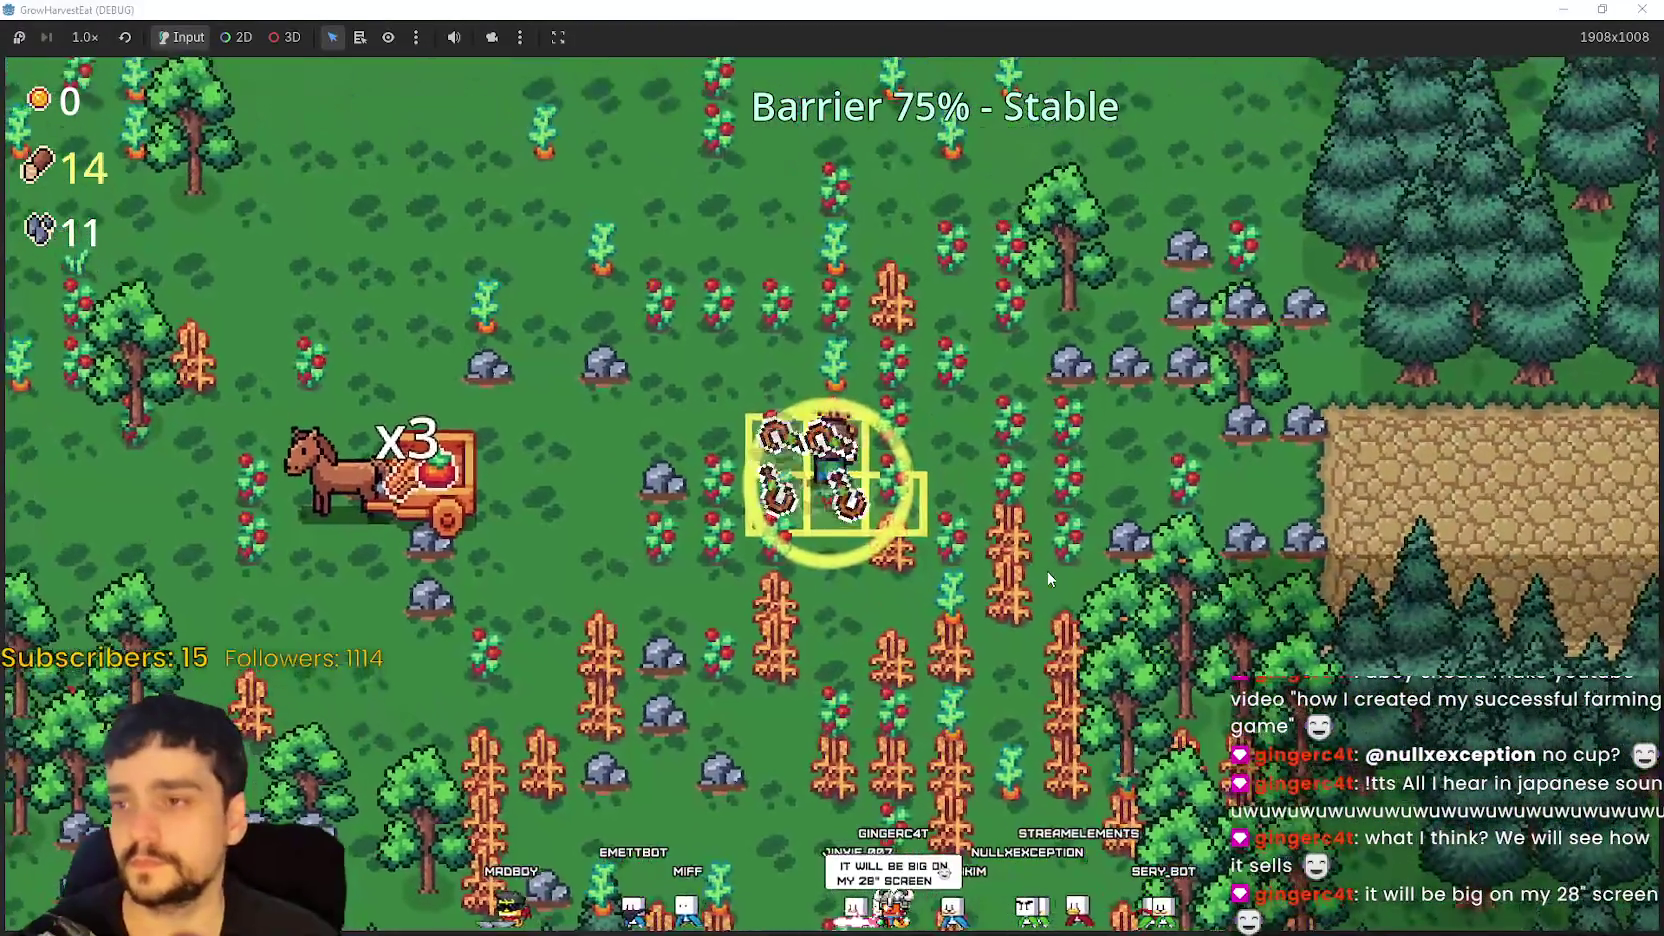
key("Right")
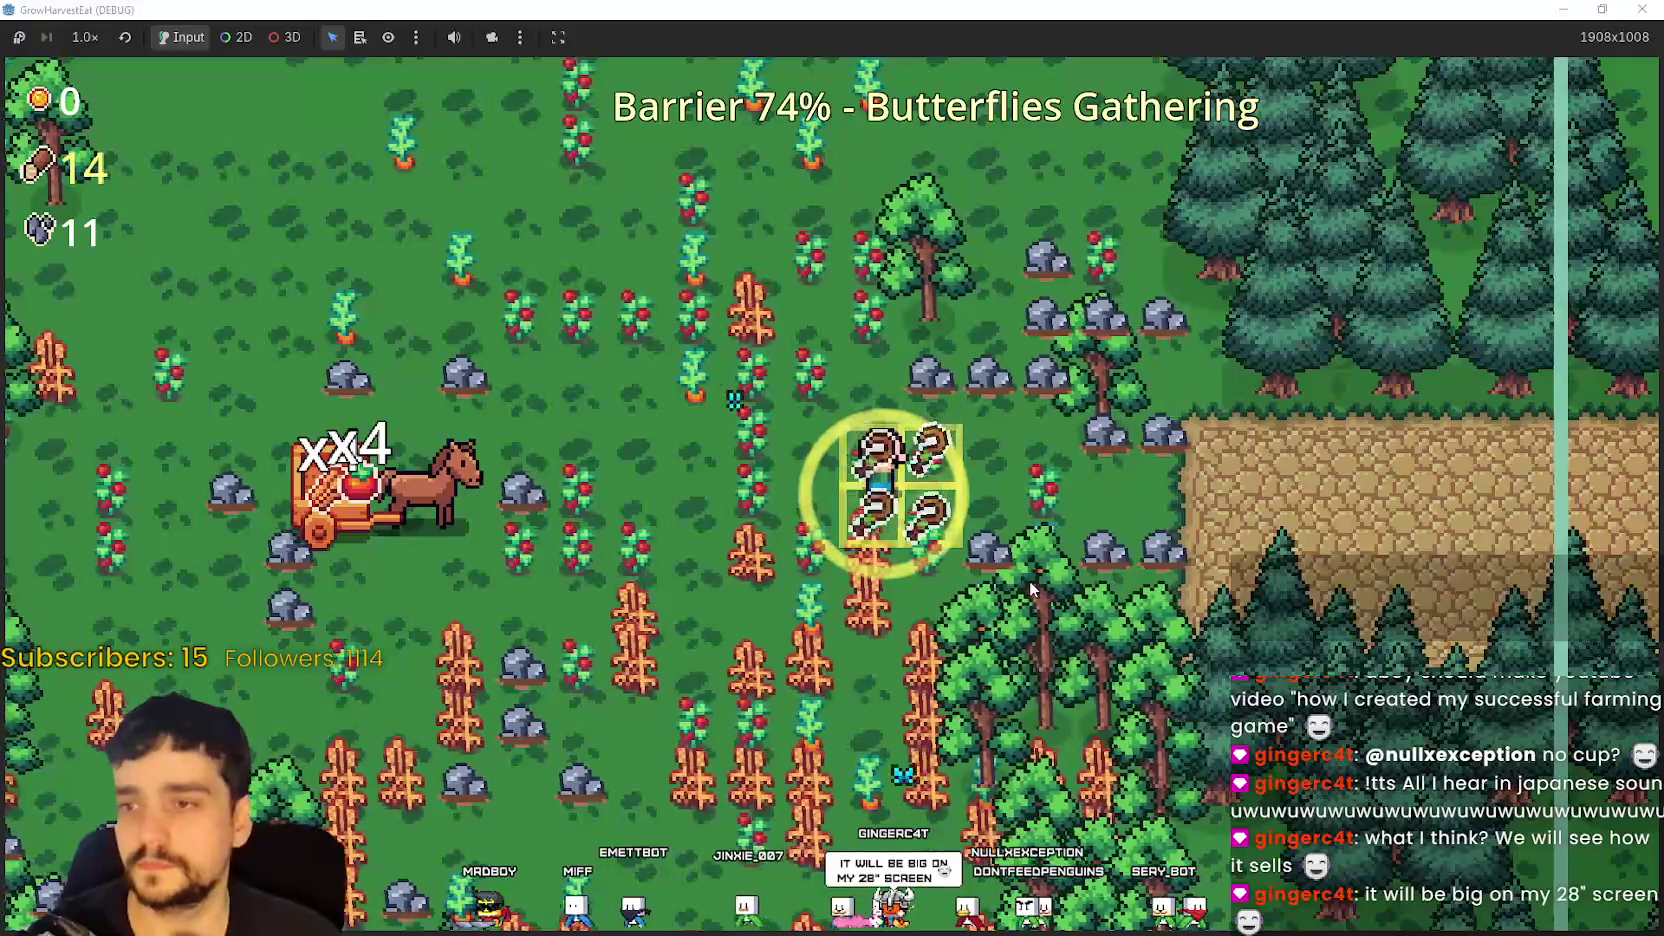
key("Left")
key("Up")
key("Down")
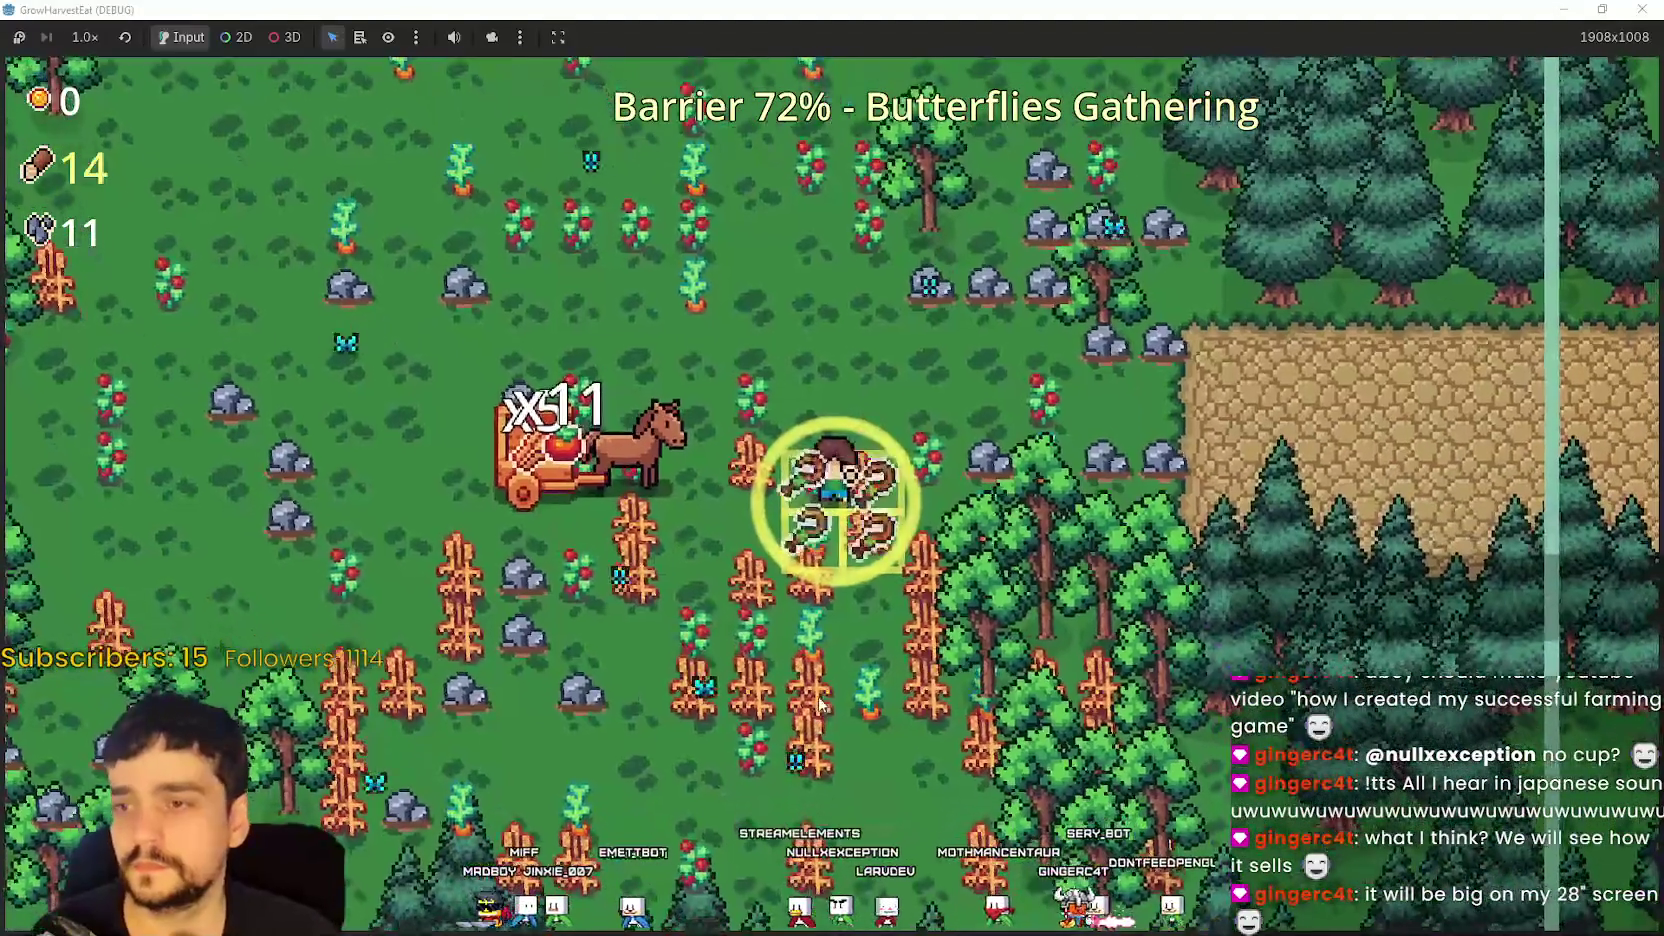
key("Down")
key("Left")
key("Up")
key("Right")
key("Right")
key("Down")
key("Left")
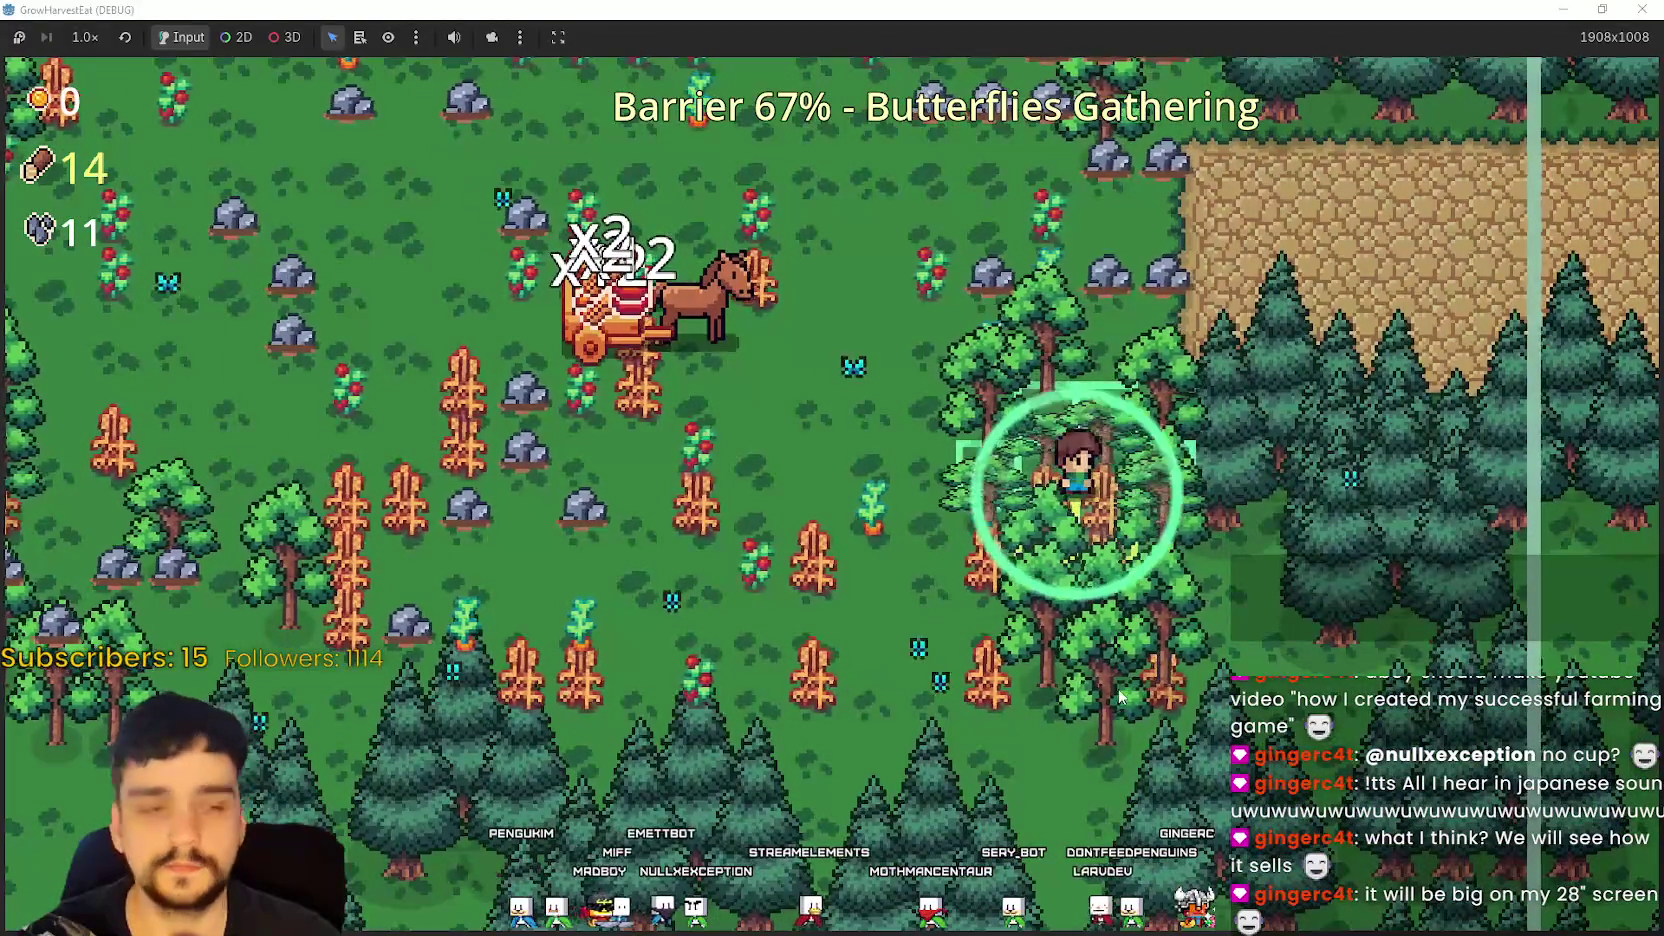
key("Left")
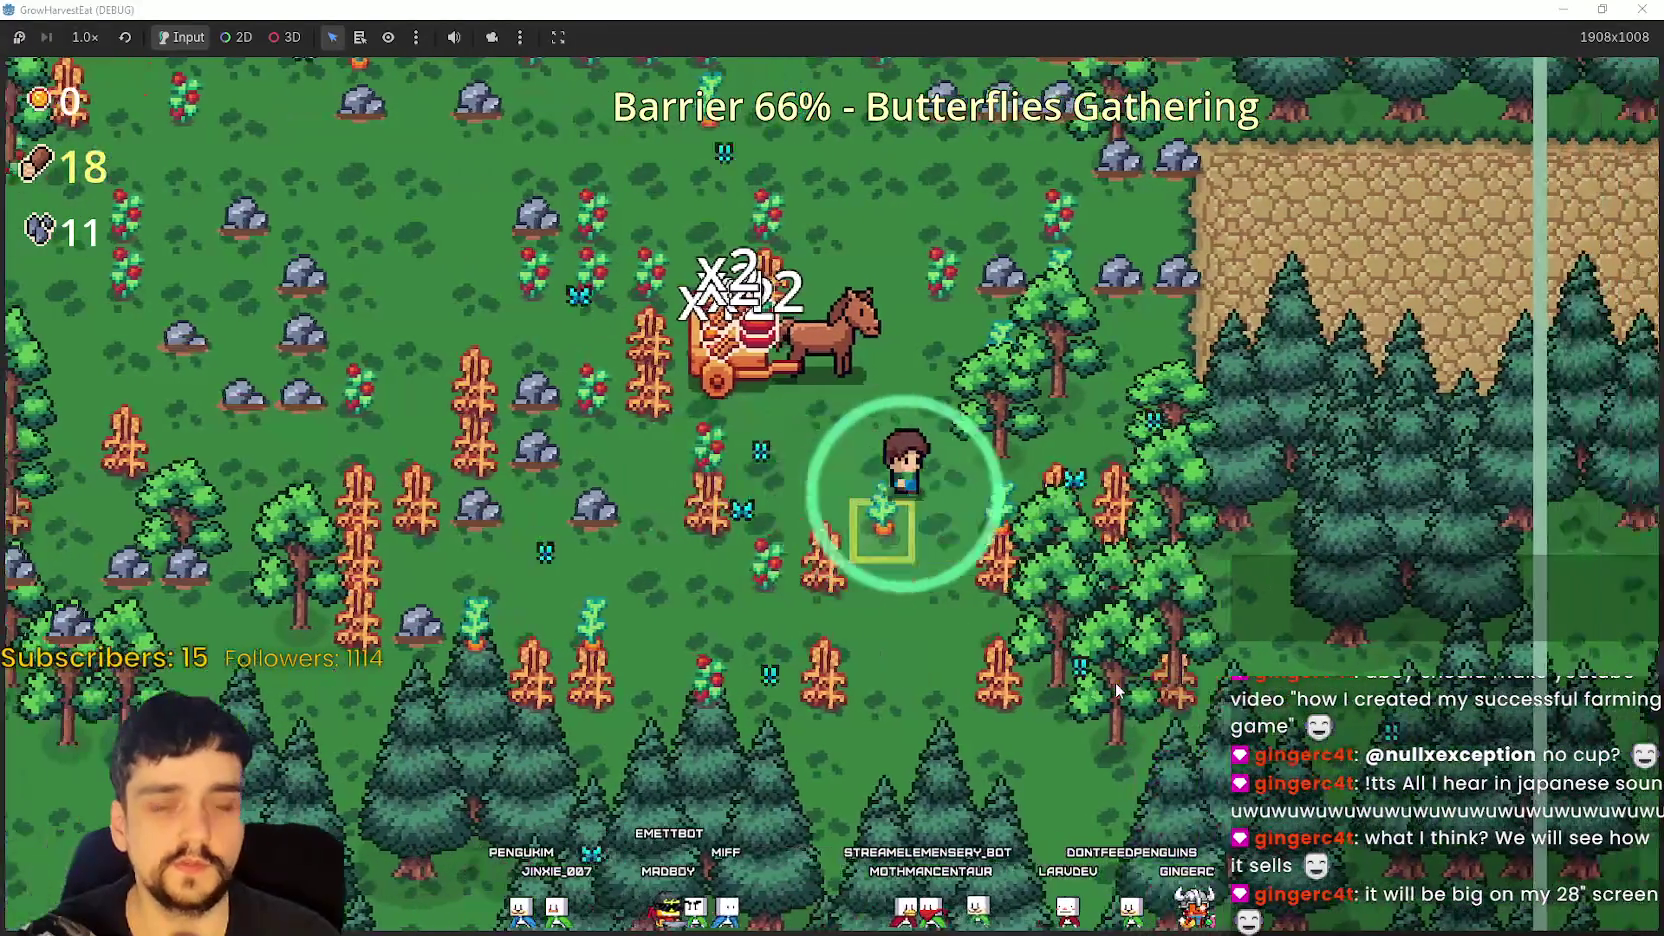
key("Right")
key("Down")
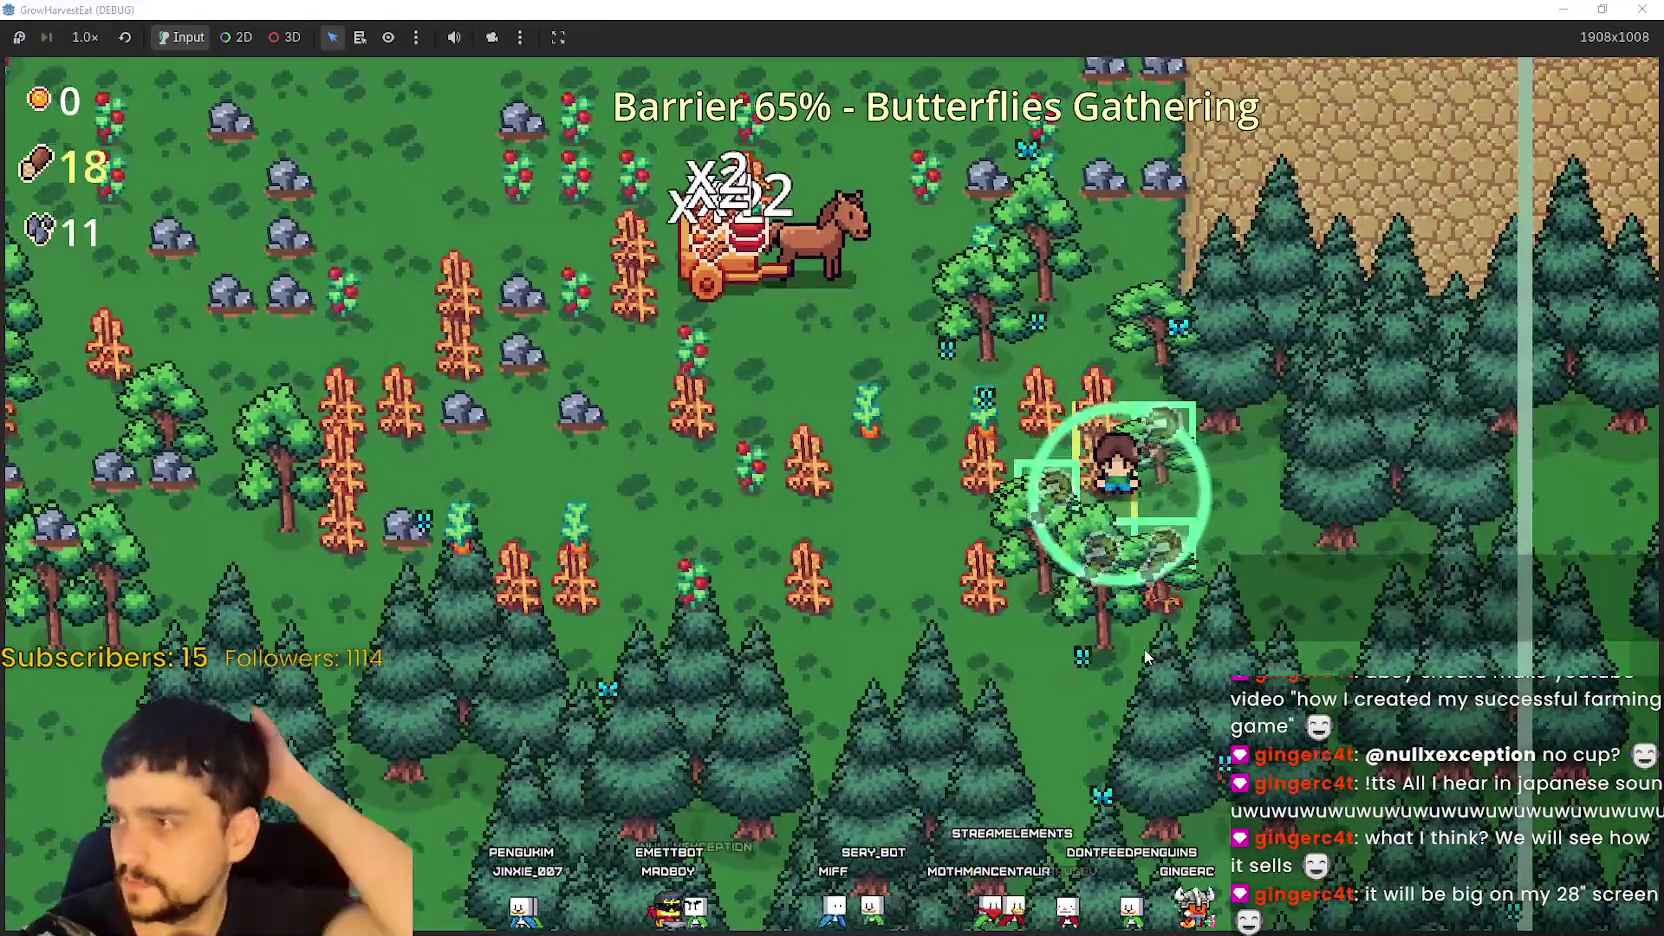
key("Left")
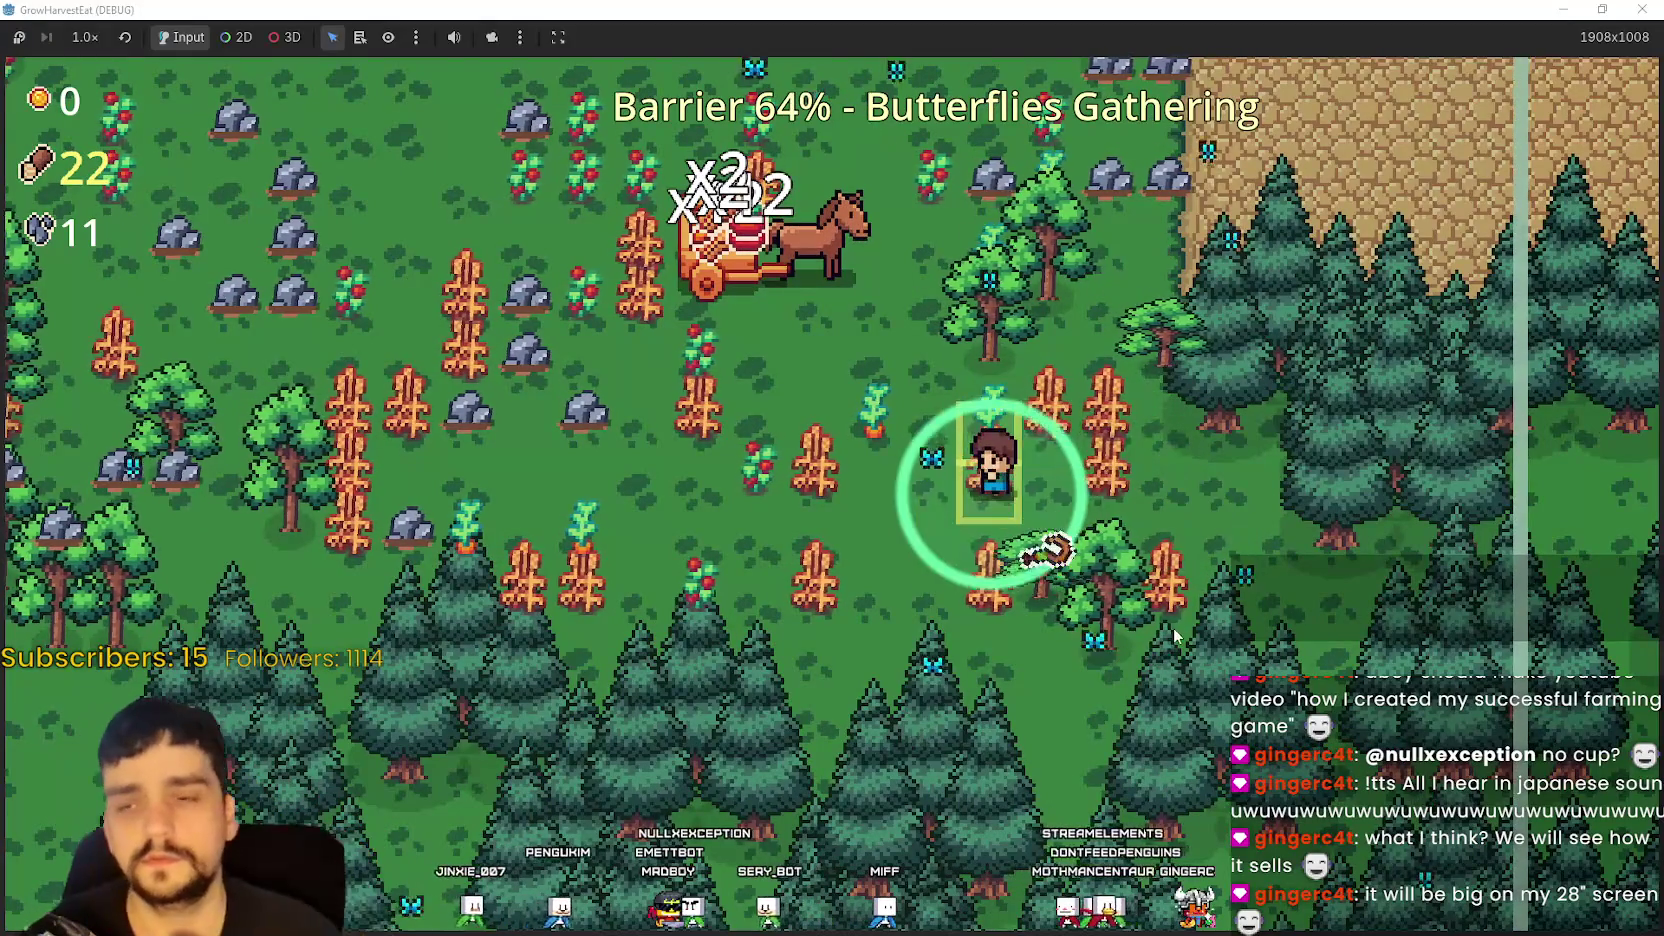
key("Right")
key("Up")
key("Left")
key("Left")
key("Up")
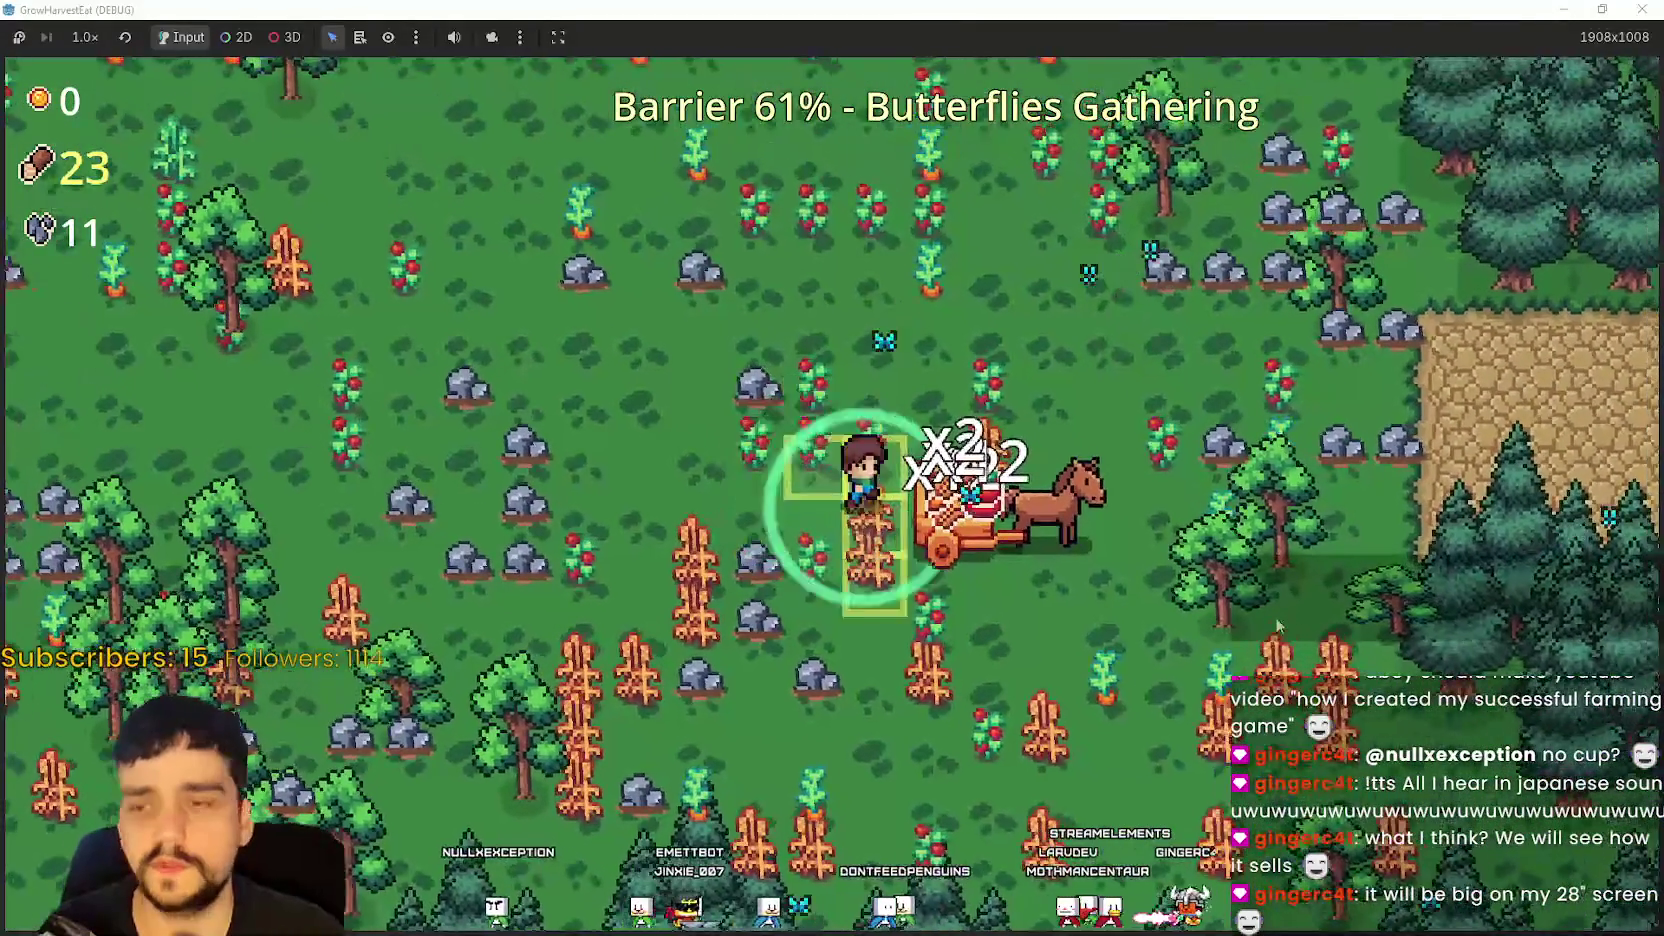
key("Left")
key("Right")
key("Right")
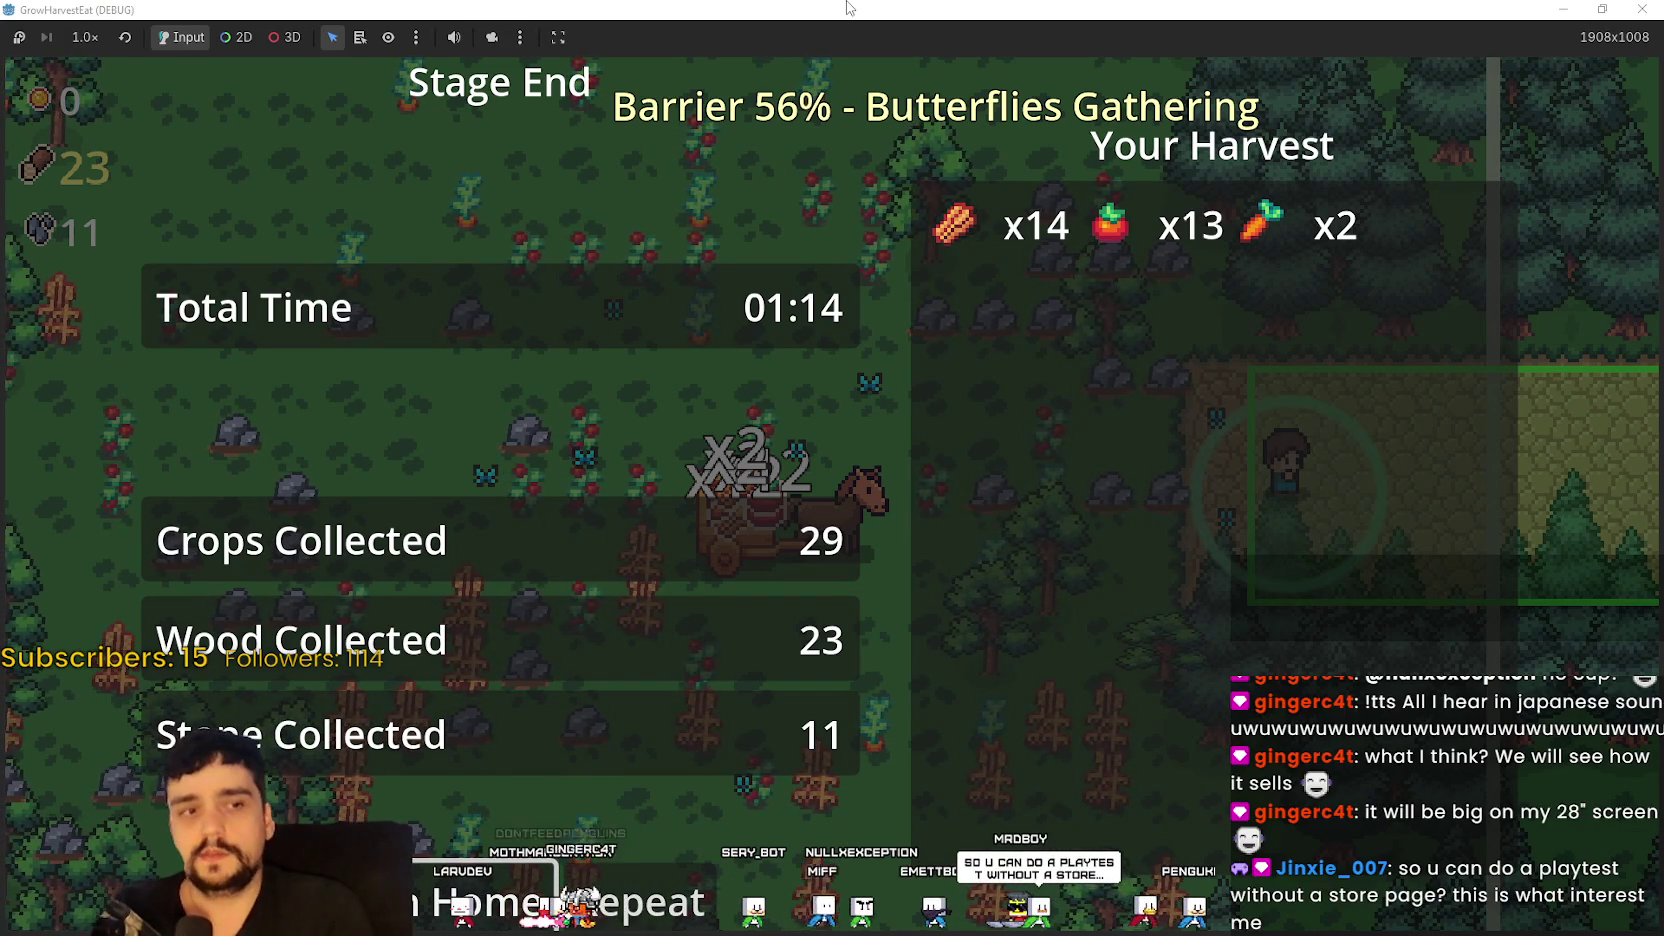
- After Stage End shows 01:14, 29 crops, 23 wood and 11 stone, stop the game with F8
key("F8")
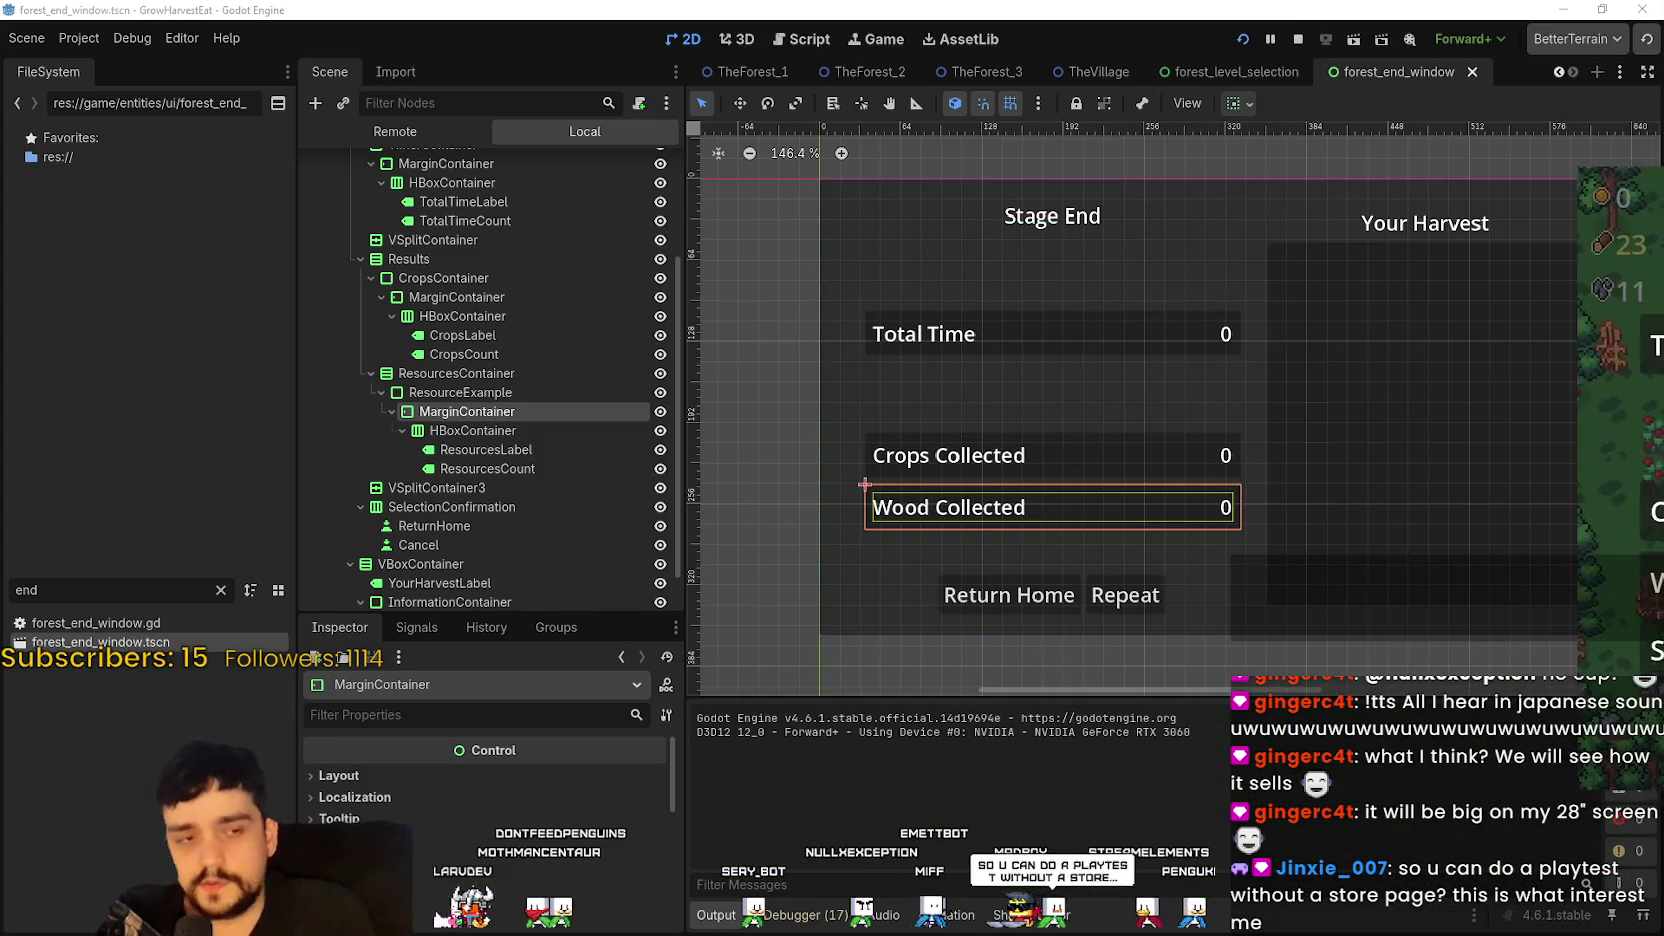
- Drag the ForestEndWindow root's bottom edge so the panel measures 640x360
scroll(1128, 406, "down", 3)
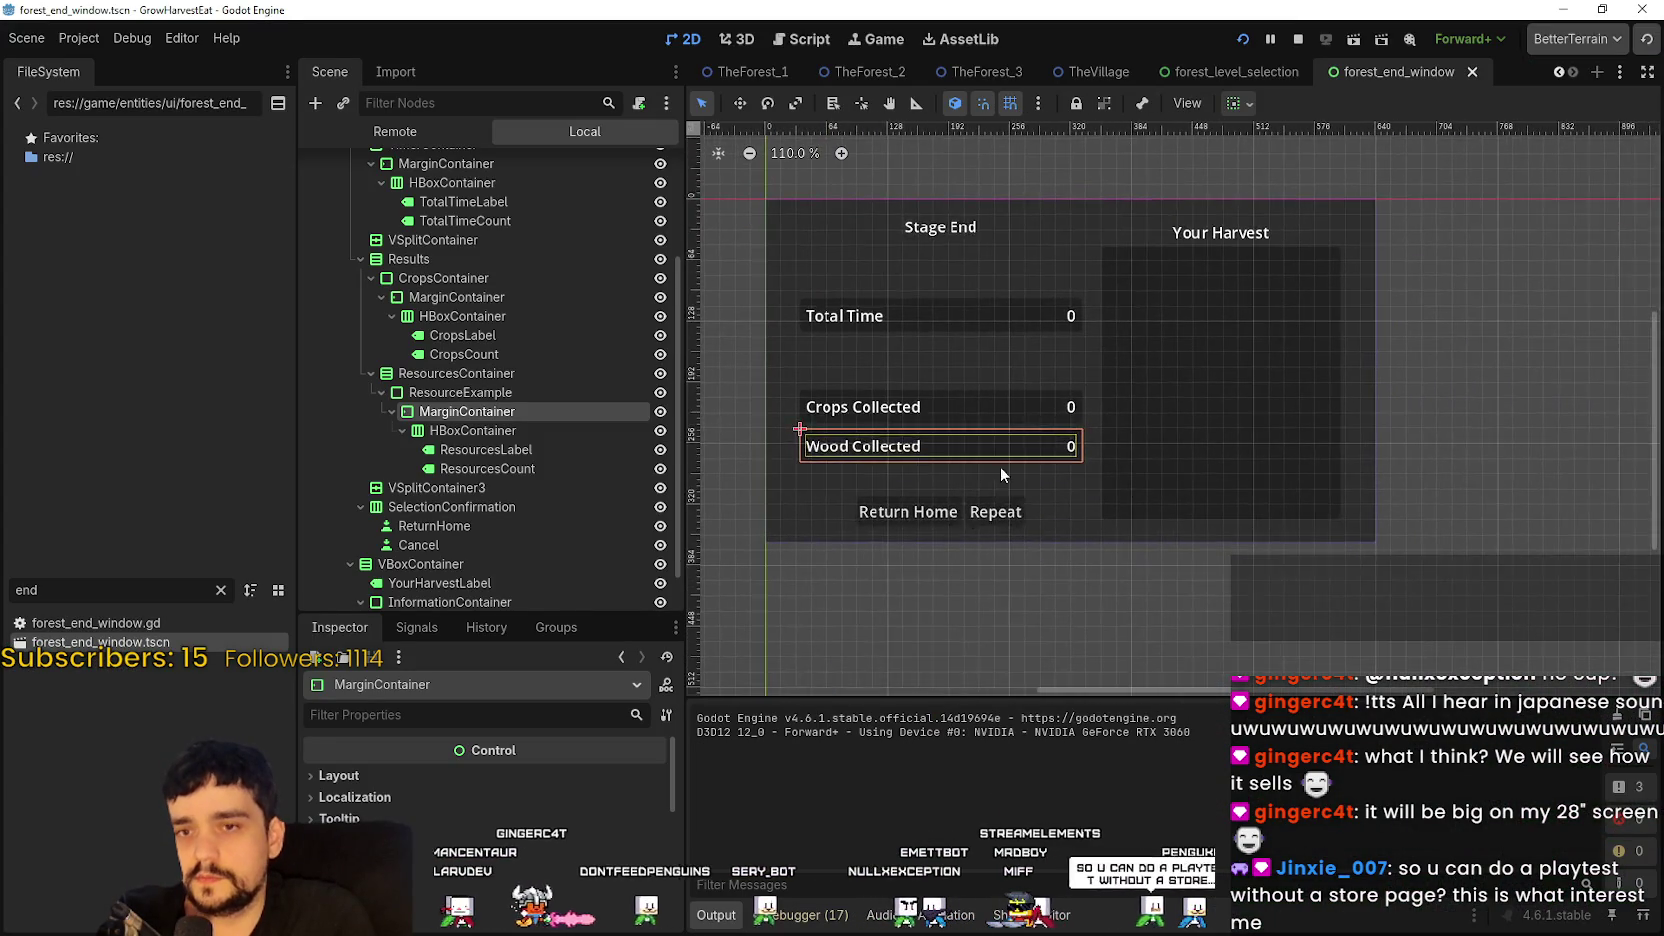
scroll(540, 361, "up", 5)
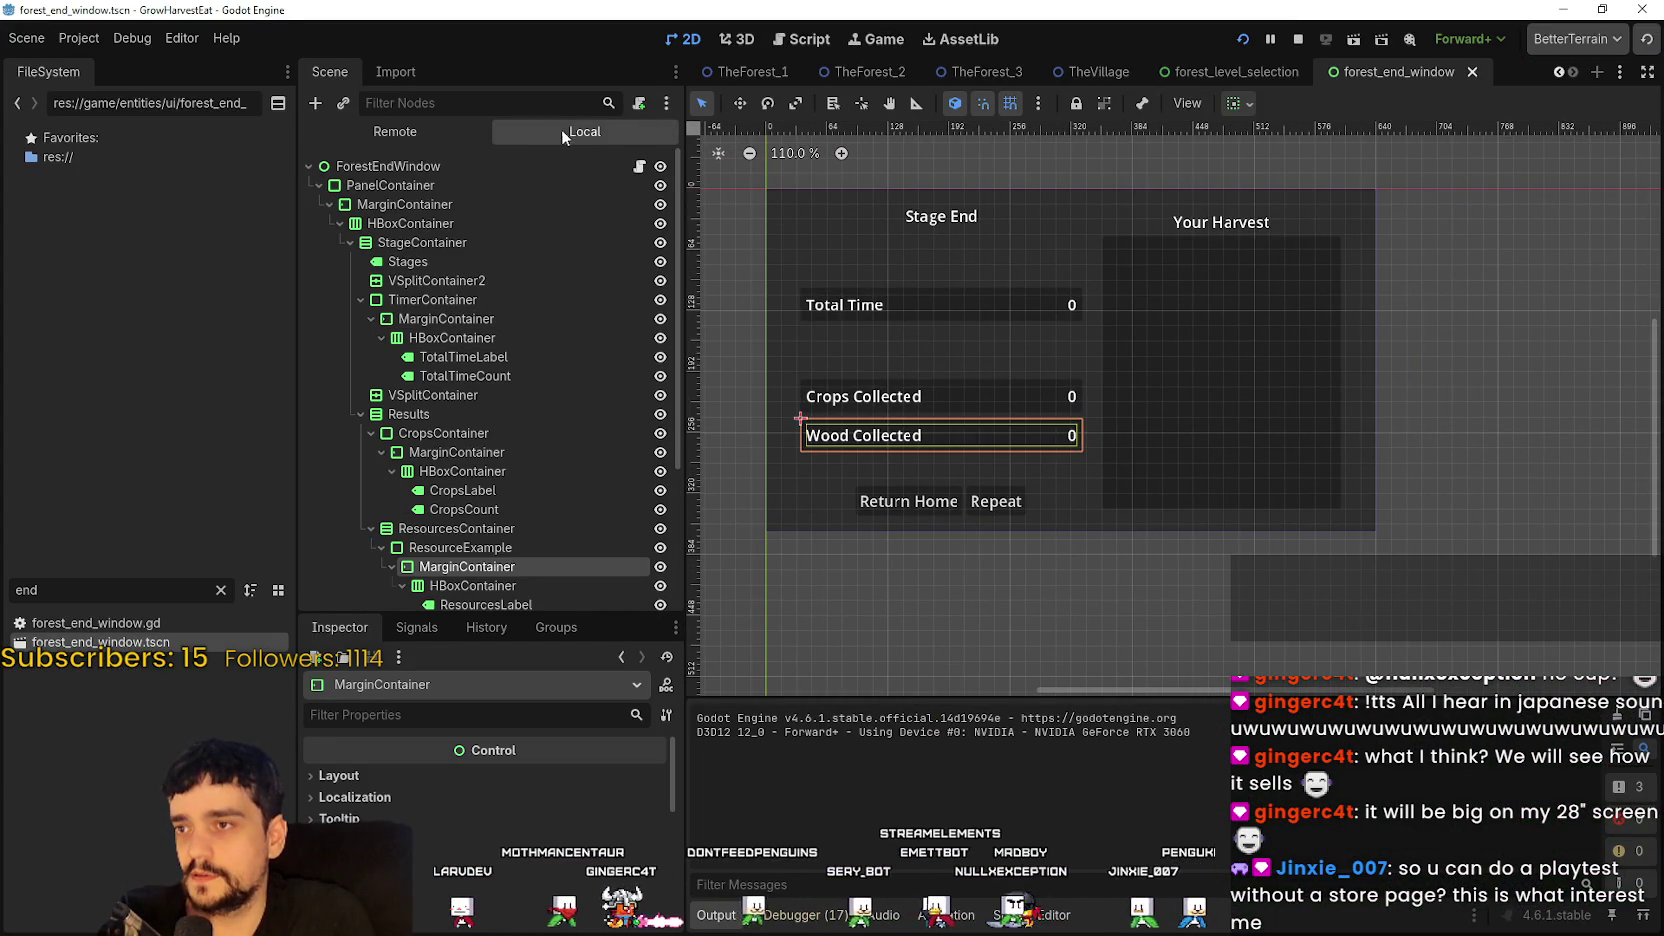
left_click(514, 168)
left_click(1071, 504)
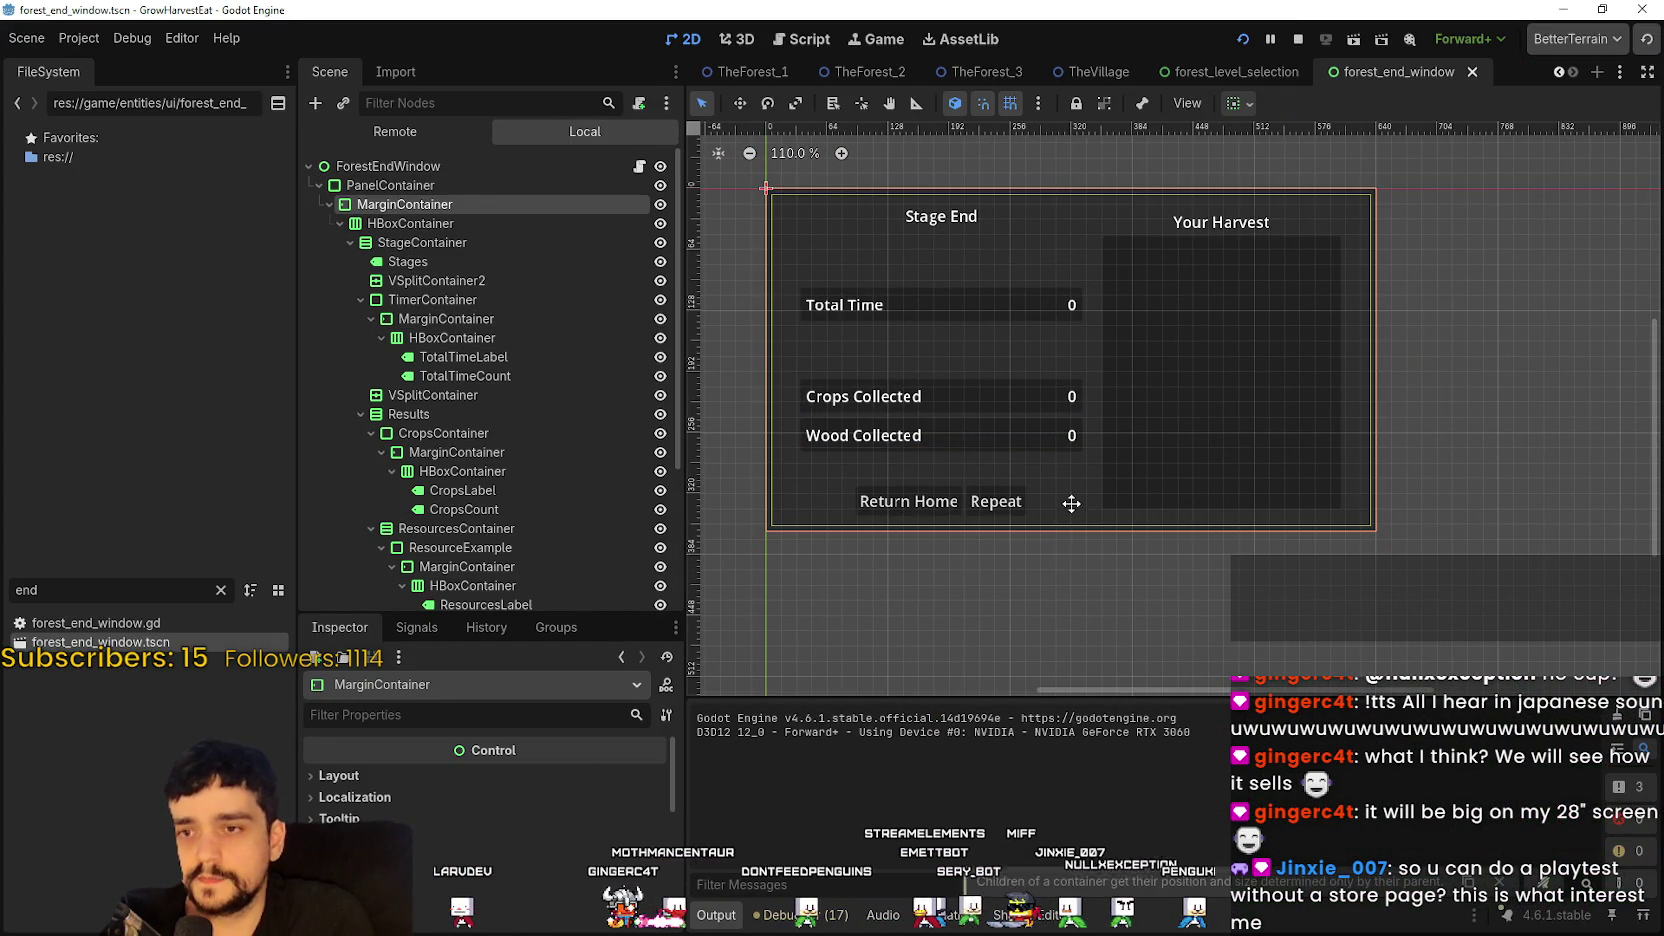
left_click(549, 168)
scroll(1128, 554, "up", 4)
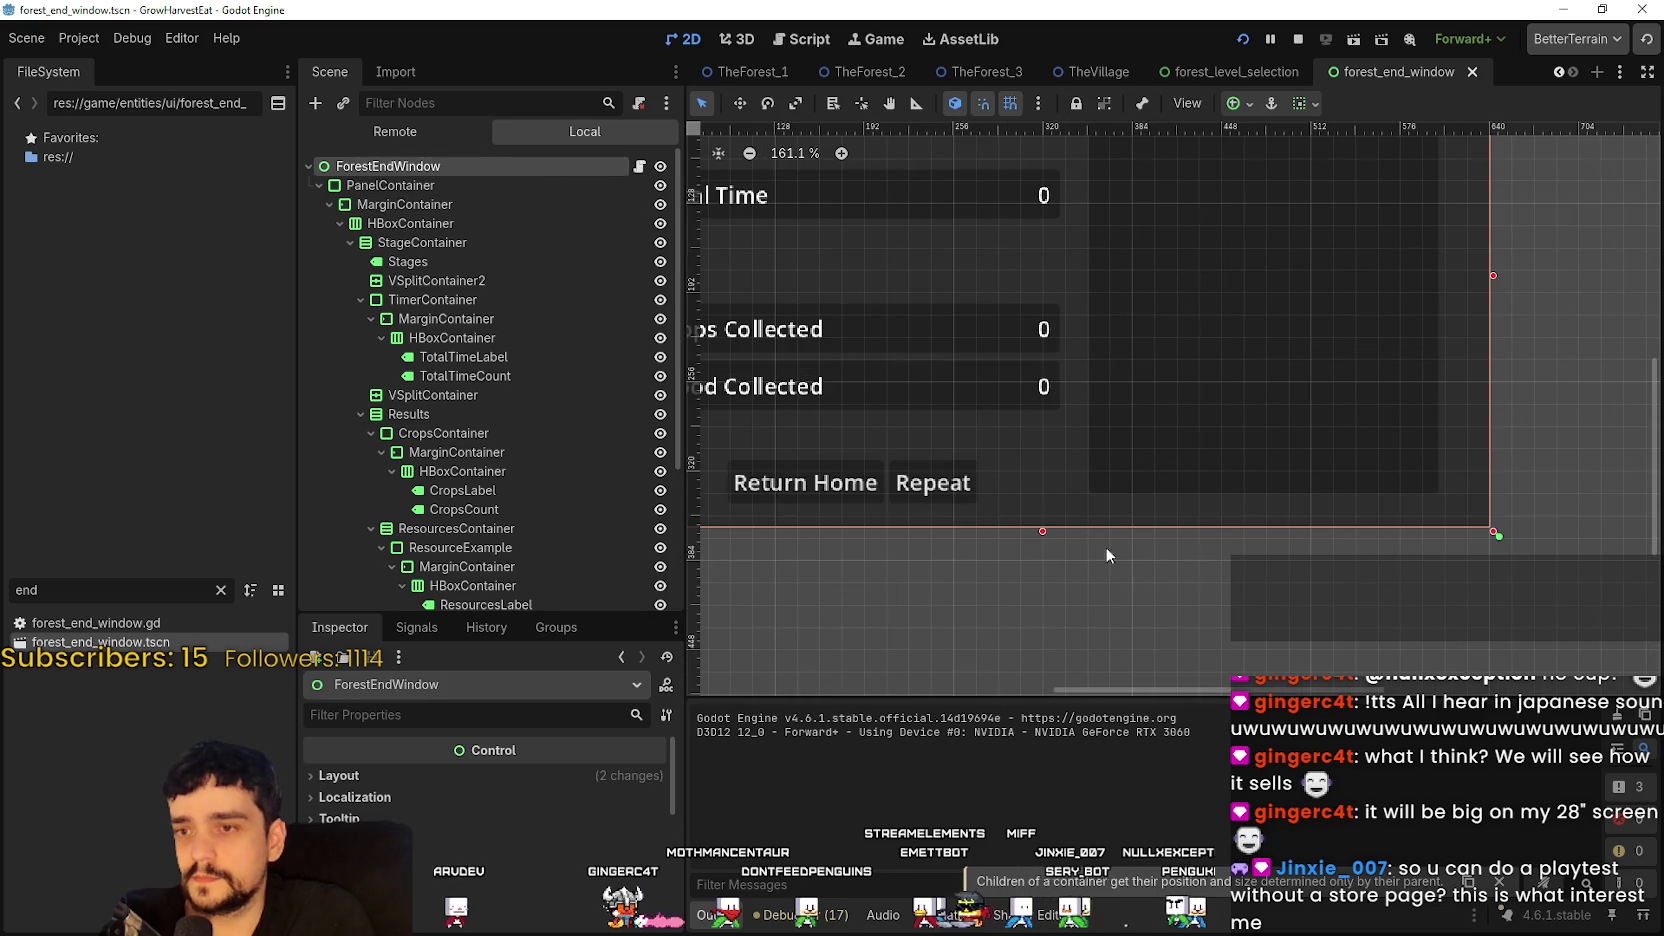
mouse_move(1043, 532)
left_mouse_down()
mouse_move(1047, 398)
mouse_move(1052, 531)
mouse_move(1055, 483)
left_mouse_up()
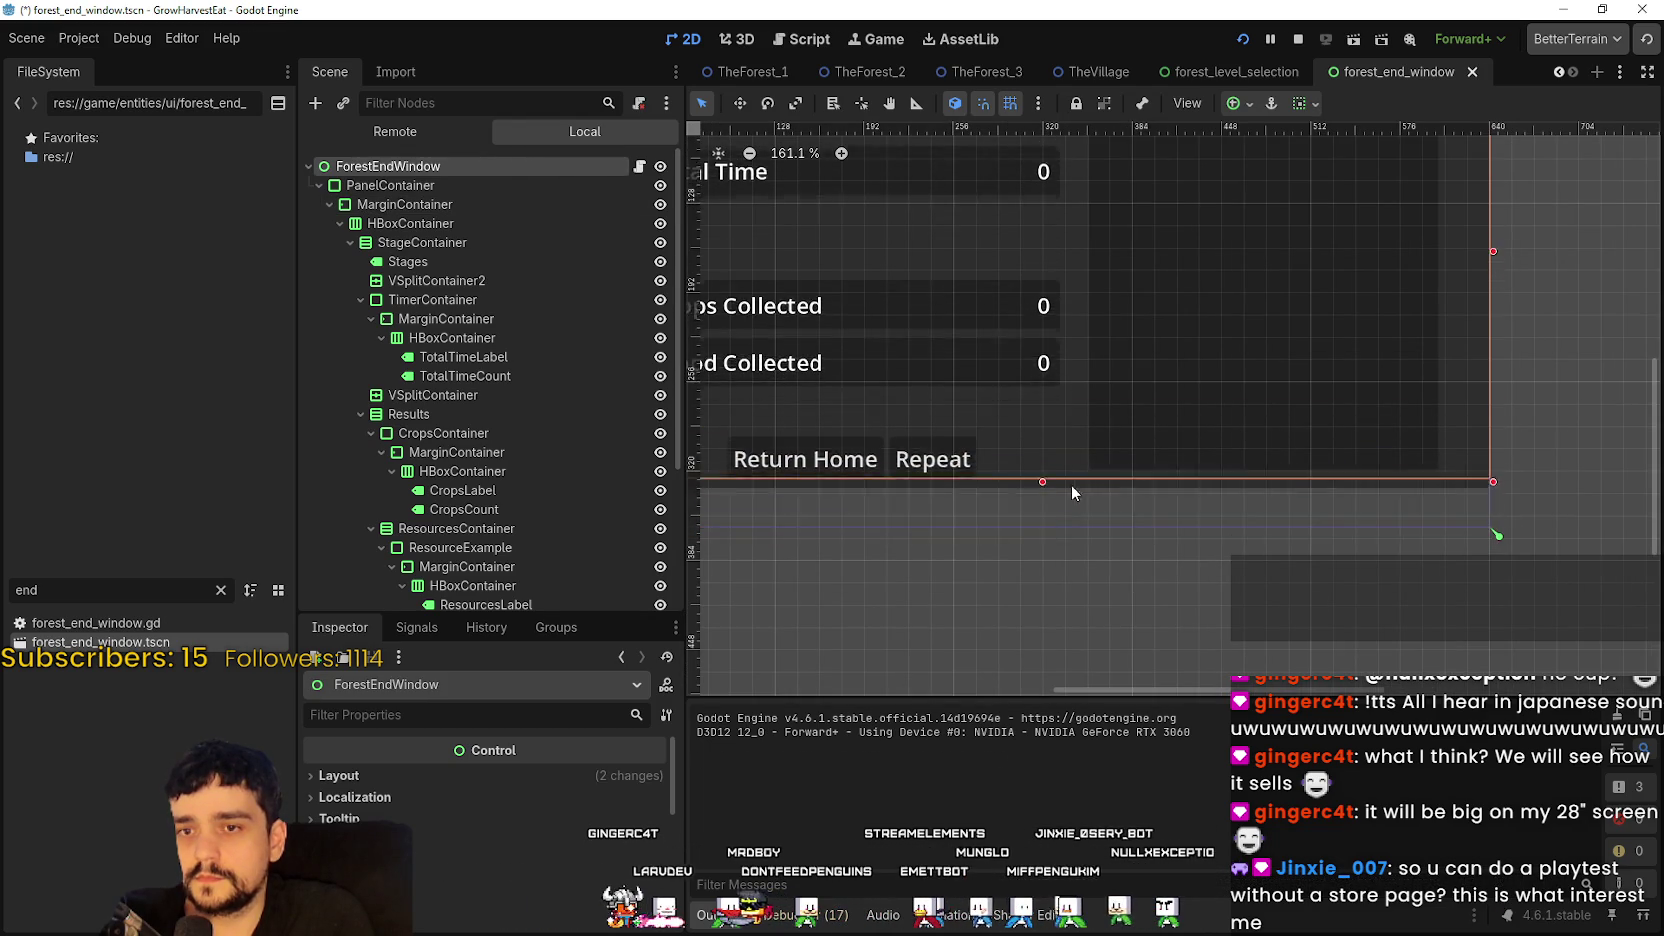
scroll(1346, 594, "up", 6)
left_click_drag(1309, 517, 1266, 522)
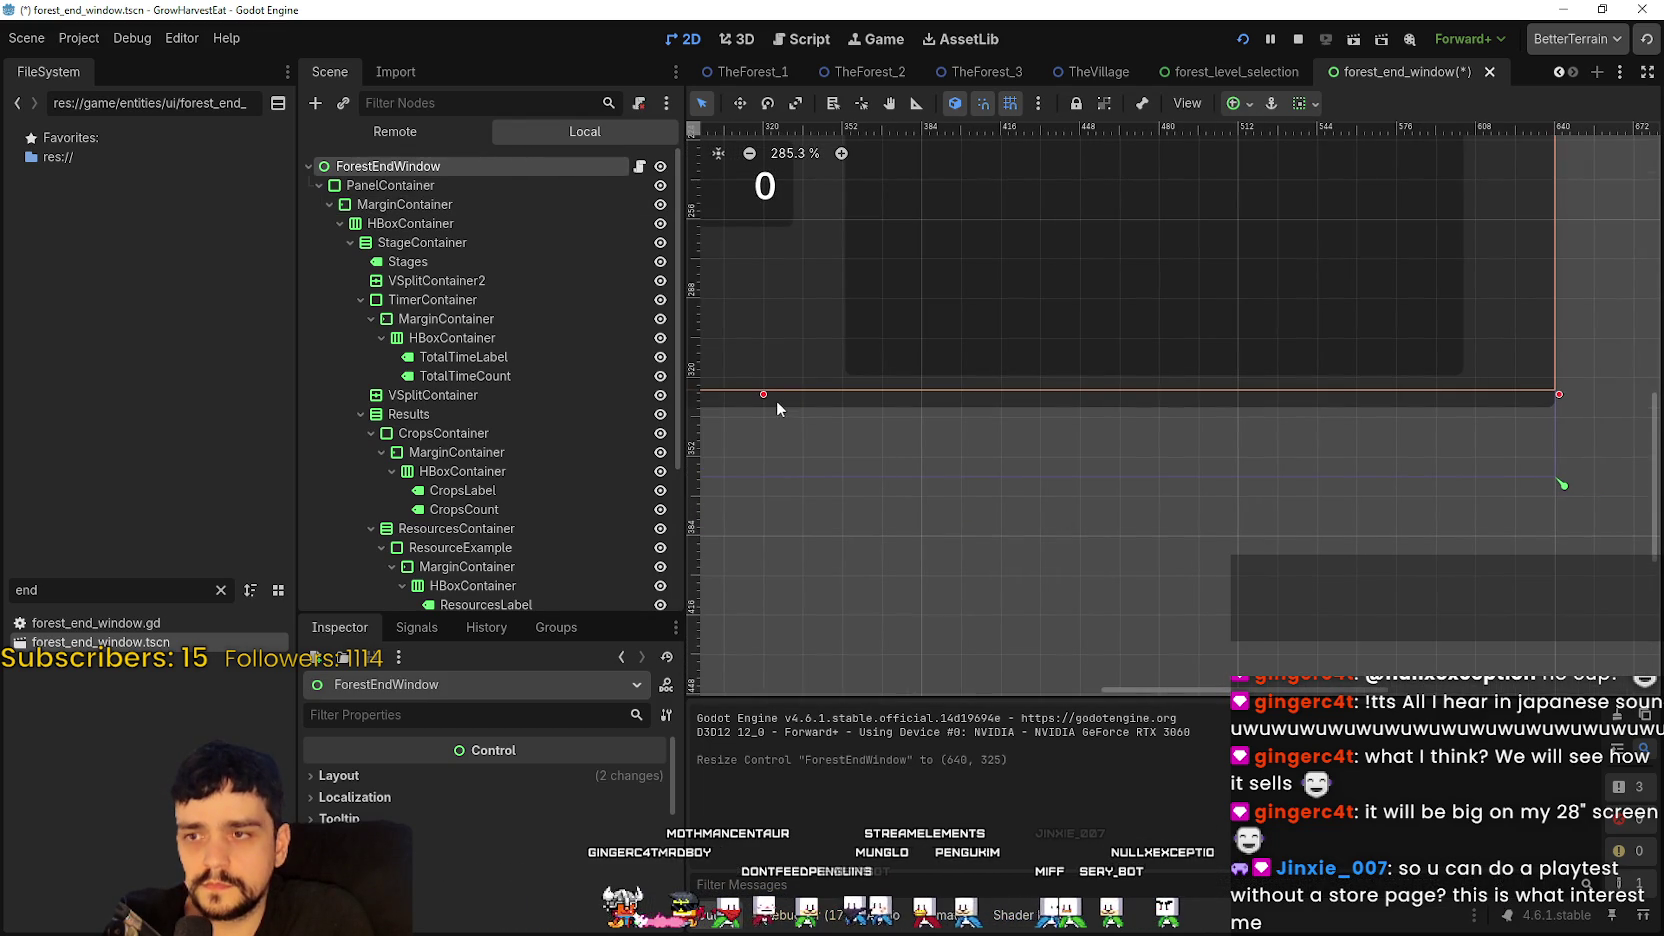
left_click_drag(764, 397, 768, 478)
scroll(822, 488, "down", 8)
left_click_drag(1342, 485, 1339, 476)
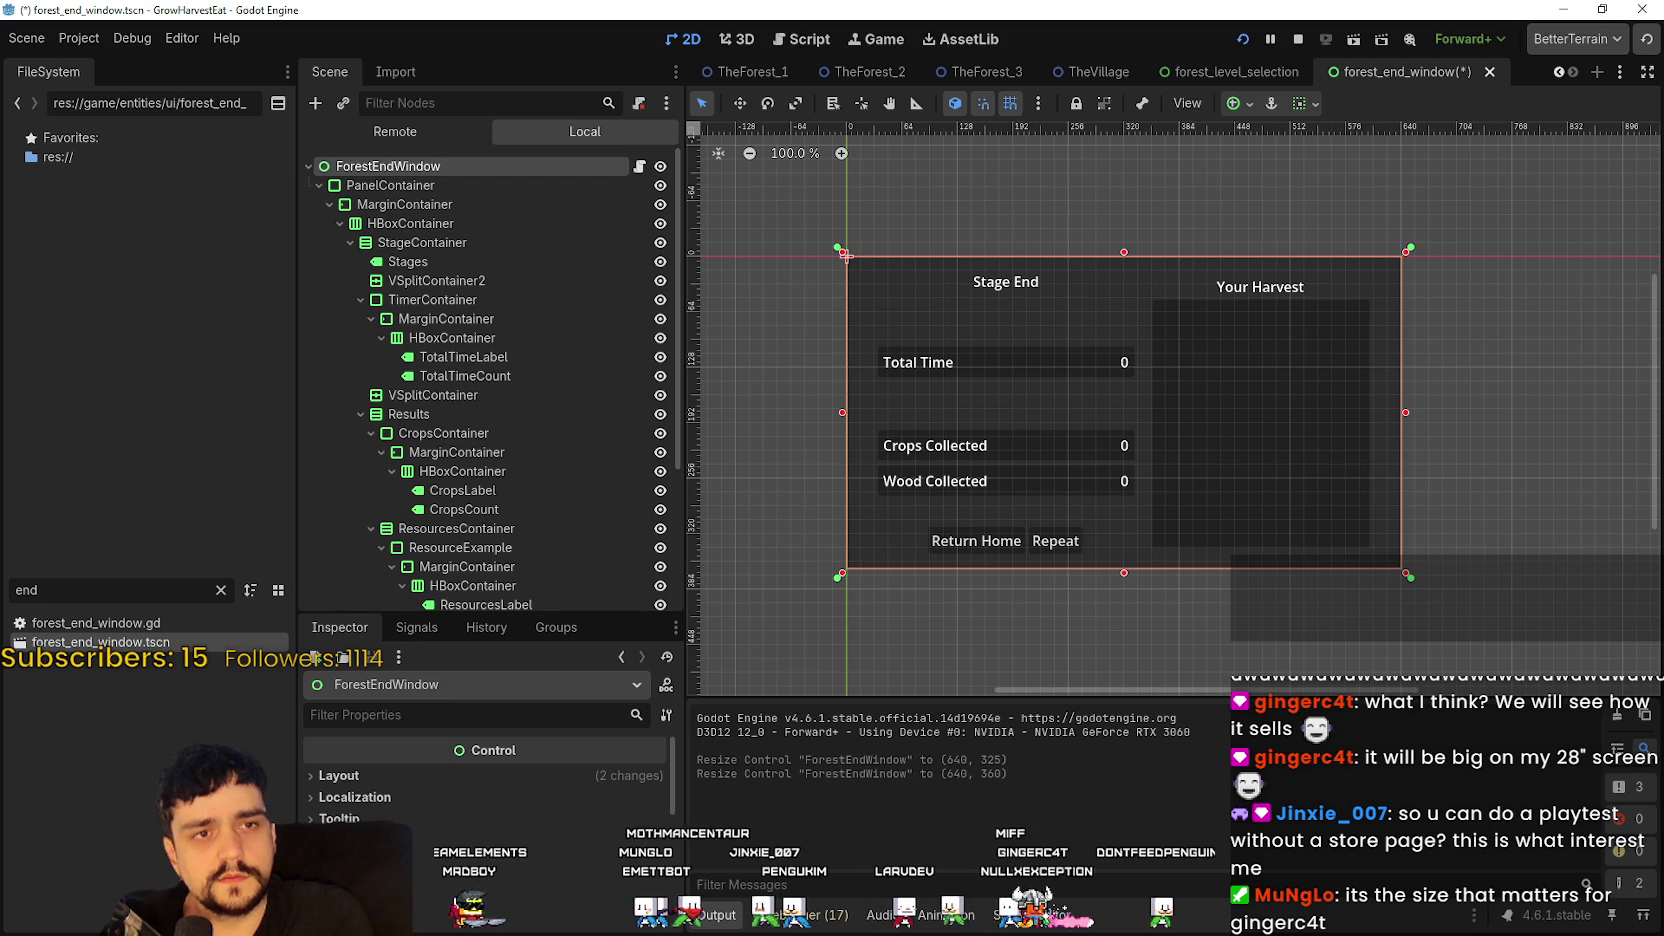
- Glance at forest_end_window.gd, return to the 2D view, and close the running game window
scroll(1200, 475, "up", 3)
scroll(952, 341, "up", 4)
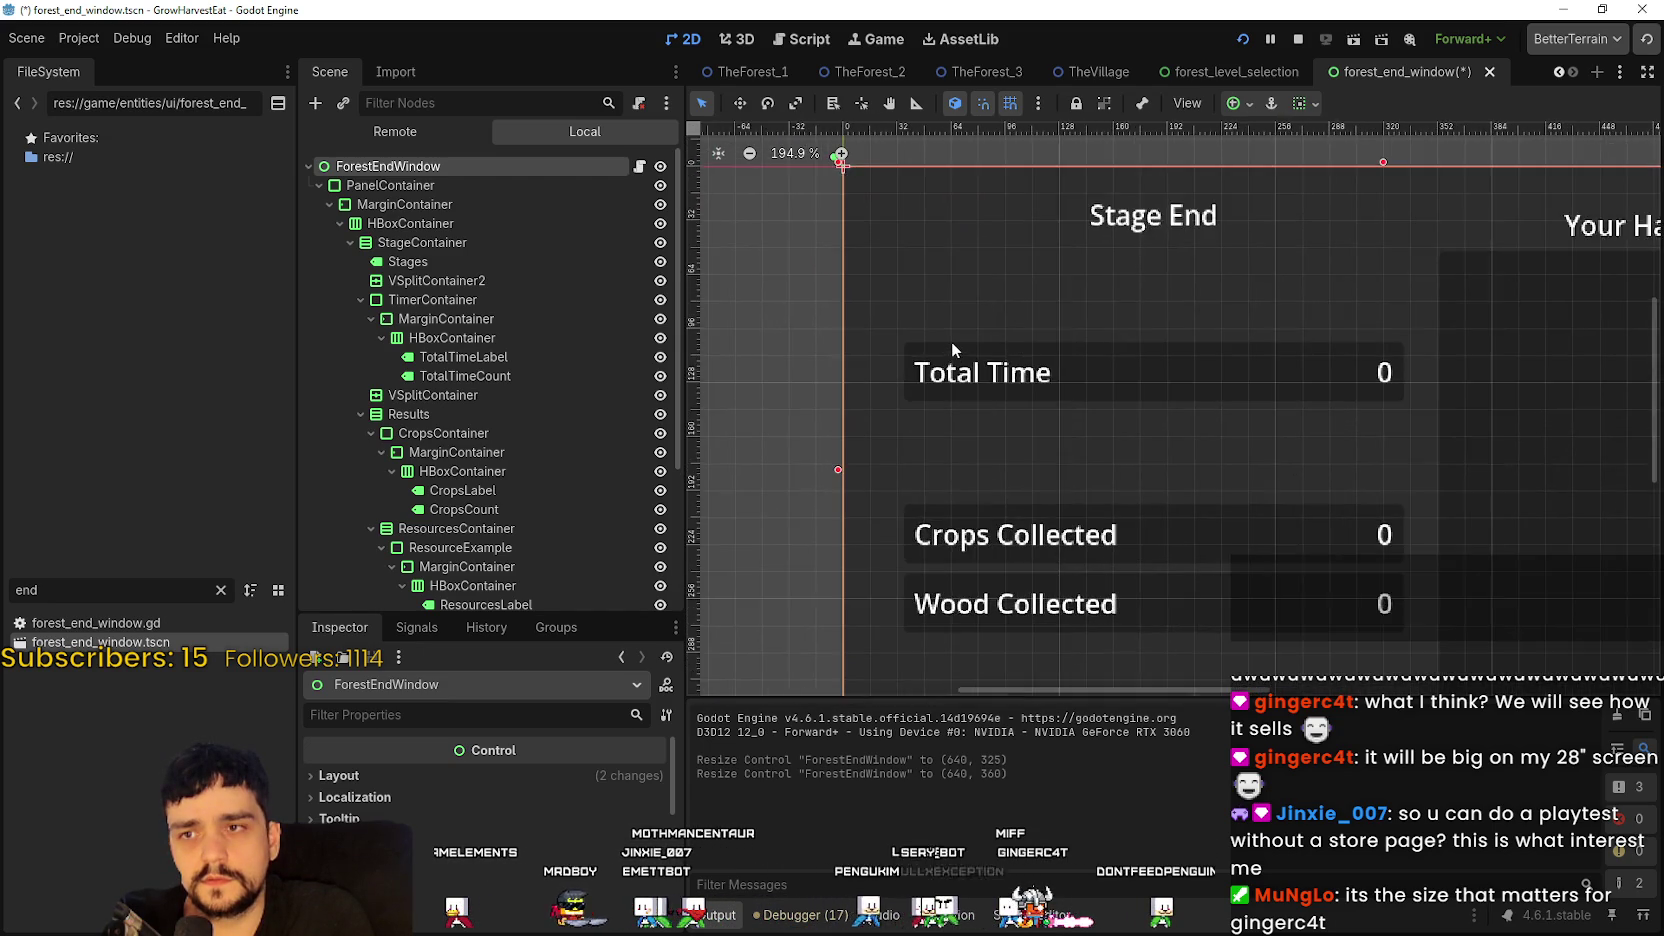
scroll(952, 341, "down", 4)
scroll(952, 341, "down", 3)
left_click(639, 166)
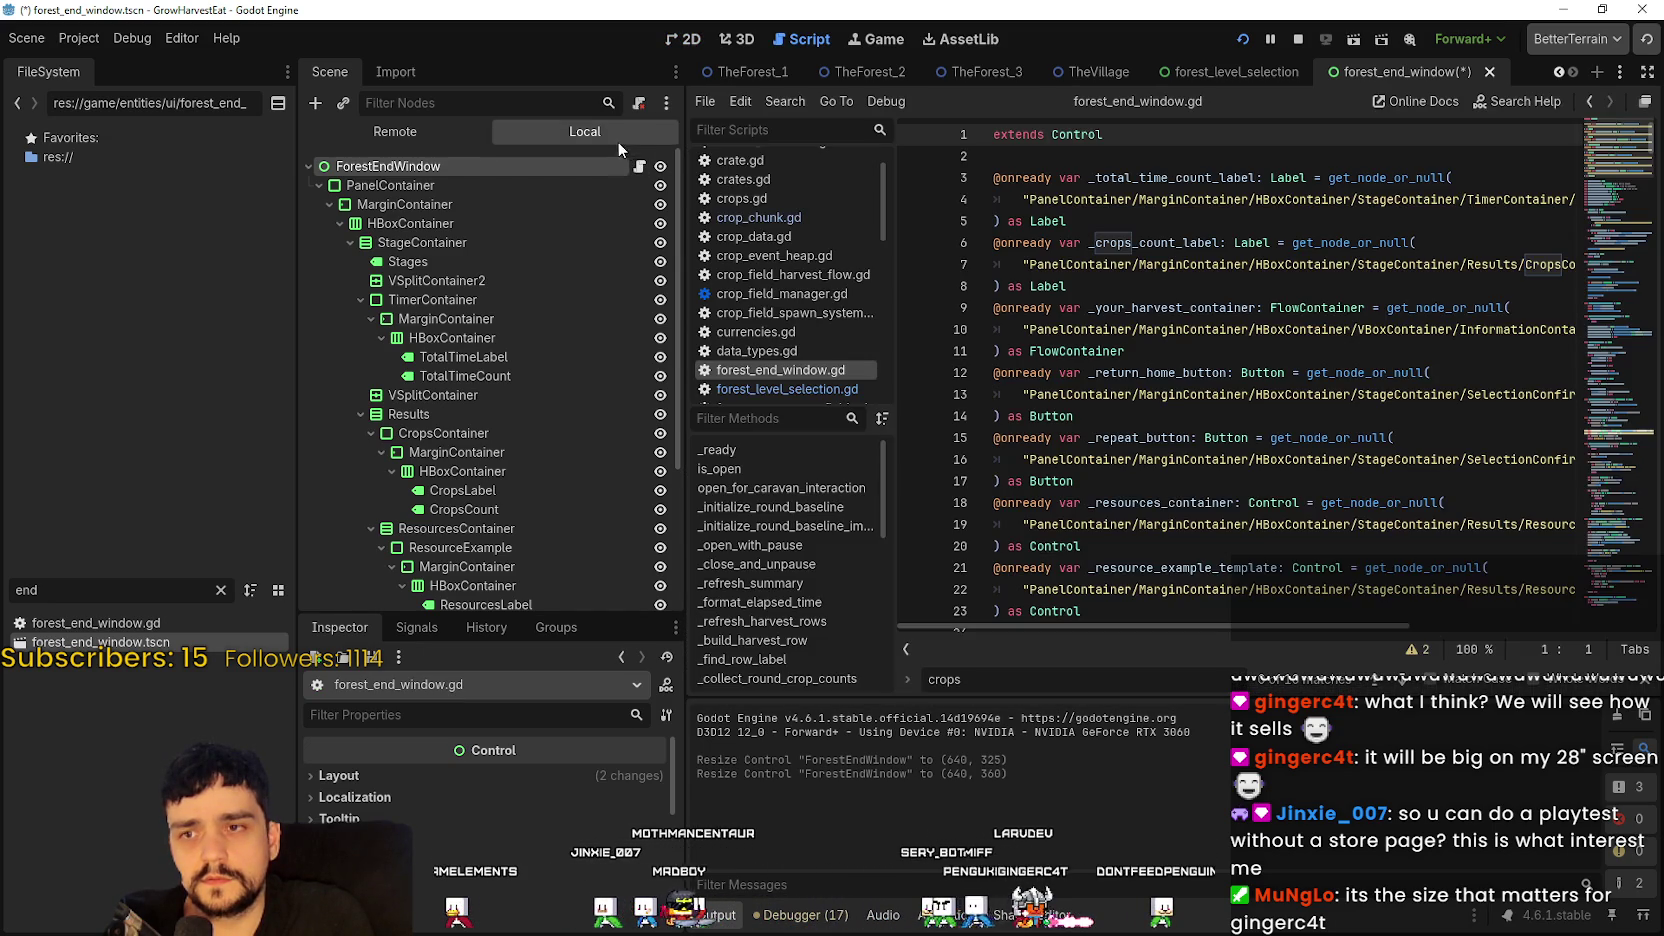
left_click(730, 42)
left_click(692, 43)
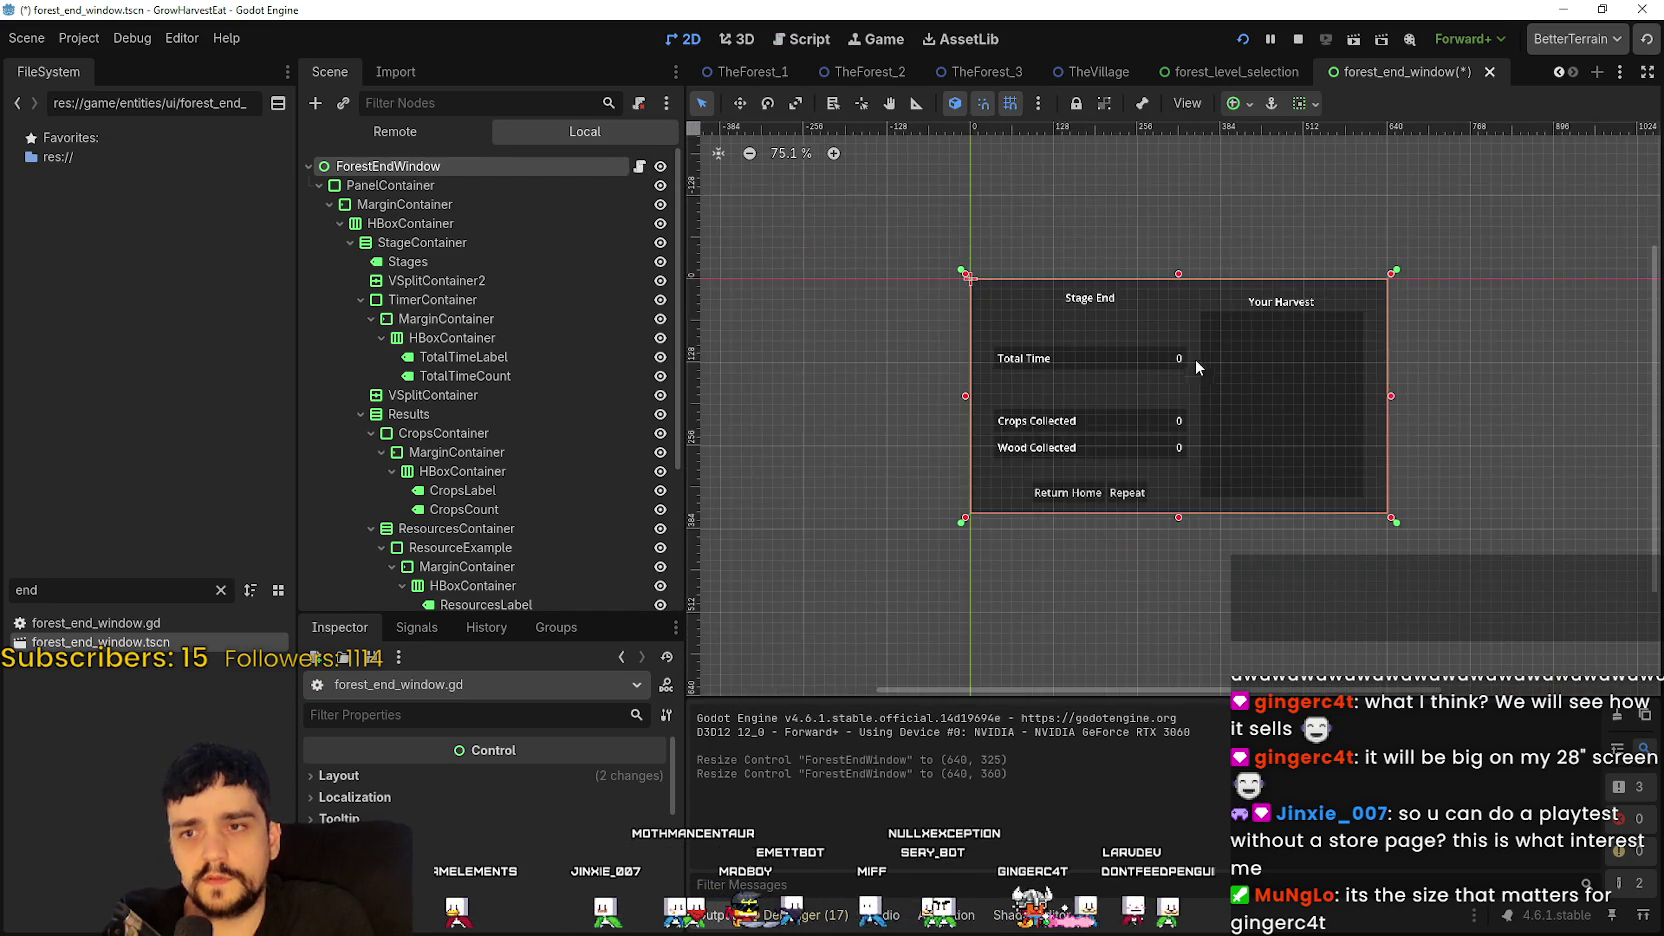
scroll(1327, 385, "up", 7)
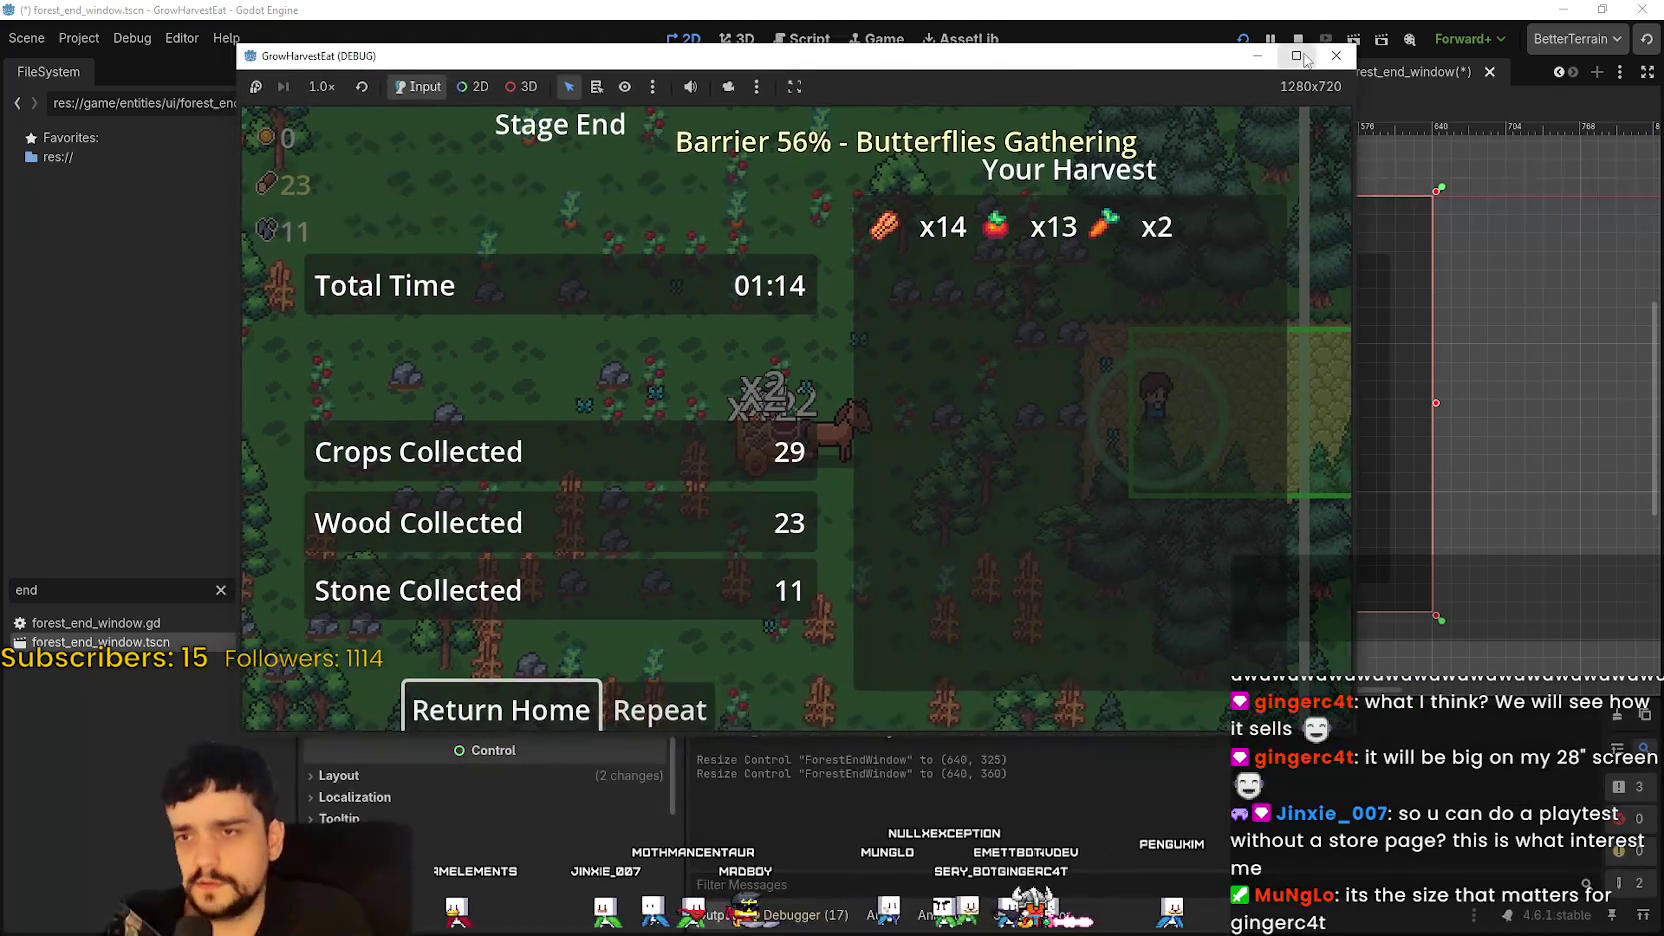
left_click(1297, 56)
key("F8")
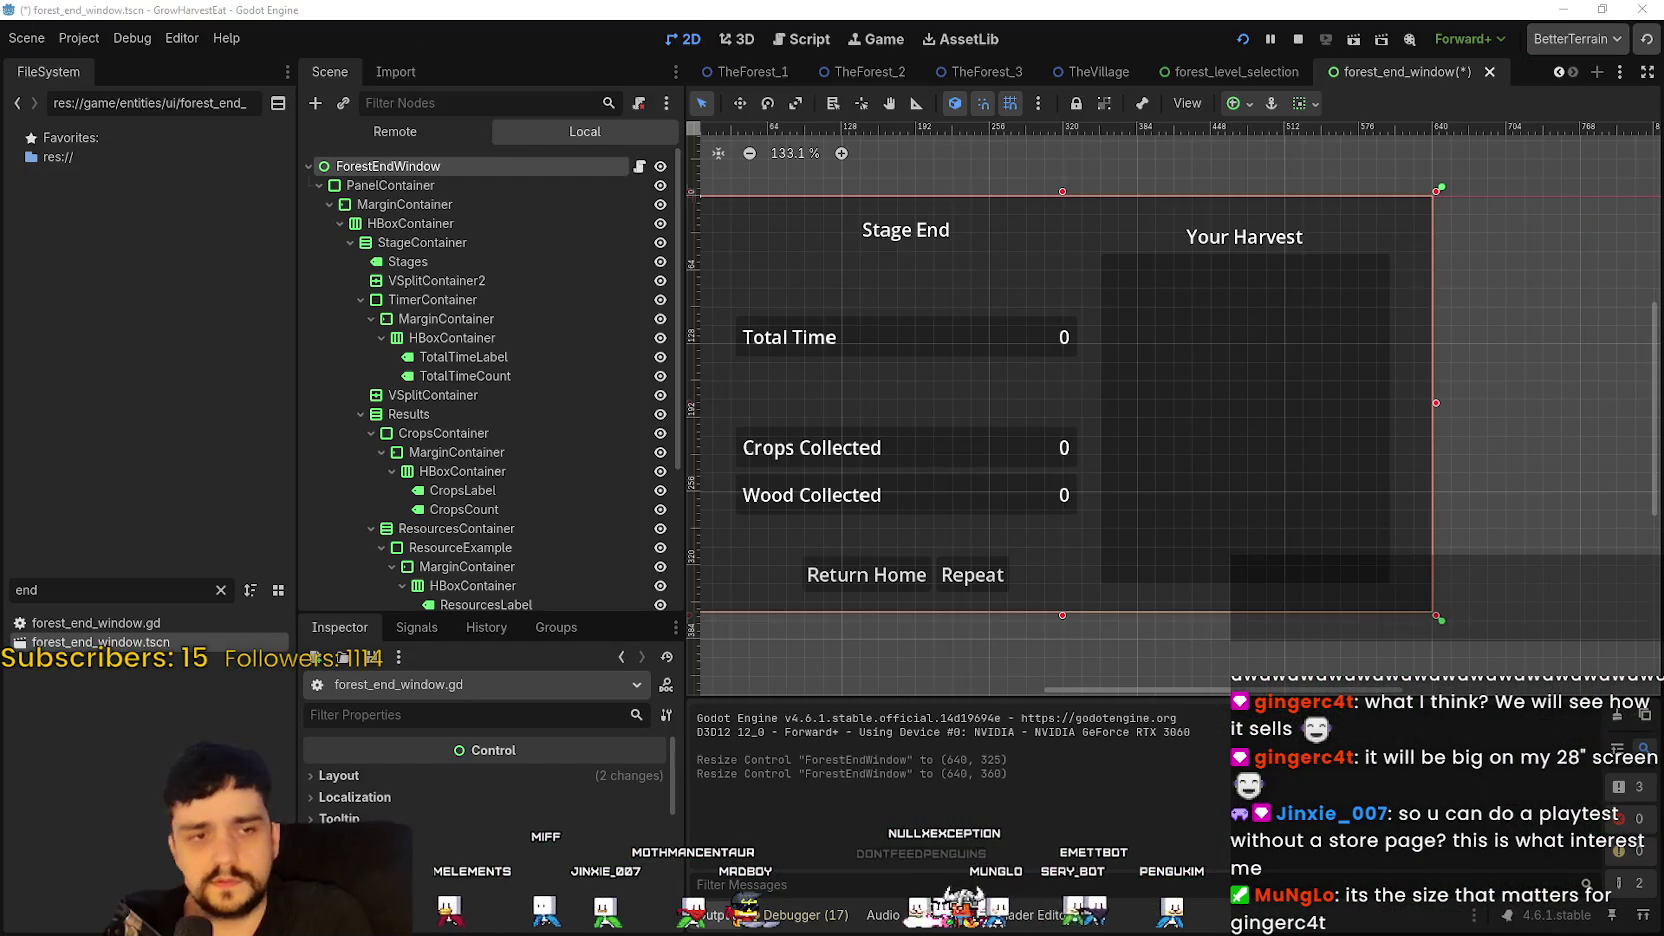
scroll(1225, 572, "down", 2)
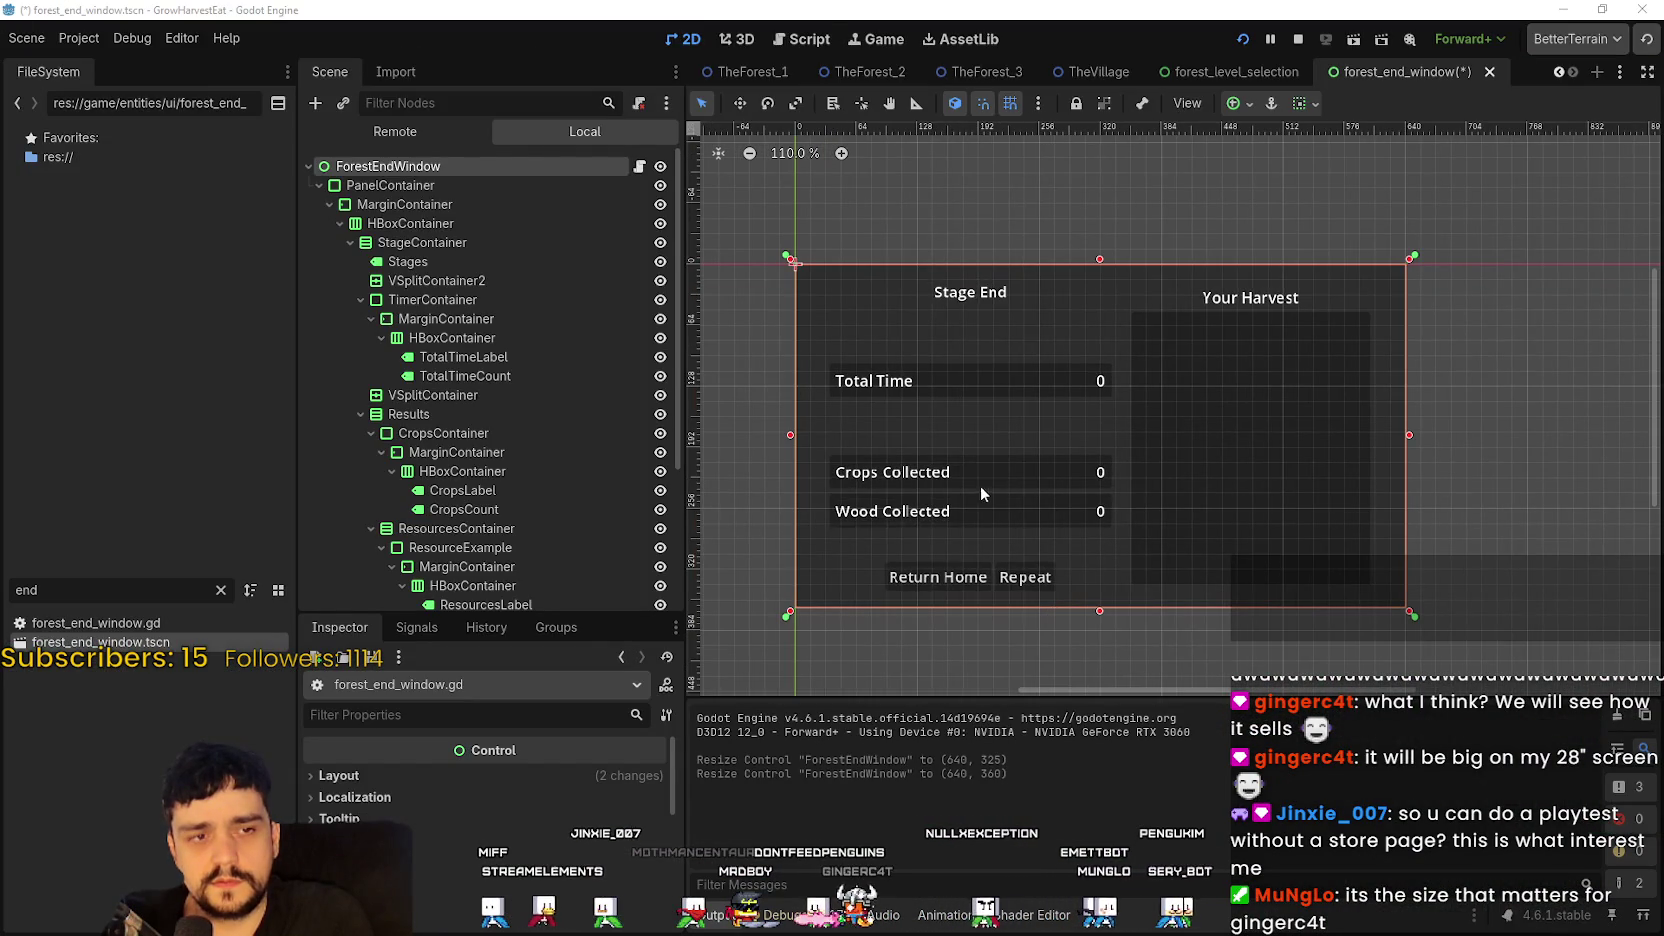
scroll(986, 488, "up", 2)
scroll(584, 556, "down", 3)
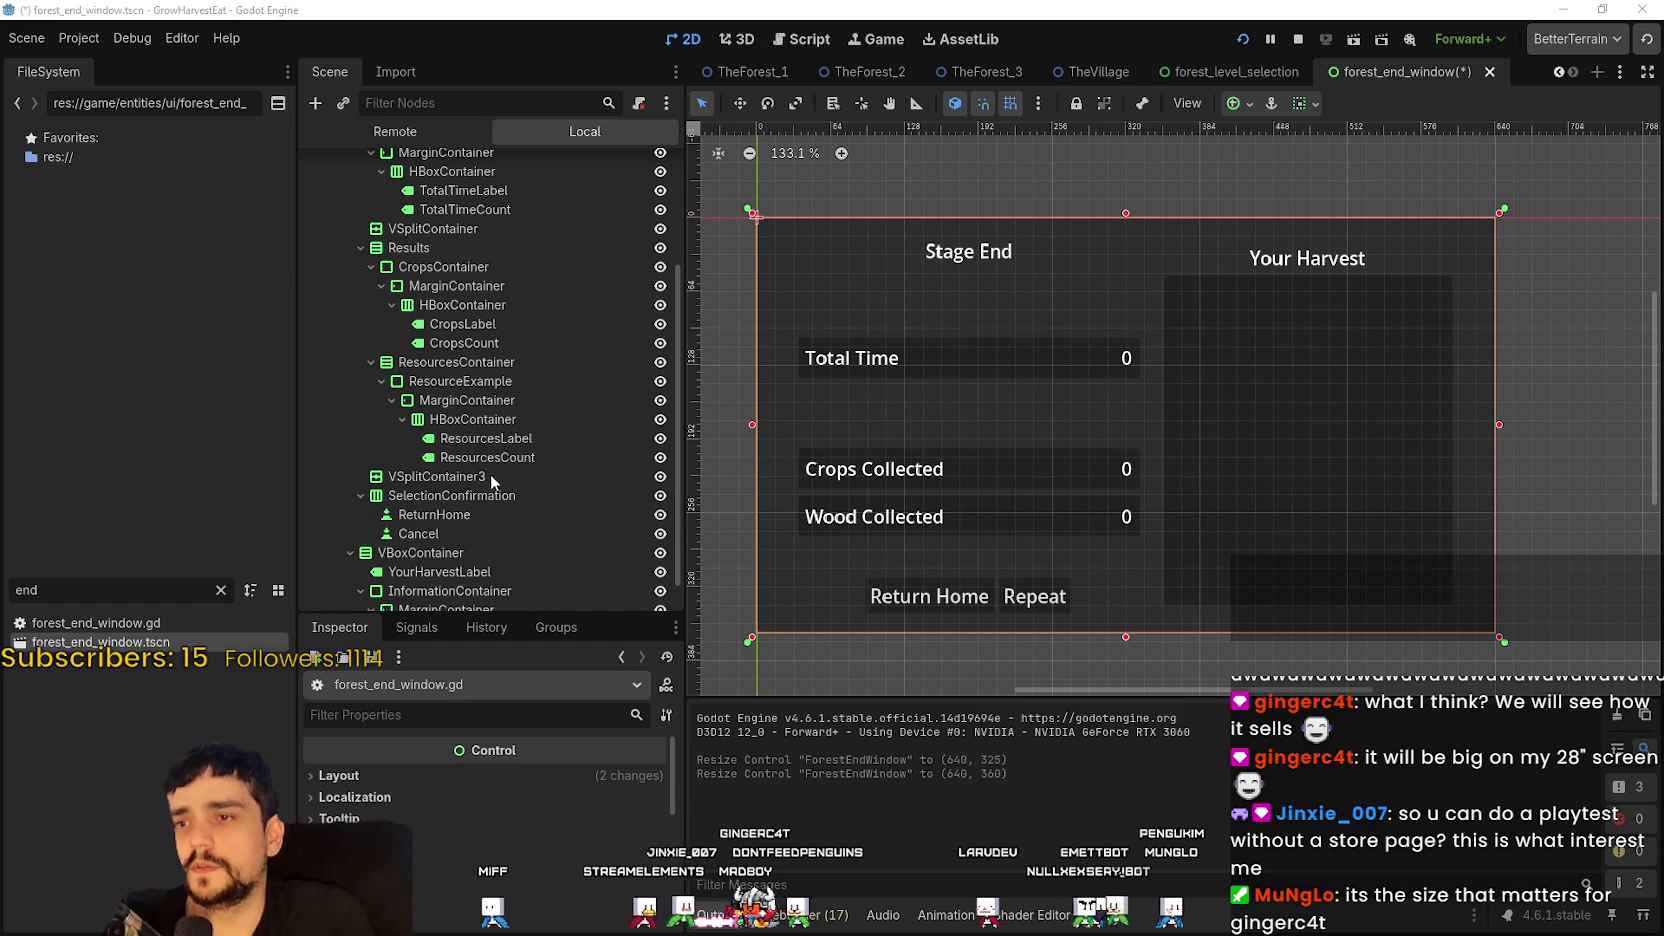
- Set the Results container's separation theme override to 5
scroll(509, 437, "down", 1)
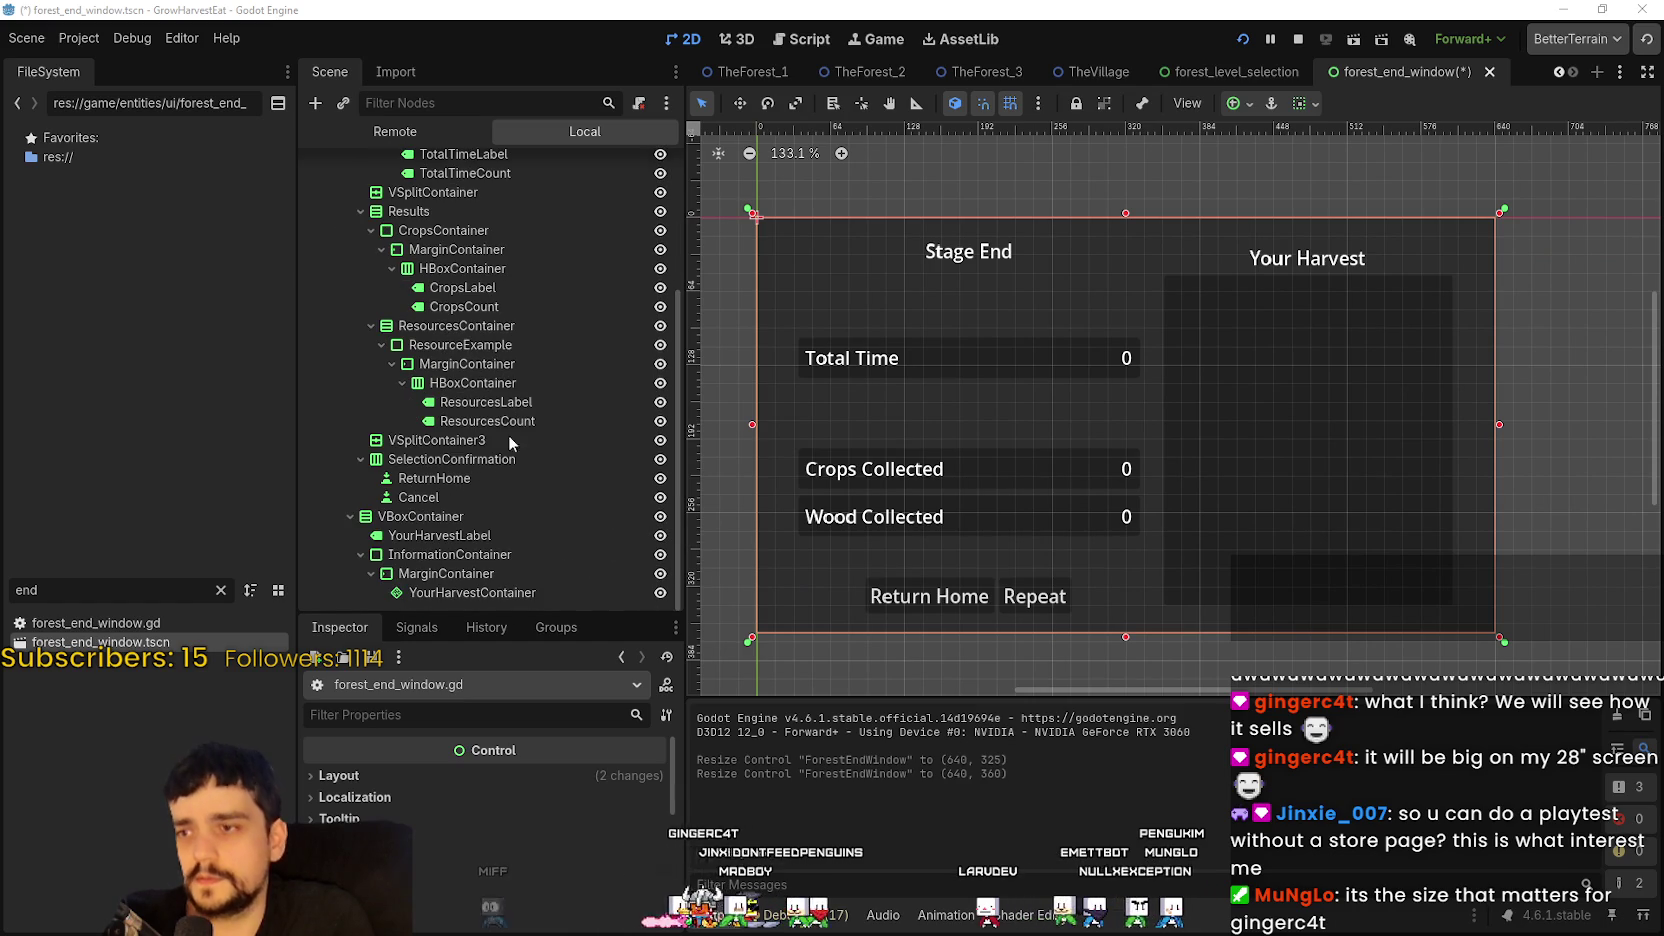
left_click(494, 384)
left_click(485, 365)
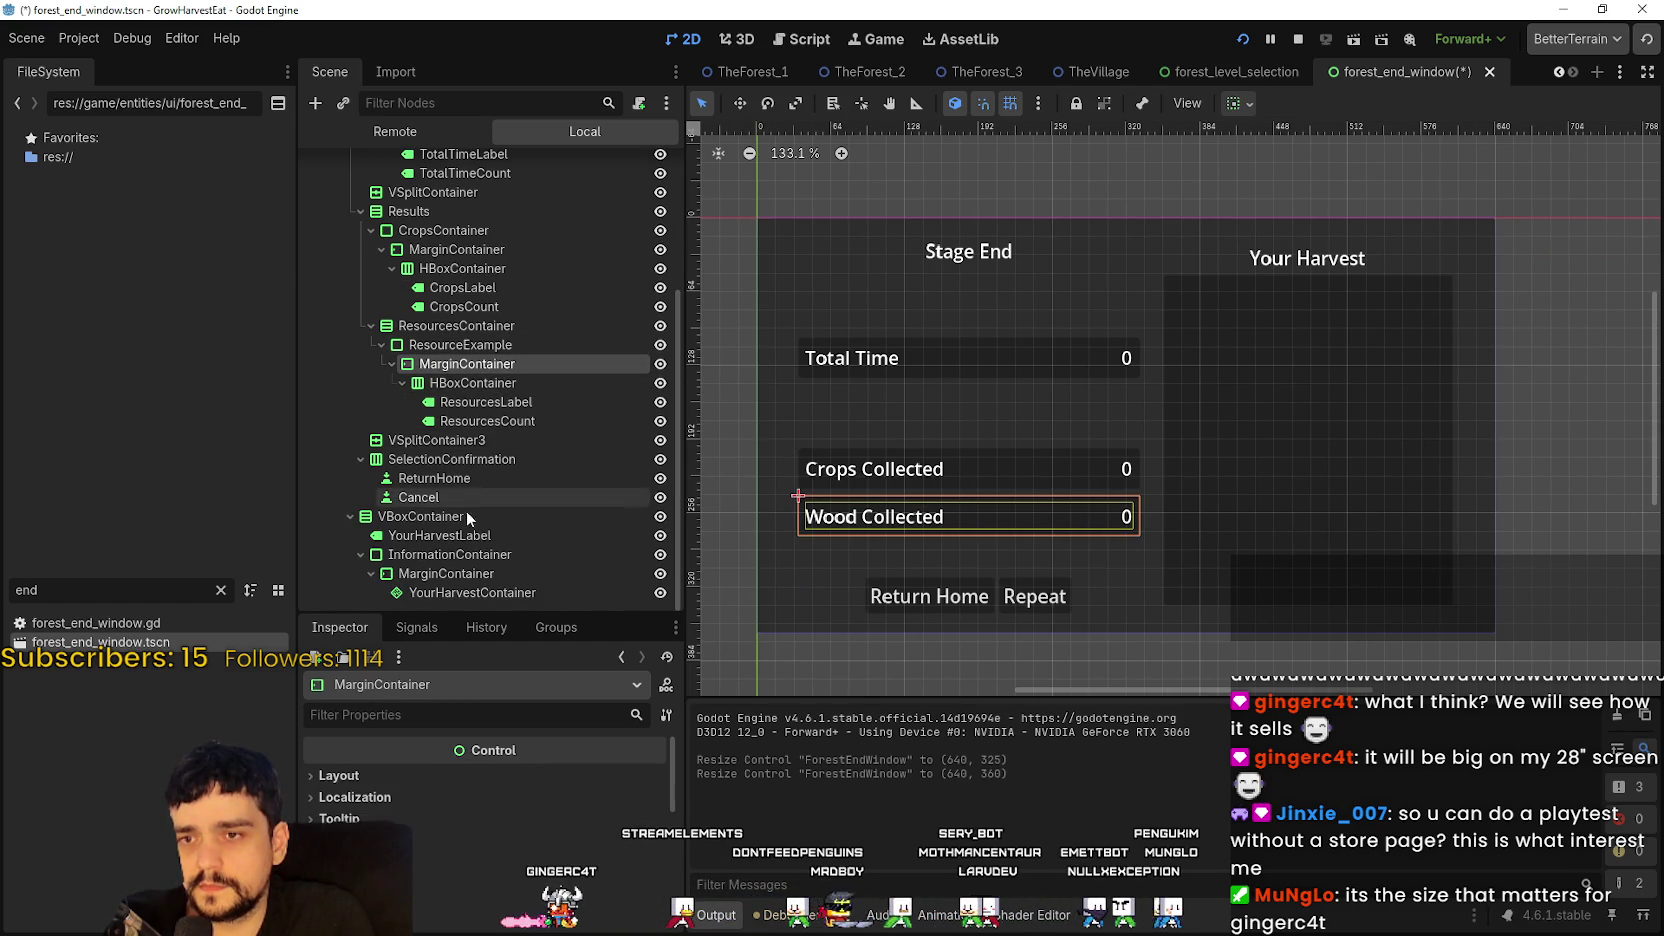
left_click(463, 327)
scroll(443, 885, "down", 3)
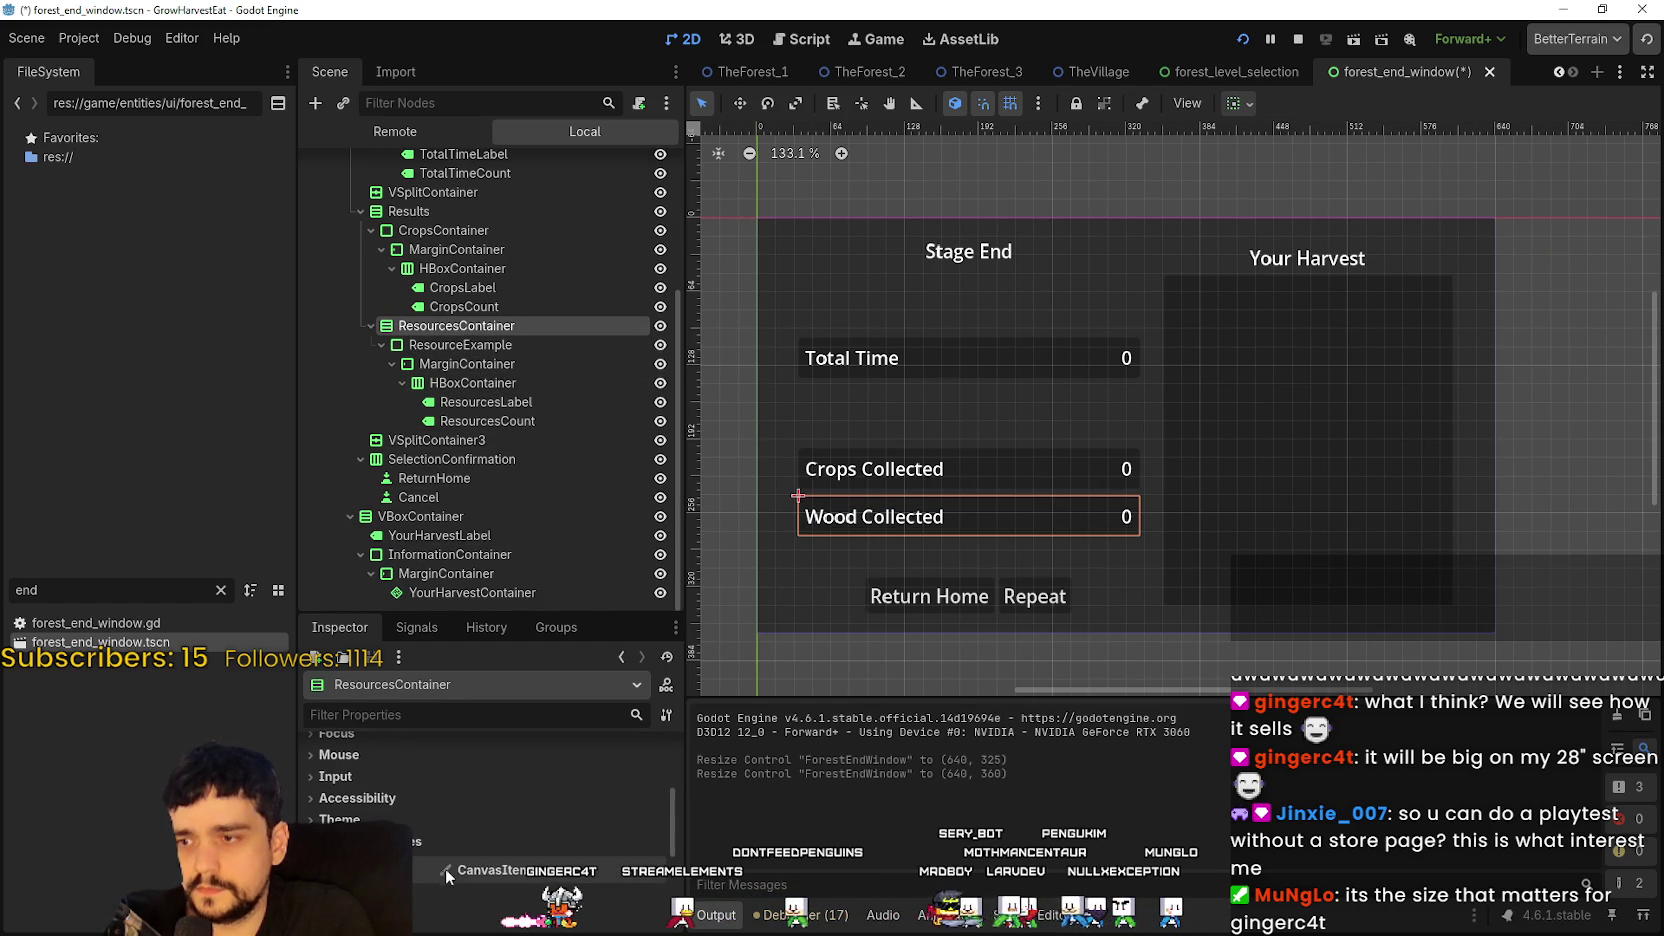
left_click(458, 862)
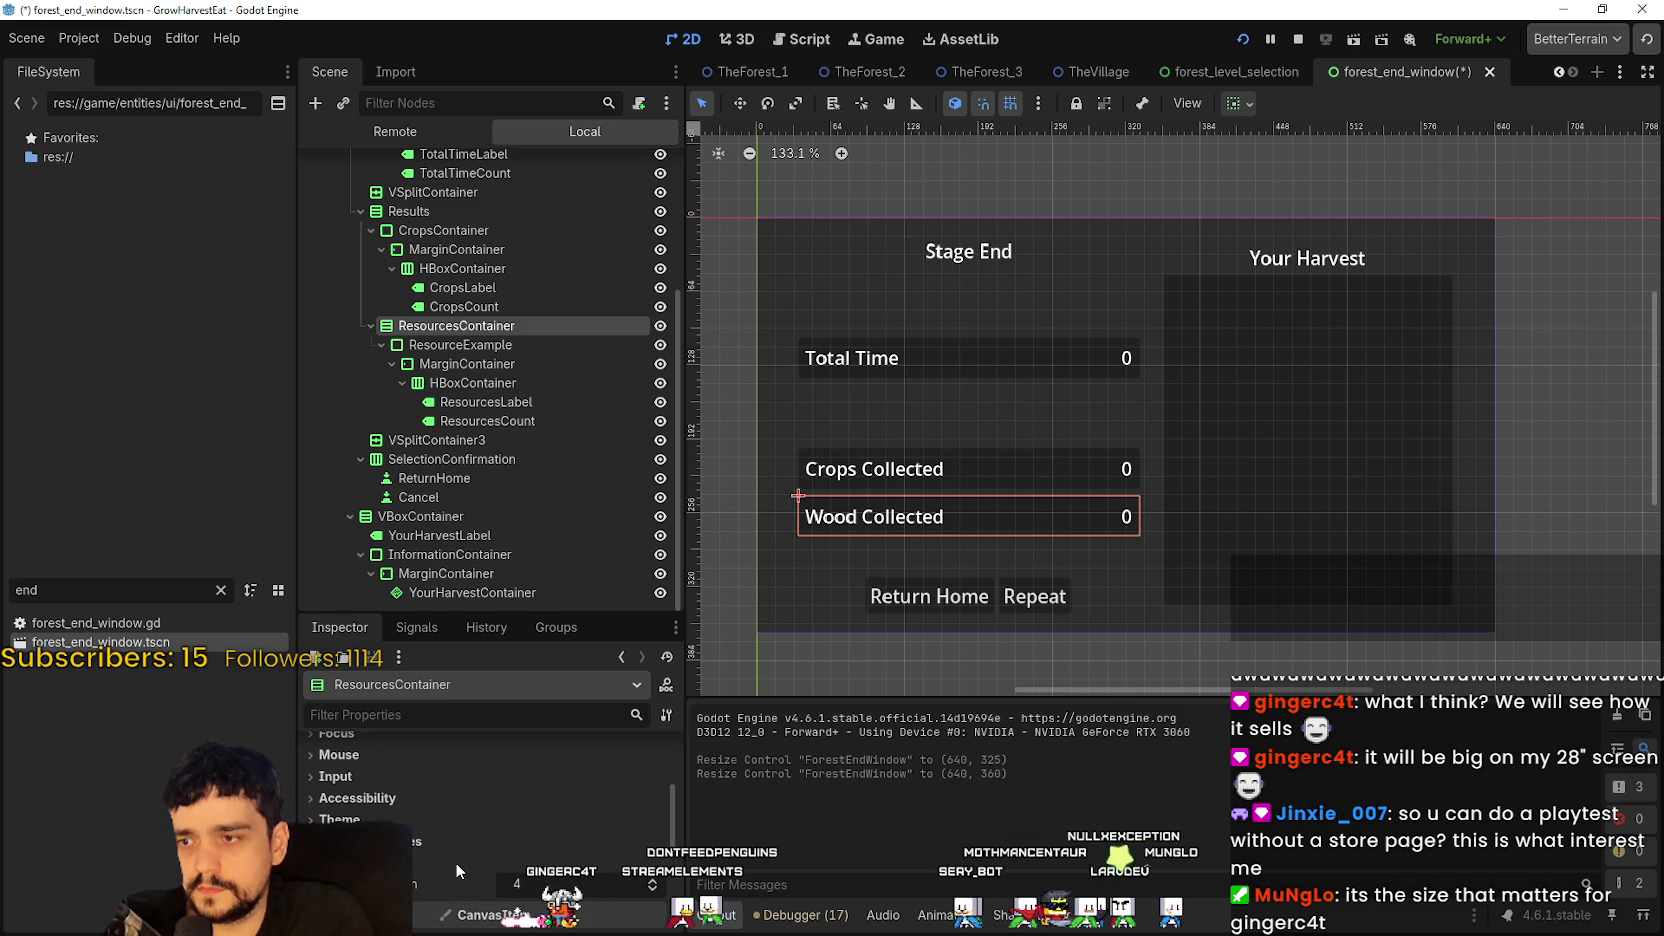
left_click(485, 347)
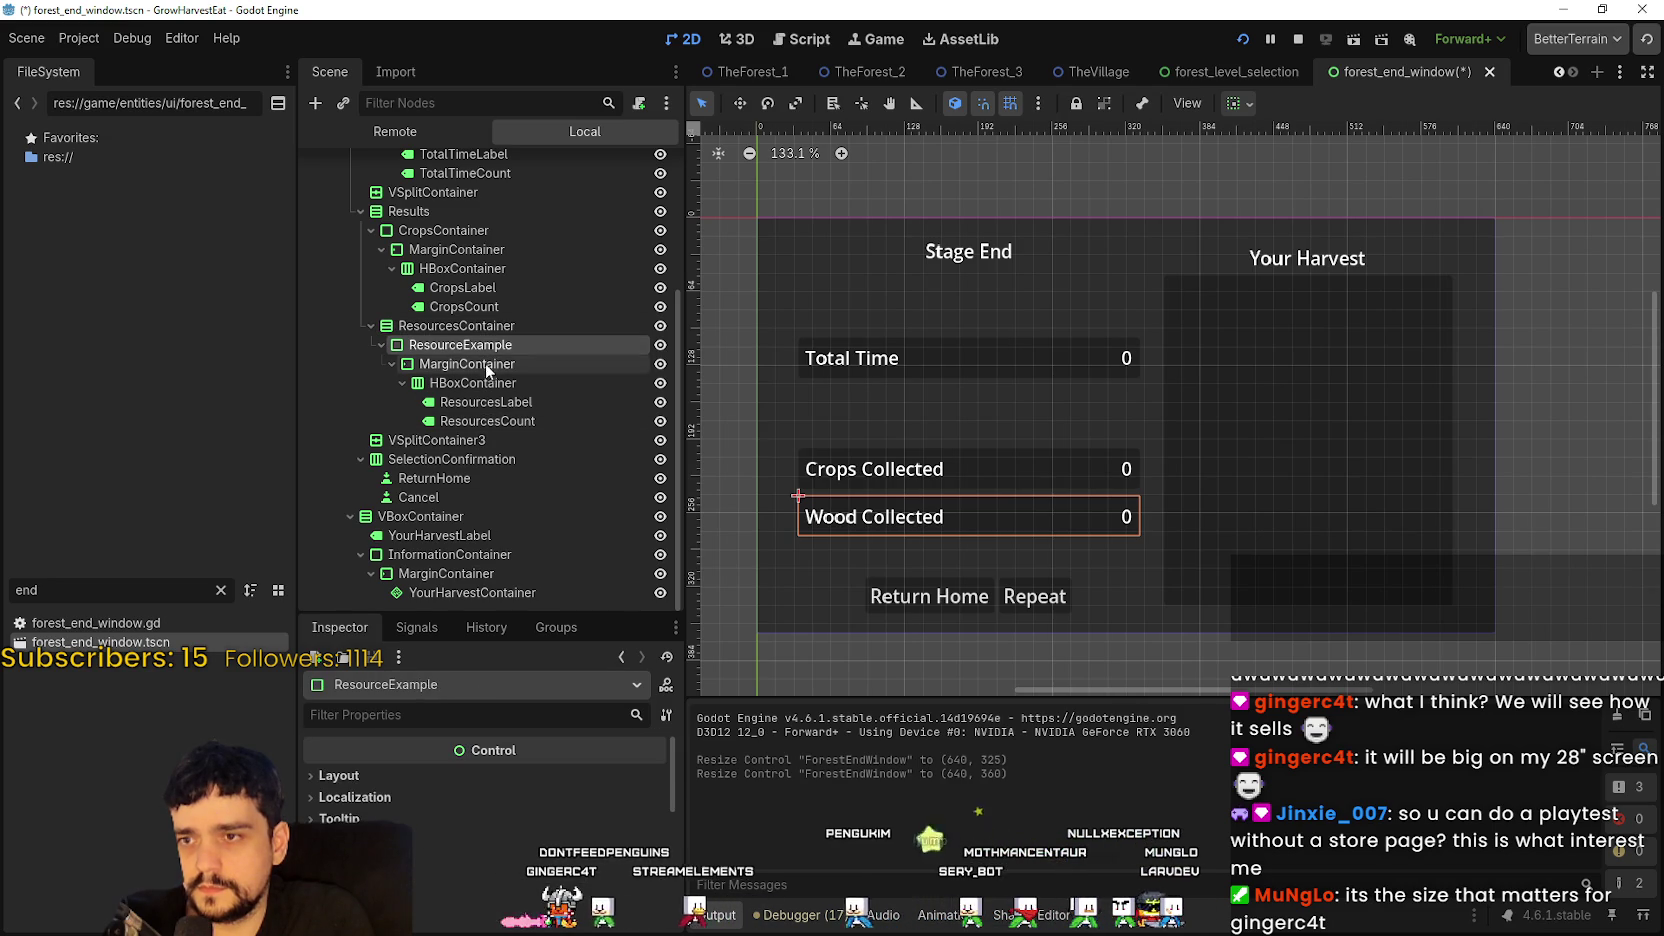
left_click(485, 383)
left_click(494, 327)
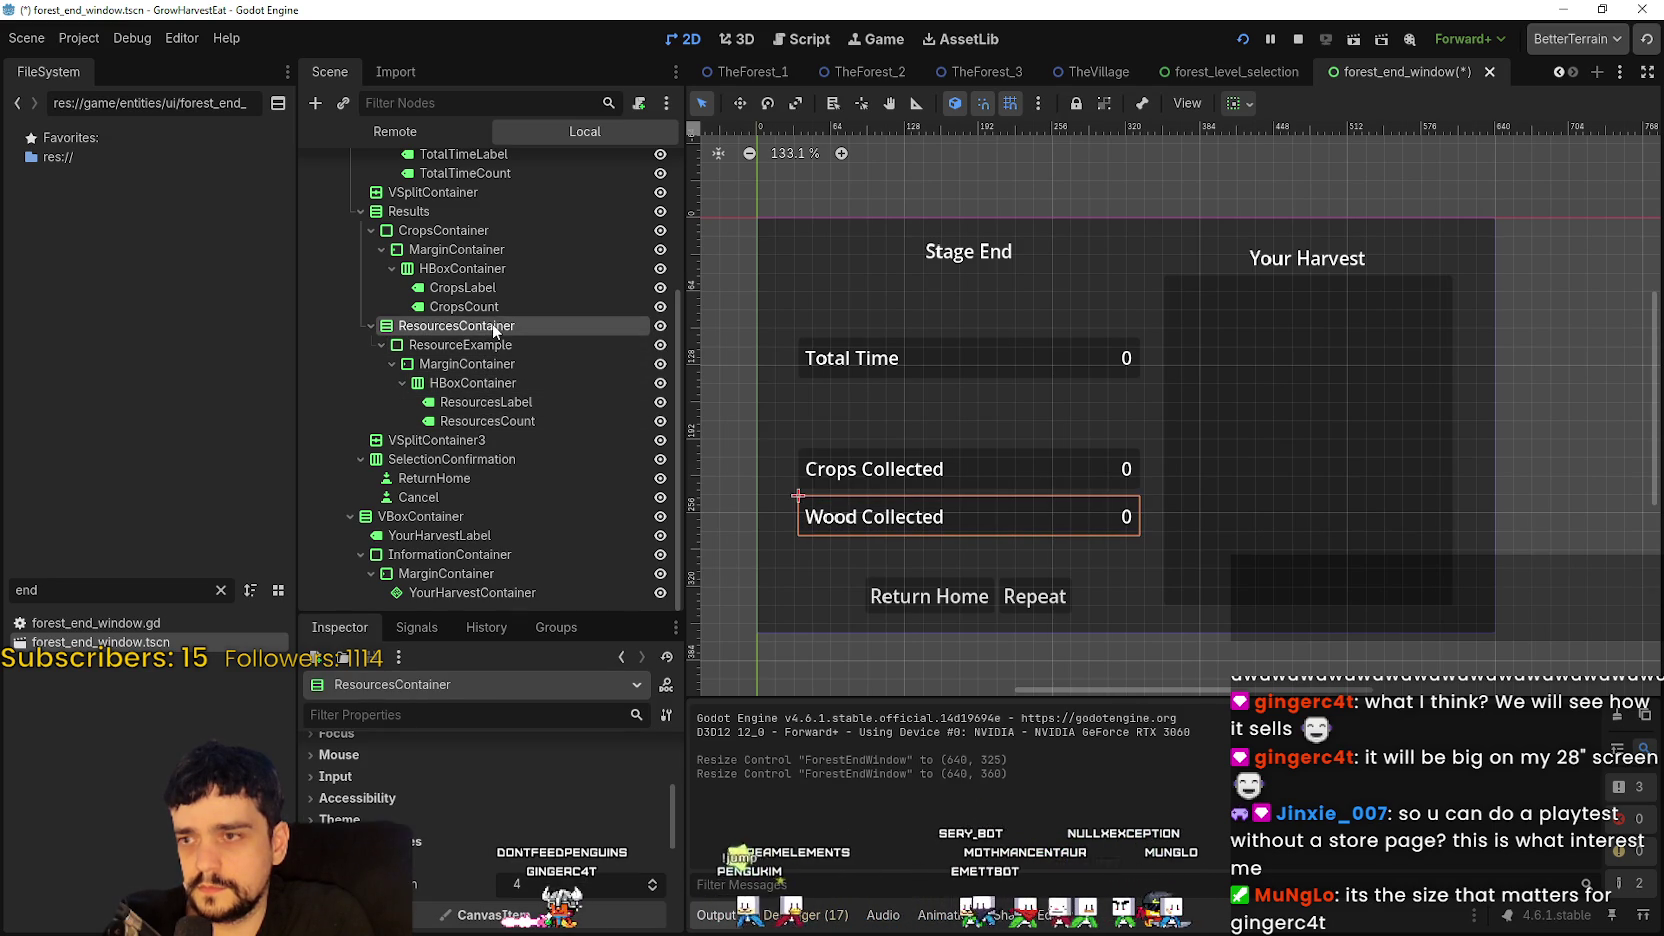
left_click(407, 213)
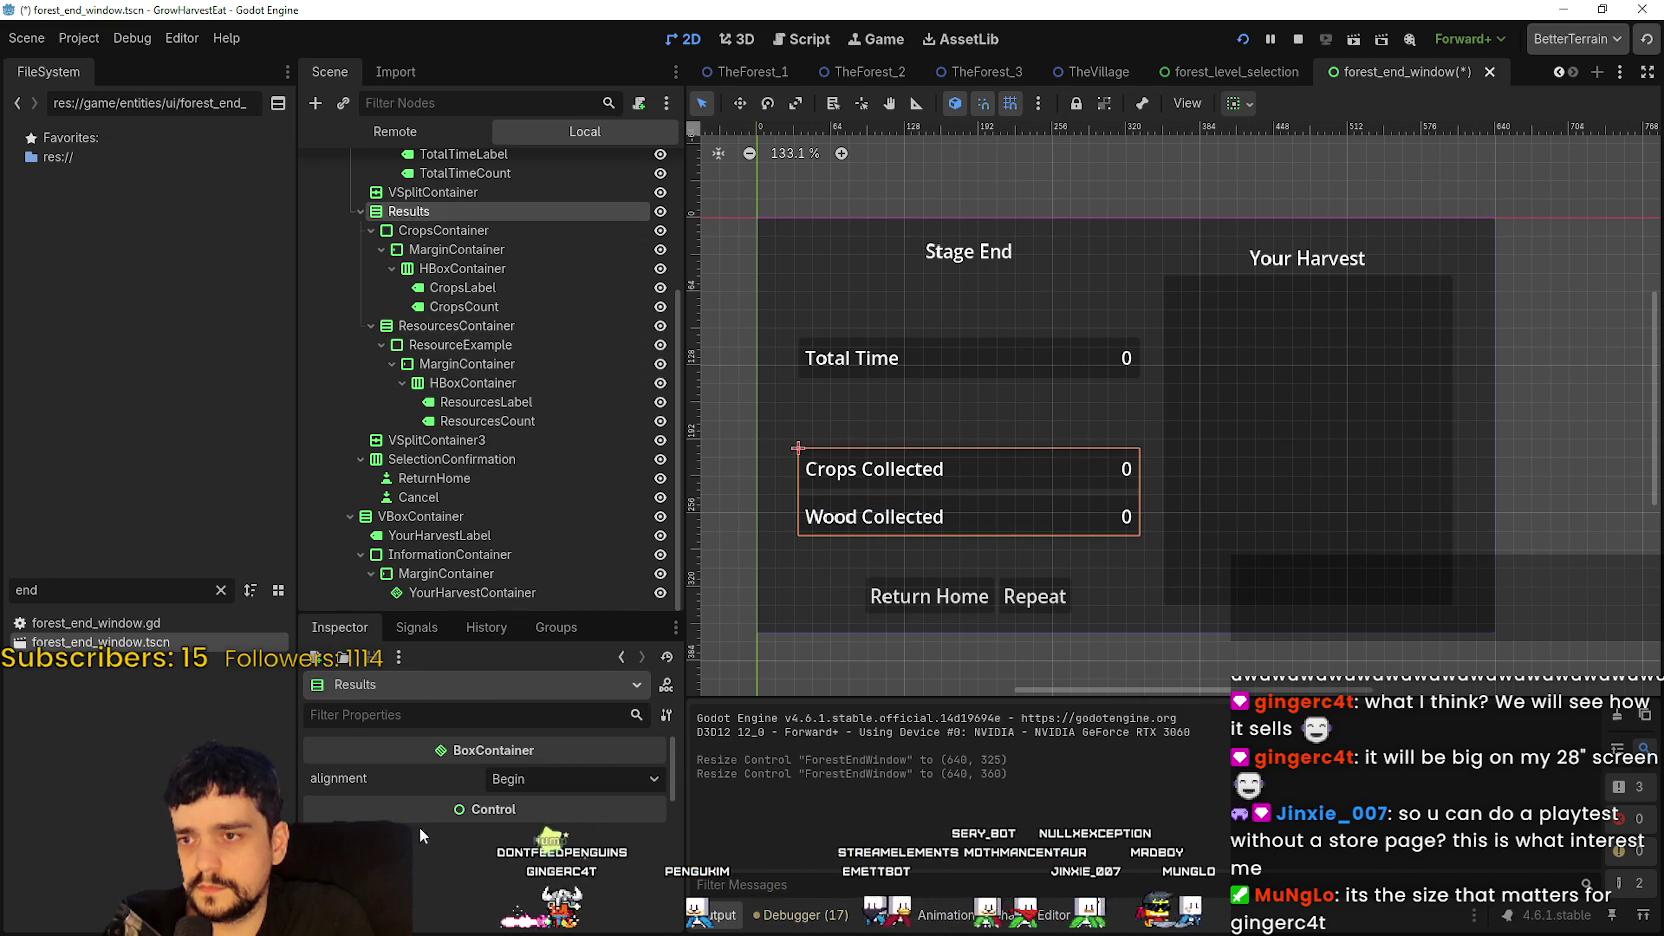
scroll(422, 802, "down", 5)
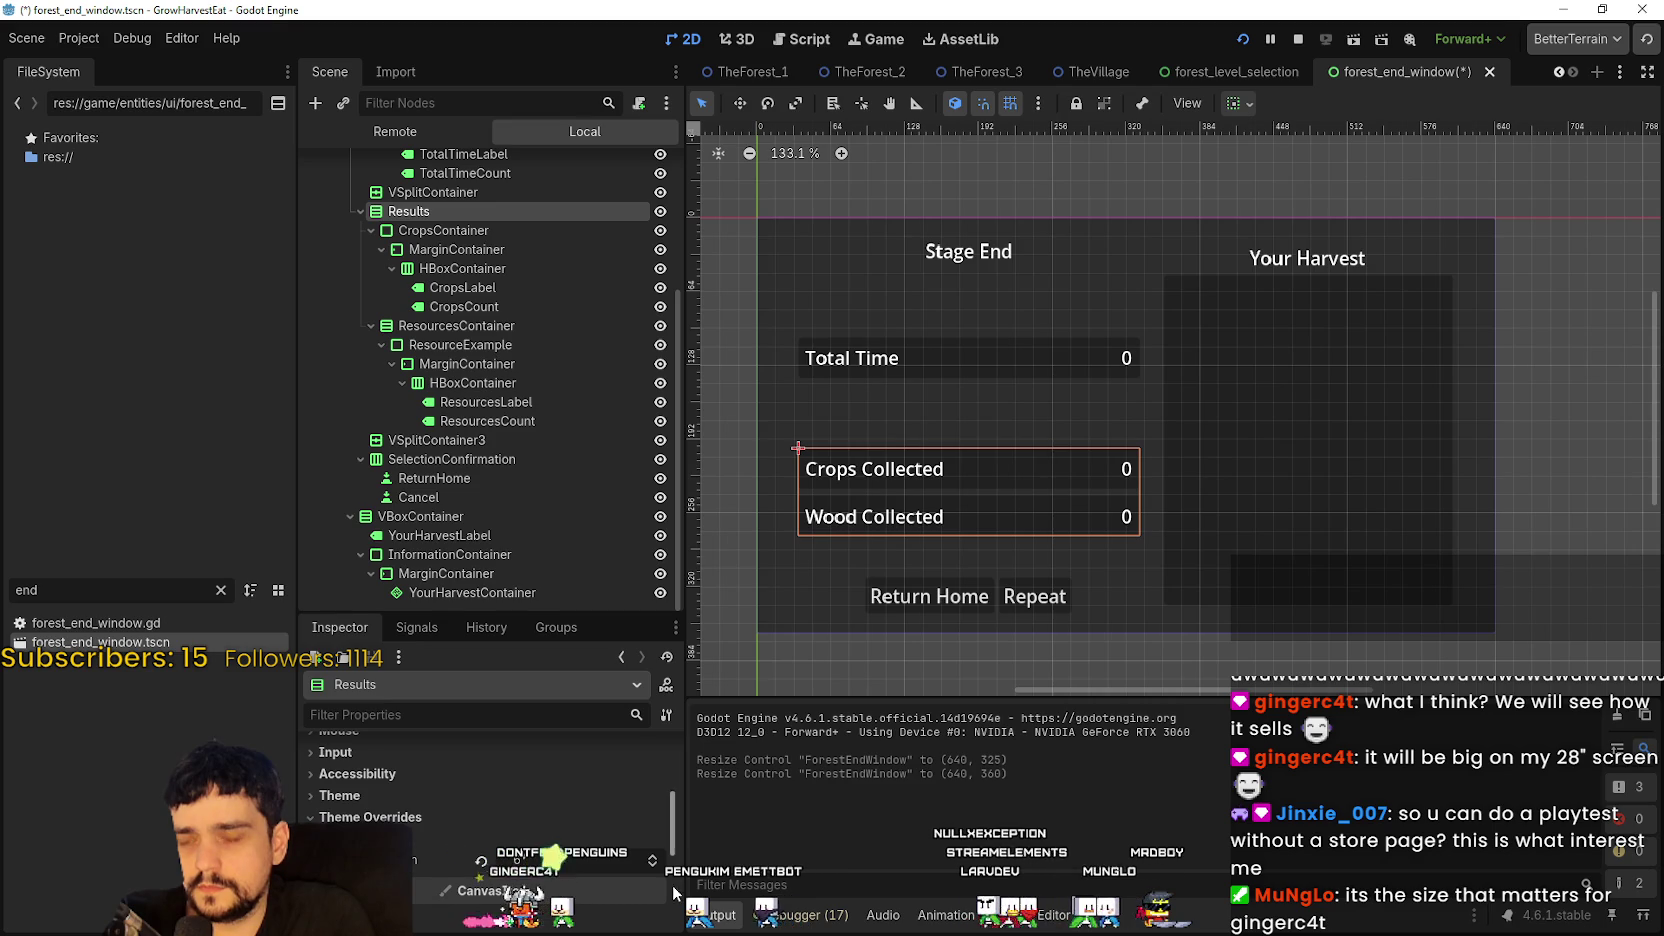
left_click(649, 866)
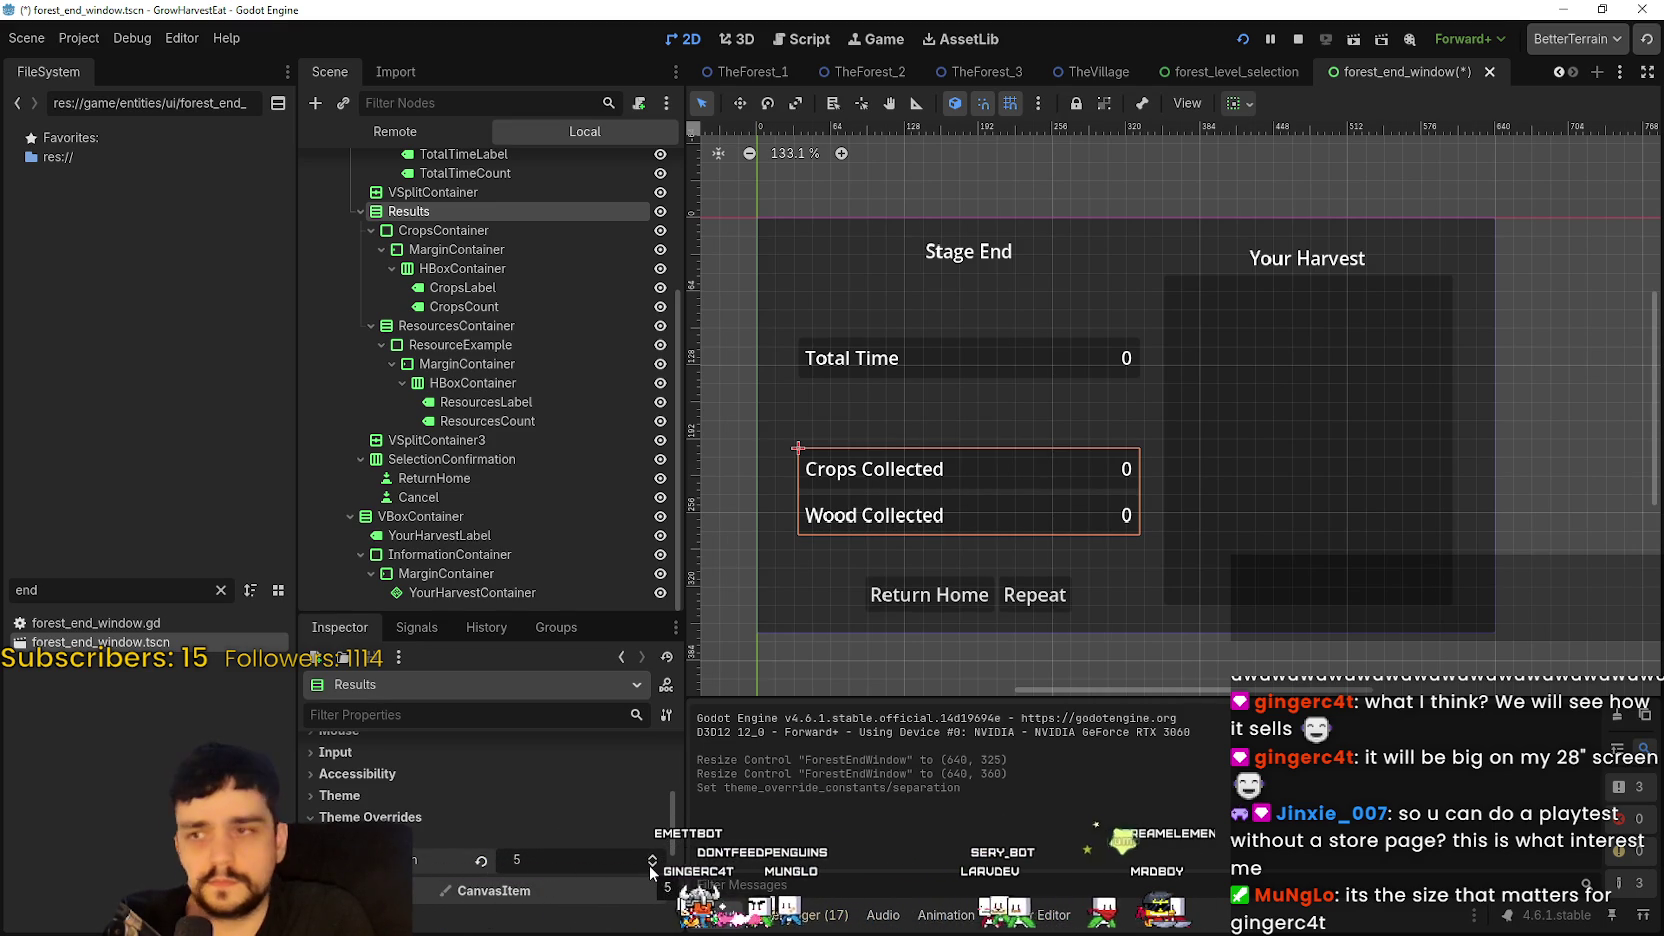
scroll(547, 576, "up", 5)
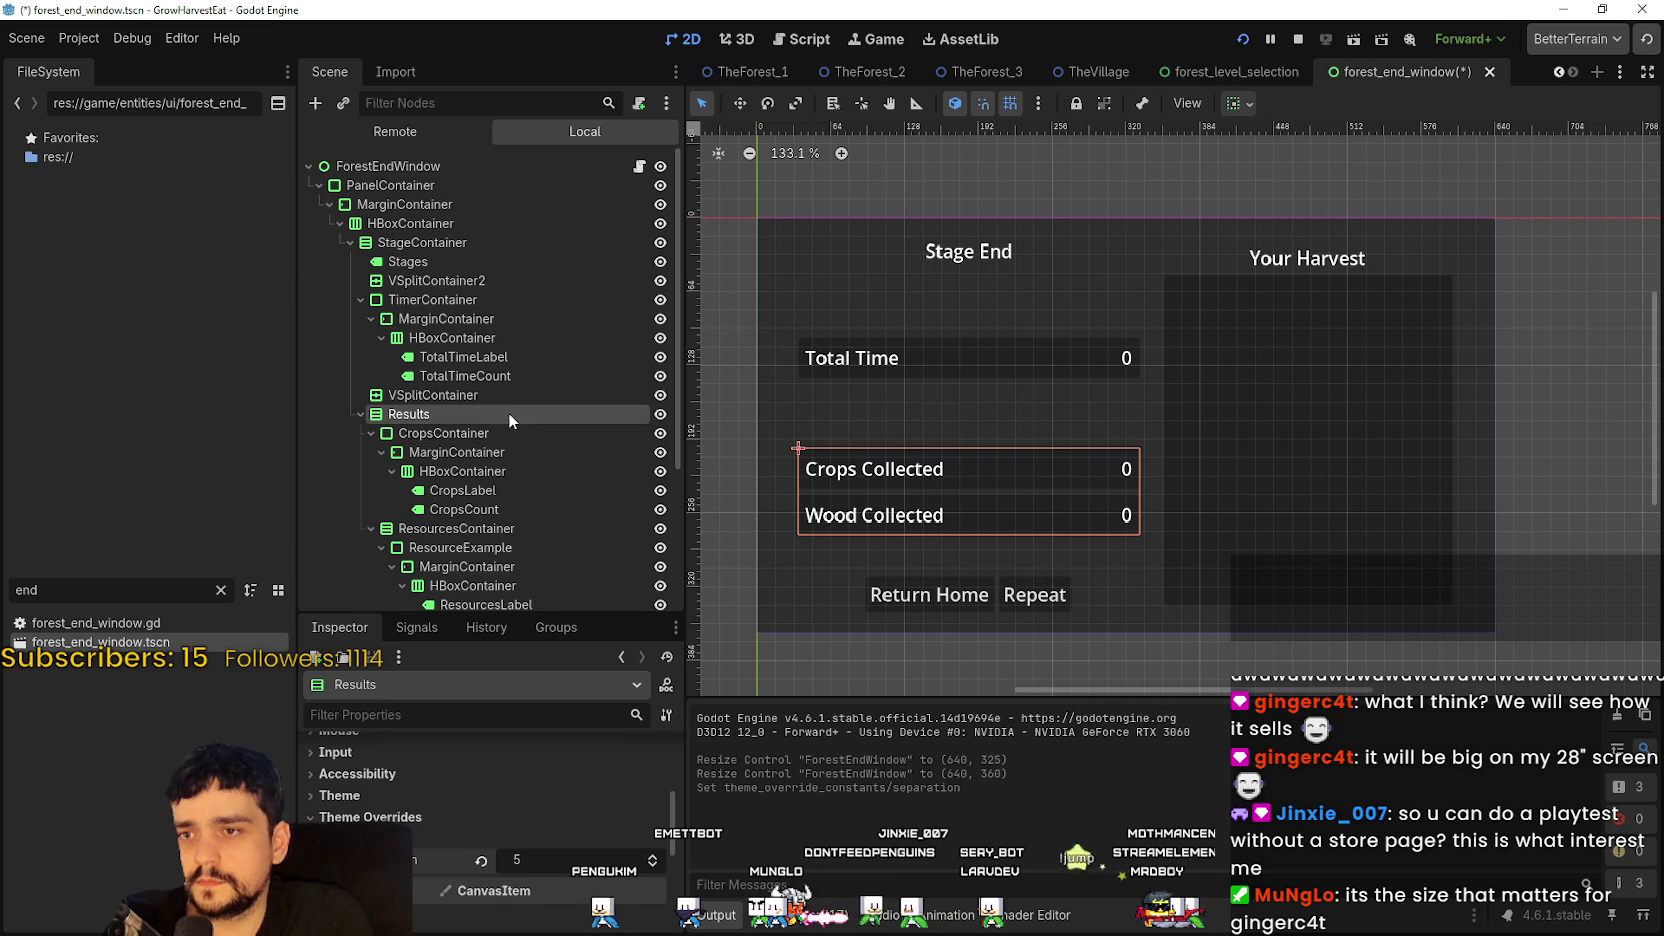
- Give the spacer below Total Time a 40 px and the one below Stage End a 50 px minimum height, then run
left_click(442, 395)
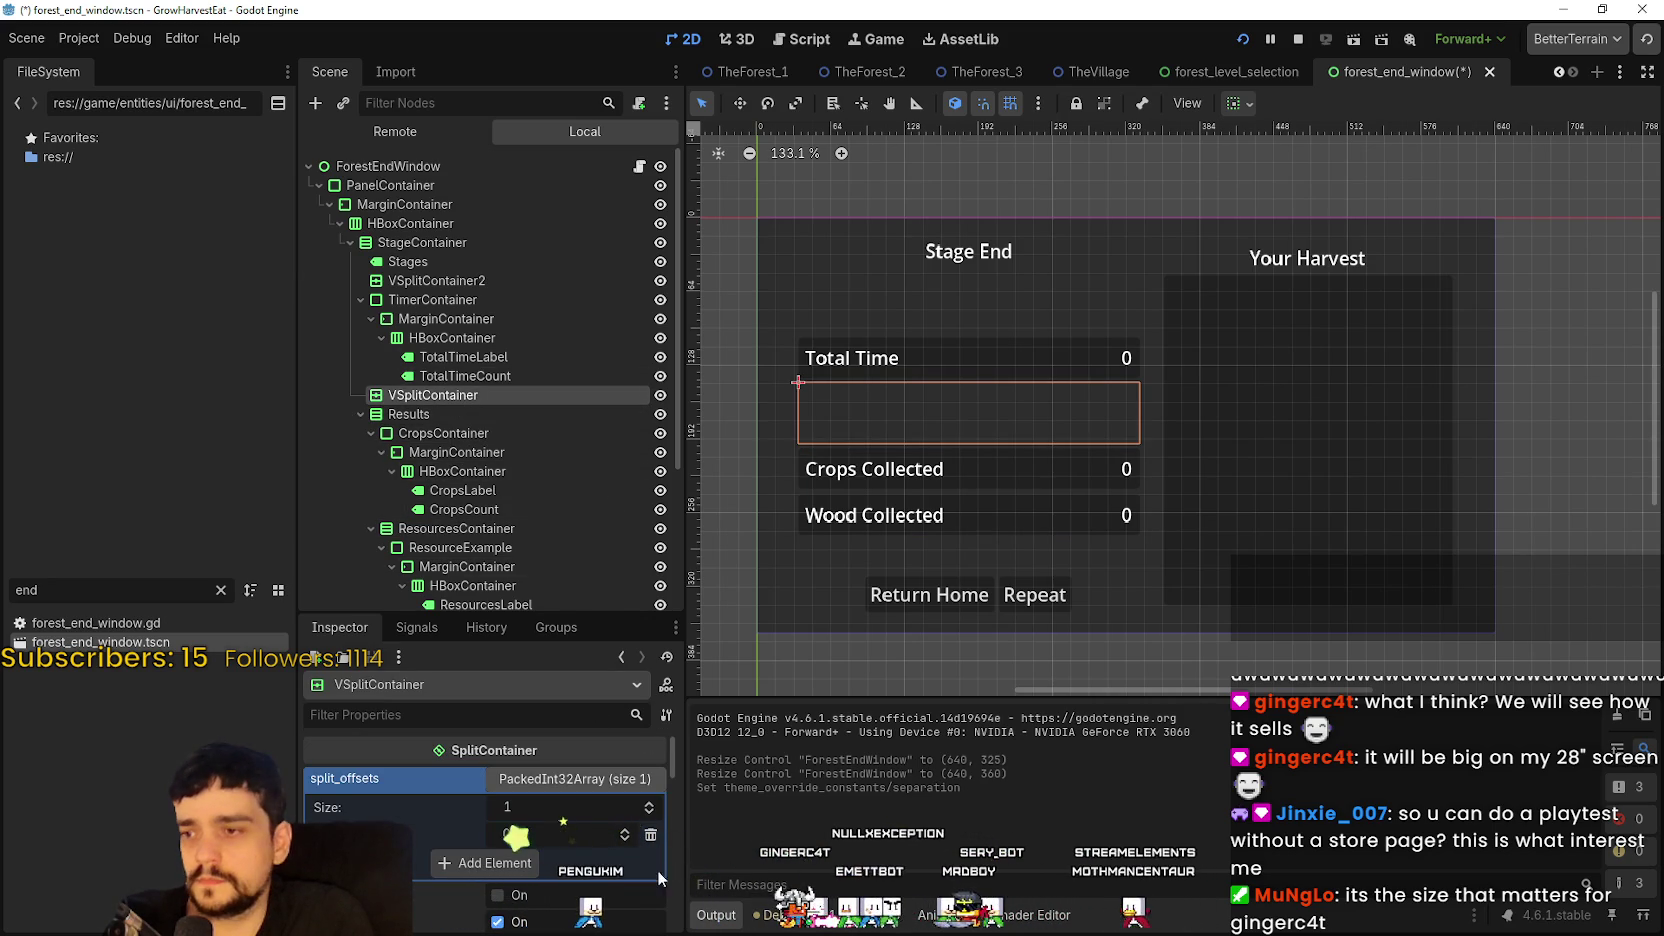
scroll(627, 860, "down", 2)
scroll(612, 849, "down", 5)
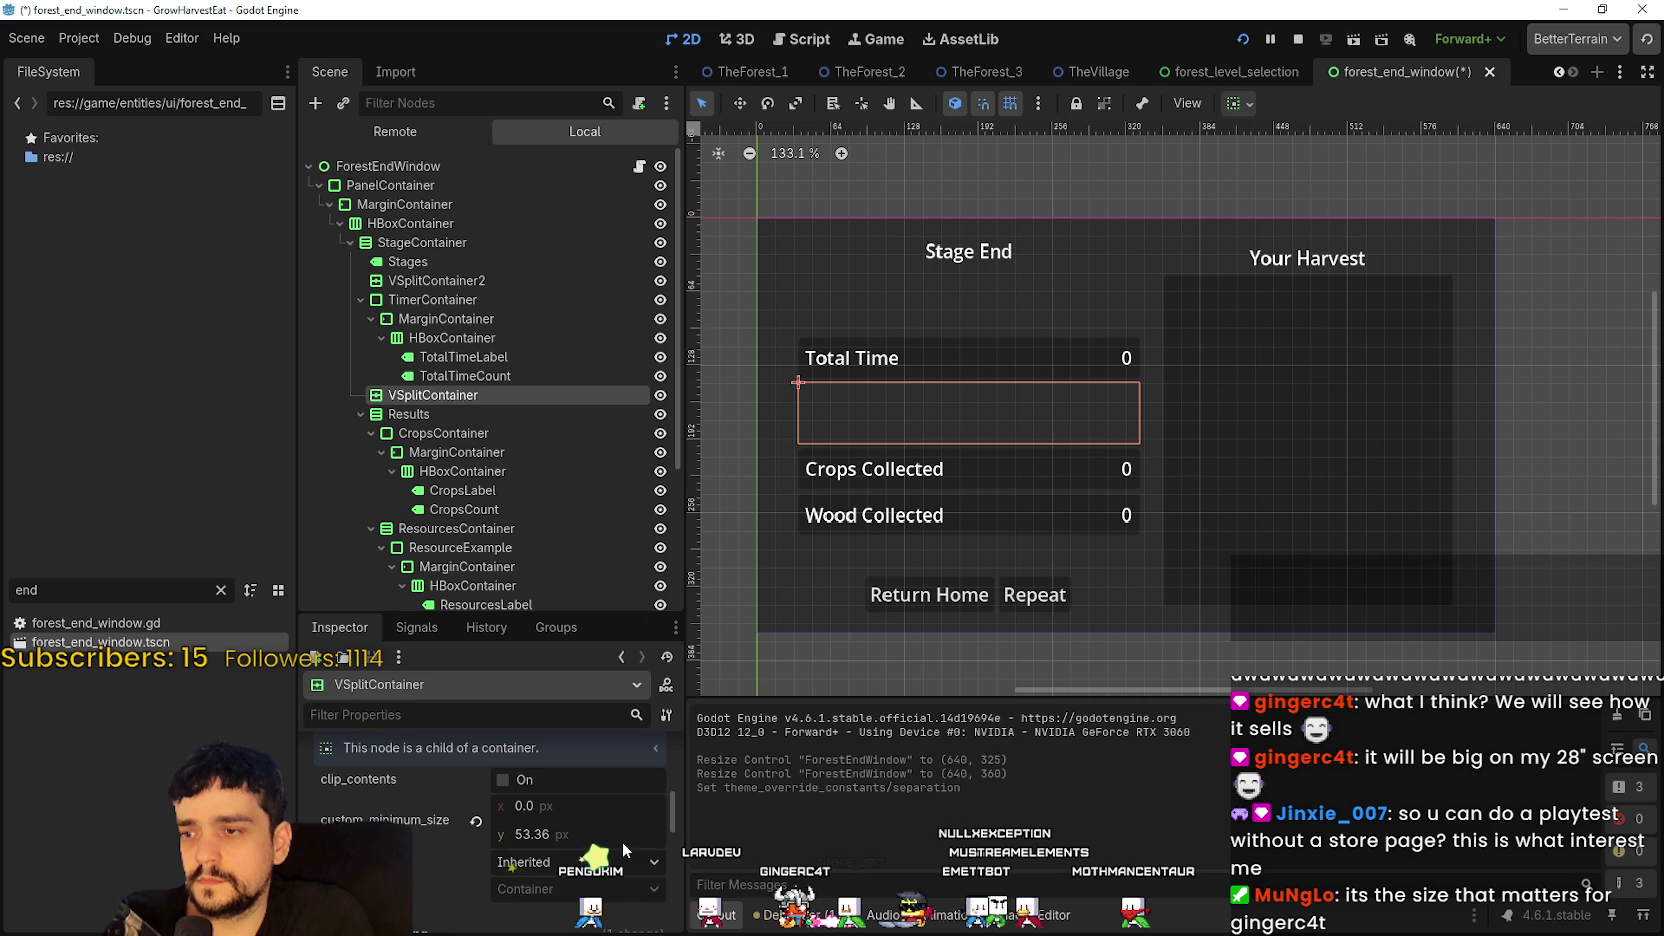
left_click_drag(517, 834, 510, 834)
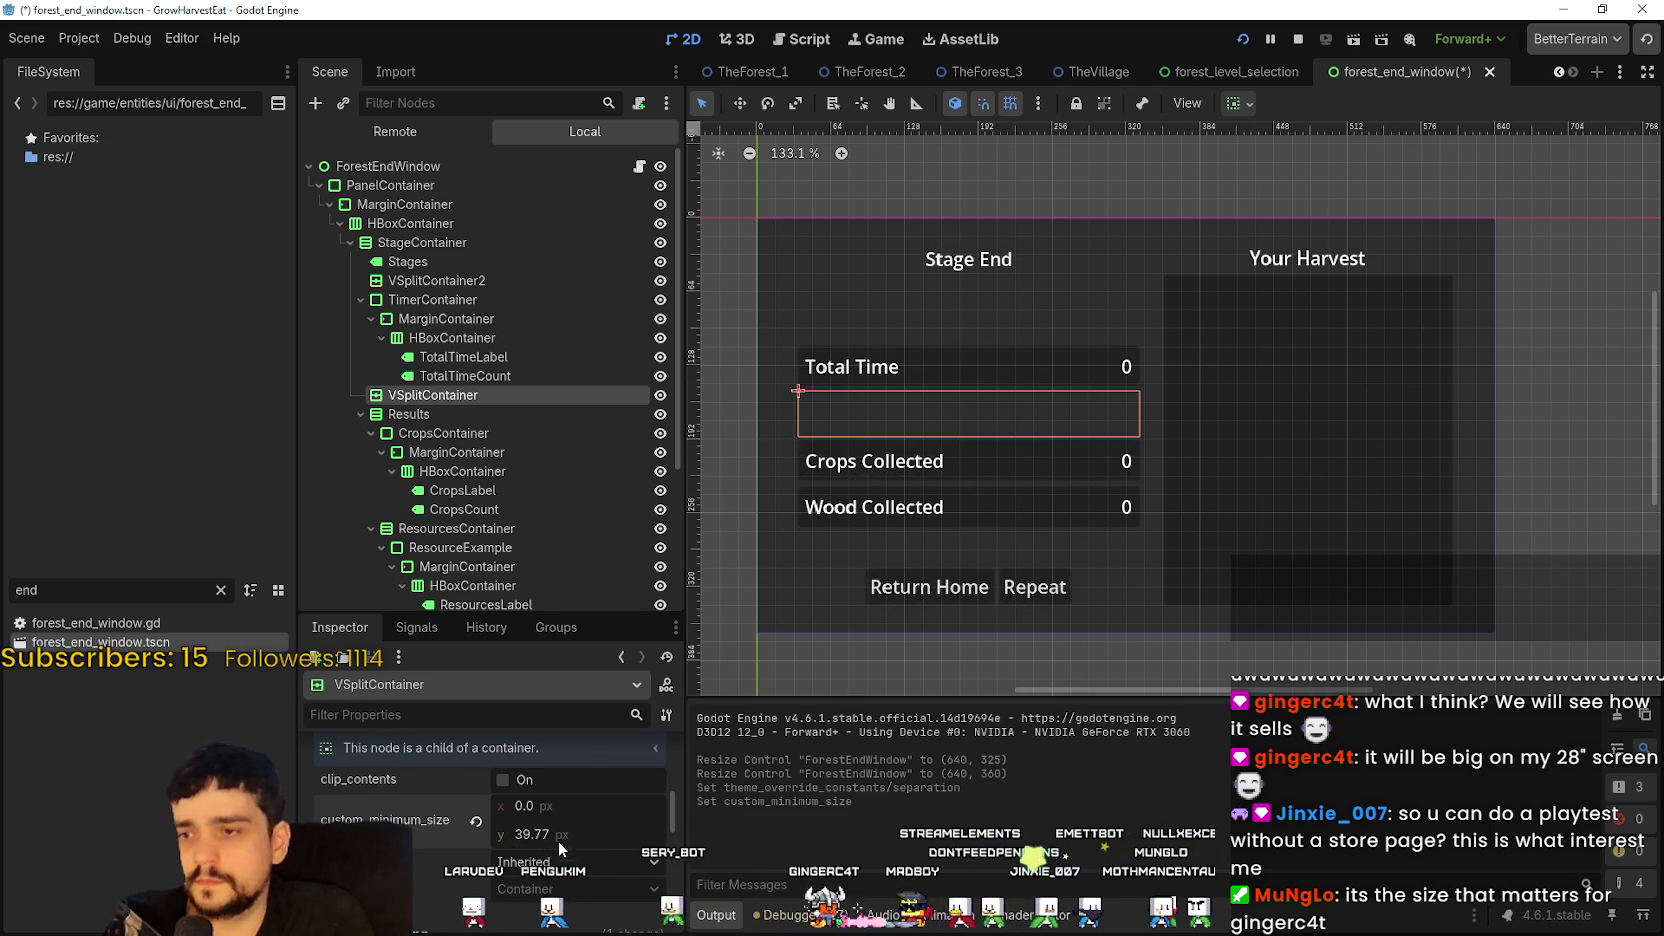
type("40")
key("Return")
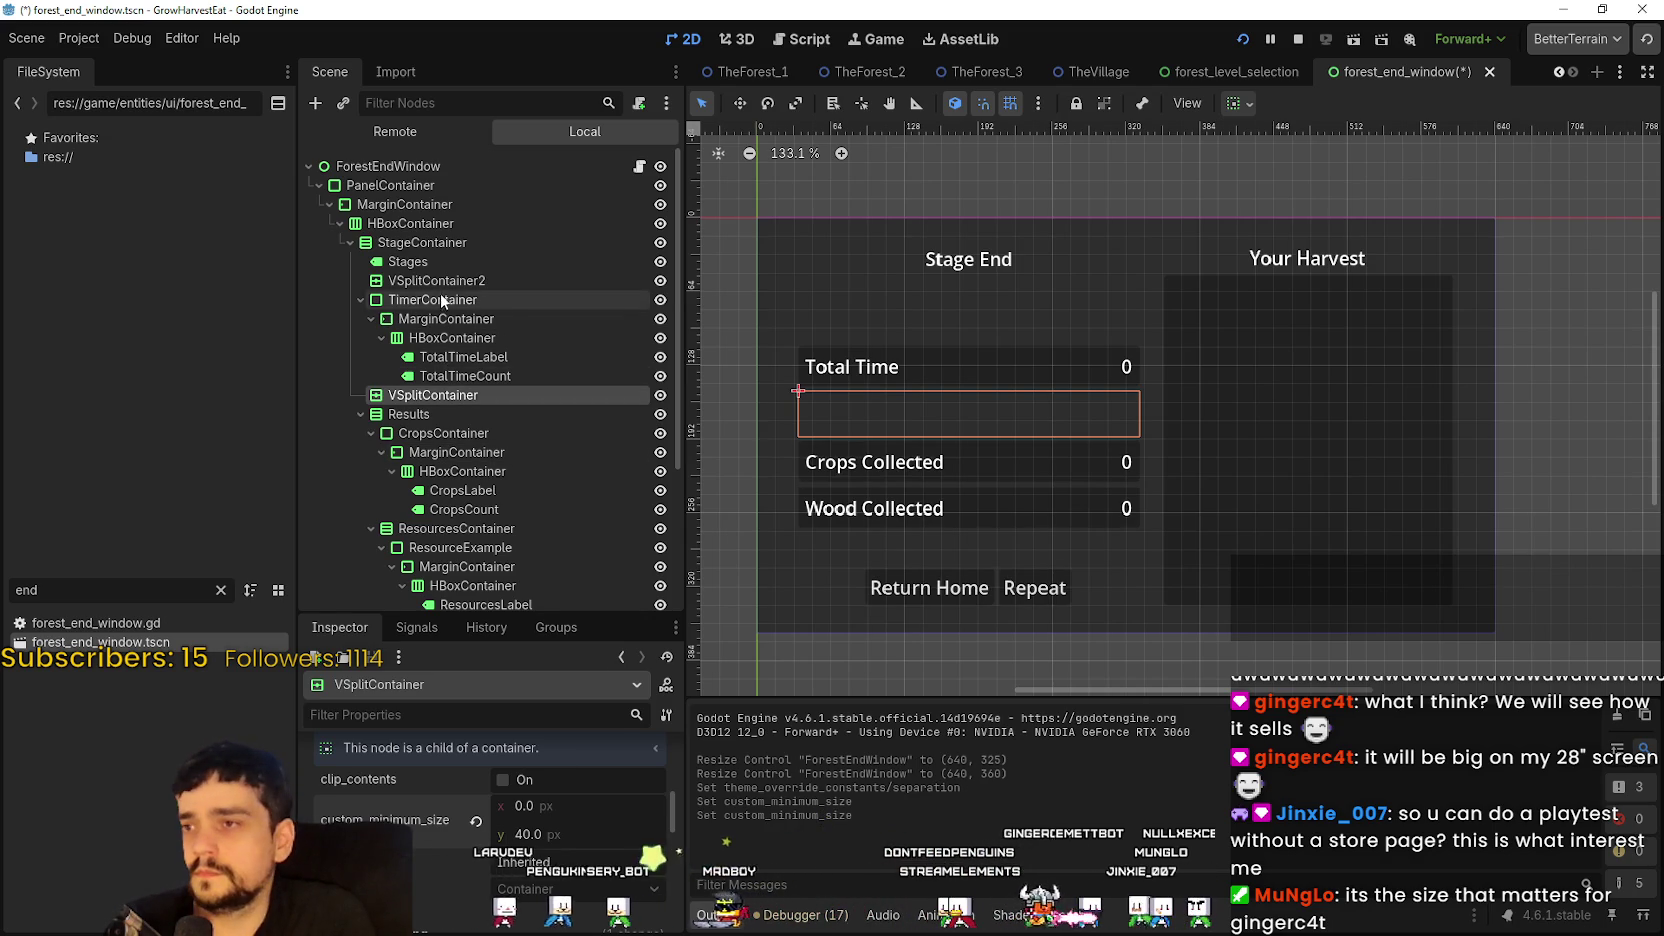
left_click(437, 281)
left_click_drag(566, 866, 528, 866)
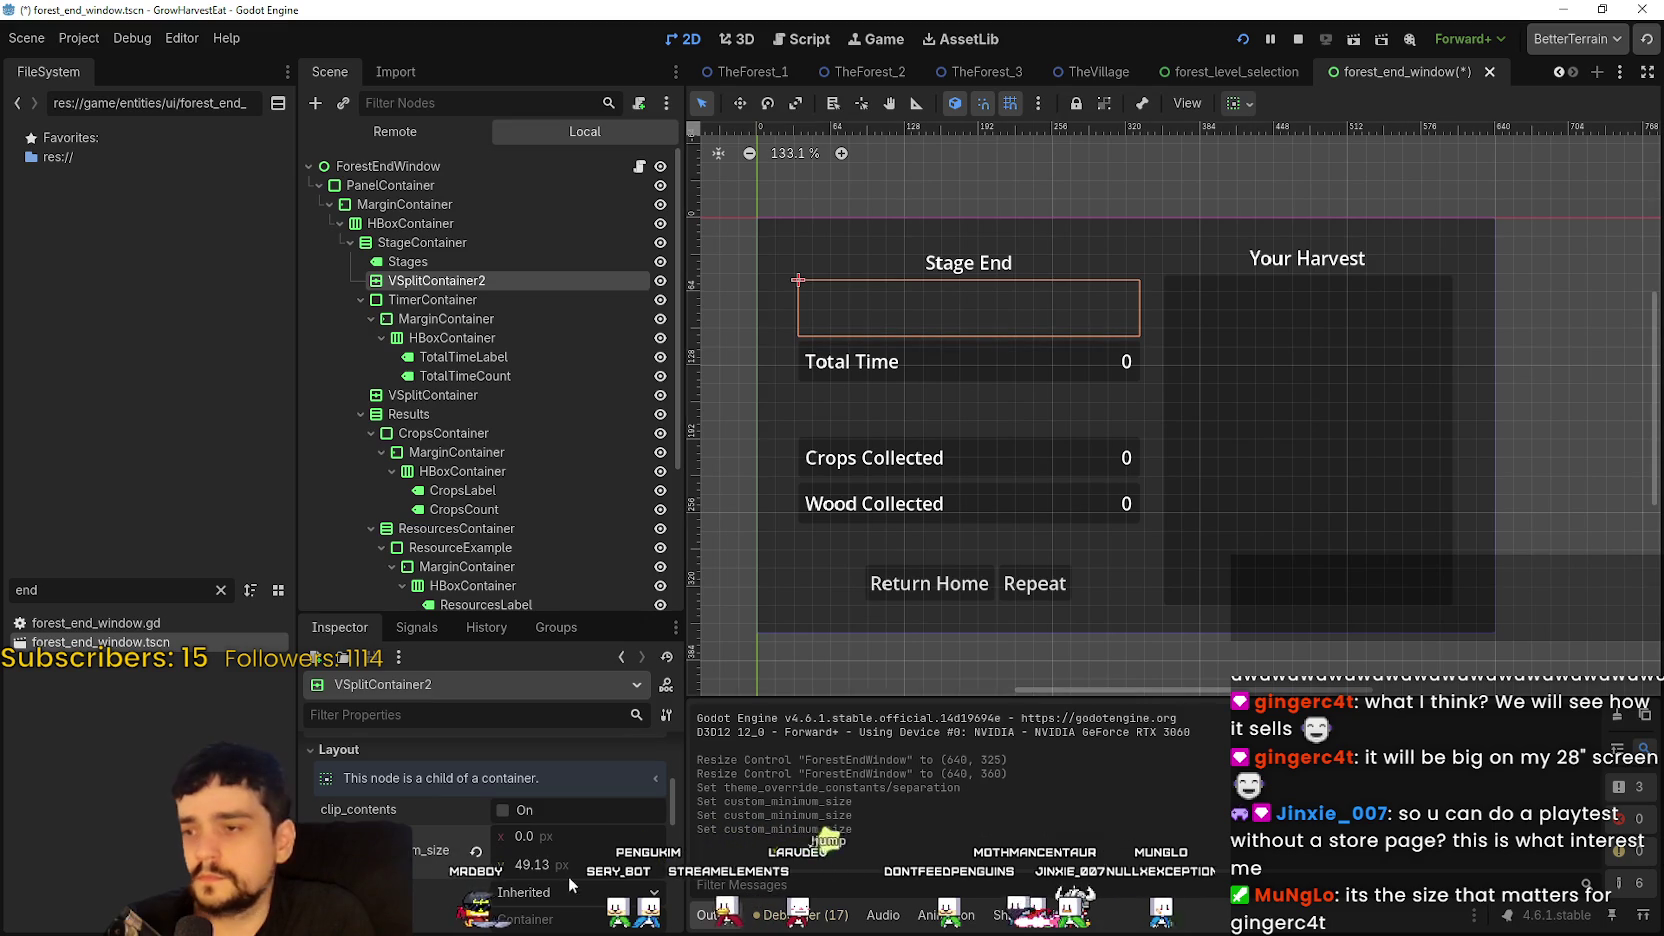
left_click(558, 863)
type("50")
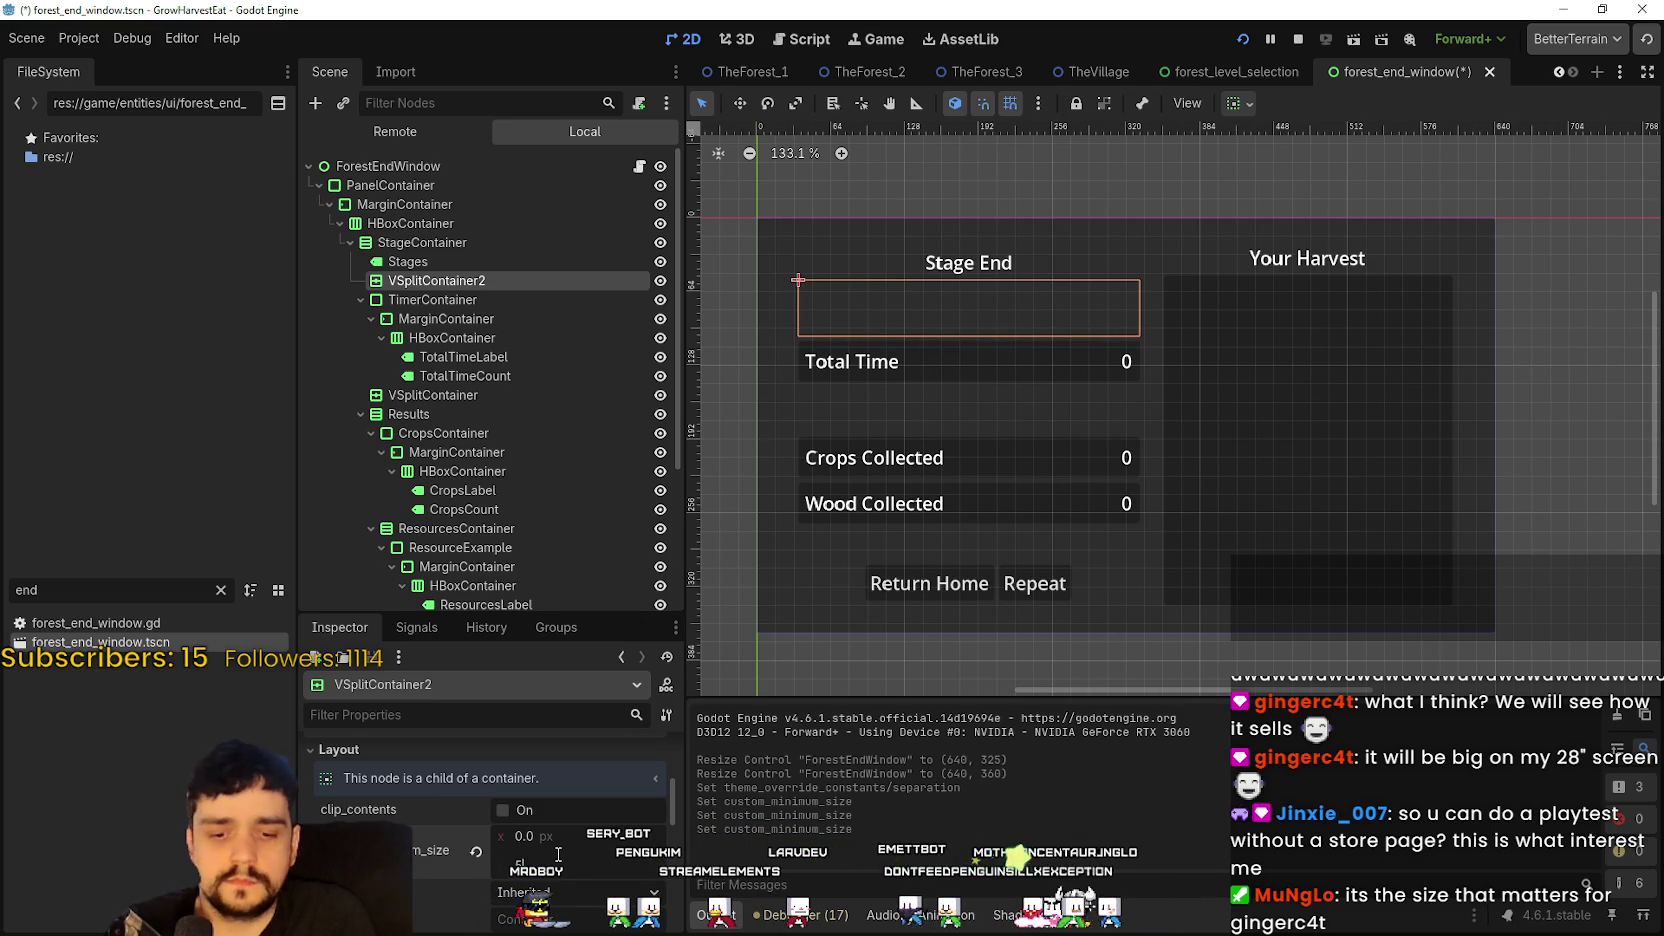
key("Return")
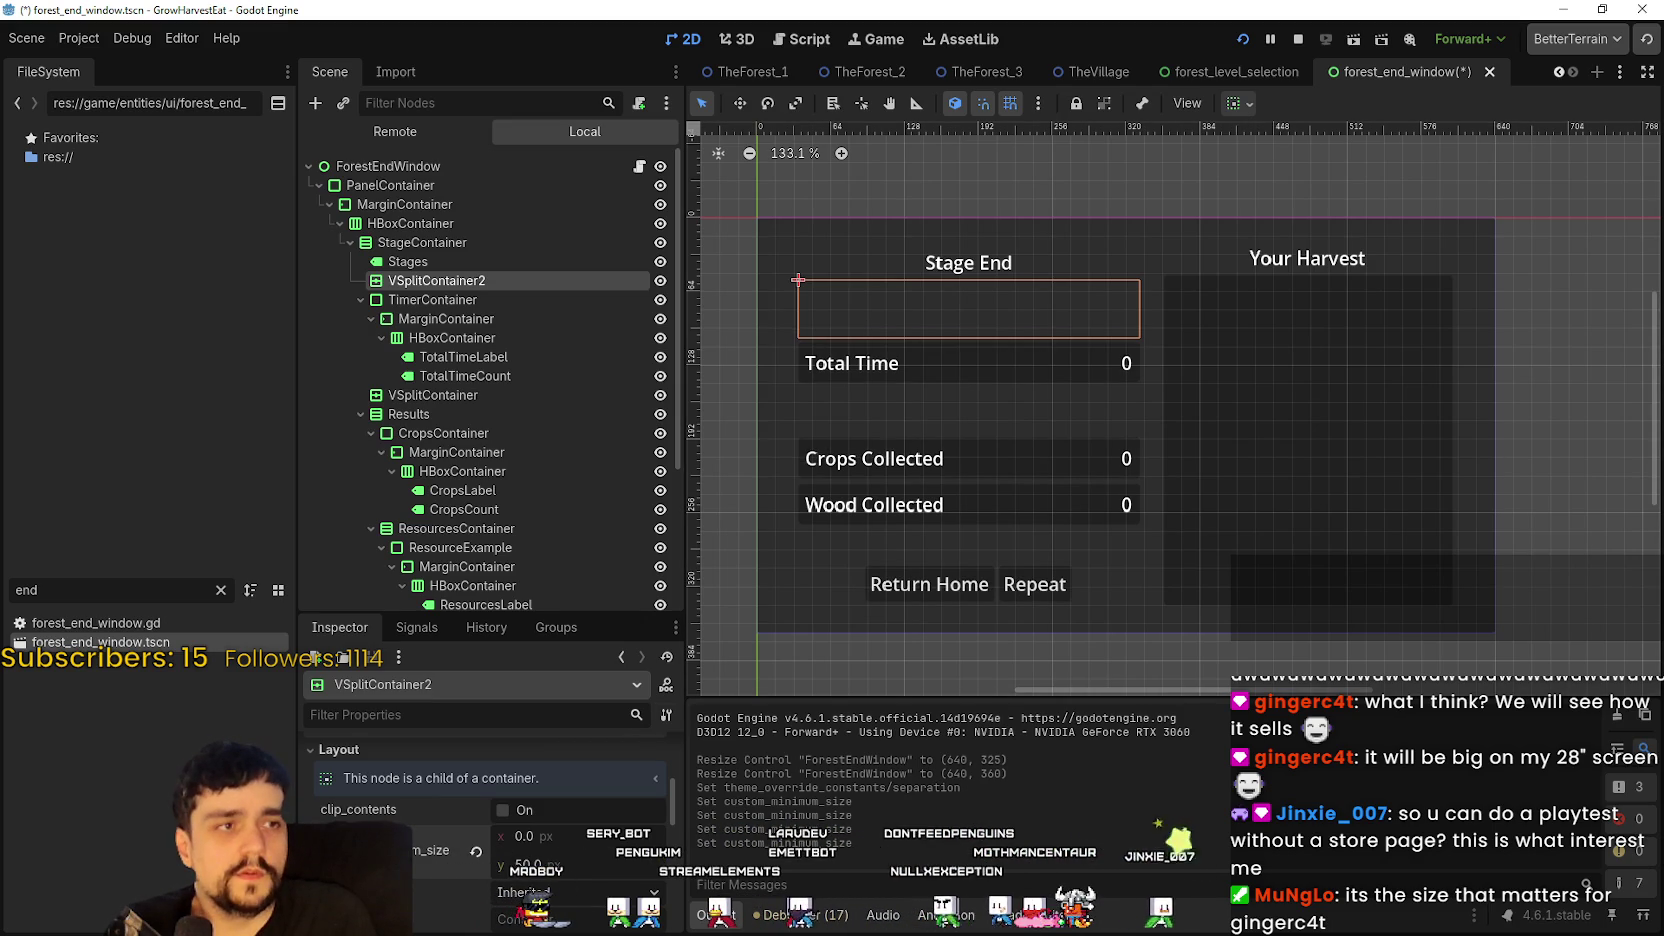
key("F6")
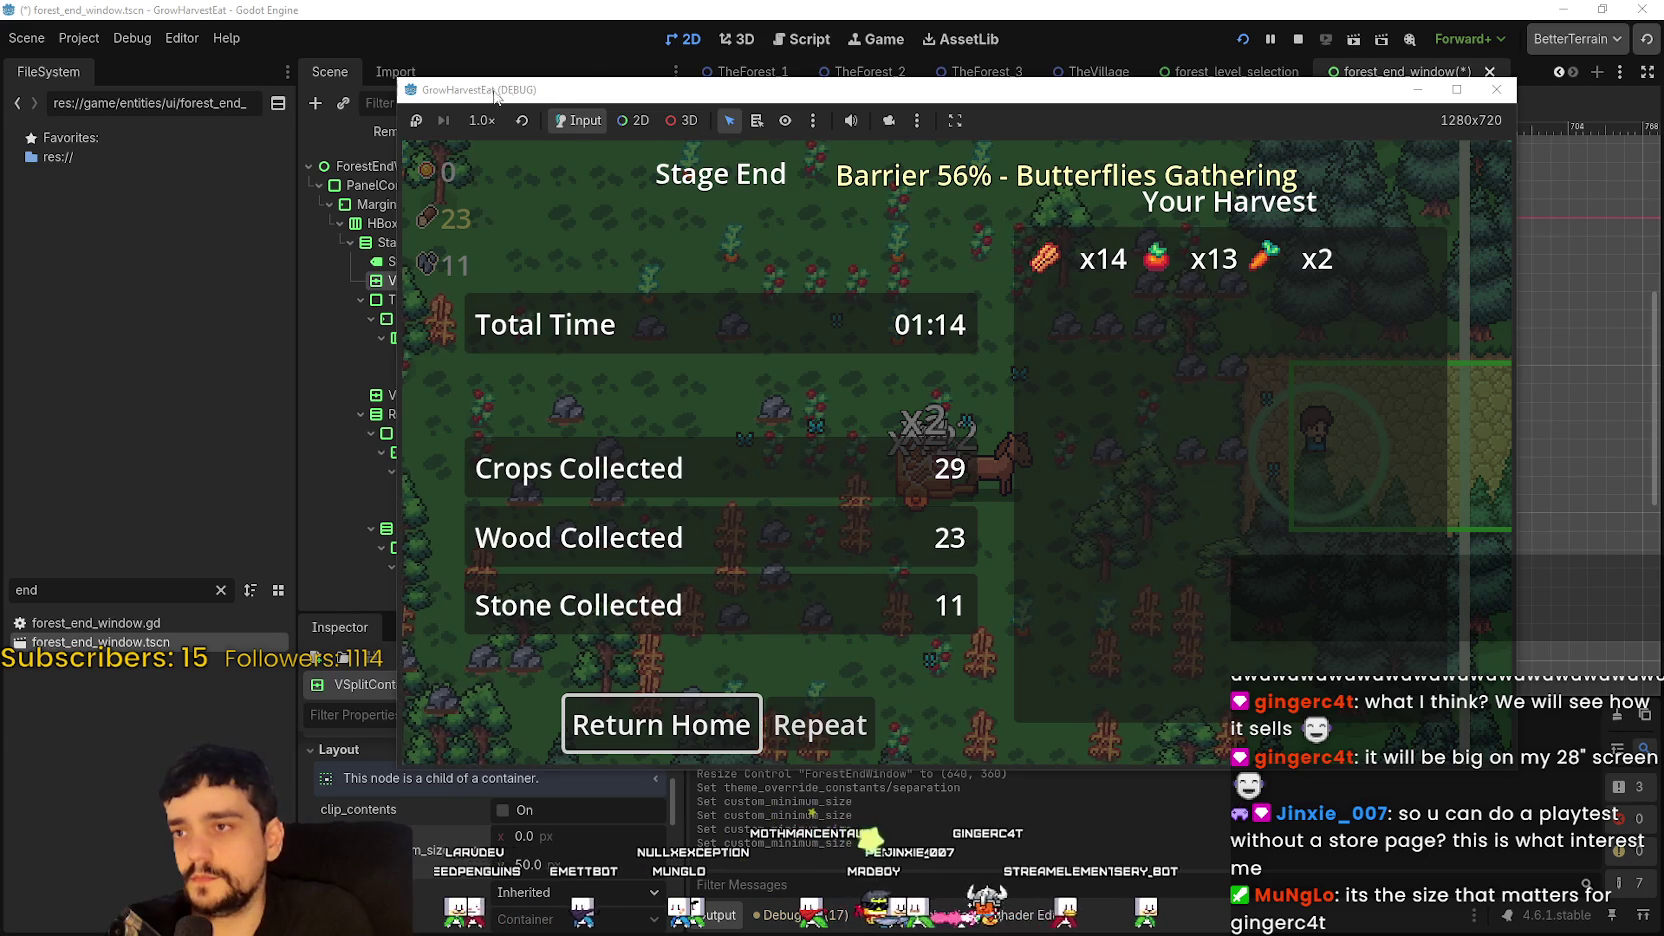
- Show the Remote scene tree, expand TheForest_2, and toggle GameUI's visibility off and back on
left_click(454, 88)
left_click(429, 131)
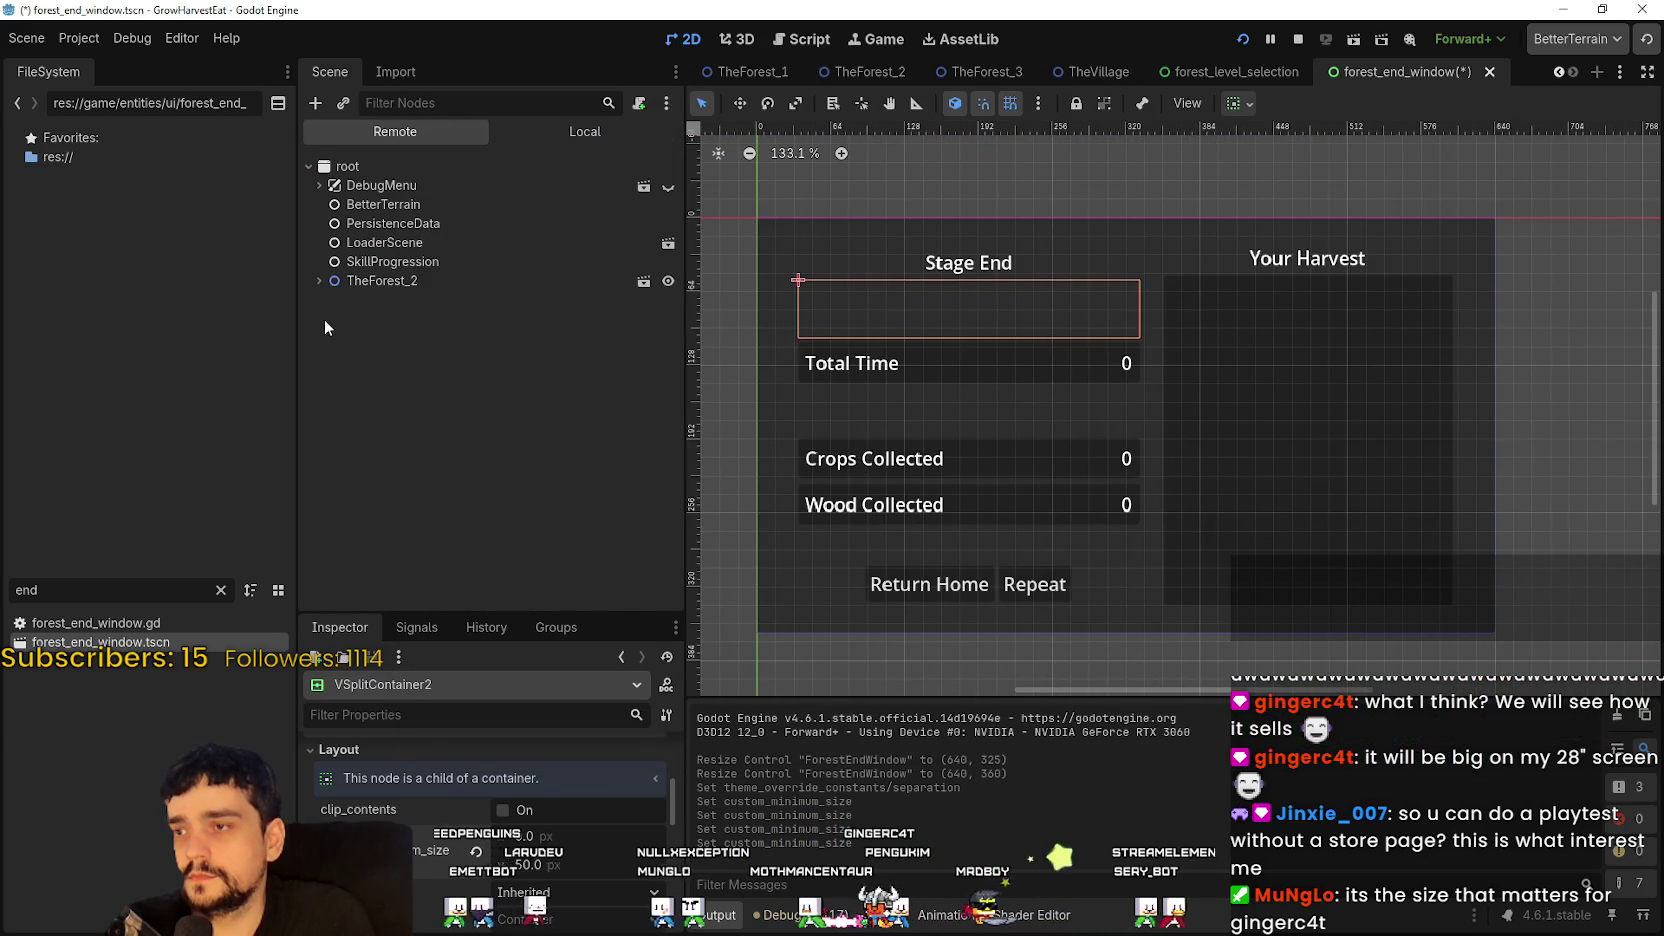
left_click(318, 281)
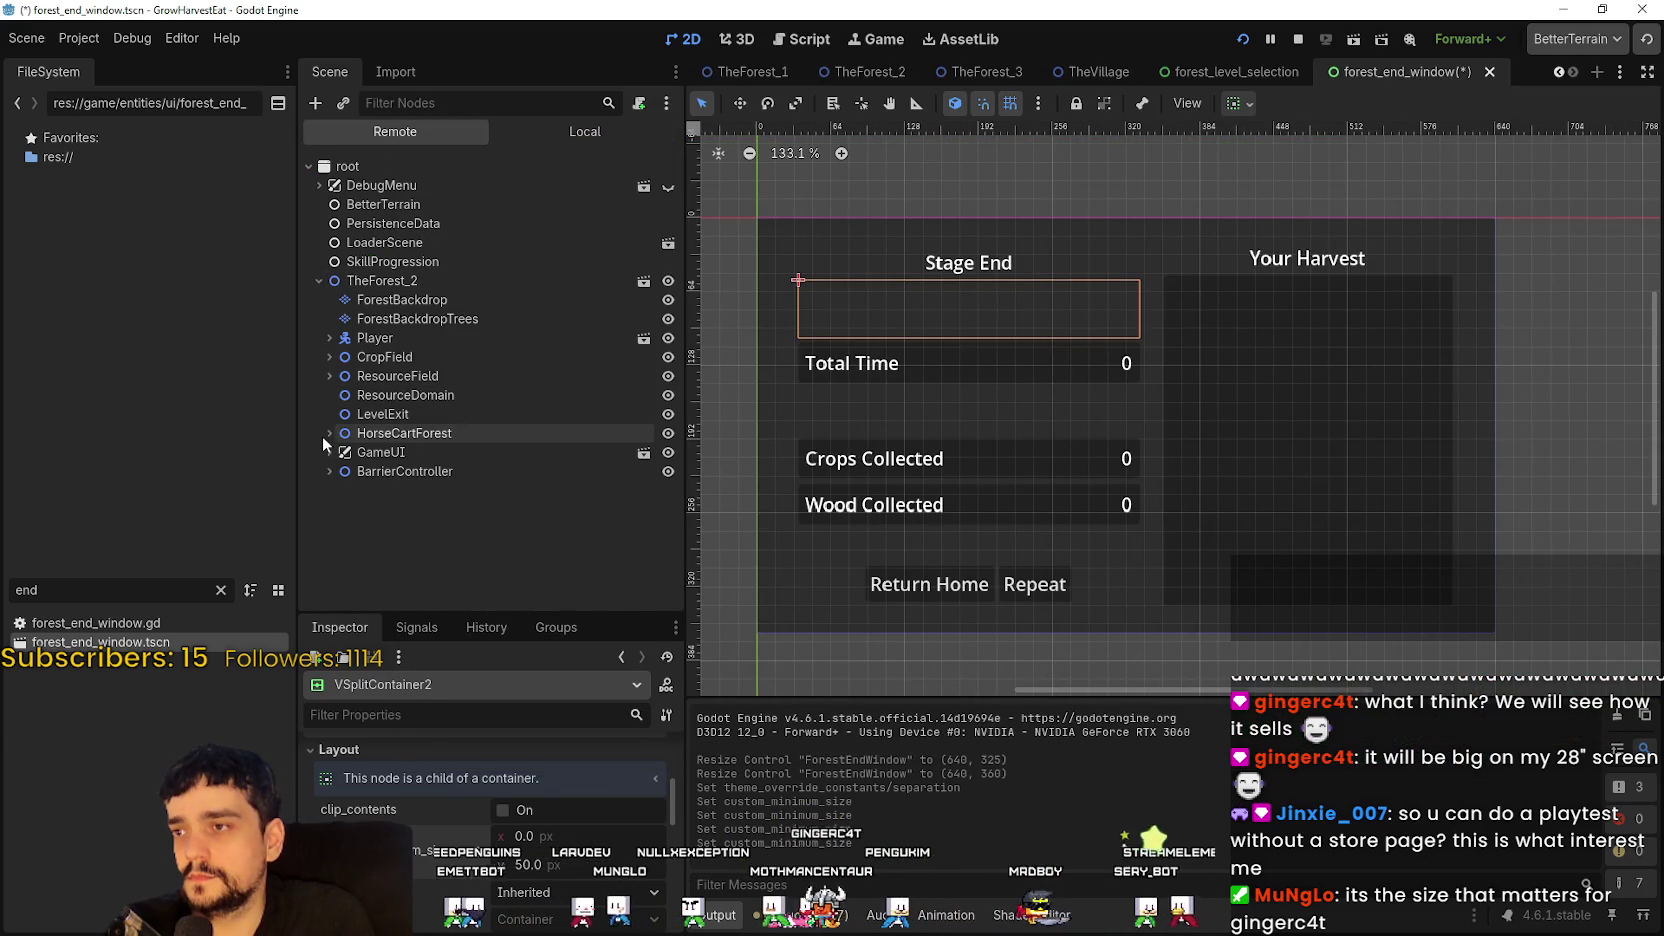
left_click(668, 452)
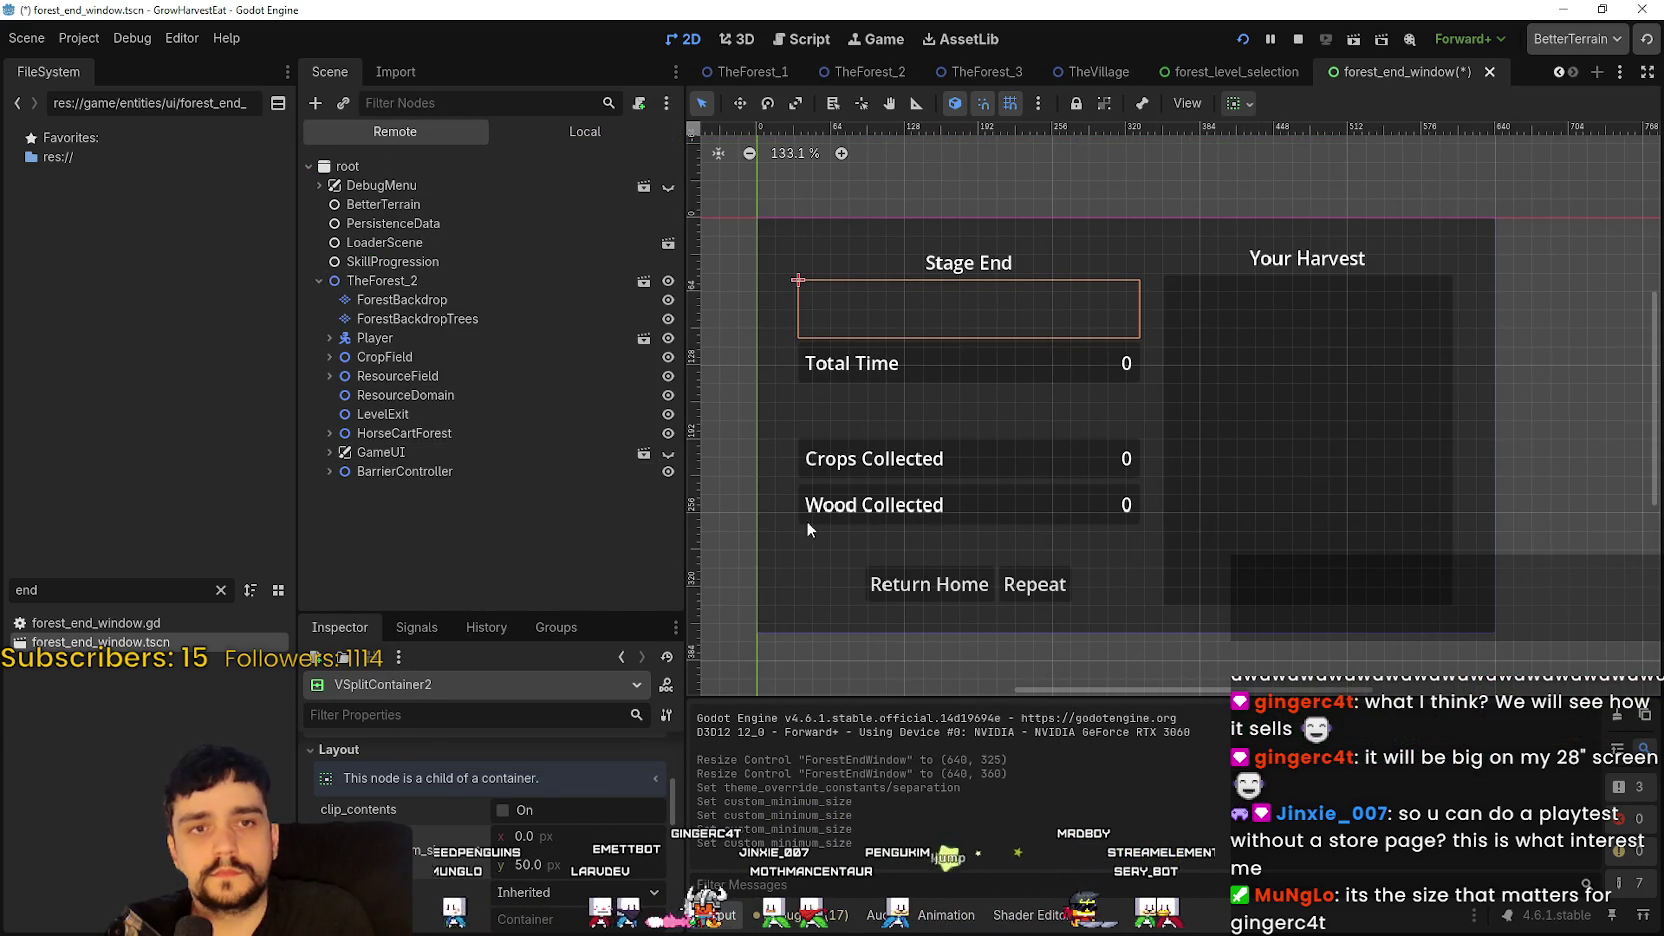
left_click(668, 452)
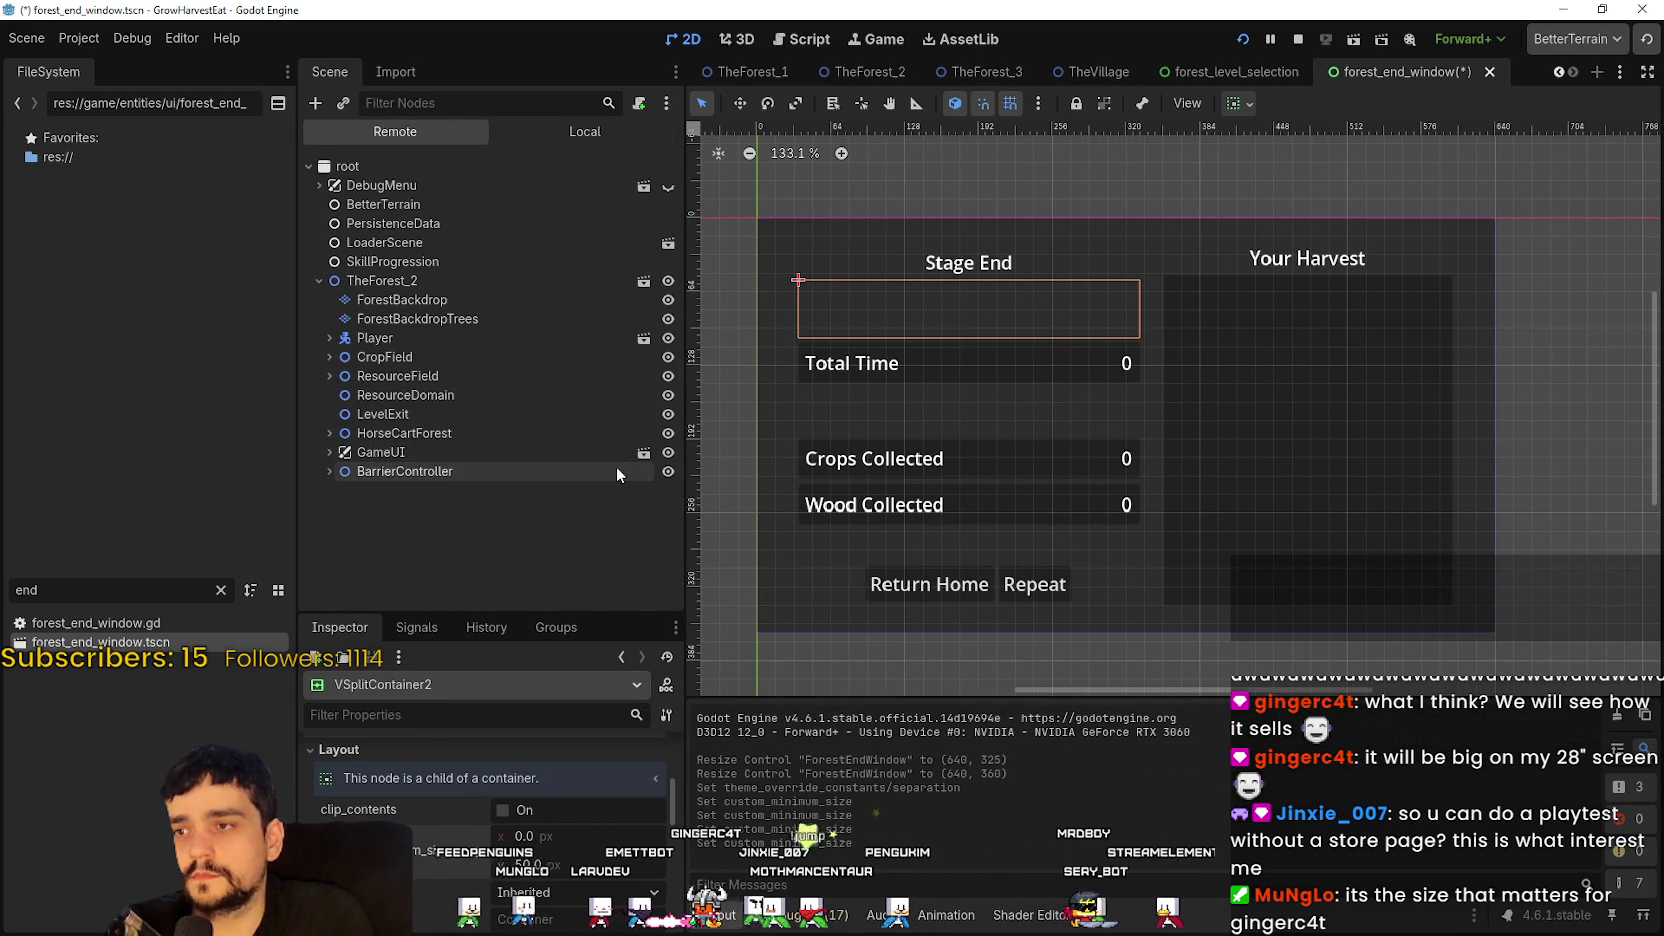
- Expand GameUI and its MarginContainer, keeping BarrierStatusLabel and MarginContainer visible
left_click(329, 452)
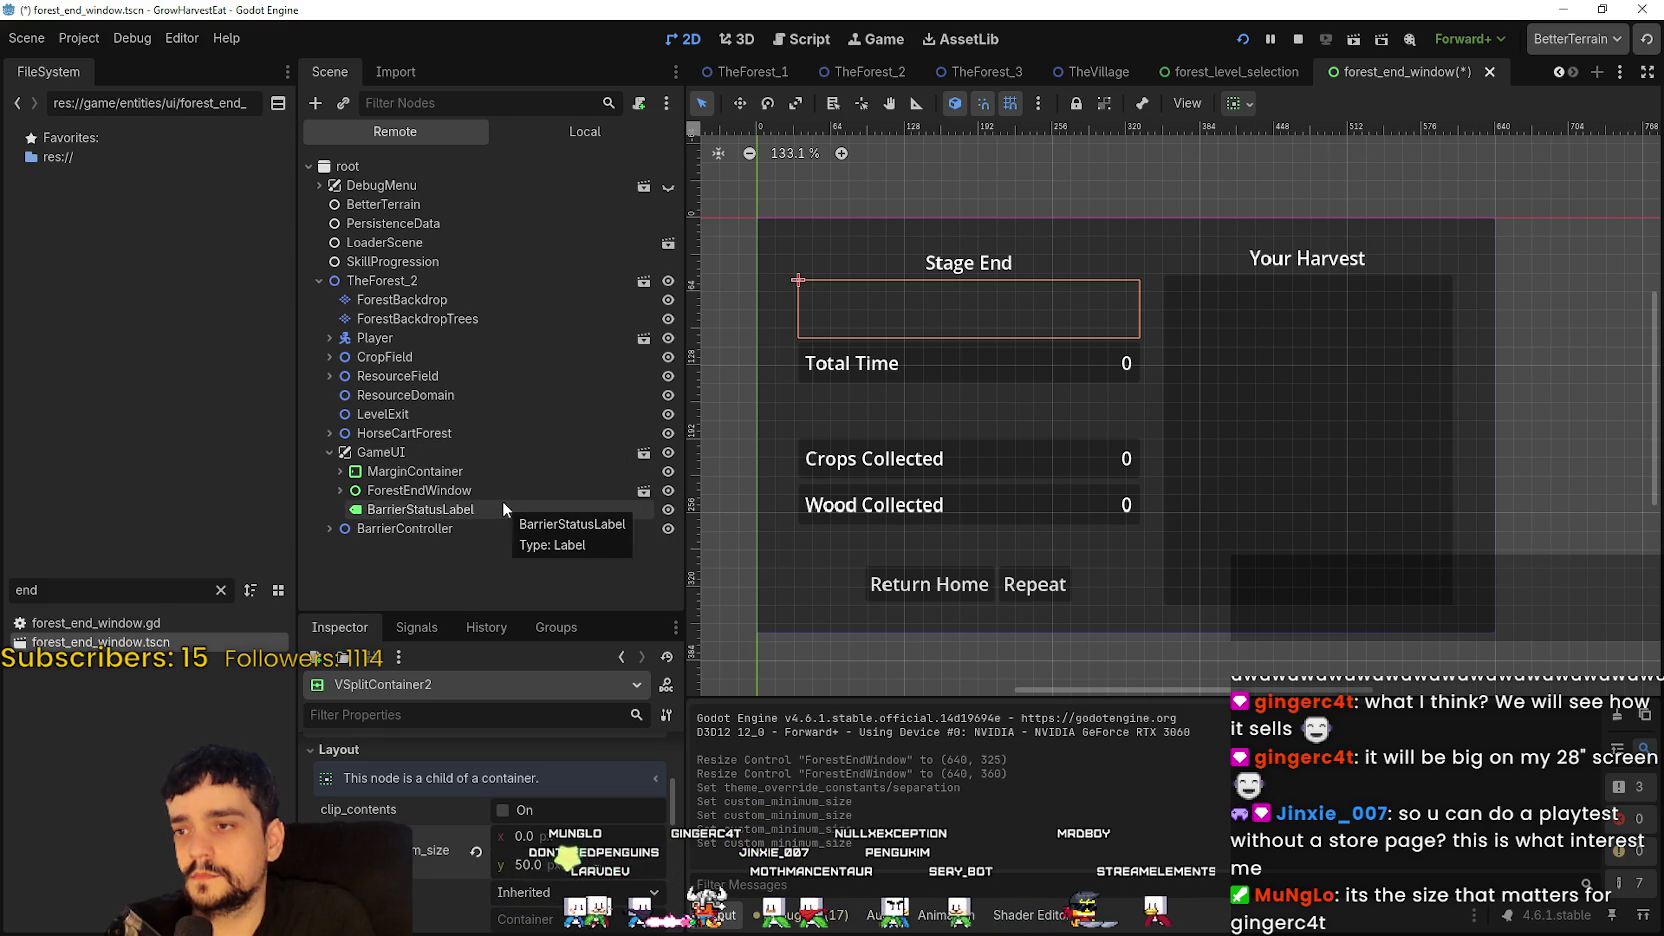
left_click(510, 472)
left_click(340, 471)
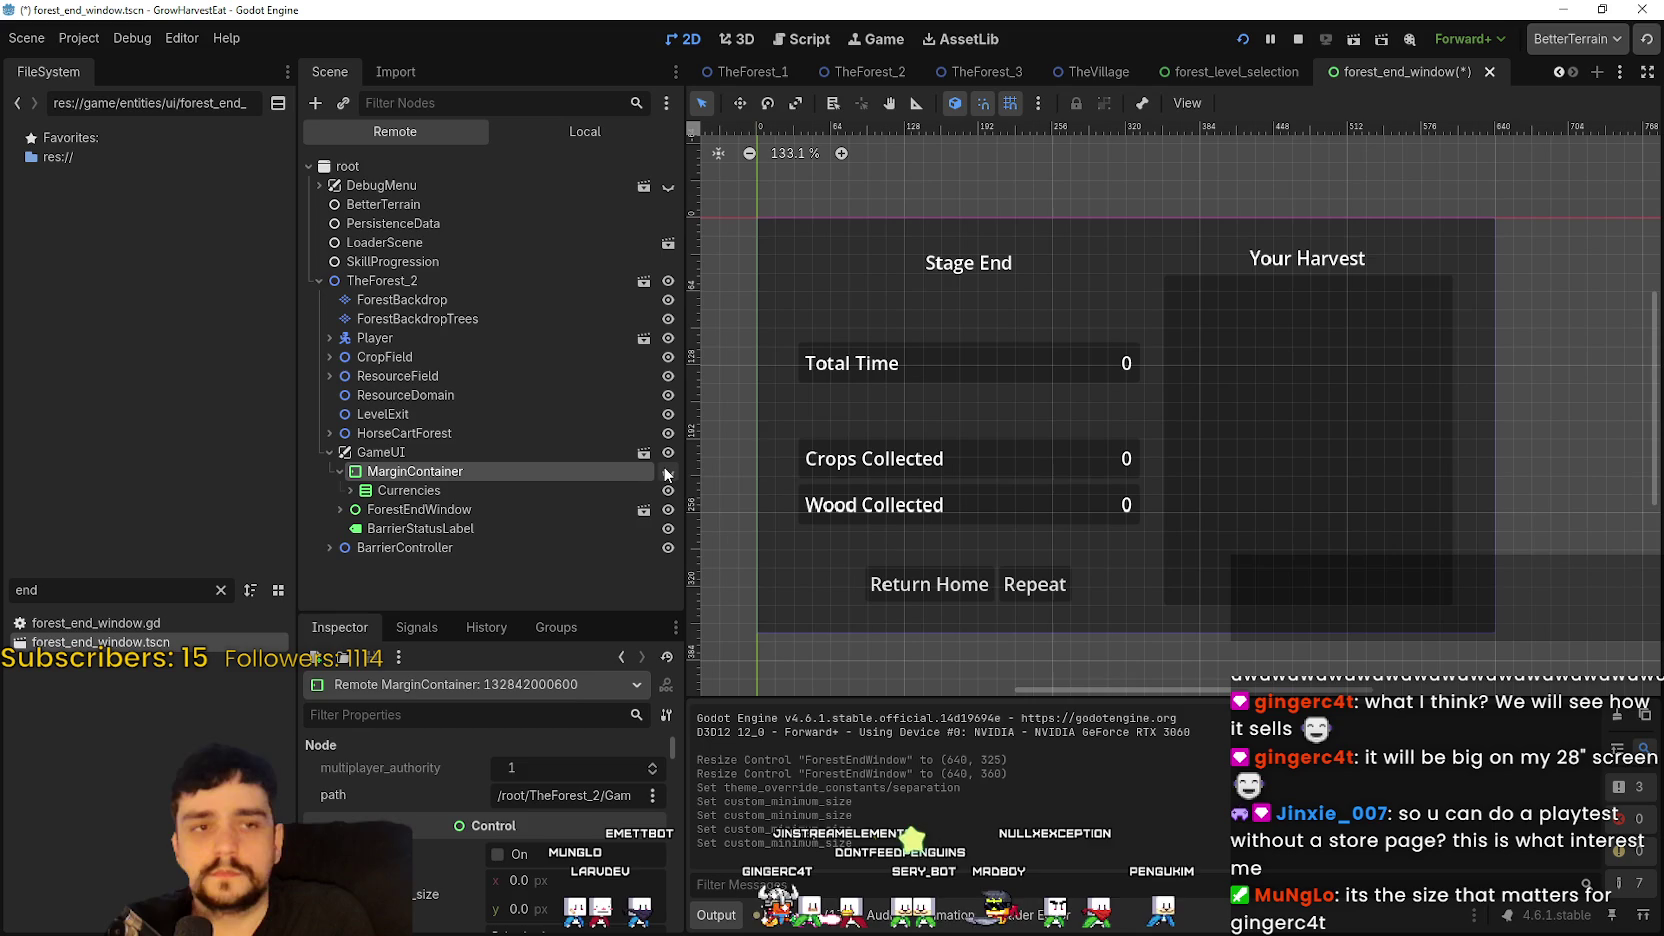
left_click(668, 528)
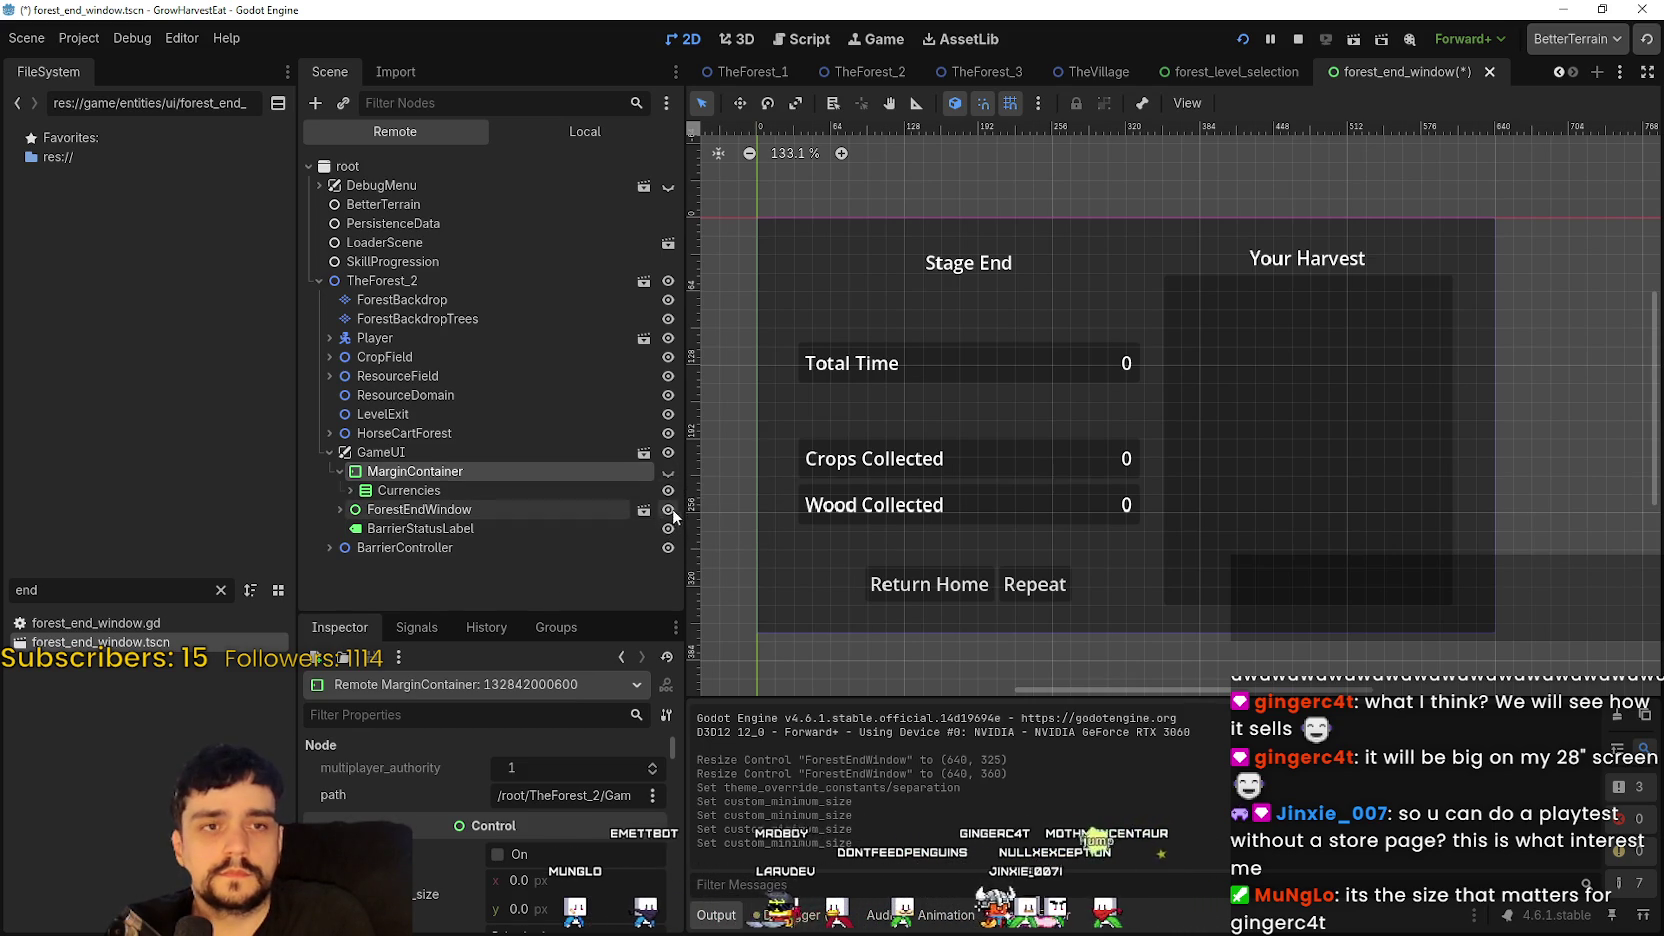
left_click(668, 471)
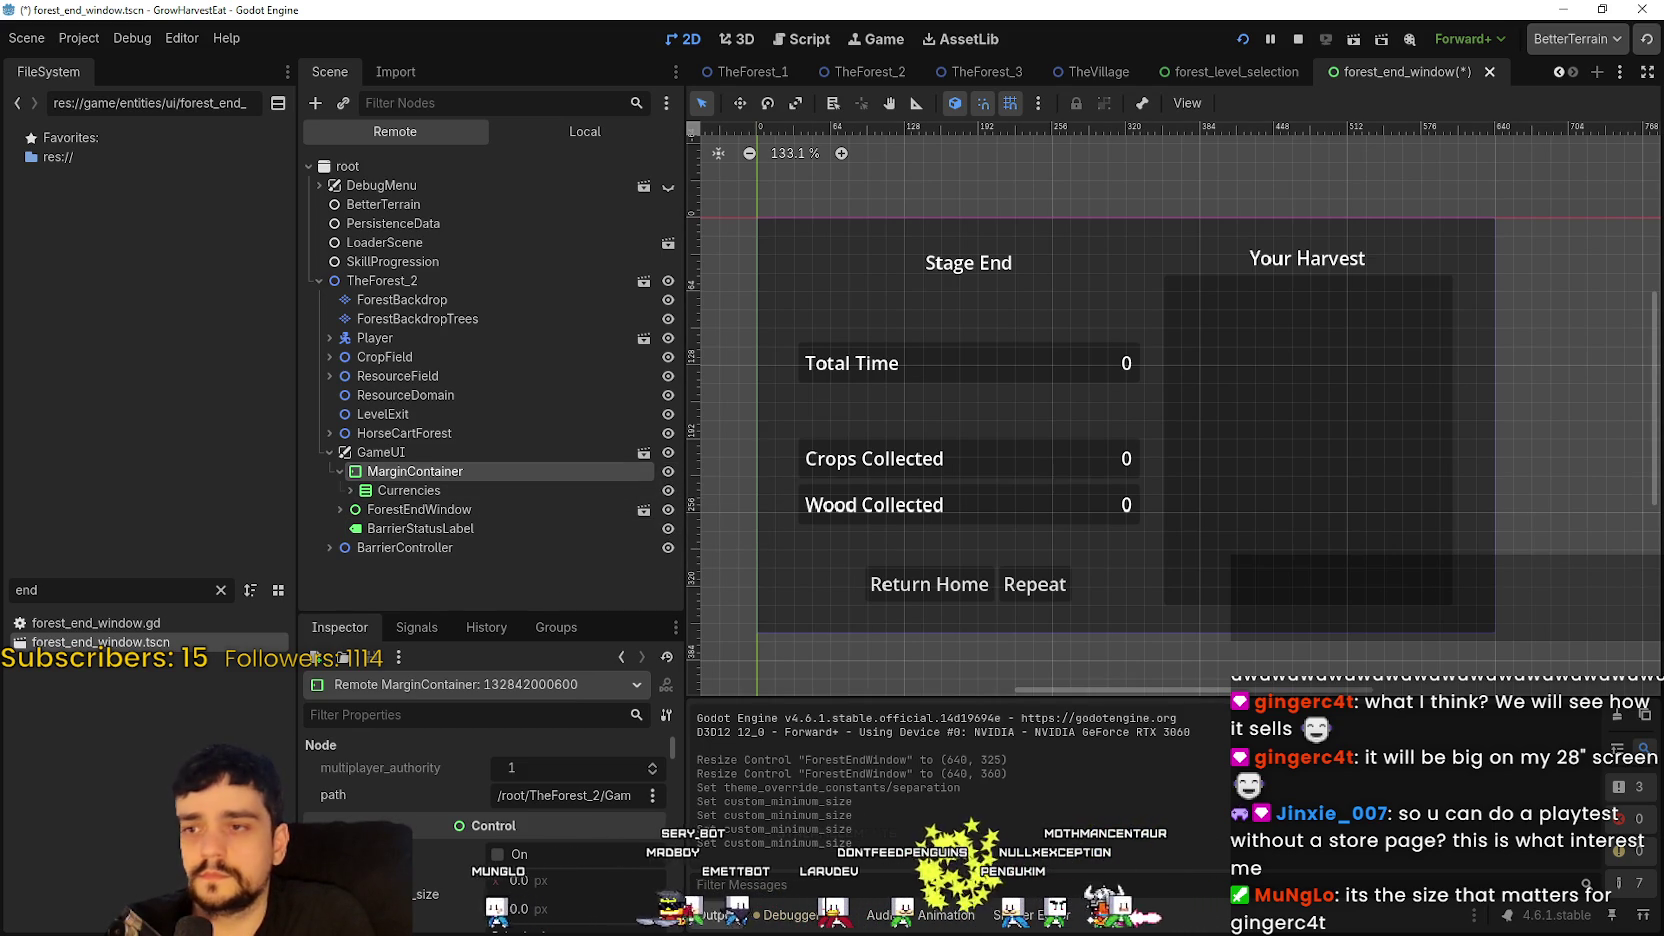
key("alt+Tab")
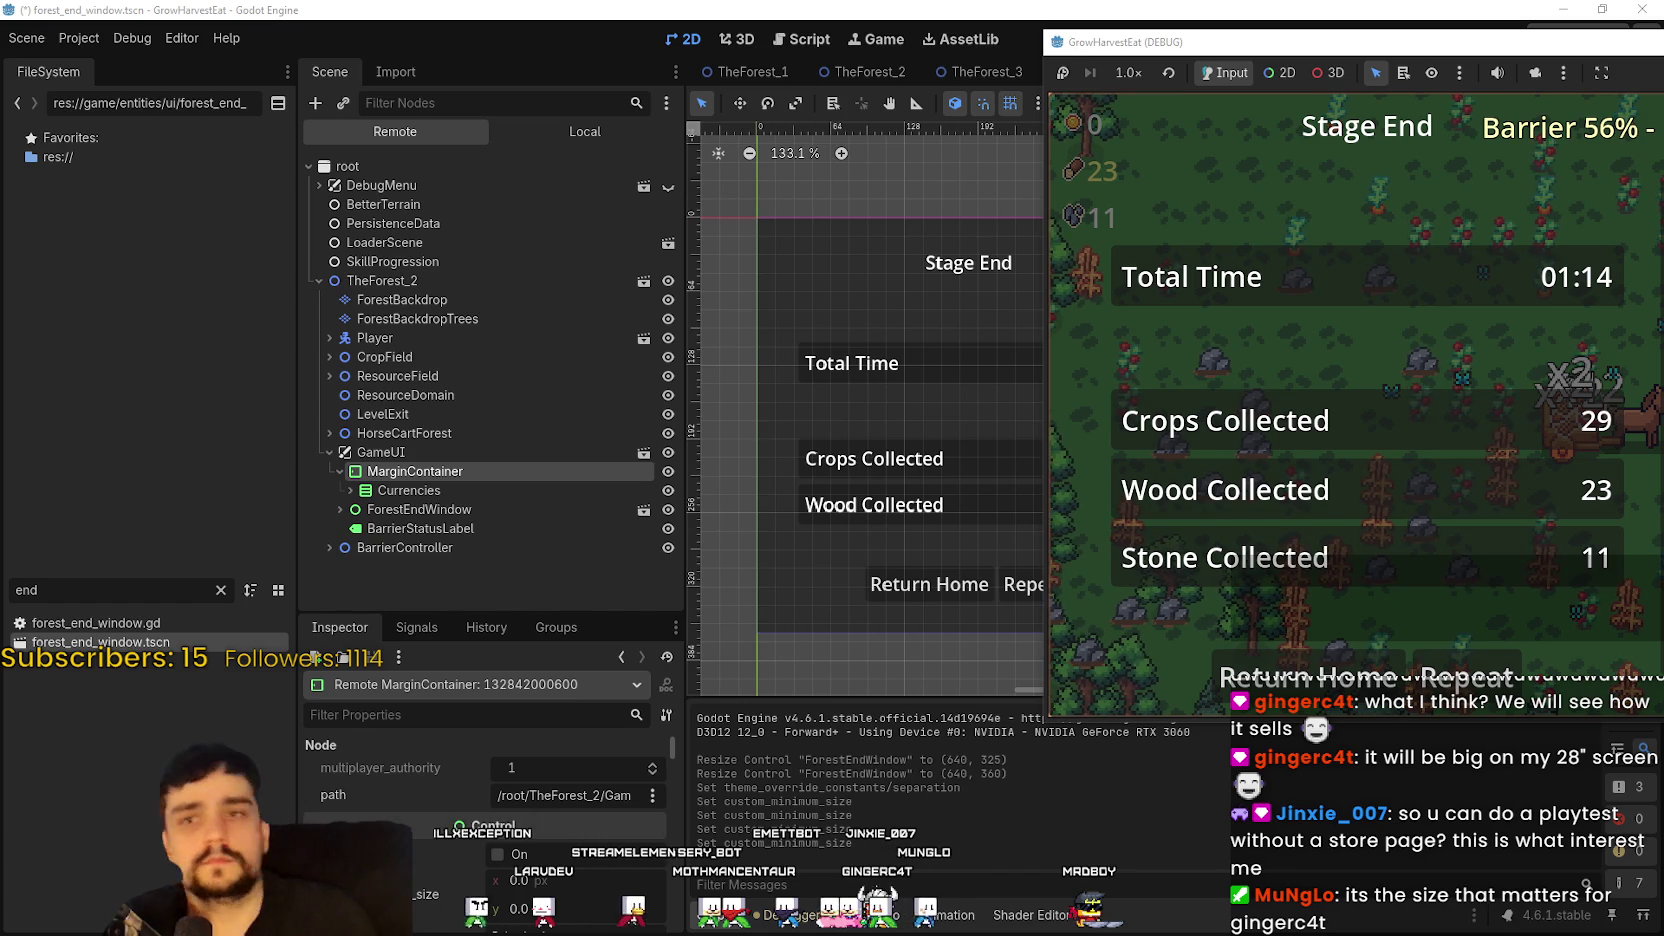
- Move the game window into view, close it, and save forest_end_window.tscn
mouse_move(1568, 46)
left_mouse_down()
mouse_move(1166, 50)
mouse_move(883, 157)
left_mouse_up()
left_click(1298, 39)
left_click(1242, 40)
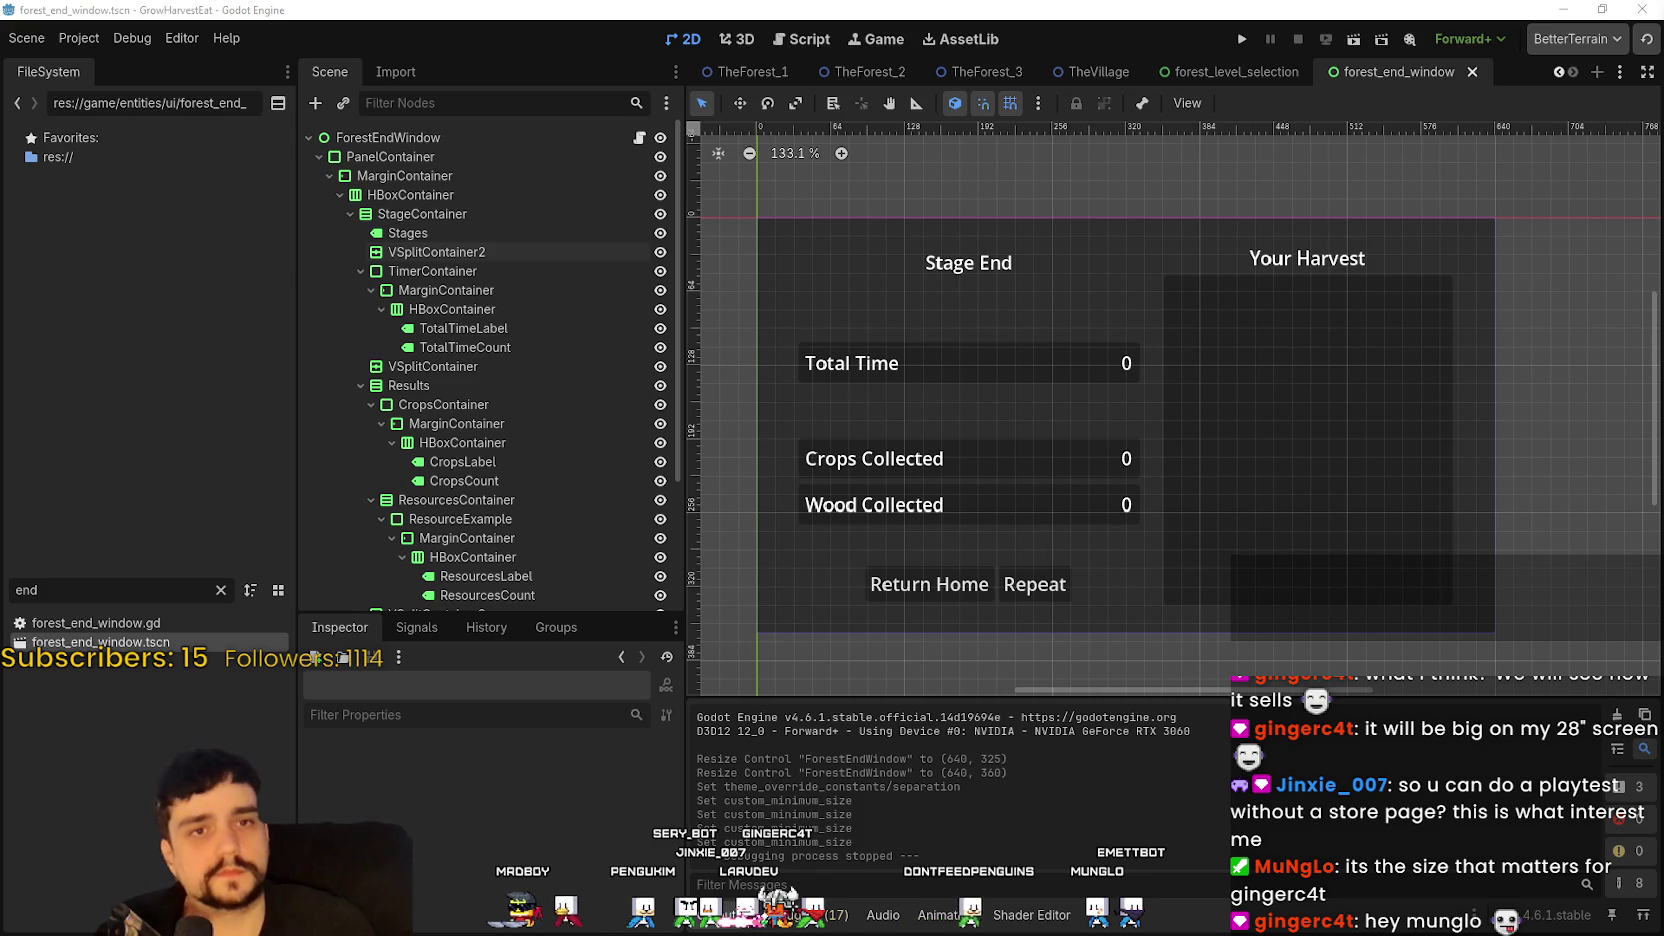
scroll(1179, 365, "down", 3)
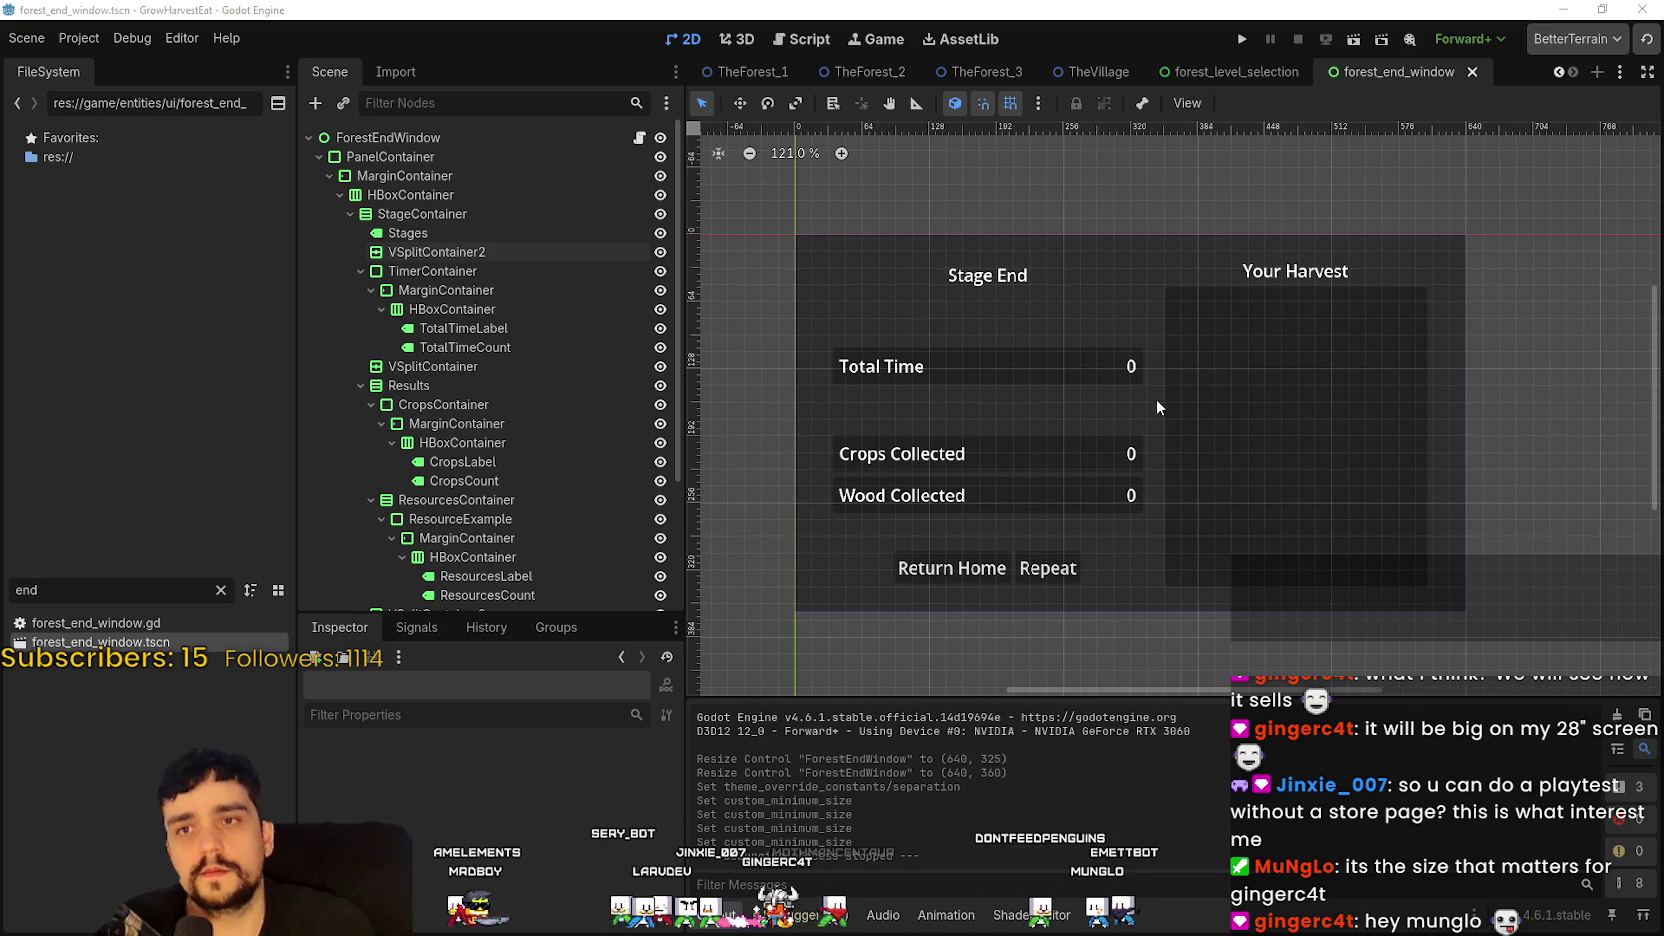
left_click_drag(1261, 395, 1273, 392)
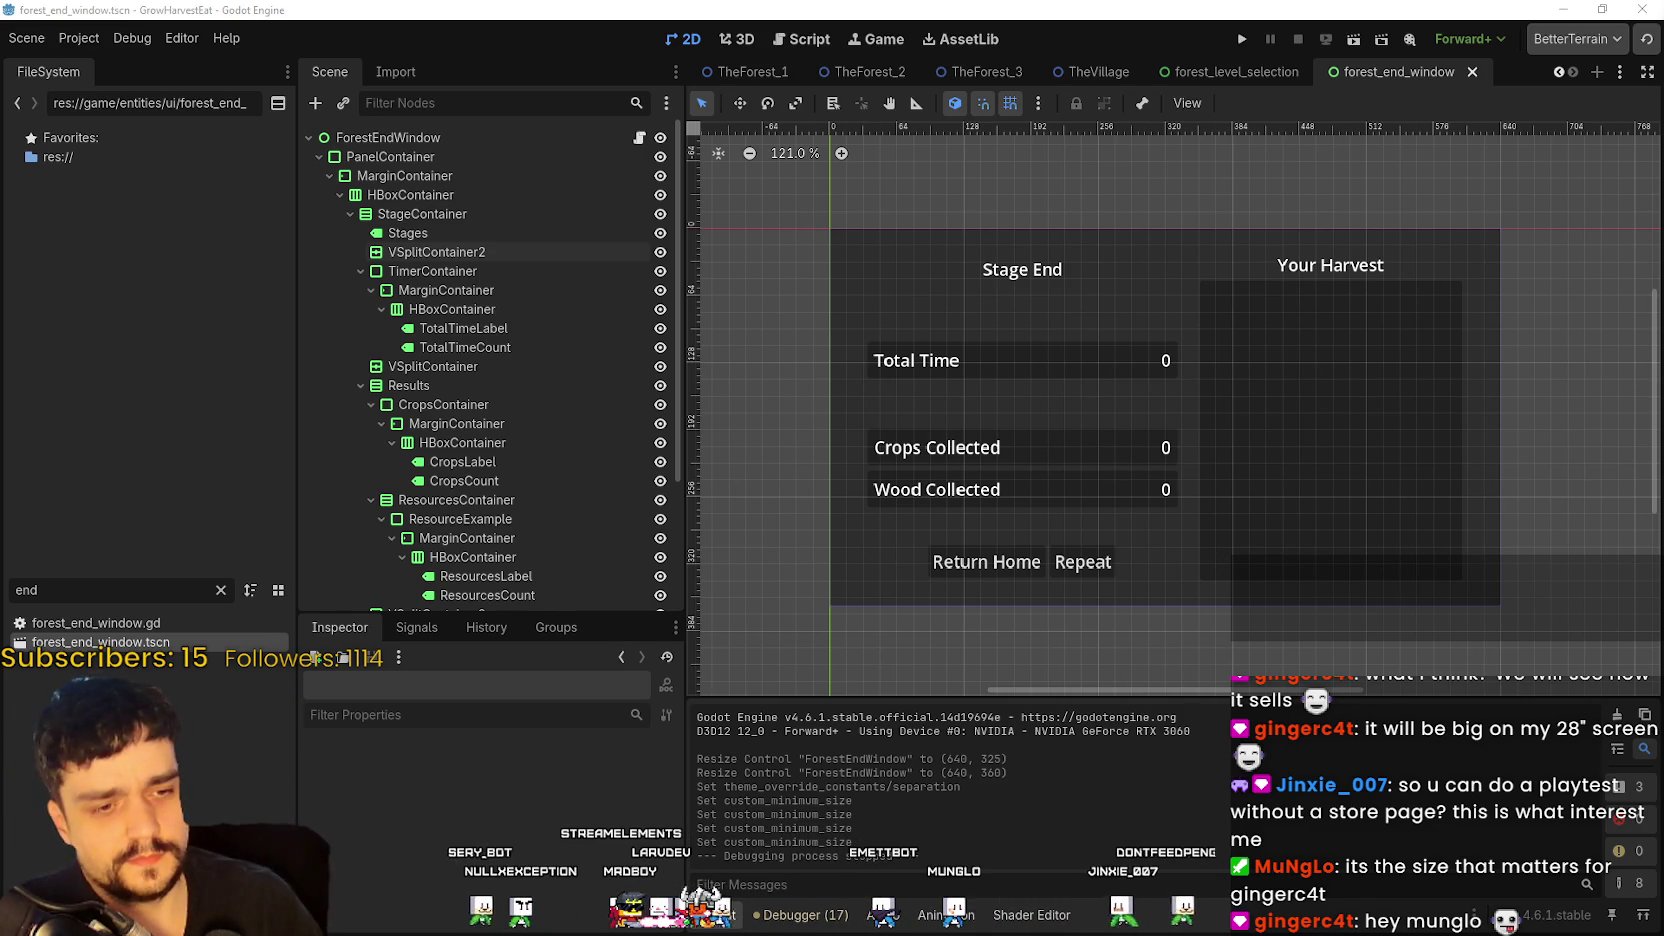
key("alt+Tab")
- Select the first block of launch predictions in LaunchPredictions.txt, then clear the selection
mouse_move(502, 524)
left_mouse_down()
mouse_move(420, 440)
mouse_move(380, 125)
left_mouse_up()
left_click_drag(325, 694, 390, 774)
mouse_move(400, 604)
left_mouse_down()
mouse_move(300, 222)
mouse_move(304, 133)
left_mouse_up()
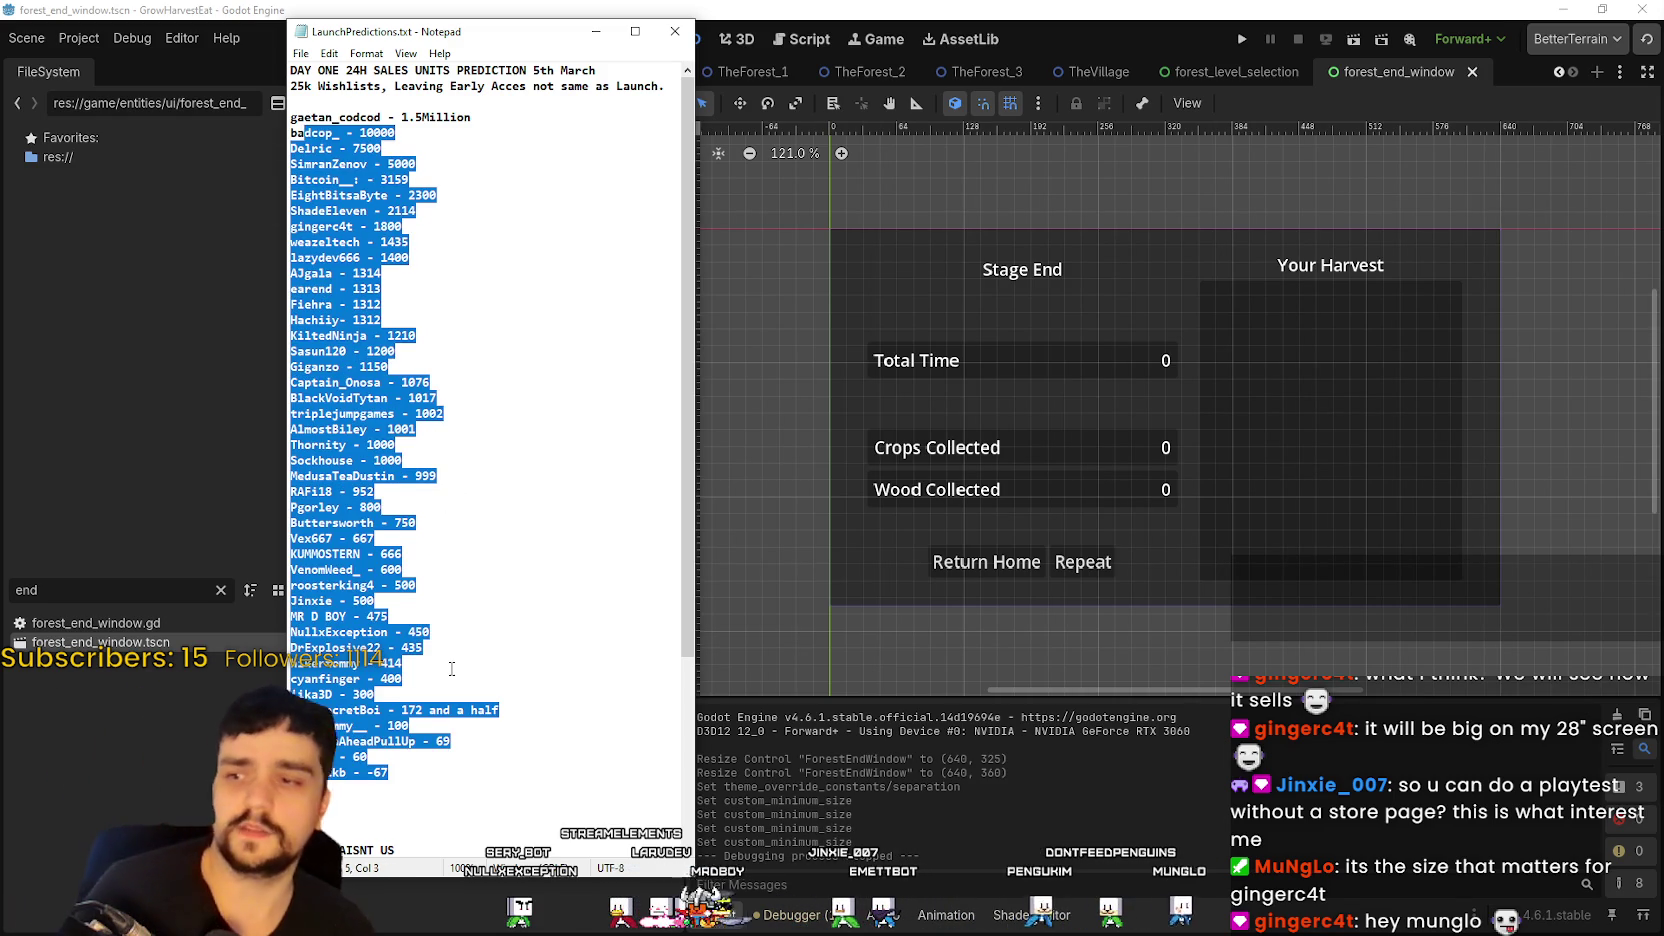
left_click(435, 757)
left_click(432, 788)
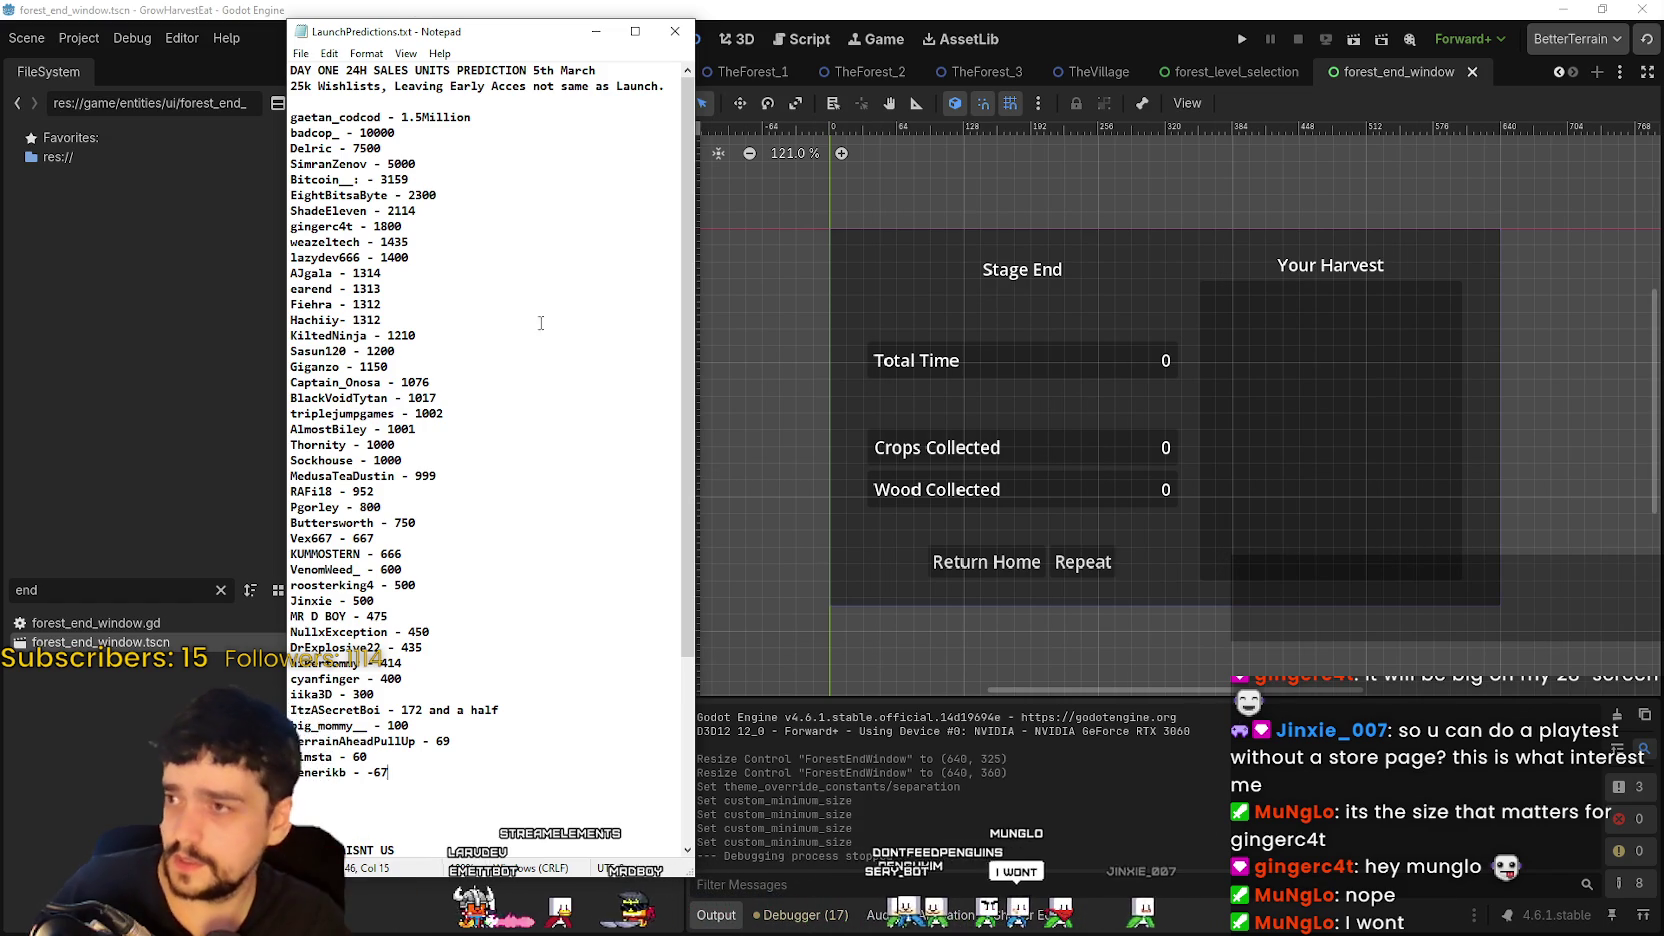
- Highlight the 1800 and 475 sales prediction lines, then move Notepad right to reveal the scene tree
left_click_drag(402, 226, 198, 231)
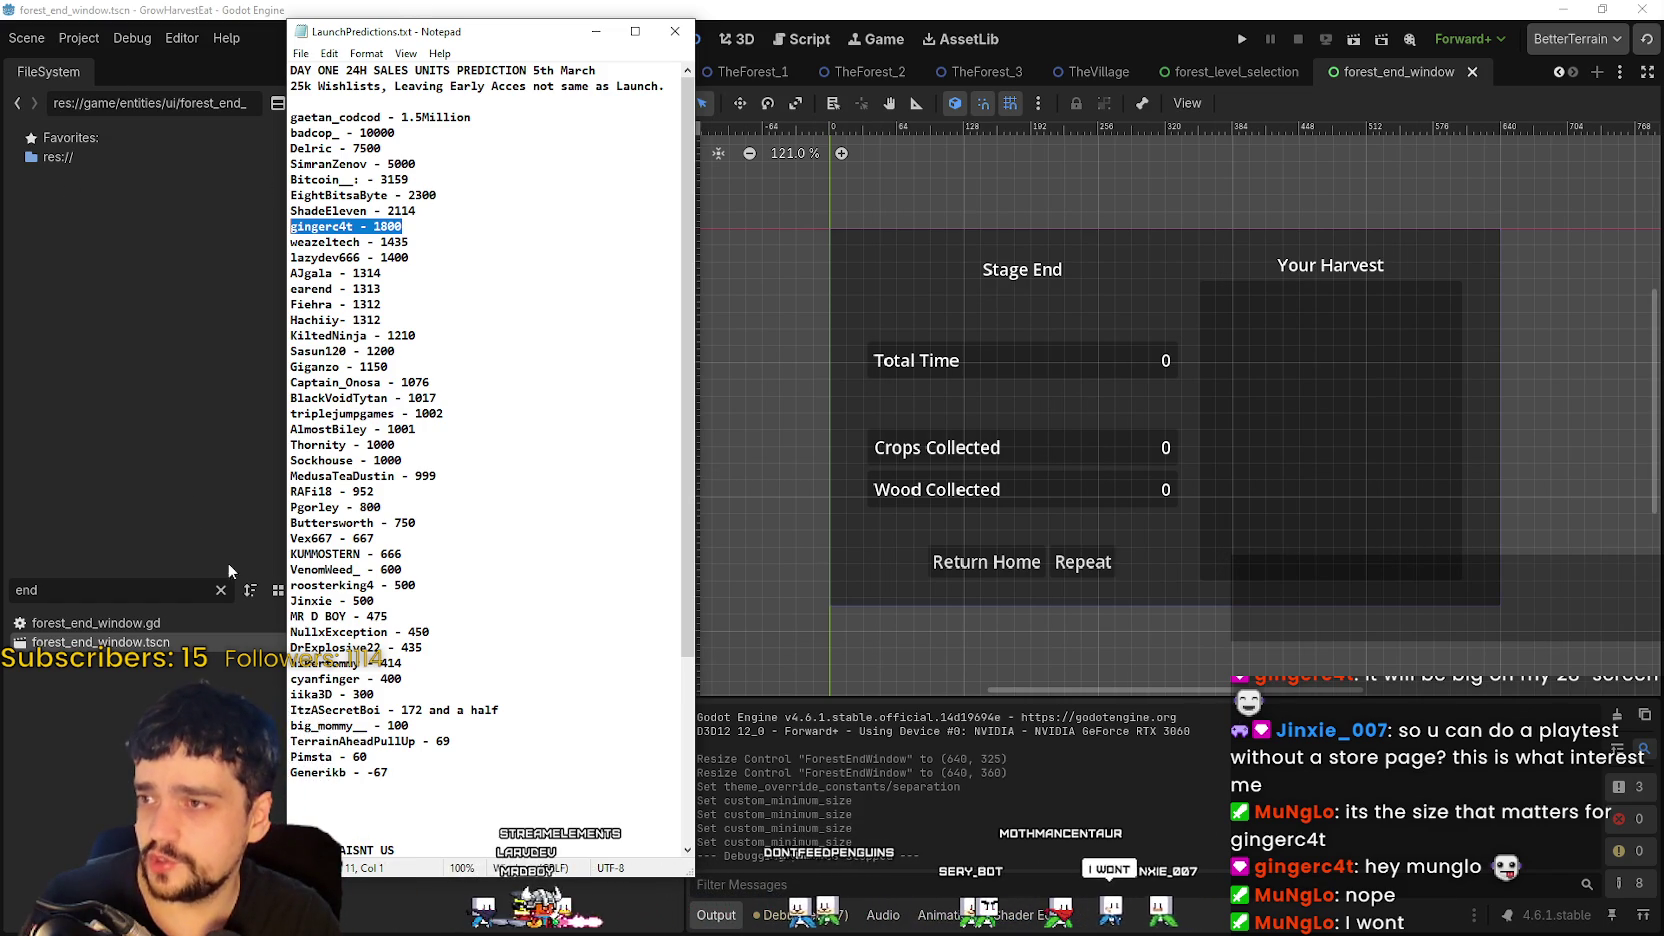
left_click_drag(402, 616, 290, 617)
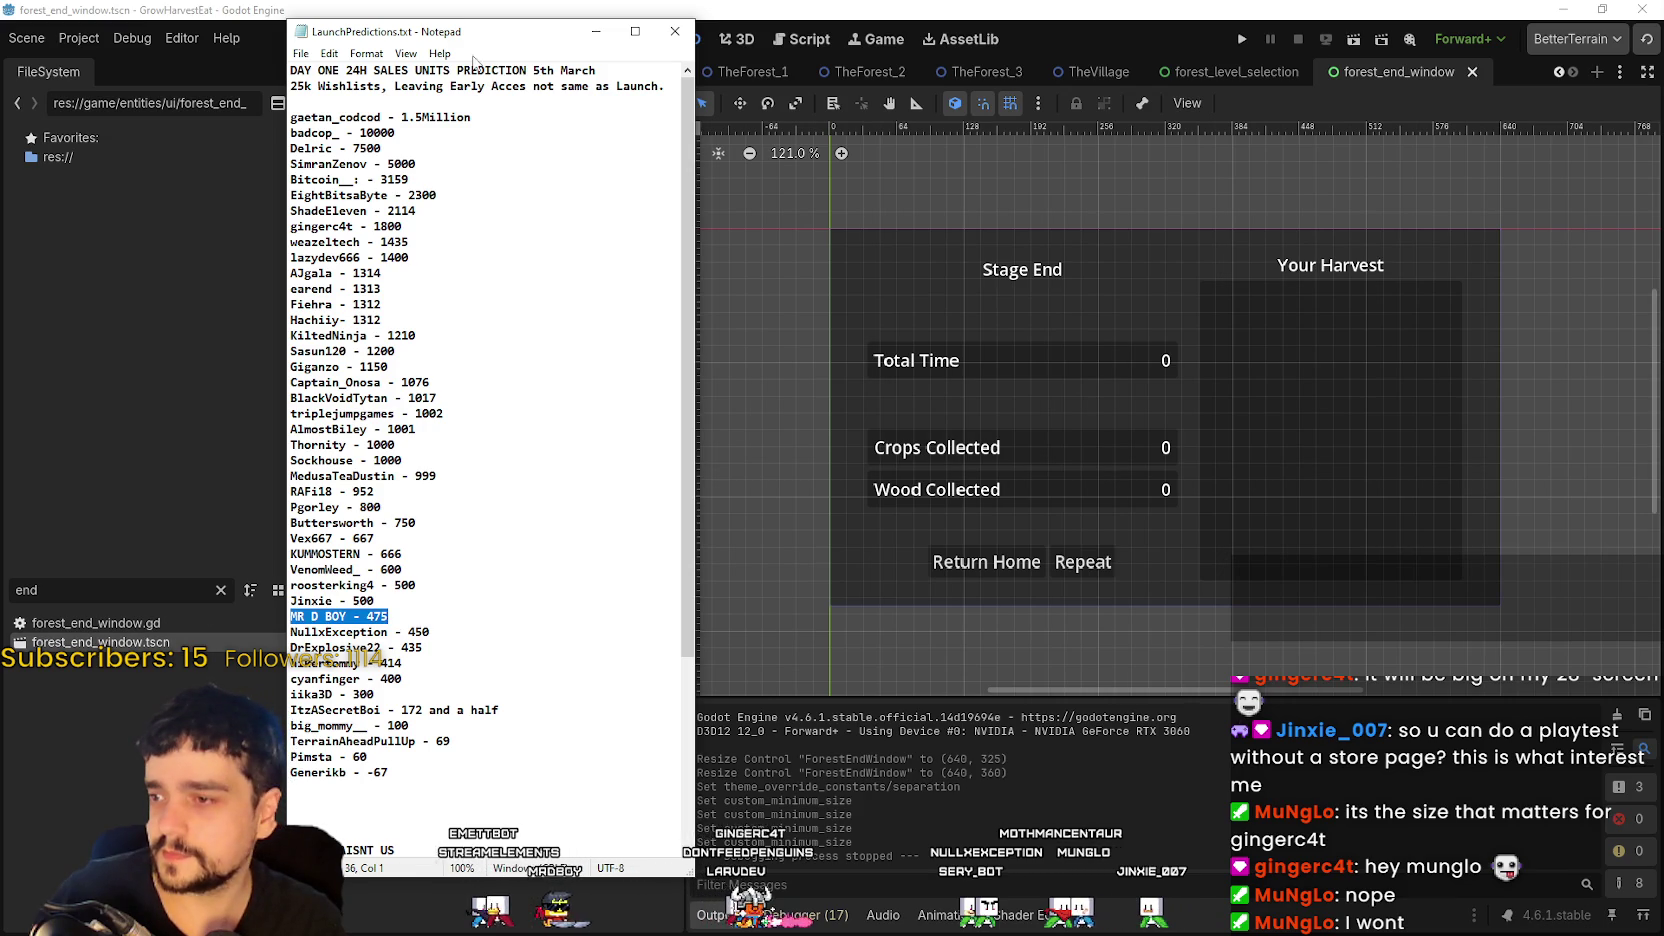
left_click_drag(500, 31, 674, 26)
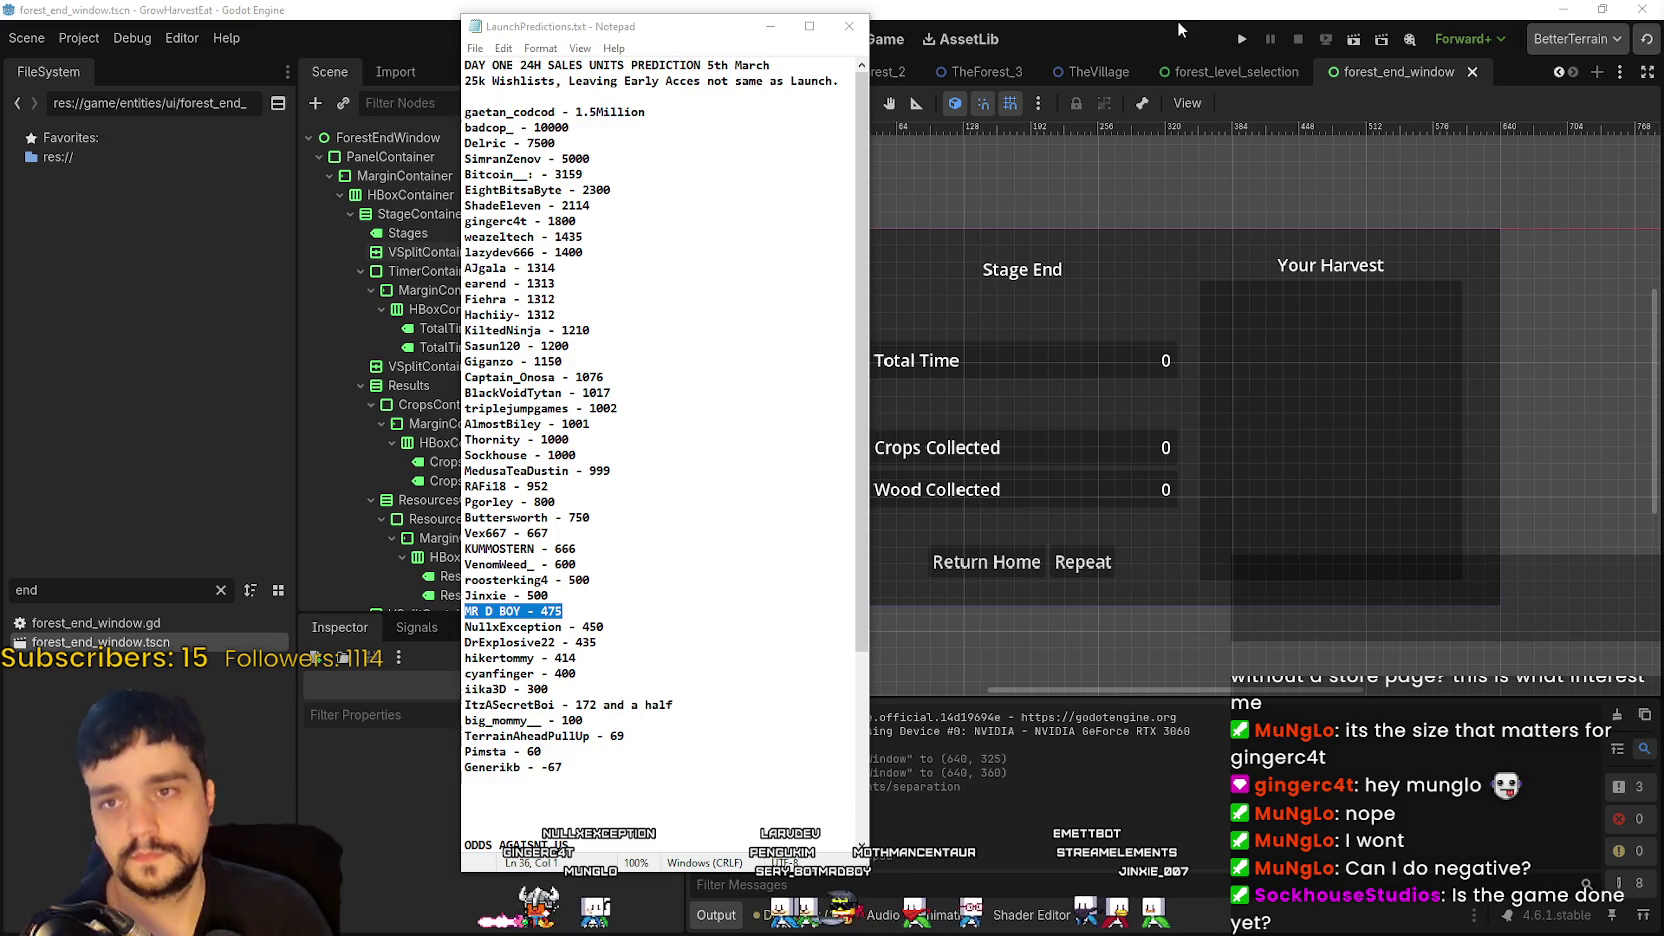
- Run a playtest from the Godot editor, start the game and maximize the game window
left_click(1177, 30)
left_click(1246, 41)
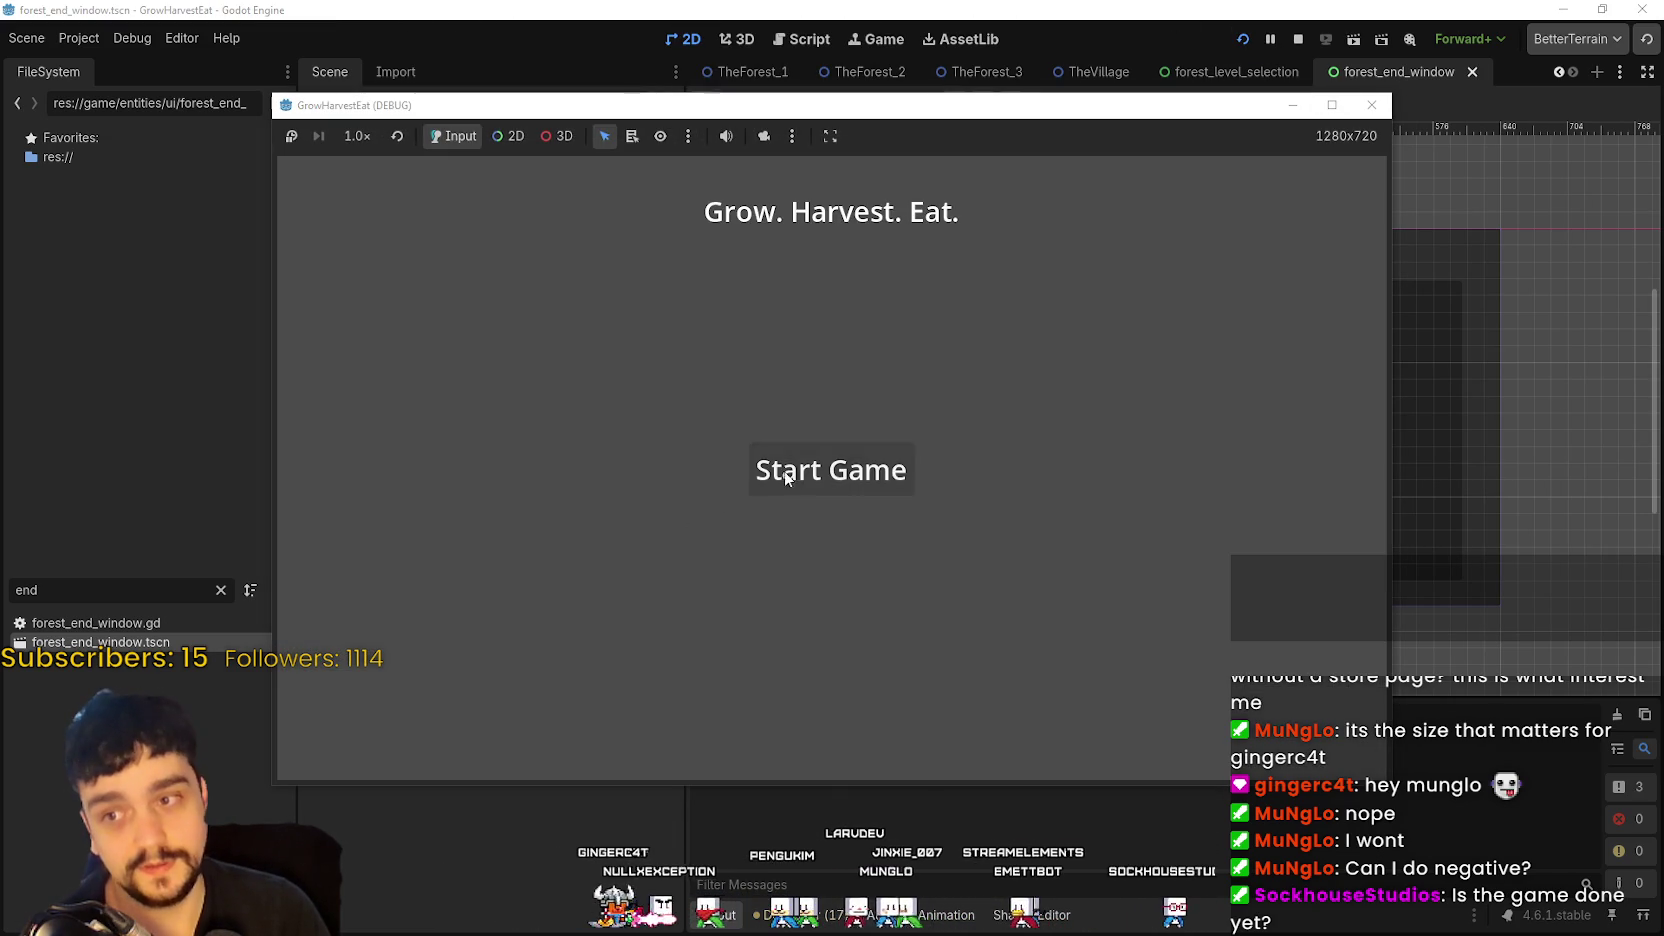
left_click(787, 478)
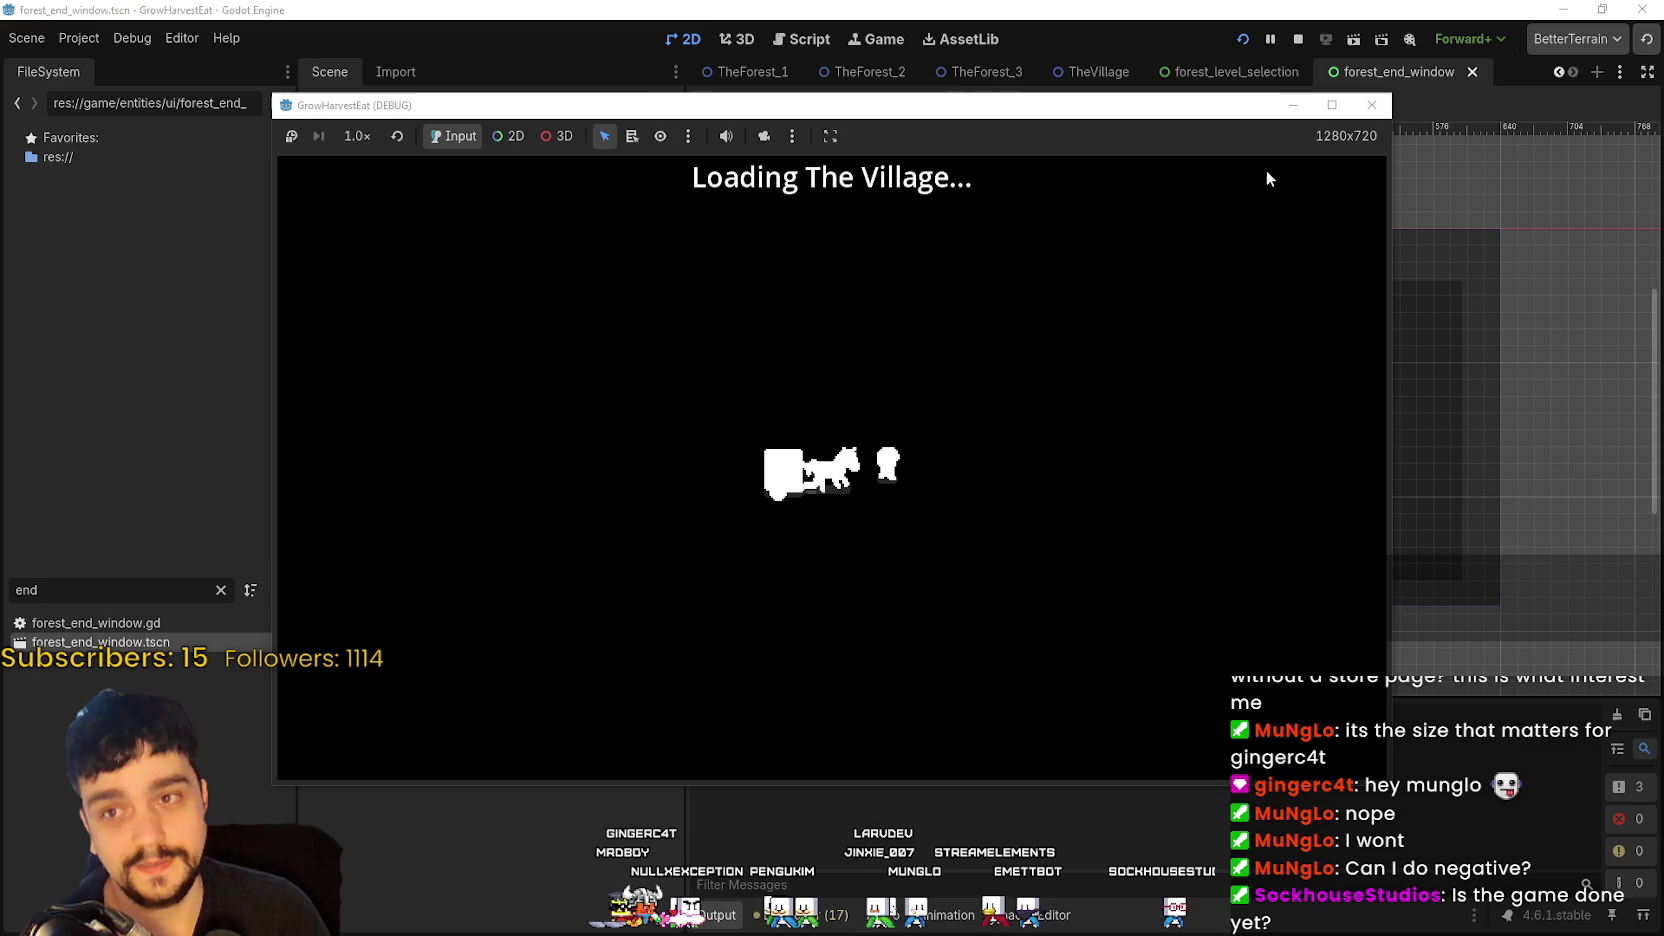
left_click(1330, 105)
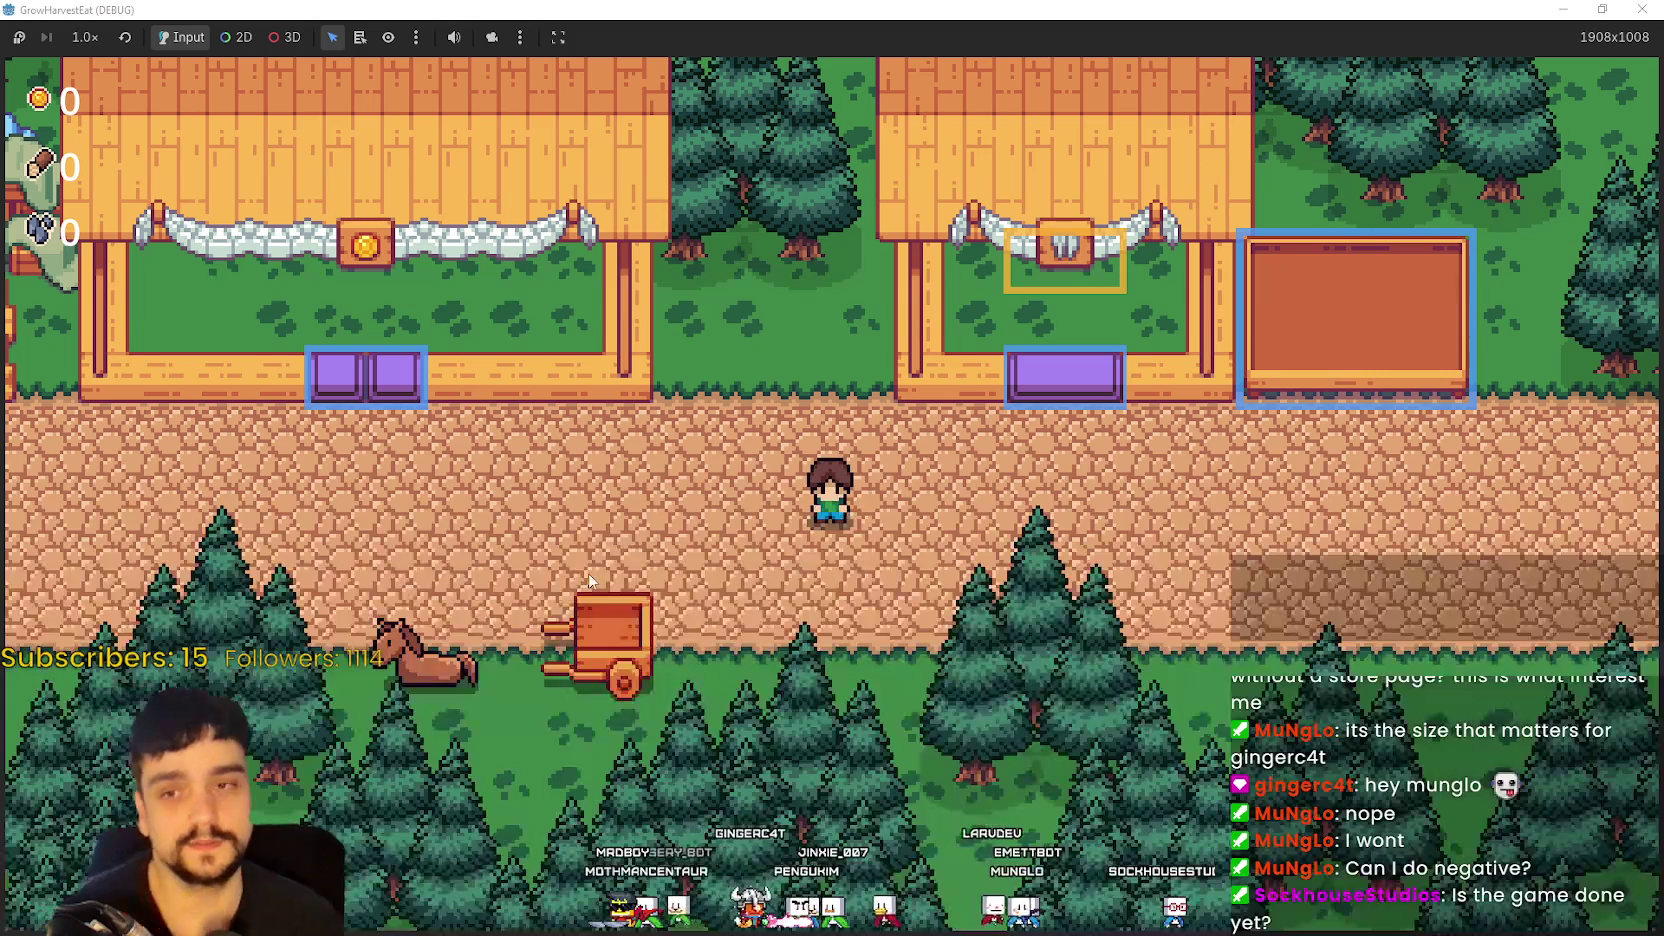
- Walk to the horse cart, choose Stage 3 and travel to the forest
key("a")
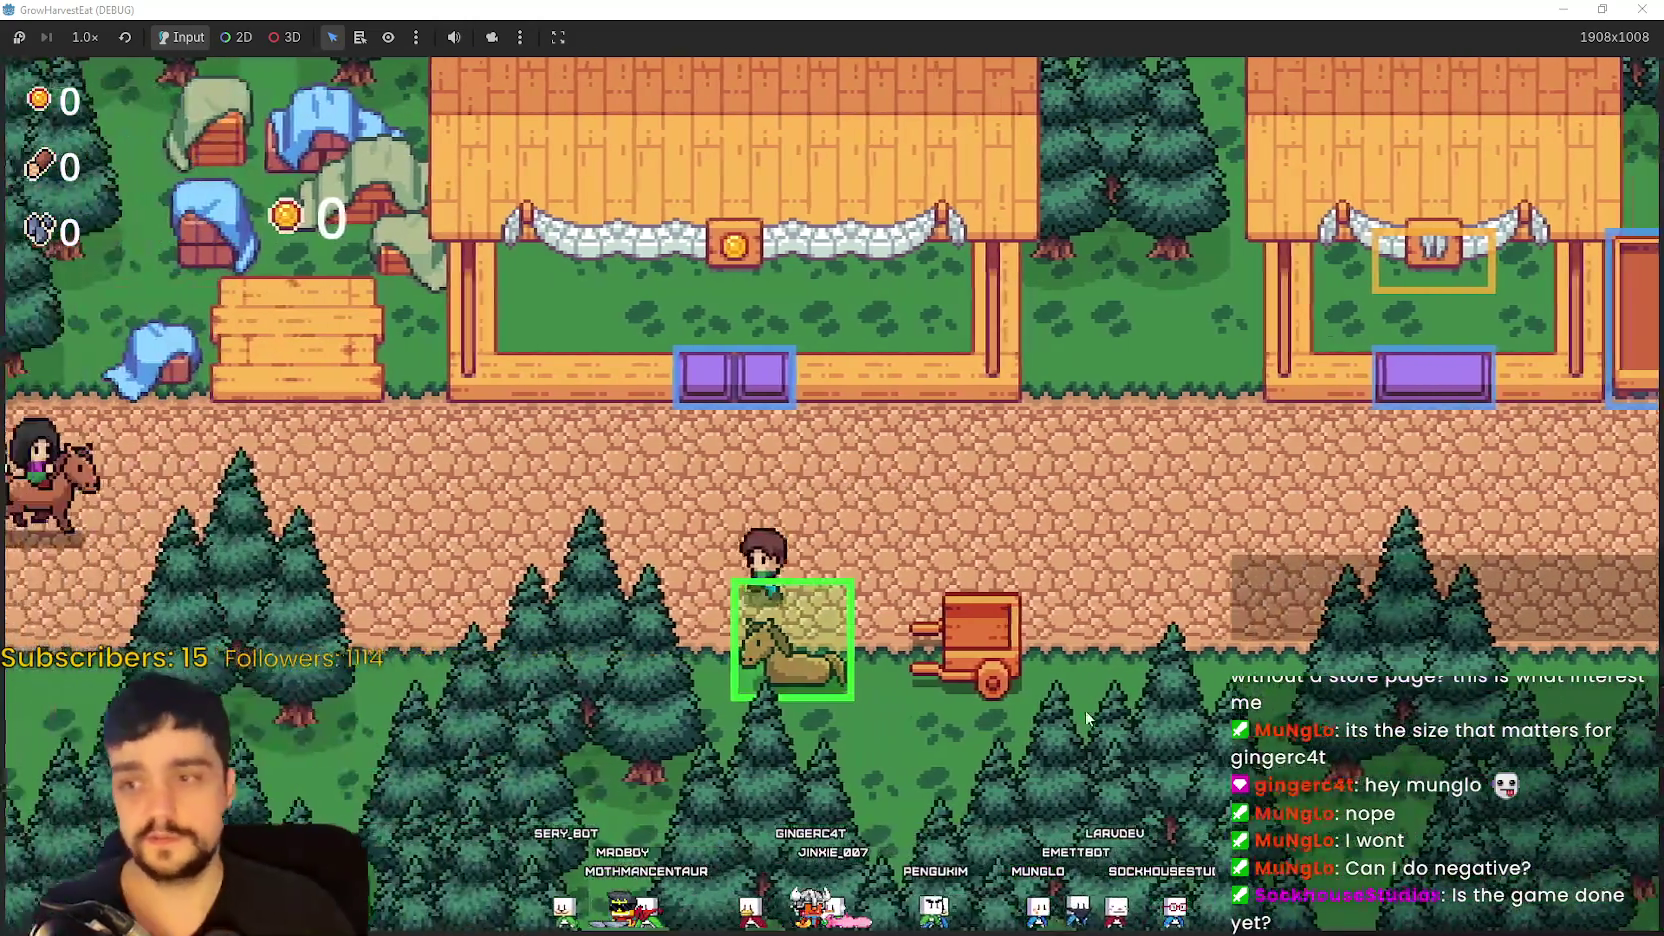
key("e")
left_click(815, 268)
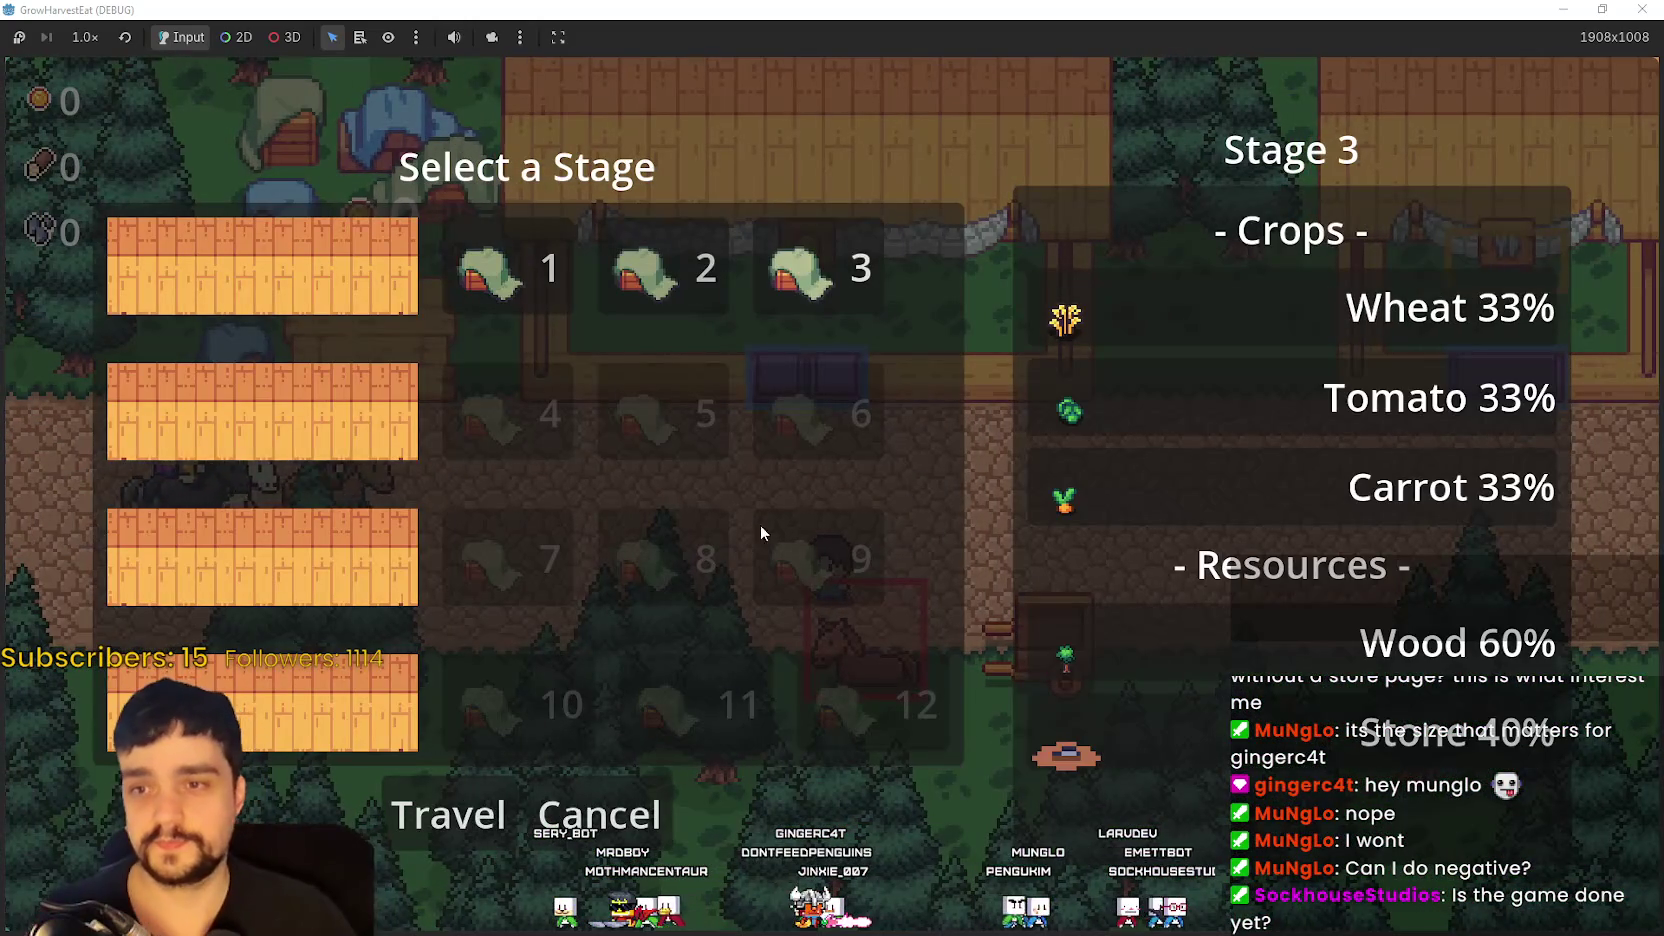
left_click(495, 812)
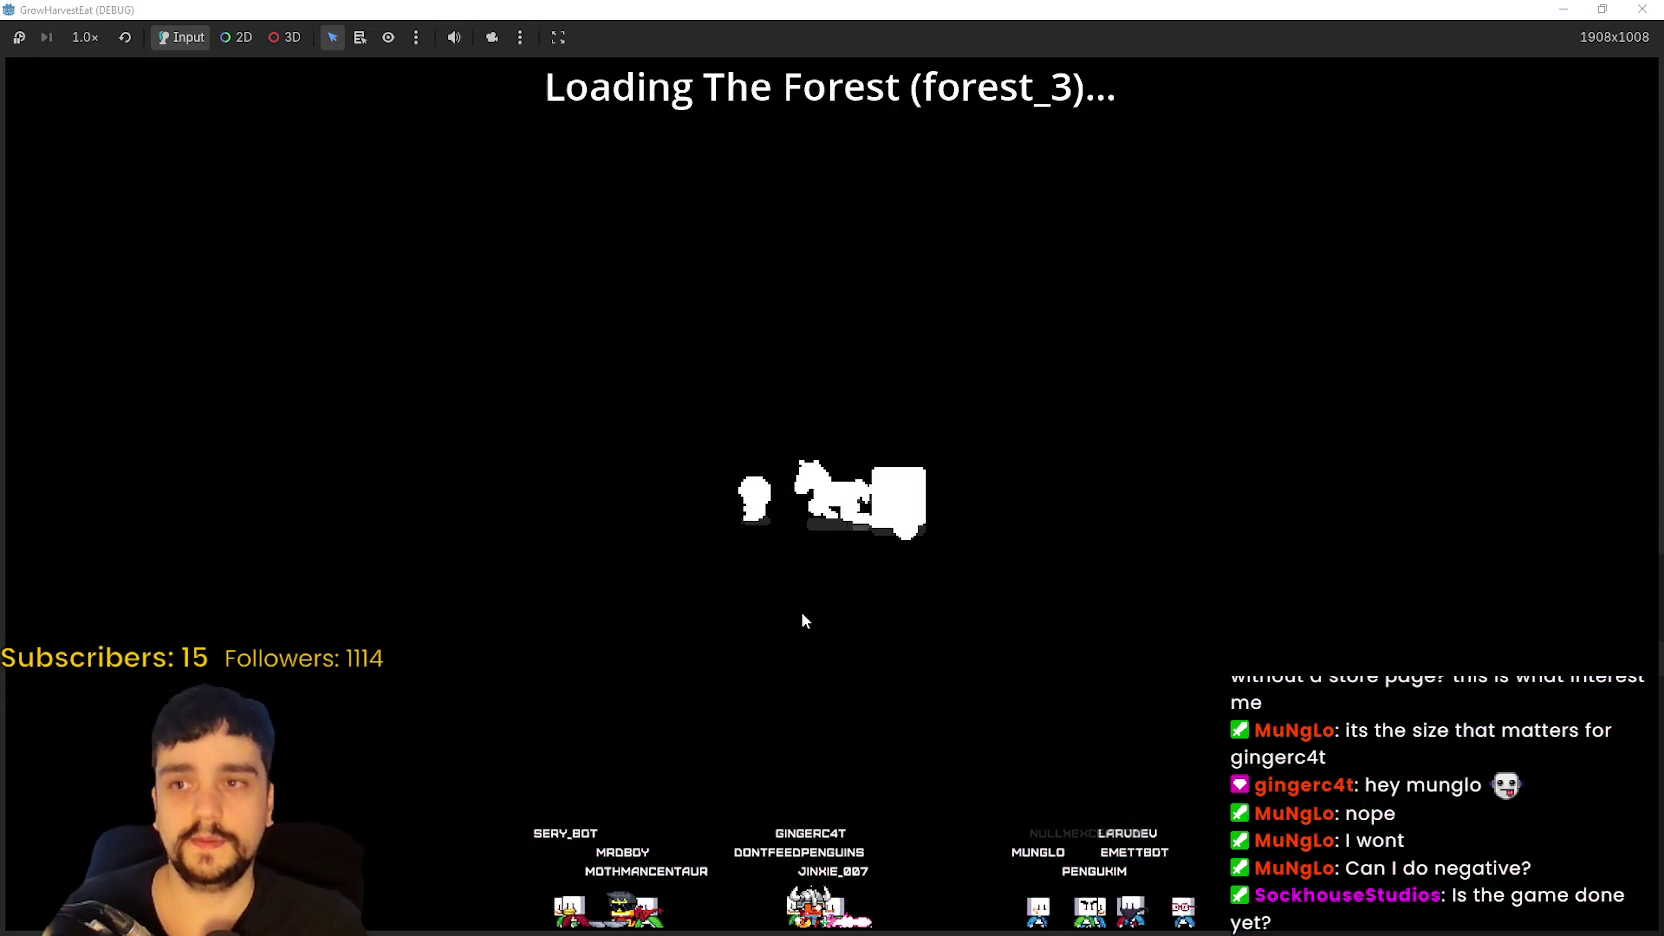
- Walk down into the forest, harvesting nearby trees and rocks for wood and stone
key("s")
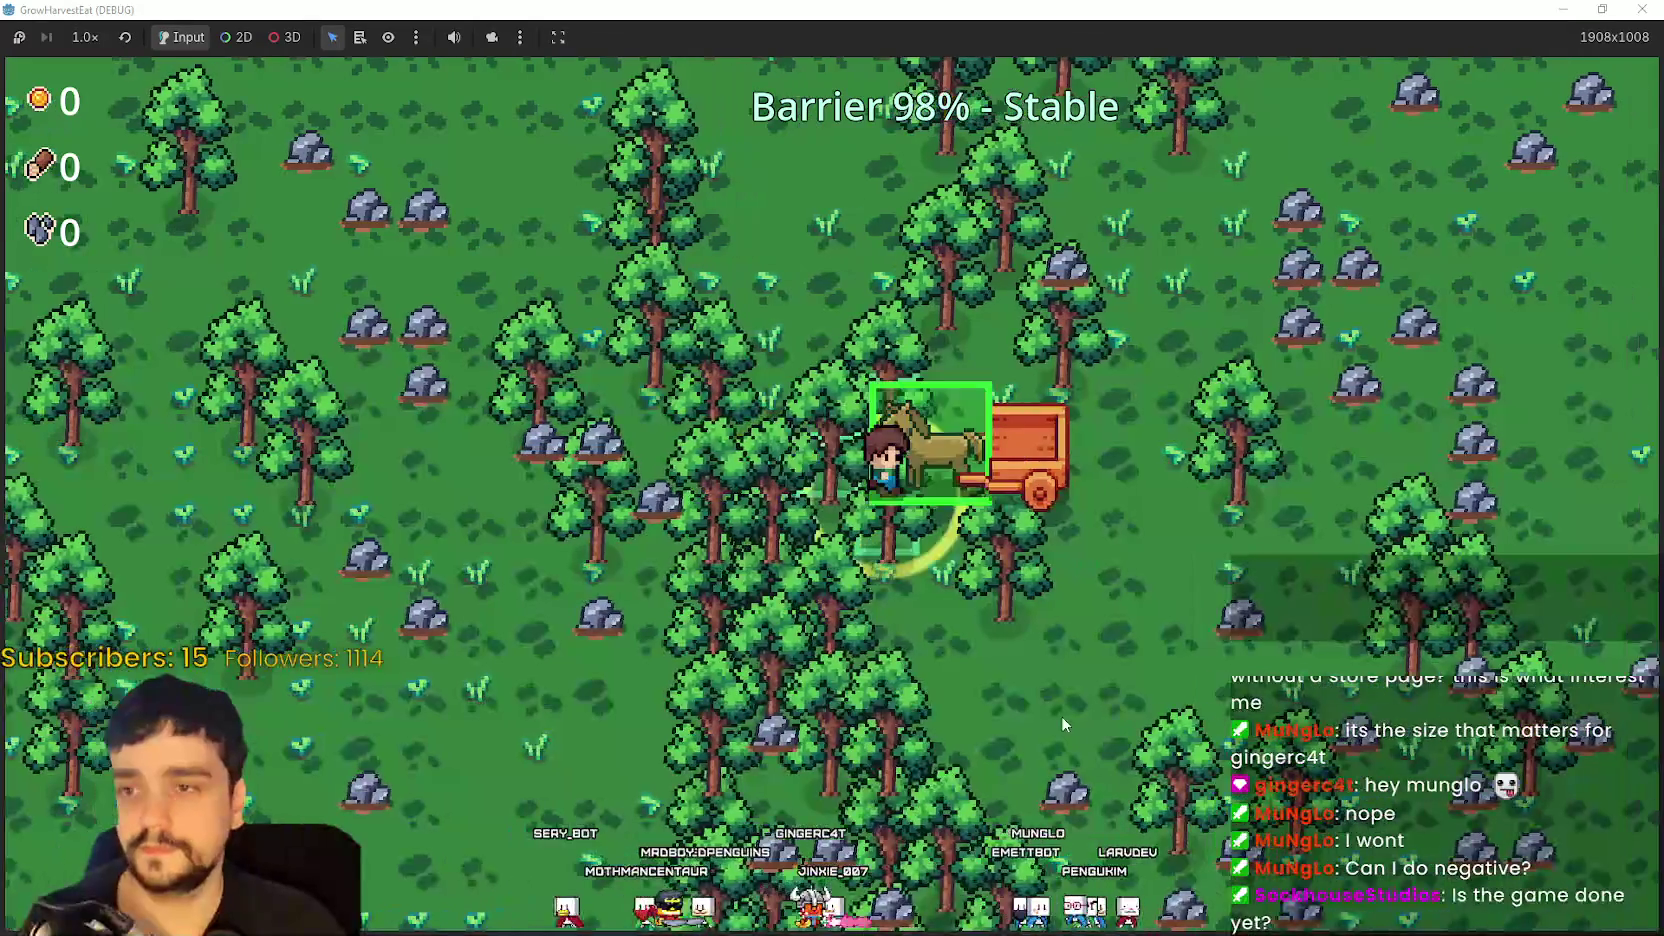
key("a")
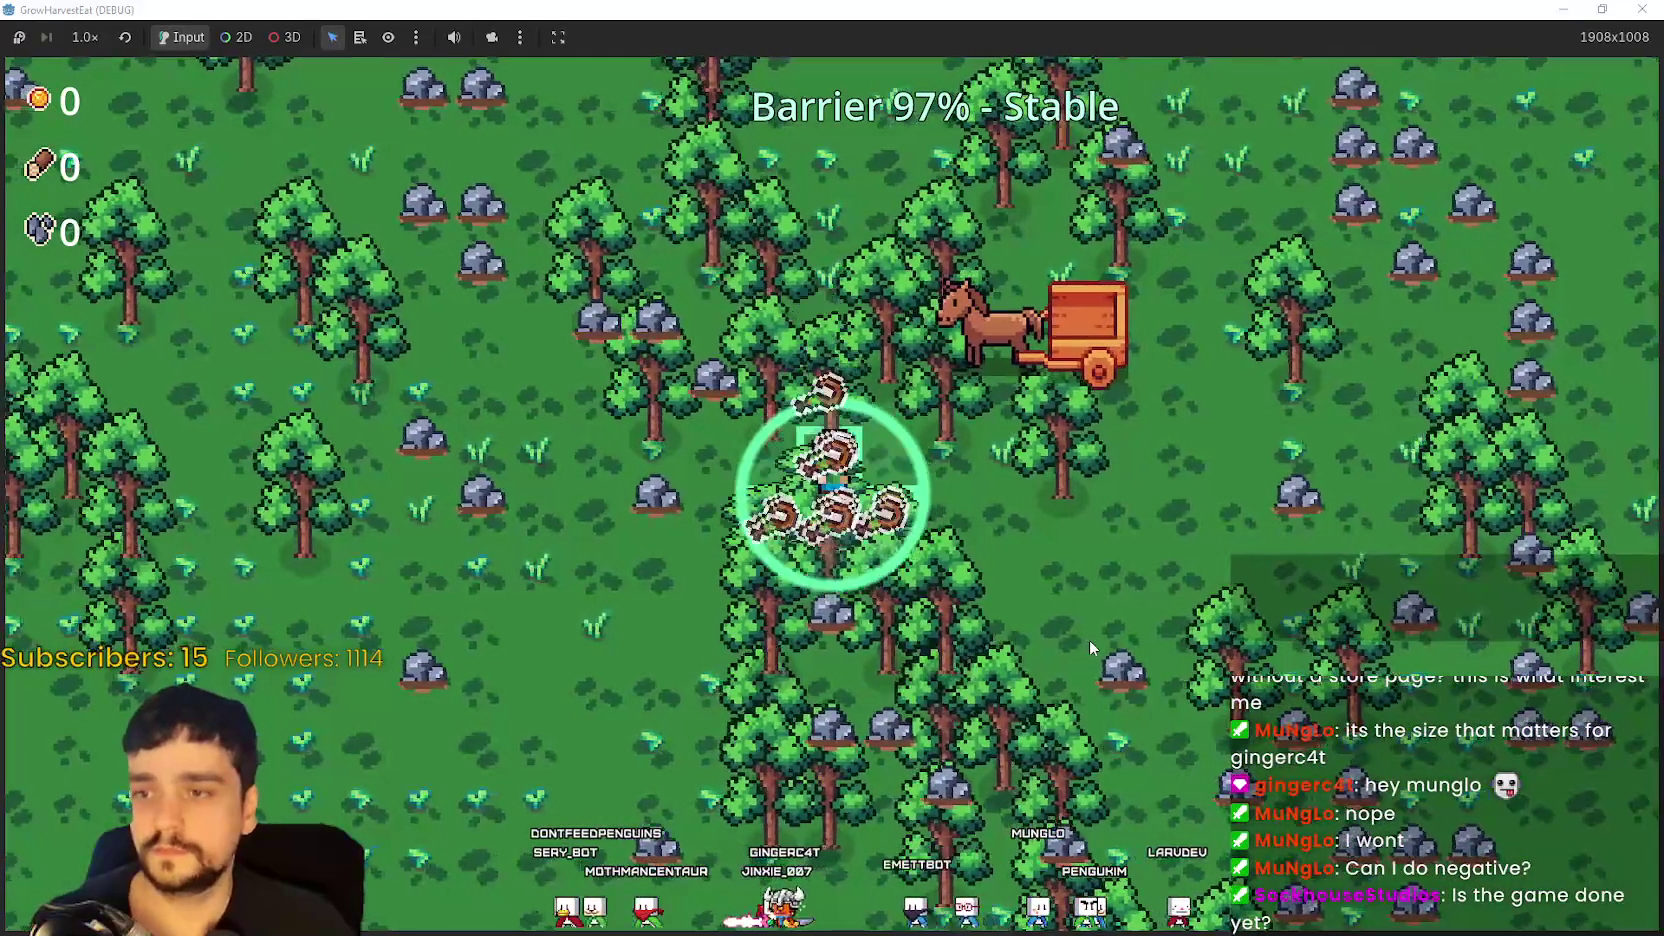
key("d")
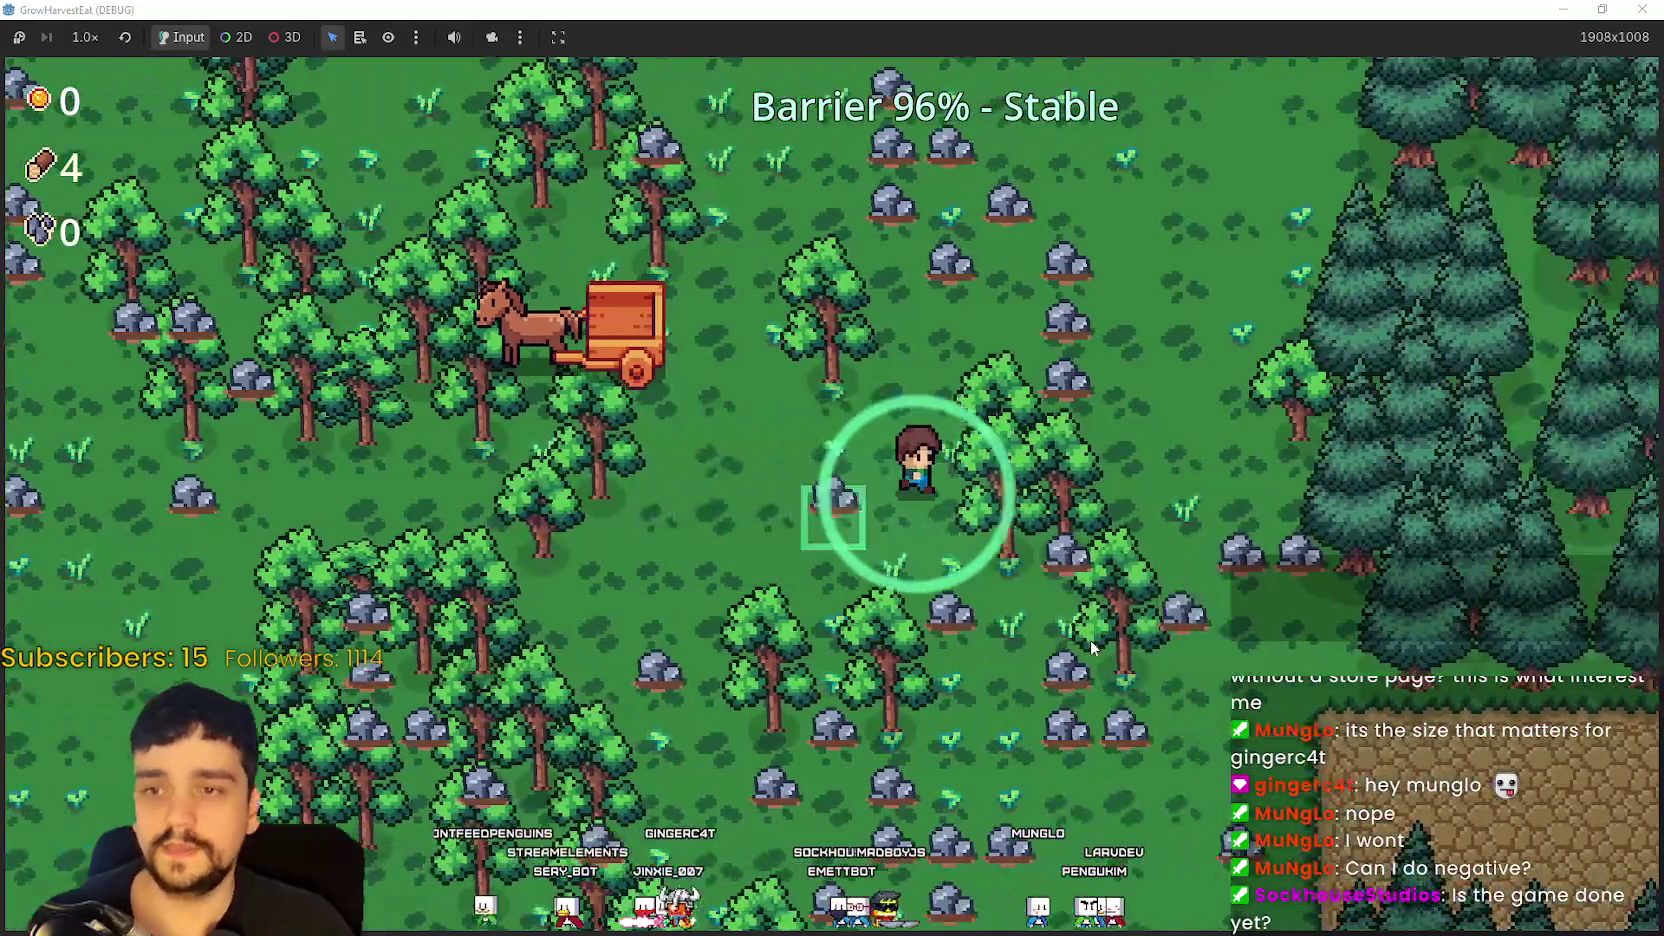
key("a")
key("s")
key("a")
key("s")
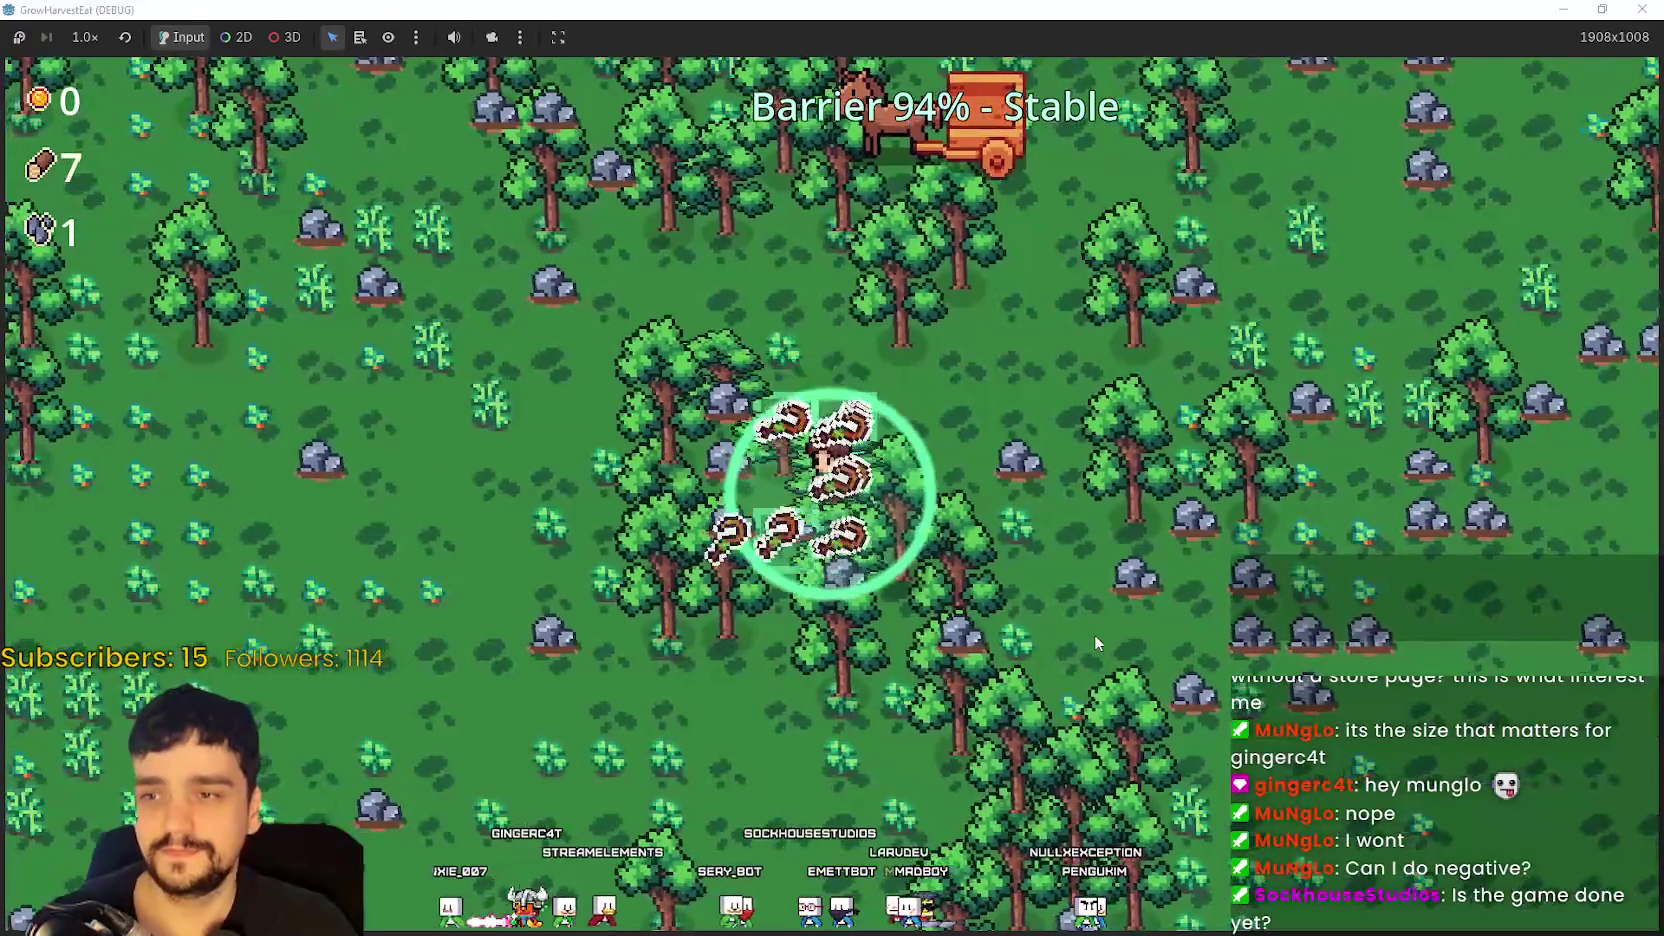
key("a")
key("w")
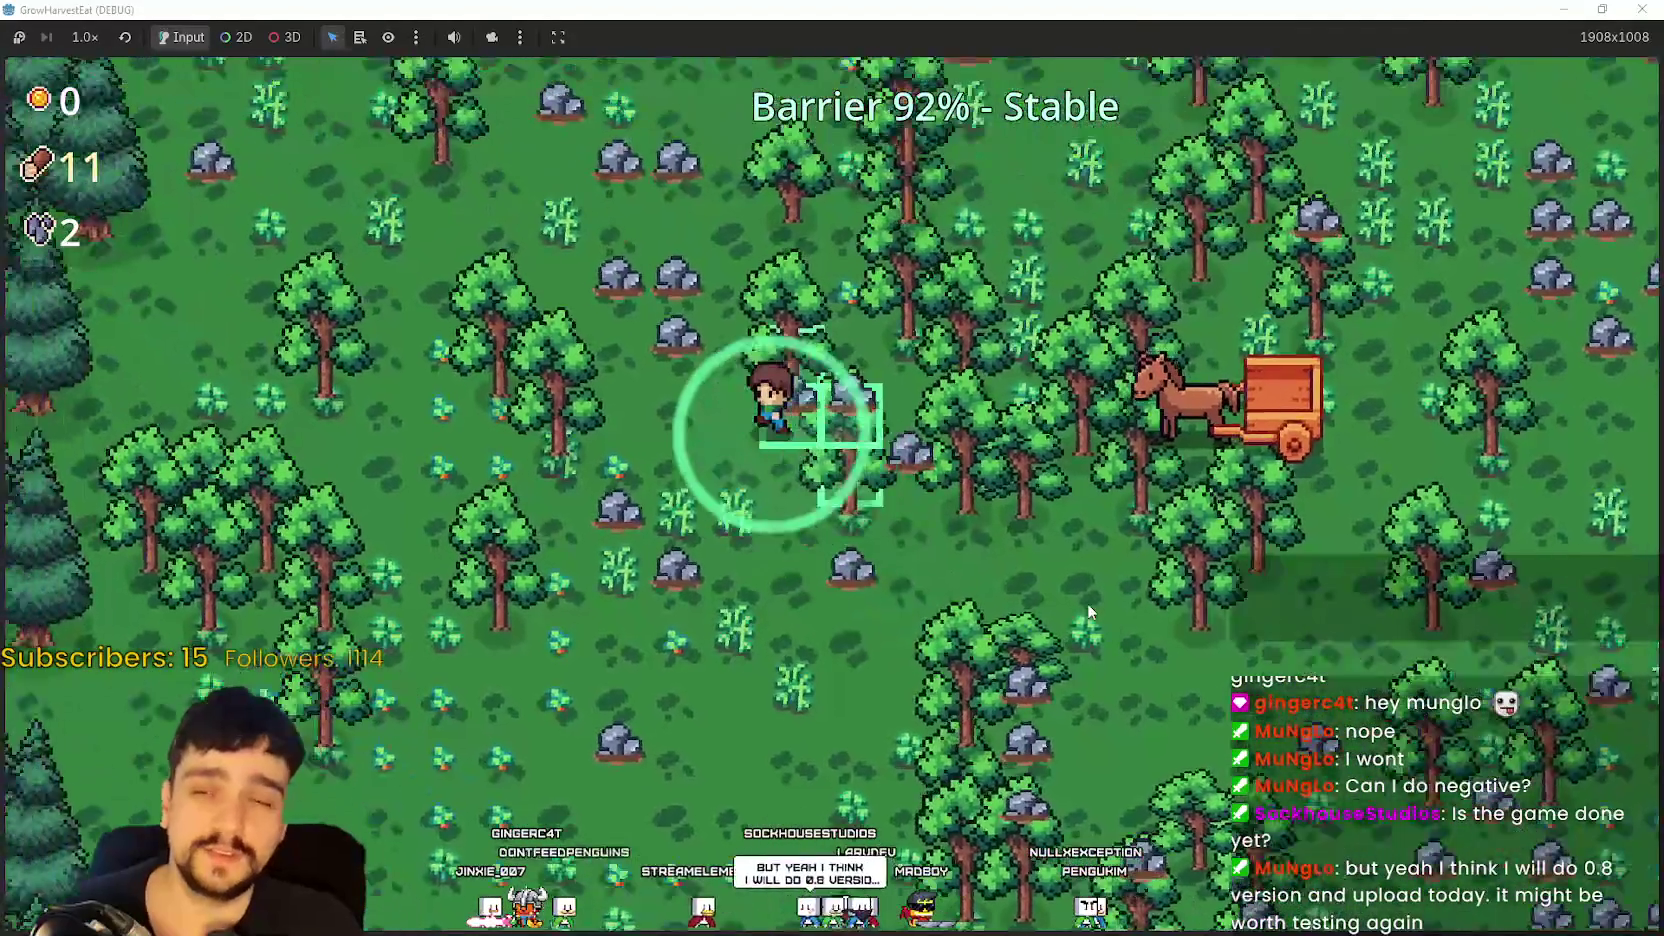
key("d")
key("w")
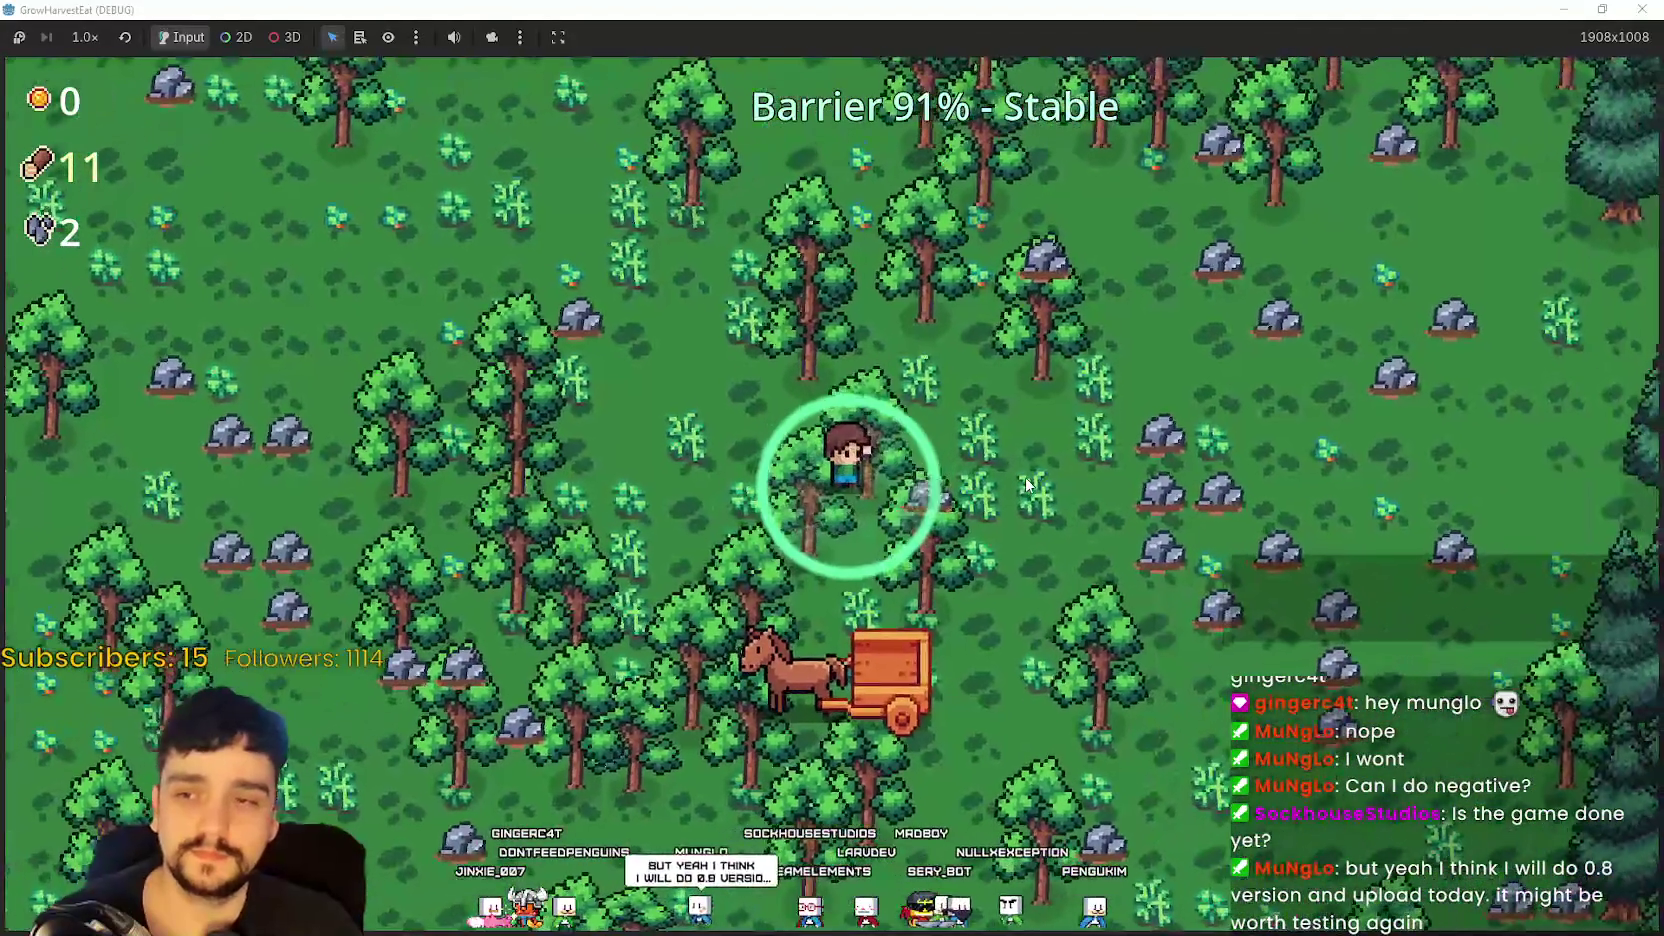
key("d")
key("w")
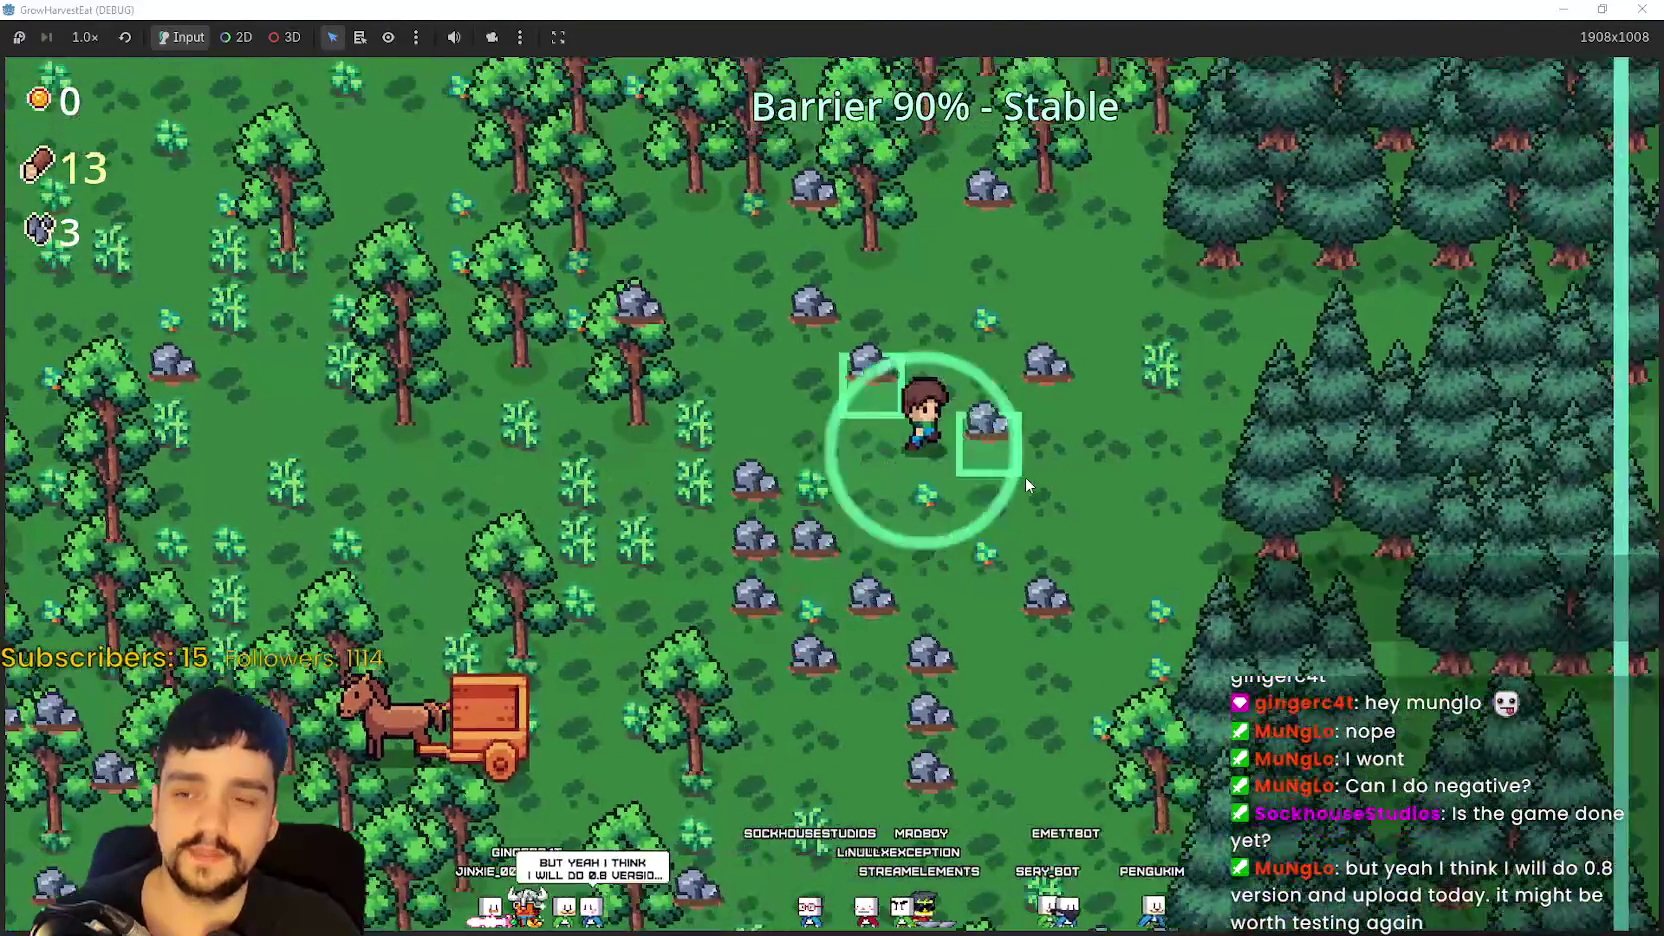
key("w")
key("a")
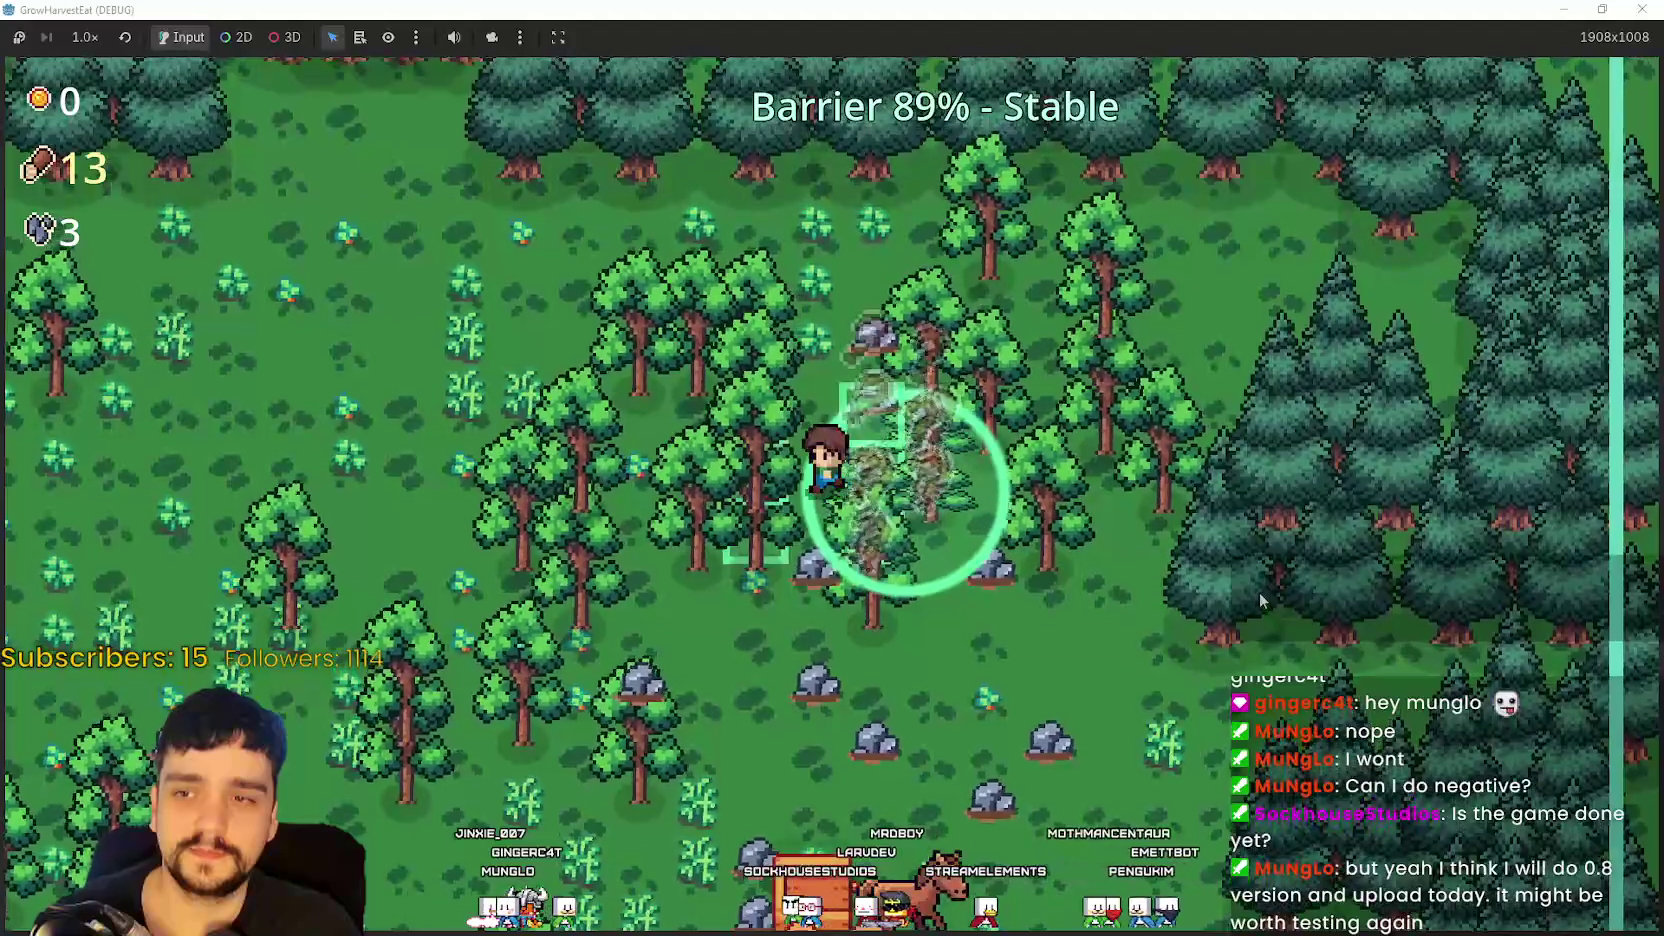
key("s")
key("d")
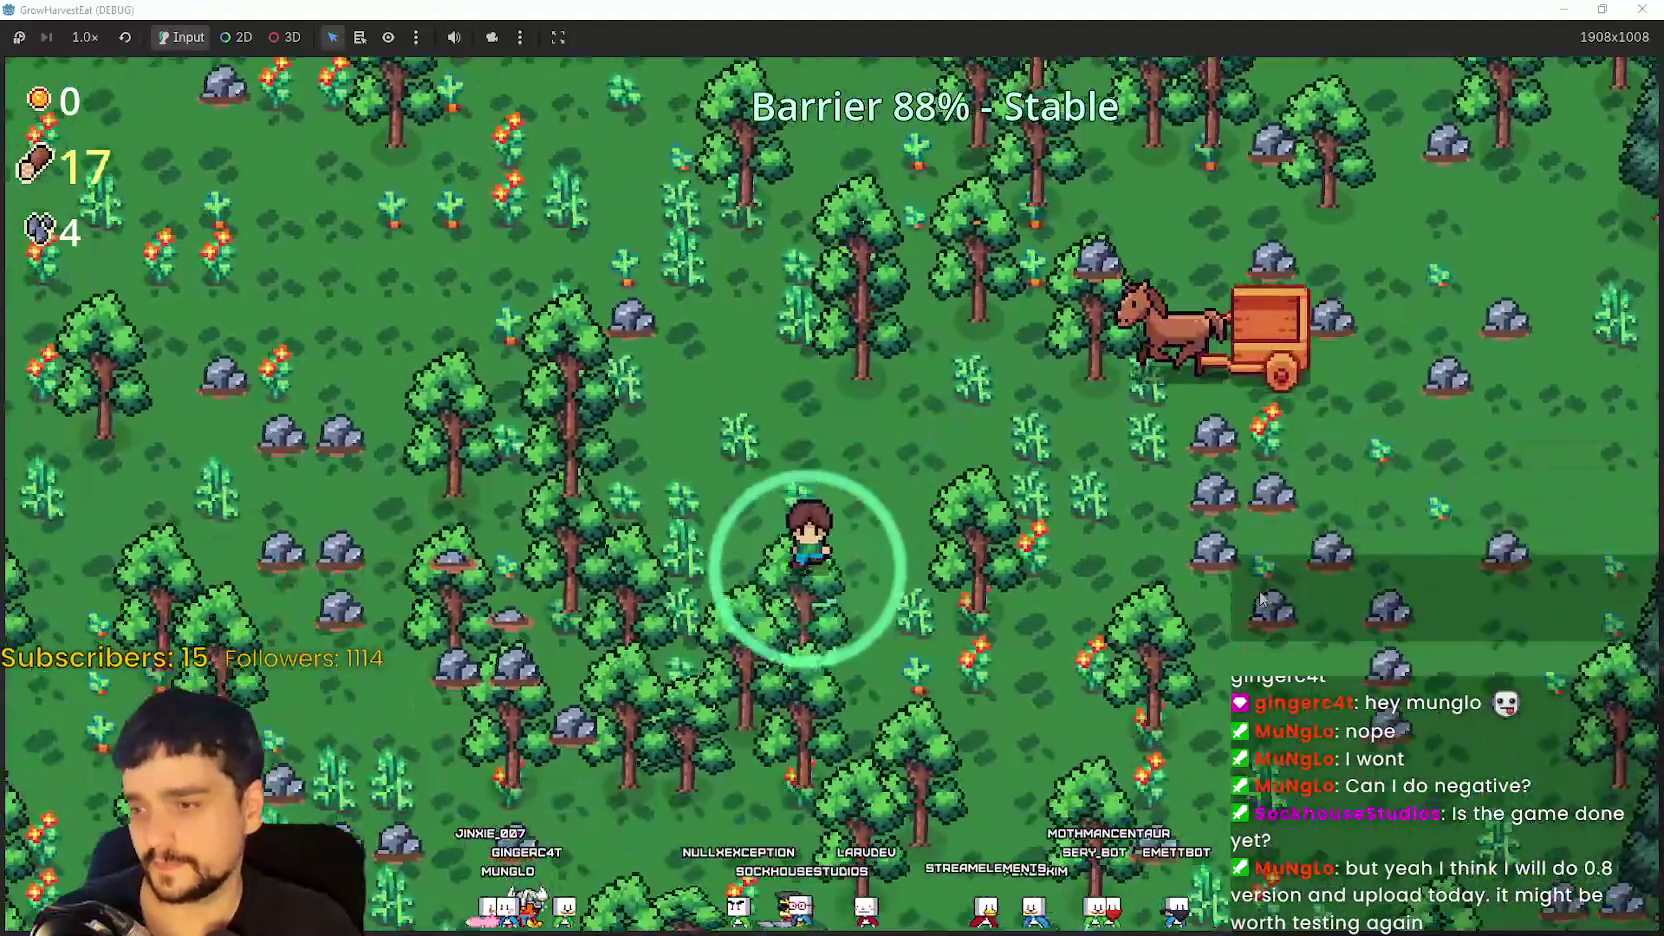
key("s")
key("w")
key("a")
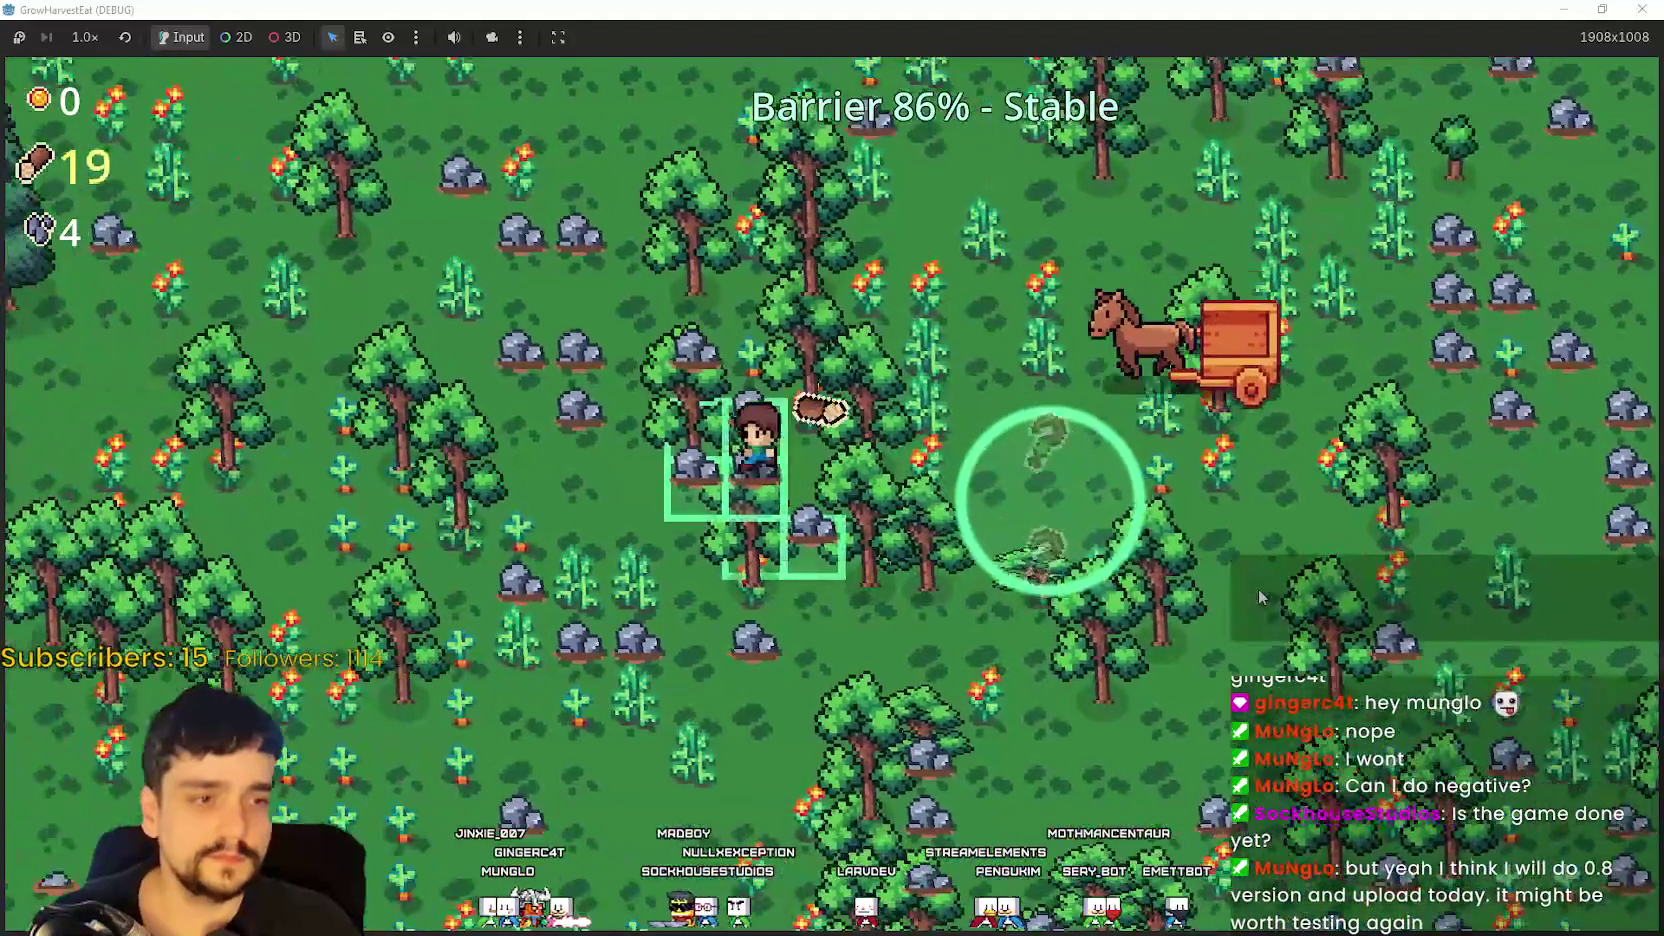
- Keep circling the clearing, chopping the surrounding trees for more wood
key("d")
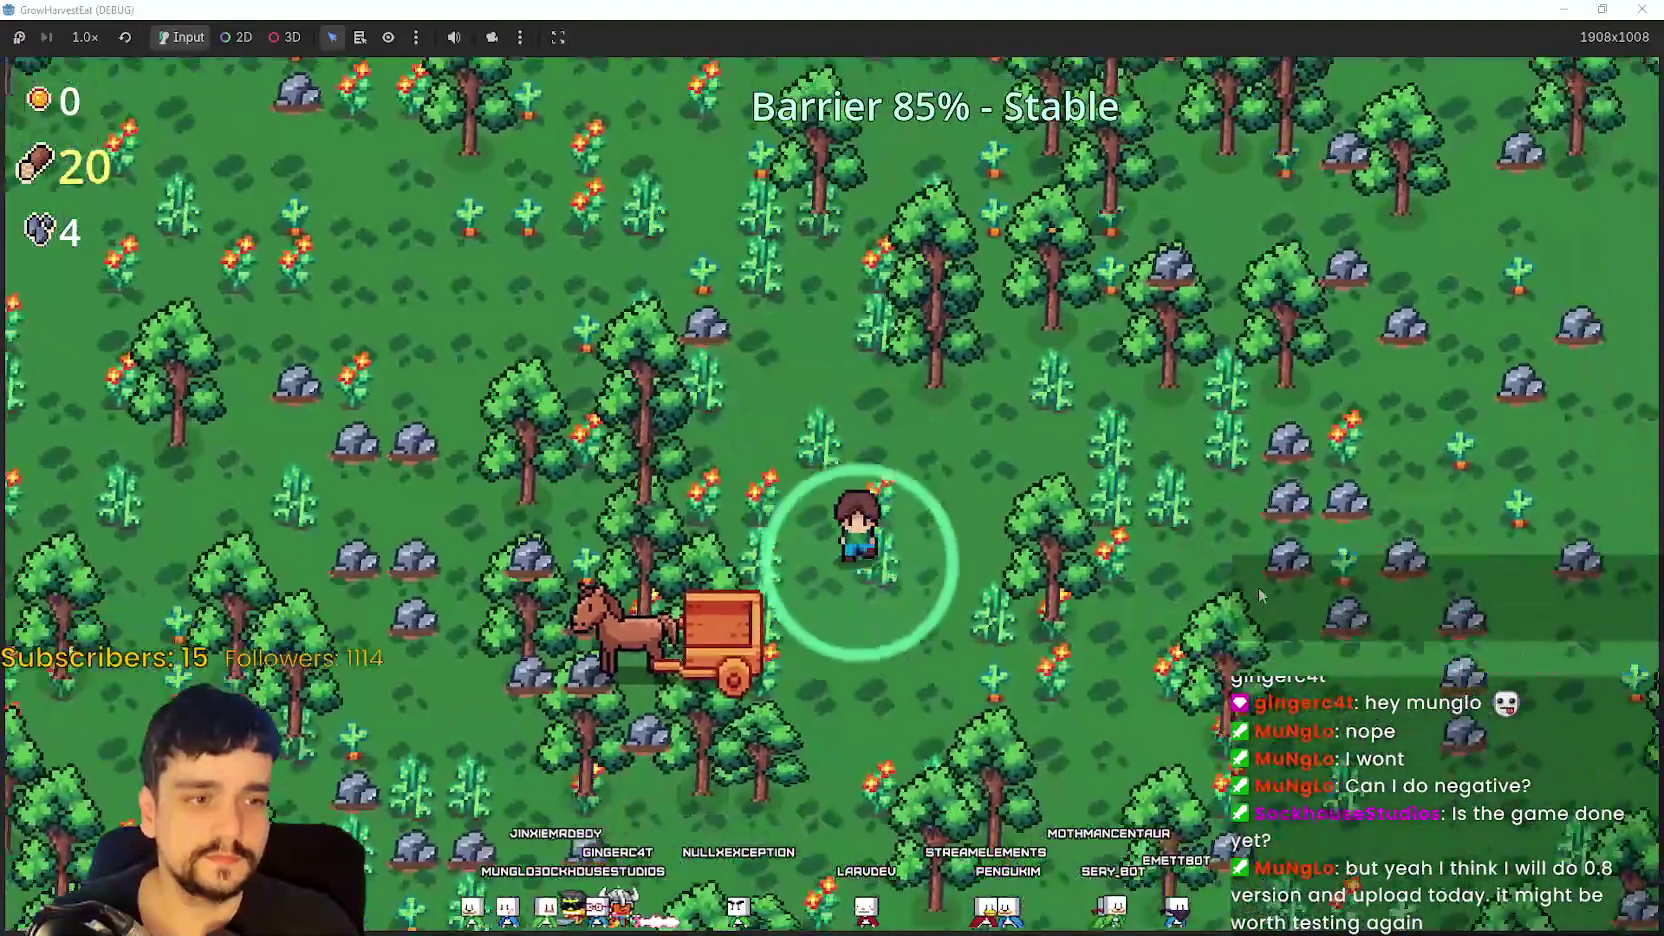
key("s")
key("a")
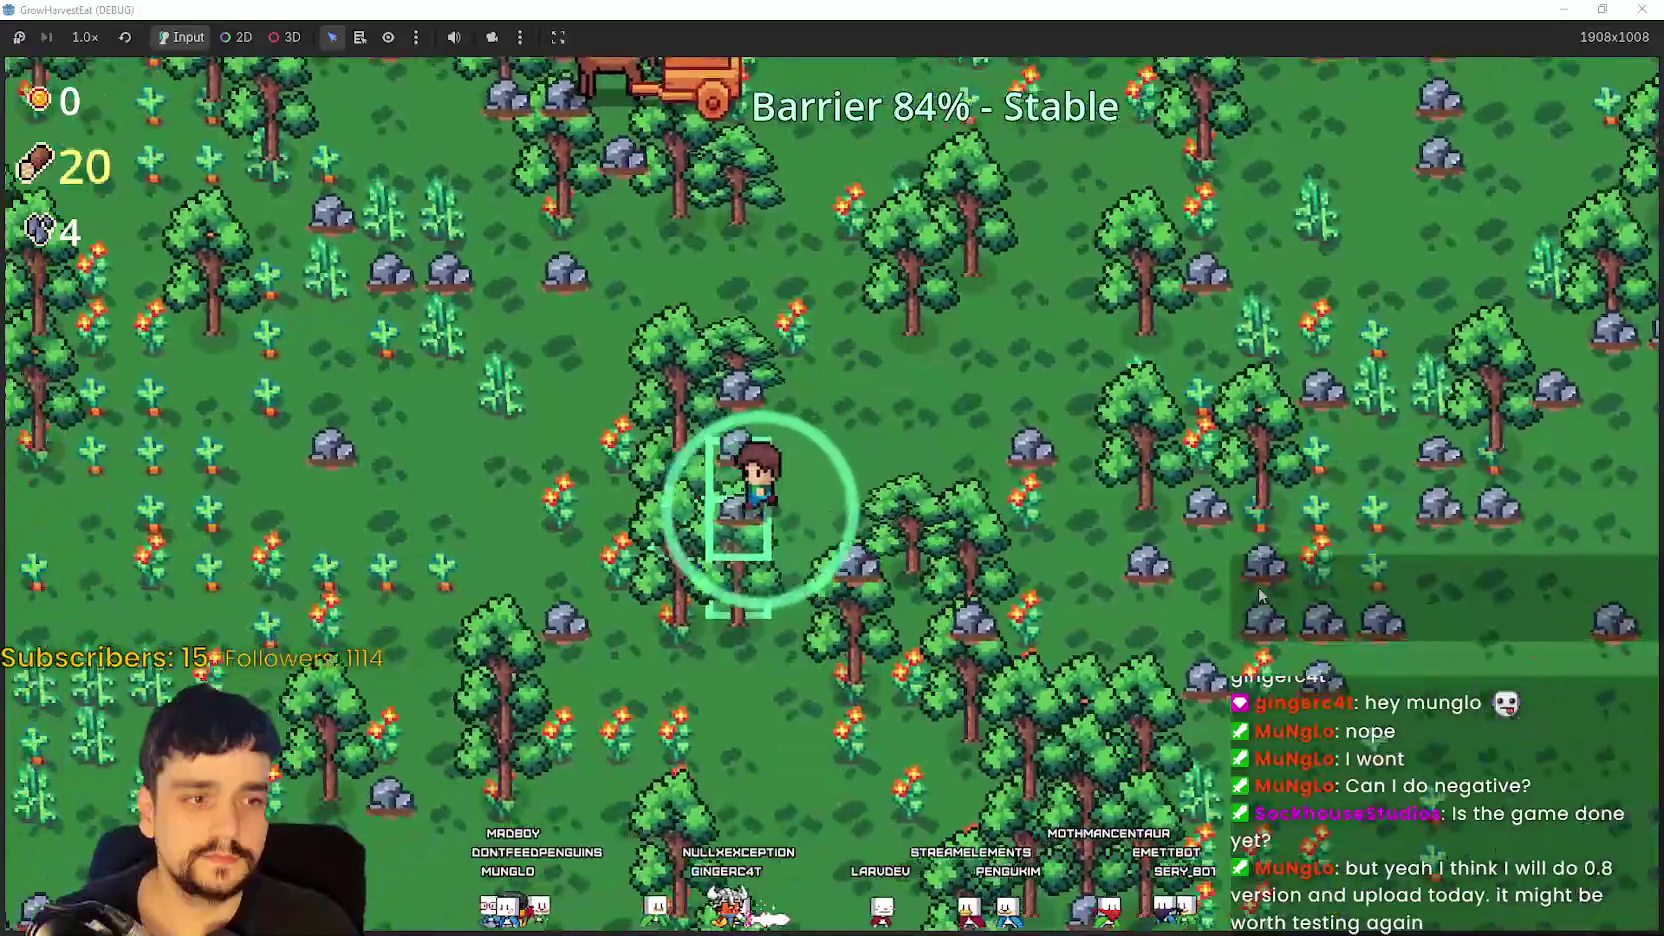
key("a")
key("w")
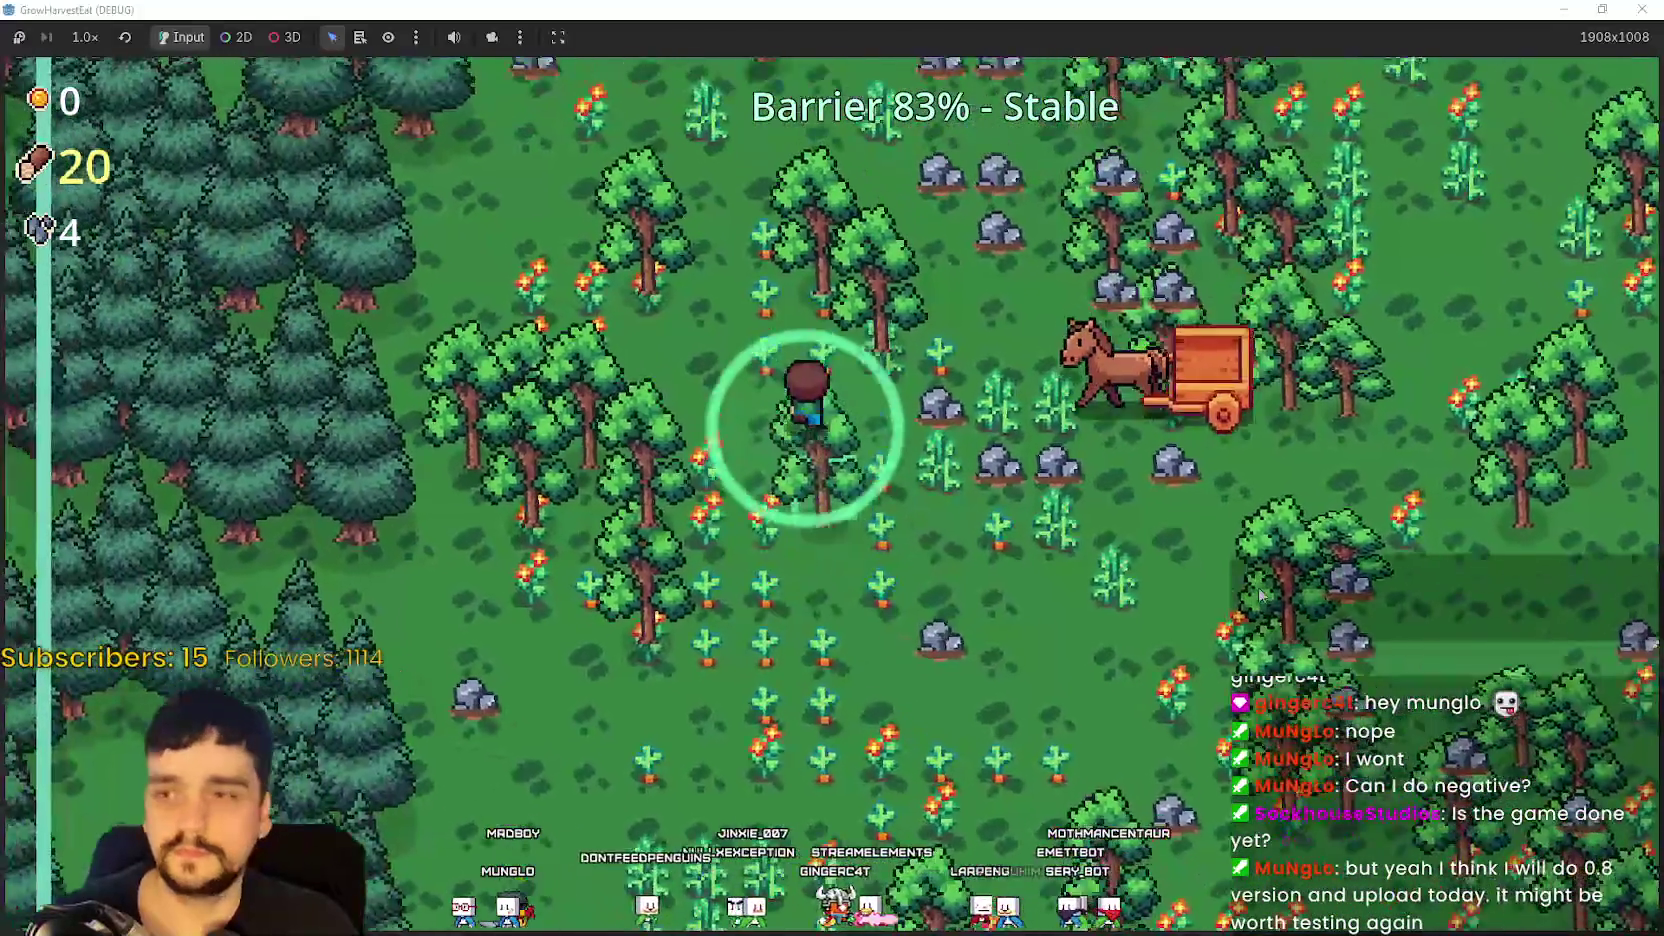
key("w")
key("d")
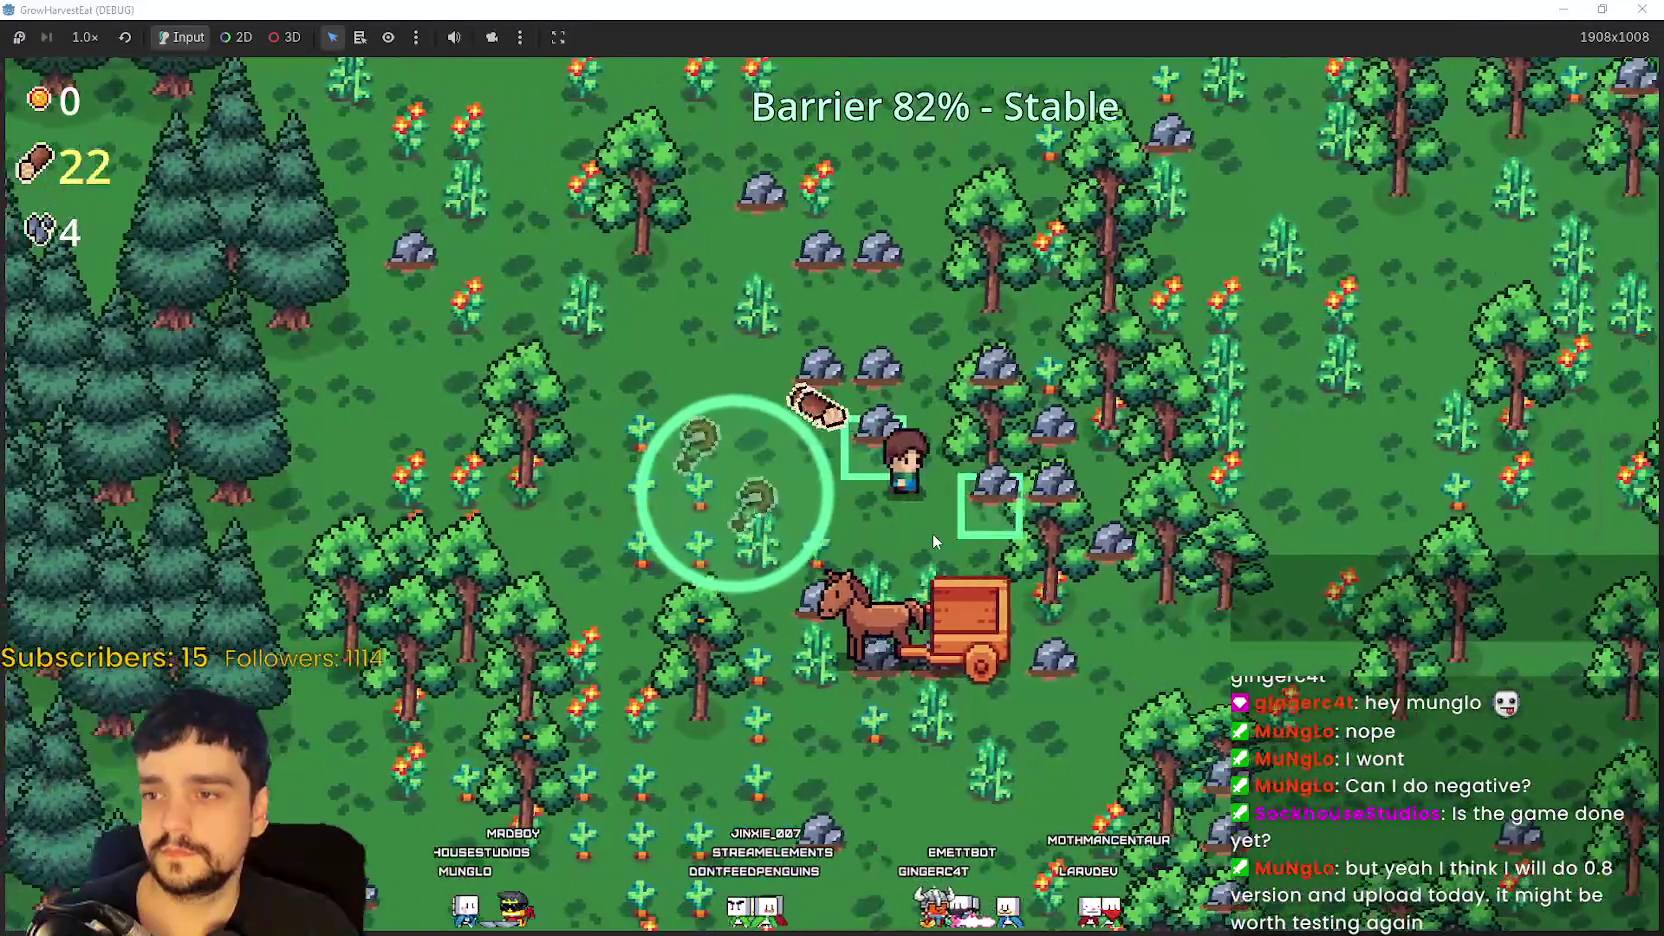
key("d")
key("w")
key("a")
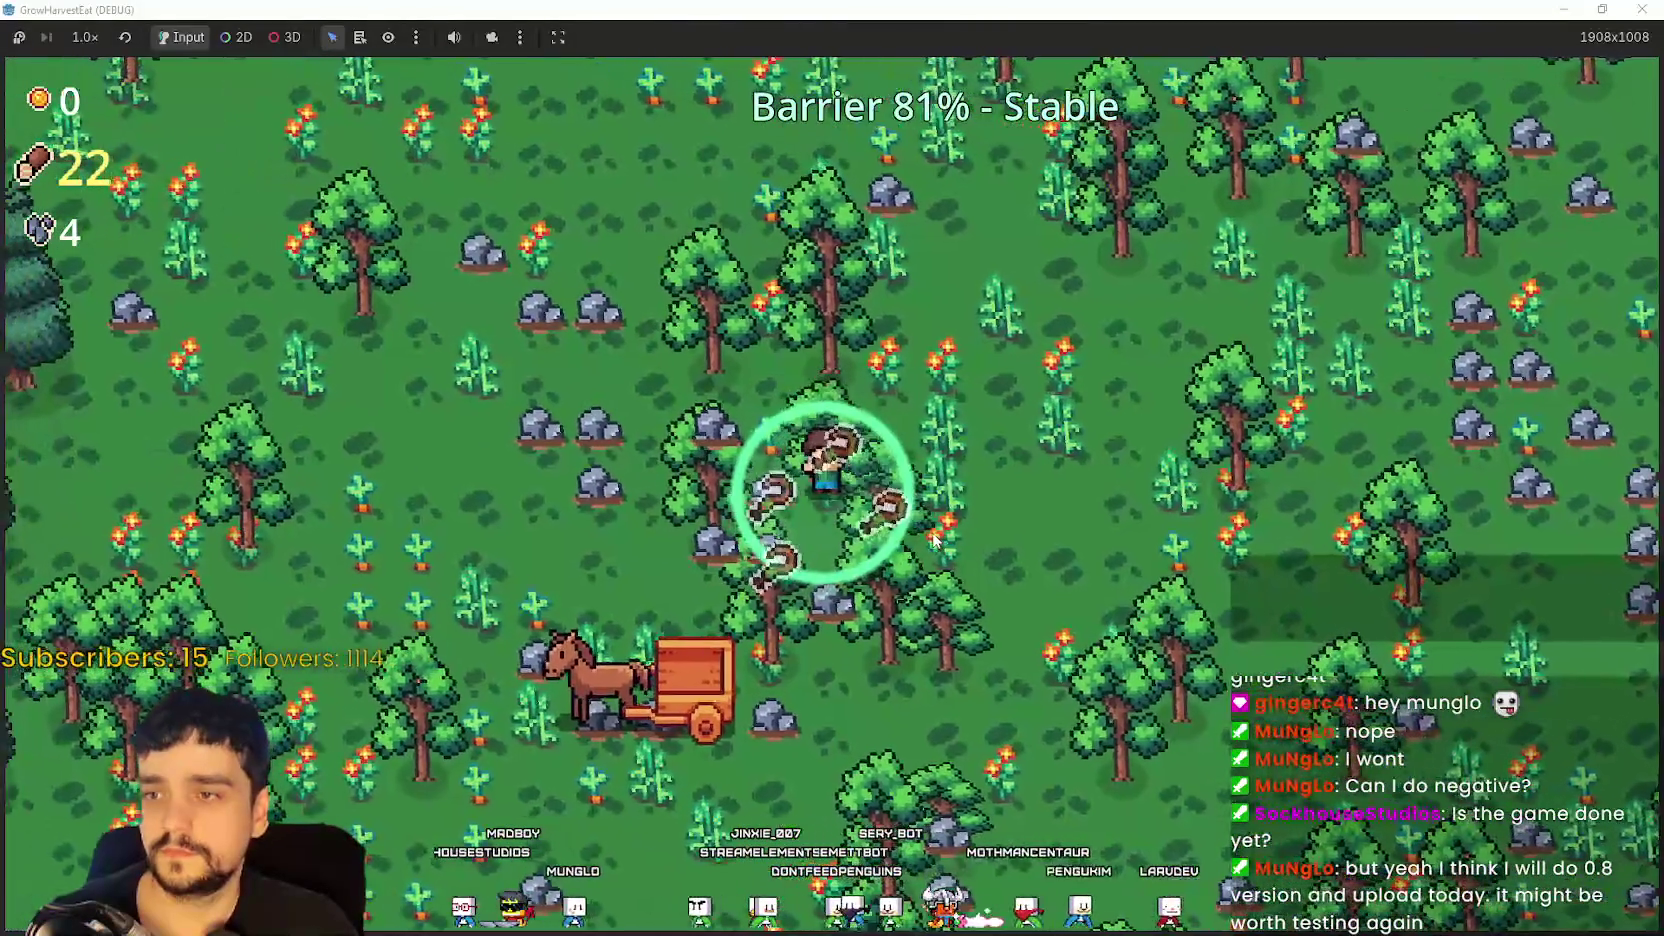
key("d")
key("s")
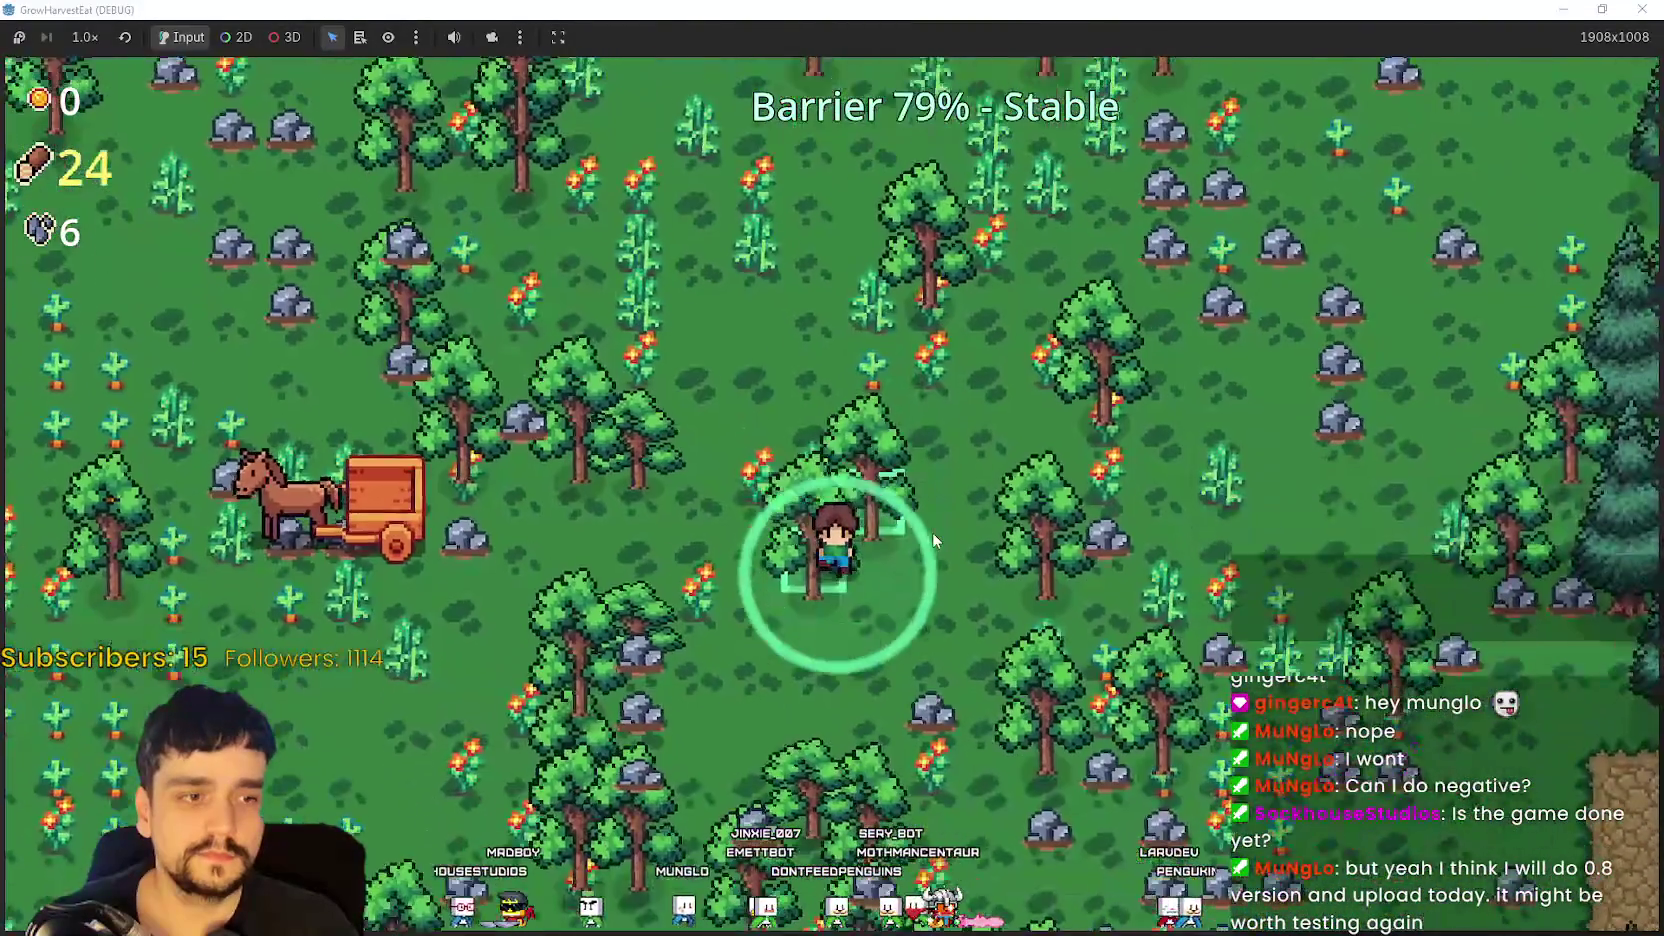
key("d")
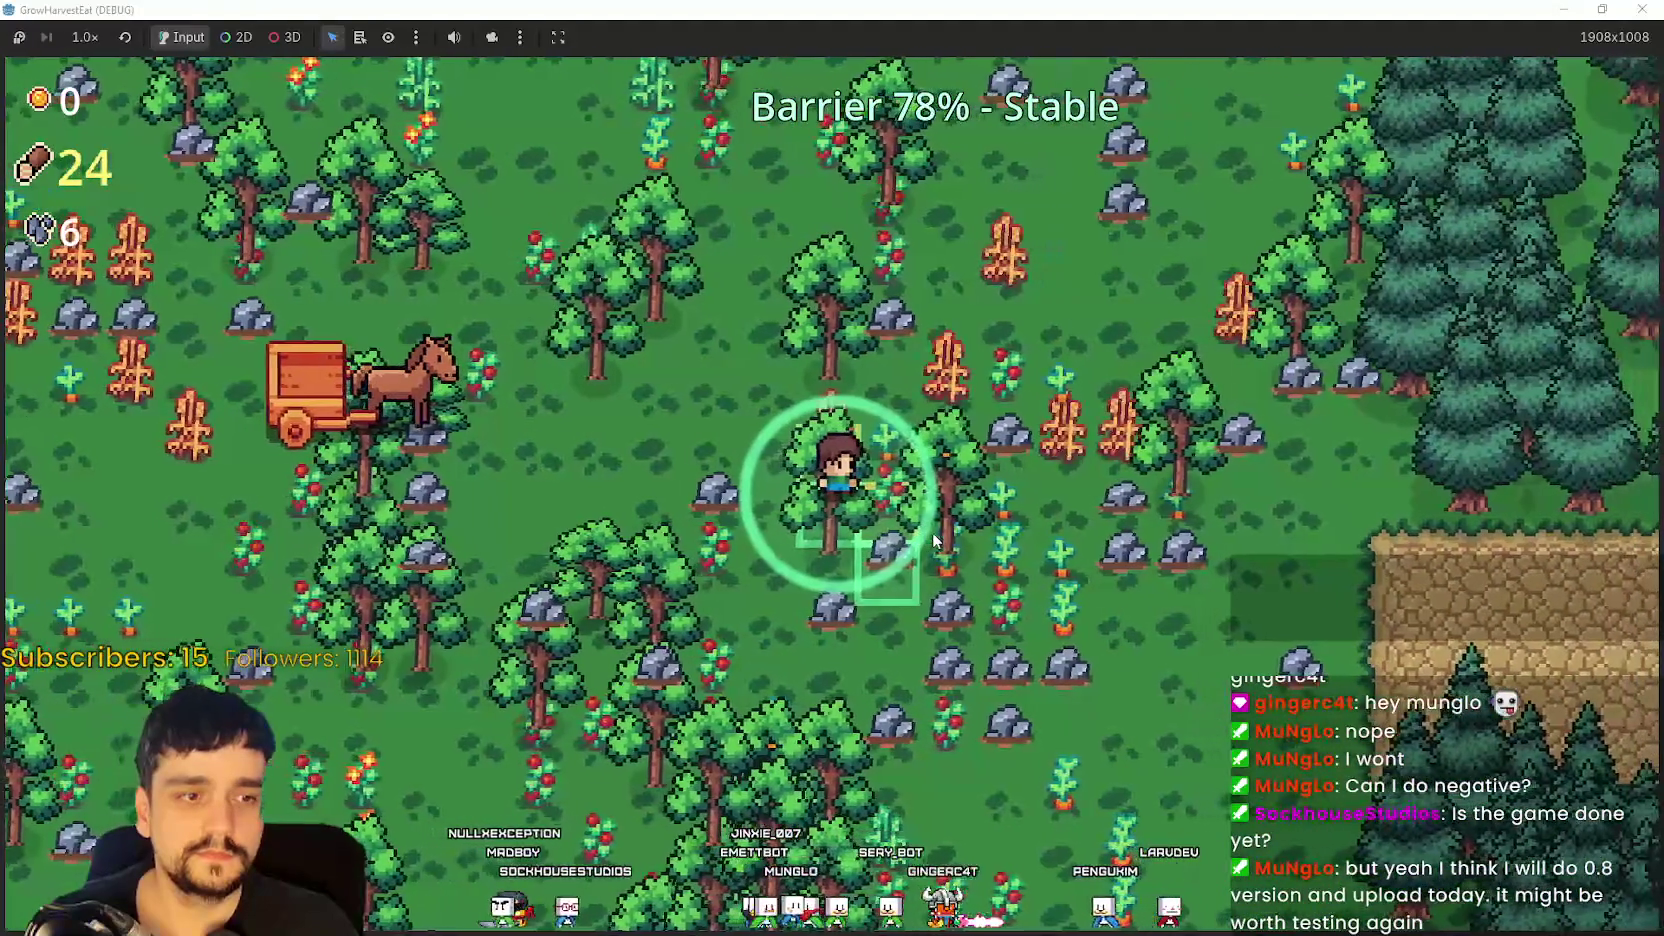
- Roam the crop rows near the cart, harvesting carrots and other crops
key("a")
key("w")
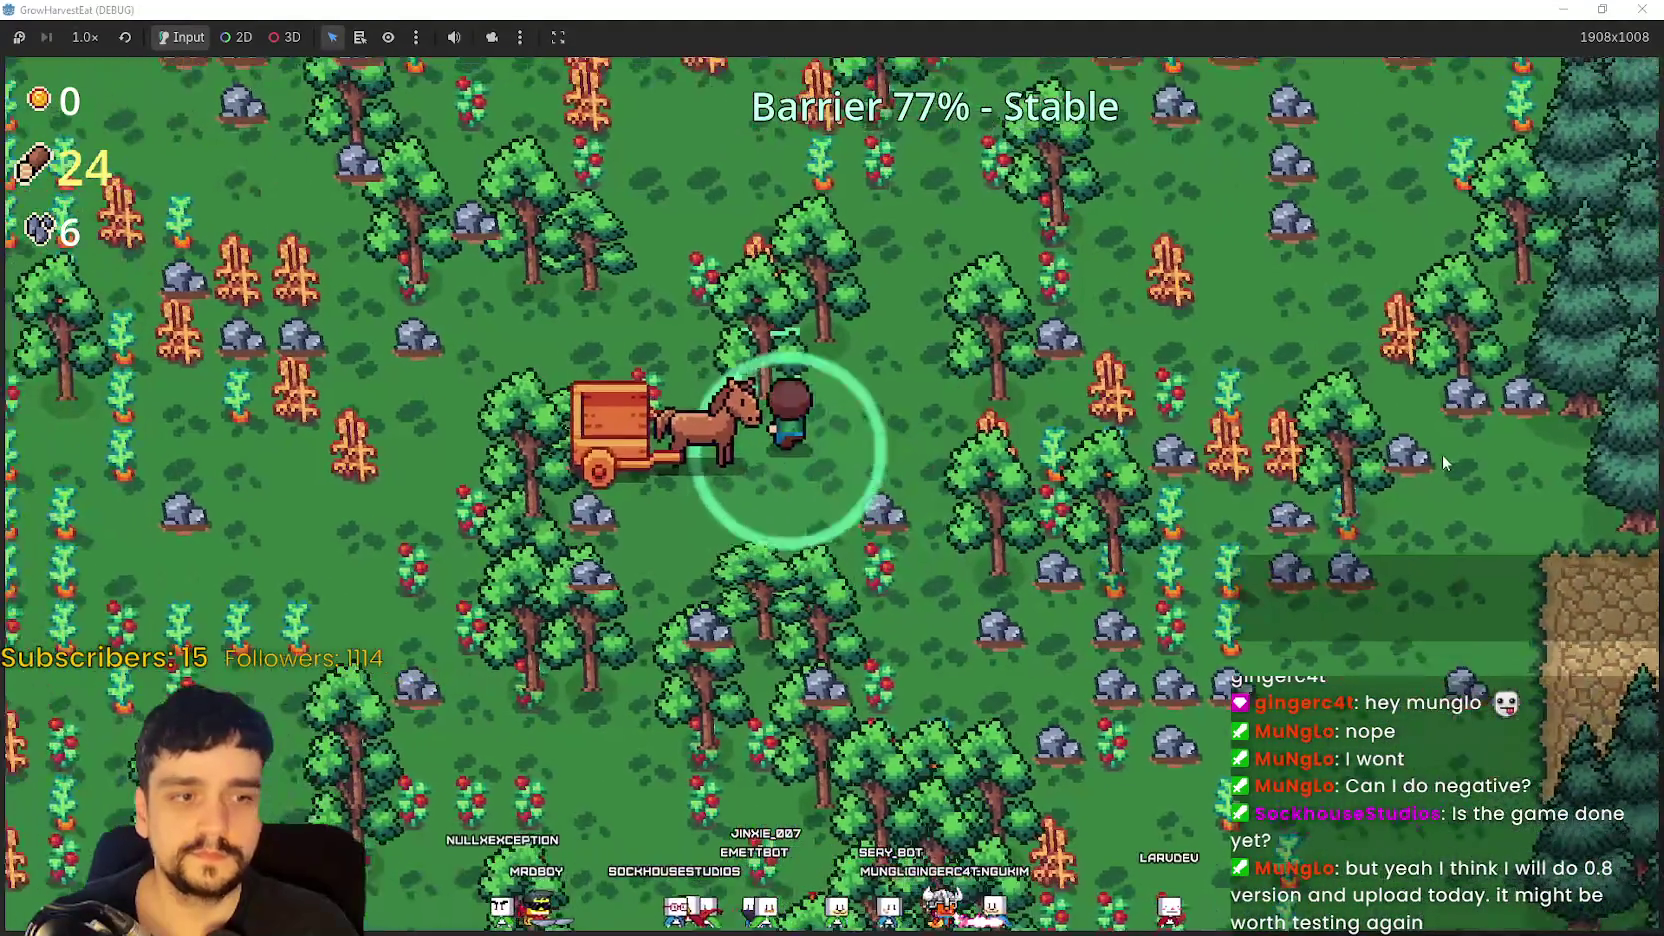
key("d")
key("s")
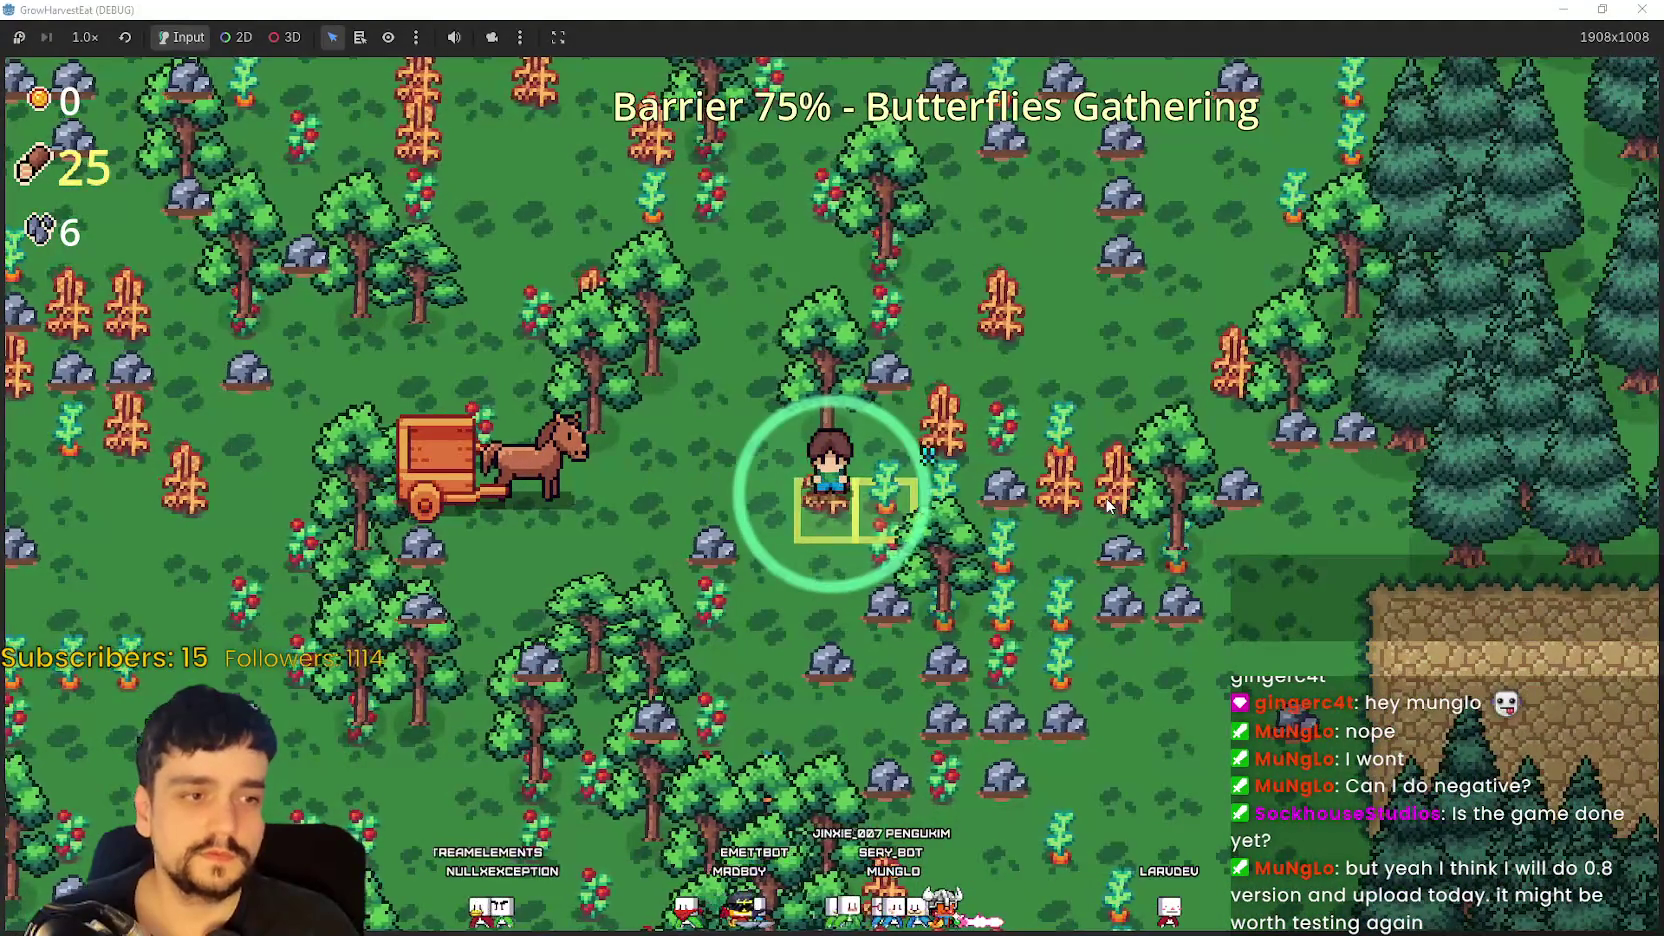
key("s")
key("a")
key("w")
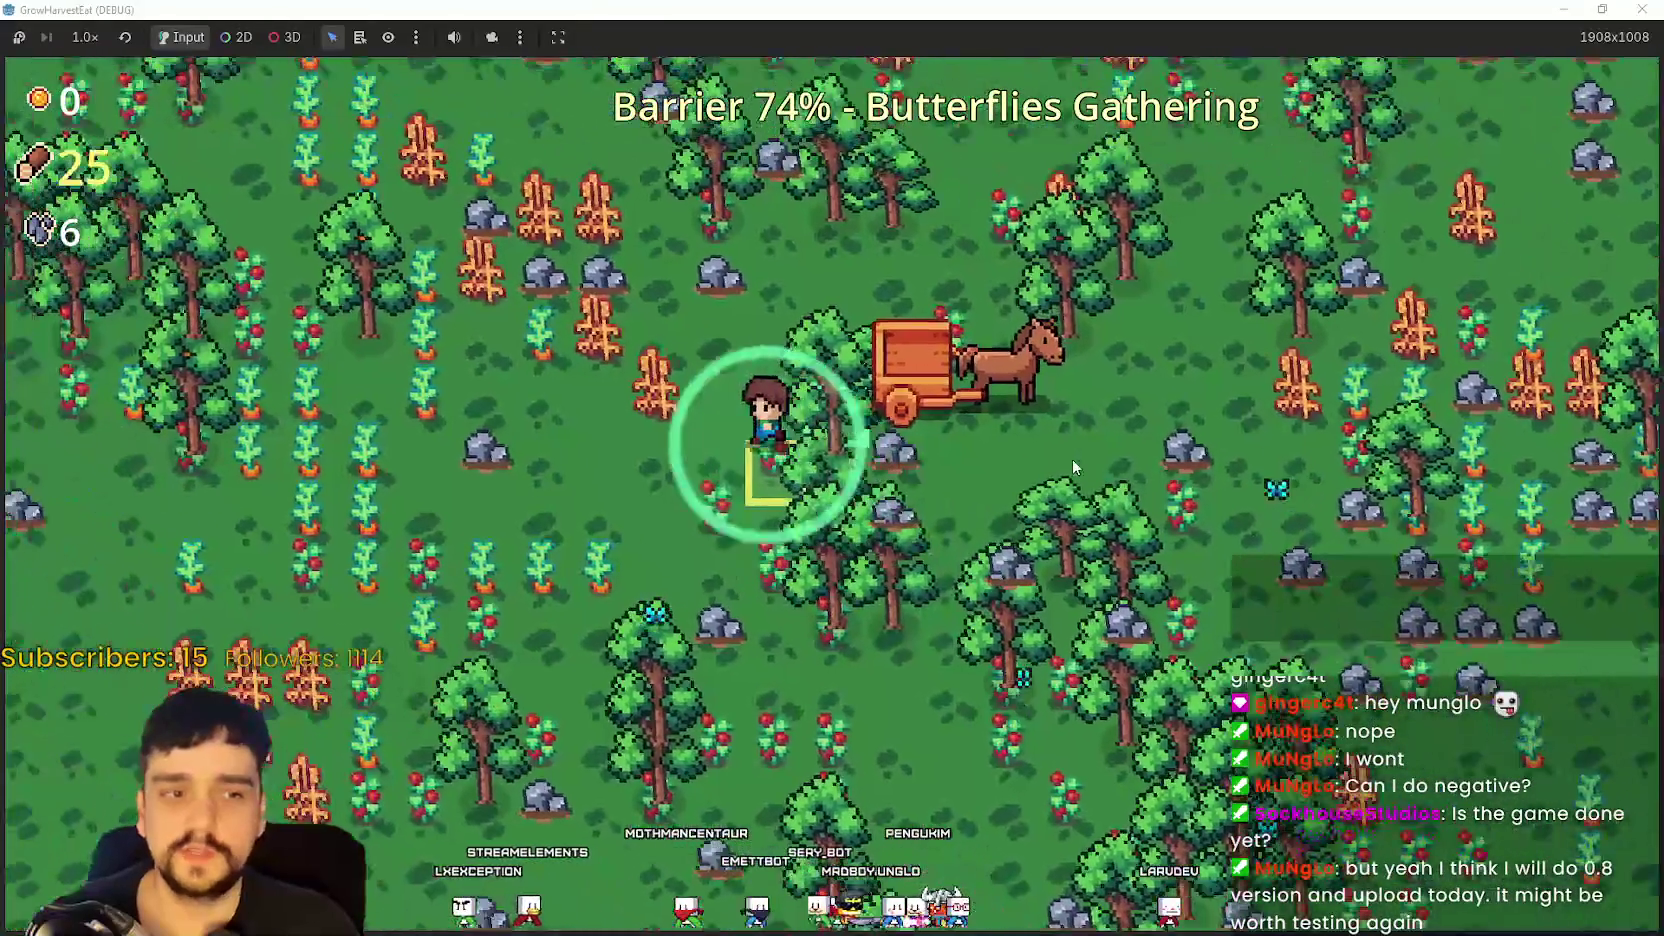
key("w")
key("d")
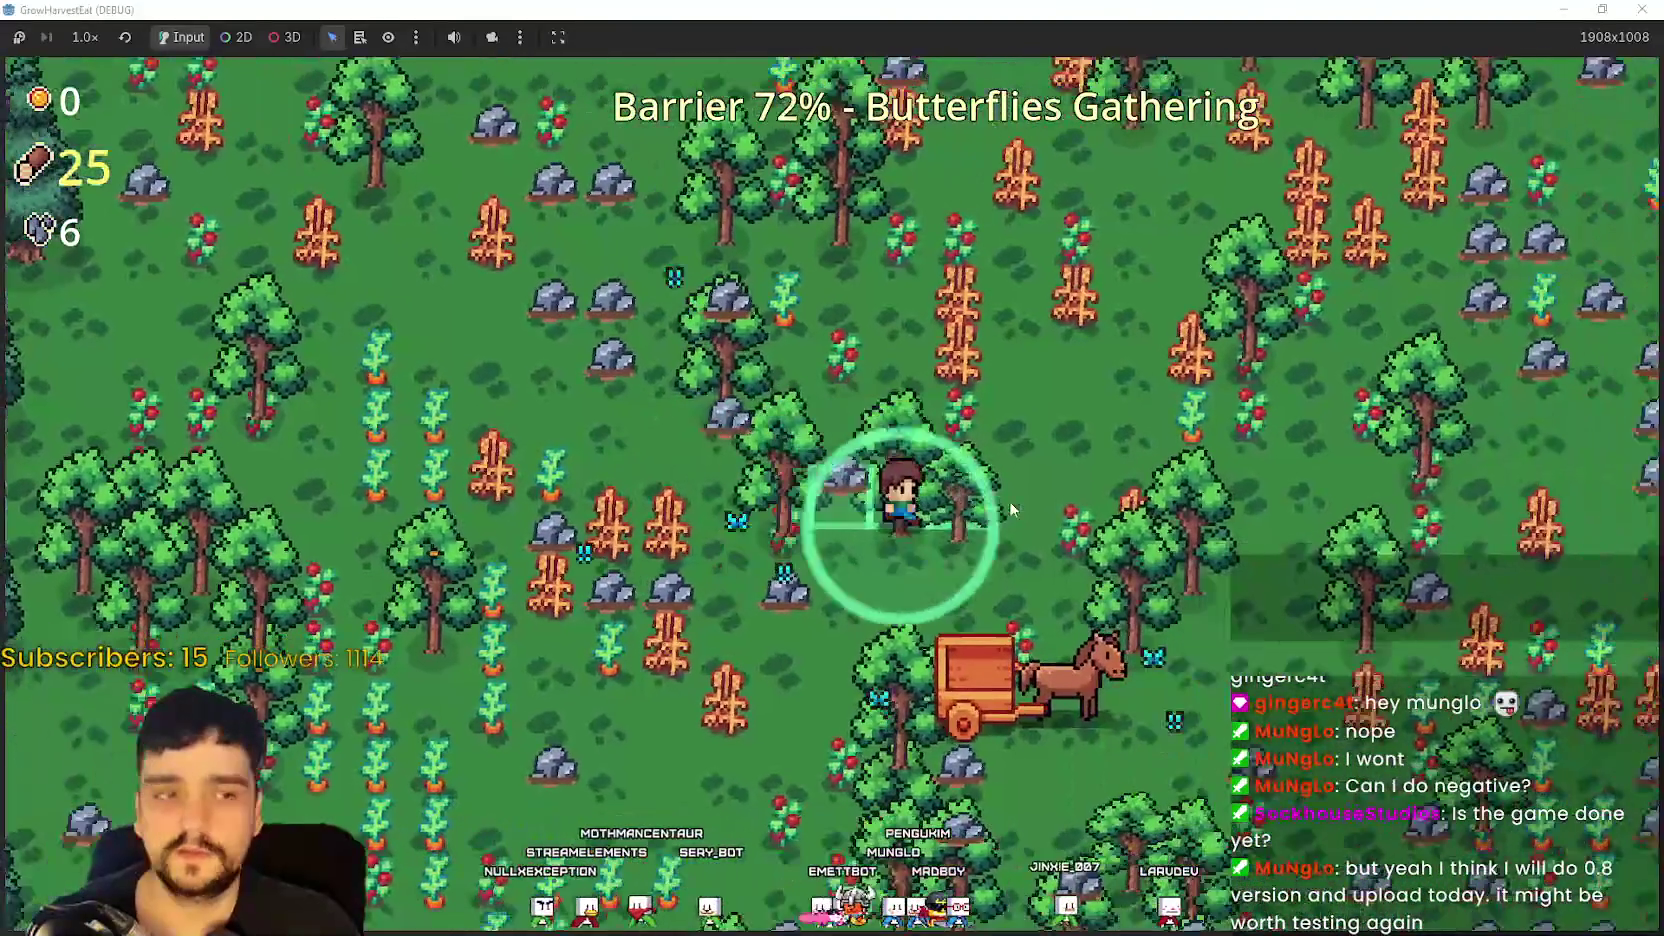
key("a")
key("s")
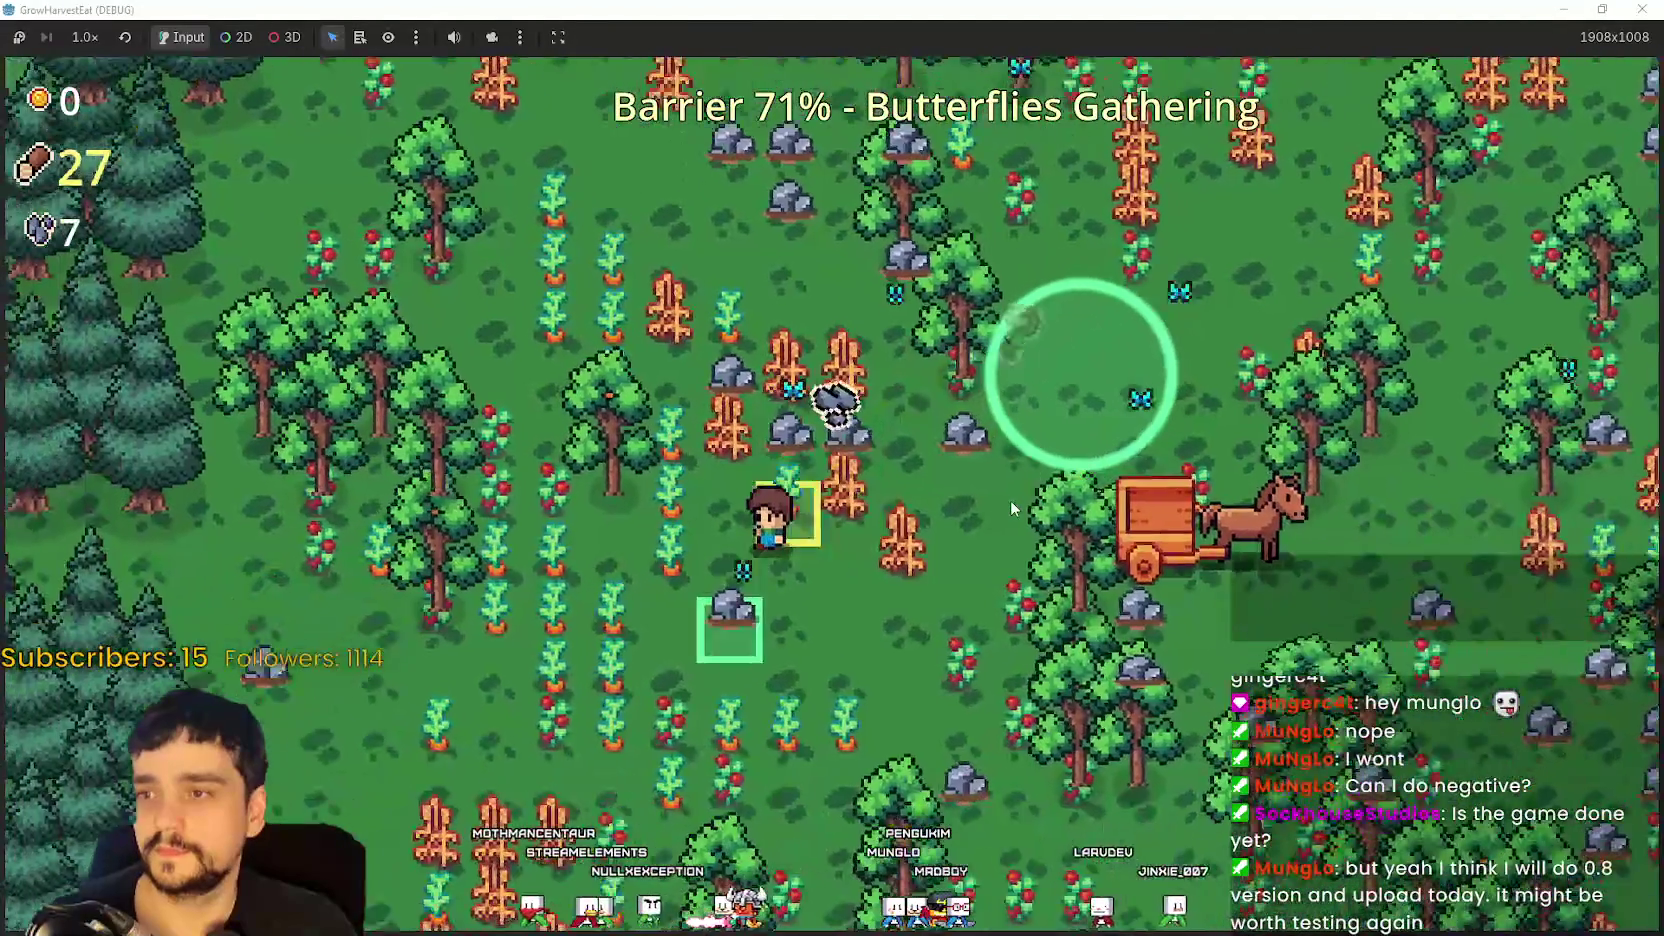
key("a")
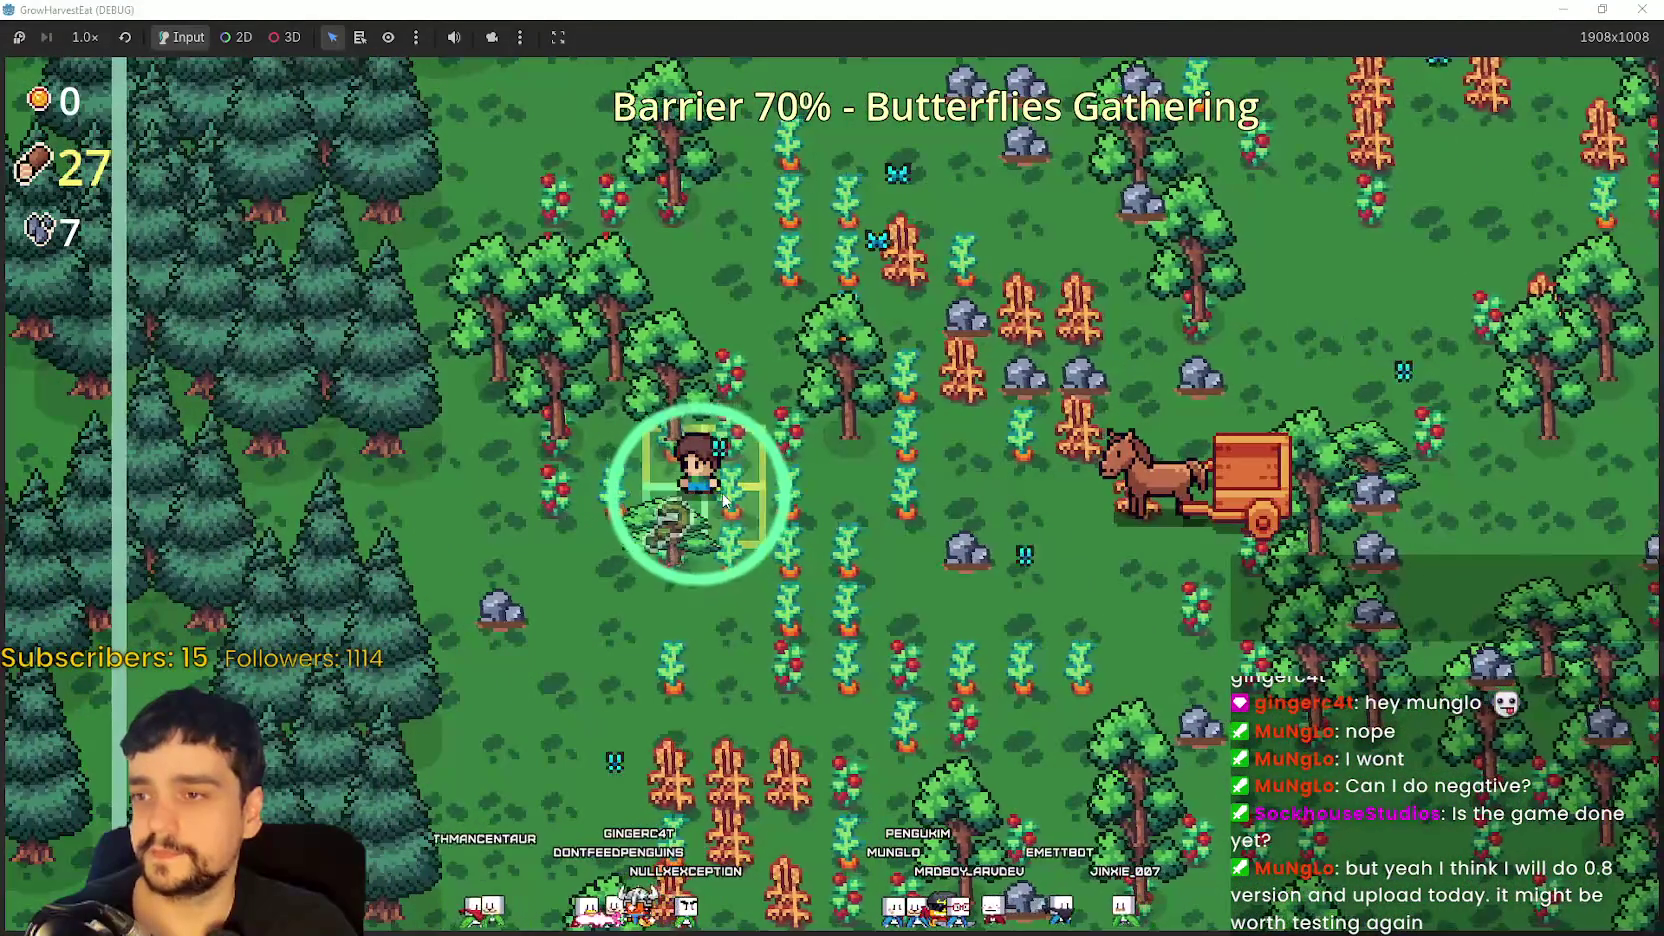
key("s")
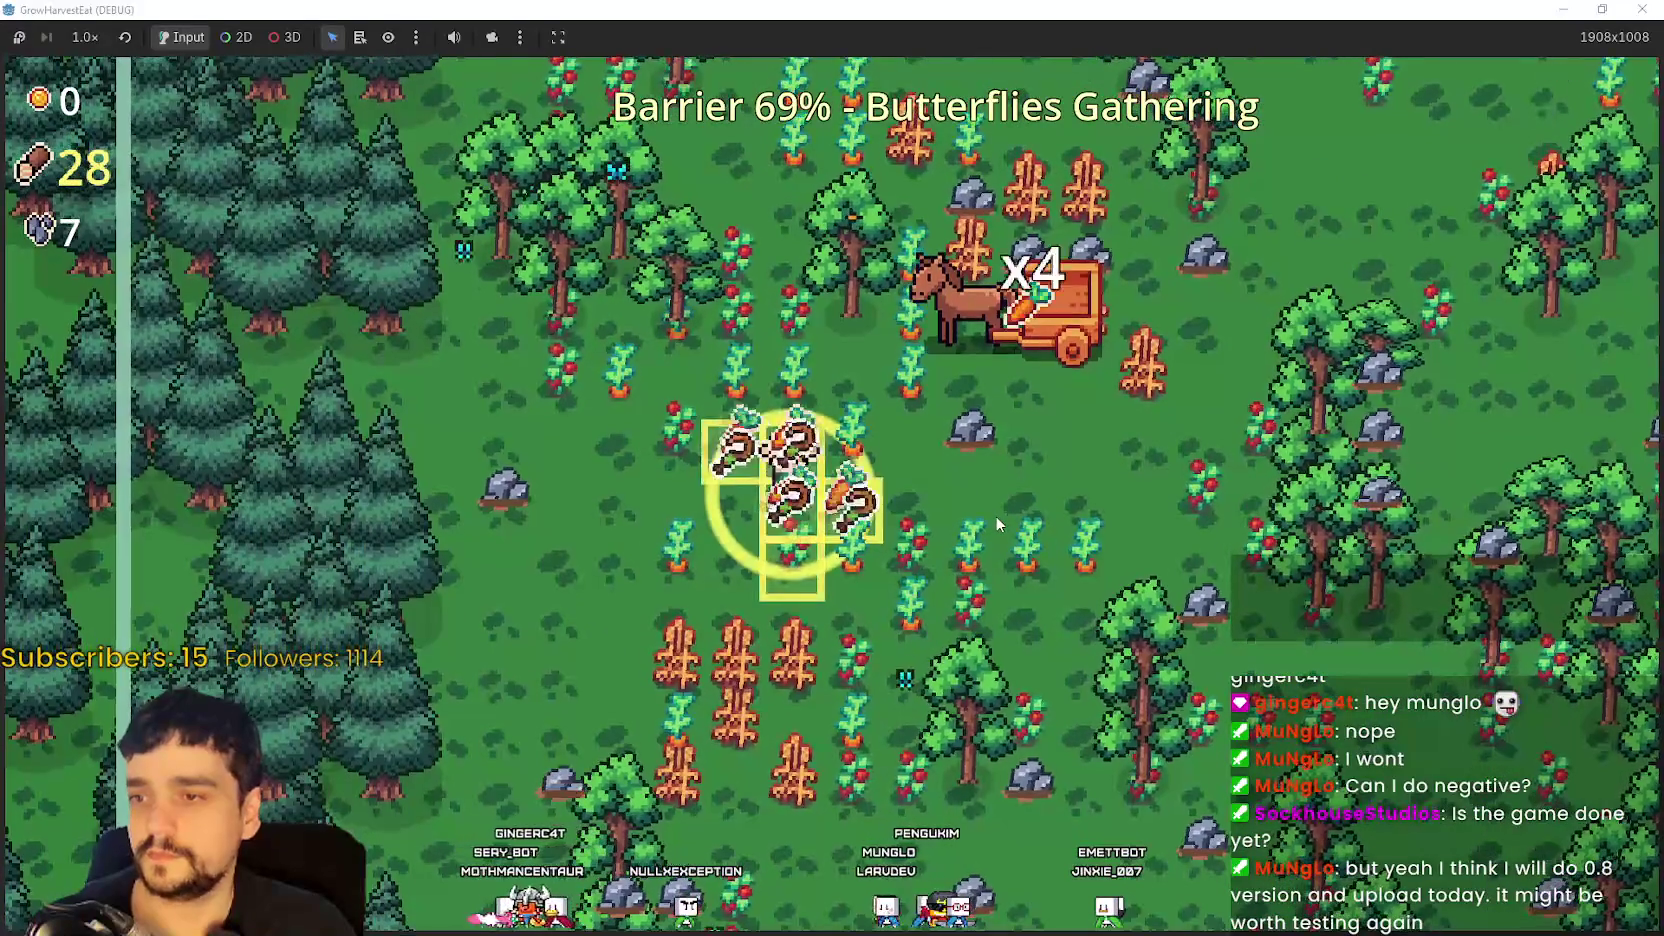
key("s")
key("d")
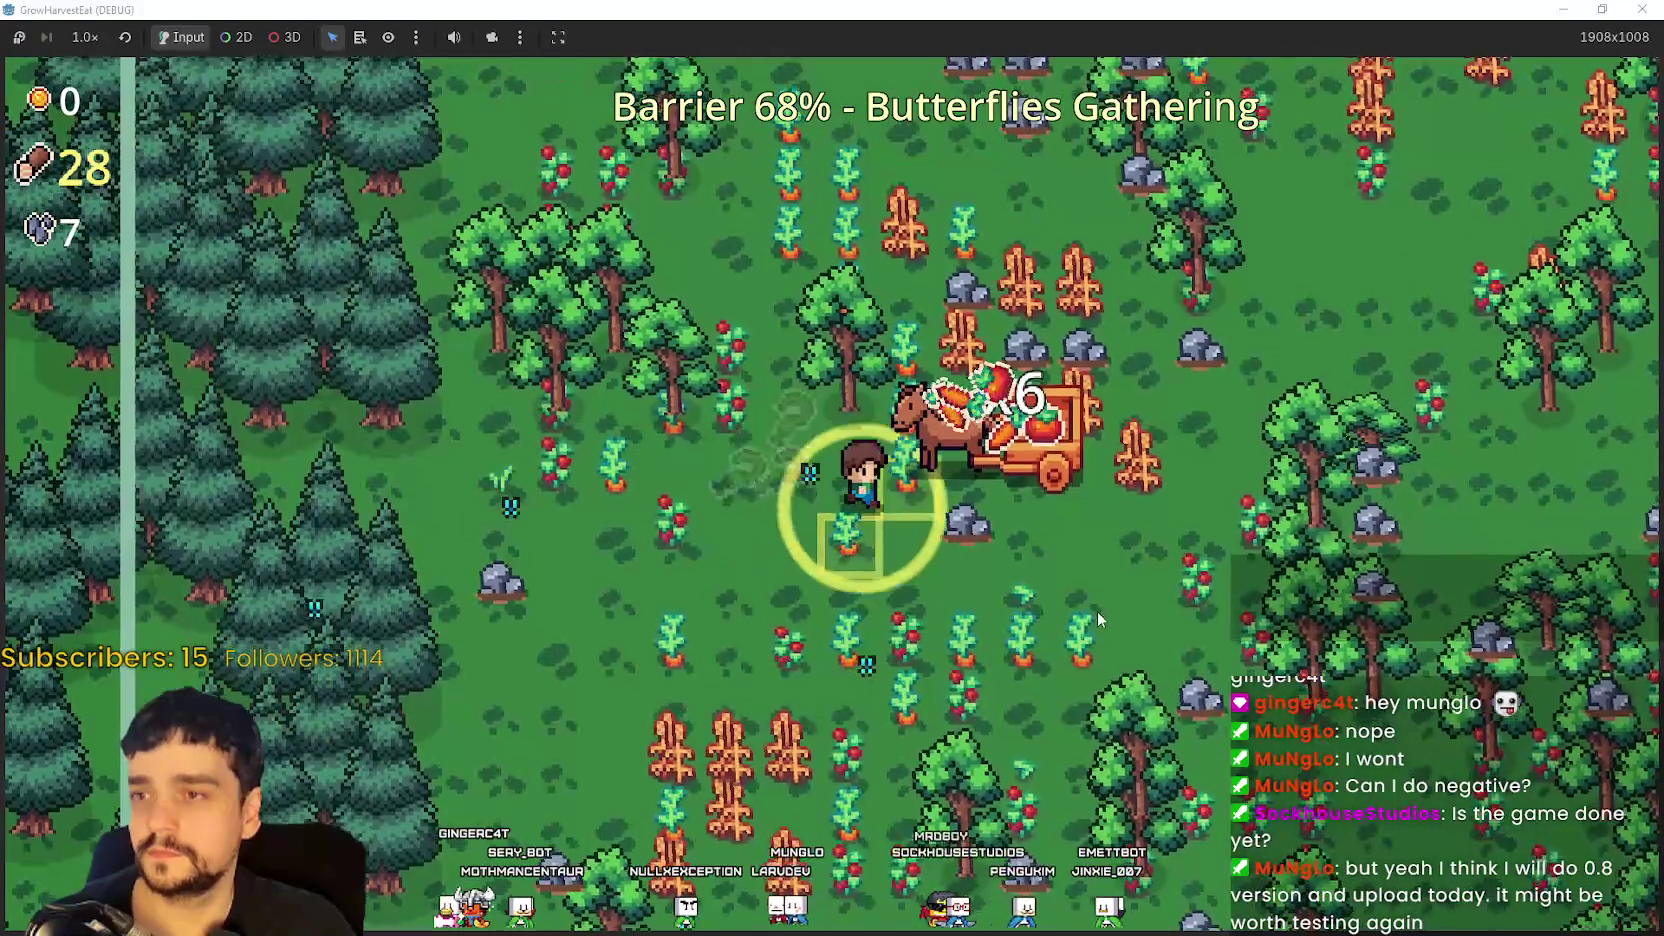
key("d")
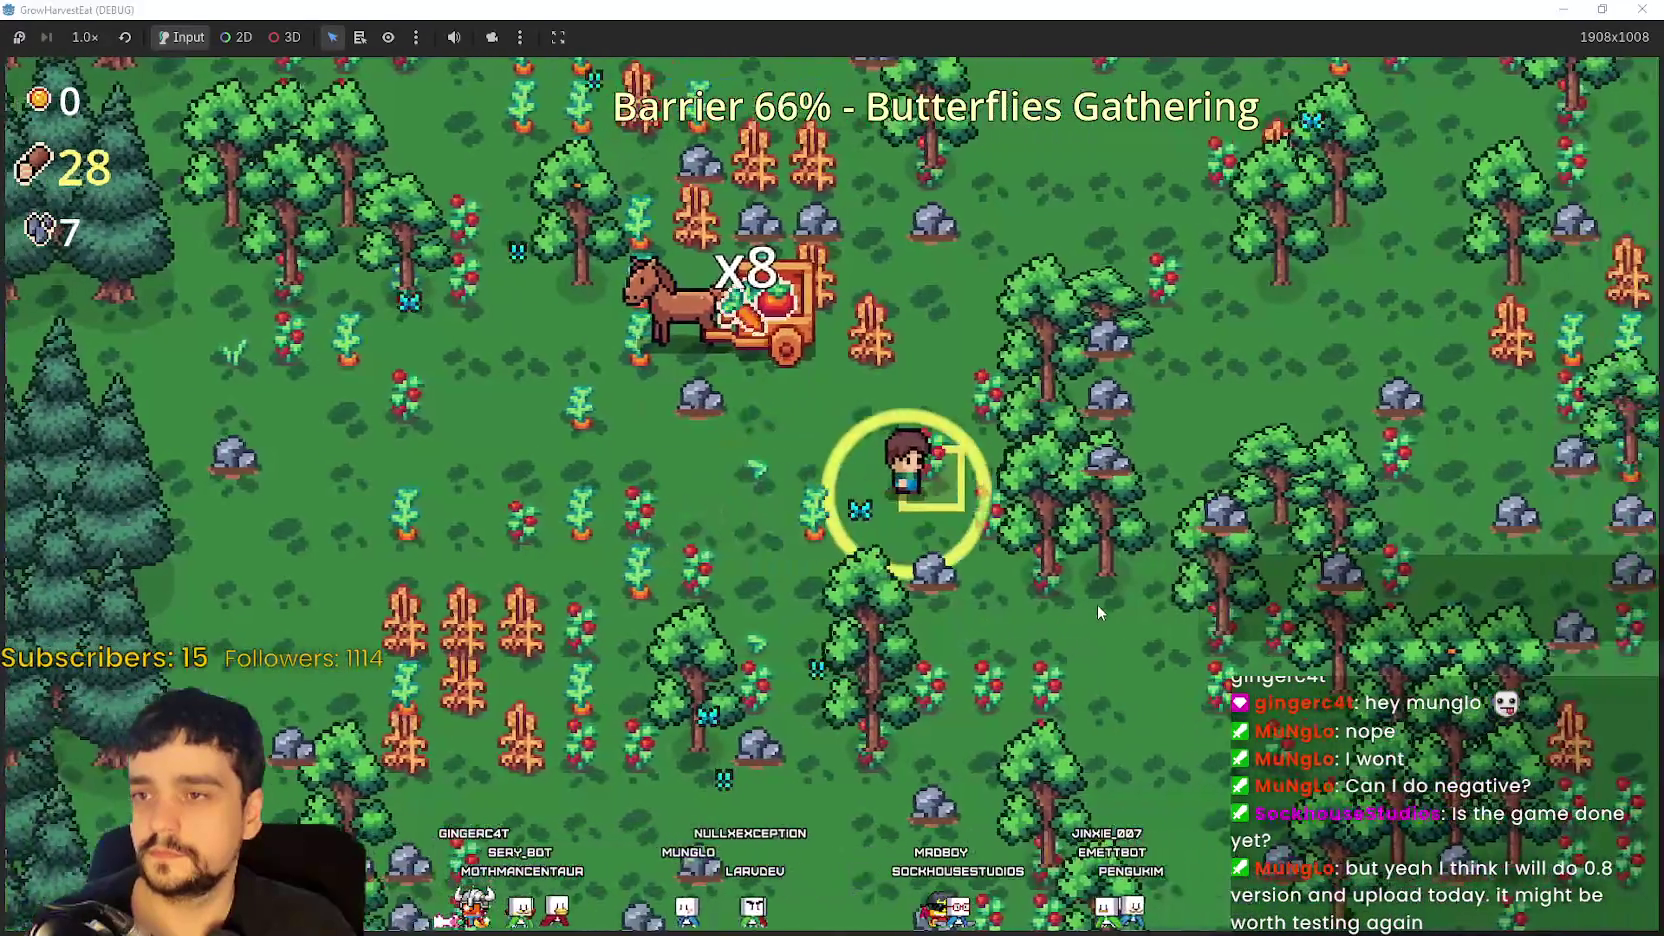
- Chop trees and mine stones to the right until wood reaches 33, stone 15, barrier 56%
key("d")
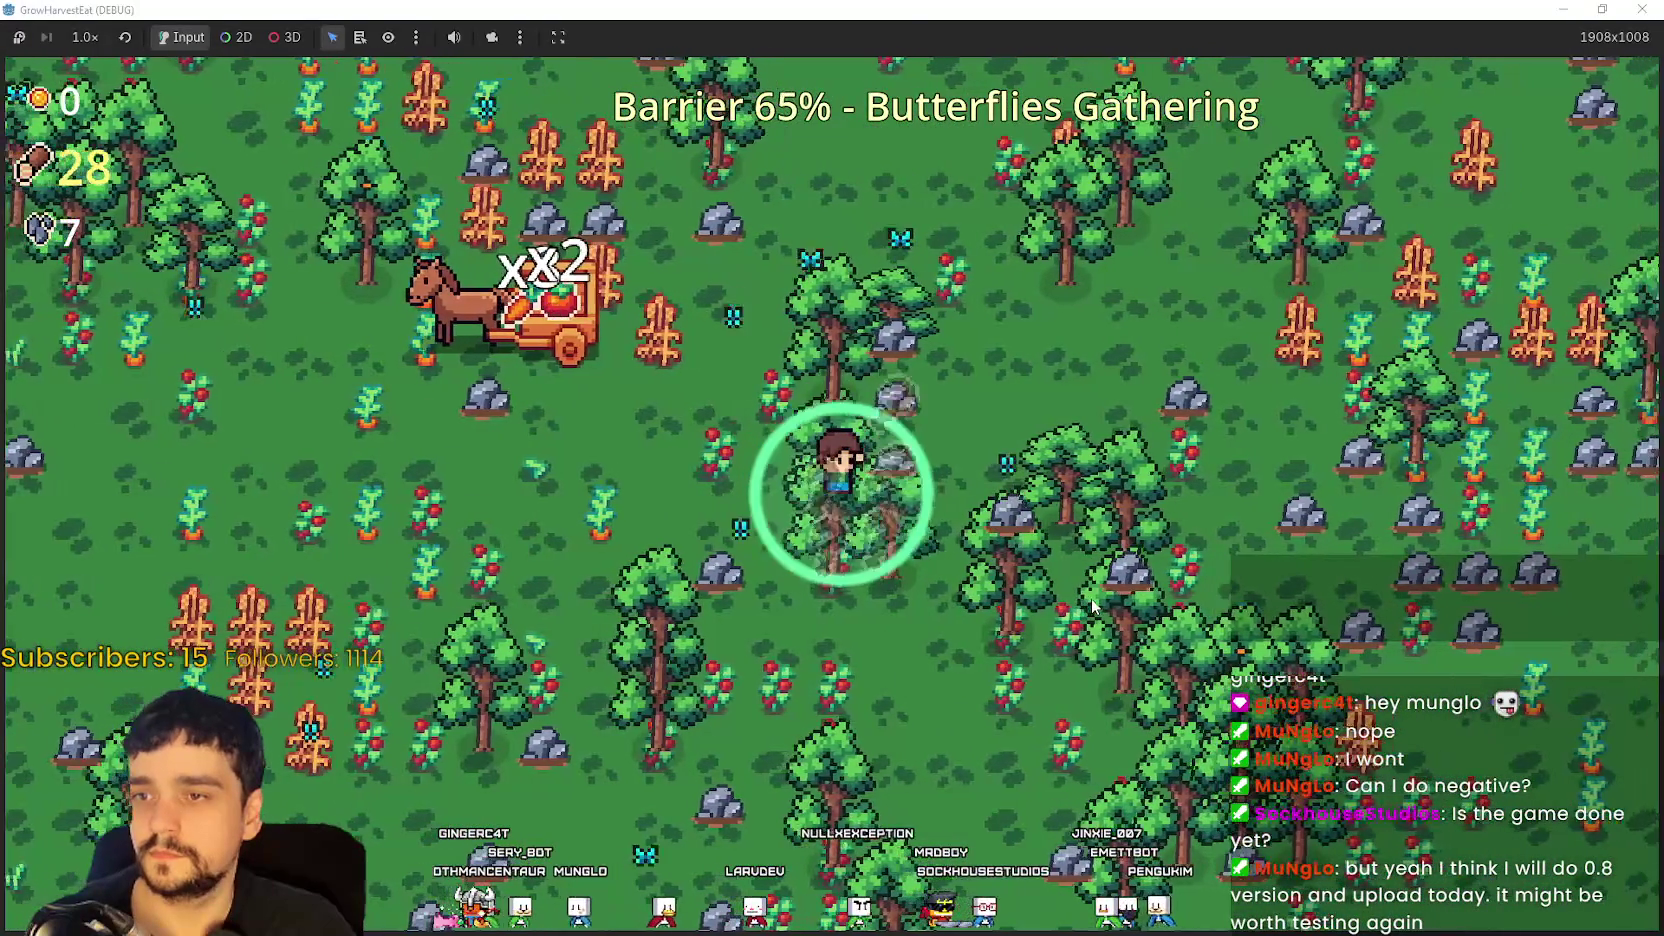
key("w")
key("d")
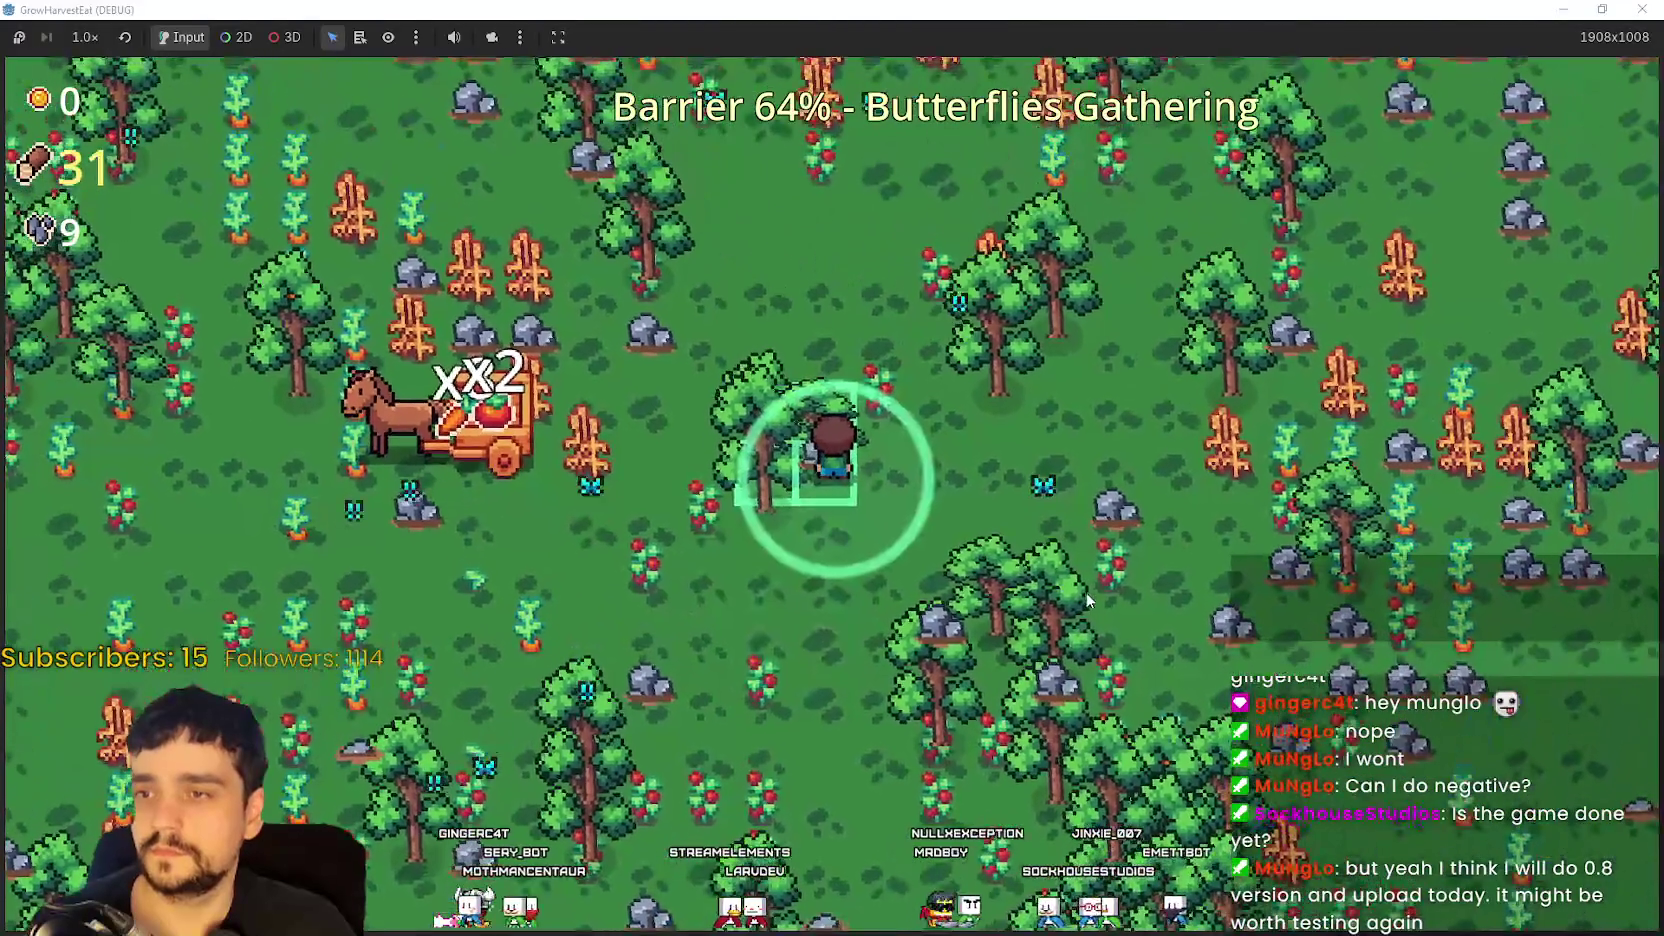
key("d")
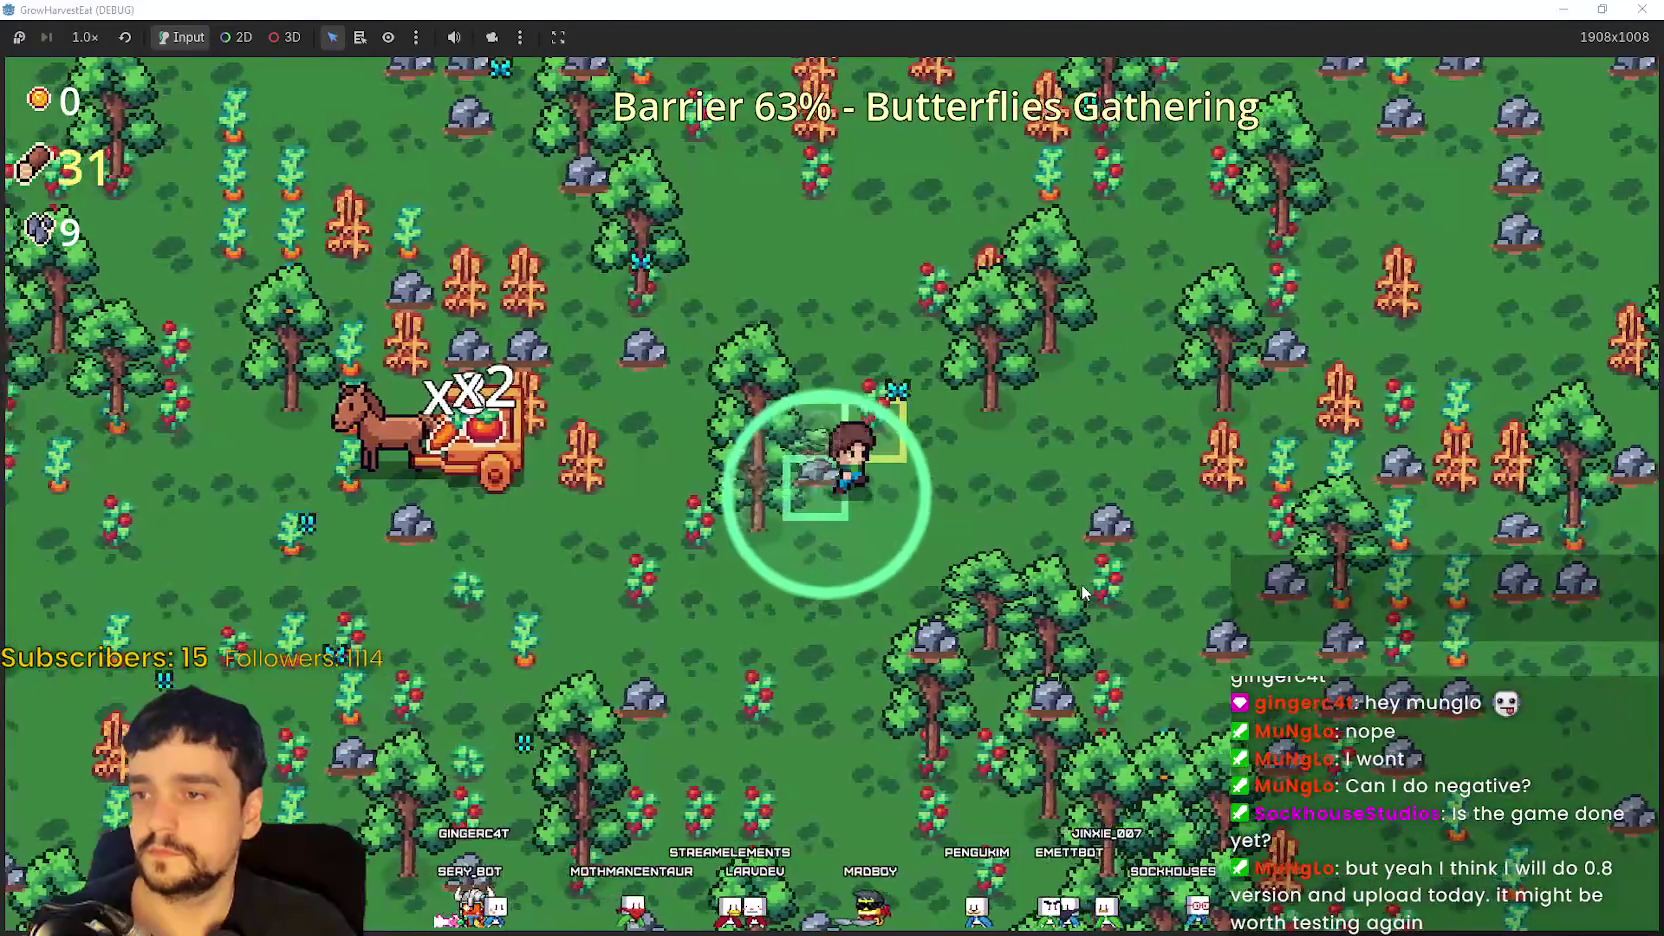
key("d")
key("s")
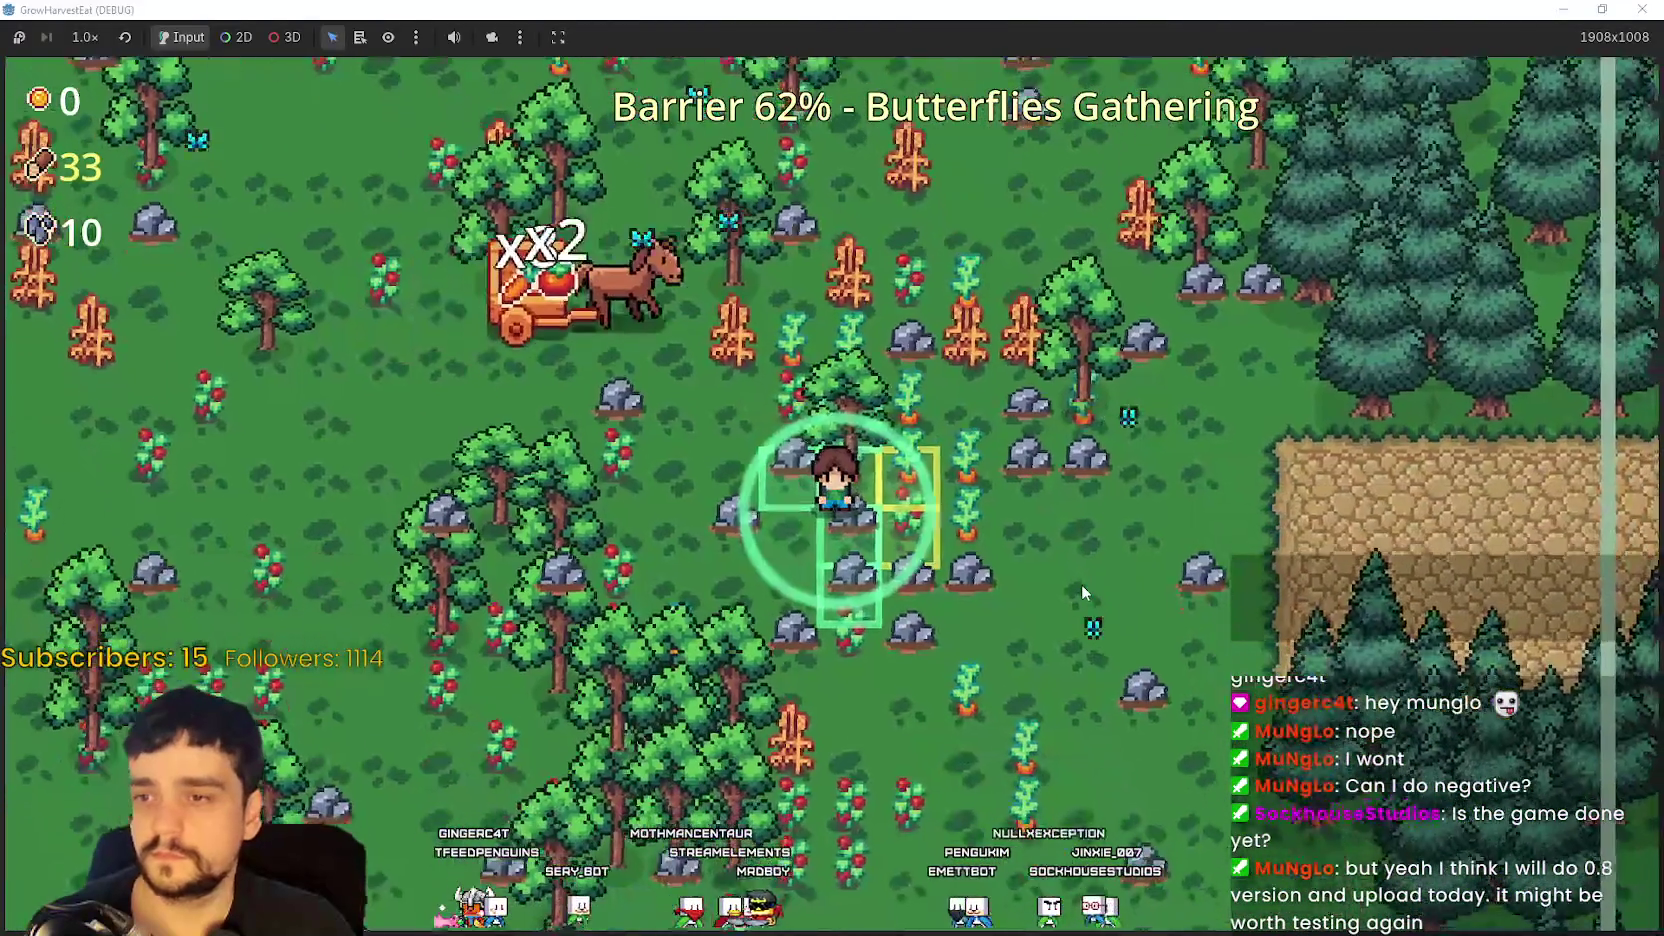
key("d")
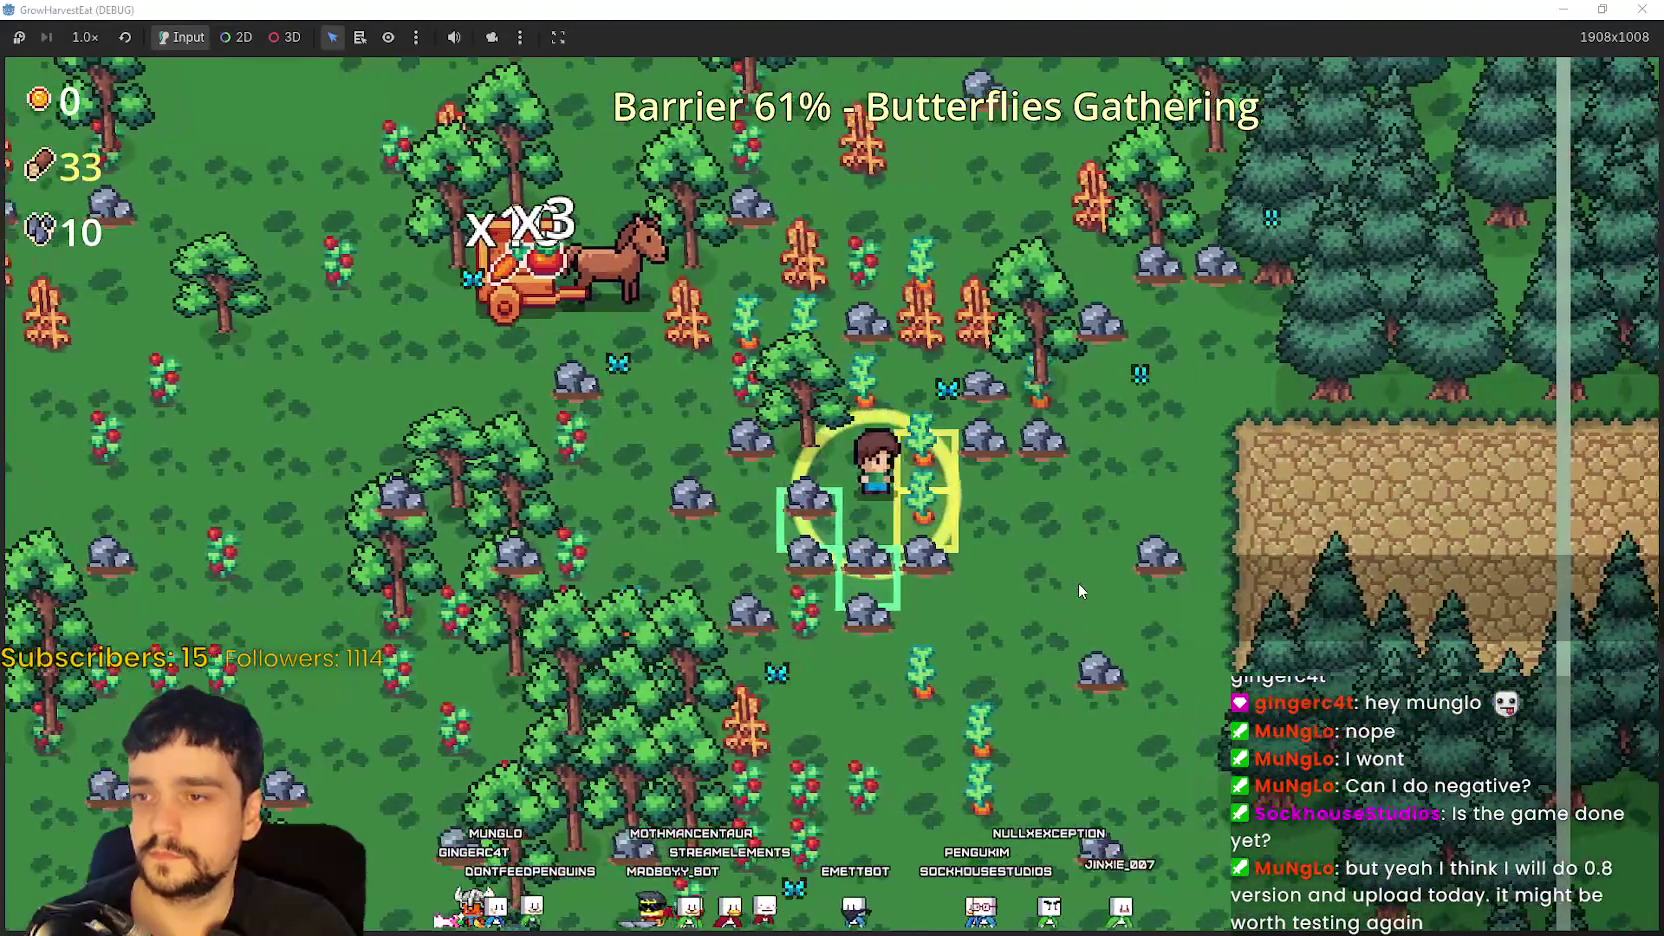
key("a")
key("s")
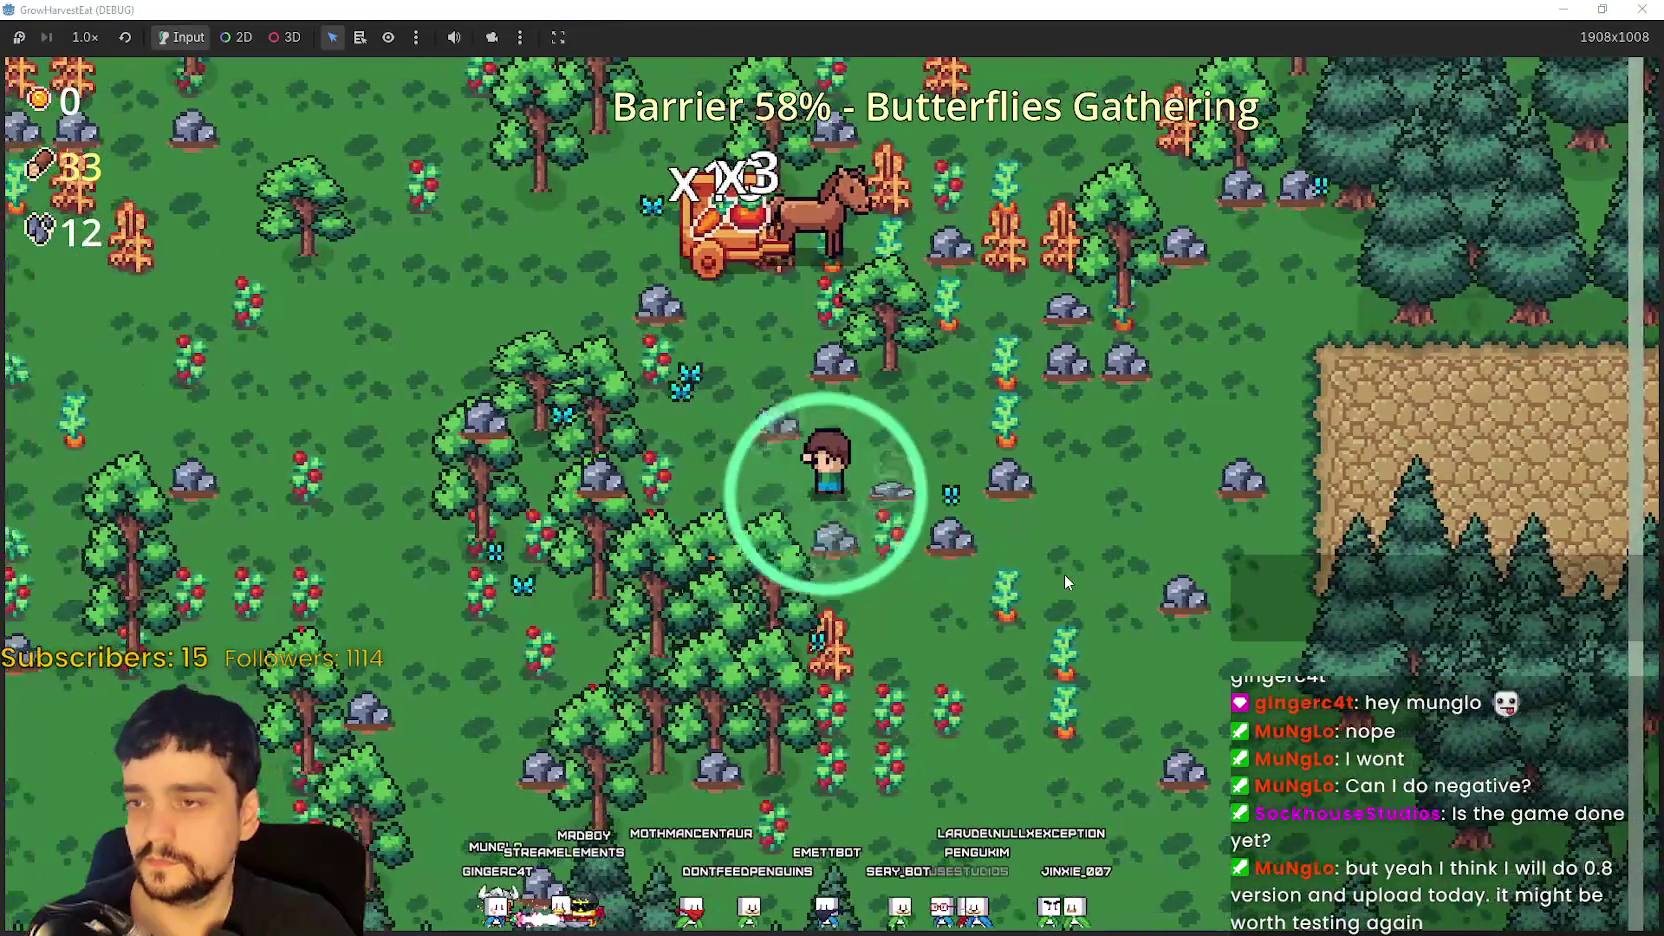
- Collect more stone around the rocks and roam the forest edge and field during Mice Encroaching
key("d")
key("w")
key("a")
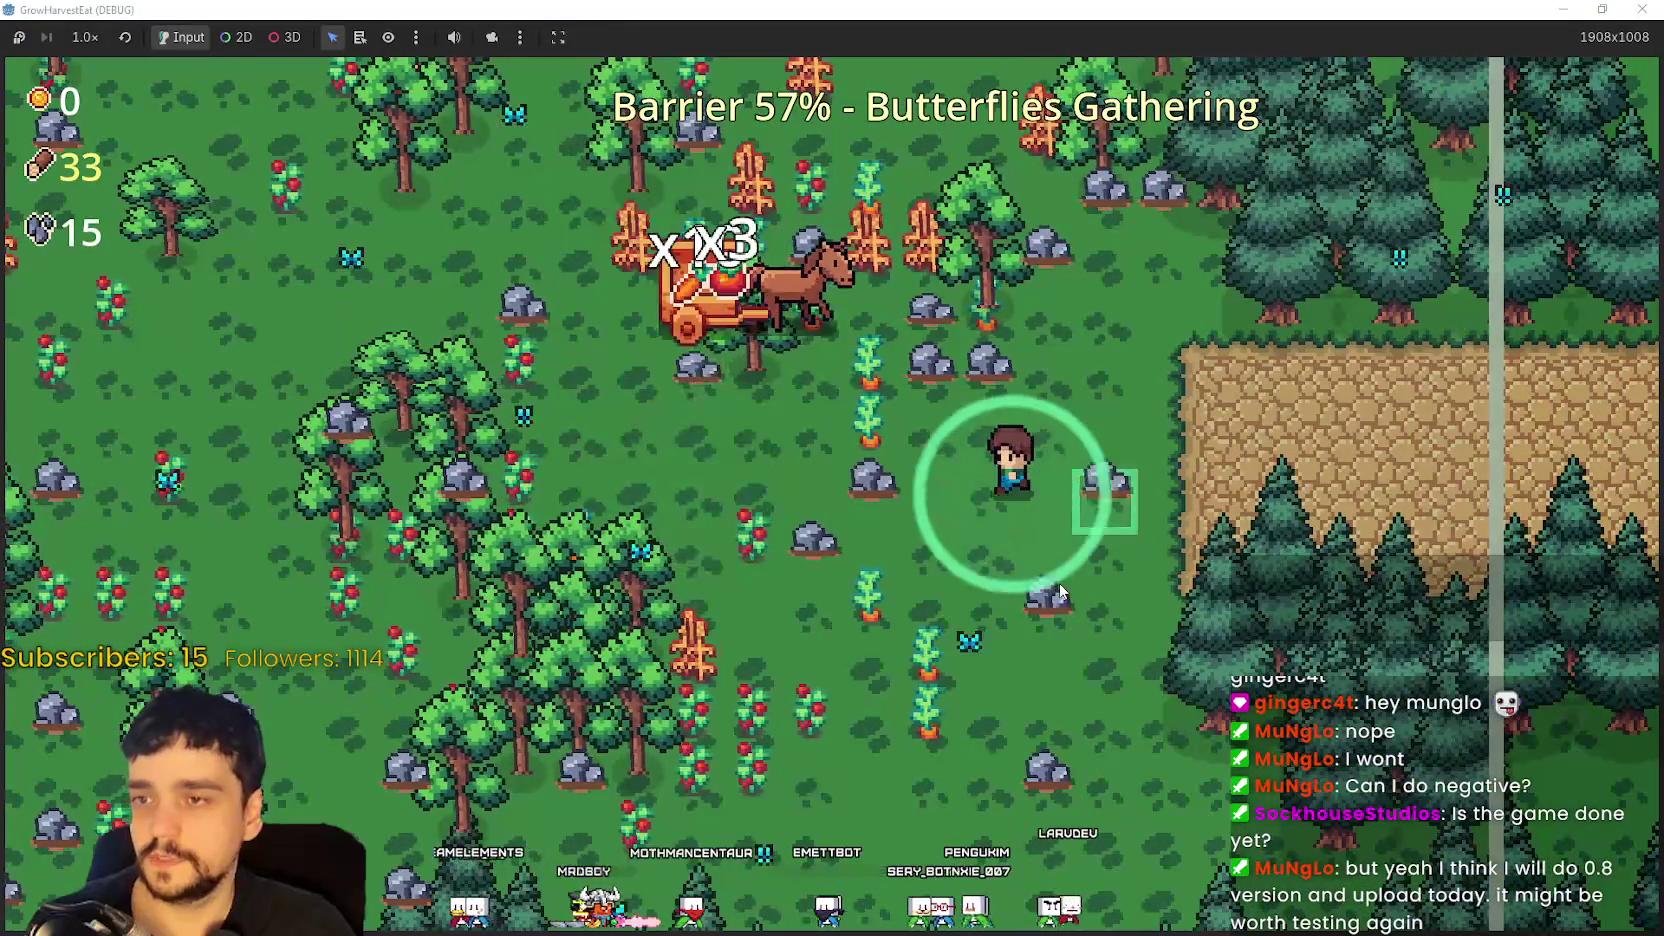
key("s")
key("a")
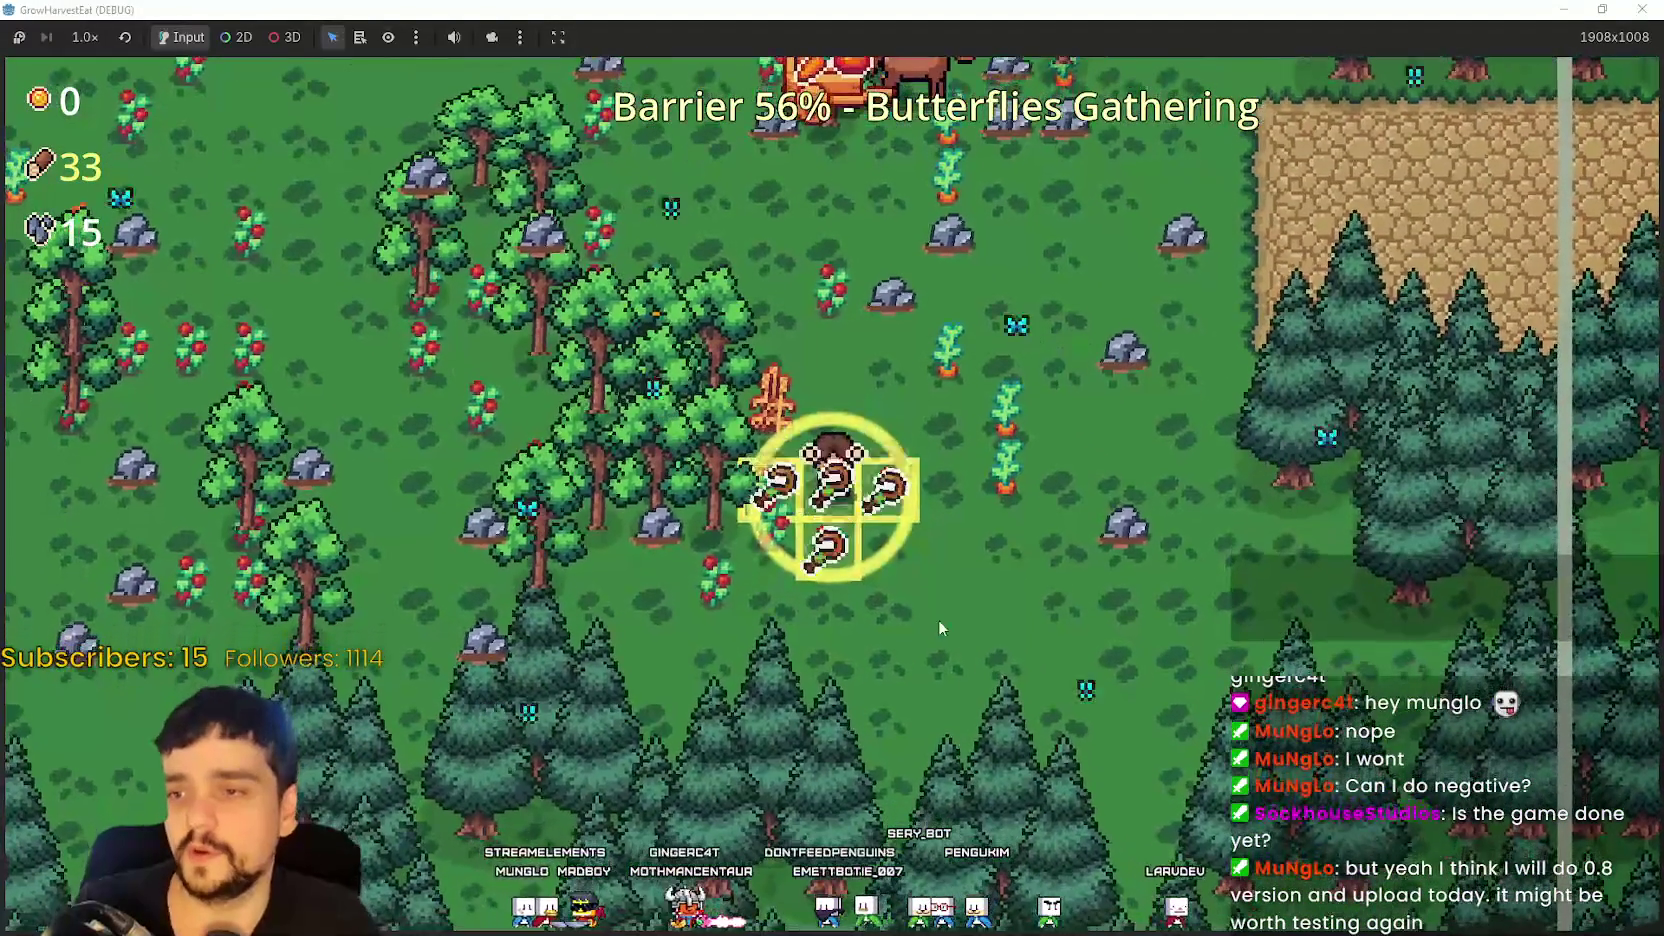
key("w")
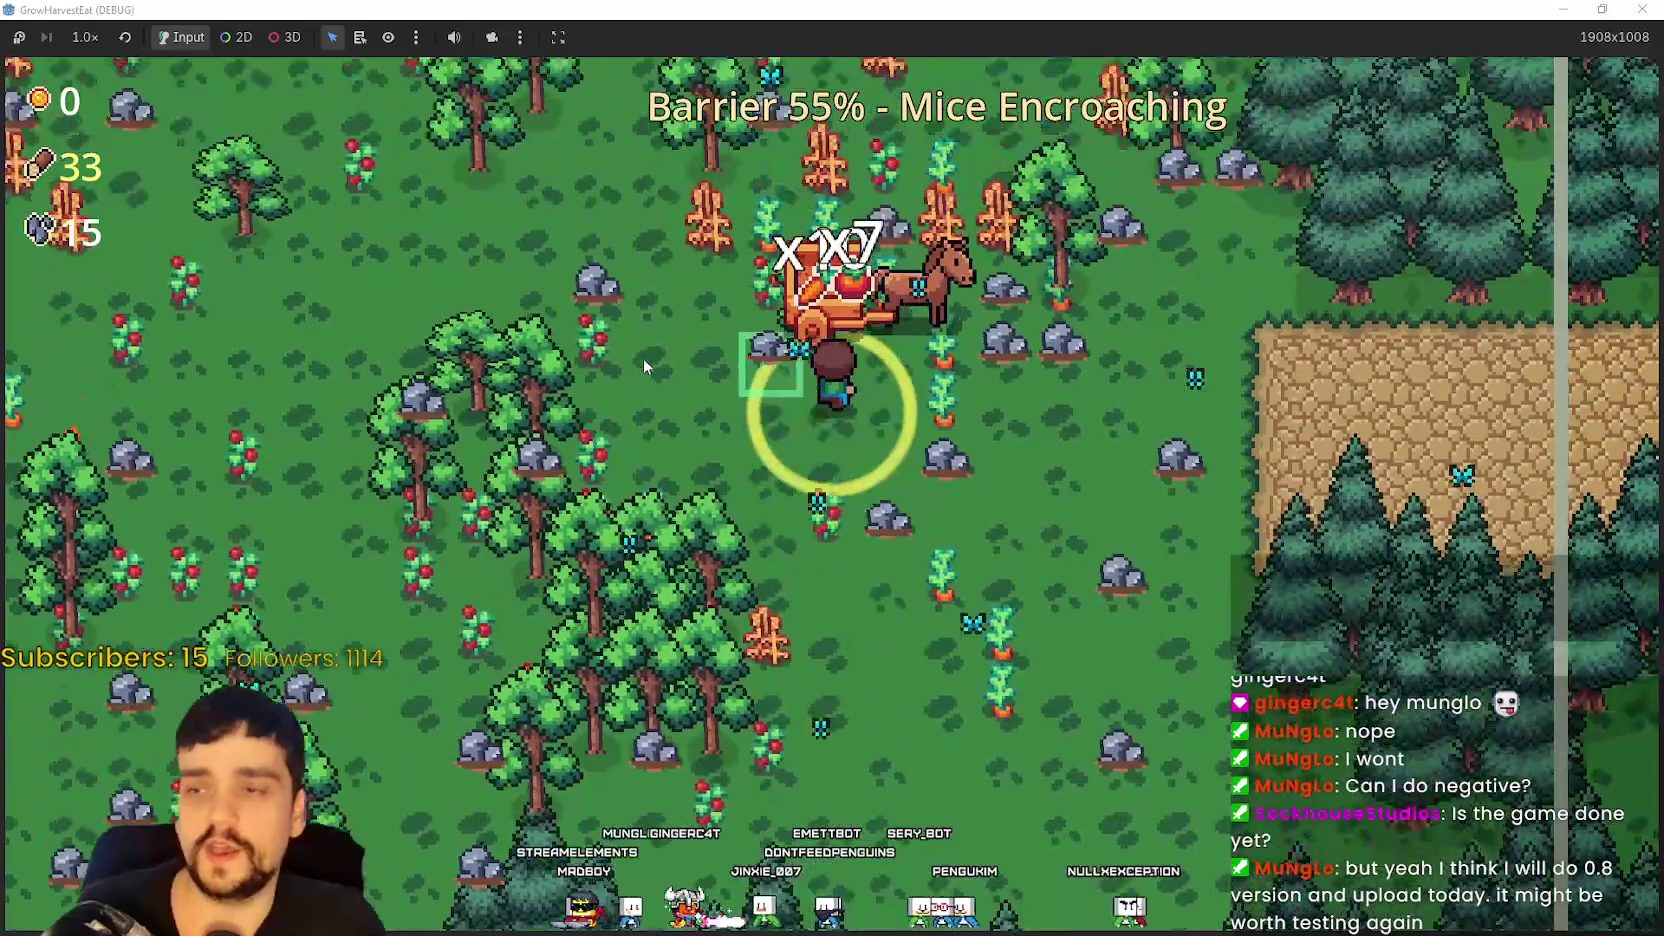
key("w")
key("d")
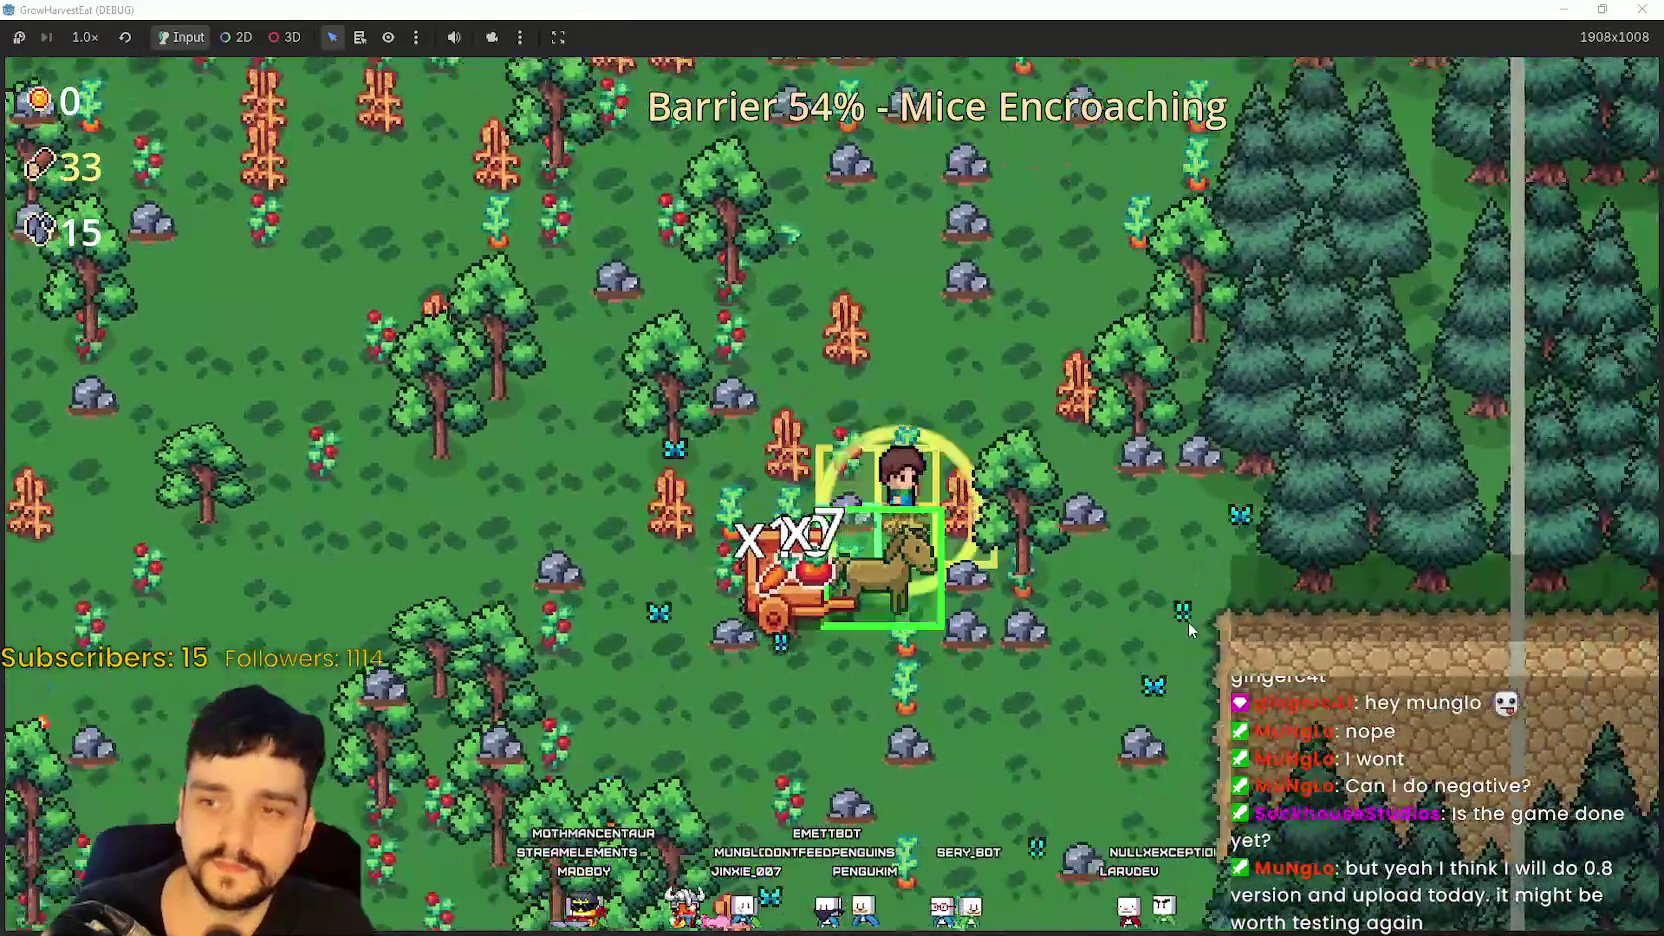
key("w")
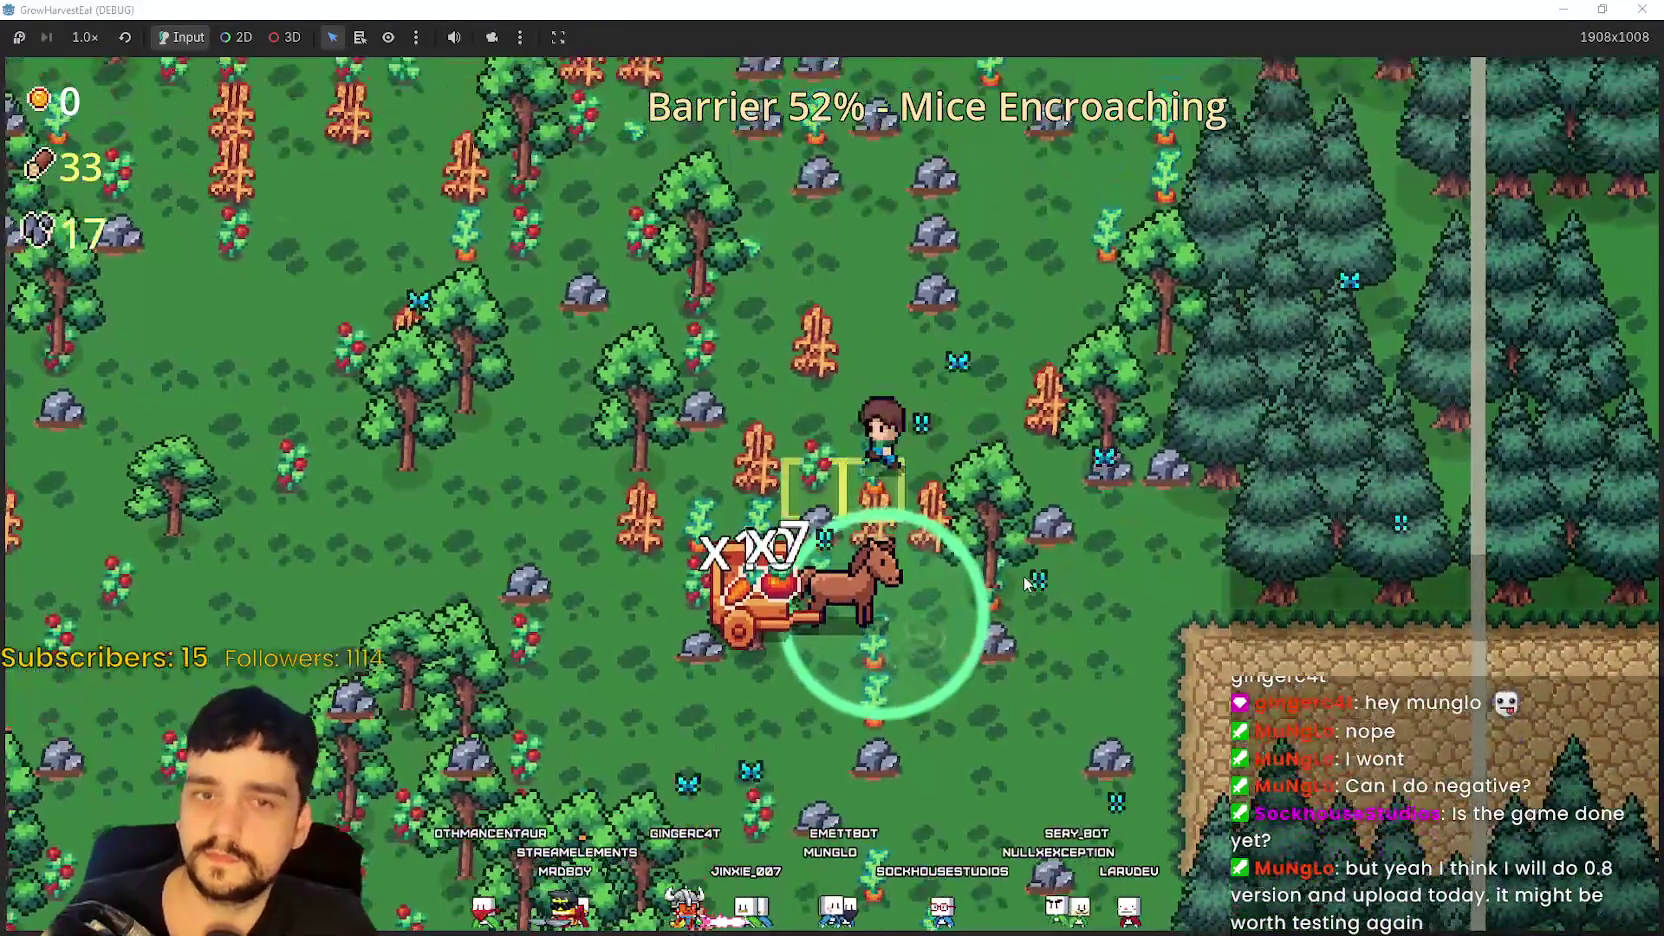
key("a")
key("w")
key("a")
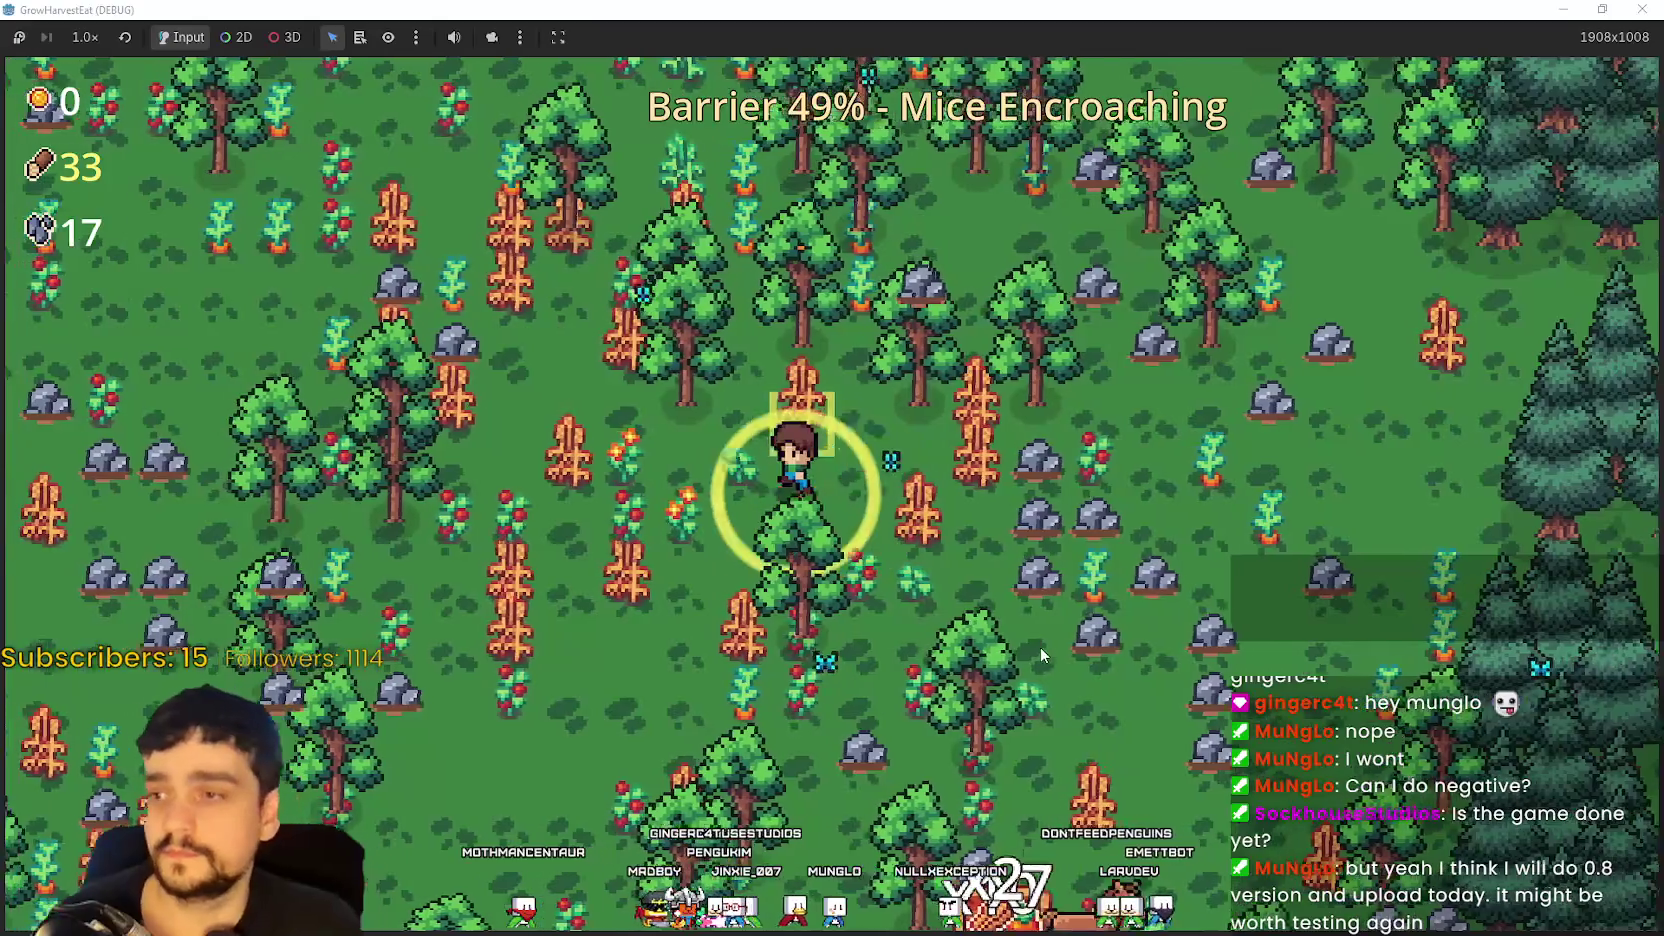
key("s")
key("a")
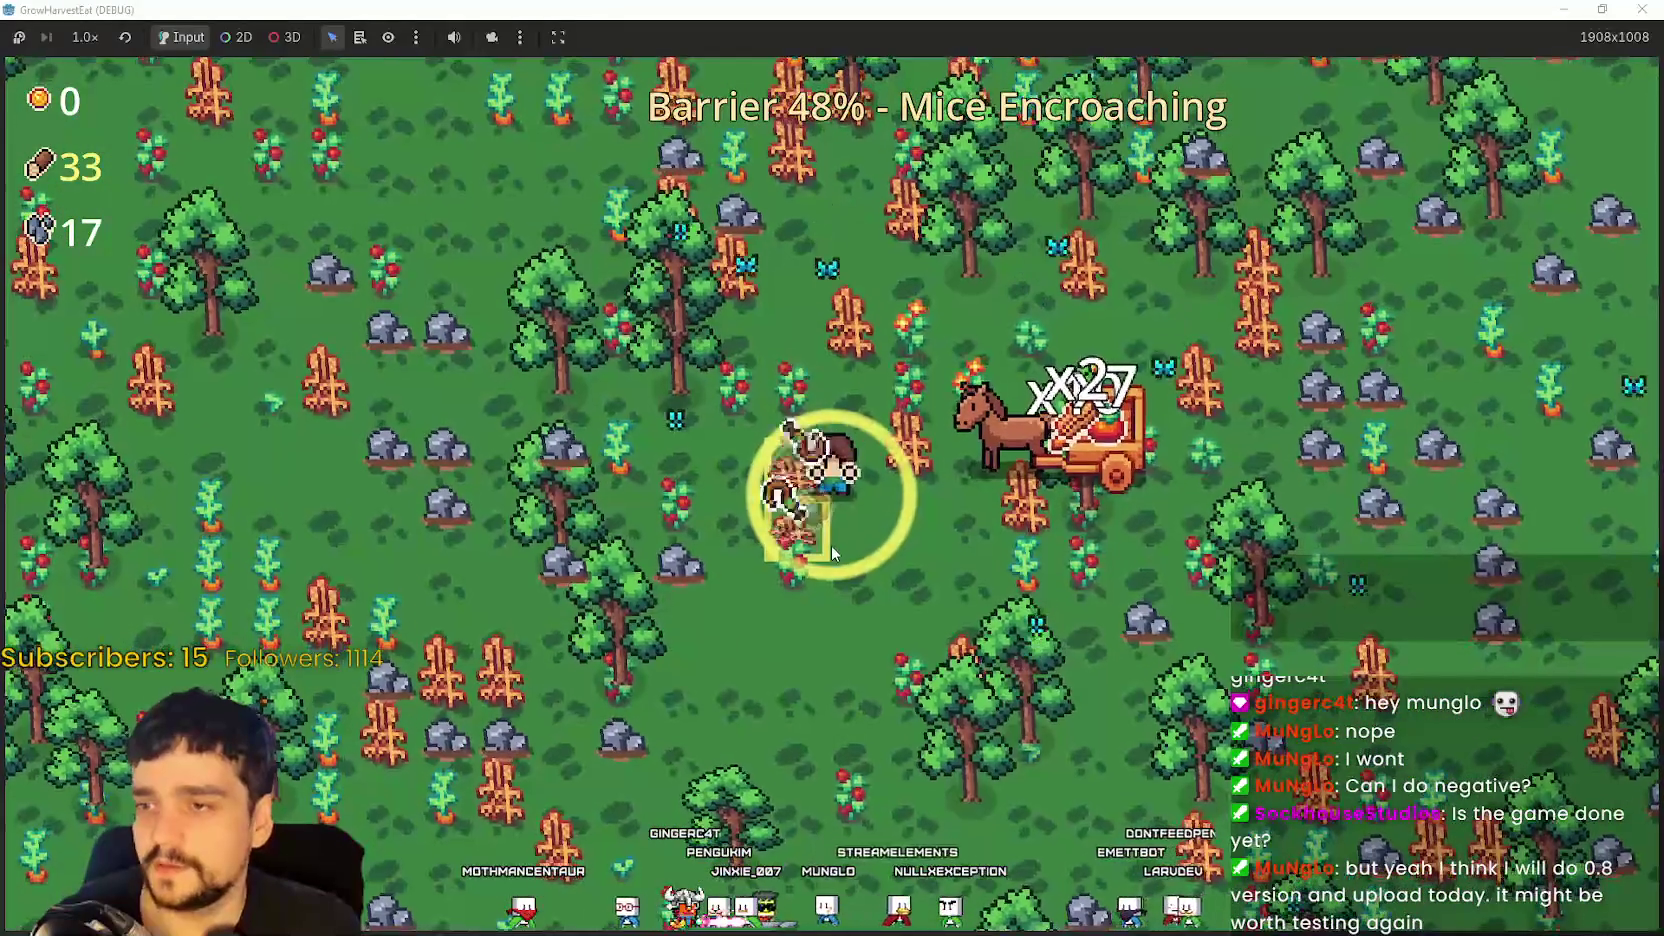
key("w")
key("d")
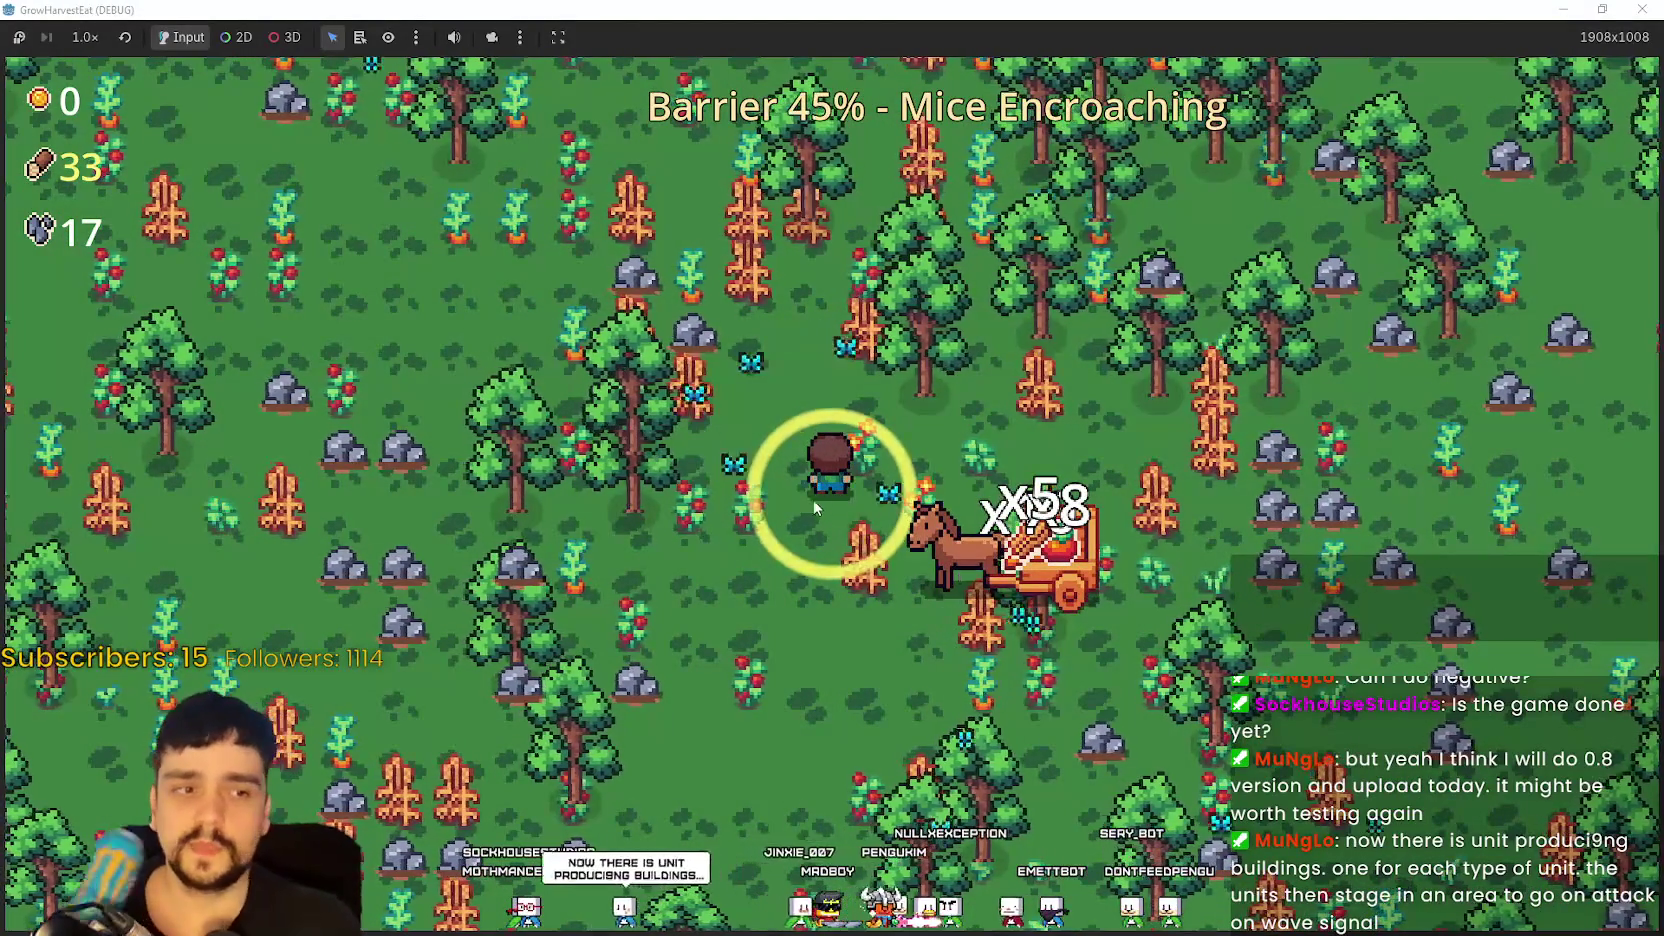
key("d")
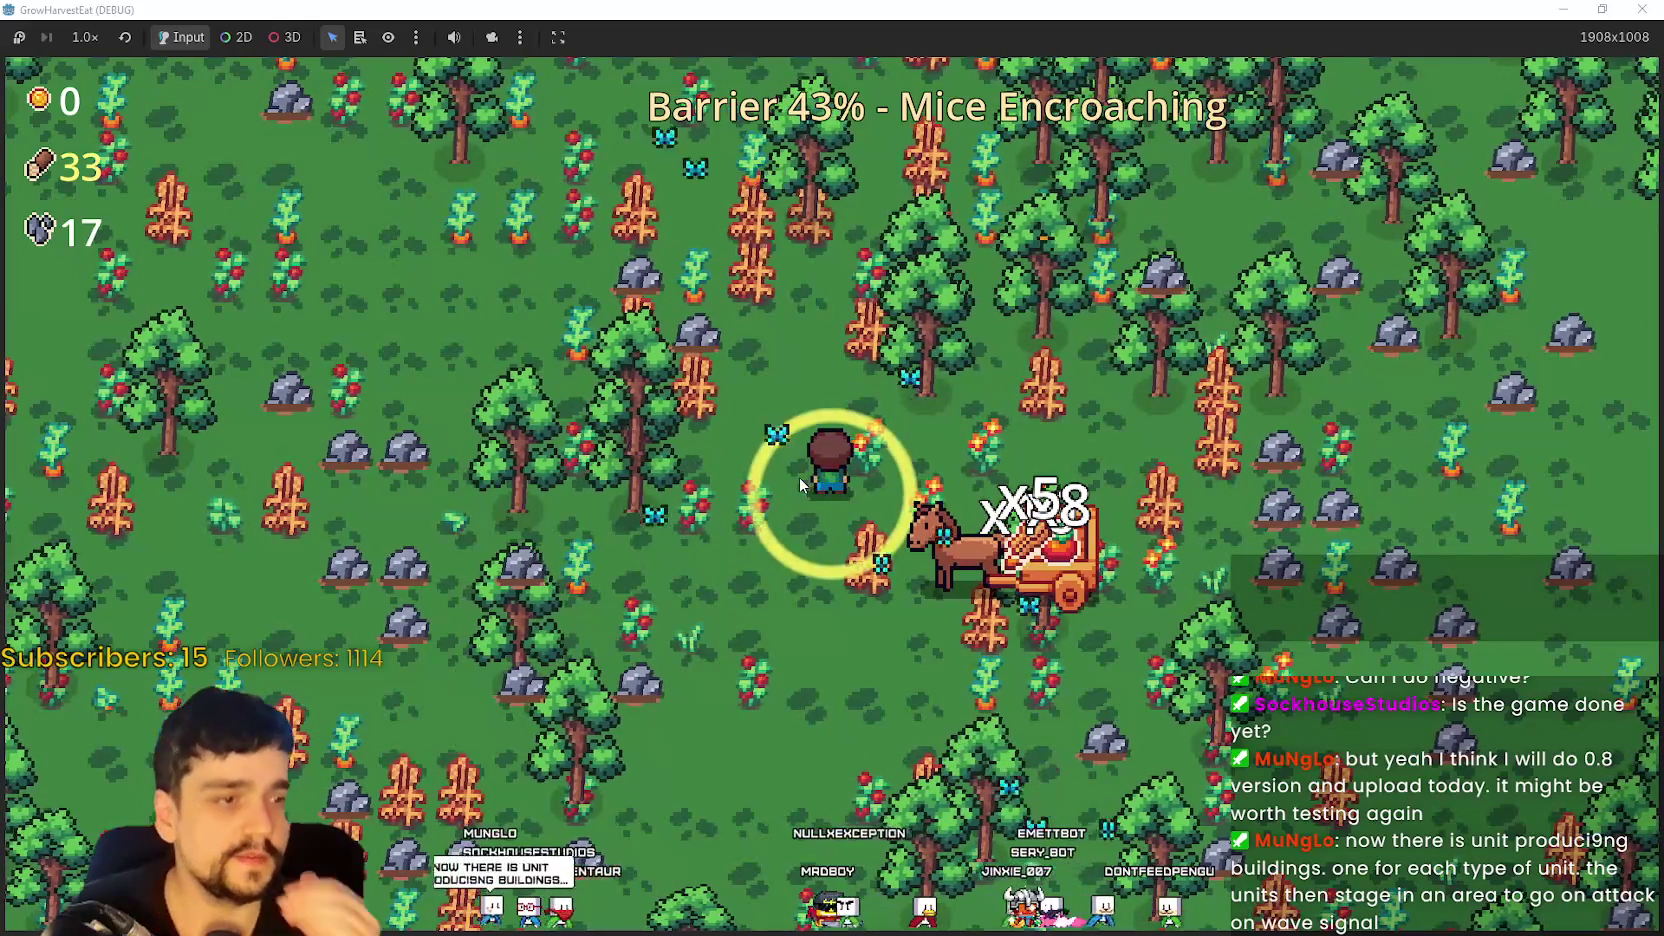
- Keep harvesting past the horse cart and field until the stage ends with 35 wood and 20 stone
key("w")
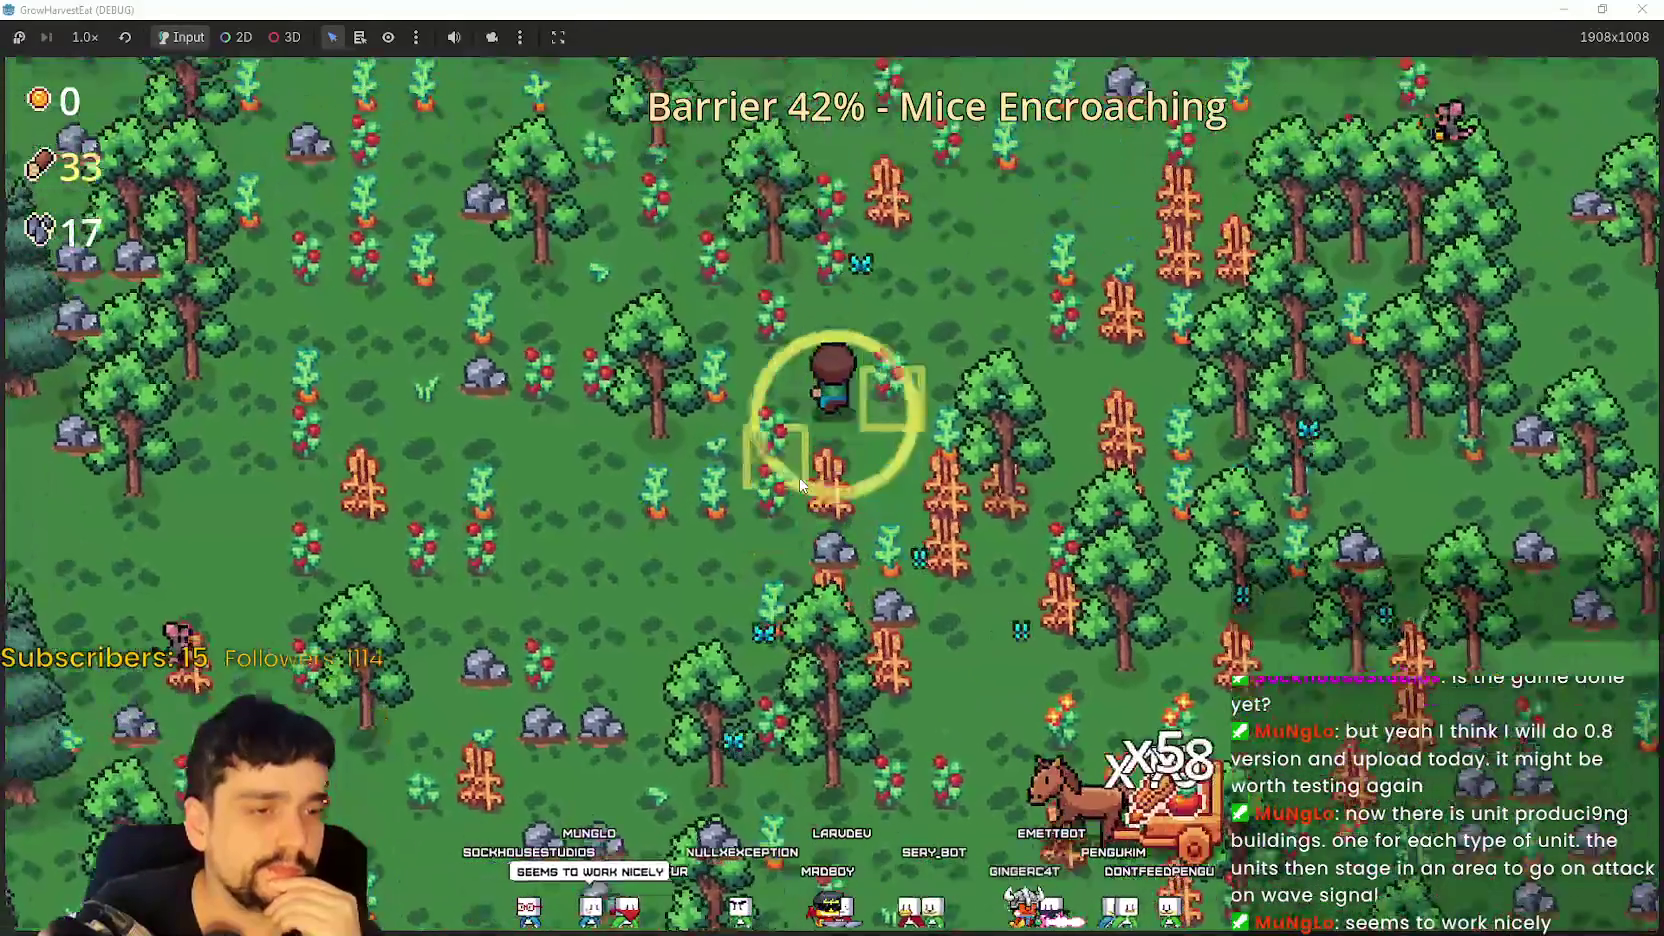
key("s")
key("a")
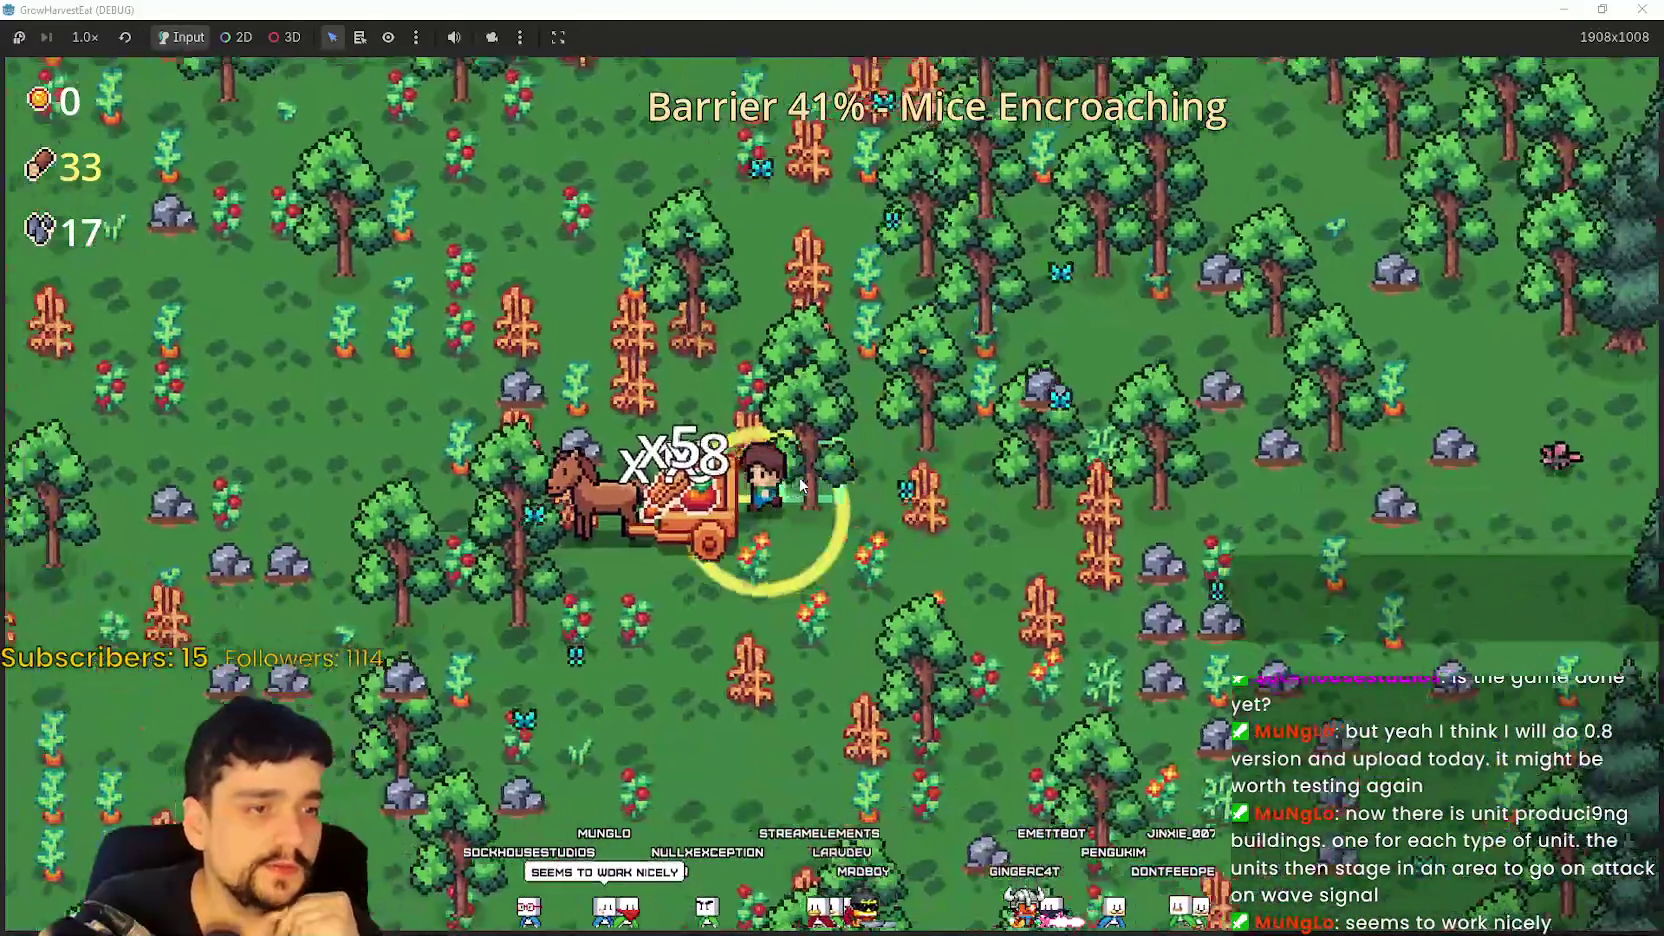
key("w")
key("a")
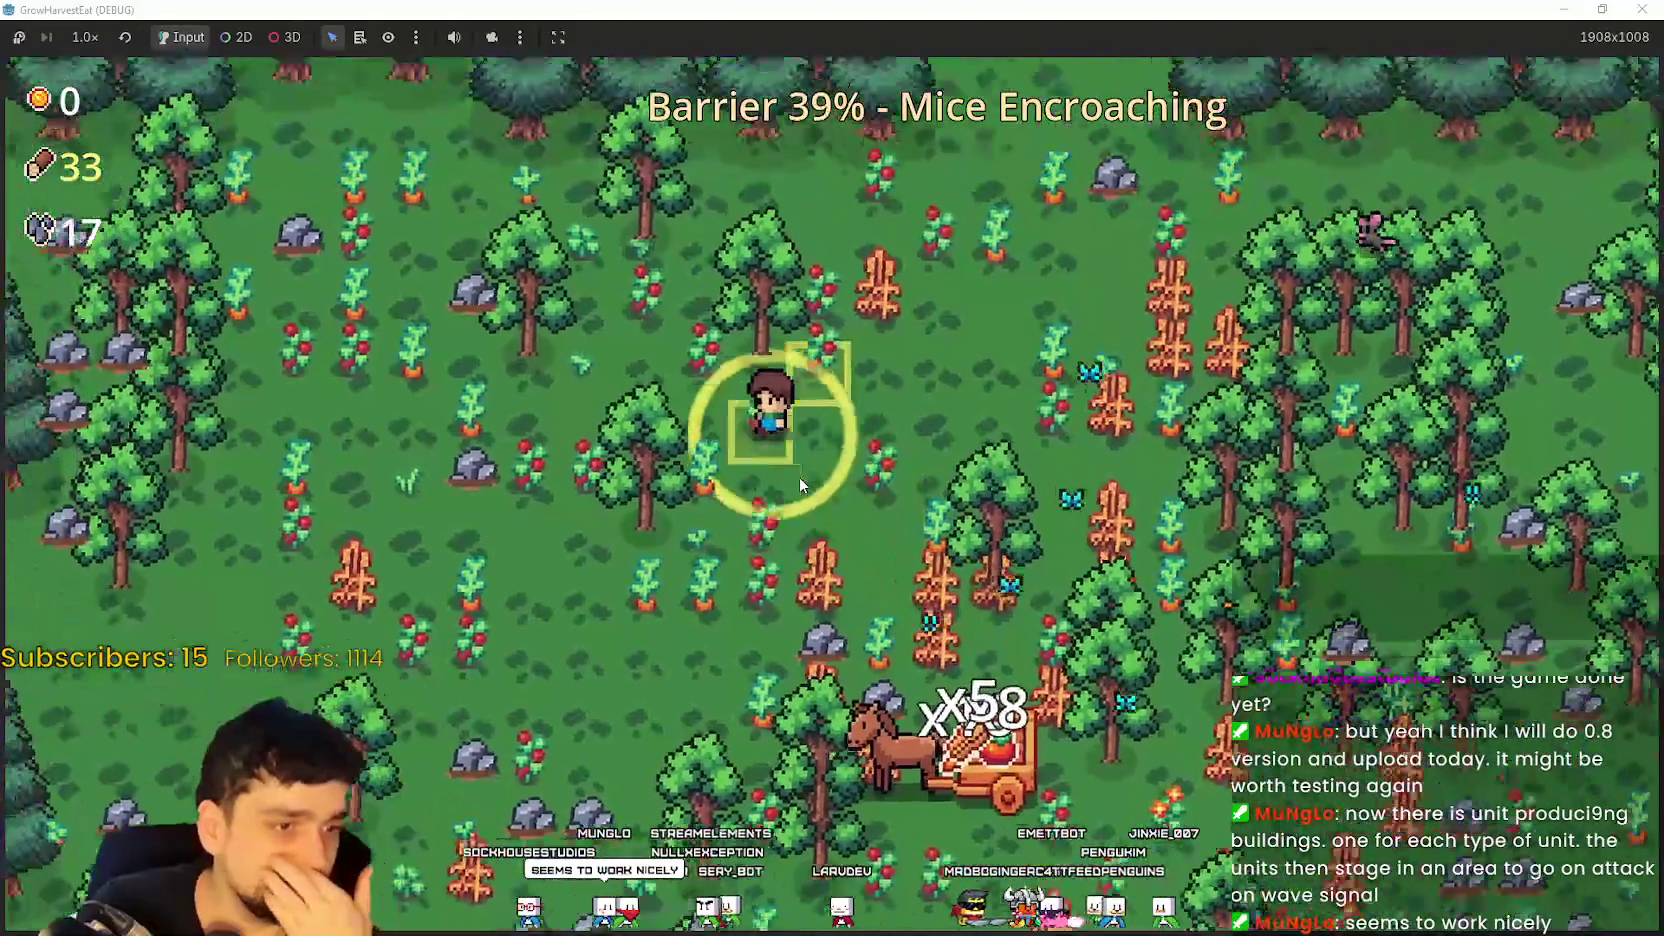
key("s")
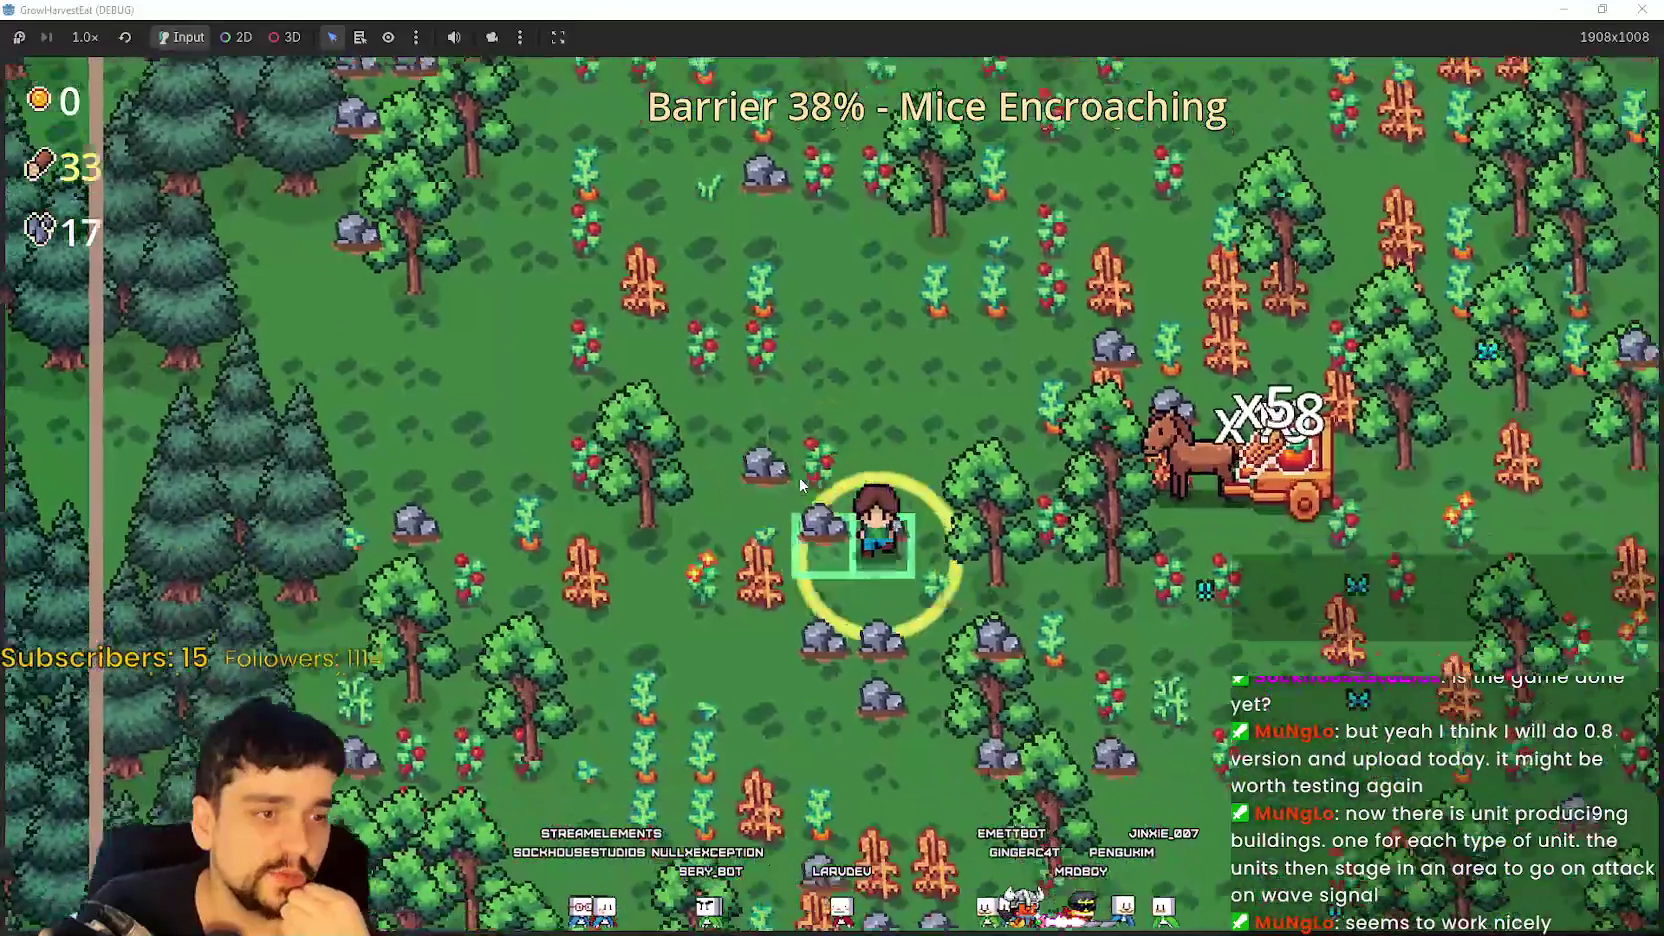
key("s")
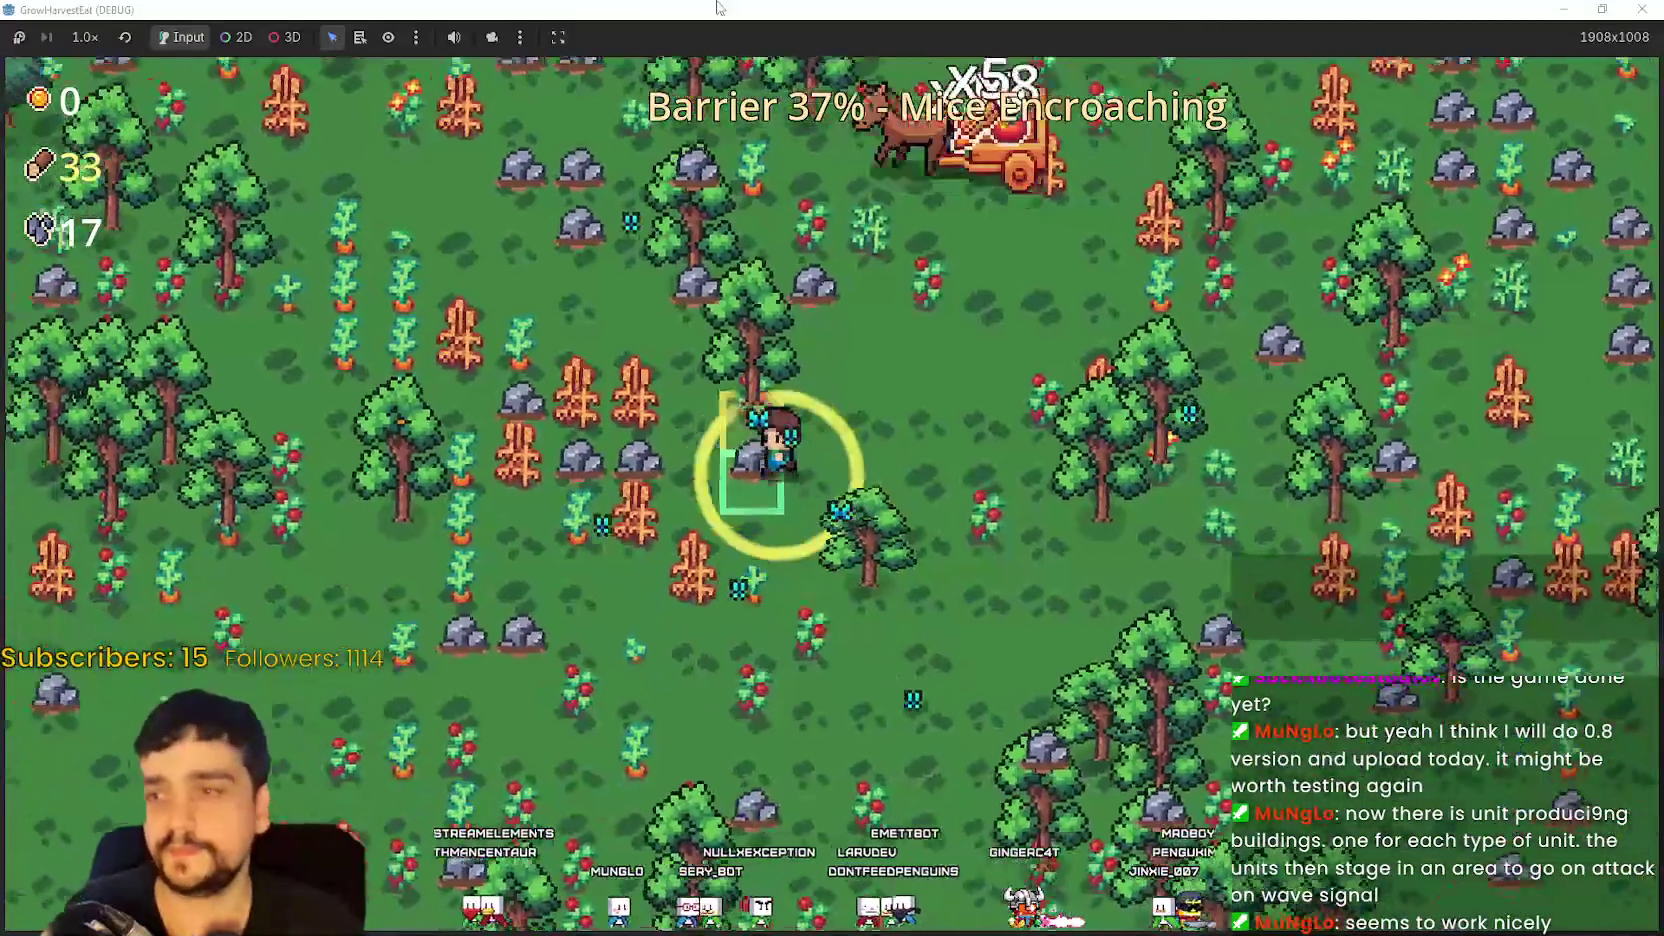
key("w")
key("a")
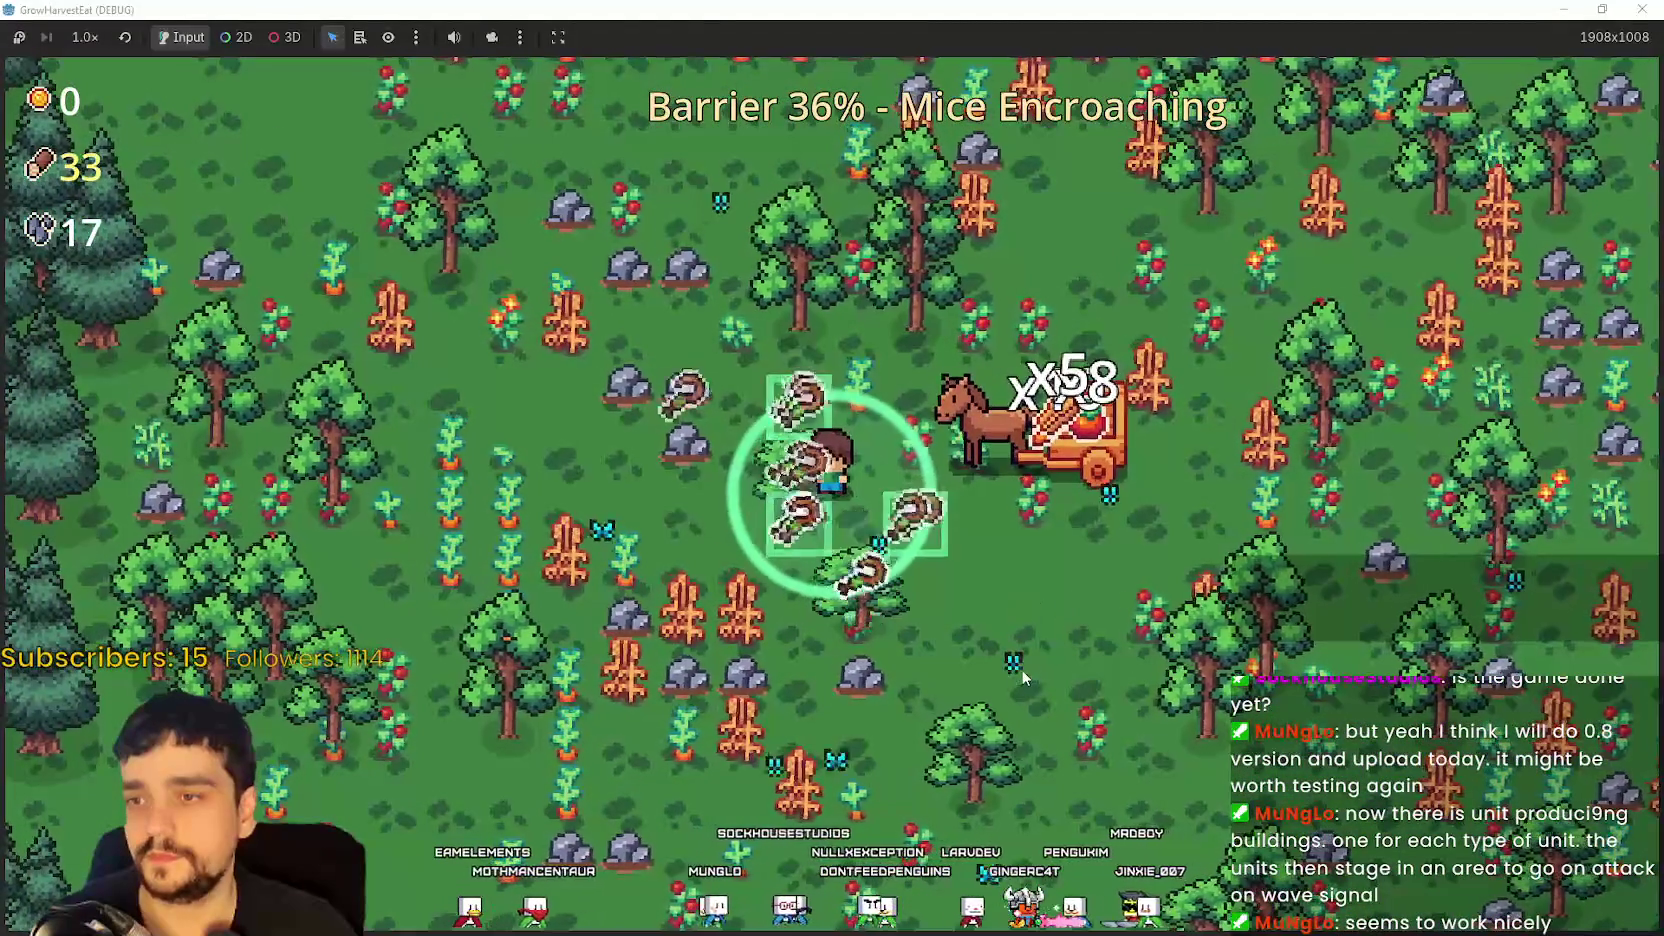
key("s")
key("d")
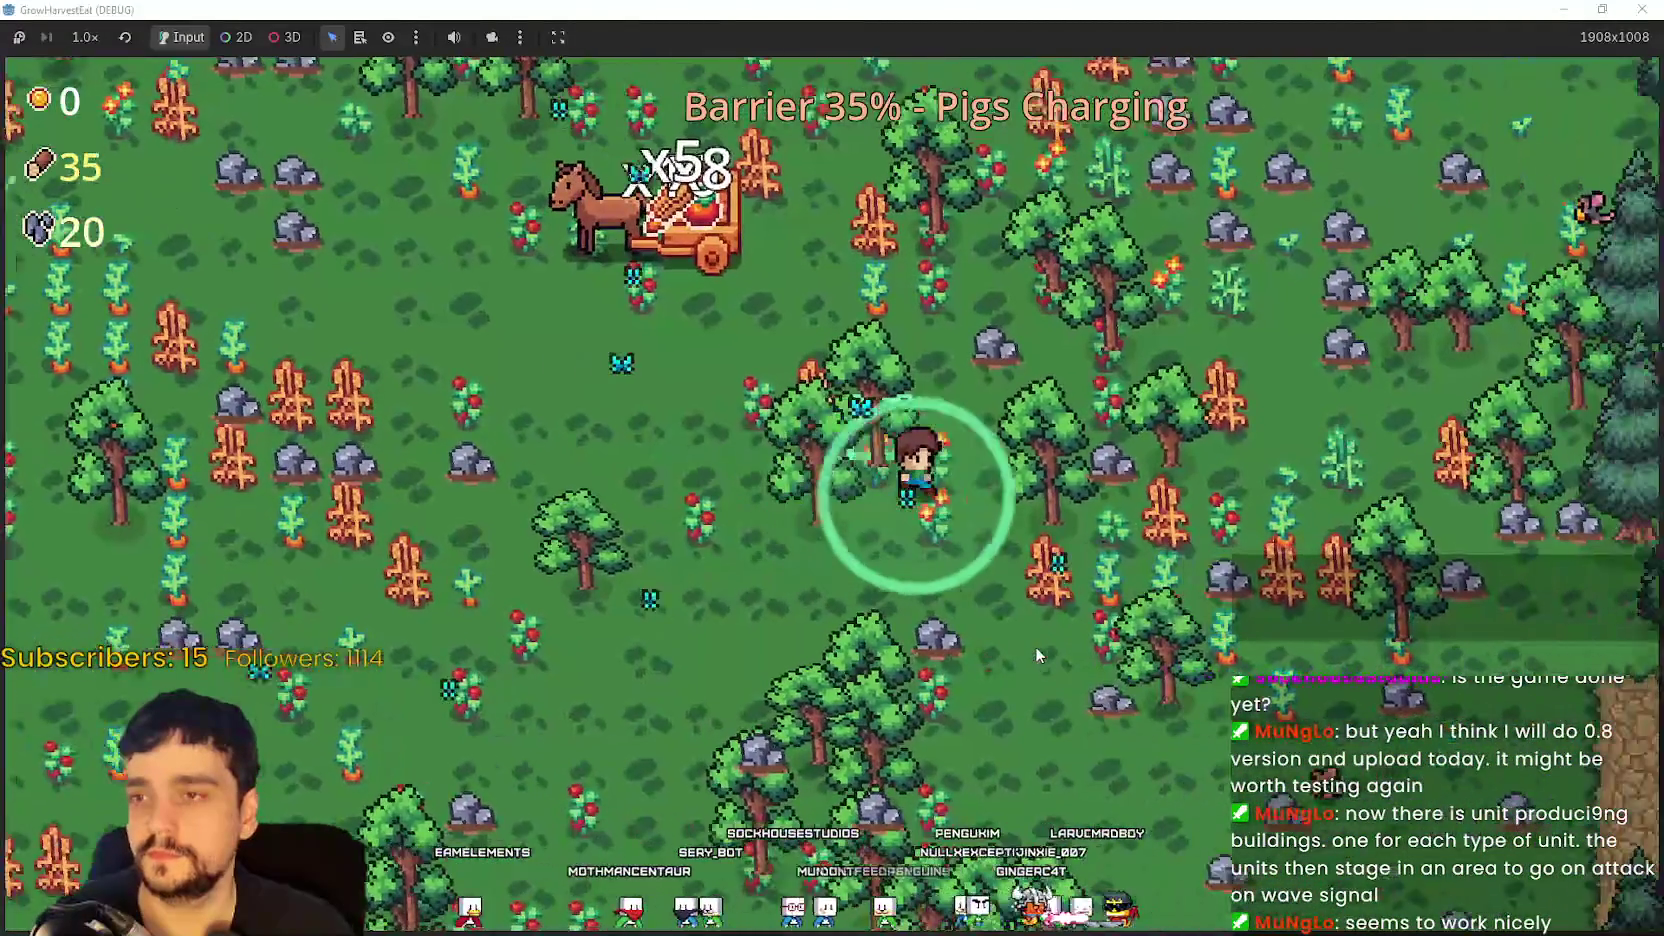
key("d")
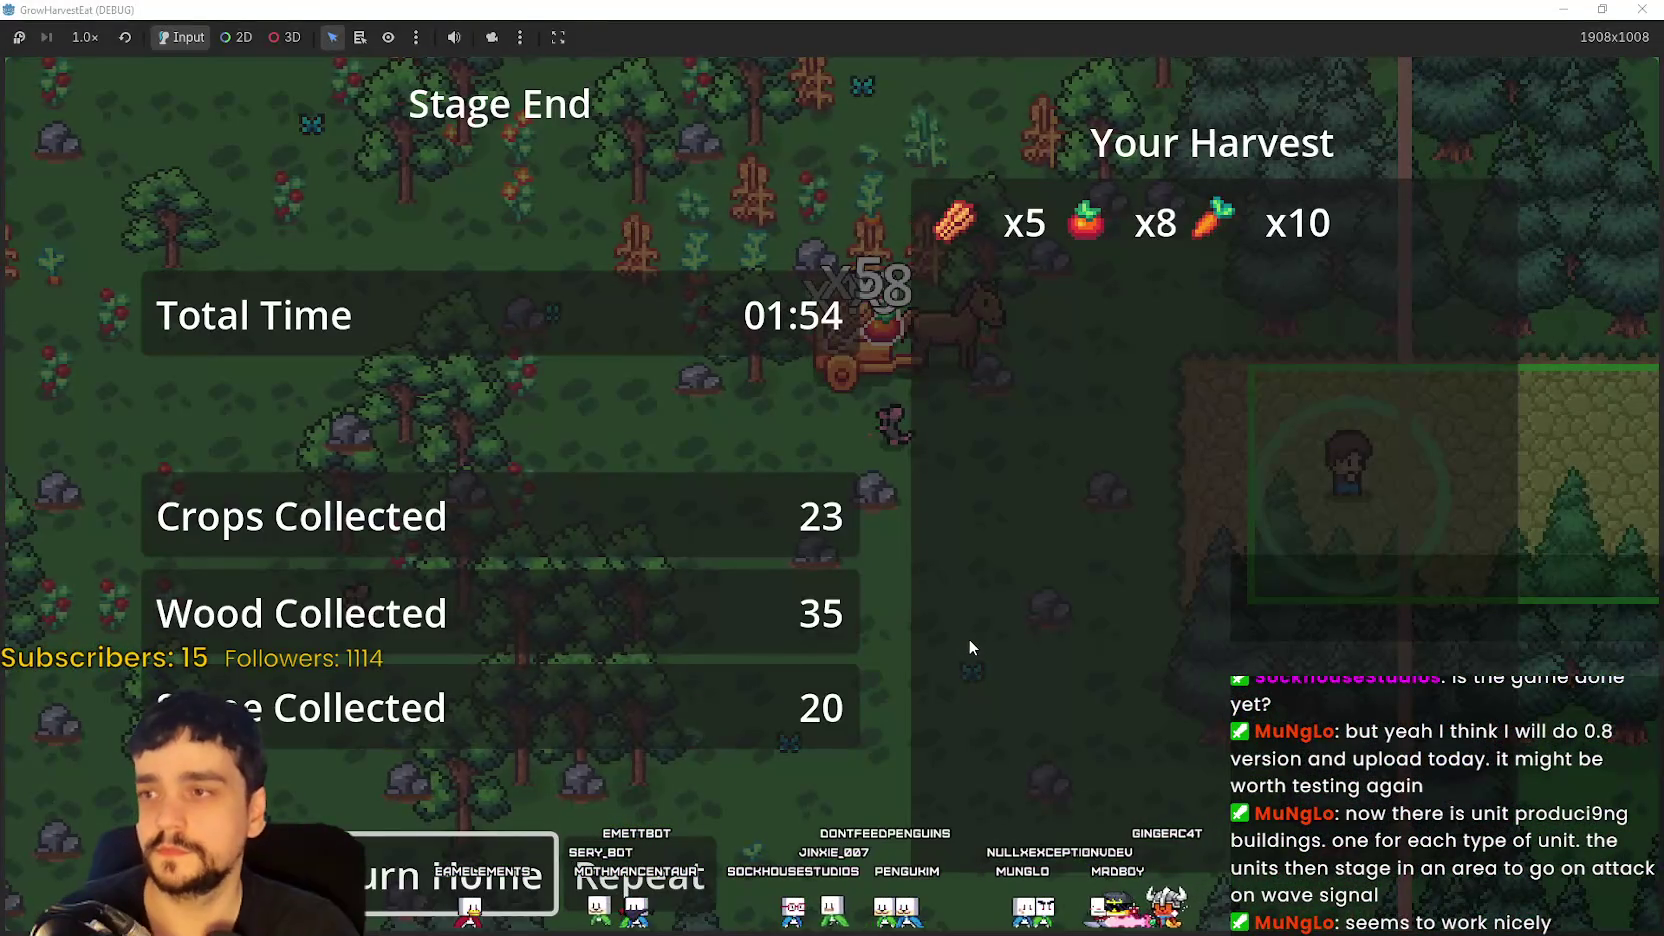
- Restore the game window size and choose Return Home on the Stage End results screen
mouse_move(1110, 10)
left_mouse_down()
mouse_move(1117, 34)
mouse_move(883, 44)
left_mouse_up()
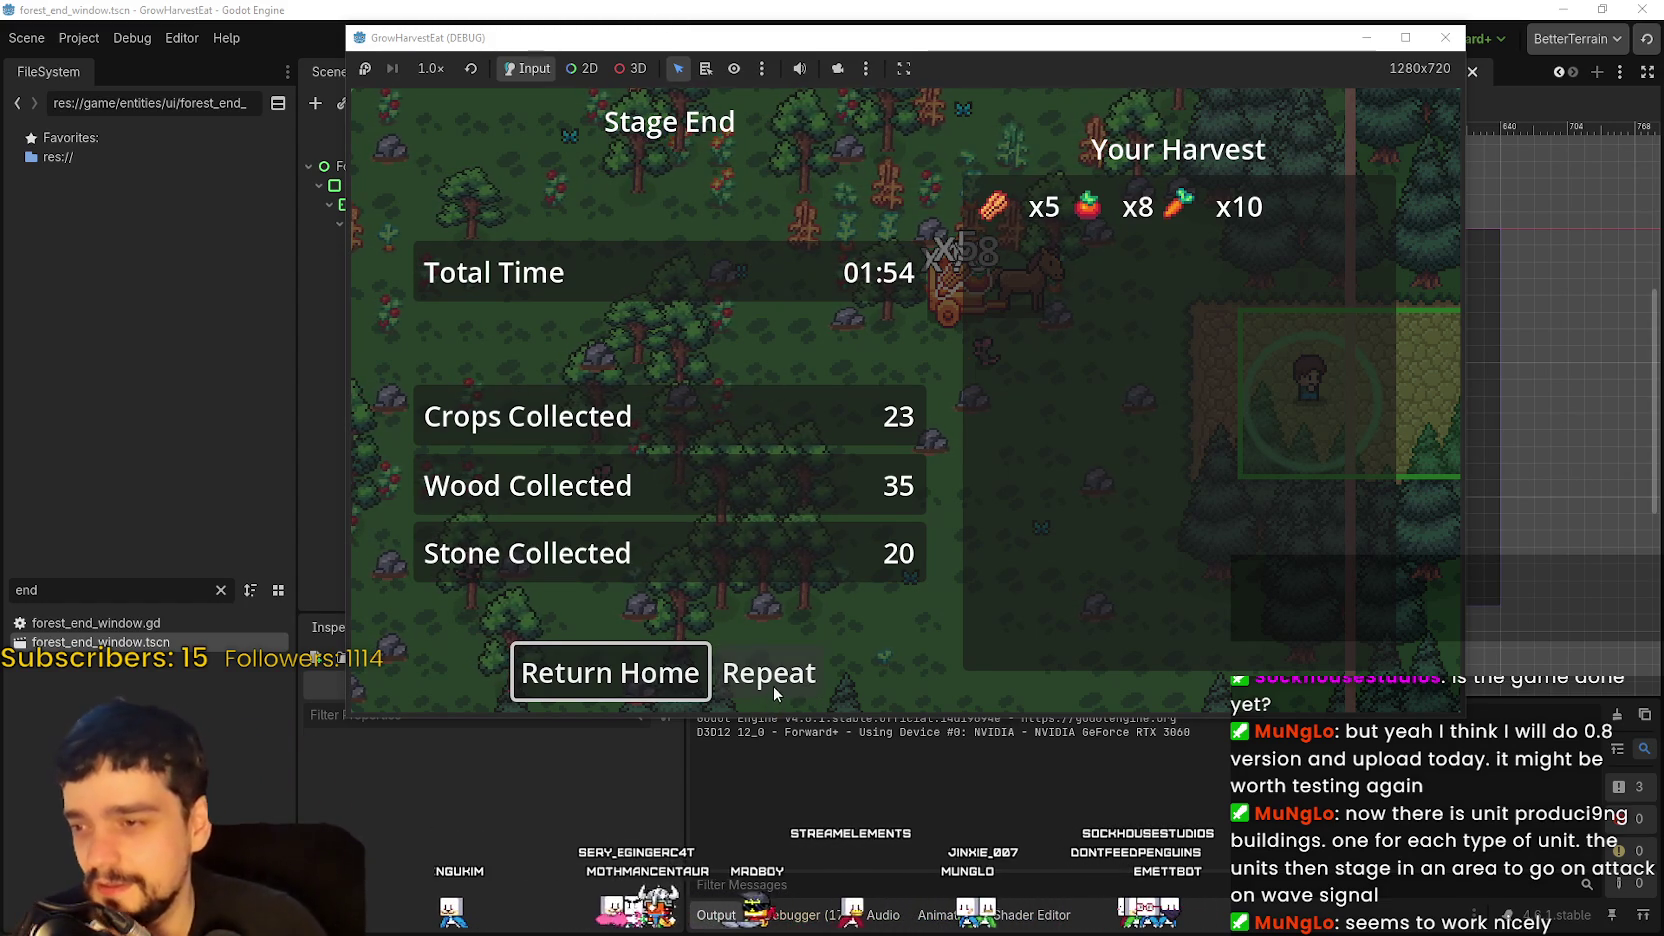
left_click(652, 684)
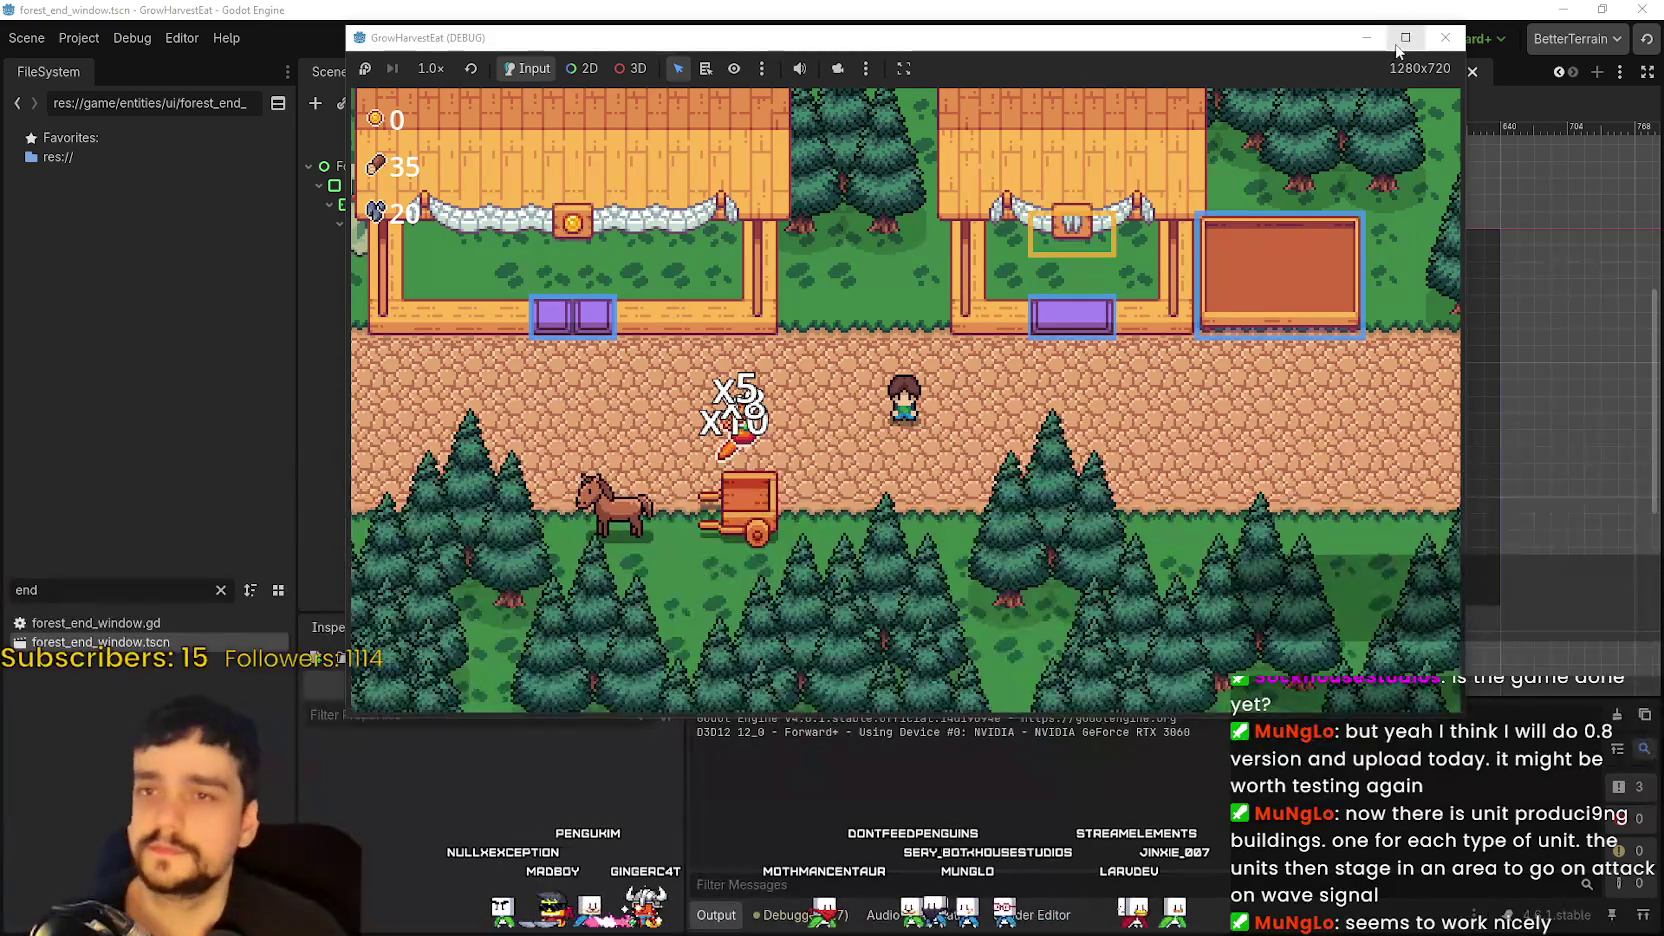
- Maximize the game window and walk onto the market stall tray to sell crops for a 24-coin payout
left_click(1403, 40)
key("a")
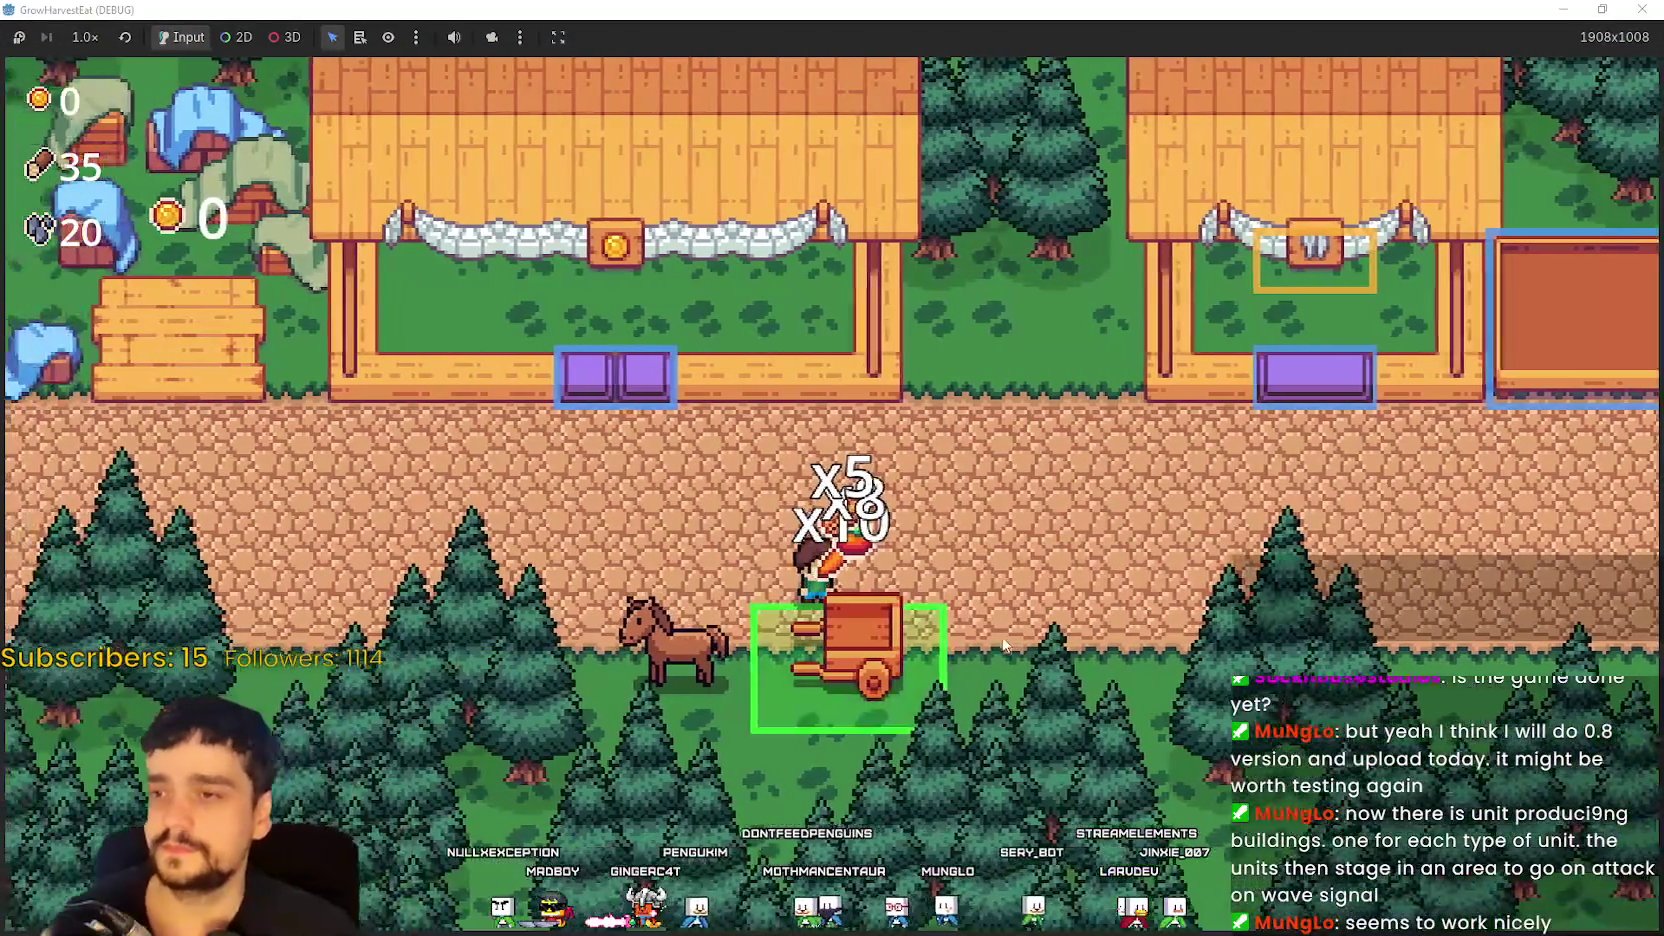
key("d")
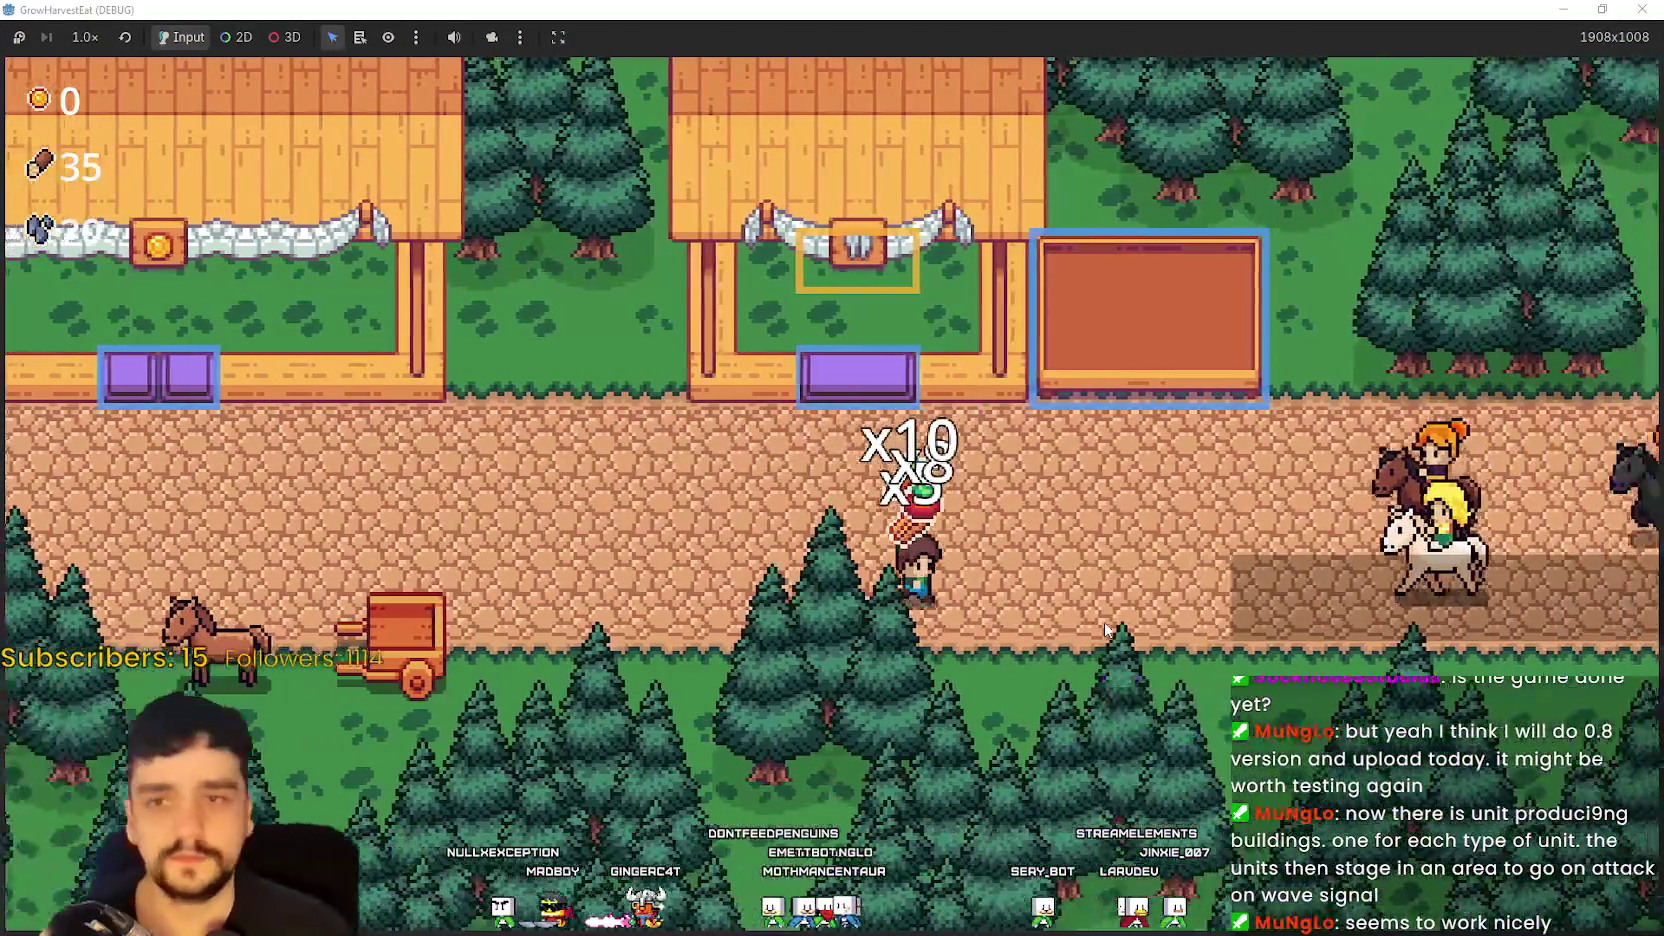
key("w")
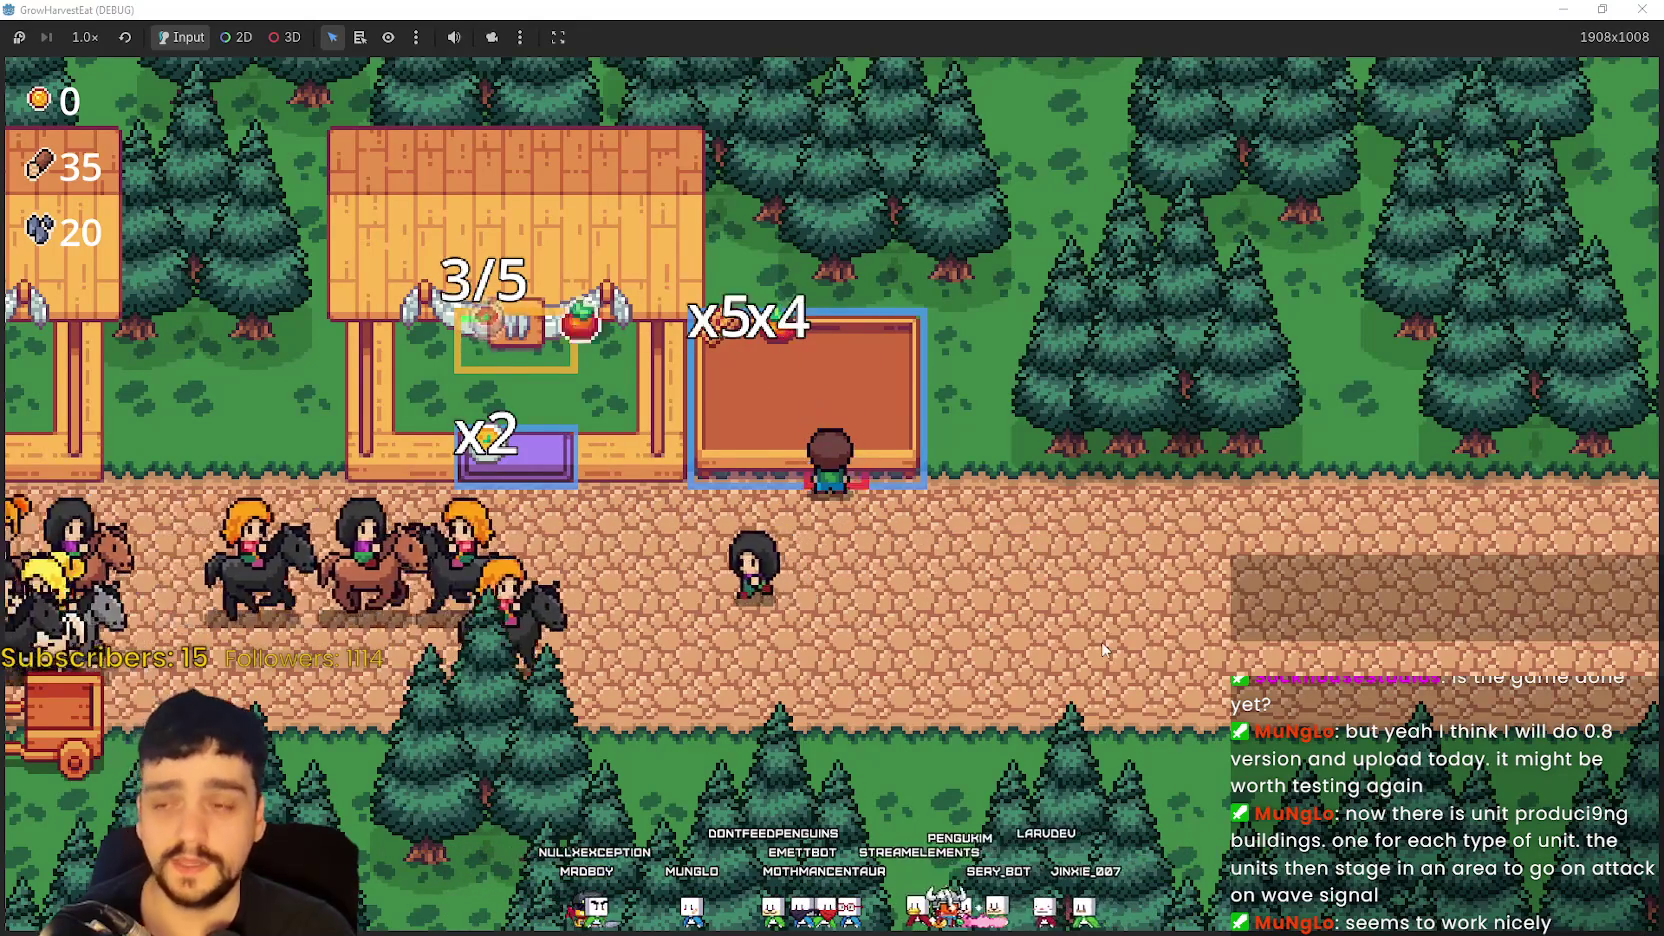
key("a")
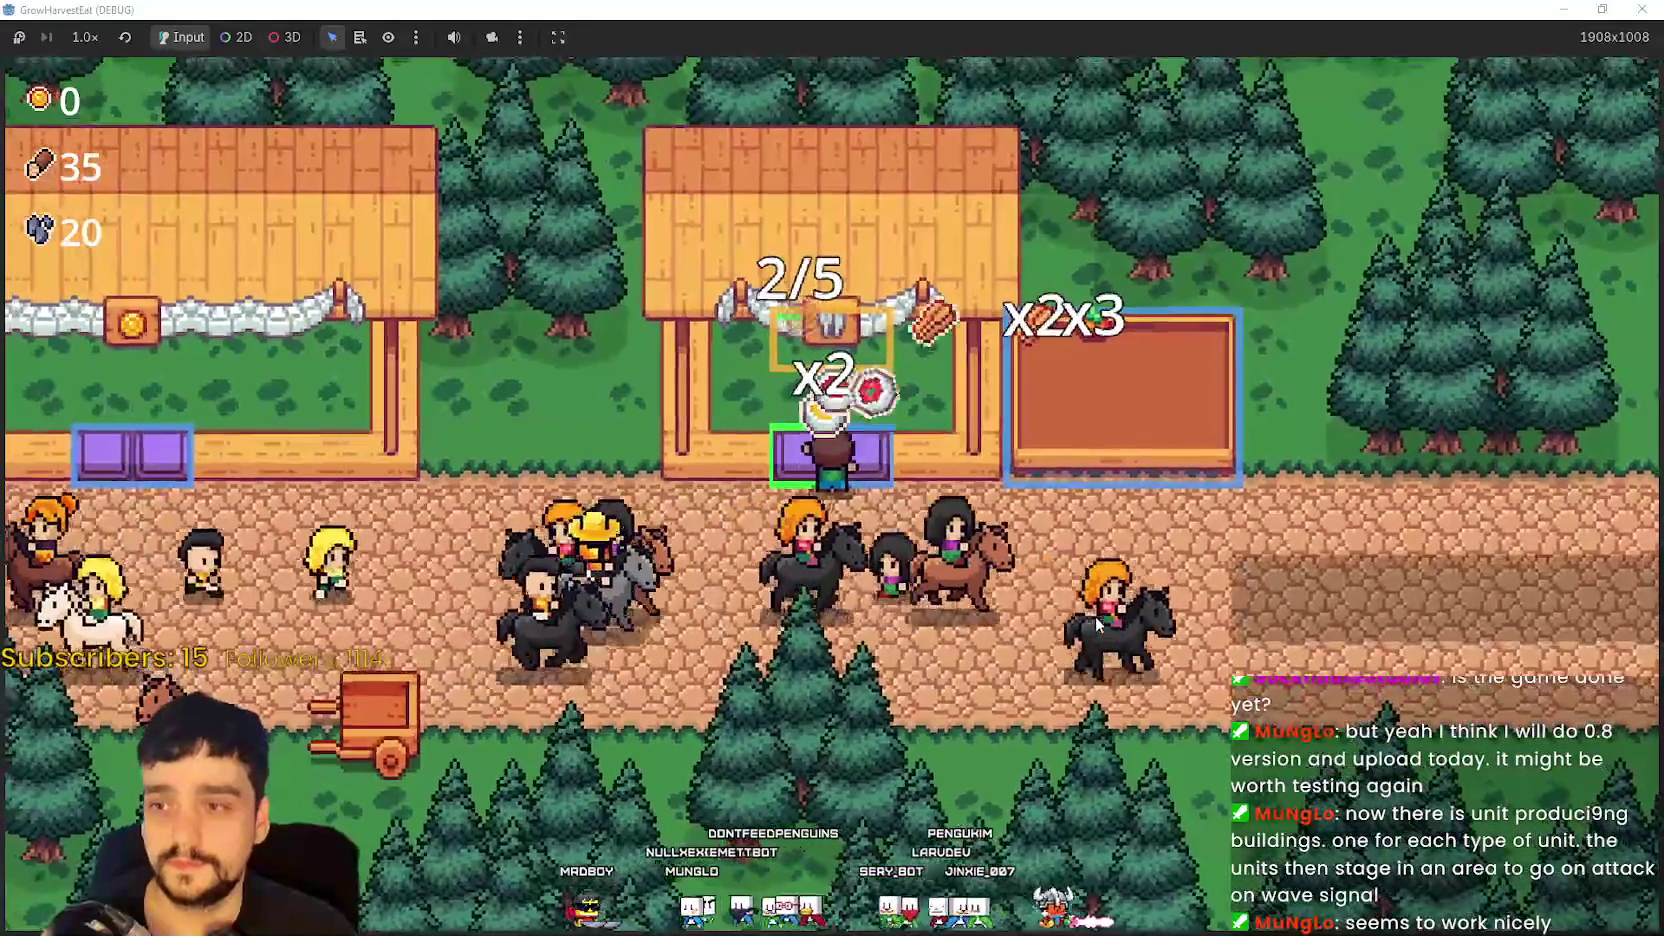
key("d")
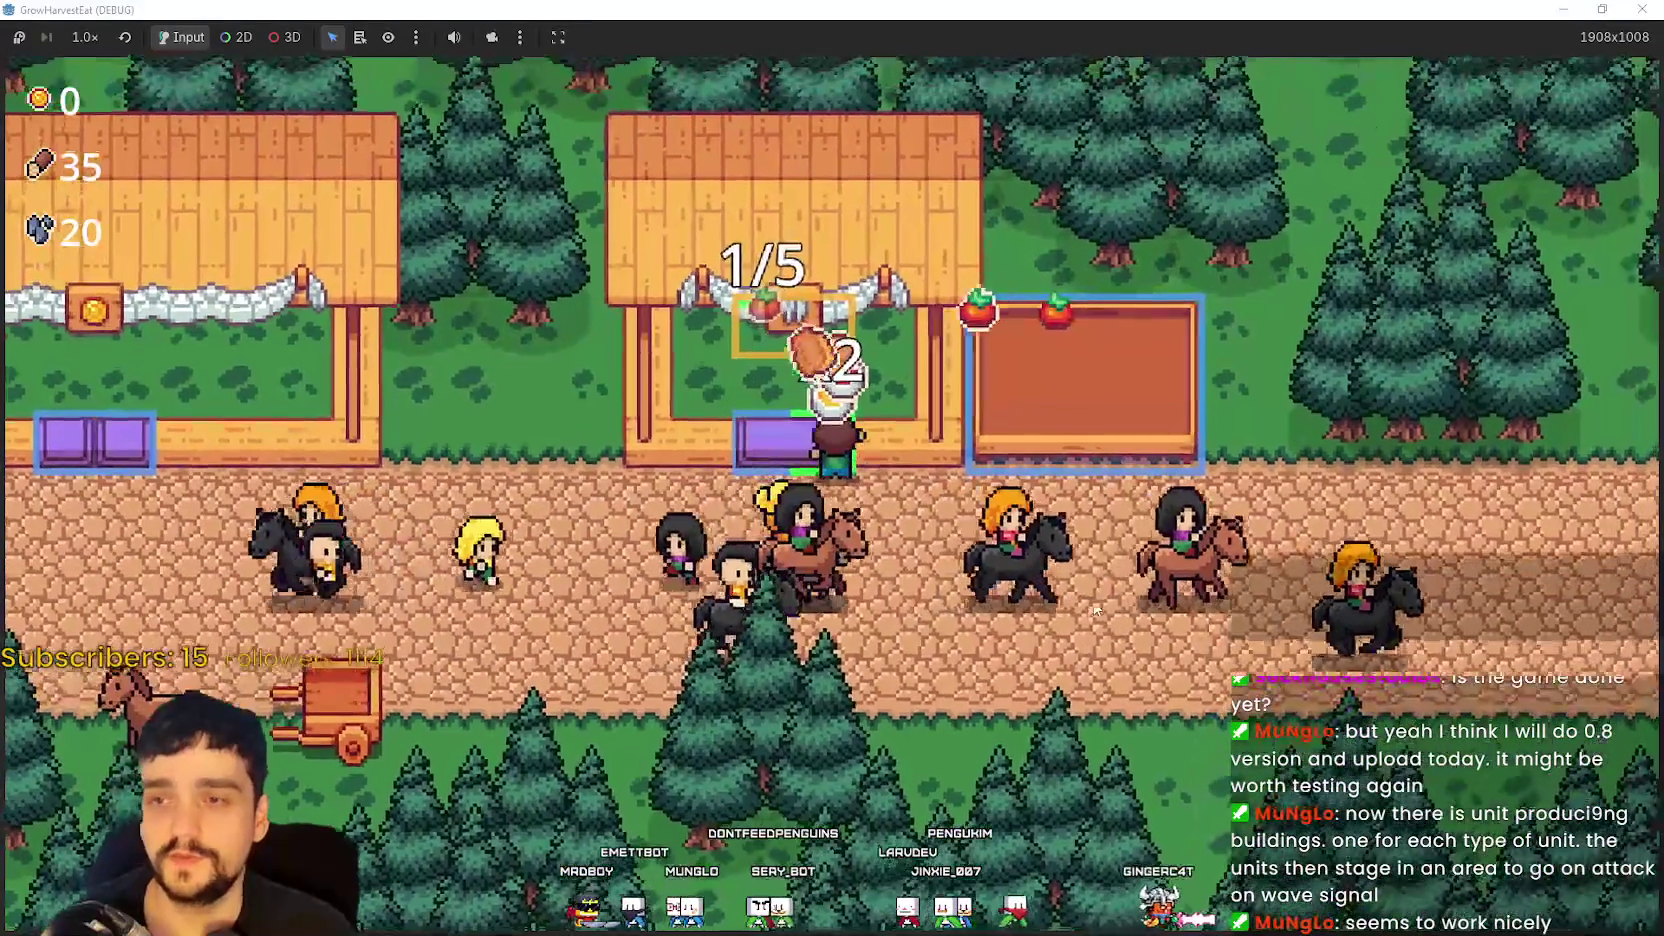
key("a")
key("a")
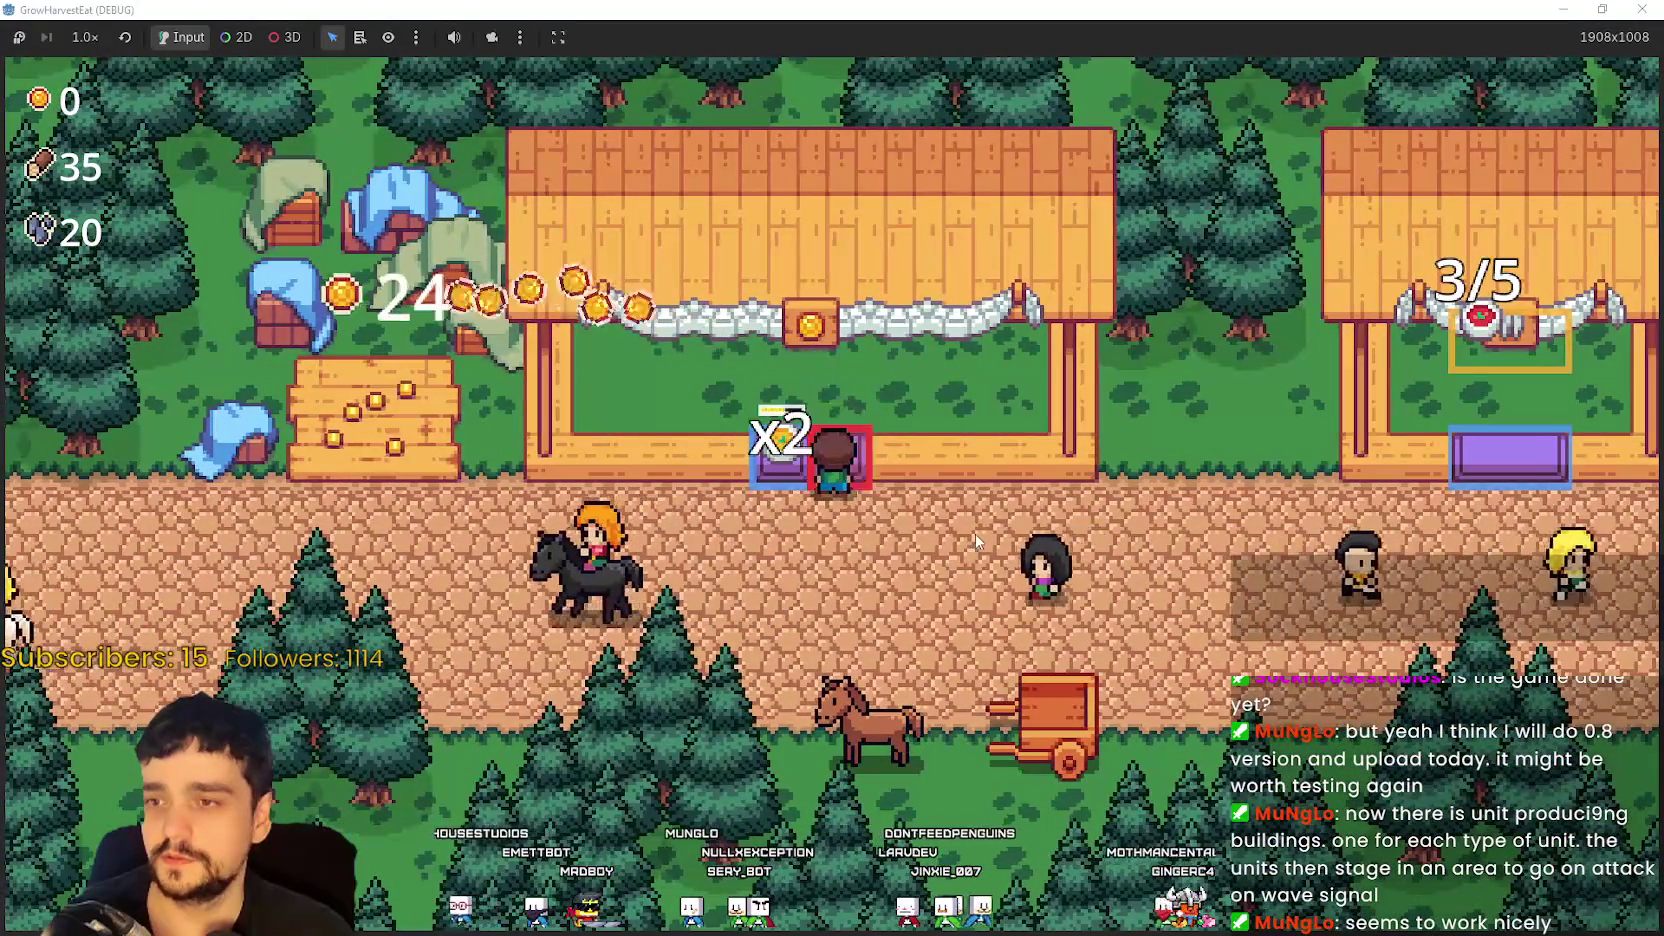
- Walk from the sell tray to the cart and travel to forest Stage 3
key("d")
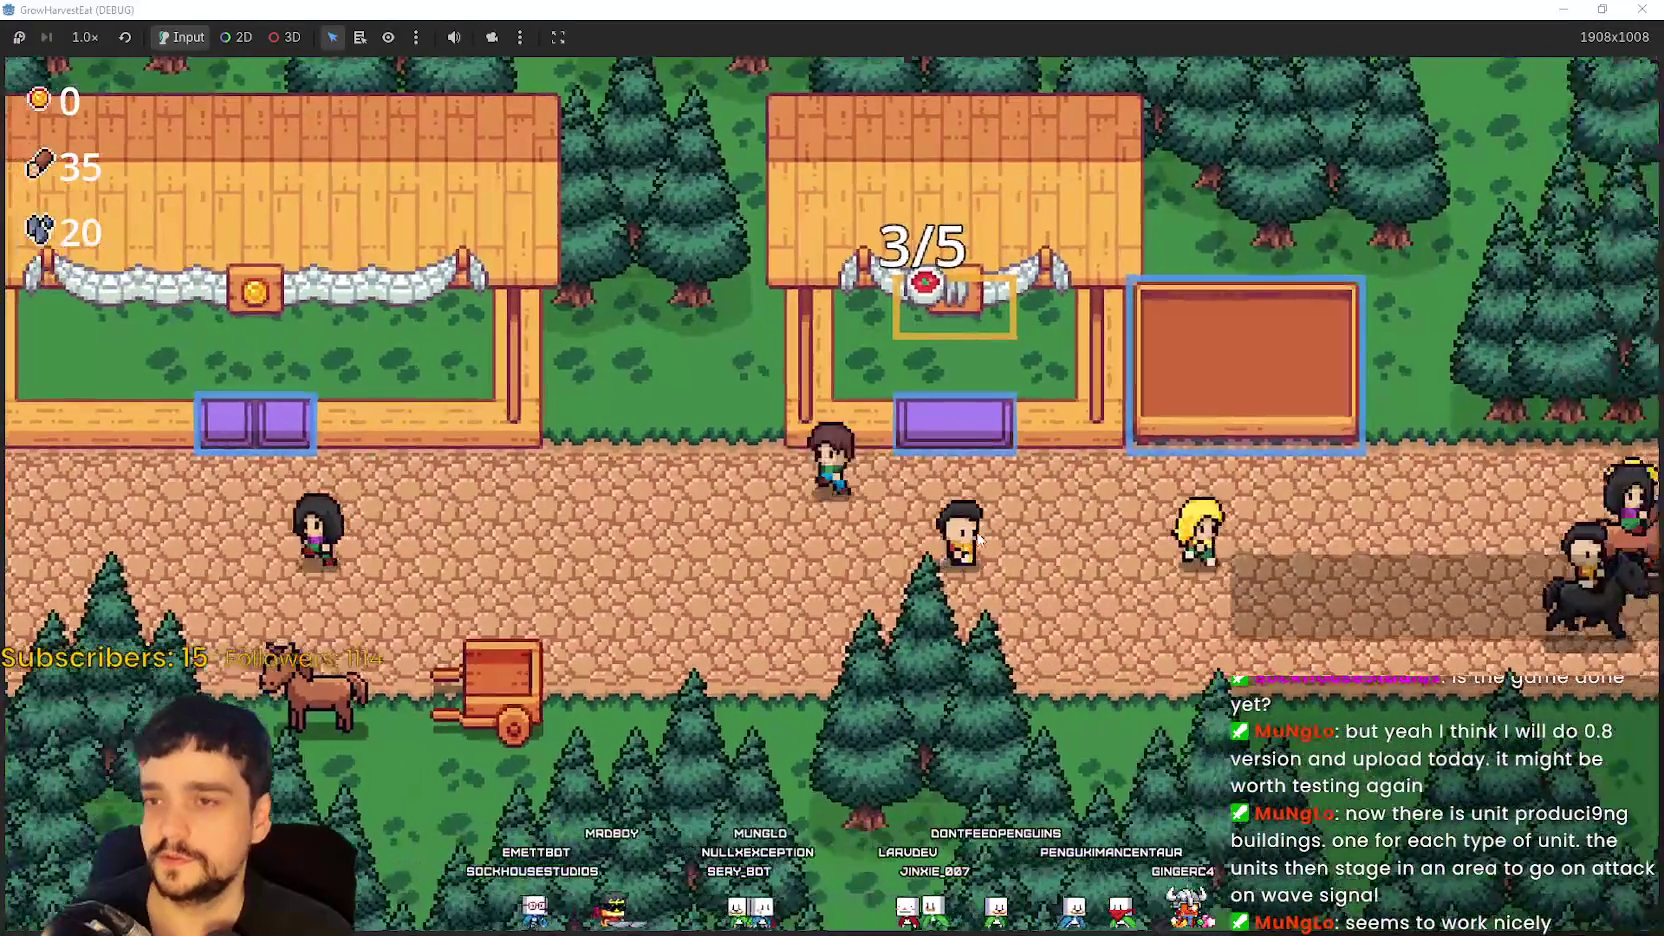
key("a")
key("s")
key("e")
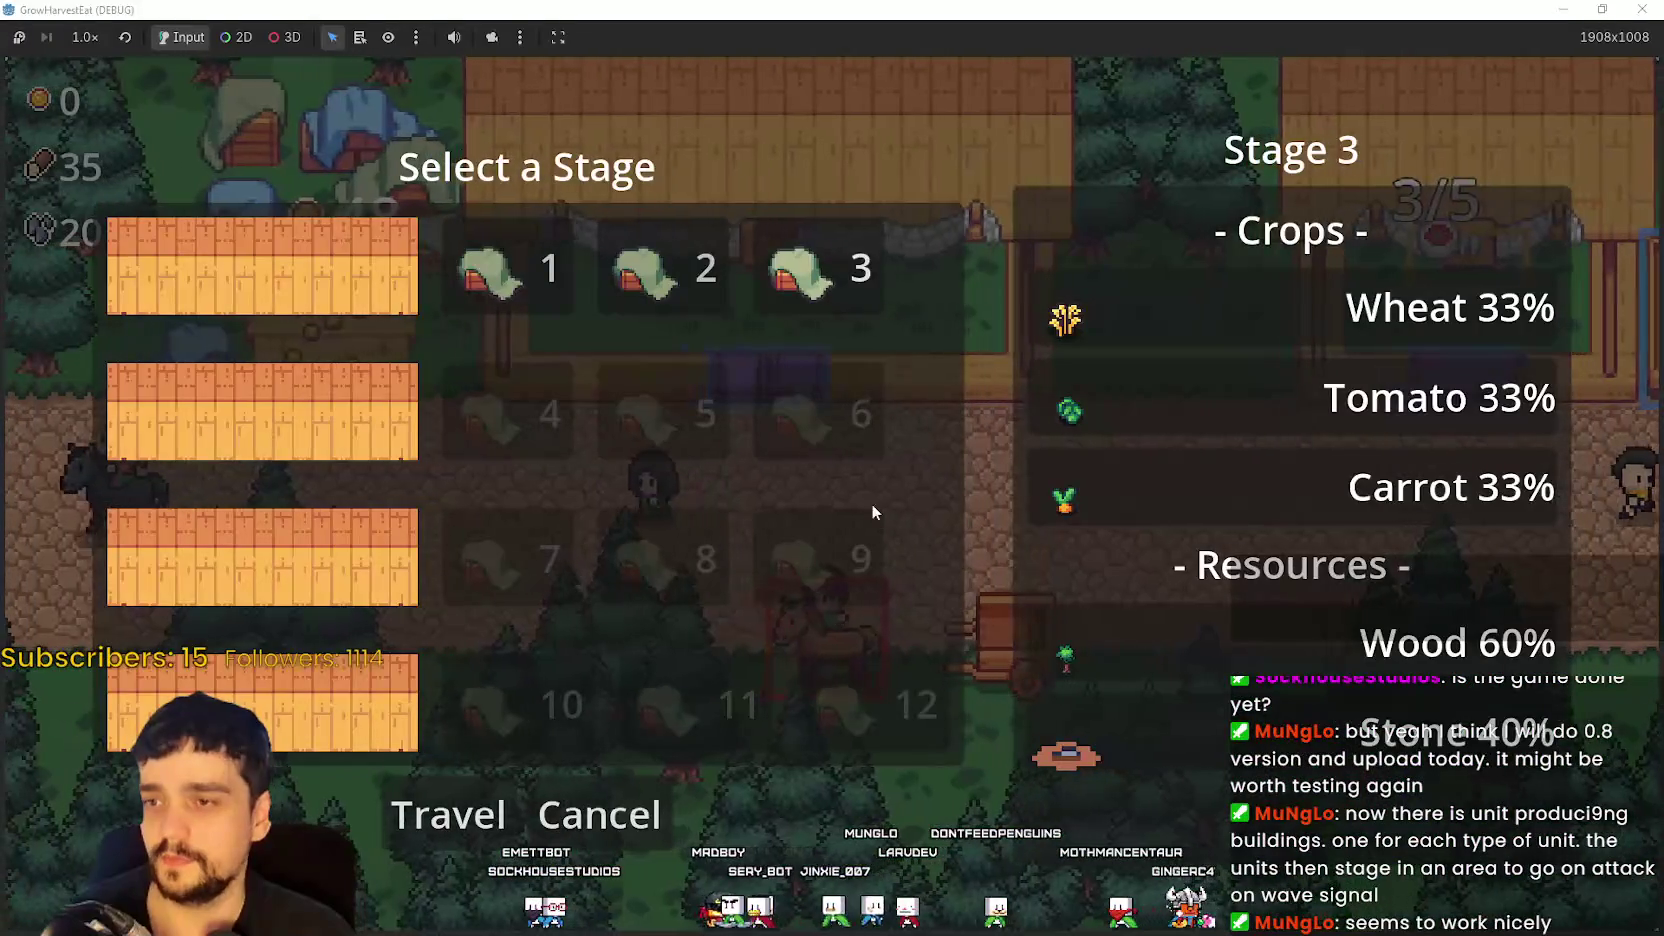
left_click(453, 816)
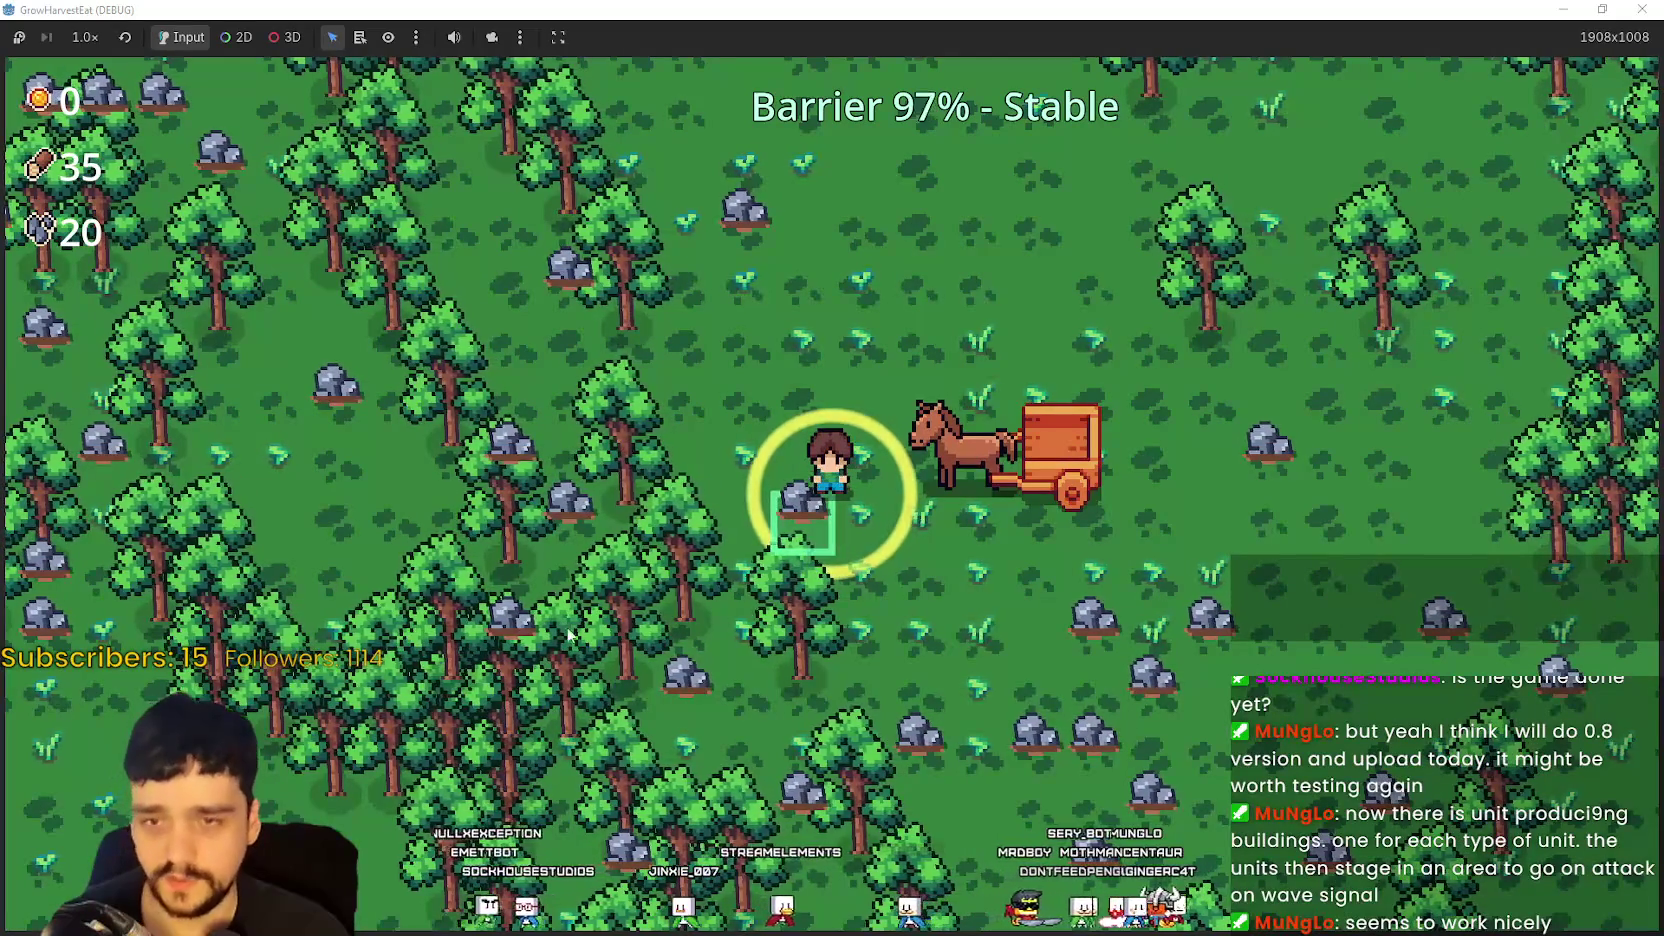
- Gather stone from the rocks and chop trees for wood across the forest and pines
key("s")
key("d")
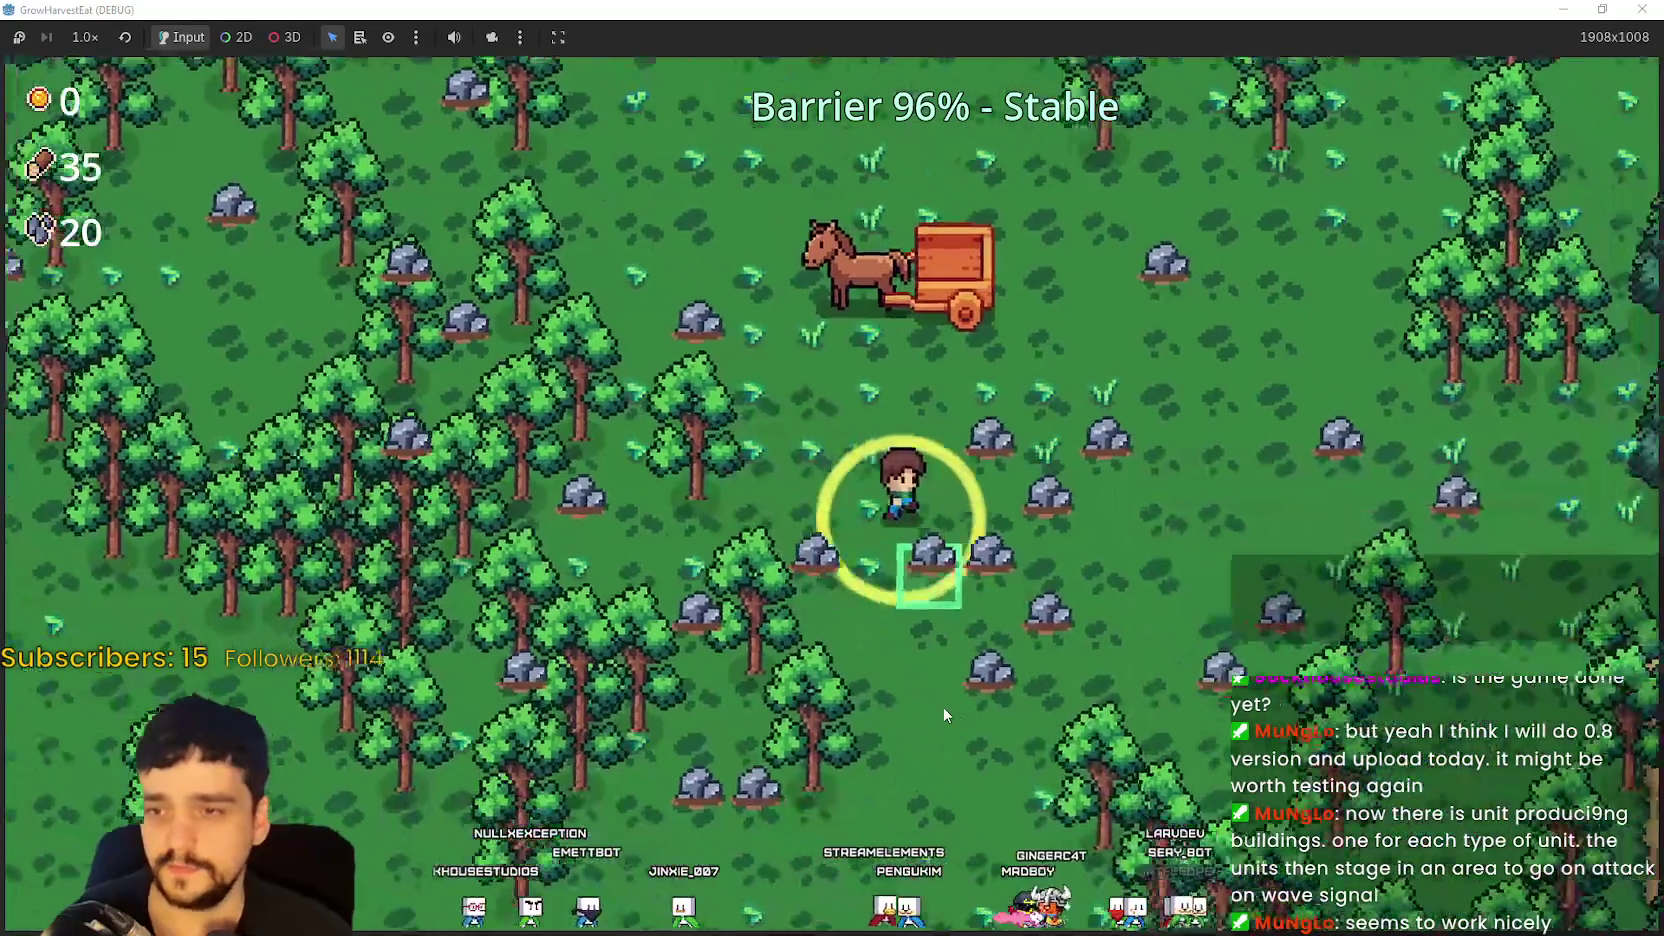
key("s")
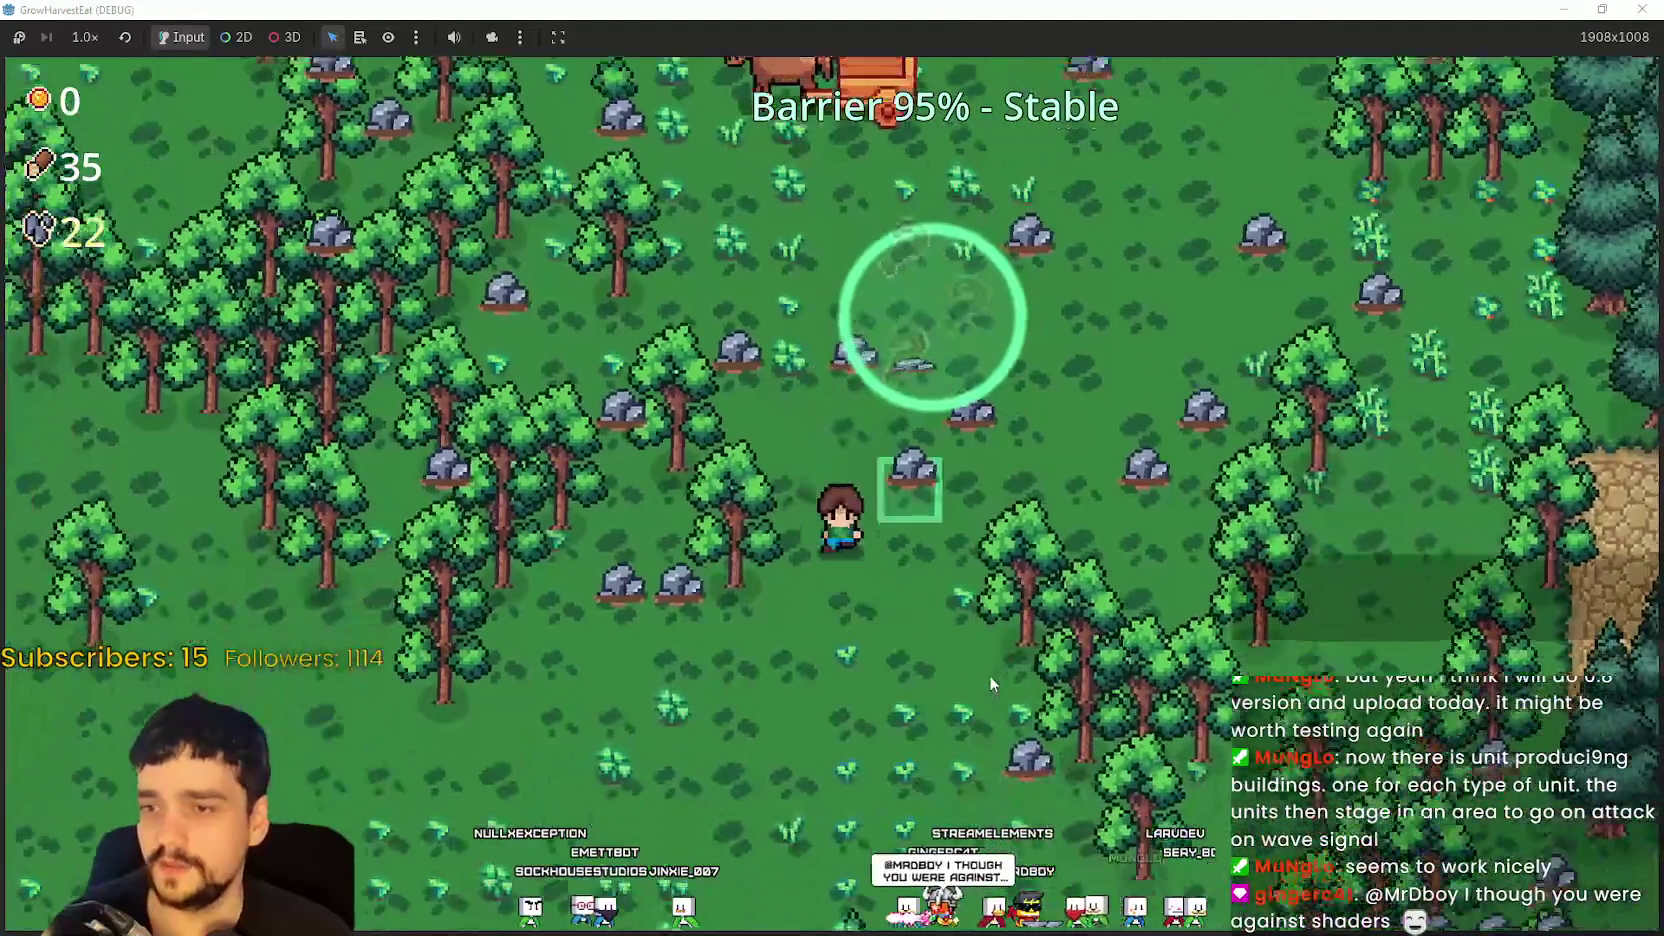
key("d")
key("w")
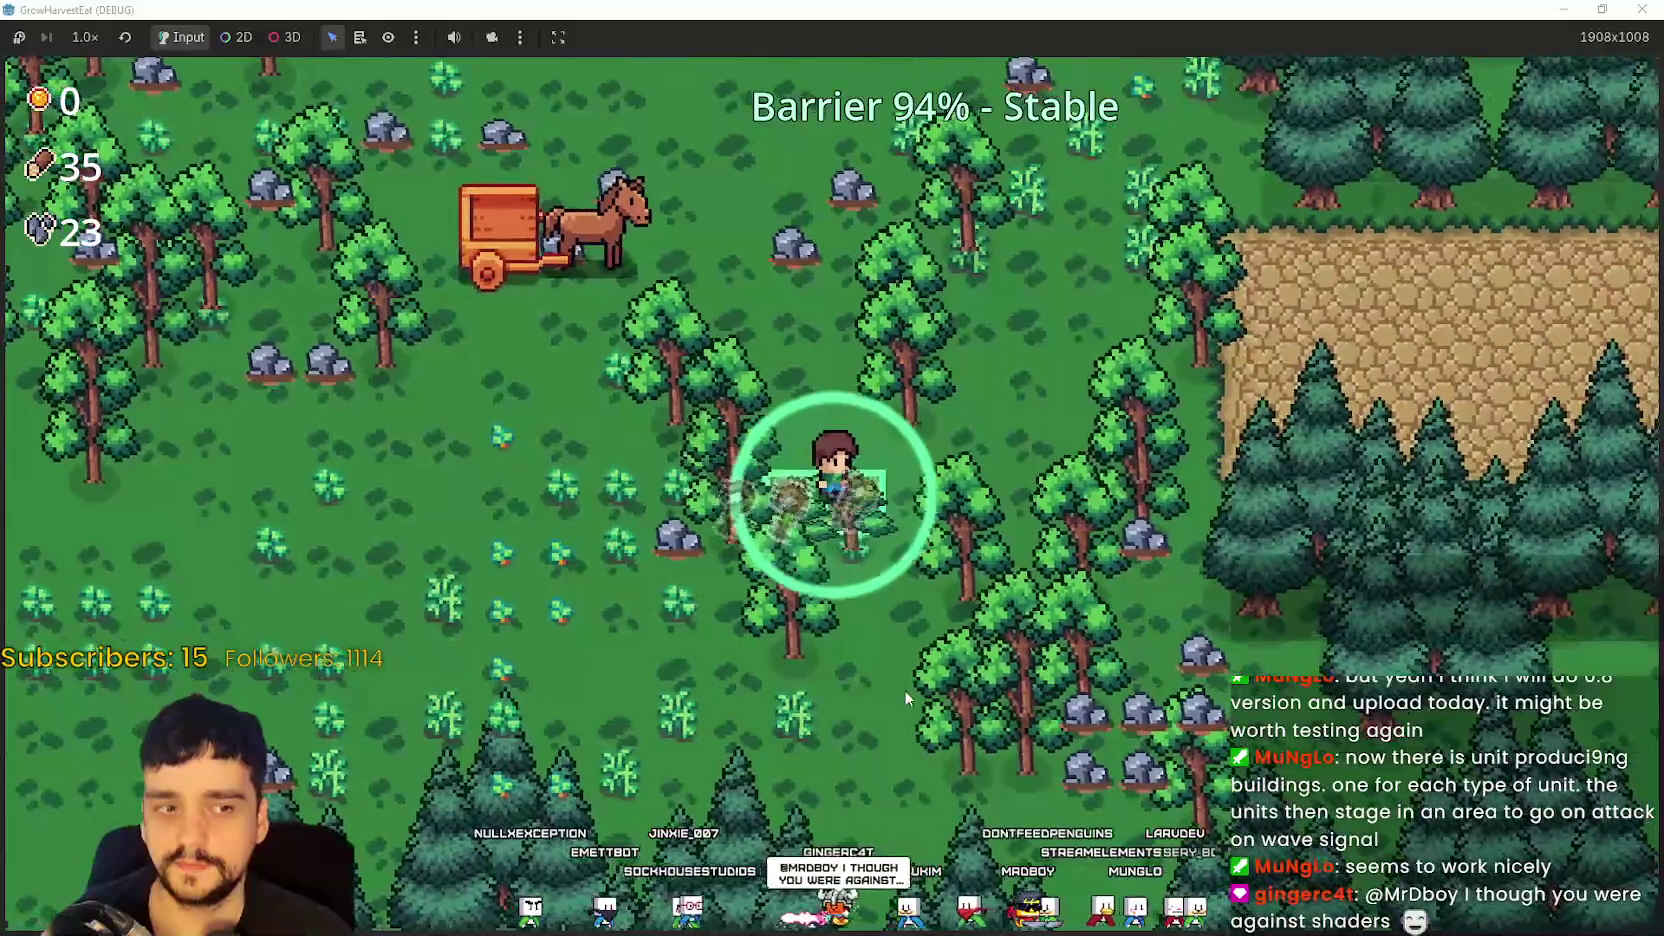
key("a")
key("w")
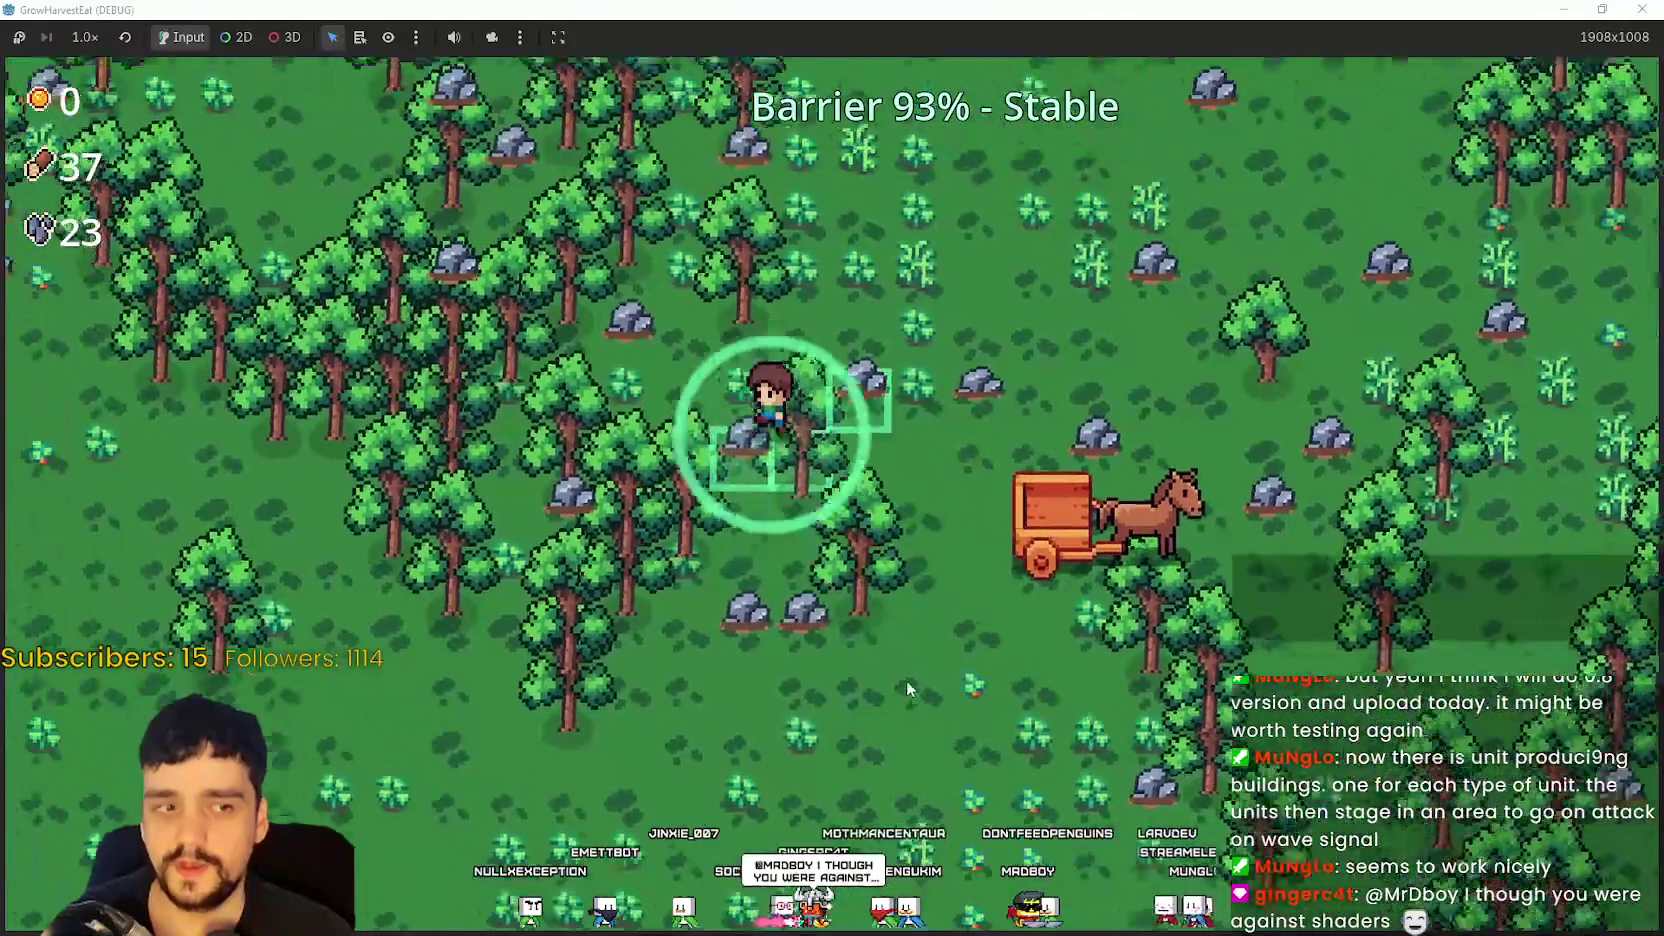
key("w")
key("a")
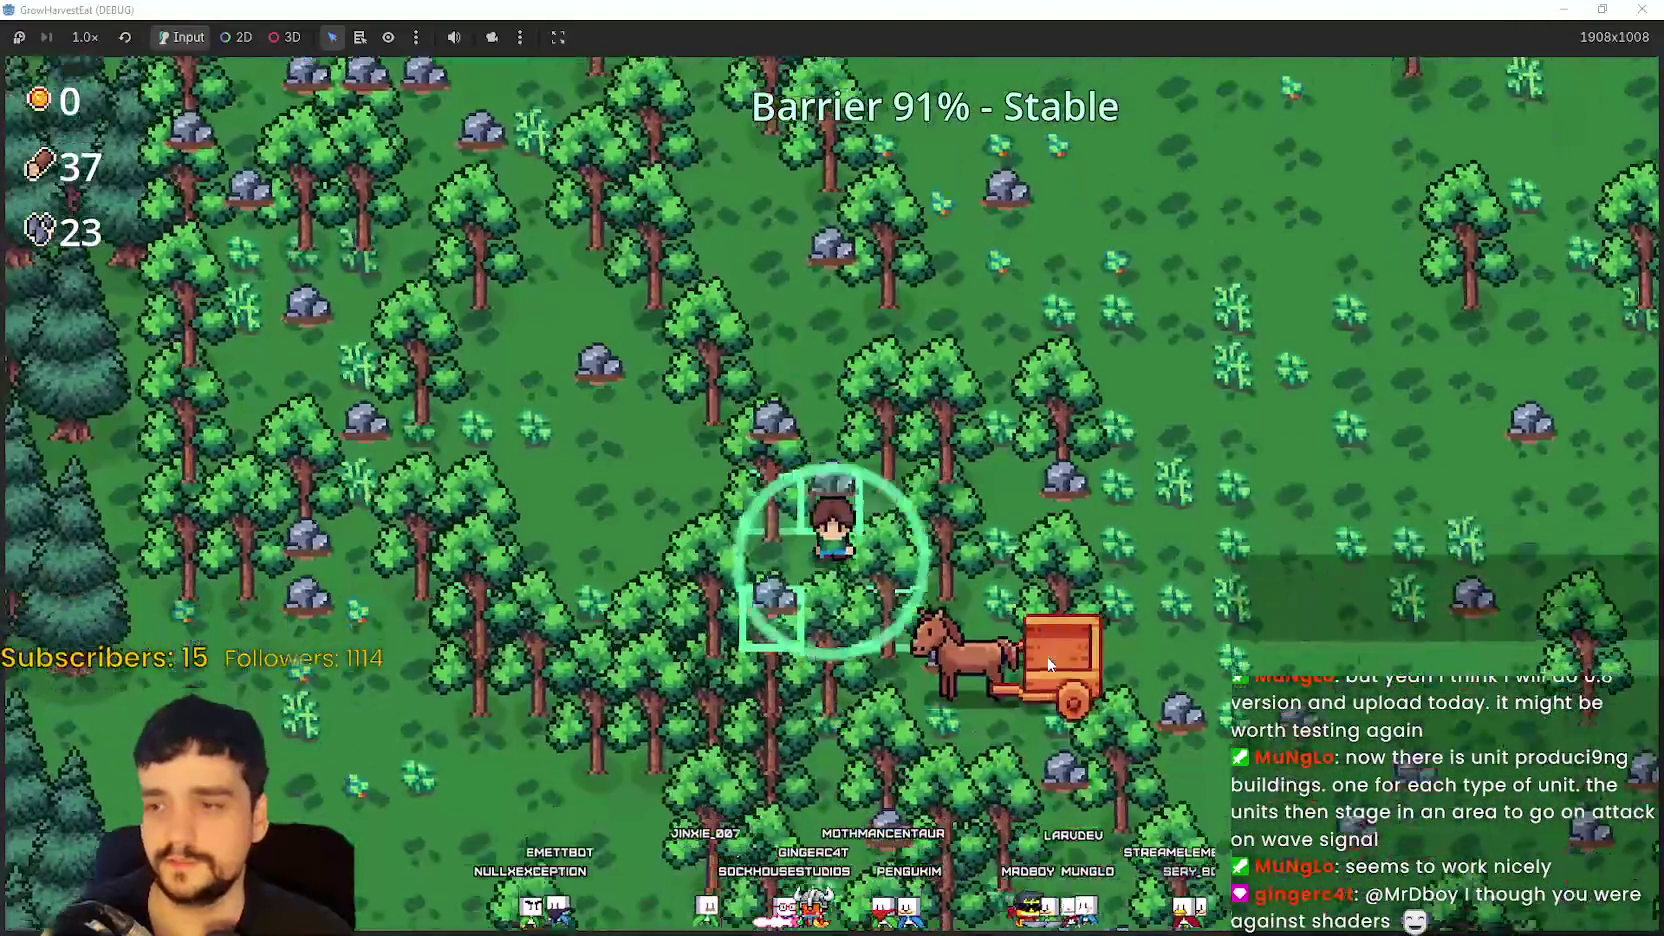
key("s")
key("a")
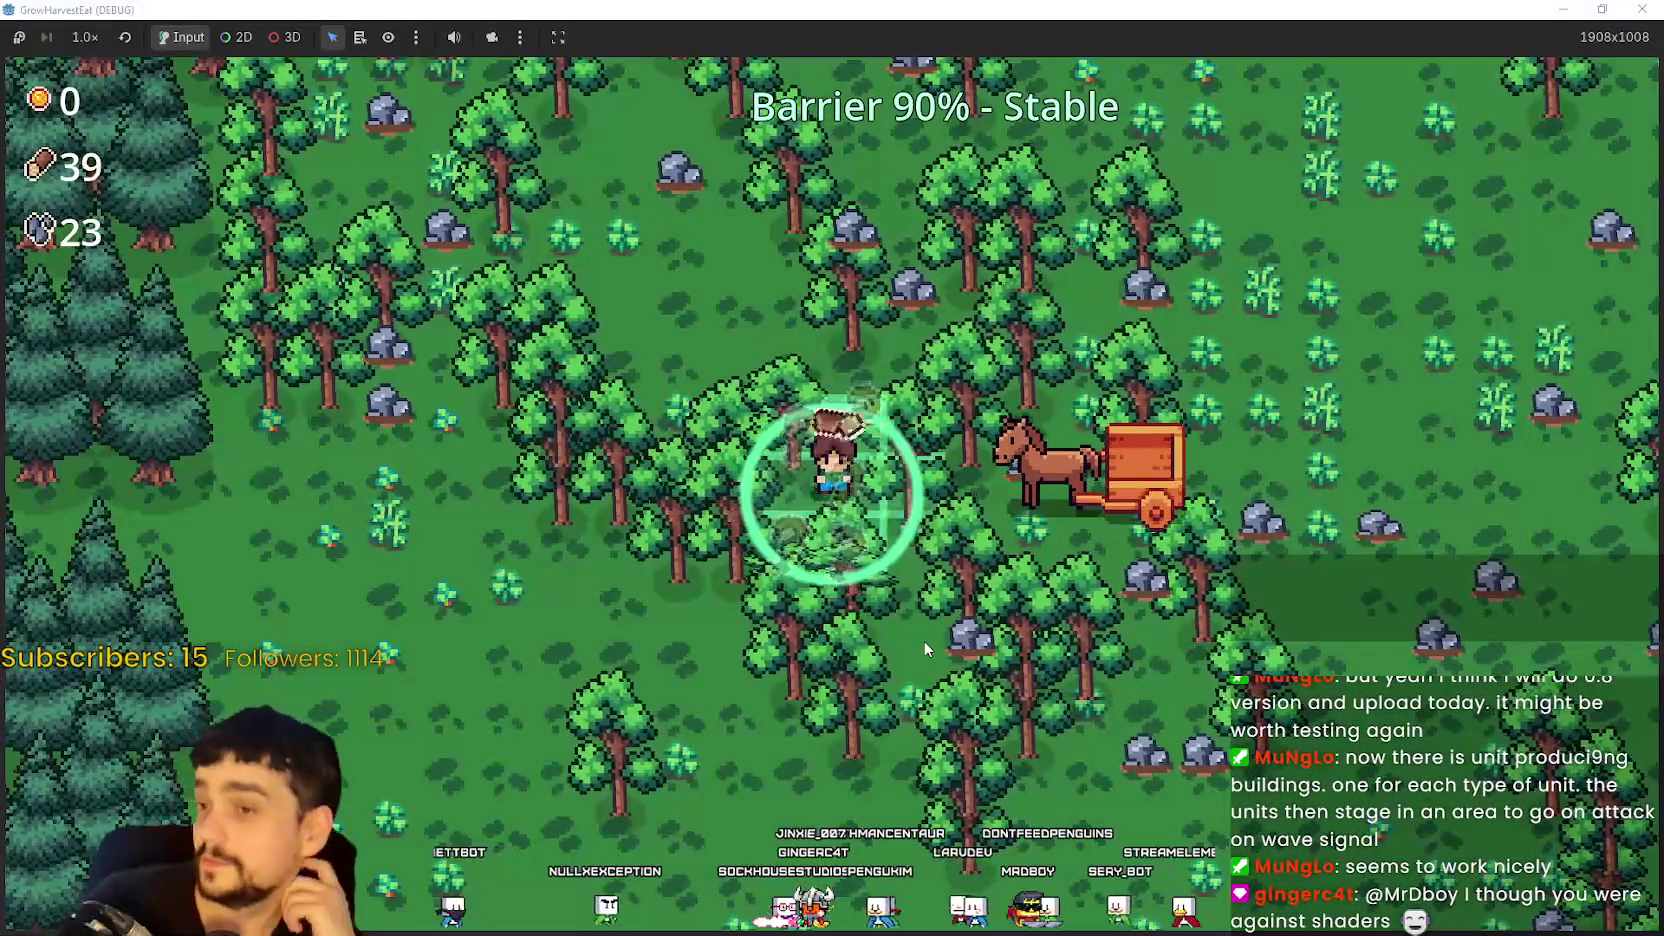
key("a")
key("s")
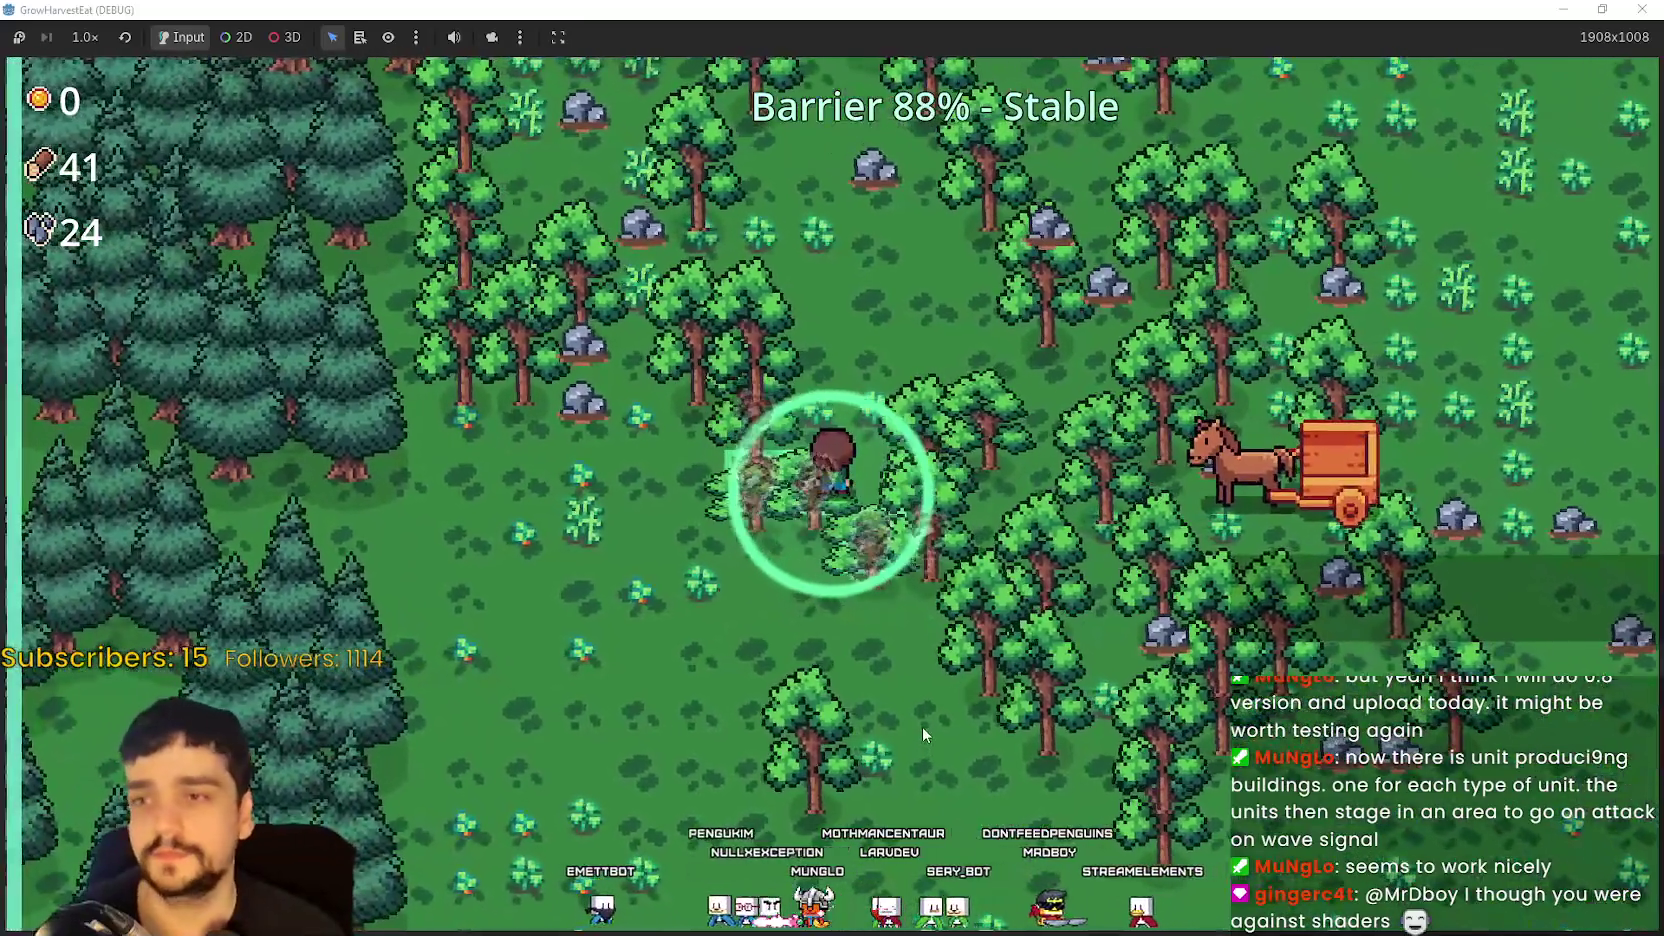
key("w")
key("d")
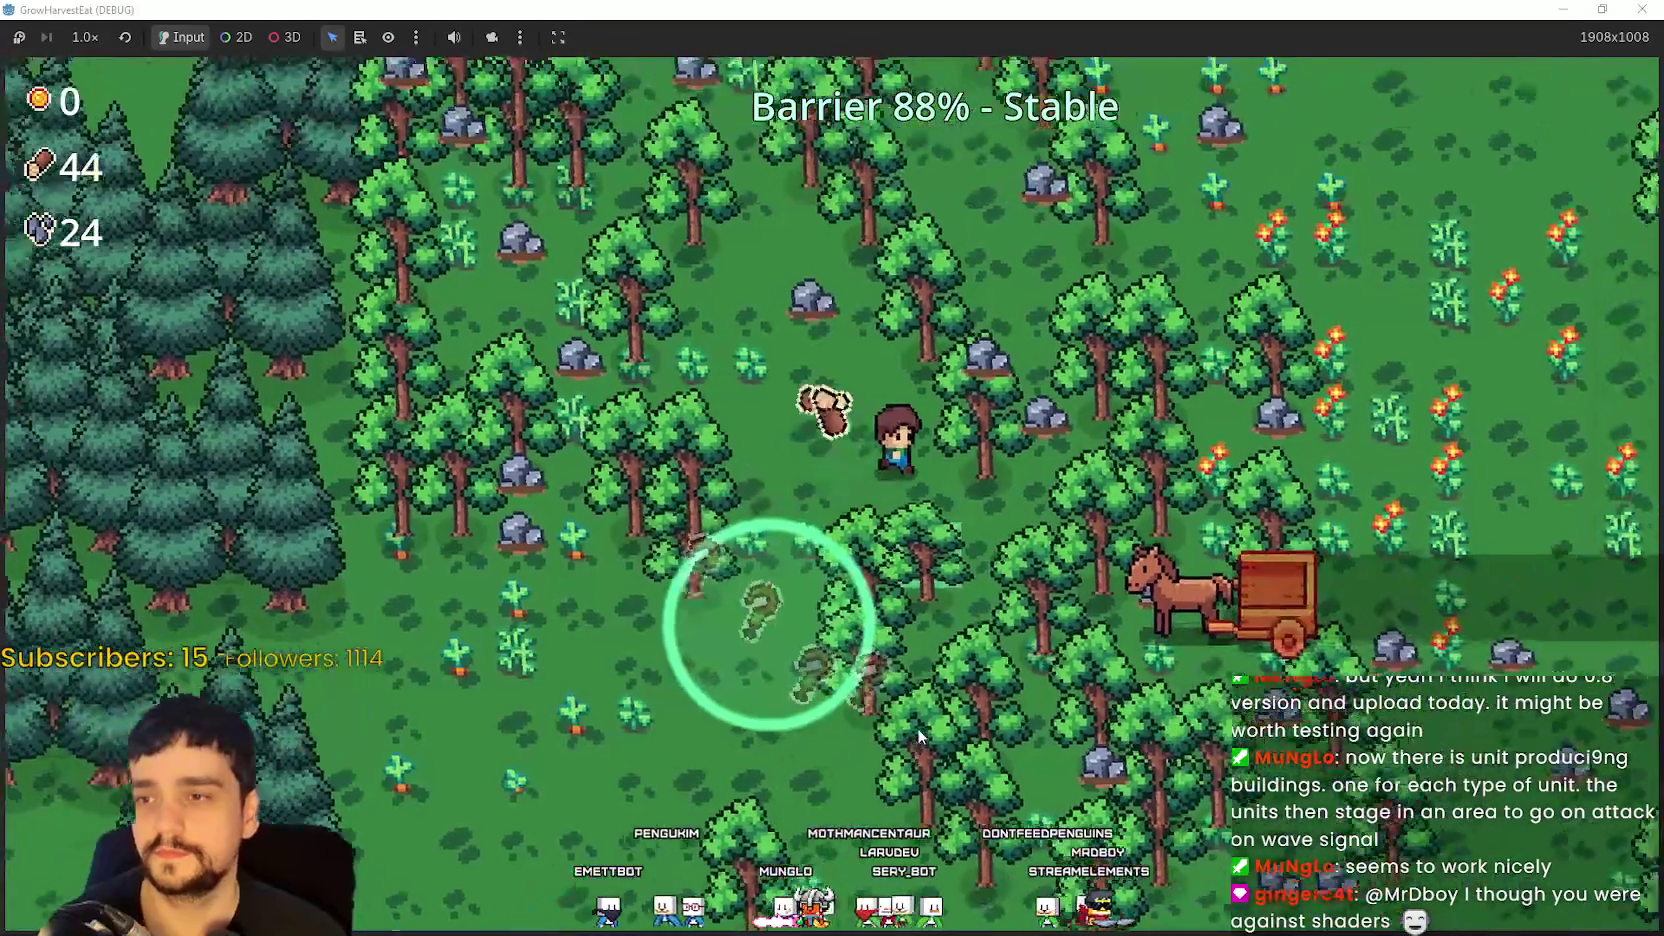
key("d")
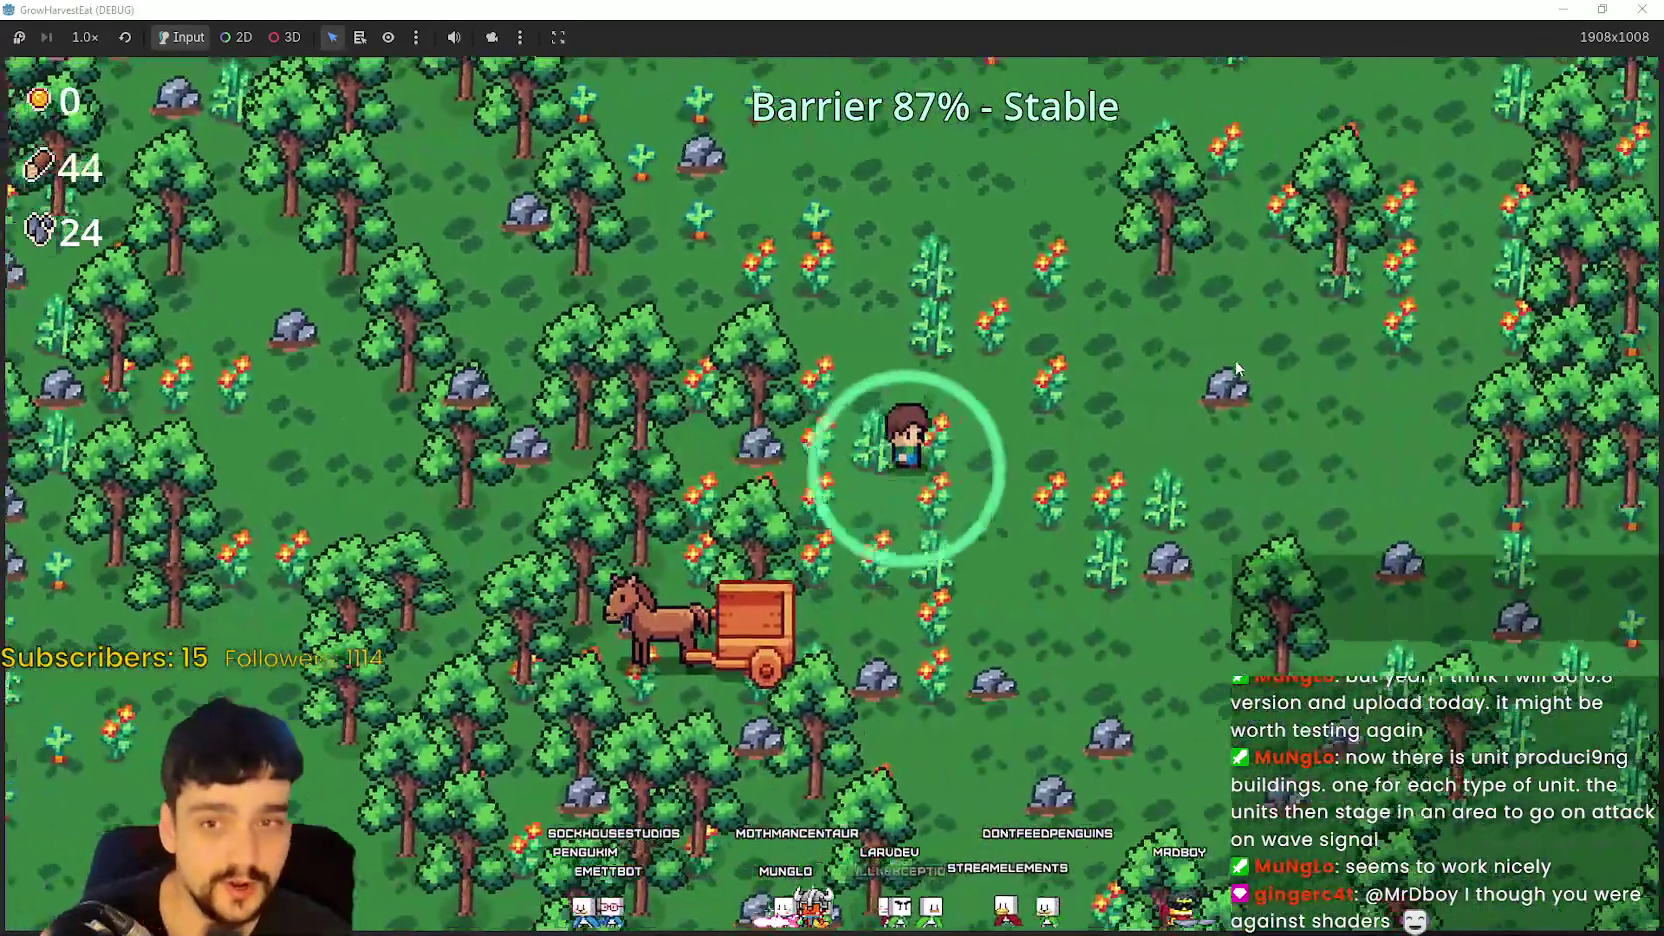
key("w")
key("d")
key("s")
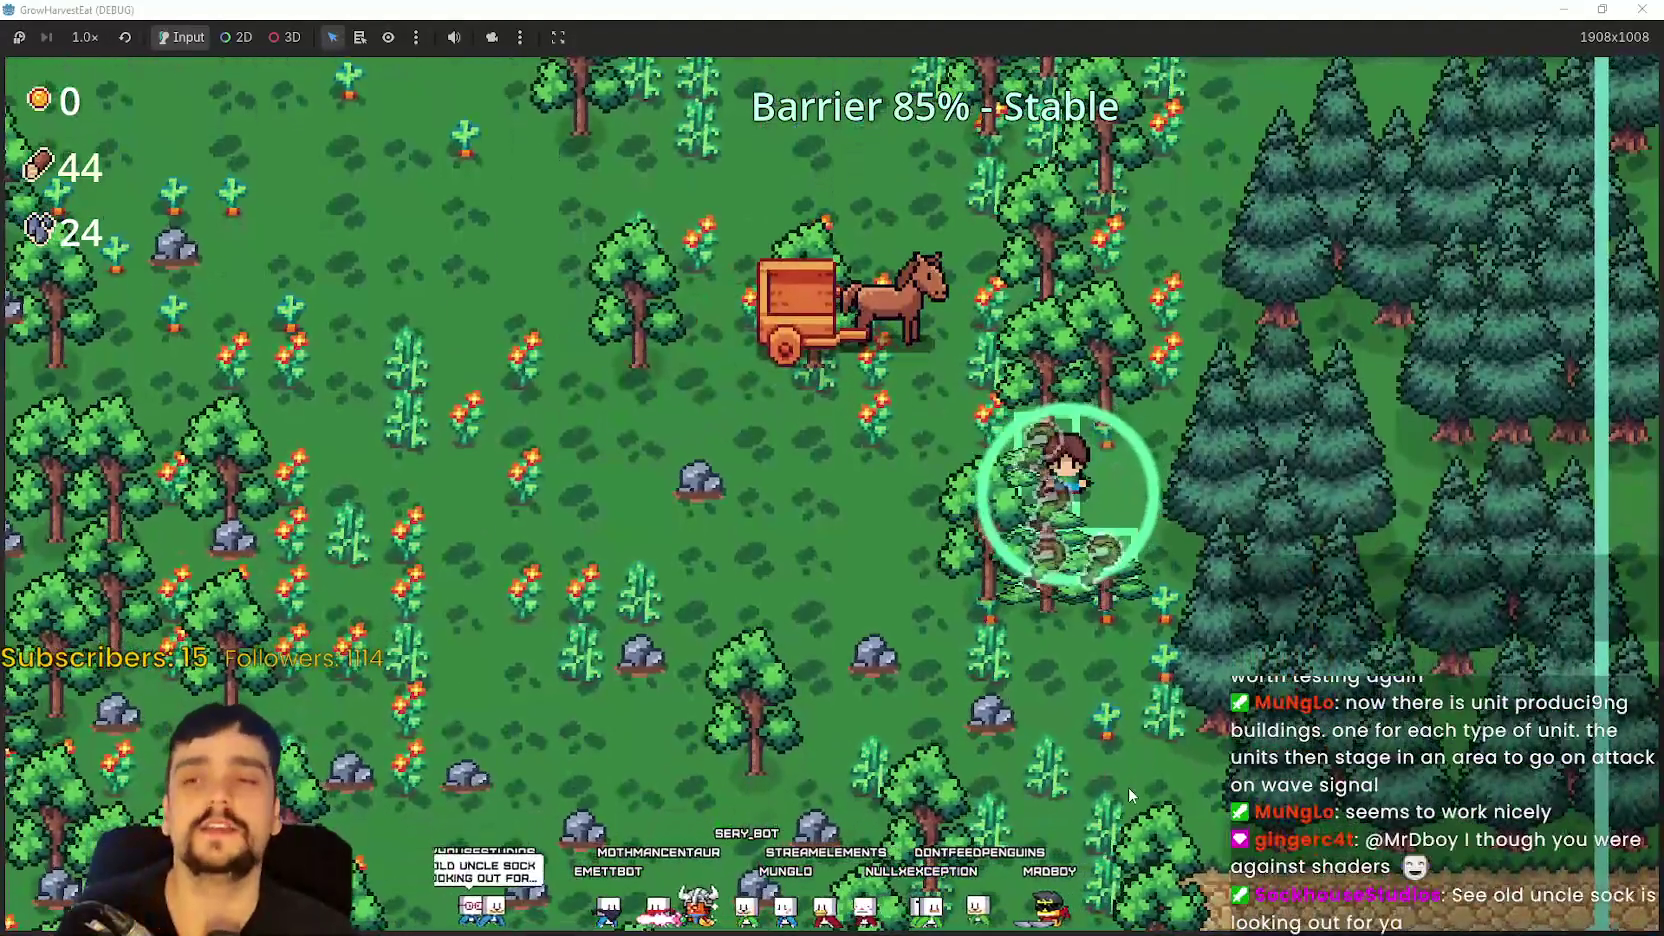
key("a")
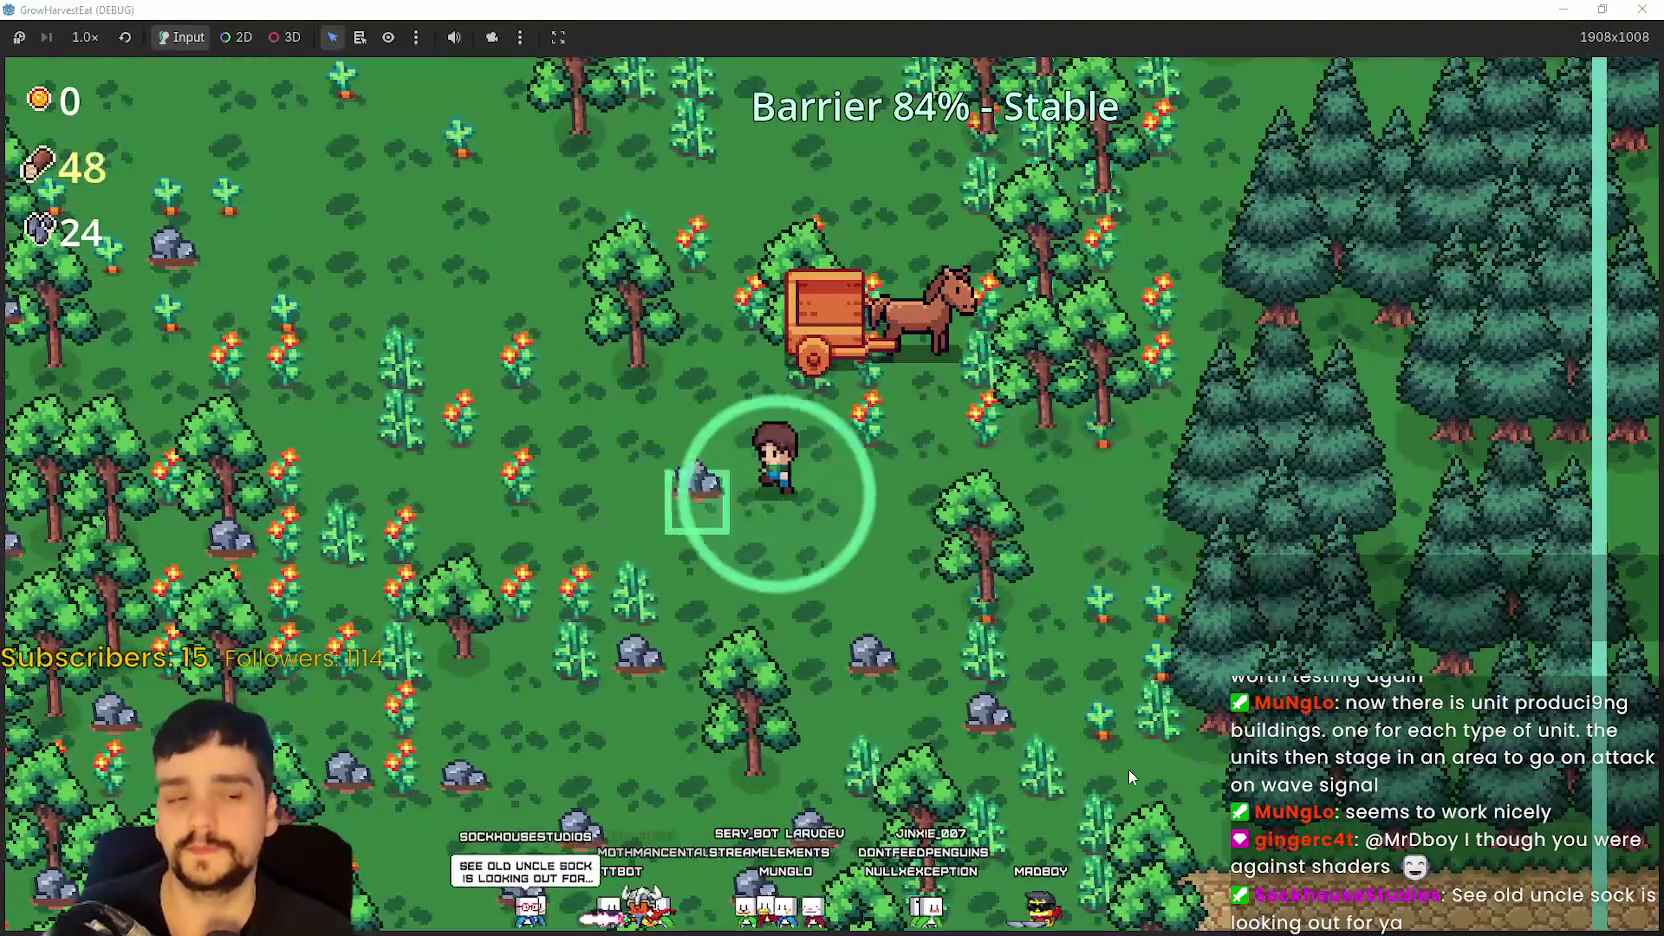
key("a")
key("w")
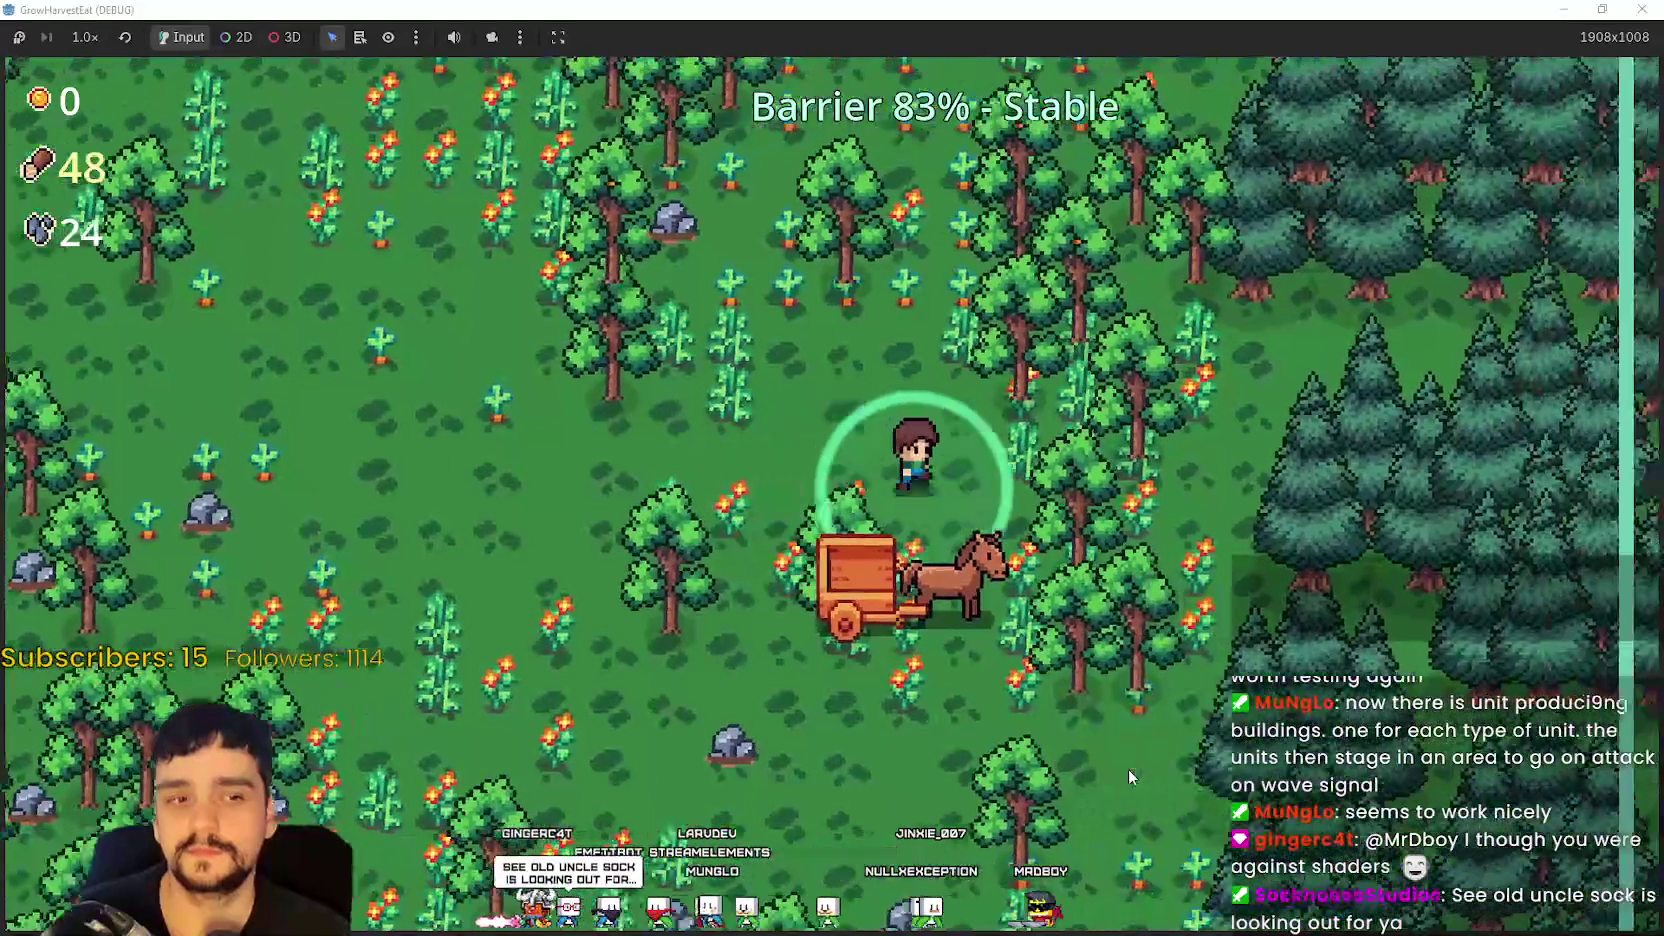
key("a")
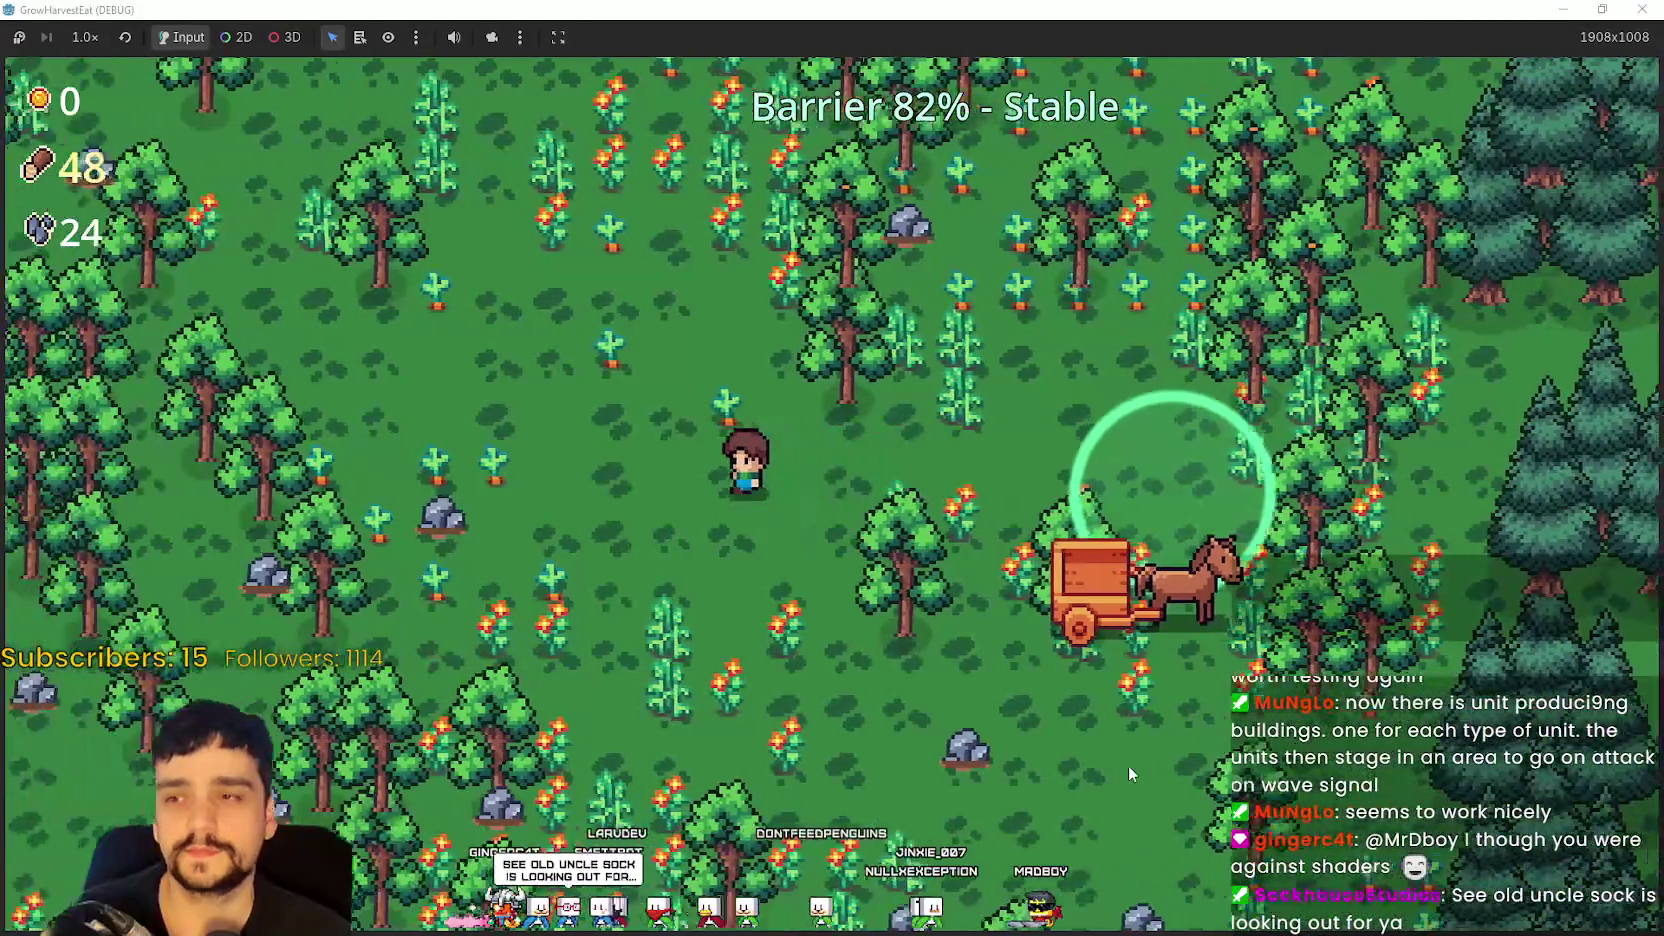
key("s")
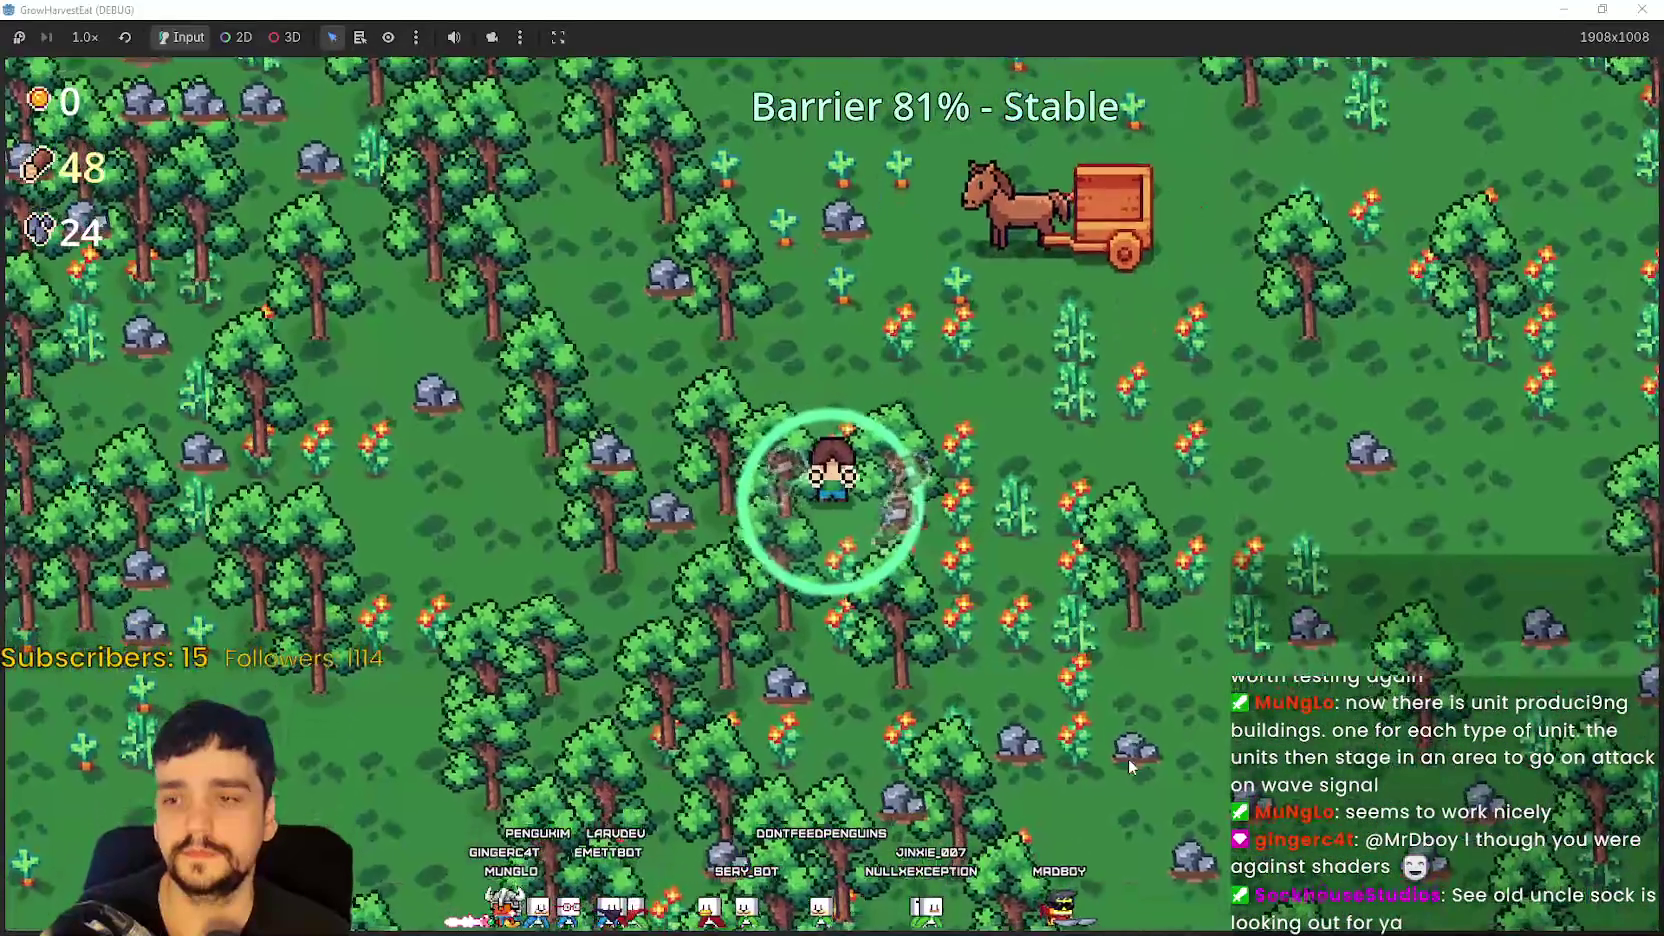
key("s")
key("d")
- Harvest the crop rows into the cart, chopping nearby trees along the way
key("s")
key("a")
key("a")
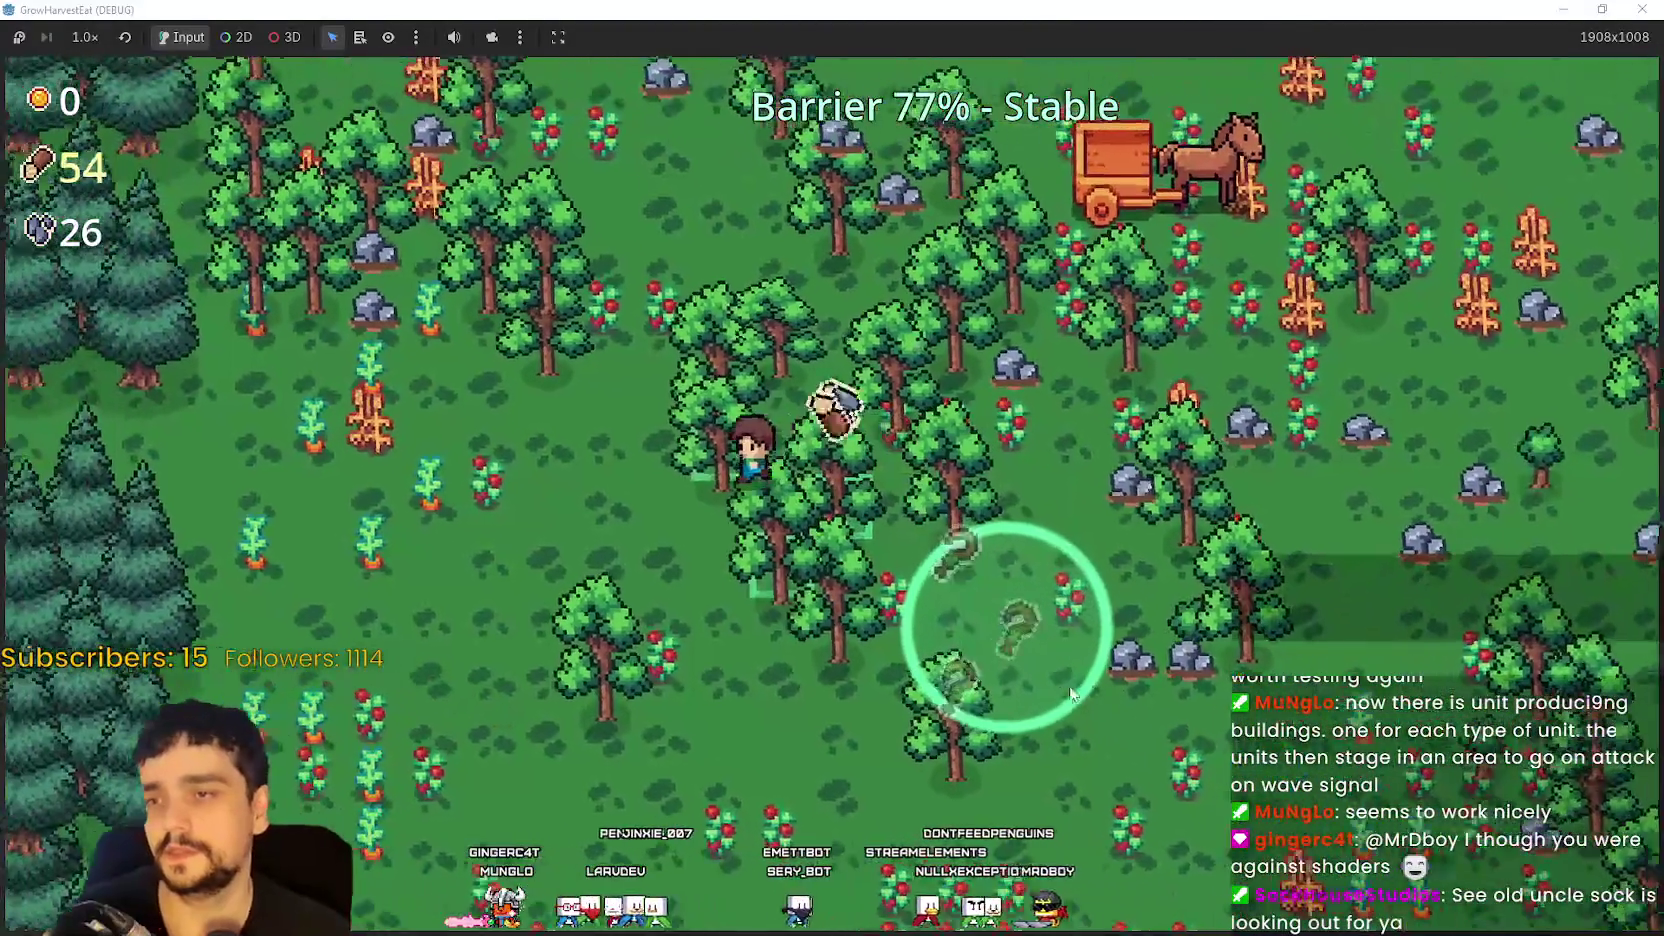
key("d")
key("s")
key("a")
key("d")
key("s")
key("w")
key("d")
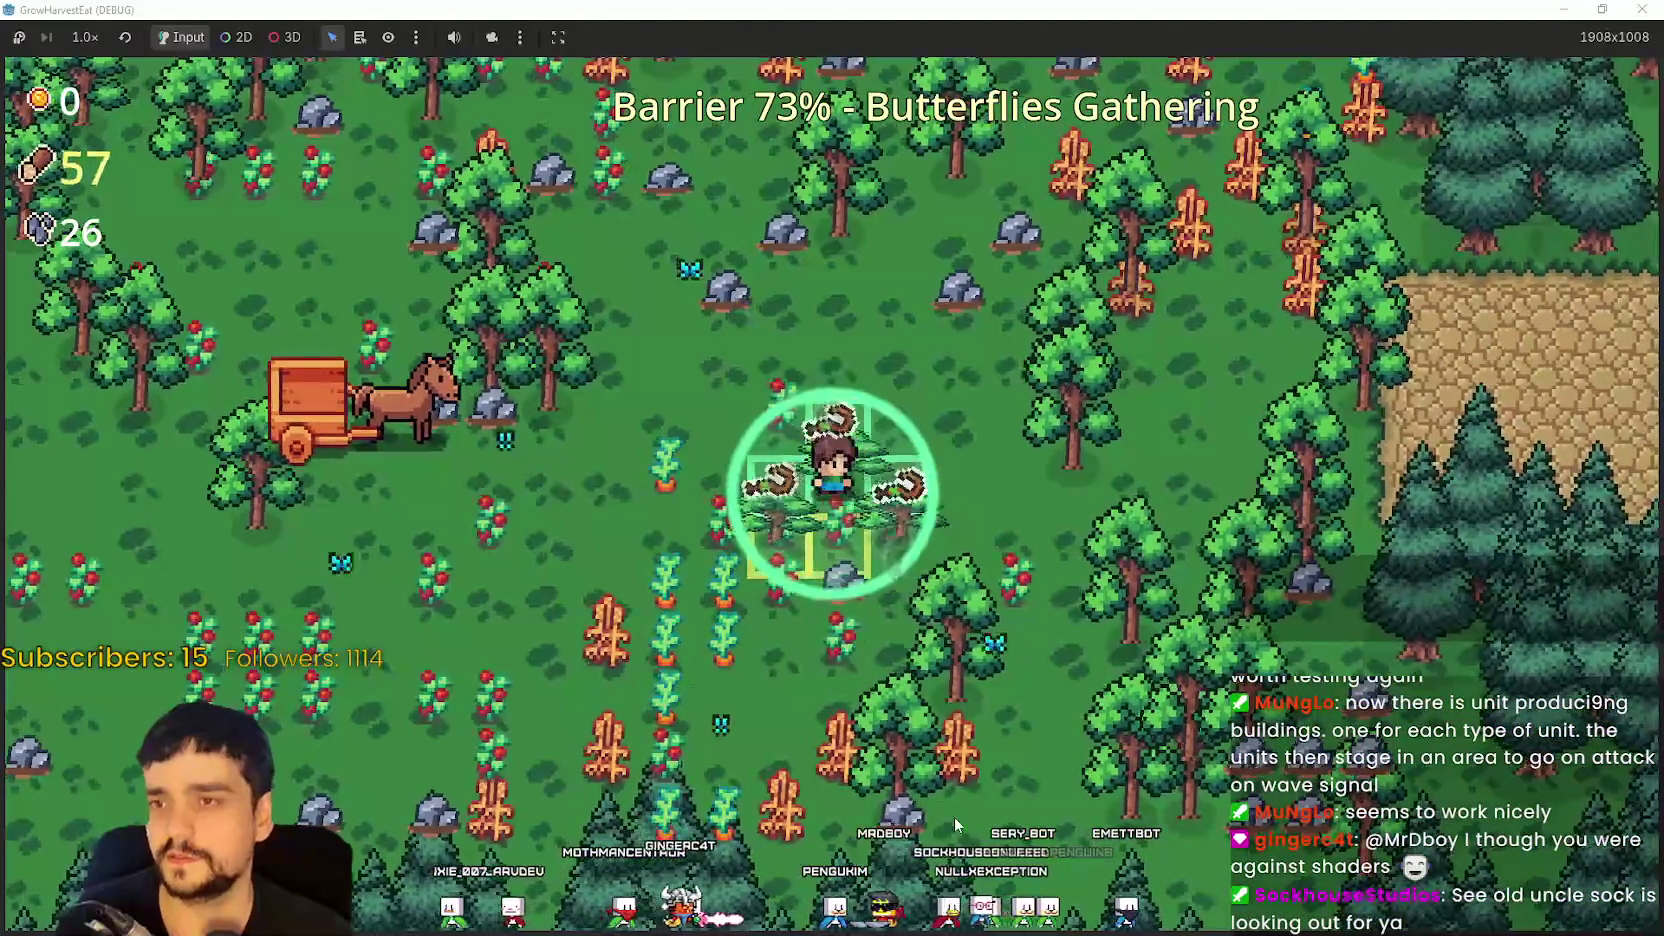
key("a")
key("s")
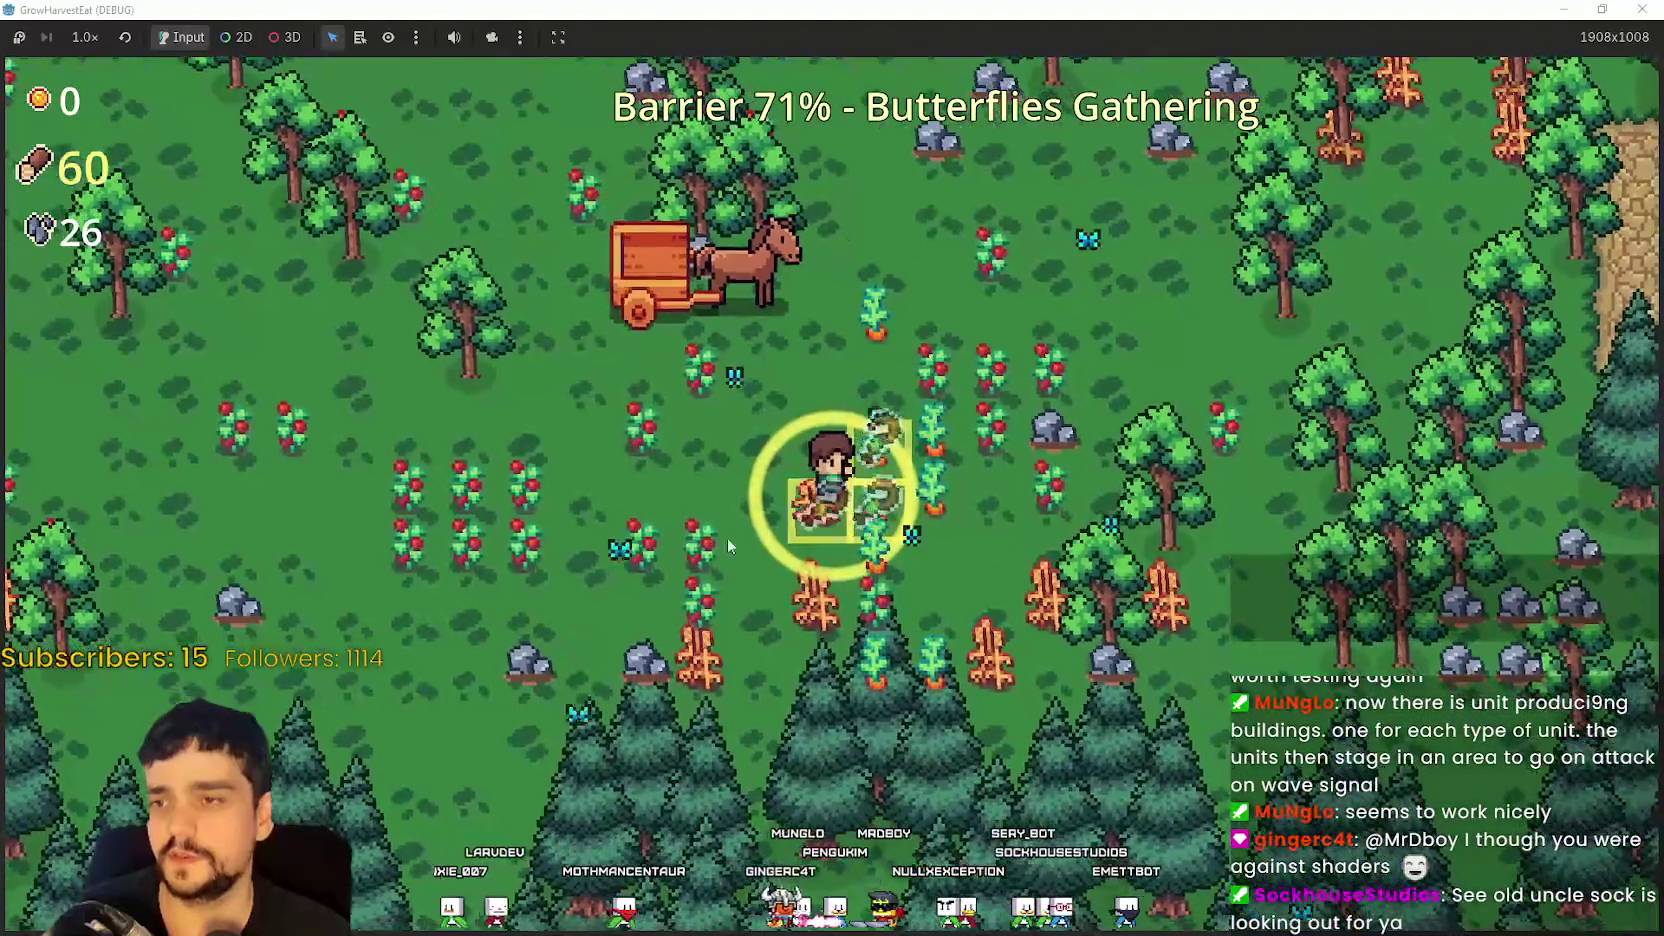
key("w")
key("d")
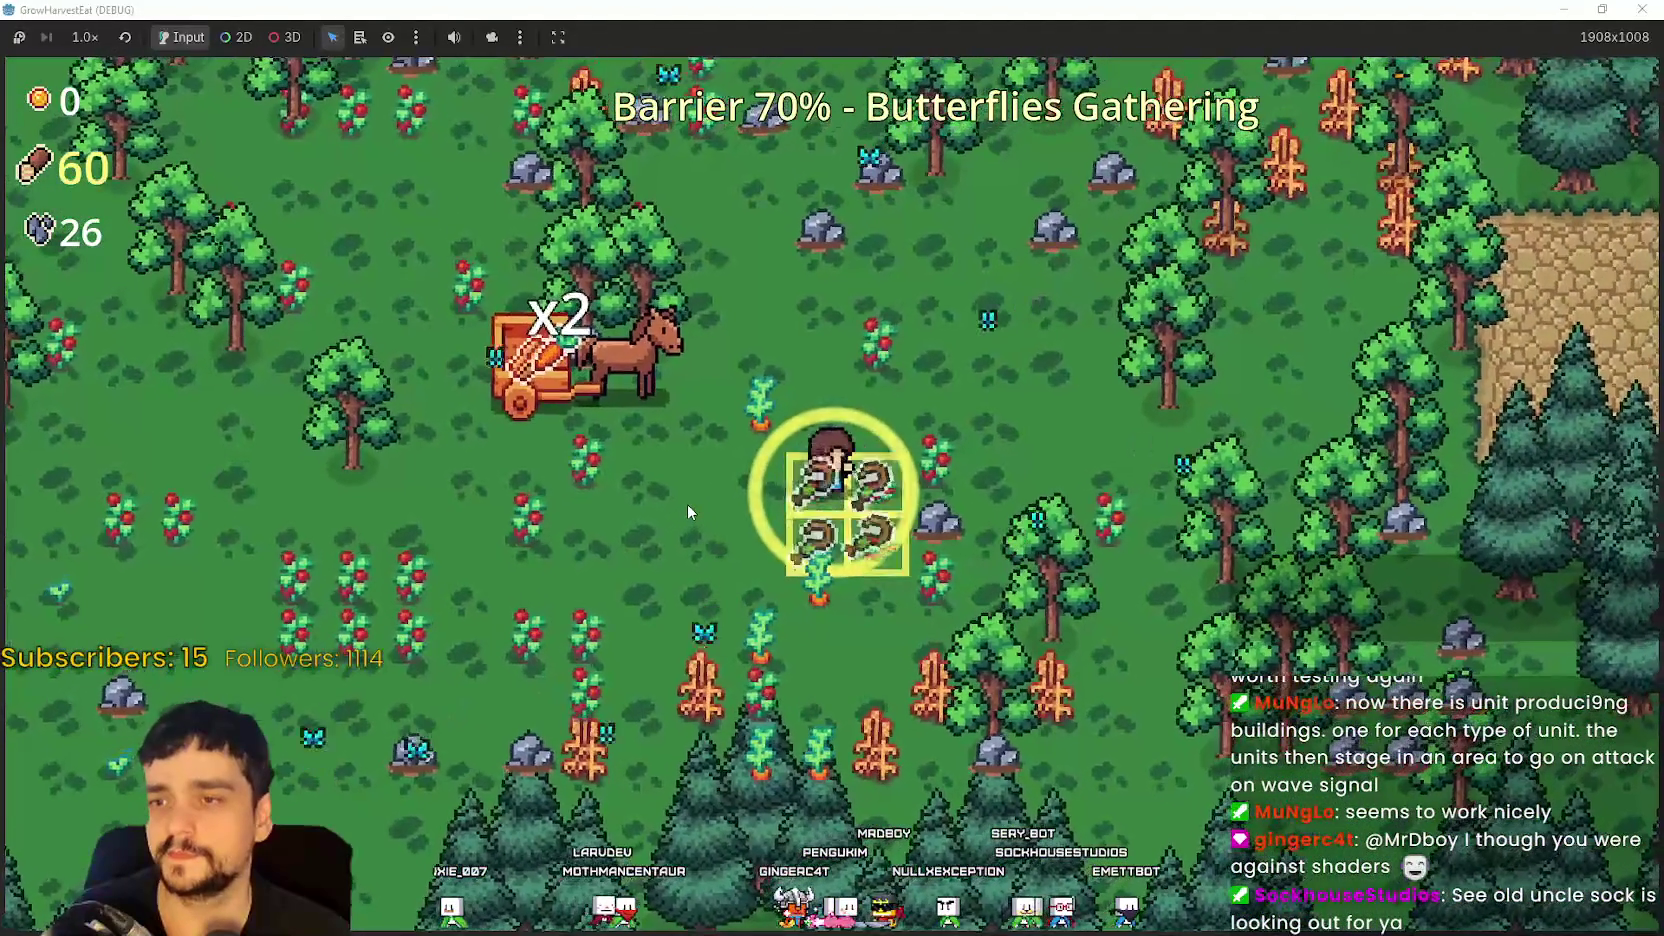
key("a")
key("s")
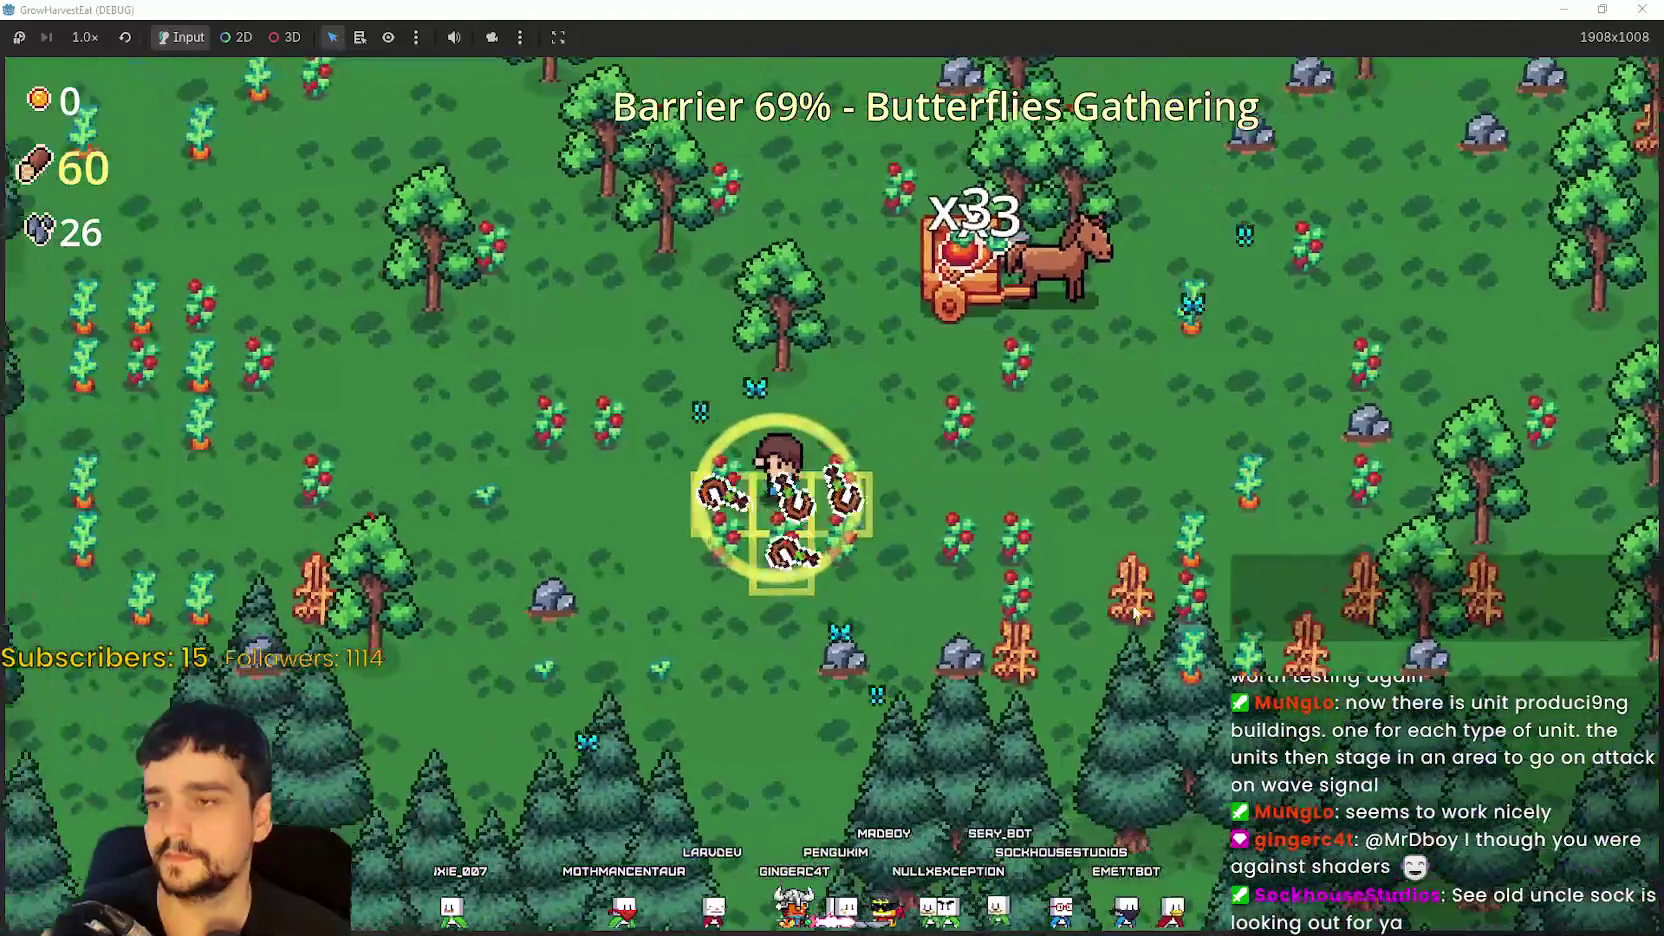
key("a")
key("a")
key("w")
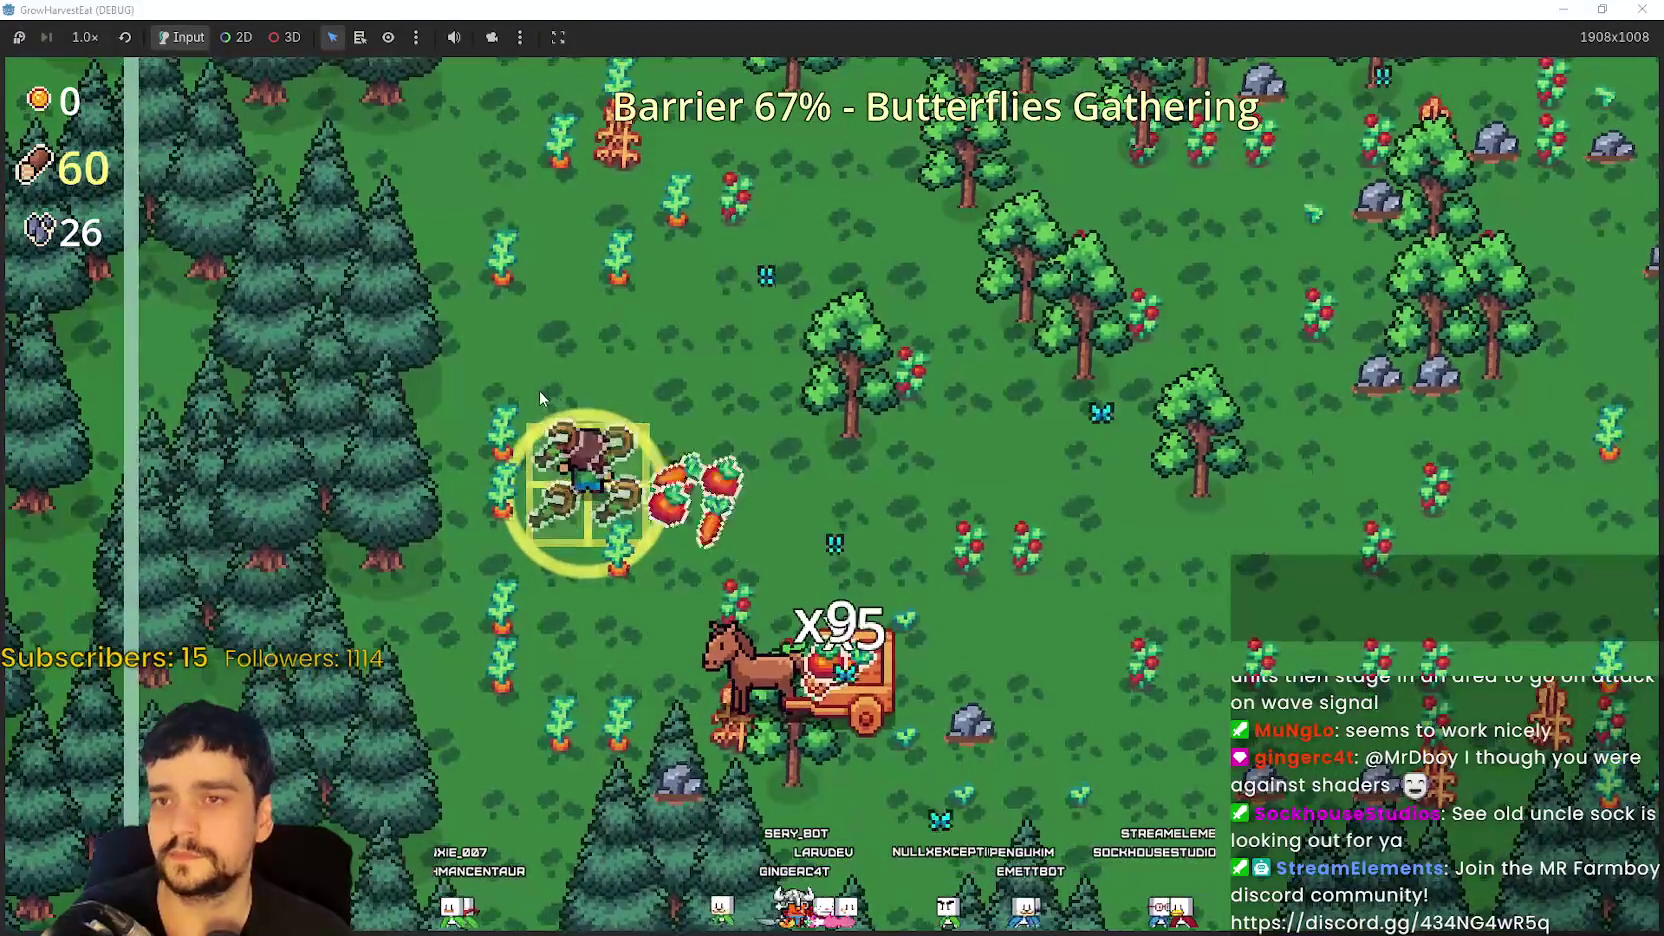
key("d")
key("w")
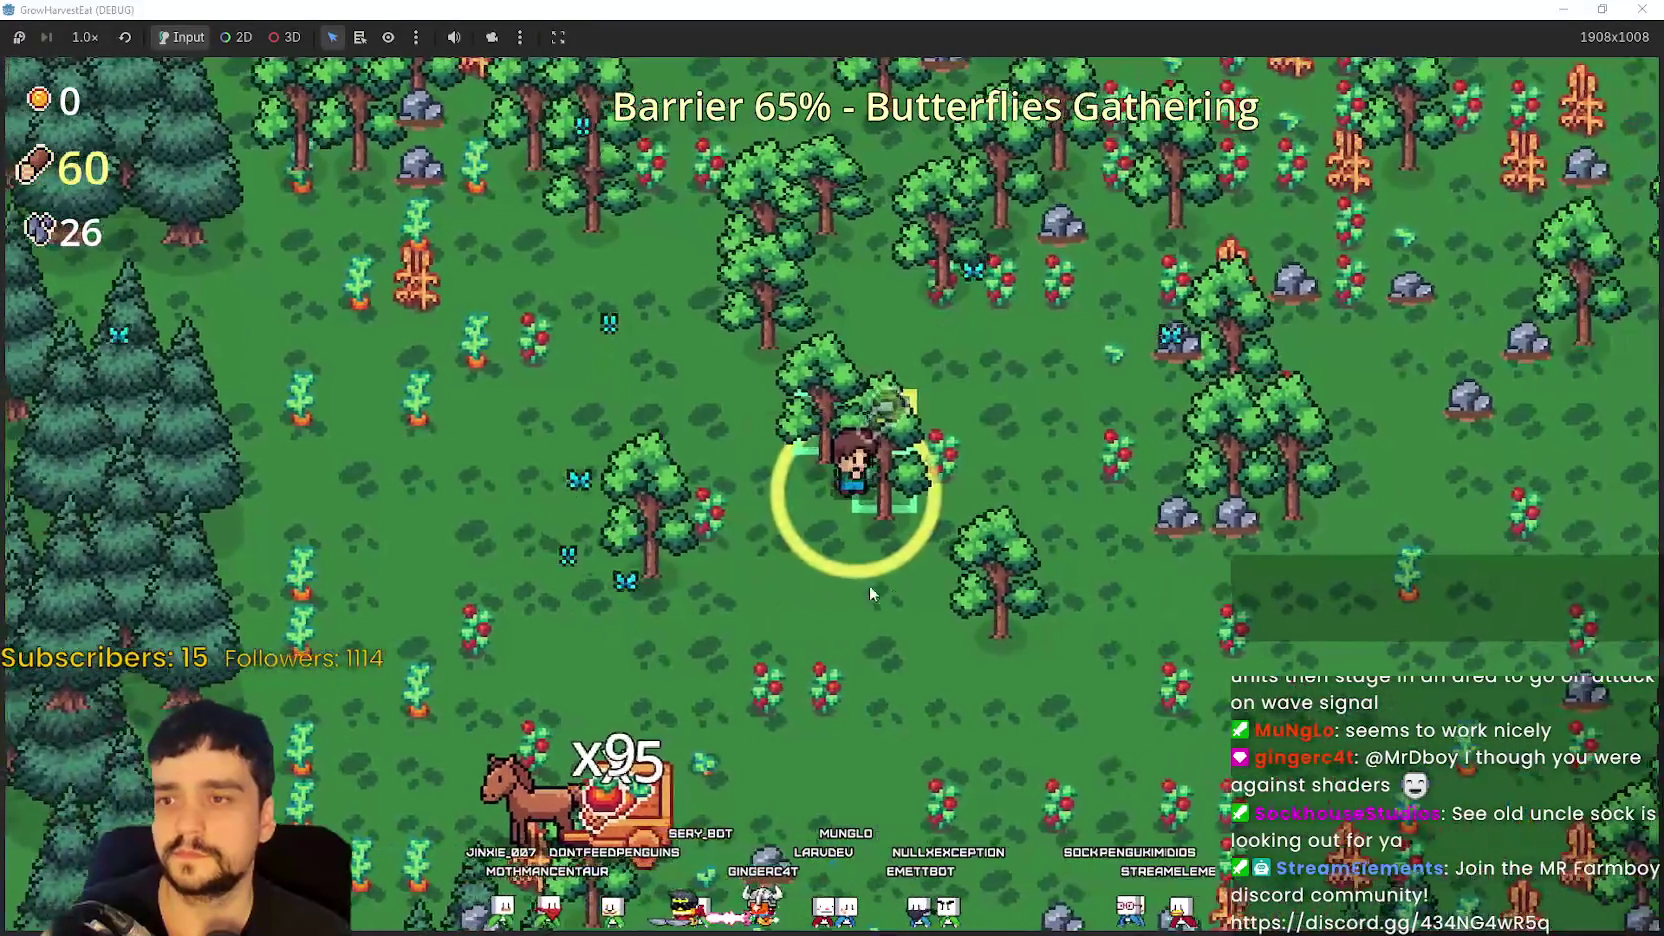
- Chop more trees and collect logs, passing the cobblestone clearing, raising wood to 66
key("d")
key("d")
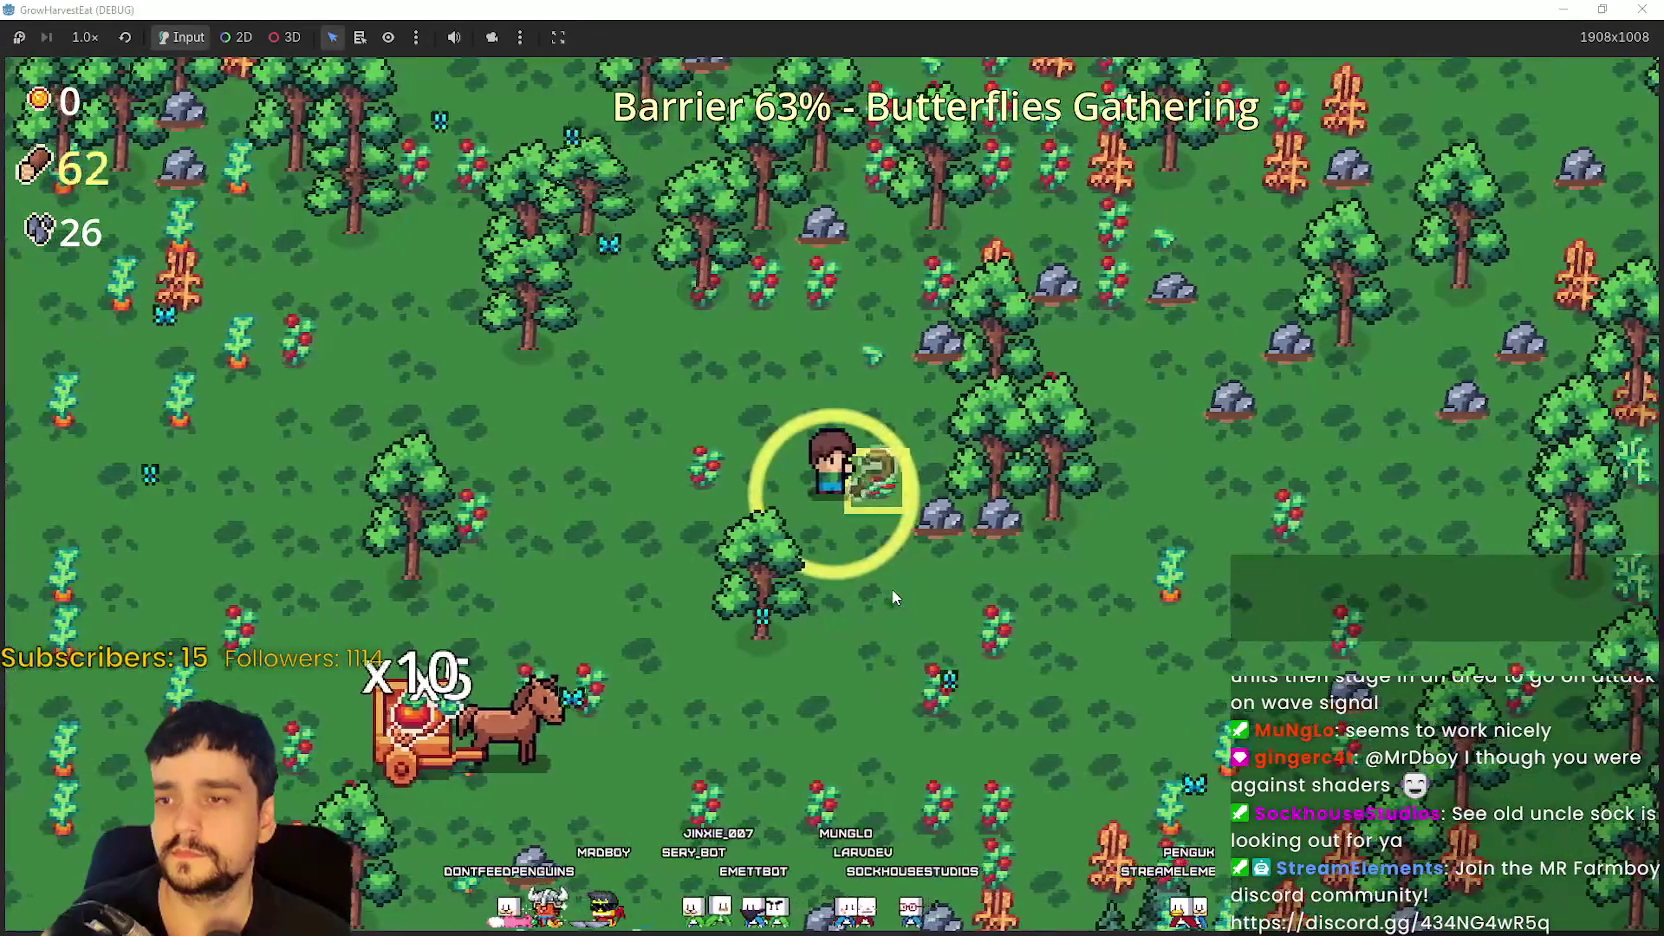
key("w")
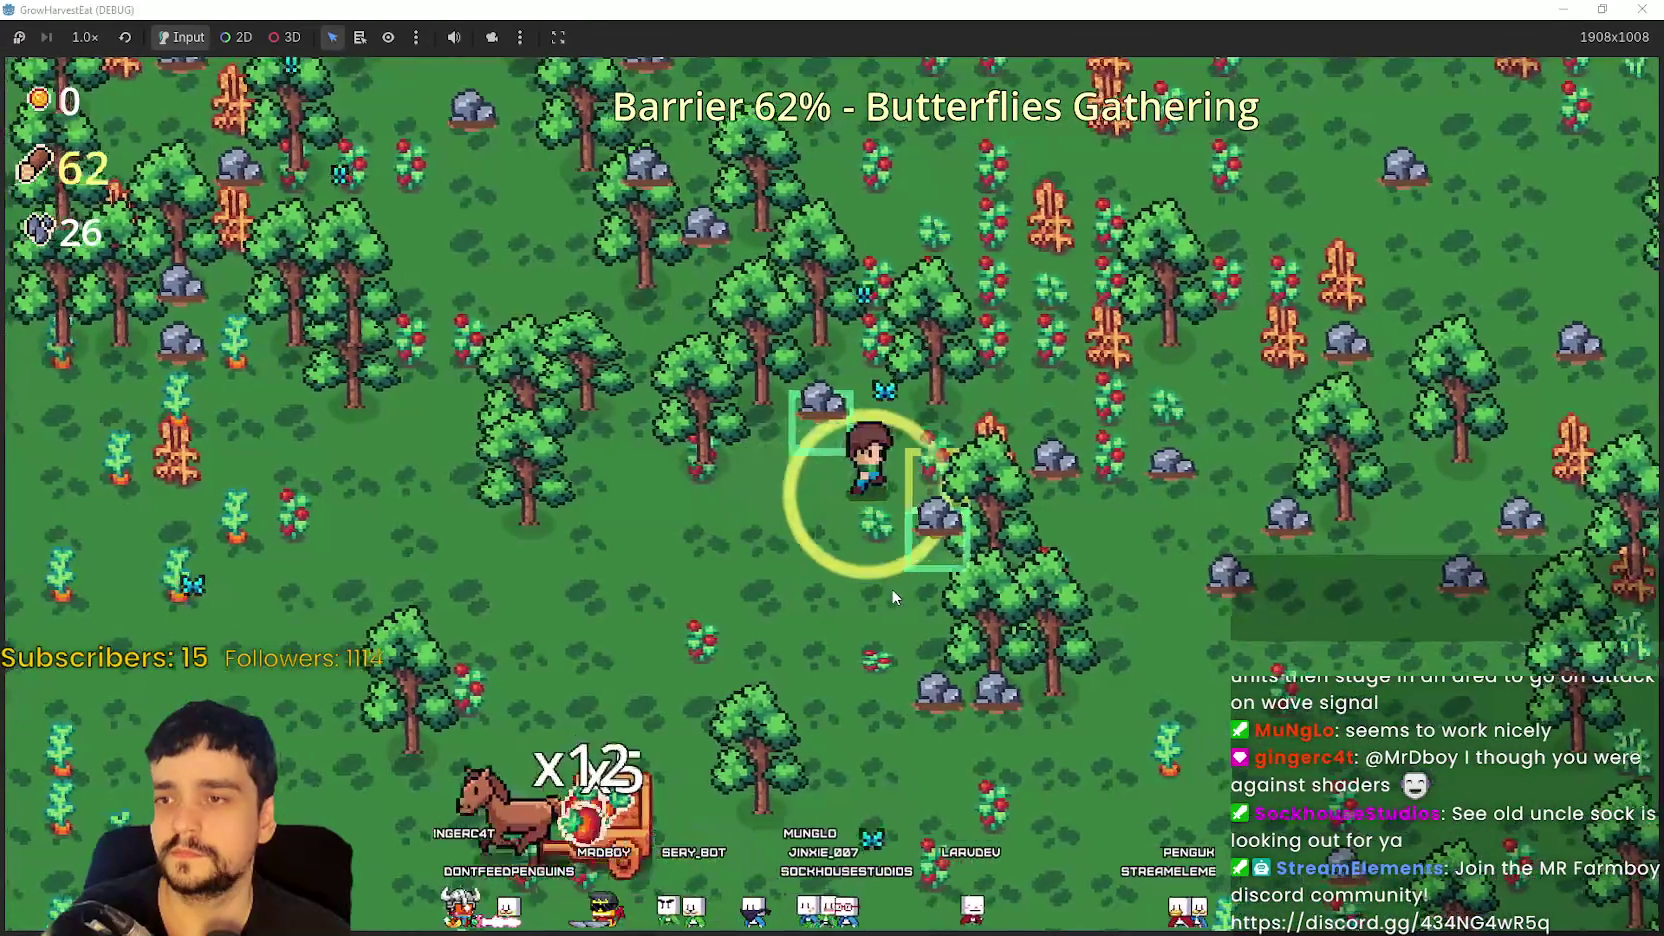
key("w")
key("d")
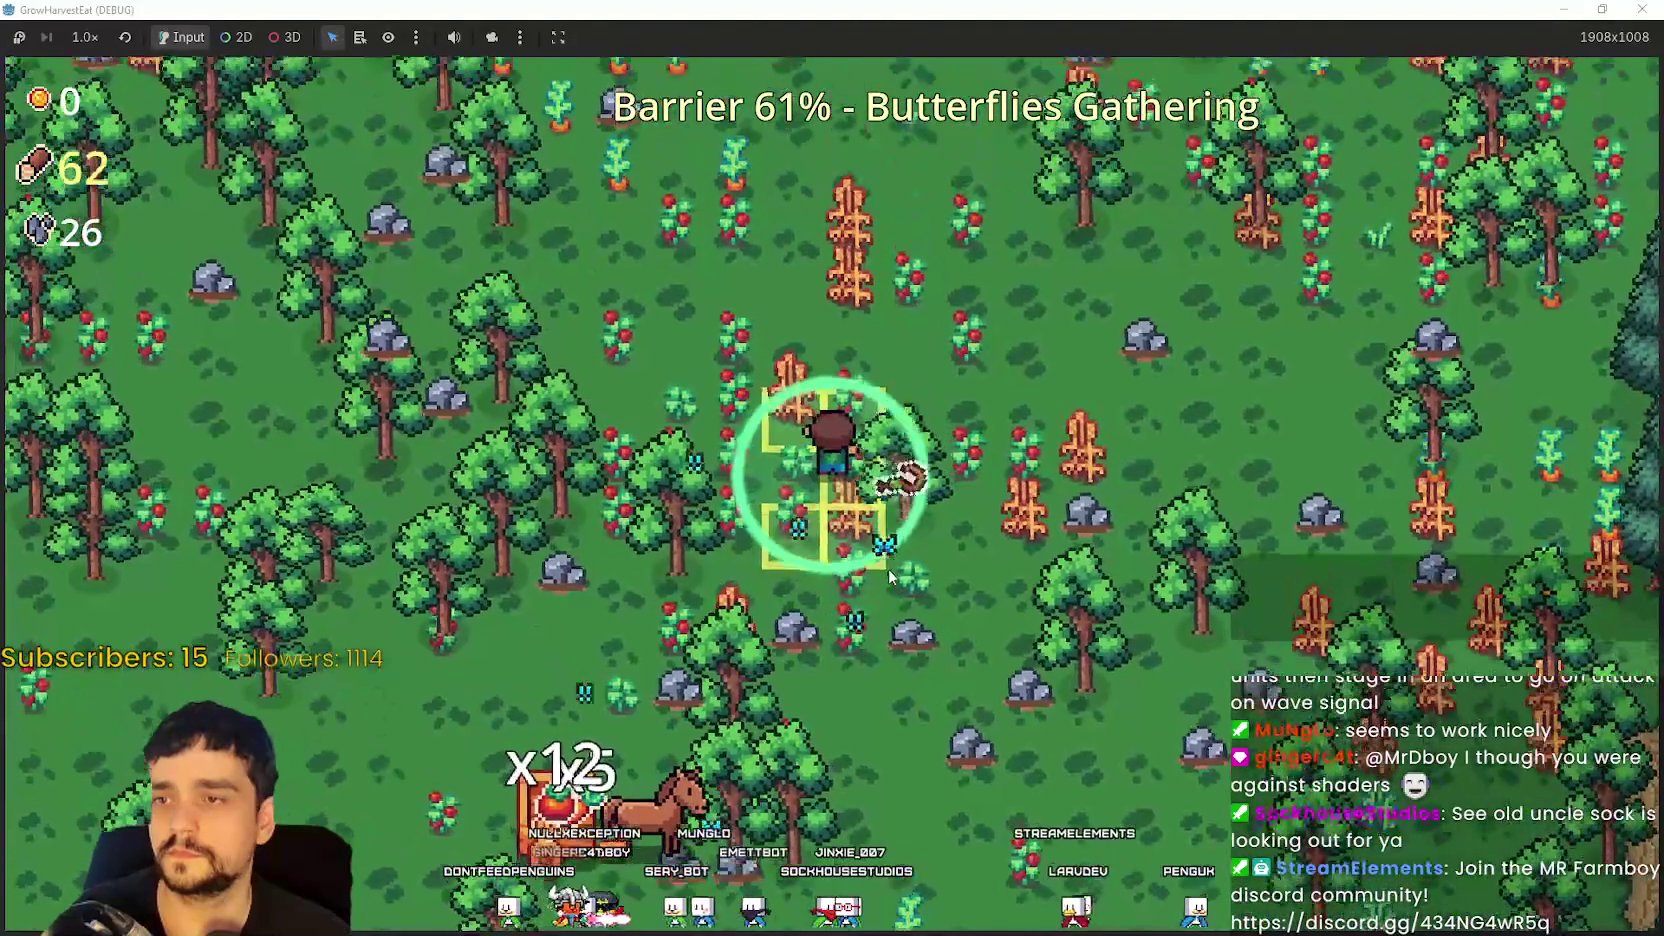
key("w")
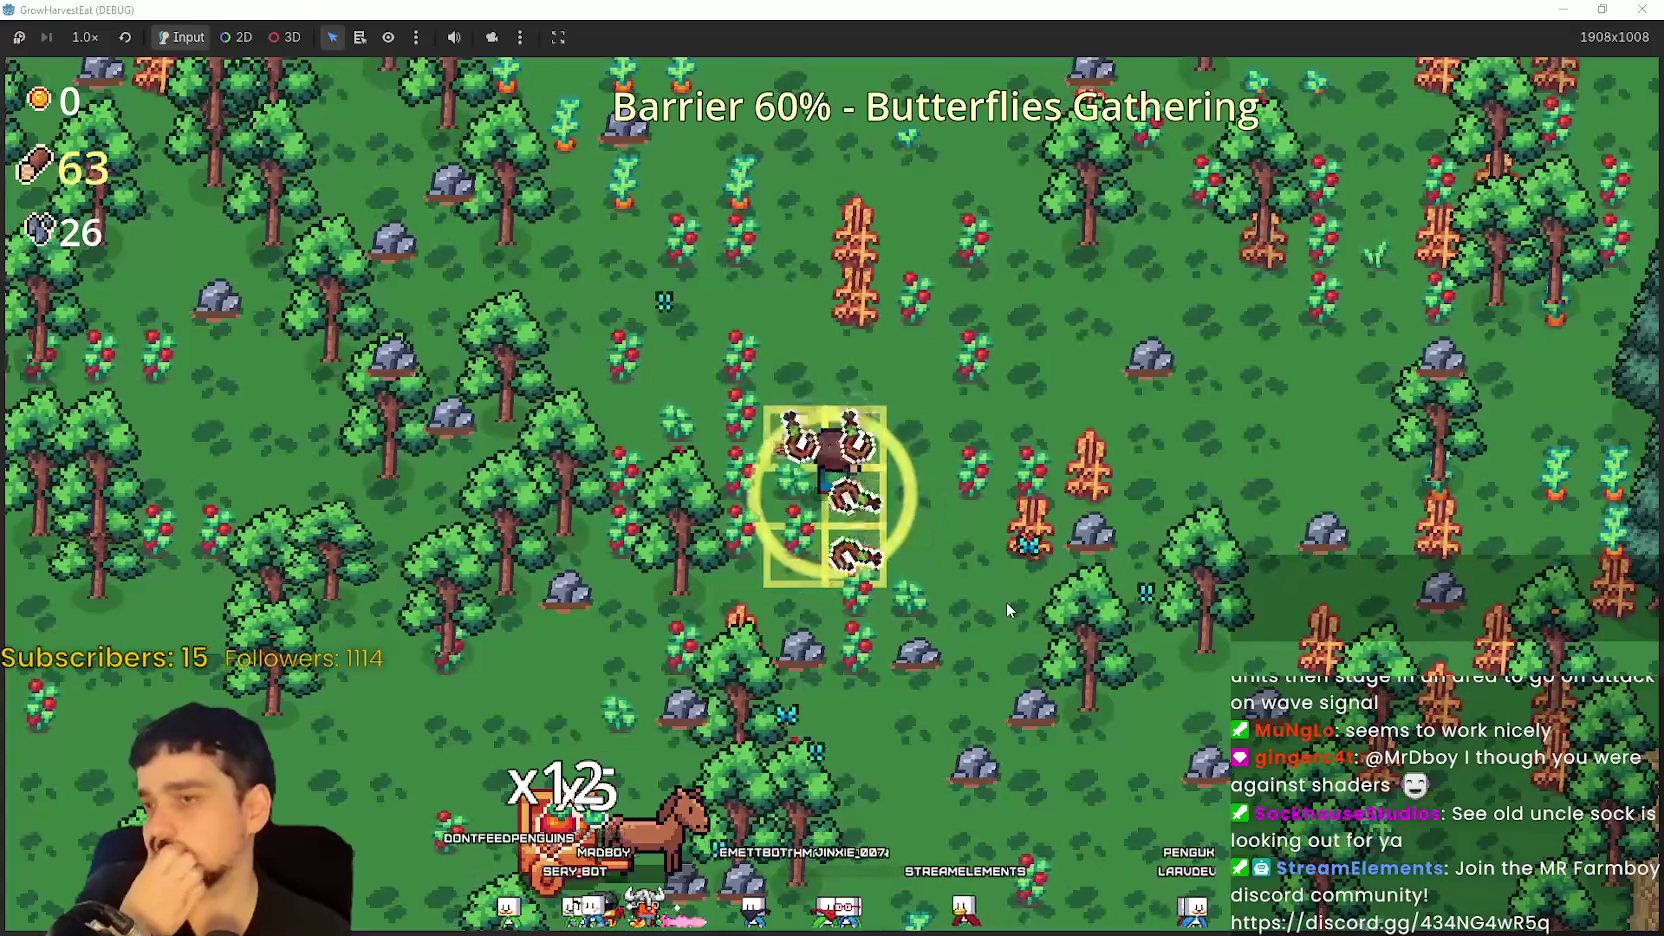
key("s")
key("d")
key("s")
key("d")
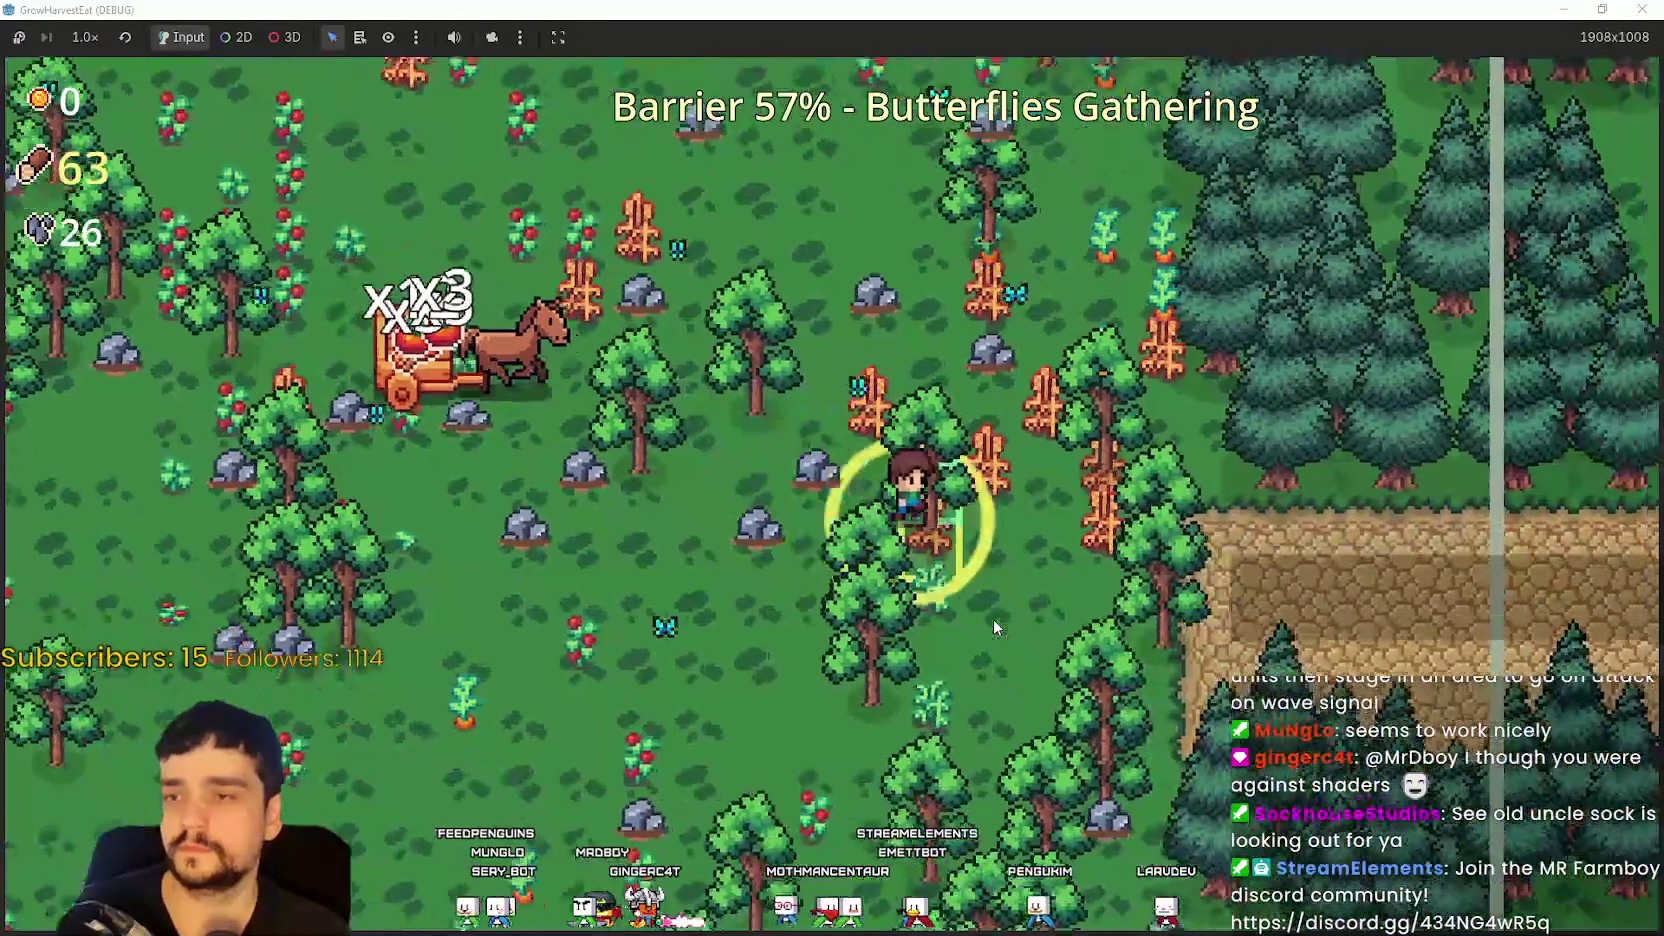
key("d")
key("s")
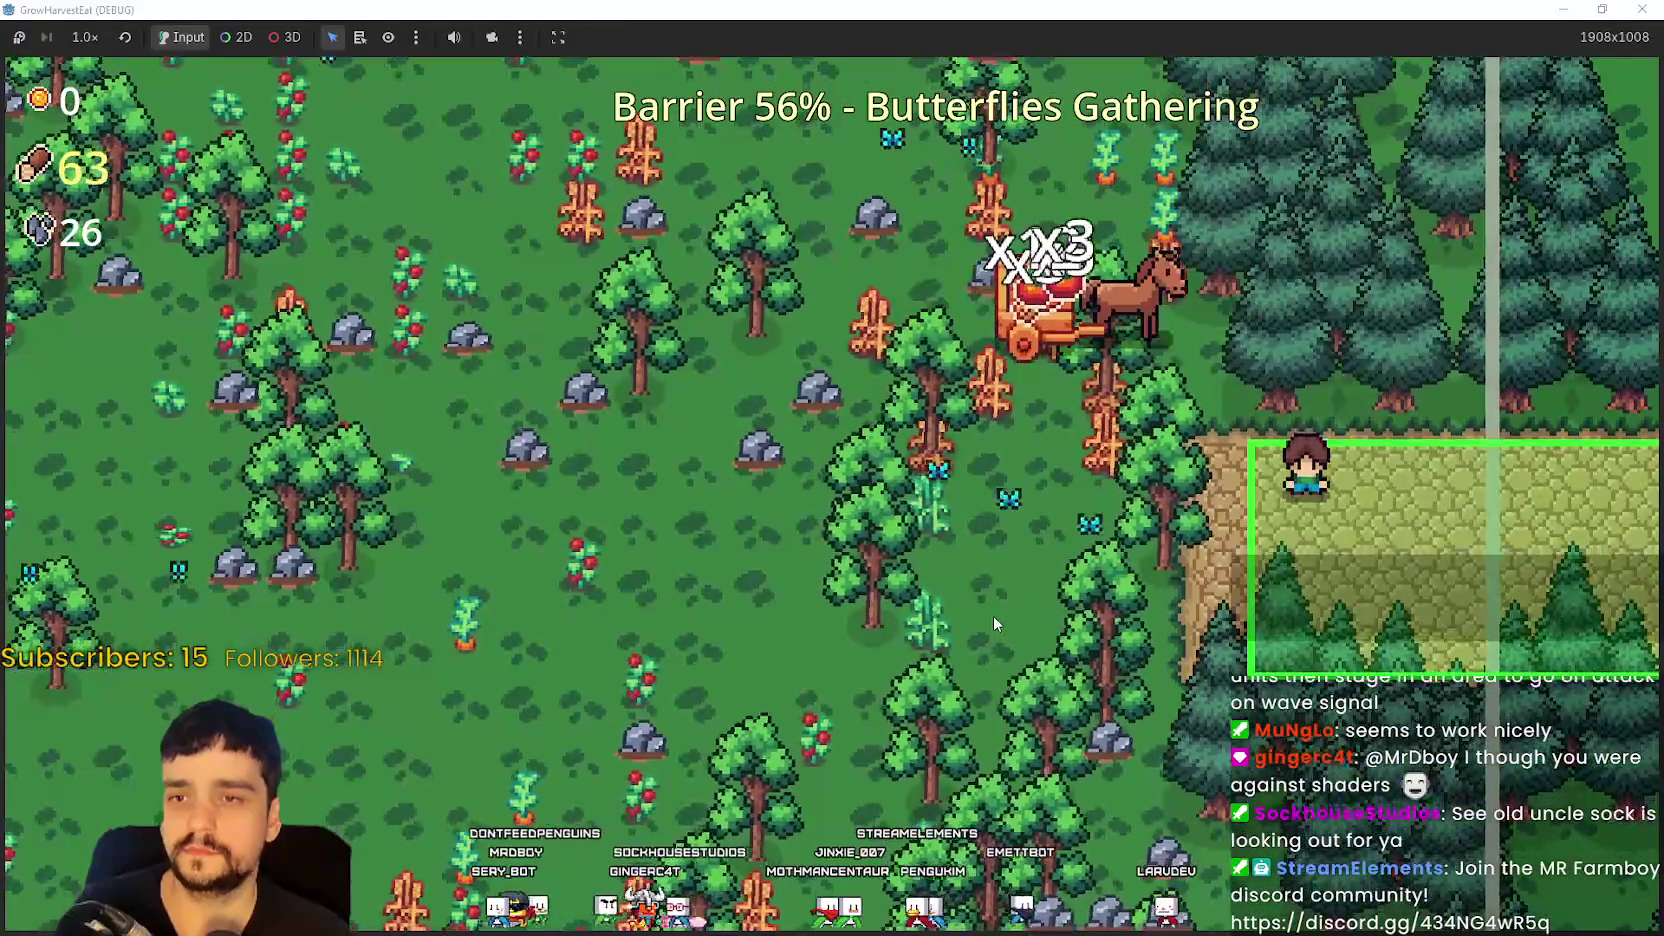
key("a")
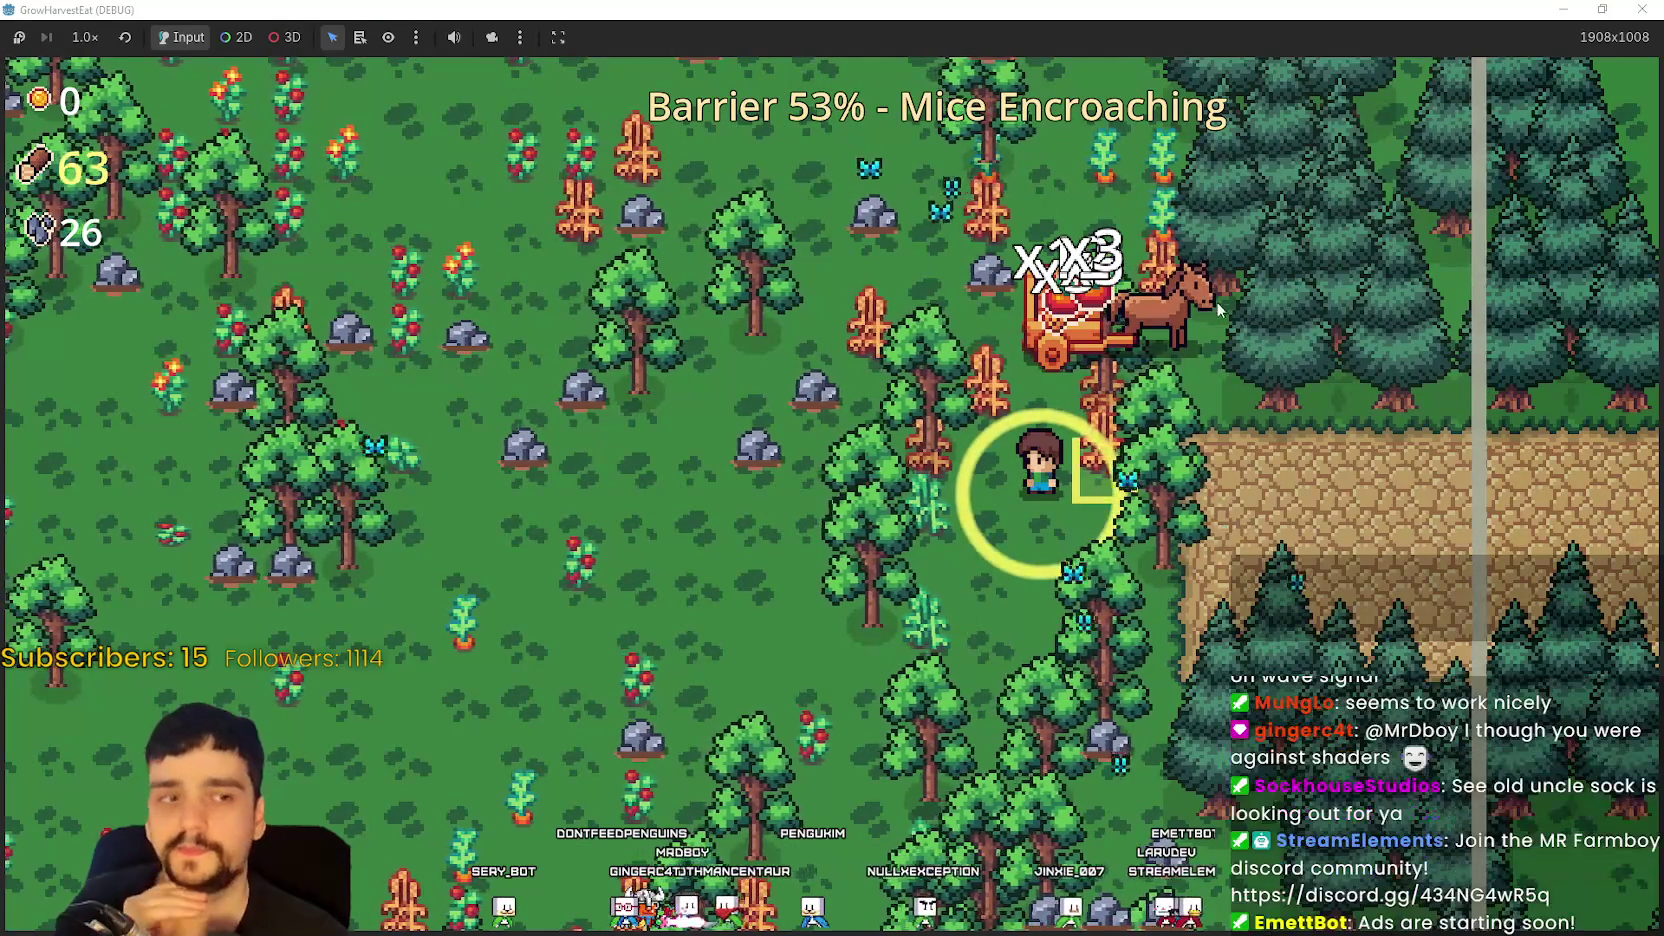
key("s")
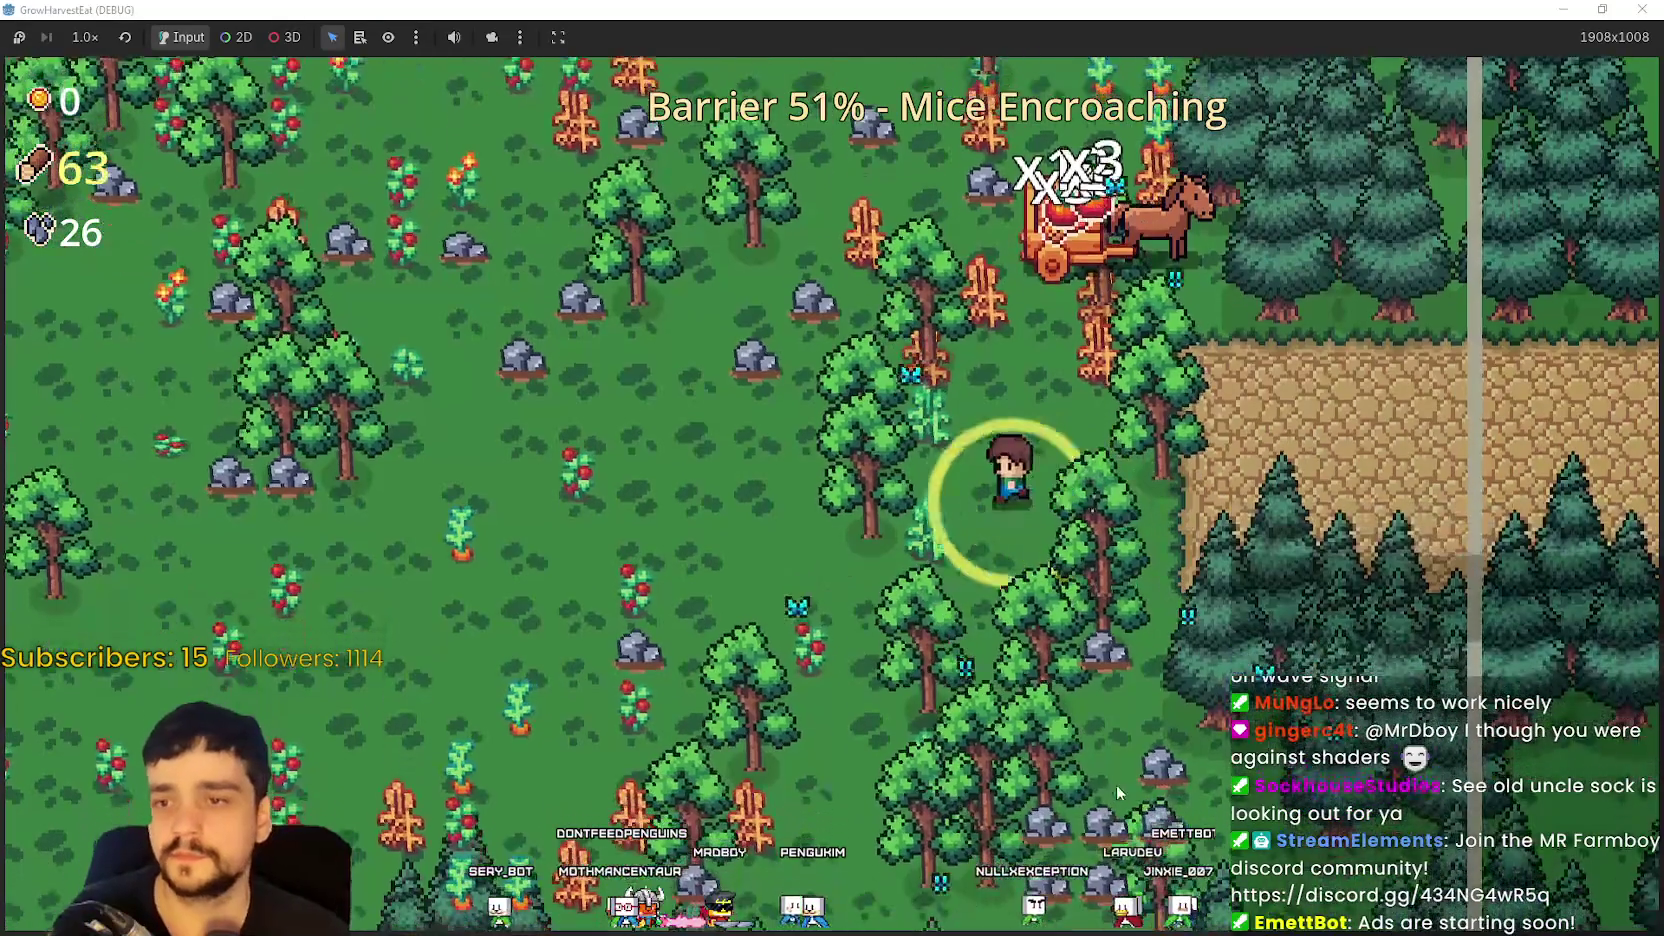
key("s")
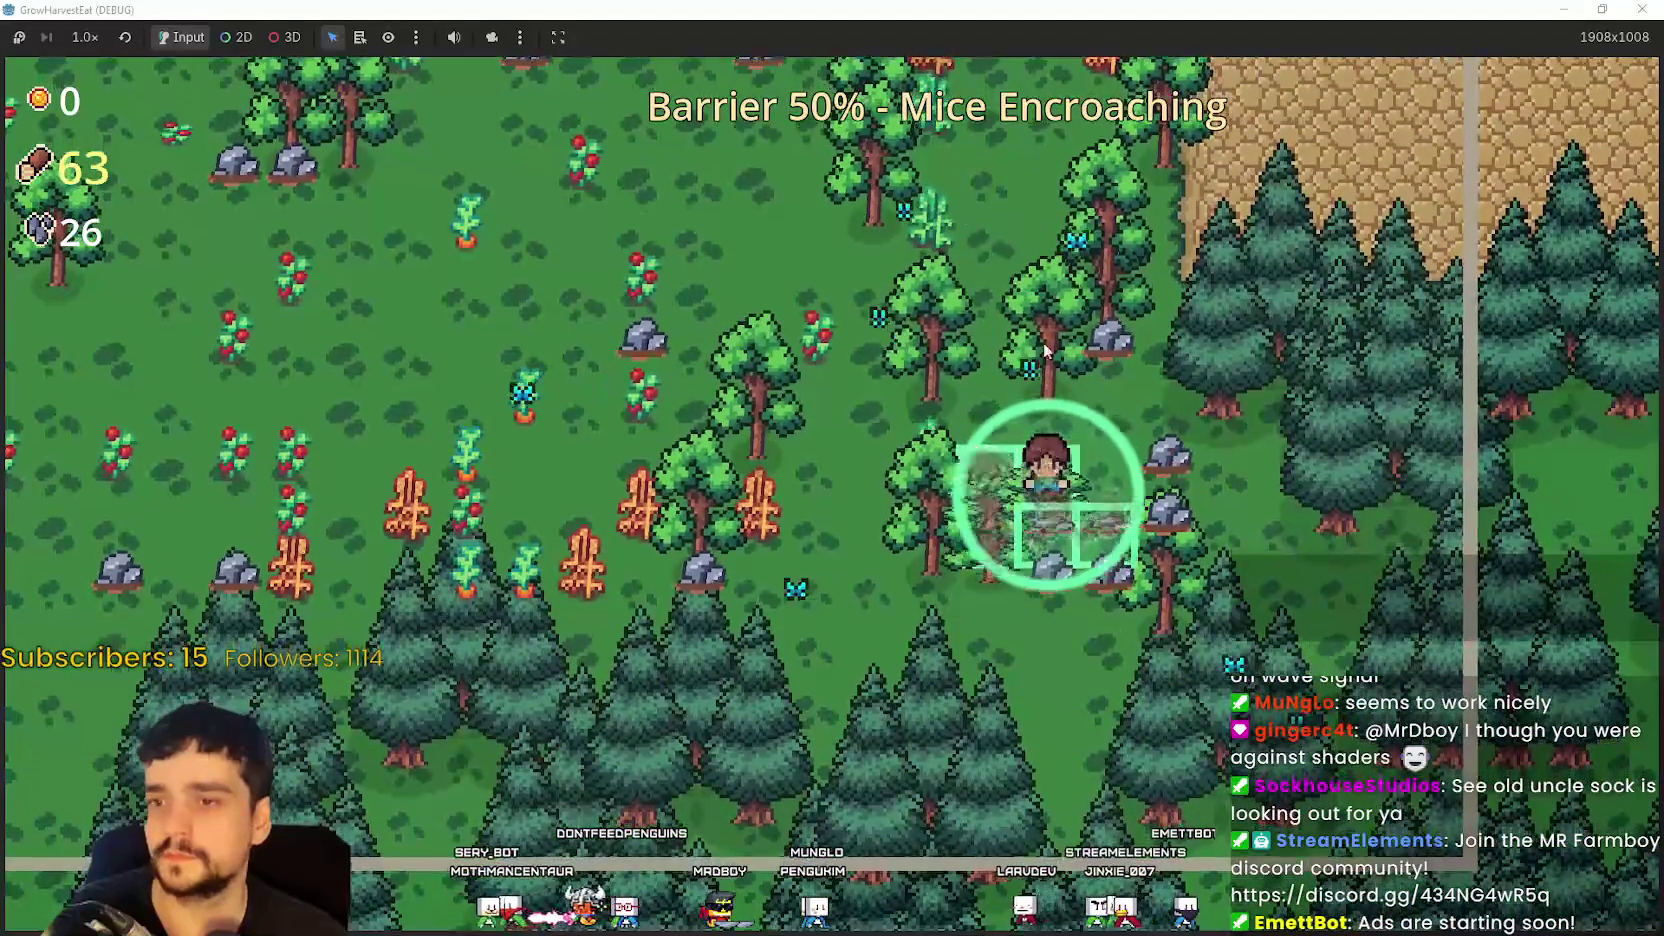
- Step onto the stone clearing to end Stage 3 and return home to the village
key("w")
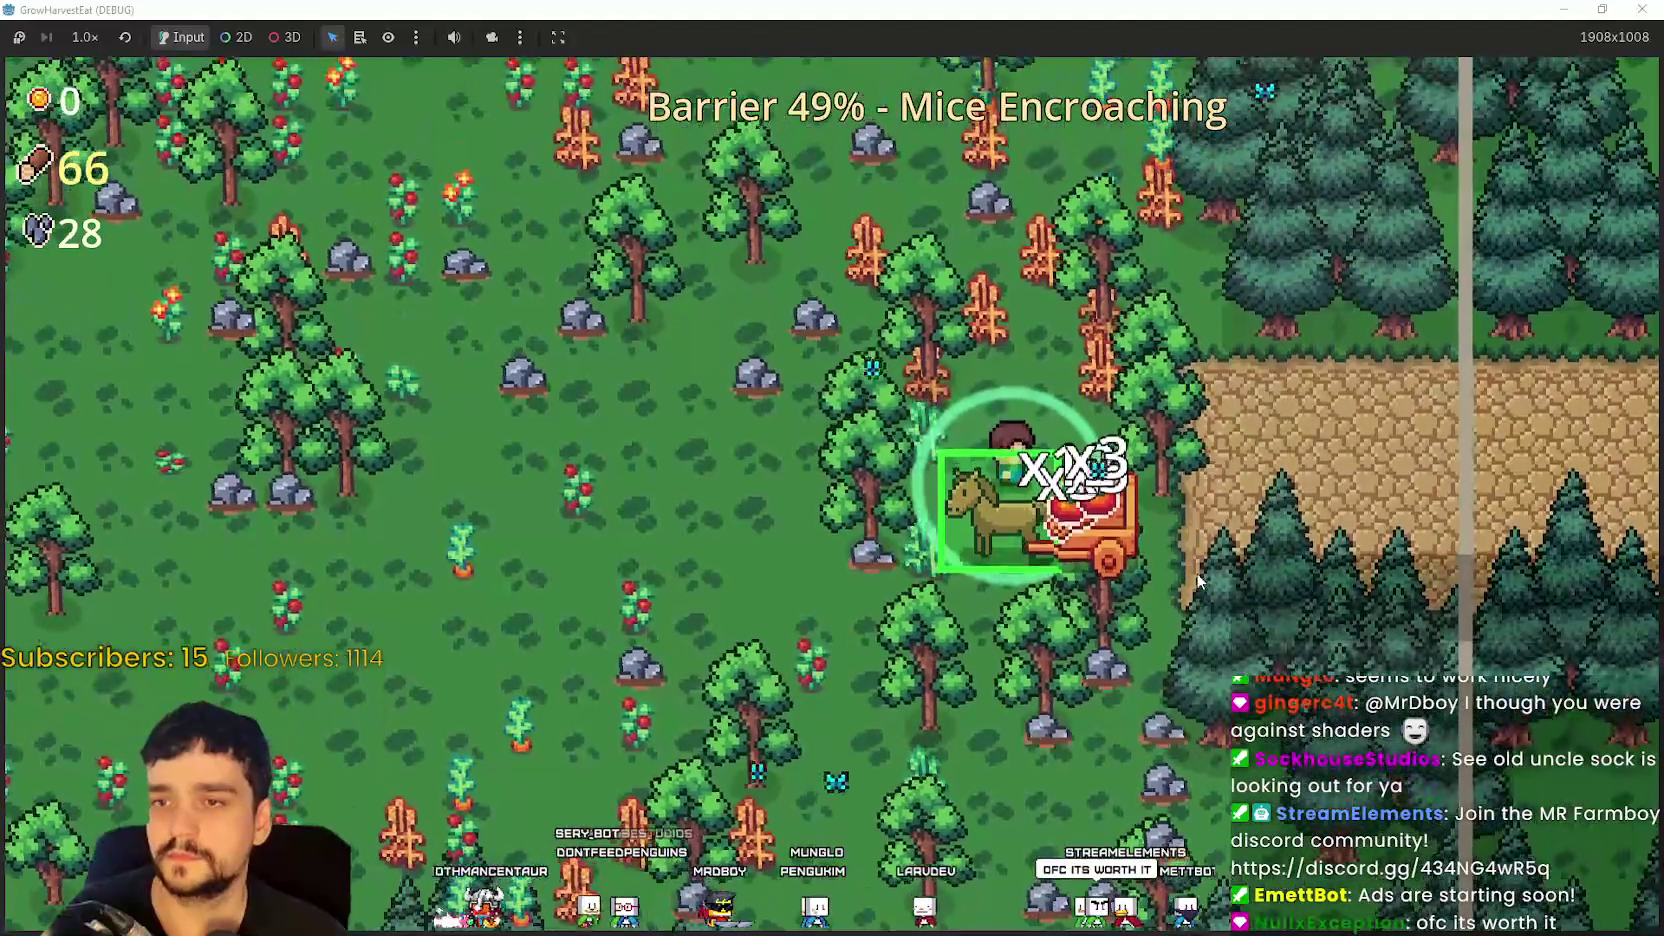
key("d")
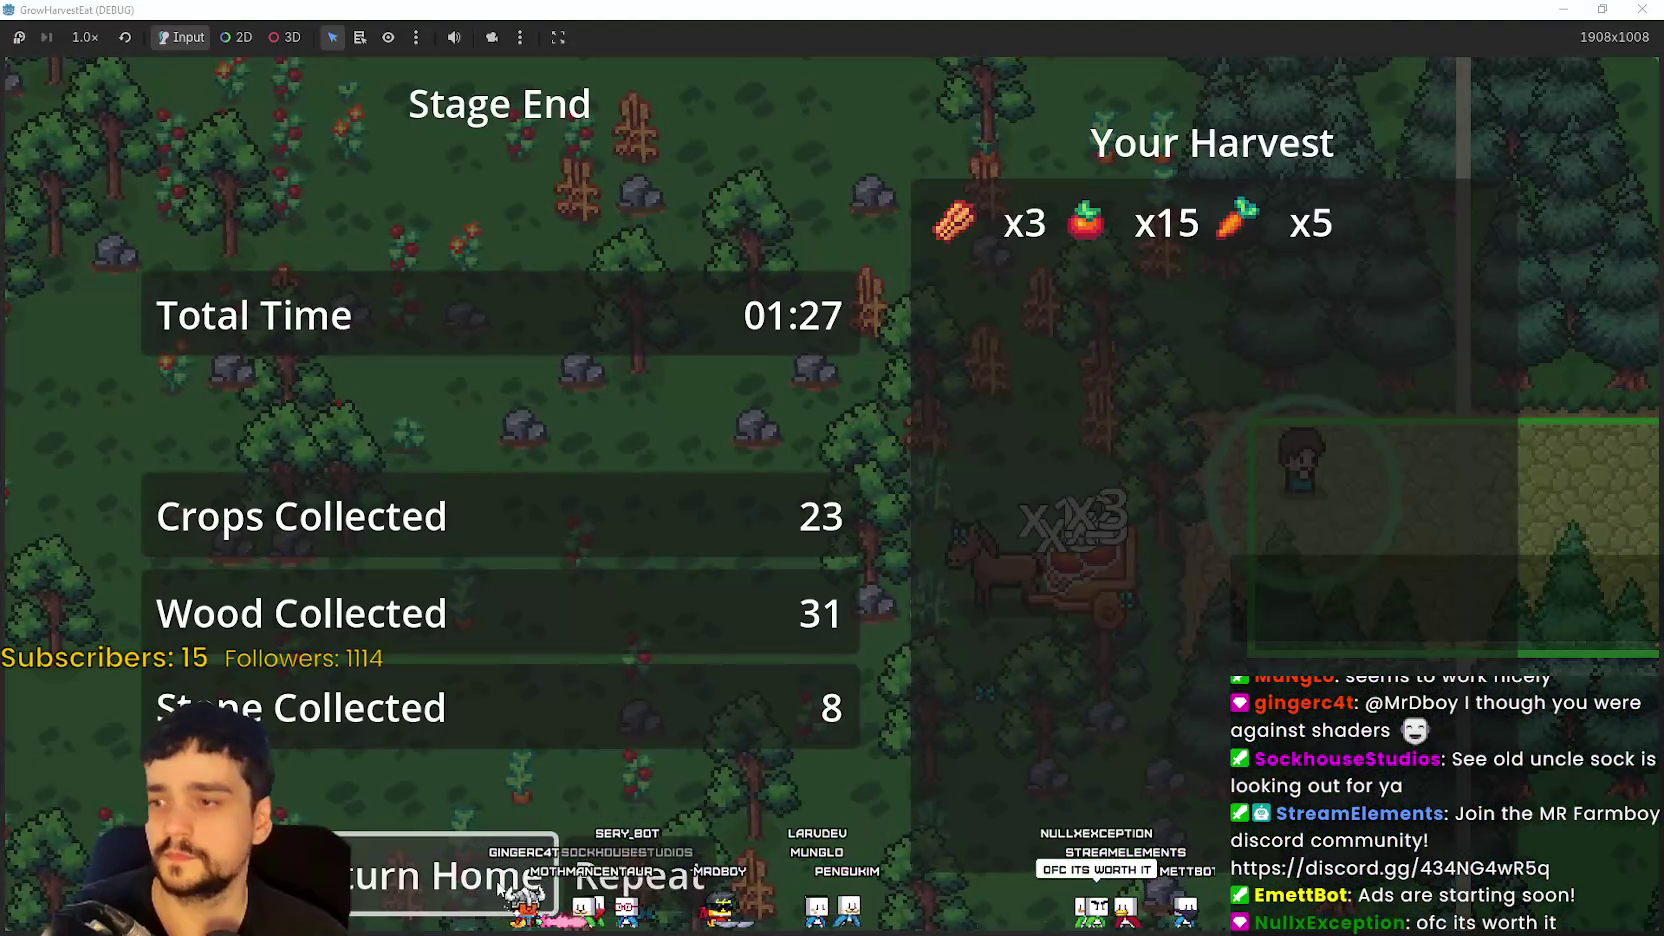
left_click(505, 886)
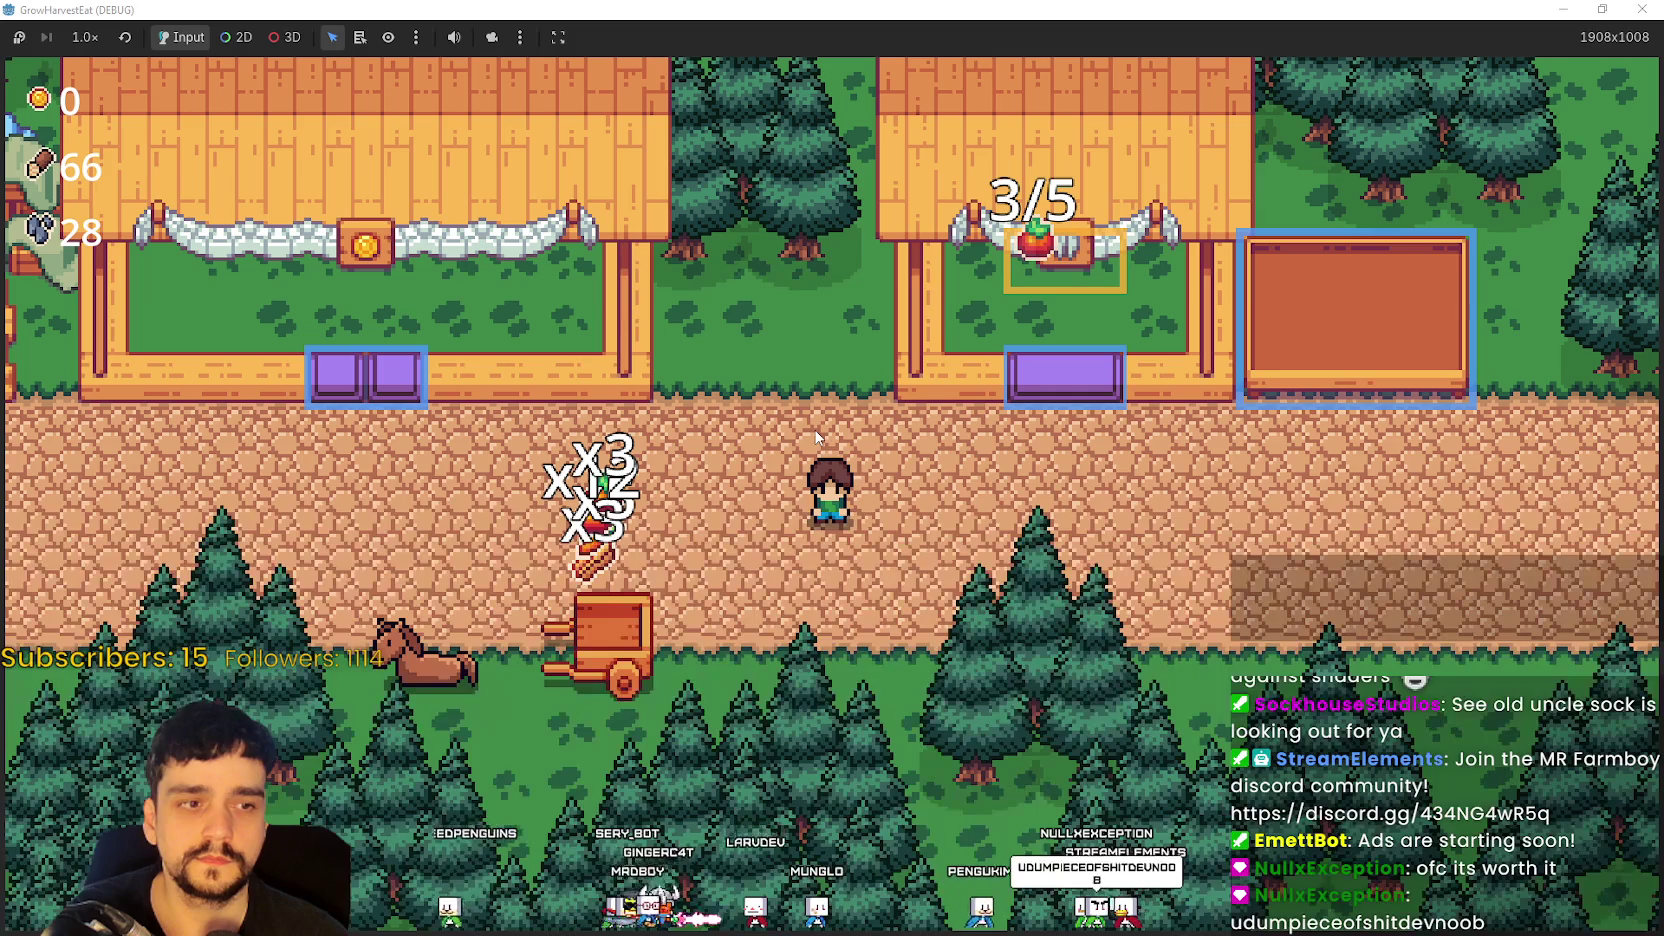
- Carry the harvested crops from the village cart into the delivery box
key("a")
key("s")
key("d")
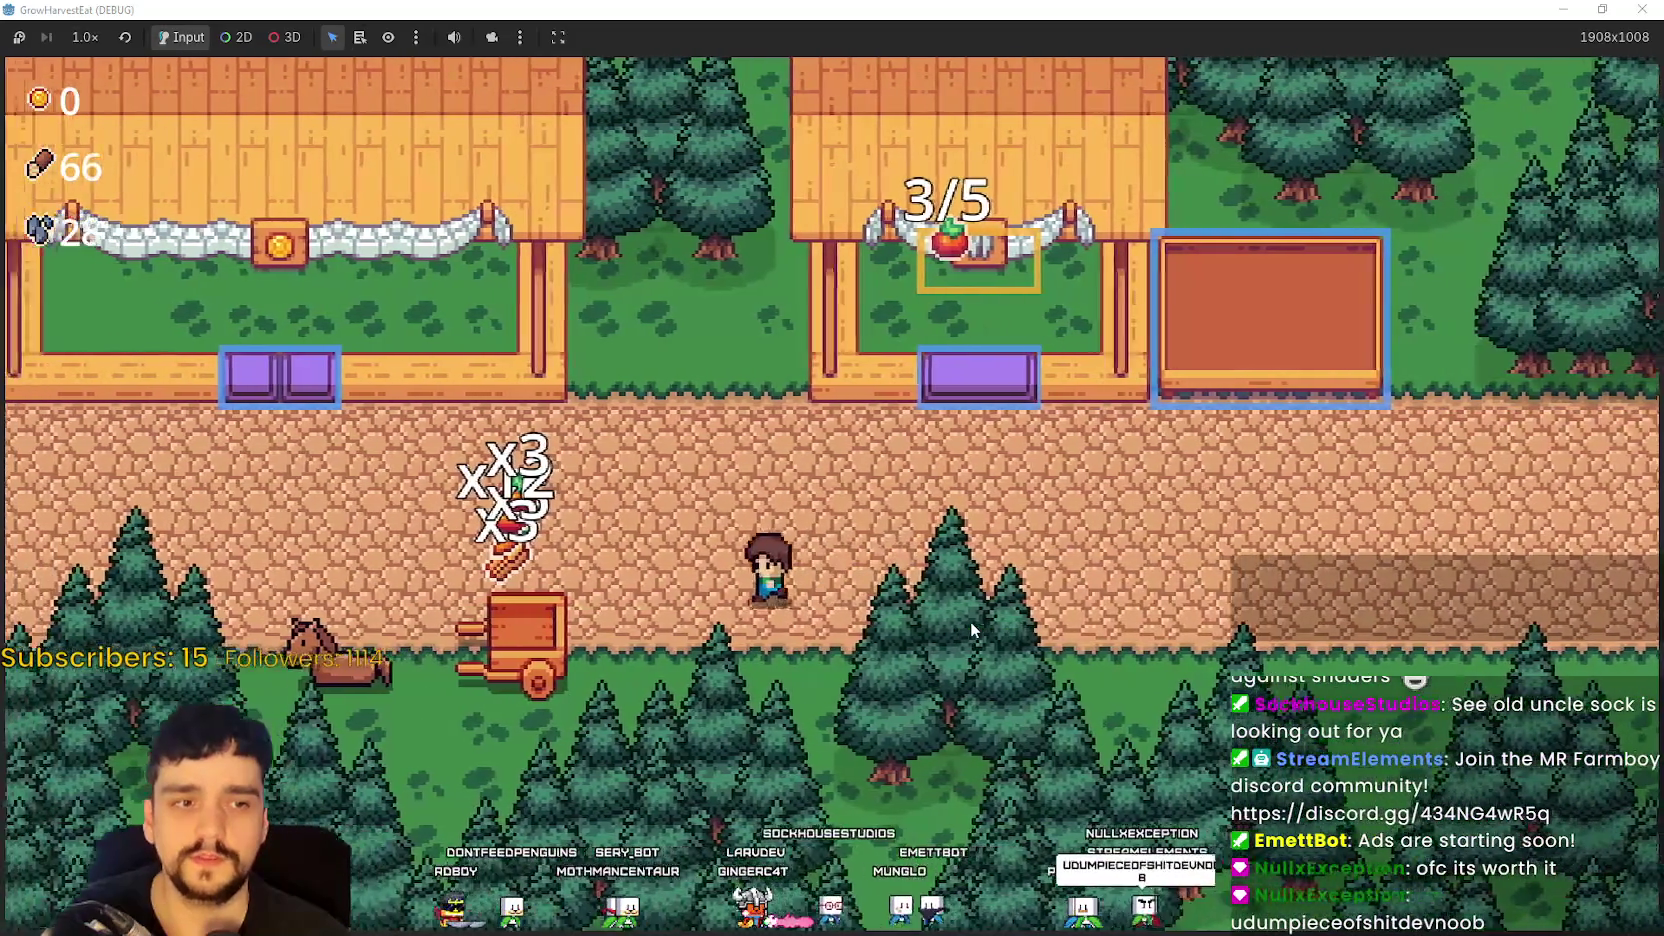
key("a")
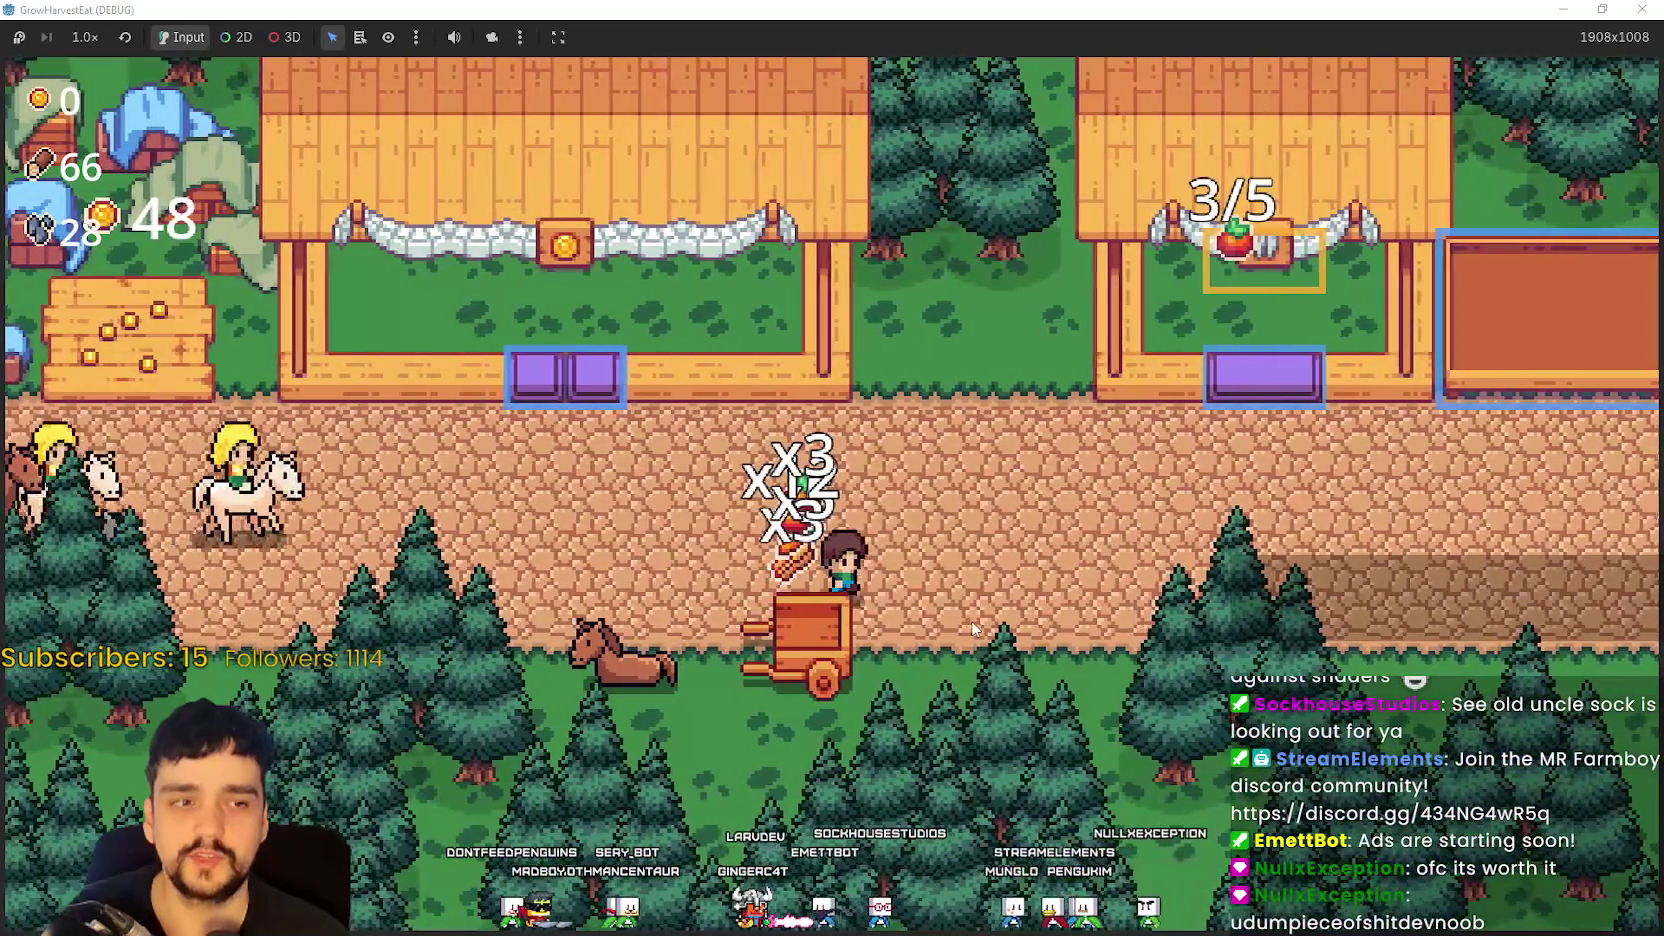
key("d")
key("a")
key("w")
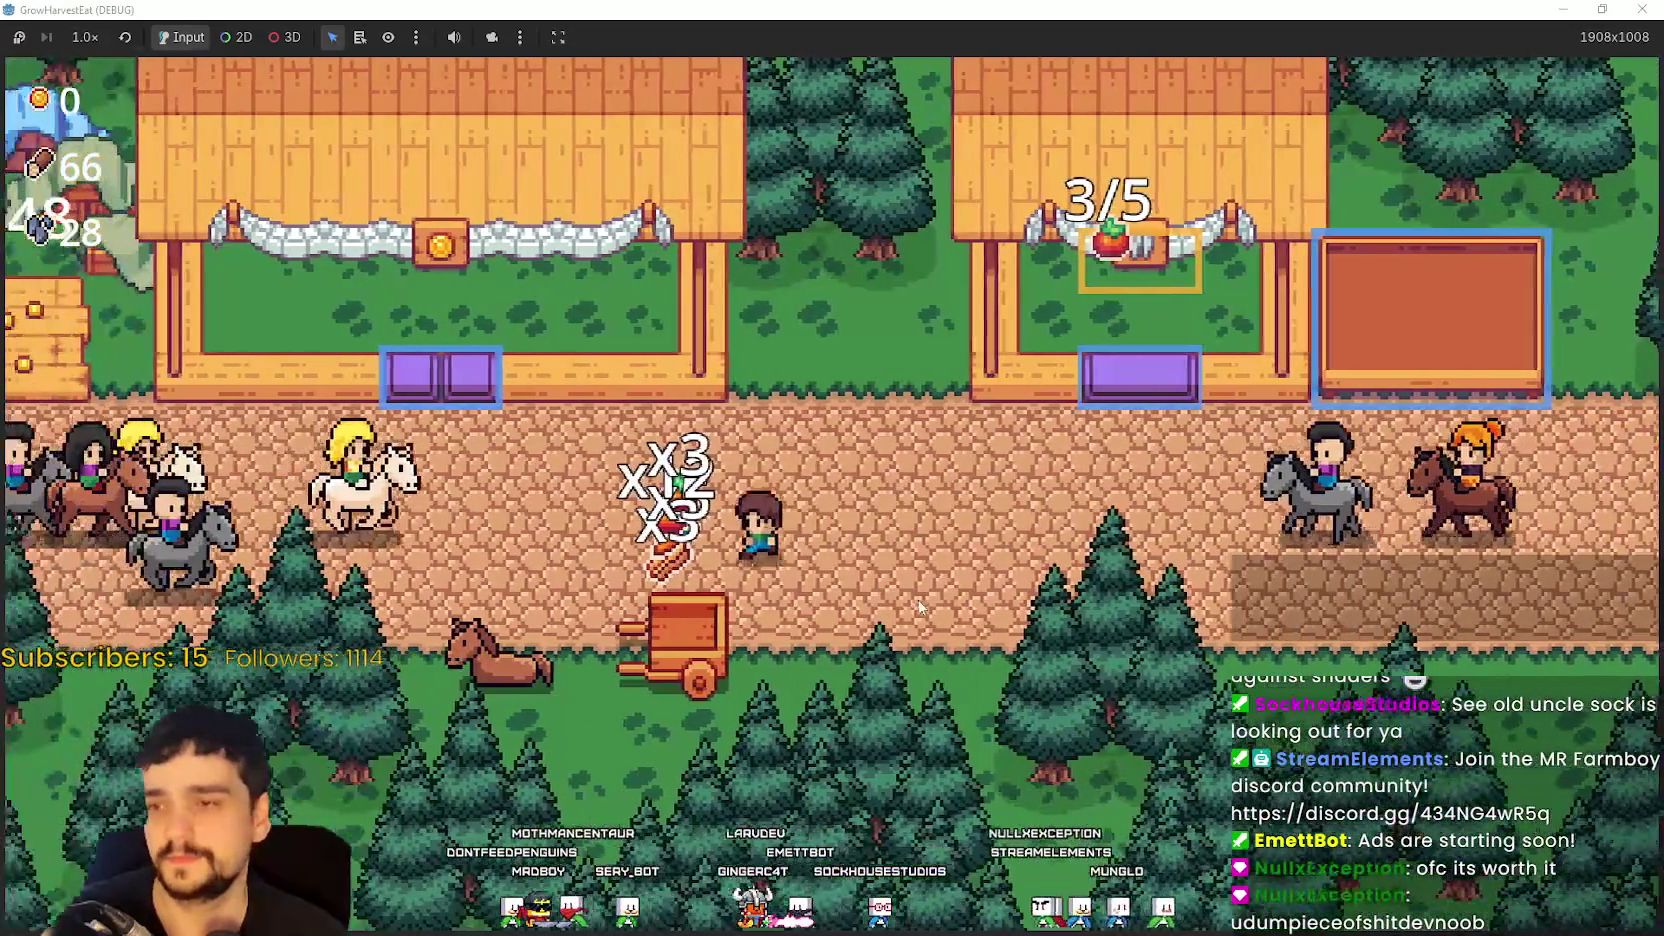
key("a")
key("d")
key("w")
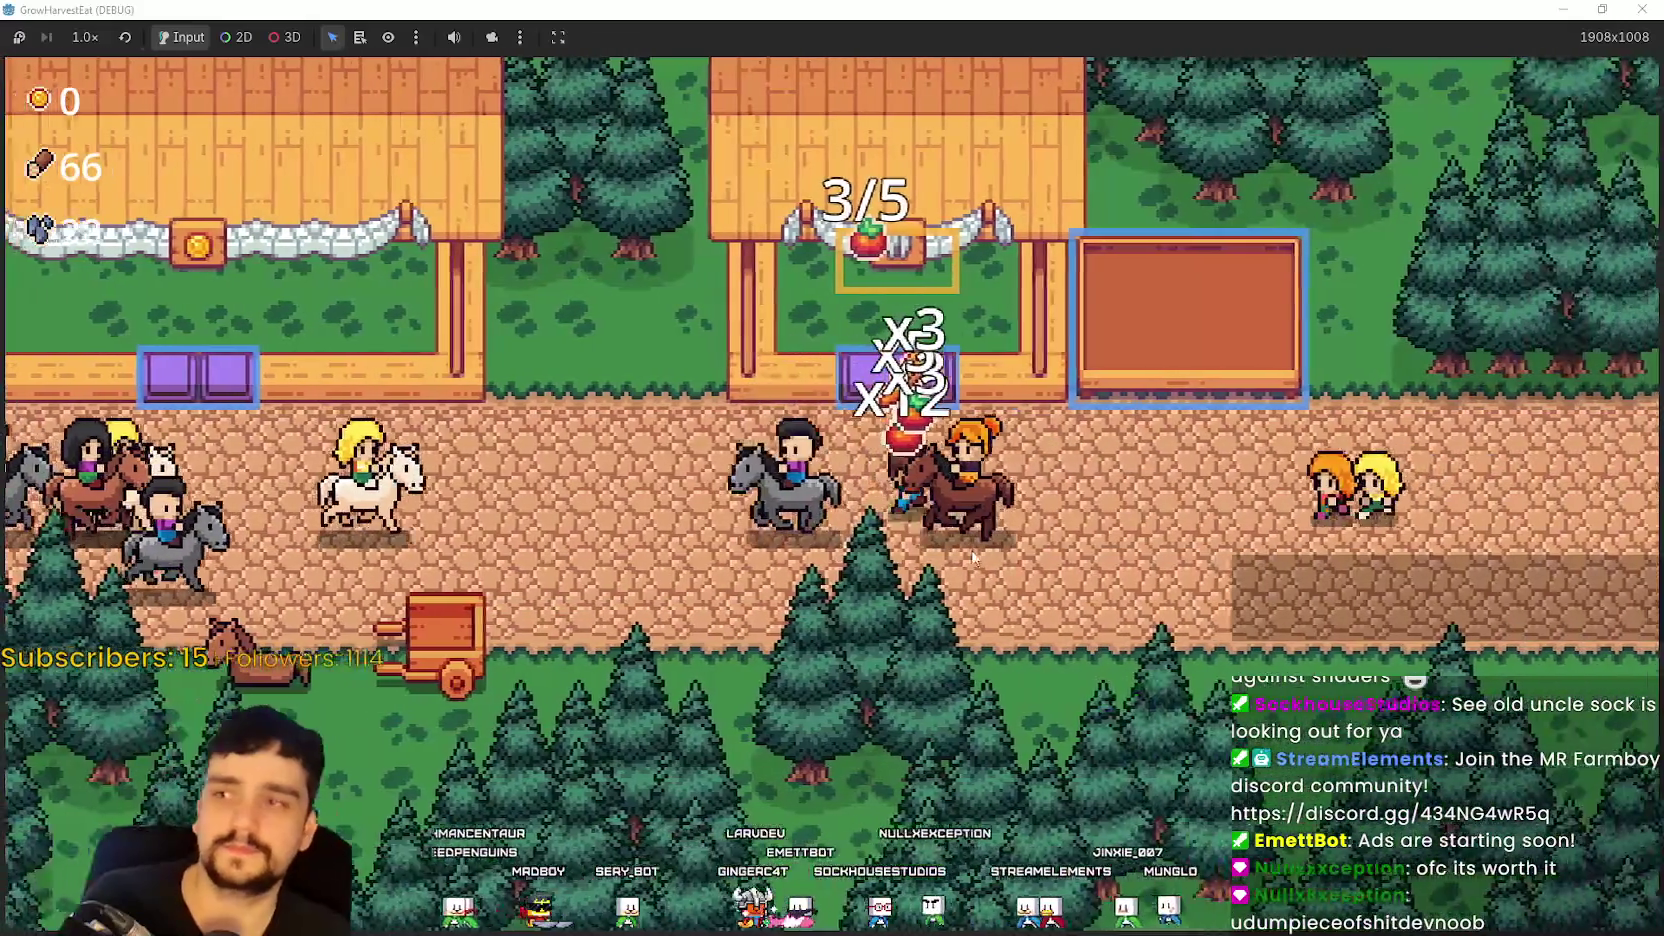
key("d")
key("w")
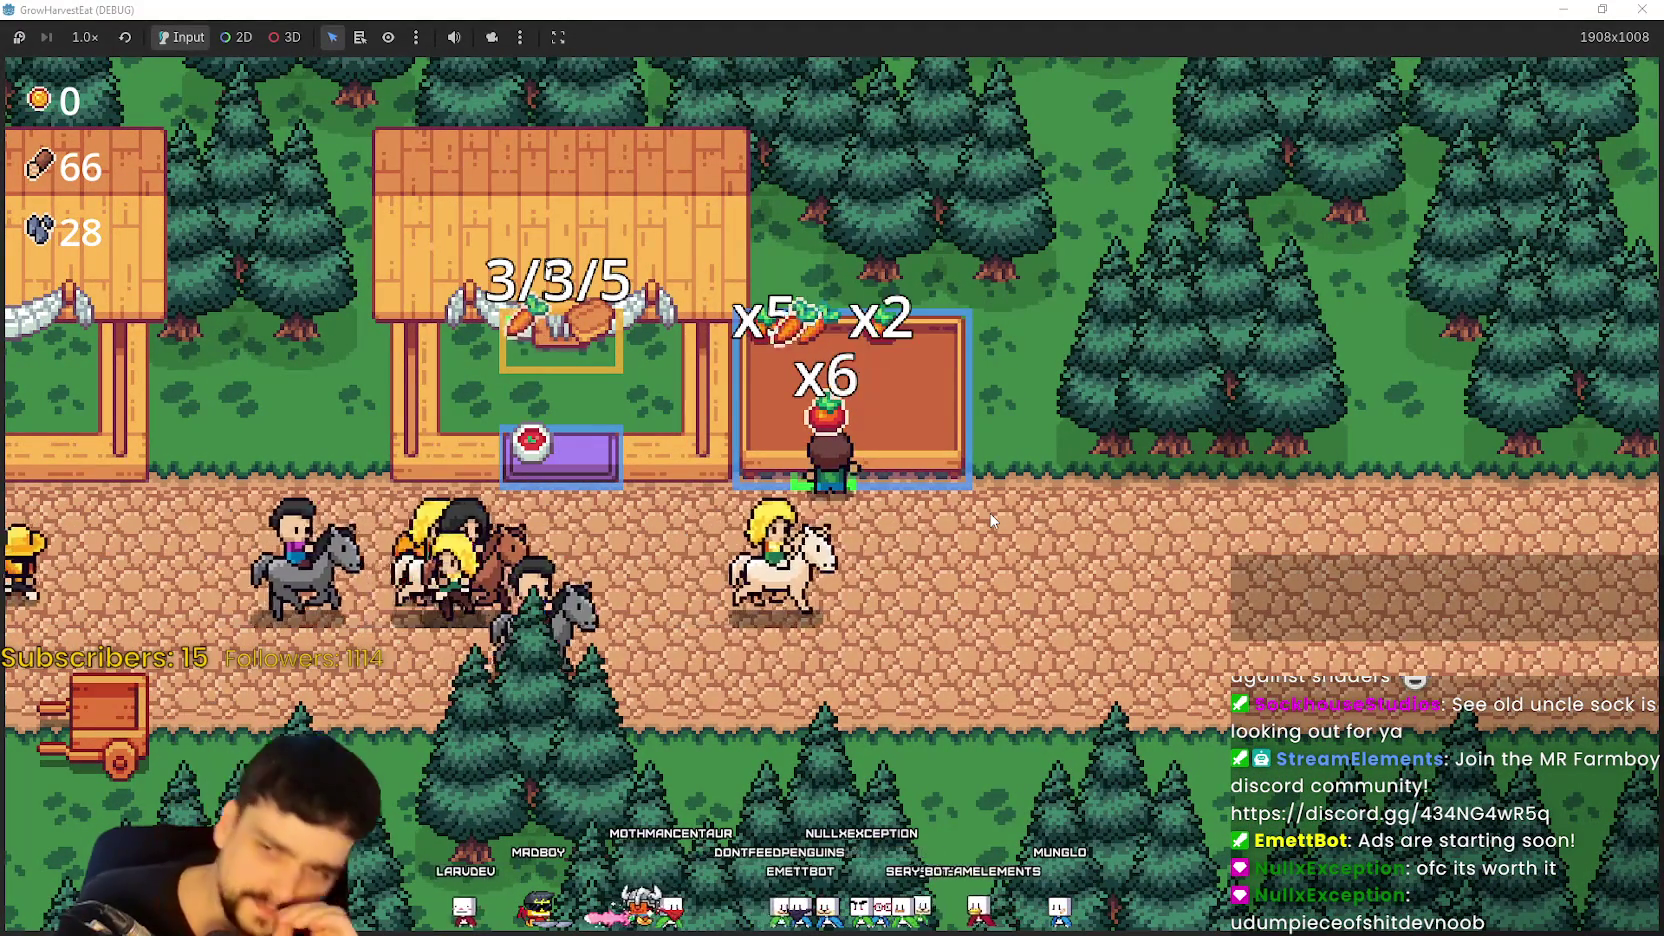
- Deliver plates to the stalls for coins, then travel from the horse to forest Stage 2
key("a")
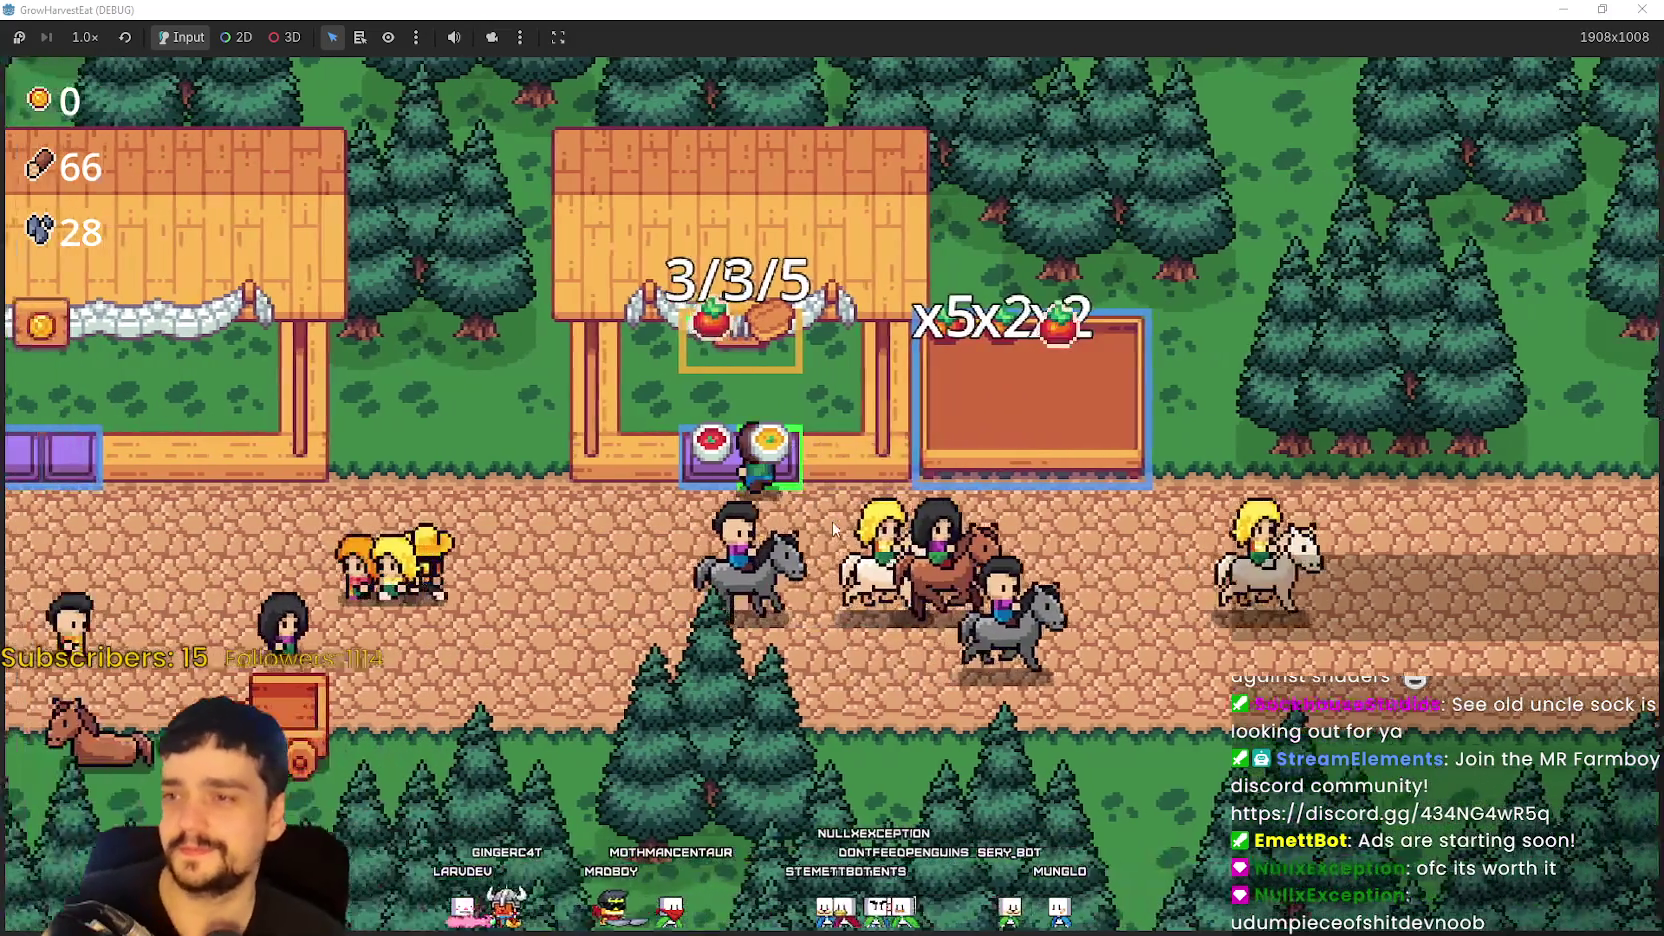
key("a")
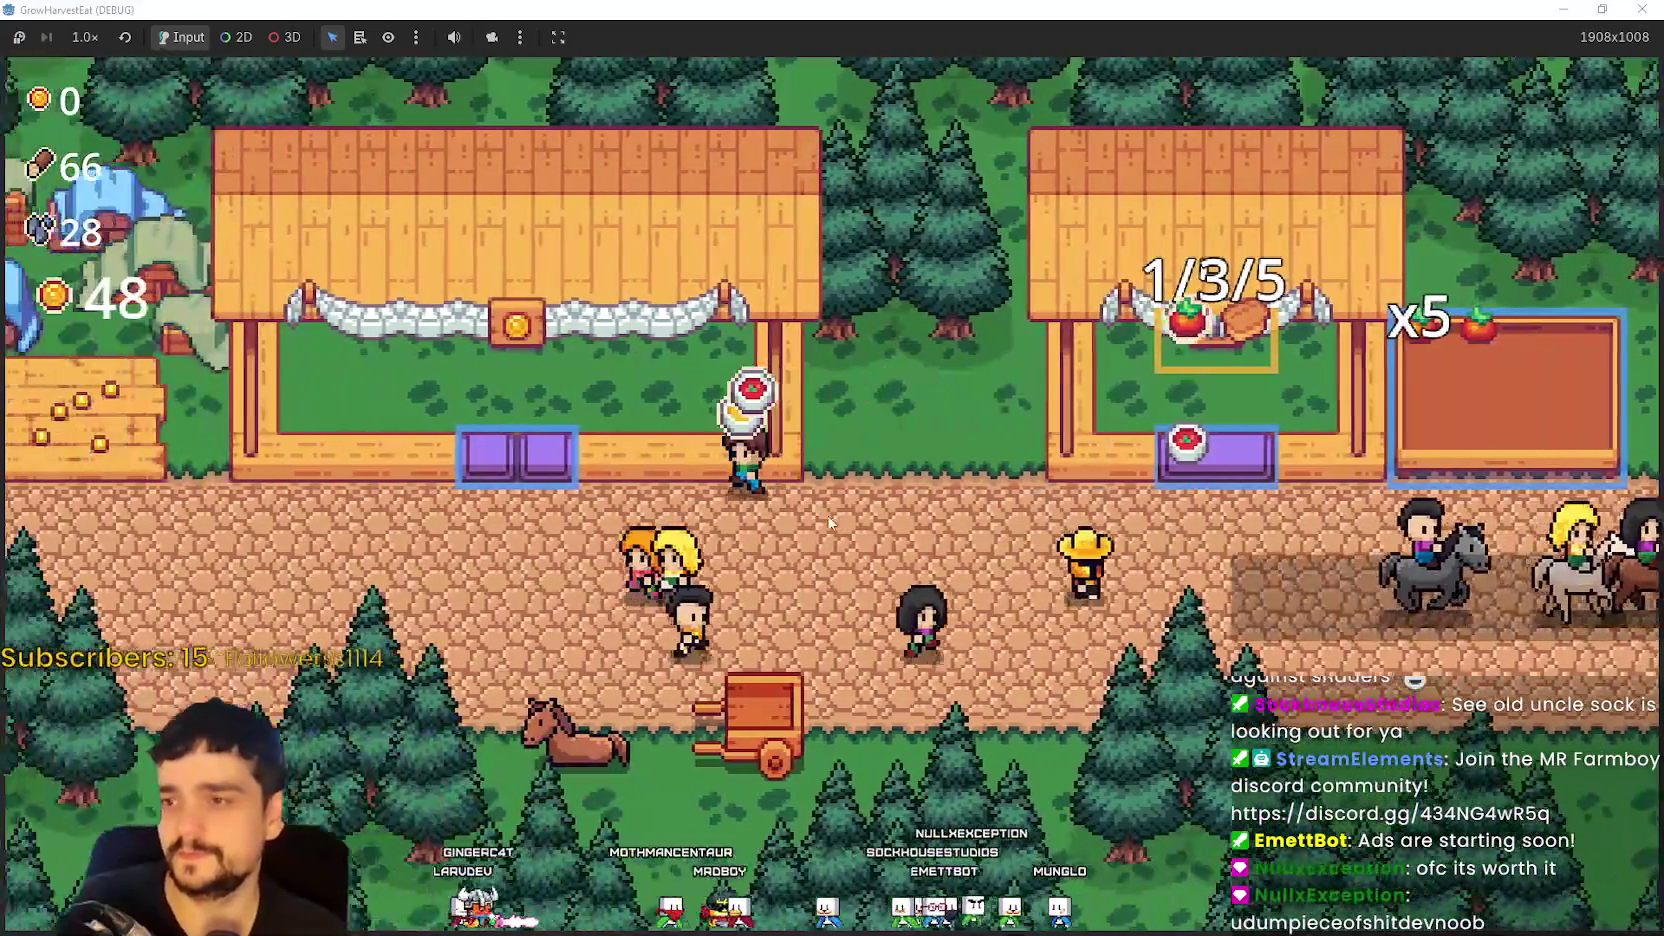
key("s")
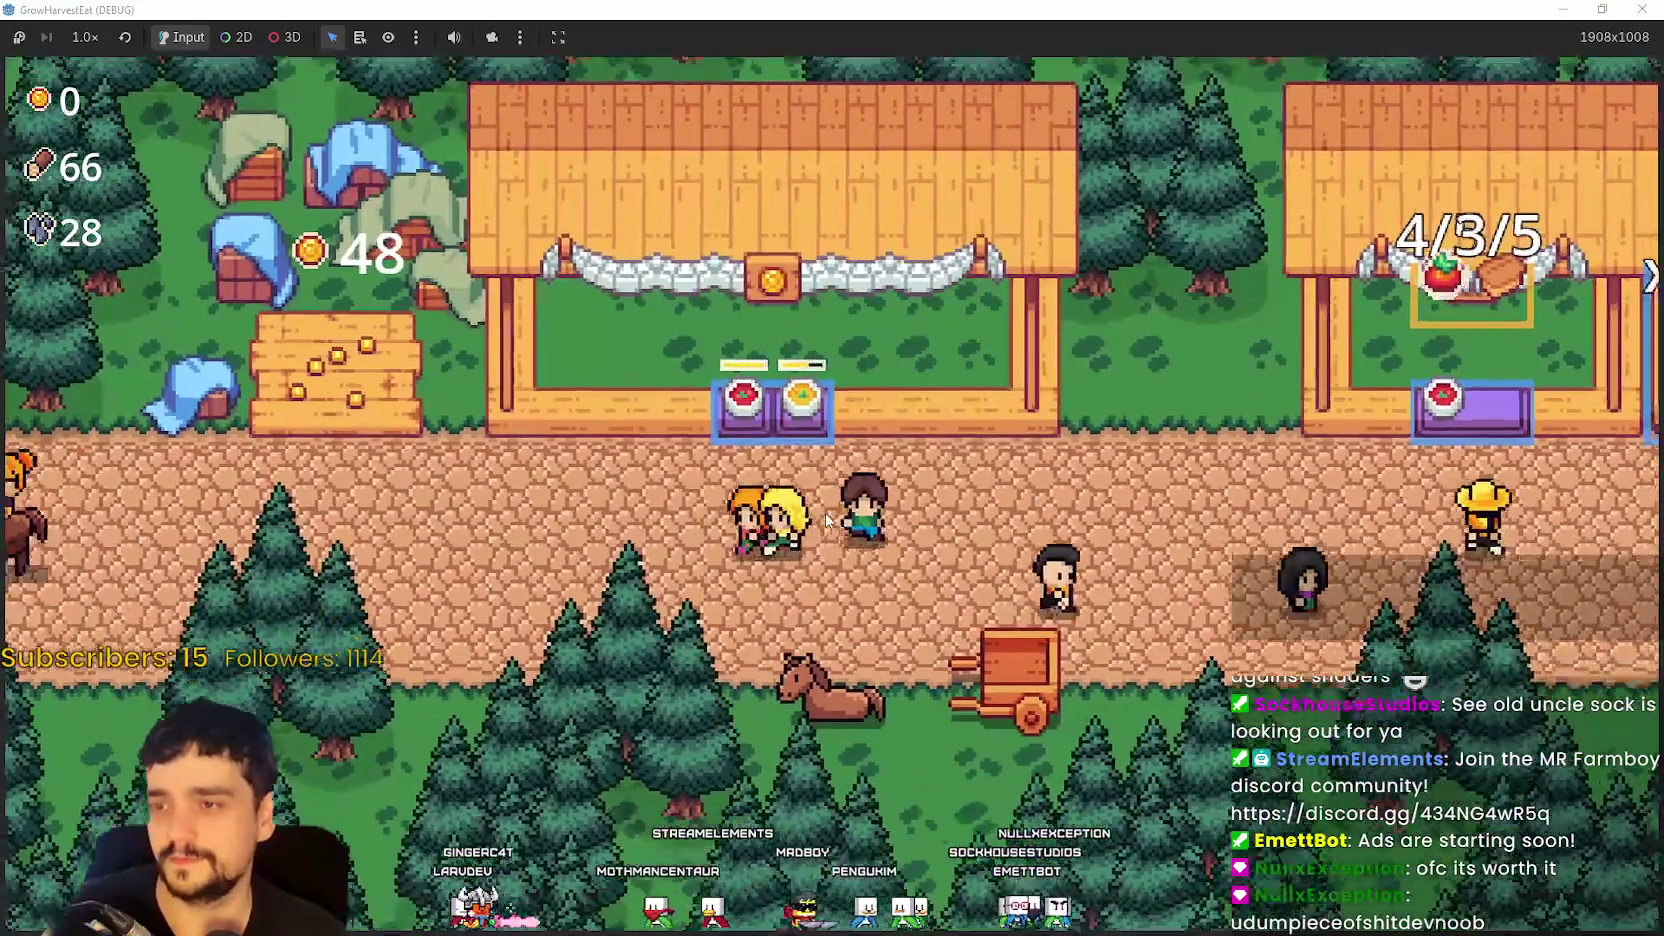
key("e")
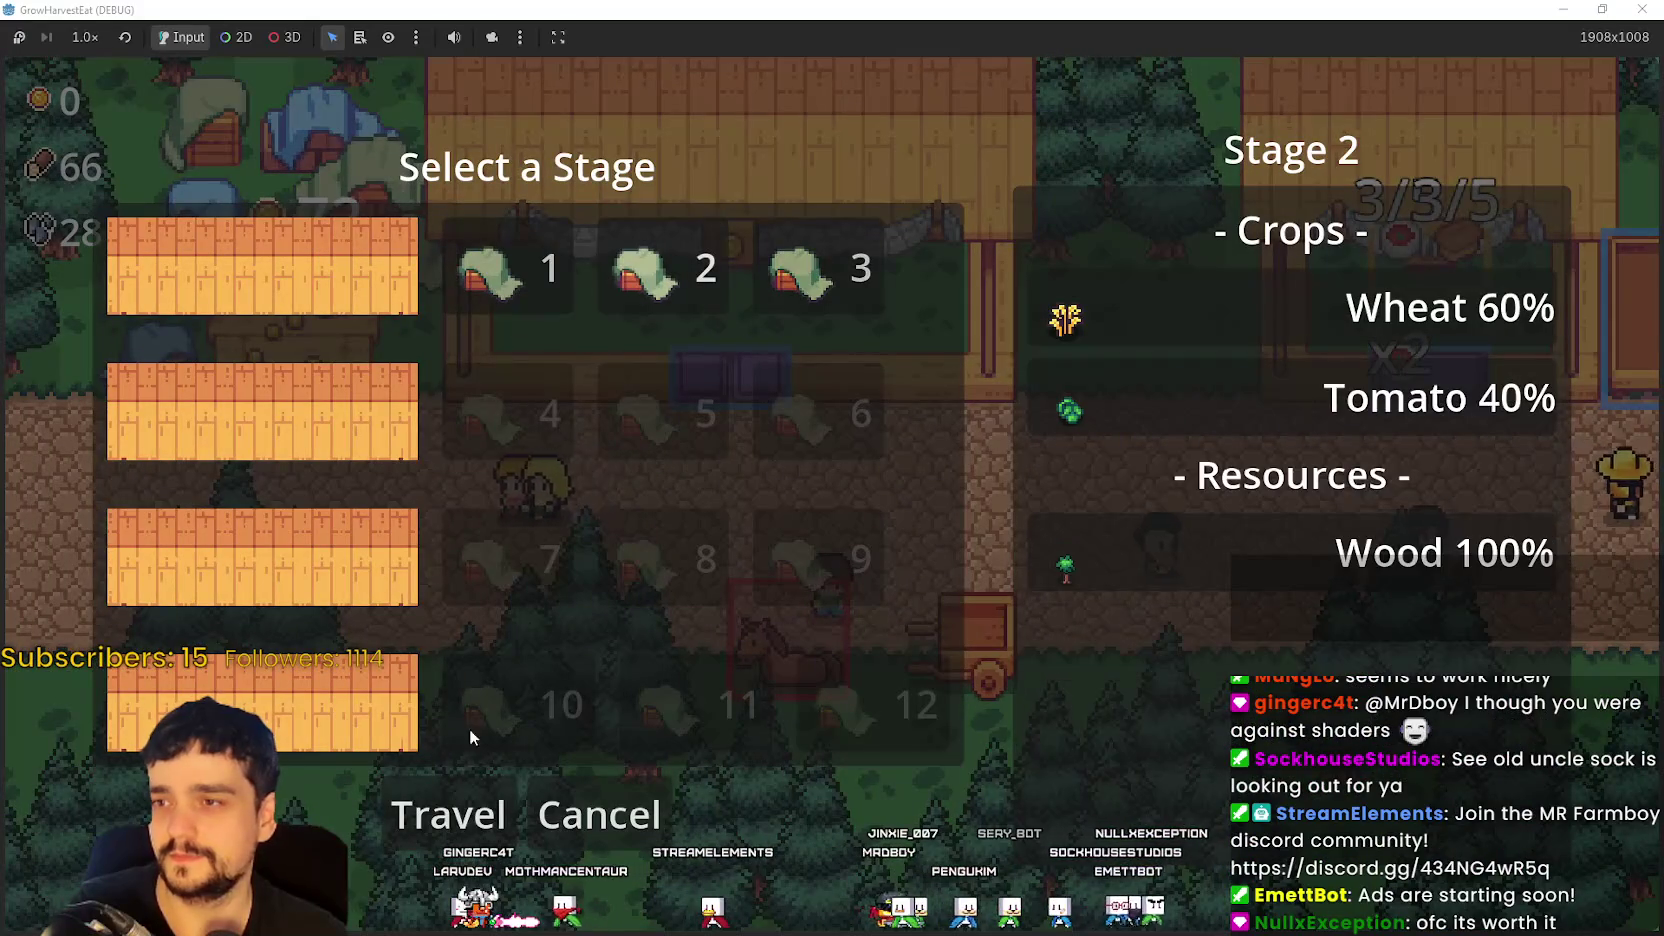
left_click(440, 815)
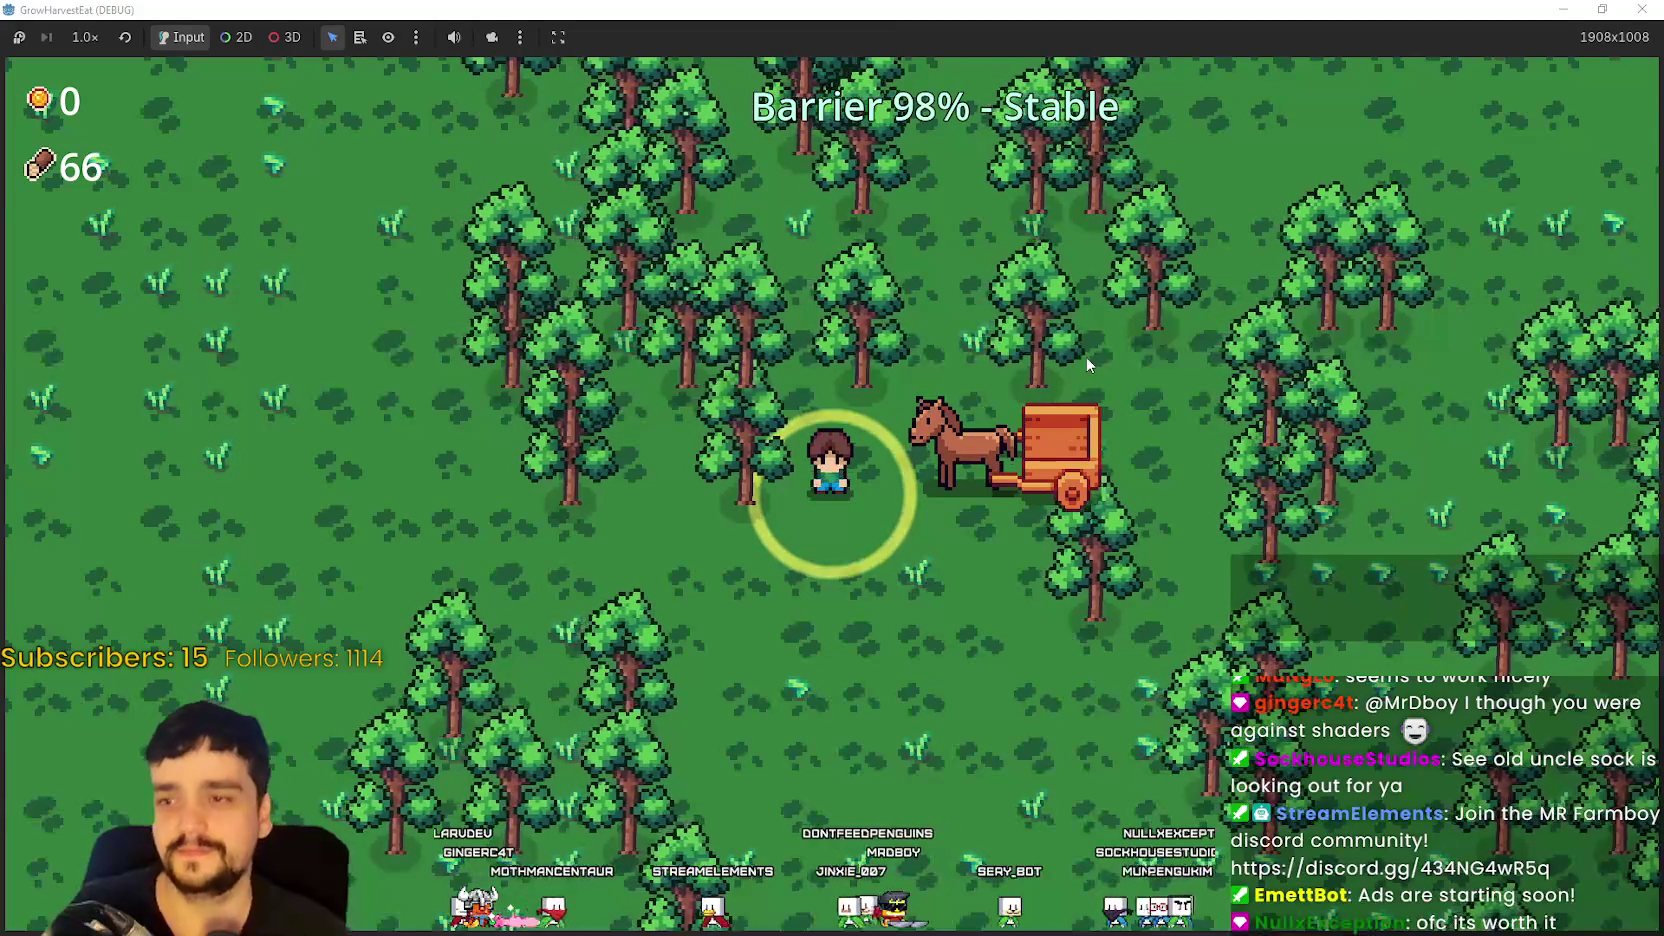
- Chop trees for wood near the cart, up through the forest and by the cliff edge
key("d")
key("w")
key("d")
key("s")
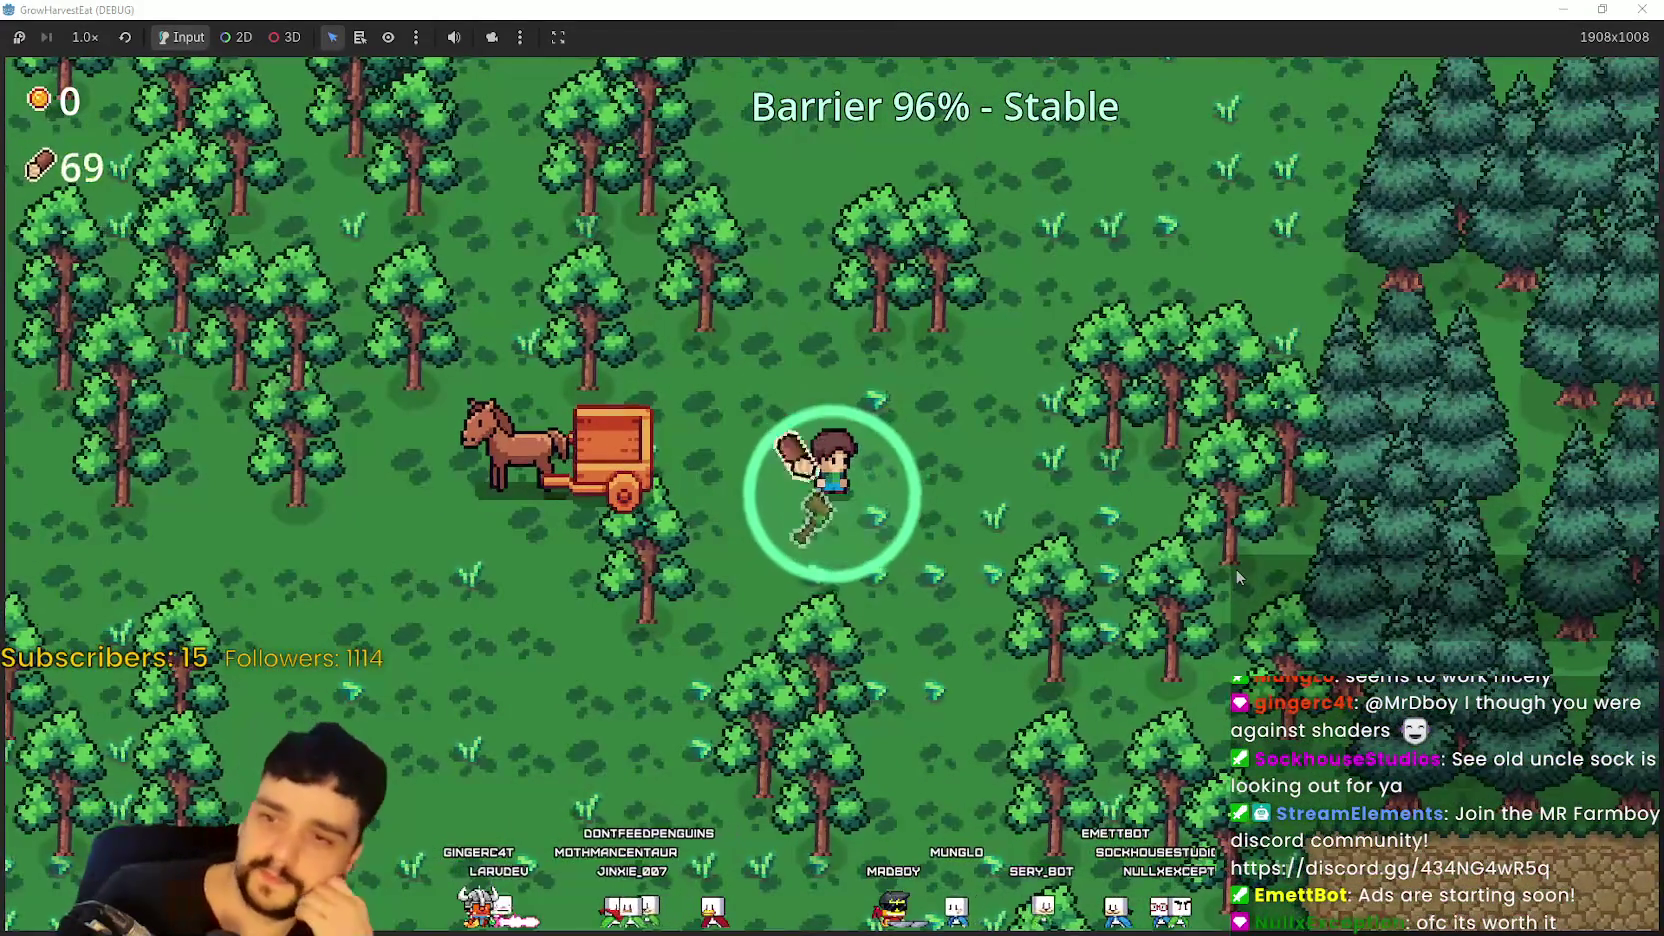
key("w")
key("a")
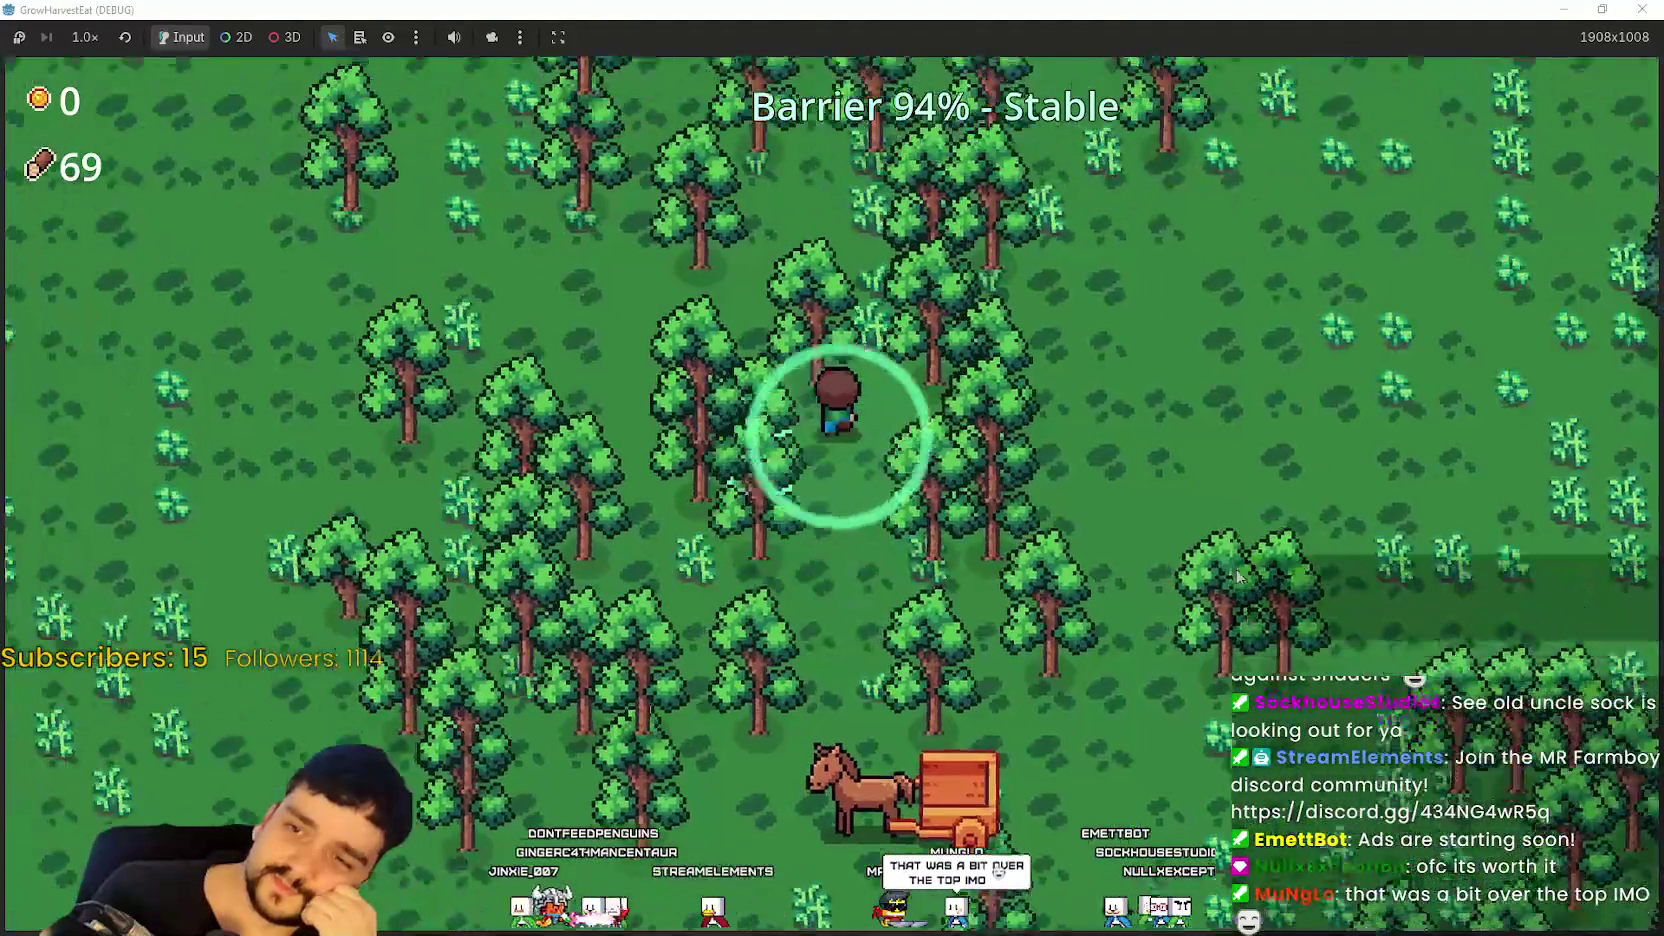
key("w")
key("a")
key("s")
key("d")
key("s")
key("d")
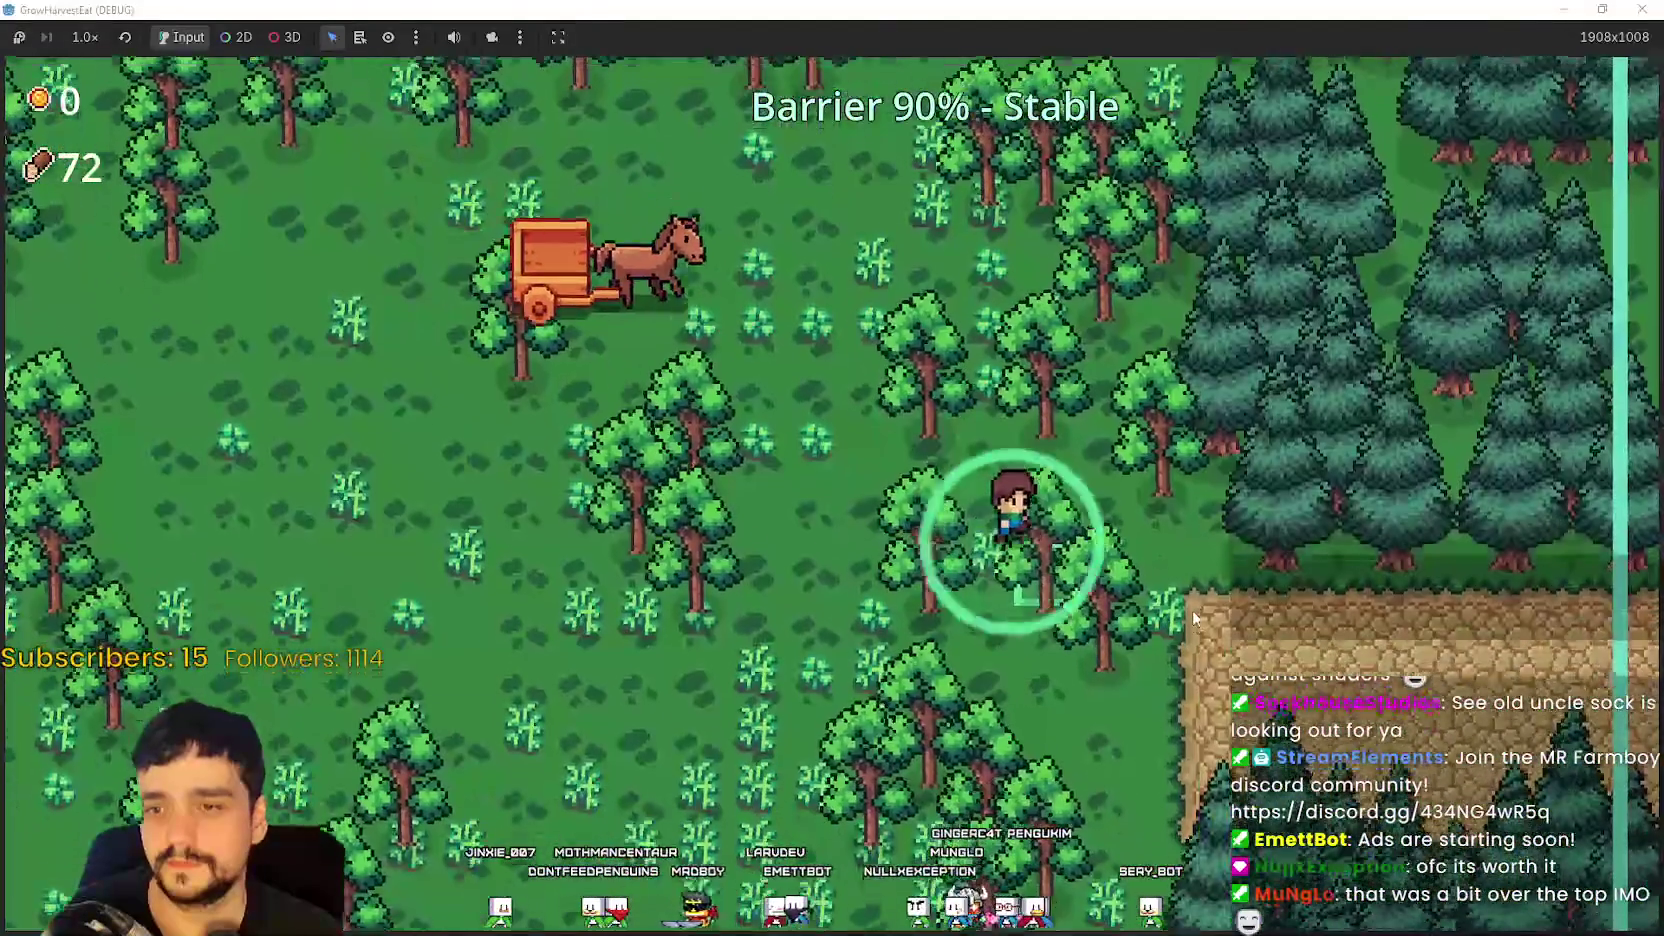
key("s")
key("a")
key("s")
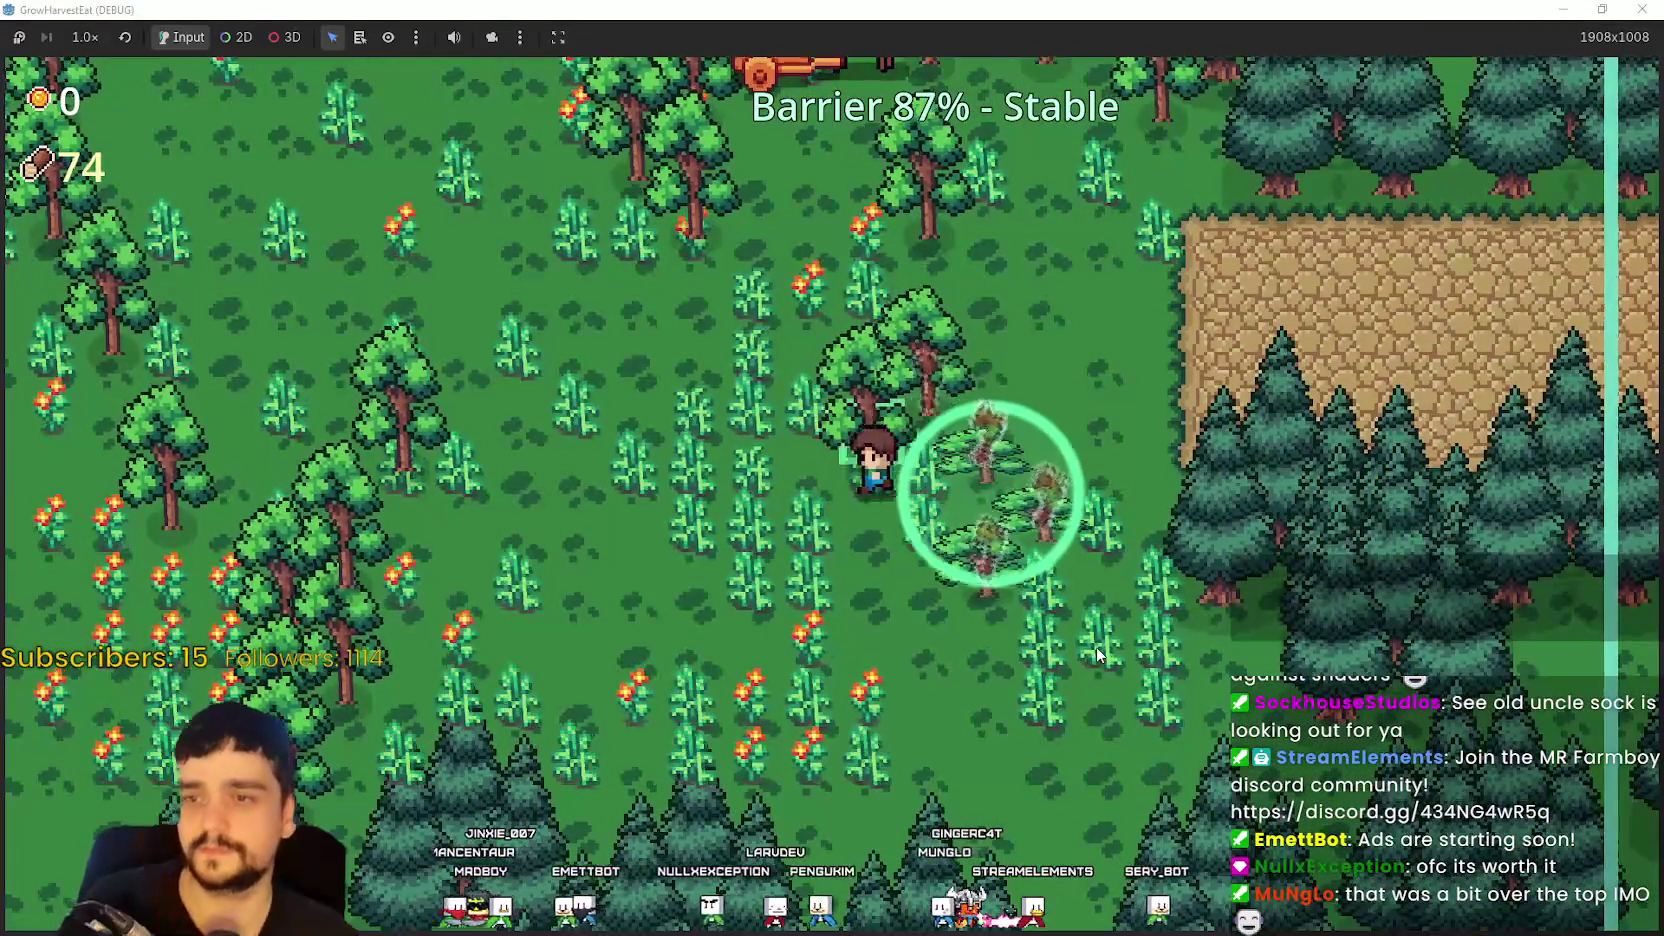
key("a")
key("w")
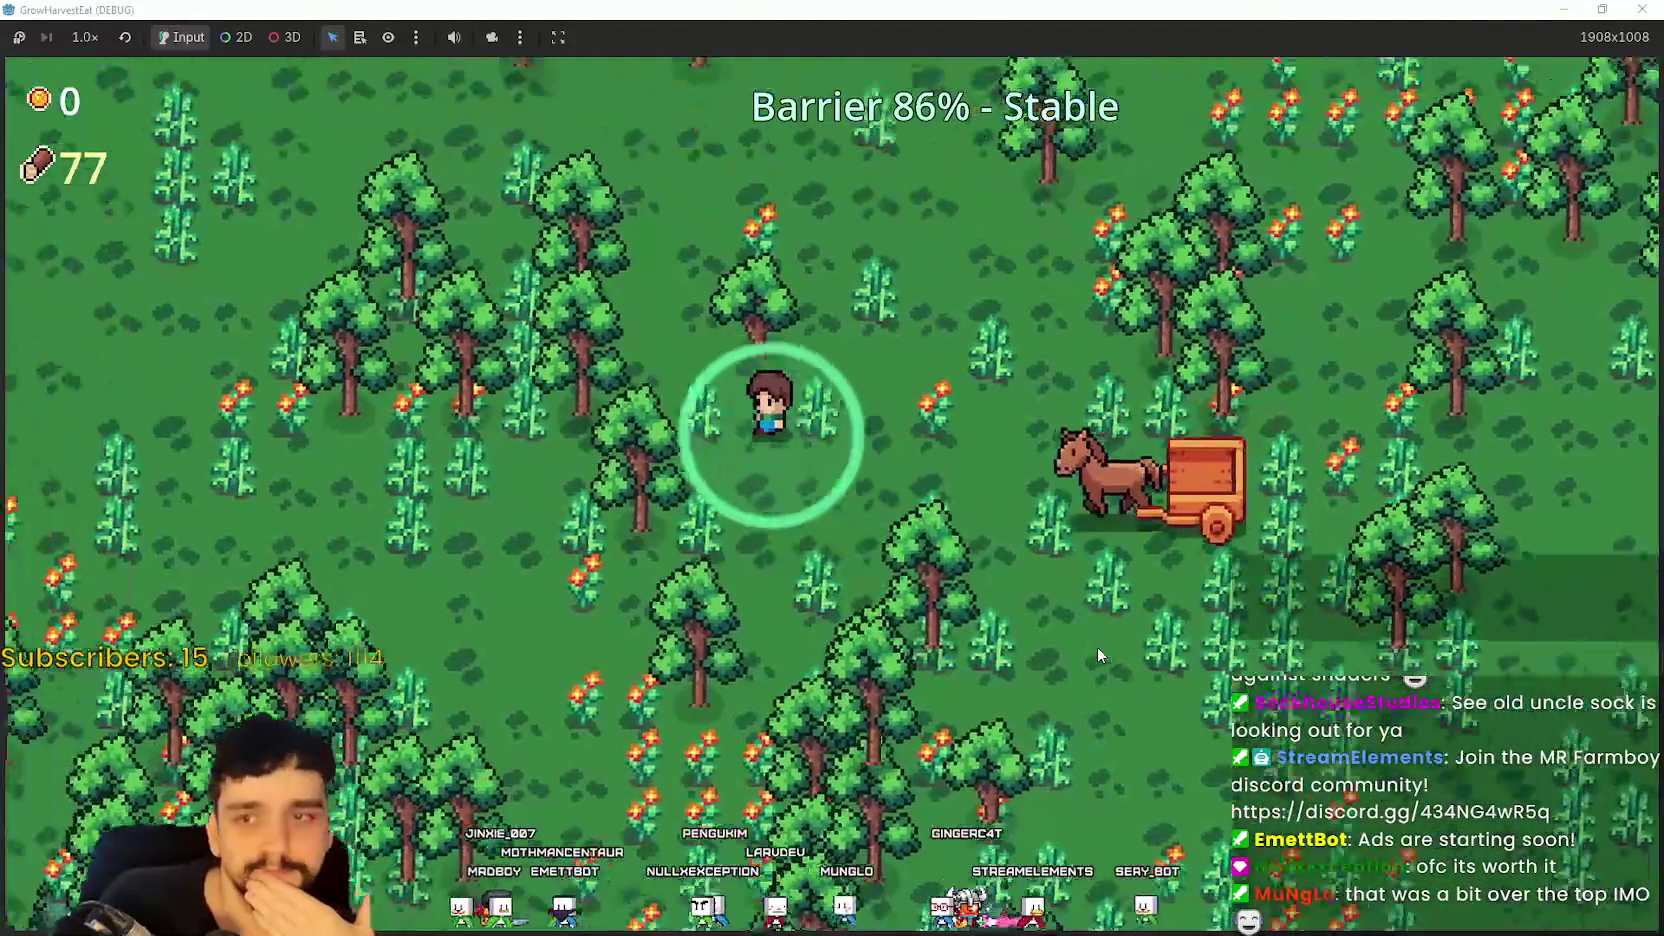
- Chop more trees further down and up the forest, heading back toward the cart
key("s")
key("d")
key("s")
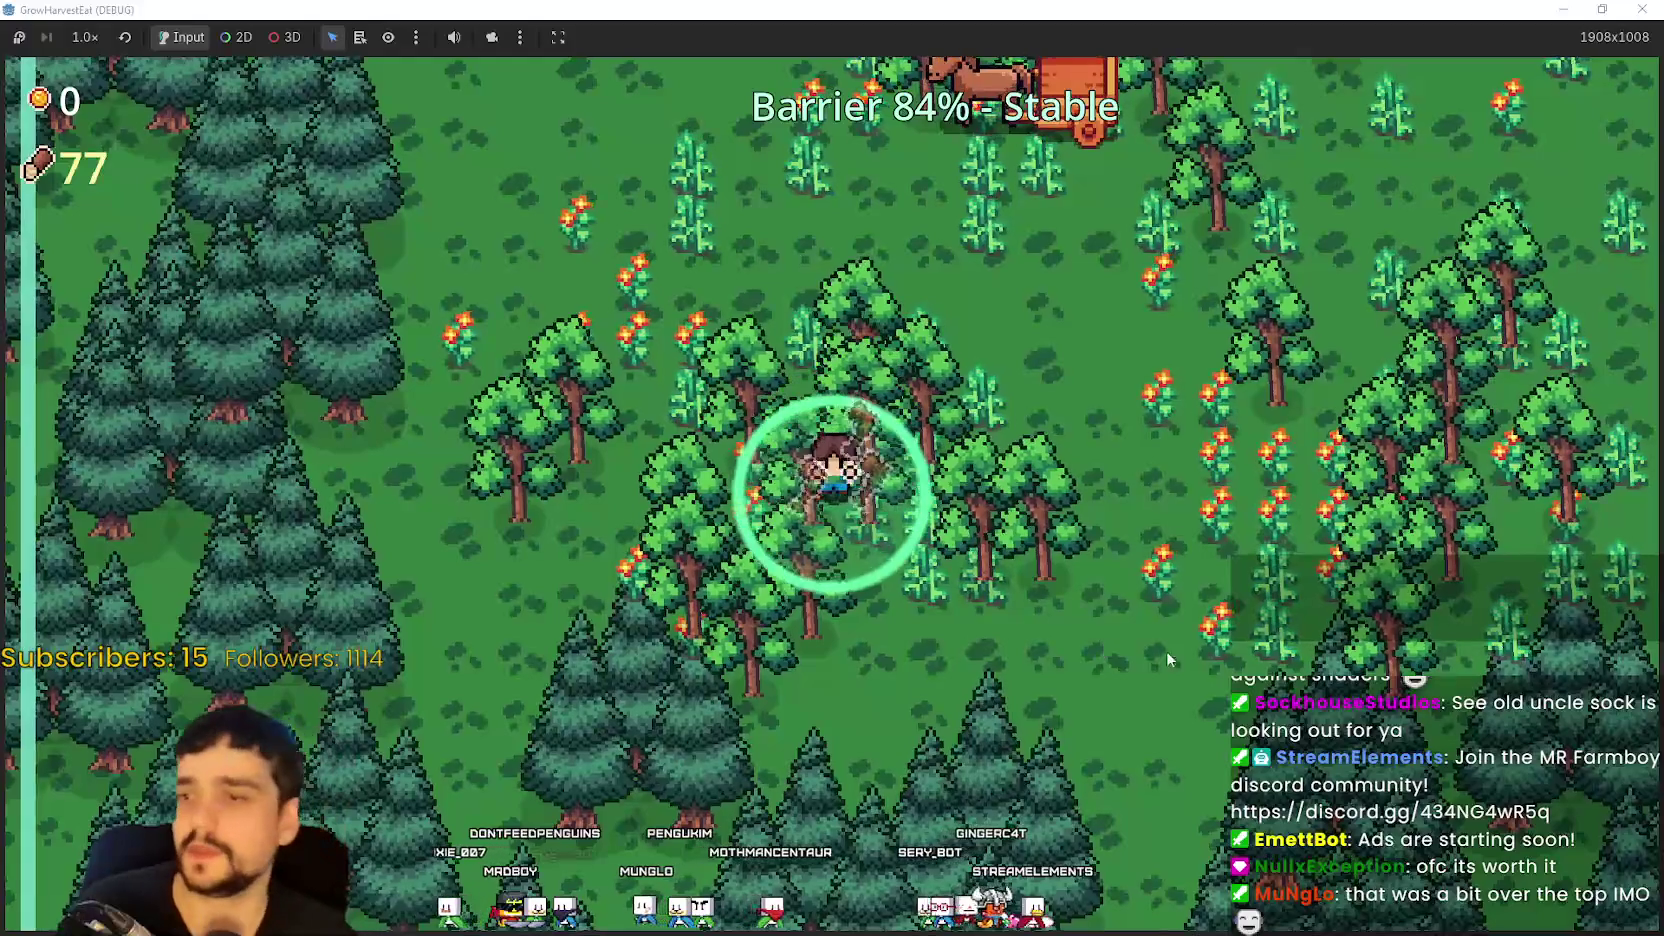
key("w")
key("d")
key("d")
key("s")
key("w")
key("a")
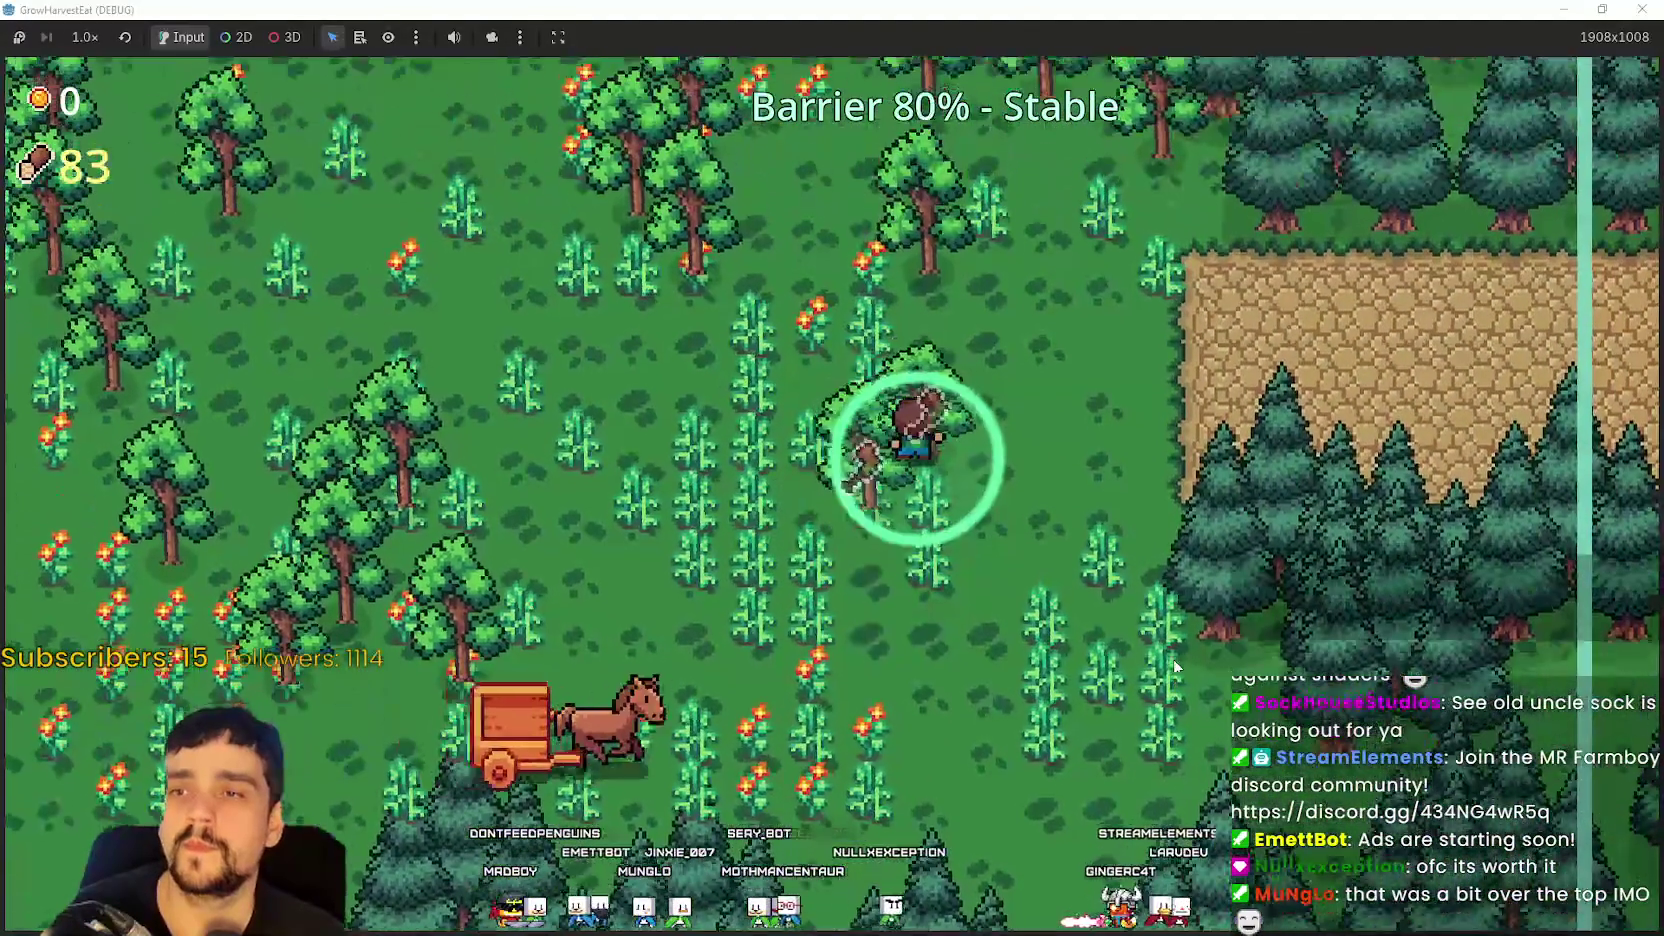
key("w")
key("a")
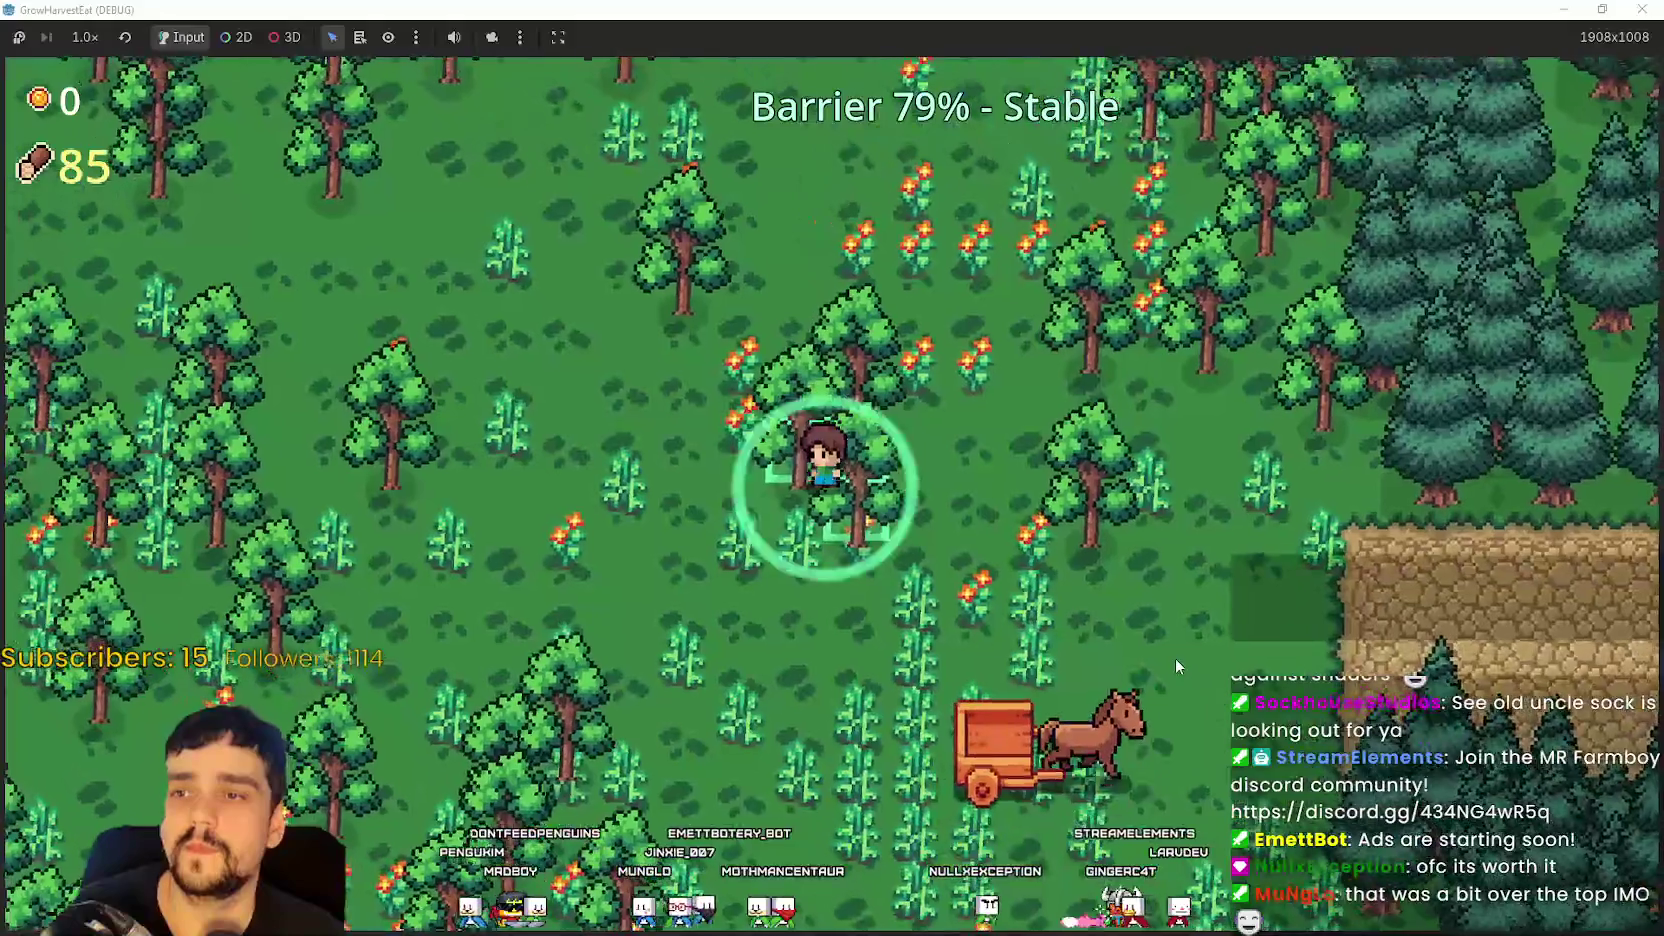
key("w")
key("d")
key("s")
key("a")
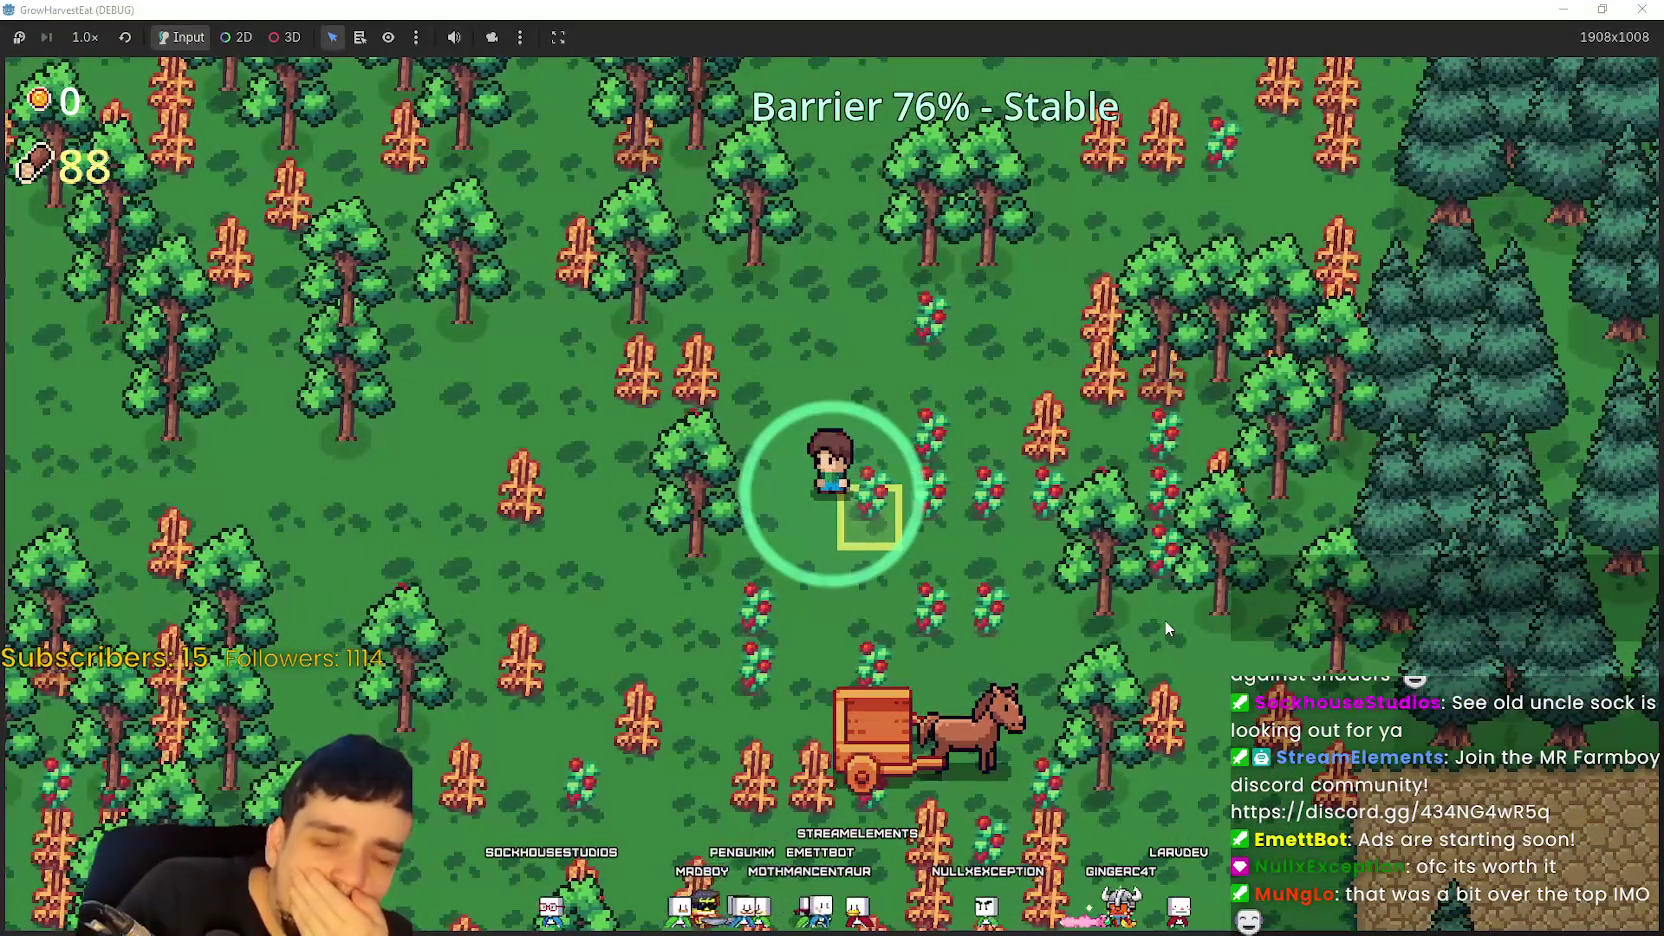
- Harvest the crop field patch by patch, raising wood to 88 with the barrier at 66%
key("d")
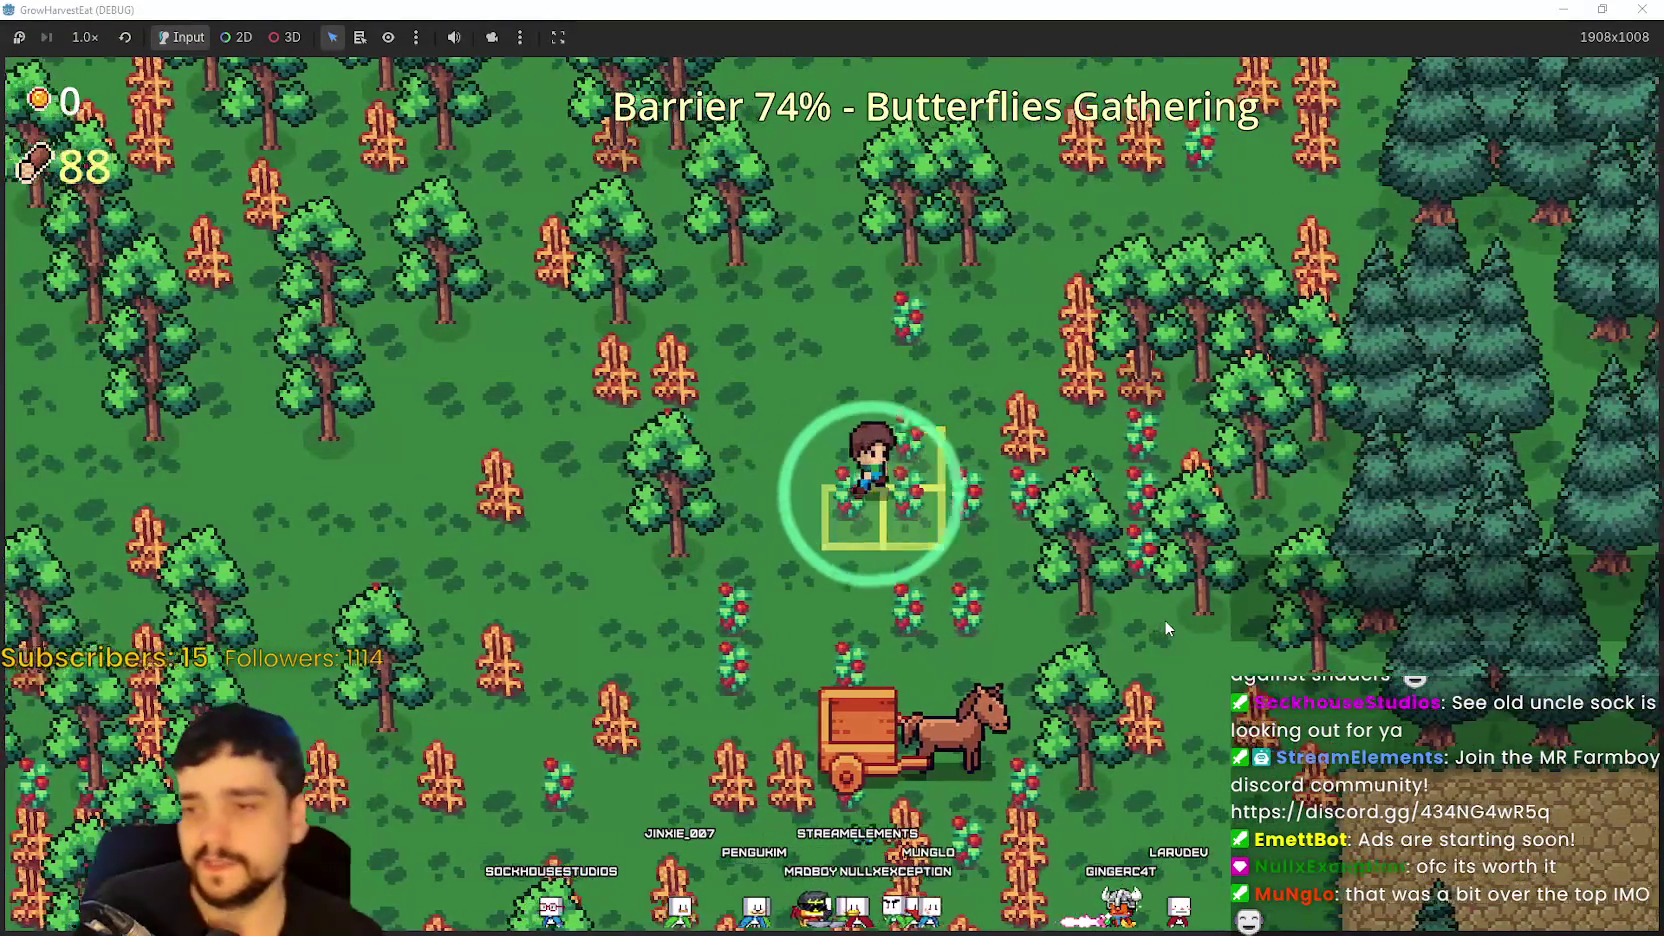
key("d")
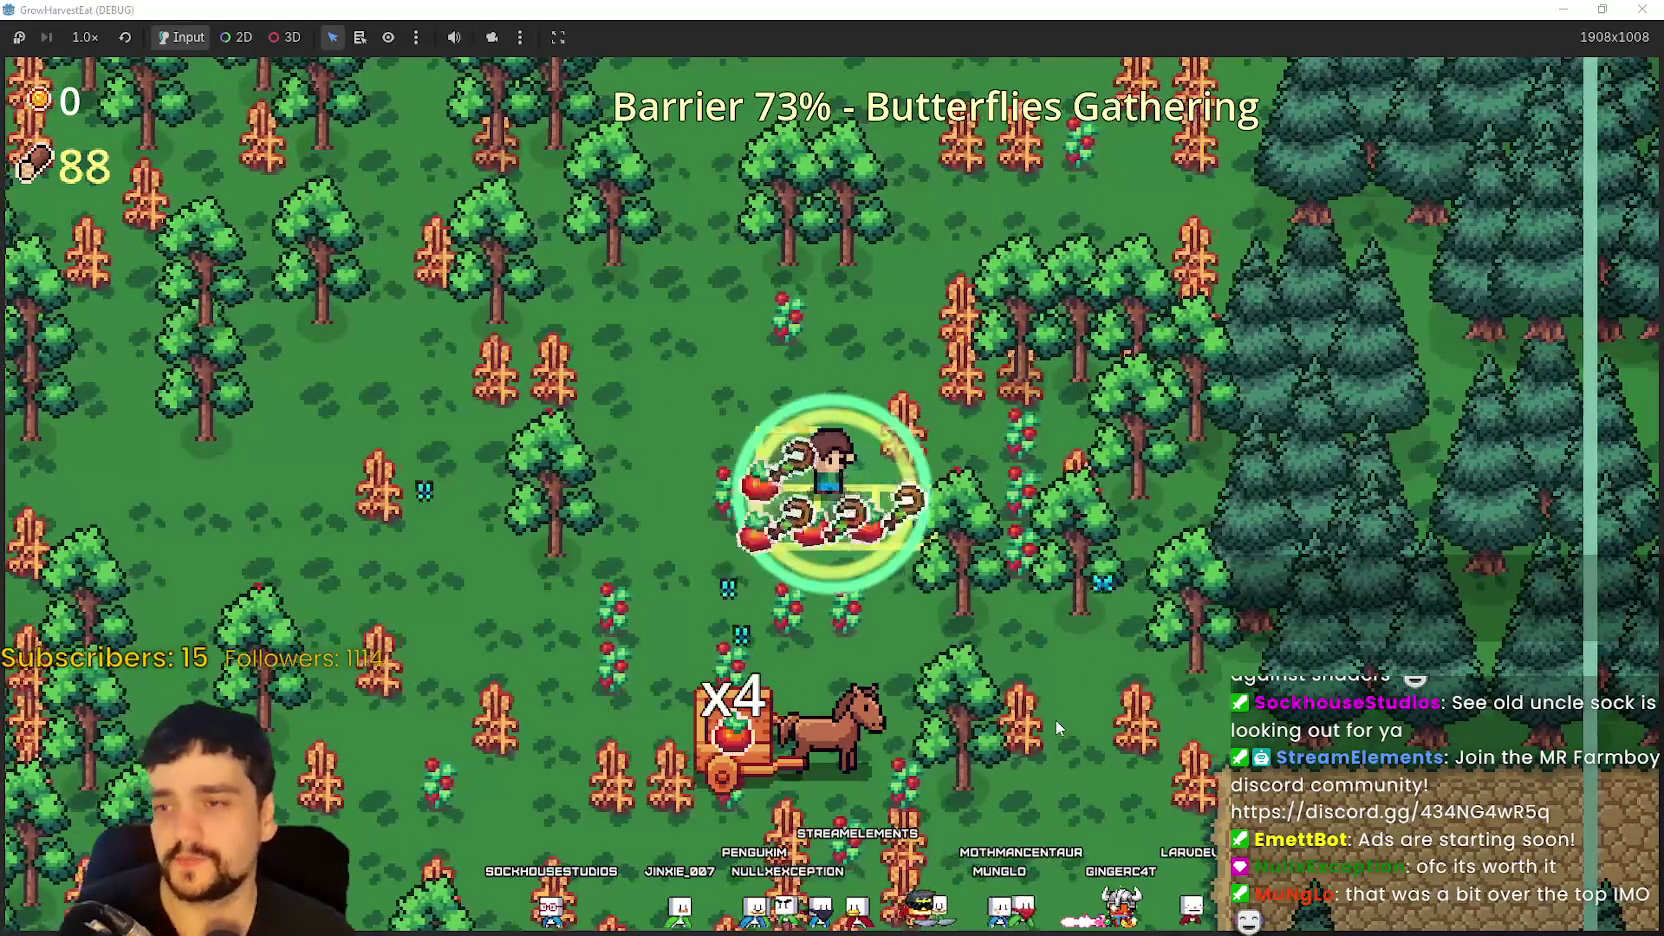
key("w")
key("d")
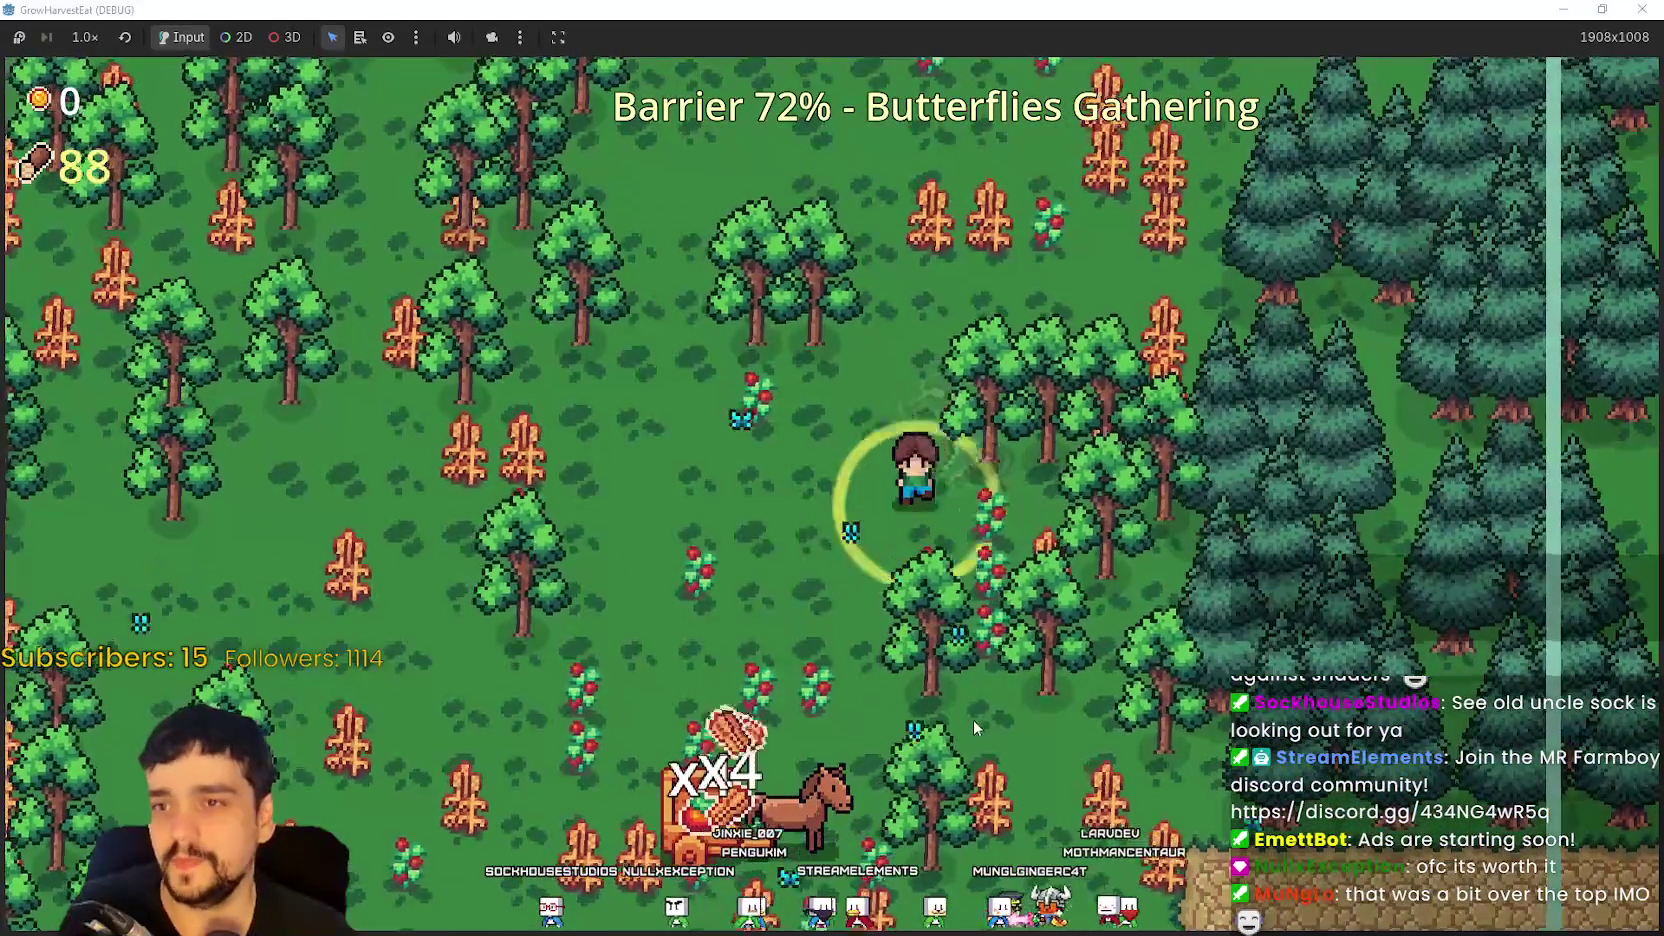
key("s")
key("a")
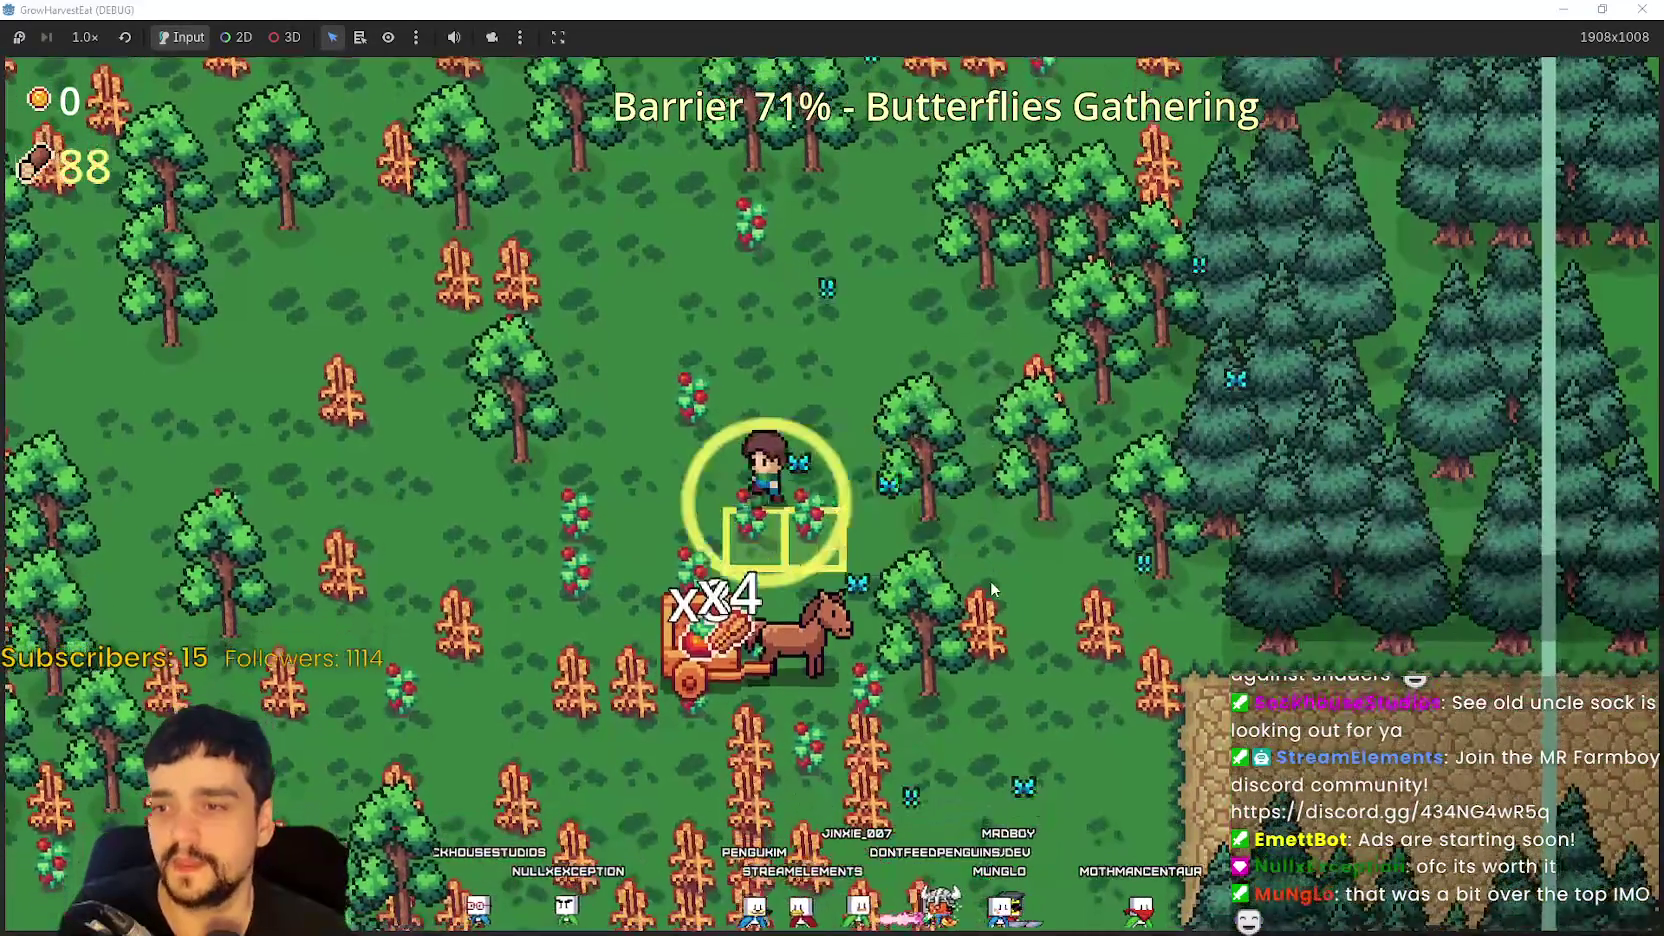
key("s")
key("a")
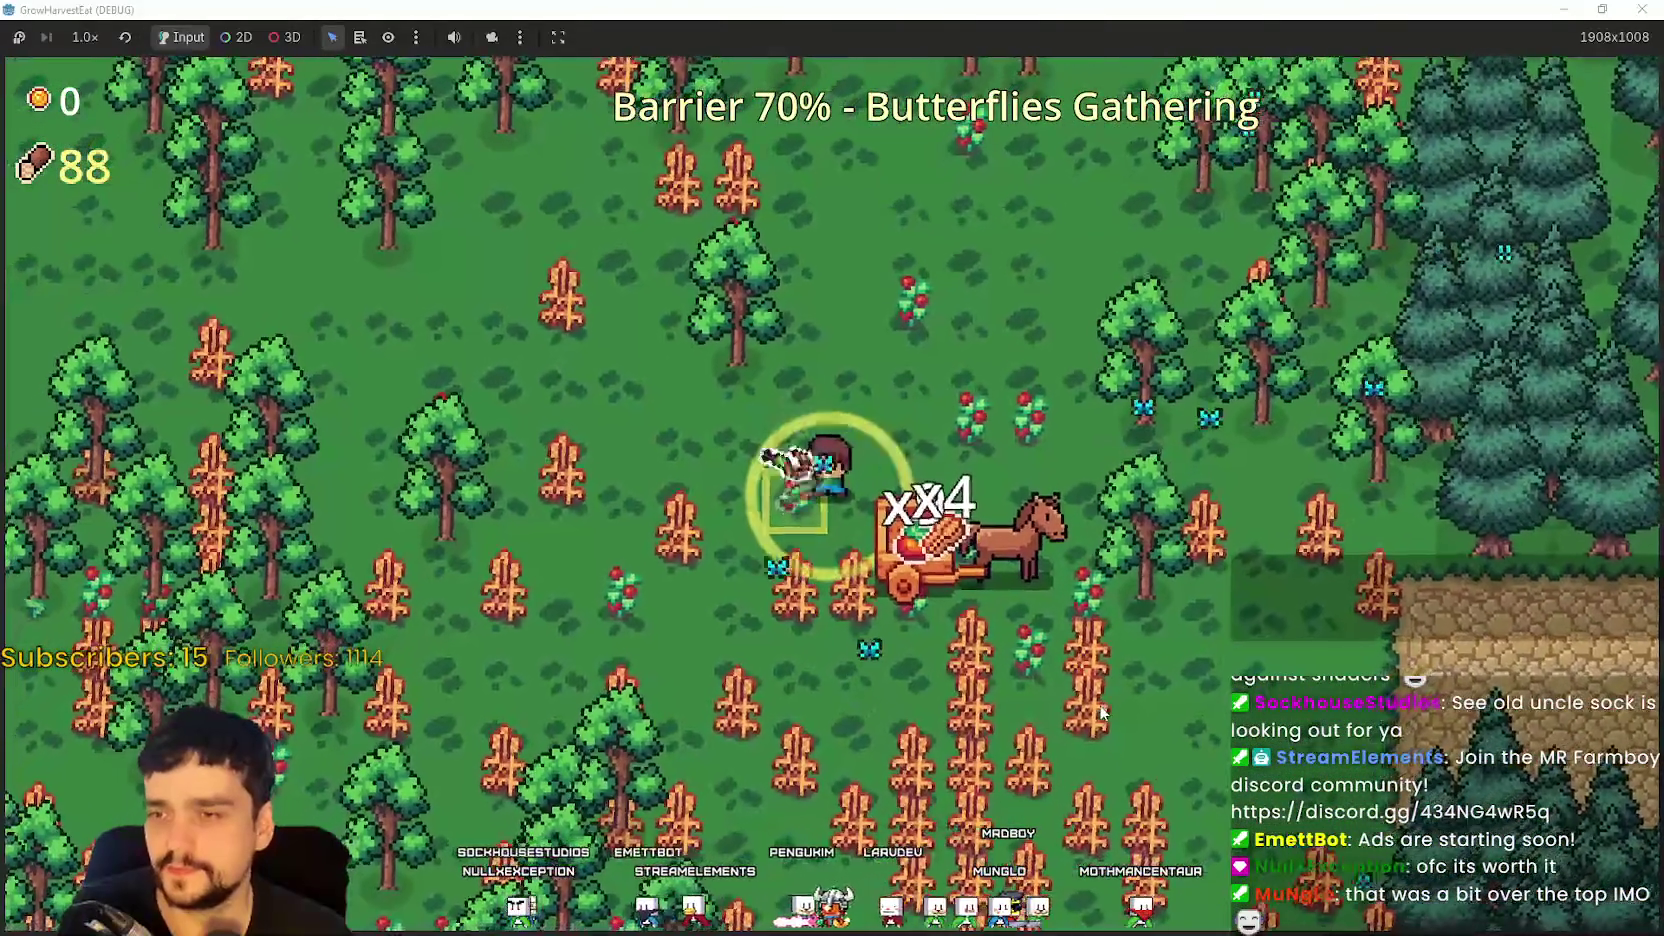
key("s")
key("d")
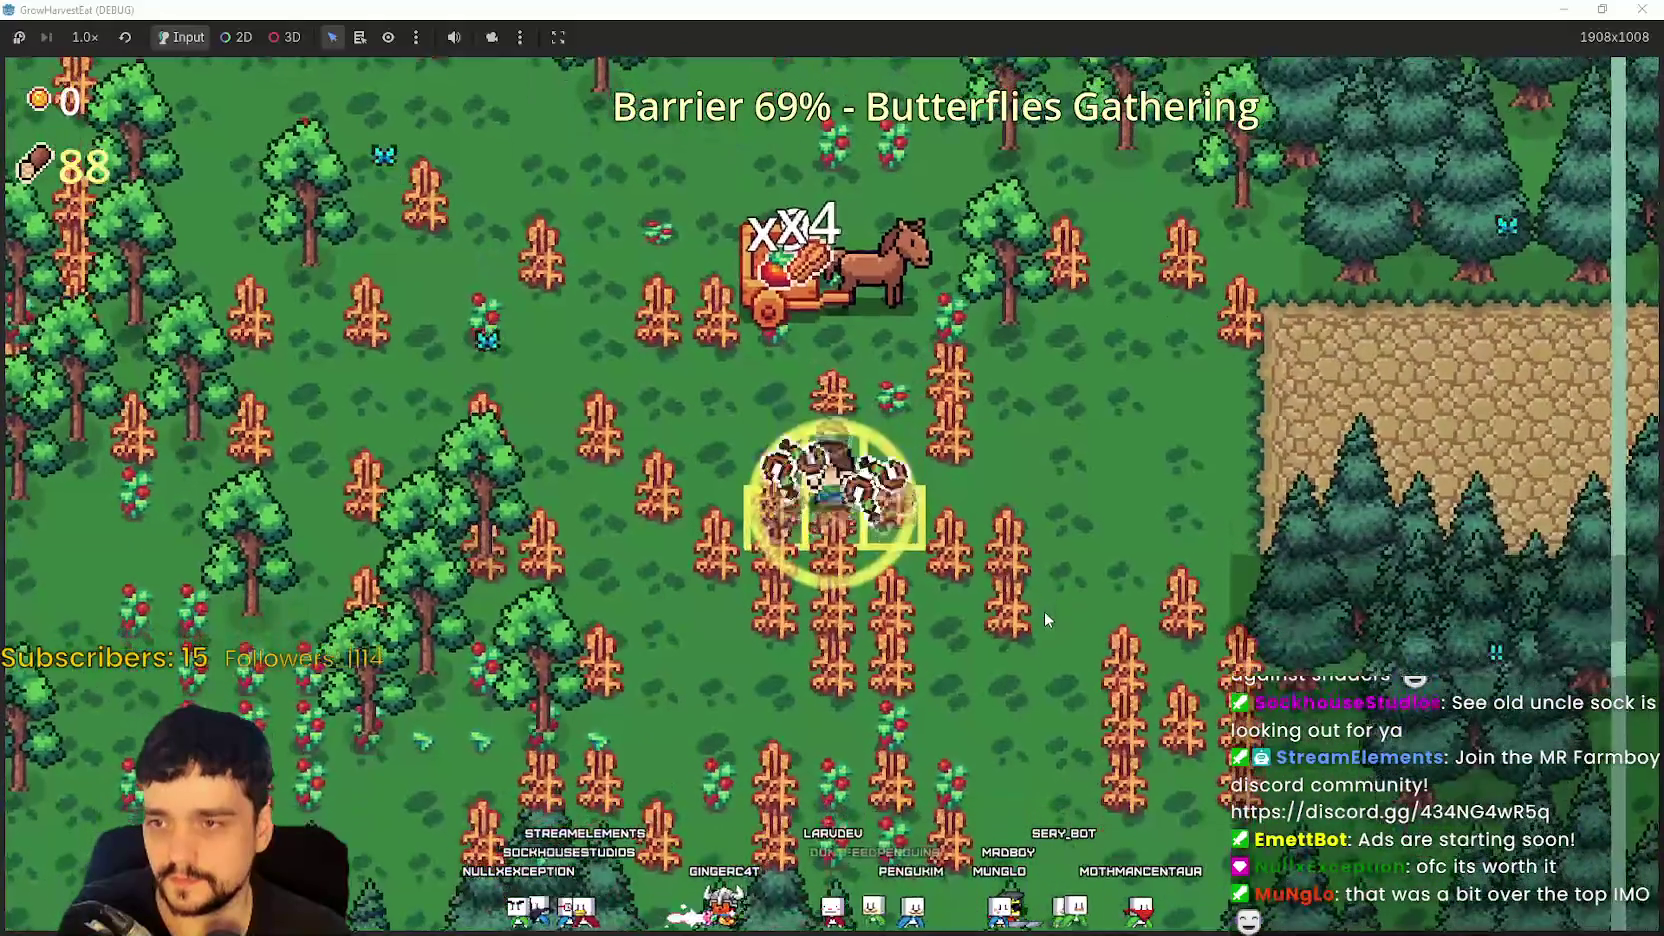
key("s")
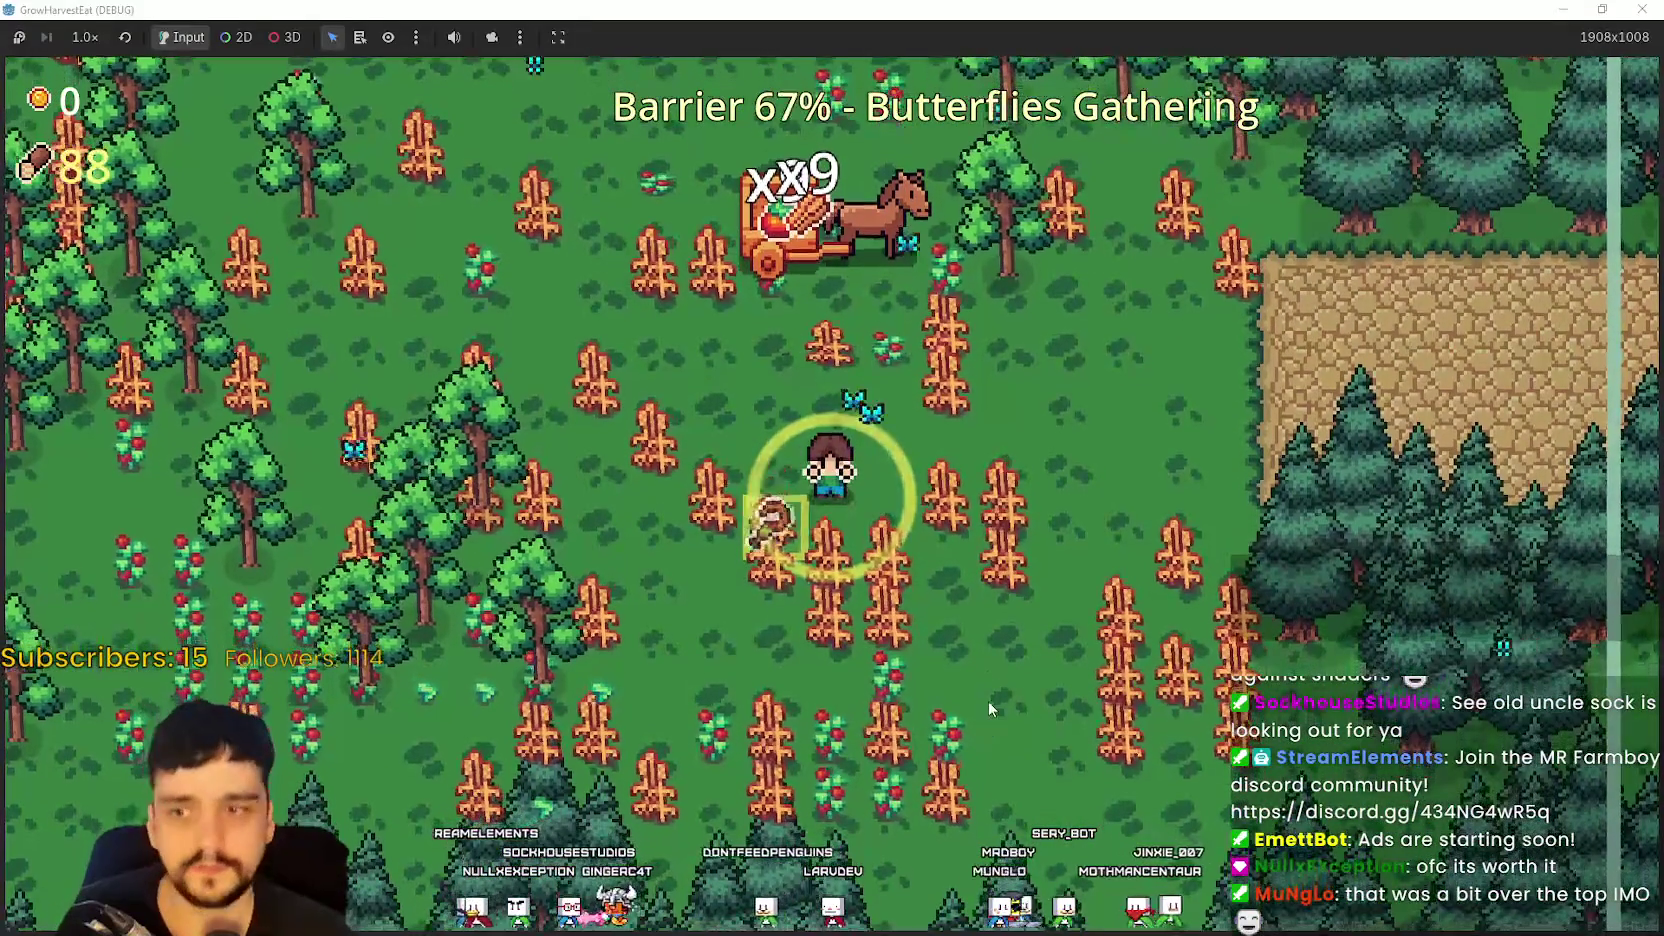
key("s")
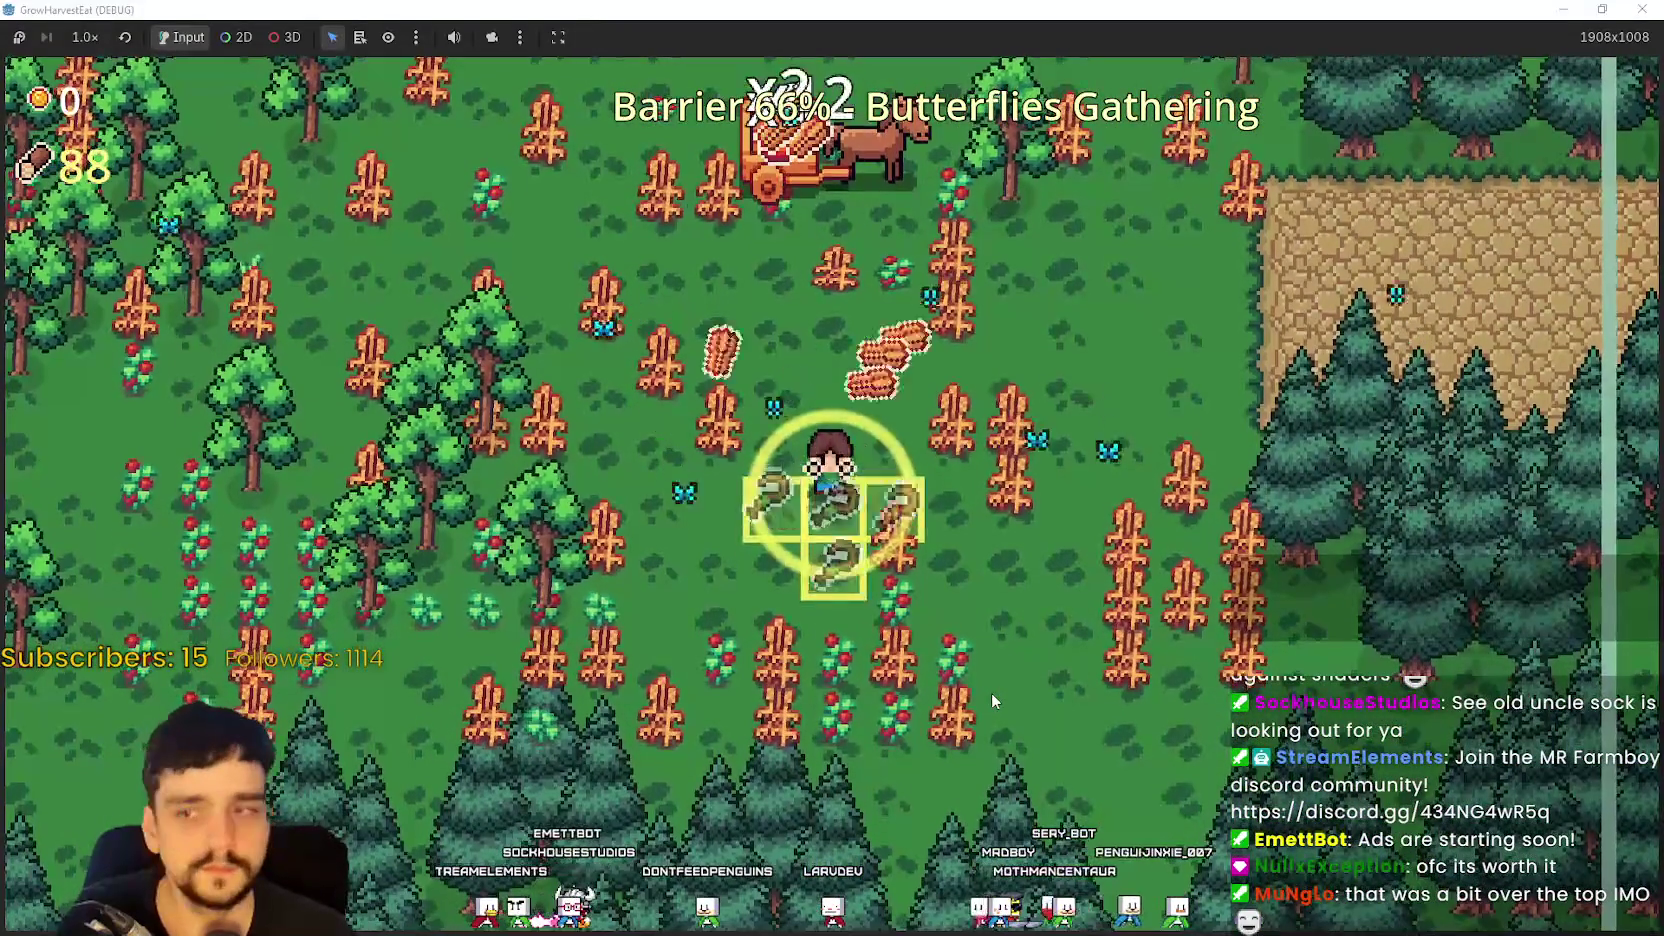
key("w")
key("d")
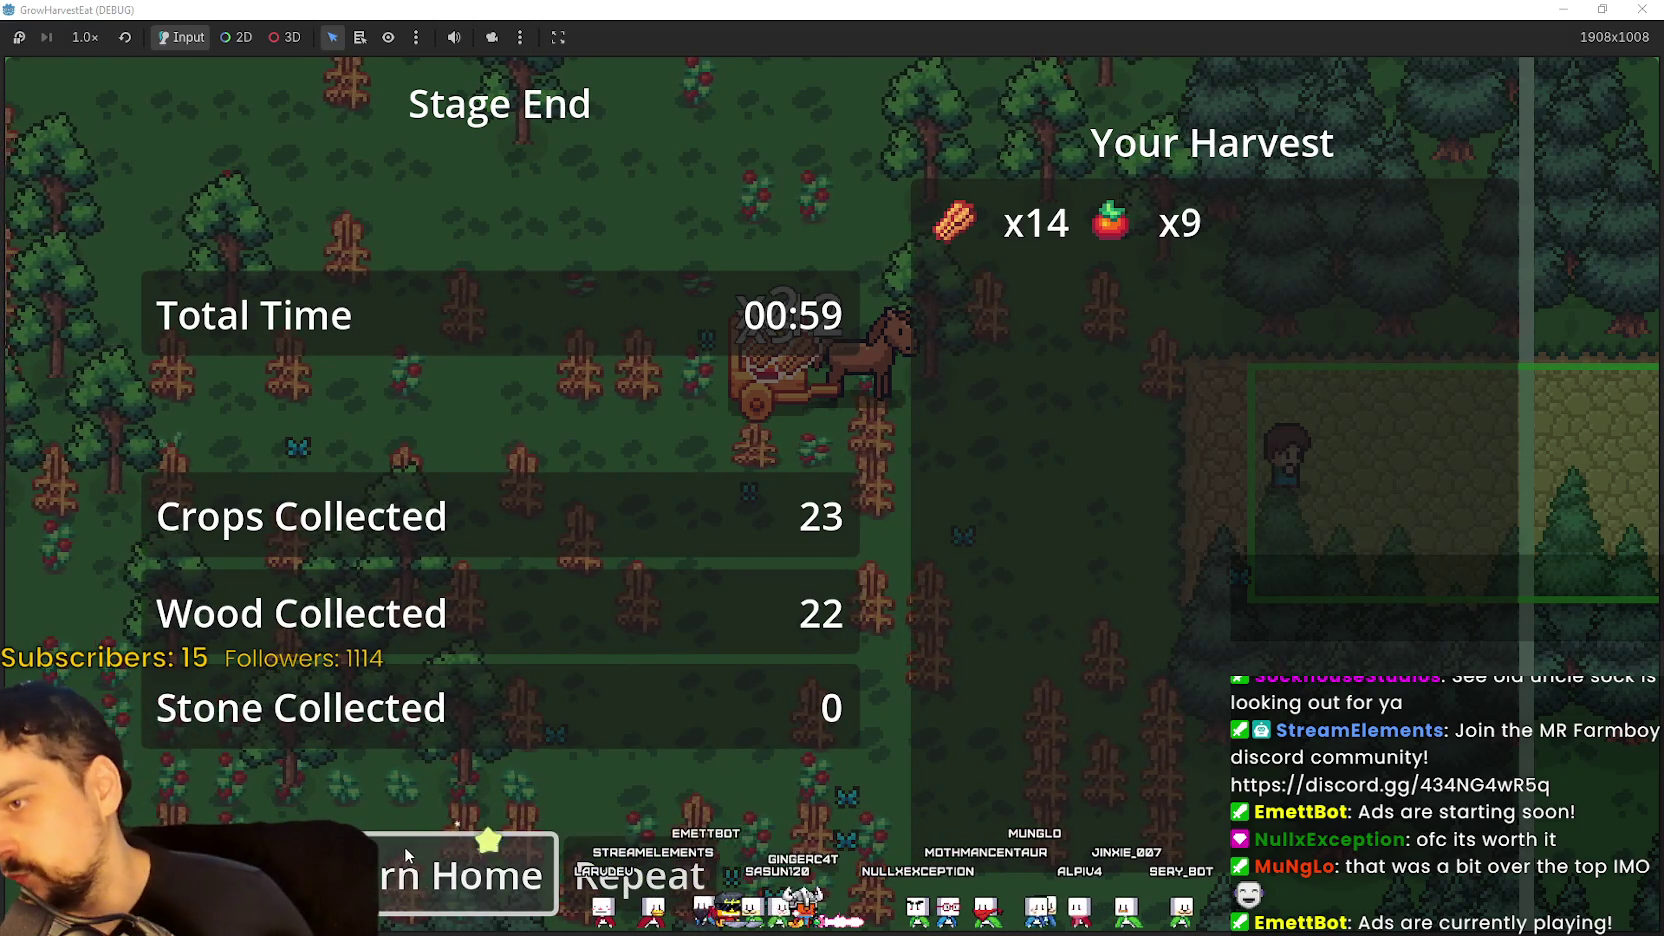
- Leave the Stage End results showing 23 crops and 22 wood and go back to the village
left_click(422, 869)
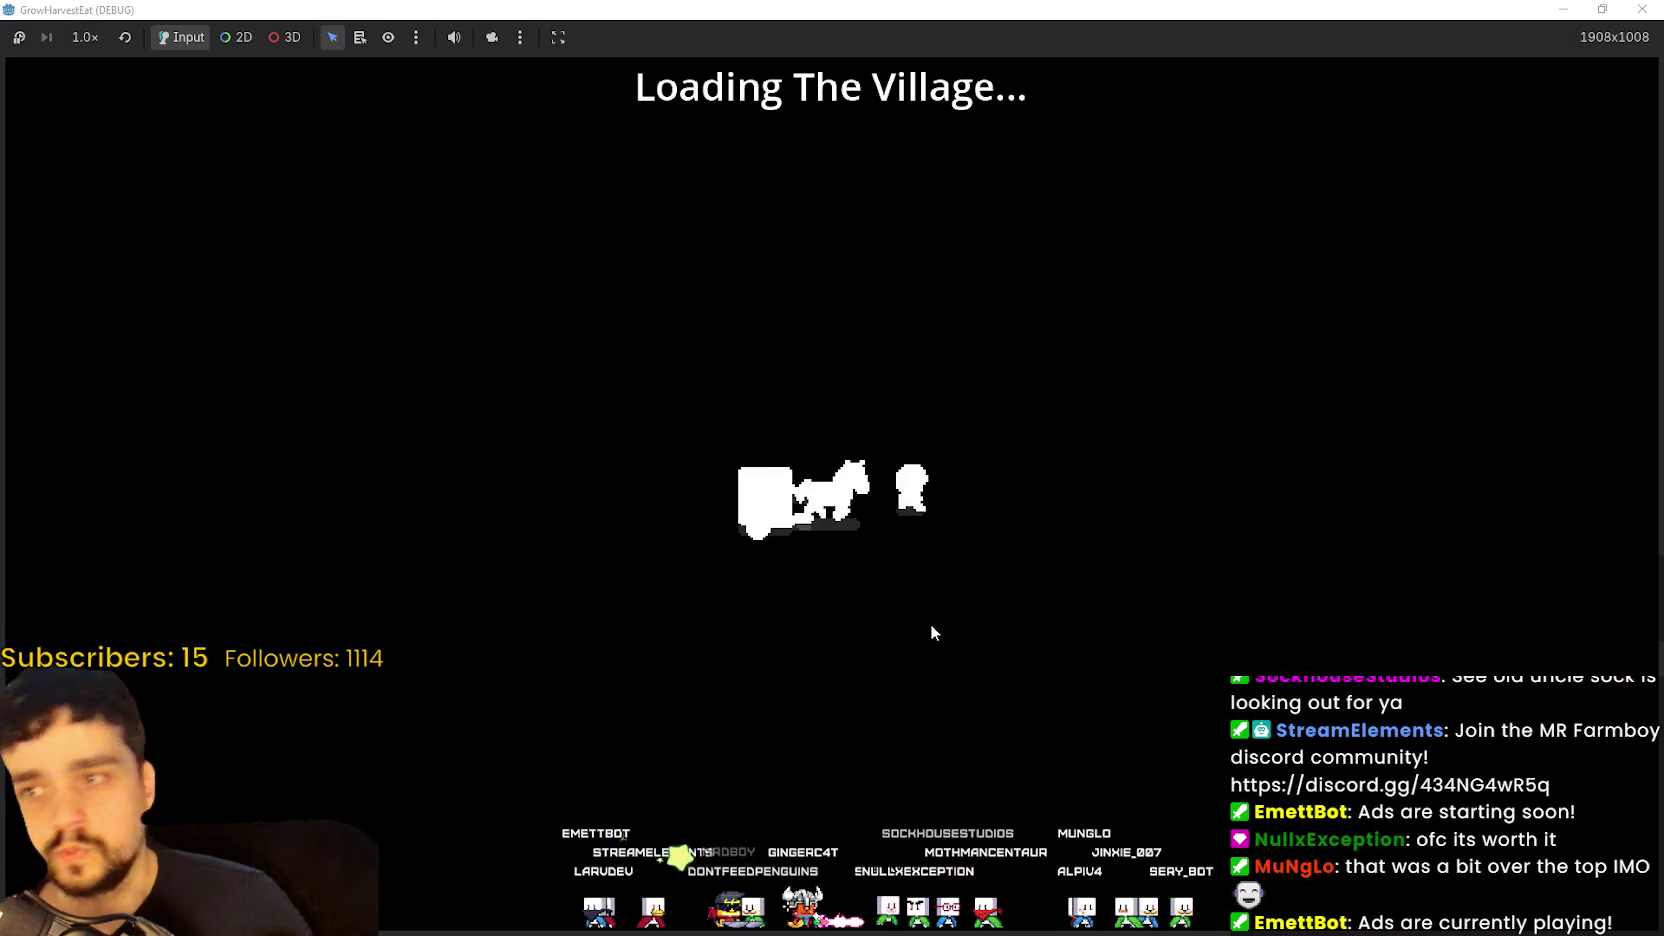
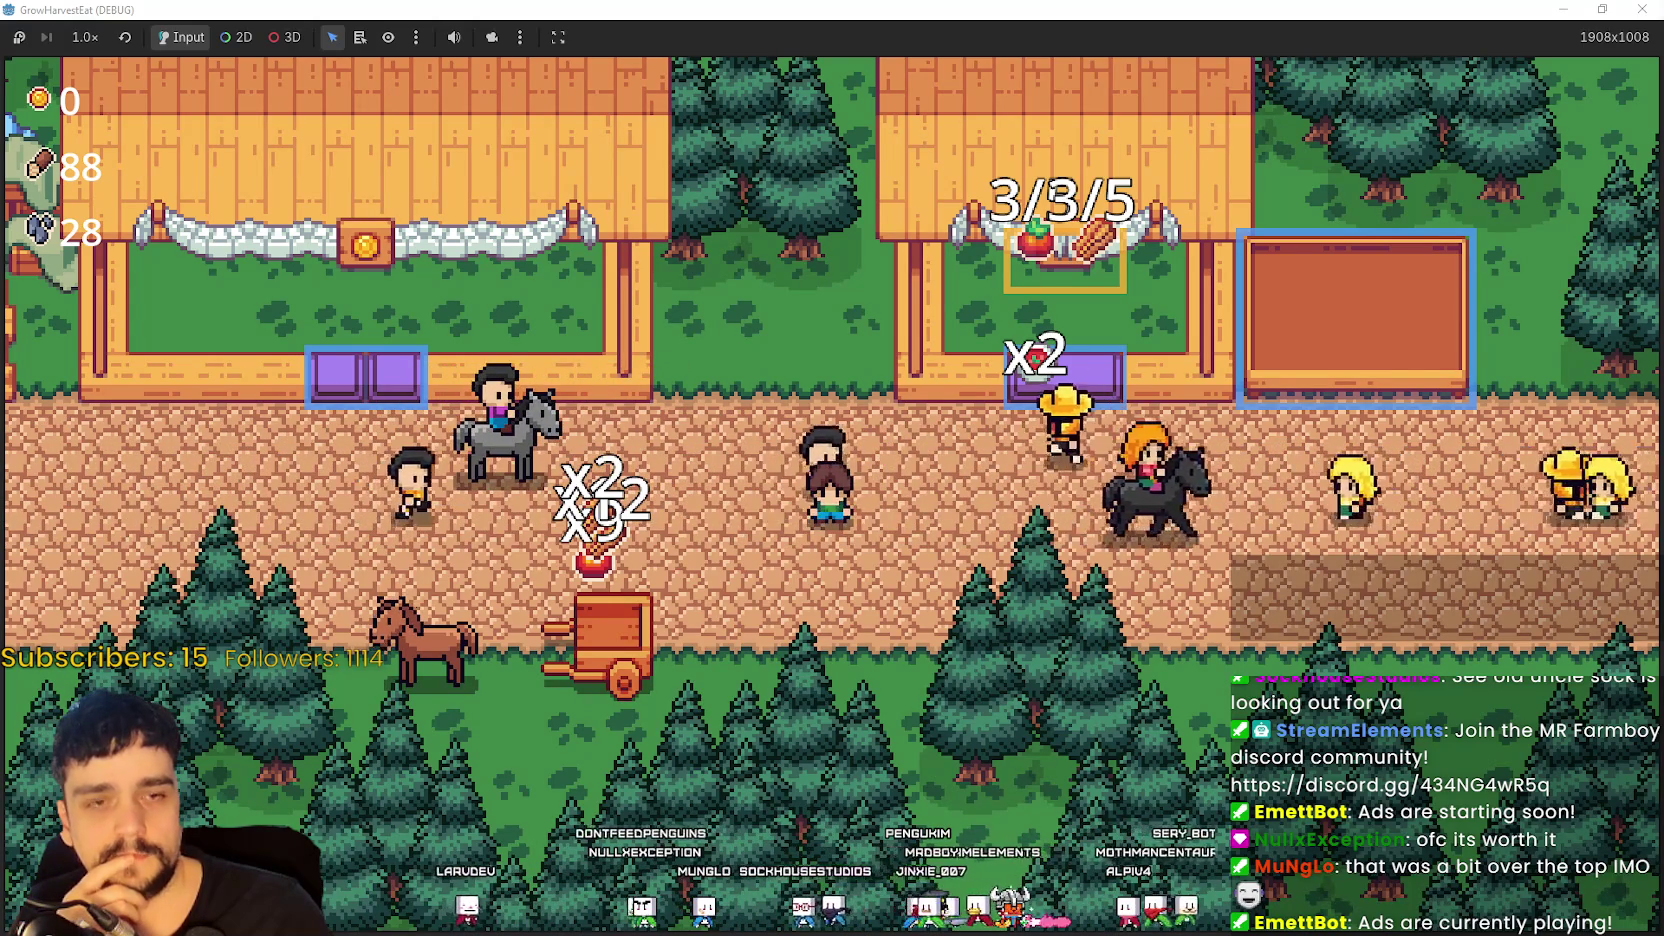
- Stop the running GrowHarvestEat debug game and launch it again from the editor
key("alt+Tab")
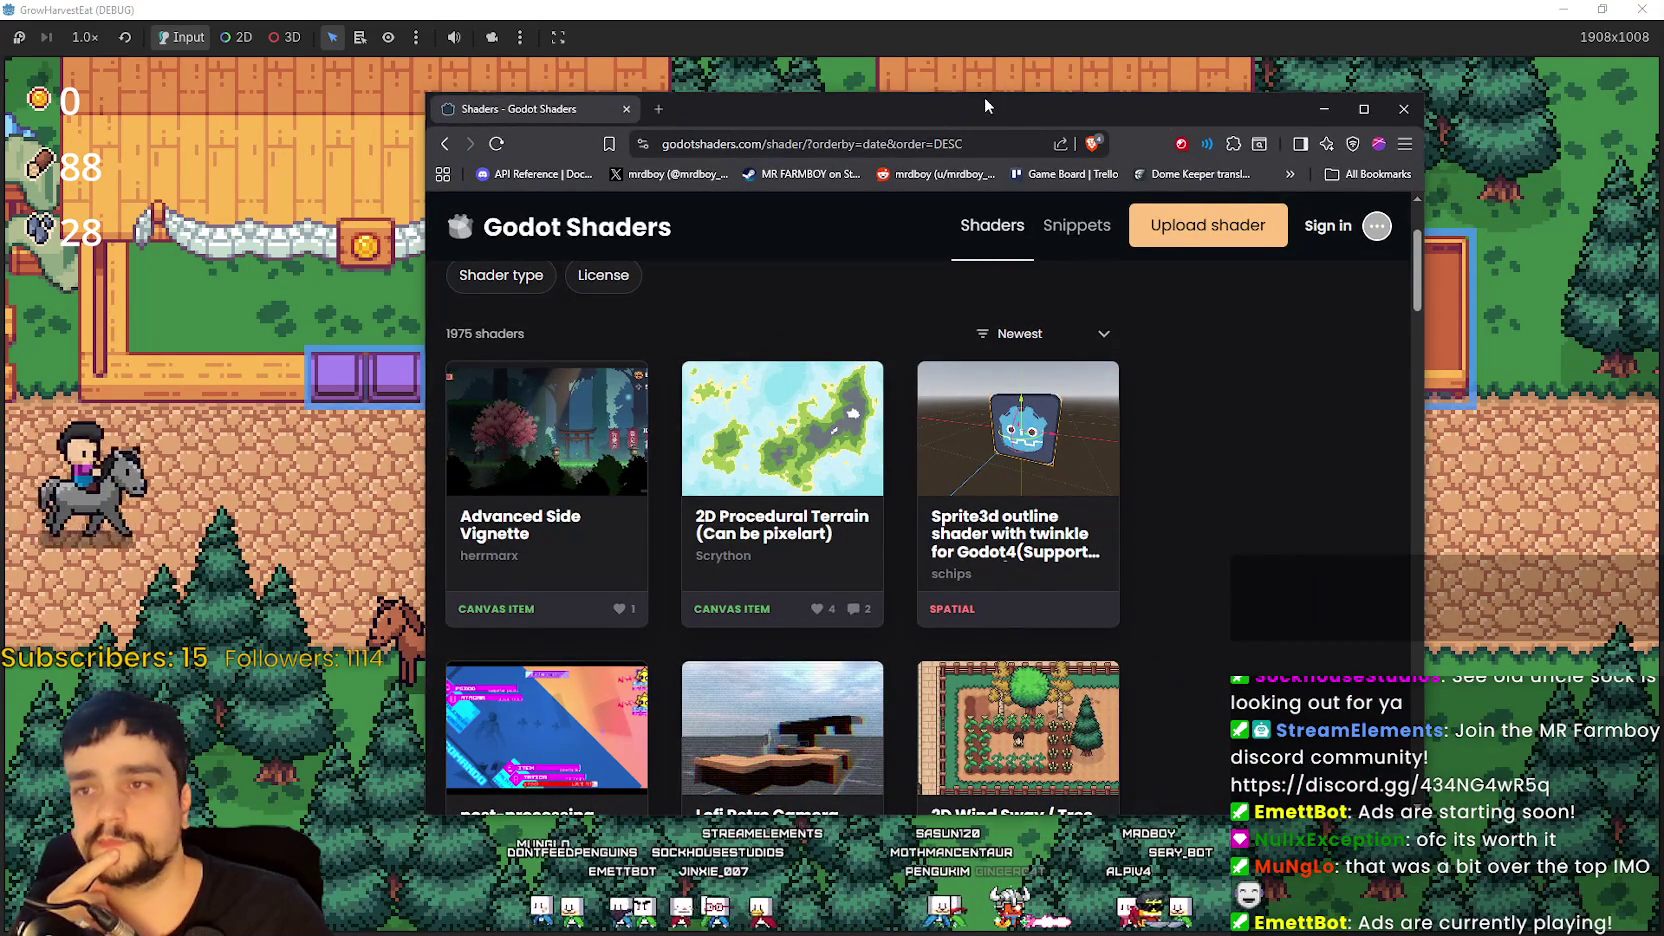
key("alt+Tab")
key("super+Down")
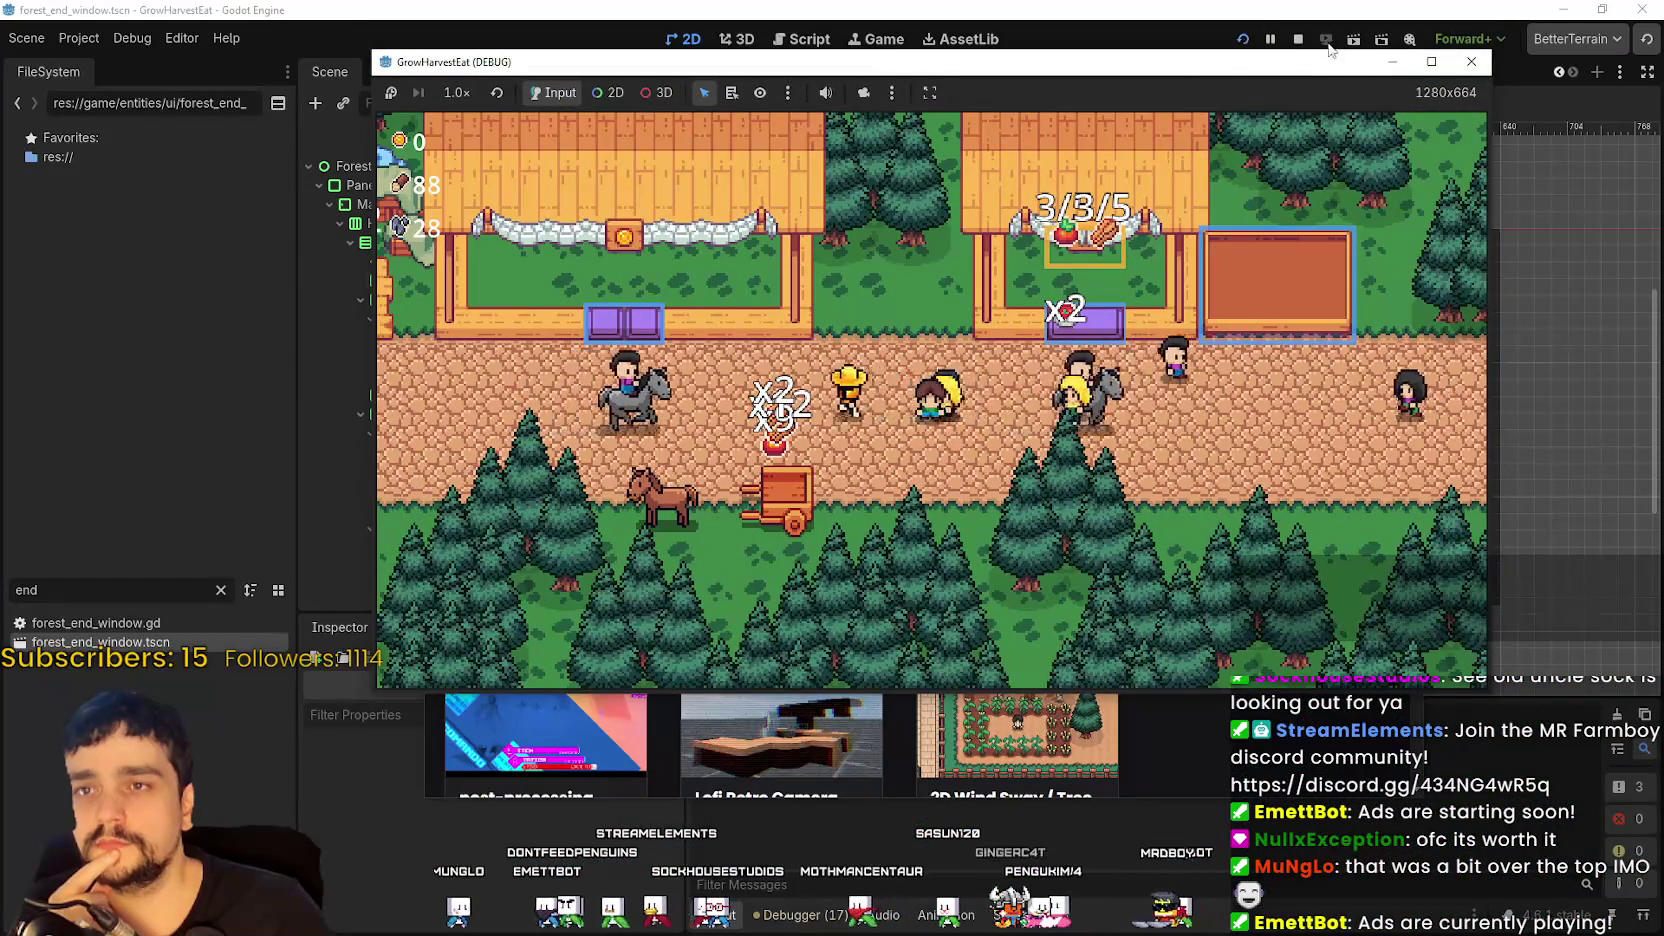
left_click(1298, 38)
left_click(1247, 37)
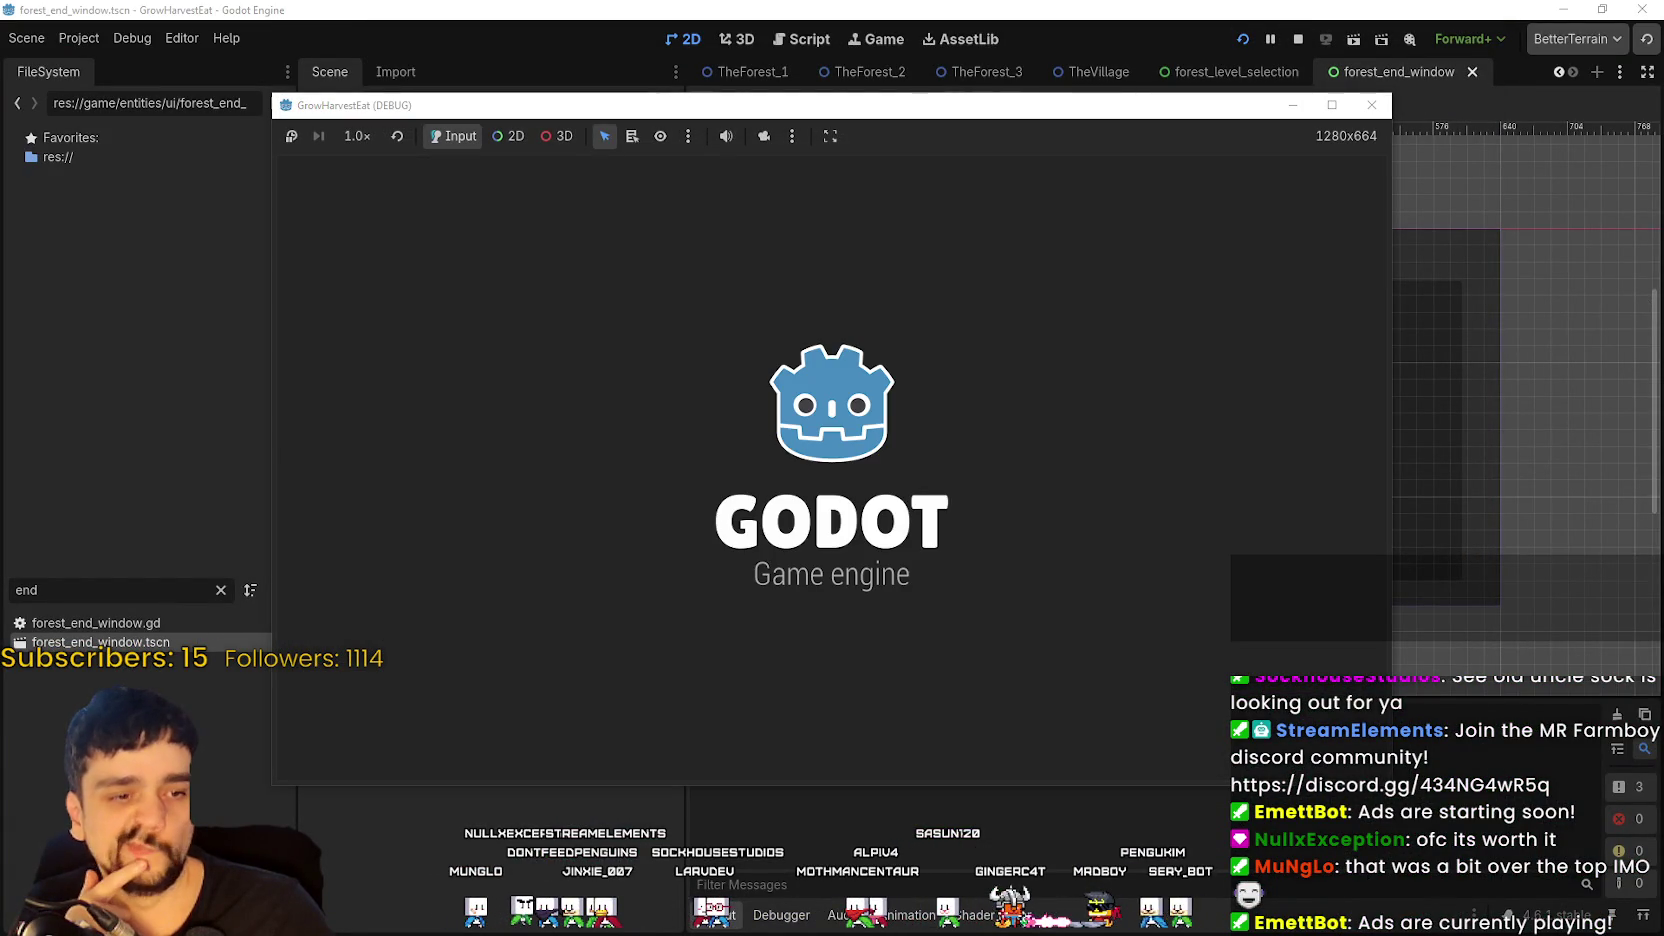
- Bring the game window forward and start a new game from the title screen
key("alt+Tab")
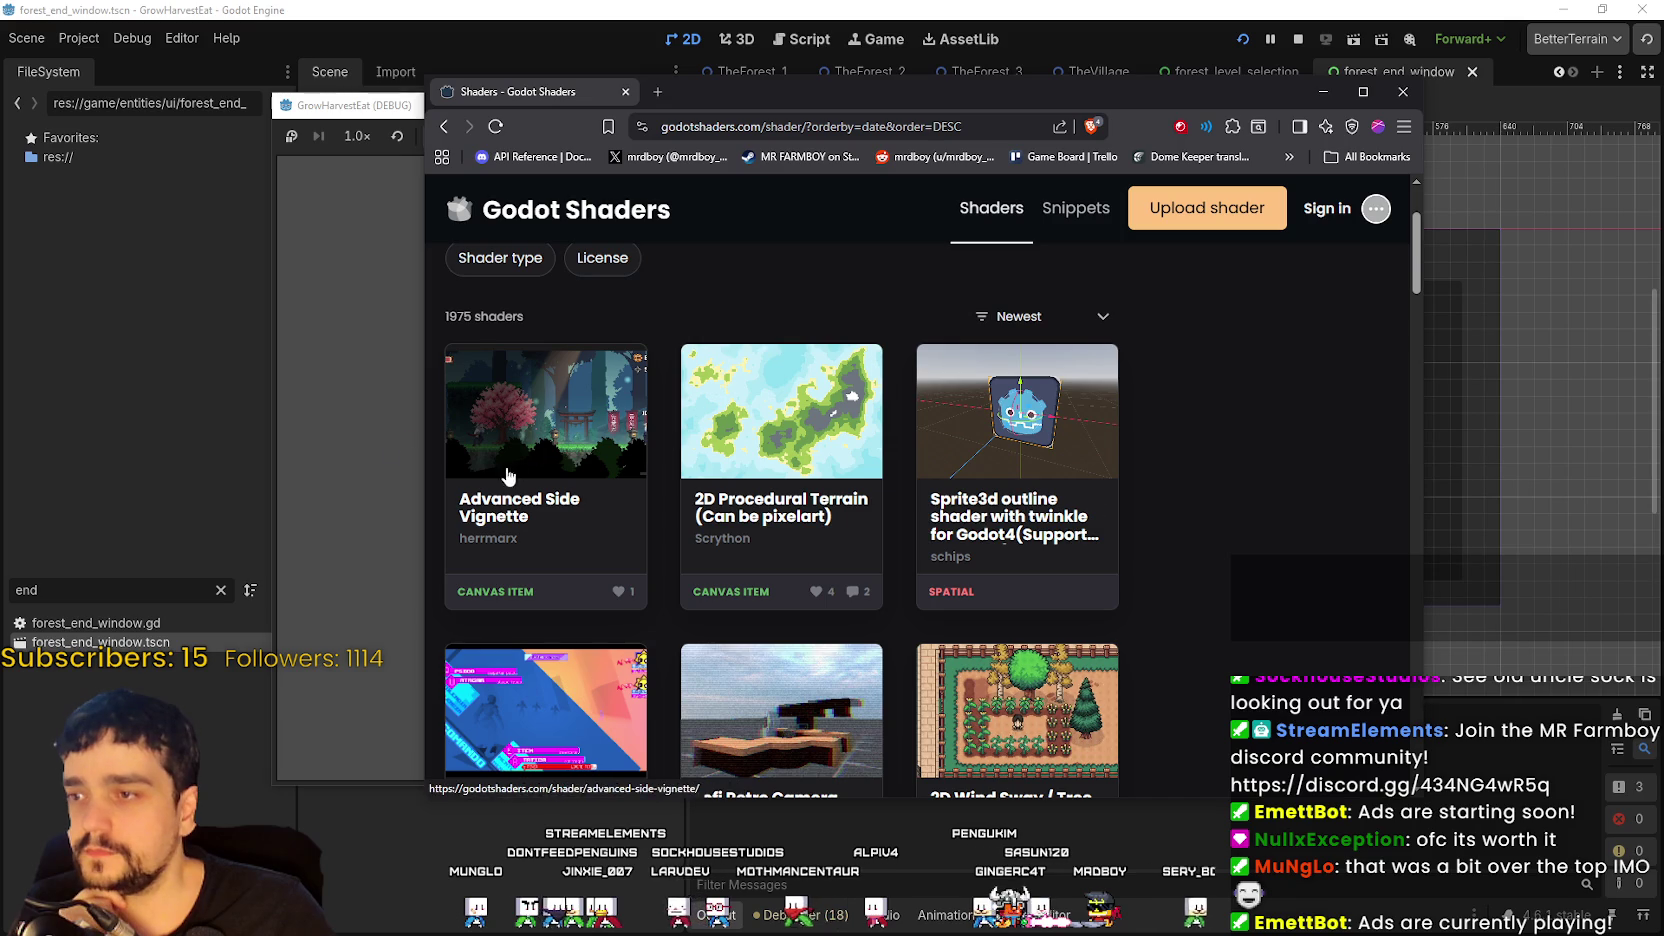
key("alt+Tab")
left_click(832, 467)
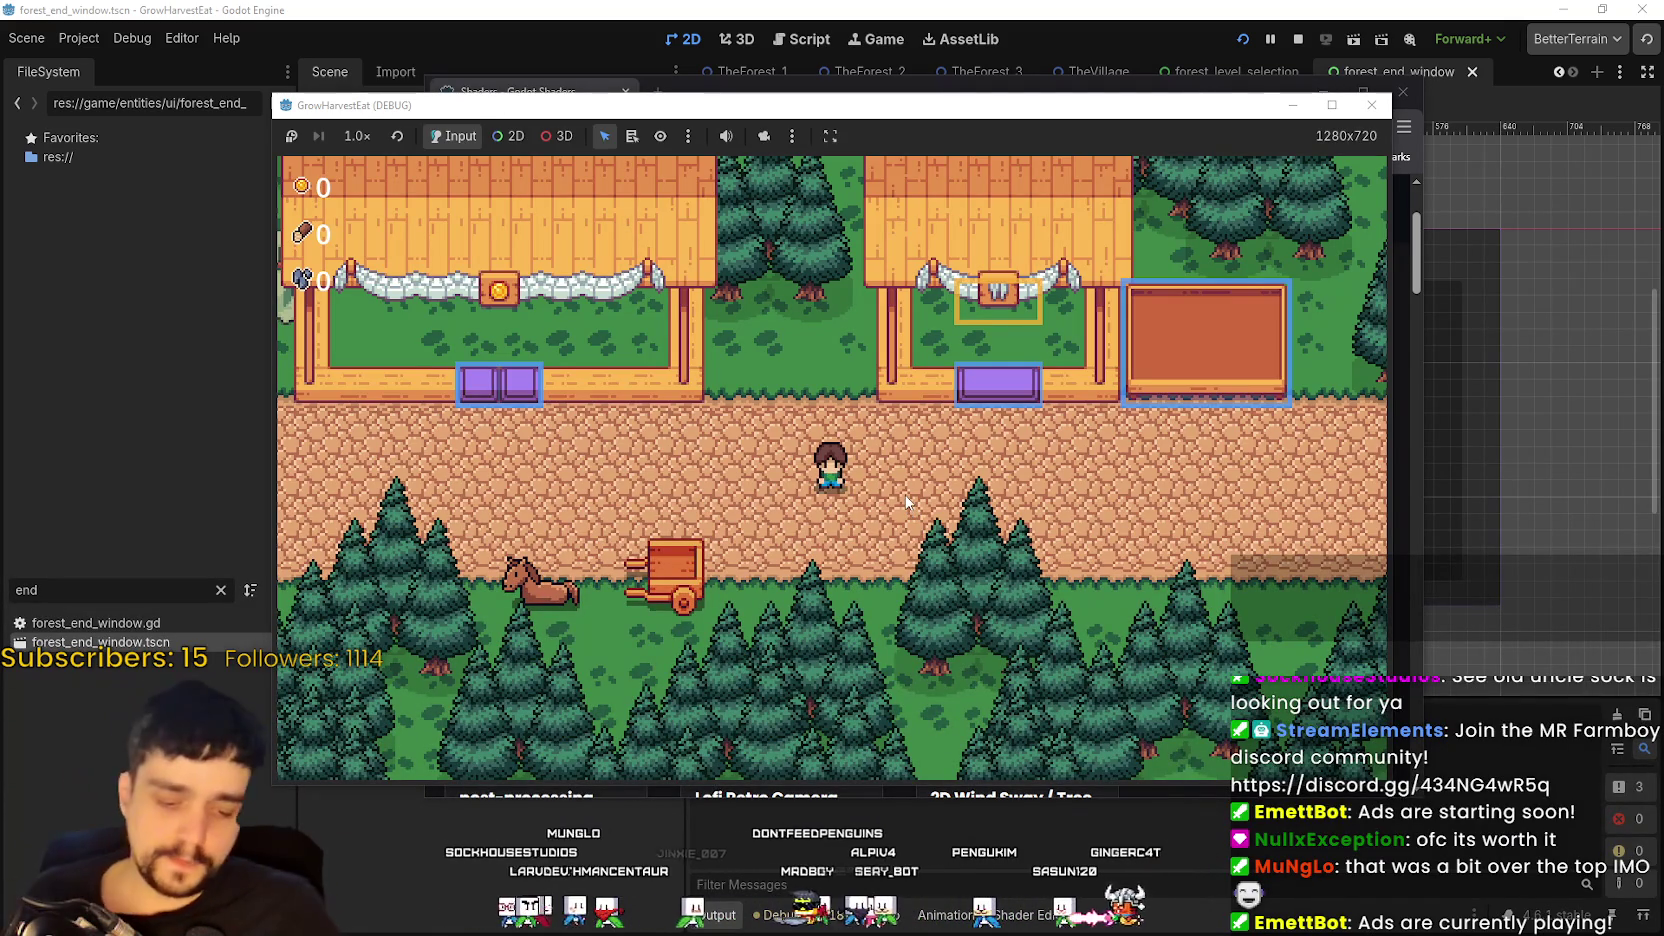
- Travel to forest Stage 3 from the cart, end it right away and return home
key("a")
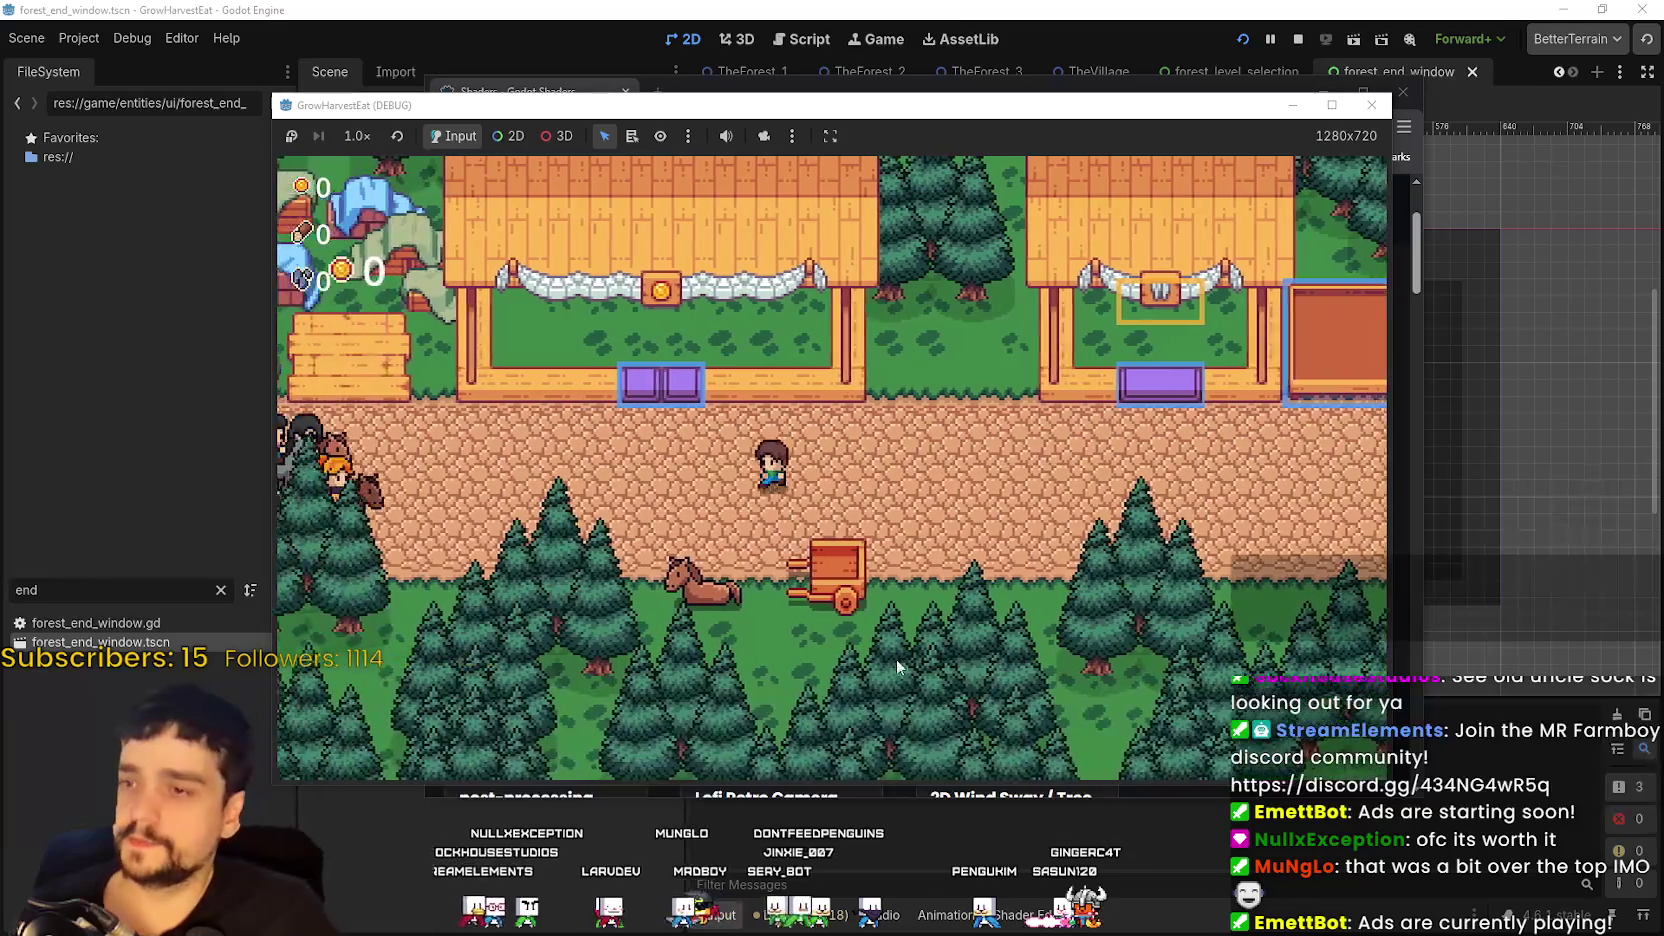
key("e")
key("Right")
key("Right")
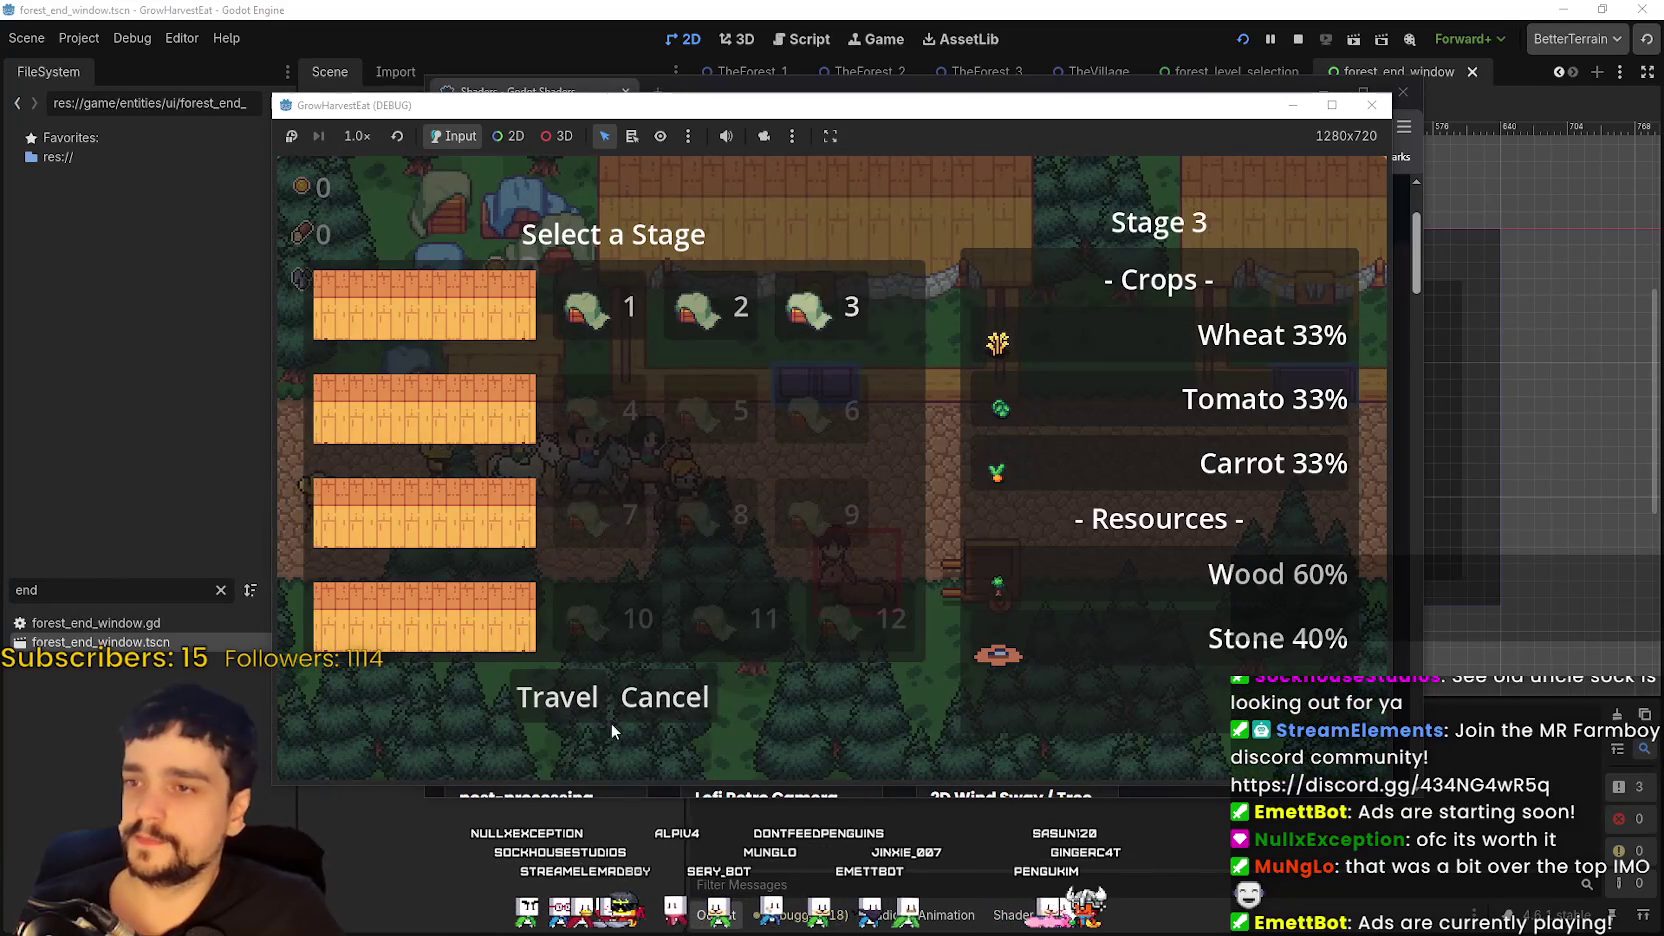
key("Return")
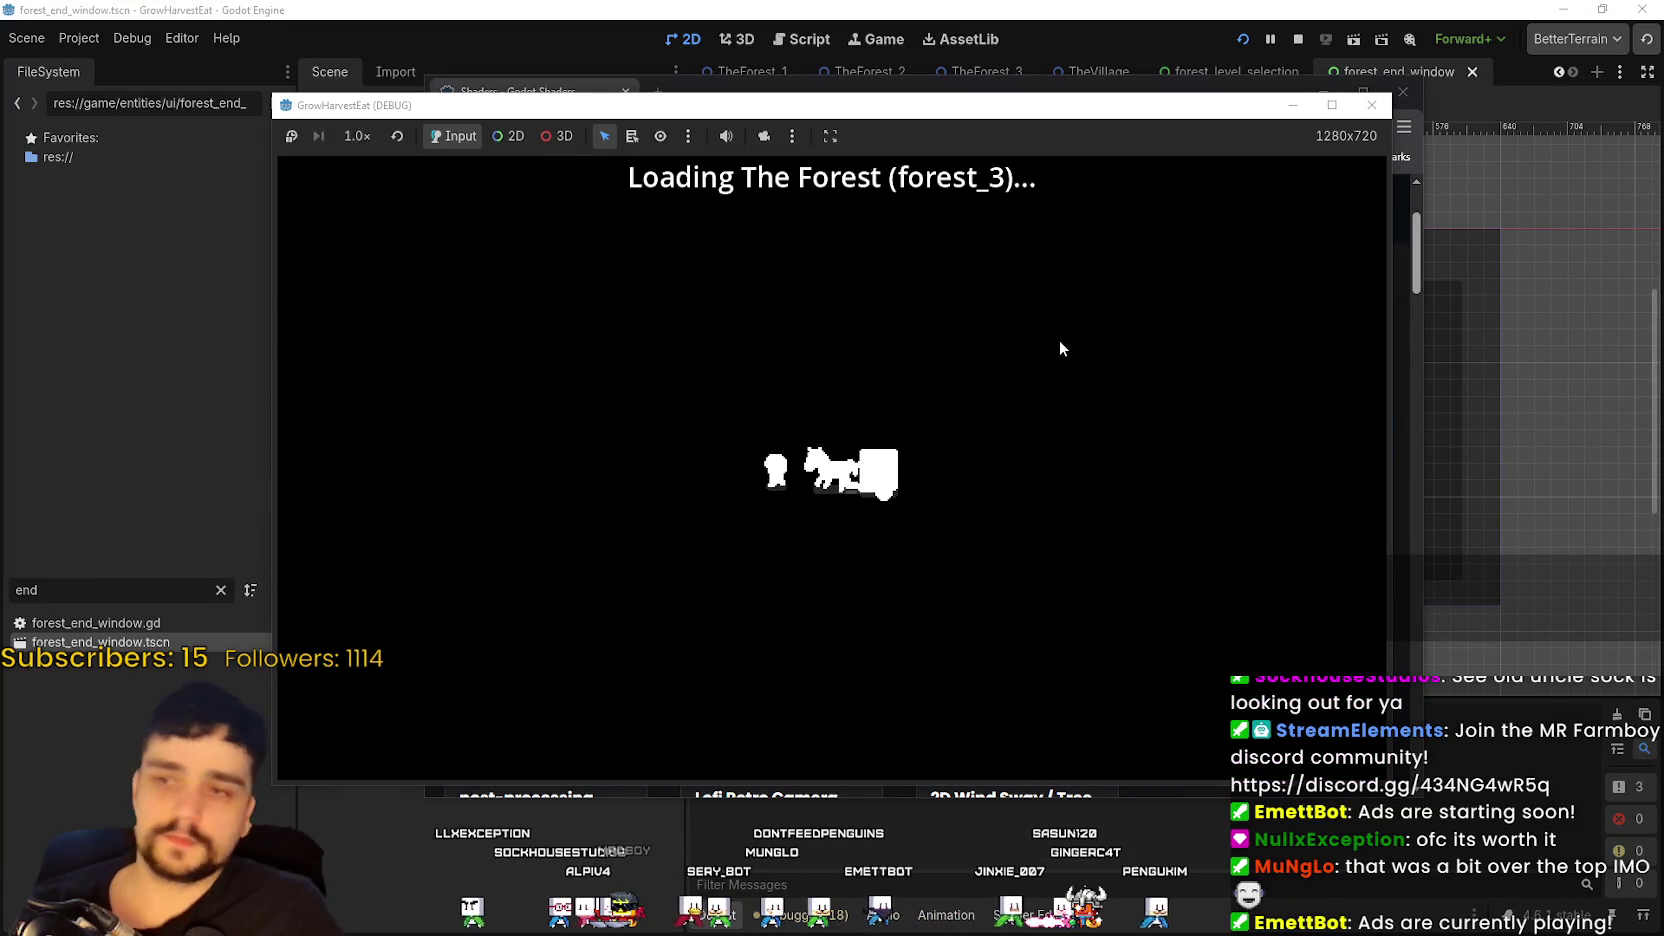
key("d")
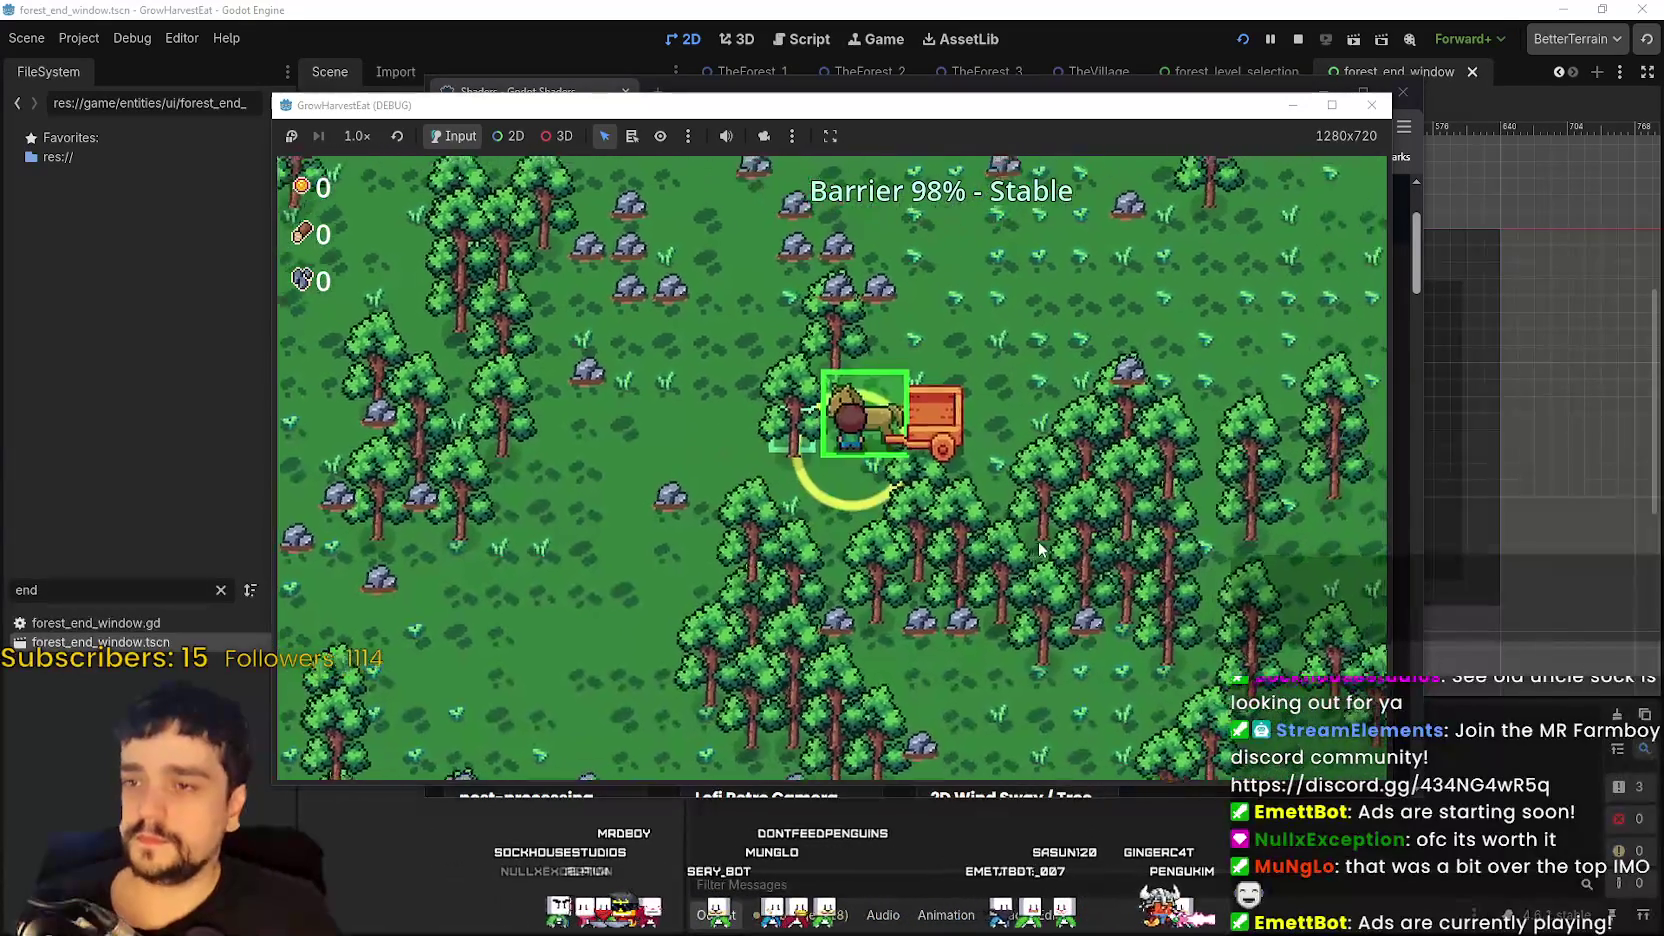
key("e")
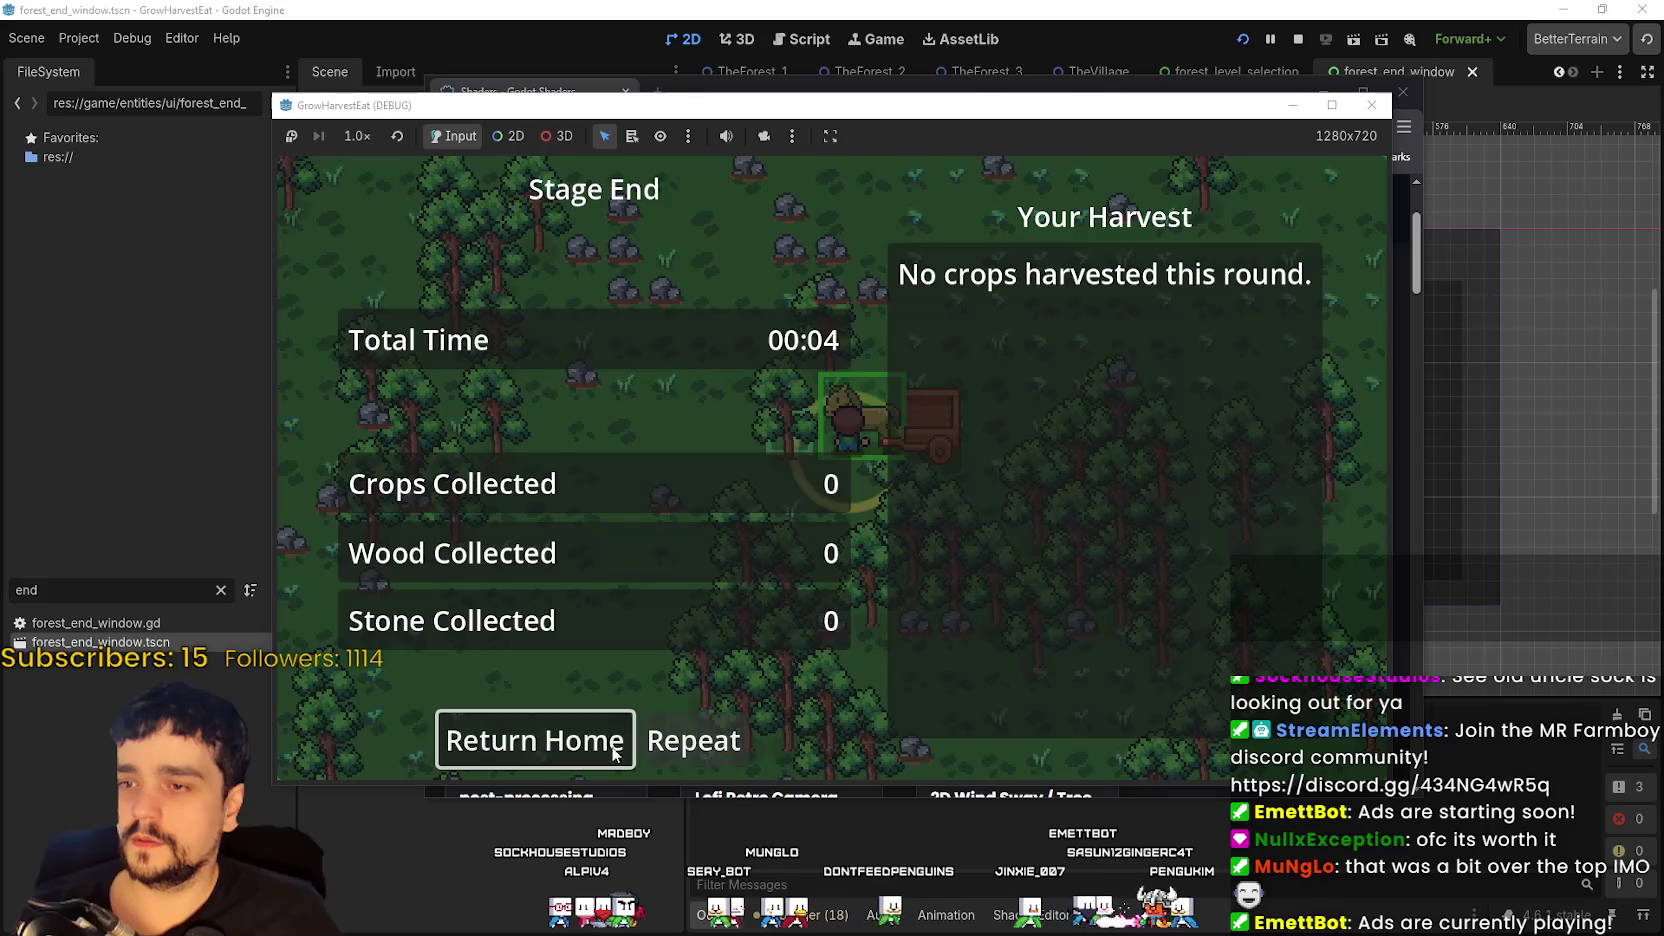
left_click(628, 754)
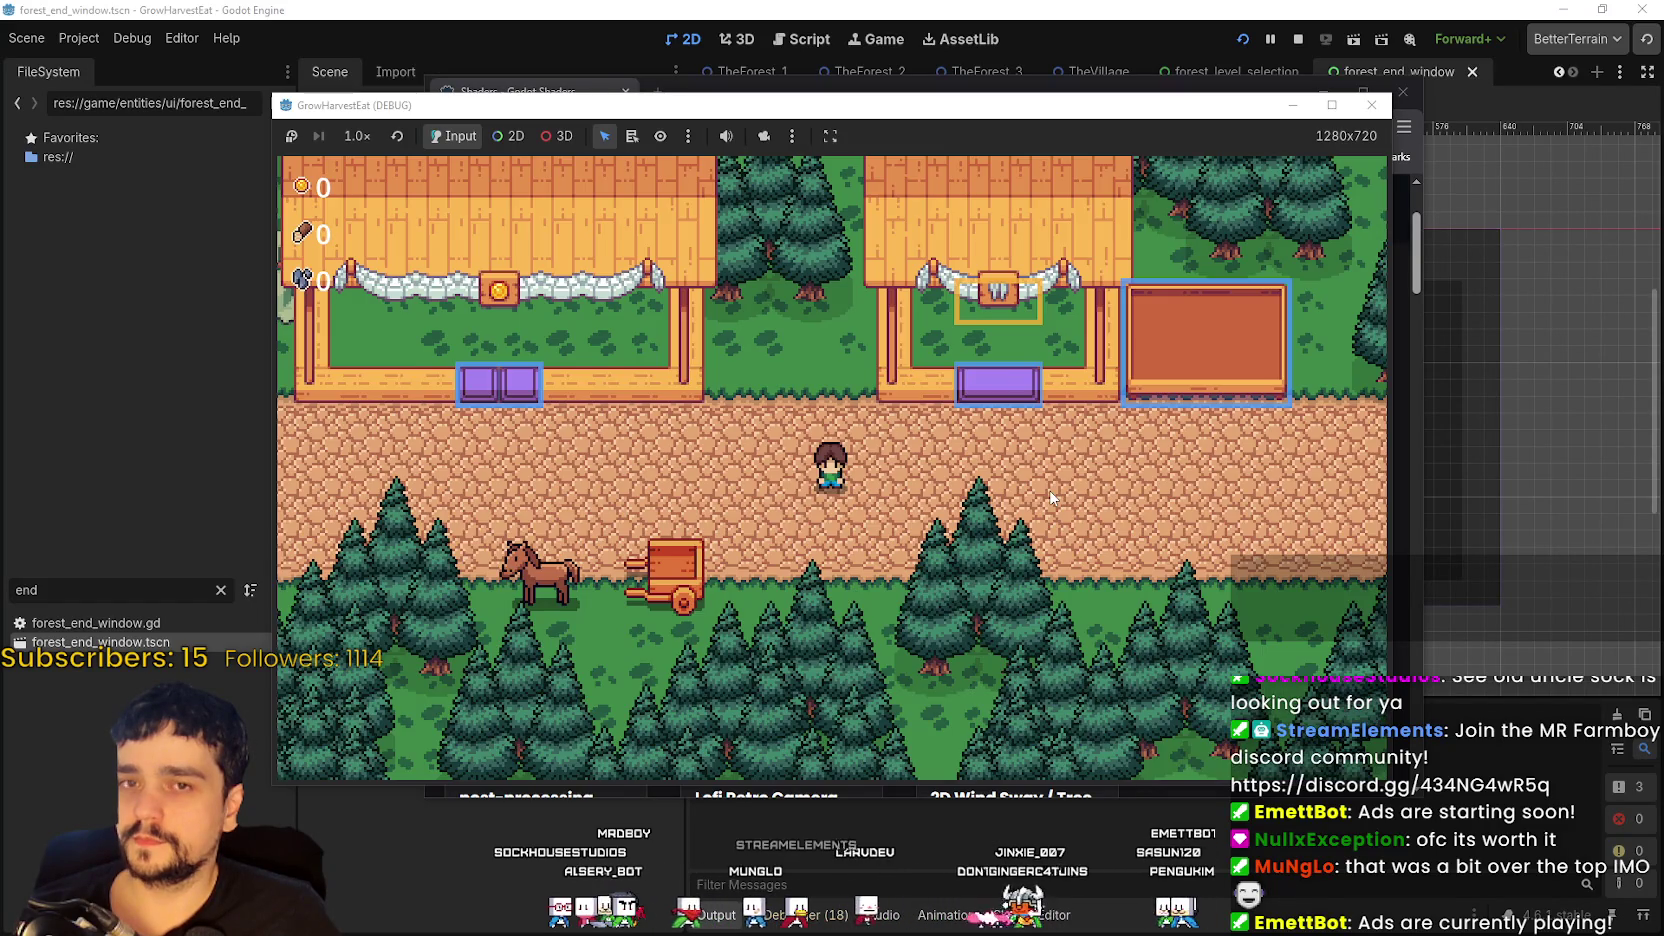
- Travel to forest Stage 2, chop trees for 2 wood, then return to the village
key("a")
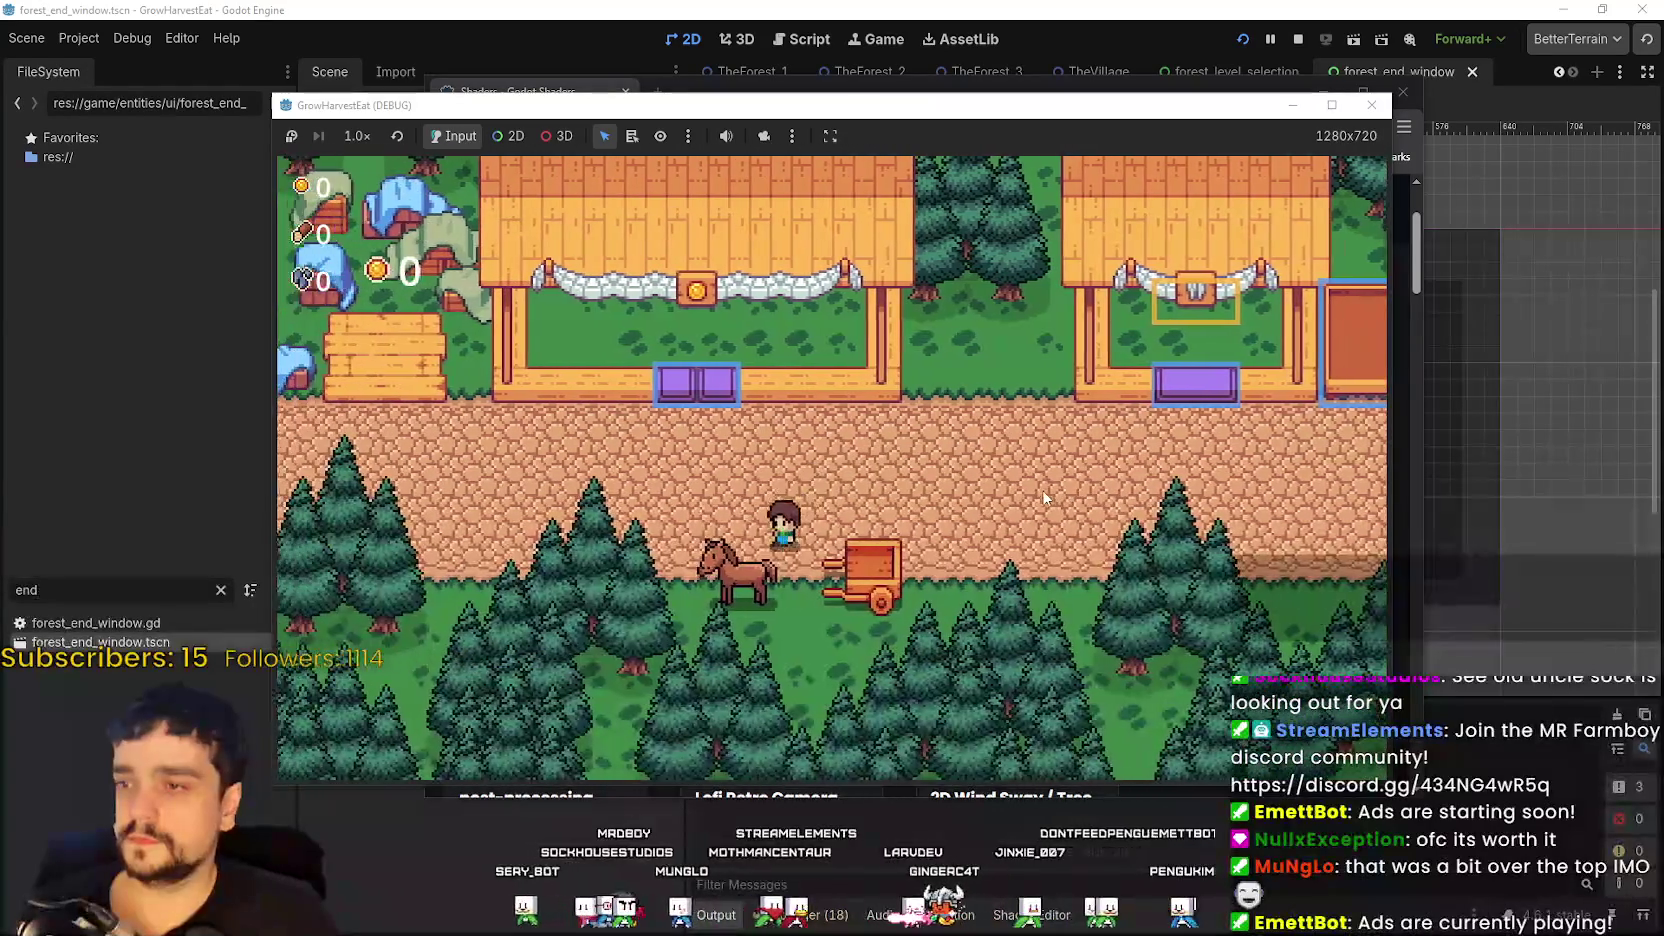
key("e")
left_click(707, 306)
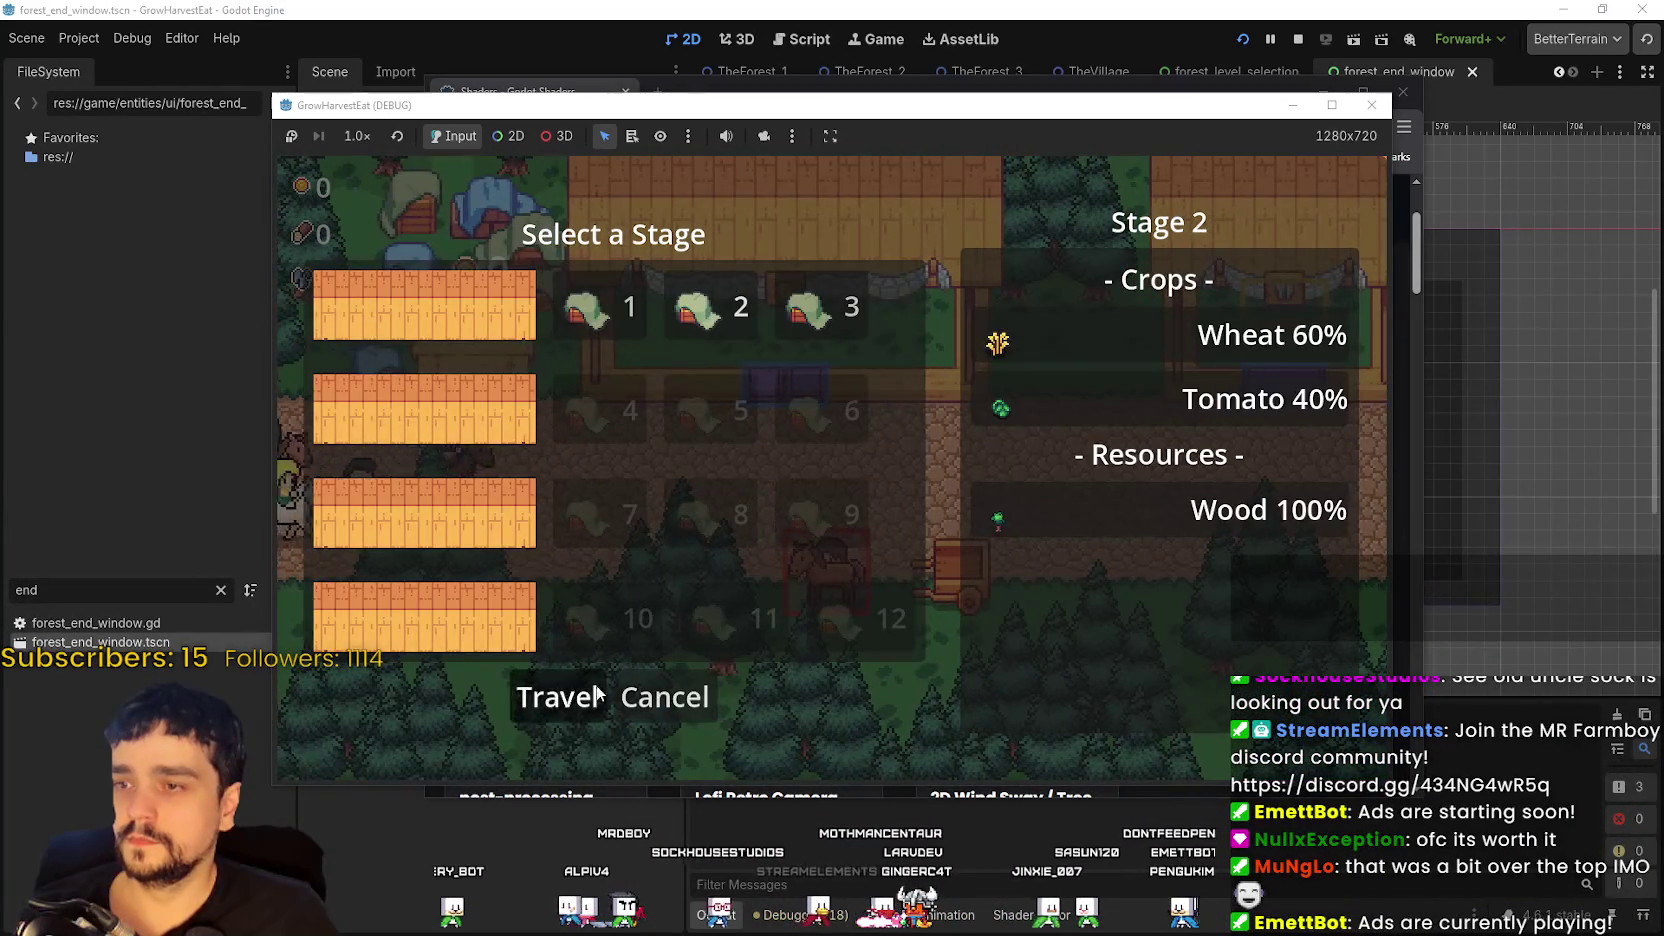
left_click(567, 700)
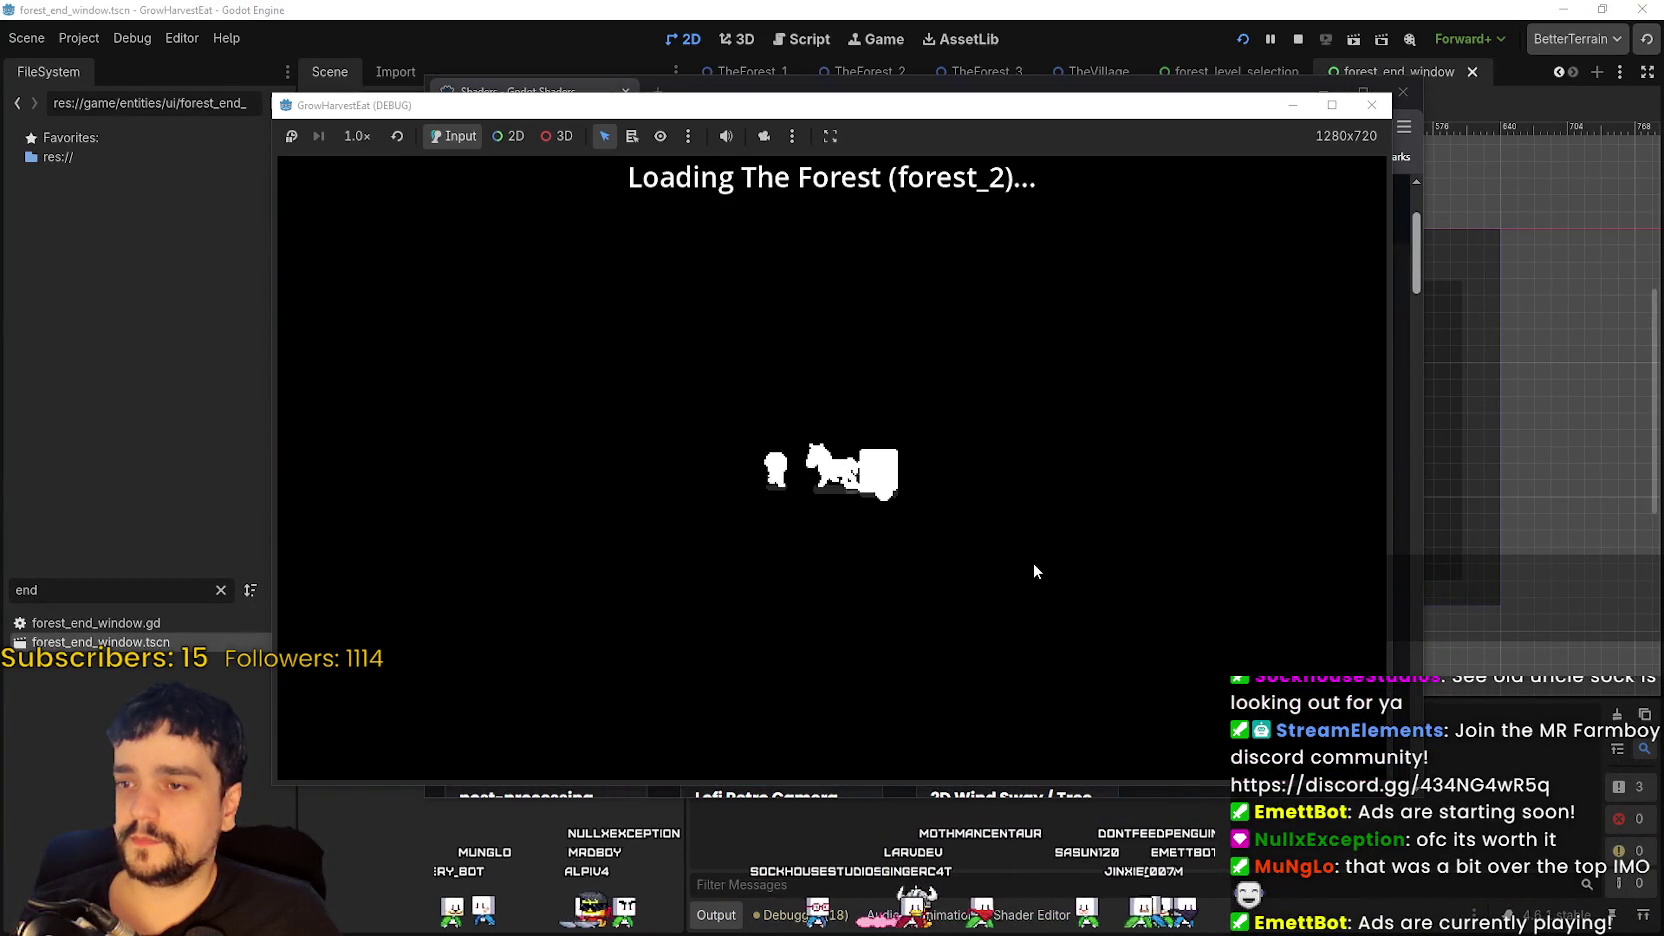
key("a")
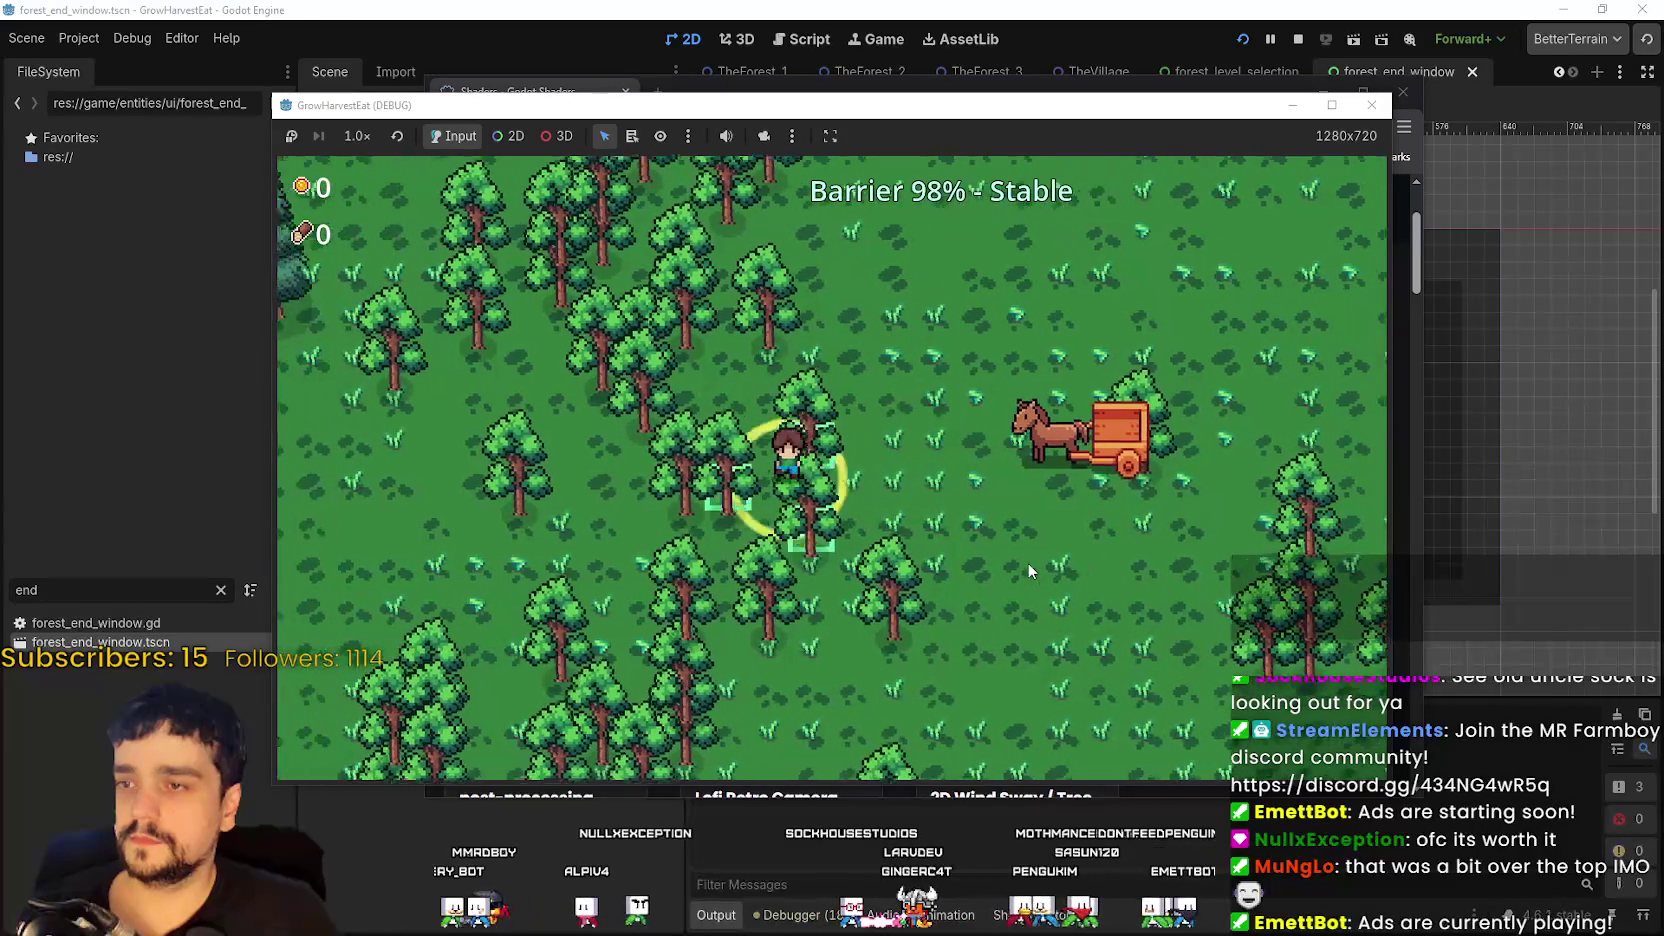
key("s")
key("d")
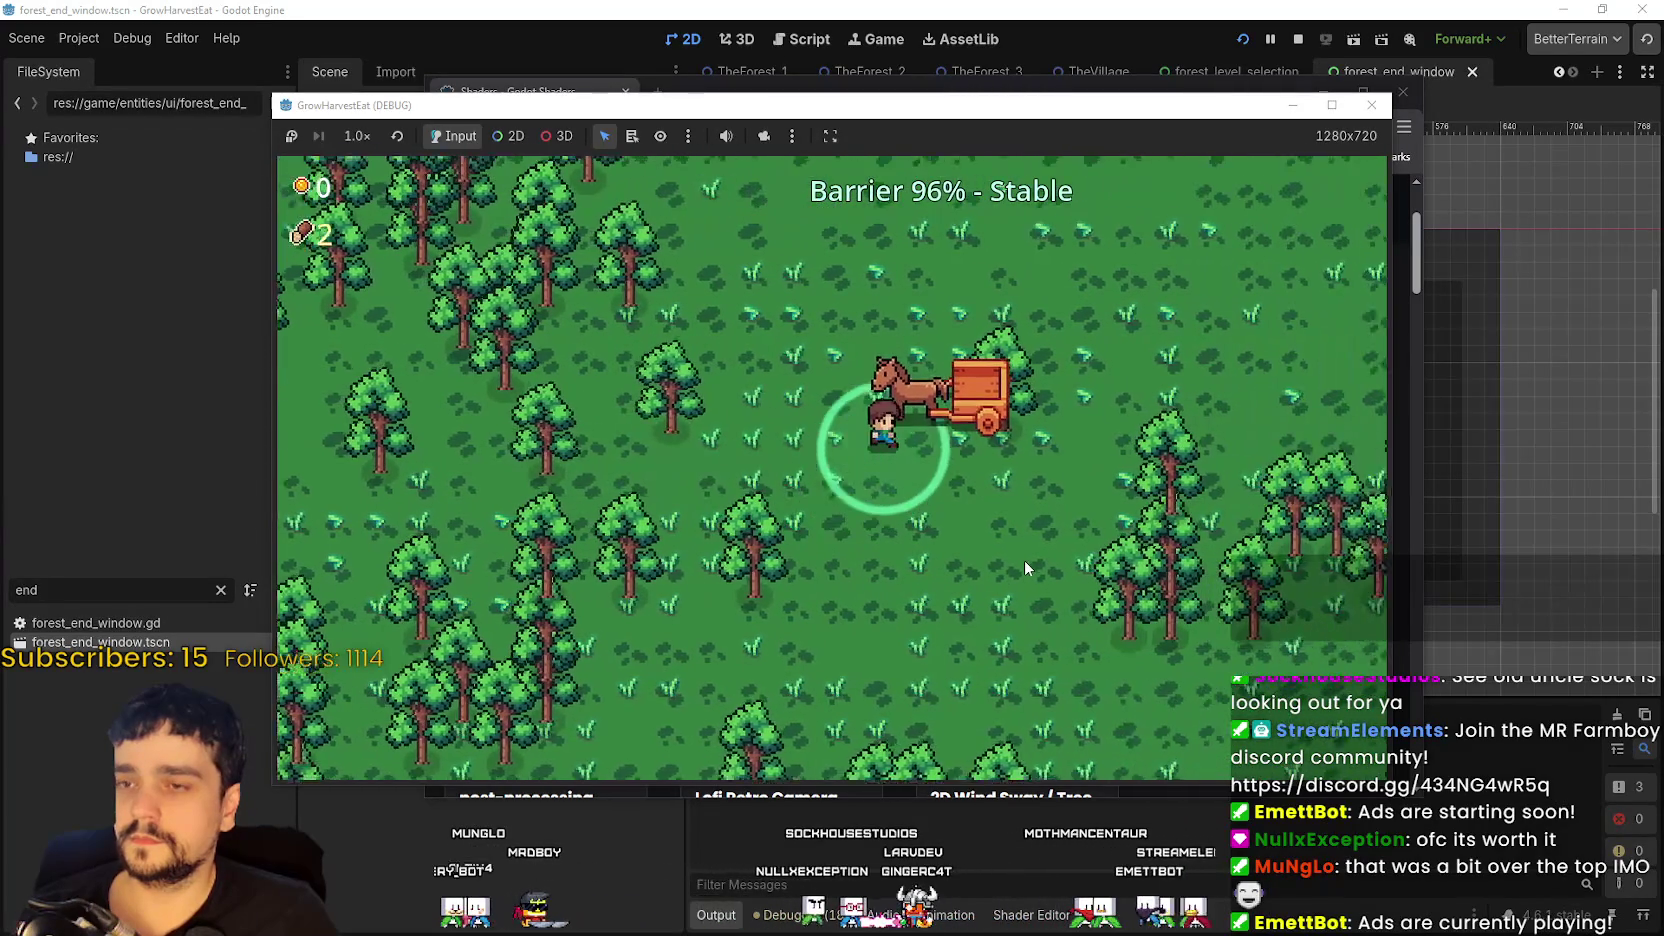
key("d")
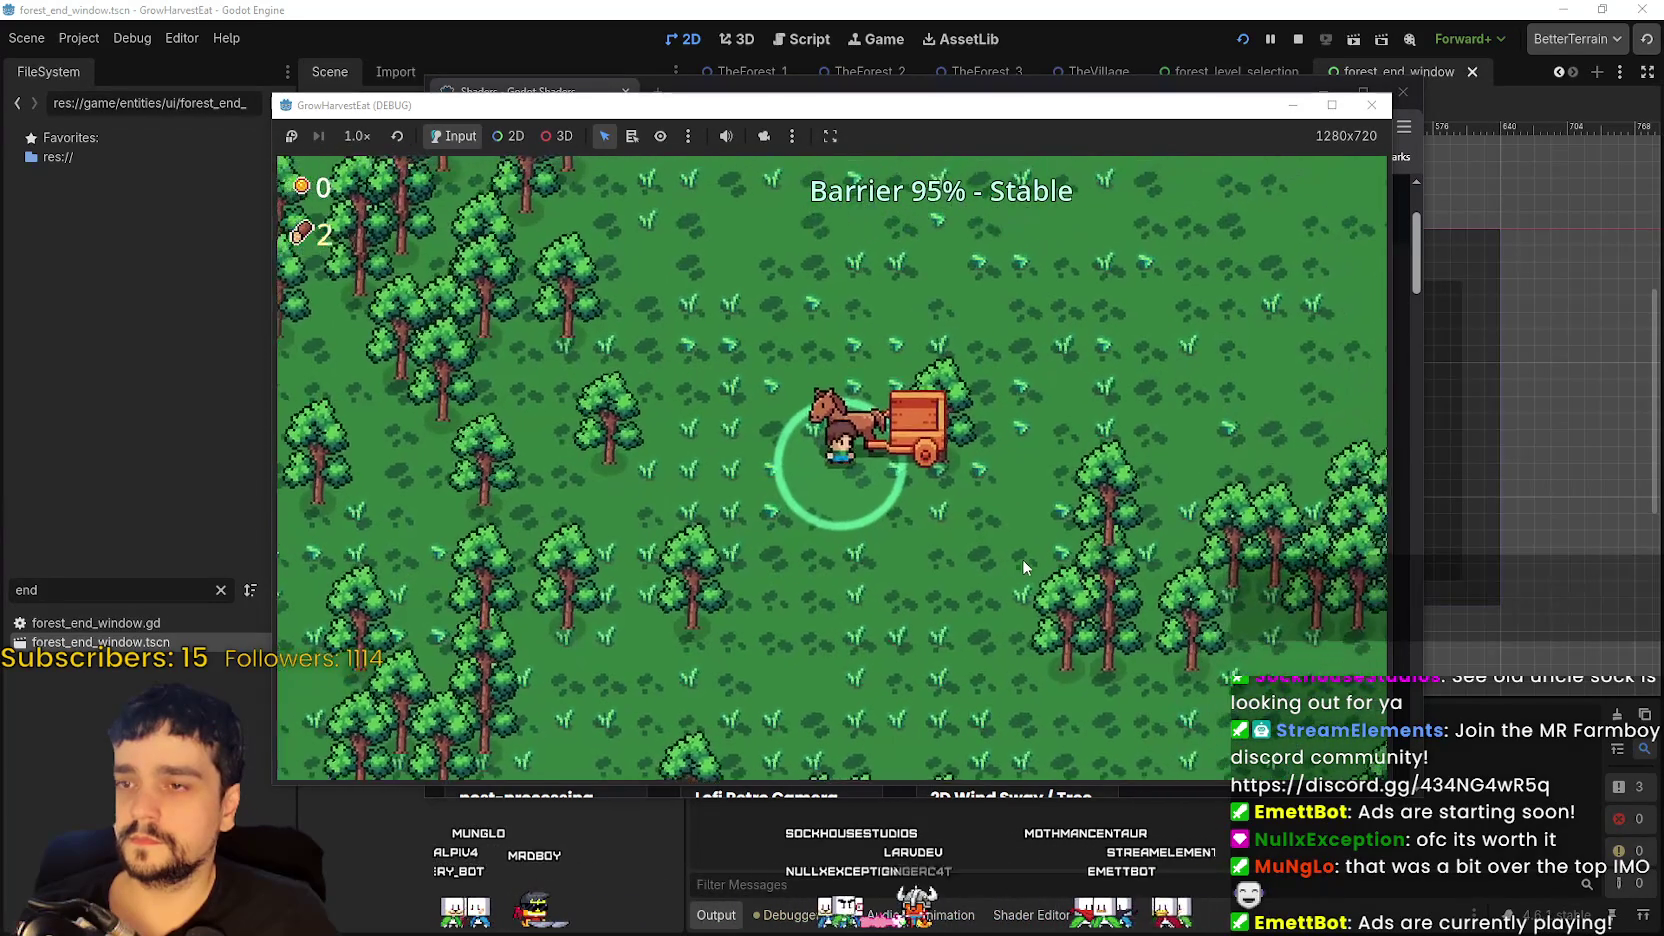
key("e")
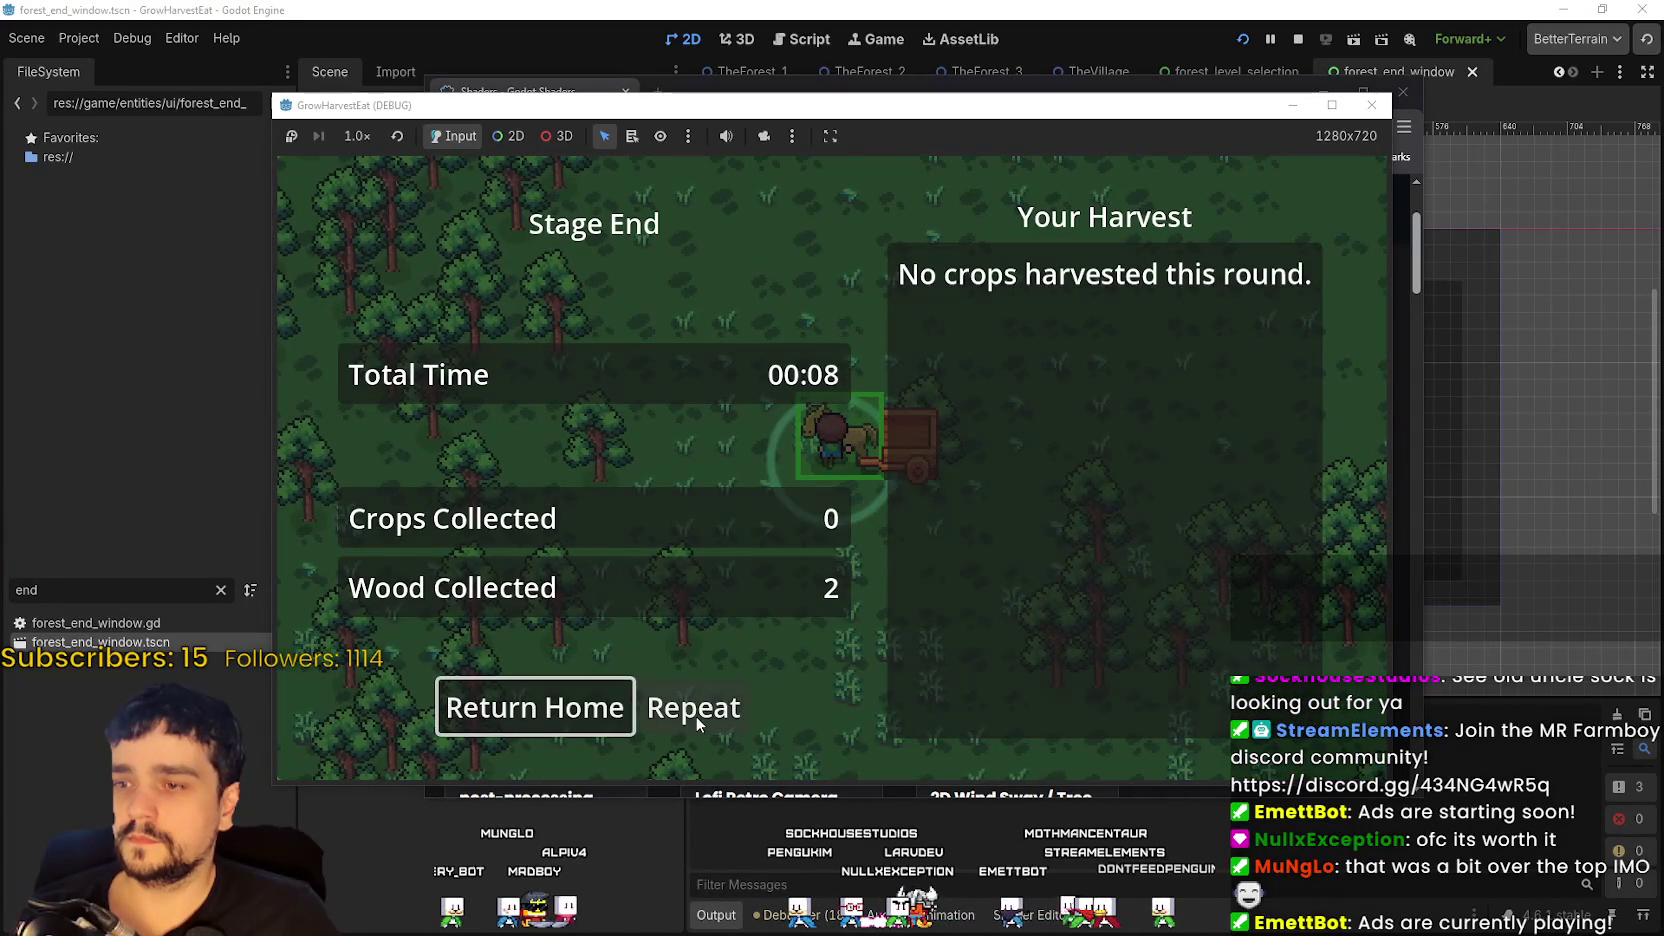
left_click(578, 708)
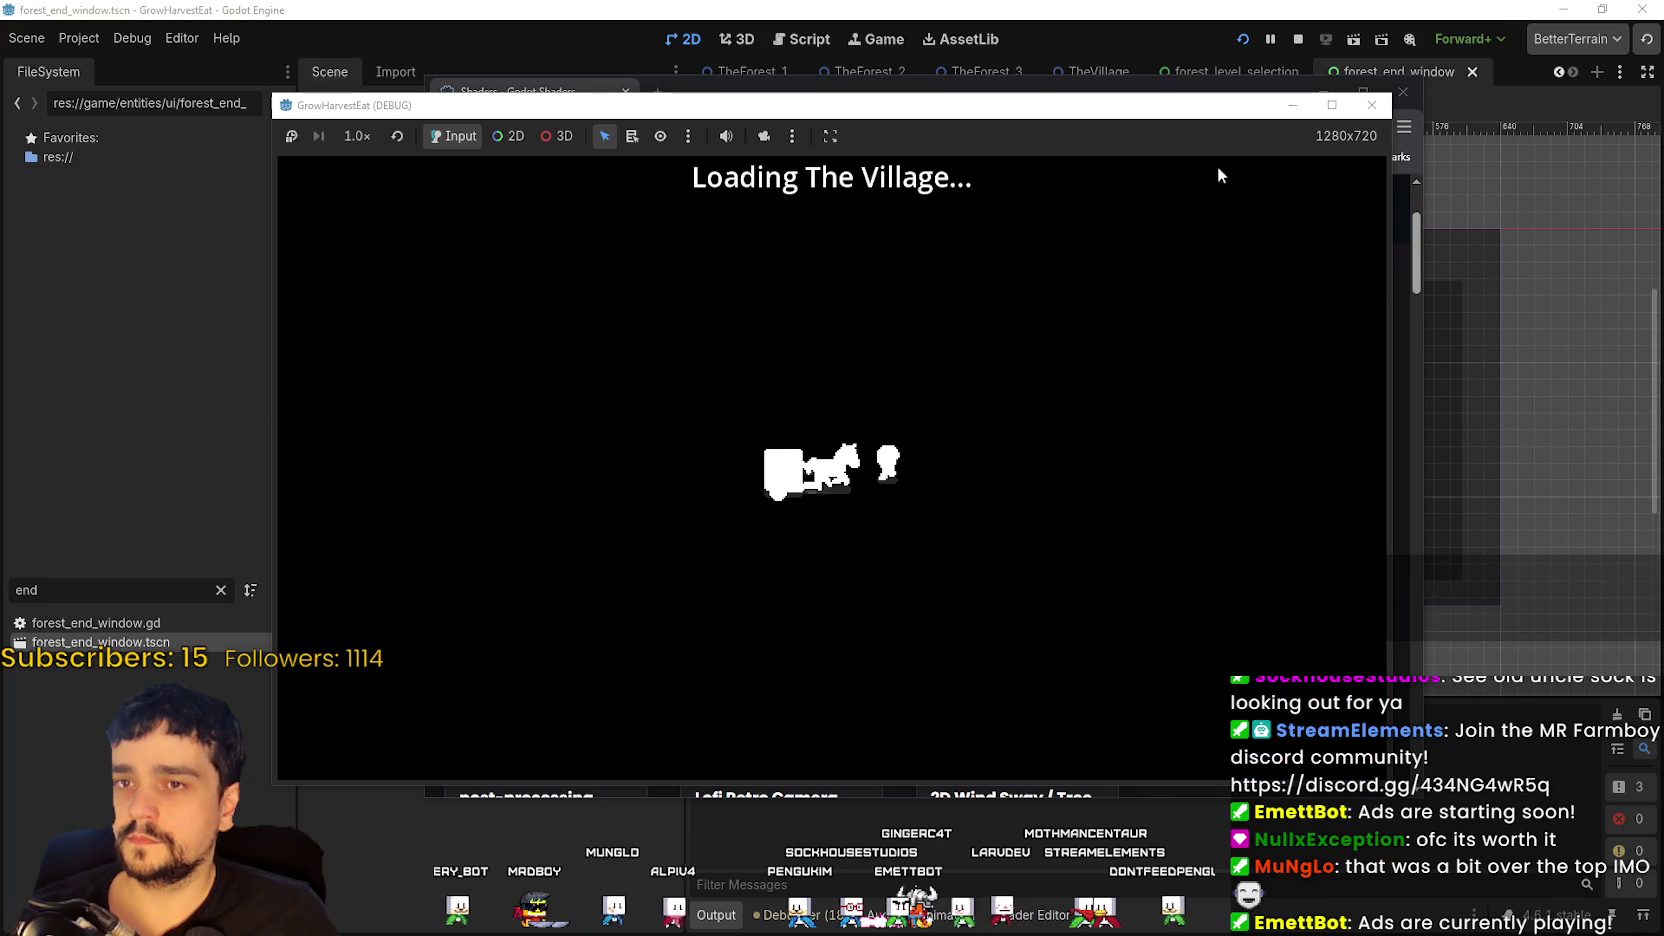
- Walk to the cart and travel to forest Stage 1
key("a")
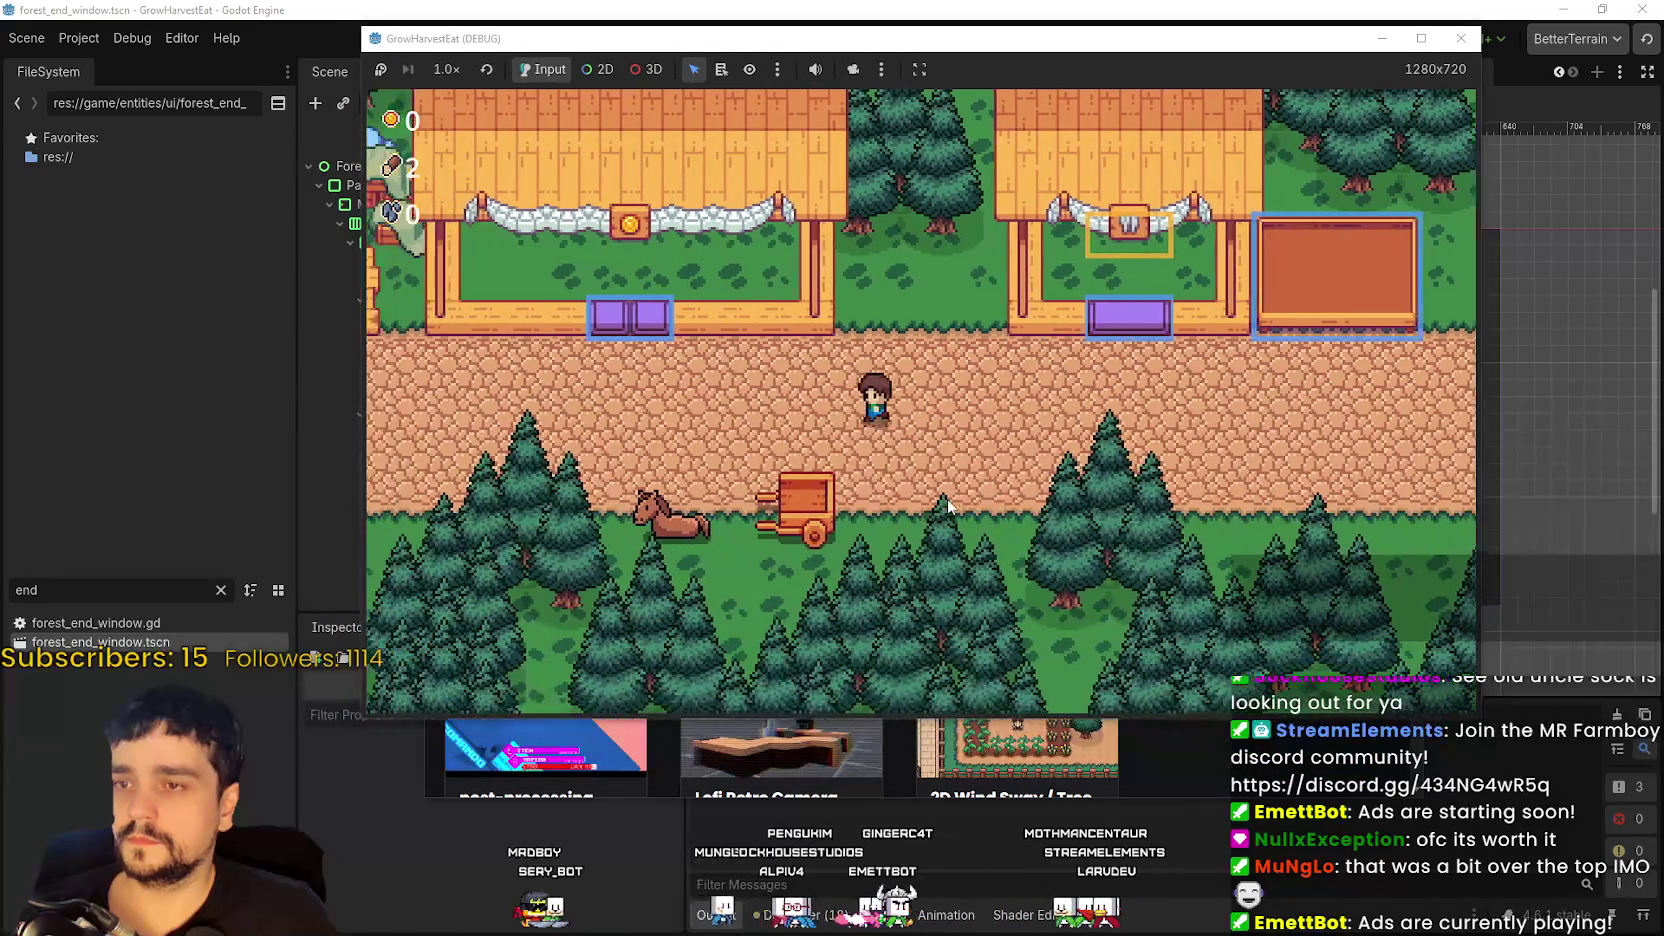
key("s")
key("e")
left_click(678, 240)
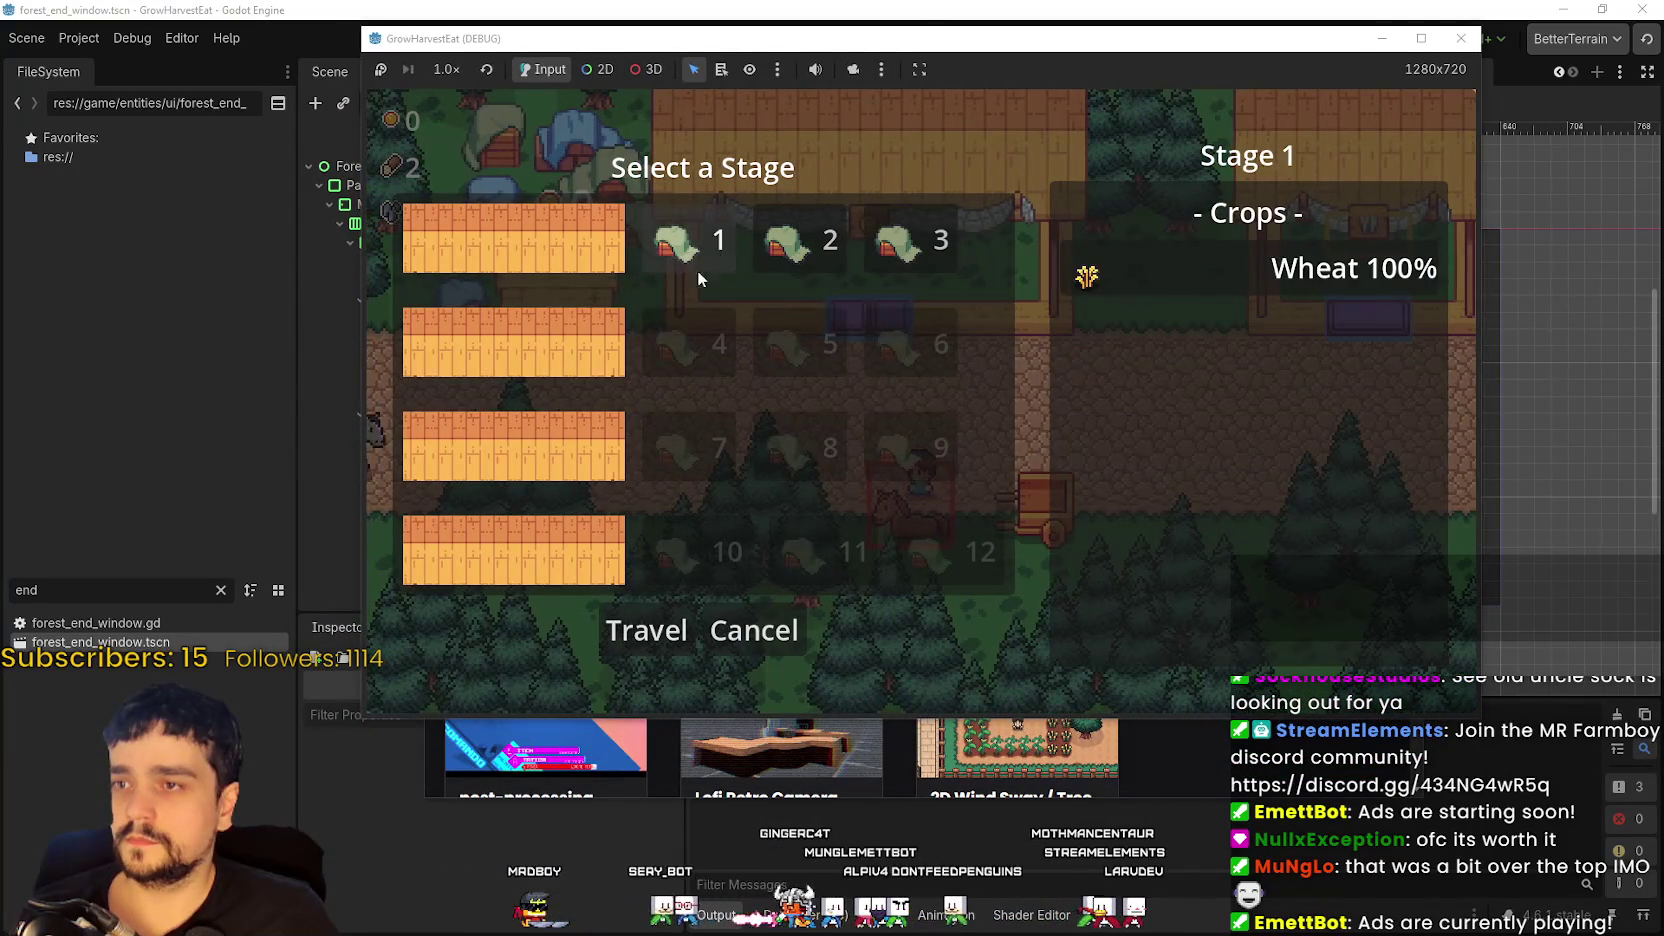
left_click(660, 630)
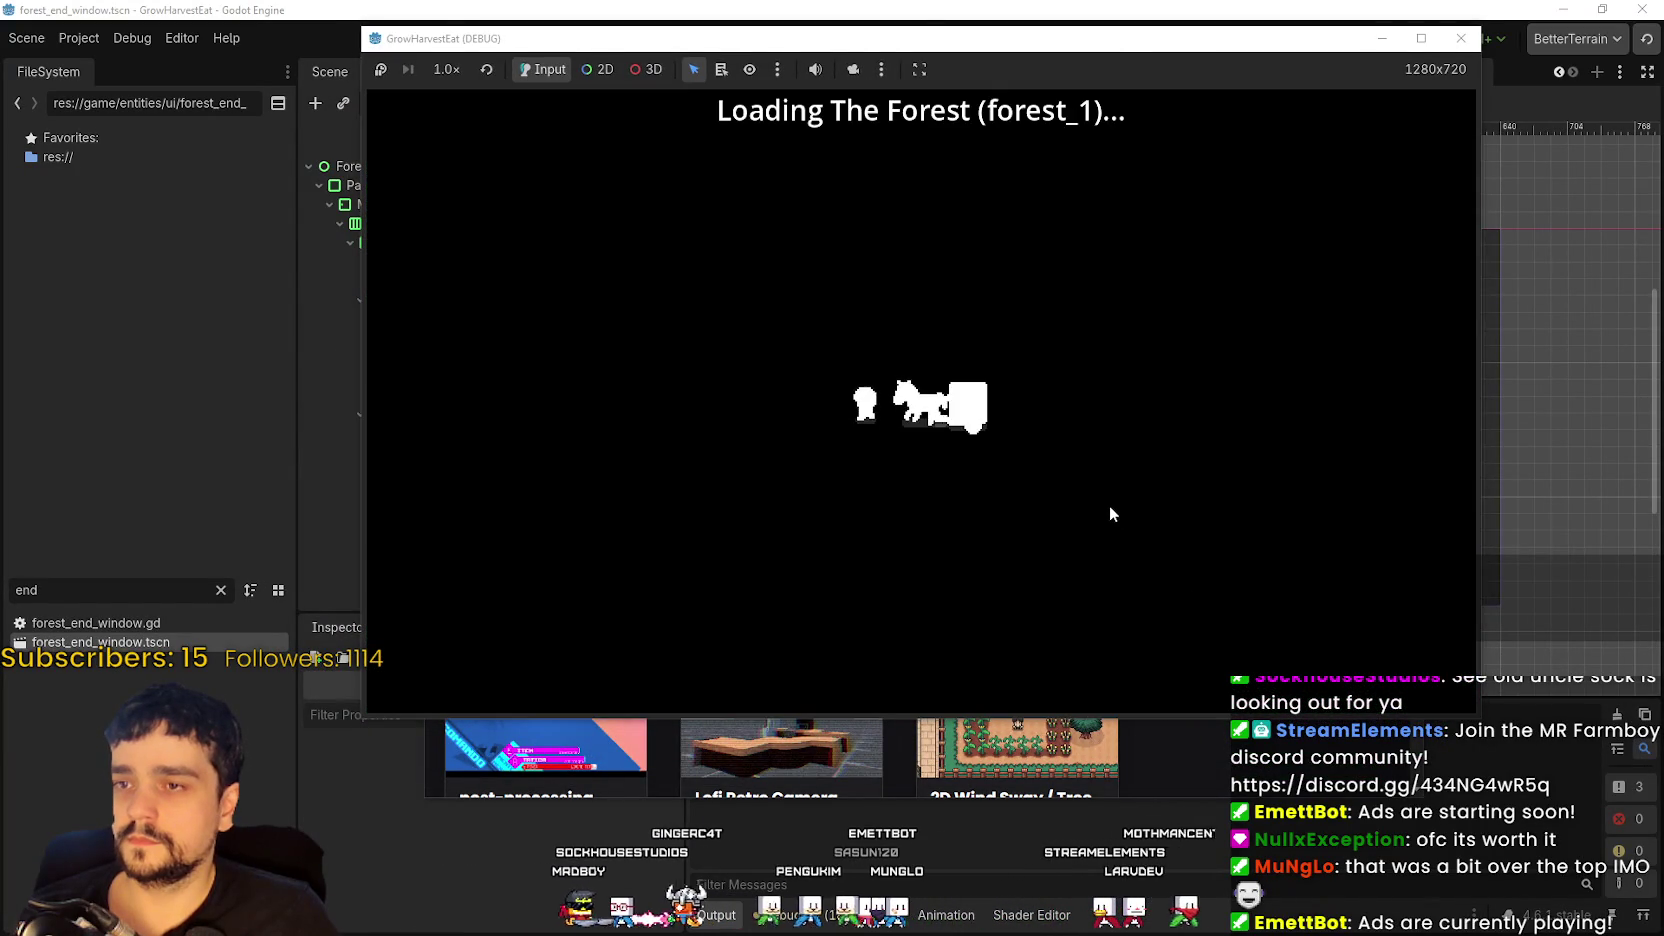
- Switch the game speed to 8.0×, then back to 1.0×
key("s")
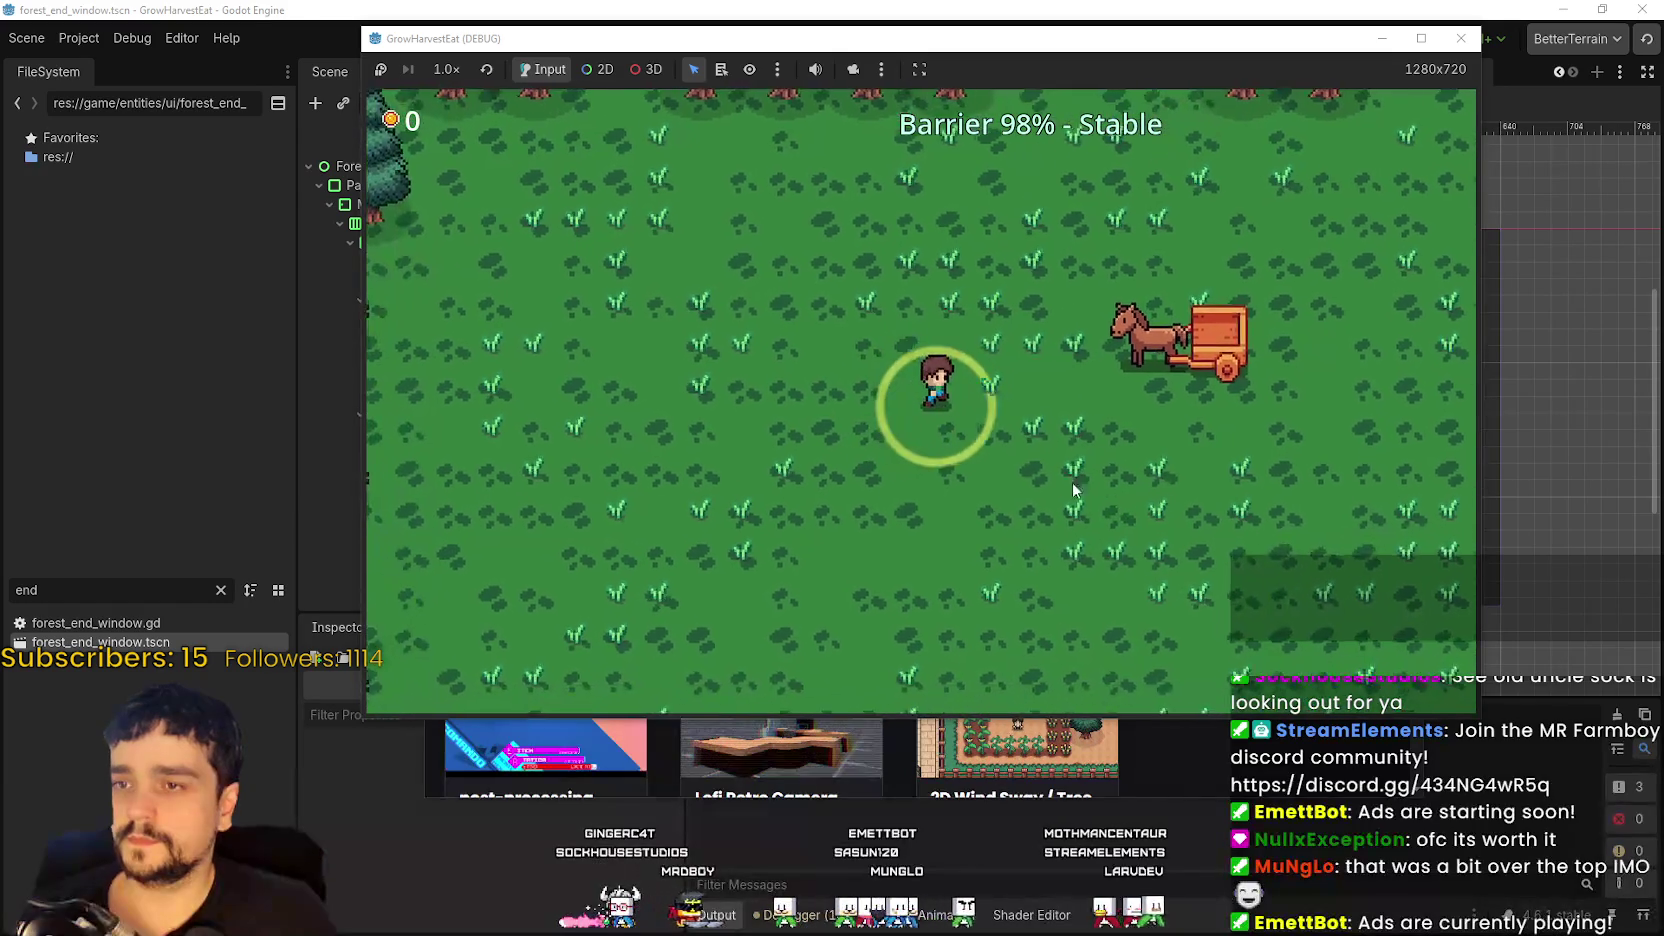
key("d")
left_click(446, 69)
left_click(459, 318)
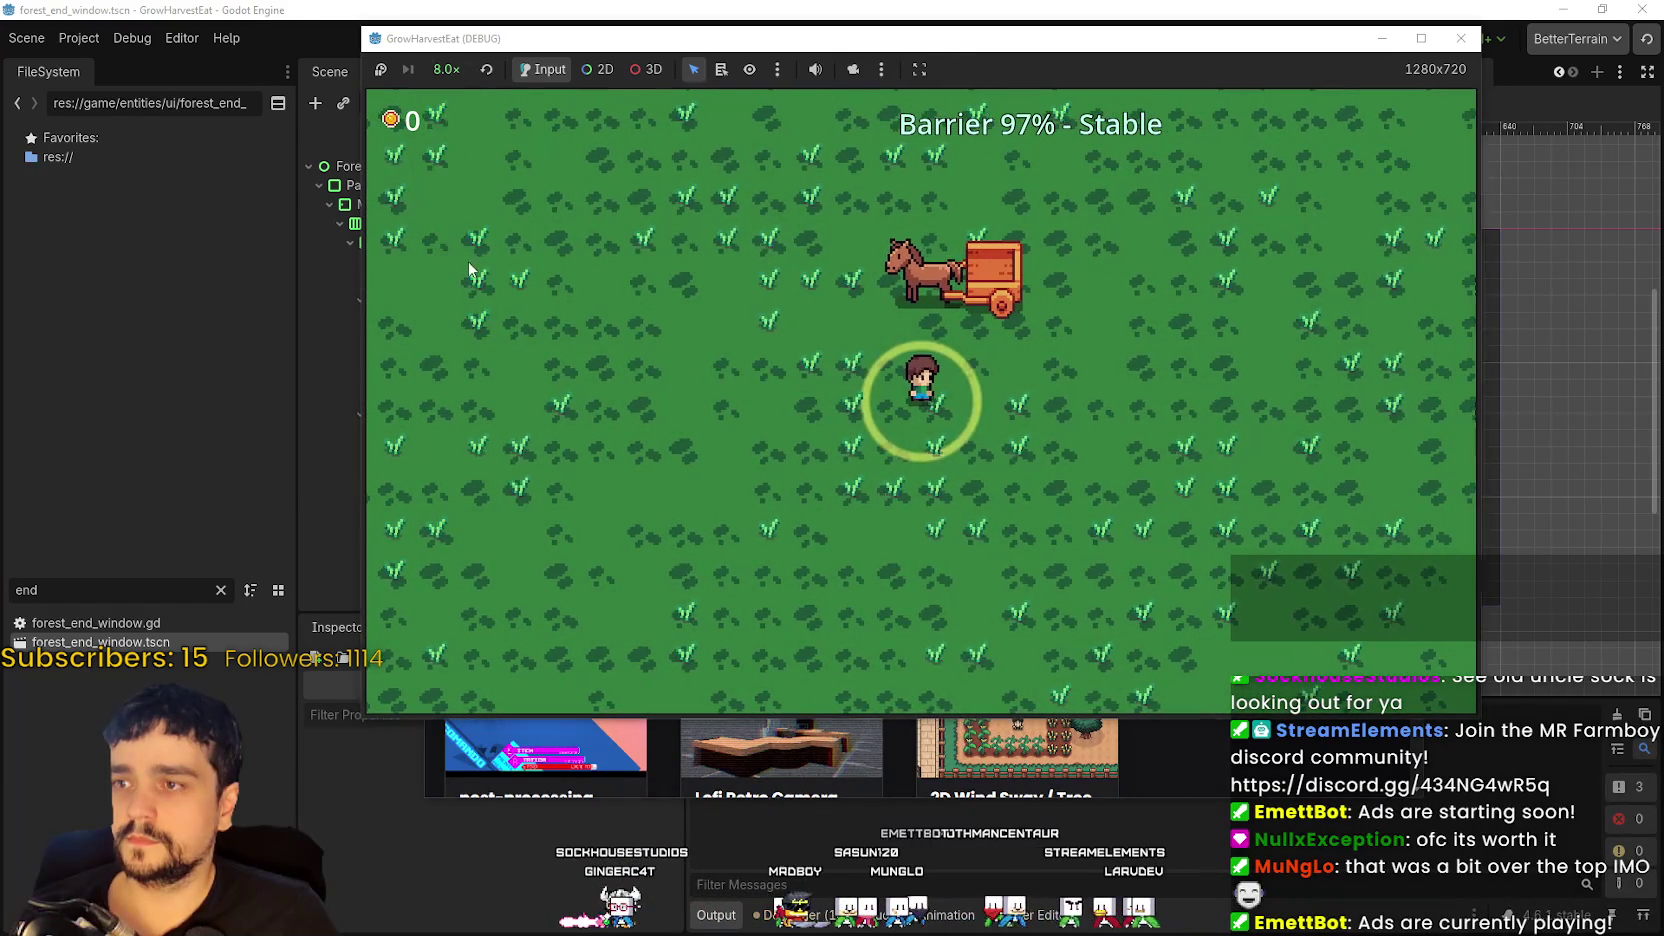
left_click(446, 69)
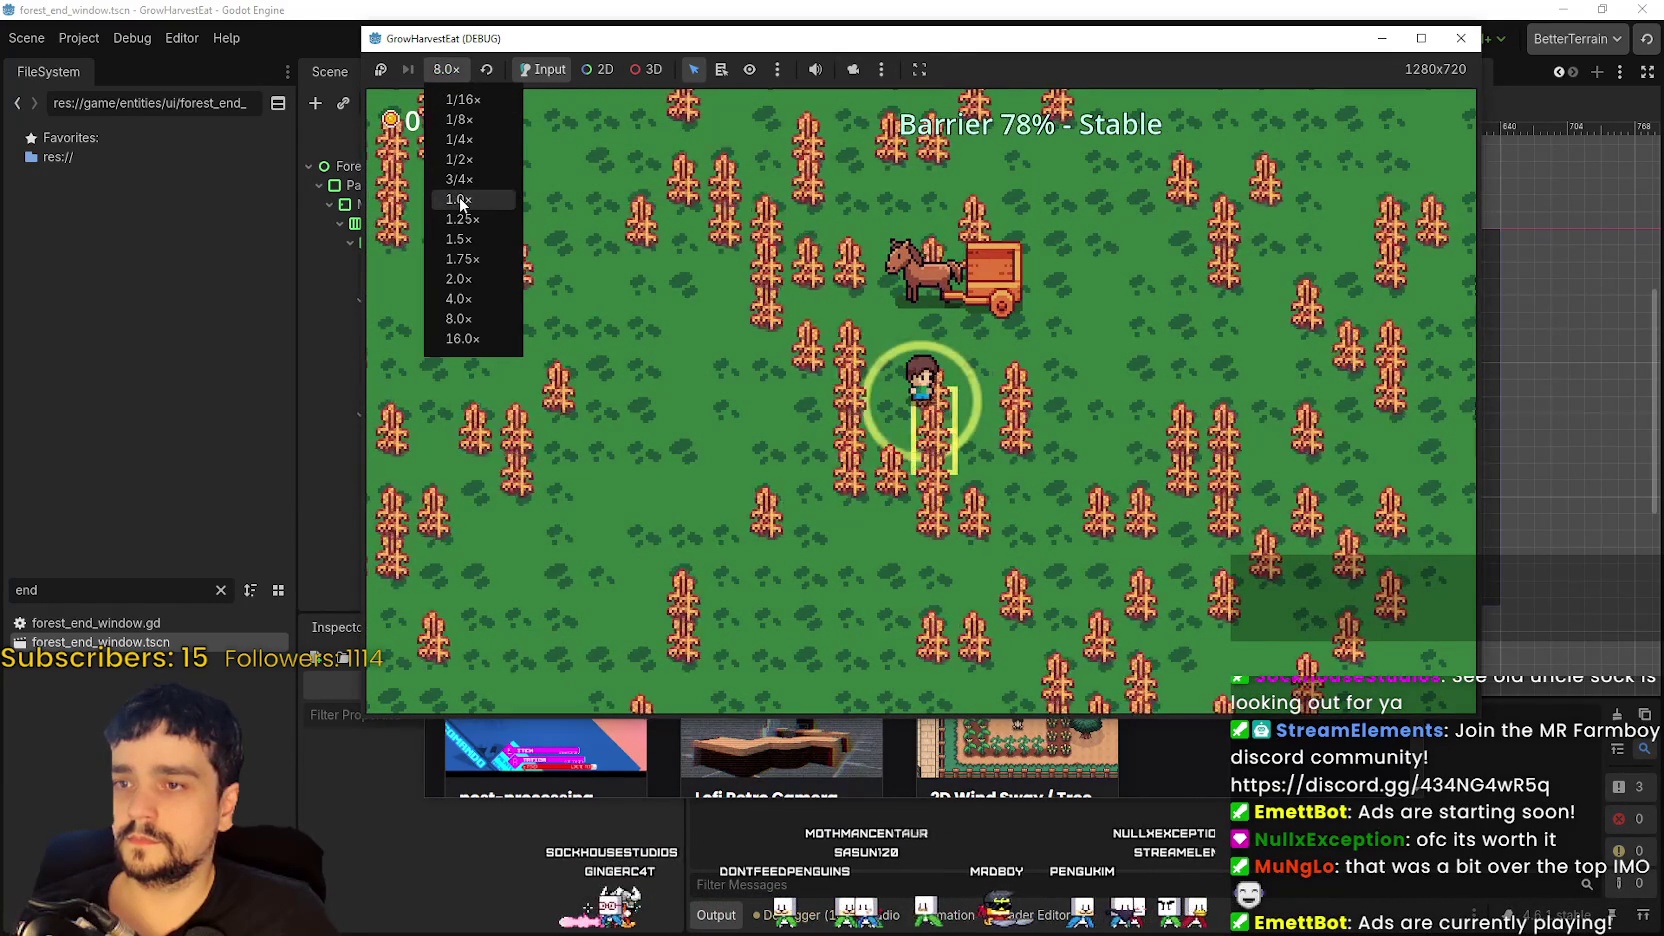
left_click(460, 200)
- Harvest 10 wheat crops, carry them to the cart and return home to the village
key("s")
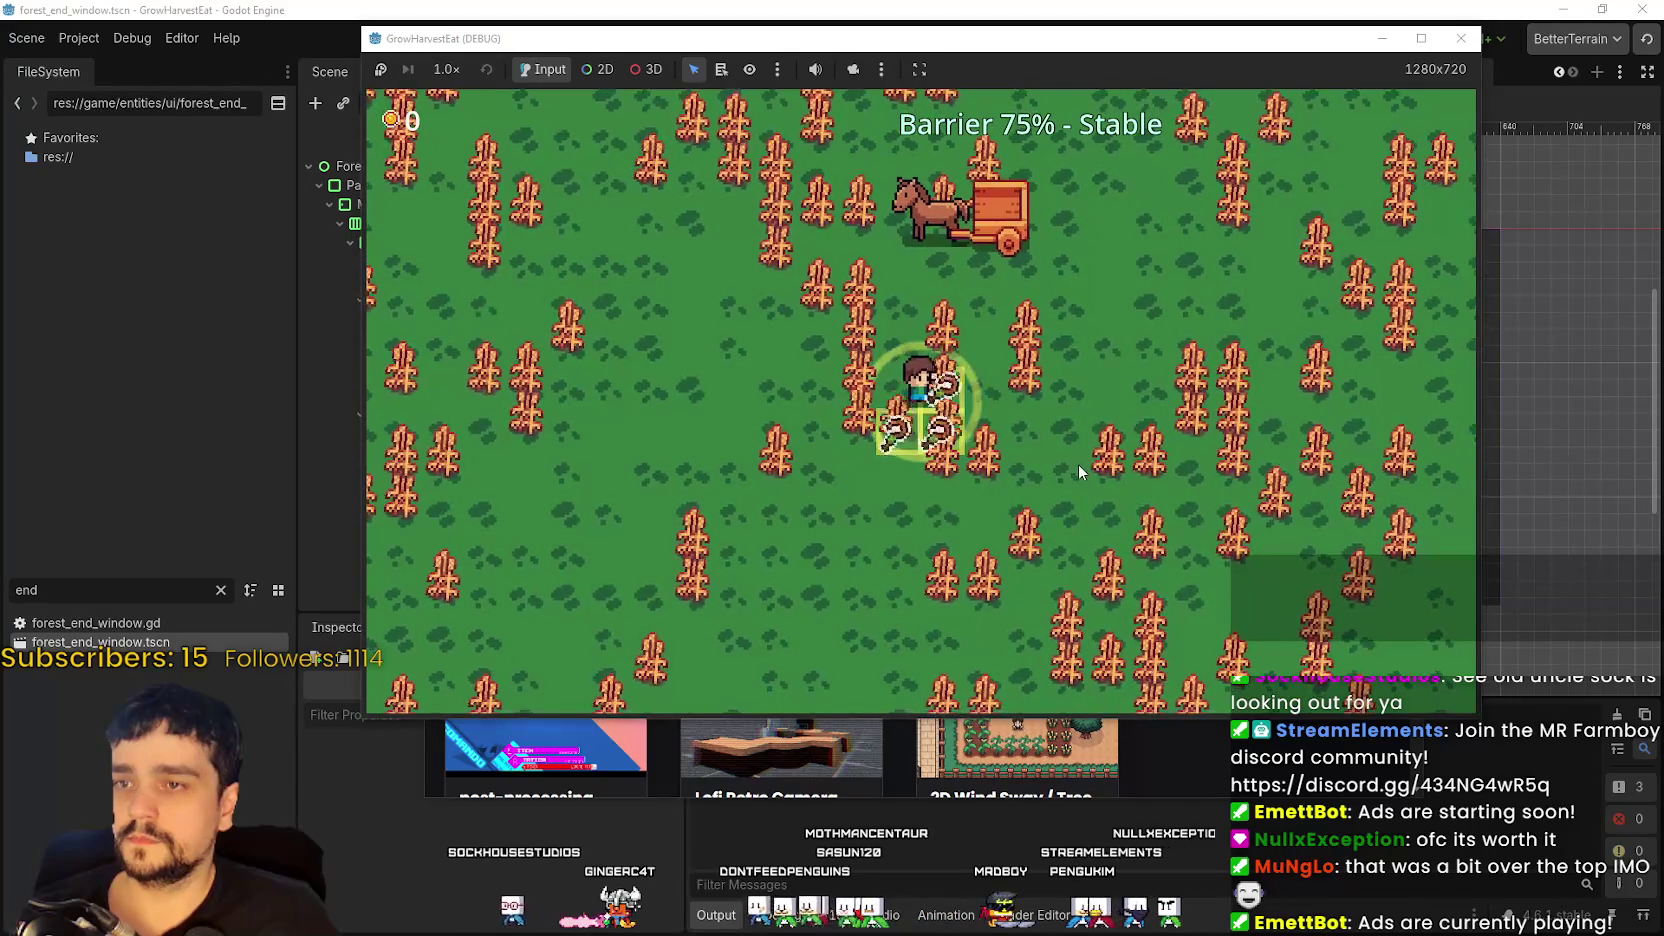
key("w")
key("a")
key("w")
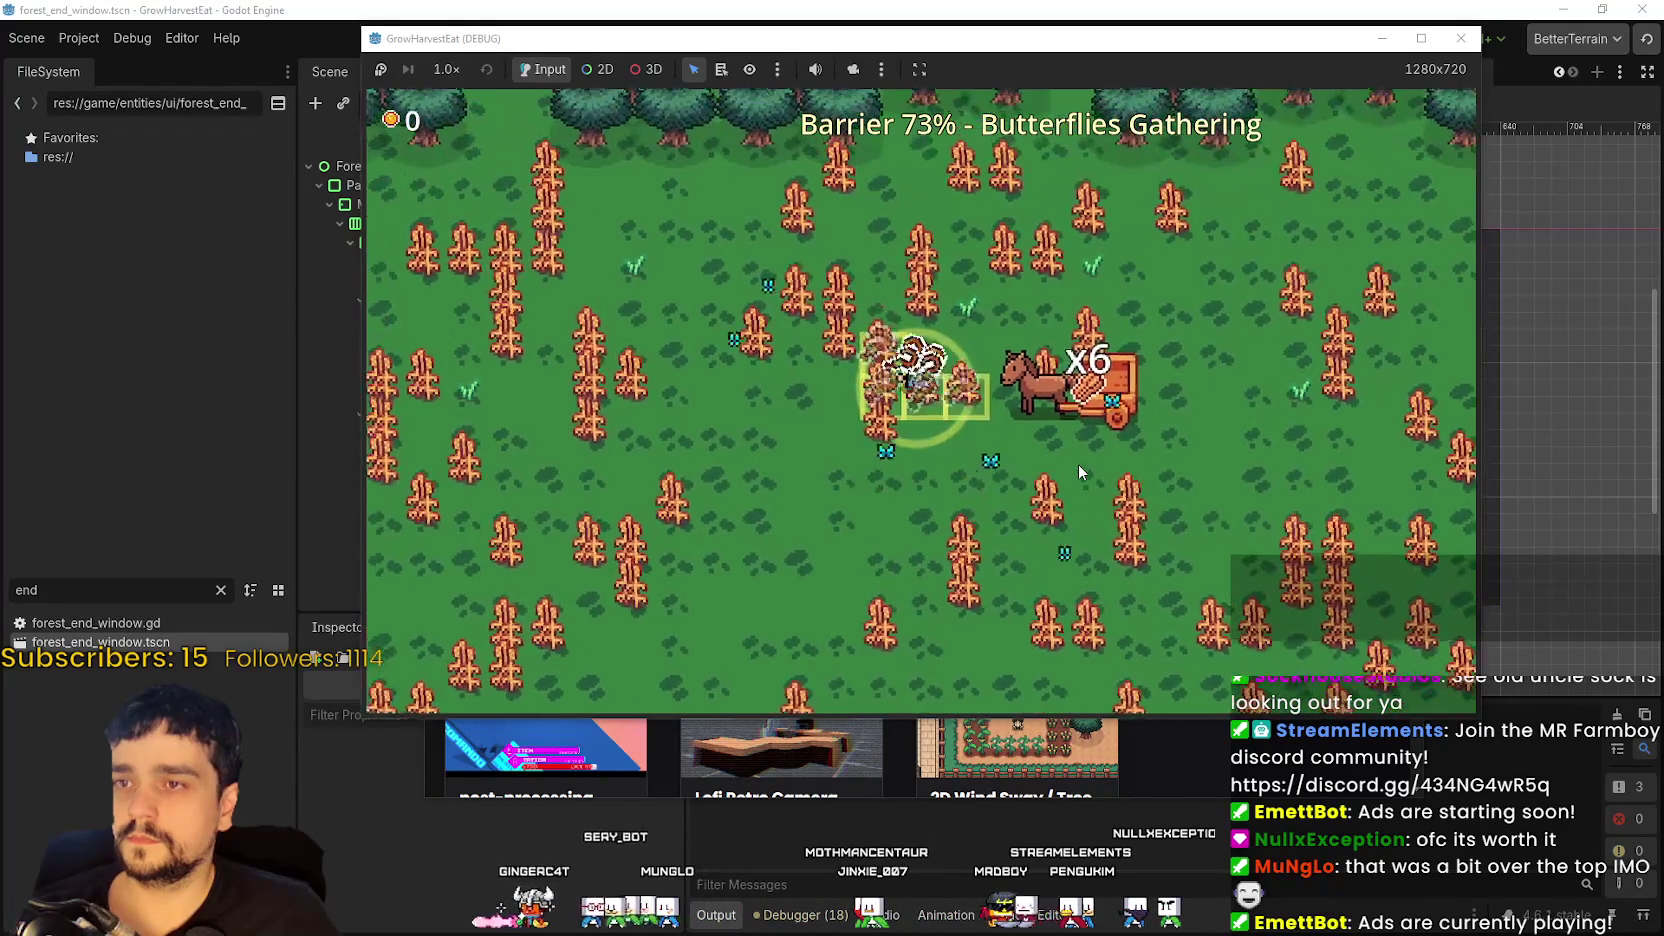
key("d")
key("d")
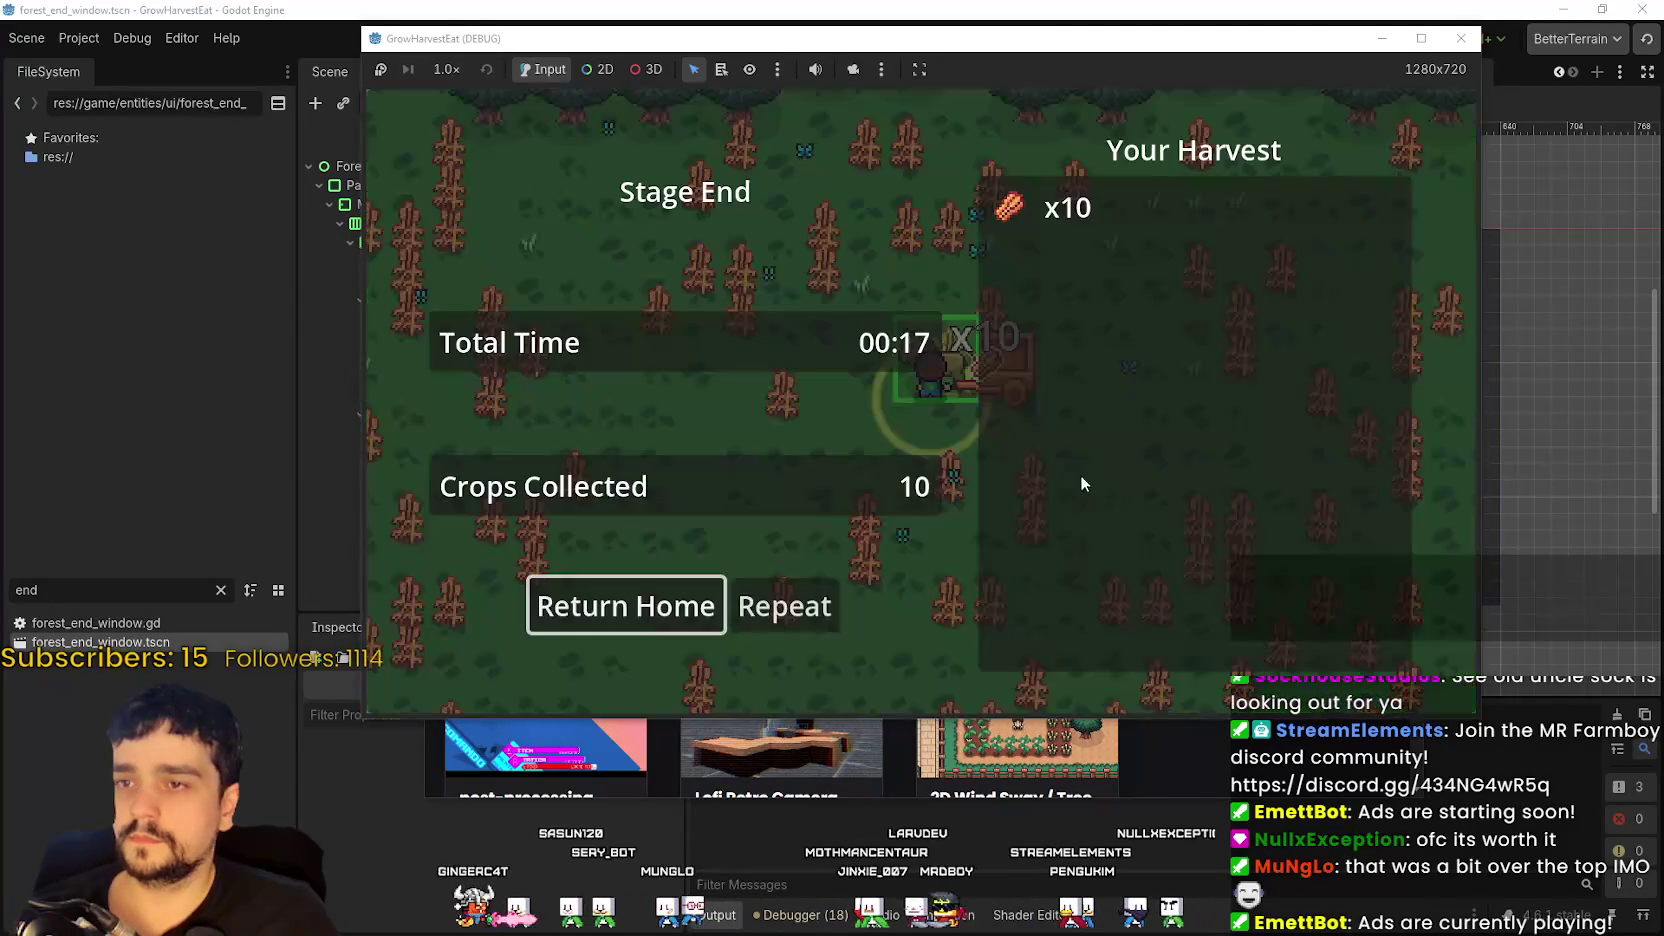
left_click(725, 625)
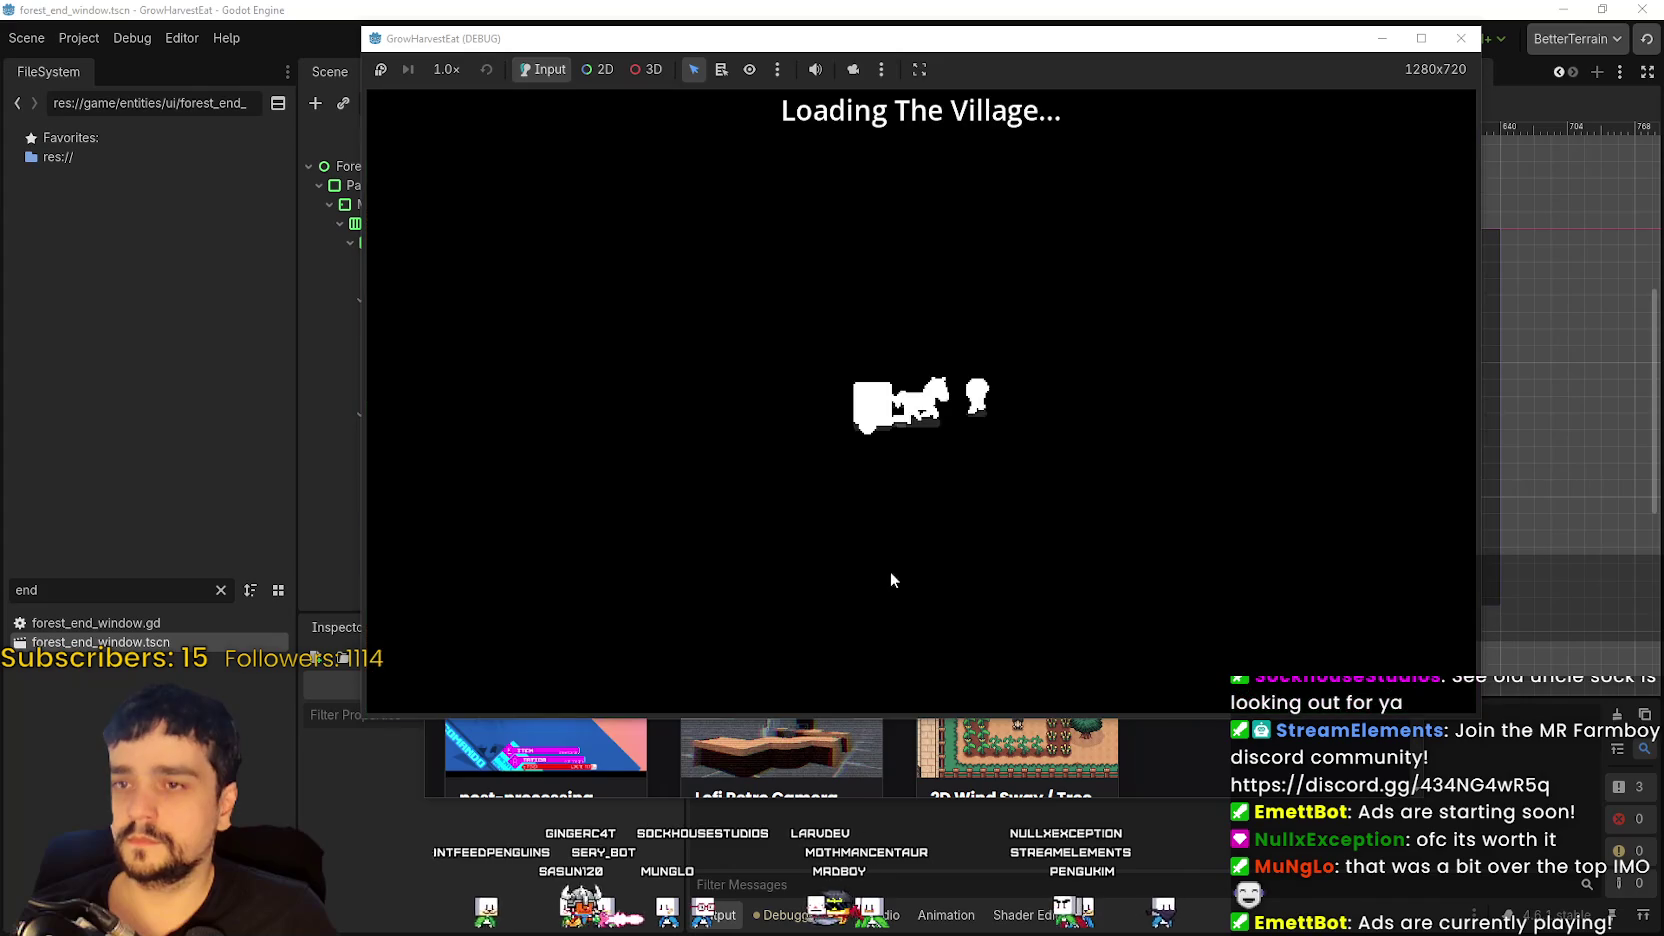
key("alt+Tab")
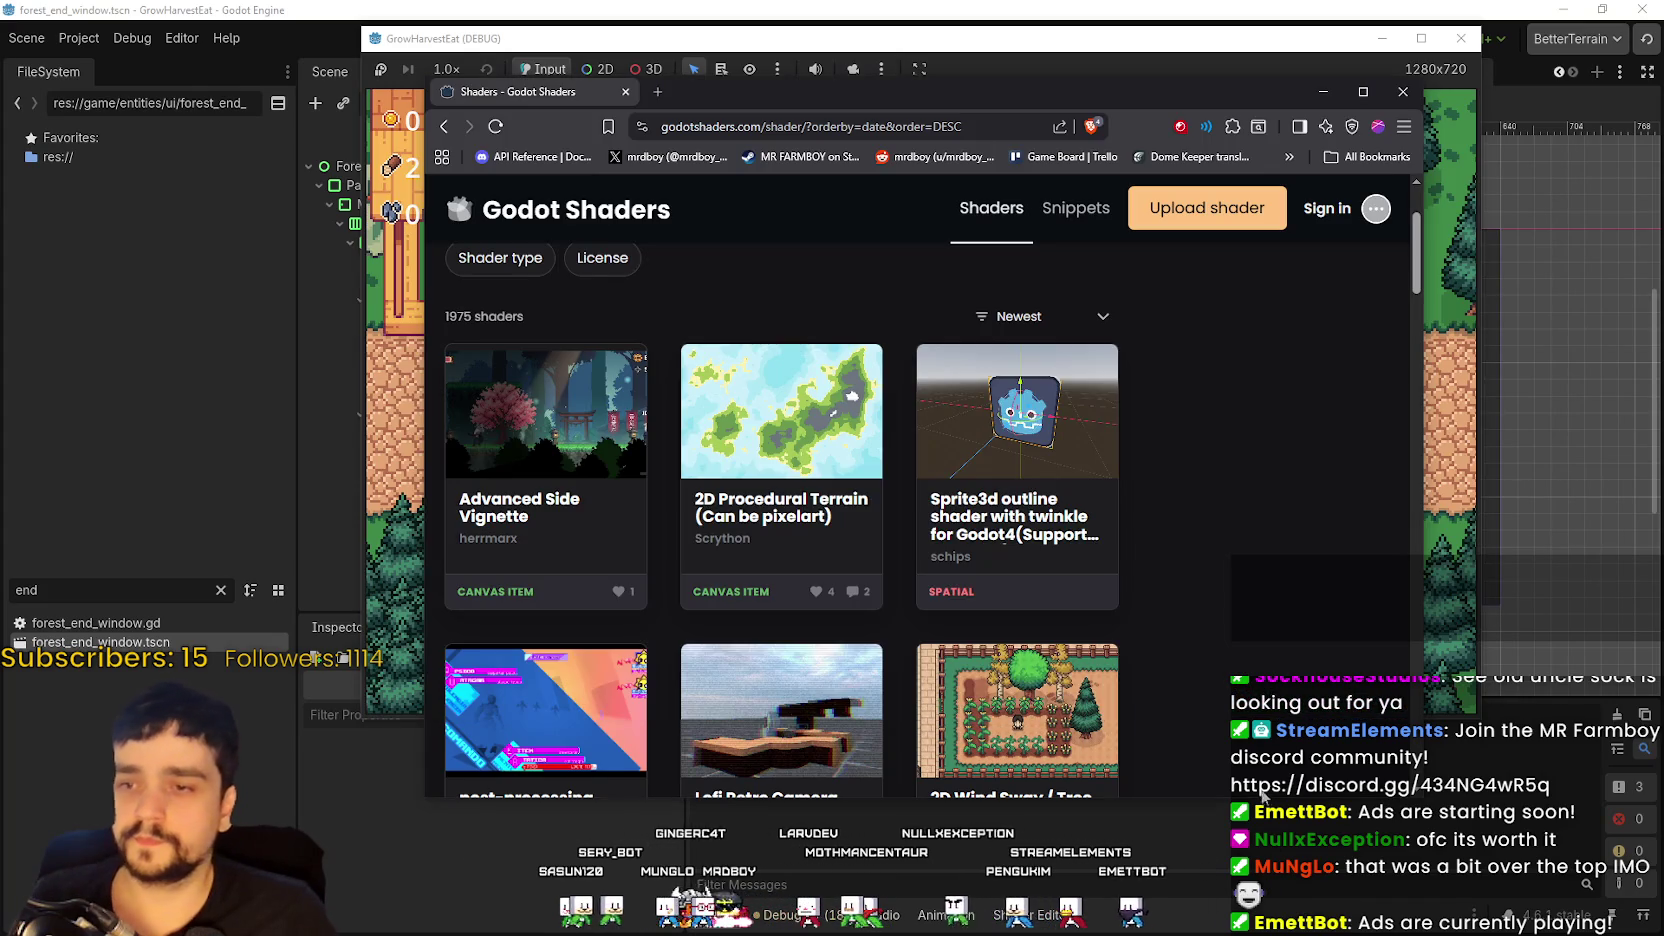
- Maximize the browser and open the 2D Procedural Terrain (Can be pixelart) shader page
scroll(1036, 590, "down", 3)
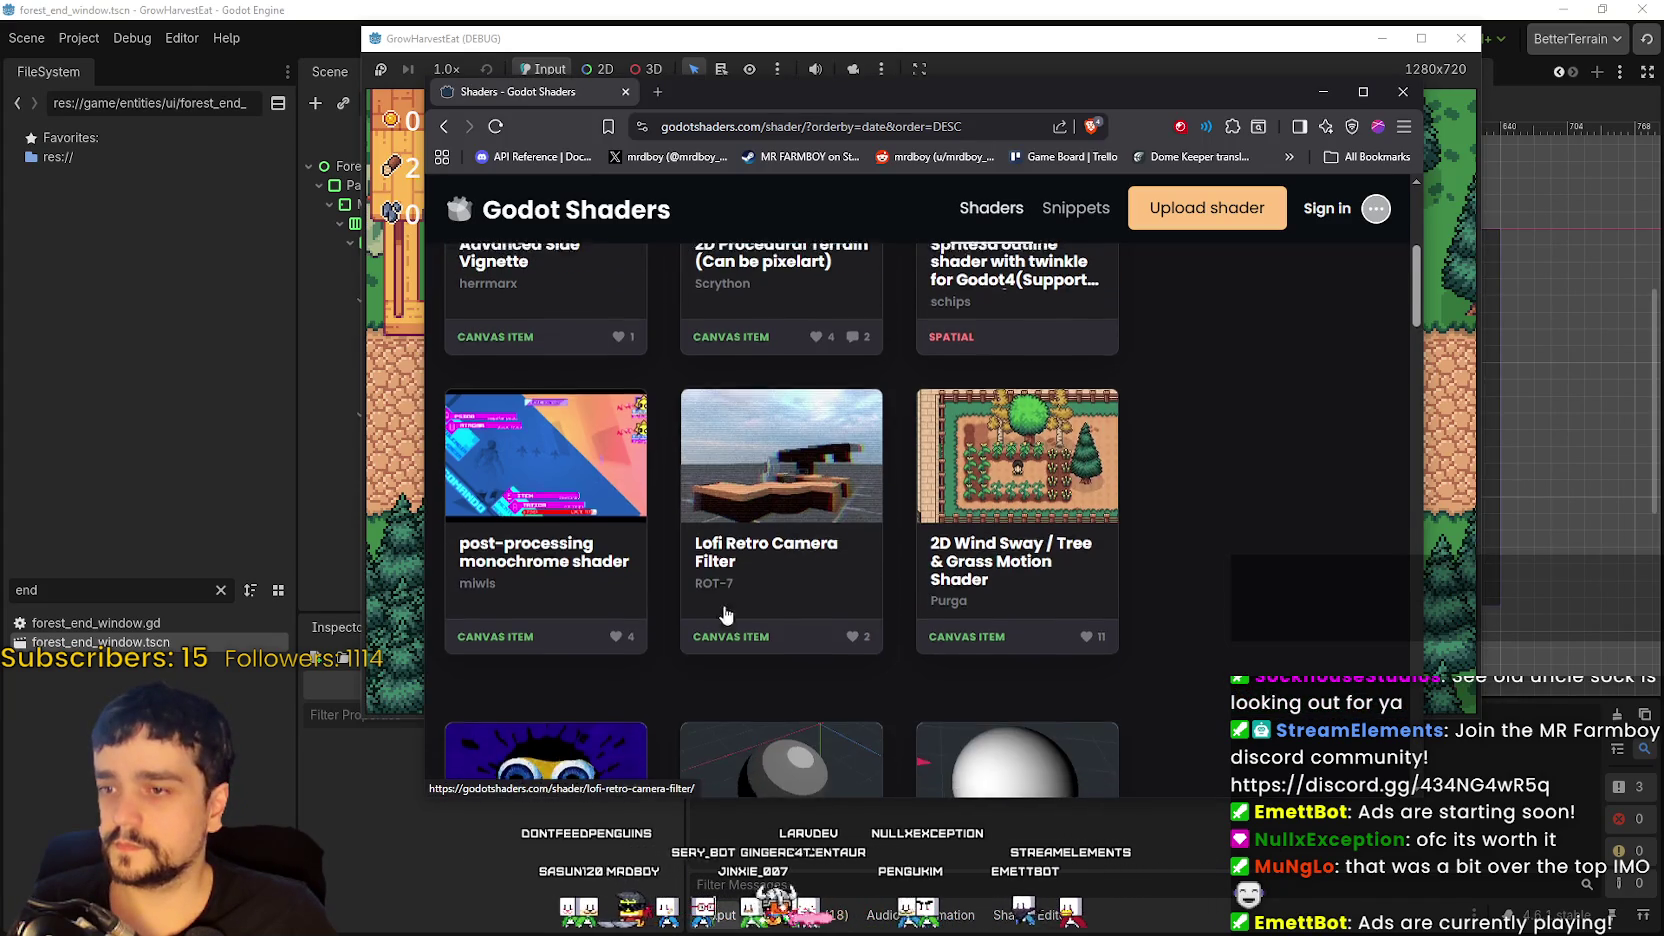
scroll(730, 535, "up", 3)
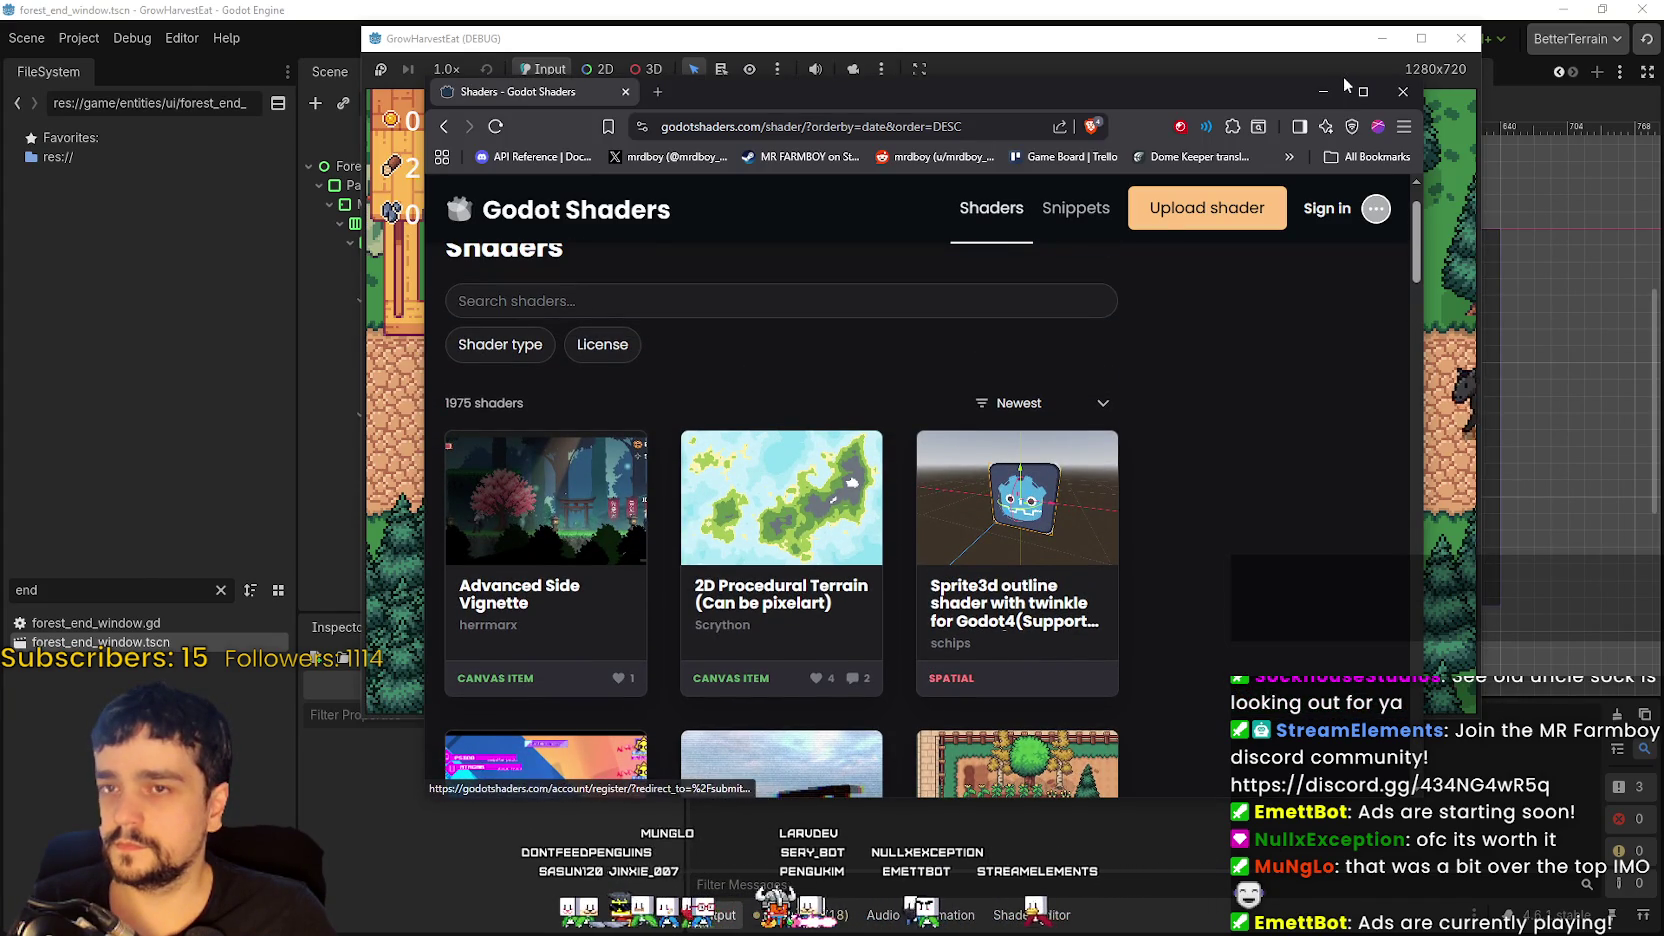
left_click(1360, 91)
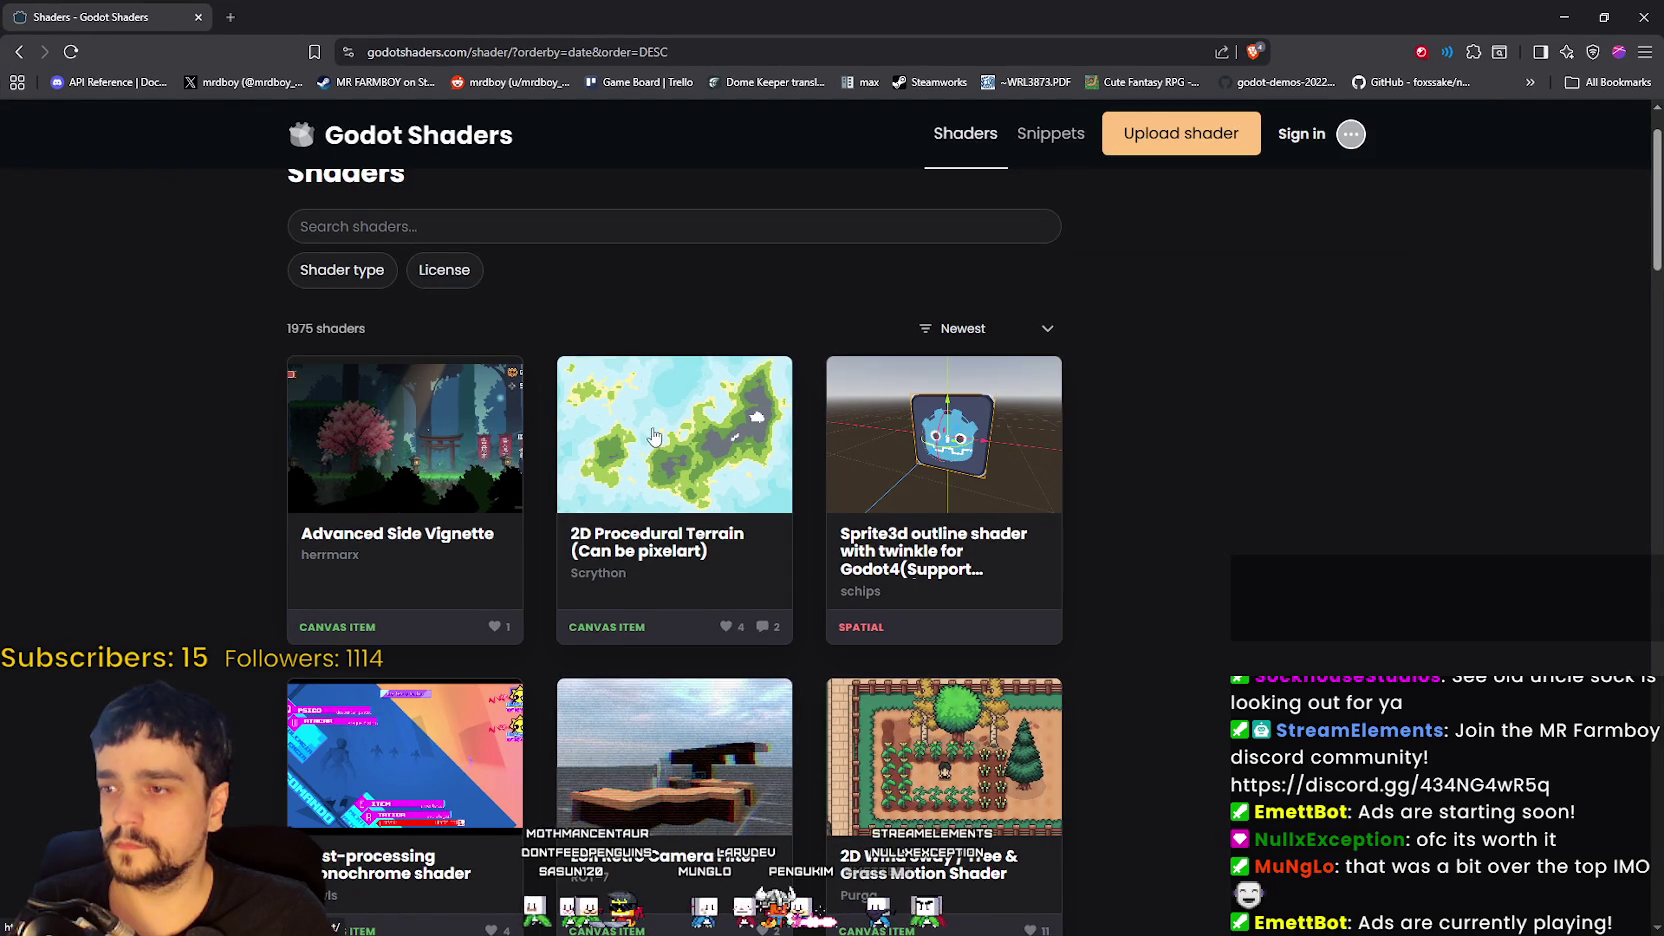
left_click(640, 440)
- Scroll through the terrain shader's live preview, description and tags
scroll(1008, 569, "down", 3)
scroll(1002, 558, "down", 10)
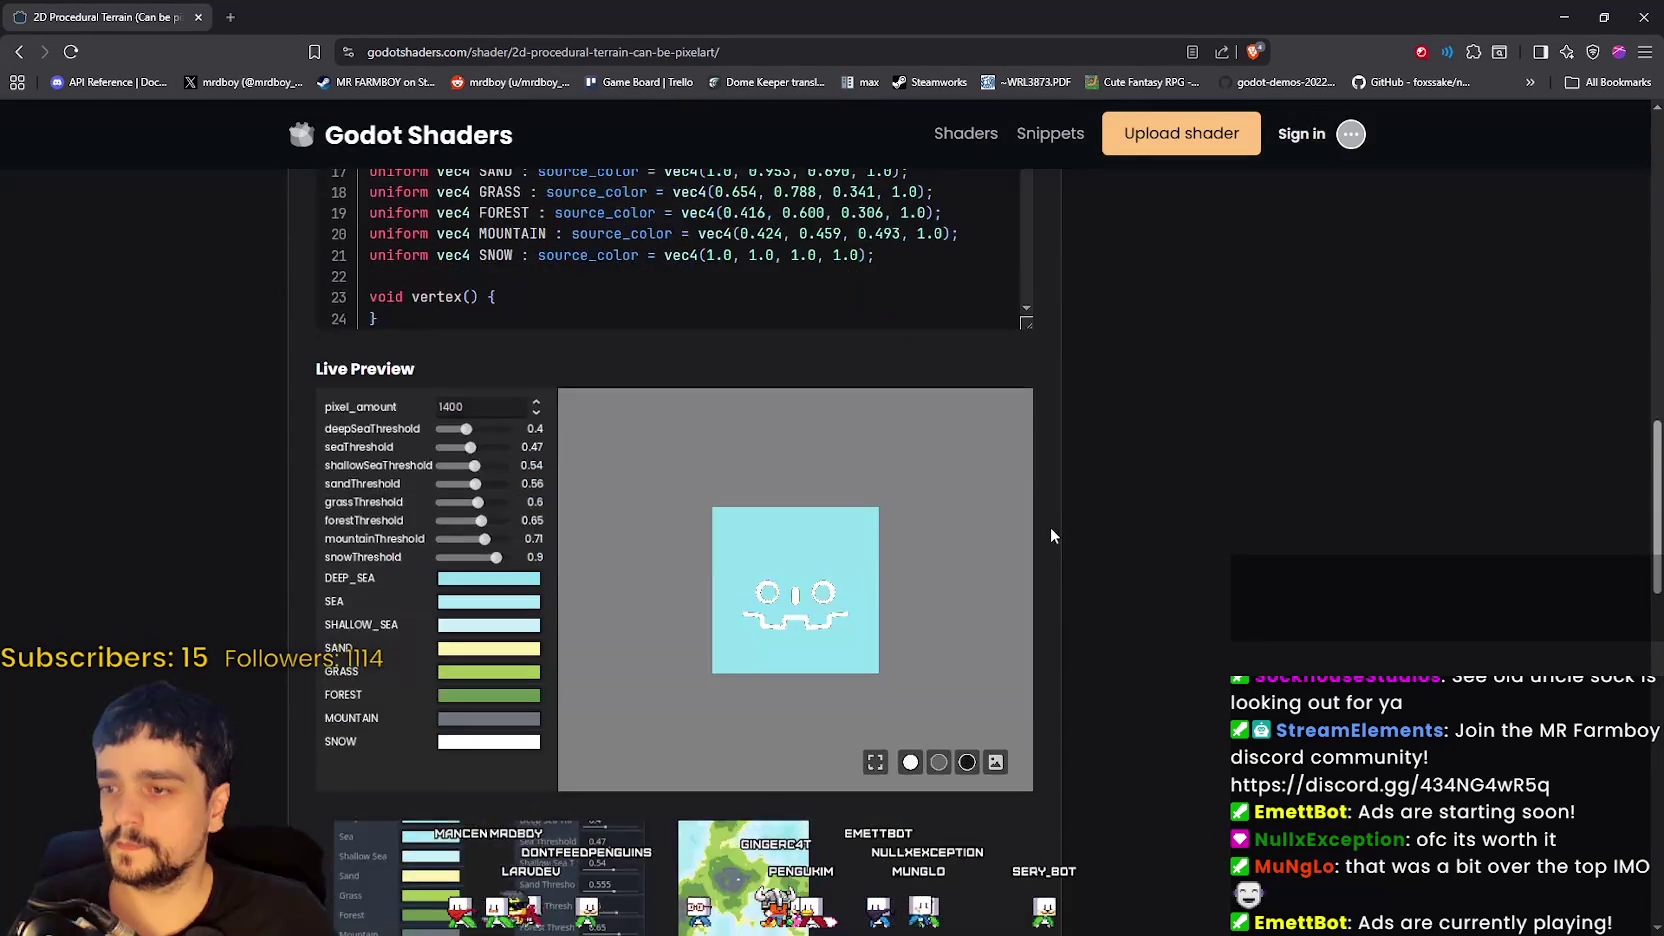
scroll(1169, 748, "down", 3)
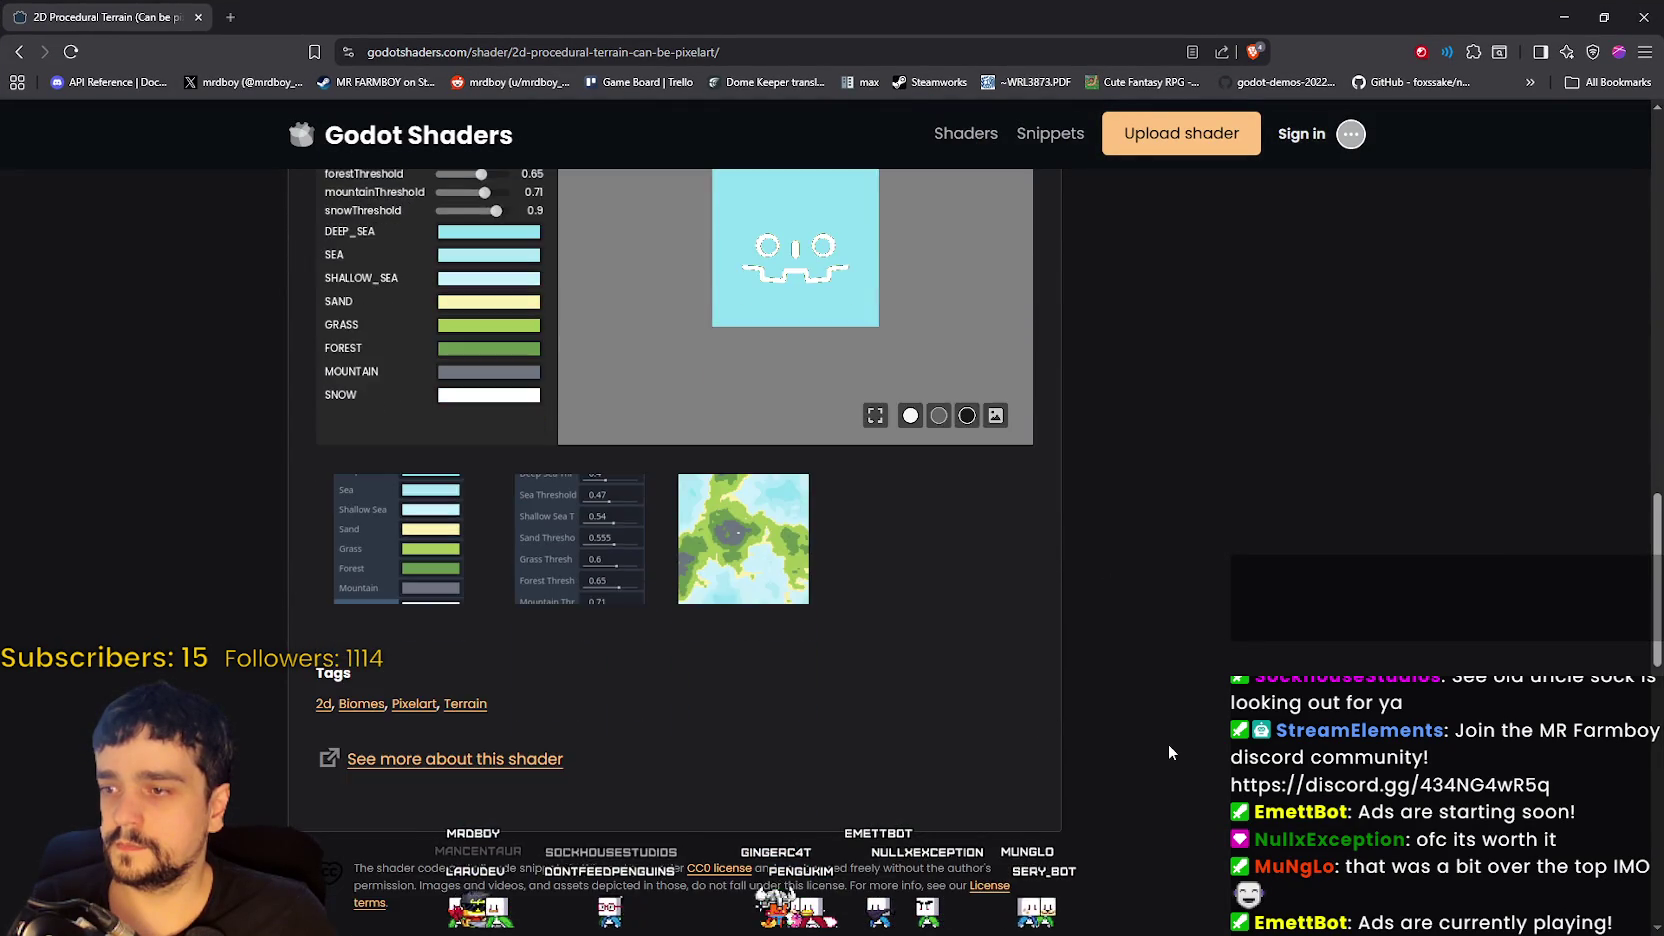
scroll(1165, 740, "up", 15)
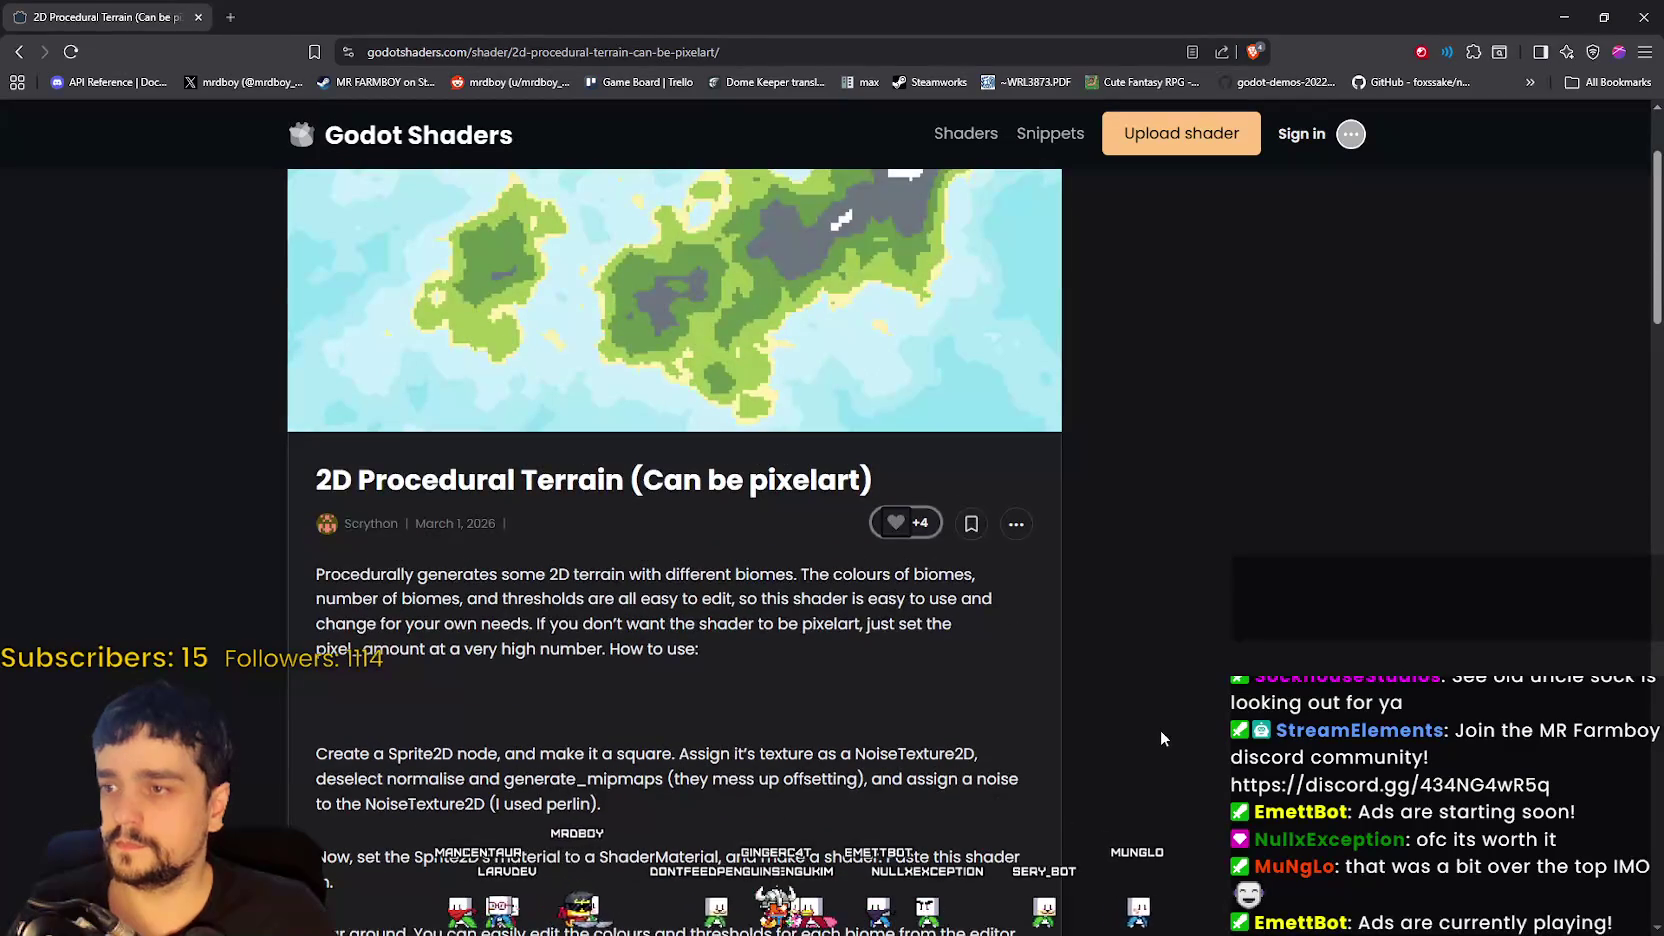
scroll(1127, 702, "up", 1)
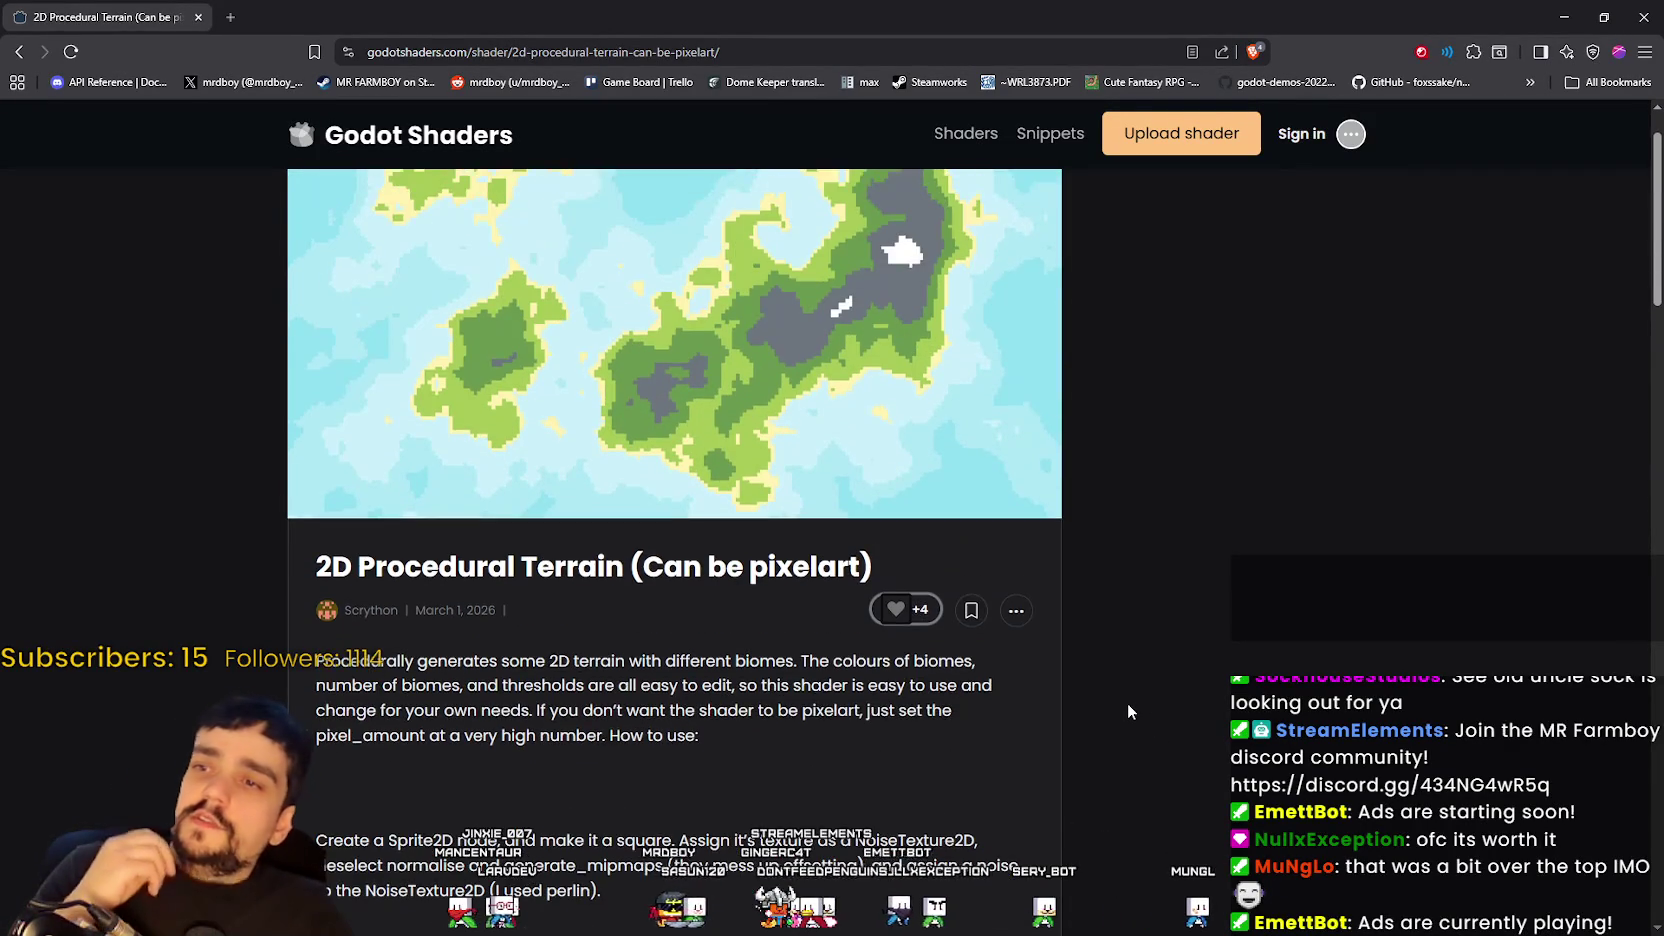
scroll(1127, 702, "down", 1)
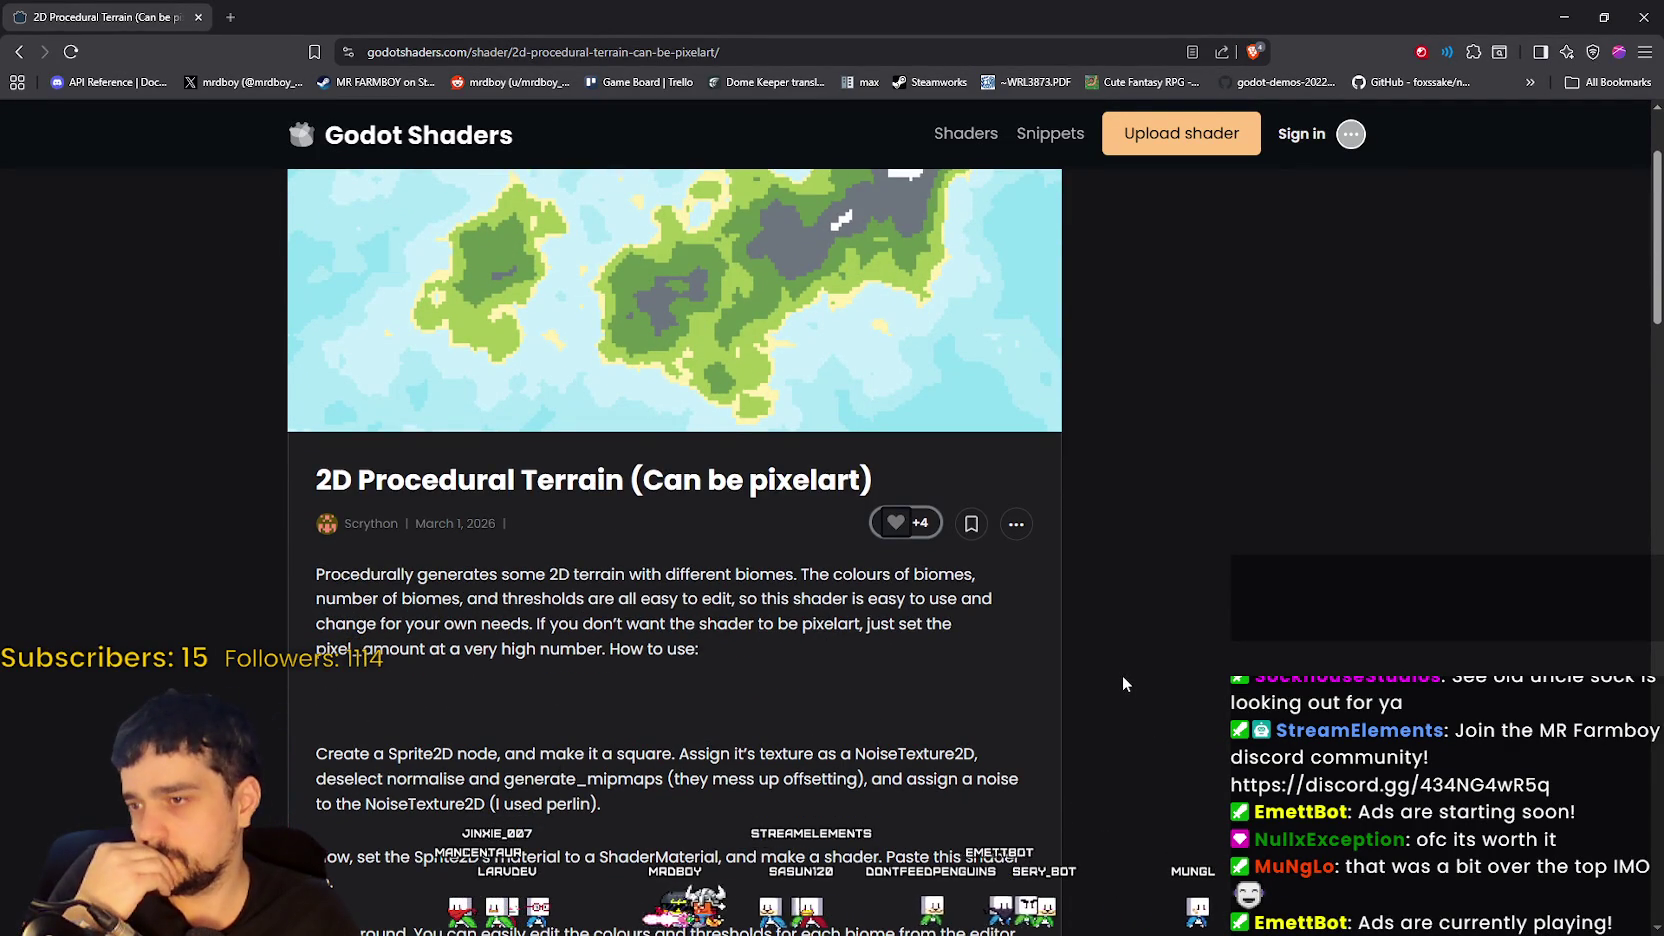
left_click_drag(760, 574, 965, 574)
scroll(1039, 623, "down", 3)
- Read the Advanced Side Vignette shader's description, highlighting lines along the way
left_click(19, 51)
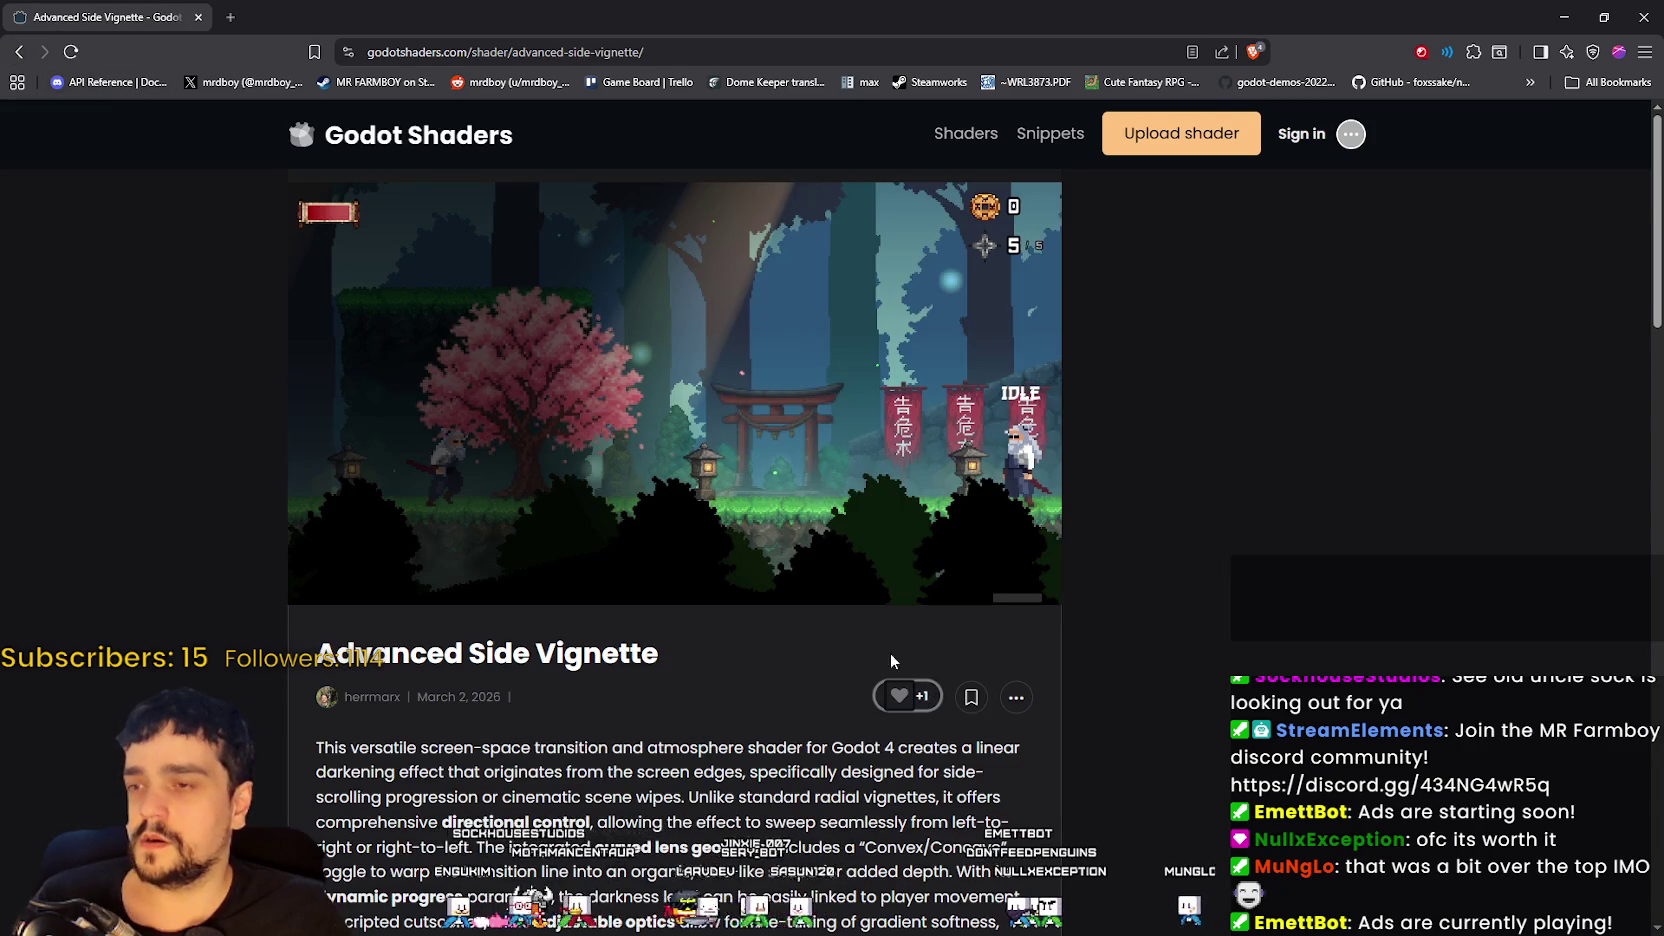
scroll(330, 541, "down", 3)
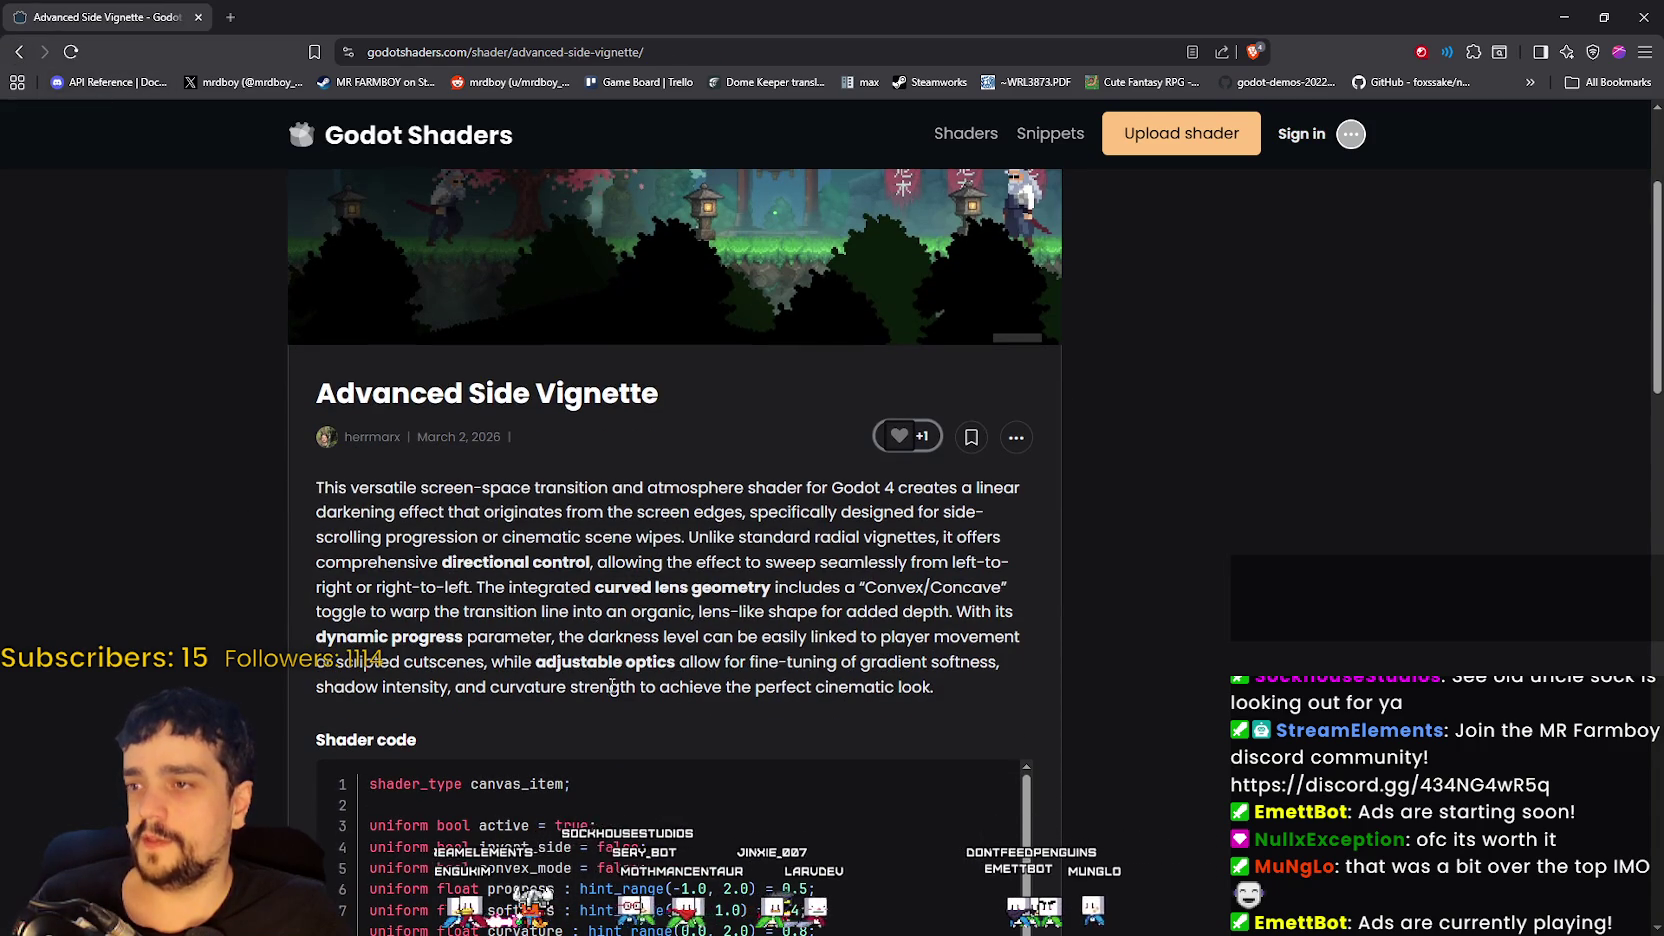
scroll(672, 692, "up", 3)
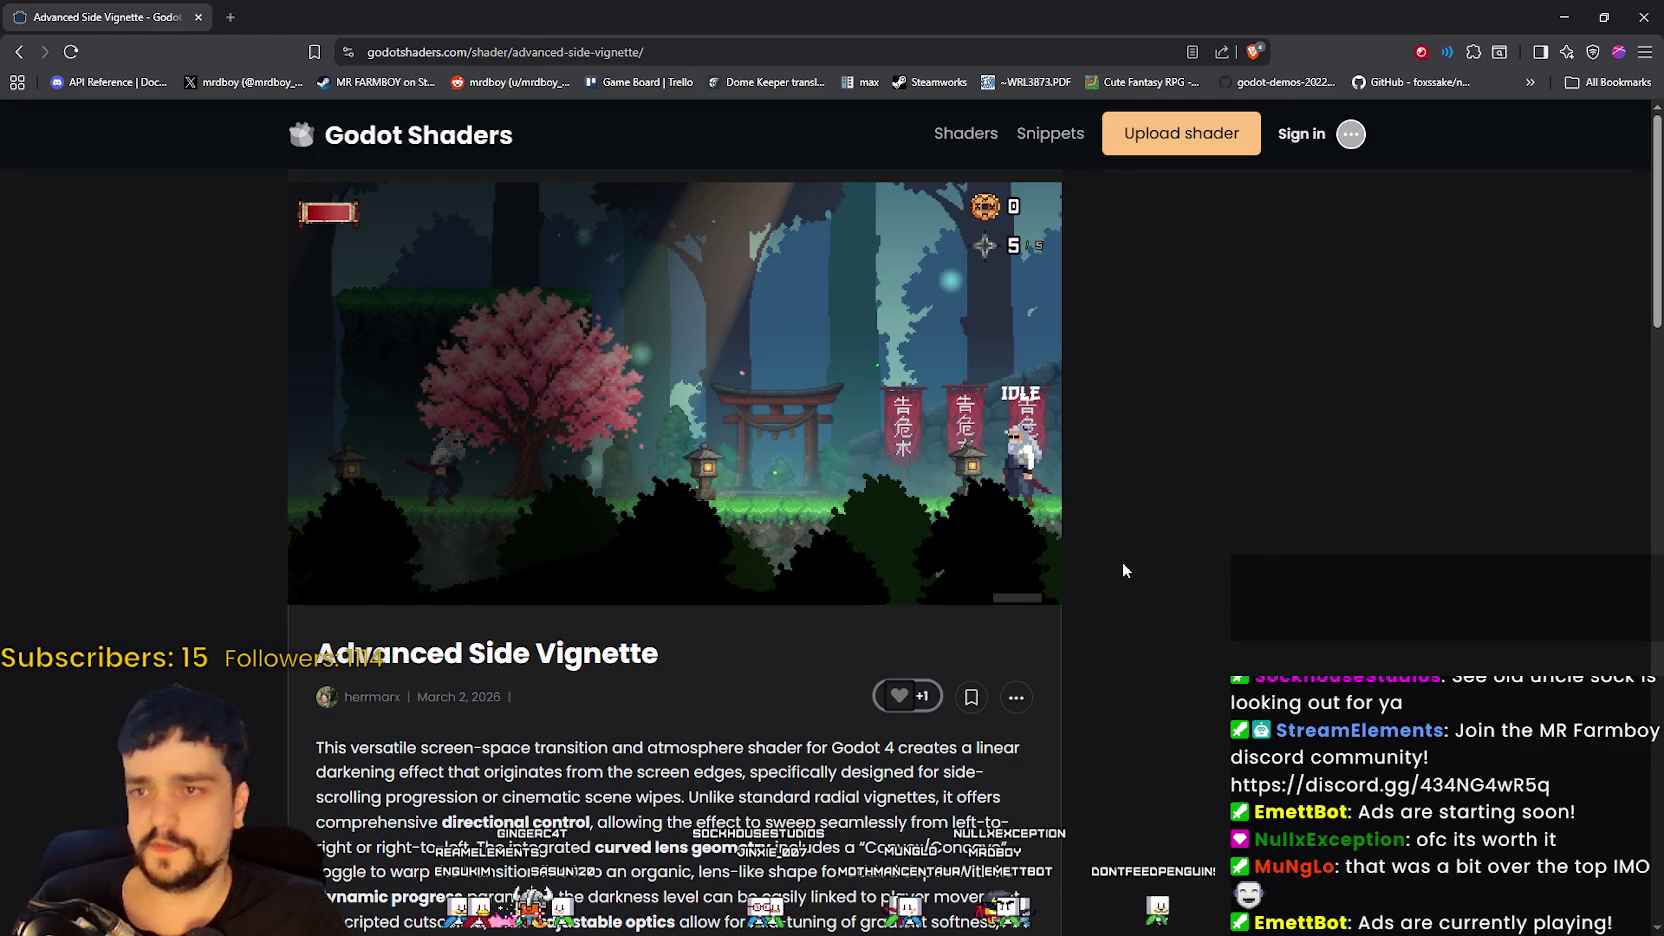
scroll(1093, 561, "down", 3)
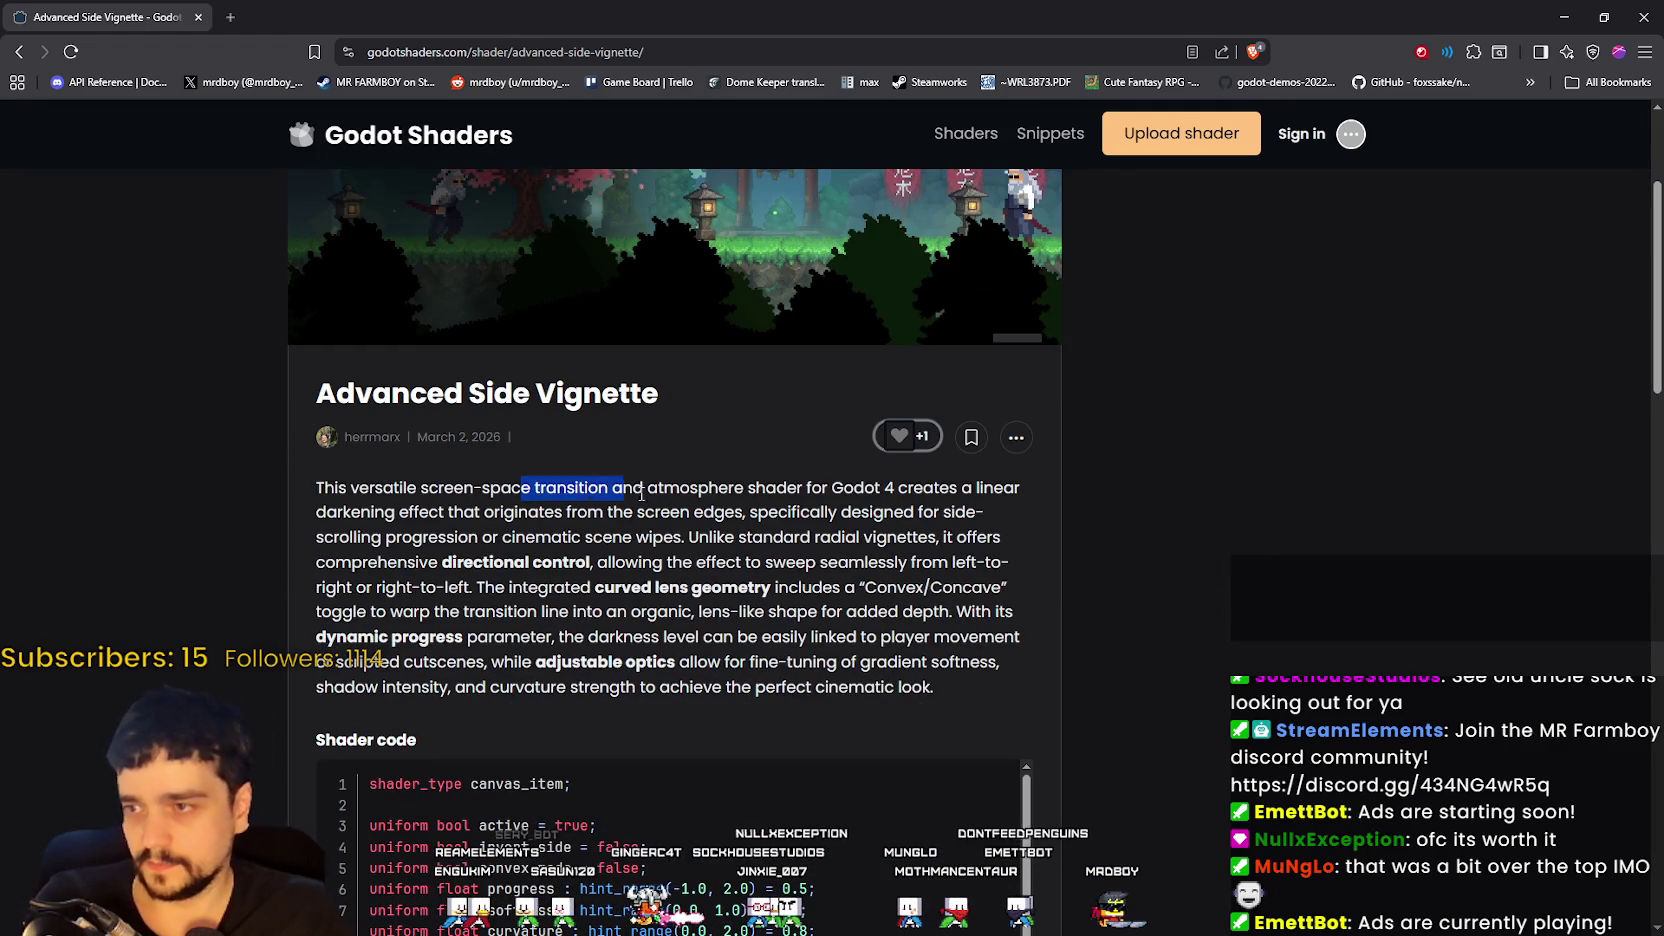
mouse_move(855, 489)
left_mouse_down()
mouse_move(1008, 482)
mouse_move(863, 513)
mouse_move(372, 513)
mouse_move(998, 531)
left_mouse_up()
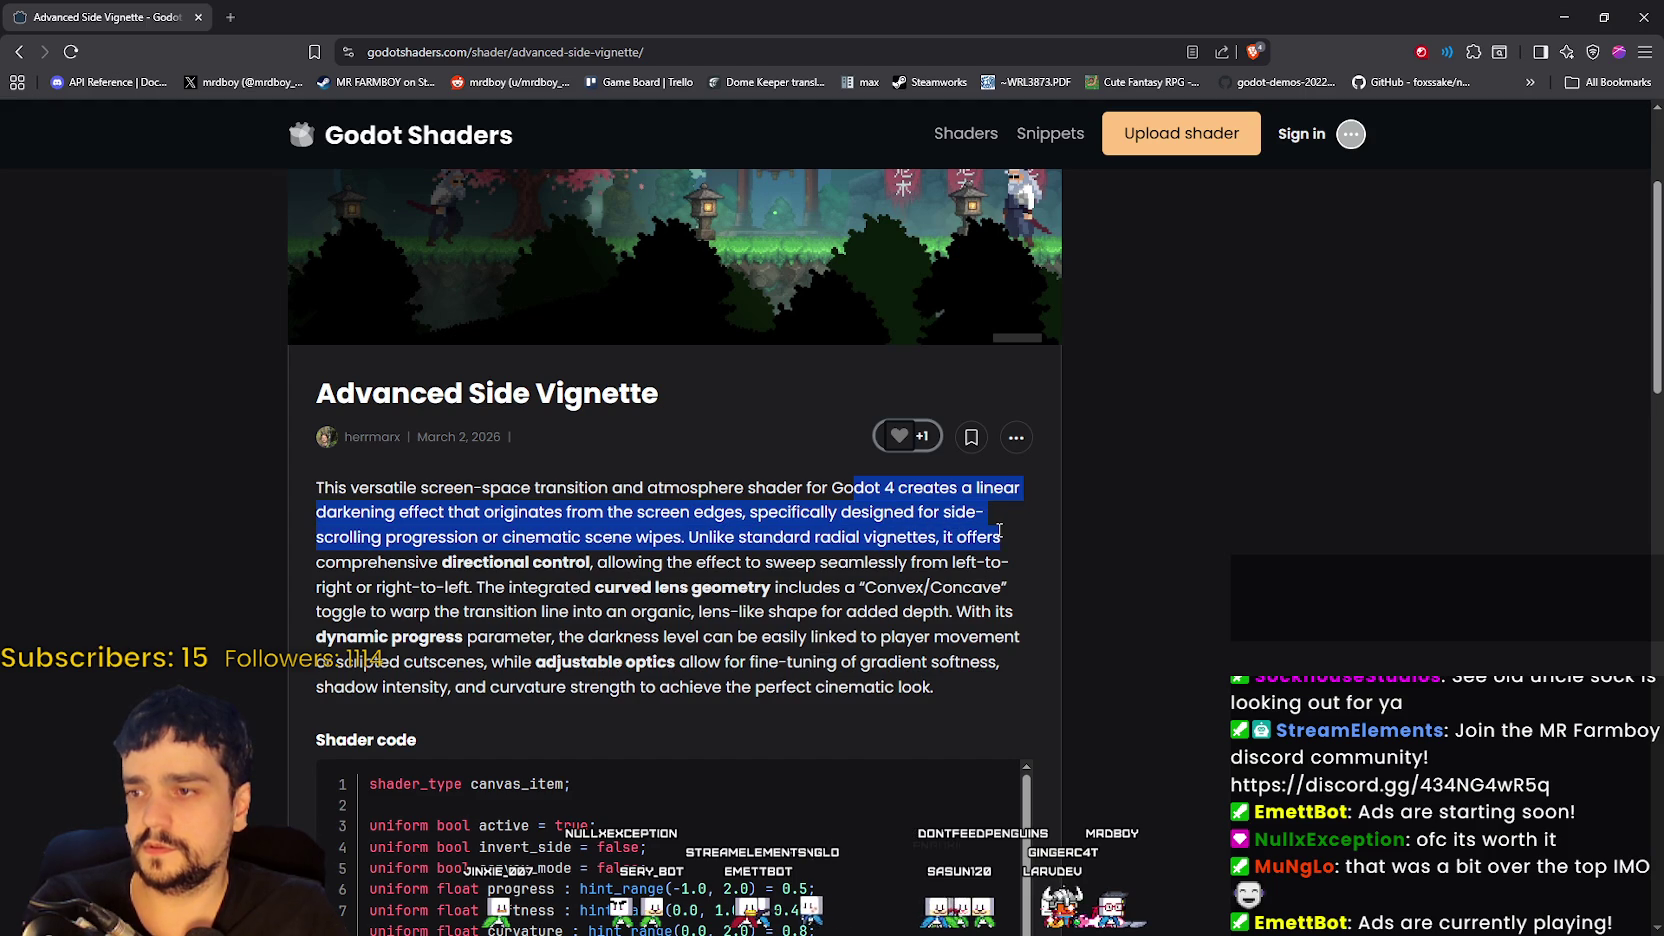
mouse_move(1003, 538)
left_mouse_down()
mouse_move(1020, 536)
mouse_move(1008, 588)
left_mouse_up()
left_click(1127, 622)
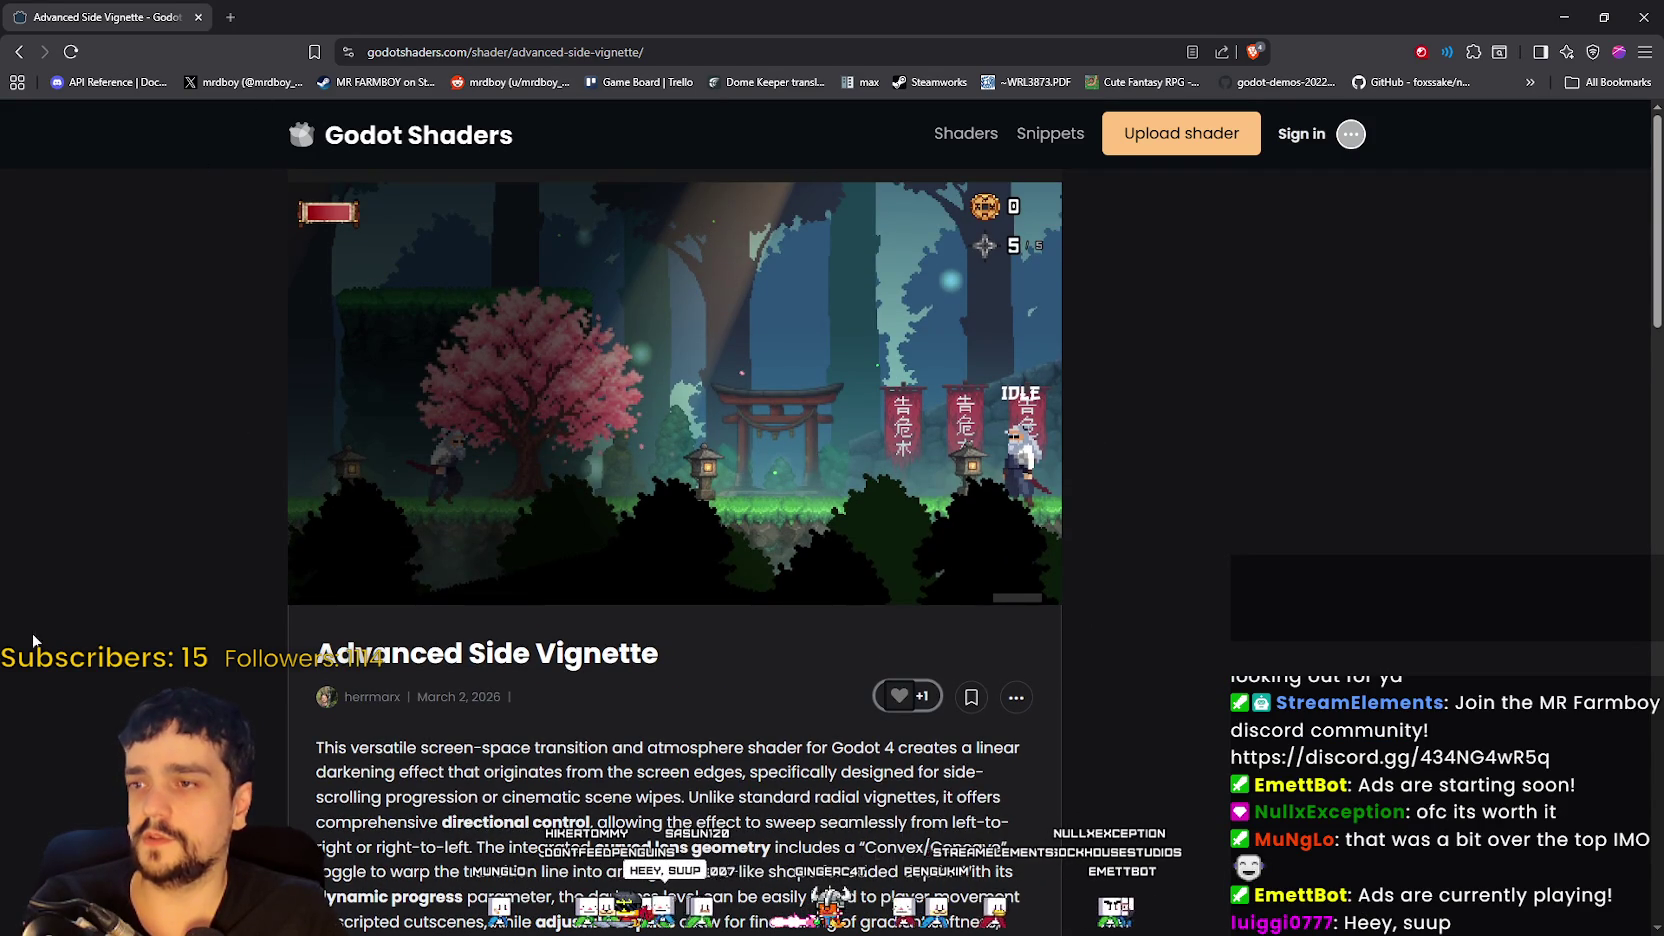
- Scroll through the Advanced Side Vignette code and tags
scroll(1436, 750, "down", 10)
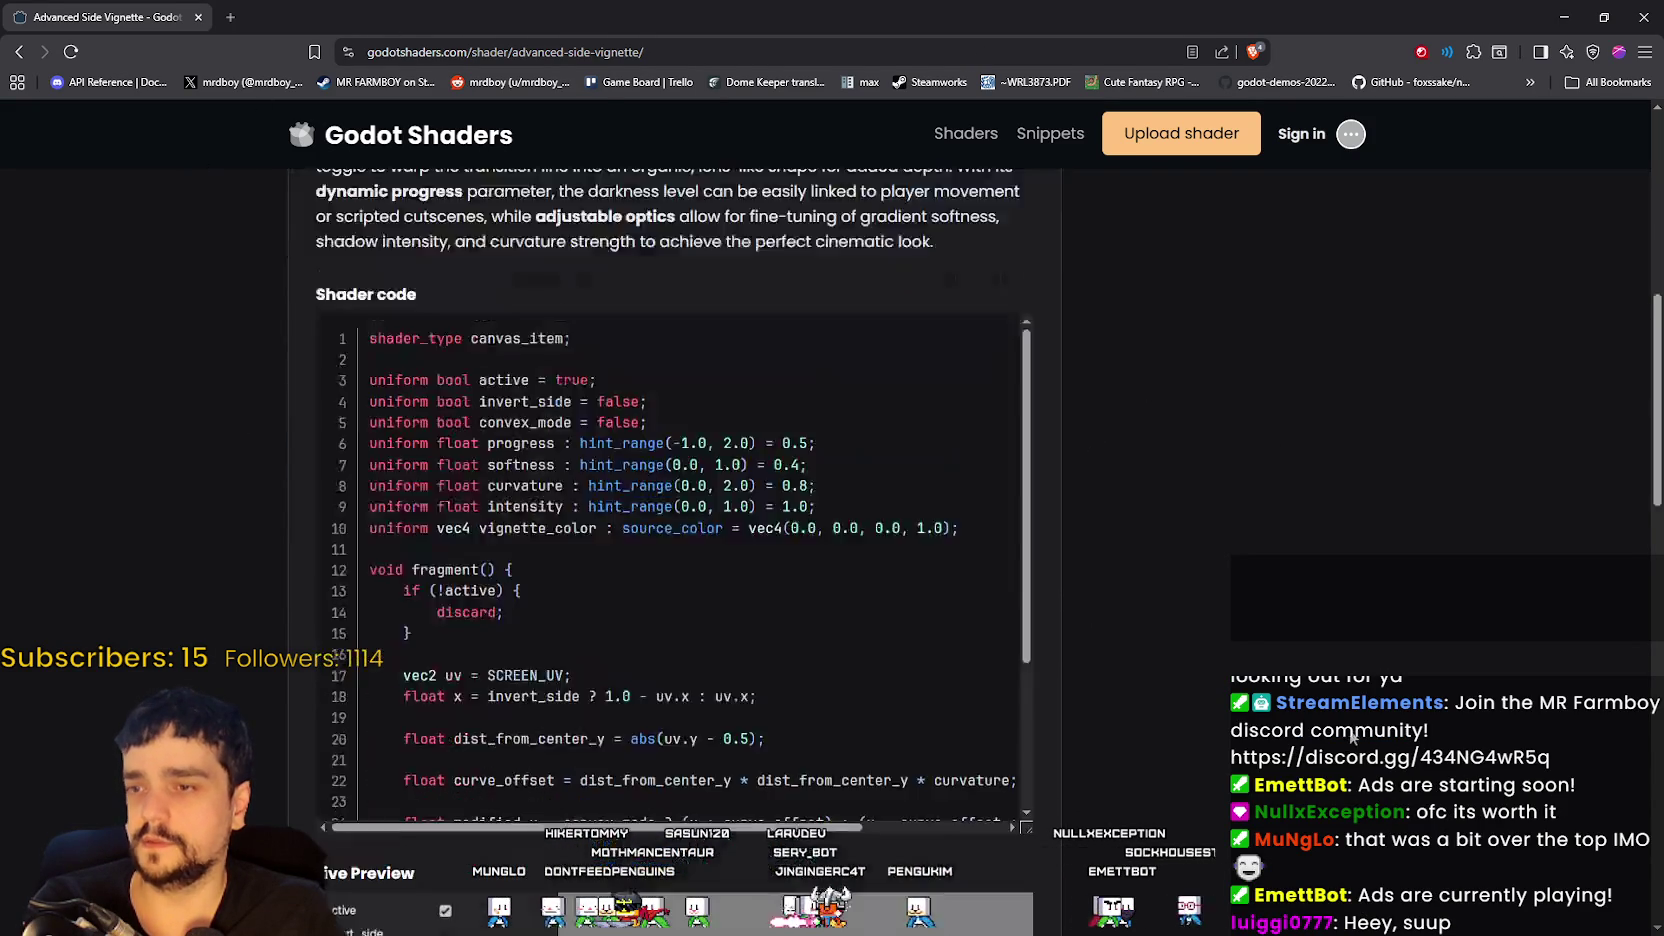
scroll(1330, 718, "down", 4)
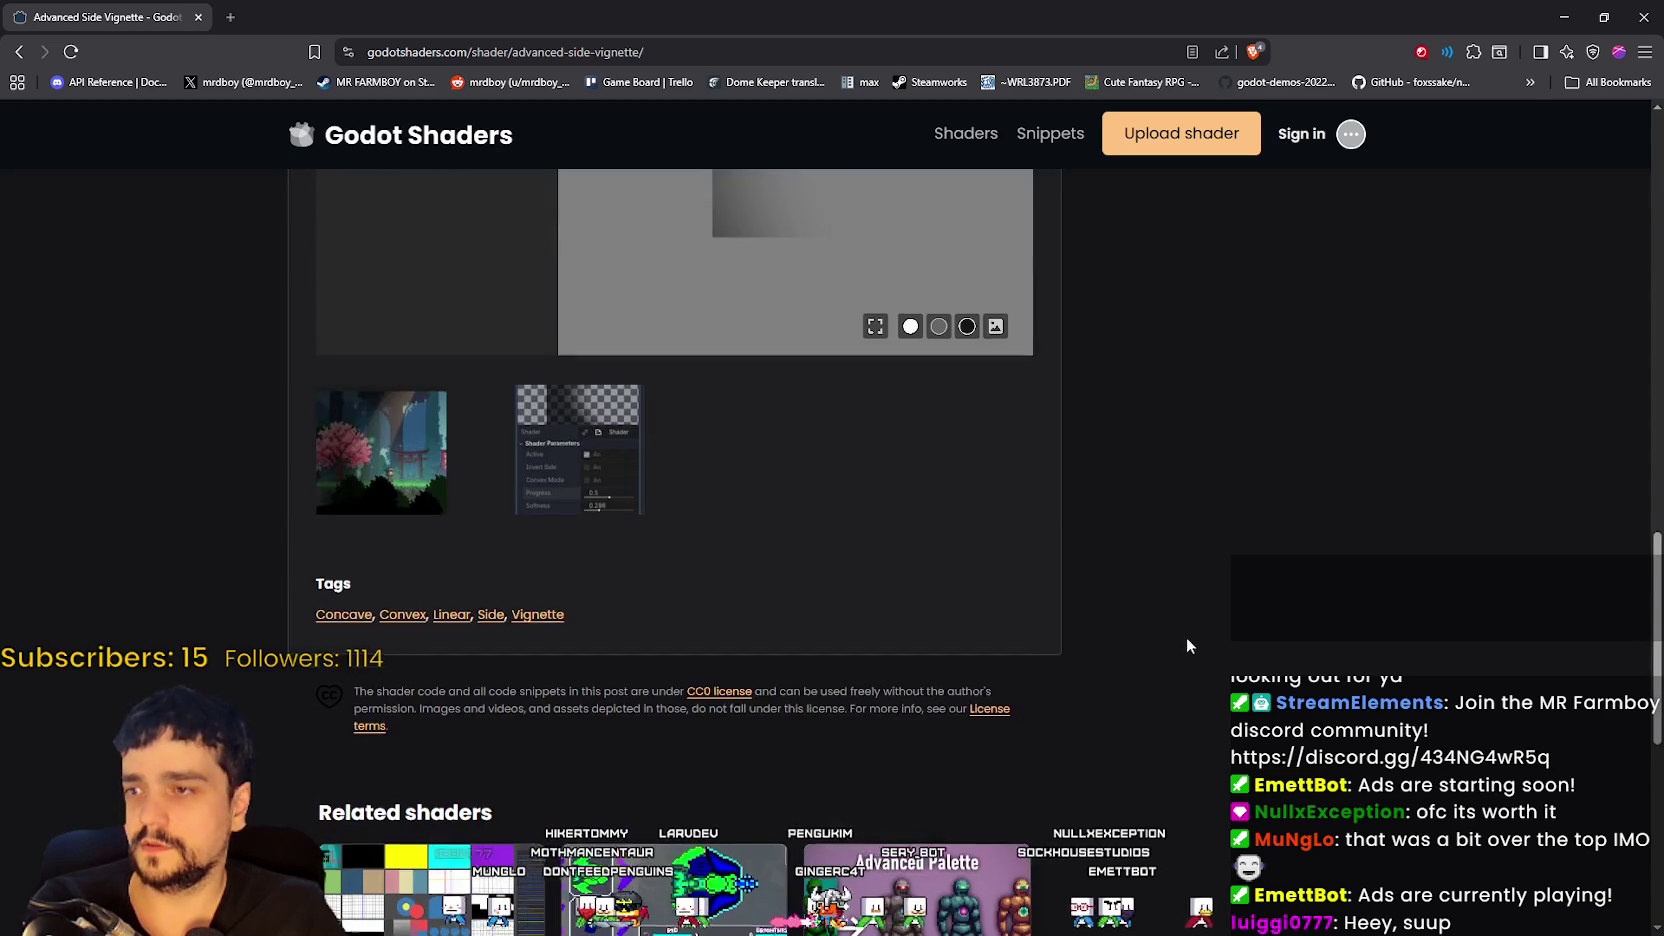
scroll(1205, 630, "up", 3)
scroll(1205, 630, "down", 3)
scroll(1203, 633, "up", 9)
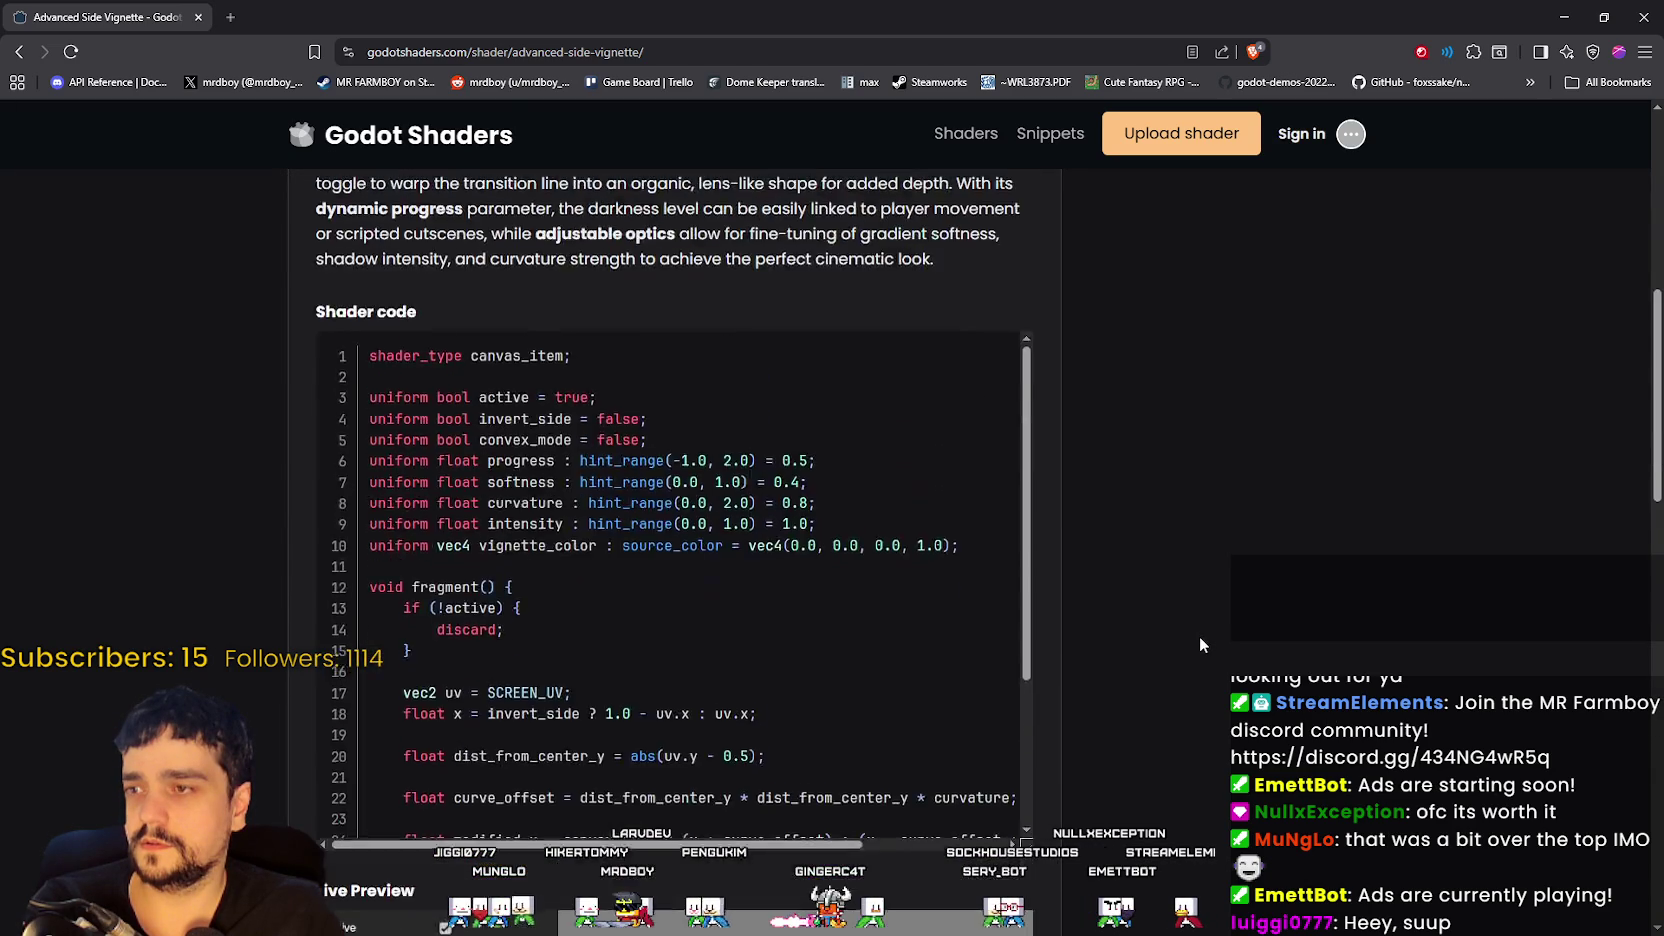
scroll(1199, 636, "up", 7)
scroll(340, 370, "down", 3)
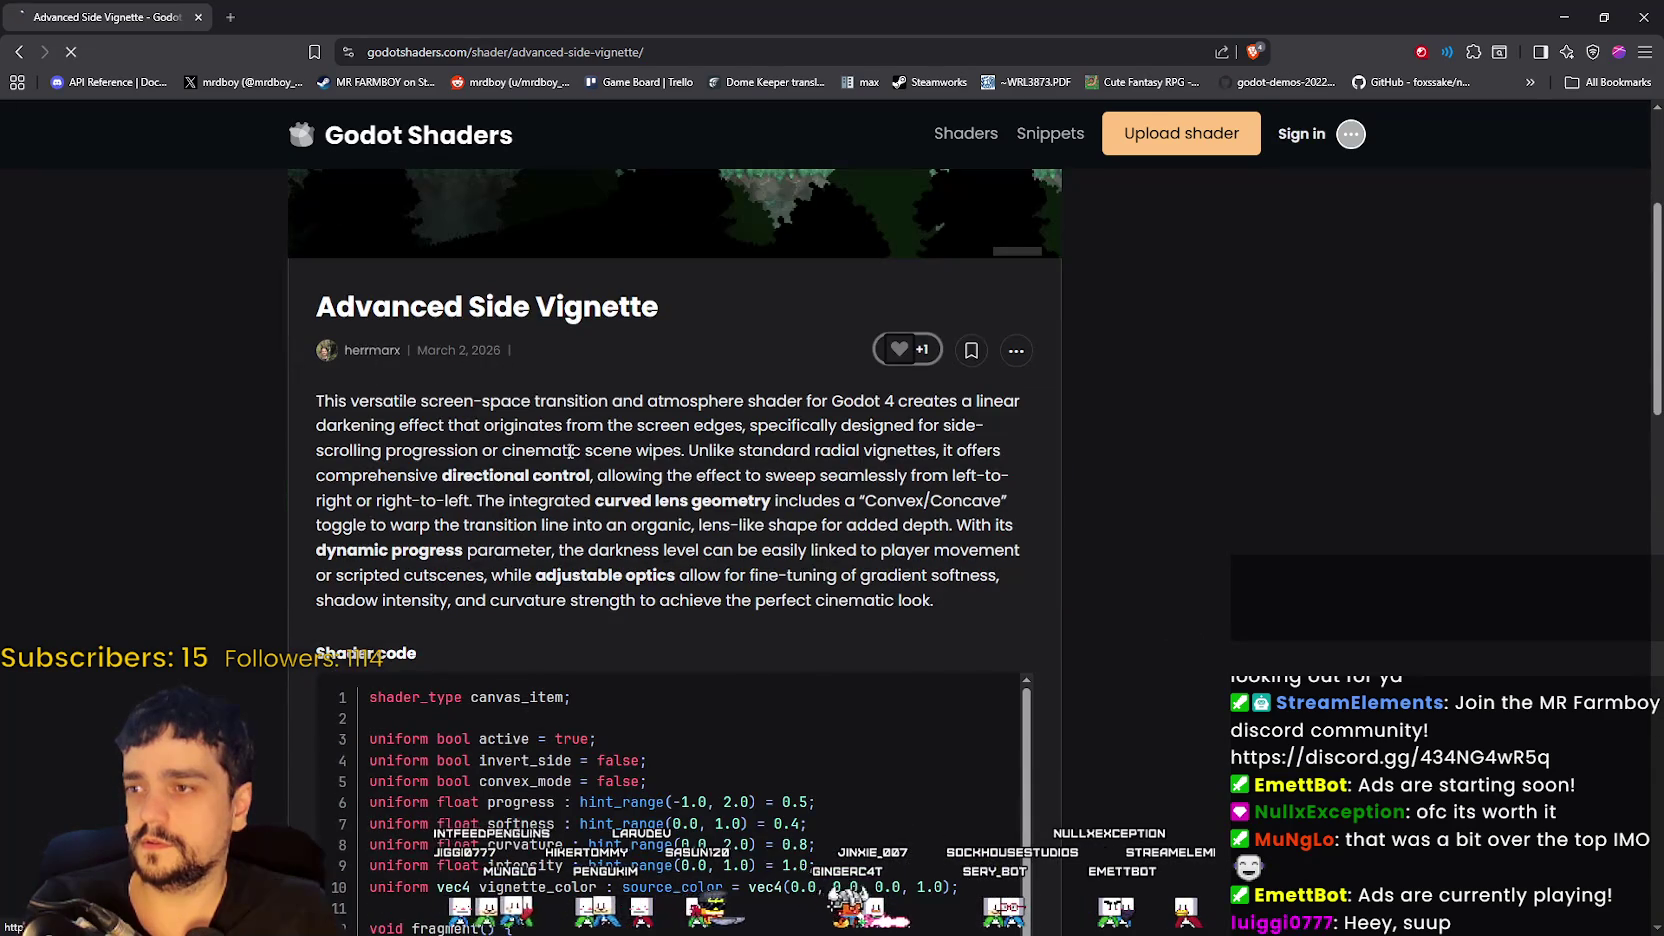
- Go back from the author's profile to the newest-shaders list
left_click(10, 58)
left_click(10, 58)
scroll(477, 630, "down", 3)
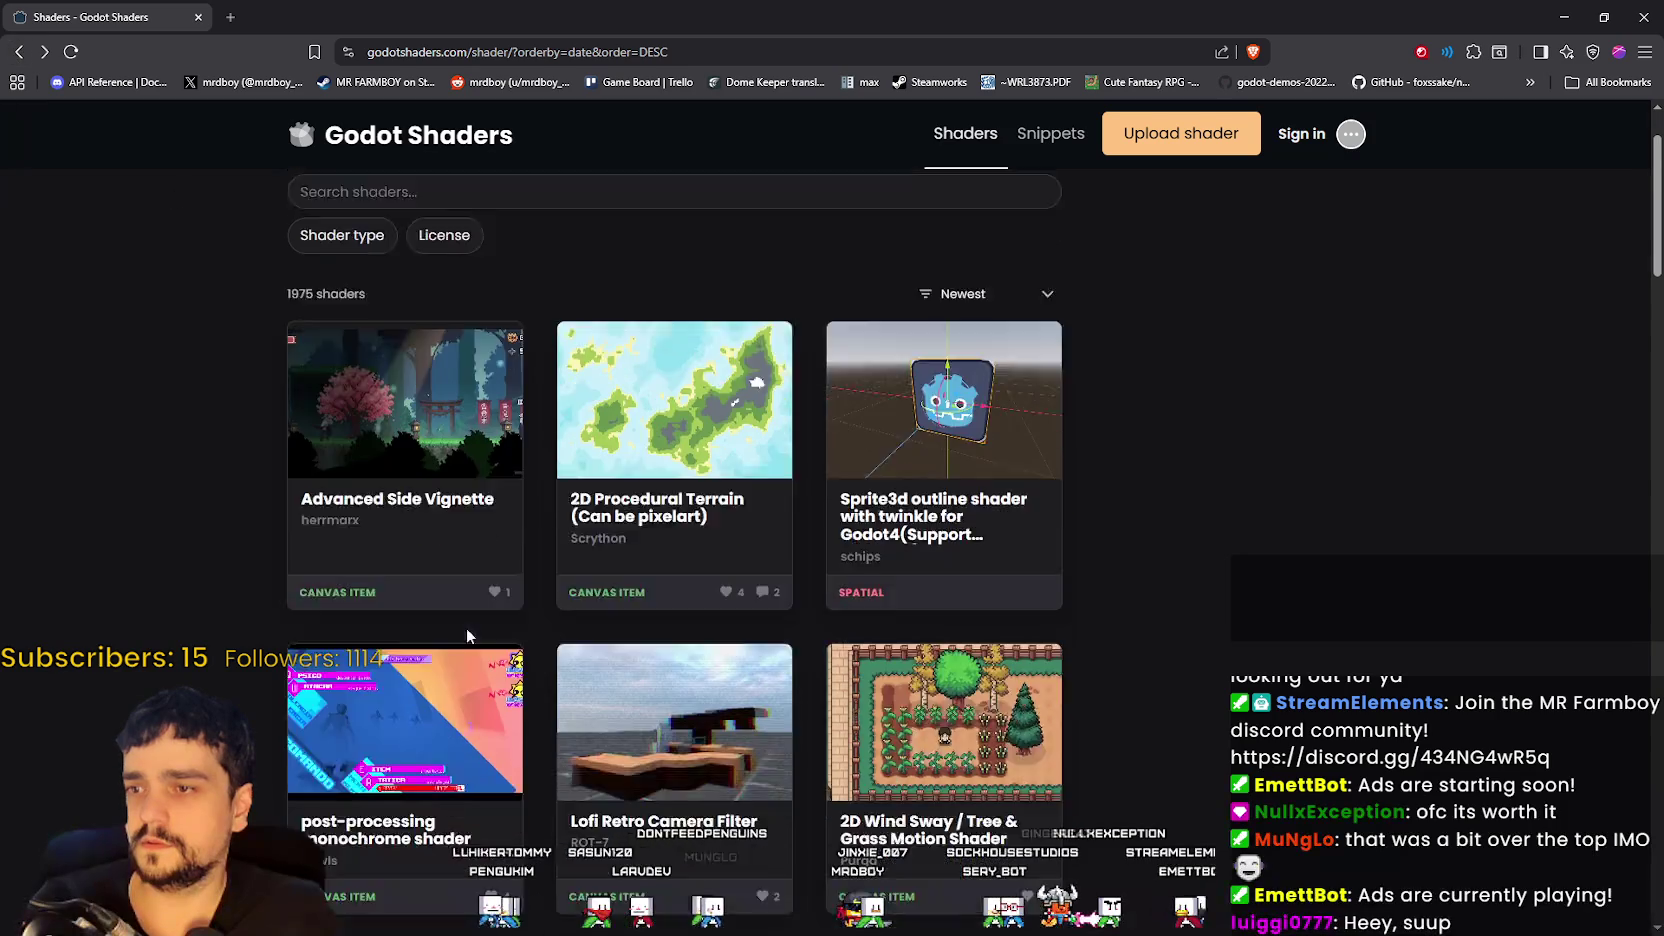
scroll(1173, 595, "up", 3)
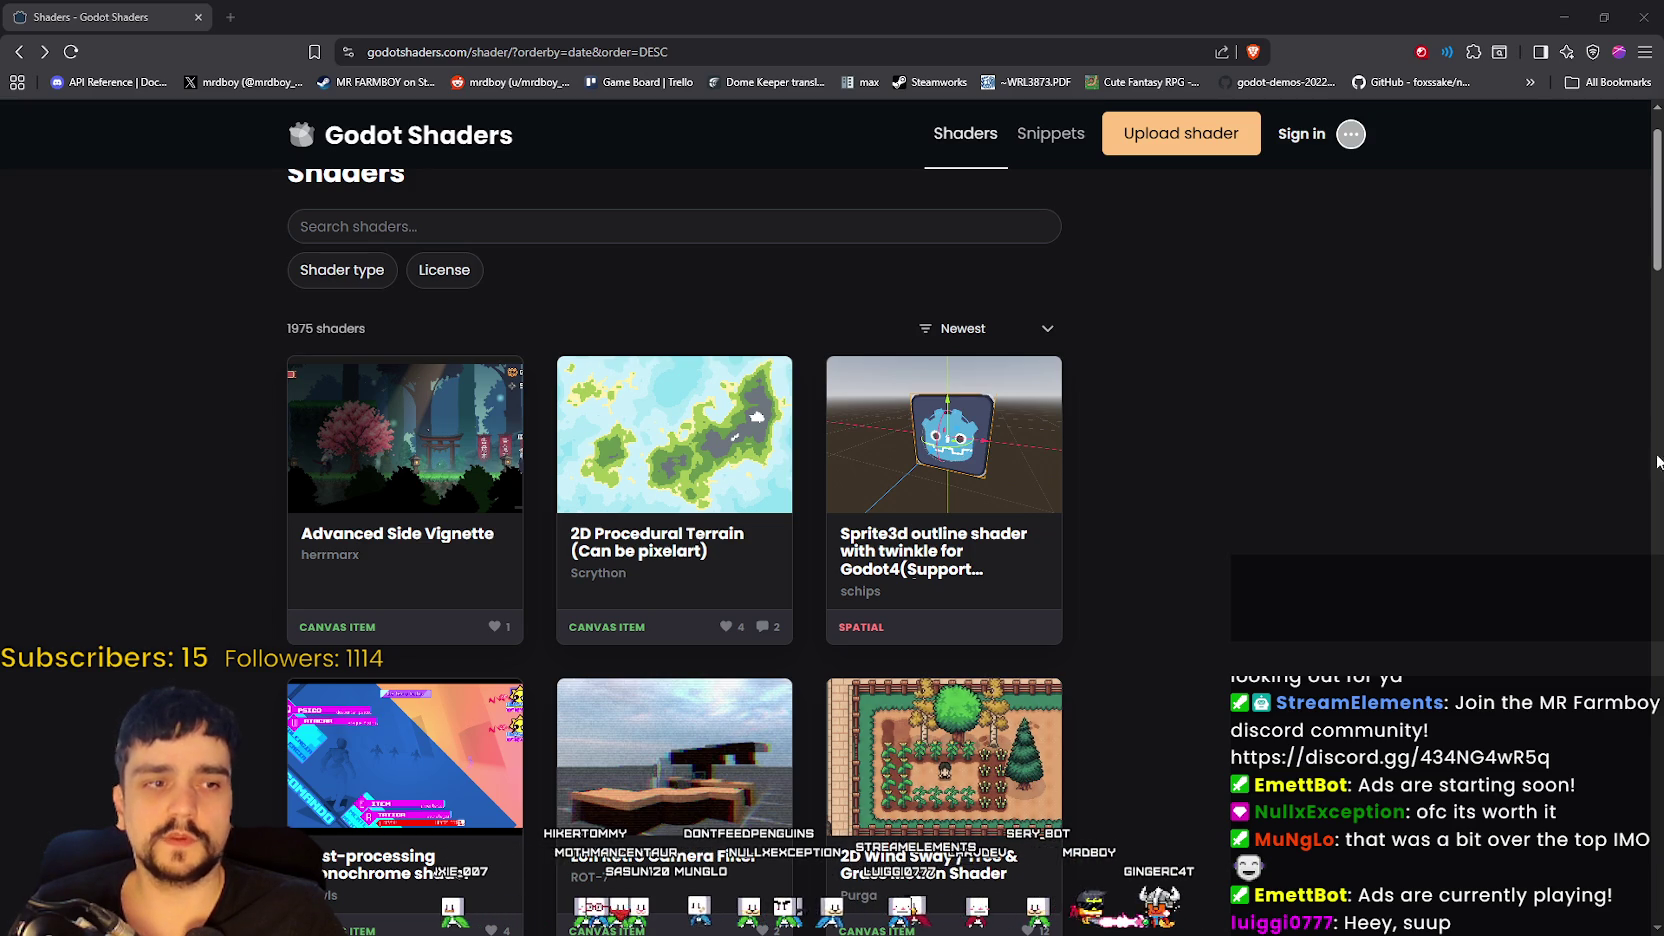
- Open the post-processing monochrome shader page from the Shaders grid
scroll(1370, 717, "down", 3)
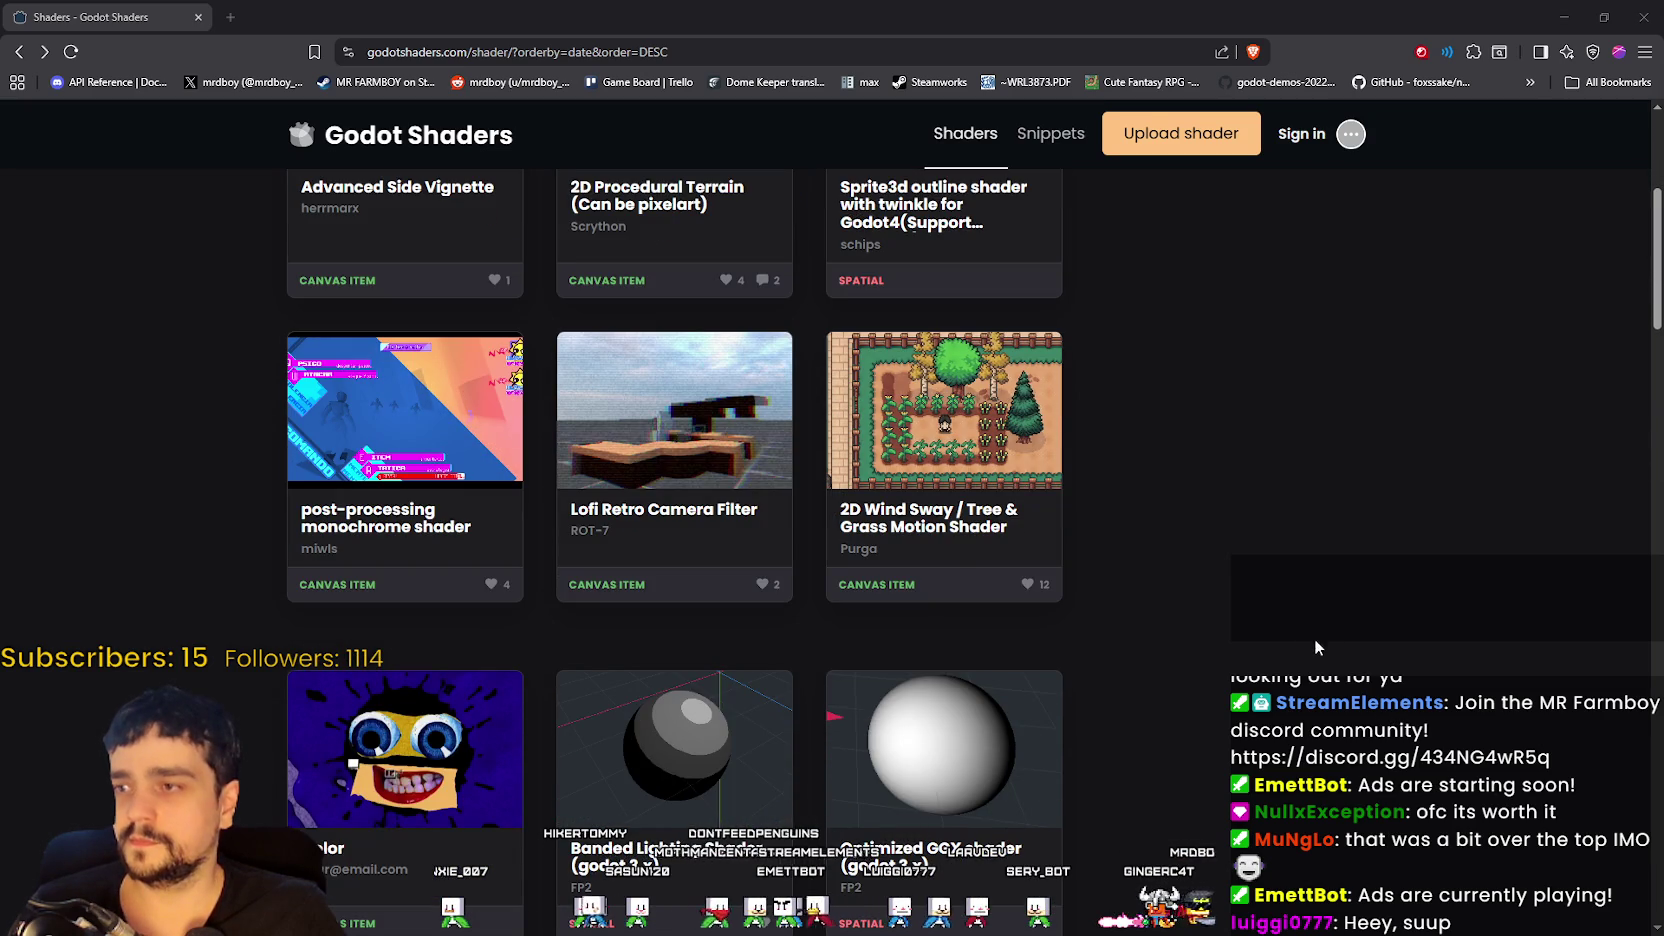
left_click(436, 527)
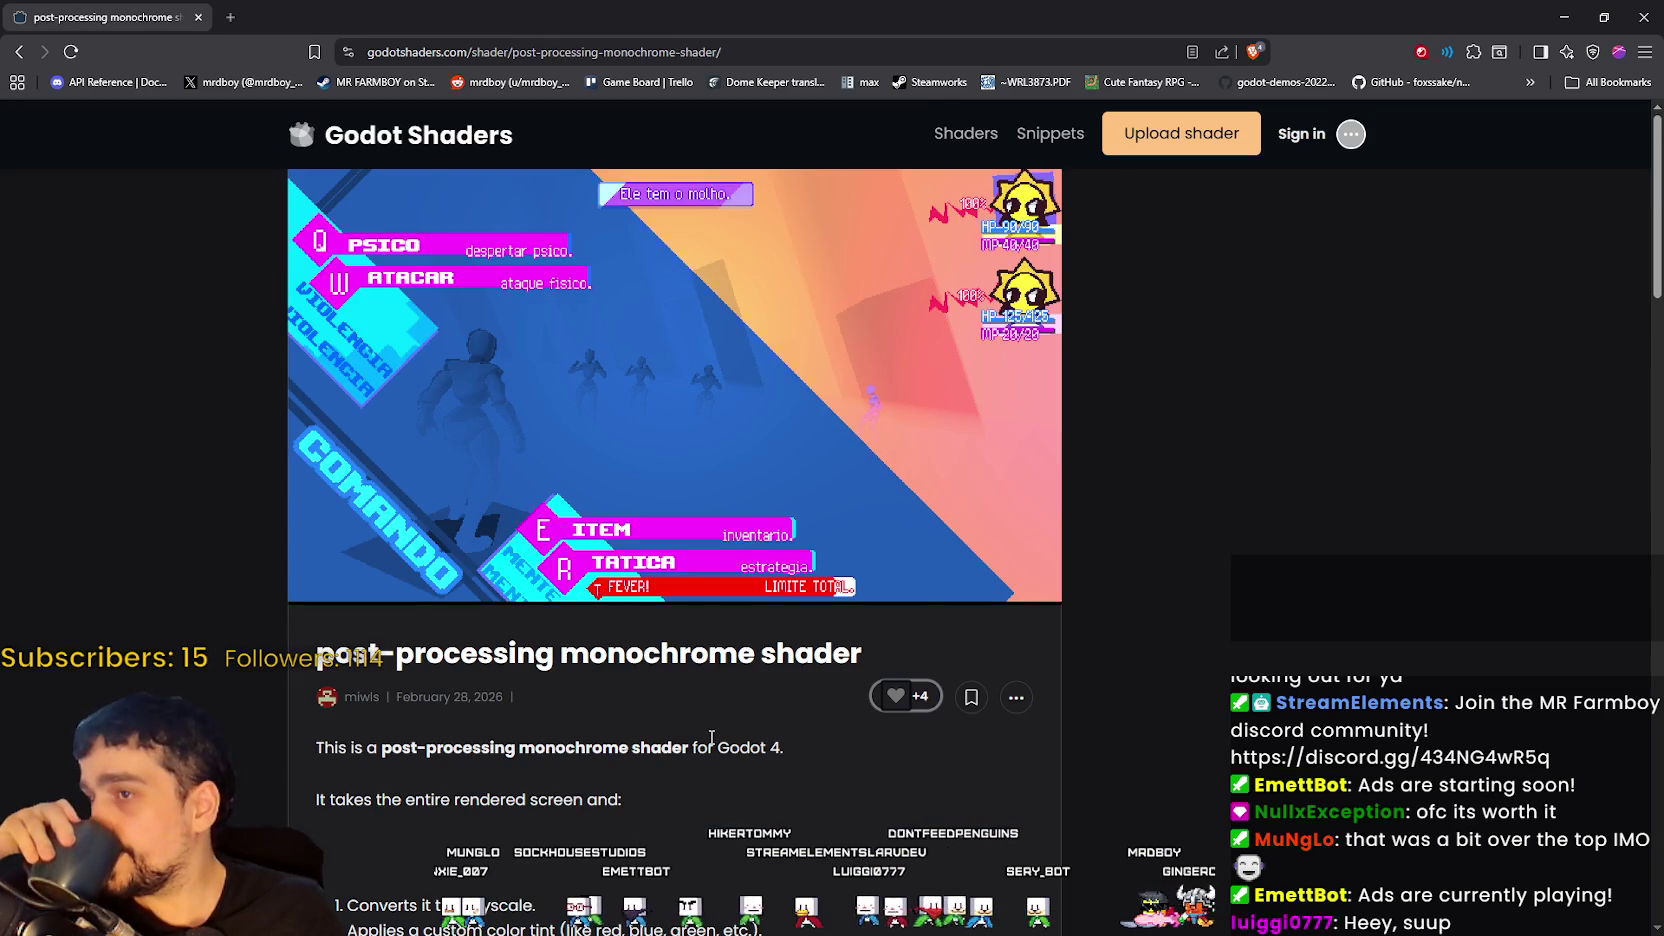
scroll(704, 737, "down", 3)
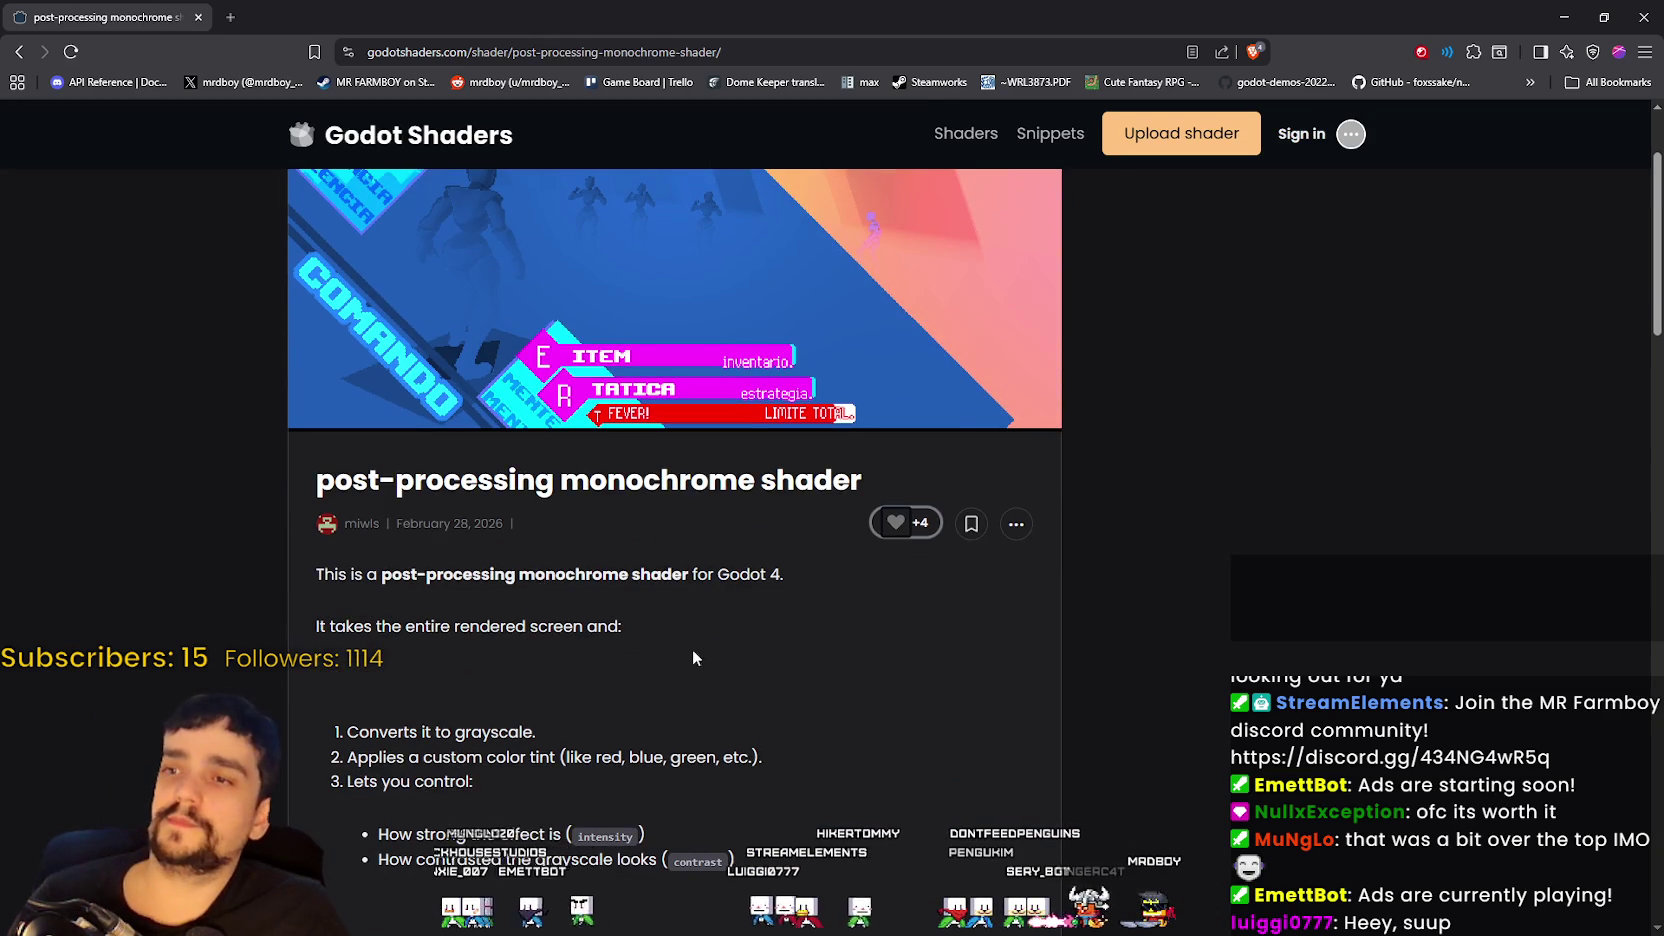
scroll(779, 692, "up", 3)
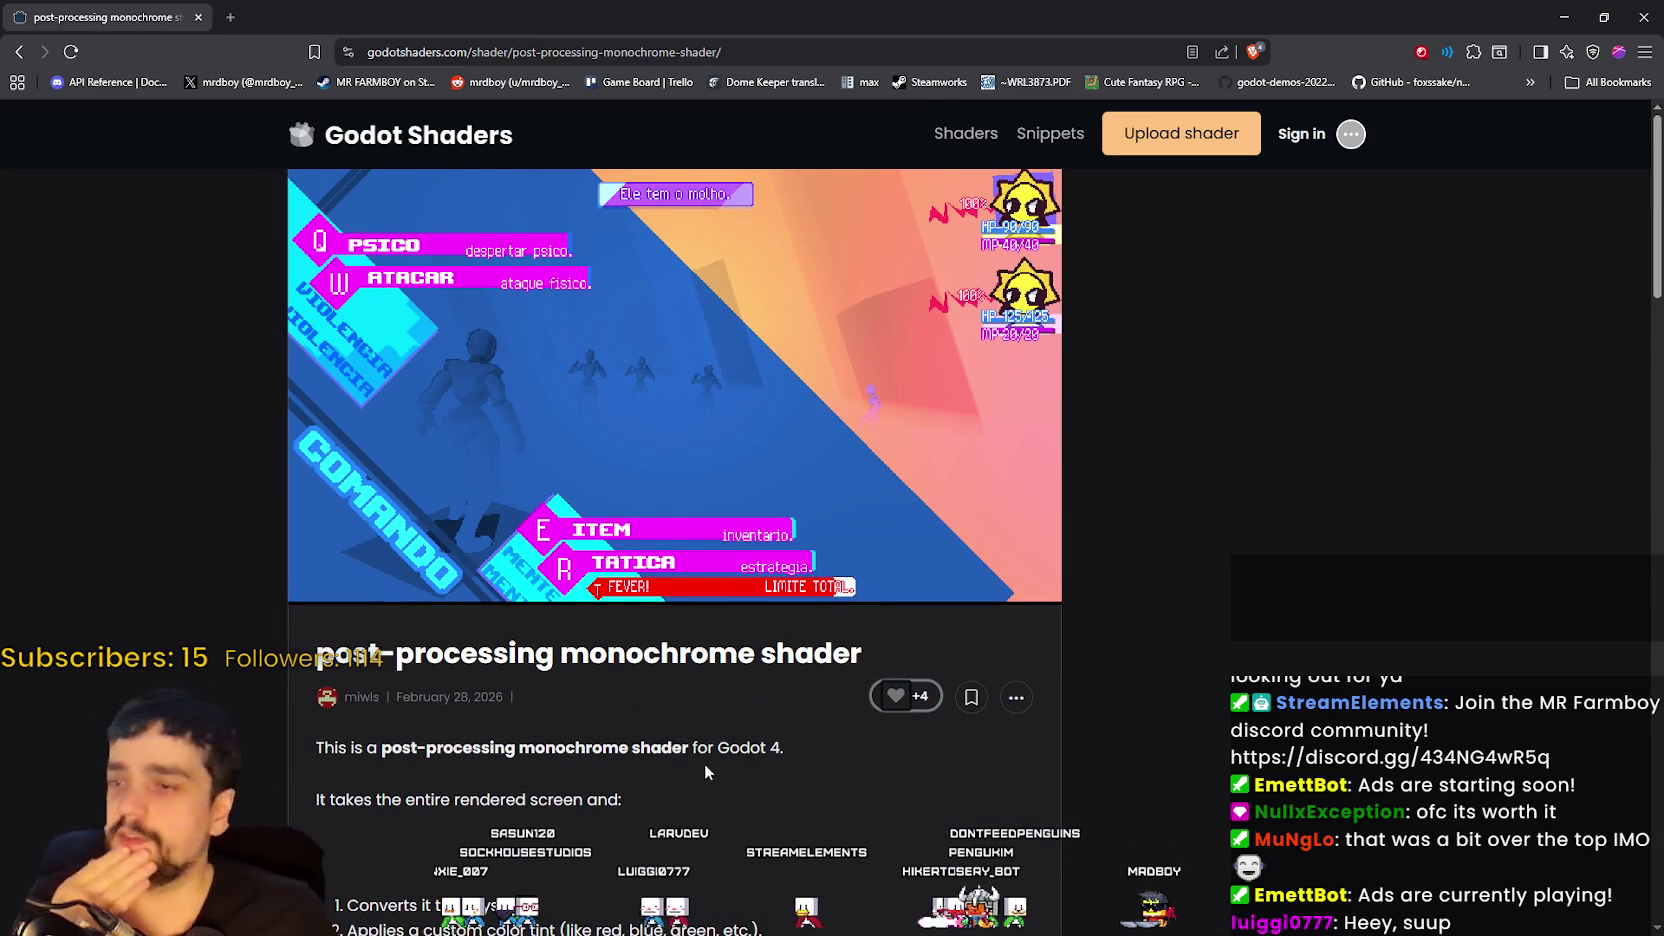
scroll(708, 766, "down", 2)
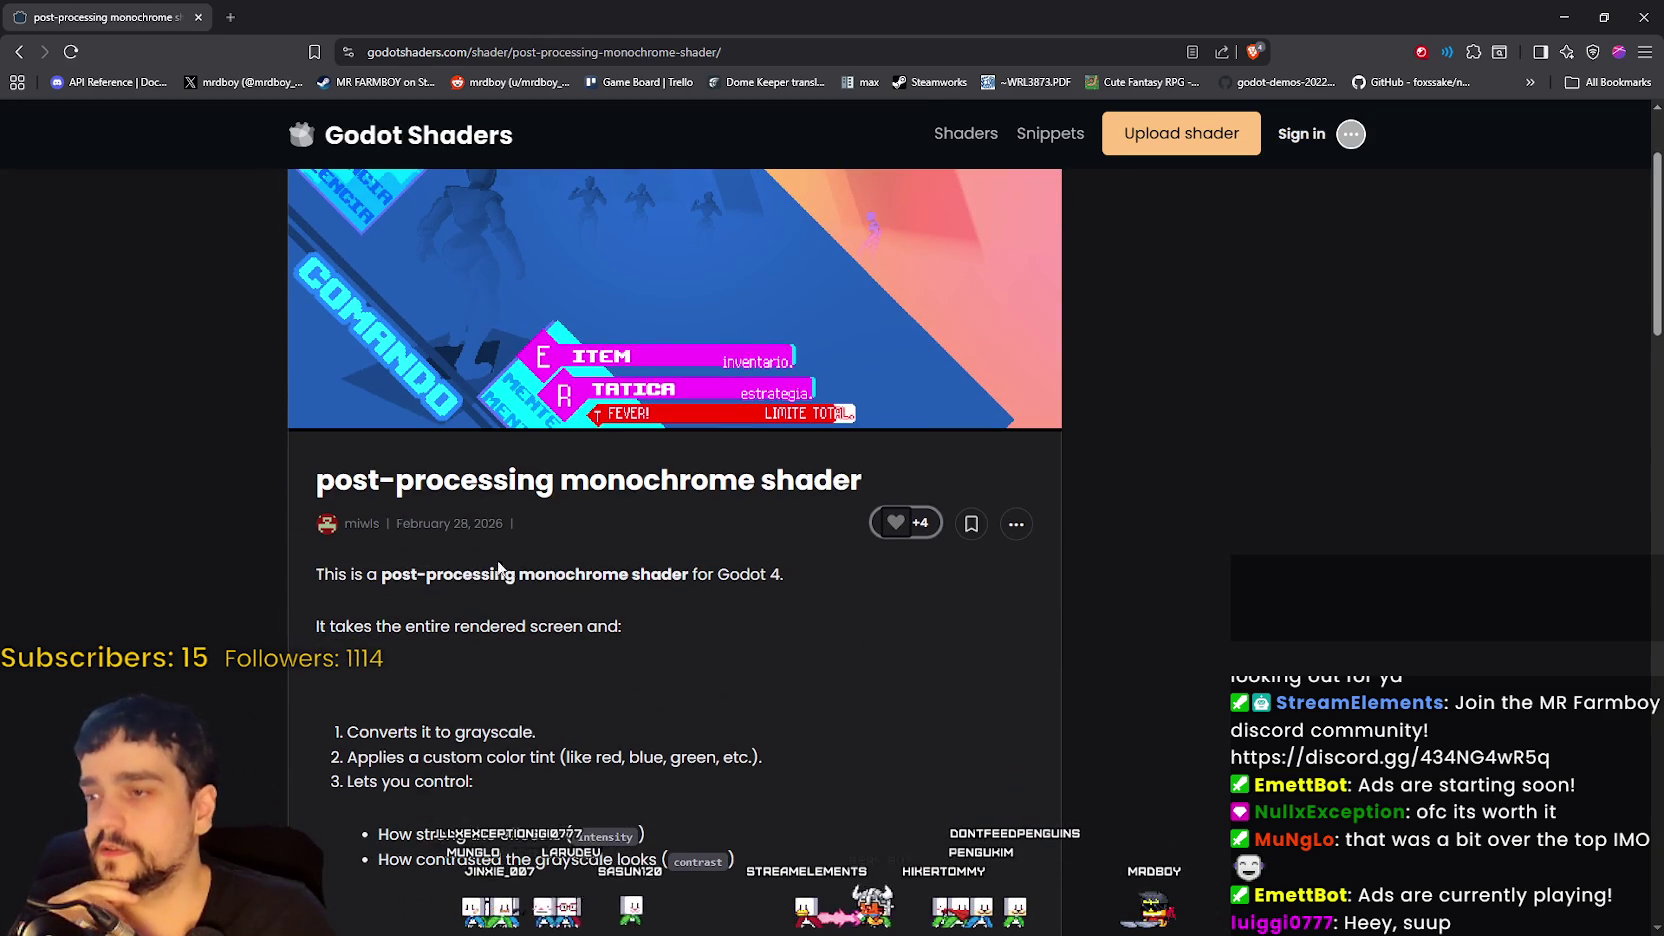
- Read the monochrome shader's opening sentence, then show the Steam store front page
mouse_move(322, 574)
left_mouse_down()
mouse_move(779, 576)
mouse_move(786, 621)
left_mouse_up()
left_click(810, 664)
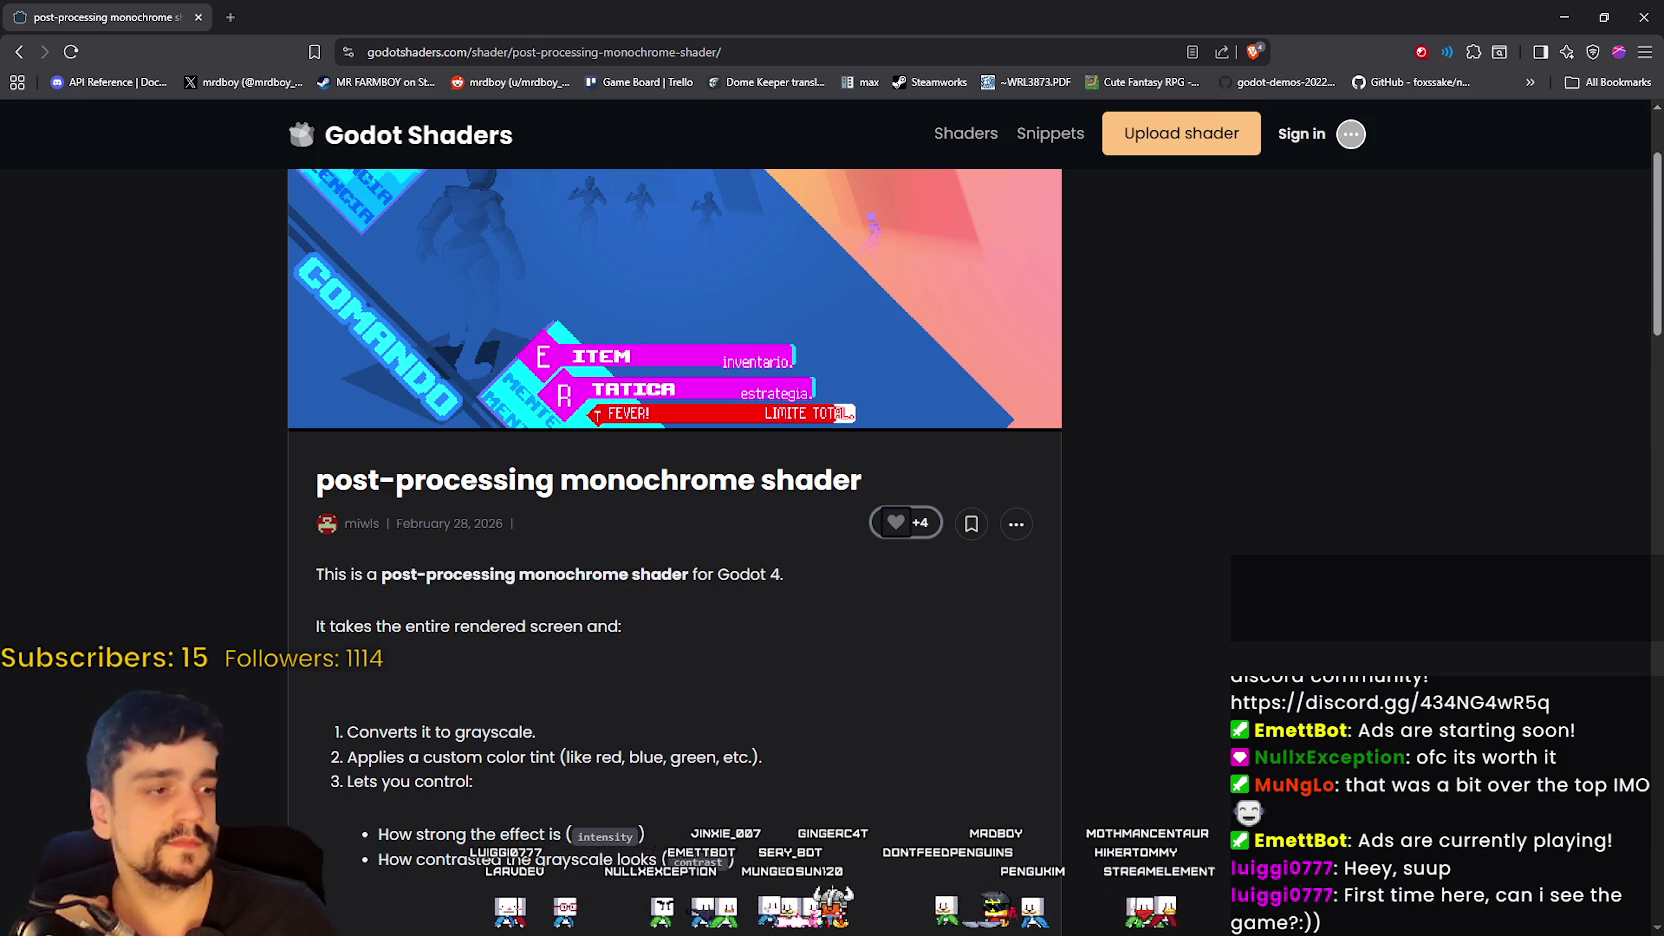
key("alt+Tab")
left_click(238, 82)
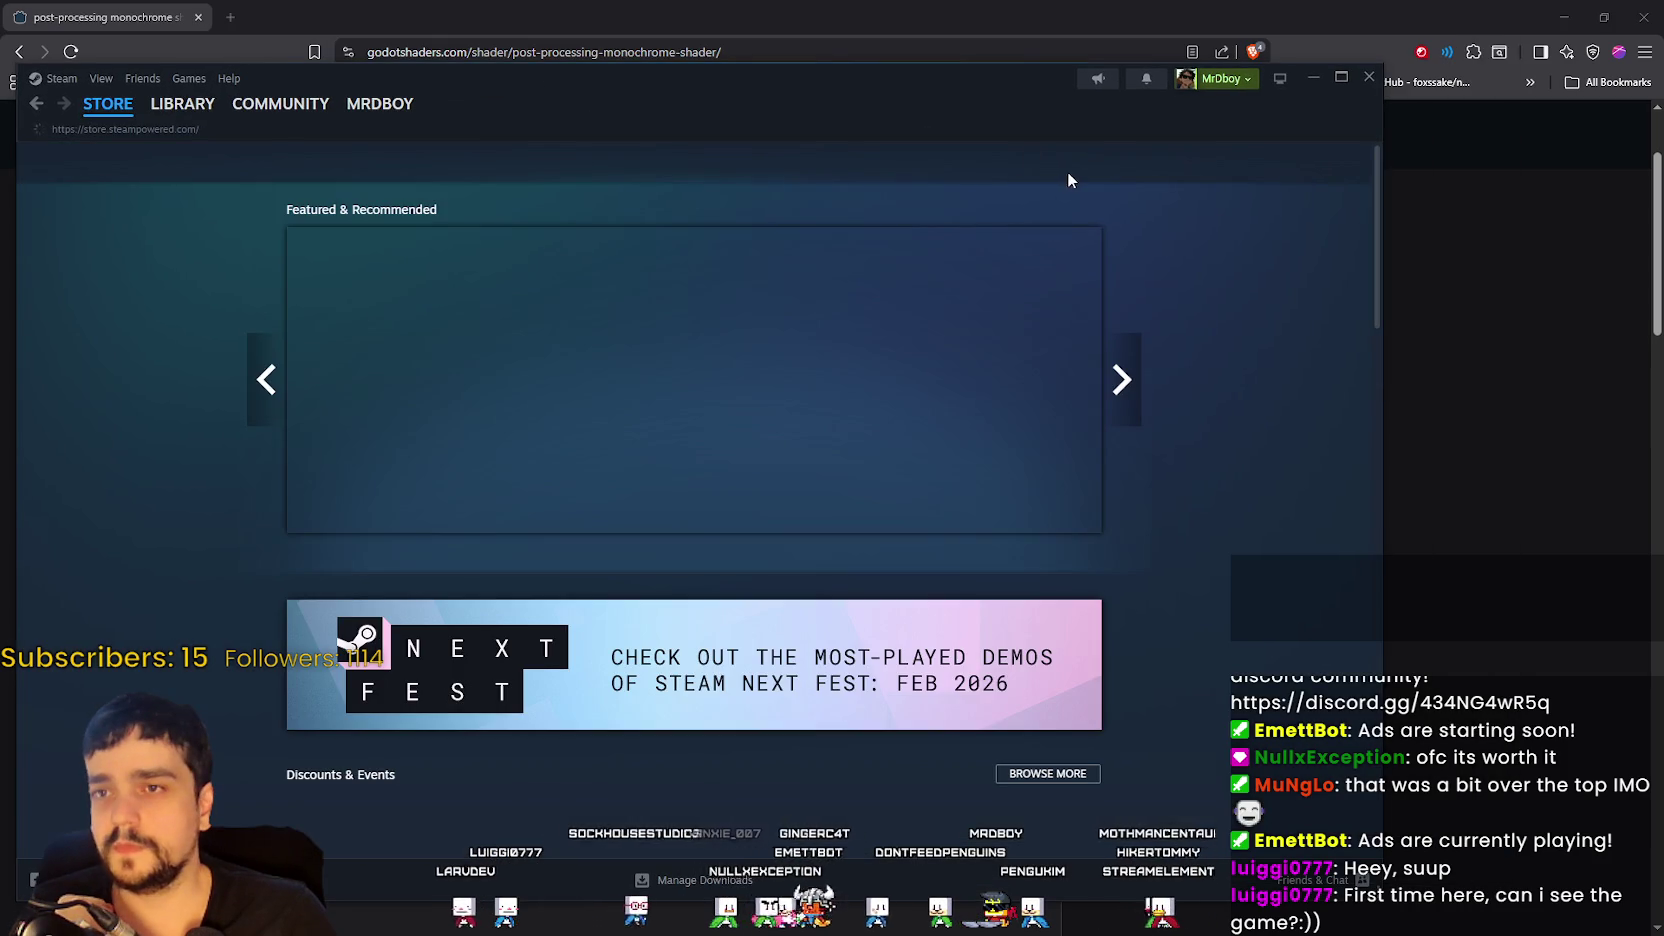
left_click(956, 164)
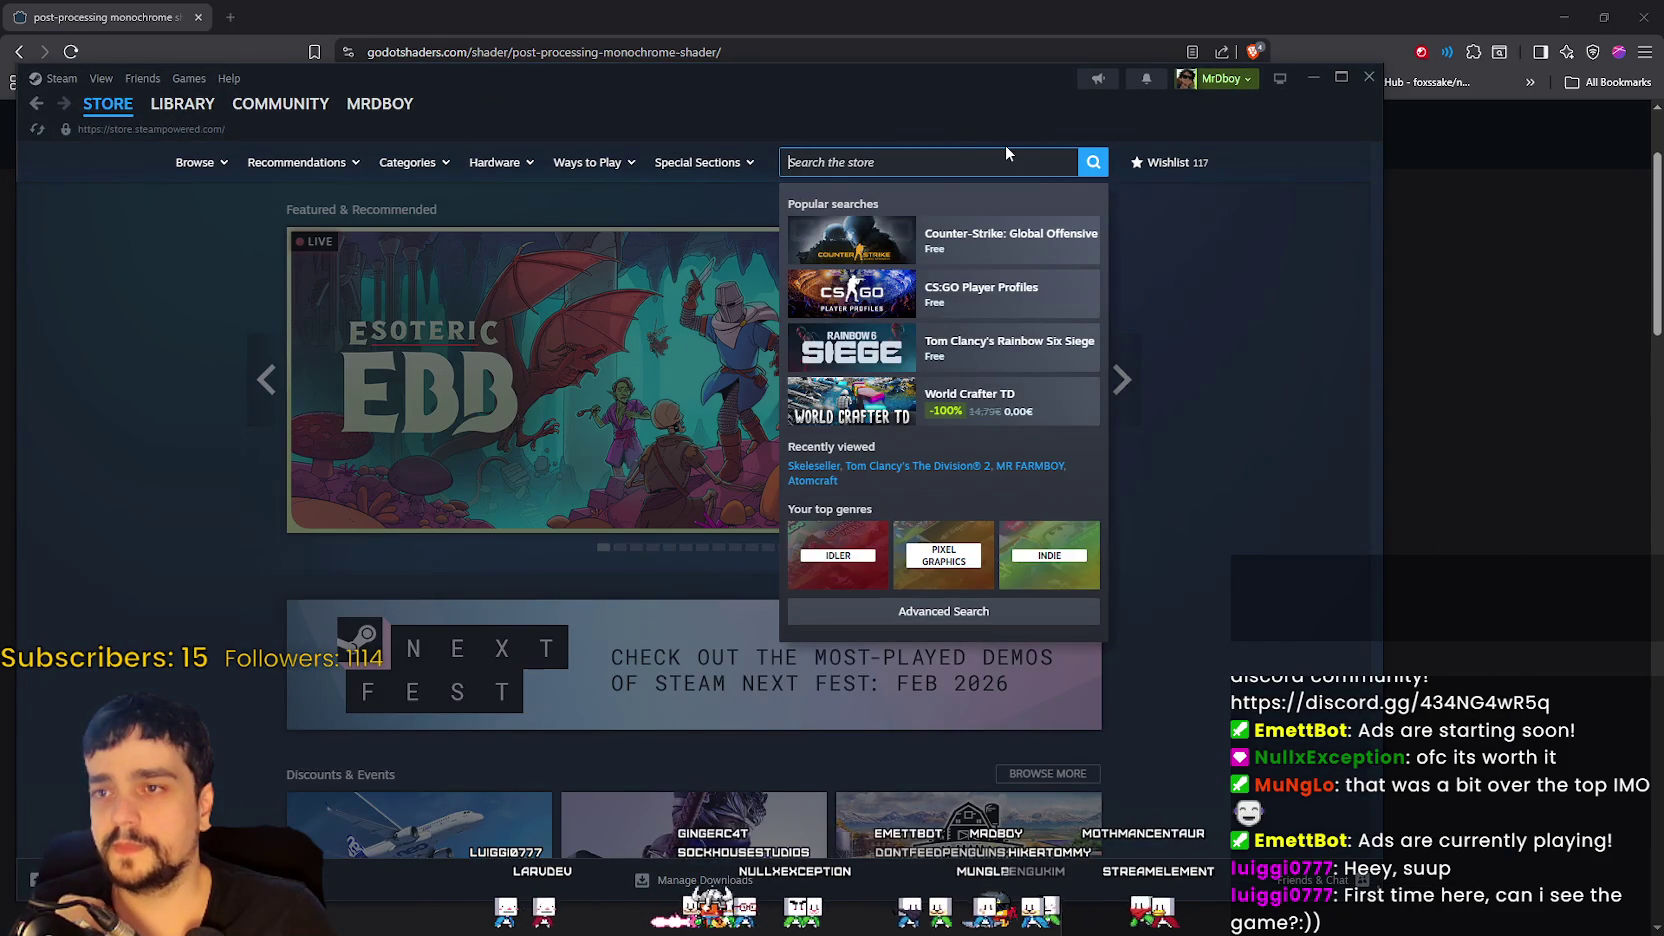
type("MR FARMBOY")
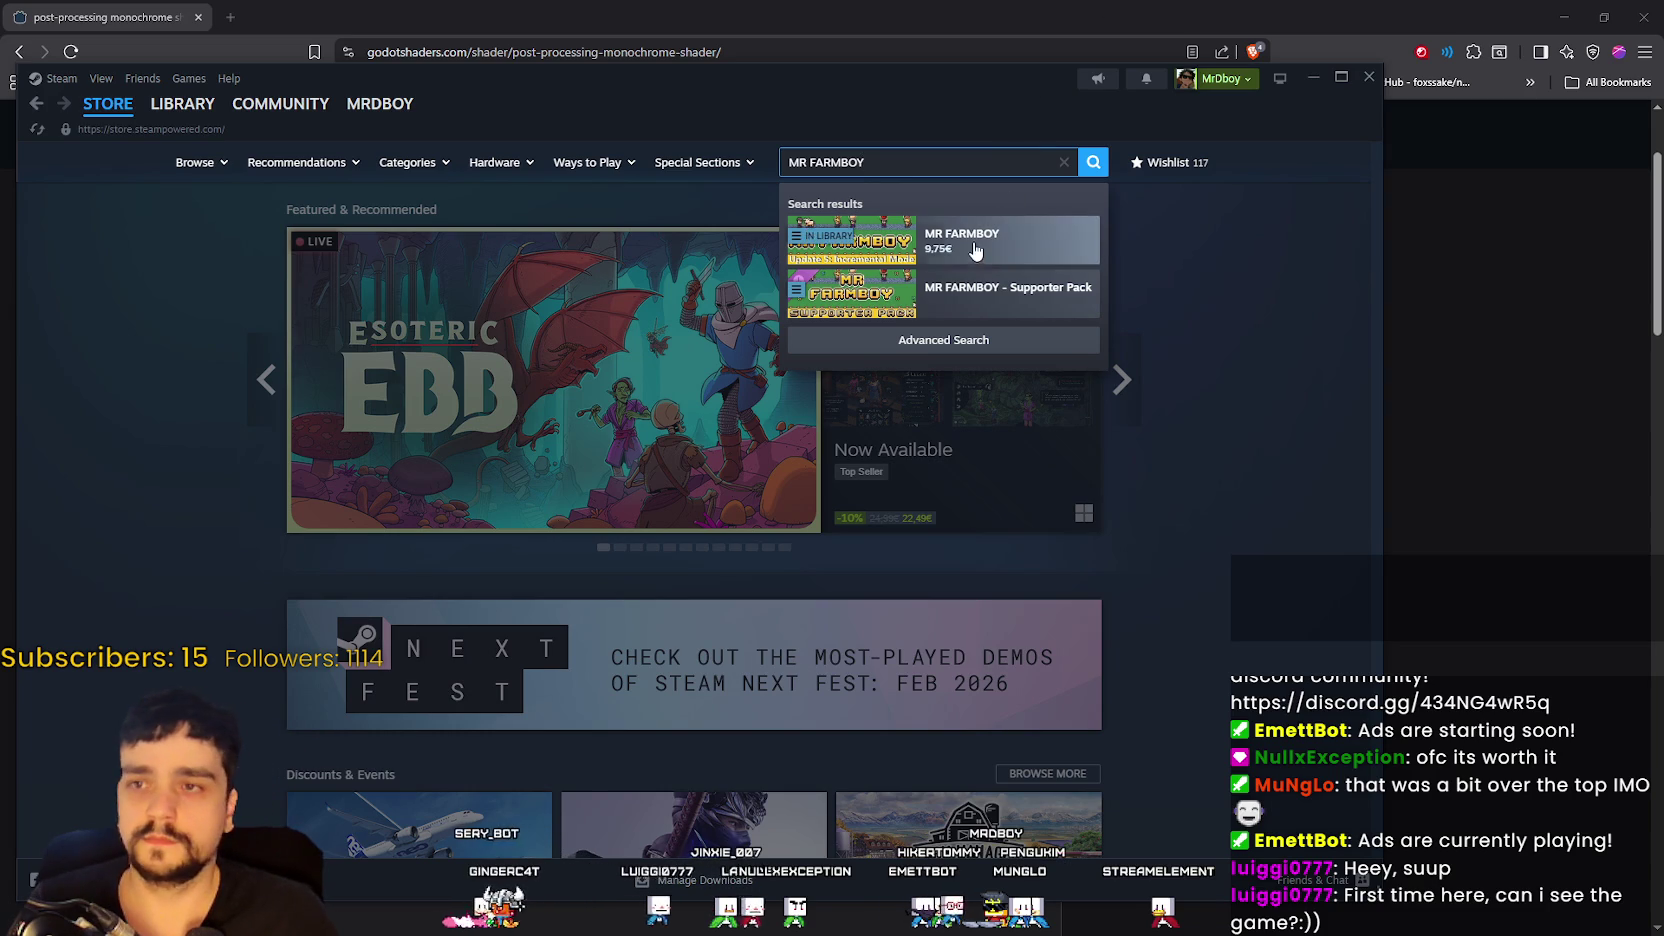
left_click(840, 238)
left_click_drag(909, 118, 1053, 75)
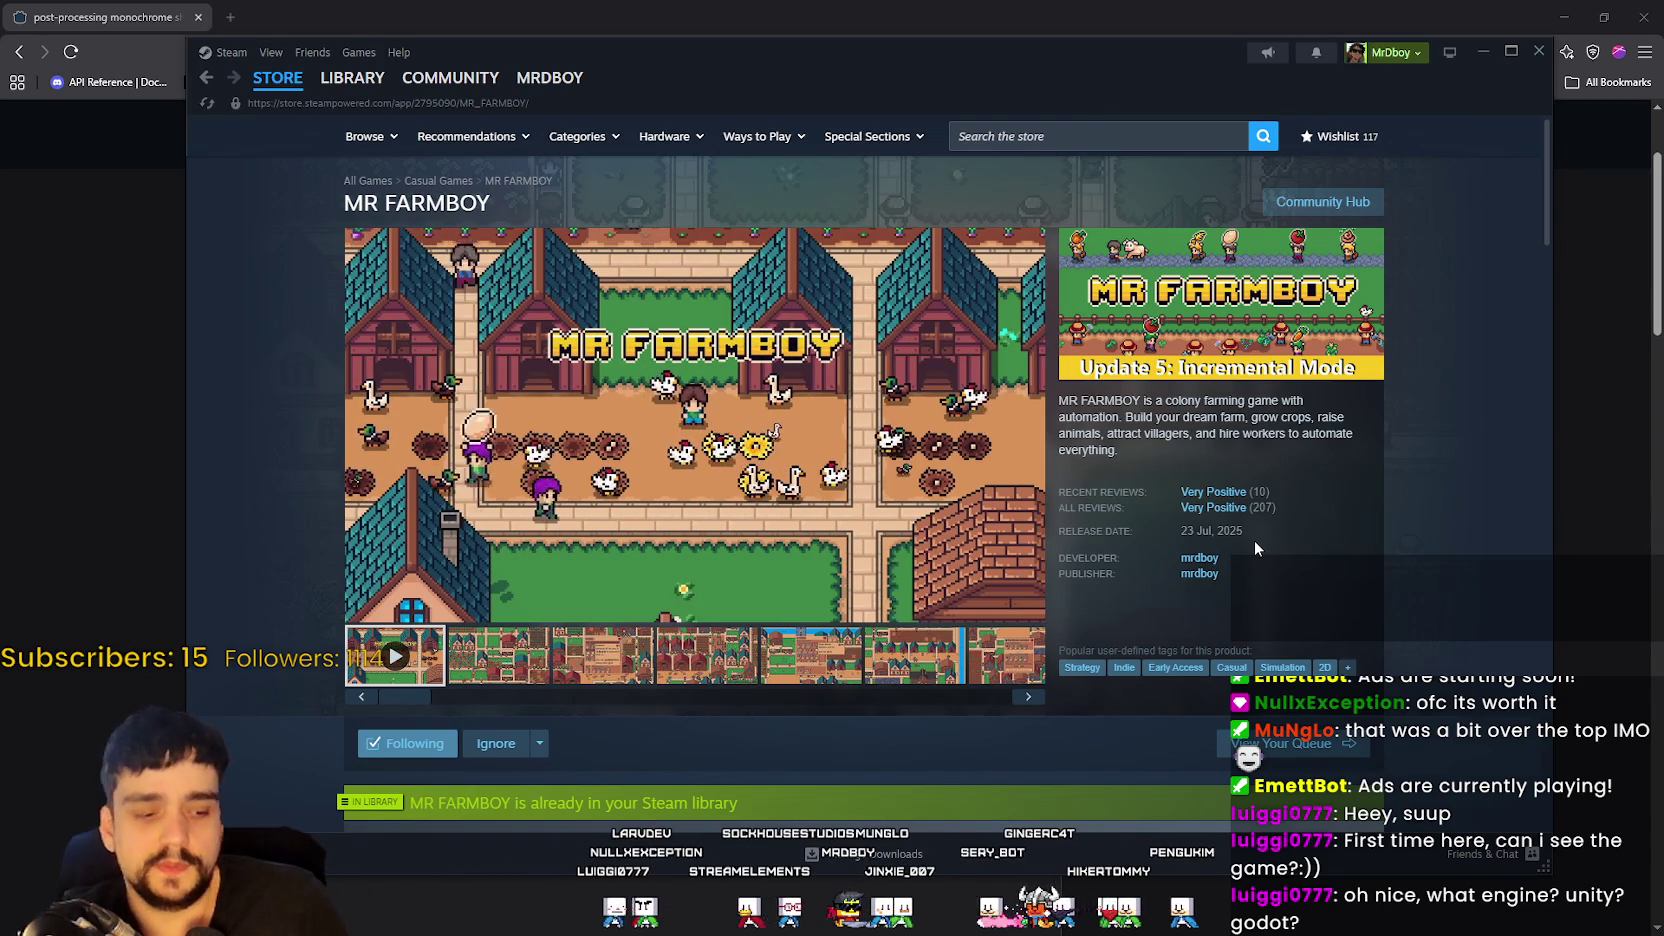
scroll(933, 722, "down", 3)
scroll(933, 722, "down", 10)
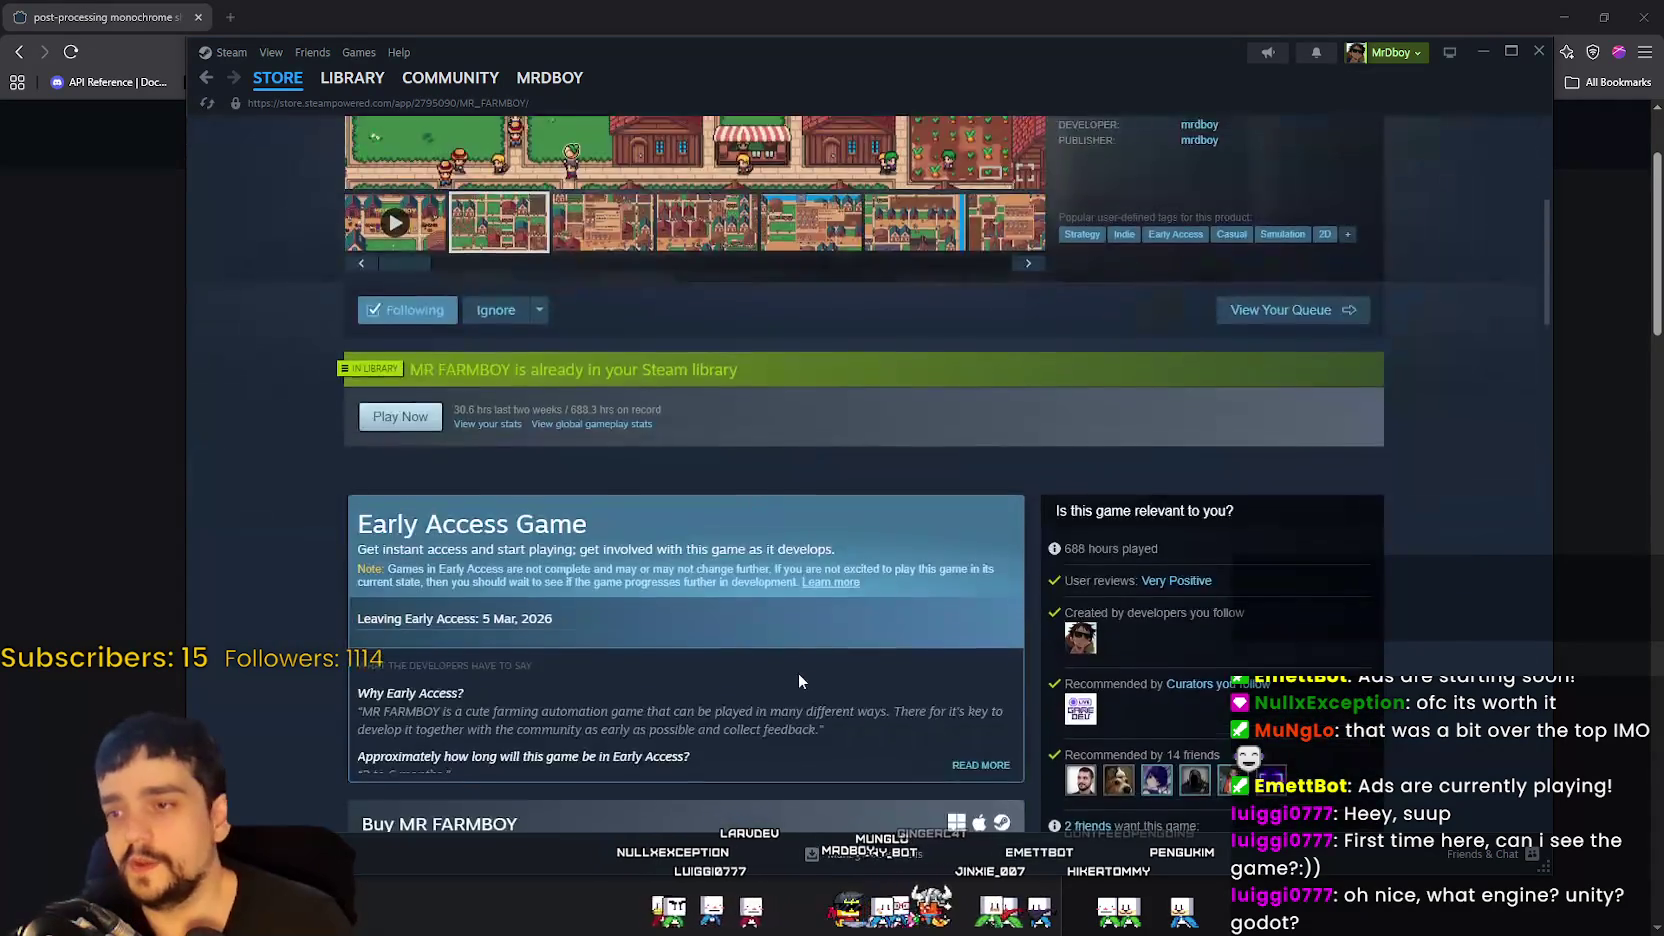
scroll(916, 734, "up", 3)
scroll(965, 757, "up", 10)
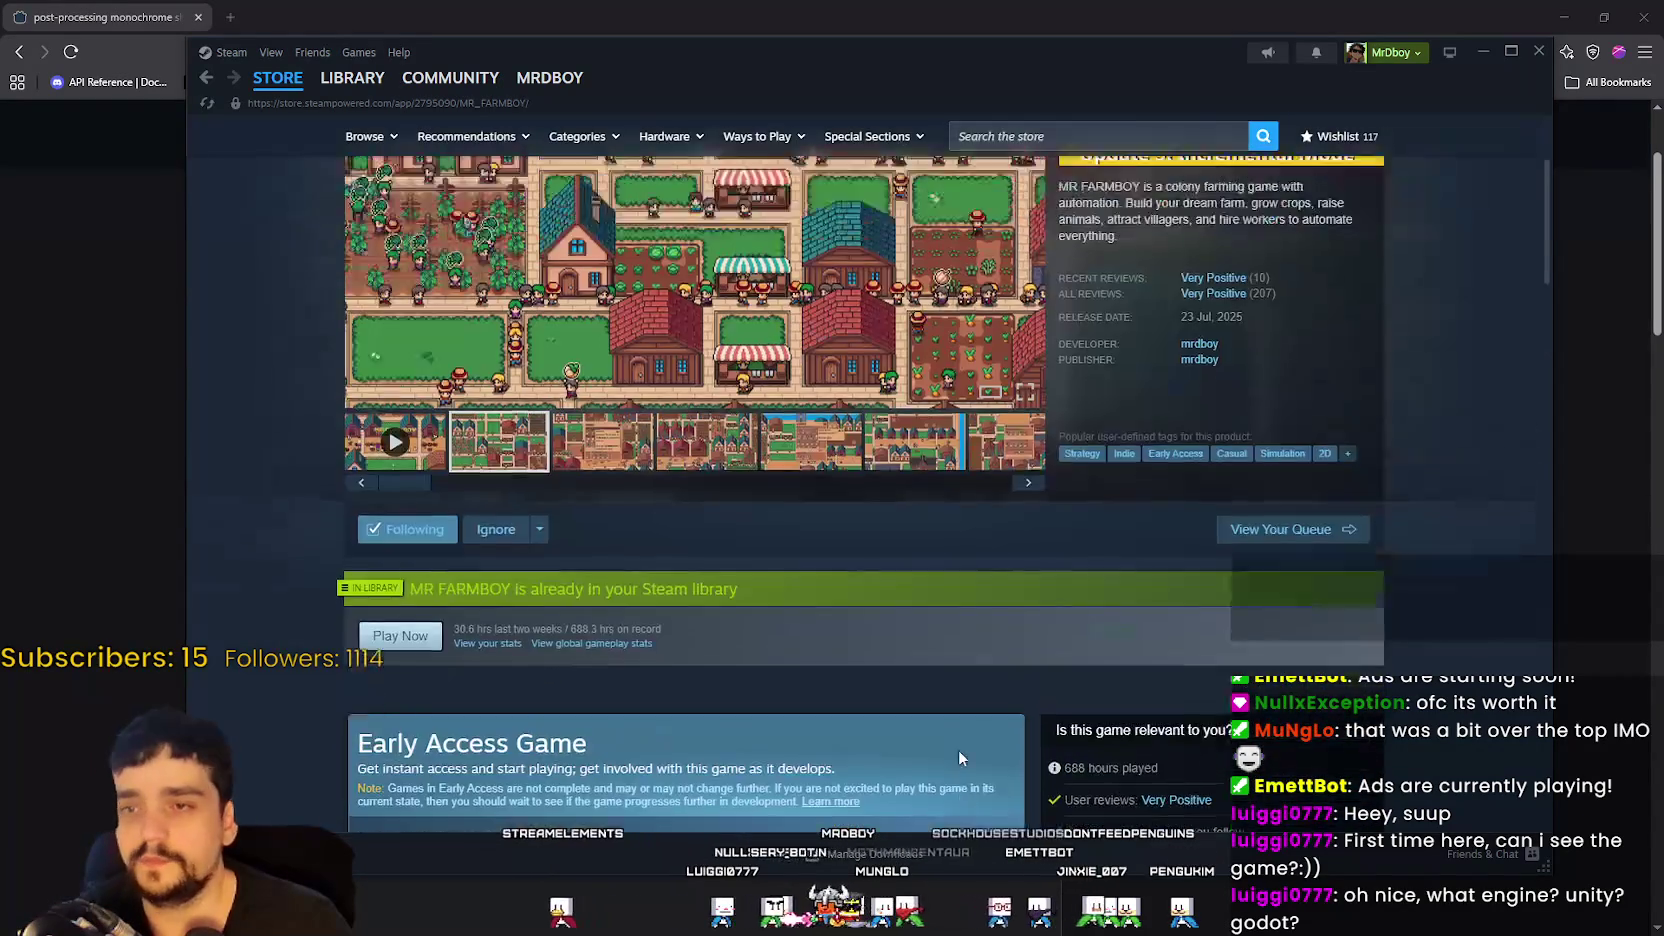
left_click_drag(855, 62, 928, 70)
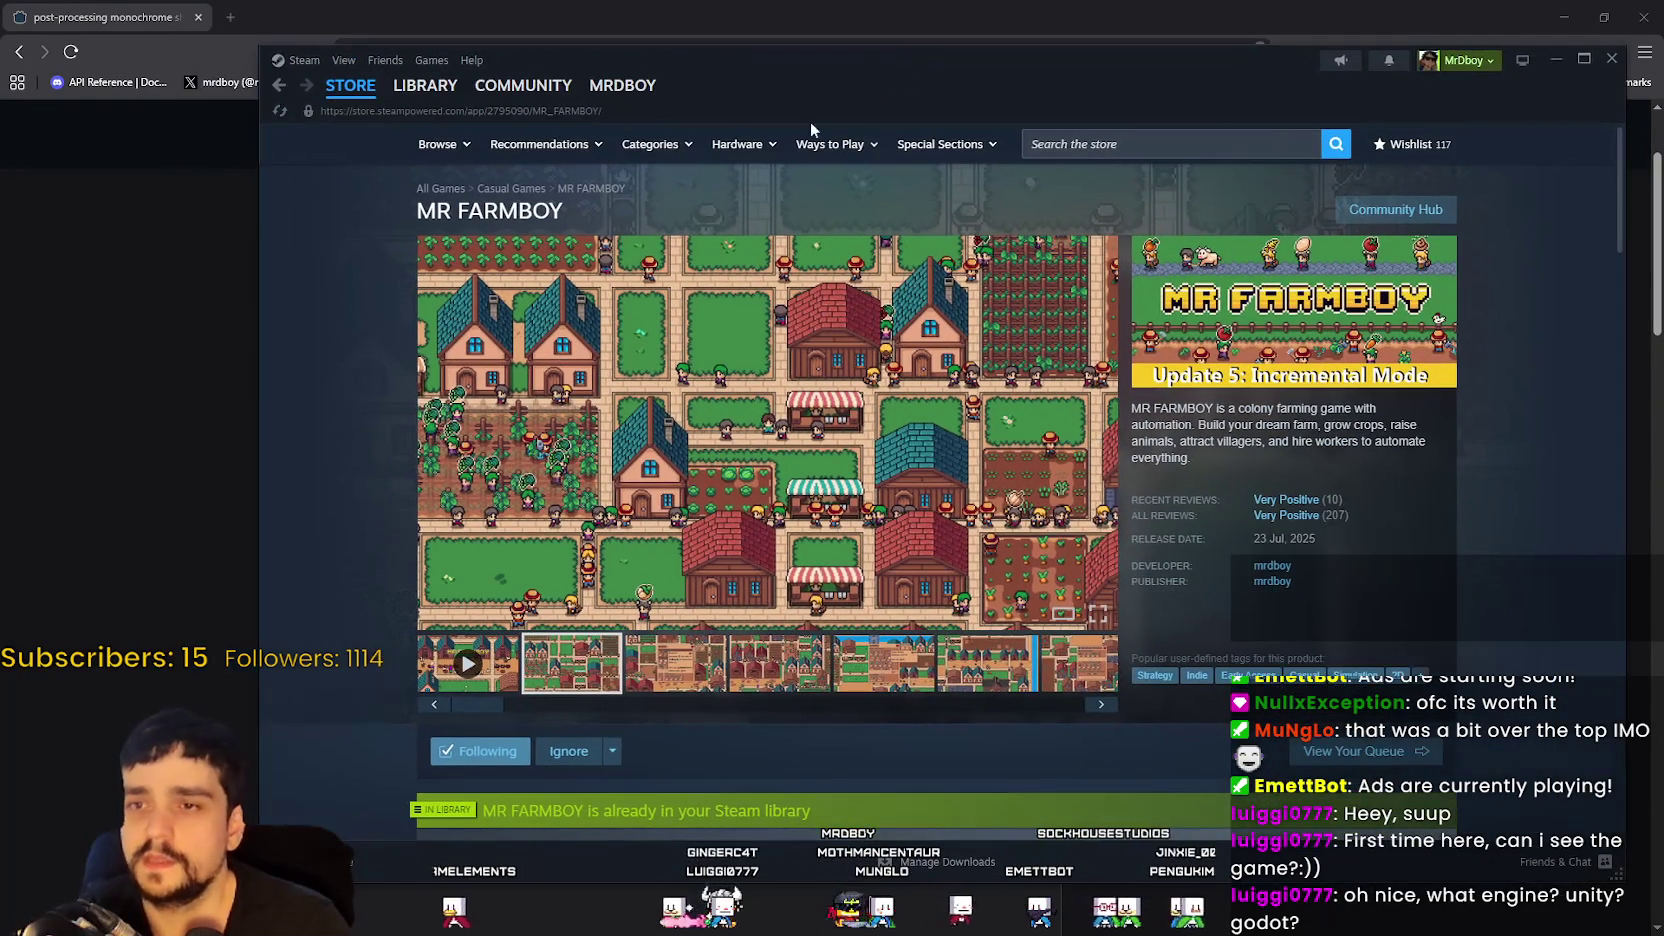
left_click(172, 458)
scroll(814, 600, "down", 2)
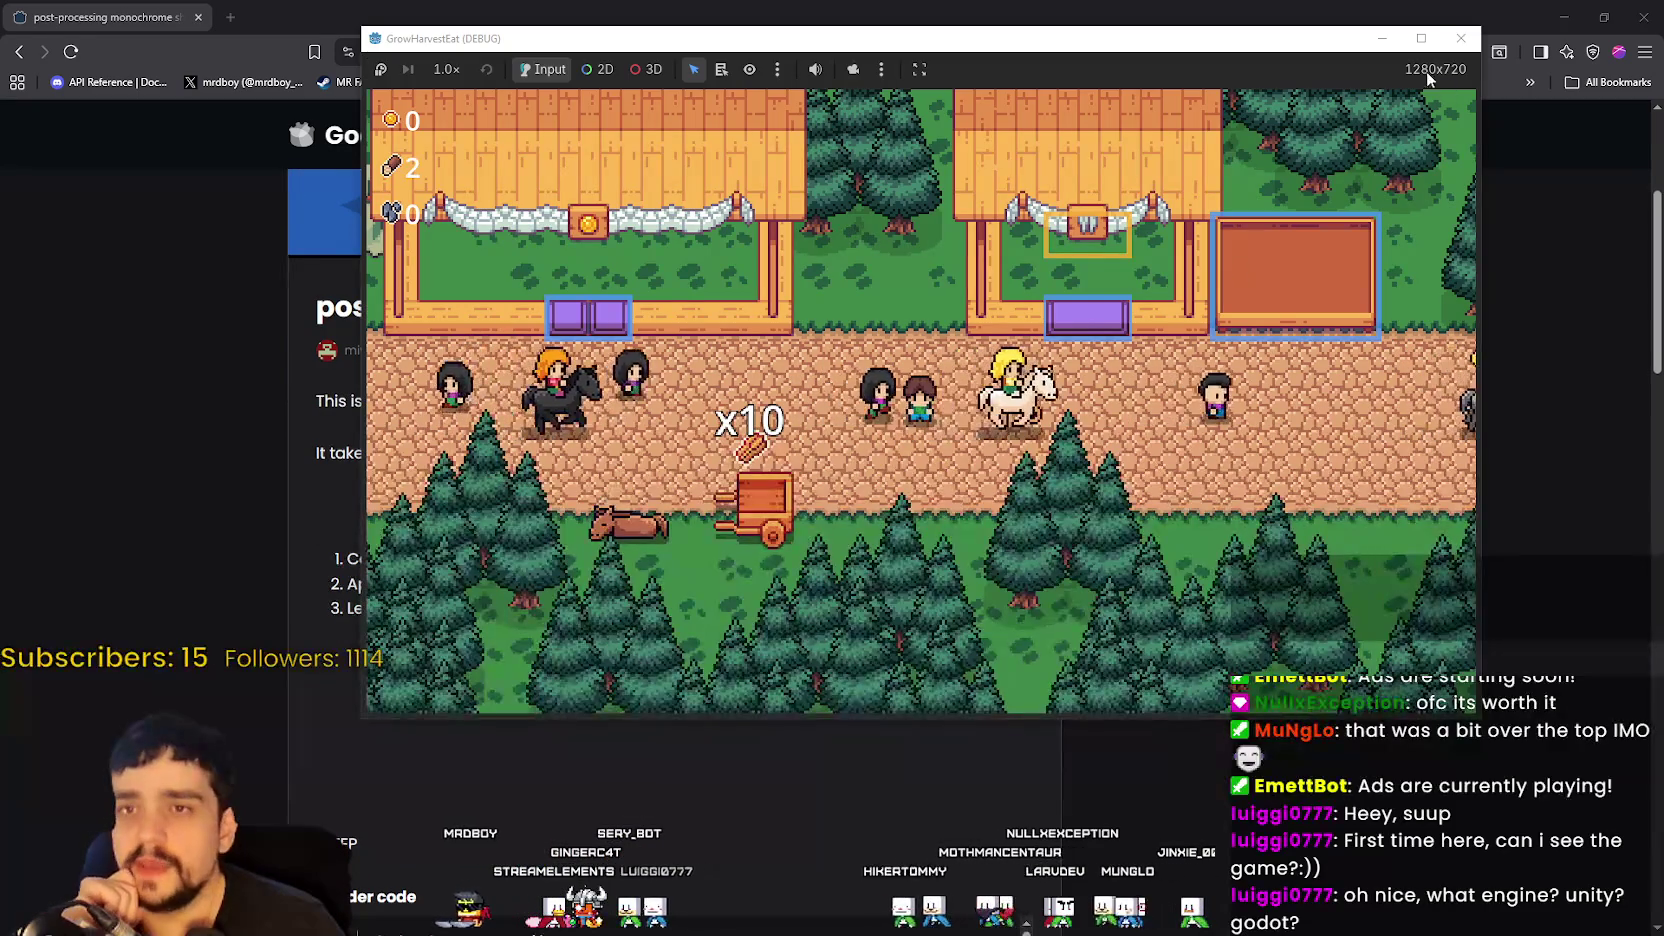
- Close the game window and read the monochrome shader's screen, grayscale and tint steps
left_click(1418, 40)
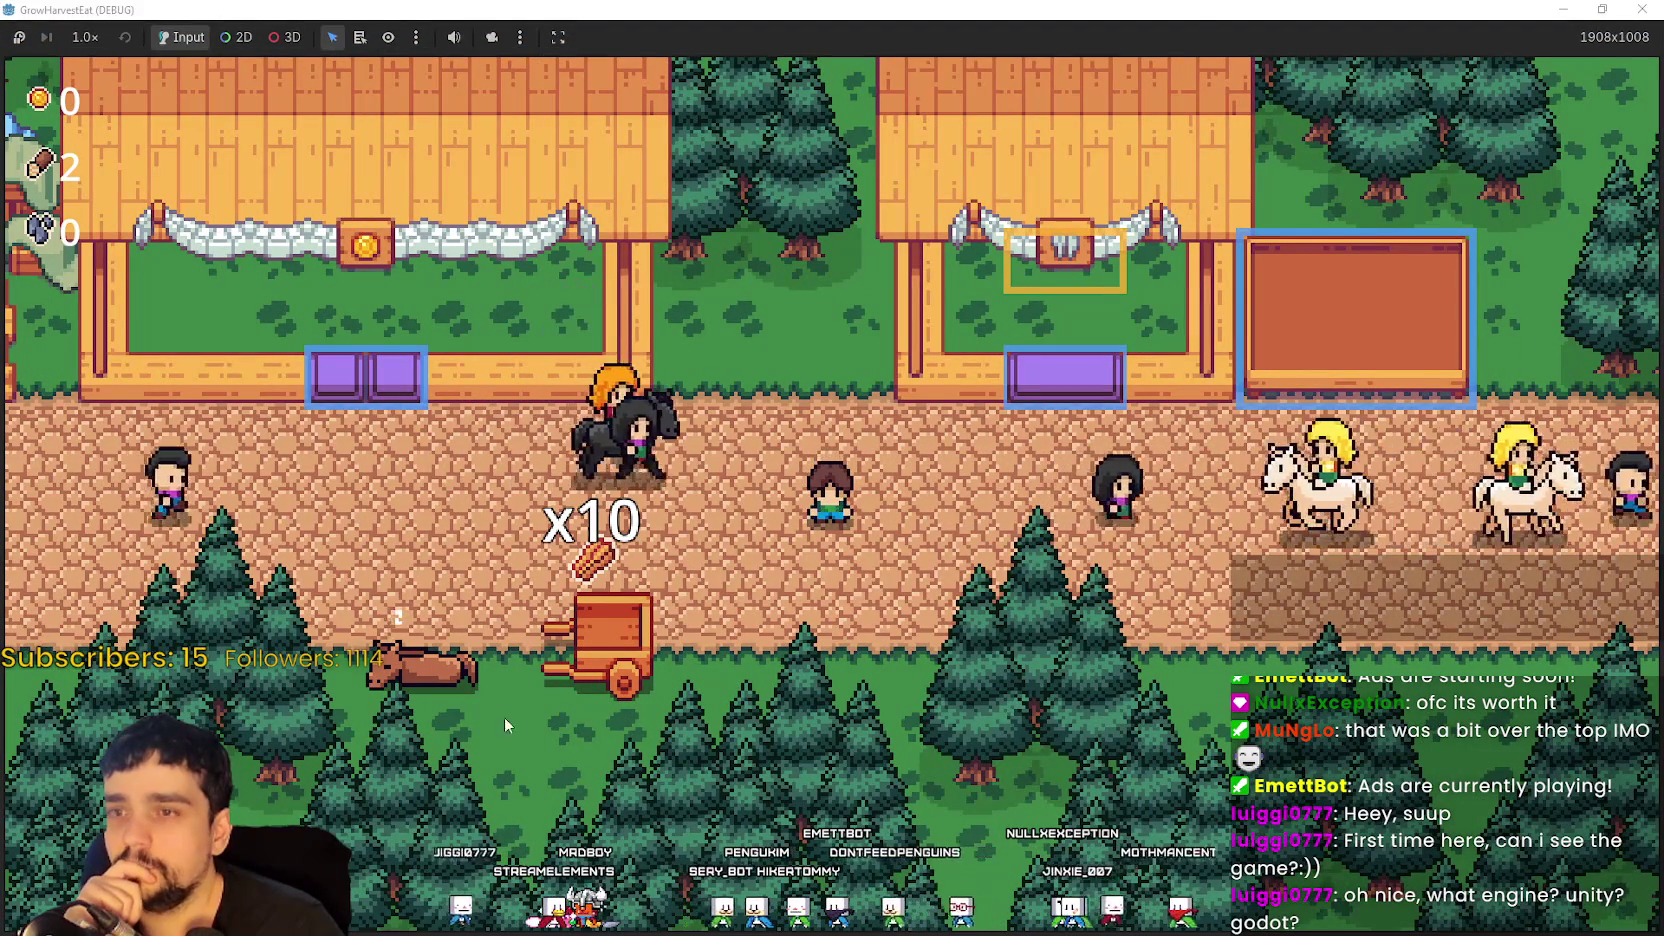
key("alt+F4")
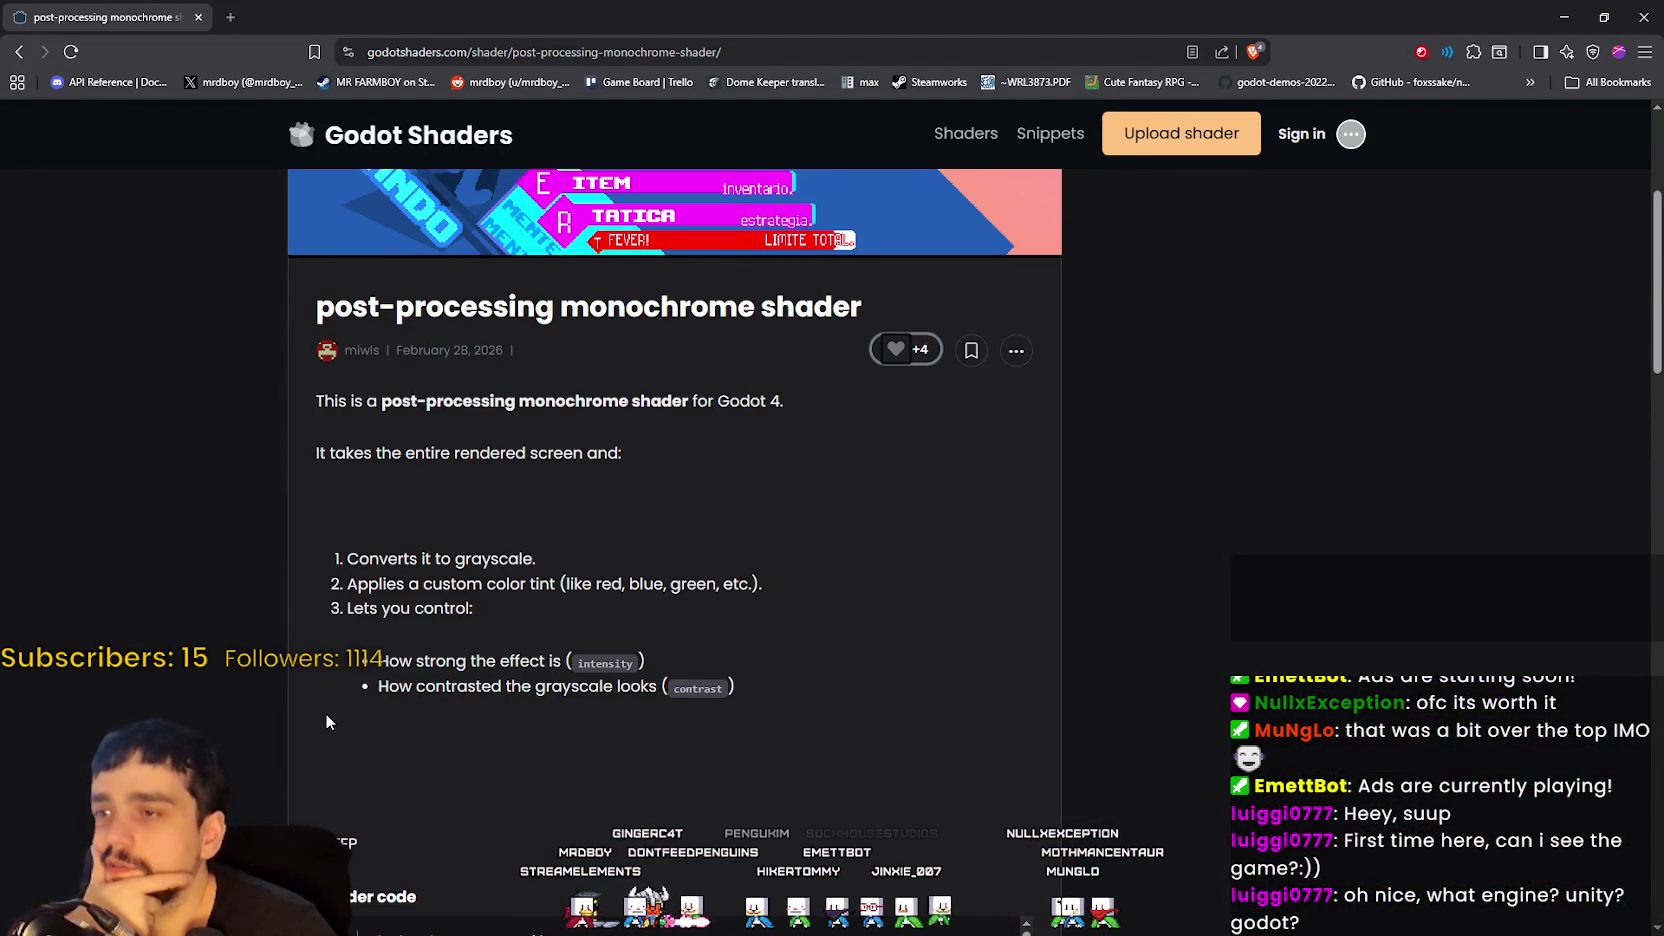
left_click_drag(346, 453, 650, 453)
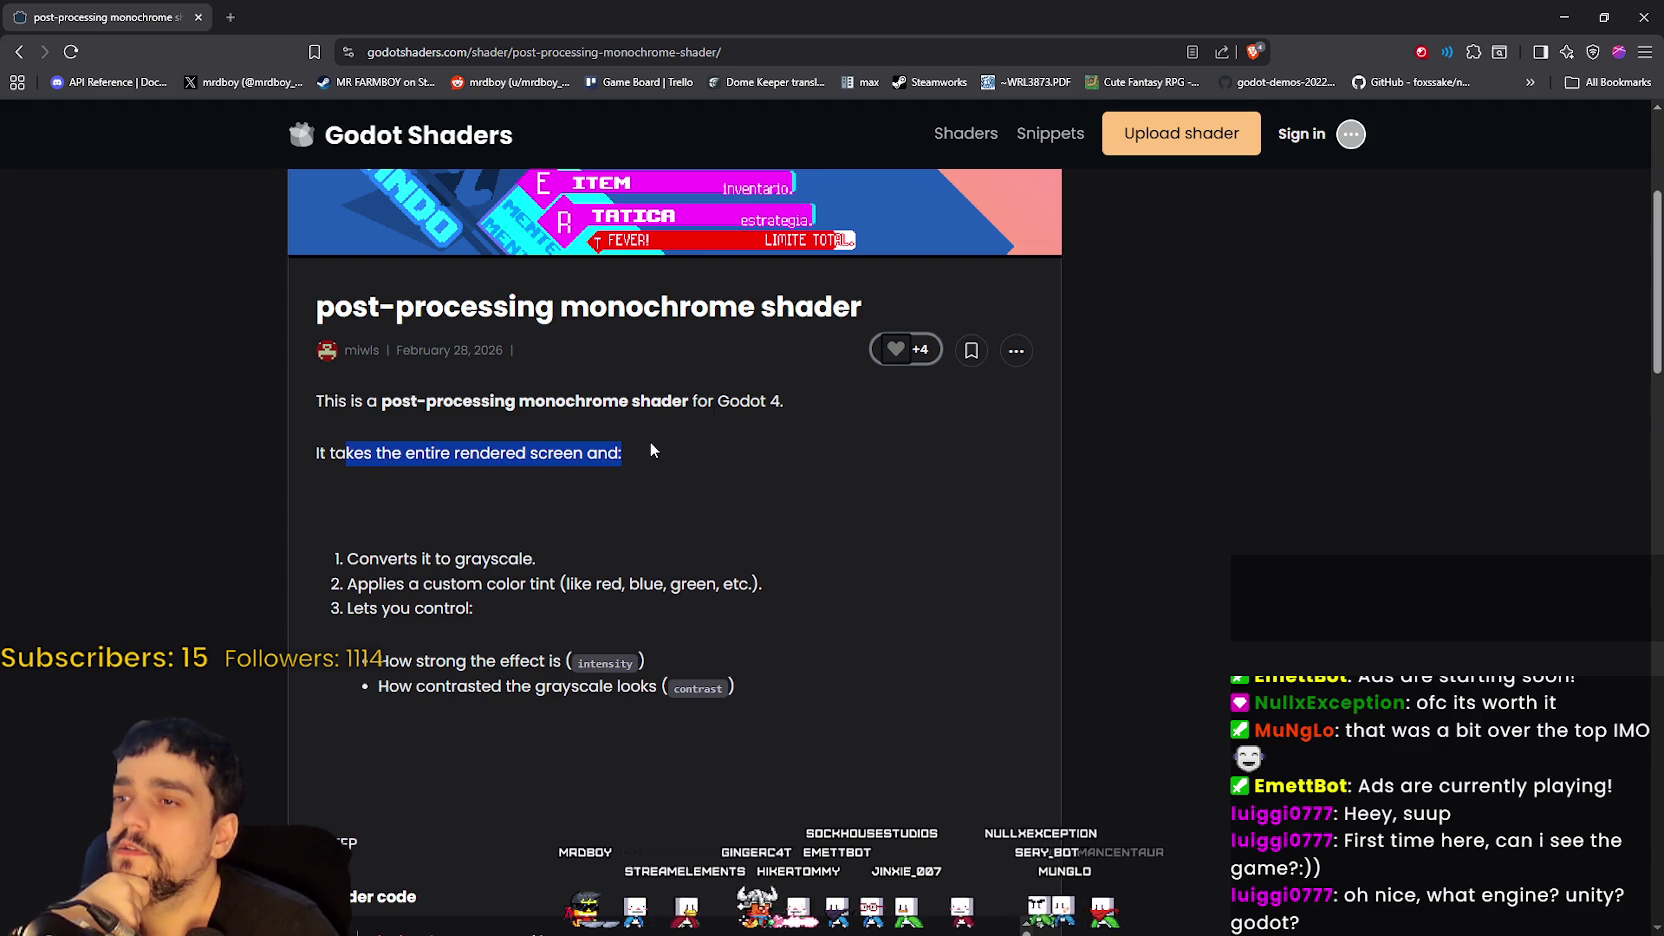
left_click_drag(386, 558, 574, 571)
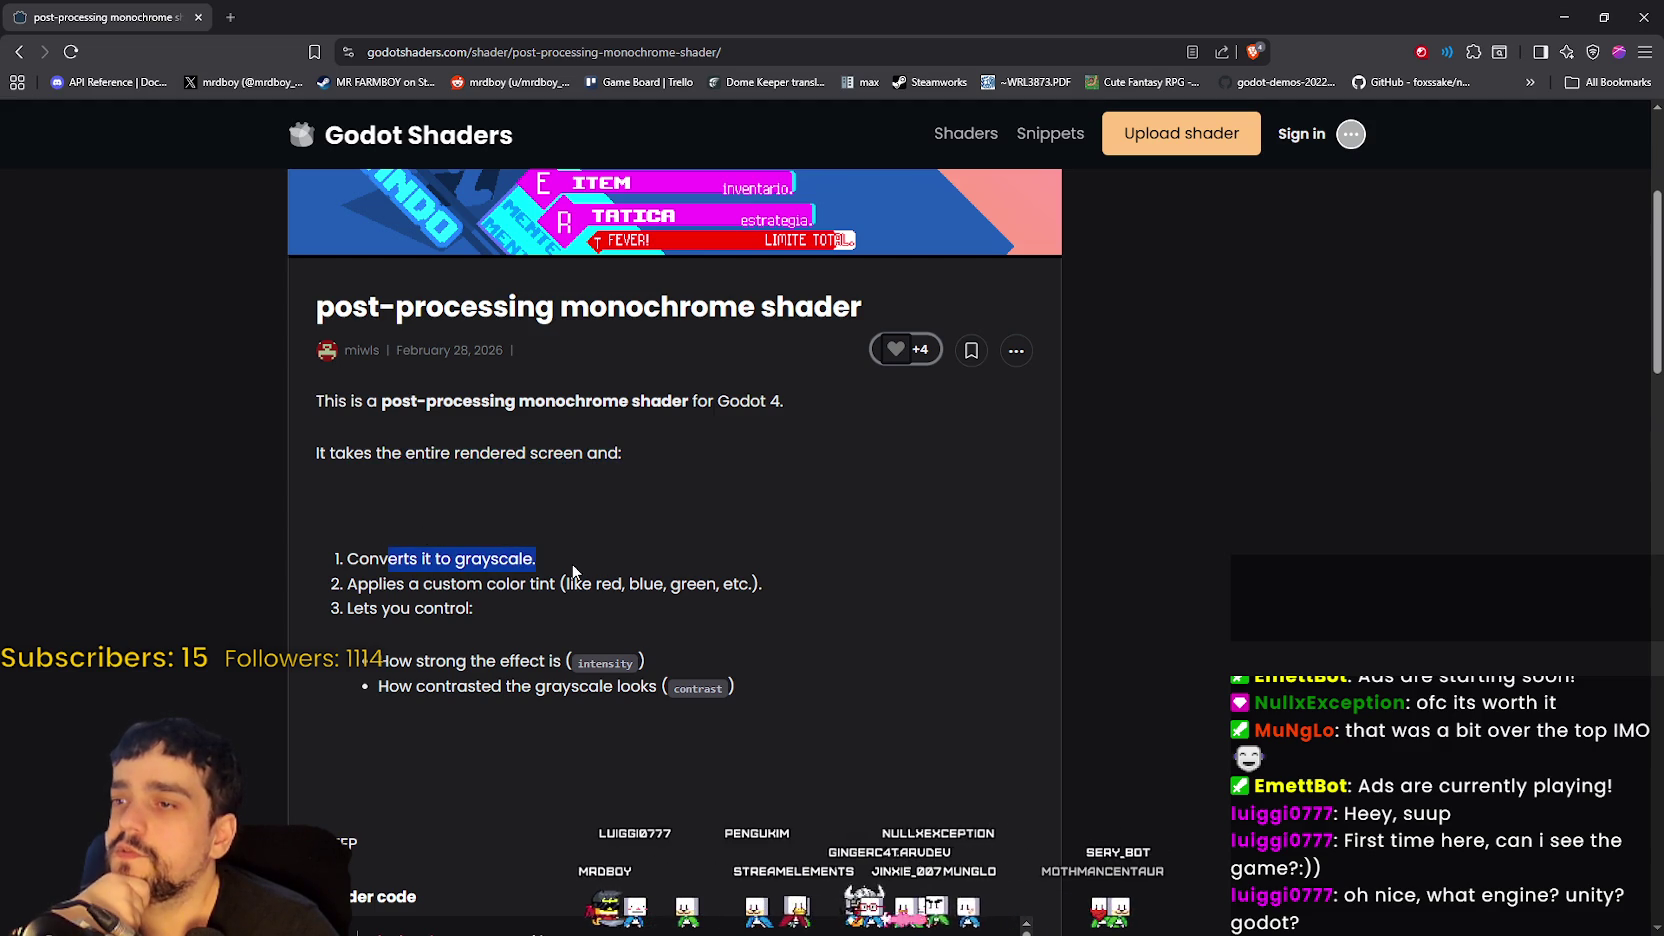
left_click_drag(364, 608, 641, 588)
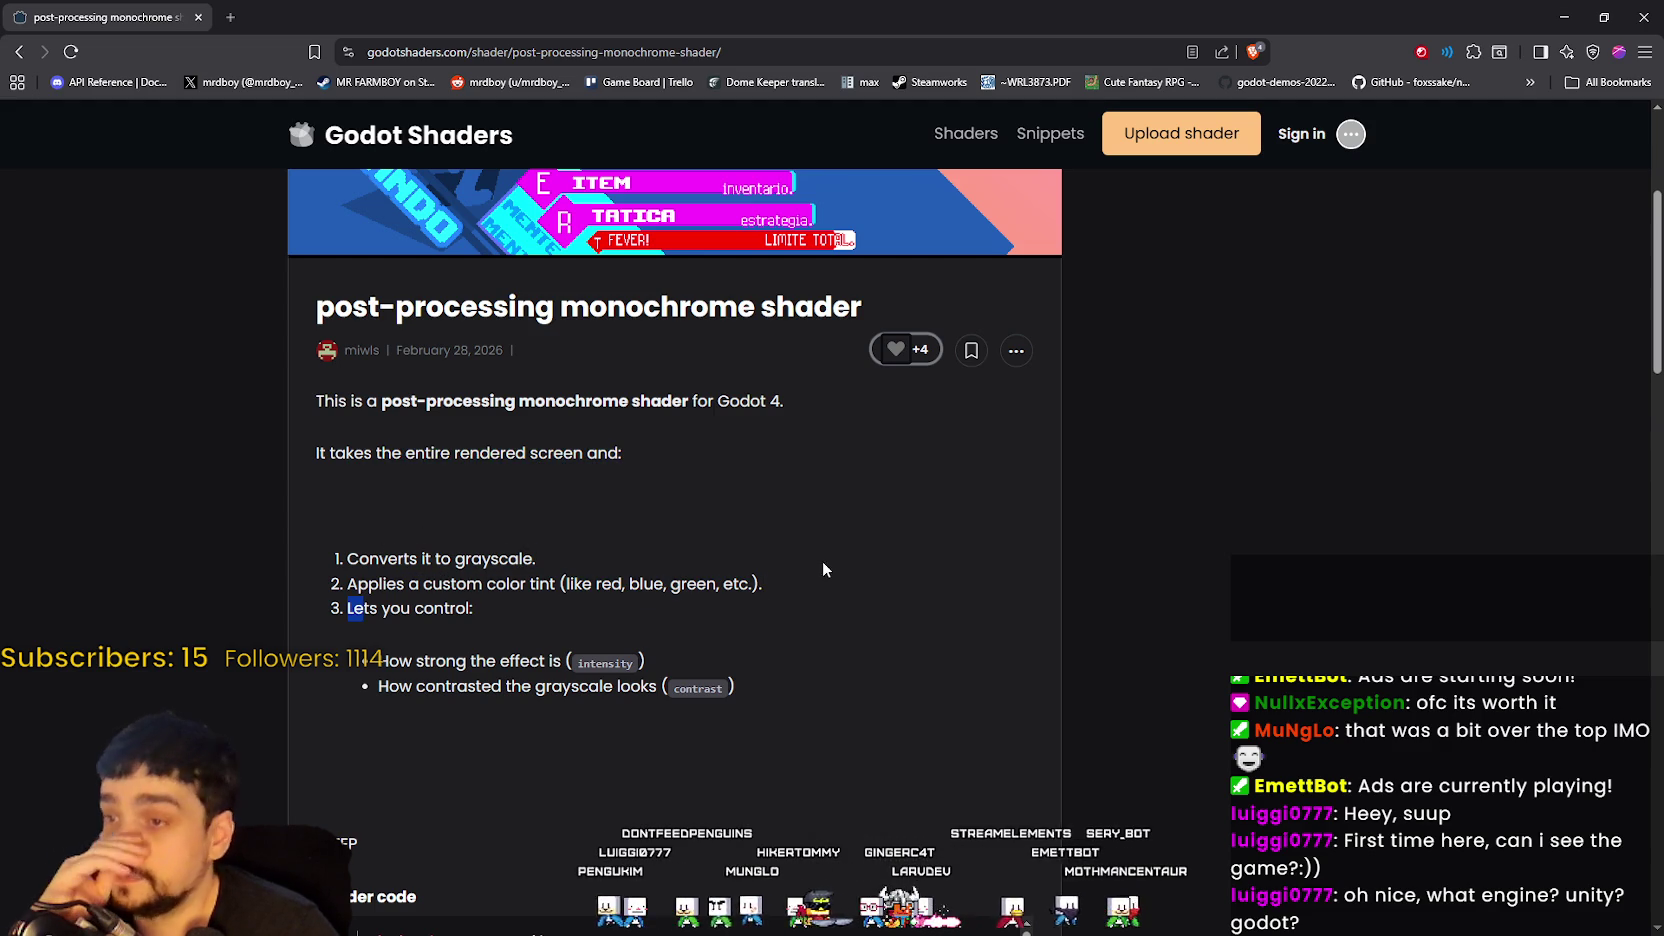
- Scroll to the shader's gallery, enlarge the example screenshot, then close it
scroll(790, 675, "up", 3)
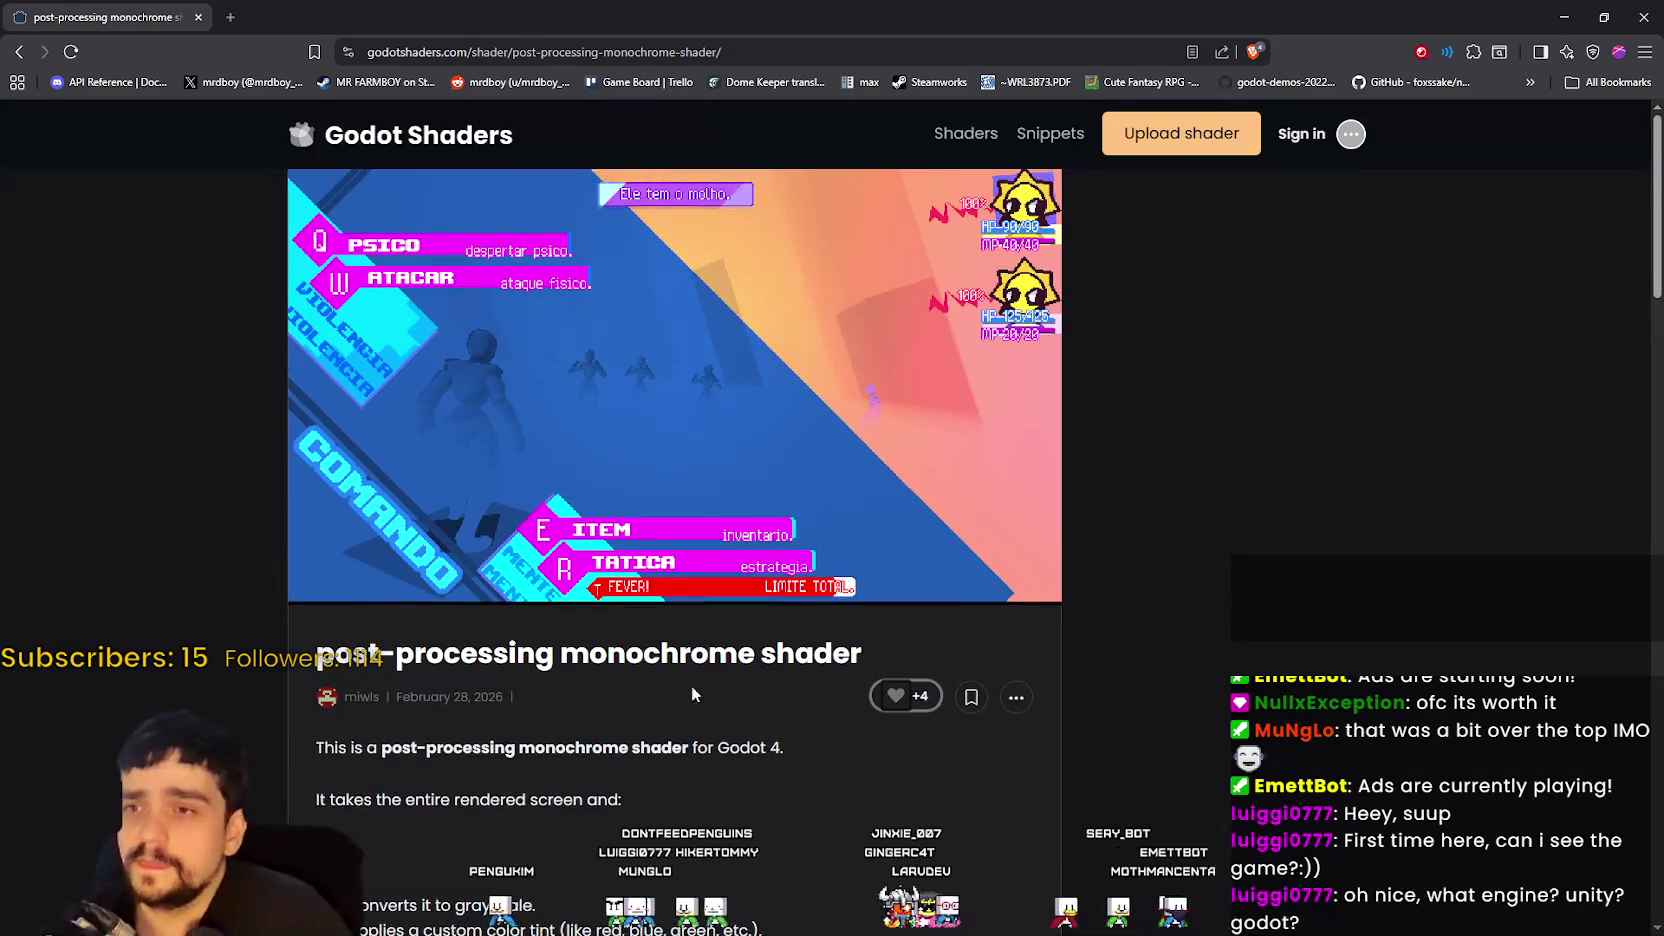
scroll(725, 681, "down", 4)
scroll(411, 620, "down", 5)
scroll(1022, 672, "down", 2)
scroll(1022, 672, "down", 6)
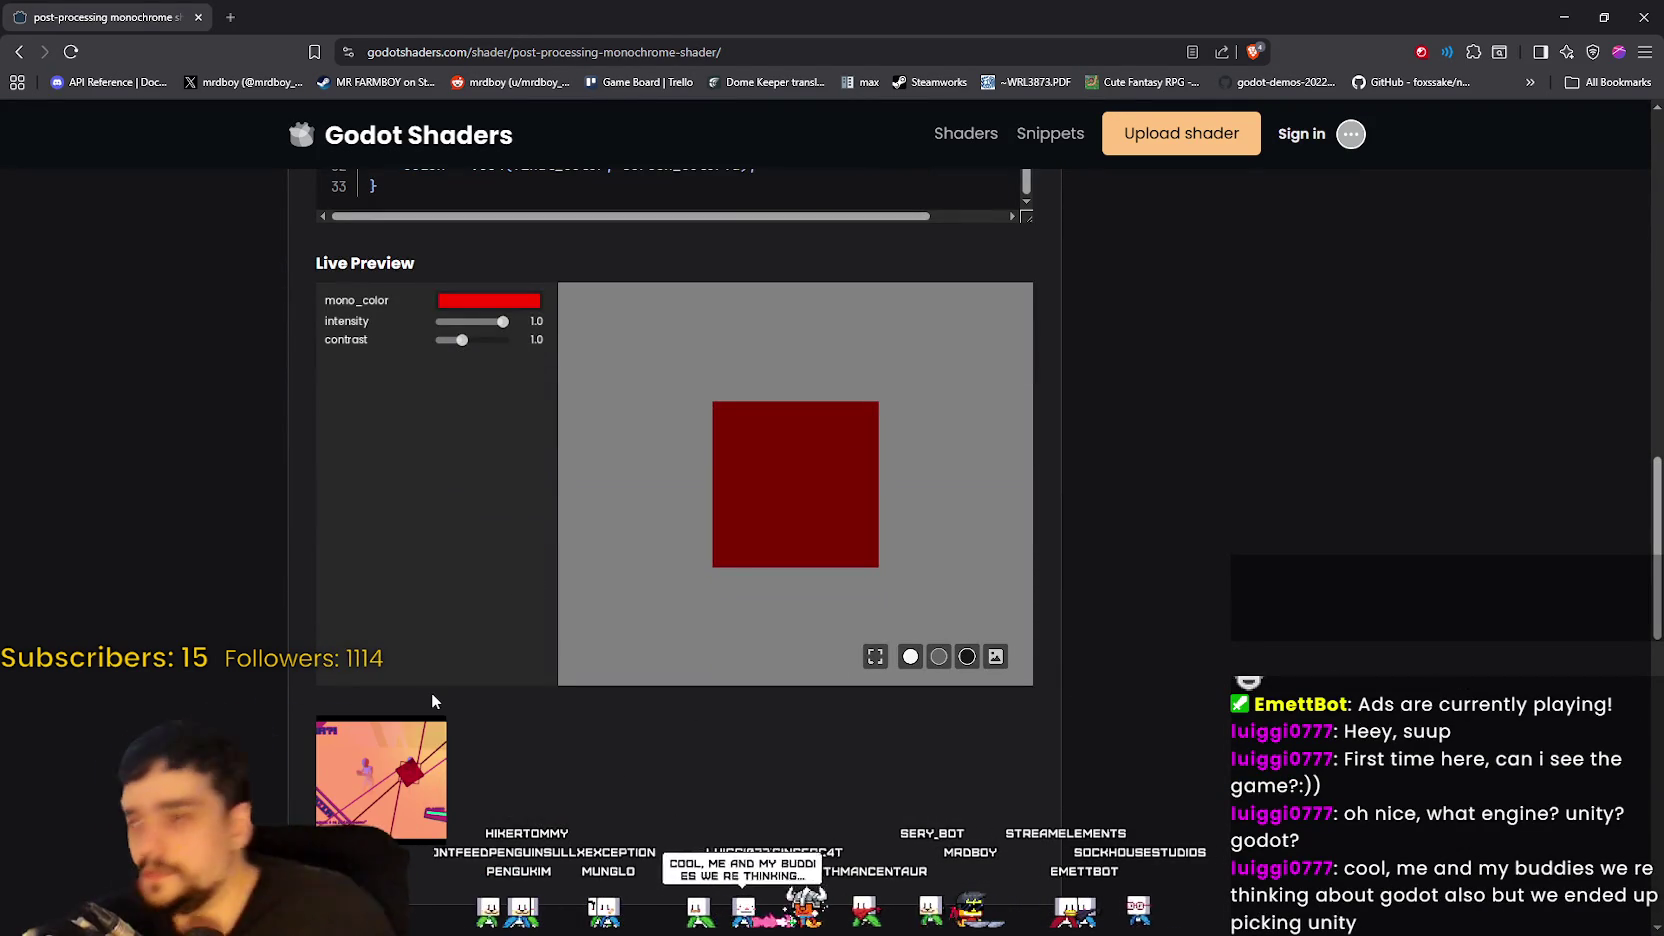
left_click(417, 800)
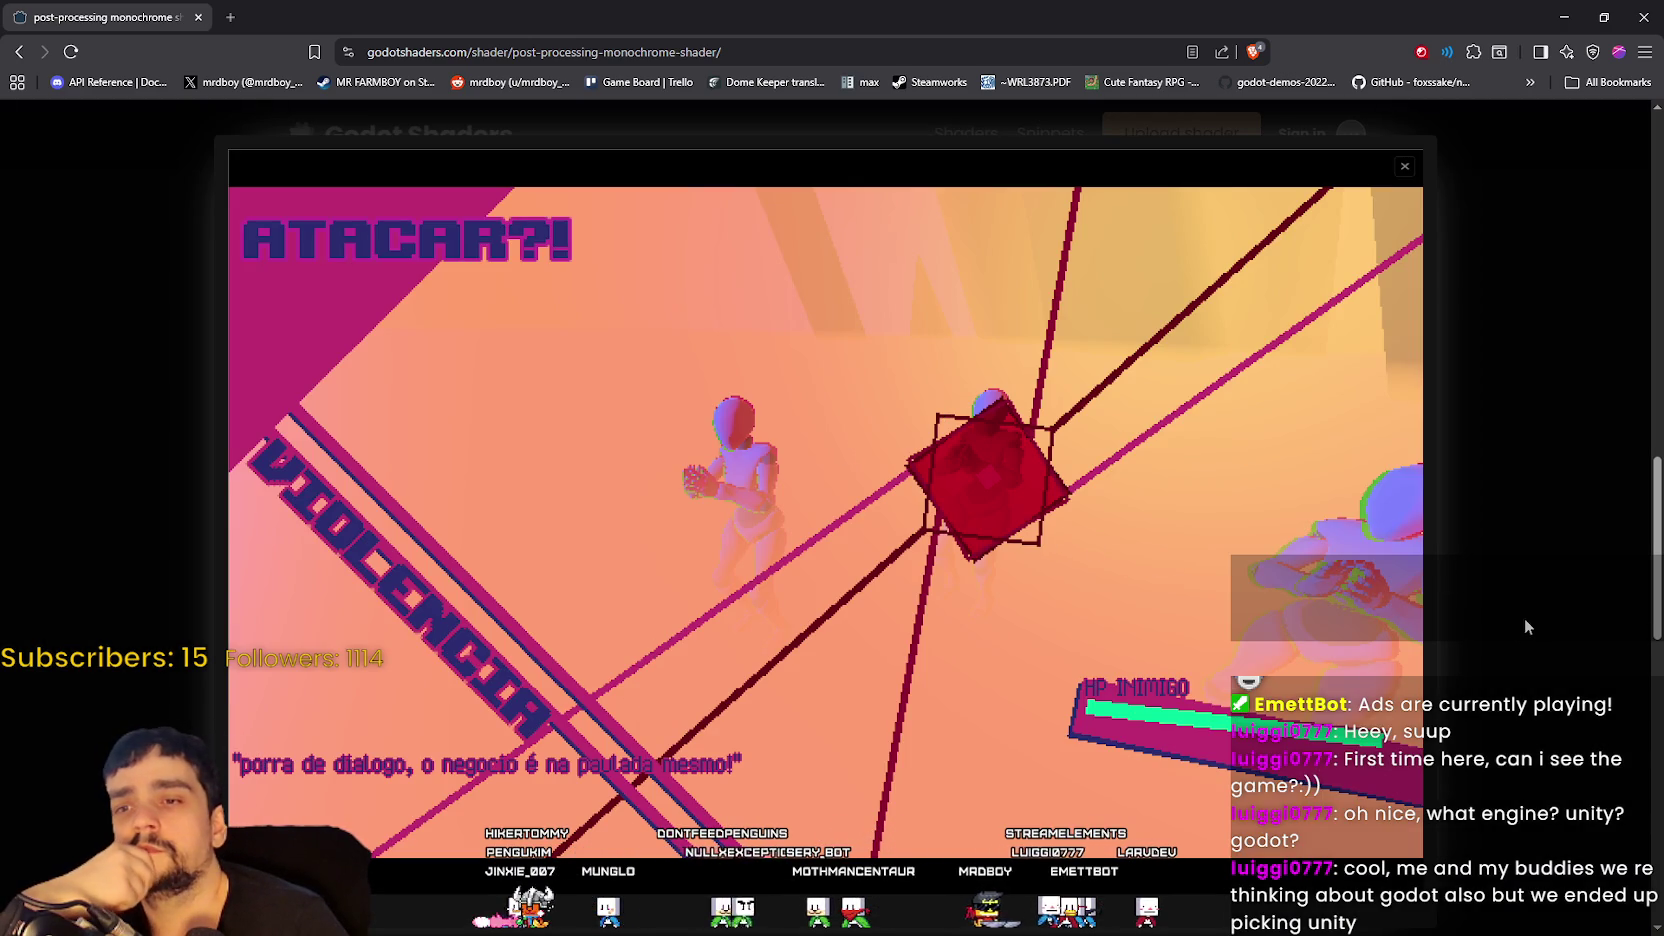
left_click(1492, 632)
- Return from the monochrome shader to the newest-shaders listing
scroll(1161, 705, "down", 5)
scroll(1170, 681, "up", 3)
scroll(1173, 692, "up", 5)
left_click(19, 51)
scroll(988, 754, "down", 5)
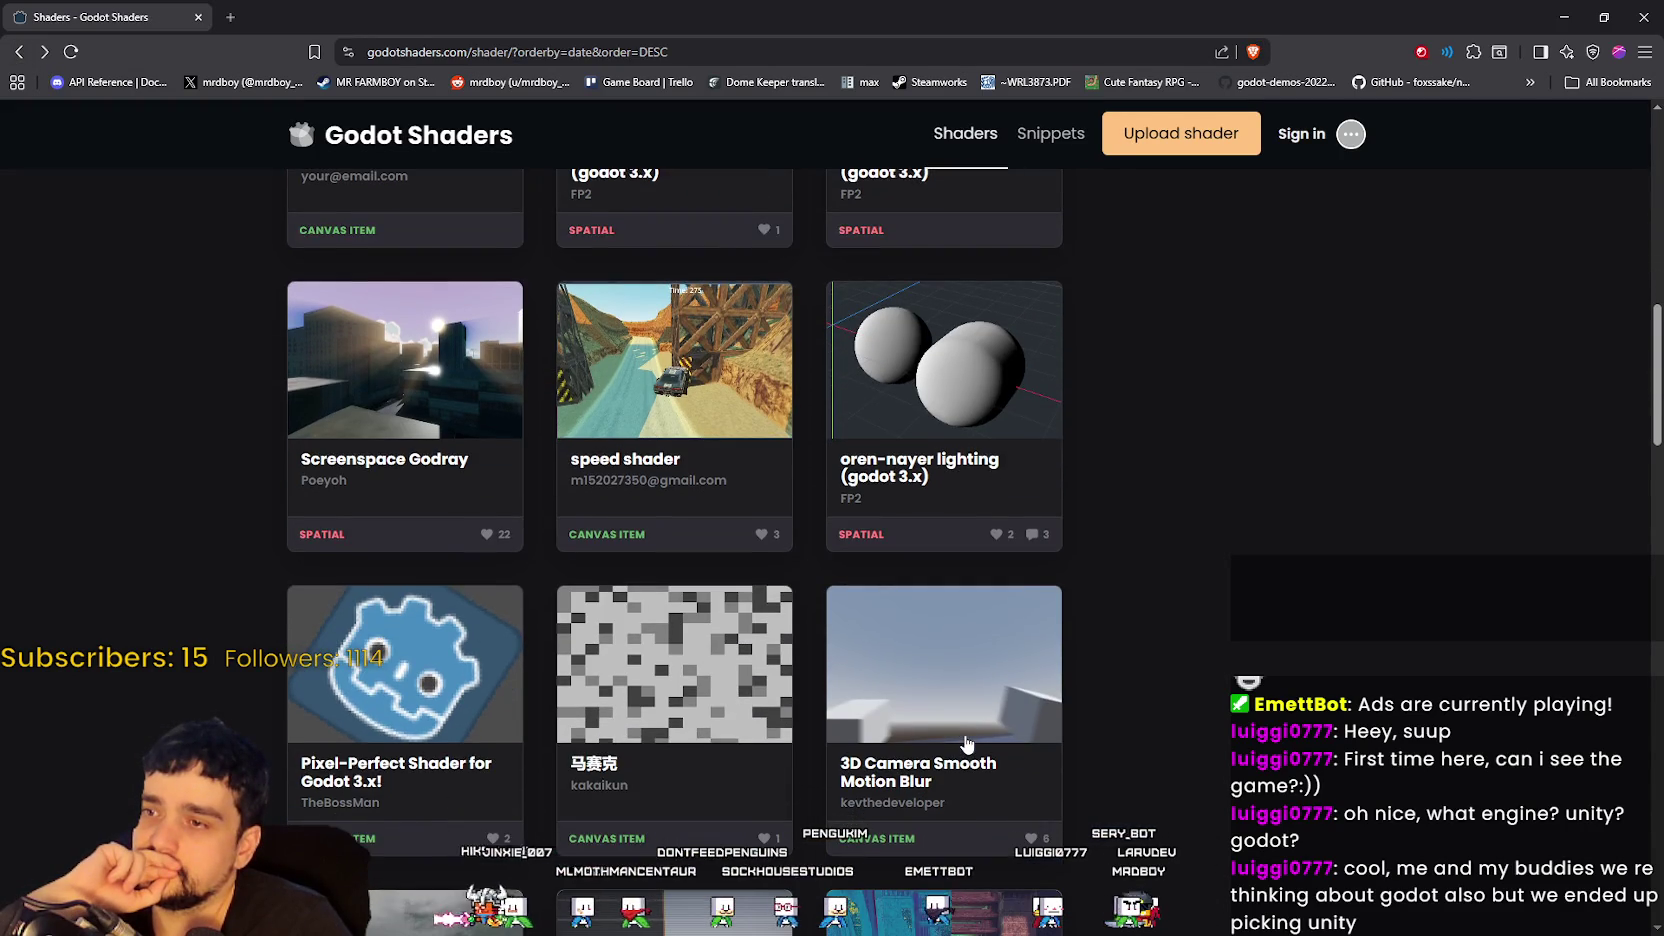
- Open the 2D Black Hole shader page from the listing and skim it
scroll(962, 740, "down", 2)
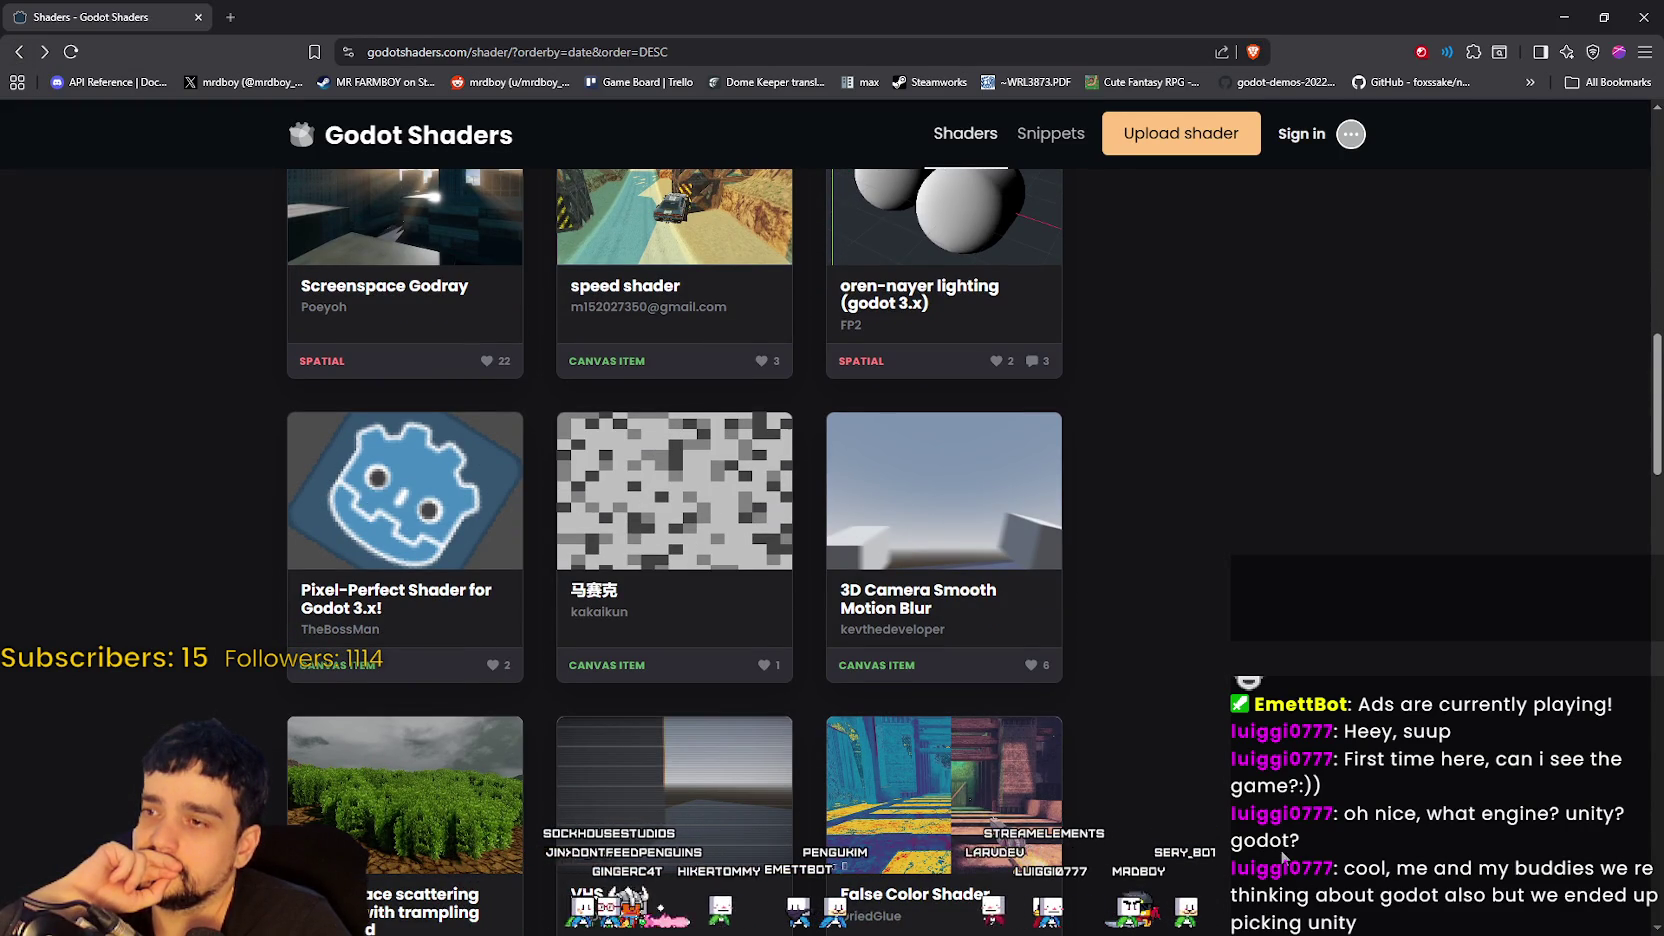
scroll(1183, 770, "down", 2)
scroll(1181, 768, "down", 3)
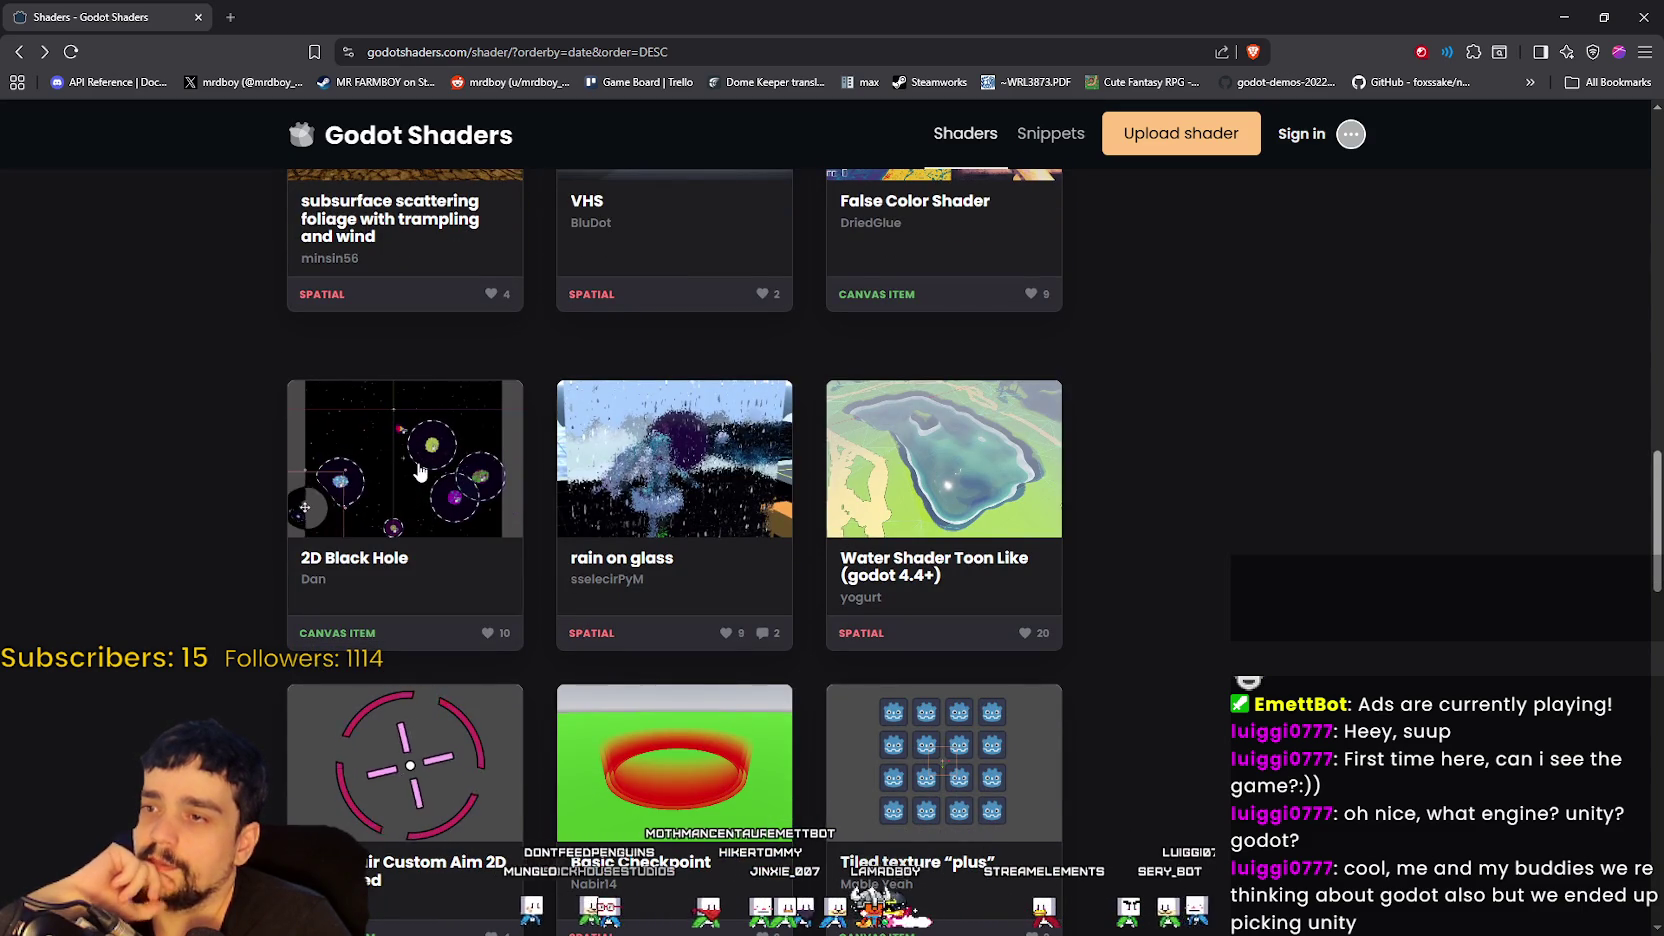
left_click(418, 465)
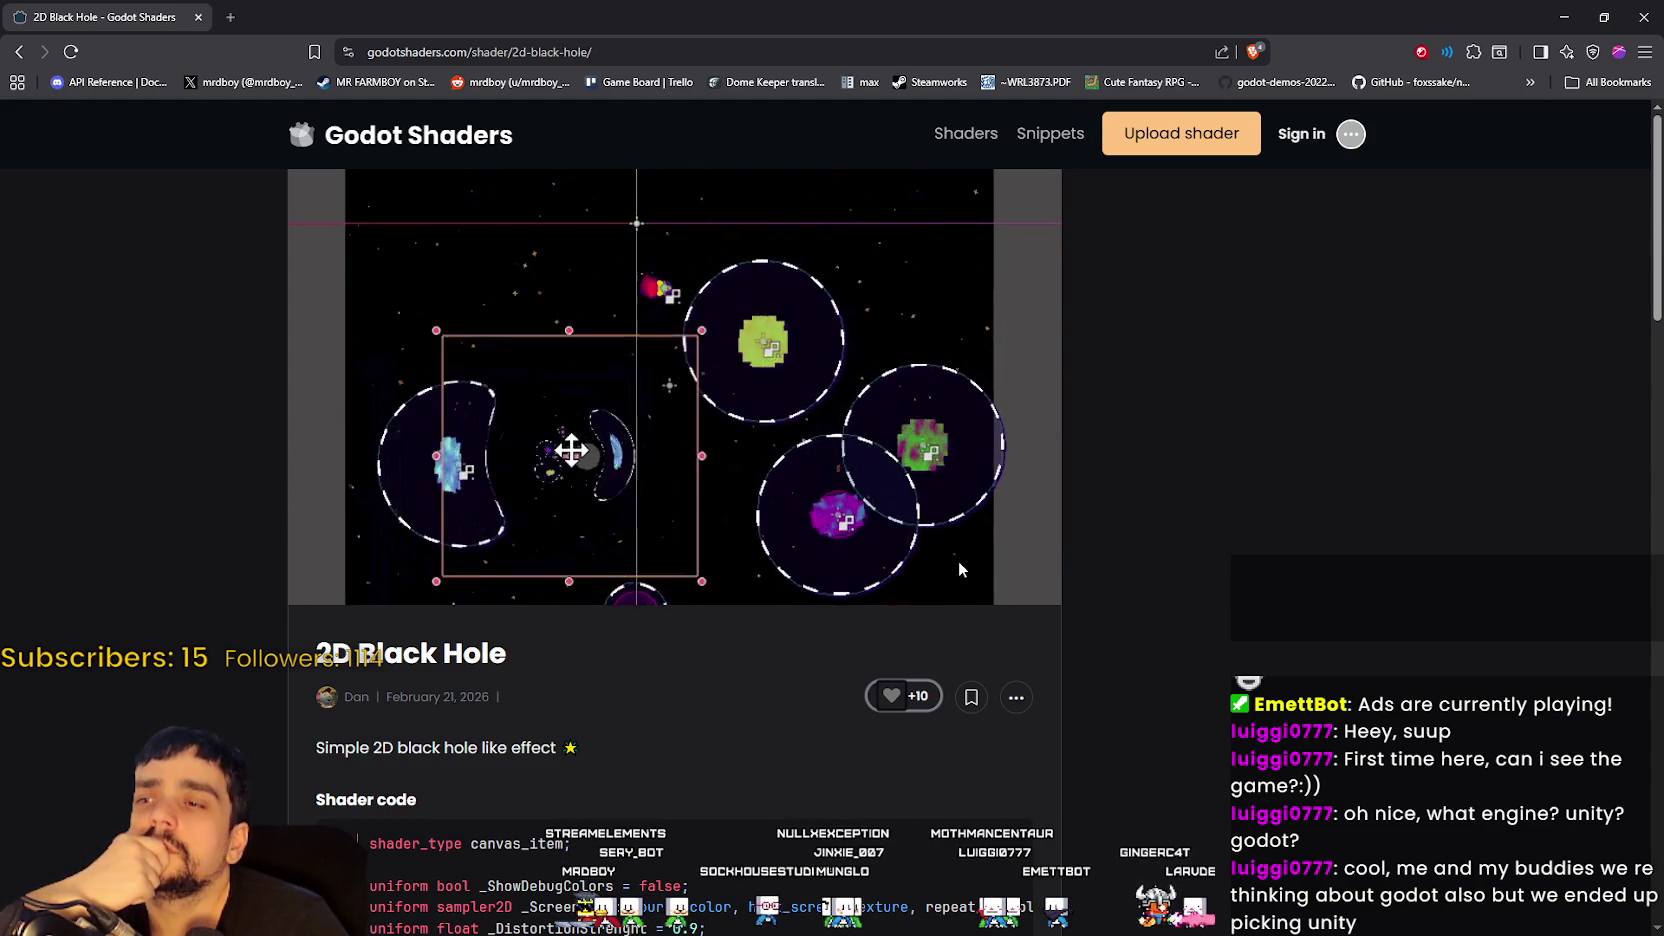
scroll(960, 568, "down", 2)
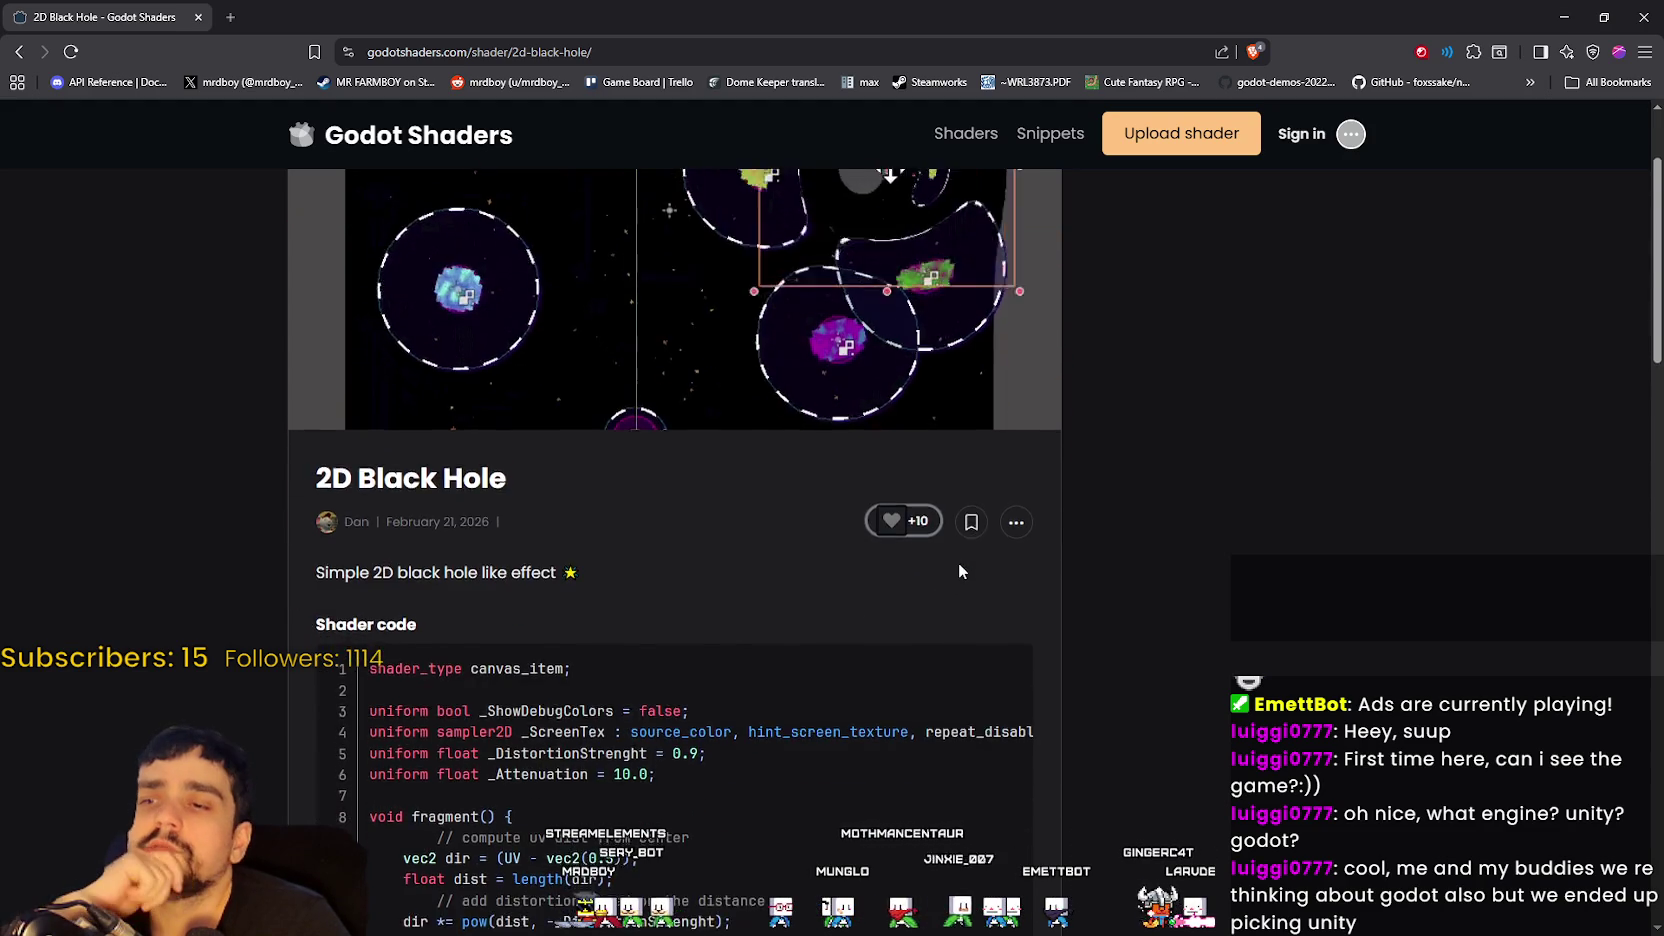
scroll(994, 568, "down", 12)
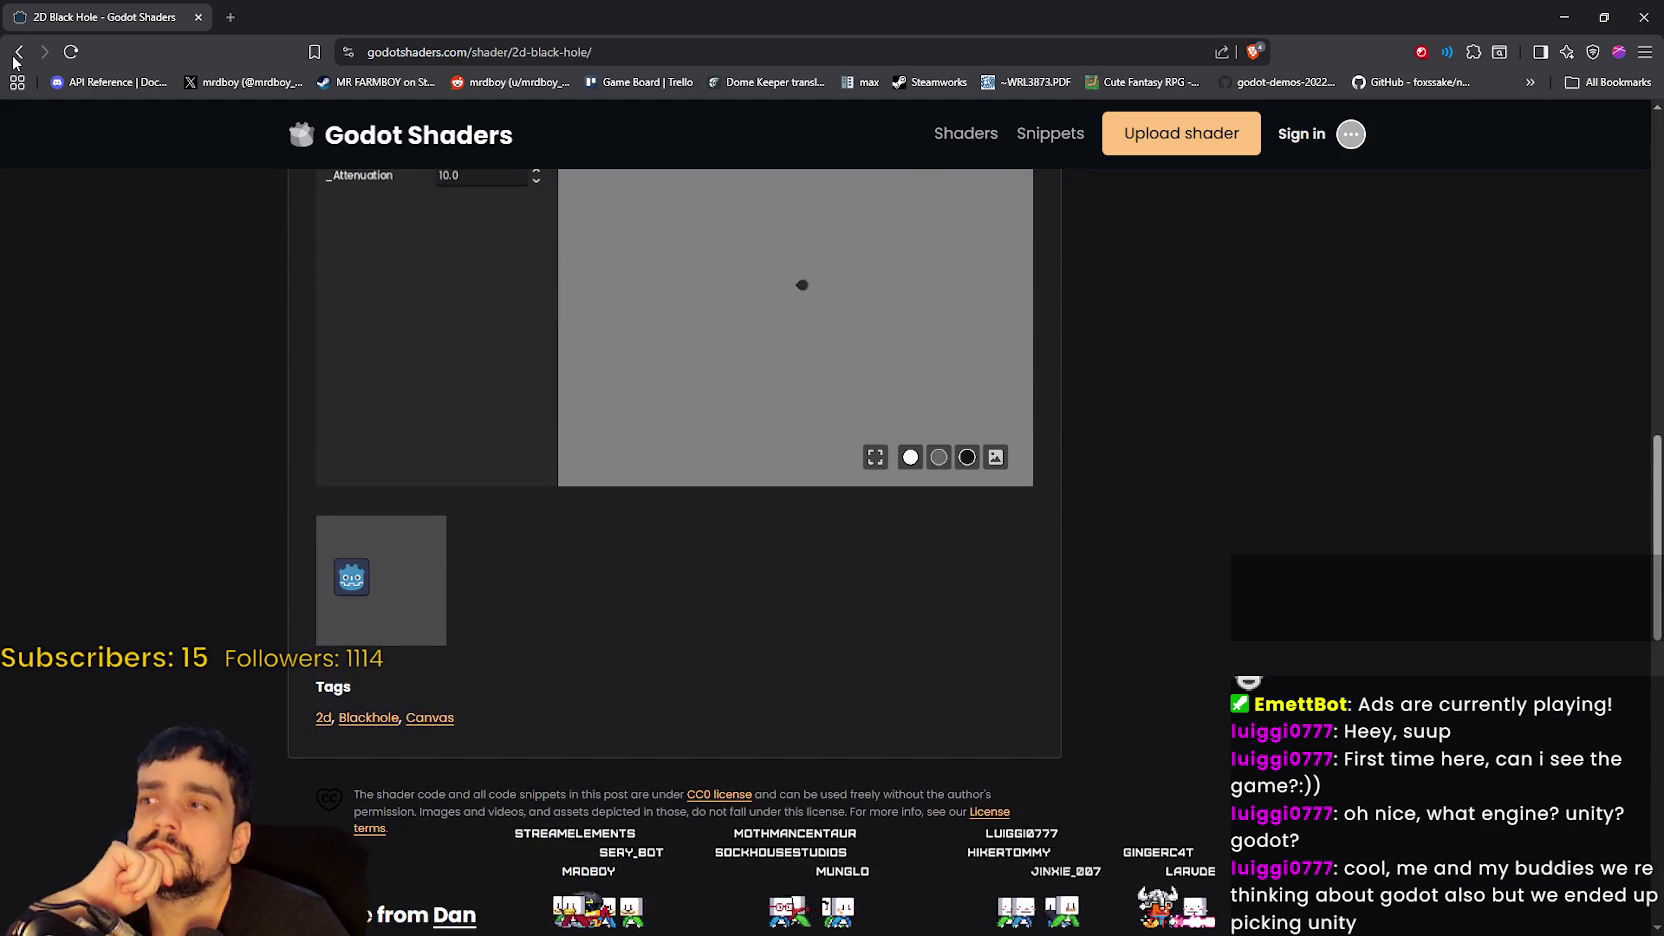
- Go back to the listing and open the Water Shader Toon Like (godot 4.4+) page
left_click(18, 55)
scroll(1076, 775, "down", 2)
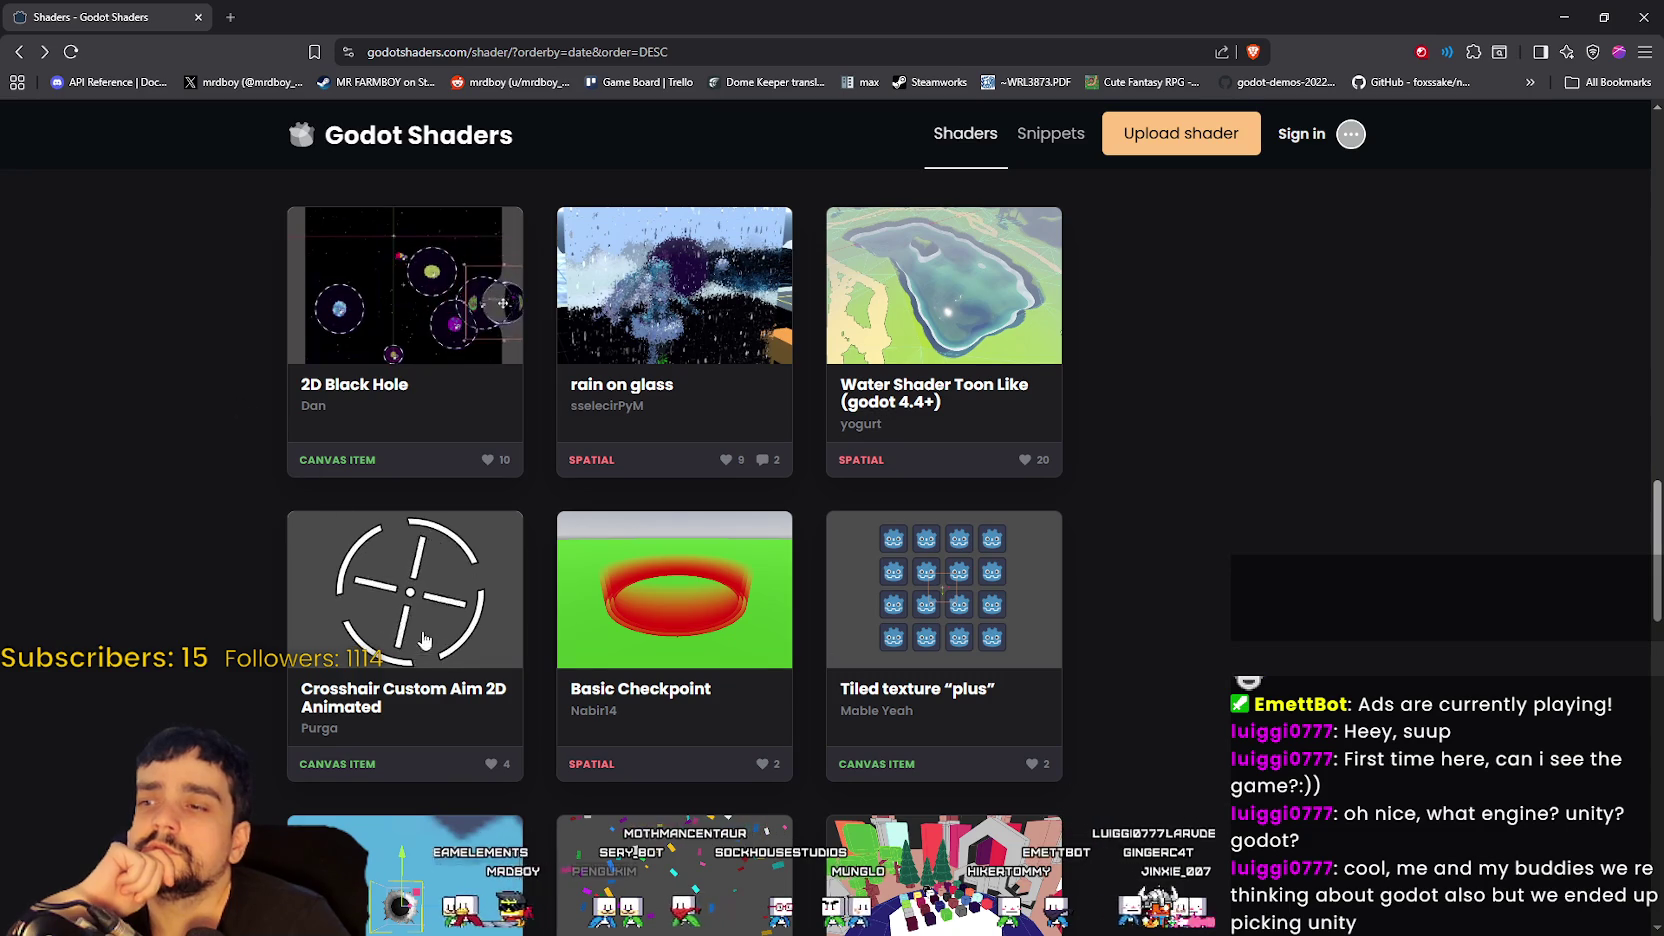
scroll(1131, 408, "up", 2)
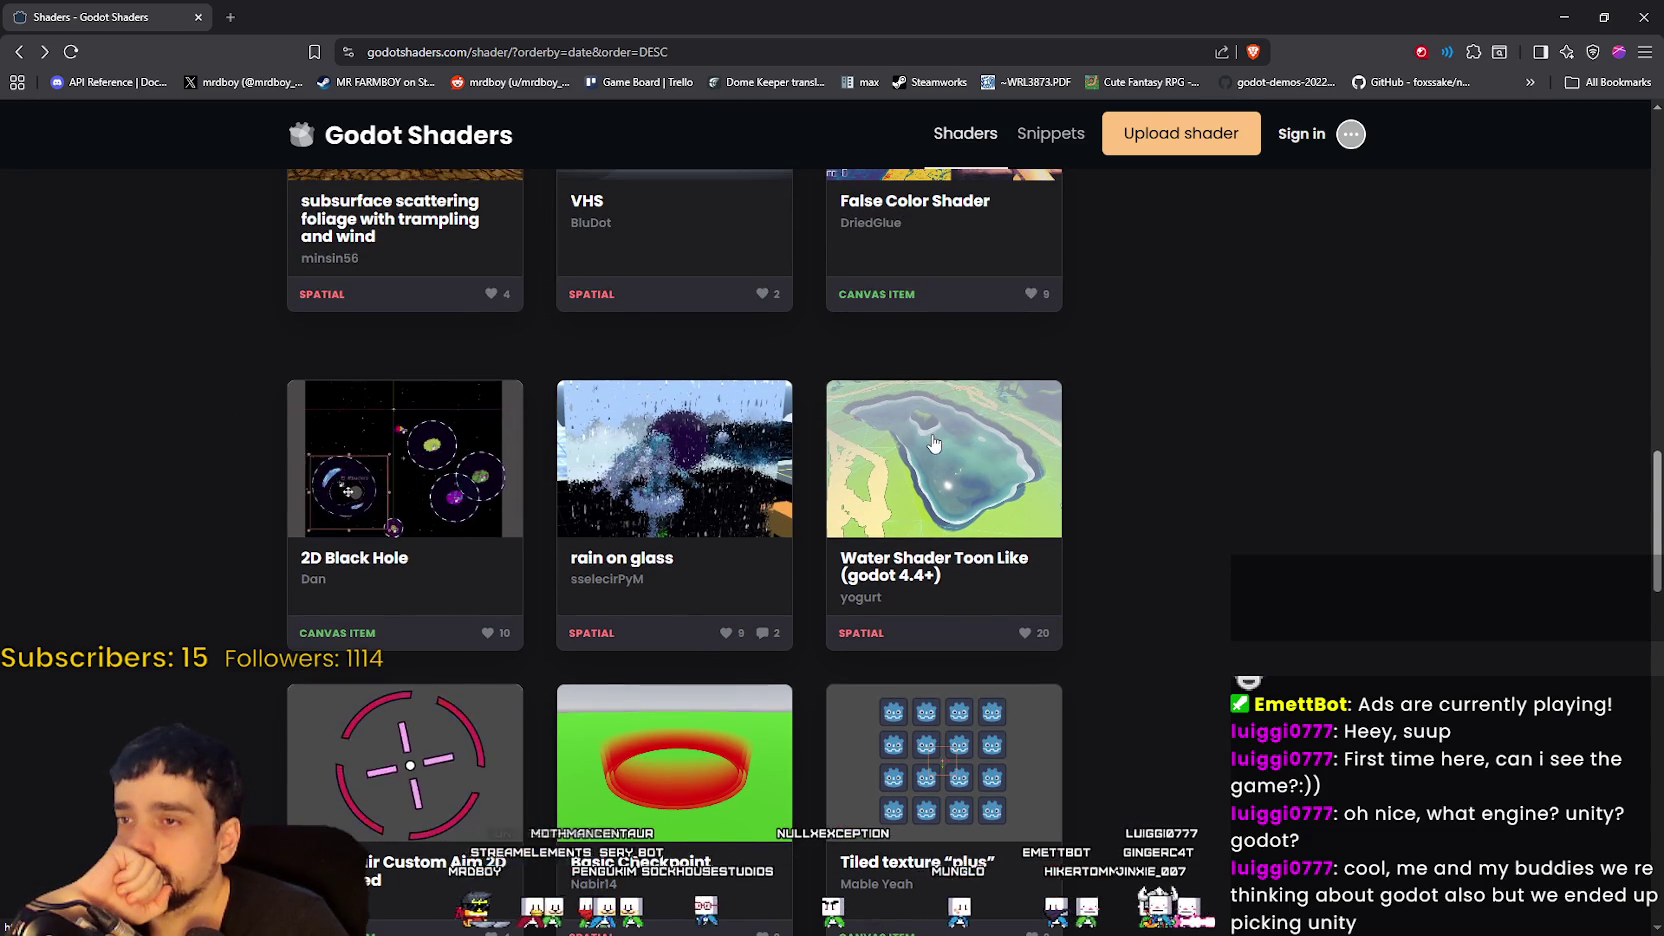
left_click(930, 432)
scroll(780, 410, "down", 1)
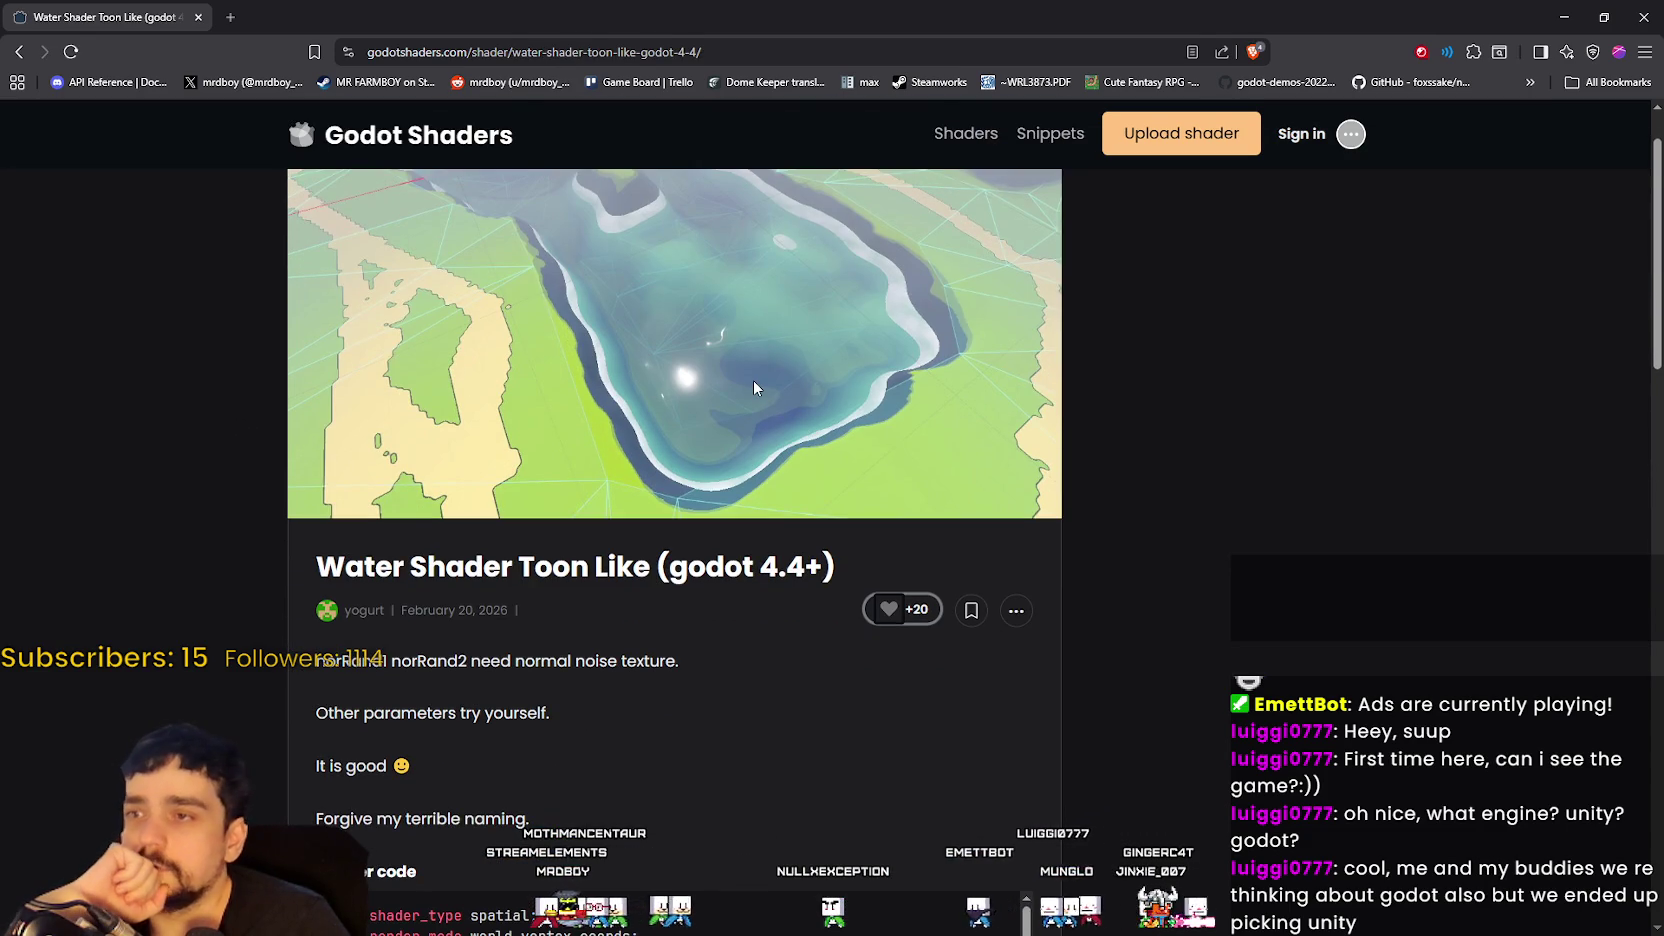
- Orbit the Live Preview camera around the water shader's sphere
scroll(753, 380, "down", 5)
scroll(1330, 630, "down", 10)
left_click_drag(1660, 653, 1660, 583)
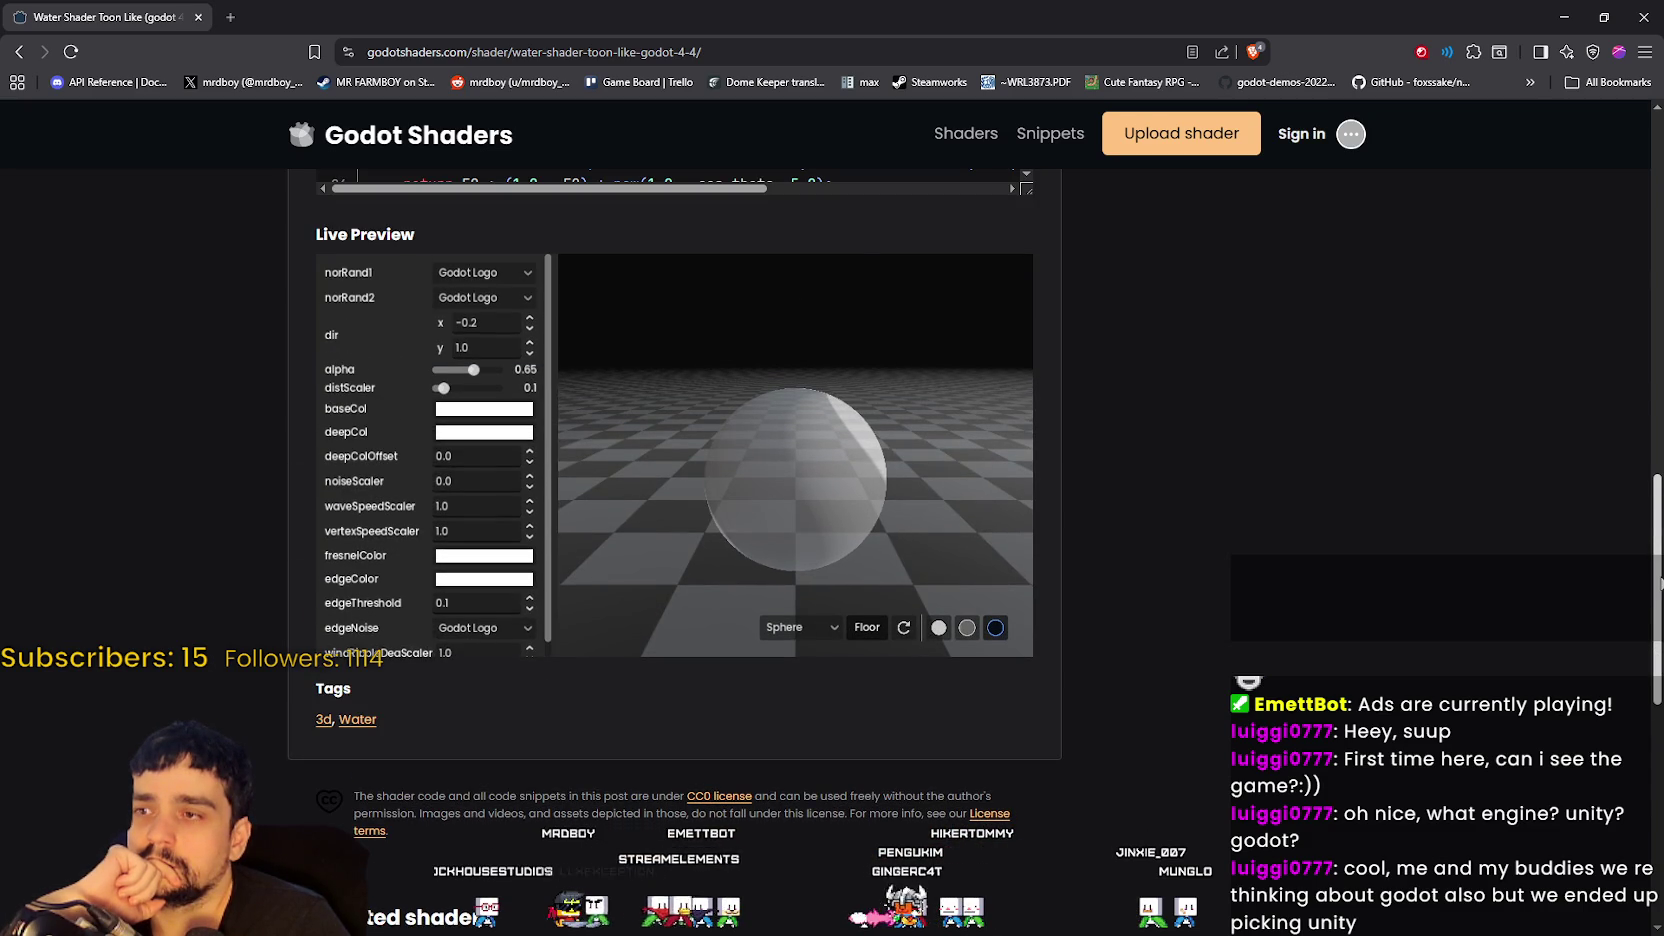
left_click_drag(1660, 583, 1658, 597)
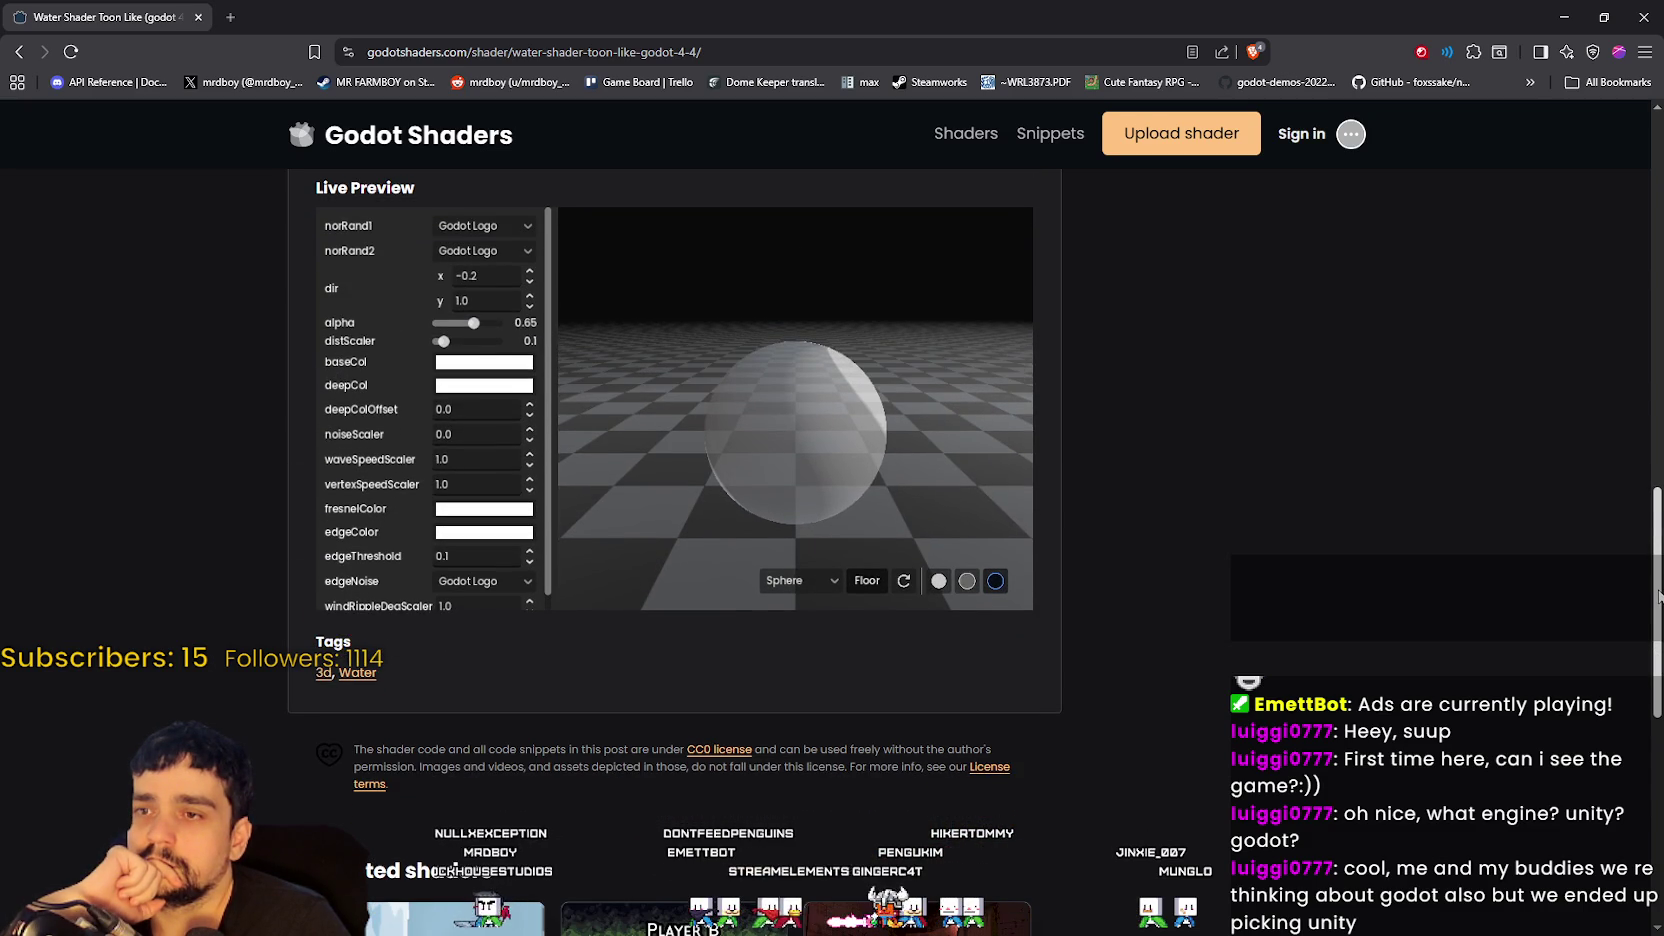
mouse_move(826, 377)
left_mouse_down()
mouse_move(893, 526)
mouse_move(900, 473)
mouse_move(885, 462)
mouse_move(680, 438)
mouse_move(727, 462)
mouse_move(875, 385)
left_mouse_up()
- Set norRand1 to Noise, norRand2 to Checker and edgeNoise to UV Gradient
scroll(792, 445, "up", 3)
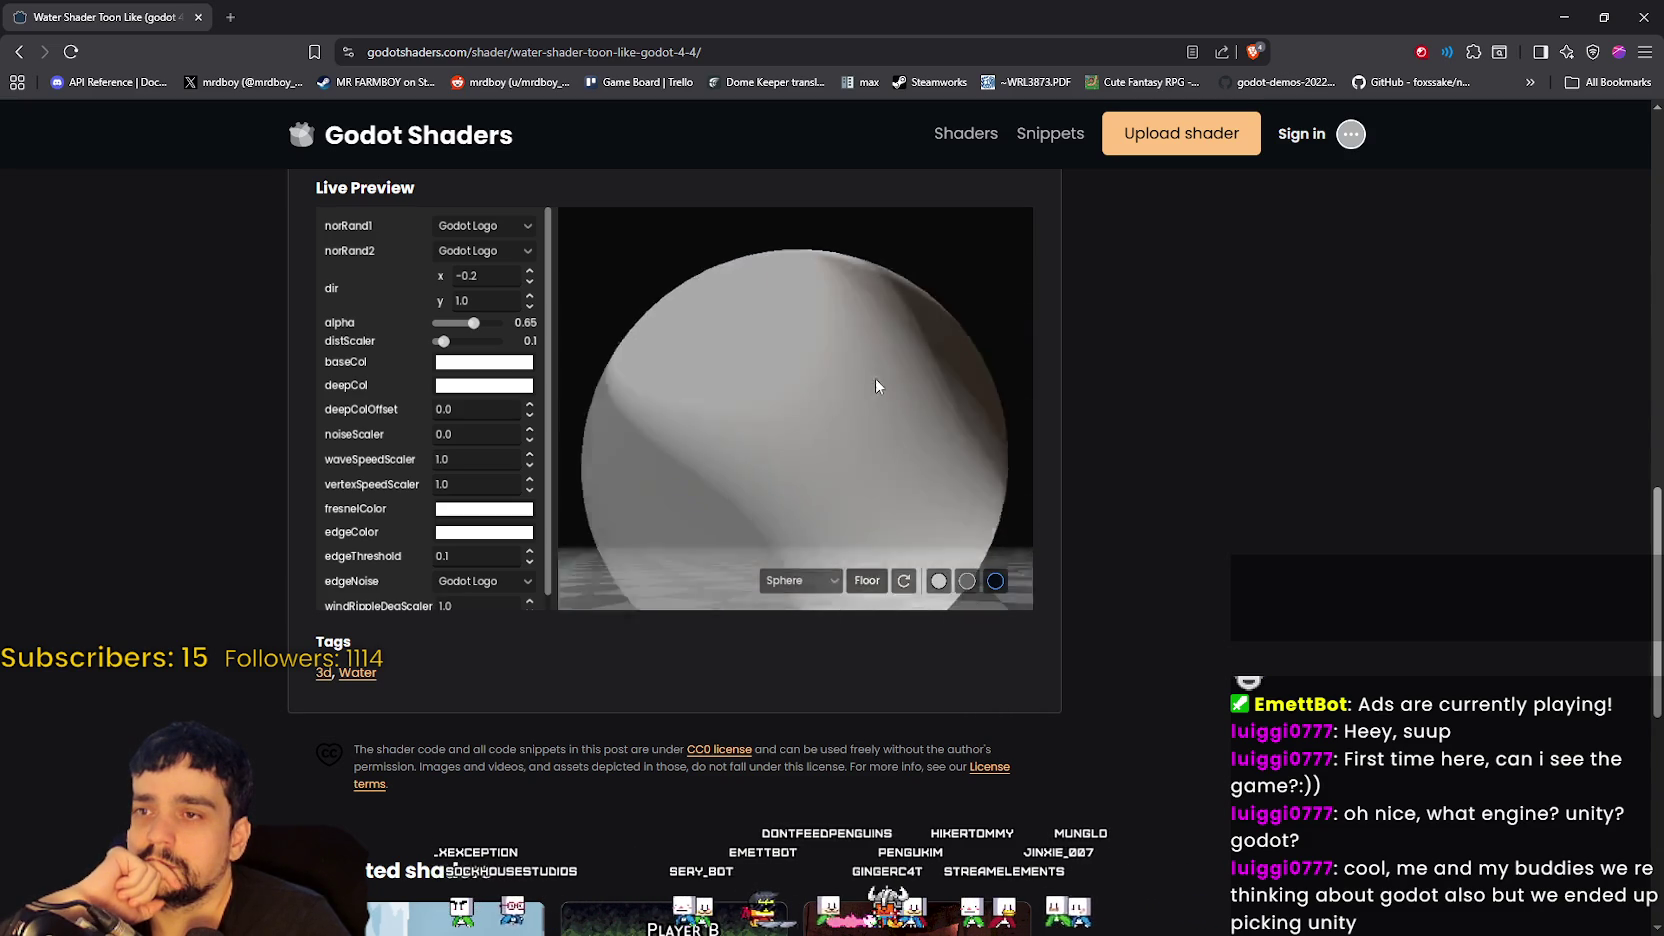
scroll(810, 400, "down", 3)
left_click(460, 227)
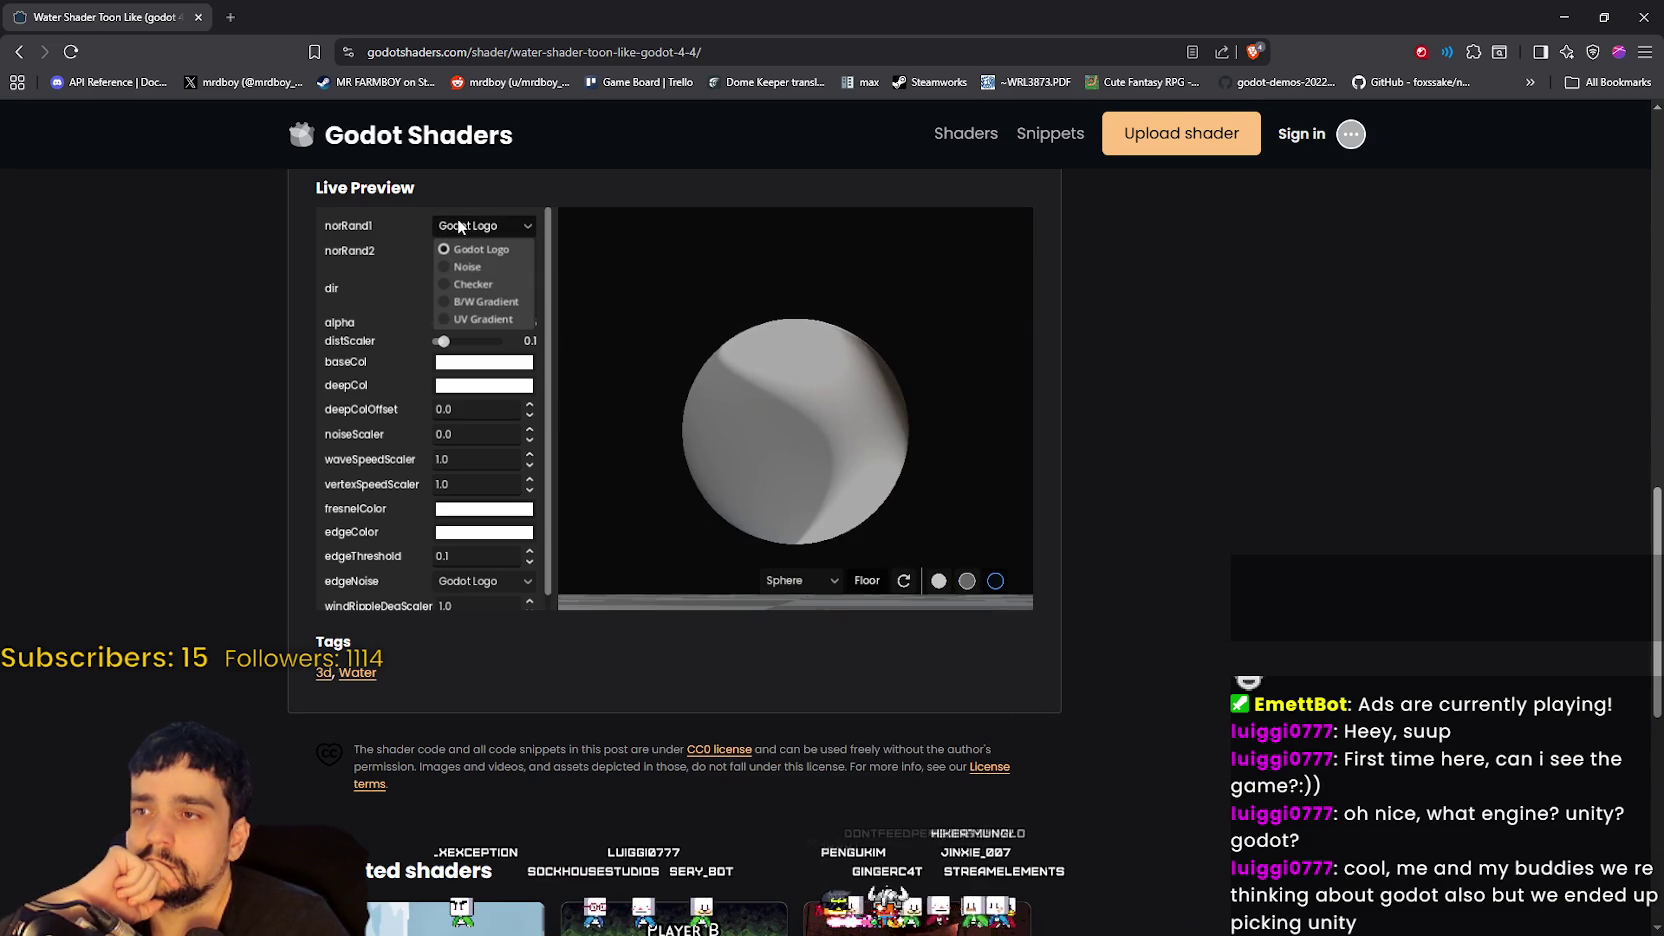
left_click(461, 264)
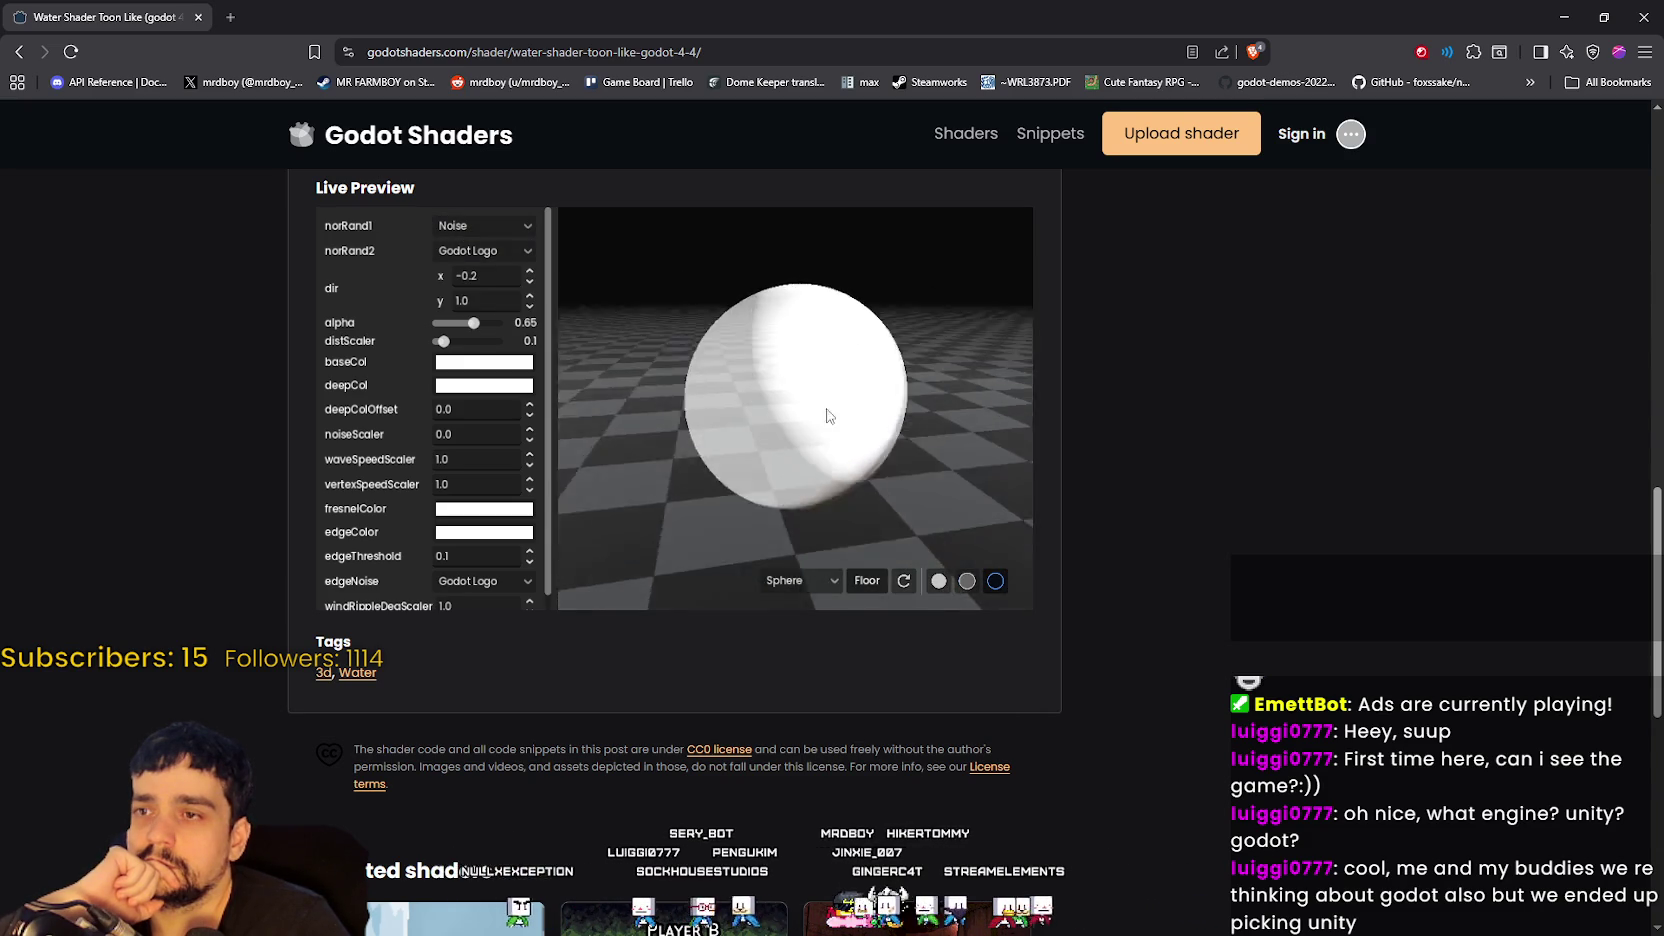
left_click(439, 249)
left_click(477, 309)
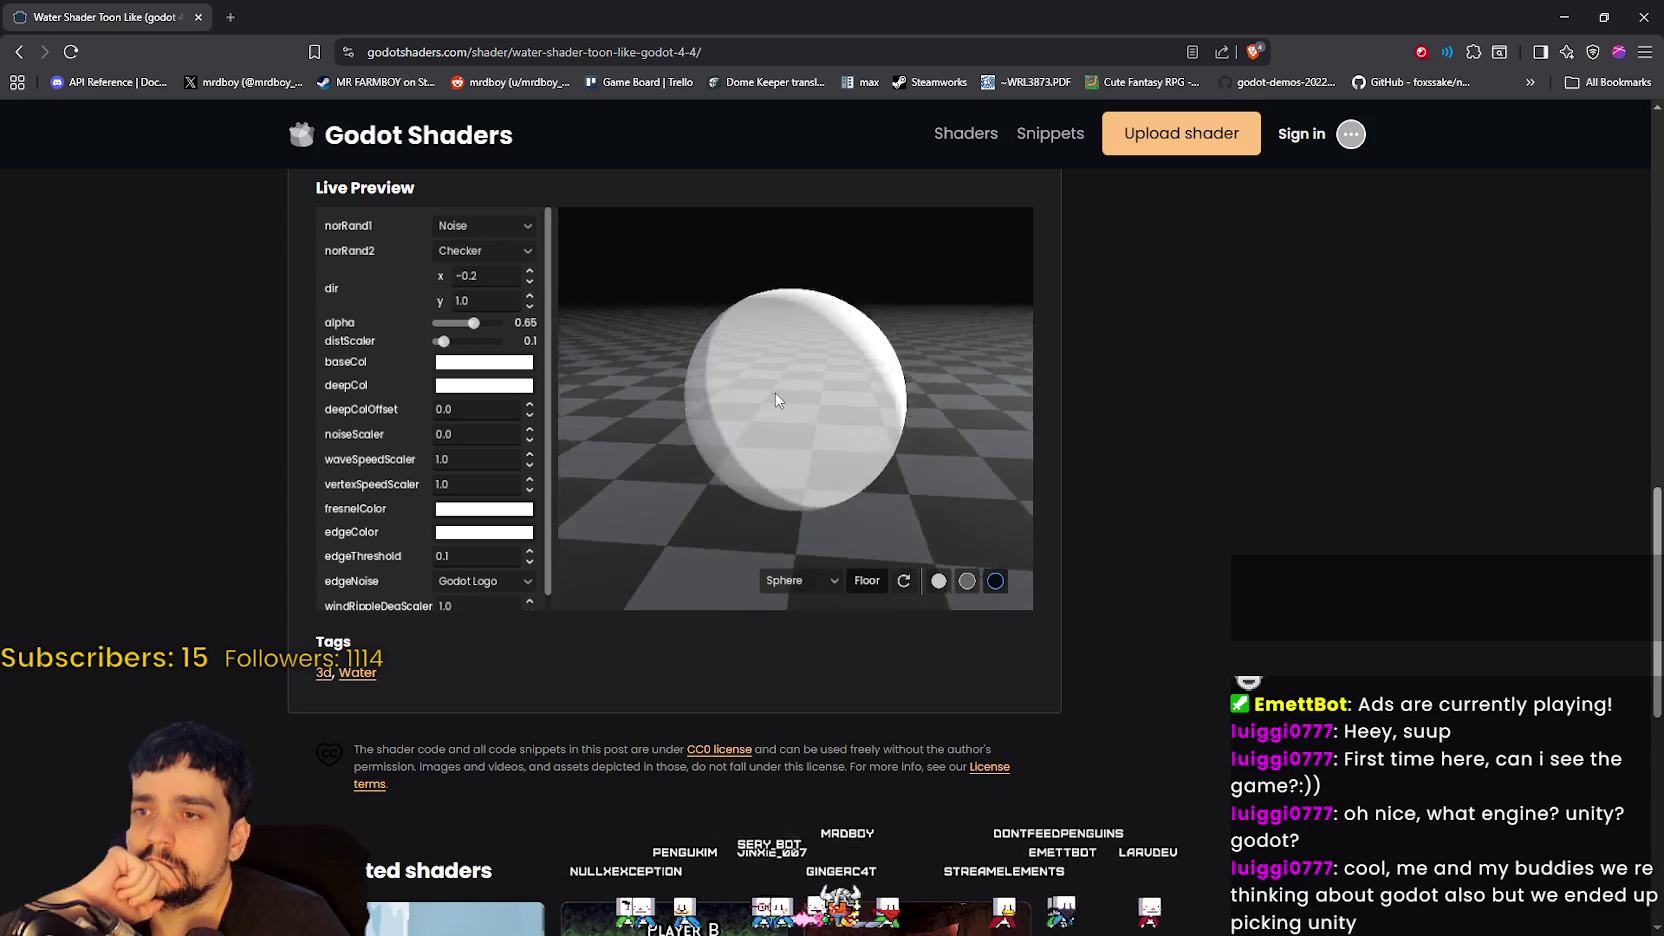
scroll(483, 500, "down", 1)
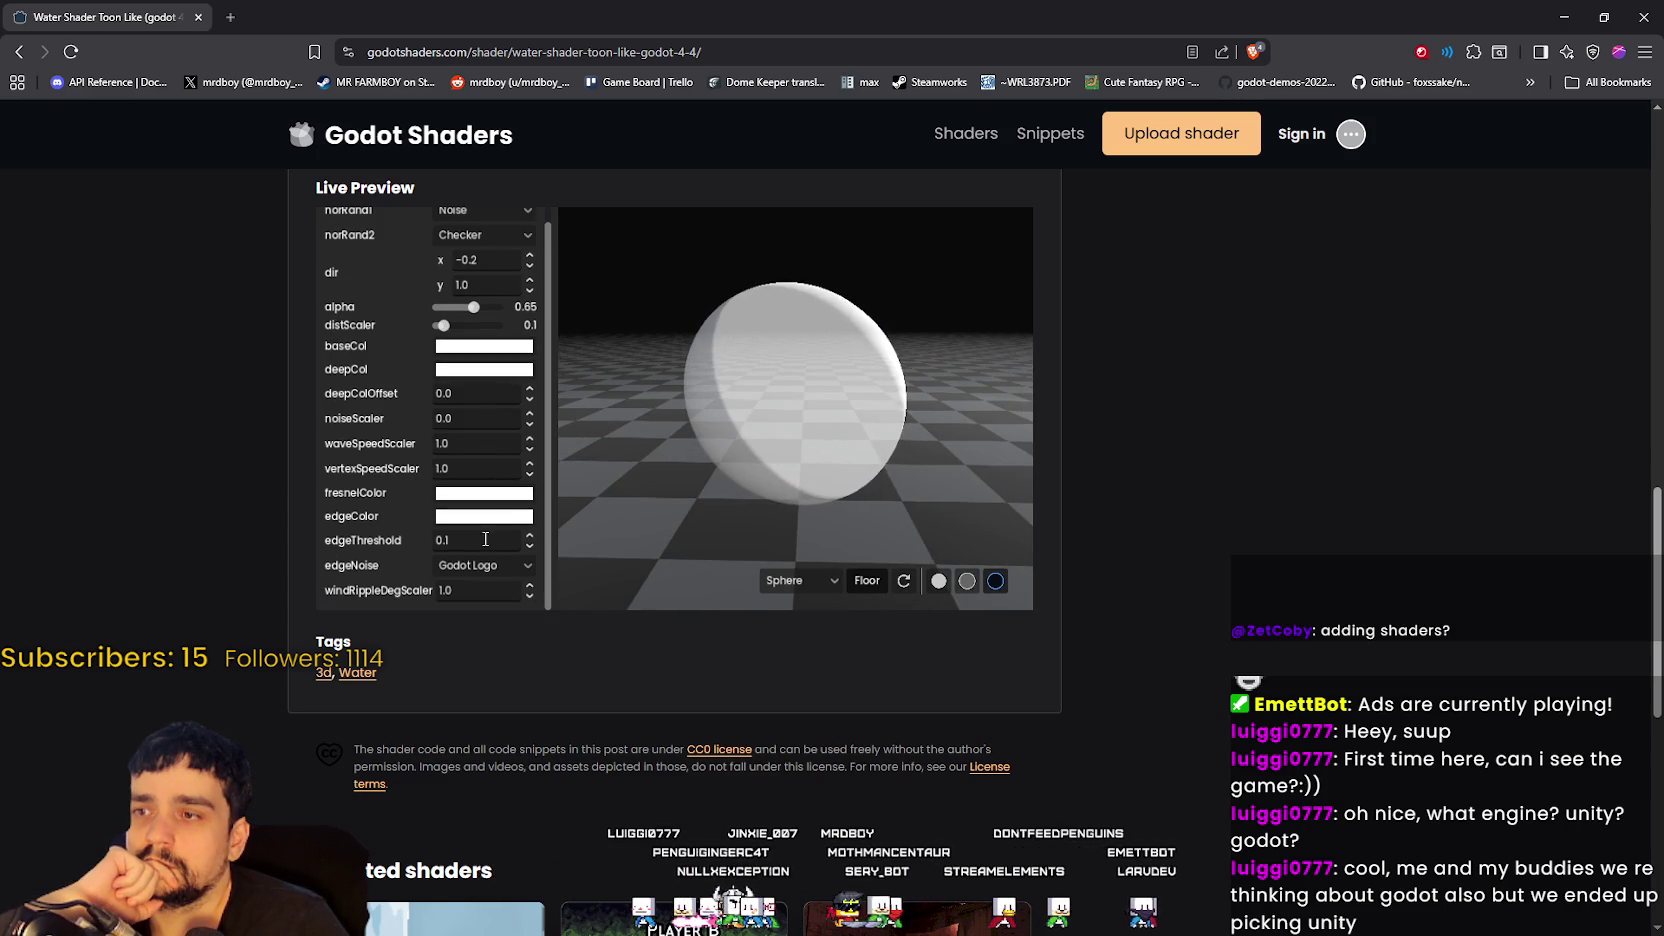
left_click(483, 565)
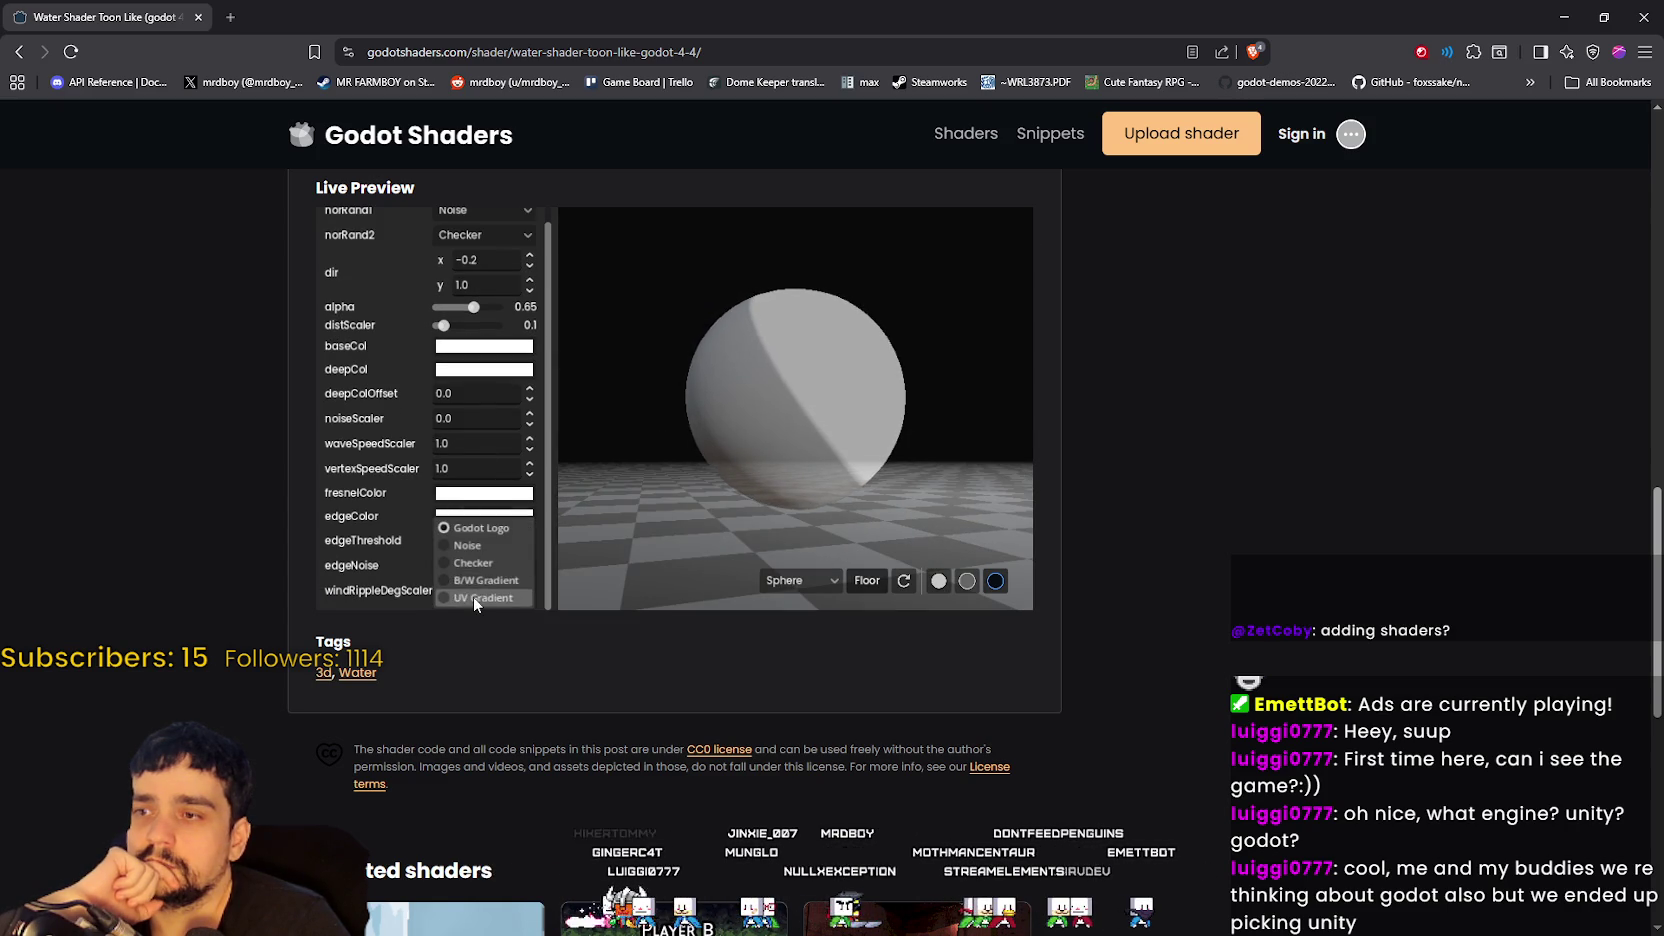
left_click(473, 595)
- Scroll through the description's notes on normal noise textures for norRand1 and norRand2
scroll(1138, 435, "down", 2)
scroll(1164, 465, "up", 10)
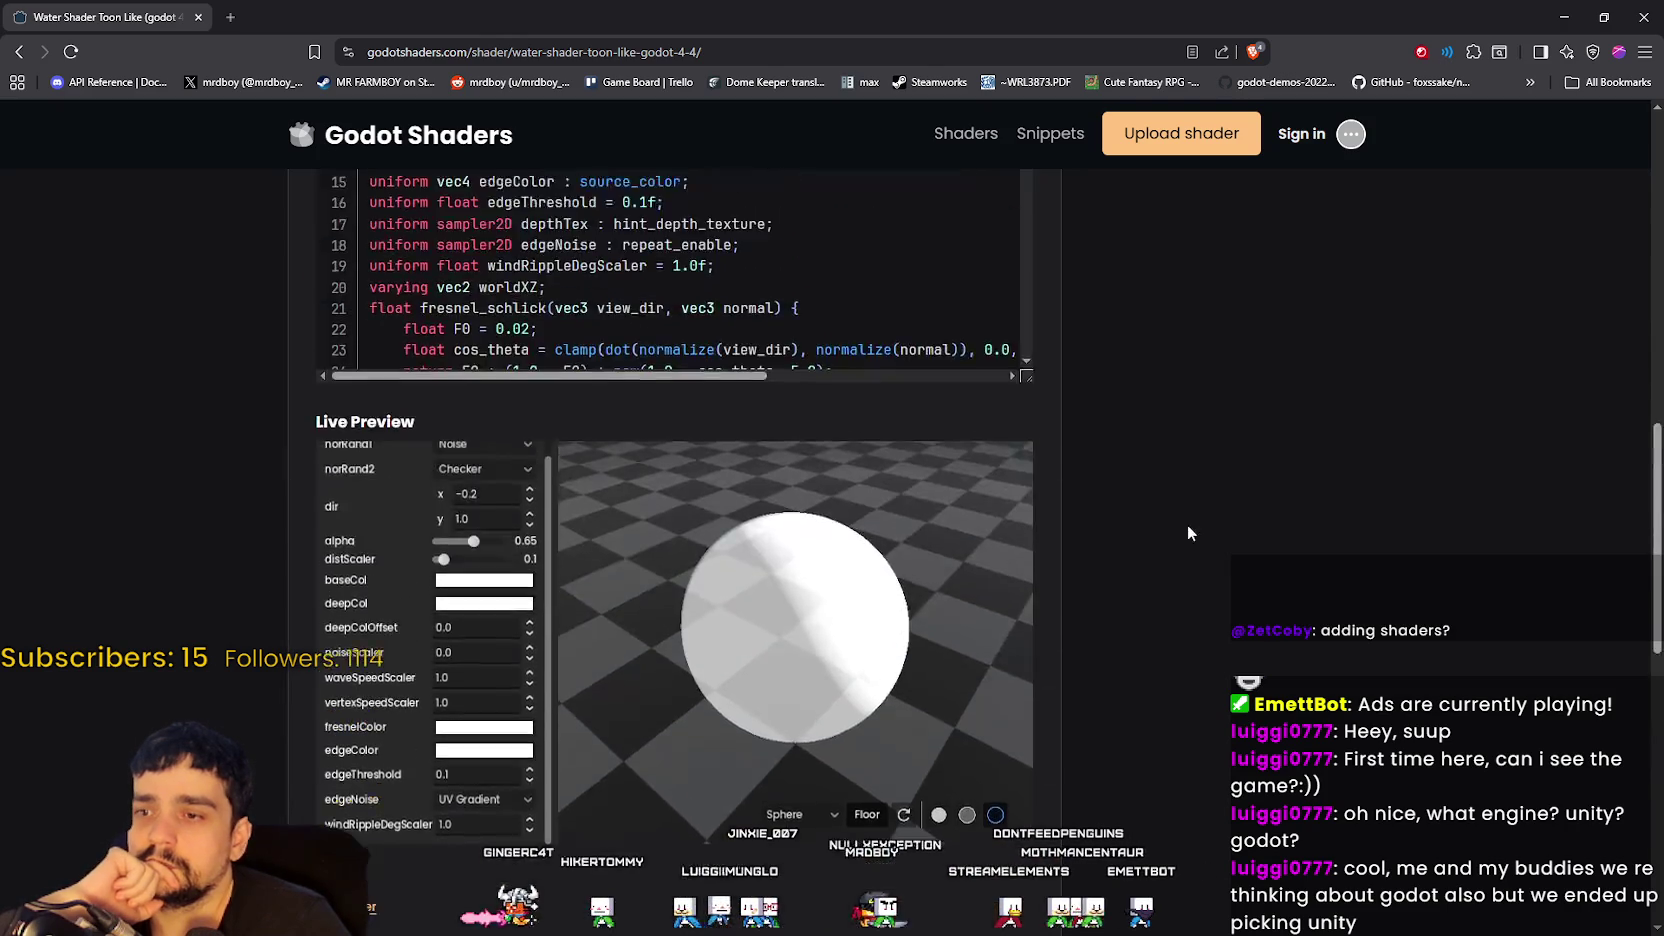
scroll(1192, 526, "down", 10)
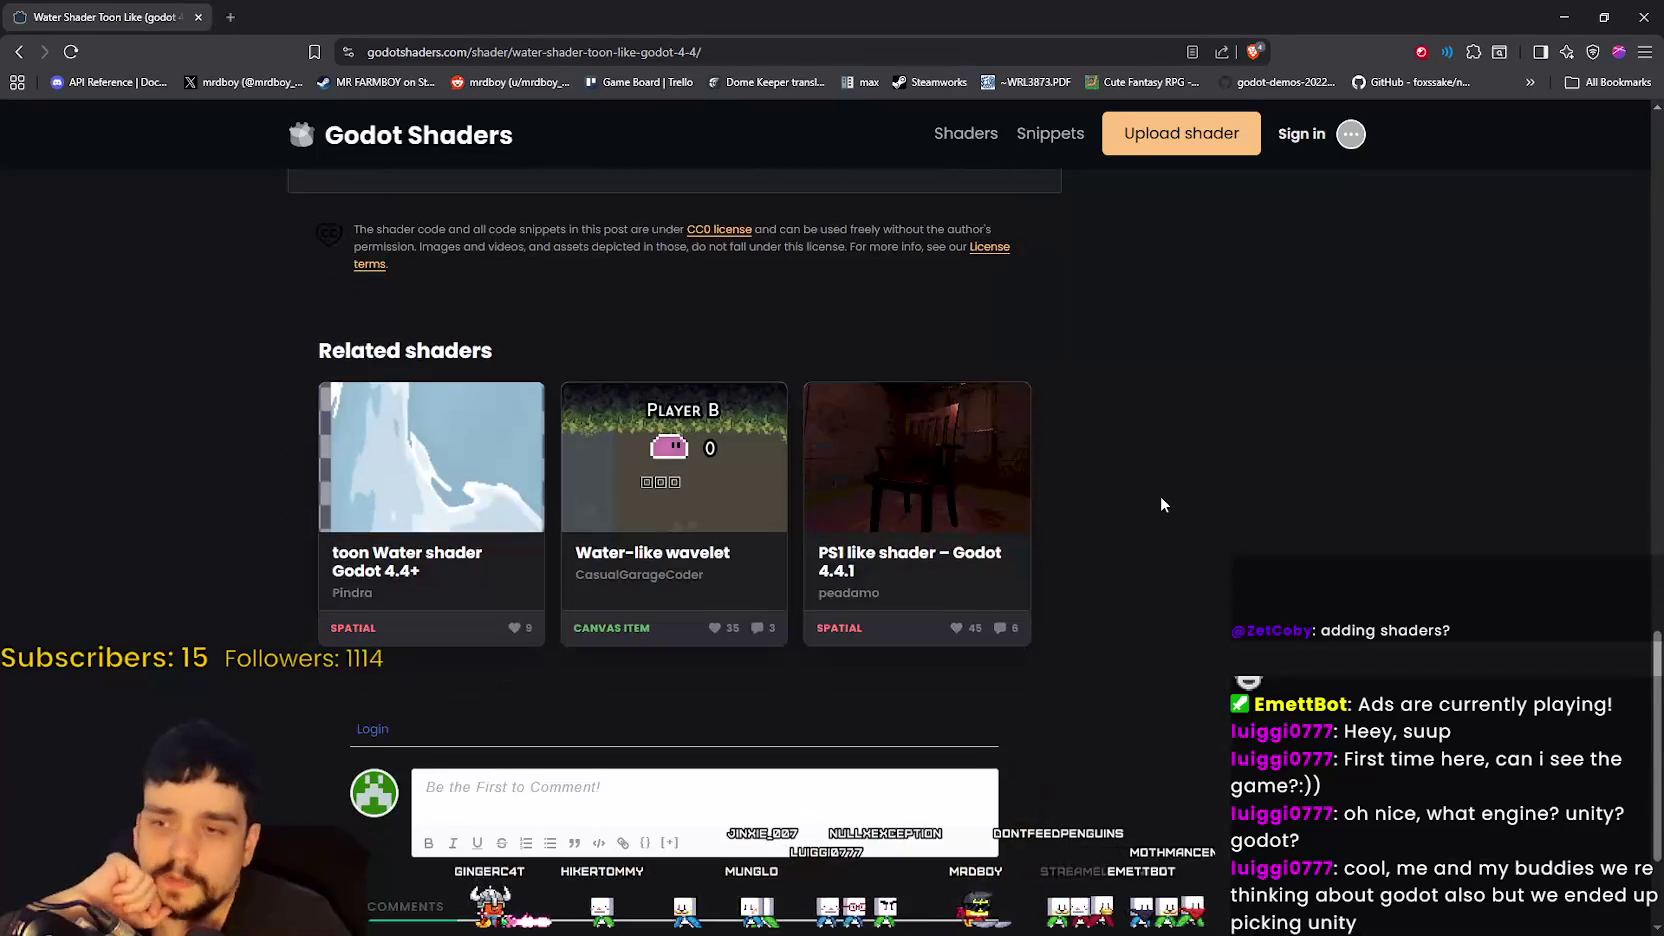
scroll(1176, 547, "up", 4)
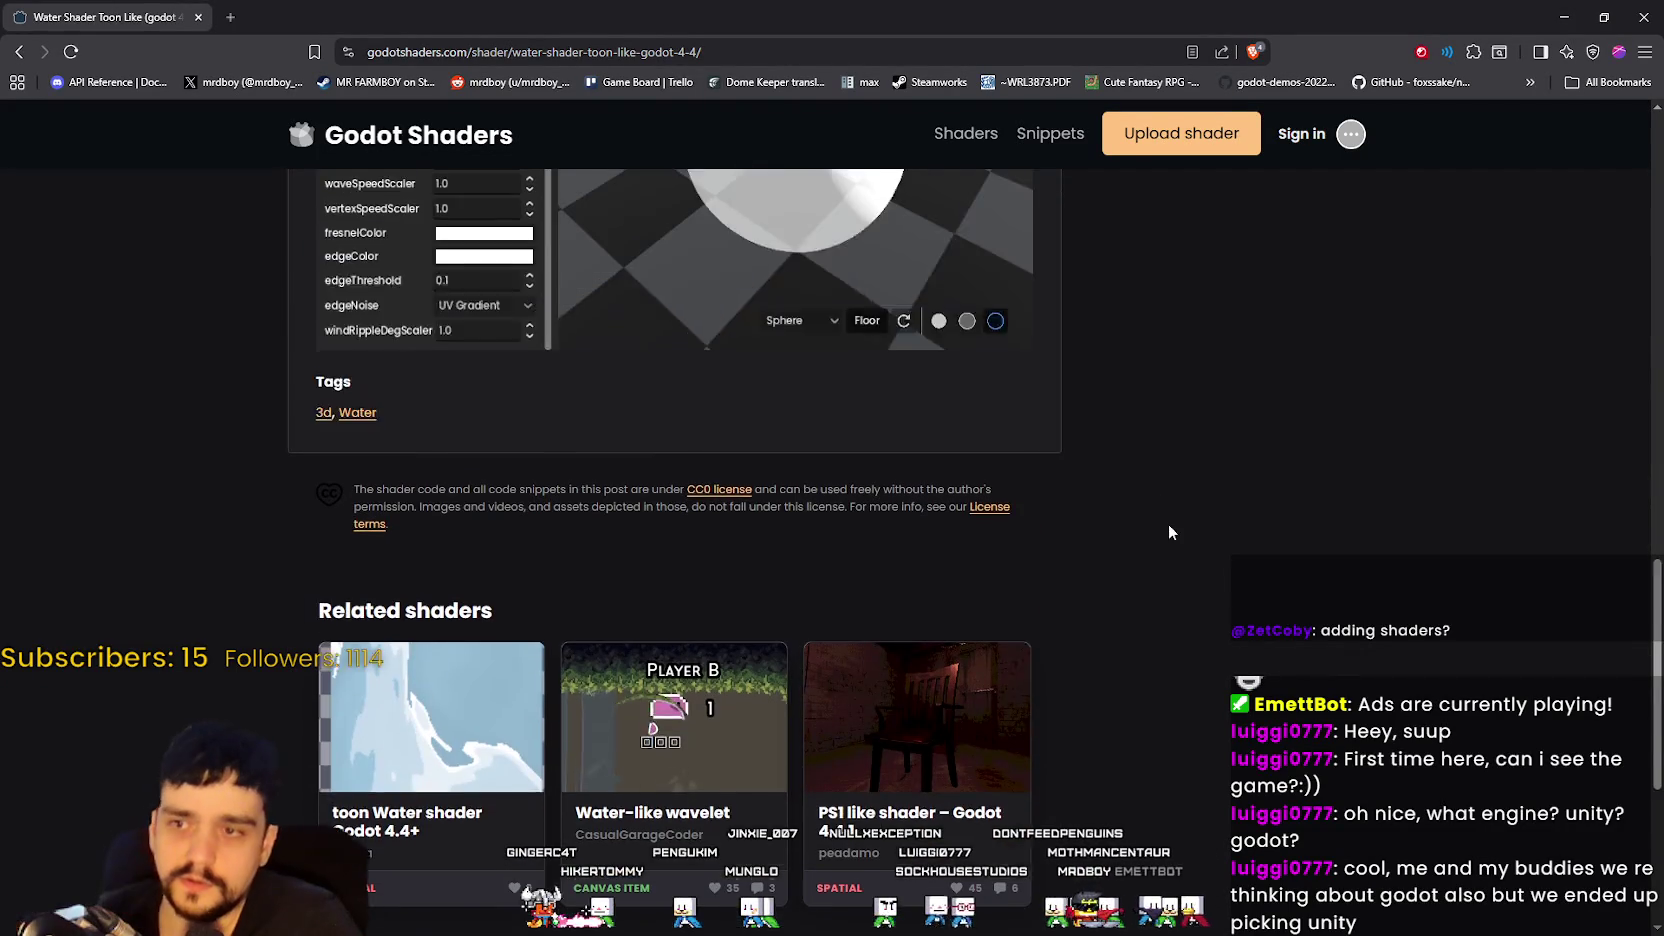
scroll(1152, 523, "down", 4)
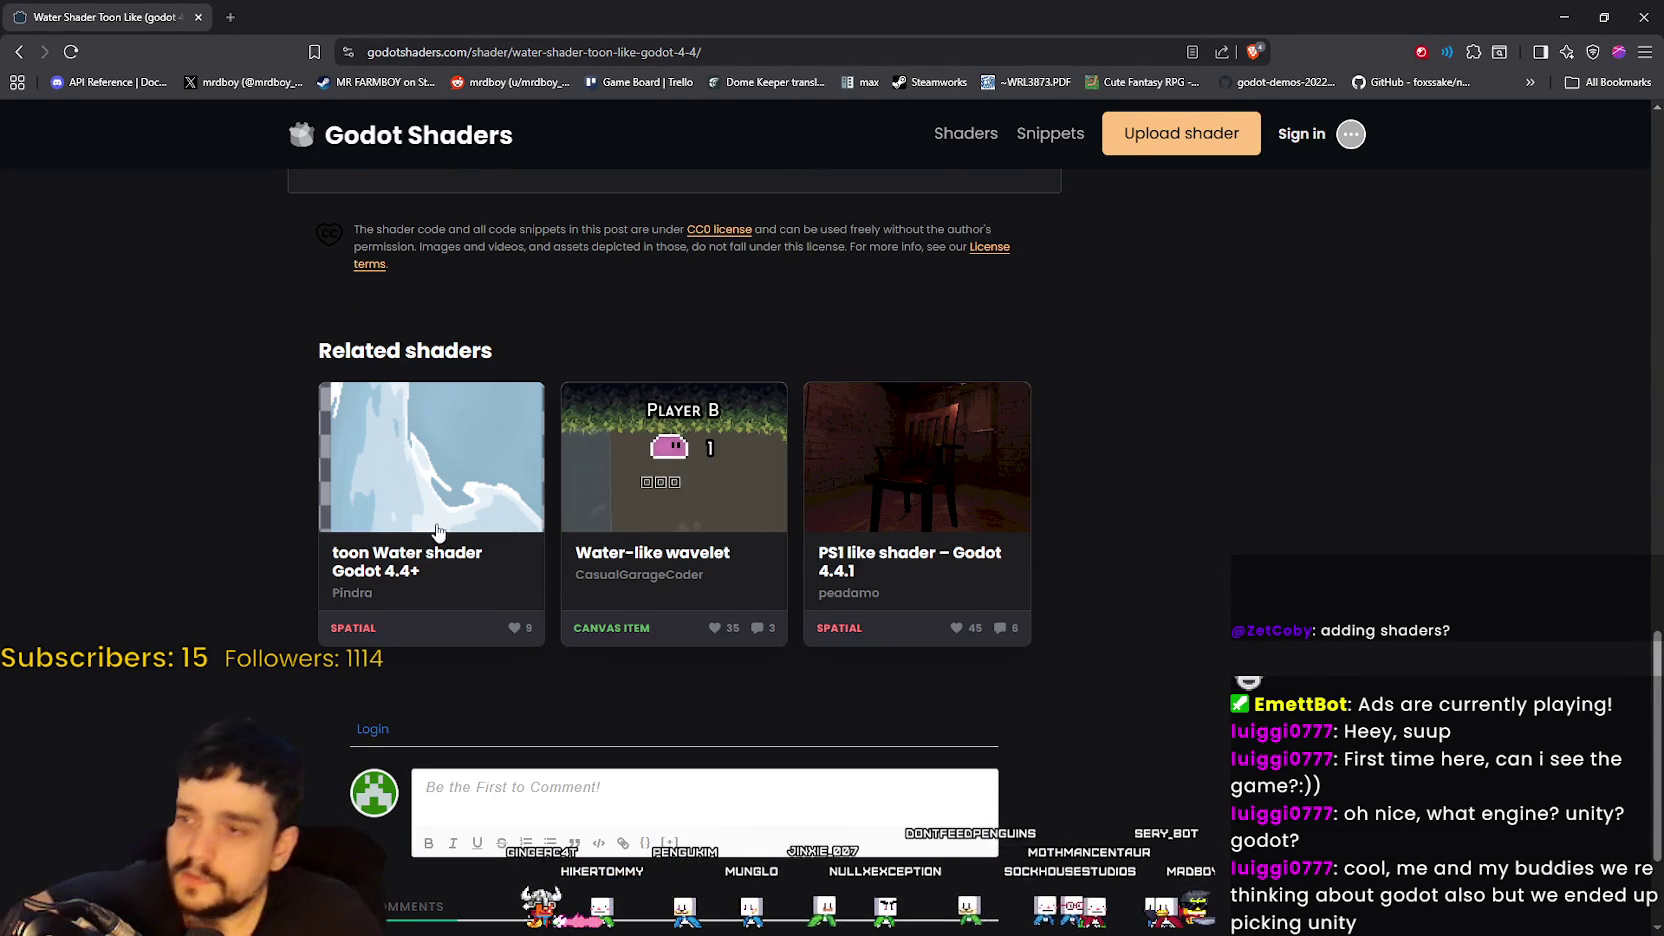
scroll(452, 446, "up", 6)
scroll(1343, 610, "up", 10)
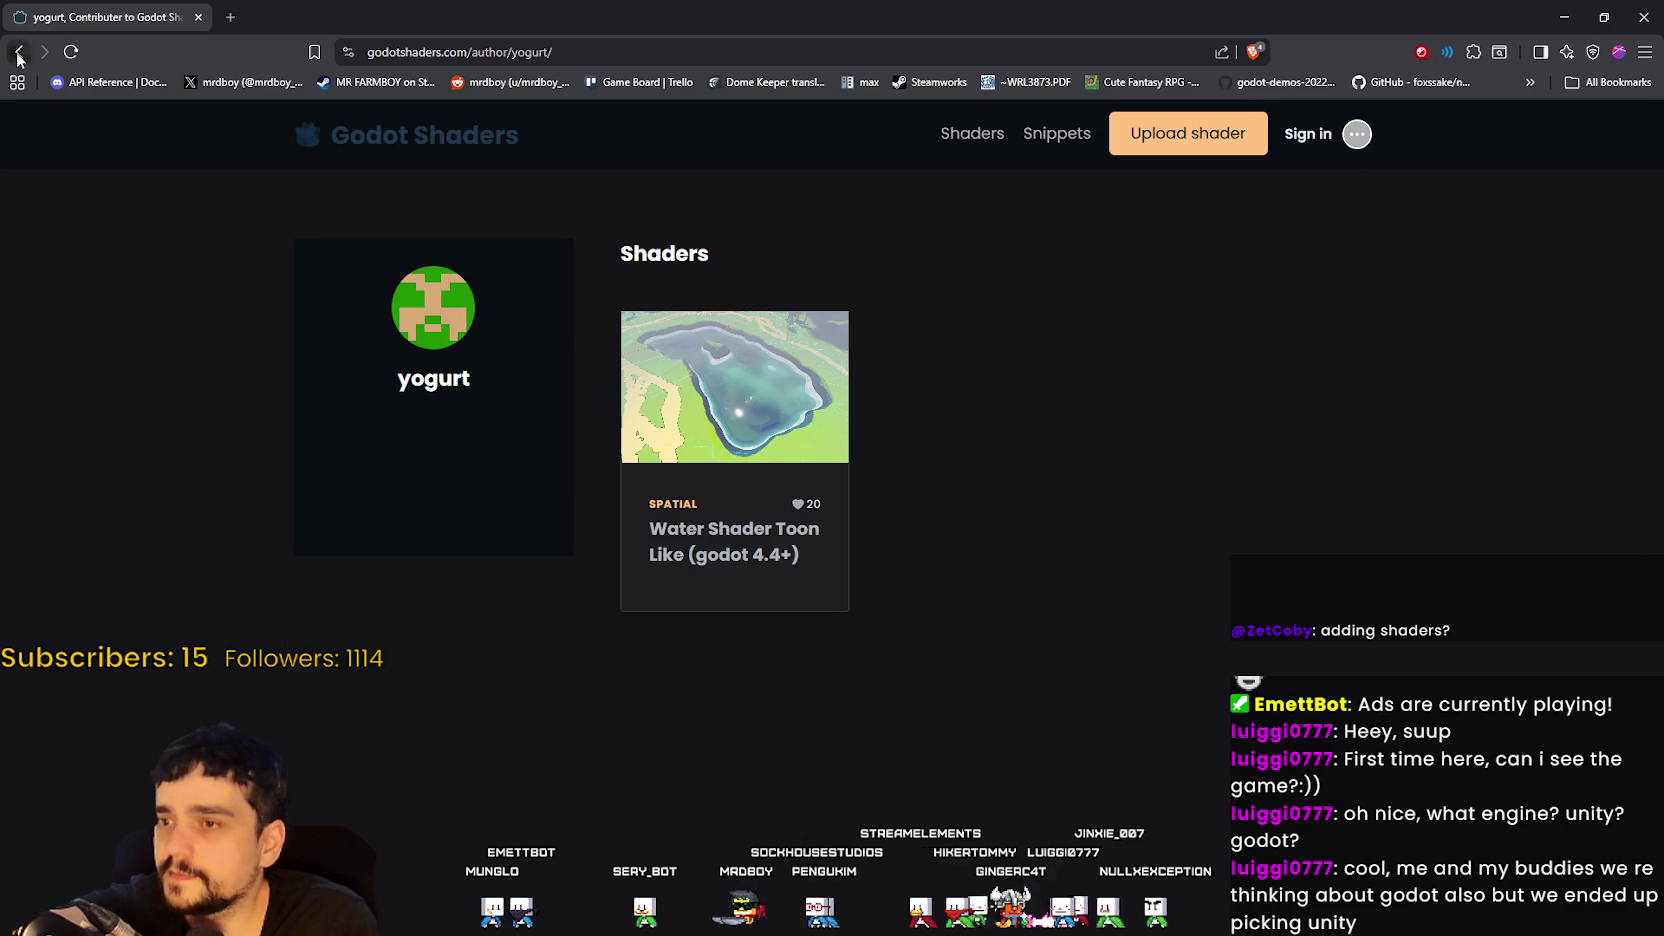
- Scroll through the Billboard Grass with Wind shader page and orbit its live preview
left_click(18, 52)
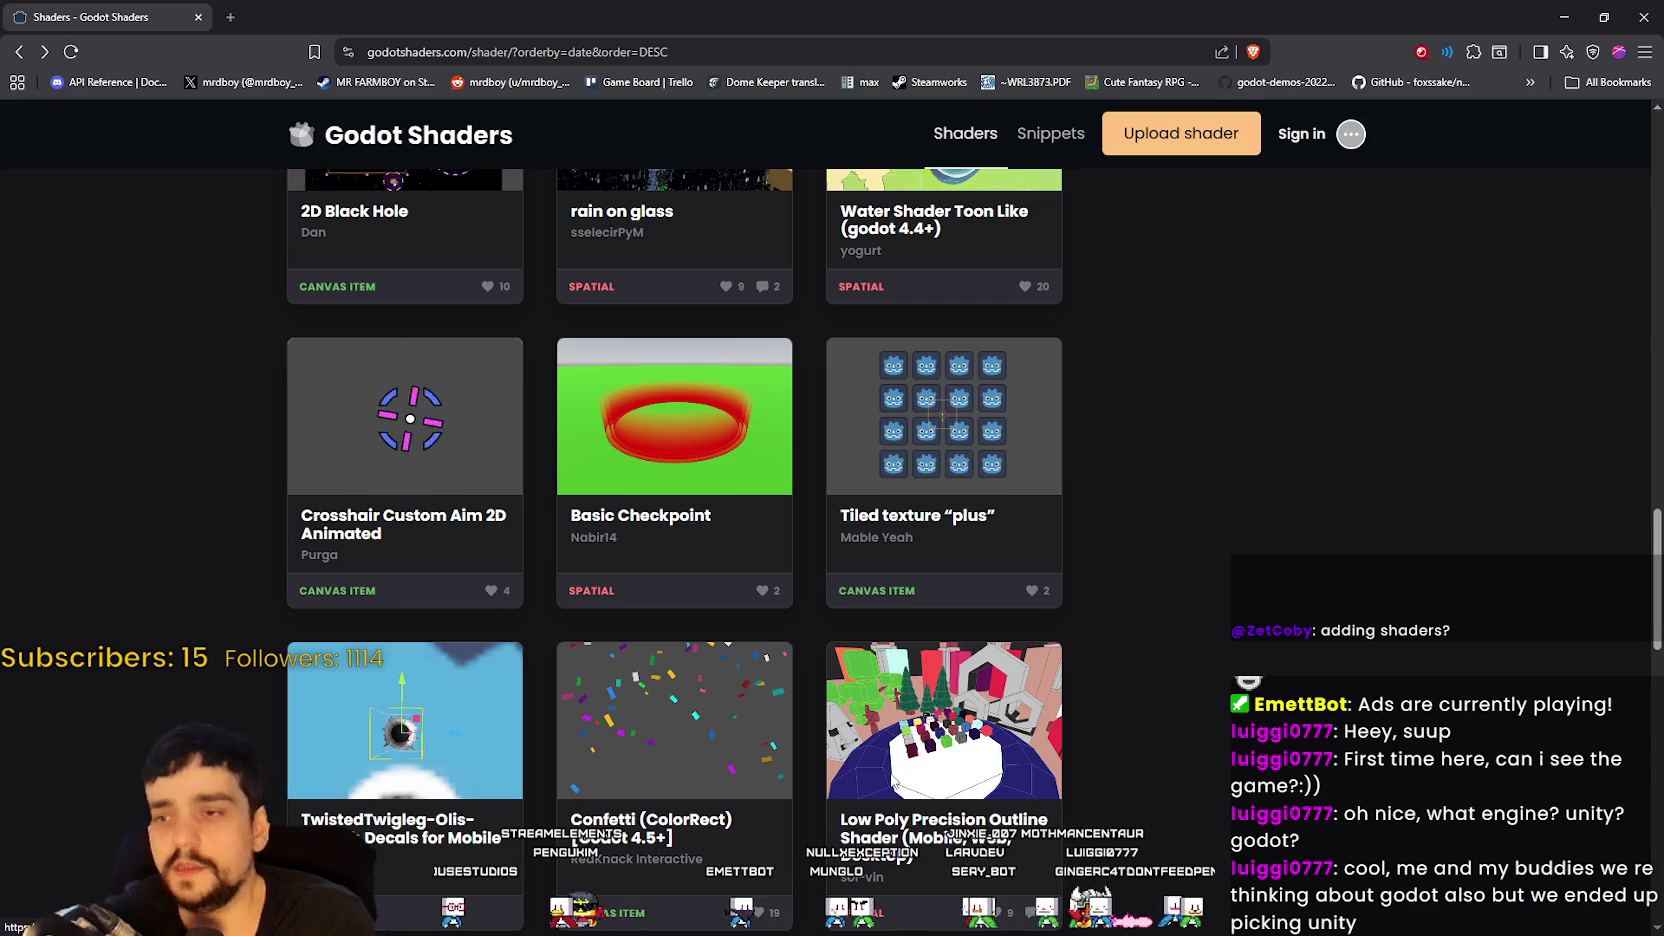
scroll(779, 788, "down", 3)
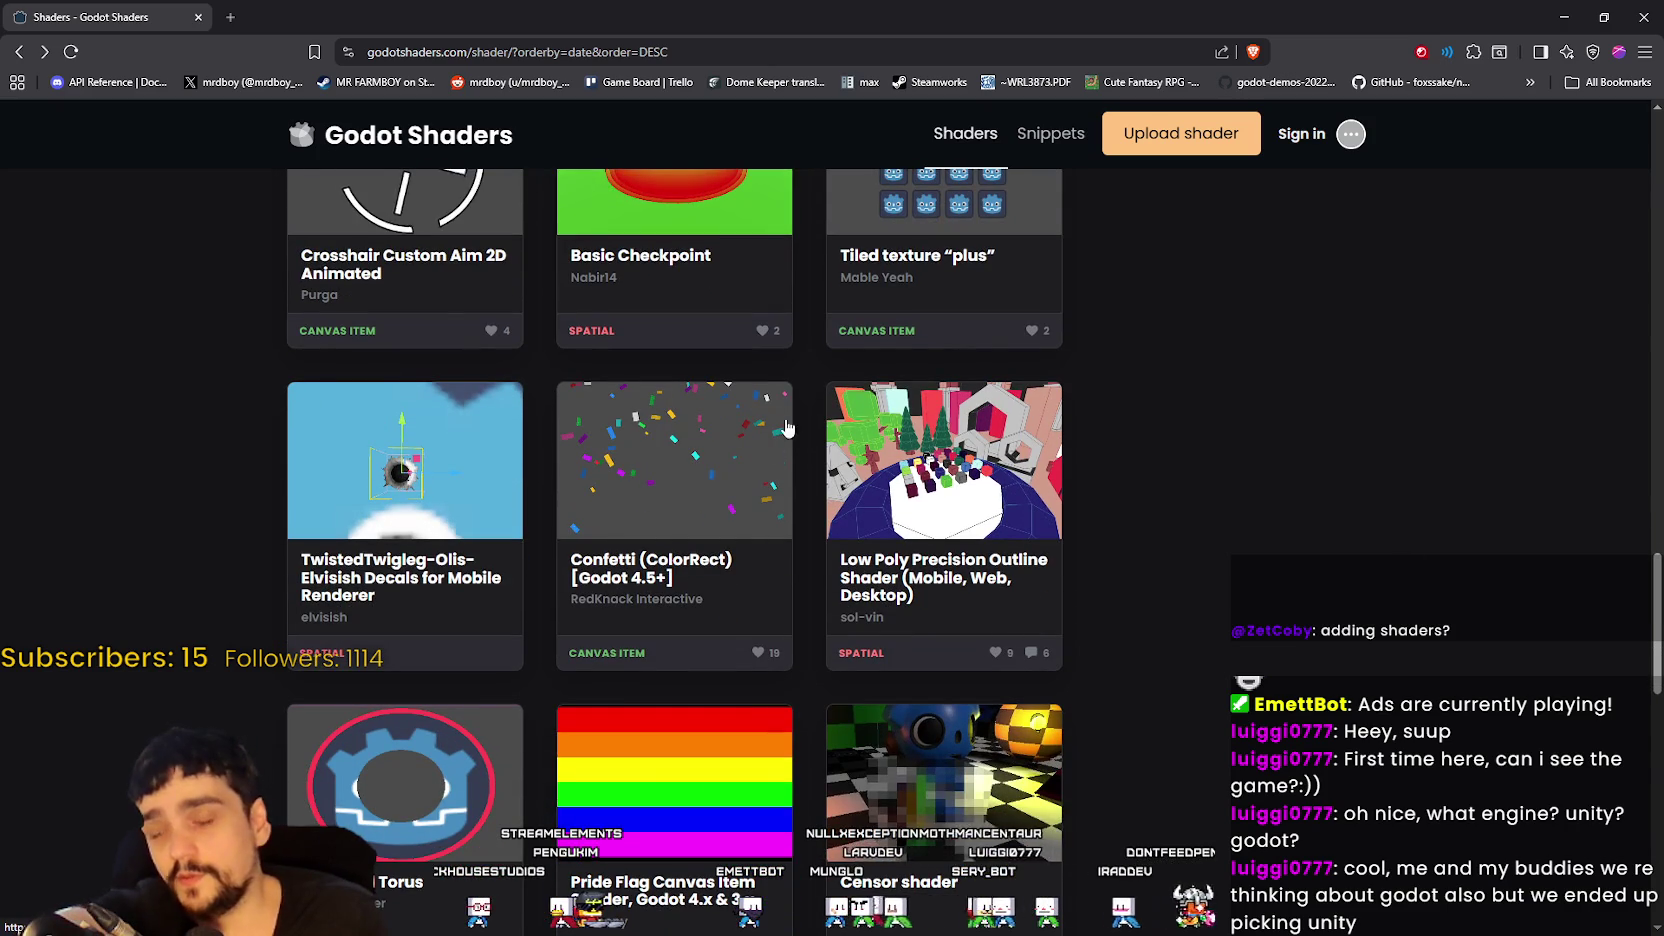
scroll(1004, 548, "down", 4)
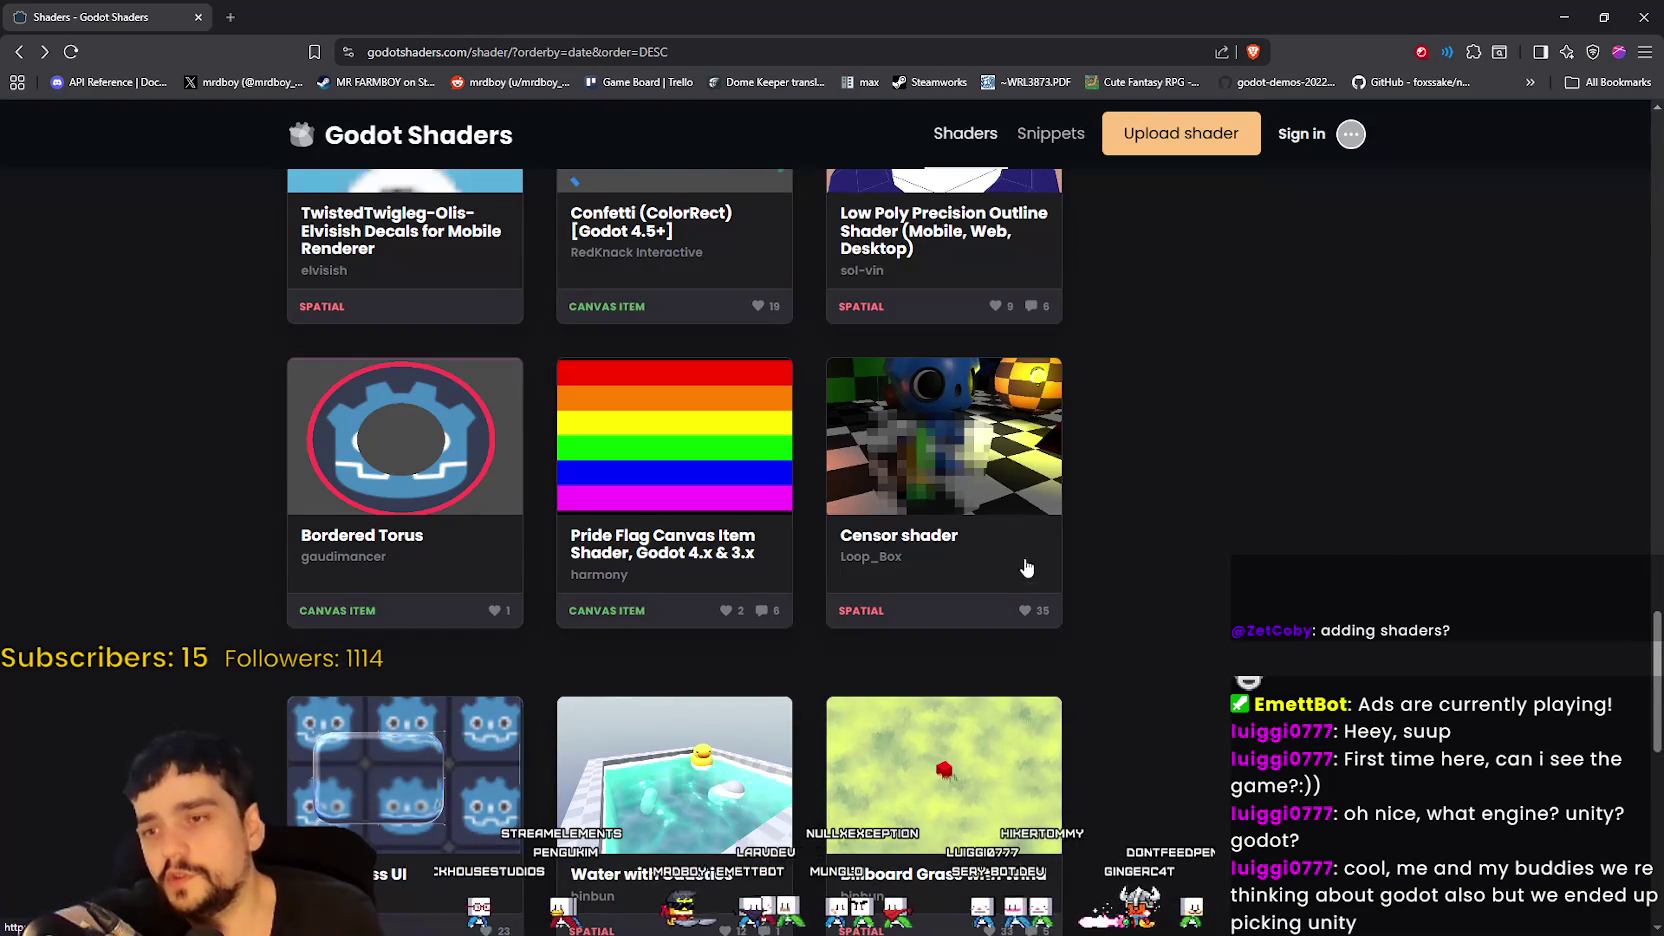
scroll(999, 550, "down", 1)
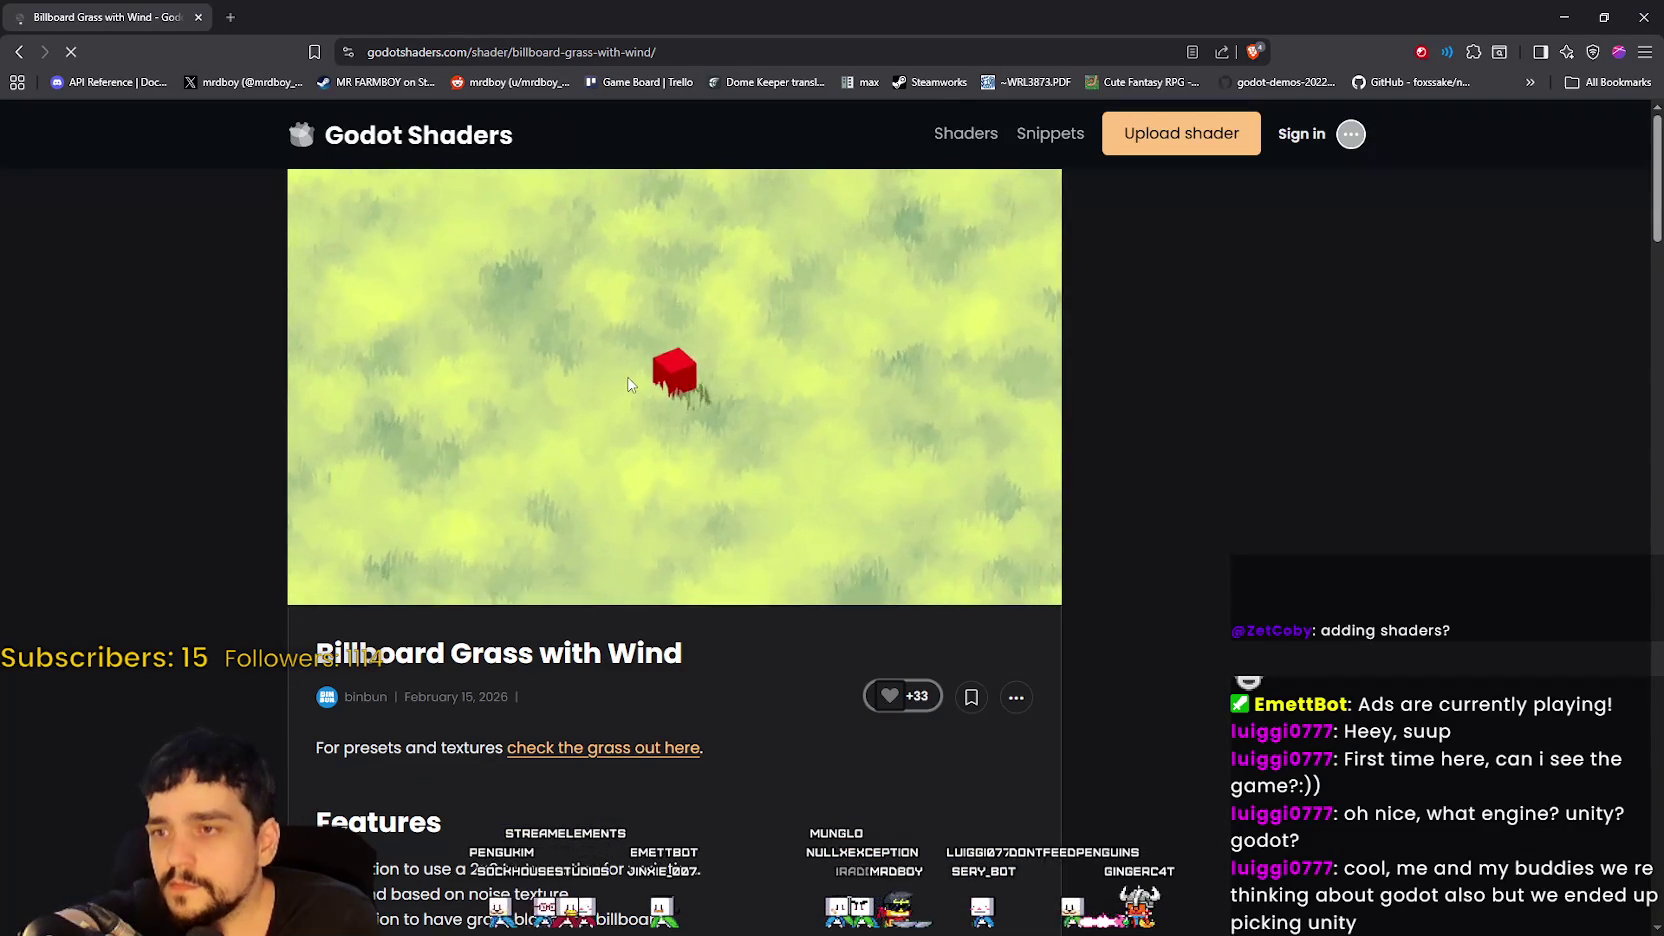
scroll(1145, 600, "down", 5)
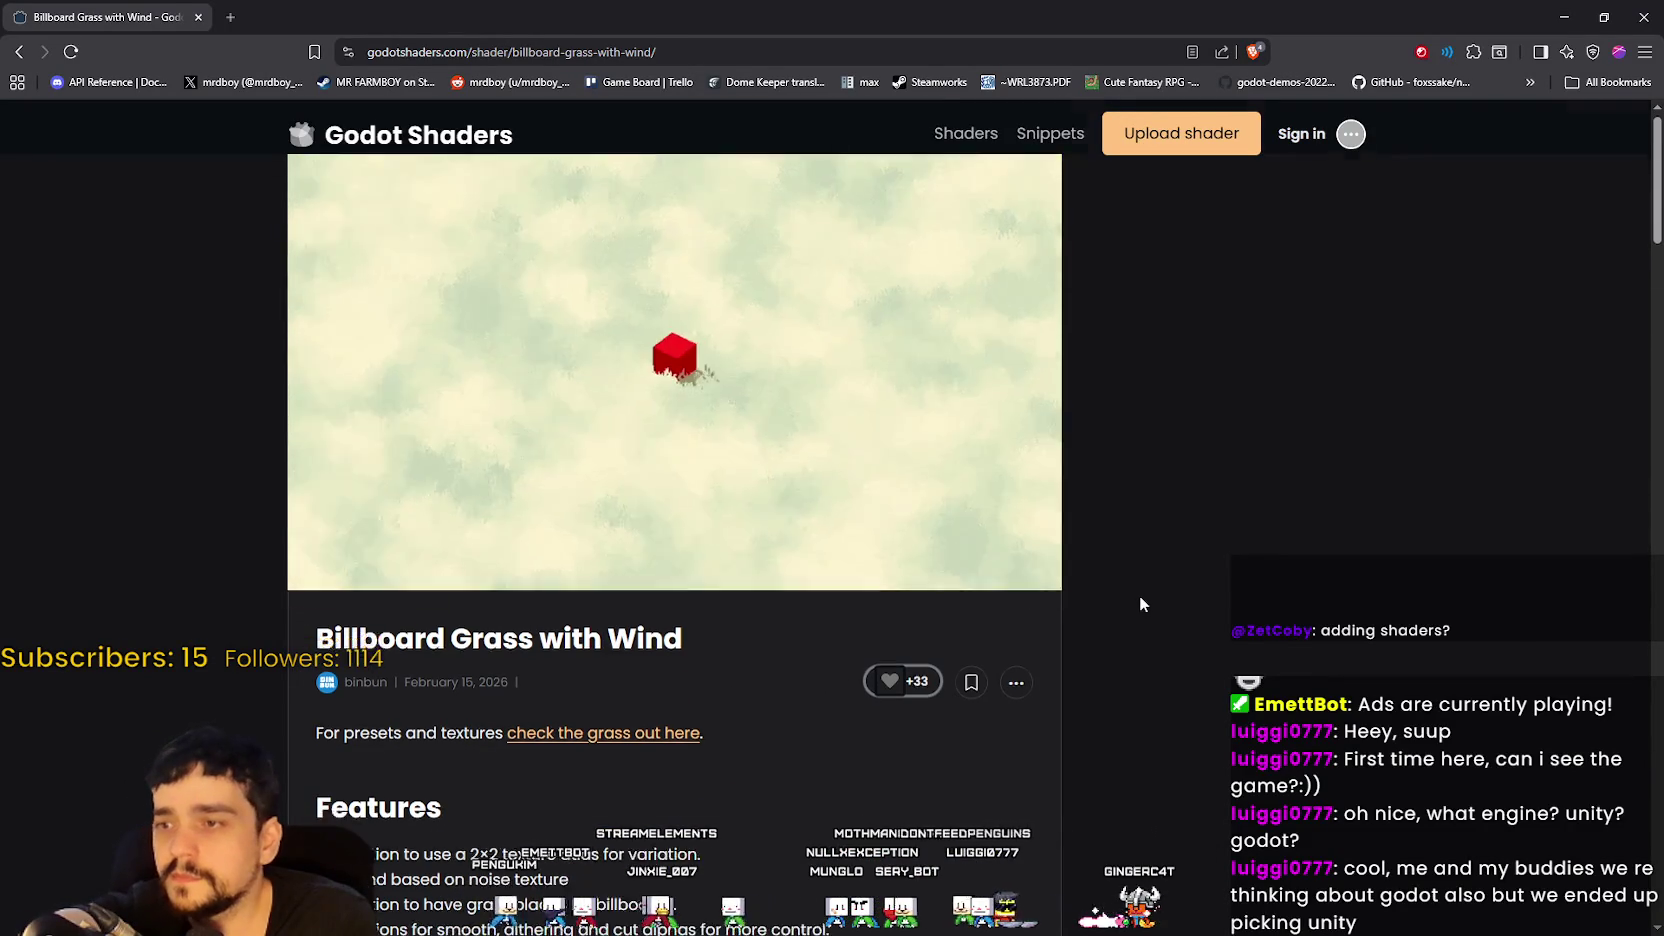
scroll(1139, 590, "down", 5)
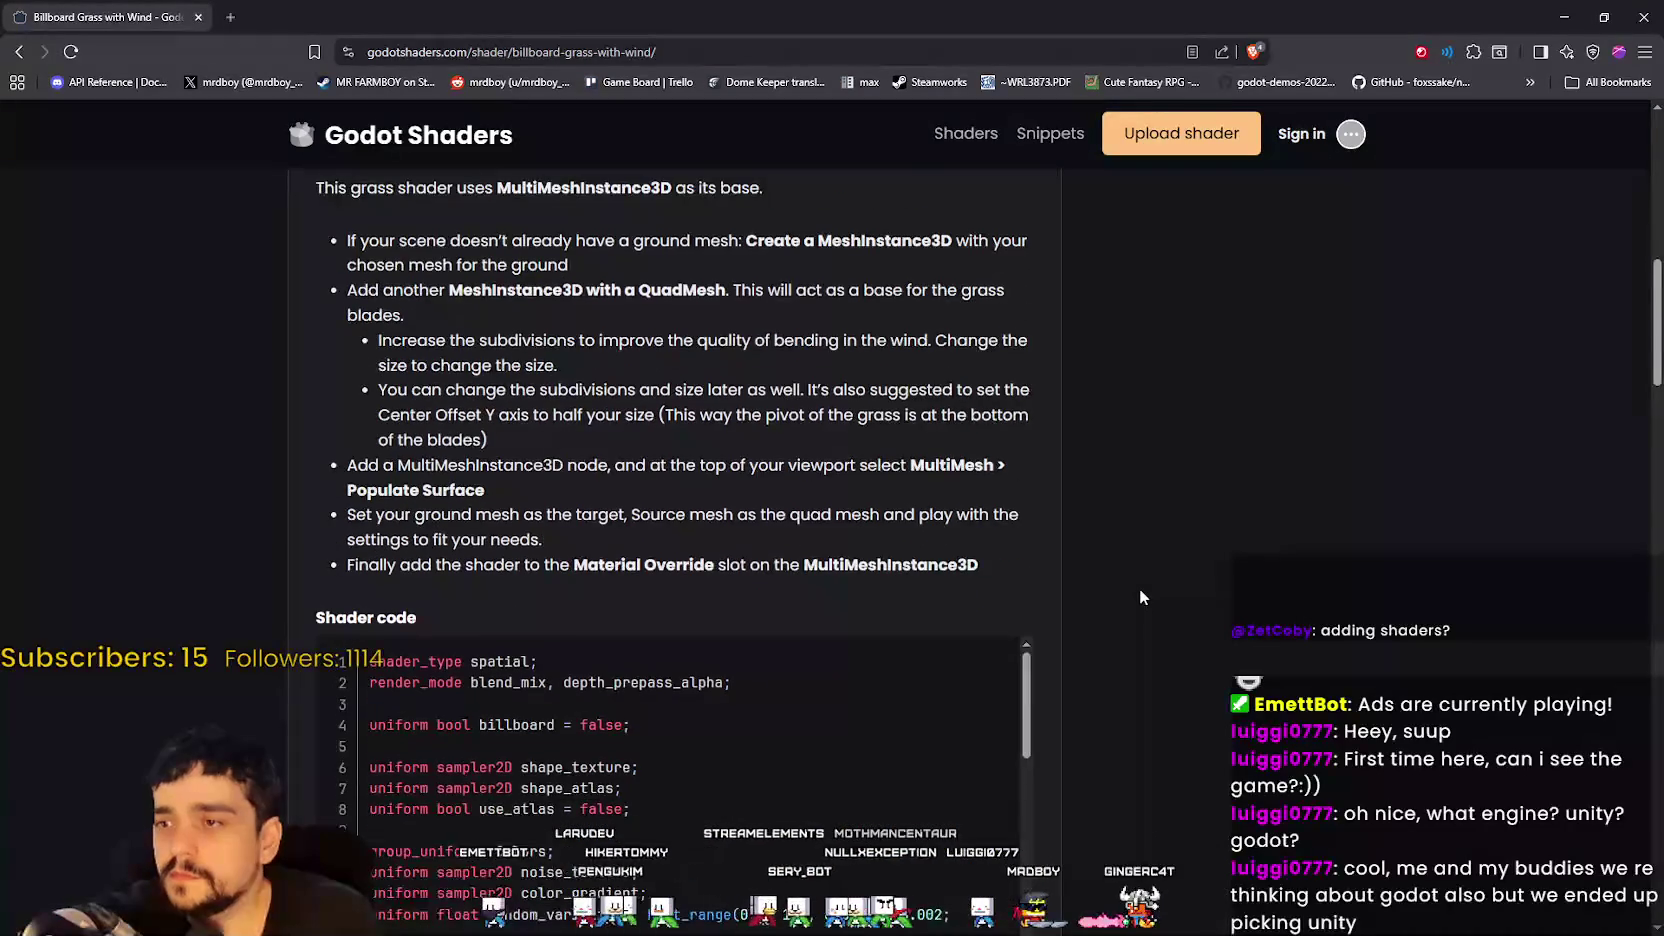
scroll(1139, 588, "down", 10)
scroll(1139, 593, "down", 1)
mouse_move(800, 340)
left_mouse_down()
mouse_move(610, 321)
mouse_move(1072, 522)
left_mouse_up()
scroll(1145, 572, "up", 2)
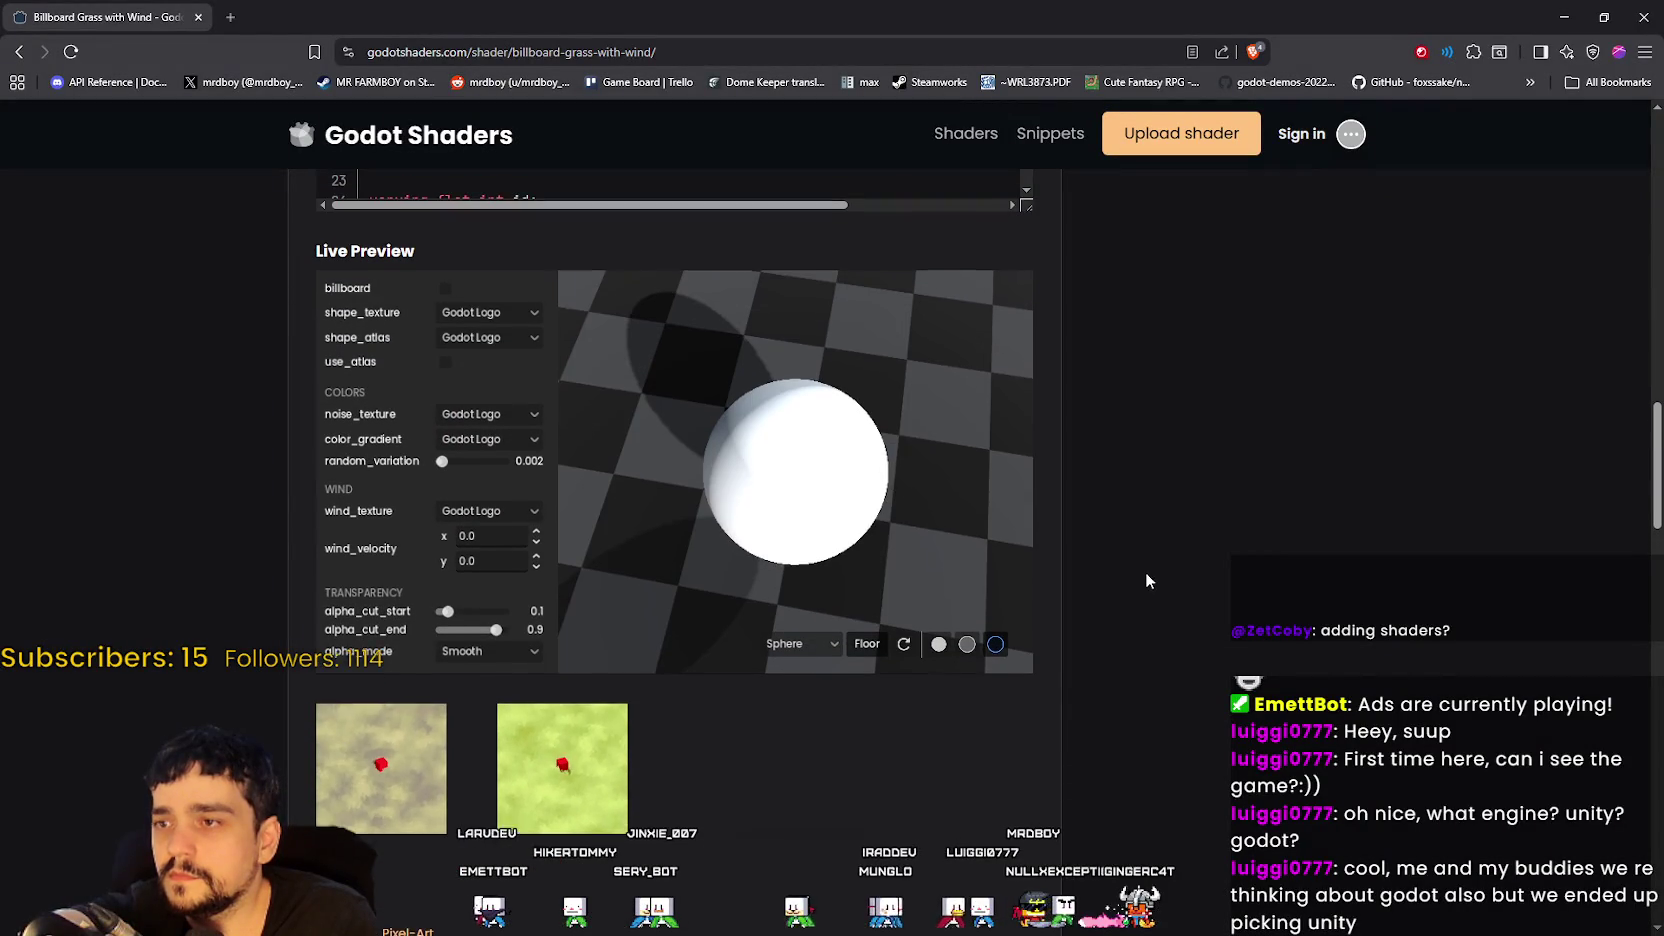
- View both grass screenshots enlarged, then return to the shader listing
left_click(539, 778)
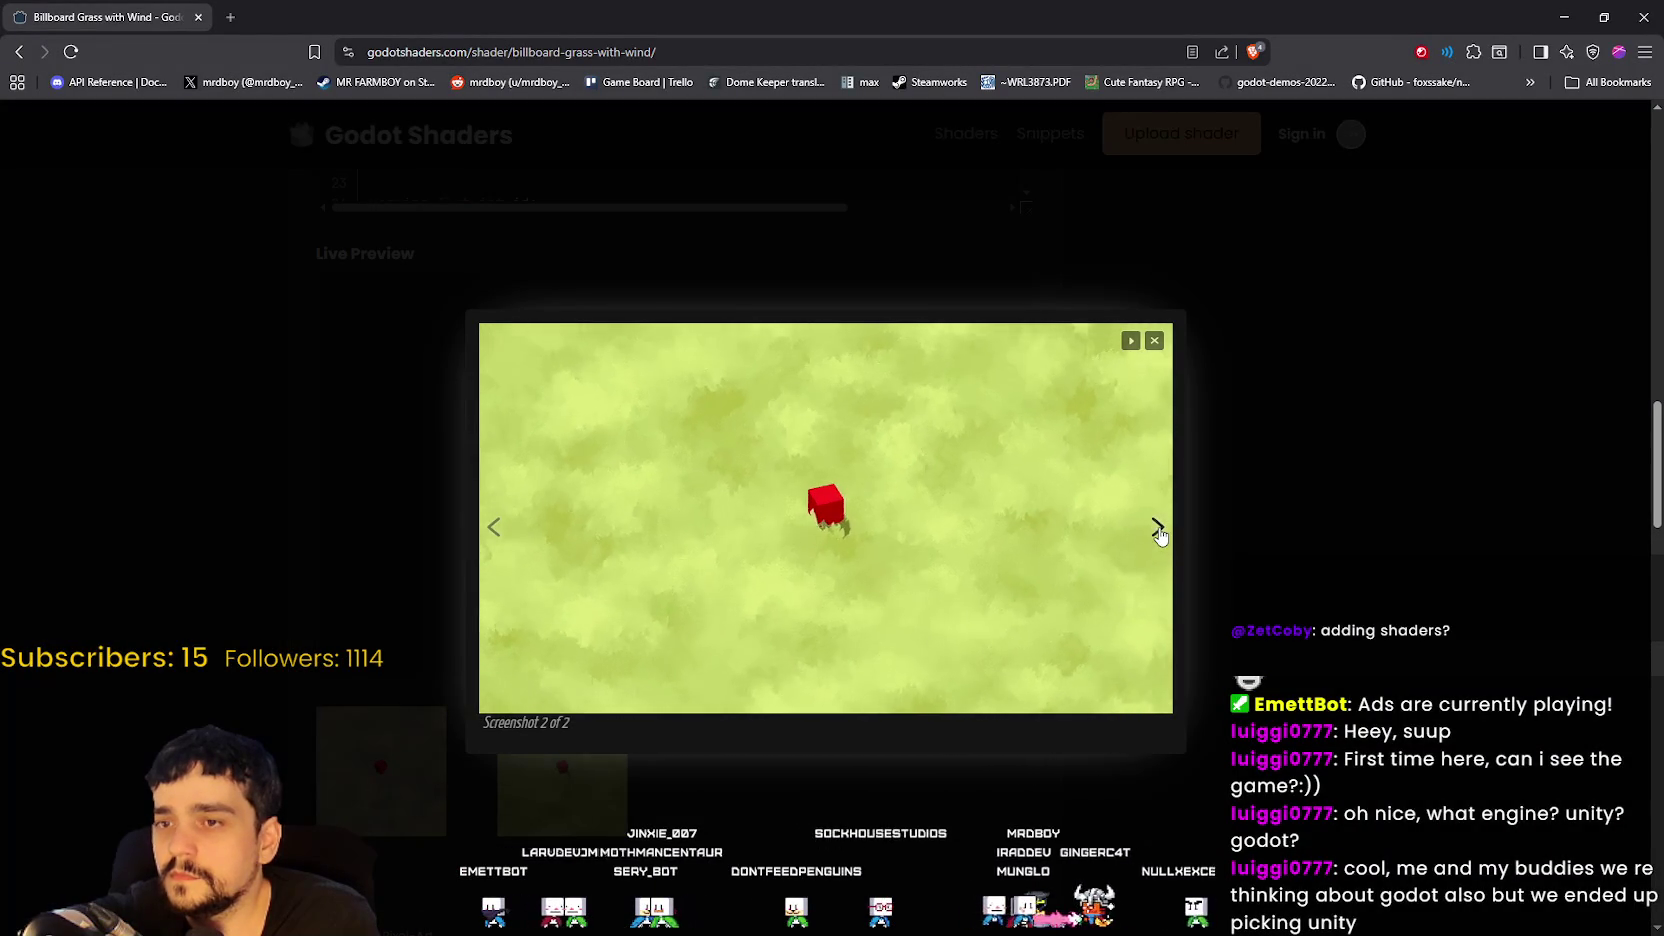
left_click(494, 526)
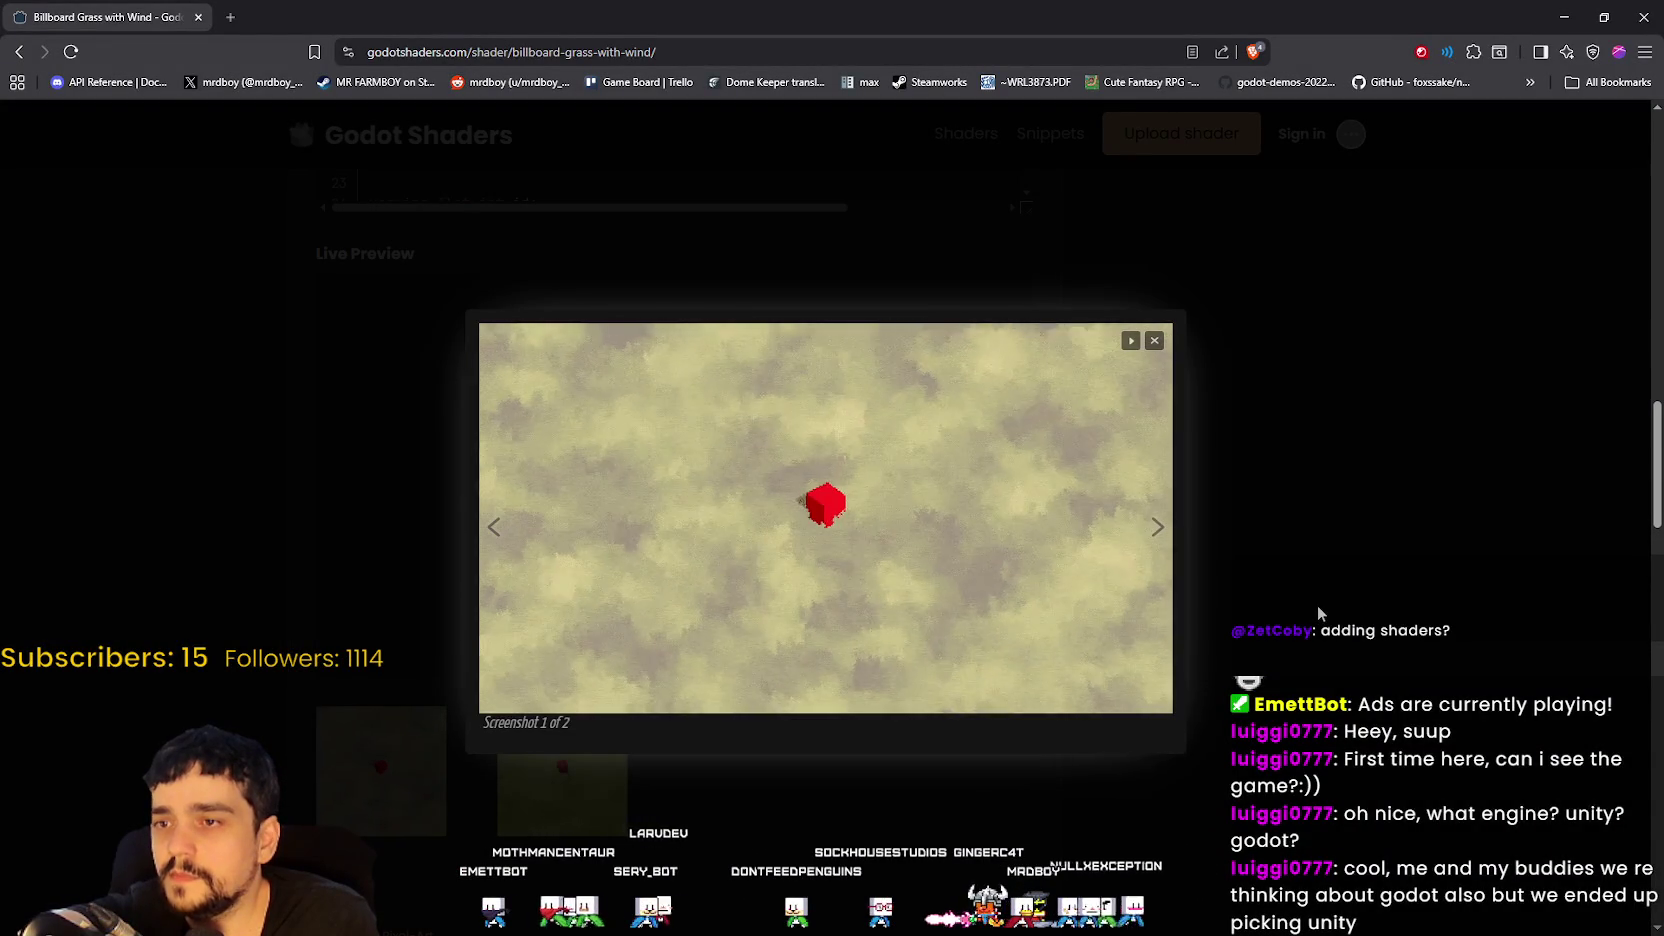
left_click(1312, 598)
scroll(1290, 680, "up", 9)
scroll(1284, 708, "up", 10)
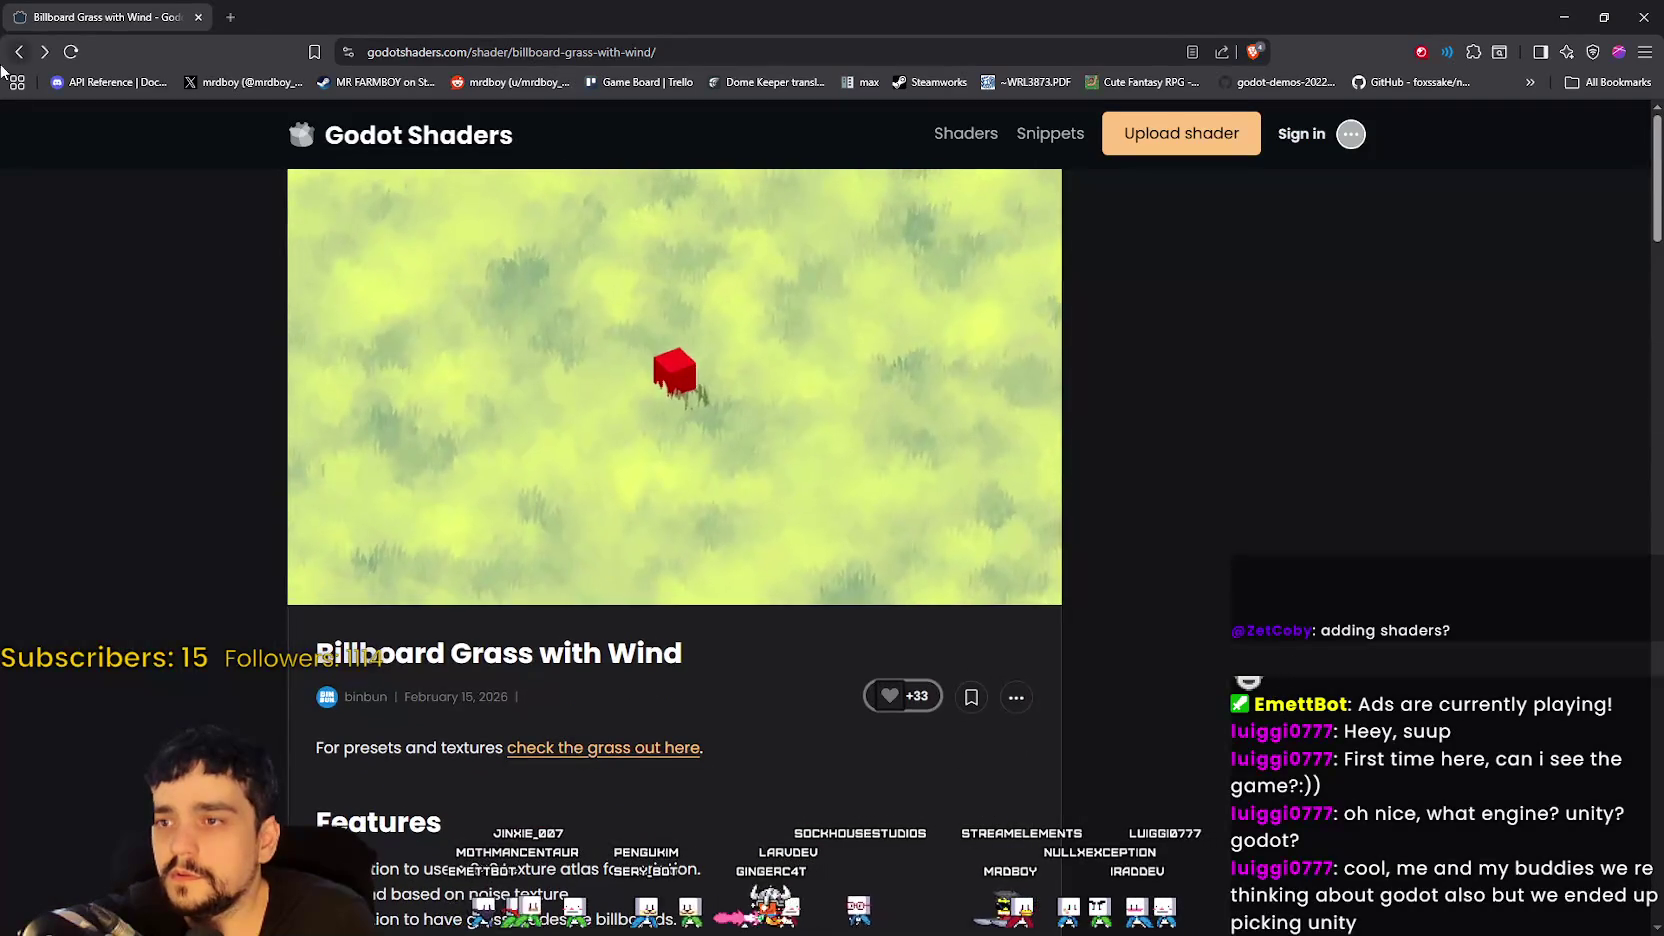
left_click(18, 51)
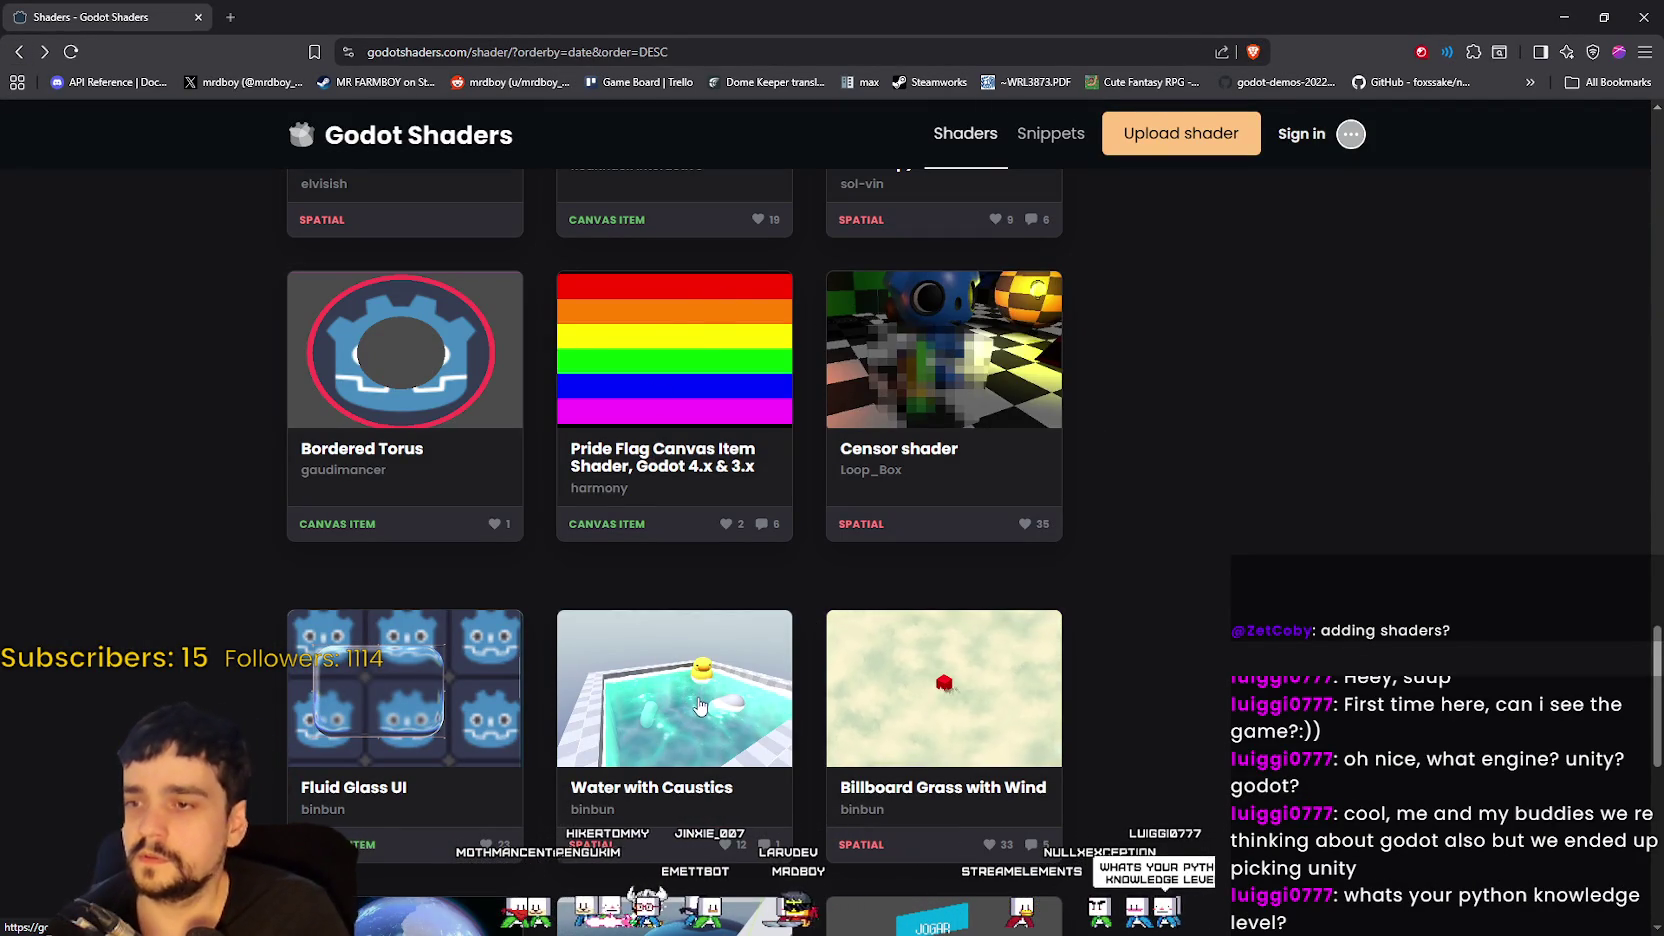
left_click(620, 719)
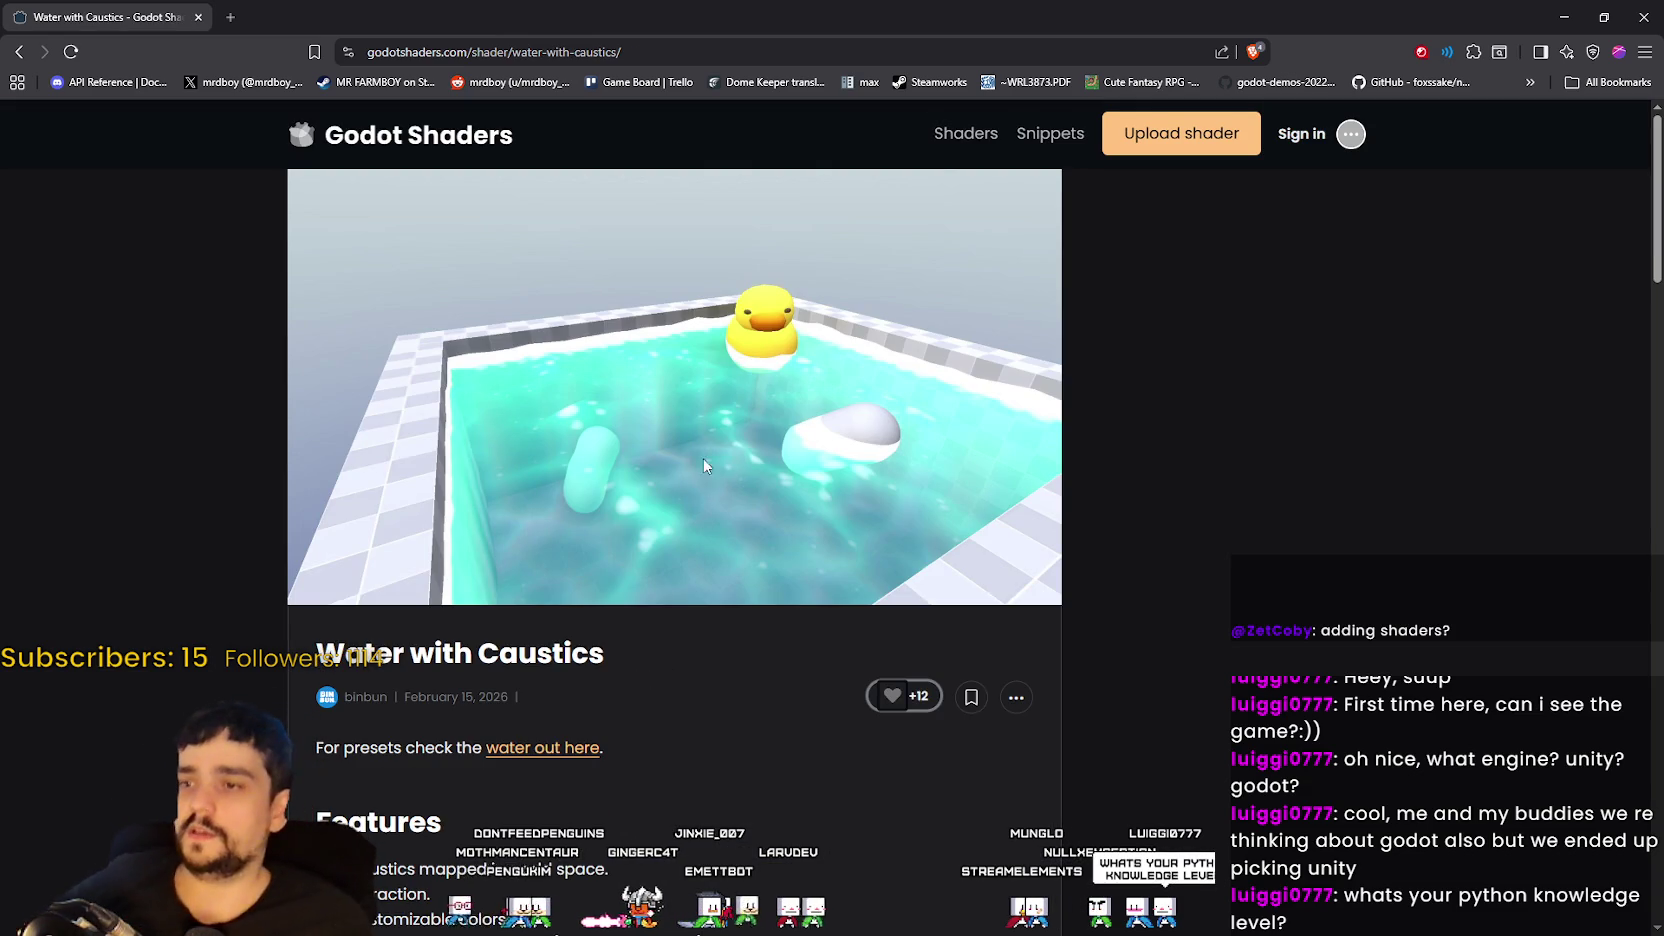
scroll(700, 450, "down", 5)
scroll(699, 433, "down", 8)
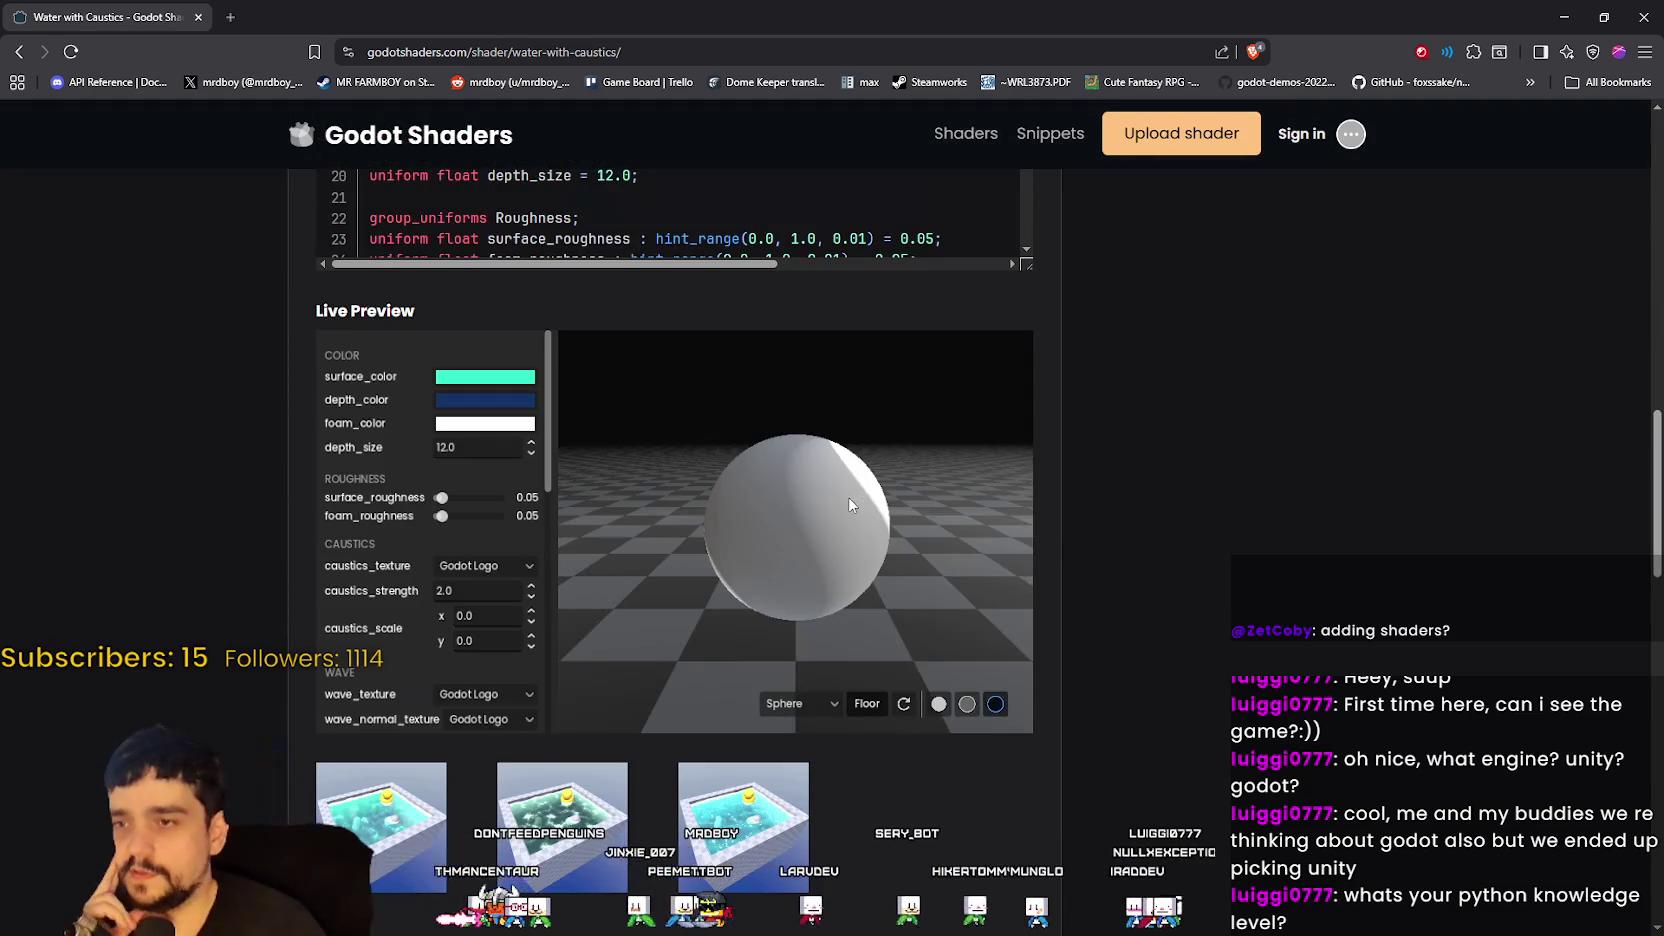
mouse_move(849, 505)
left_mouse_down()
mouse_move(664, 462)
mouse_move(621, 748)
mouse_move(608, 575)
mouse_move(763, 540)
mouse_move(872, 328)
mouse_move(910, 605)
mouse_move(858, 583)
mouse_move(743, 408)
mouse_move(762, 287)
mouse_move(795, 367)
left_mouse_up()
scroll(750, 345, "down", 1)
scroll(750, 345, "down", 2)
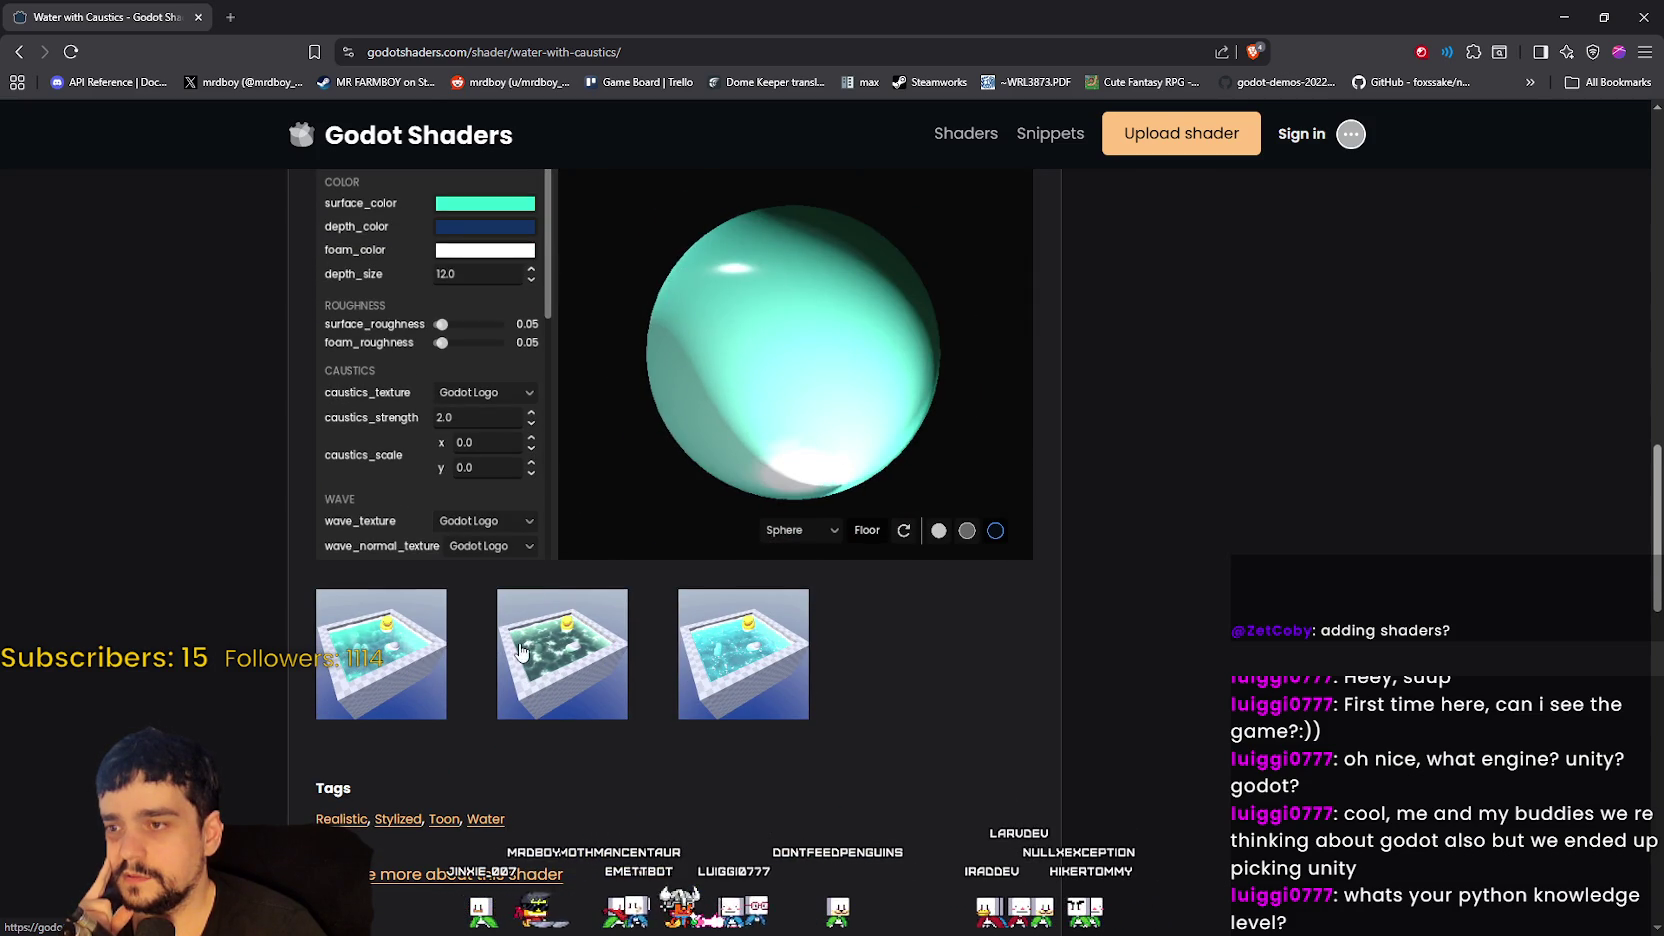
left_click(521, 651)
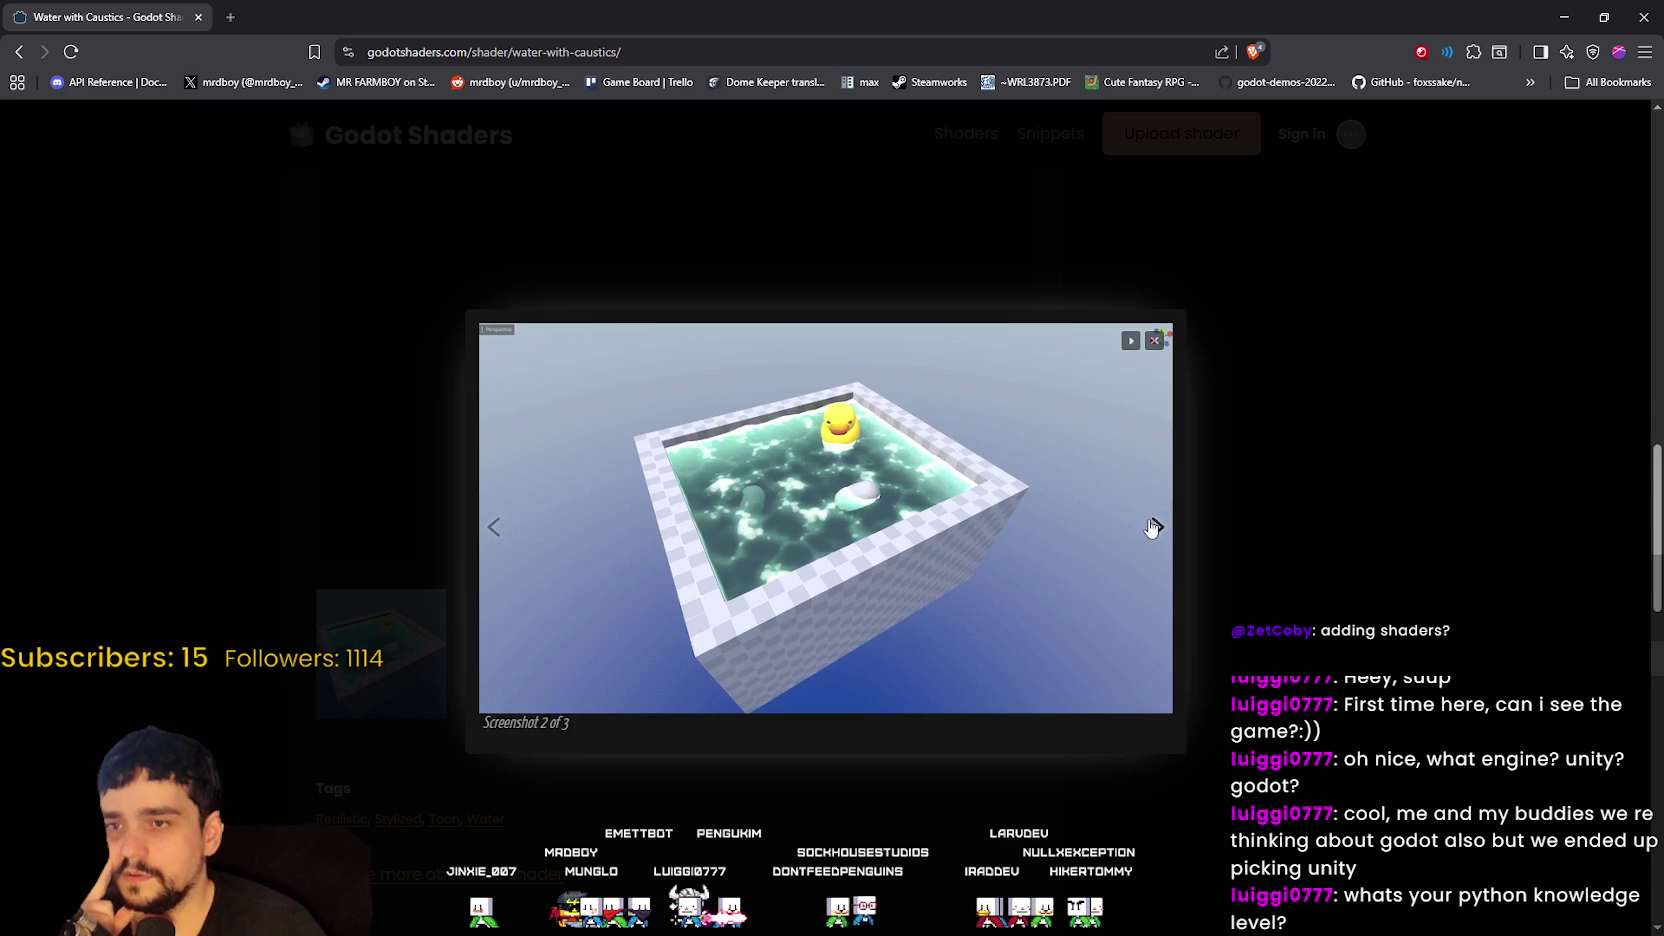
left_click(1156, 527)
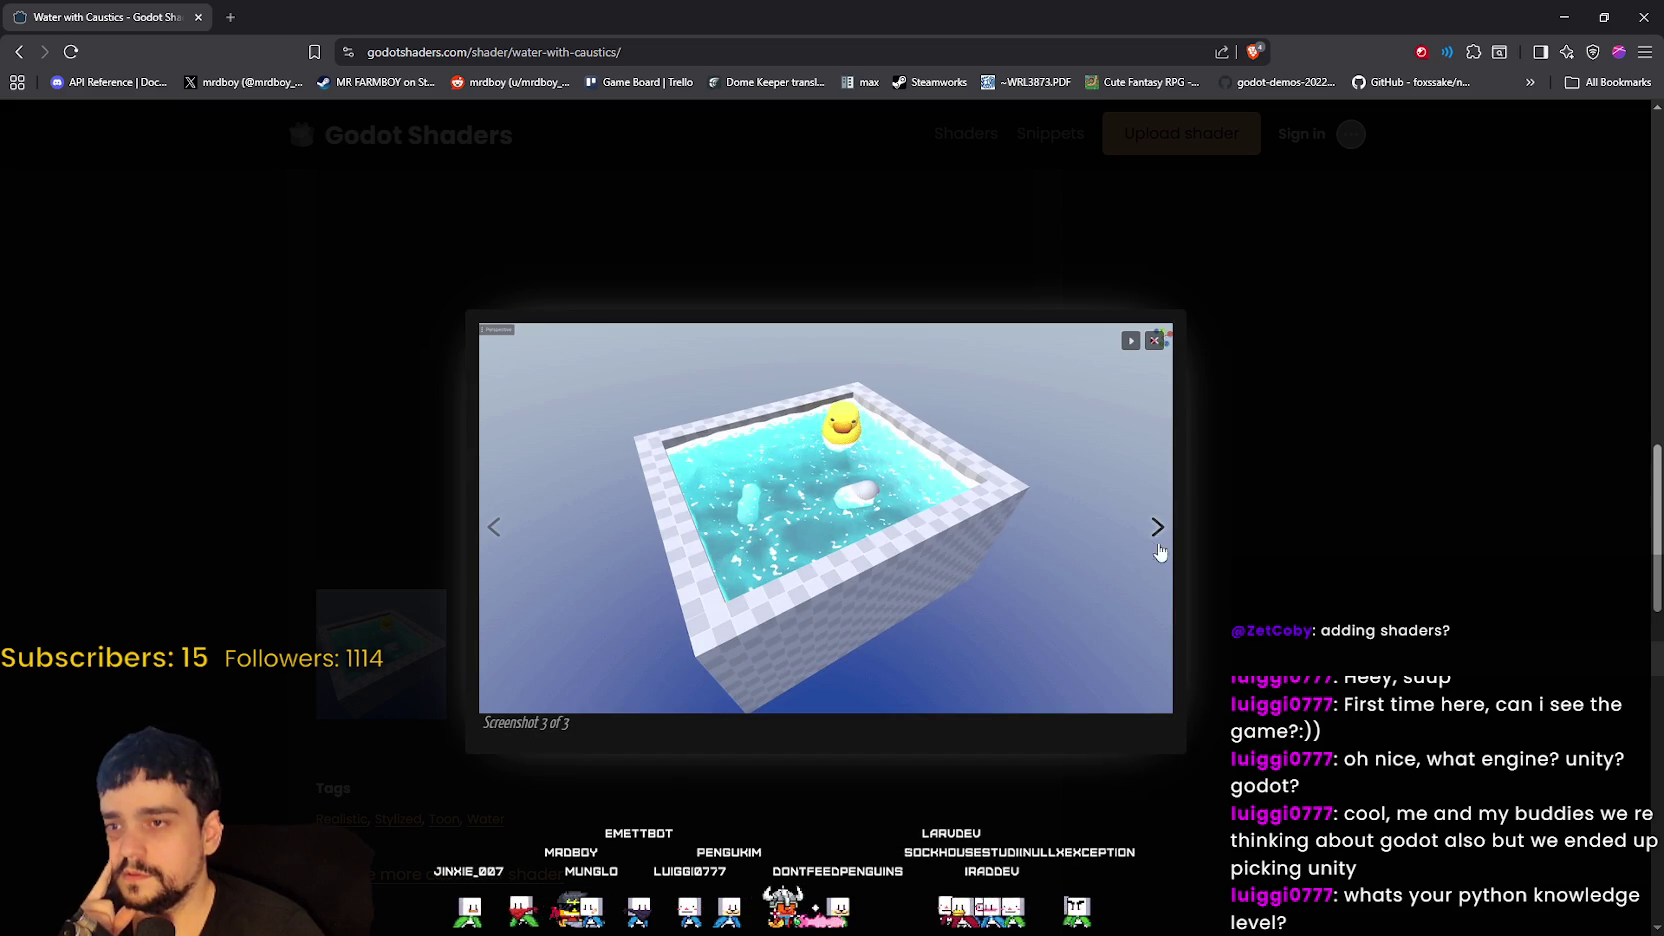
left_click(1157, 528)
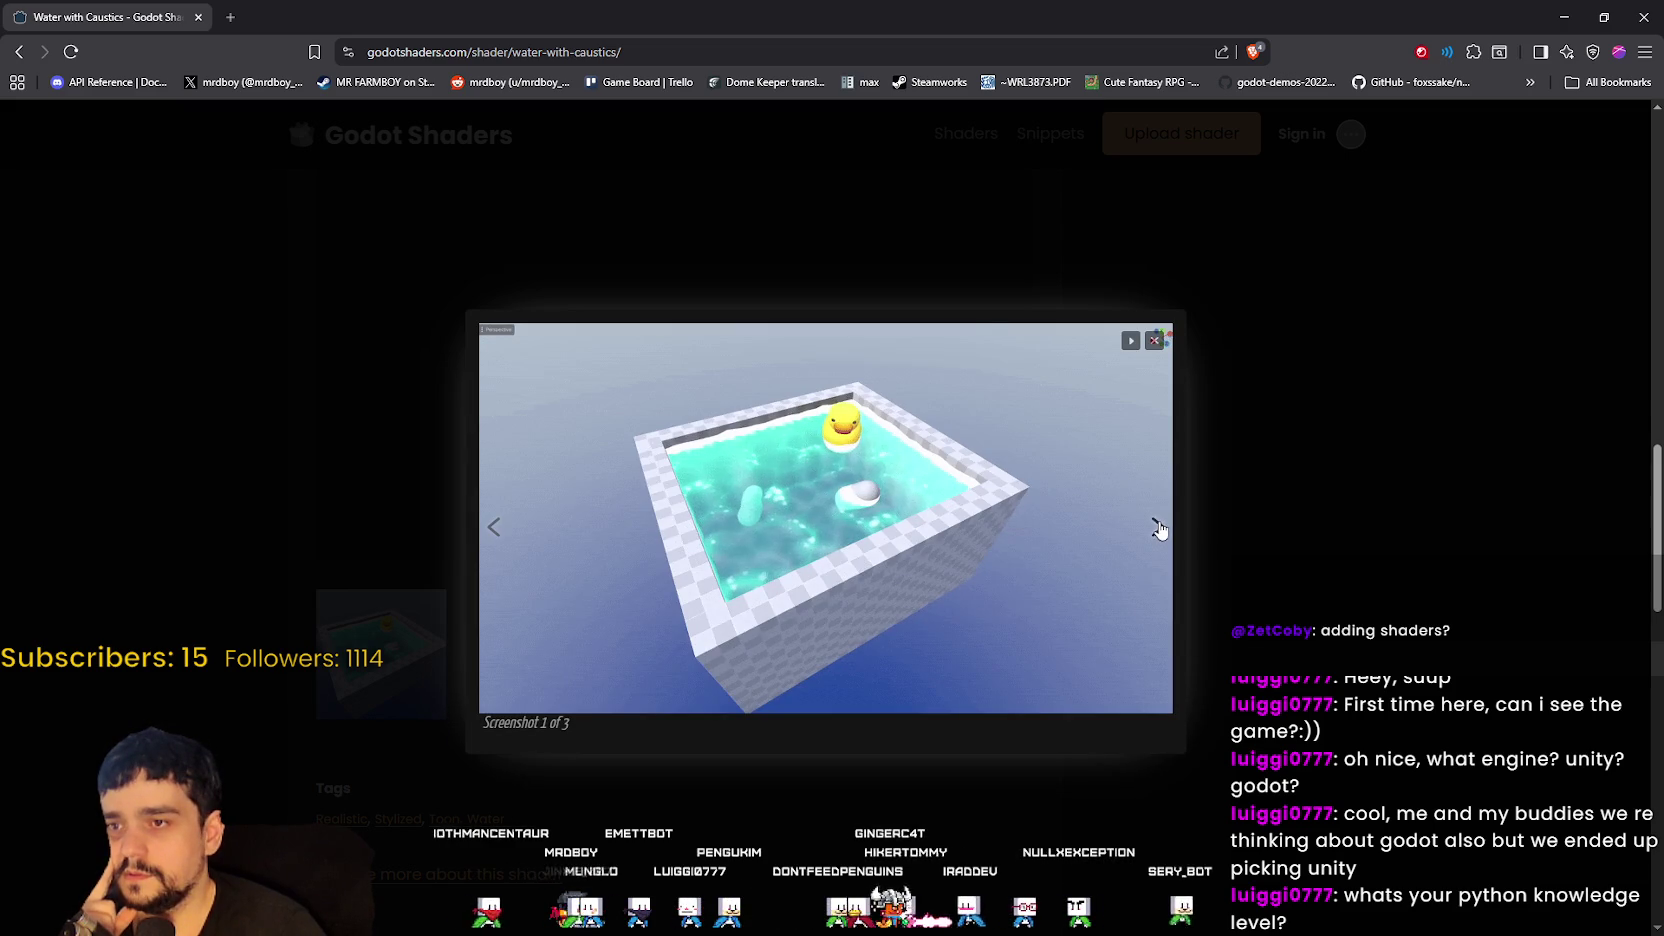
left_click(1154, 340)
left_click(19, 51)
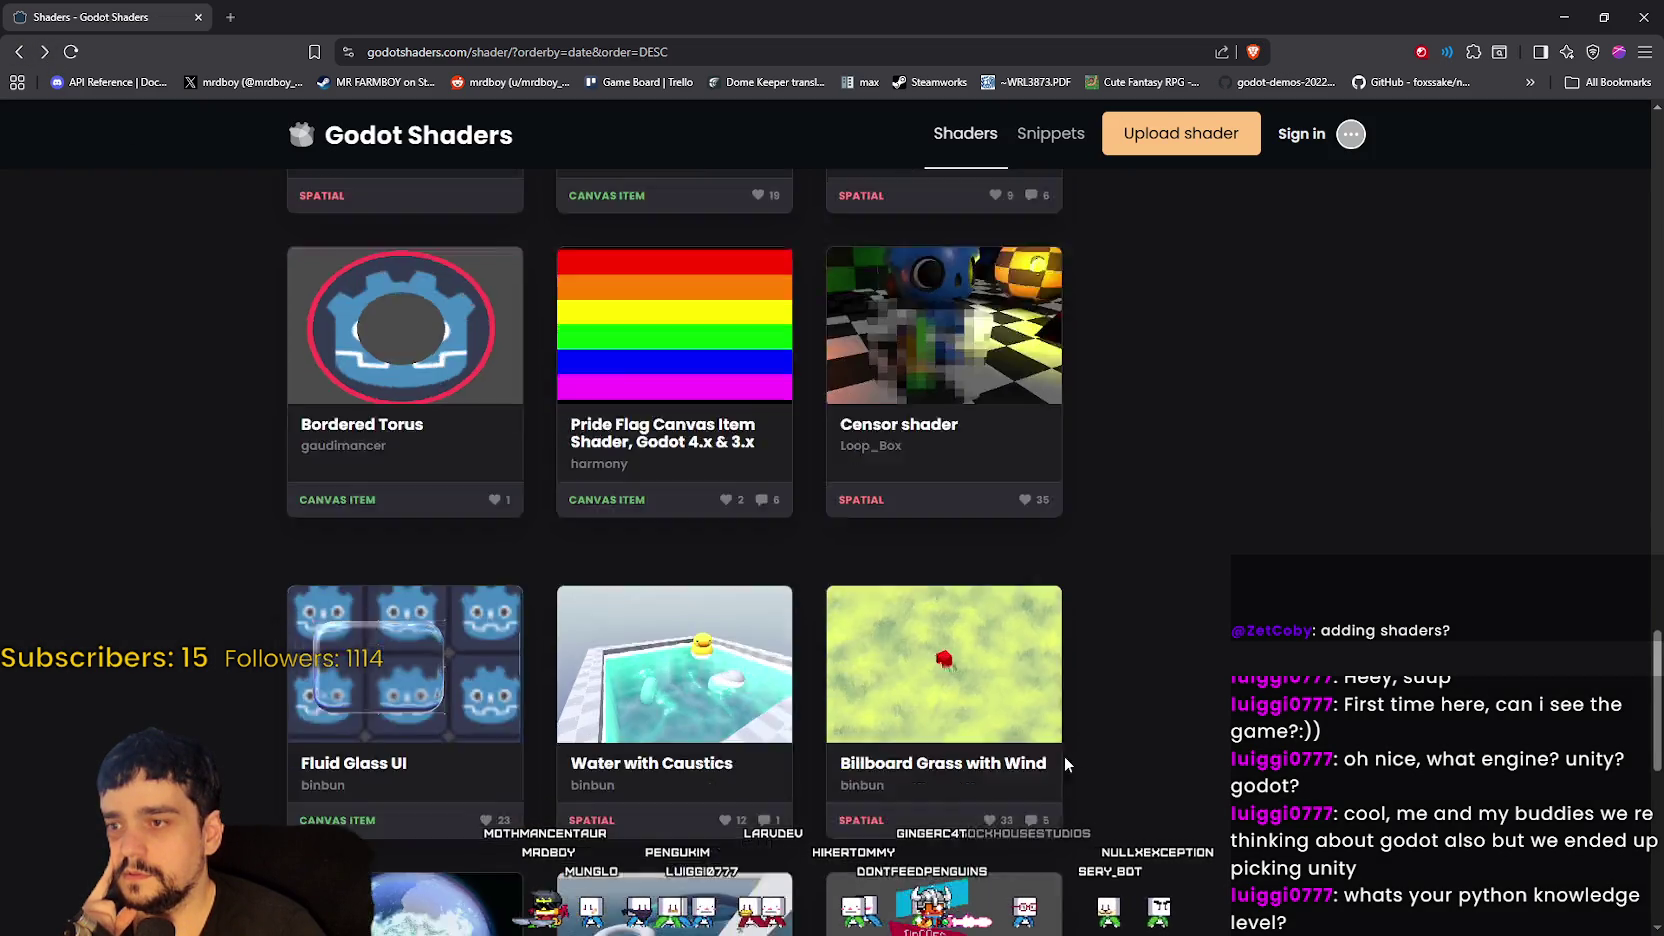
scroll(1103, 695, "down", 2)
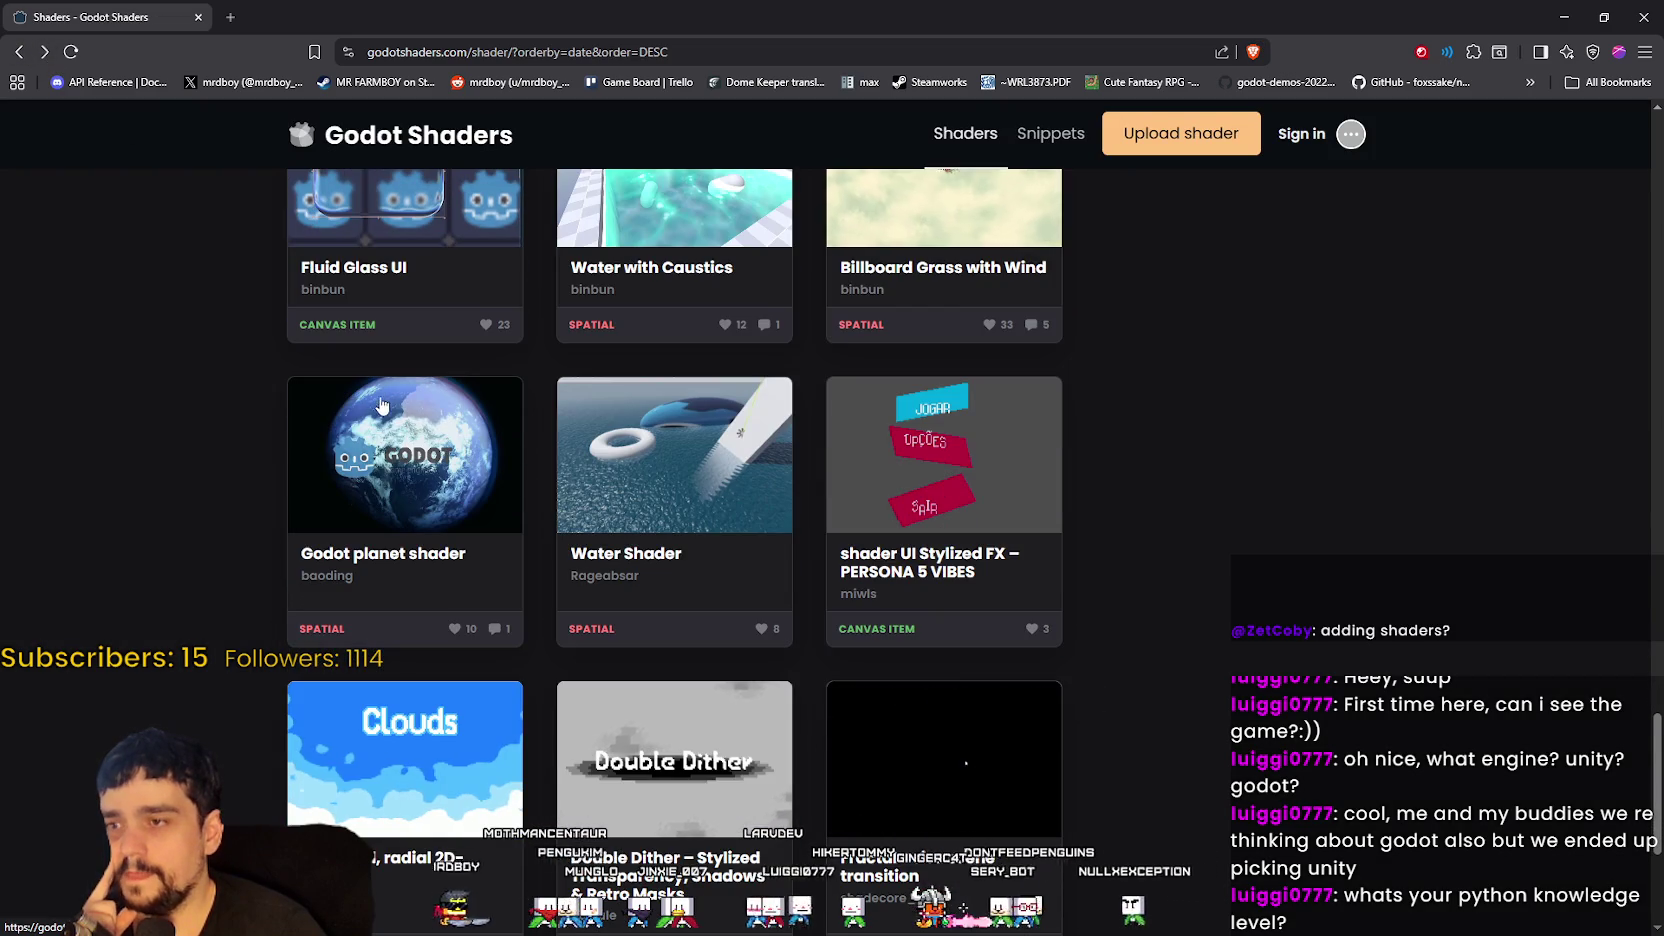
left_click(413, 463)
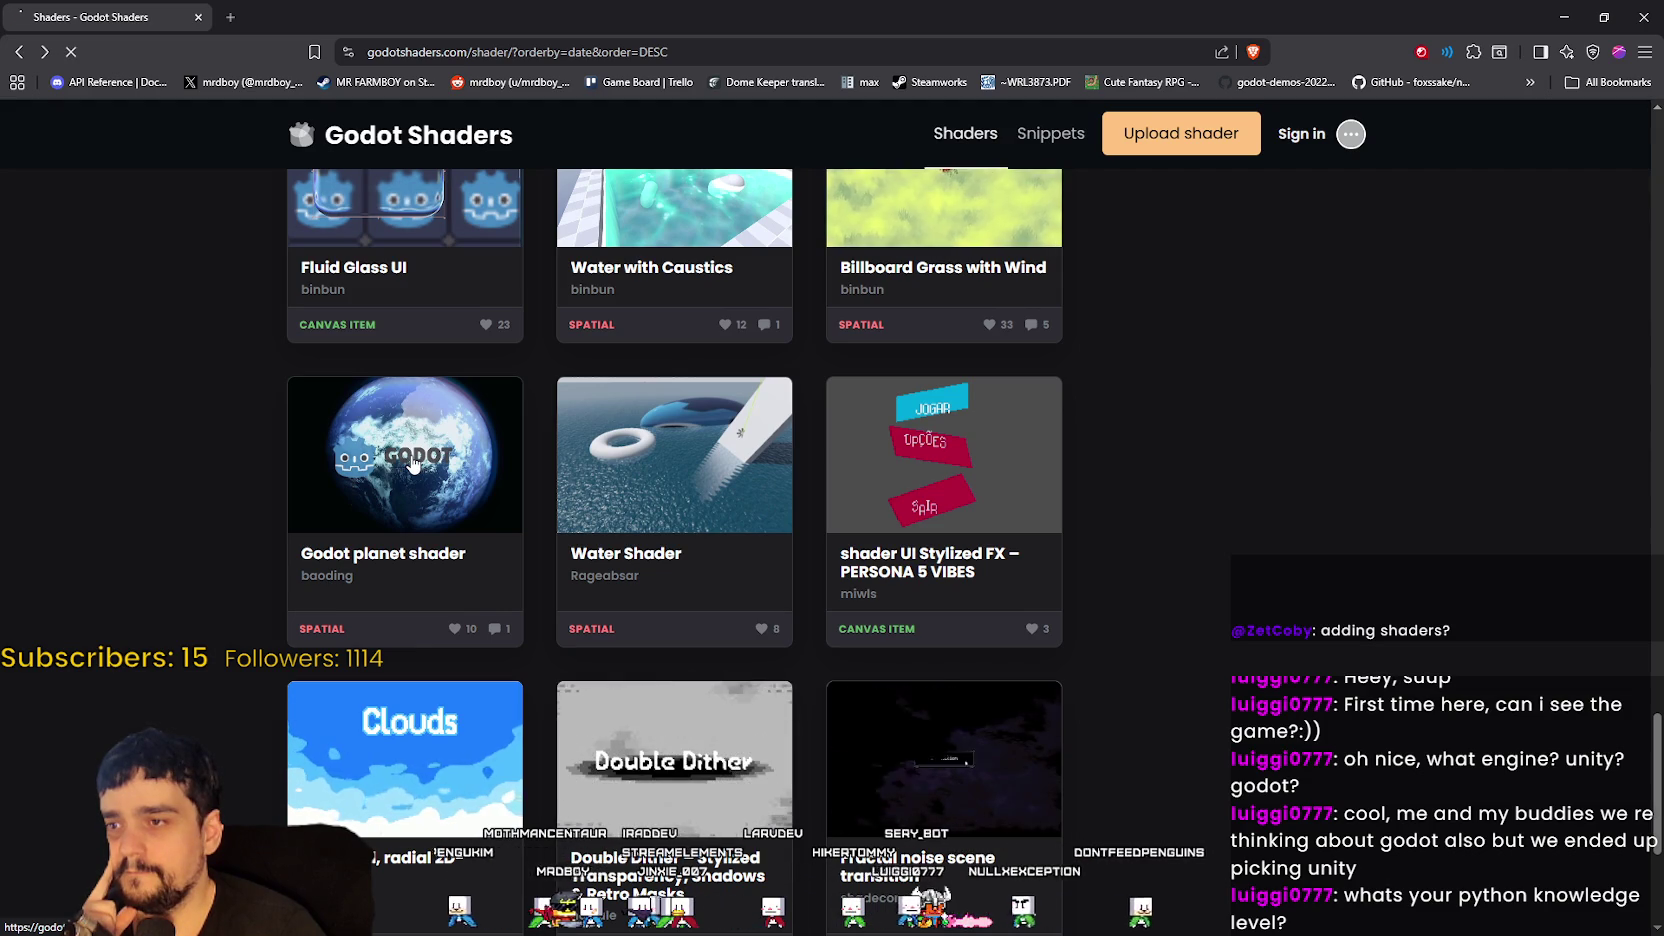
scroll(1243, 640, "down", 15)
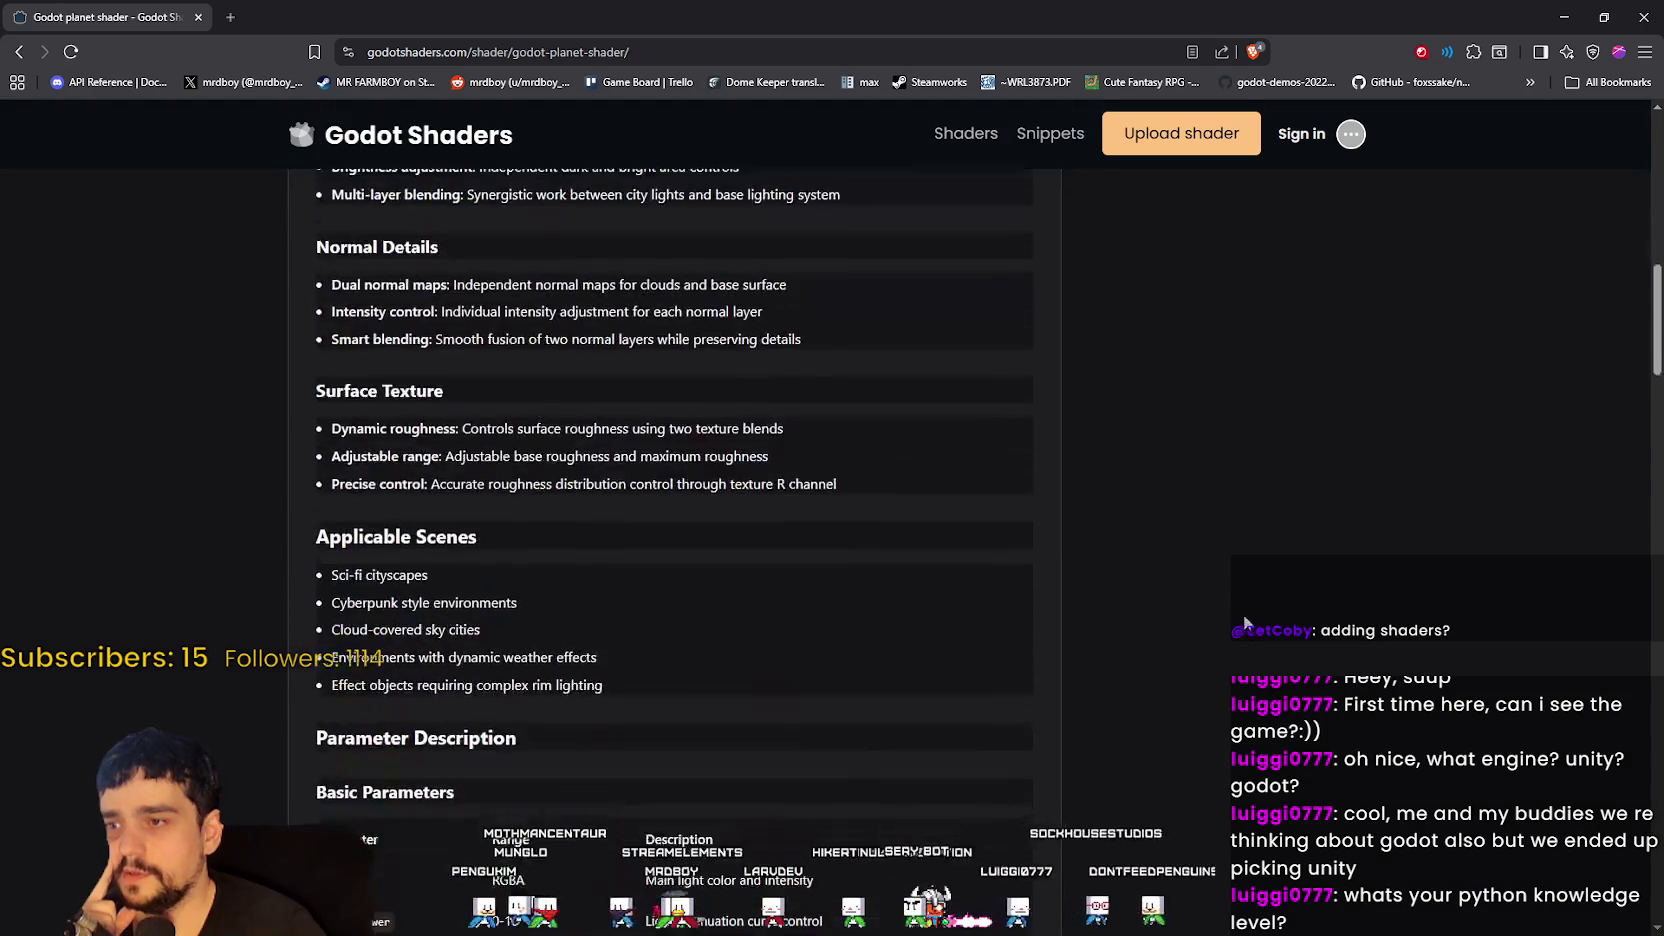
scroll(1241, 619, "down", 15)
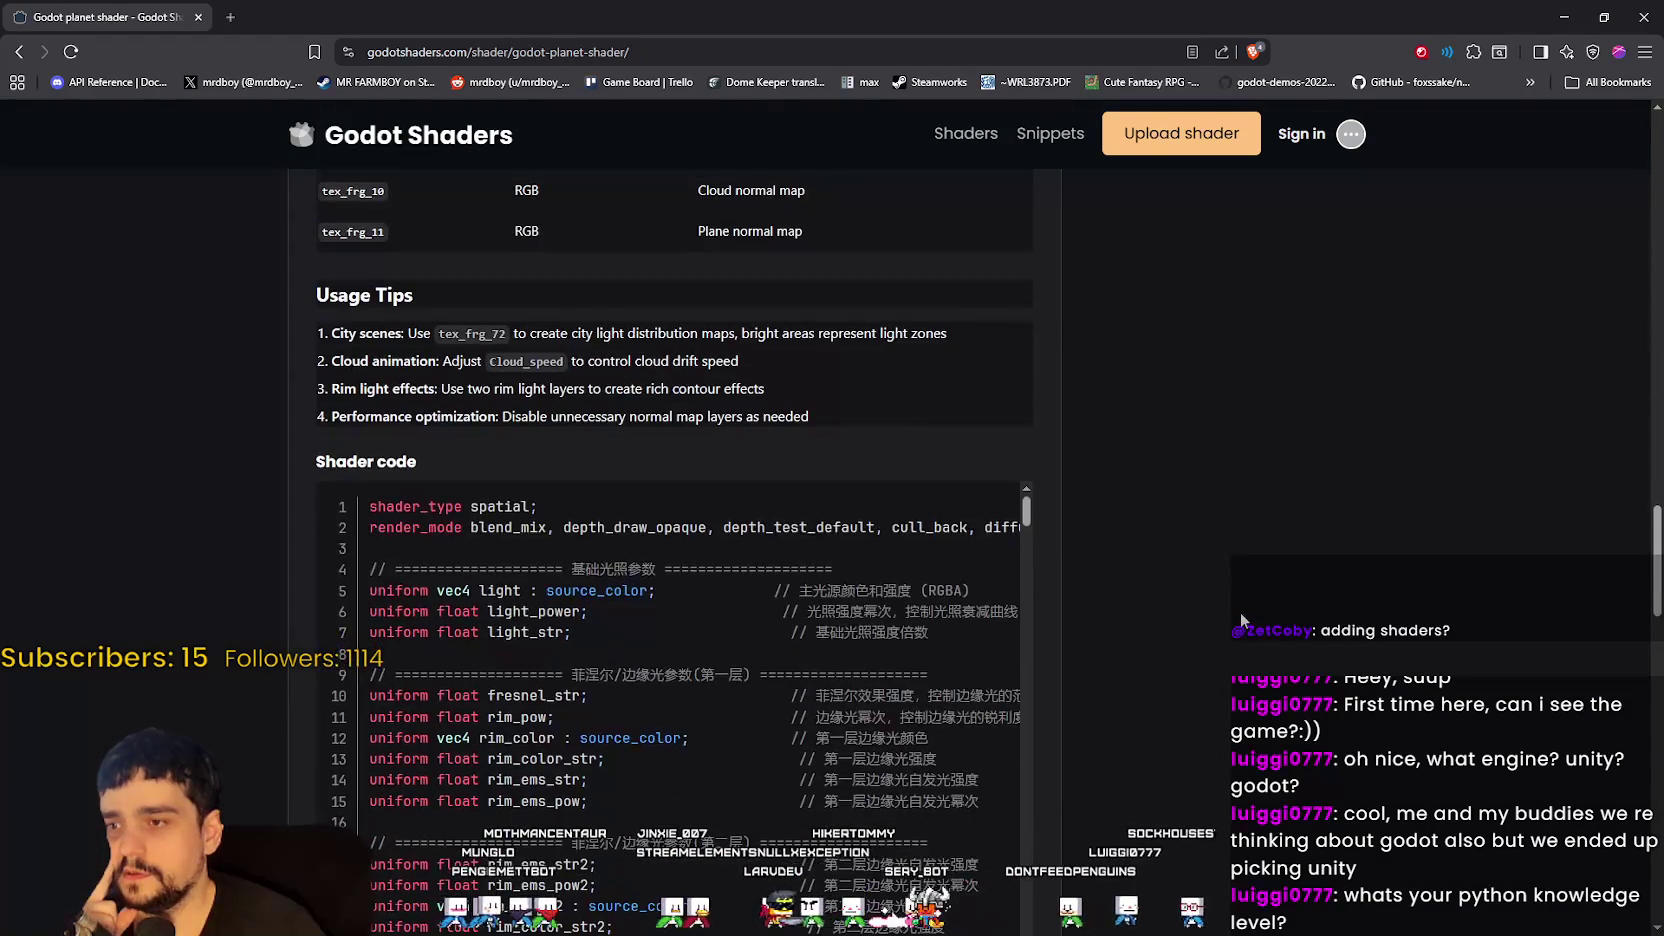
left_click(340, 546)
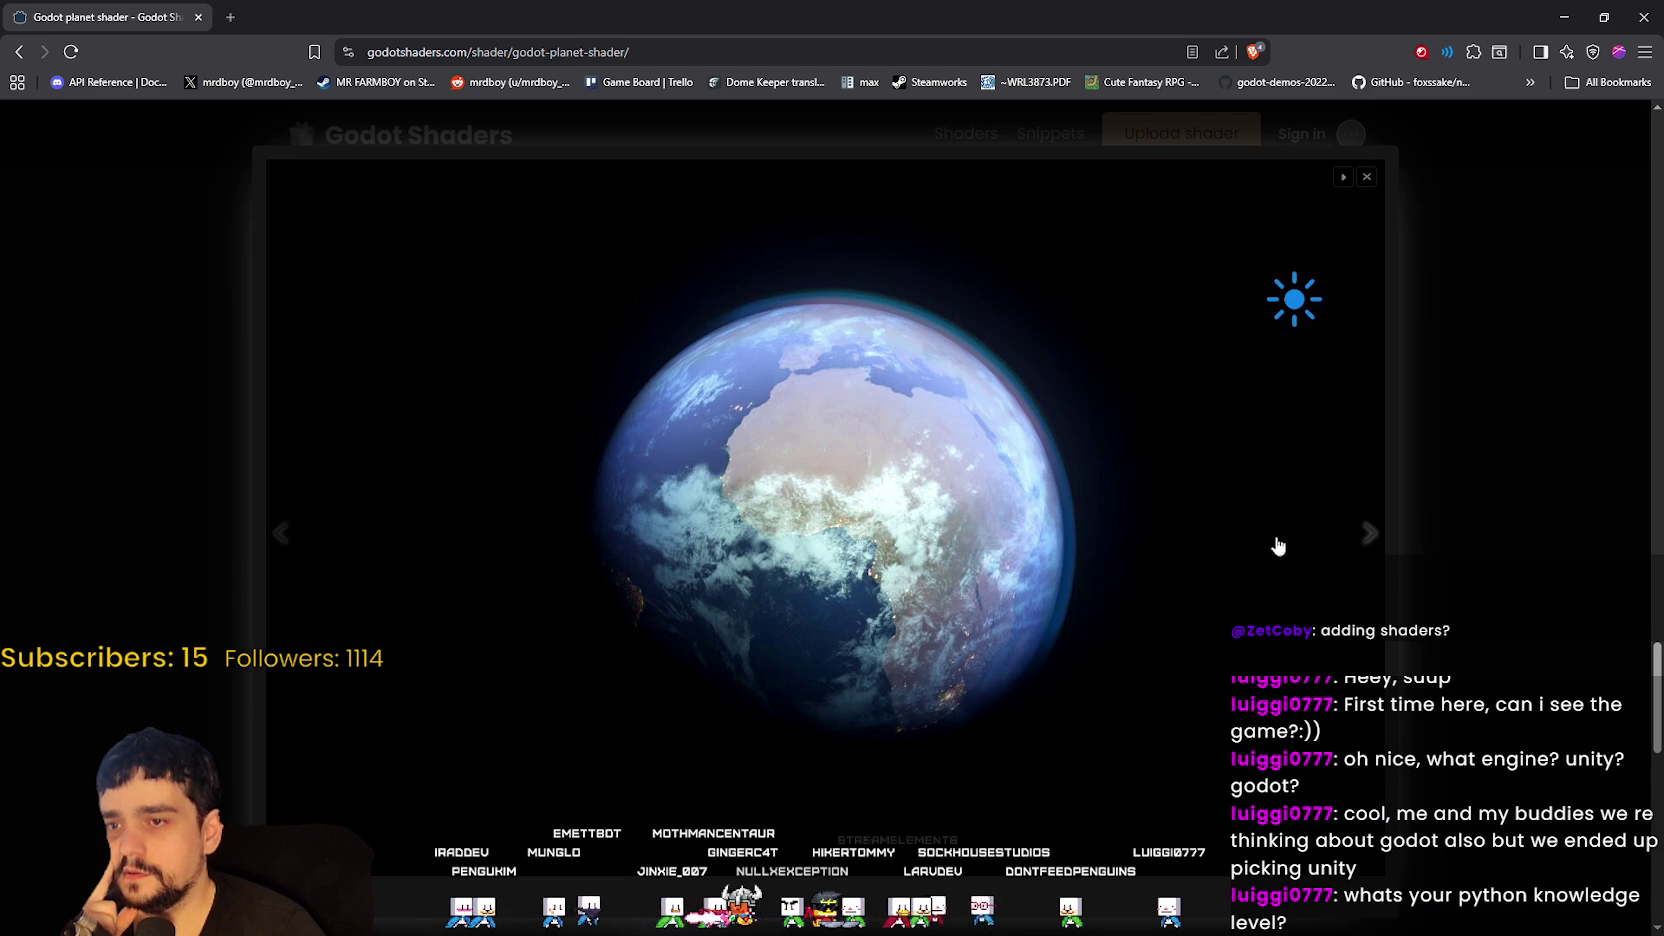
key("Right")
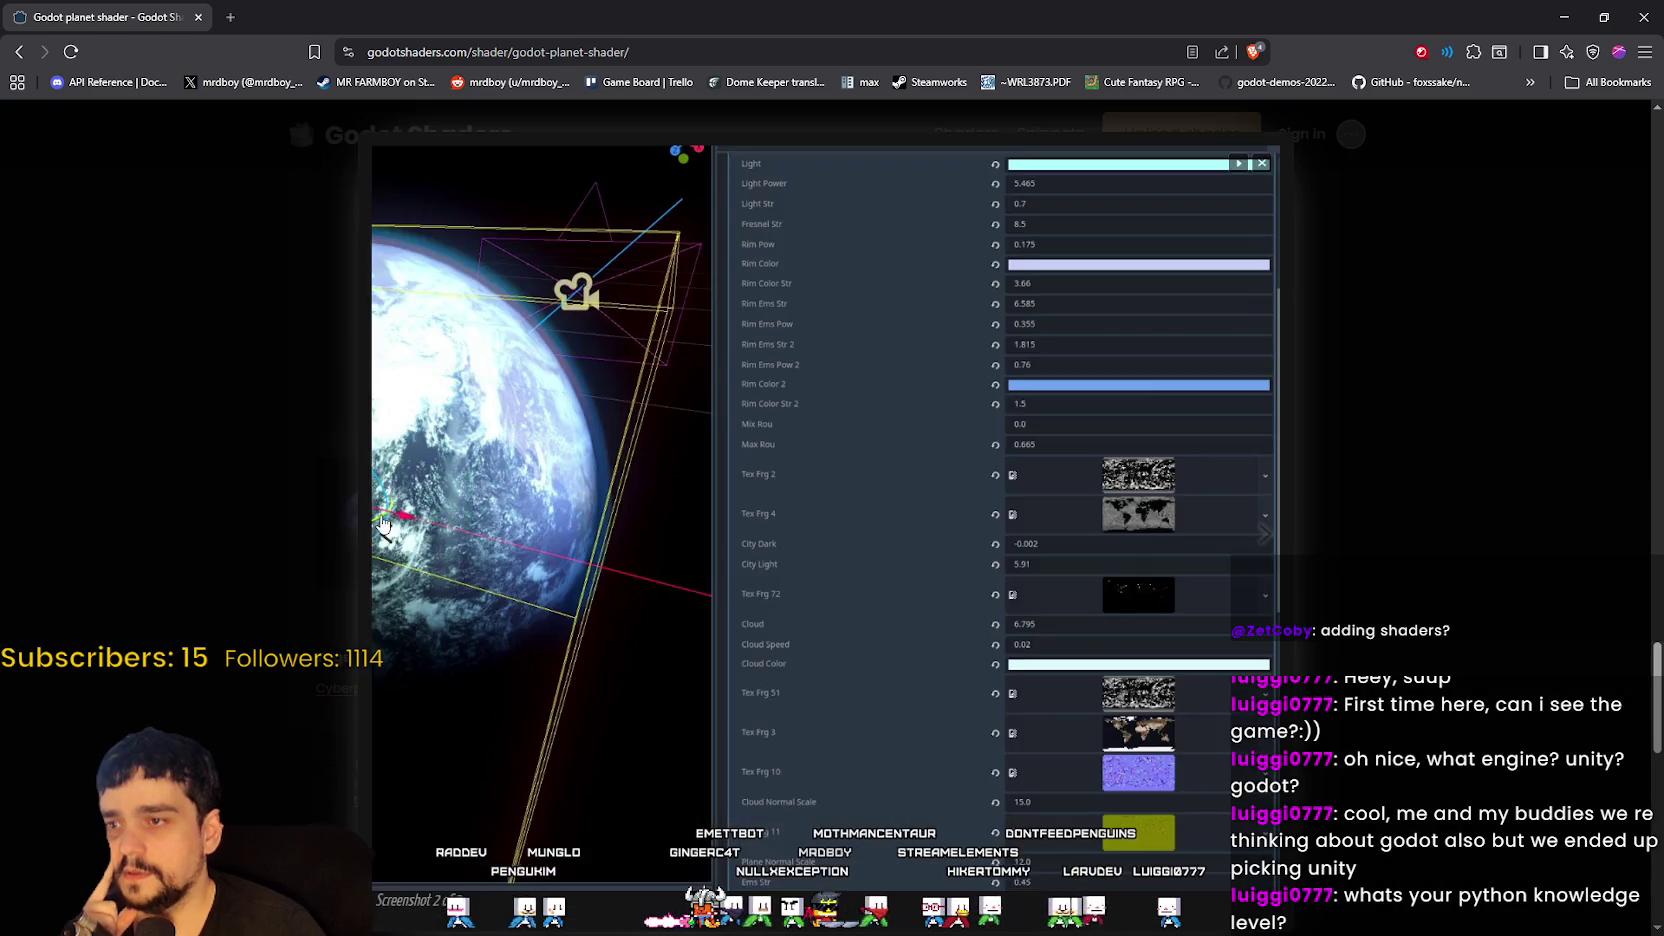
left_click(298, 533)
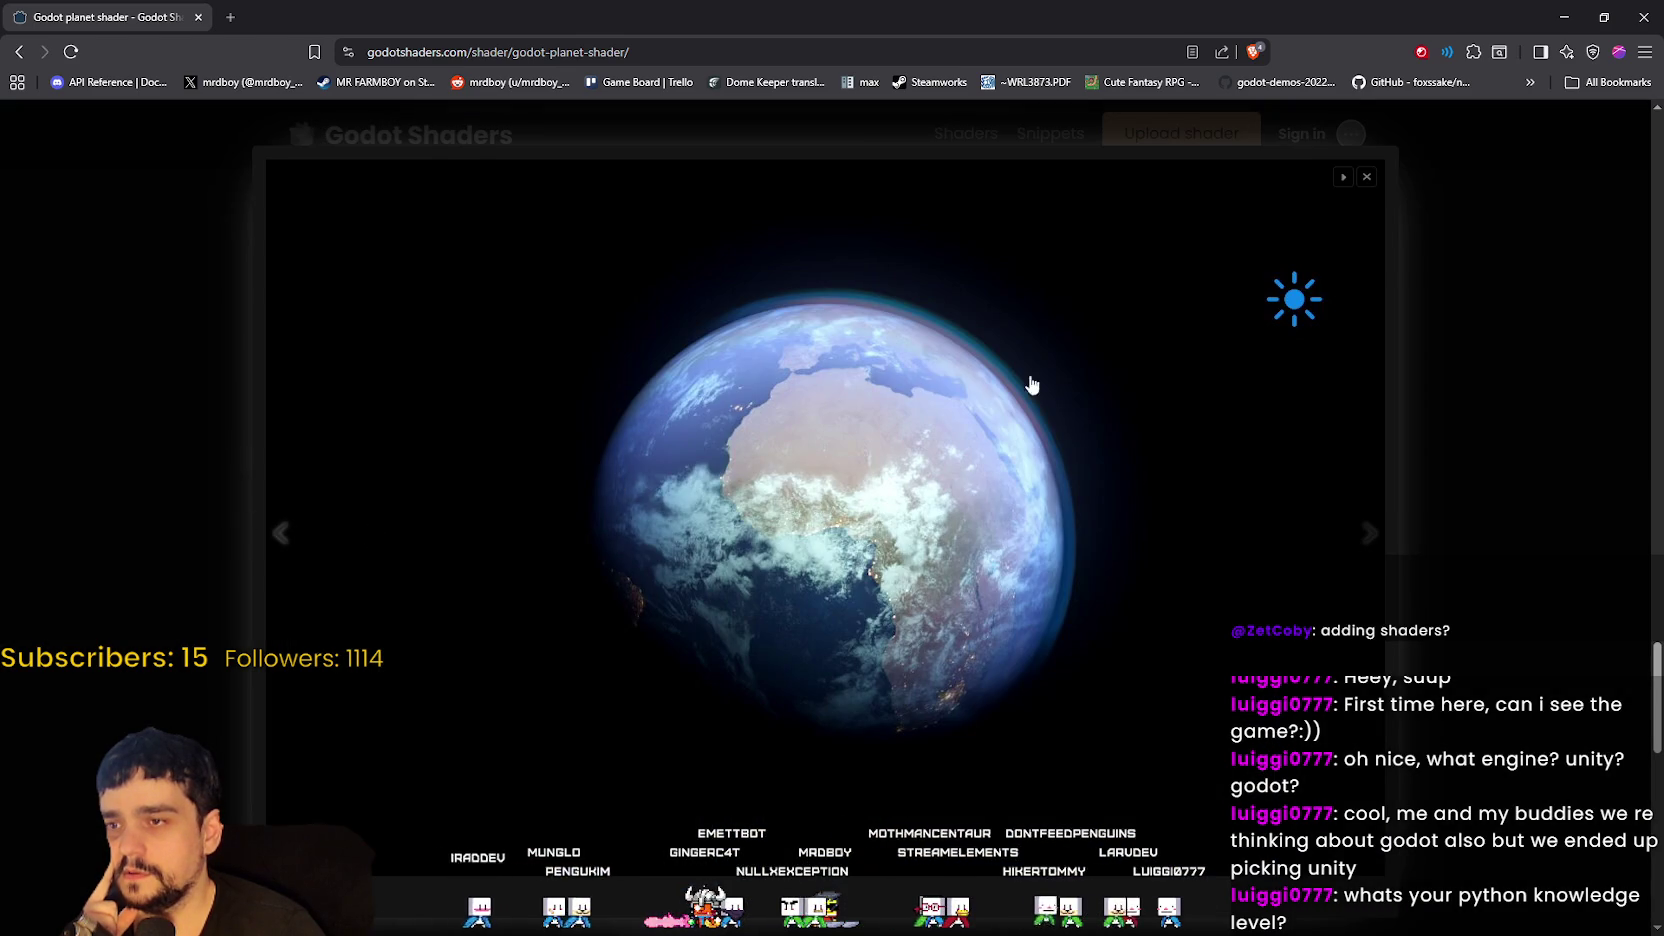
key("Right")
key("Escape")
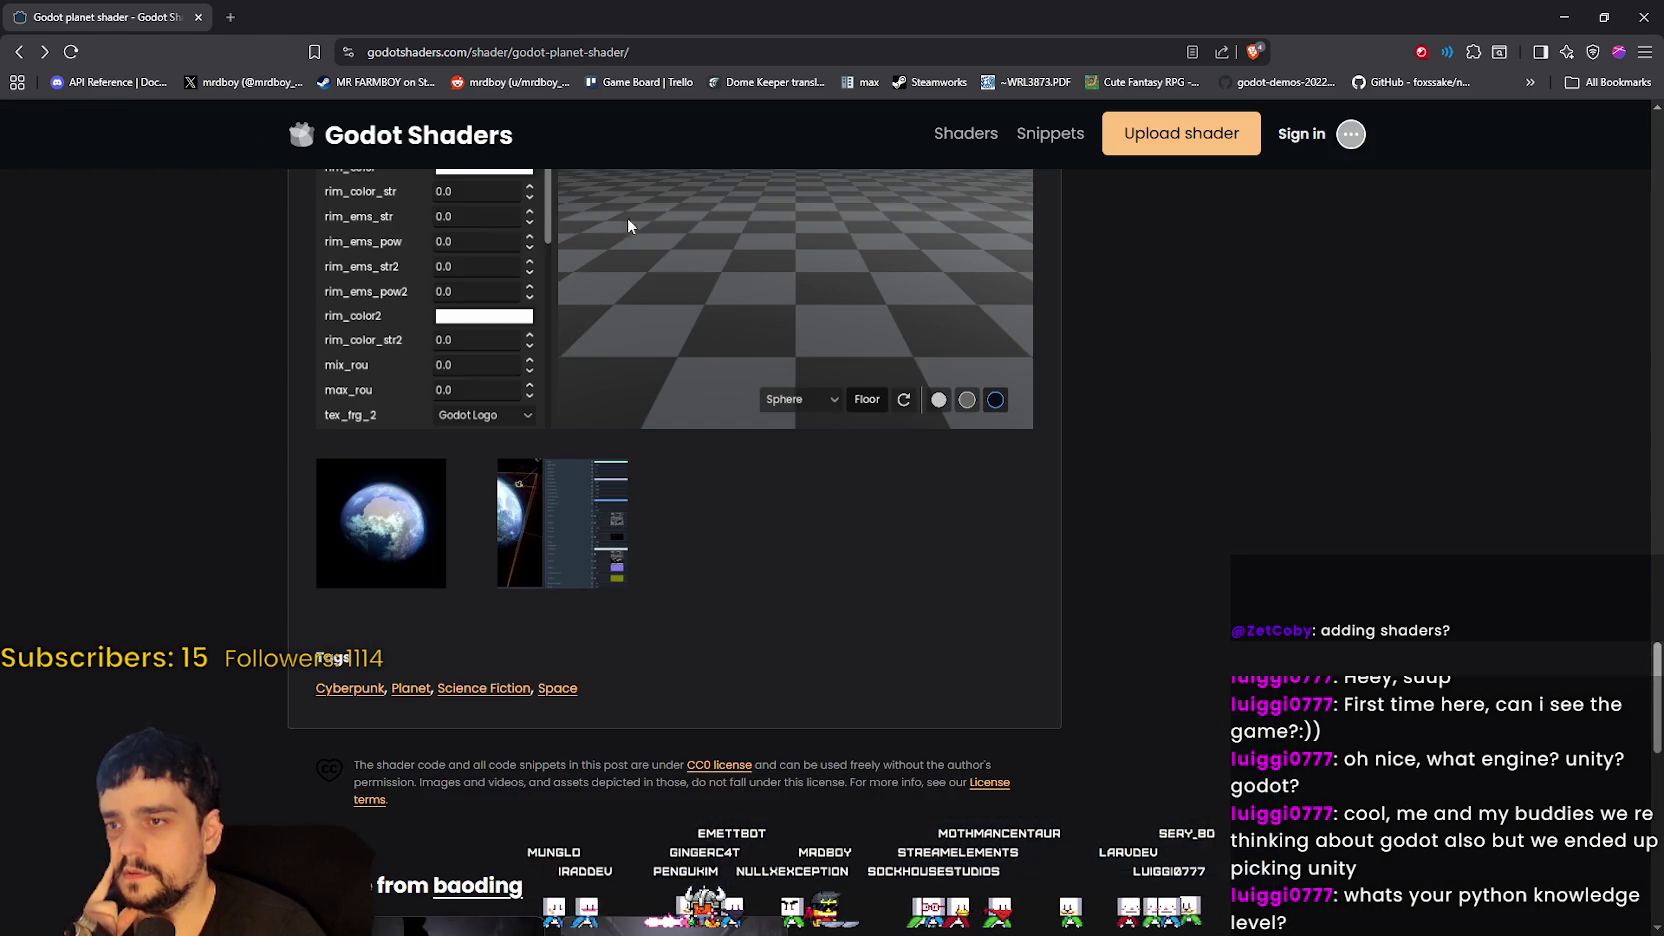
left_click(16, 55)
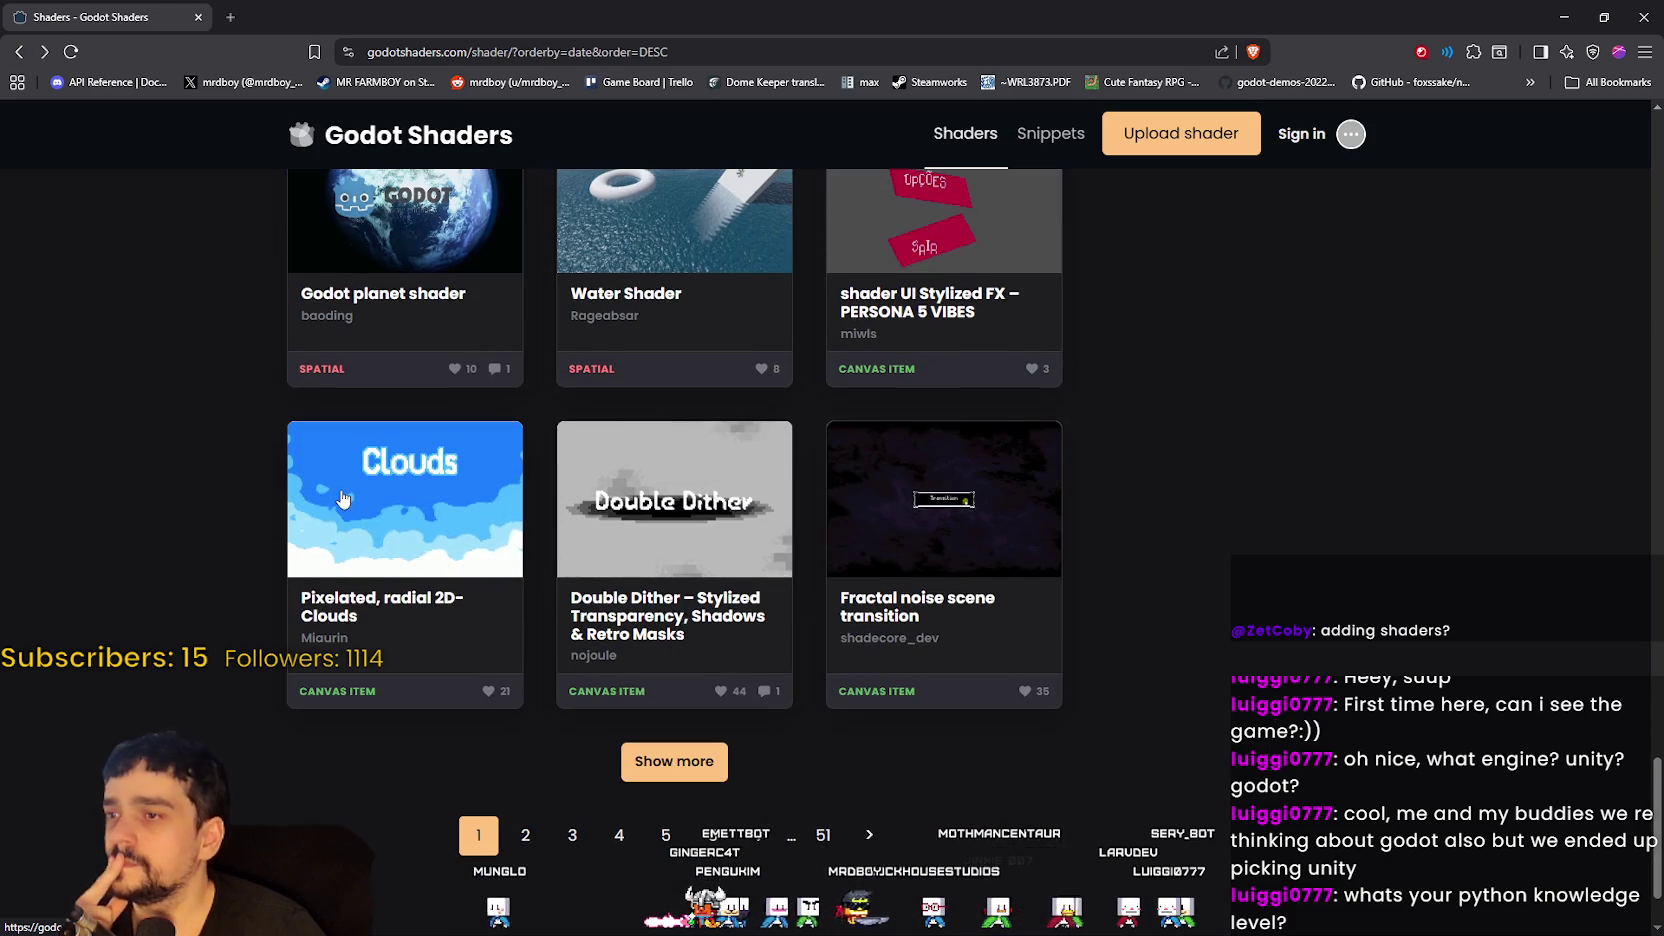
left_click(342, 498)
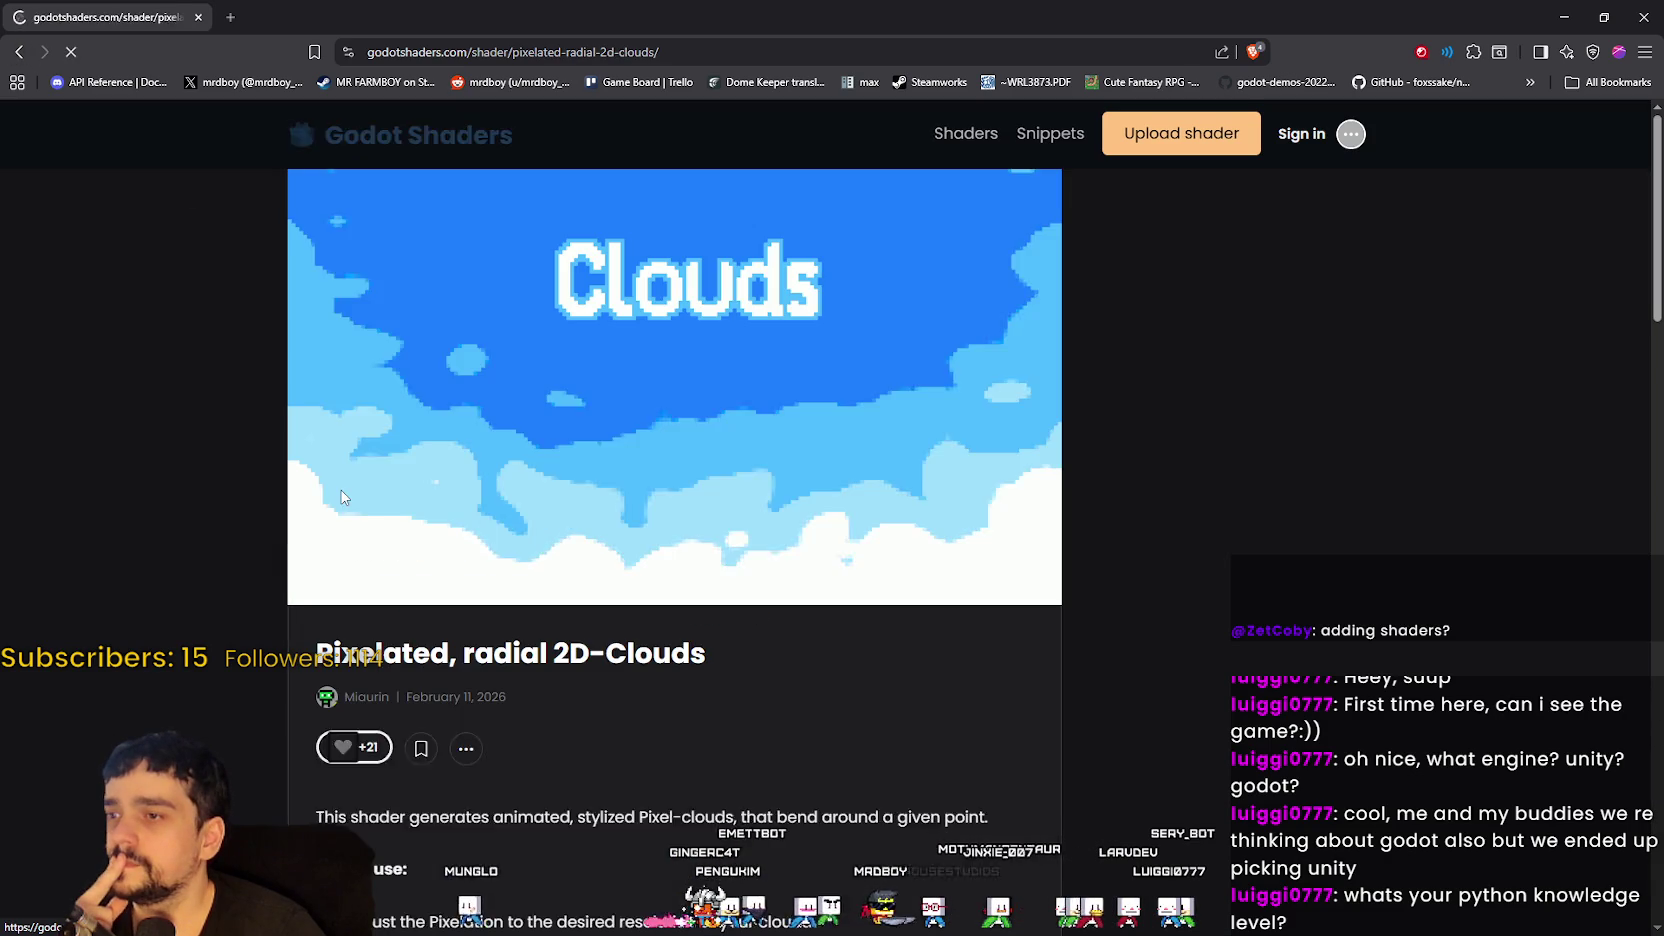
scroll(1114, 790, "down", 5)
scroll(1101, 760, "down", 10)
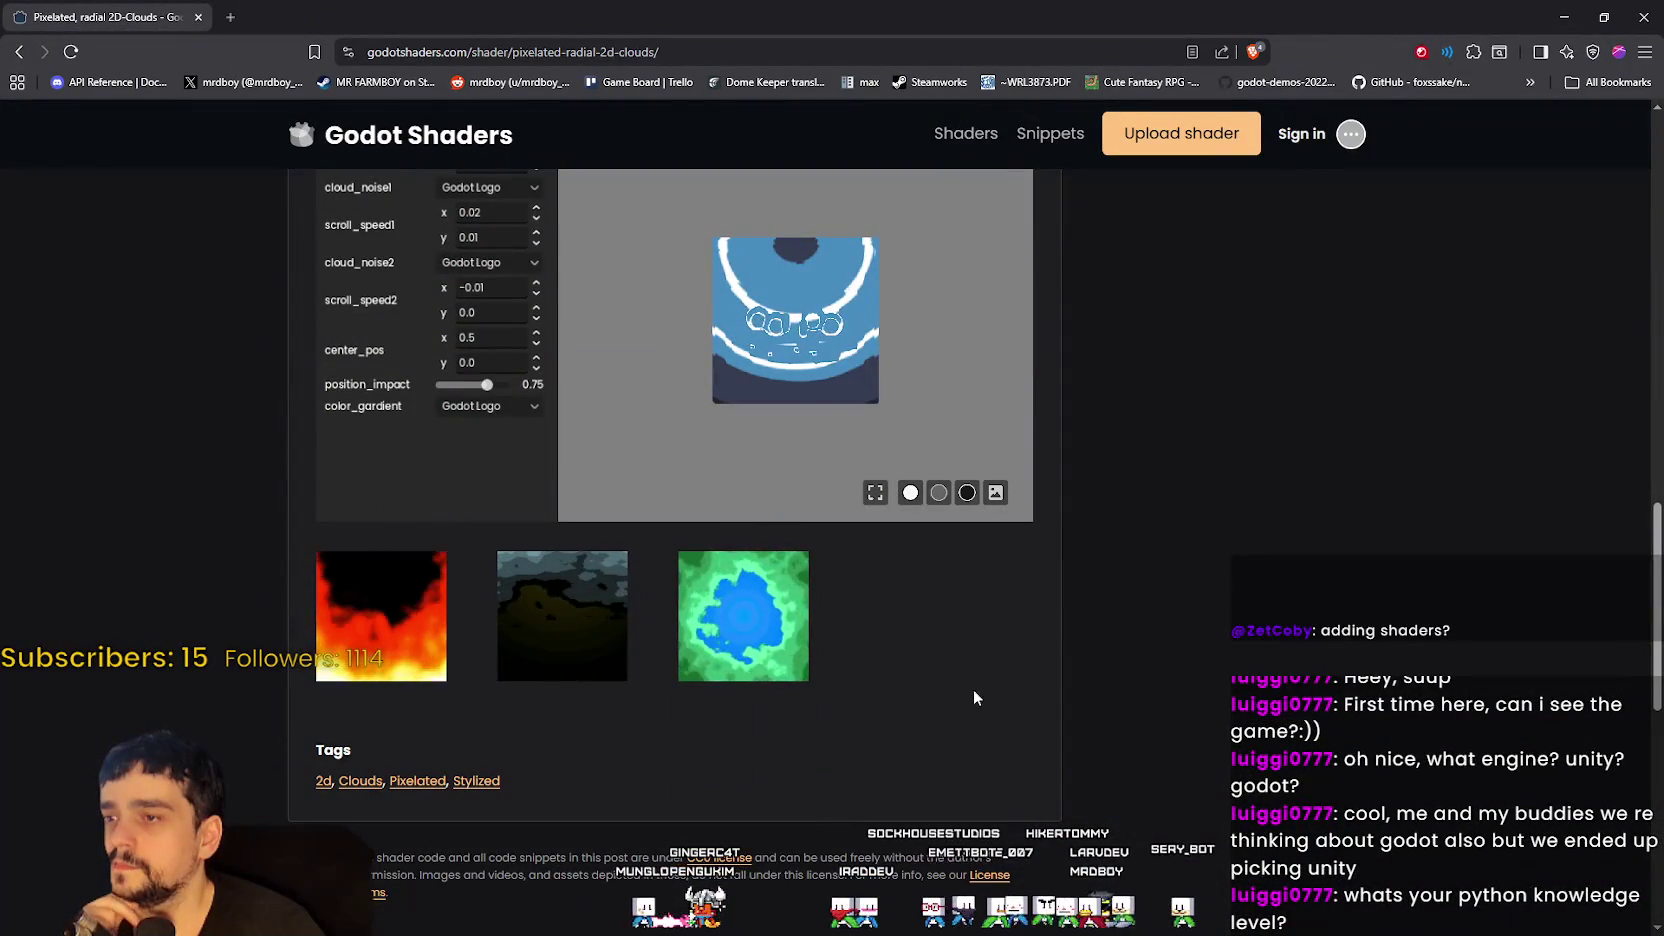
left_click(743, 616)
left_click(1203, 624)
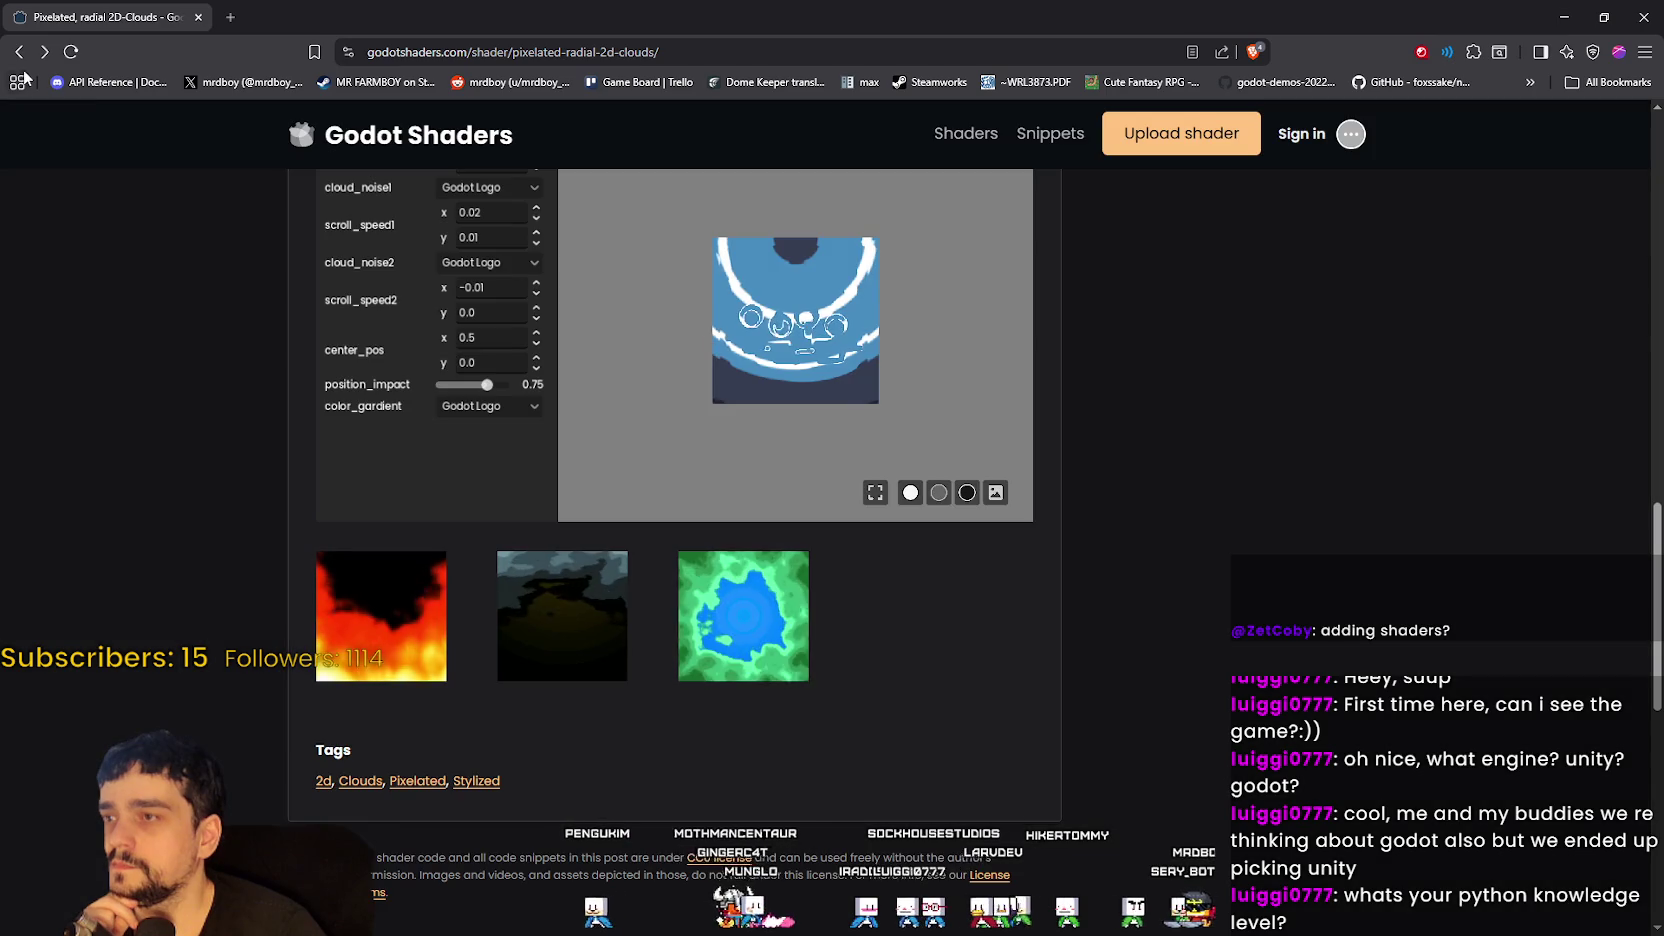
key("alt+Left")
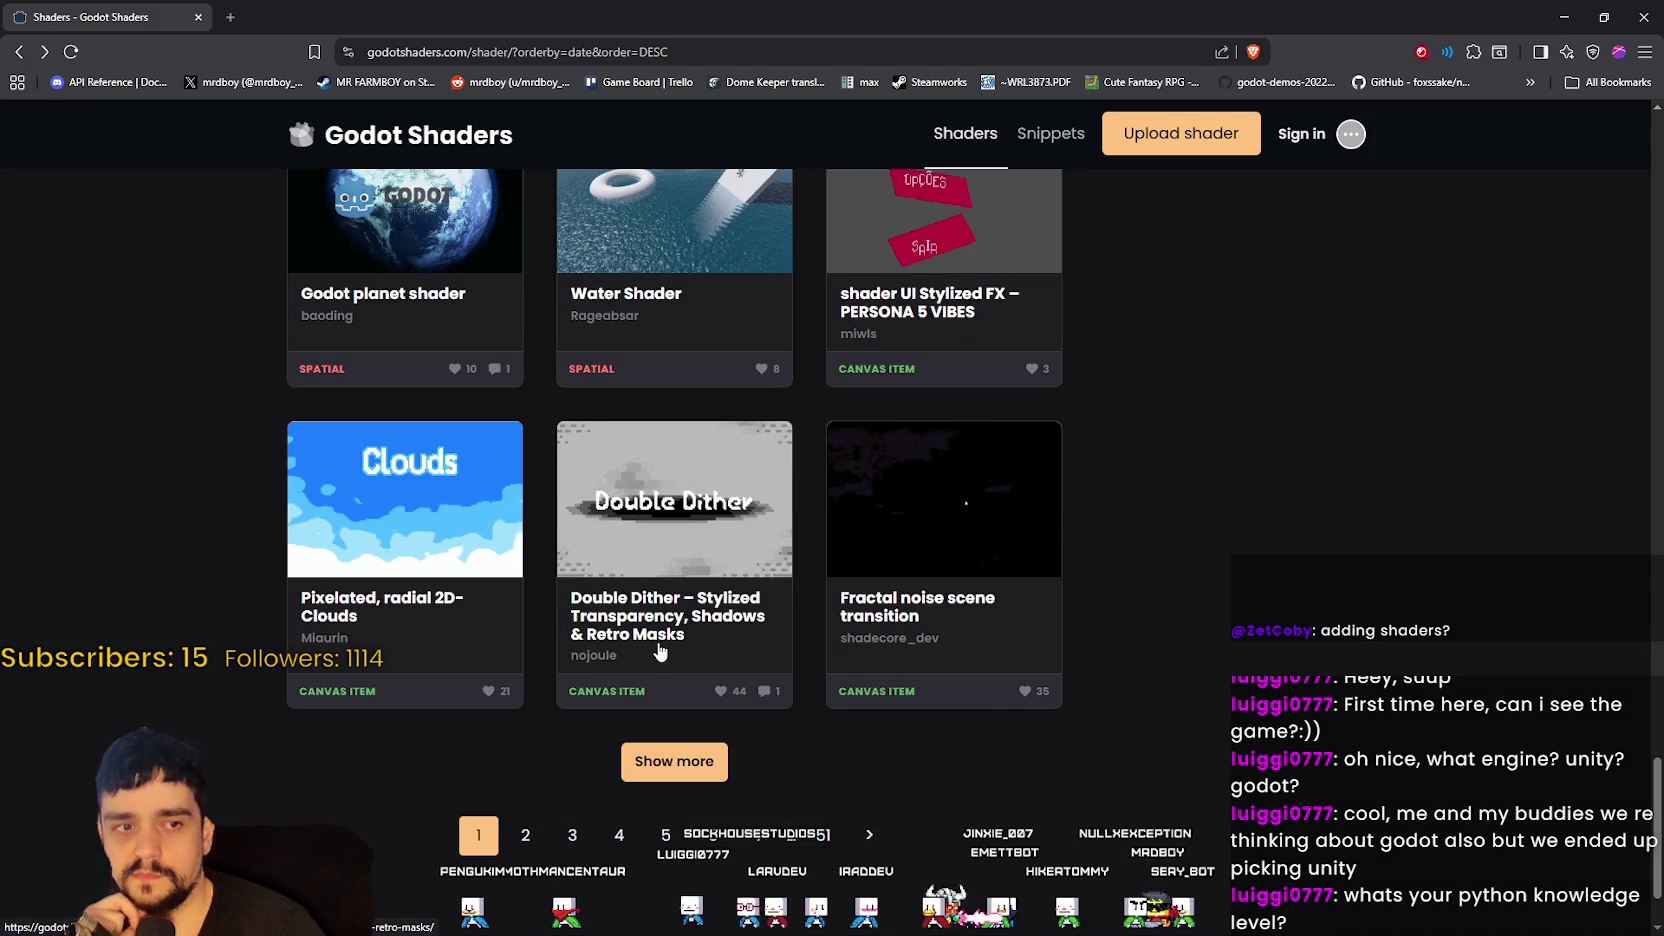
scroll(700, 620, "up", 2)
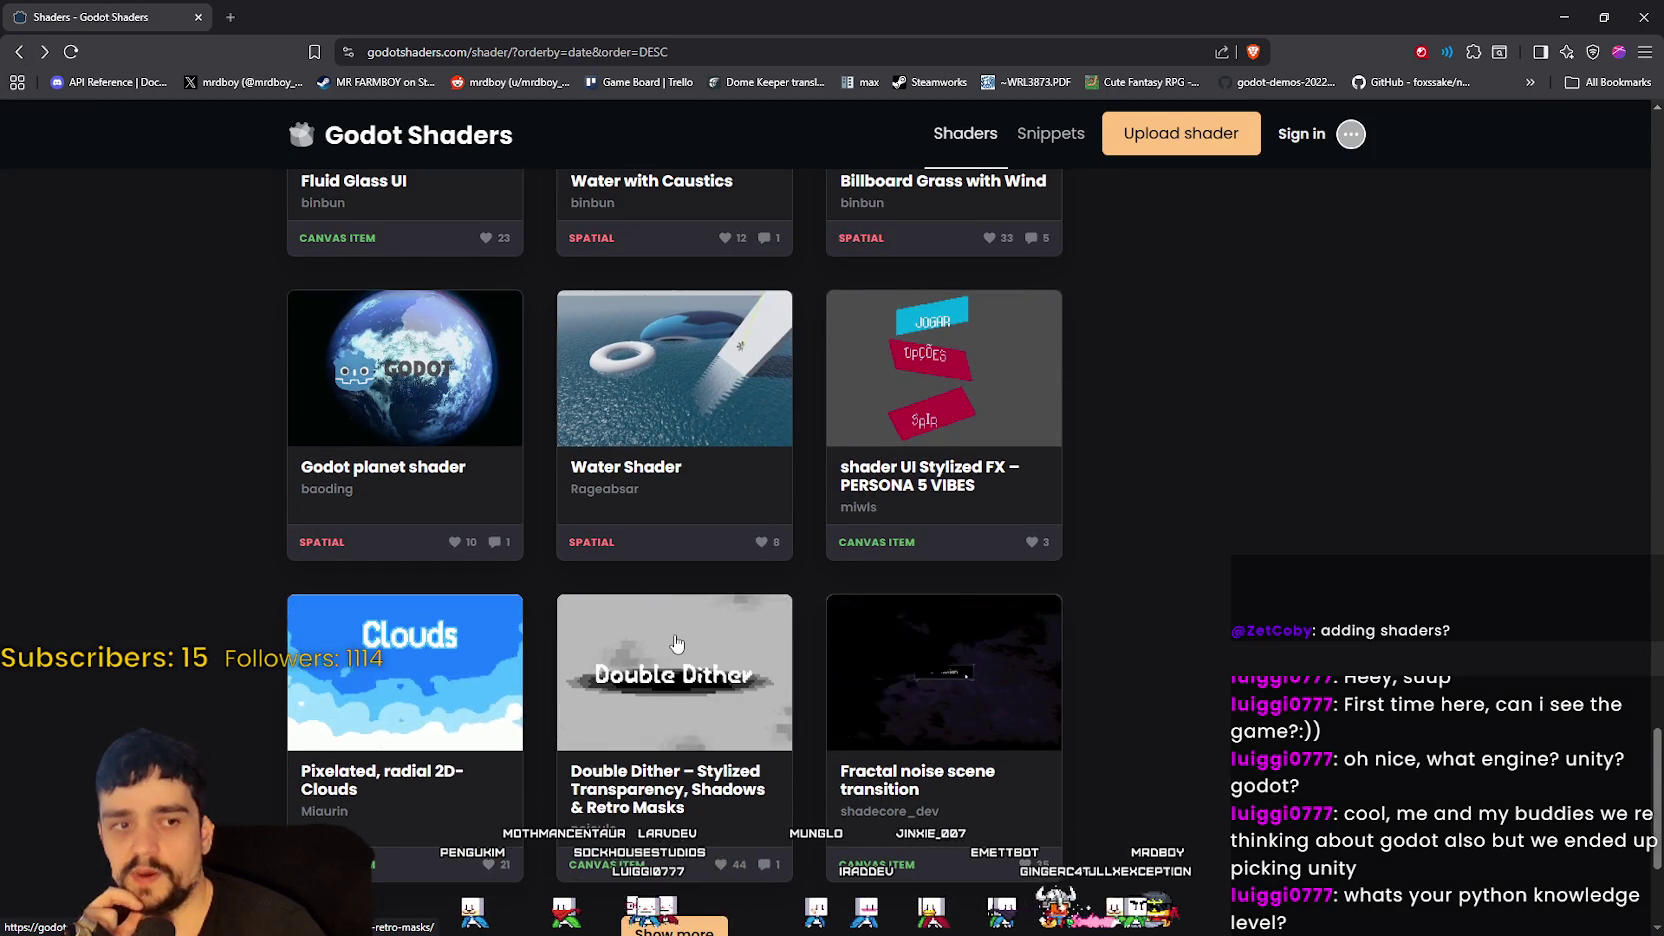
scroll(673, 638, "up", 1)
scroll(672, 638, "down", 4)
left_click(525, 748)
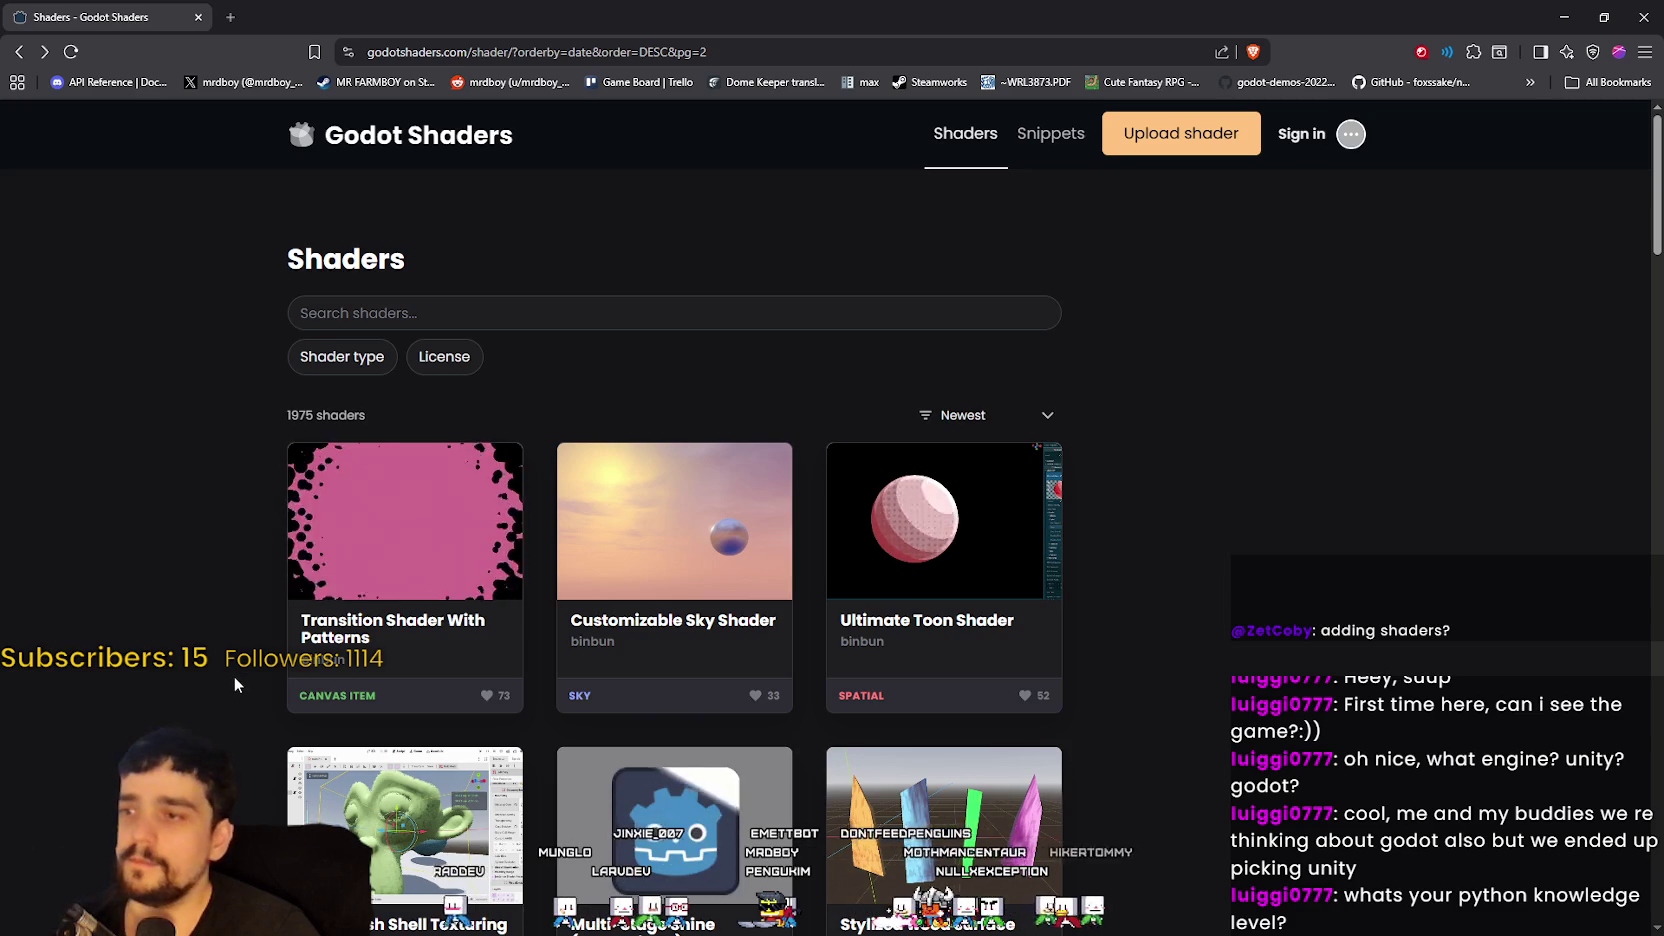
- Scroll down page 2 of the shader listing and open the Gradient pixel glint shader
scroll(833, 740, "down", 3)
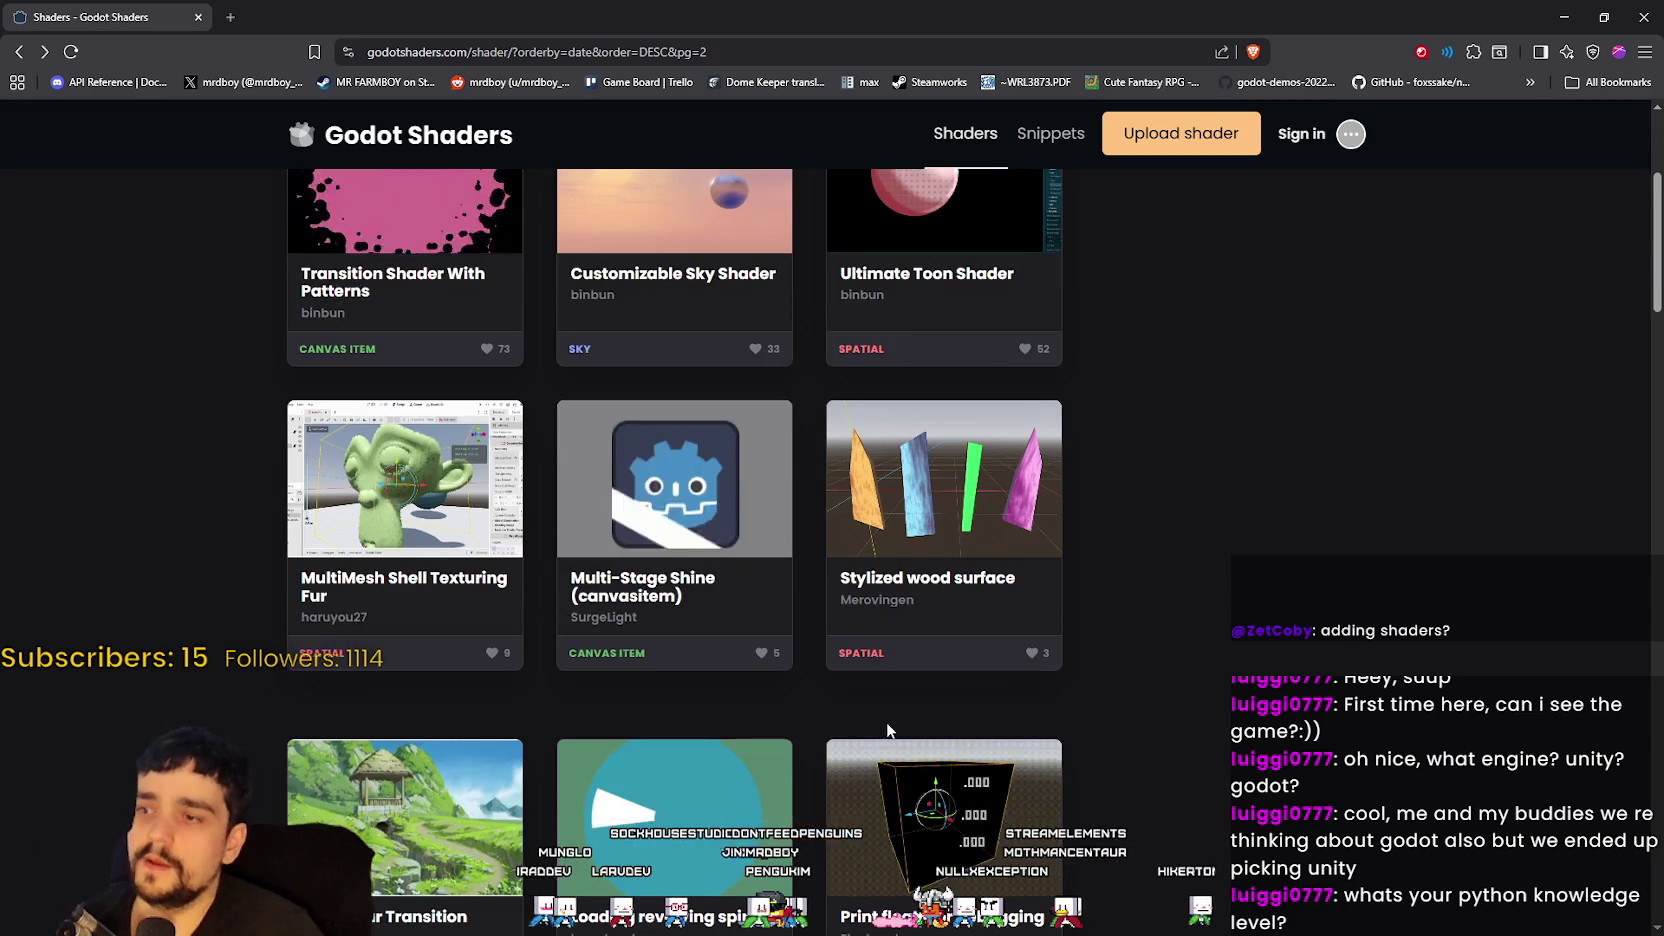
scroll(796, 640, "down", 2)
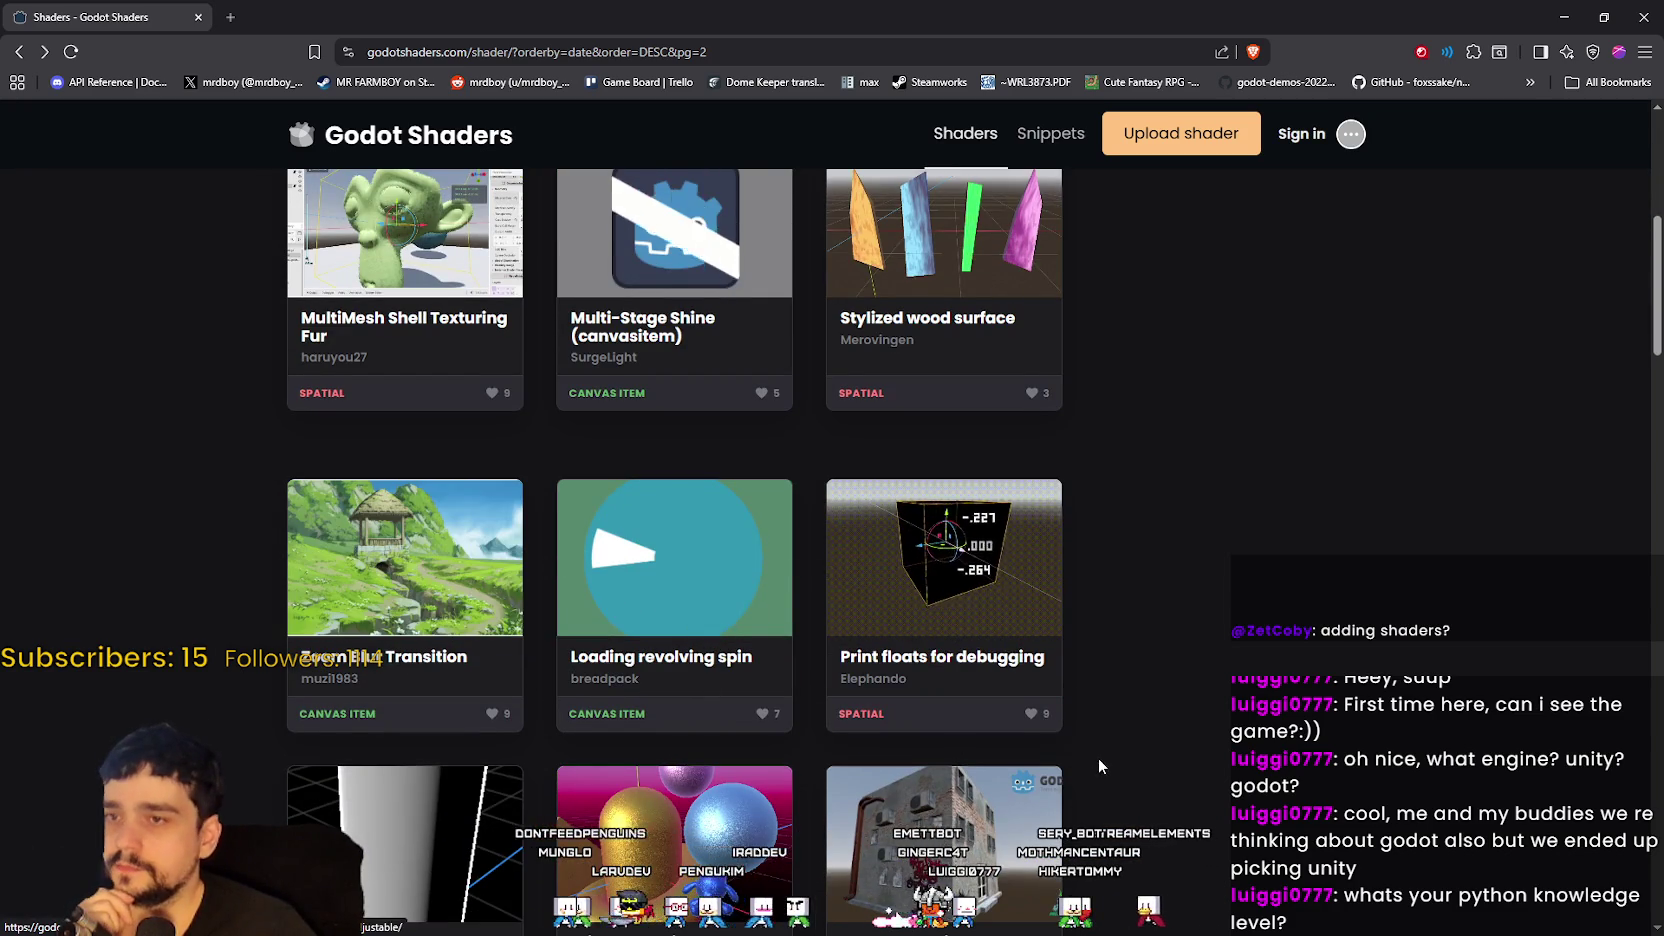
scroll(1100, 755, "up", 3)
scroll(1071, 737, "down", 8)
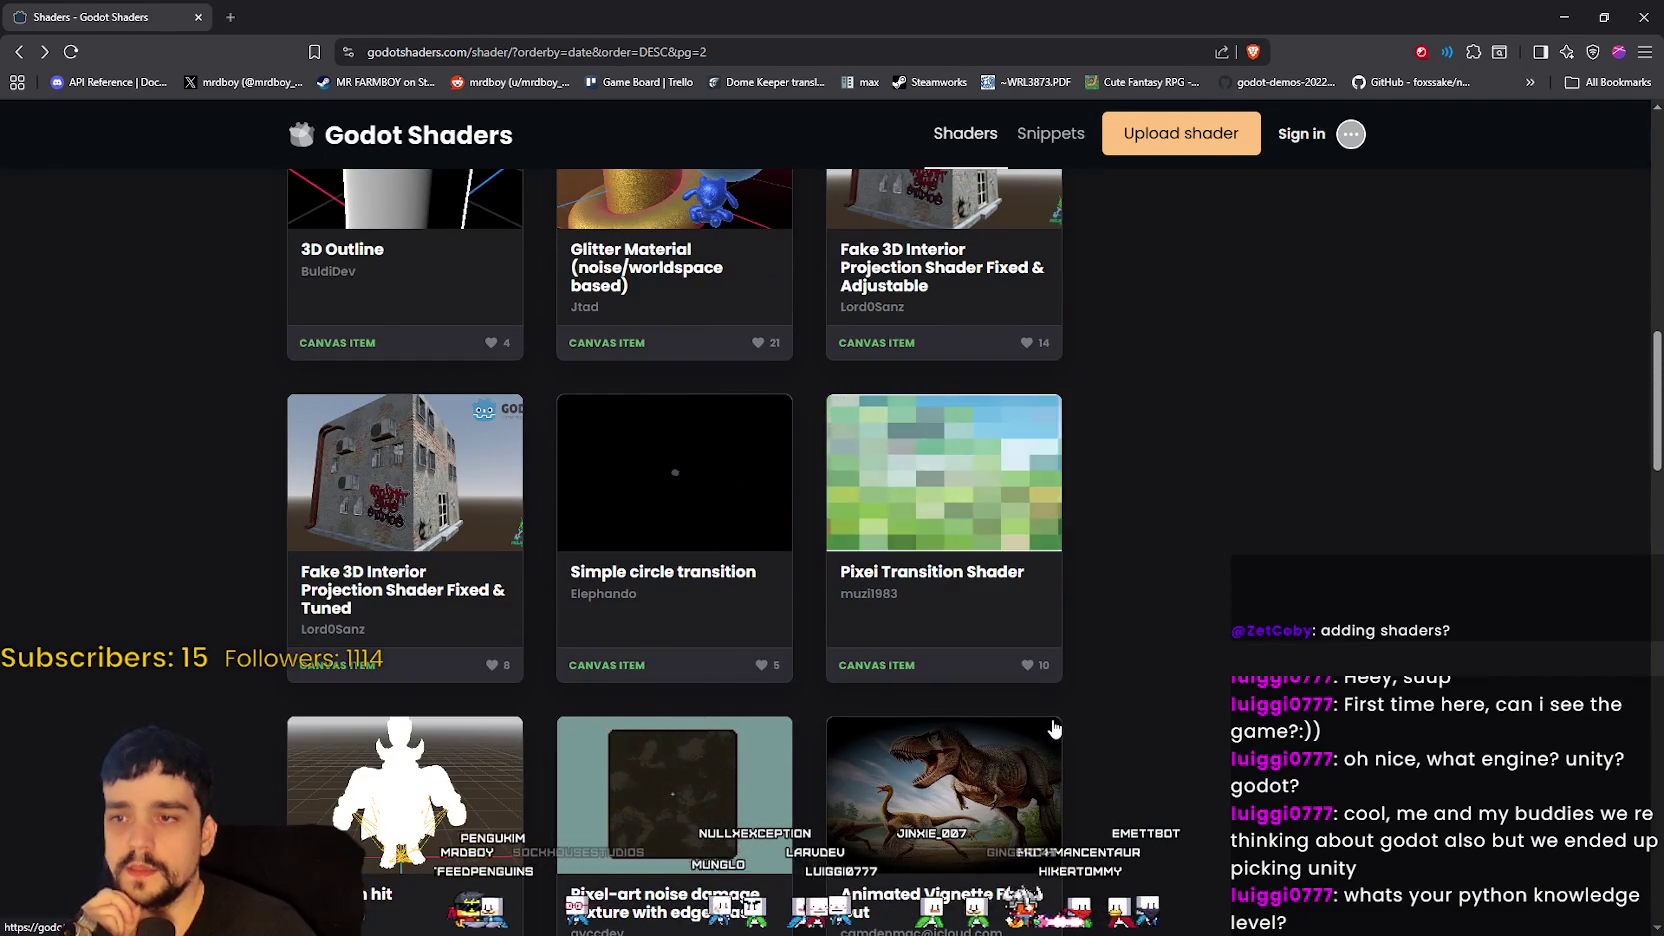
scroll(1052, 728, "down", 4)
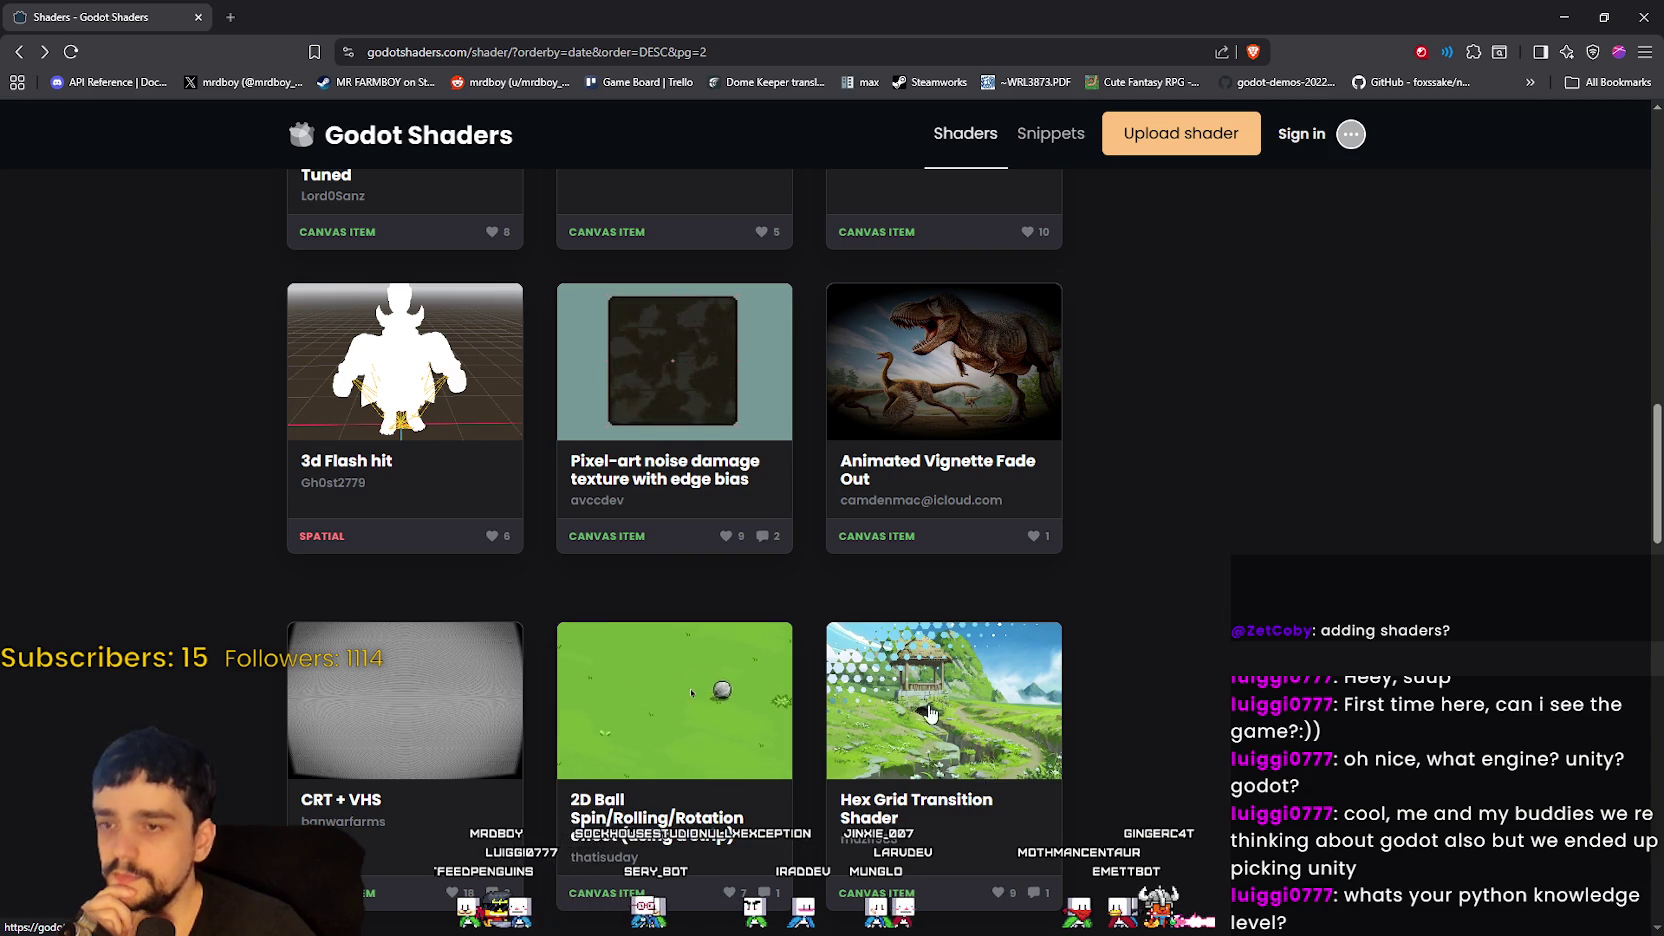
scroll(930, 713, "down", 9)
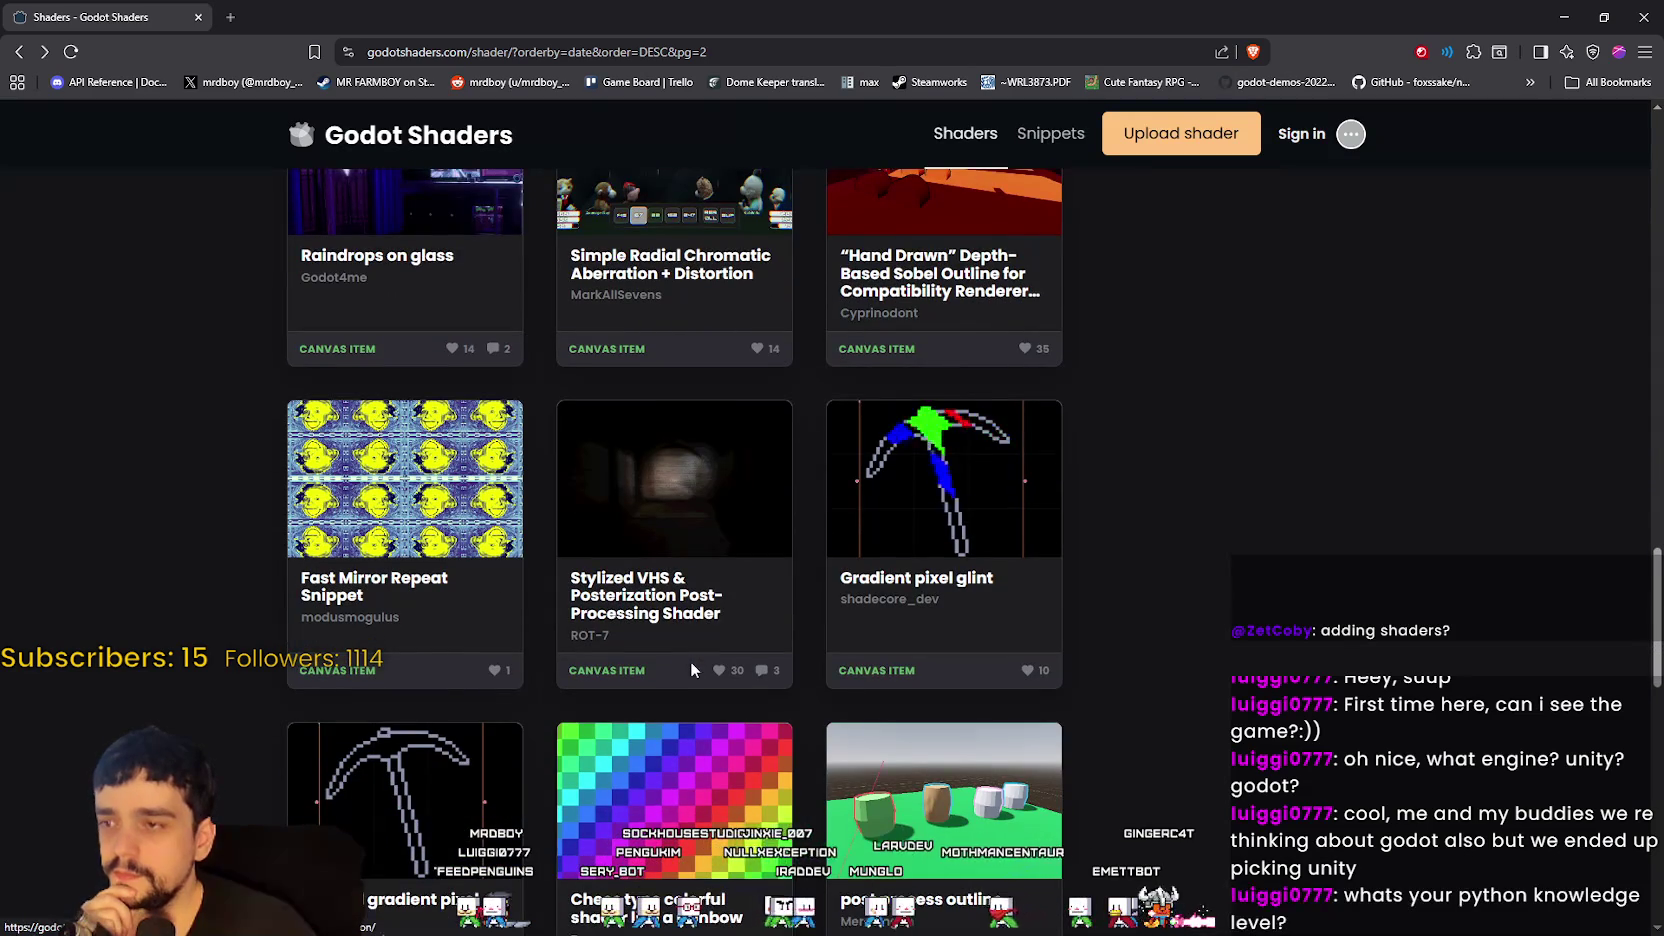
left_click(930, 432)
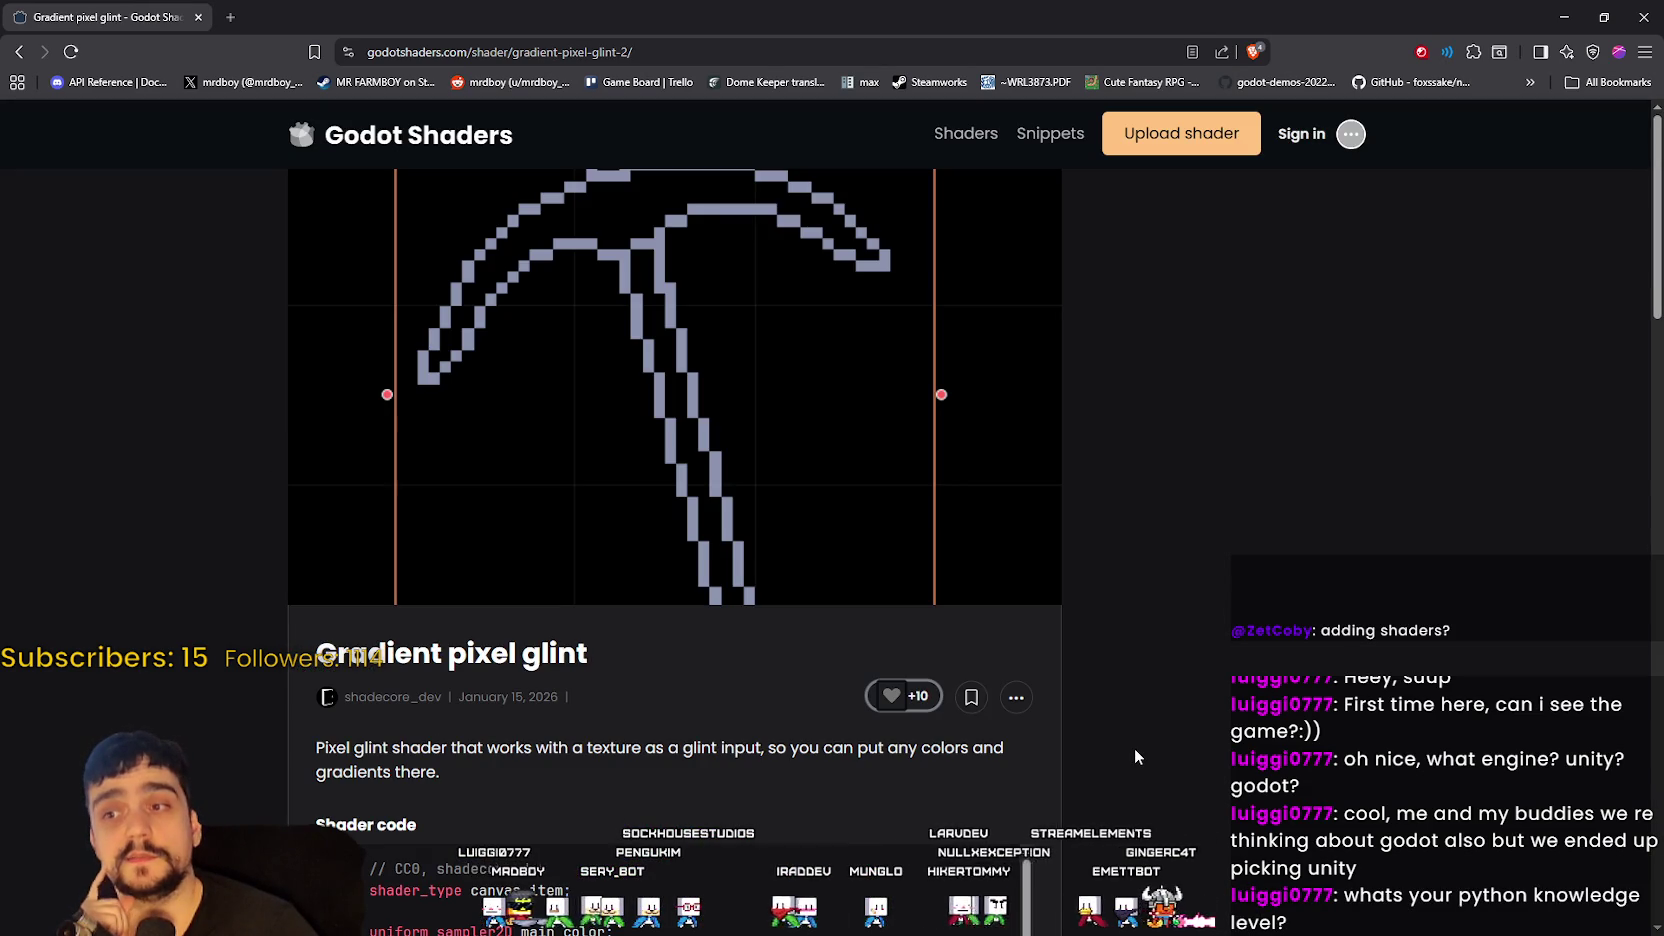
- Keep the Godot Logo texture and cycle preview backgrounds, ending back on white
scroll(1134, 749, "down", 4)
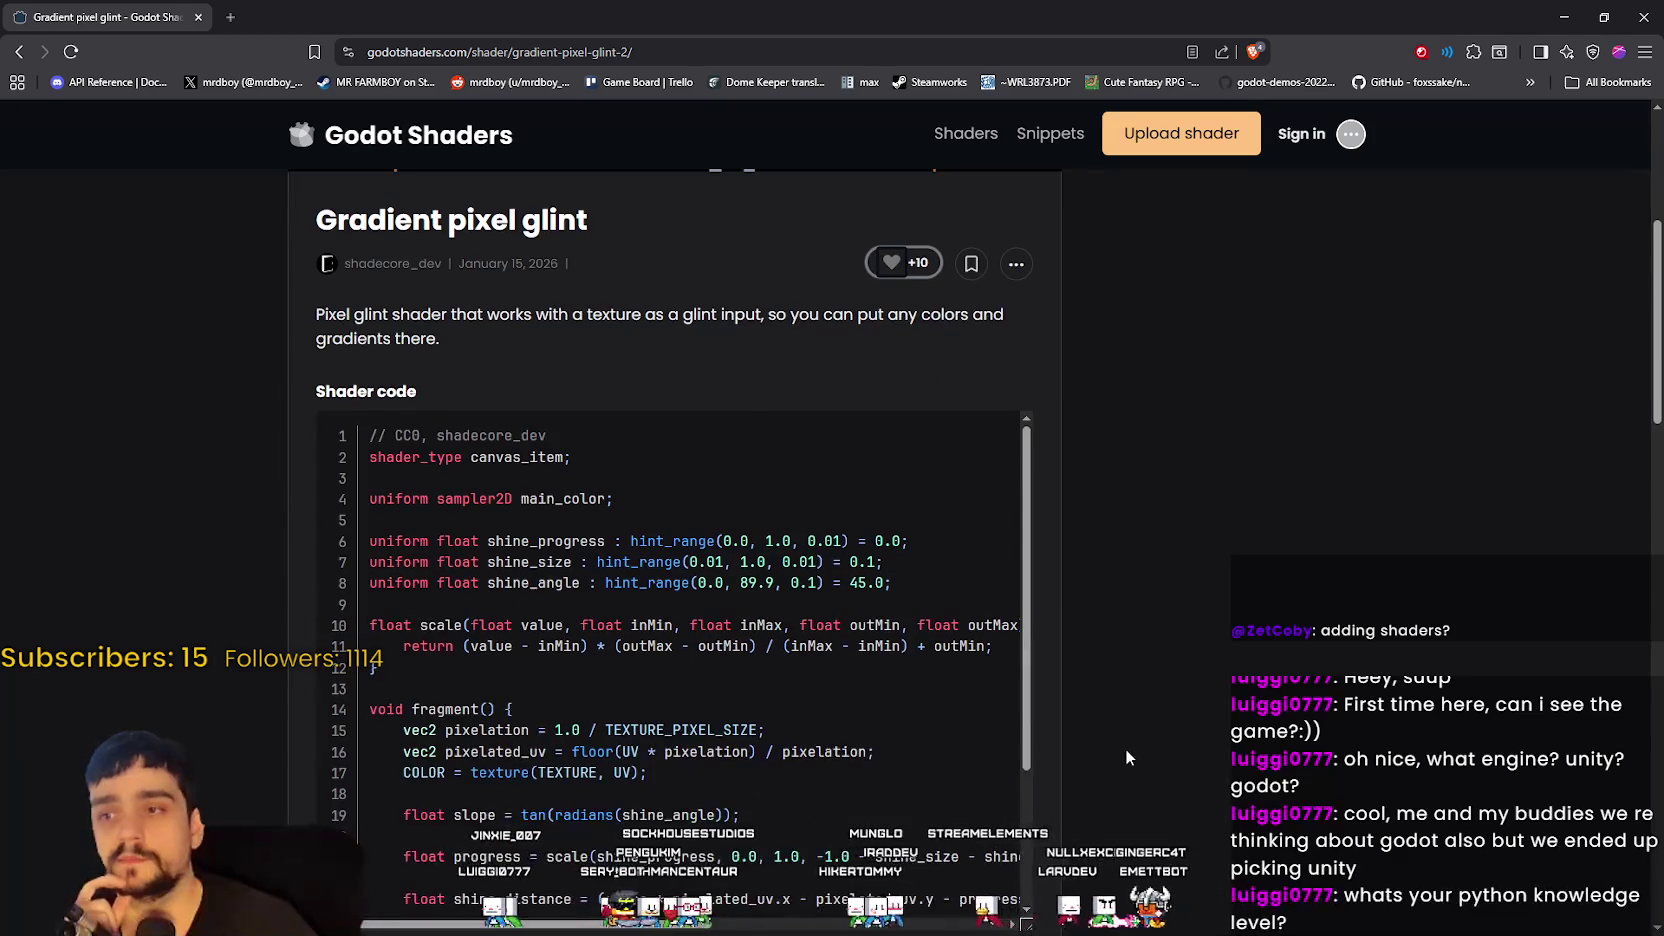
scroll(1112, 740, "down", 7)
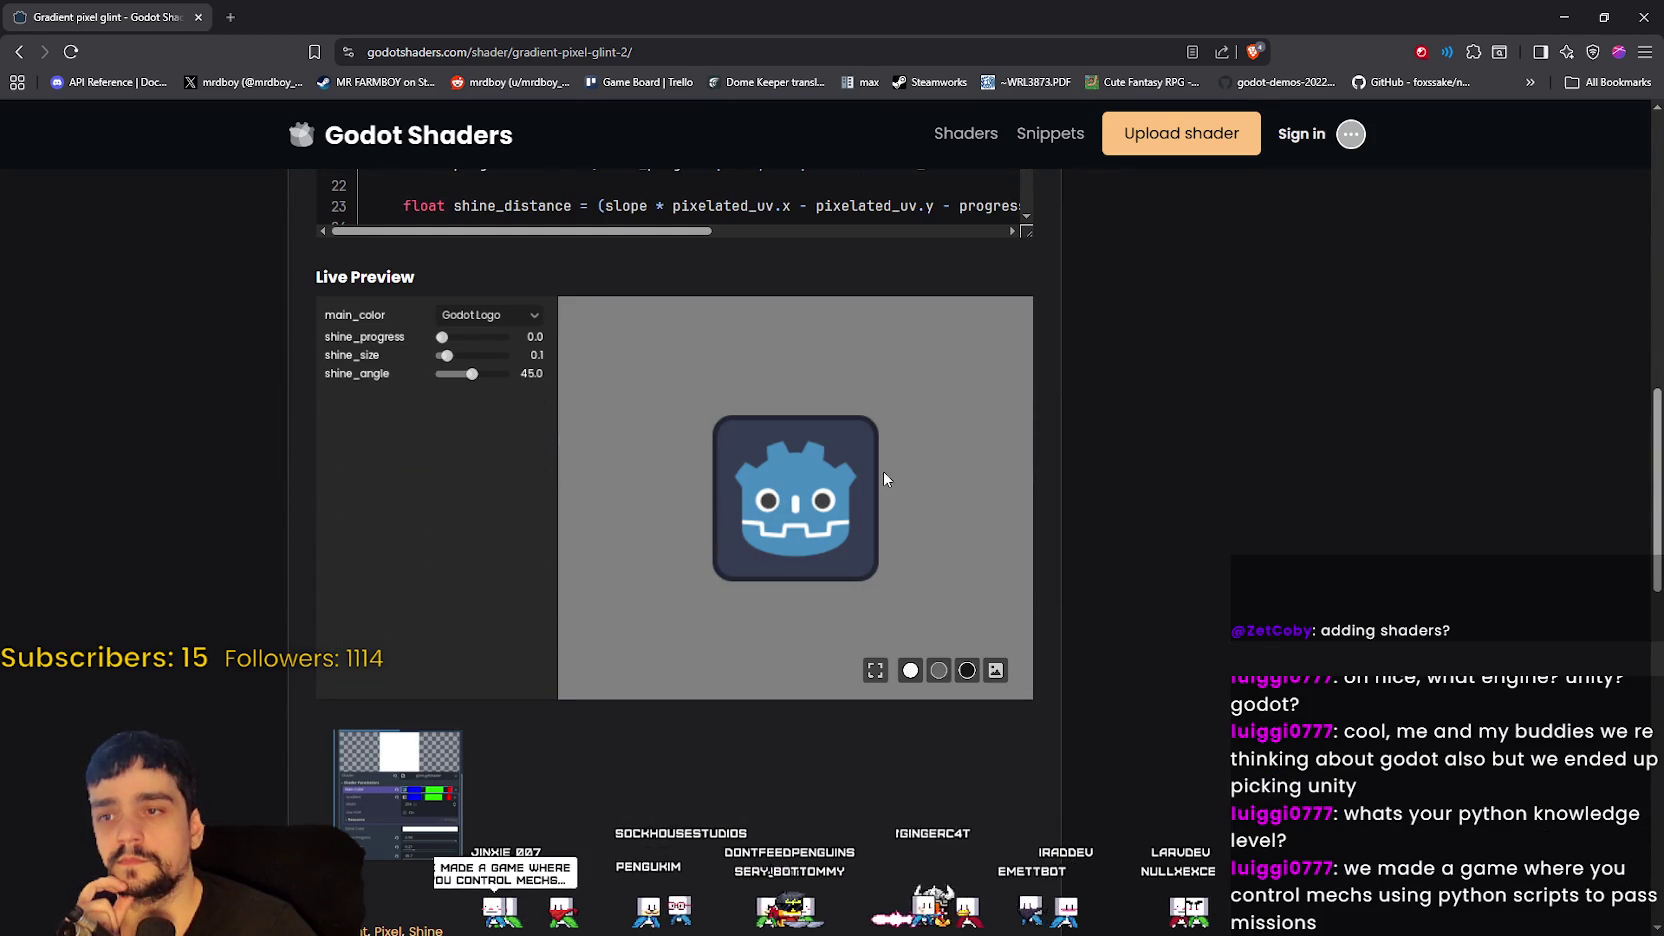
left_click(460, 312)
left_click(693, 478)
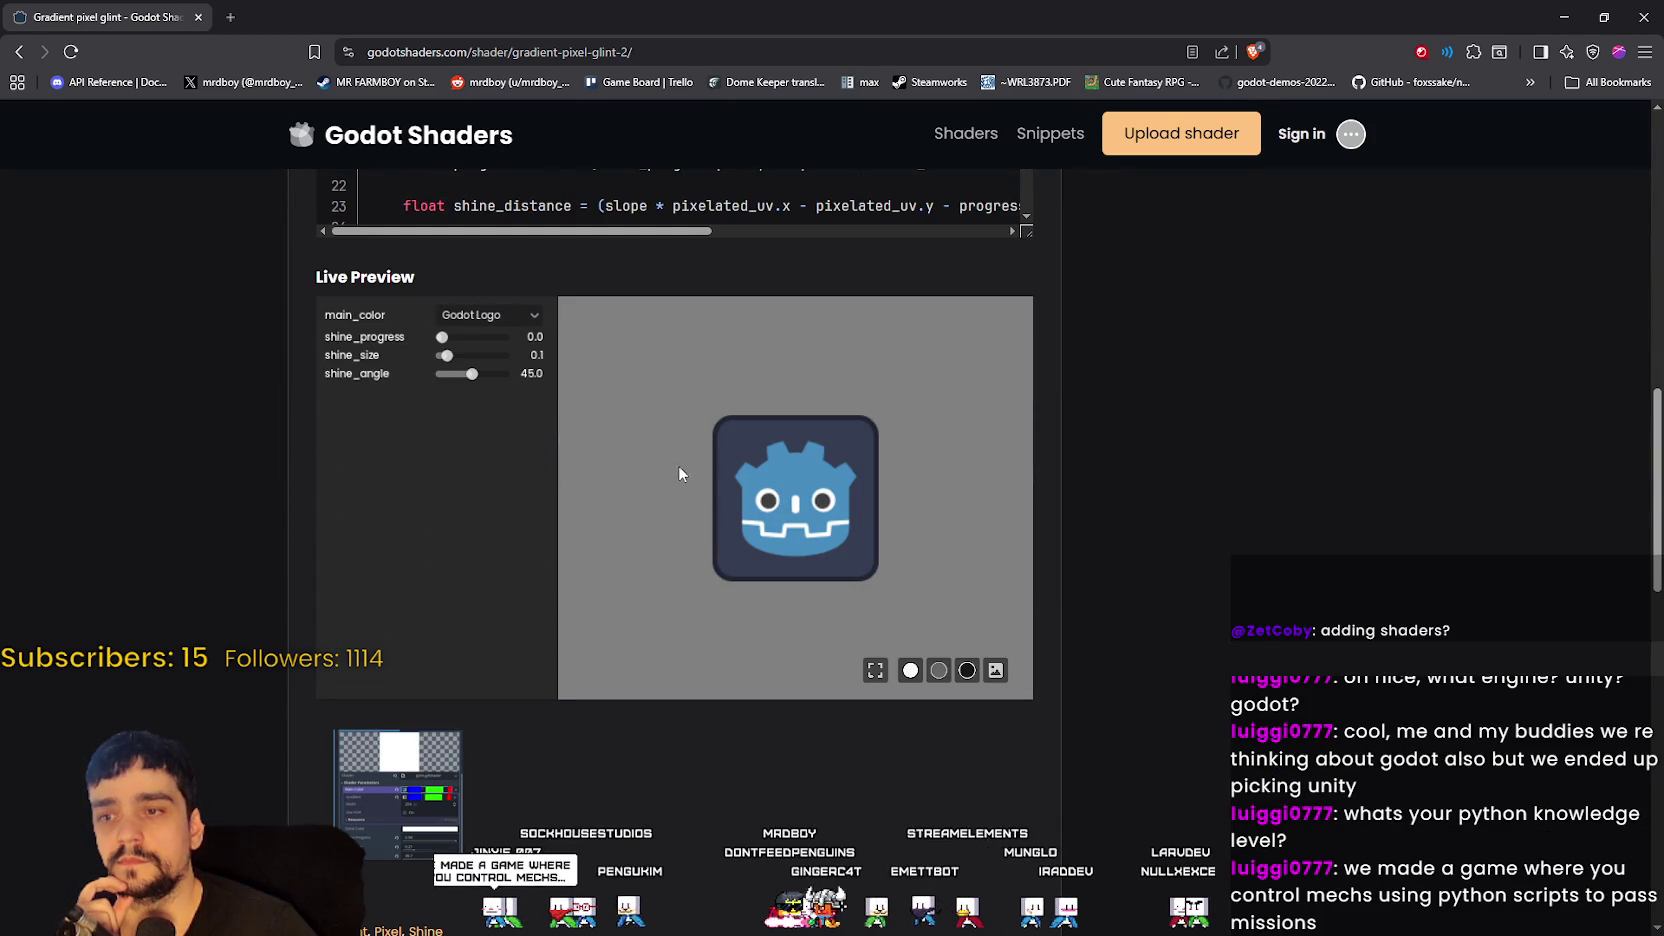
left_click(910, 671)
left_click(938, 671)
left_click(967, 671)
left_click(995, 671)
left_click(910, 671)
- Preview the glint on Checker and Noise textures, then sweep shine_progress across the Godot Logo
left_click(496, 316)
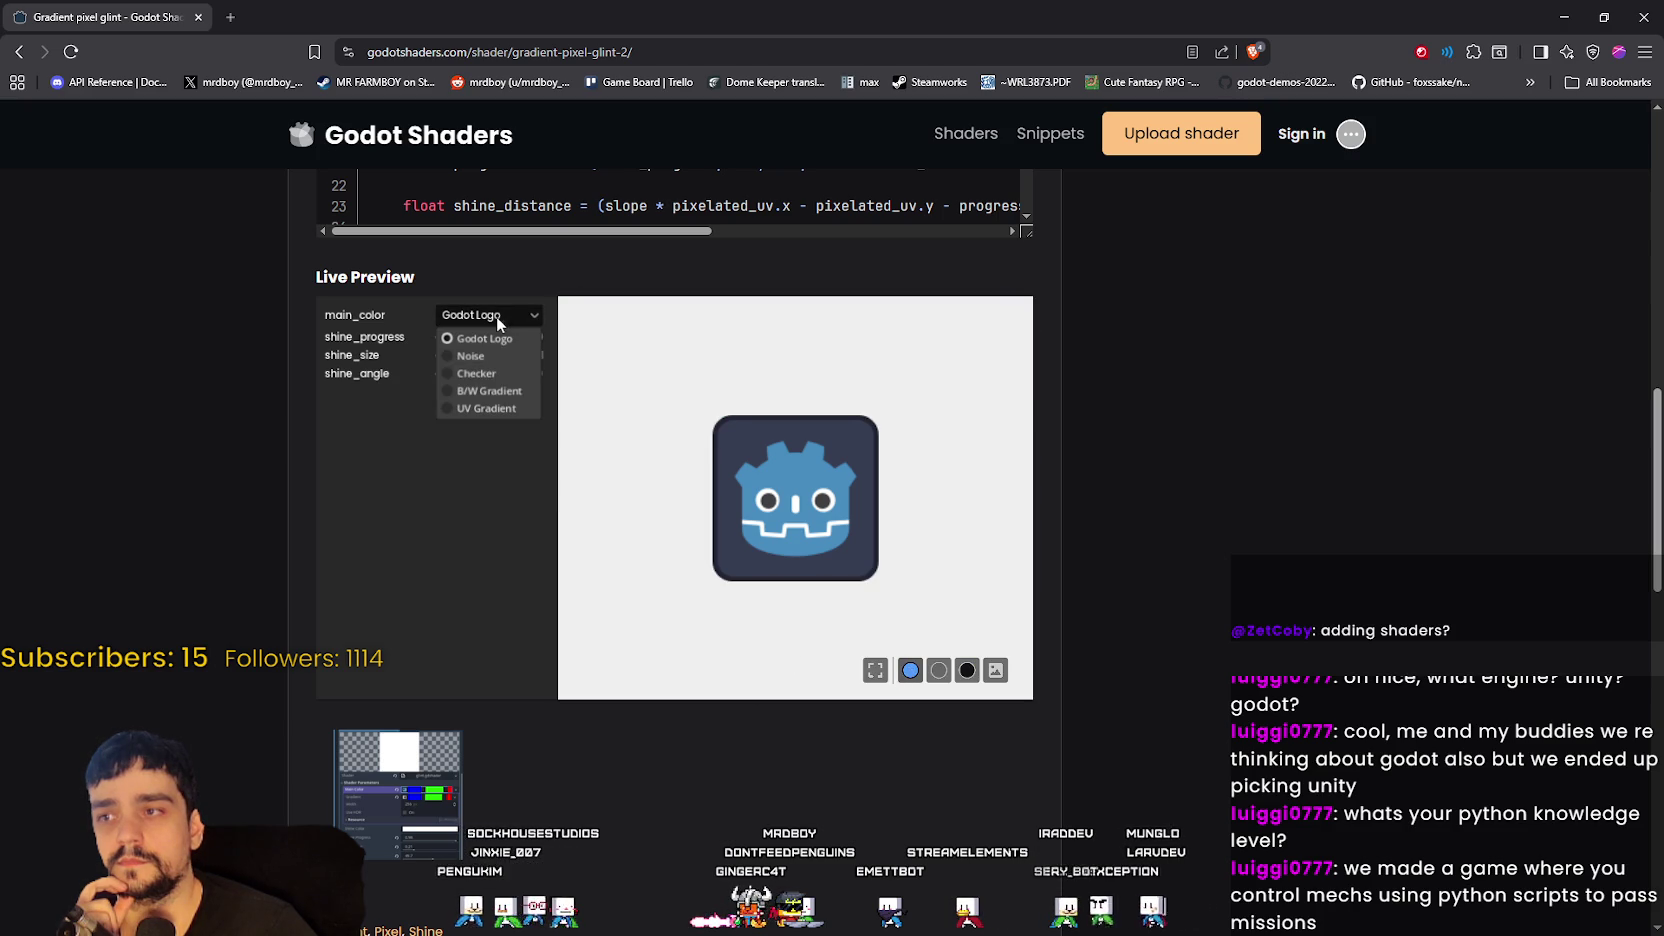
left_click(501, 359)
left_click(474, 321)
left_click(481, 406)
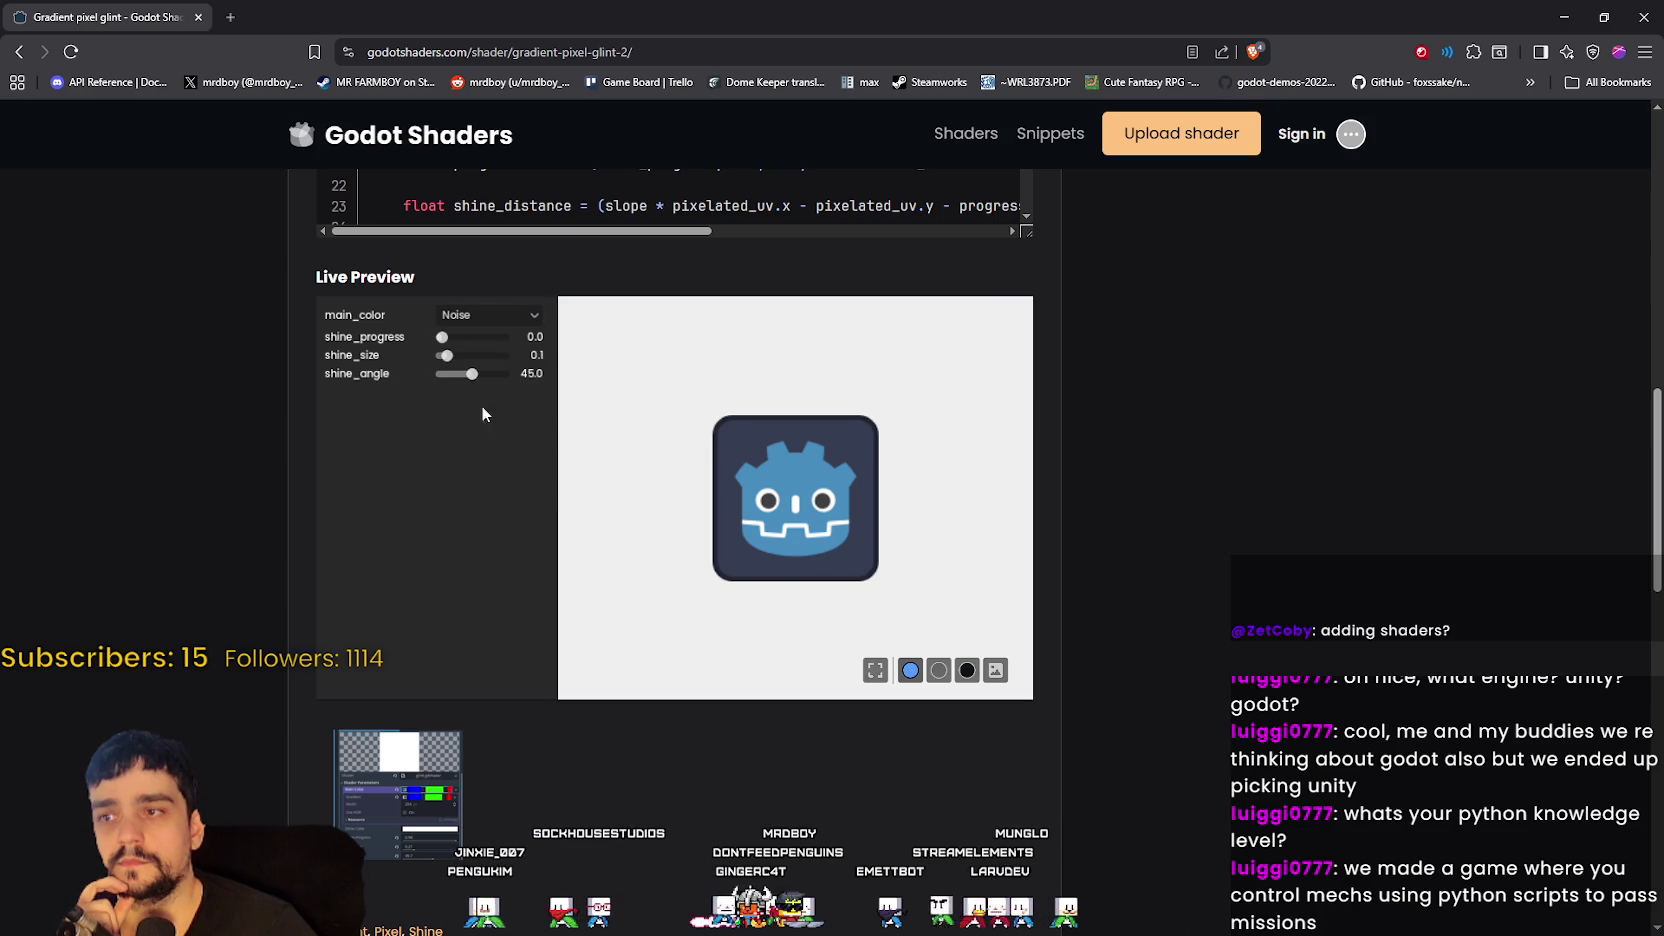
left_click(470, 318)
left_click(472, 338)
left_click_drag(455, 340, 492, 342)
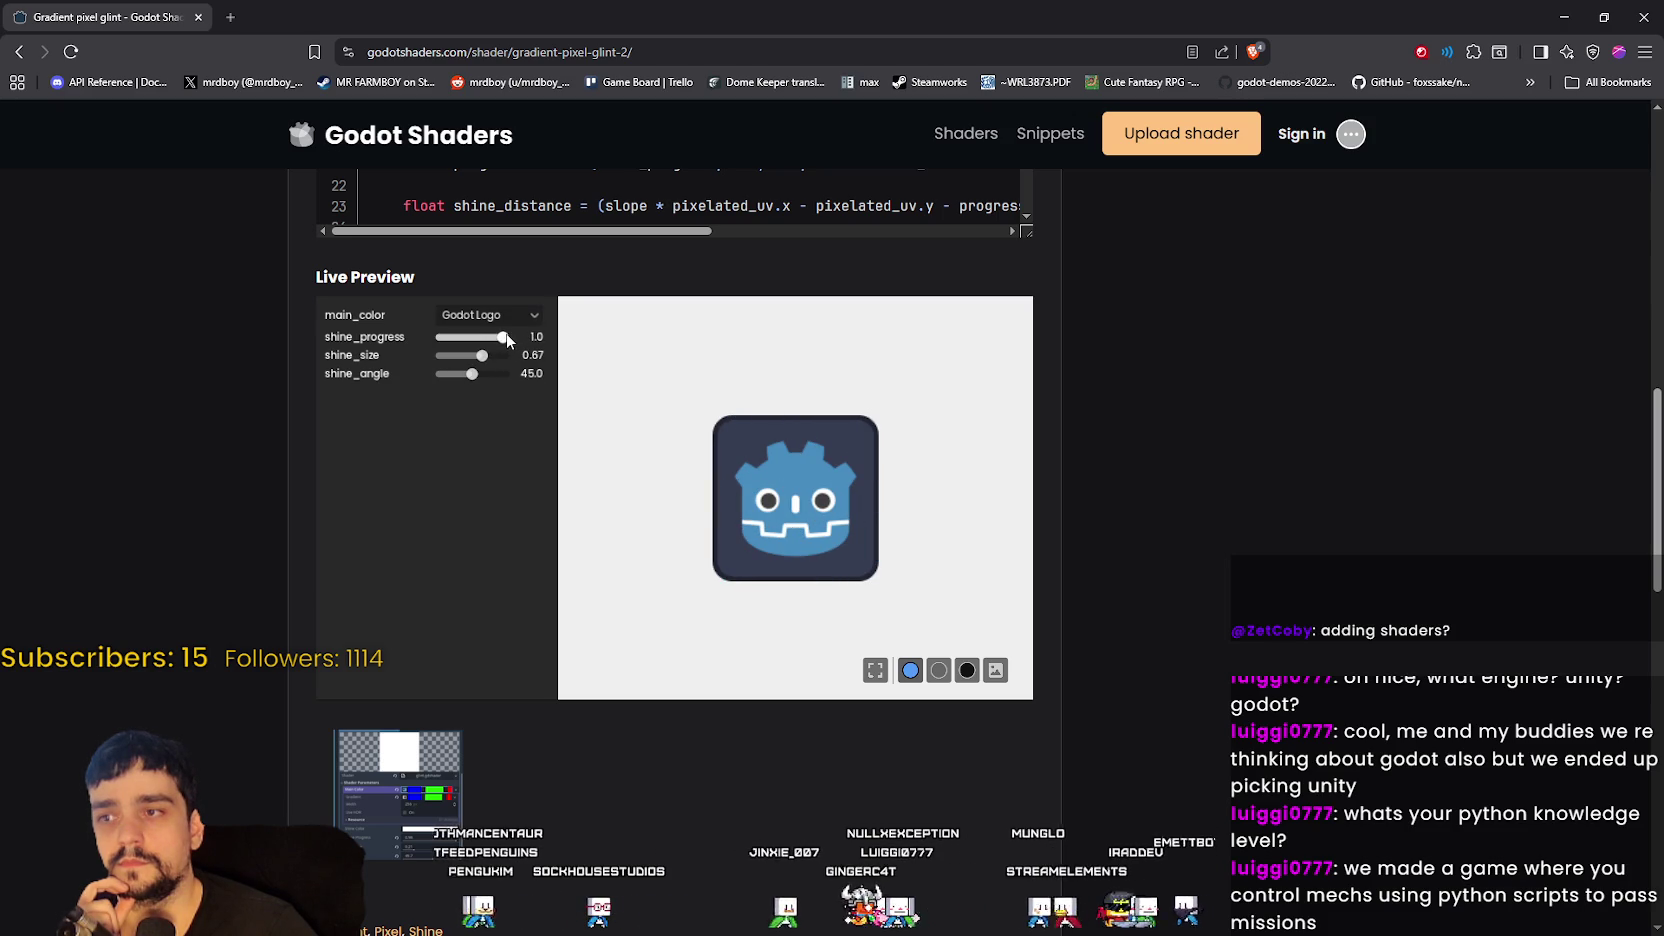
left_click_drag(492, 343, 420, 390)
- View the CanvasItem inspector screenshot enlarged and close it
scroll(727, 704, "down", 3)
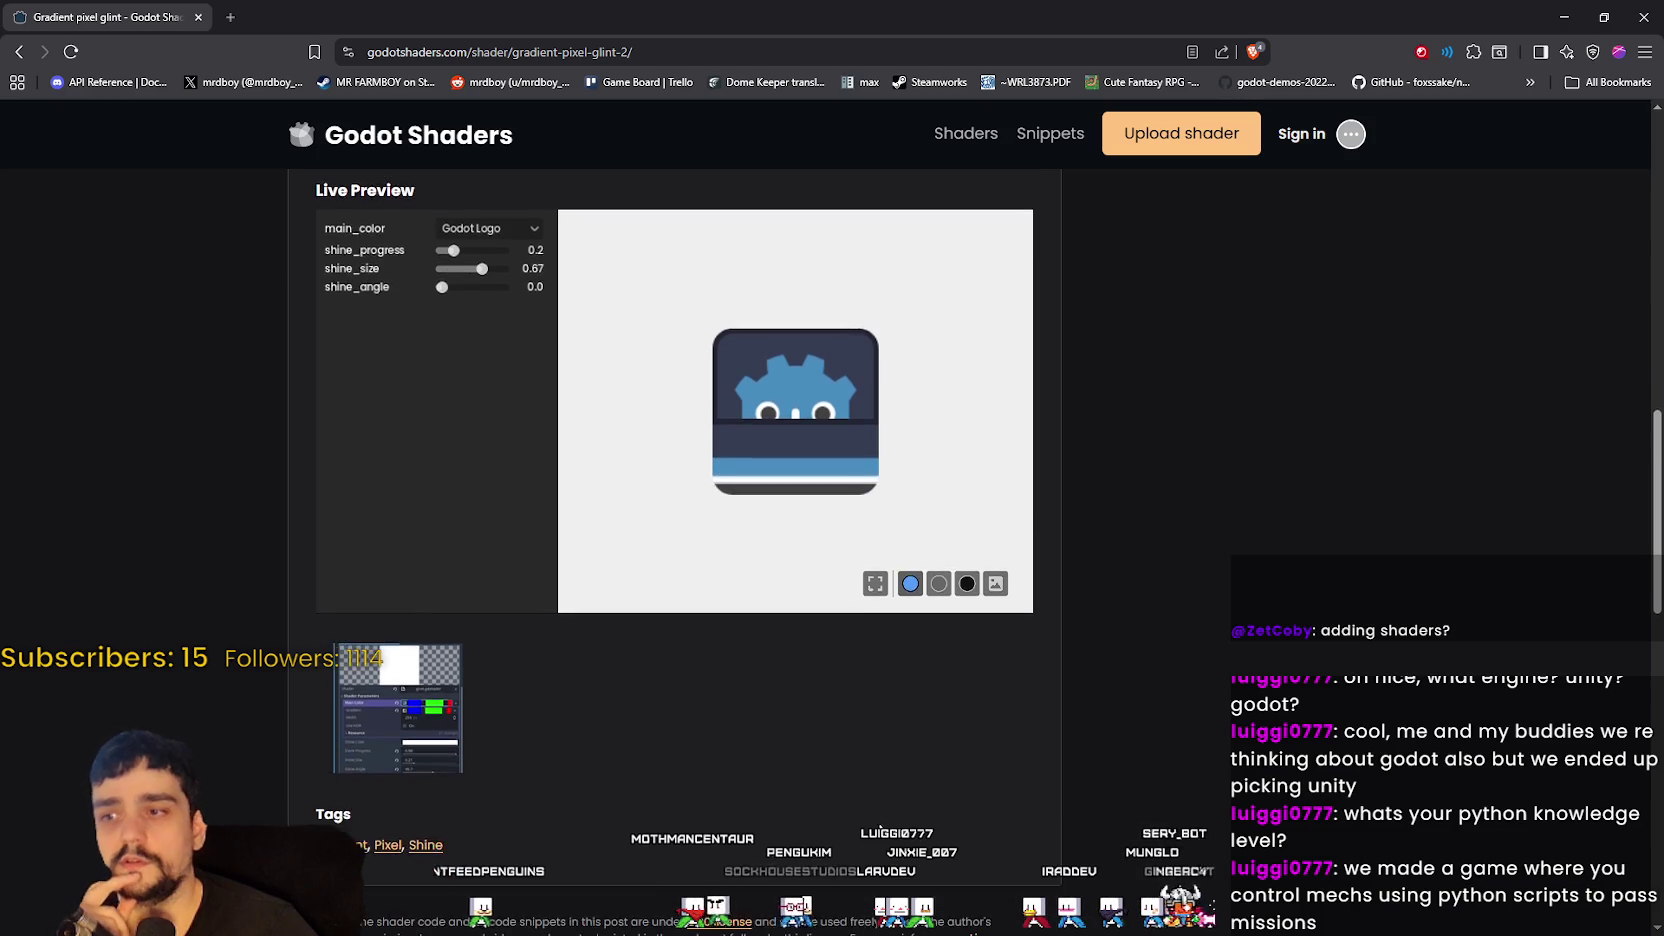
left_click(418, 594)
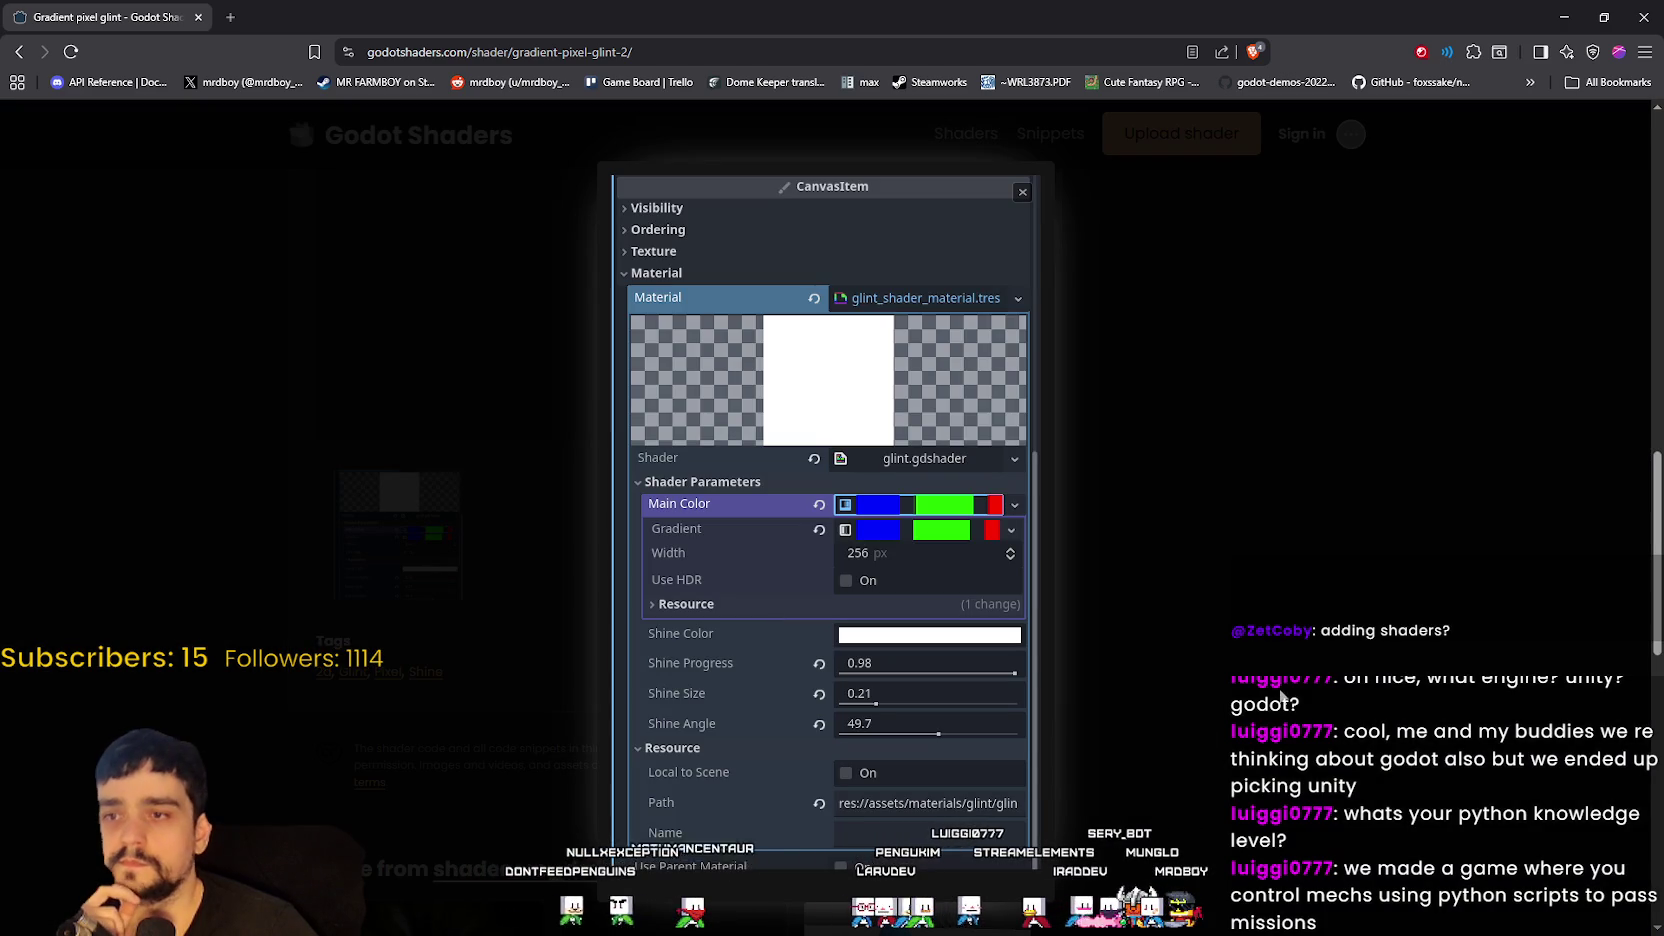
left_click(1197, 671)
scroll(1193, 665, "up", 15)
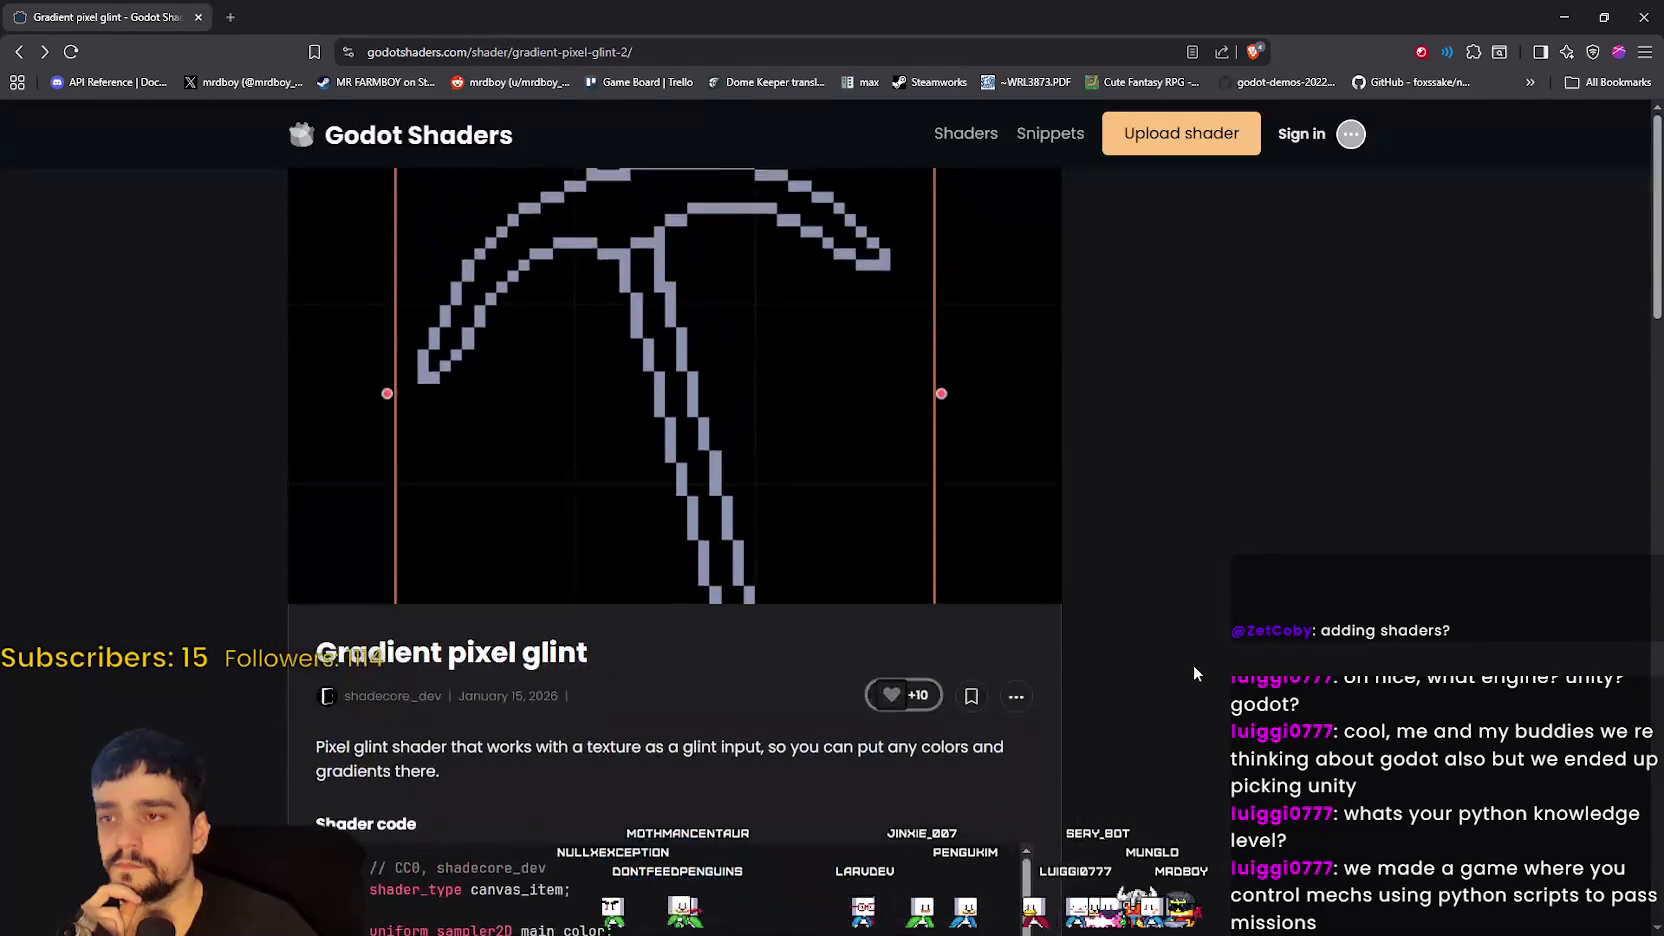
- Return to the listing and open the 2D dashed rounded corner rect outline shader
left_click(19, 51)
scroll(1170, 614, "down", 2)
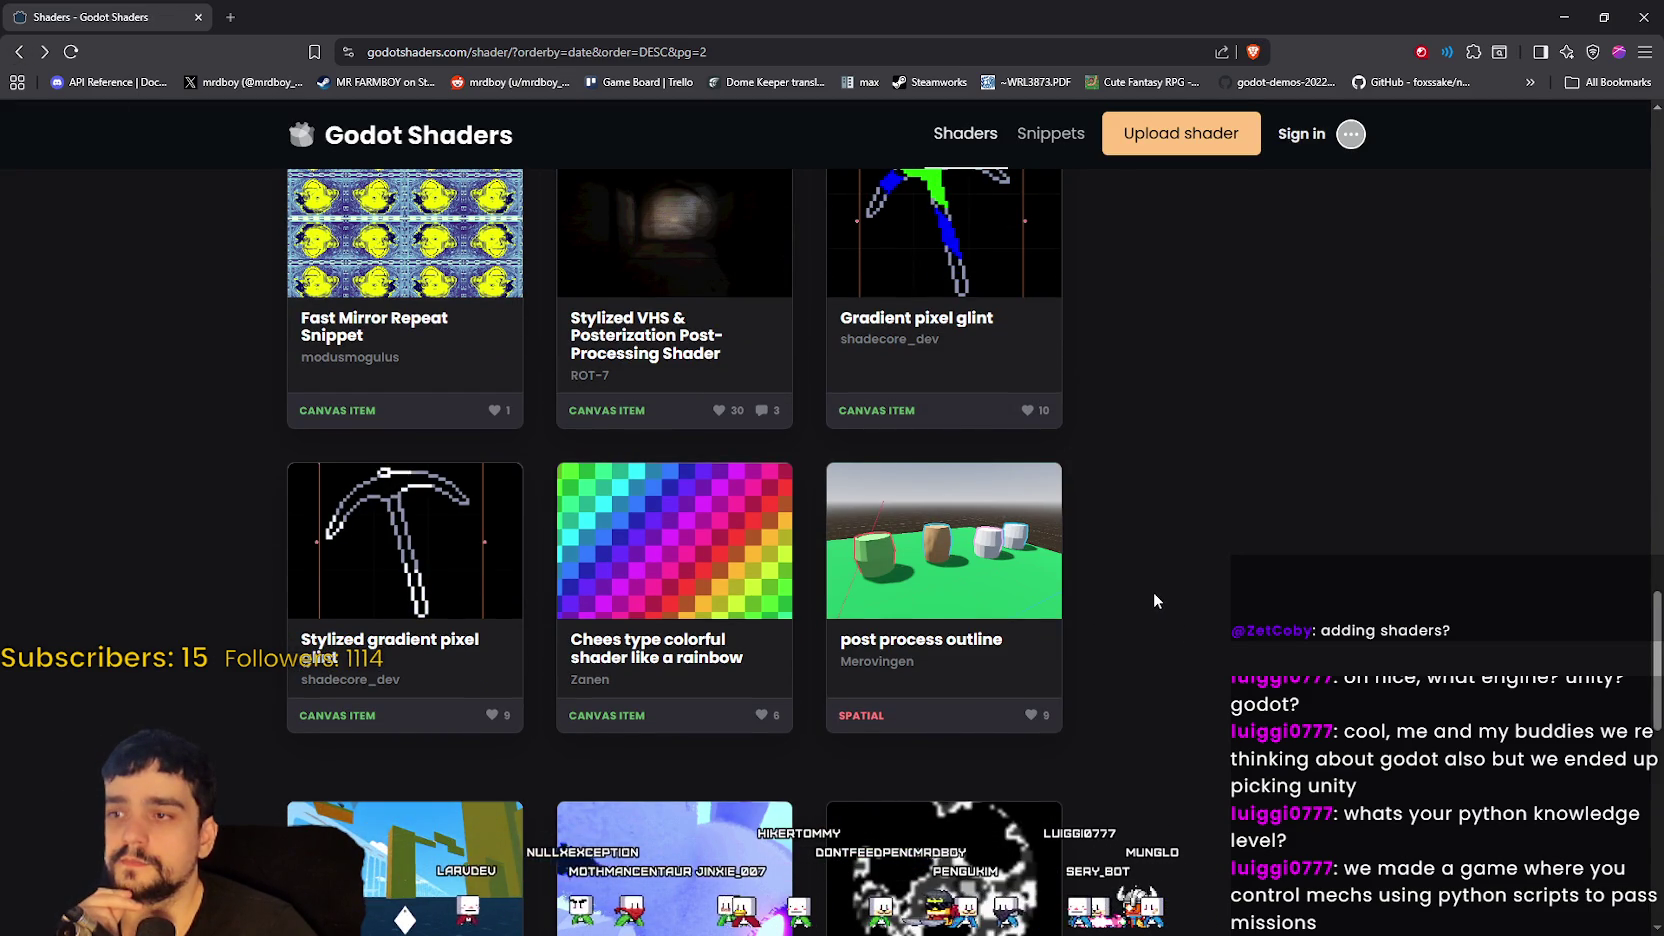
scroll(1154, 592, "down", 2)
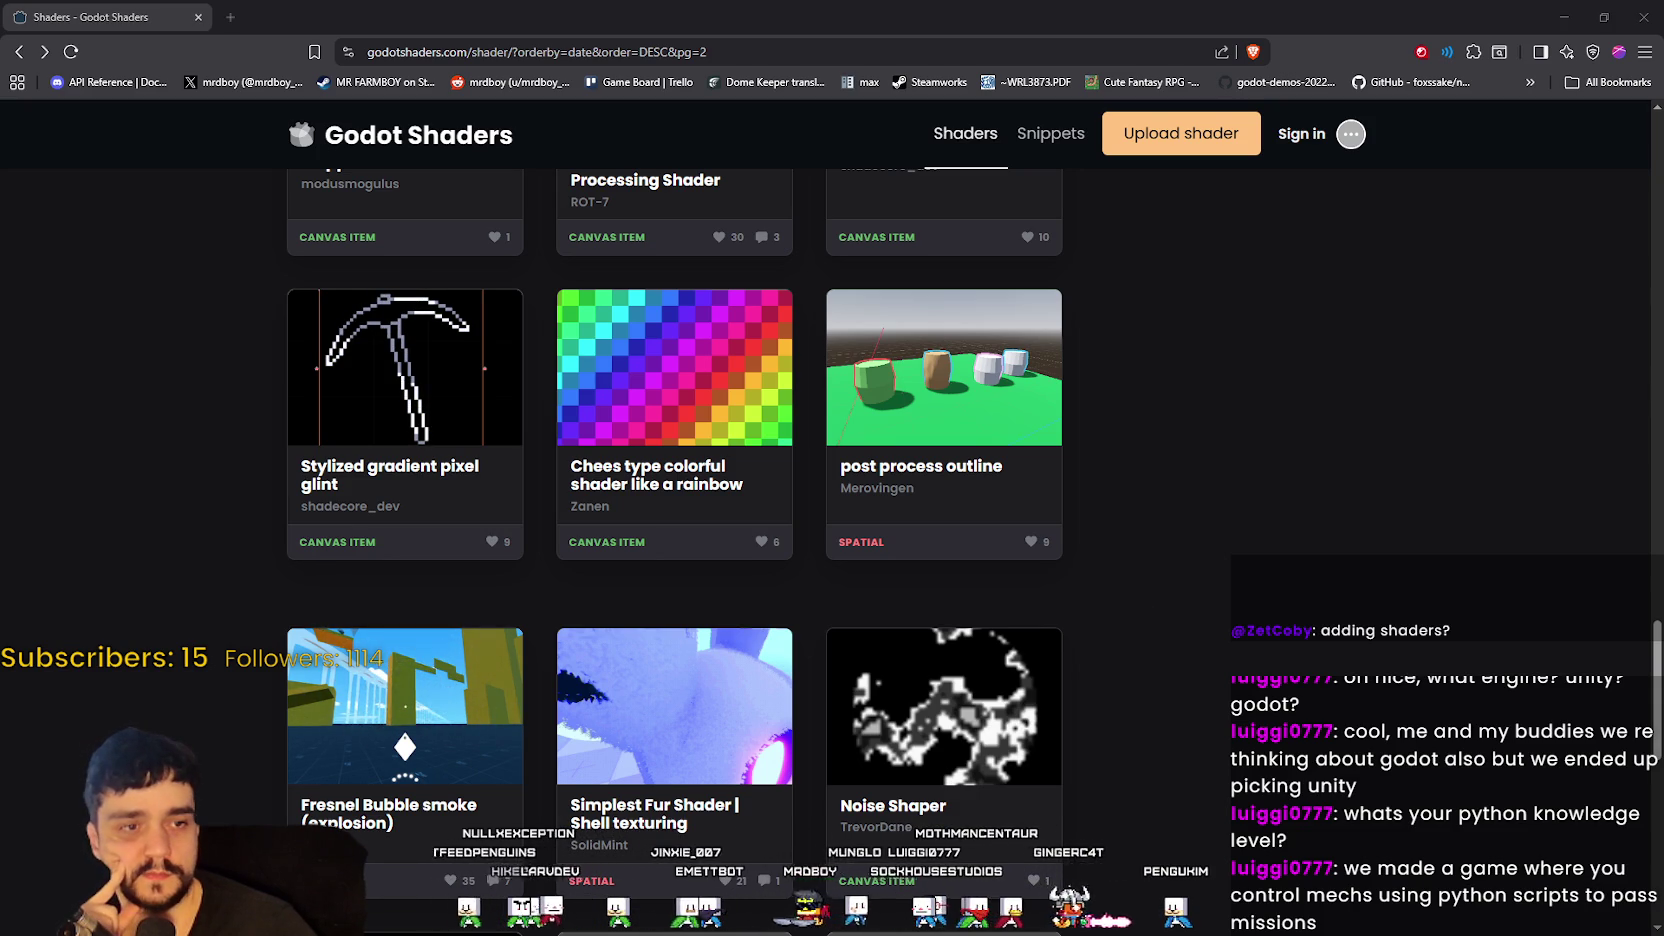
scroll(1254, 604, "down", 4)
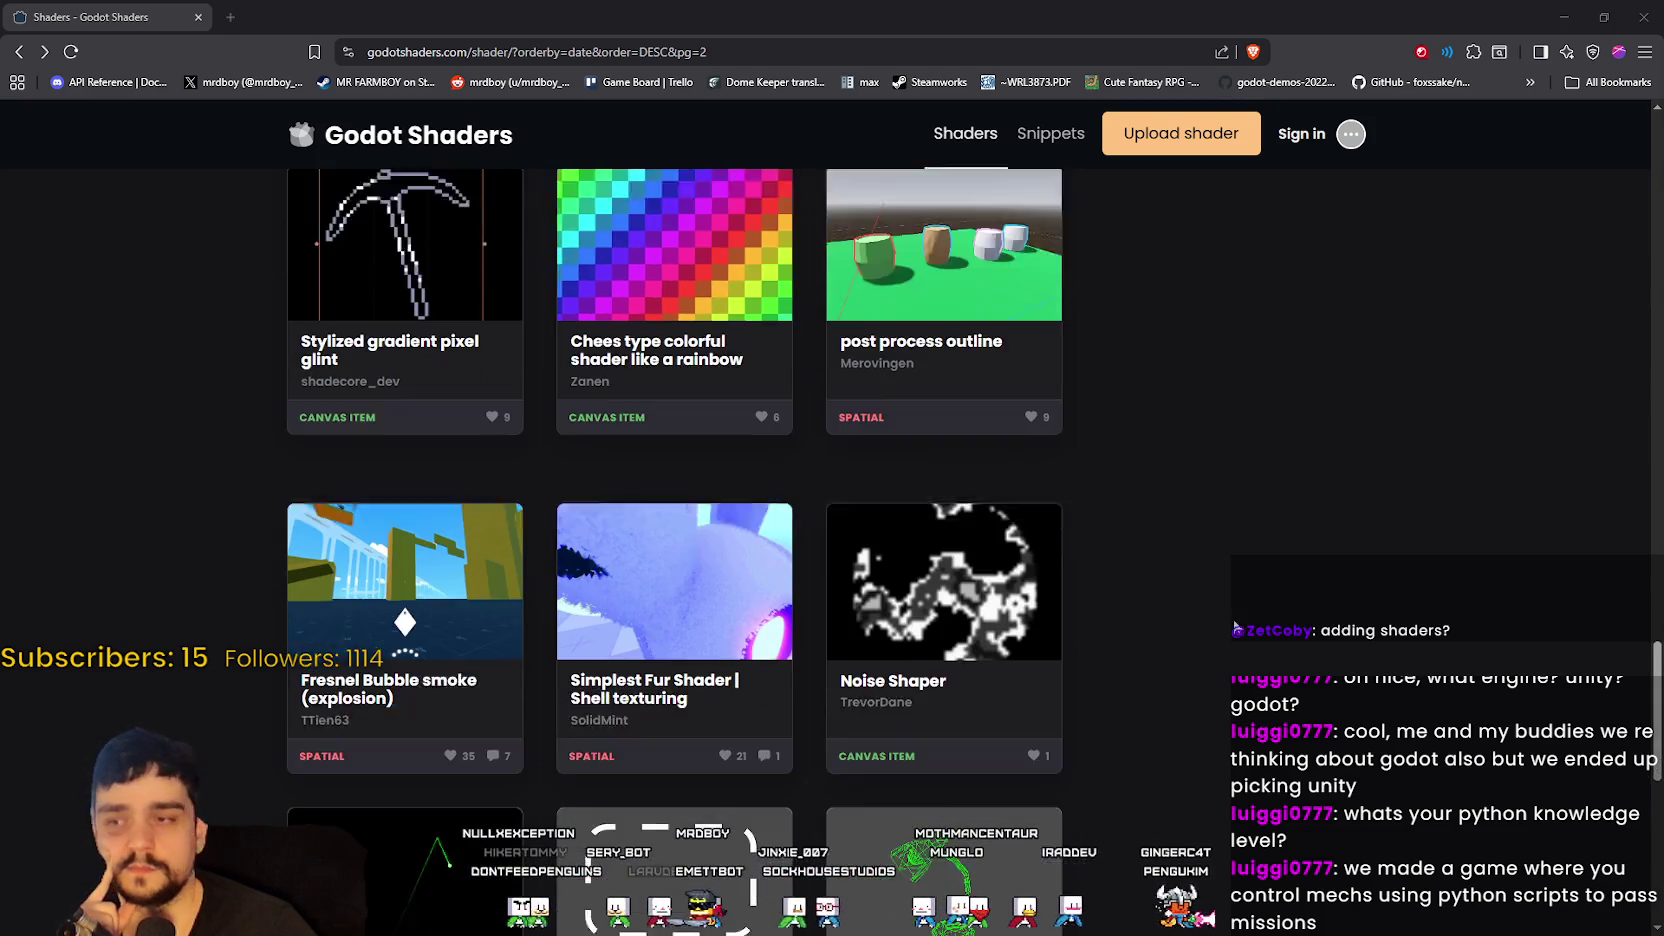
scroll(1252, 602, "down", 3)
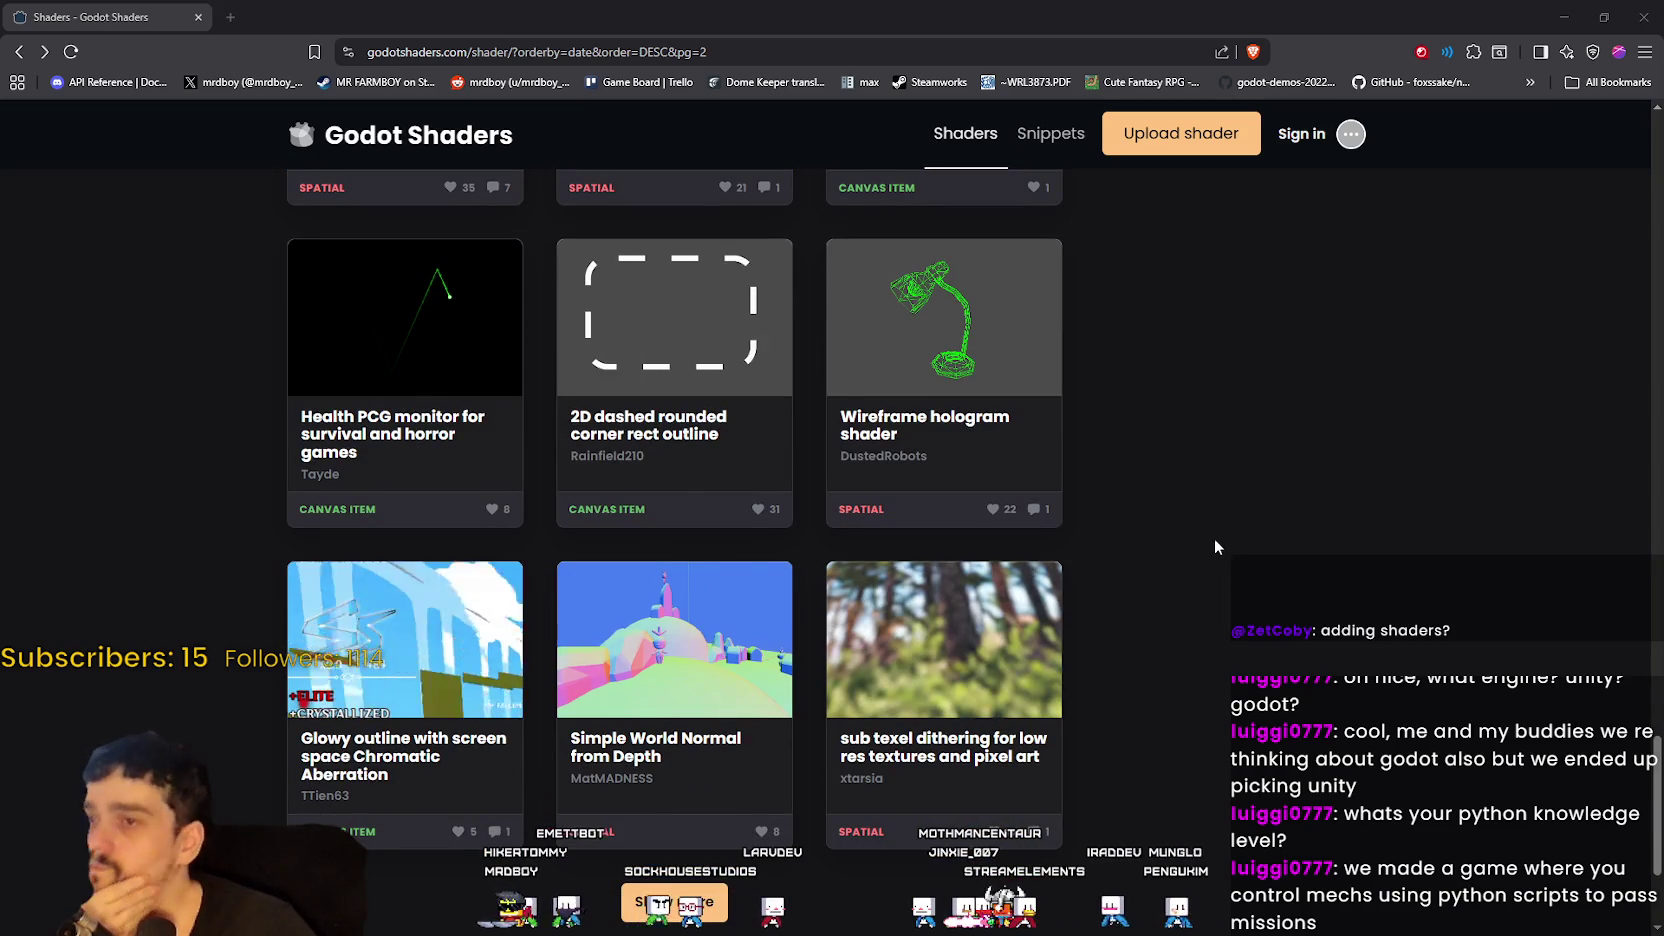
left_click(656, 371)
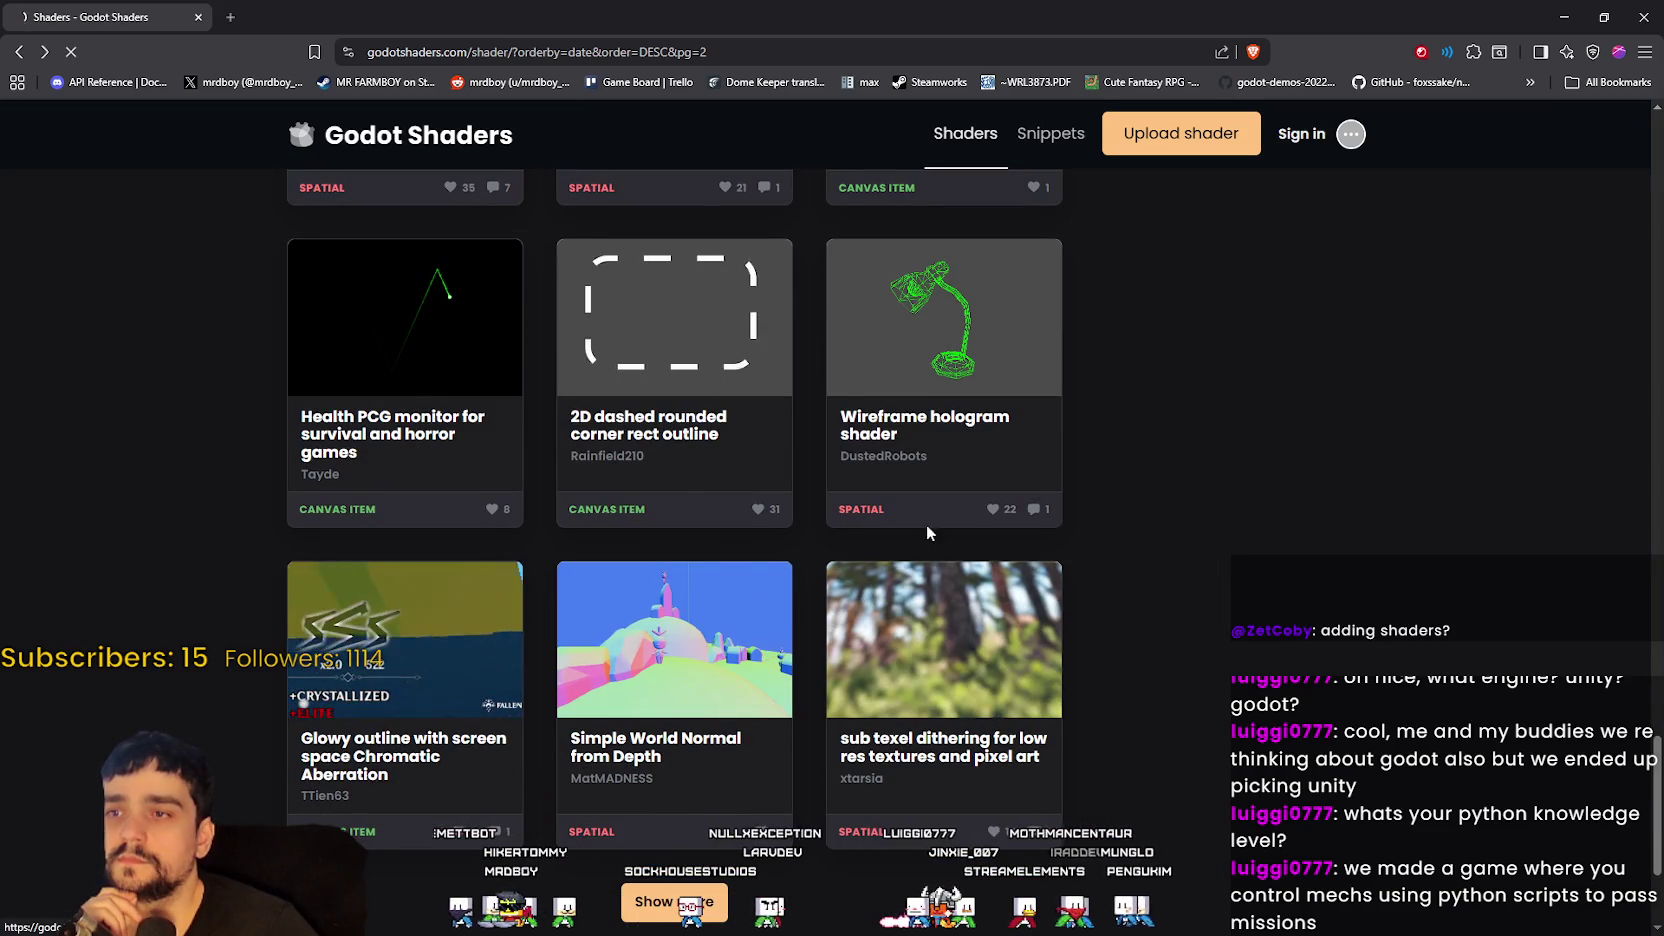
- Scroll through the dashed outline shader's code, Live Preview and Tags sections
scroll(1172, 650, "down", 2)
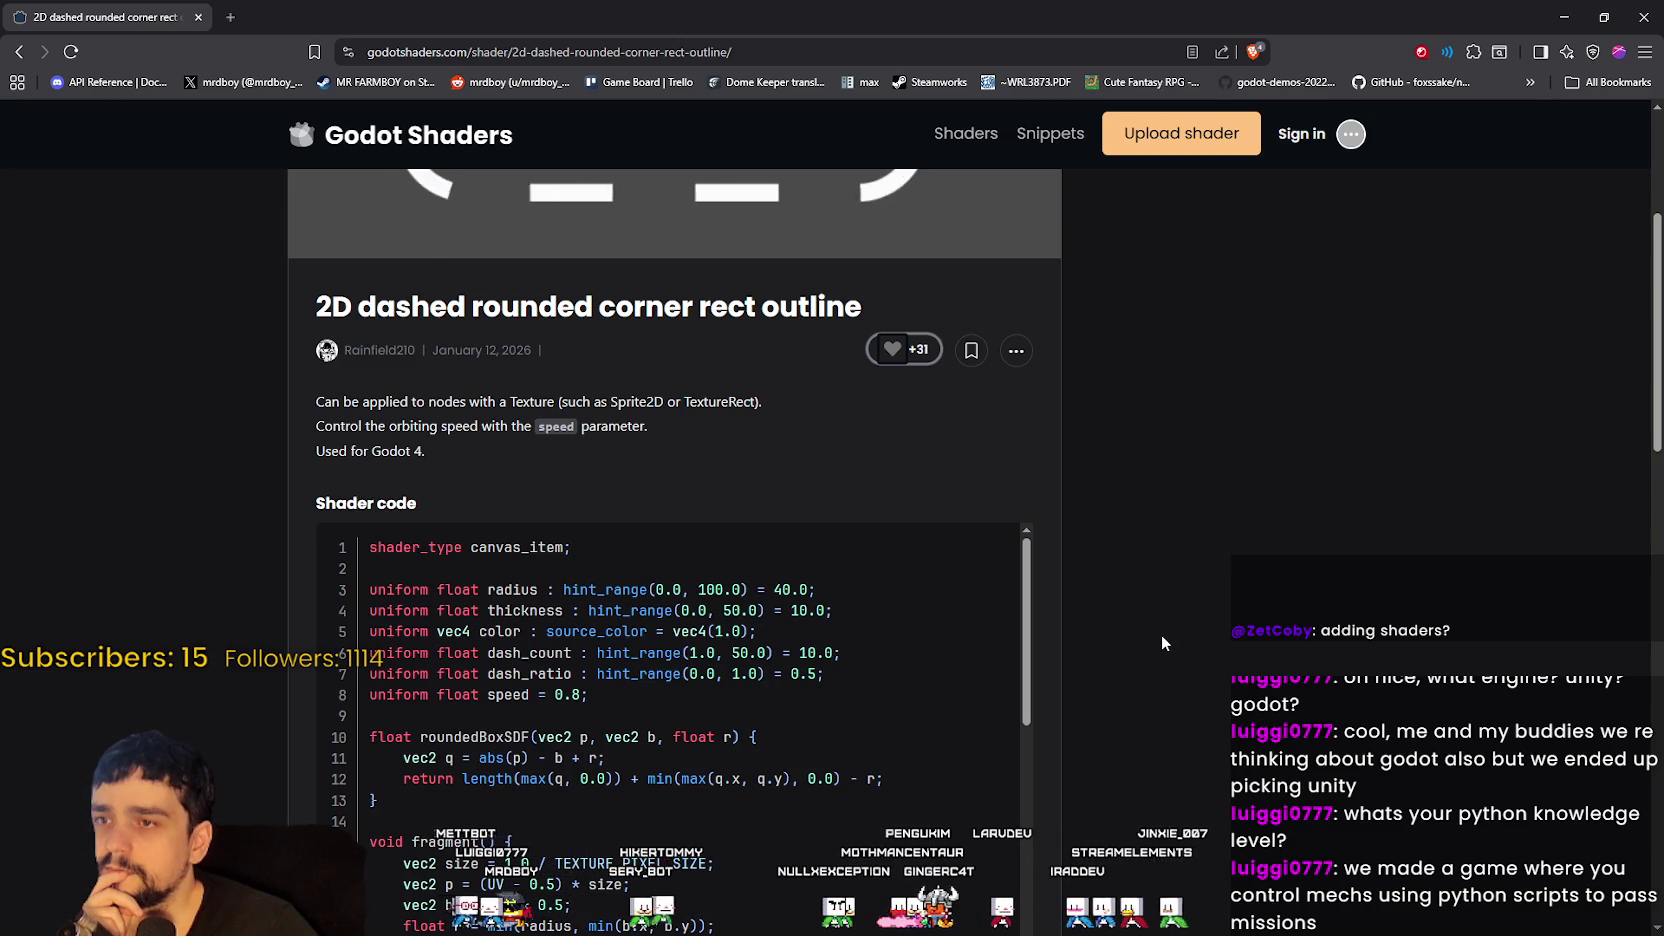
scroll(1157, 631, "down", 6)
scroll(1152, 629, "down", 3)
scroll(1150, 629, "up", 3)
scroll(1141, 632, "down", 3)
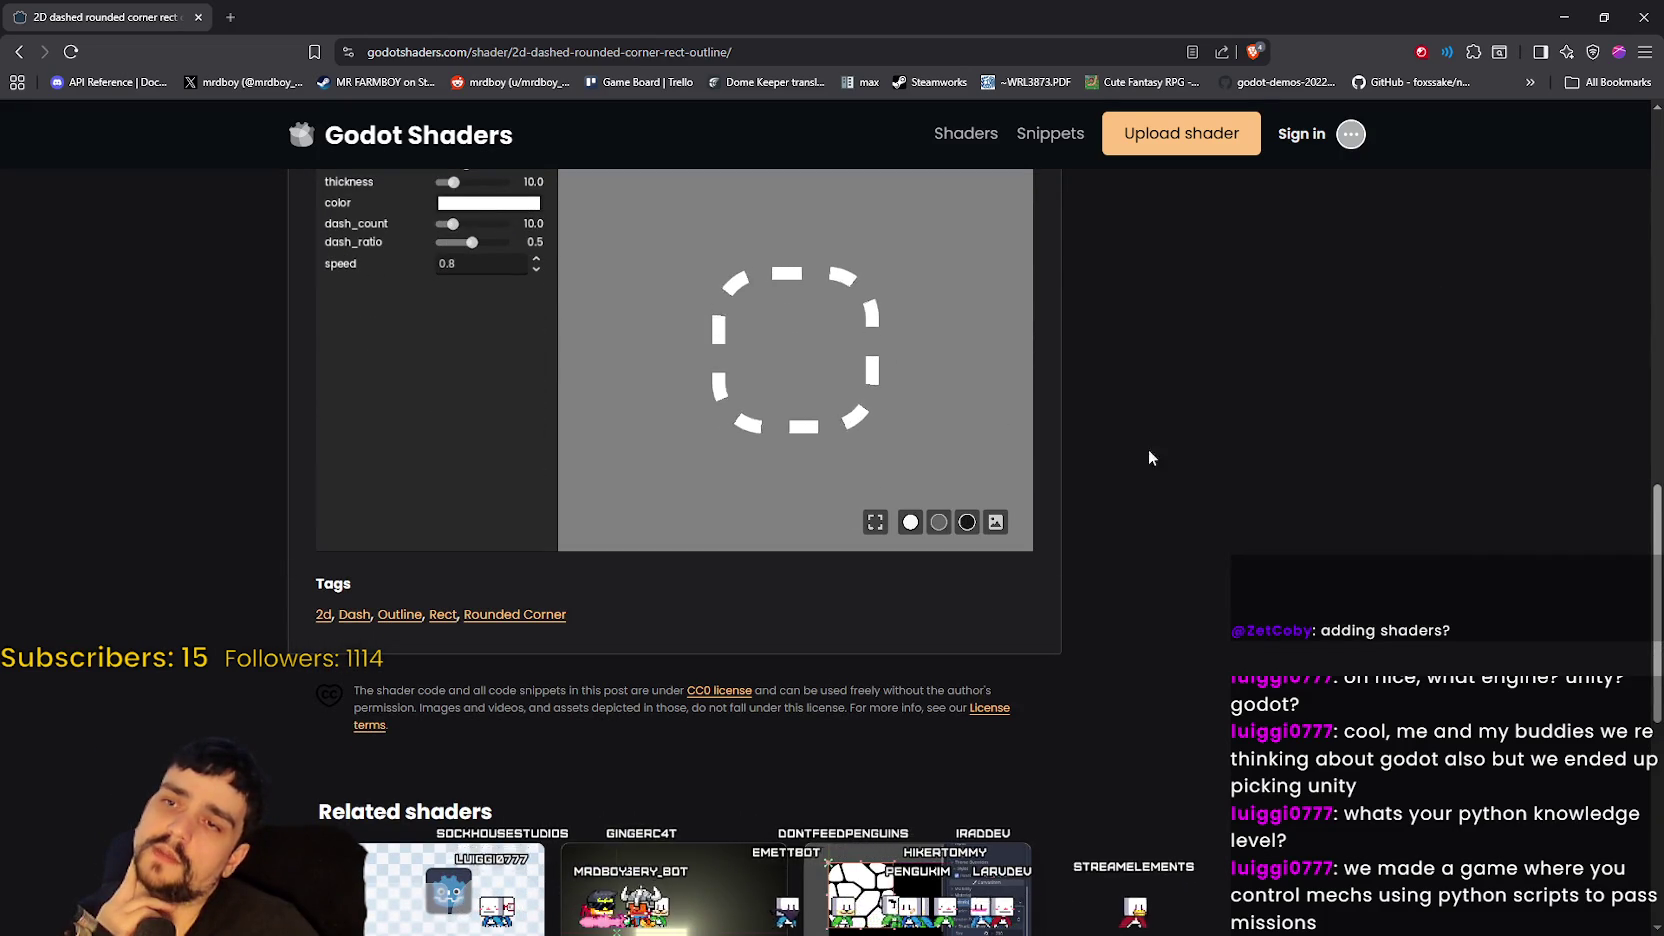
scroll(1013, 405, "up", 3)
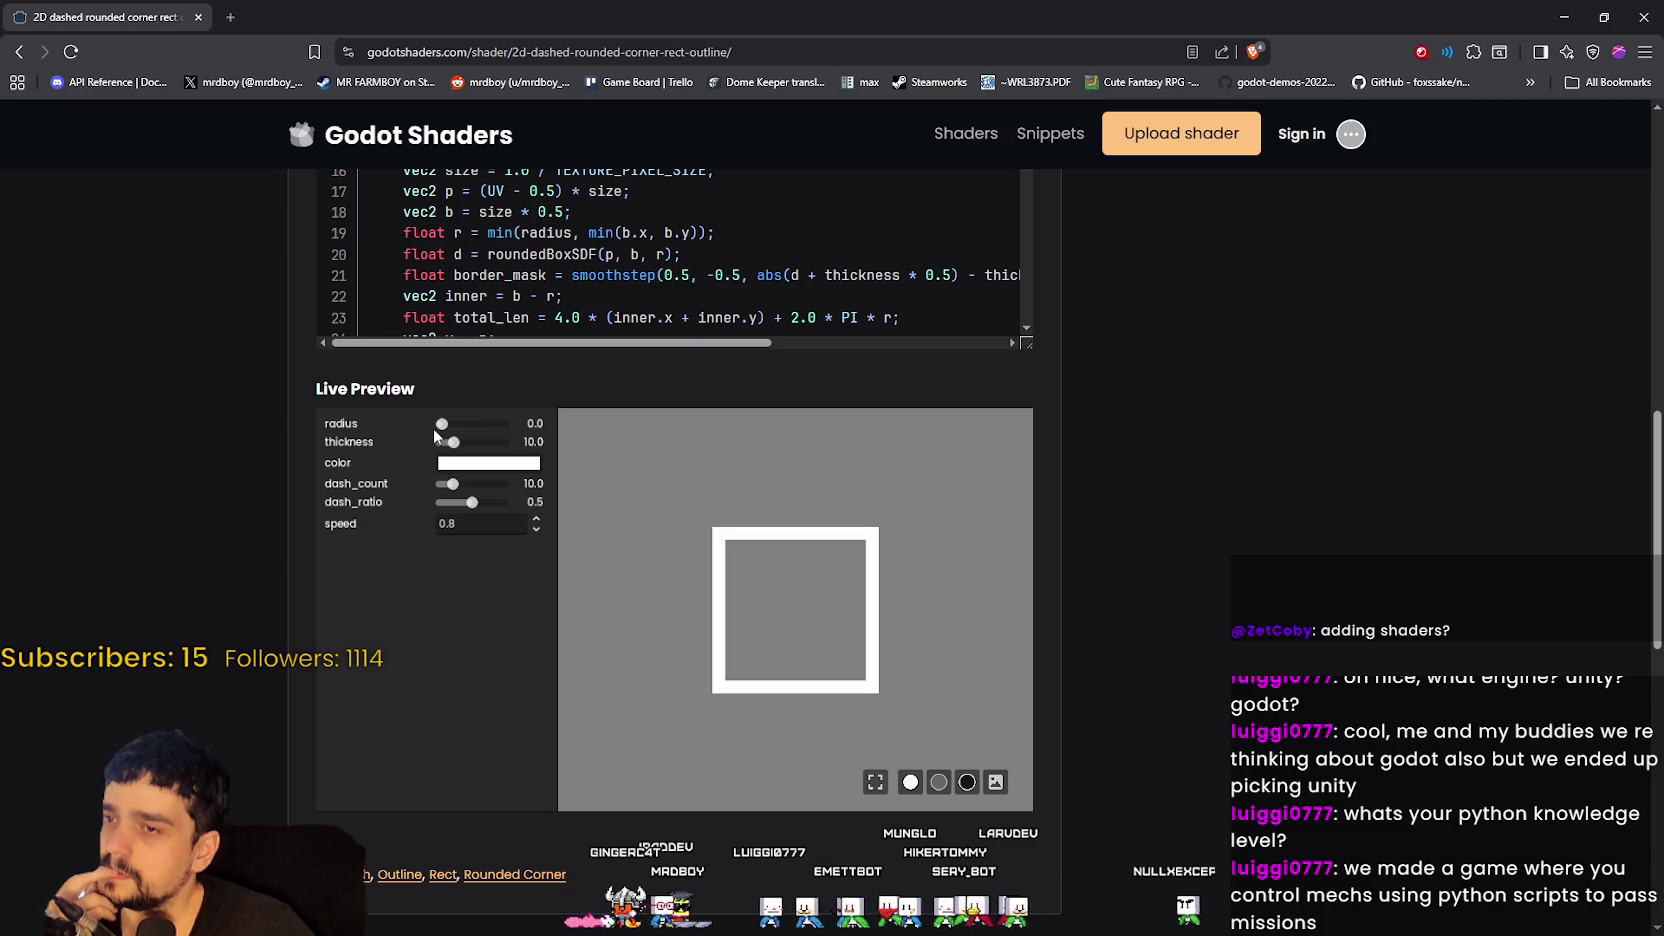
- Round the dashed outline's corners and fine-tune the dash length in the live preview
left_click_drag(436, 430, 449, 430)
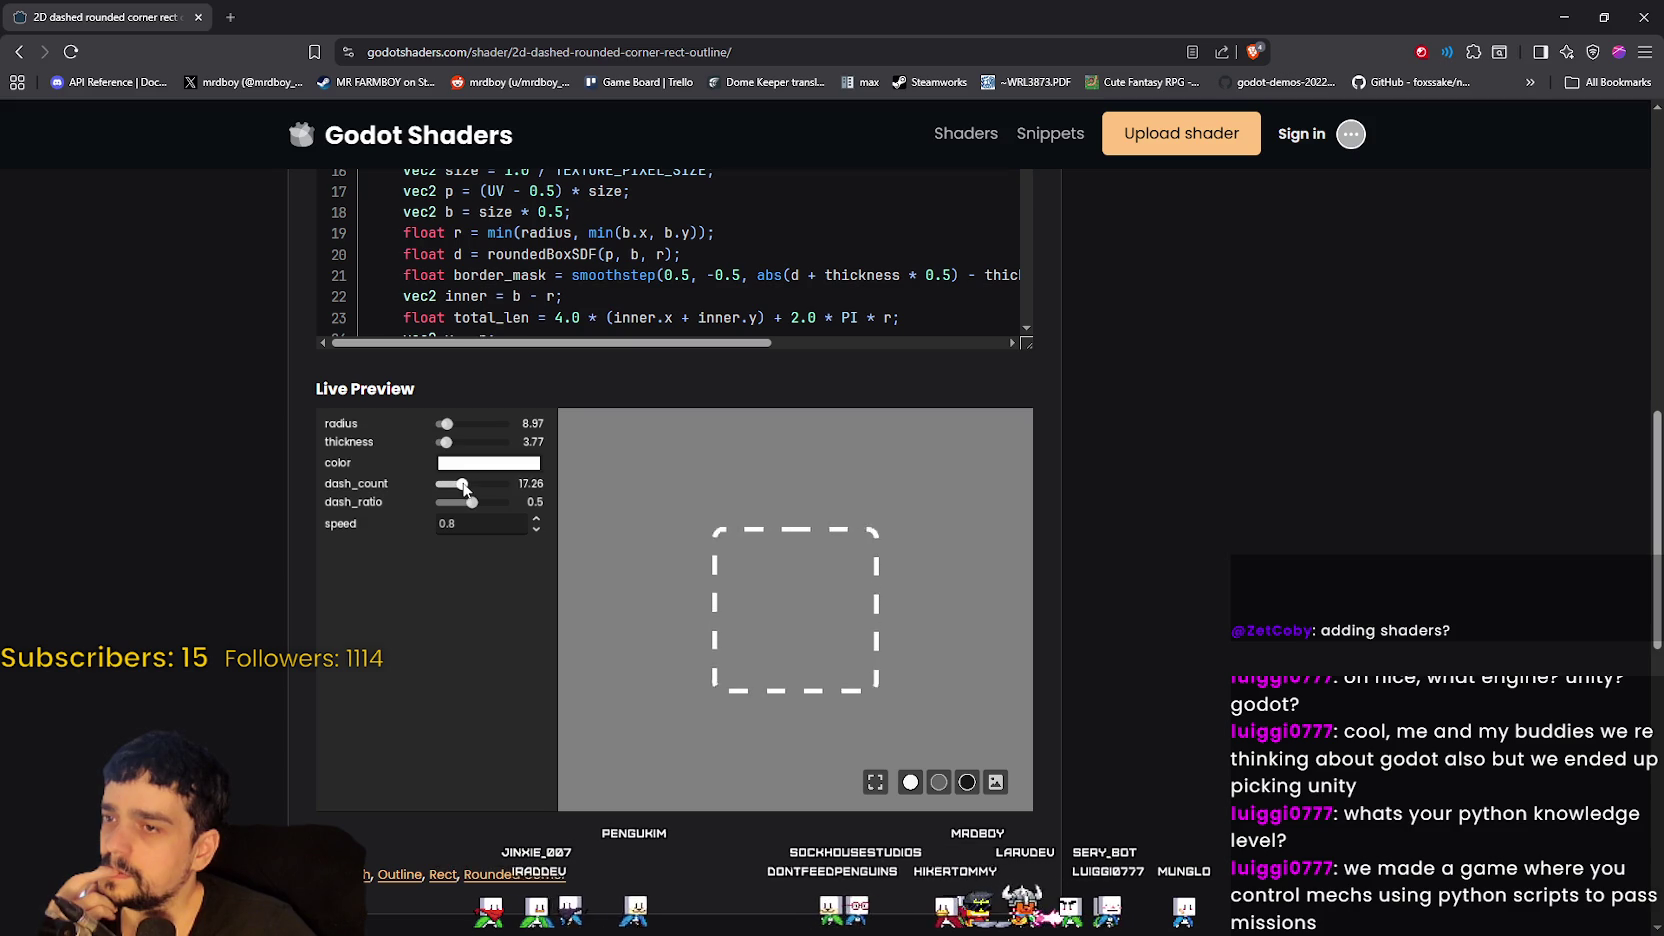
left_click(474, 503)
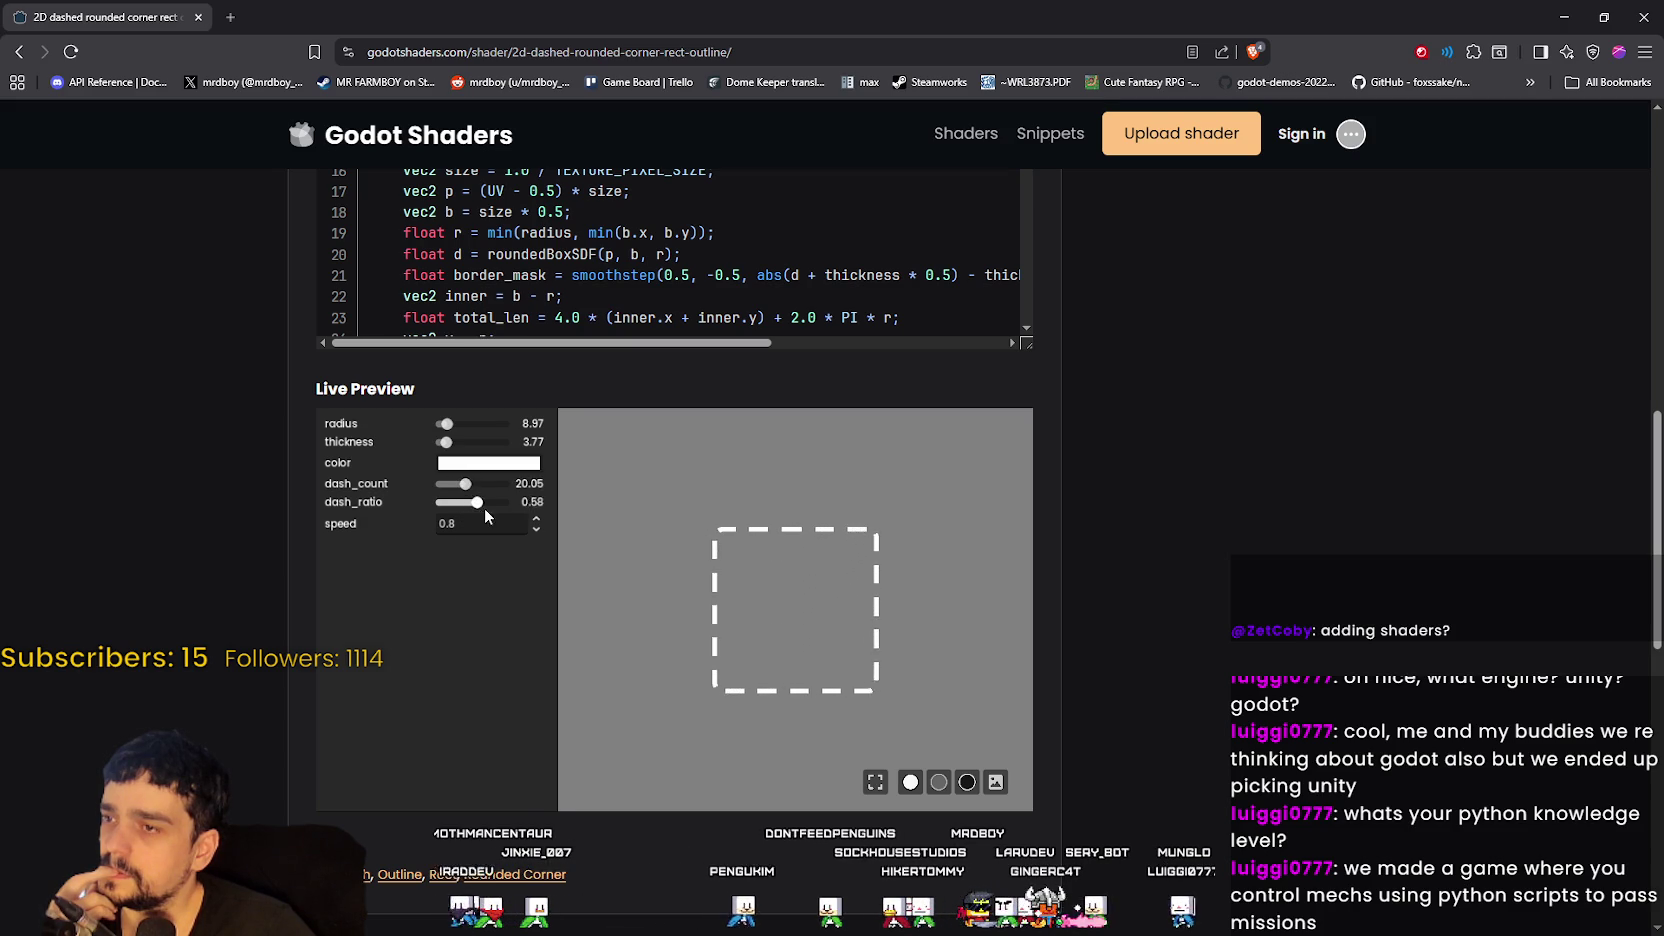
left_click_drag(477, 503, 475, 503)
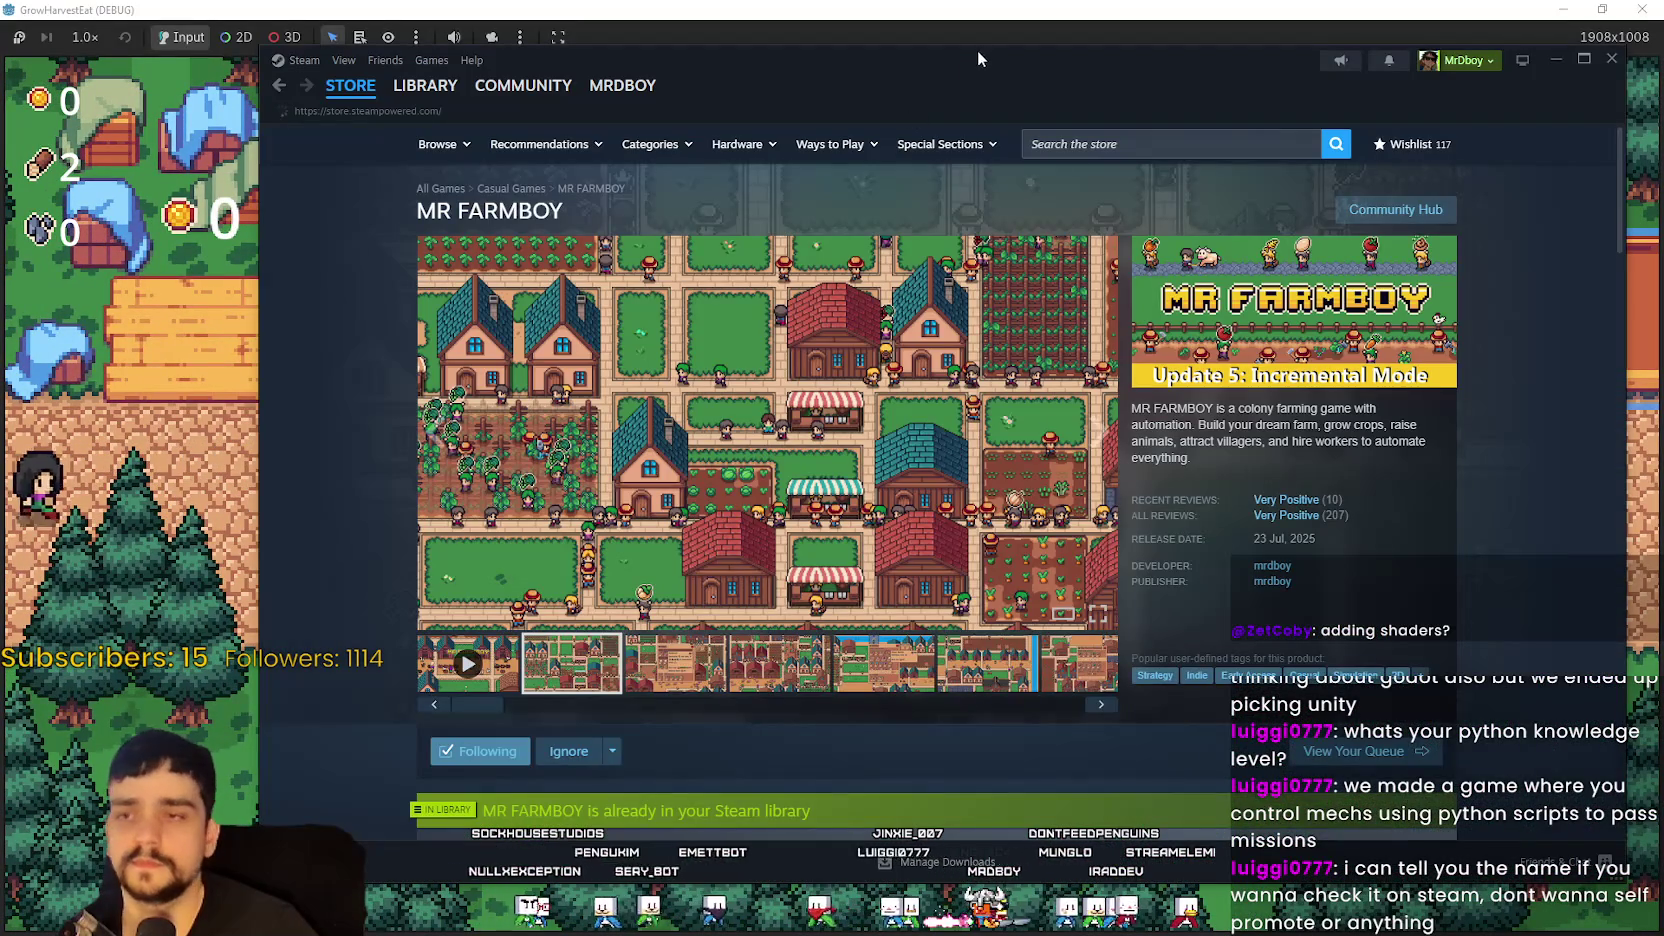
- Search the Steam store for 'typhon bot' and open the Typhon: Bot vs Bot page
left_click_drag(963, 72, 934, 91)
left_click(1127, 160)
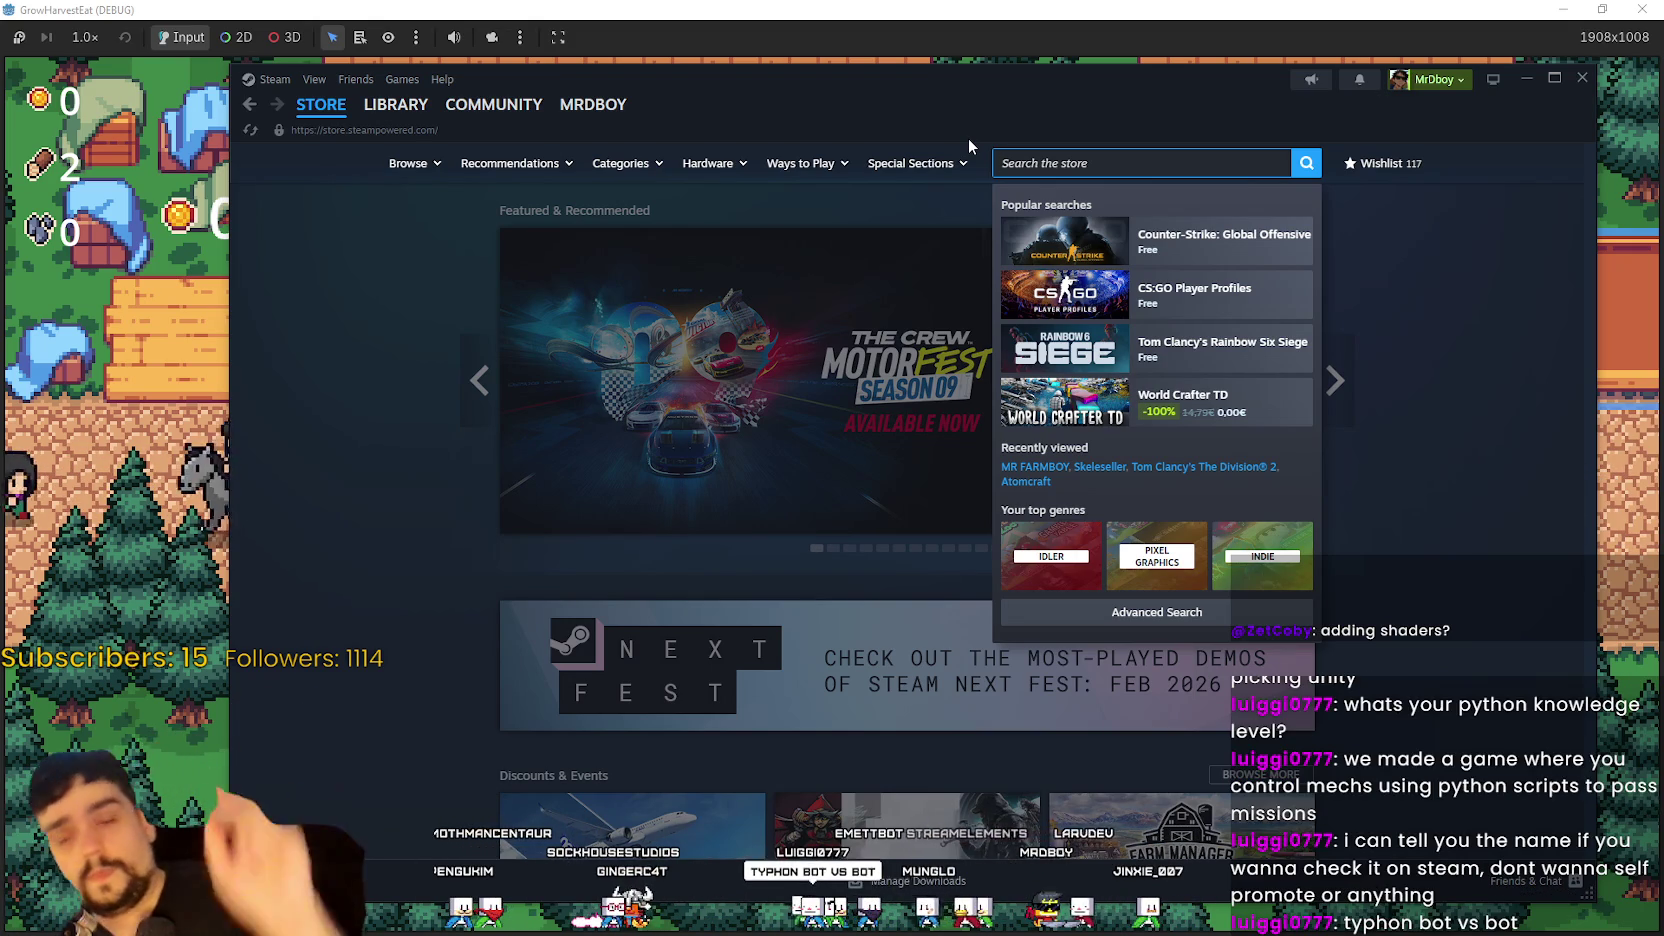
type("ty")
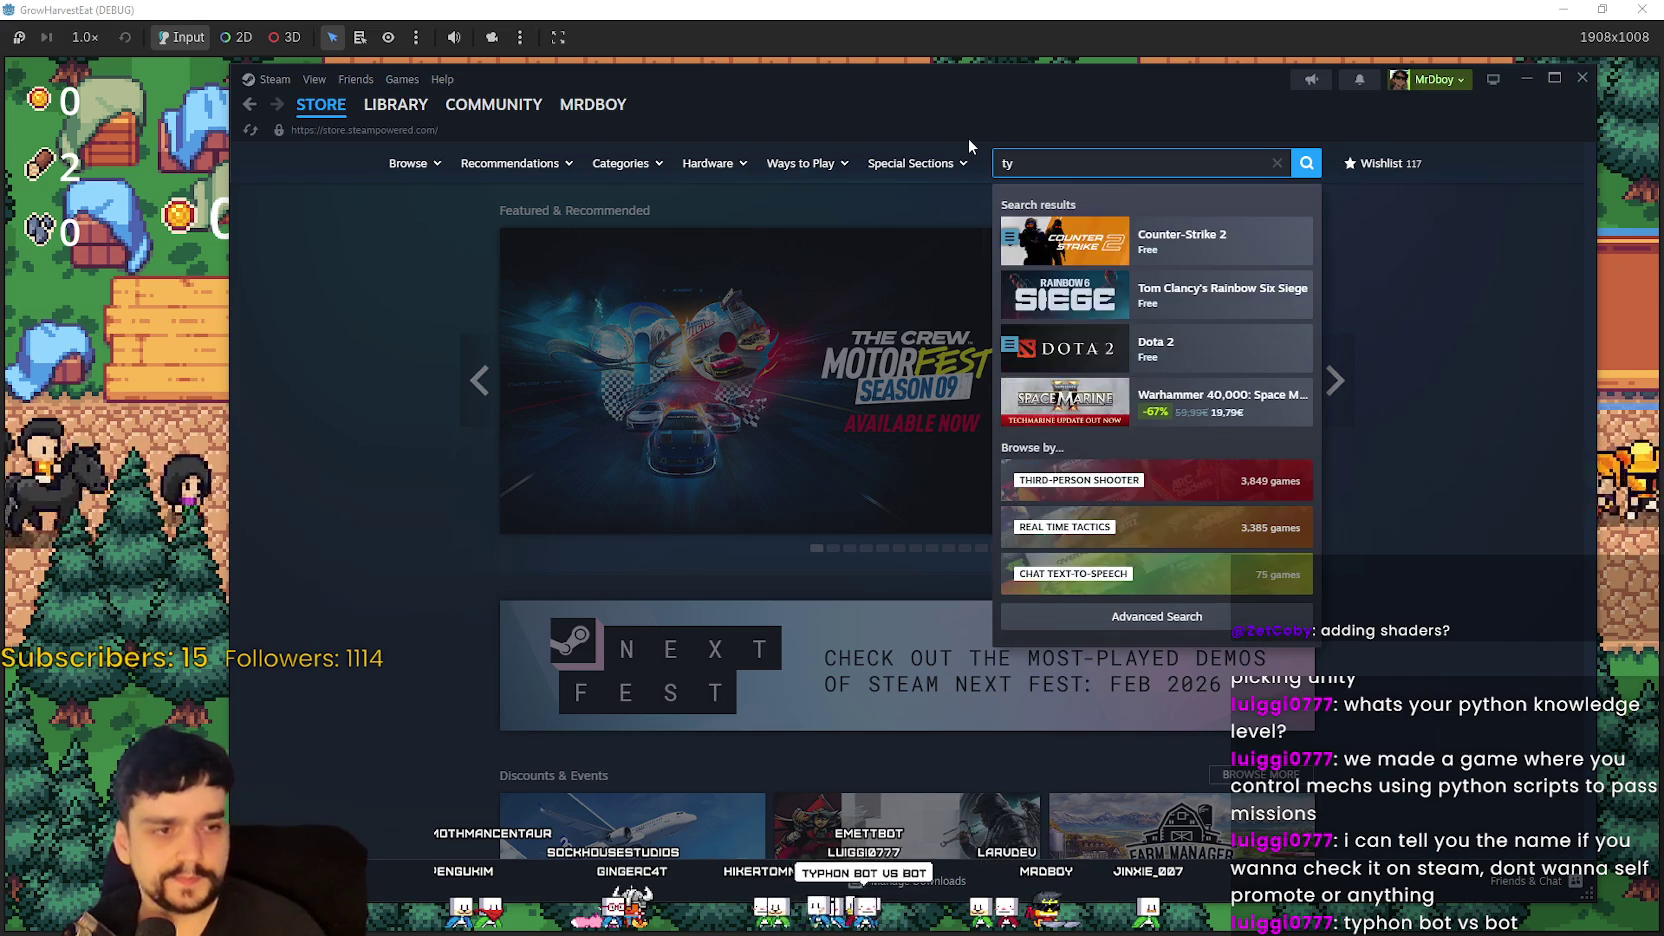
type("p")
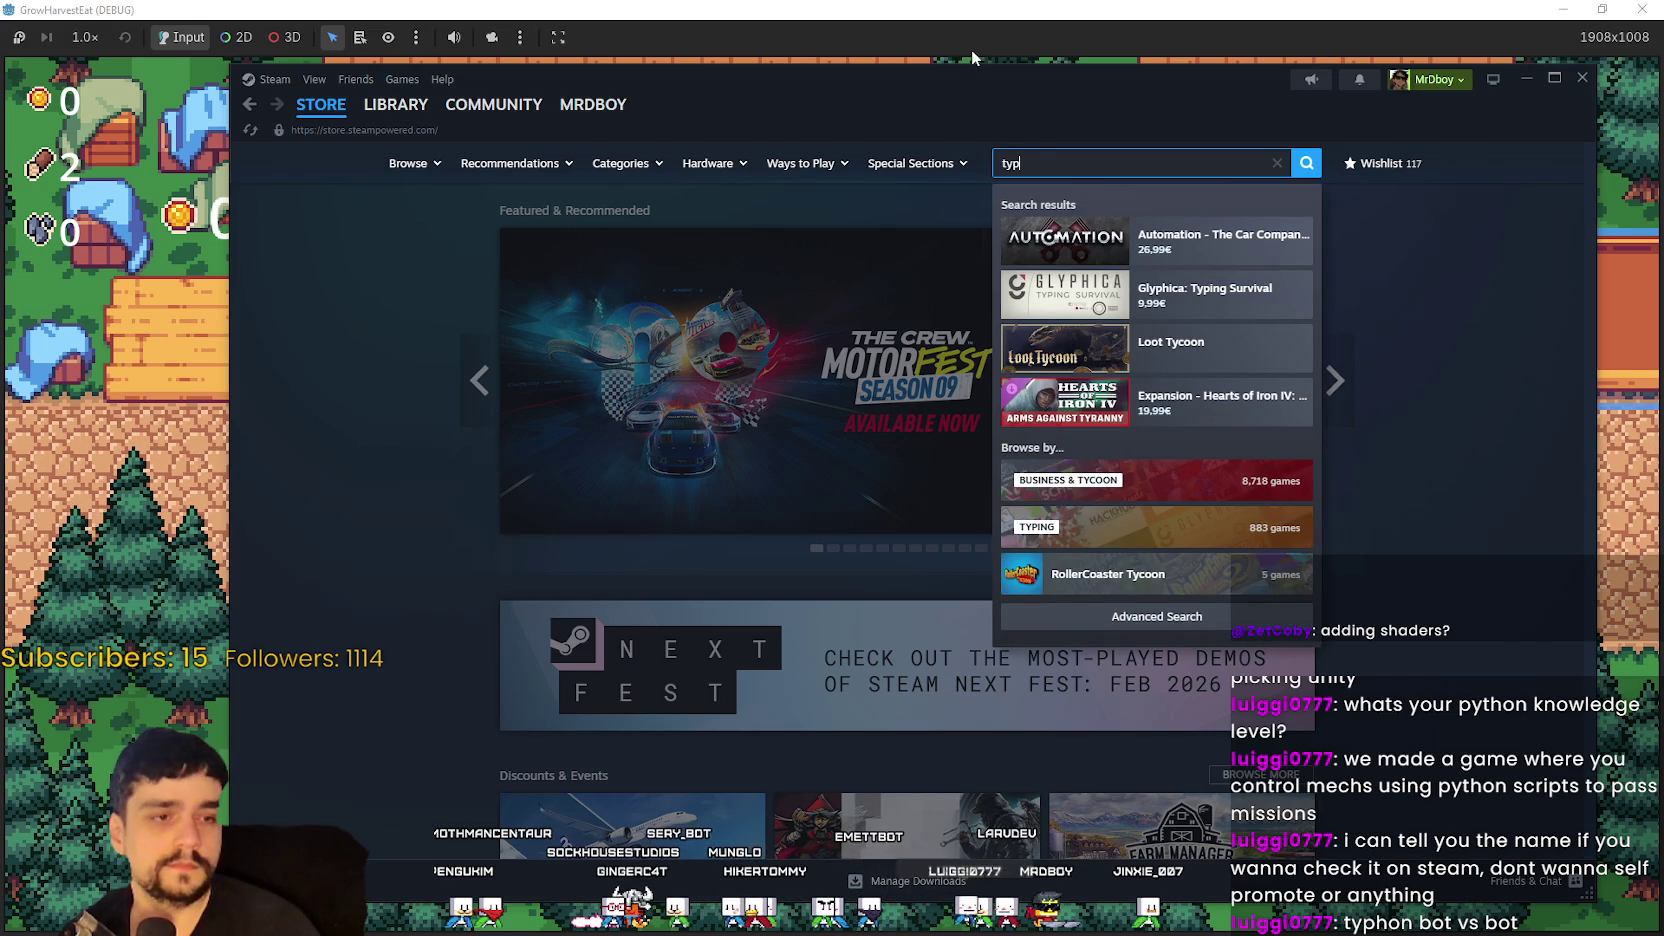
type("ohn bot")
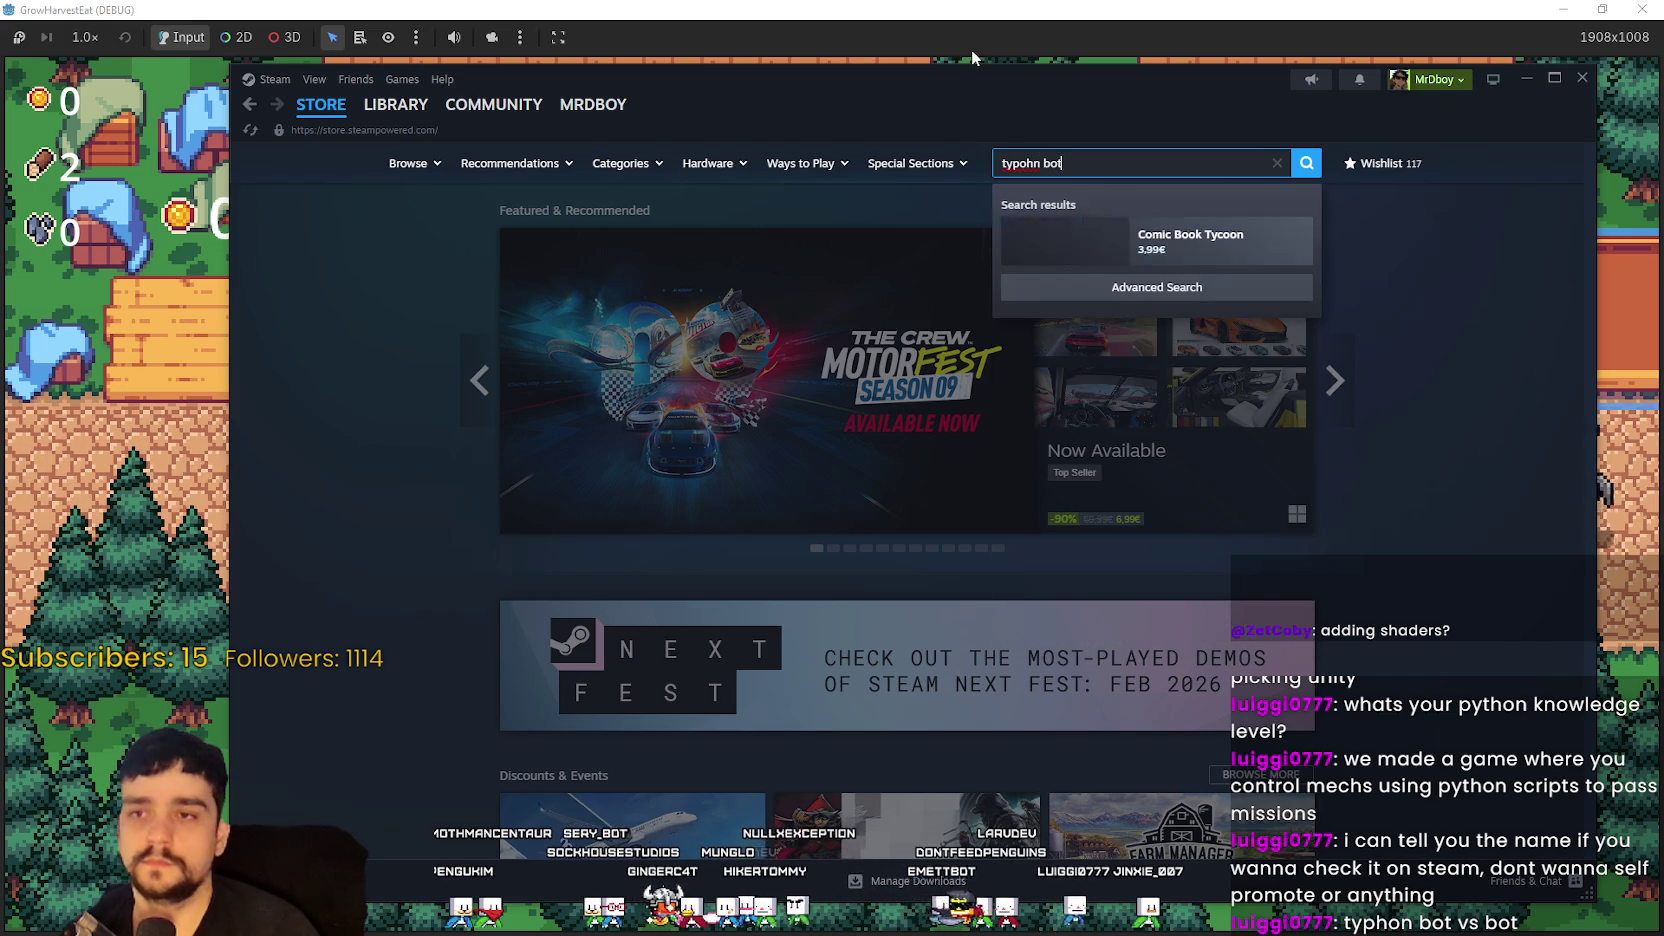
key("BackSpace")
key("BackSpace")
key("BackSpace")
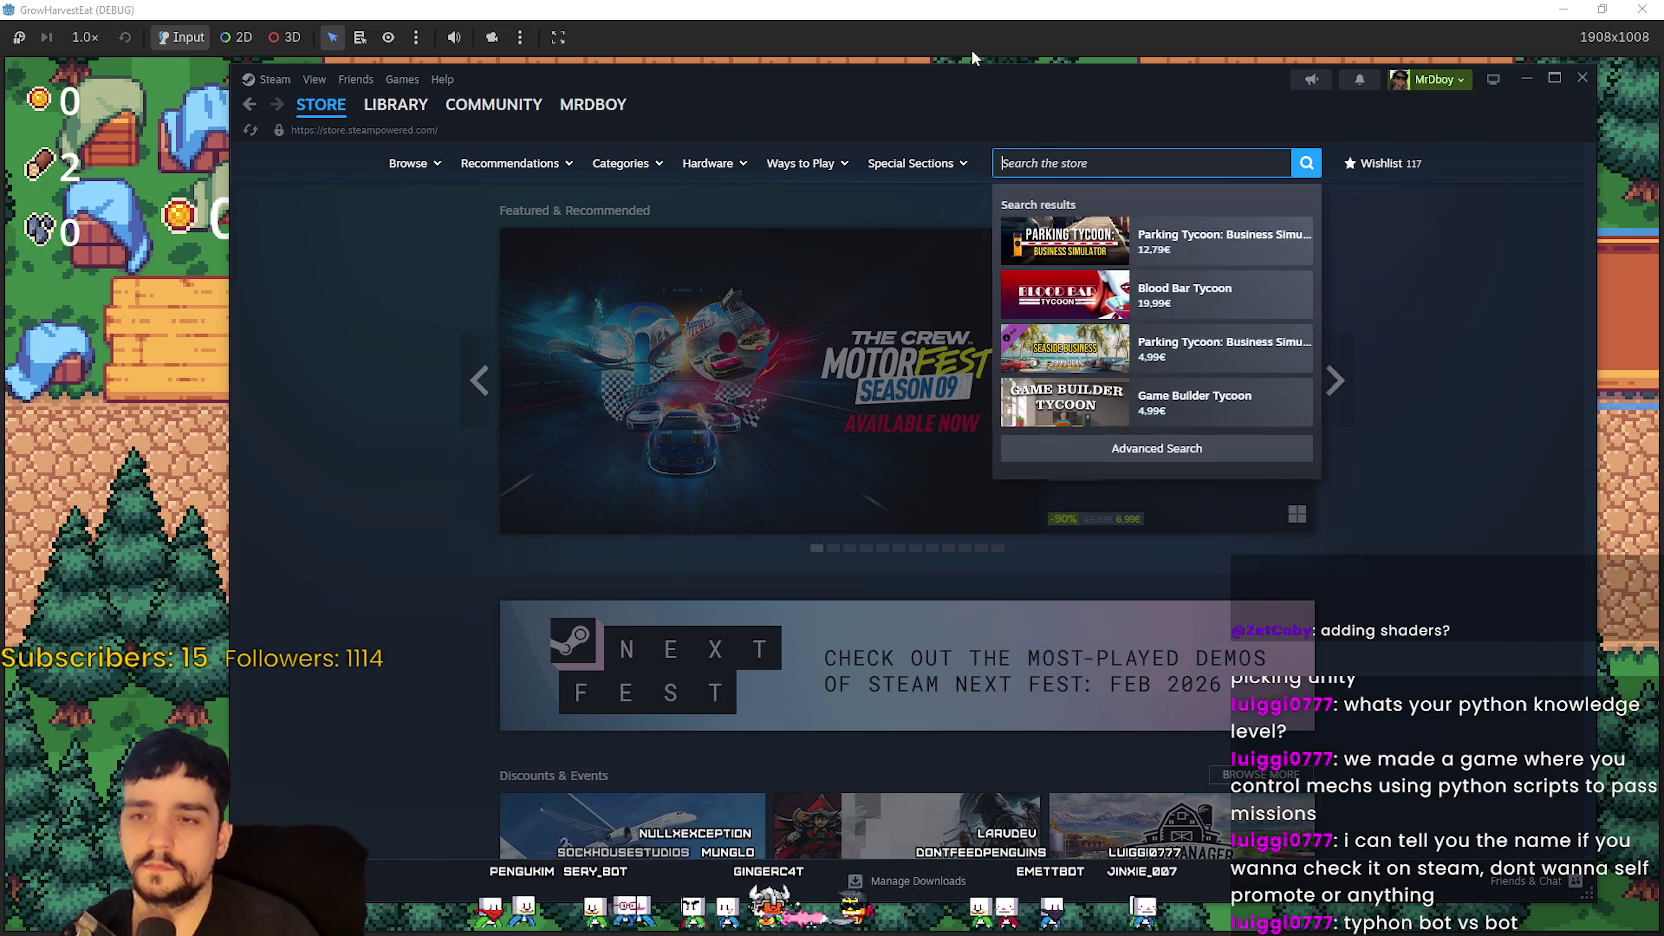
type("ty")
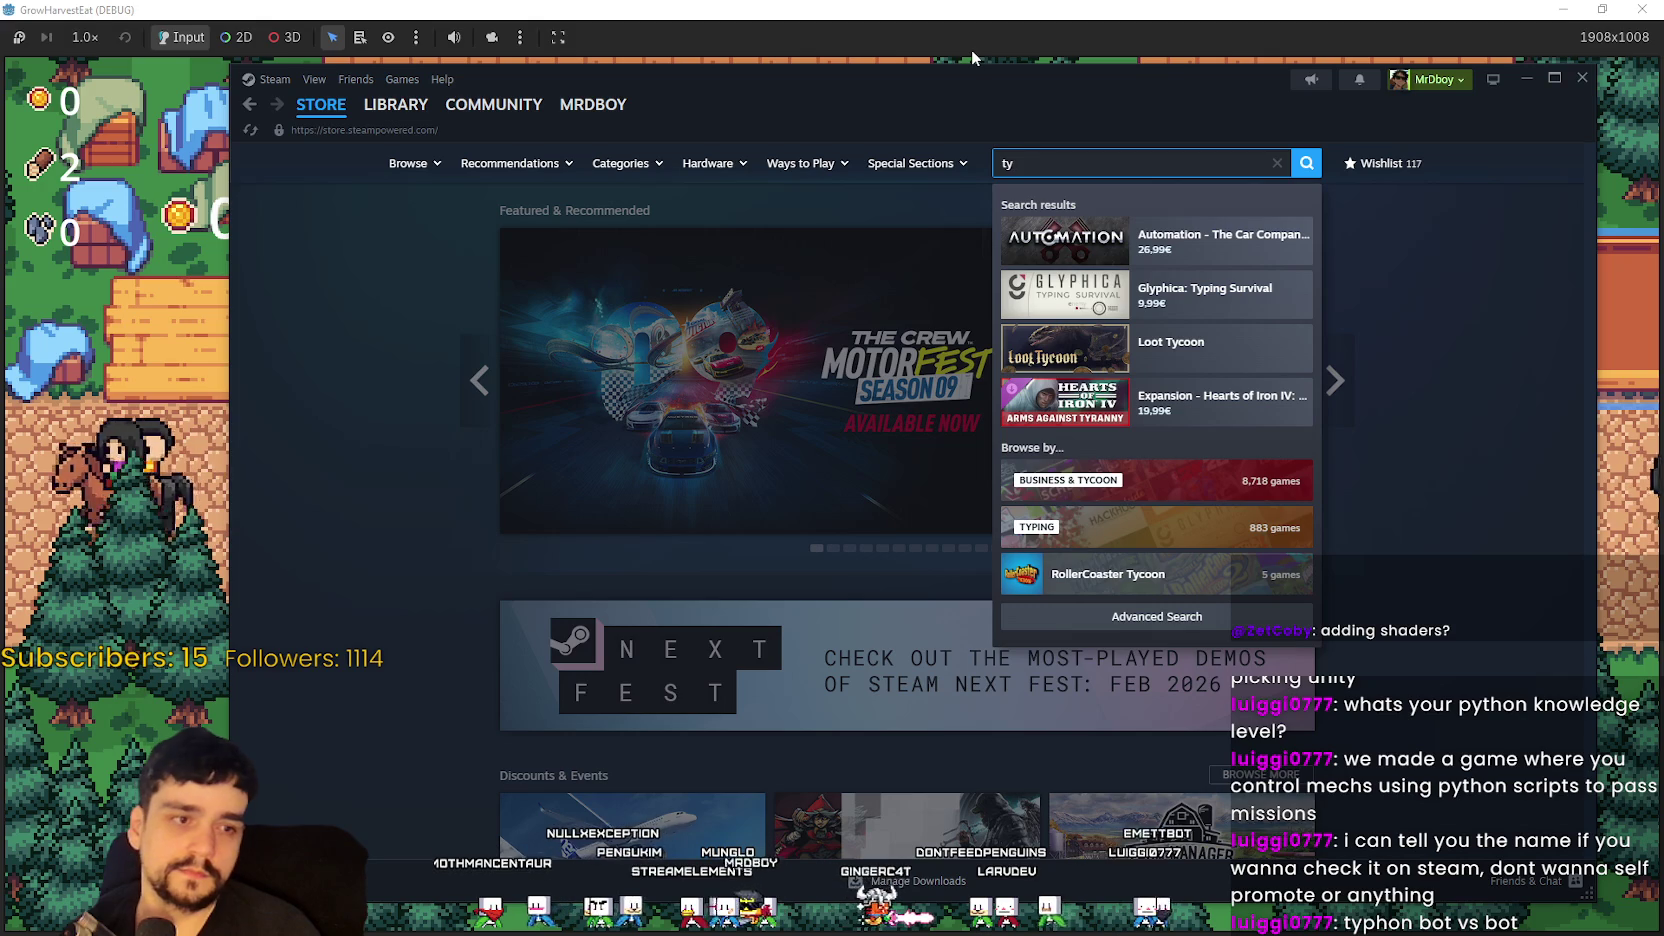
type("phon bot")
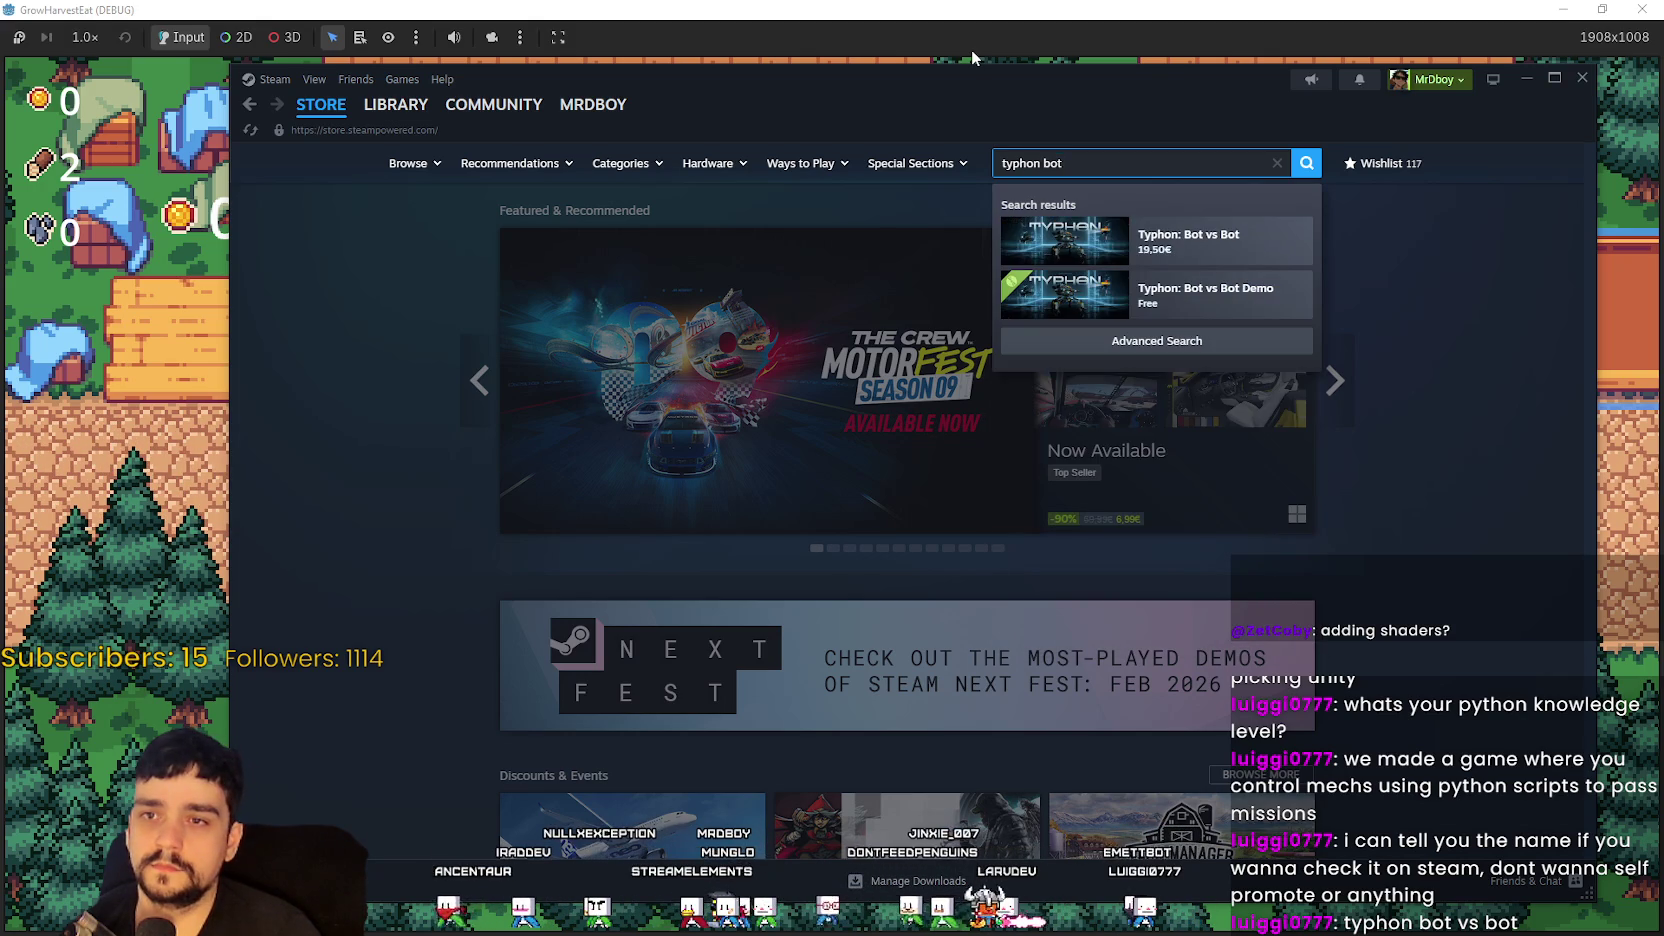
left_click(1228, 234)
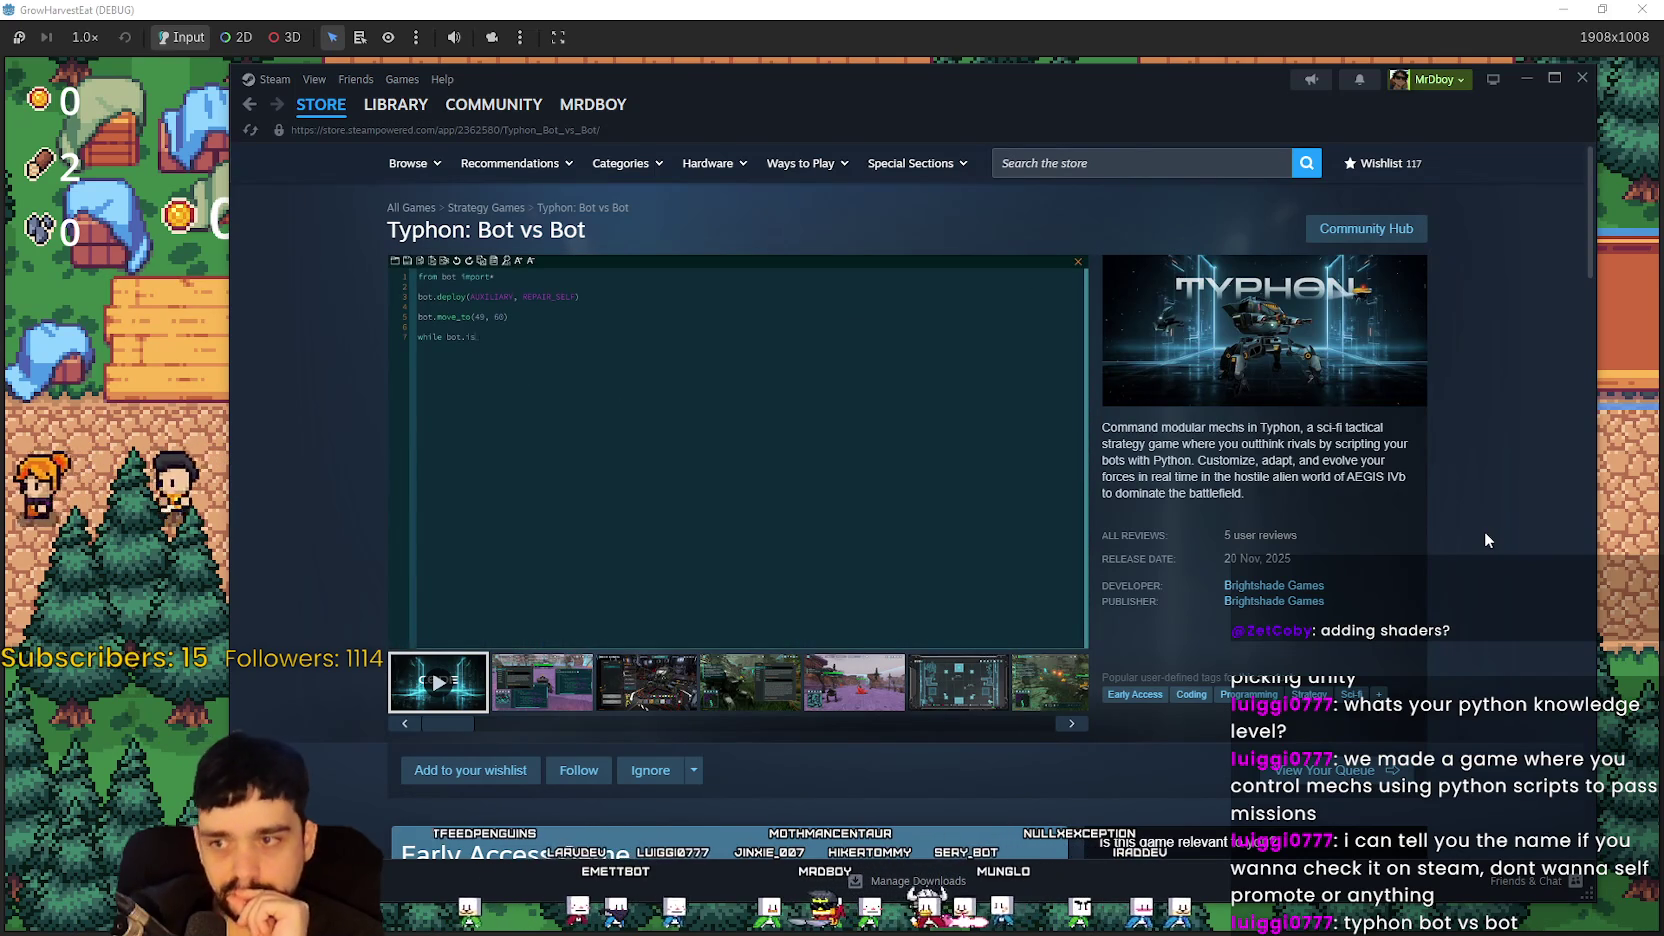
- Skip the trailer to 1:12, then view the mech configuration, landscape and map screenshots and a clip
mouse_move(634, 524)
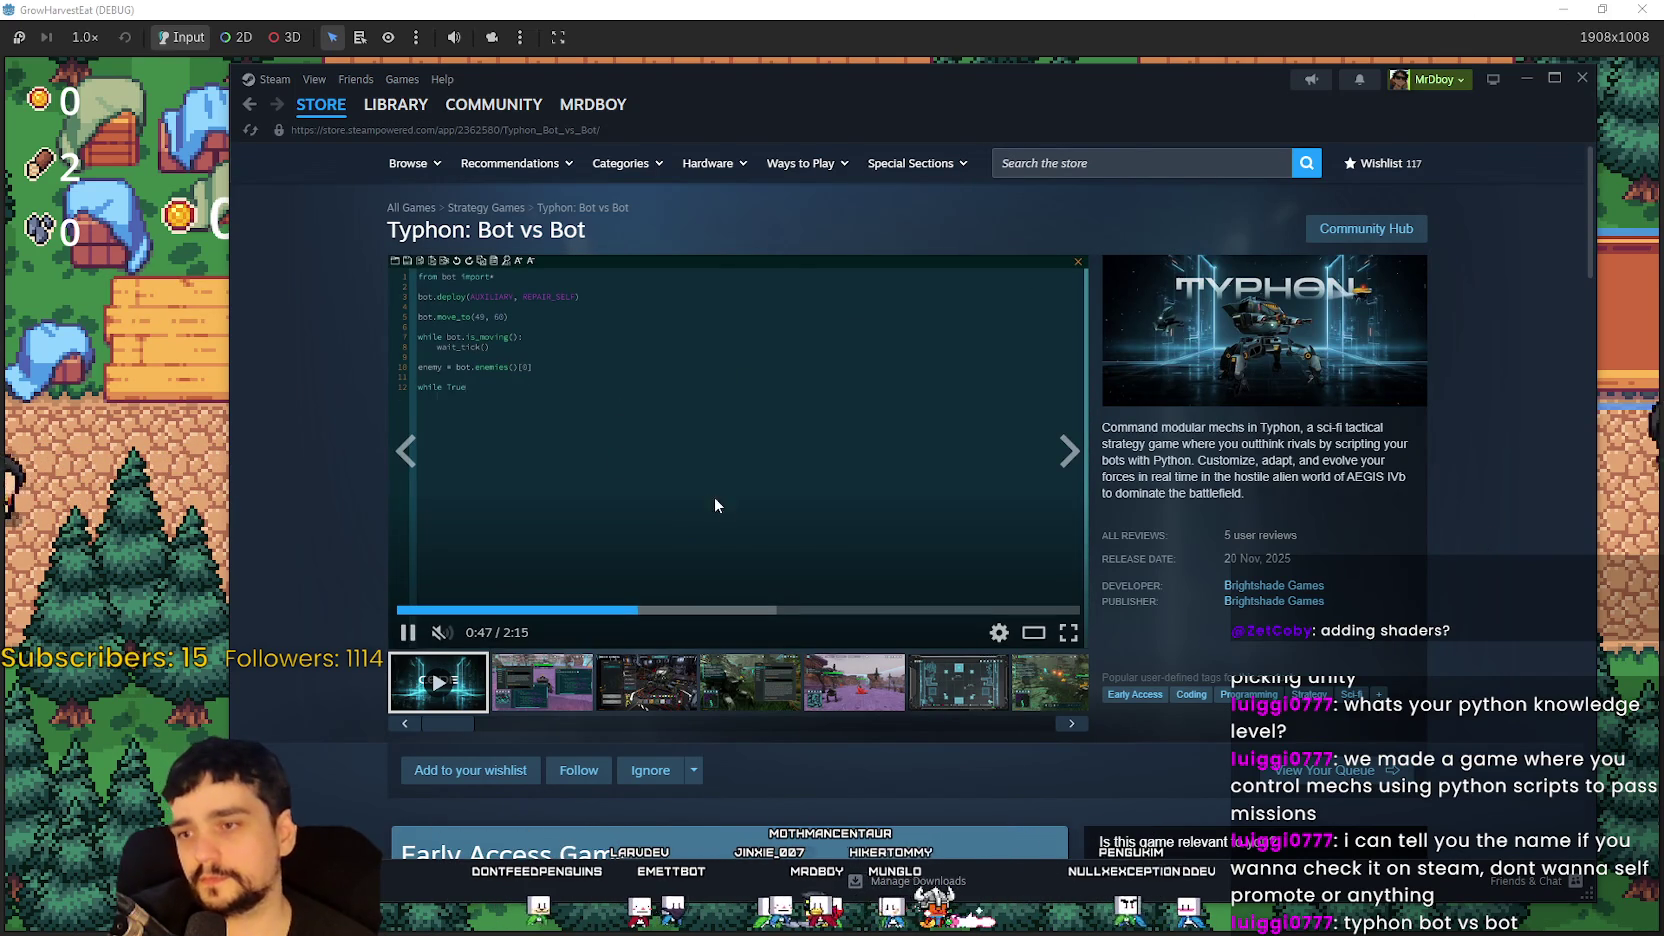
left_click(760, 609)
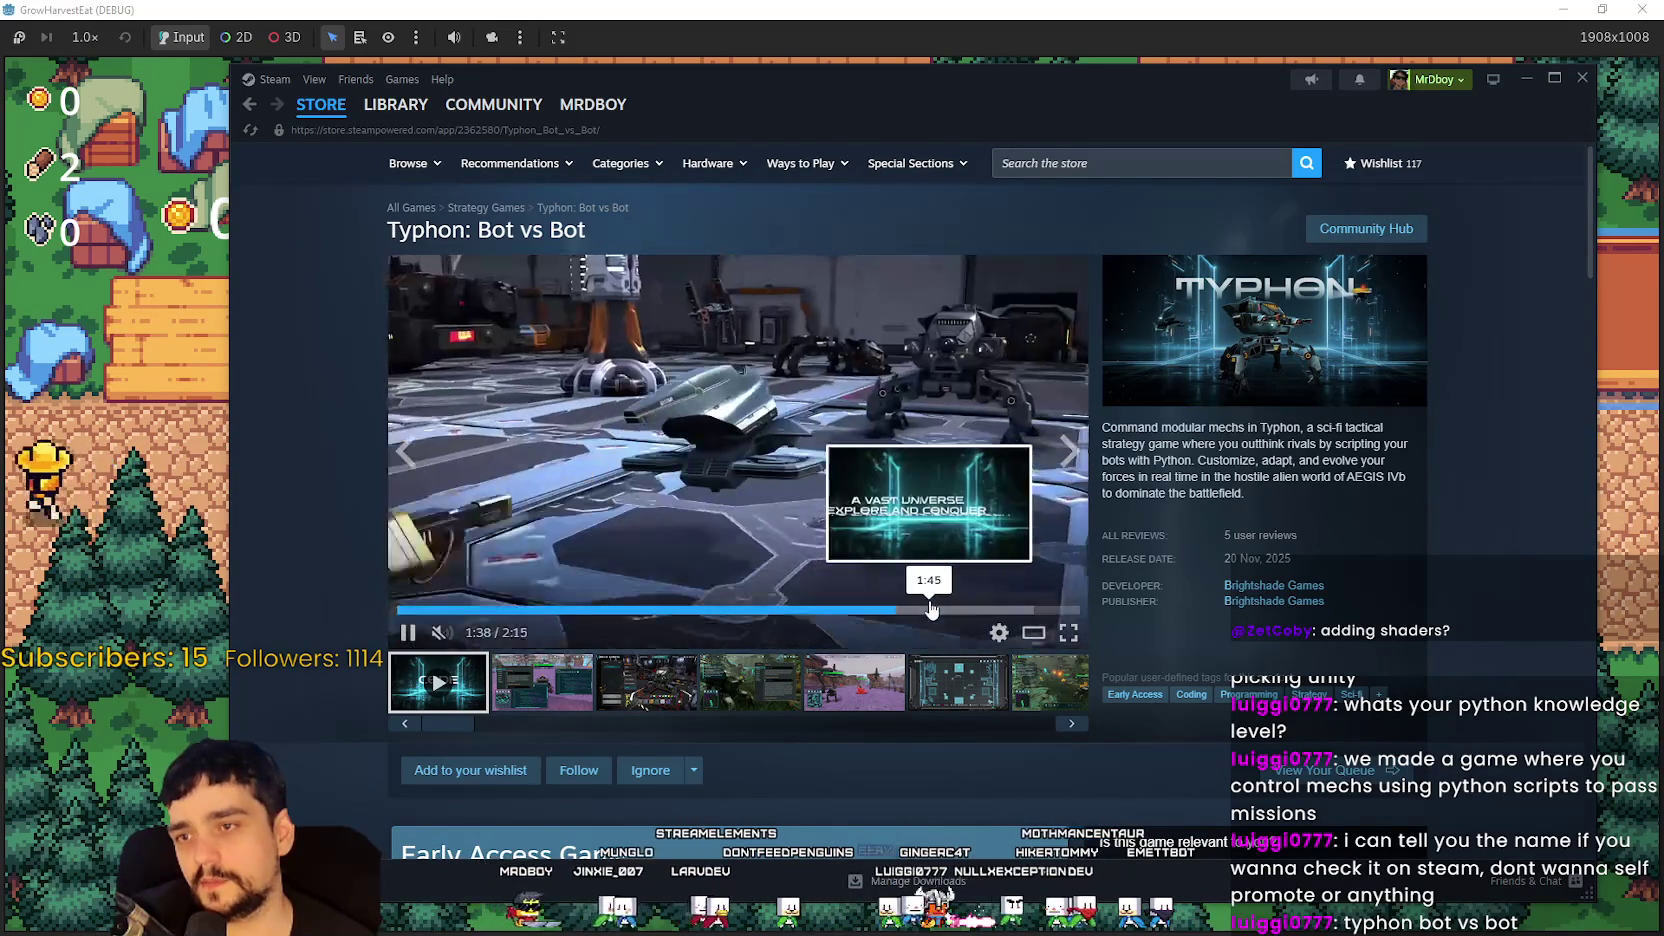
left_click(690, 682)
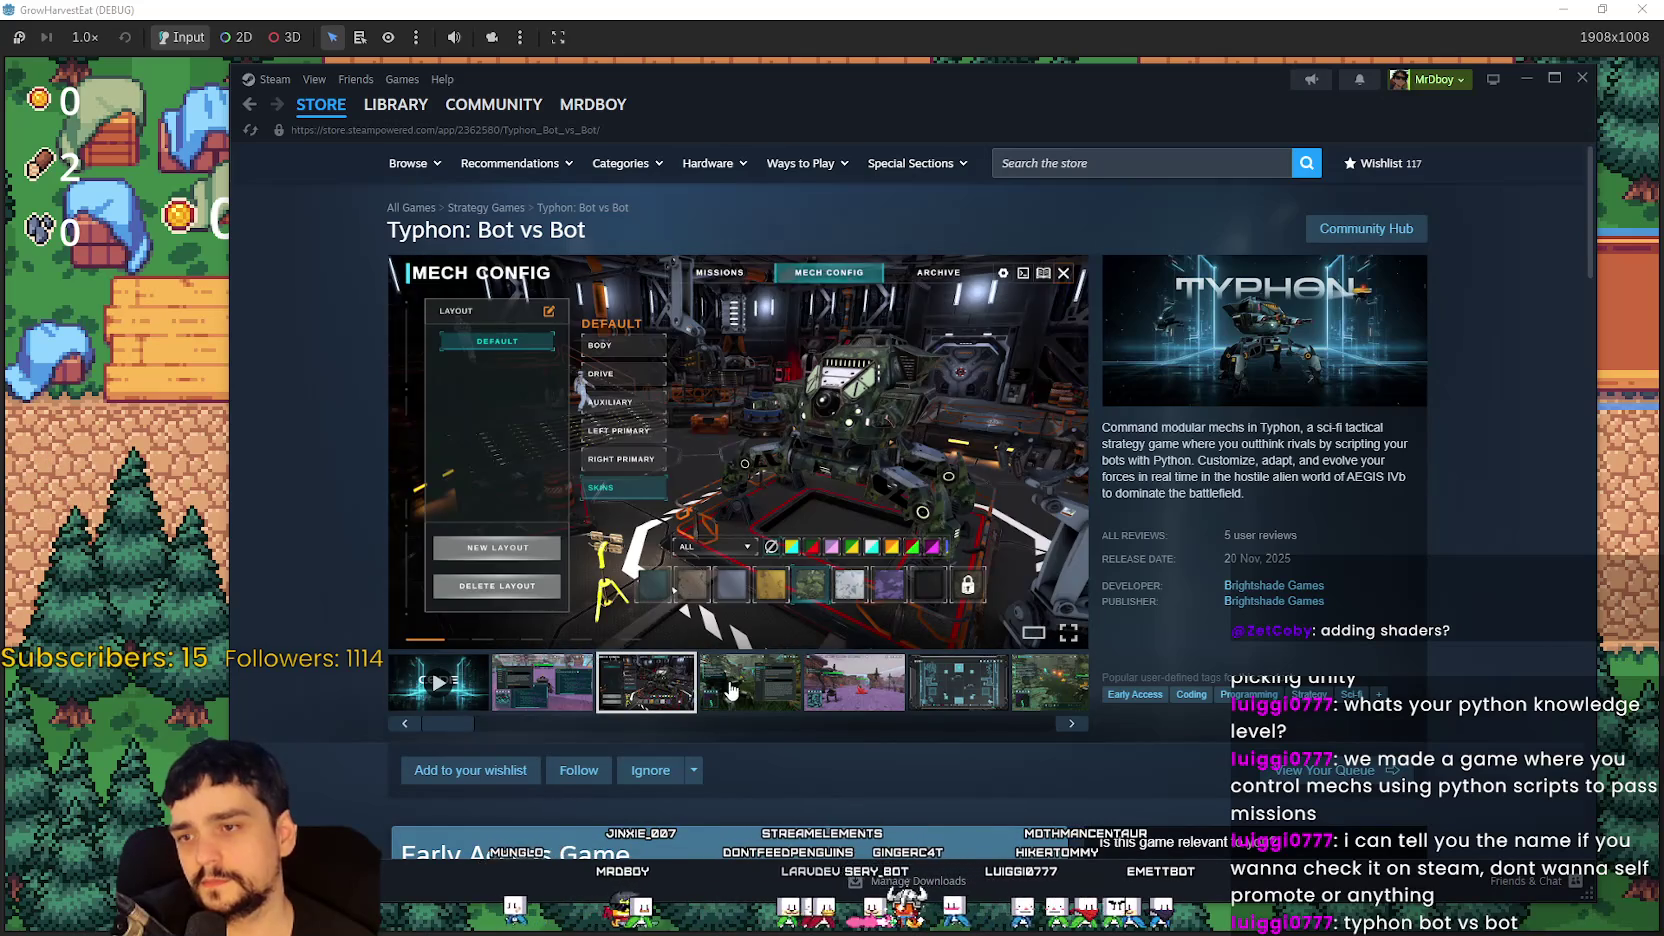
left_click(735, 690)
left_click(868, 685)
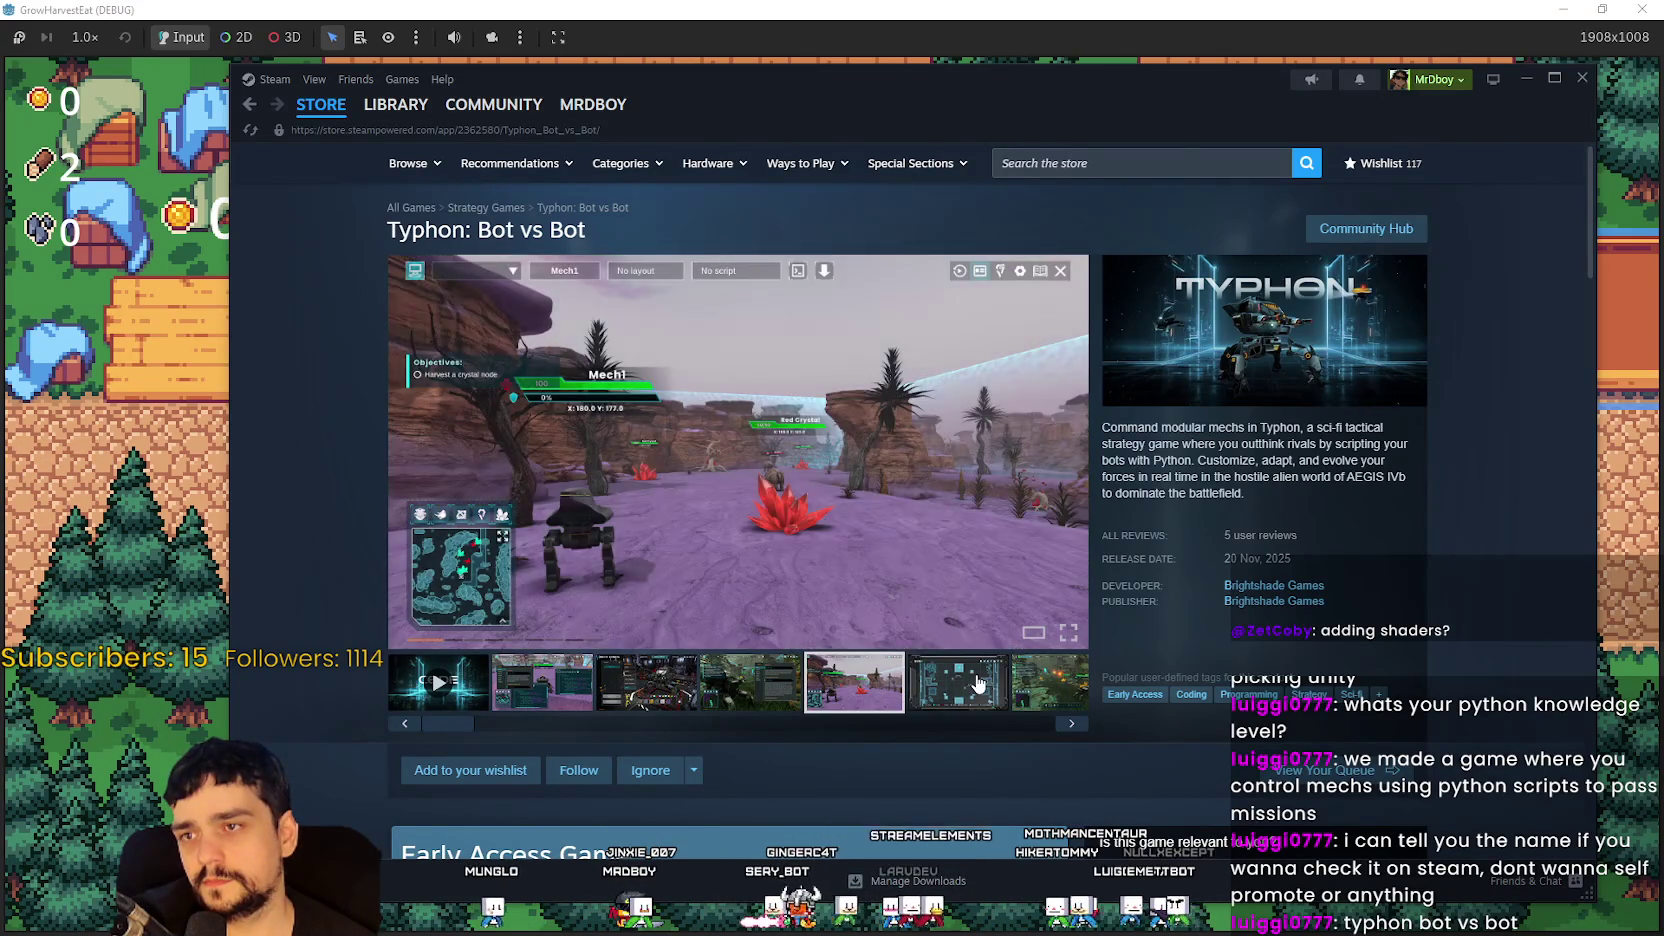
left_click(958, 688)
left_click(1043, 690)
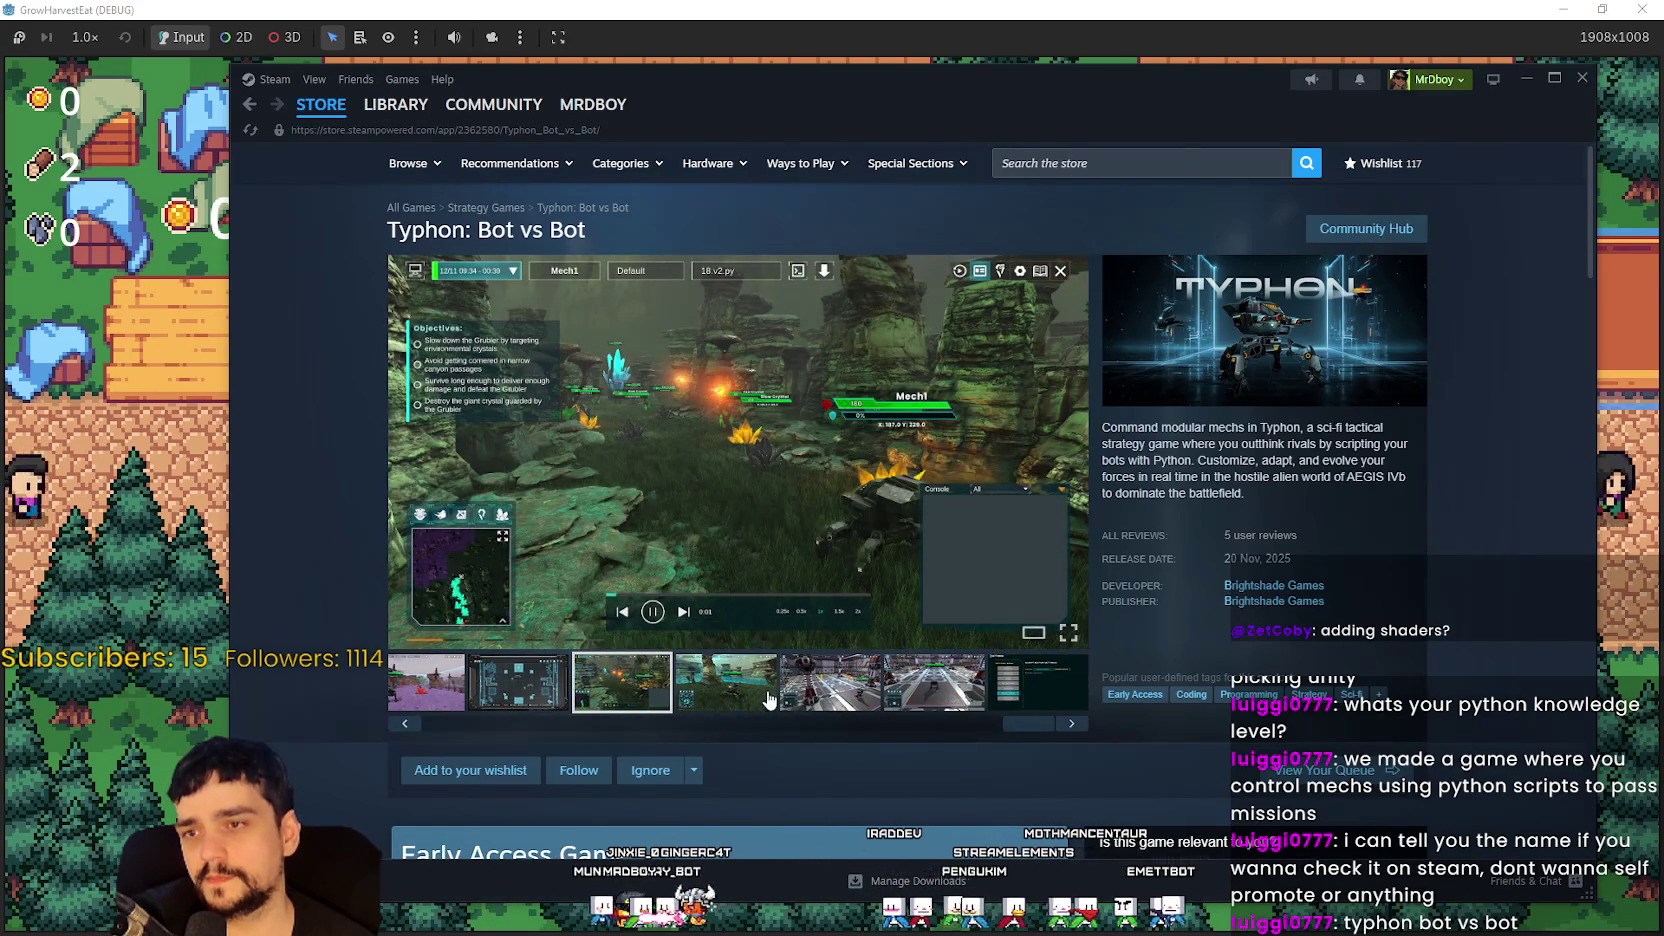
mouse_move(1241, 537)
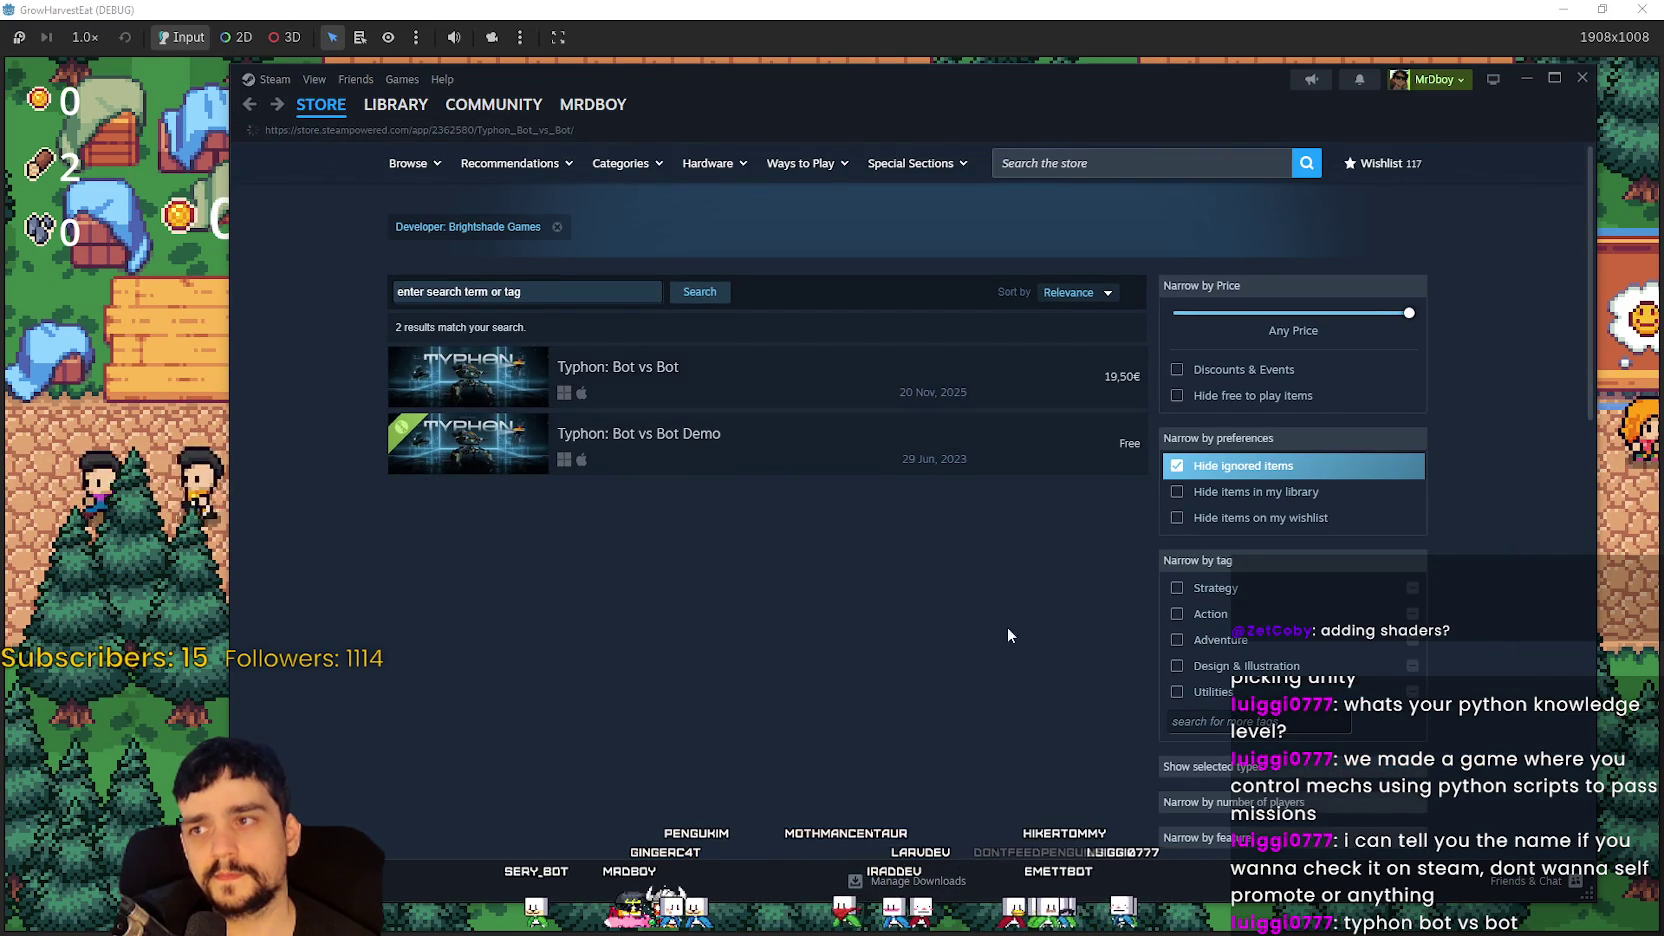
- Scroll the store page and highlight part of the game description
scroll(526, 712, "down", 10)
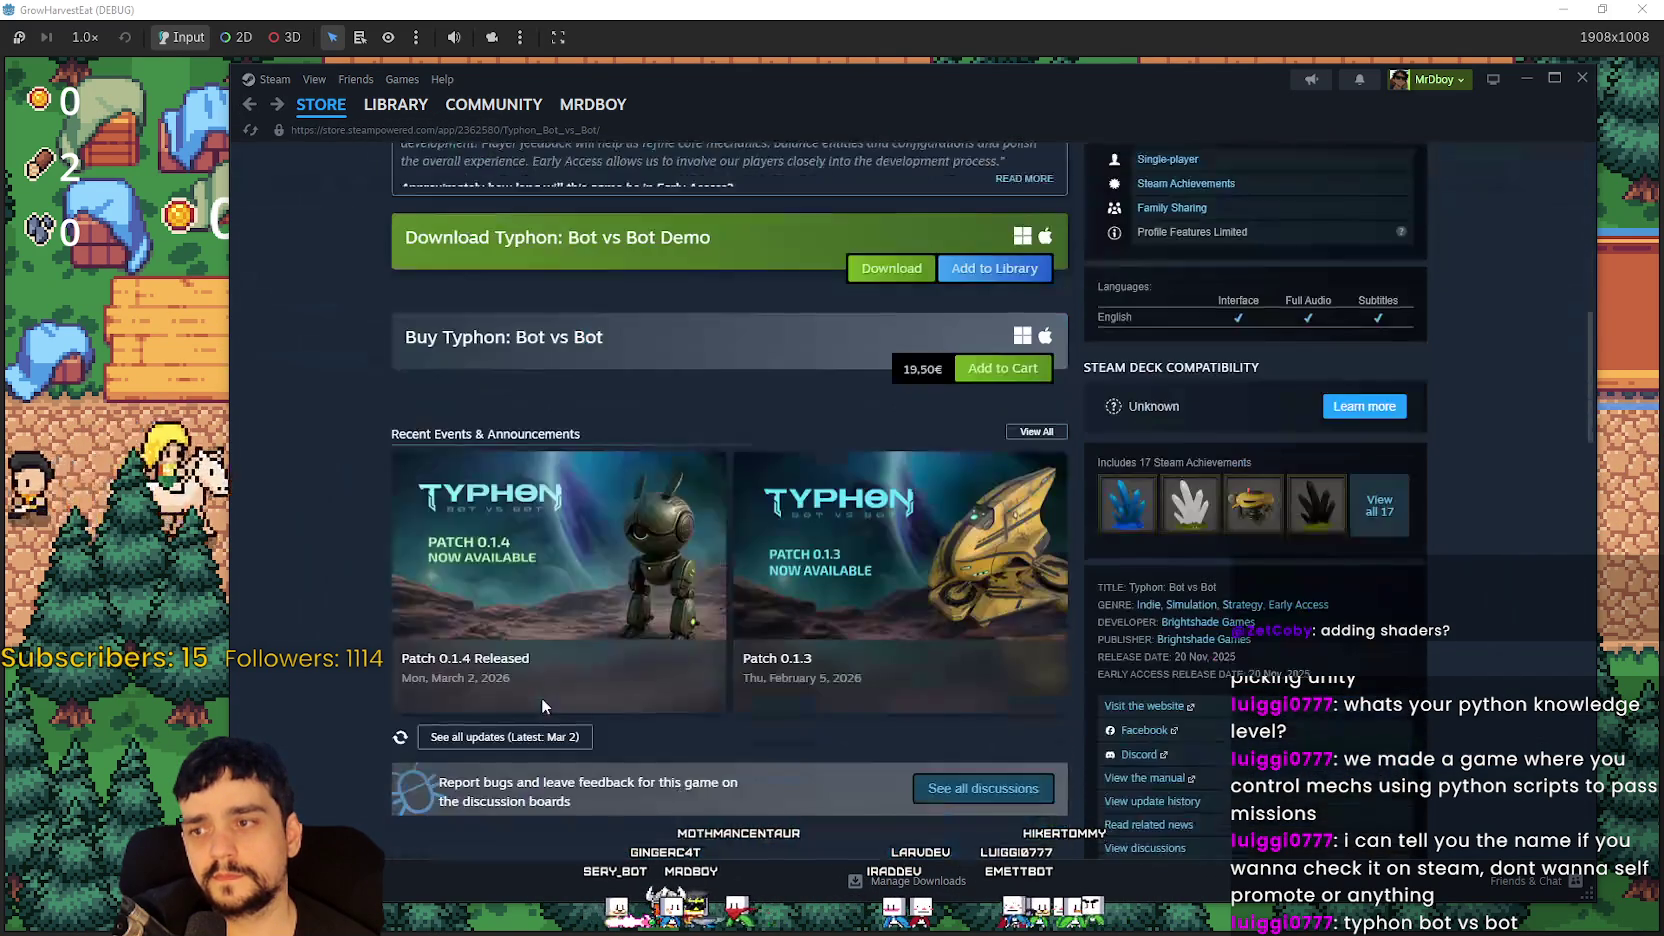
scroll(542, 699, "up", 3)
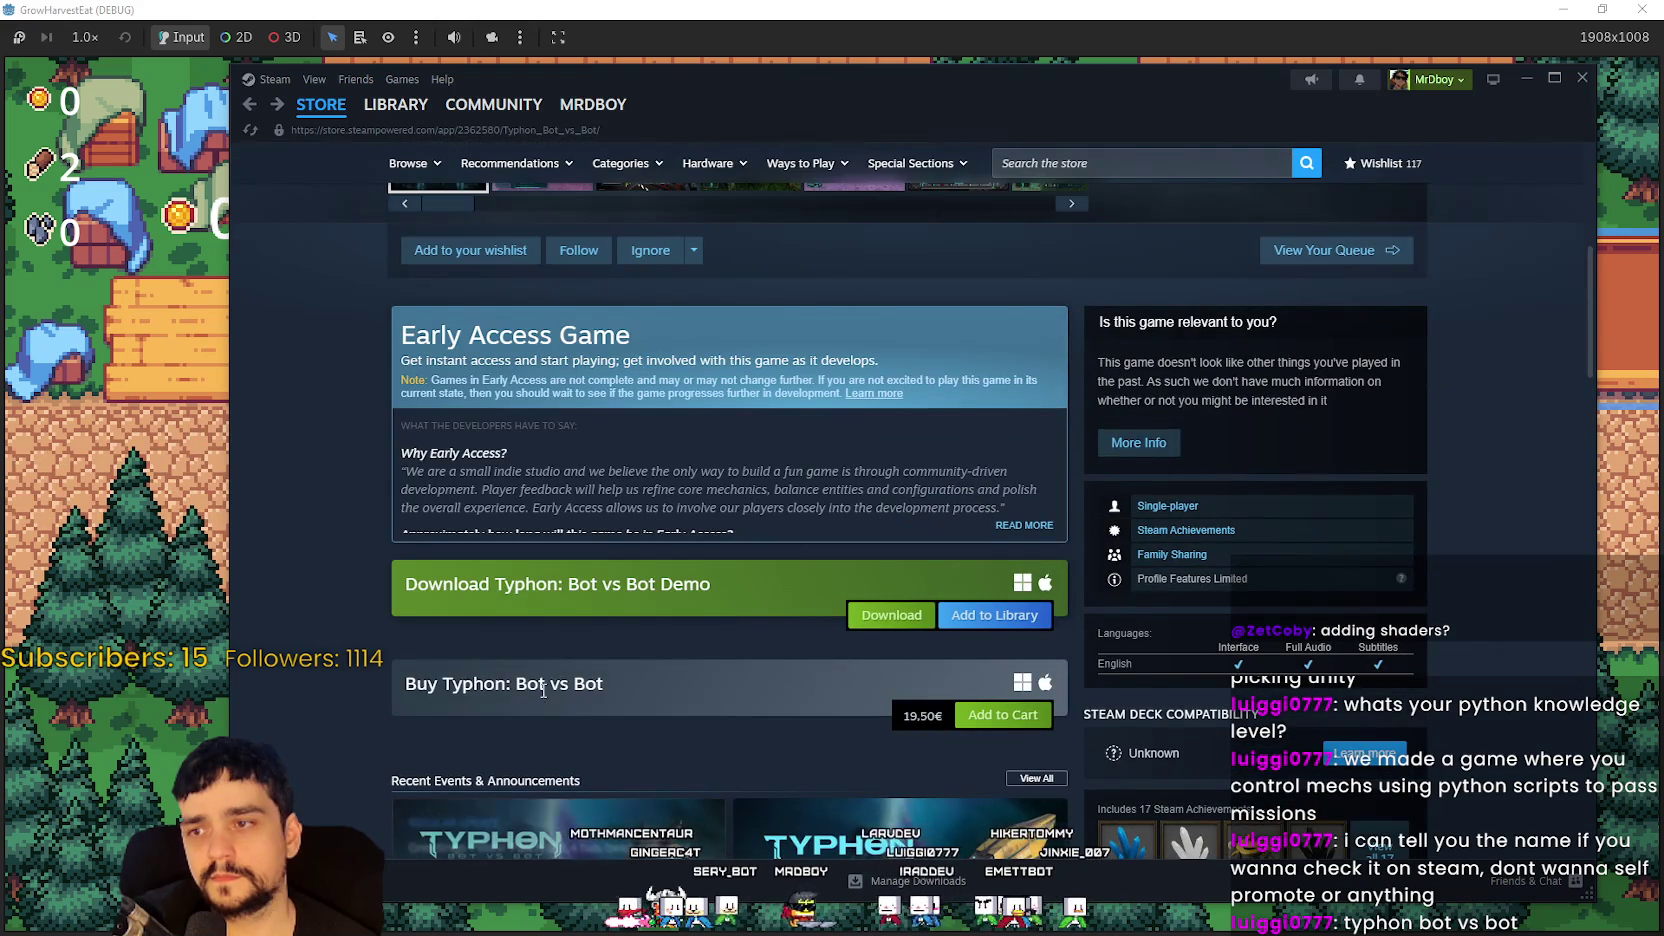
scroll(542, 686, "down", 3)
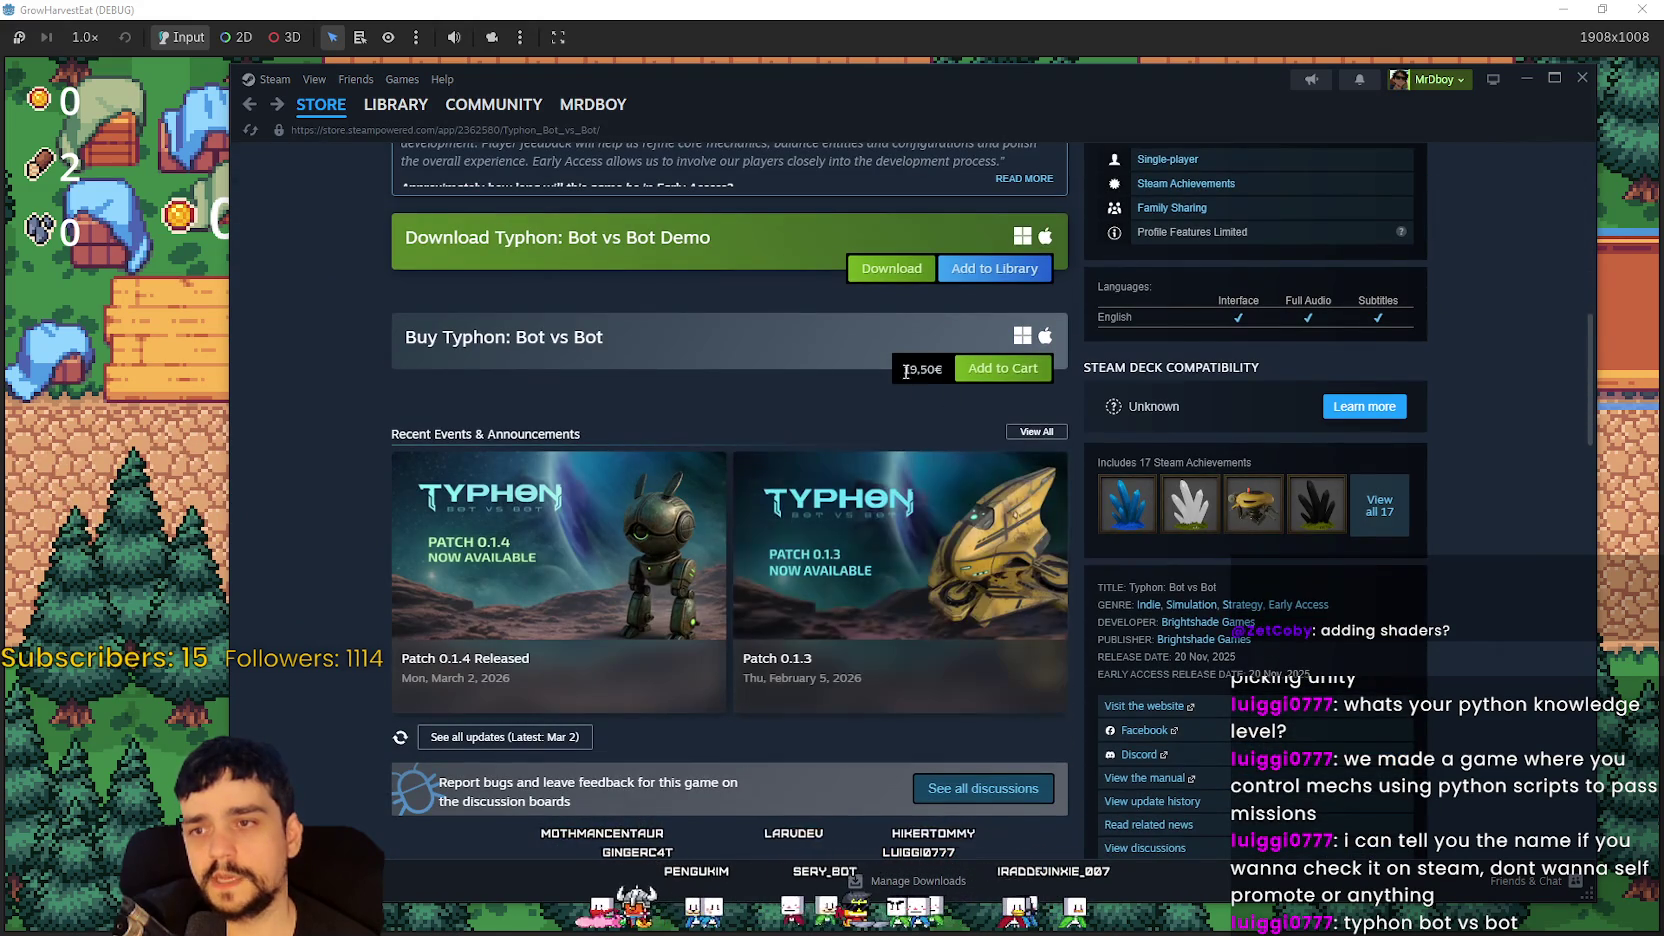
scroll(841, 736, "up", 10)
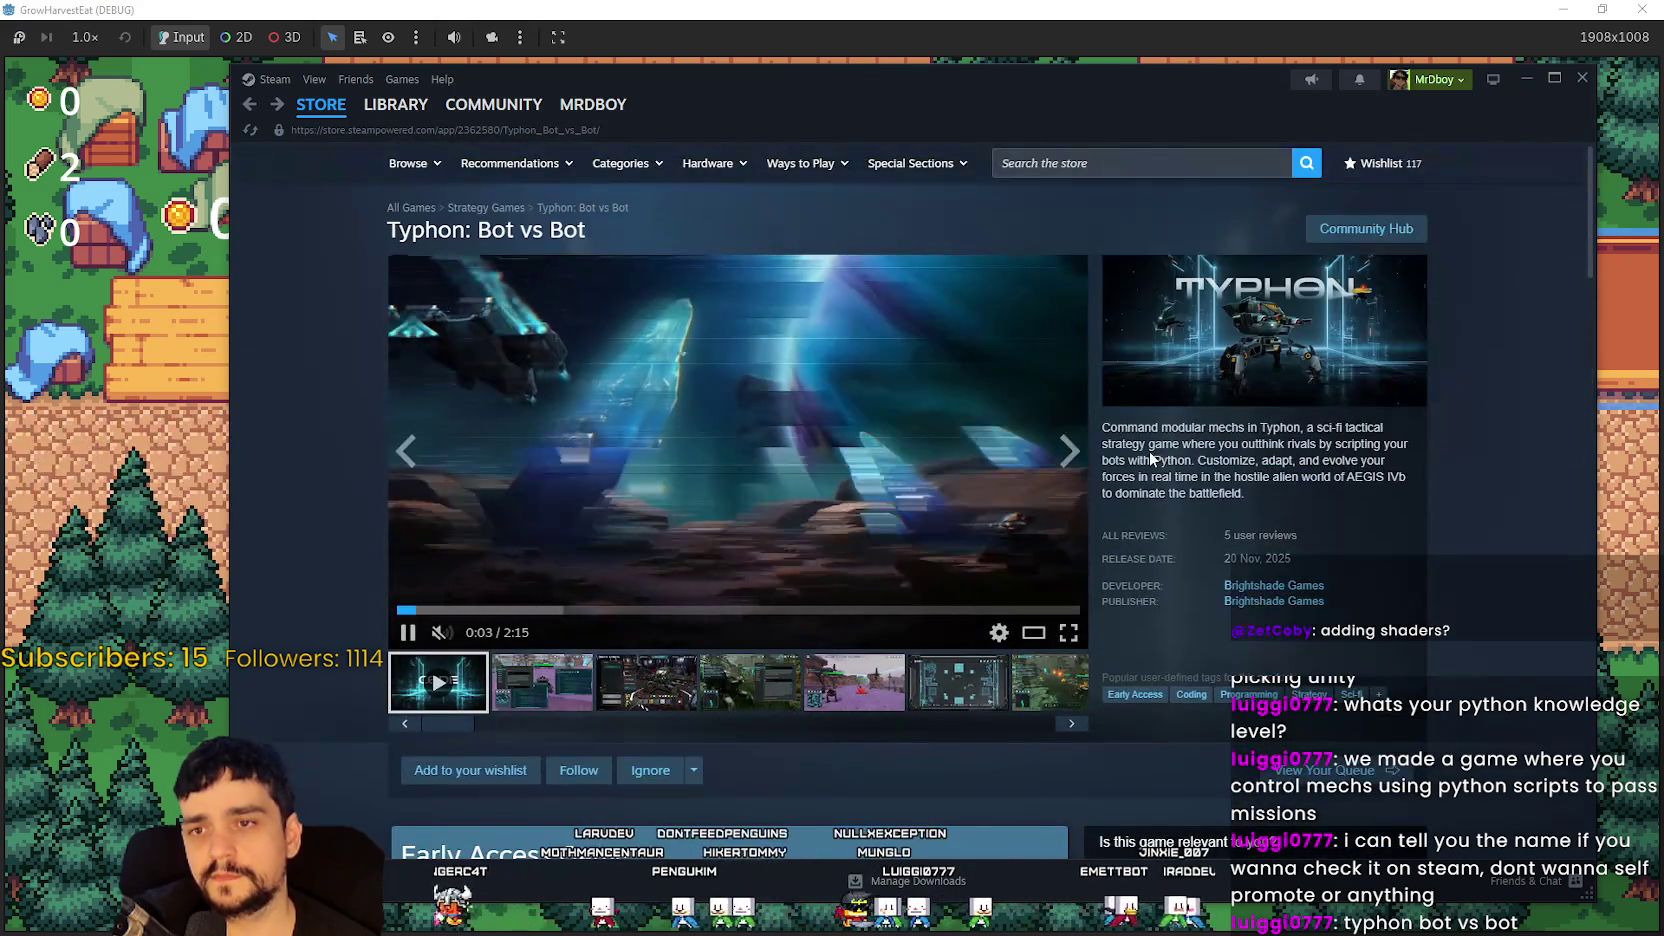
mouse_move(1148, 444)
left_mouse_down()
mouse_move(1380, 476)
mouse_move(1405, 464)
mouse_move(1416, 484)
left_mouse_up()
- Expand About This Game with READ MORE, read it through, and scroll back to the top
scroll(1300, 605, "down", 15)
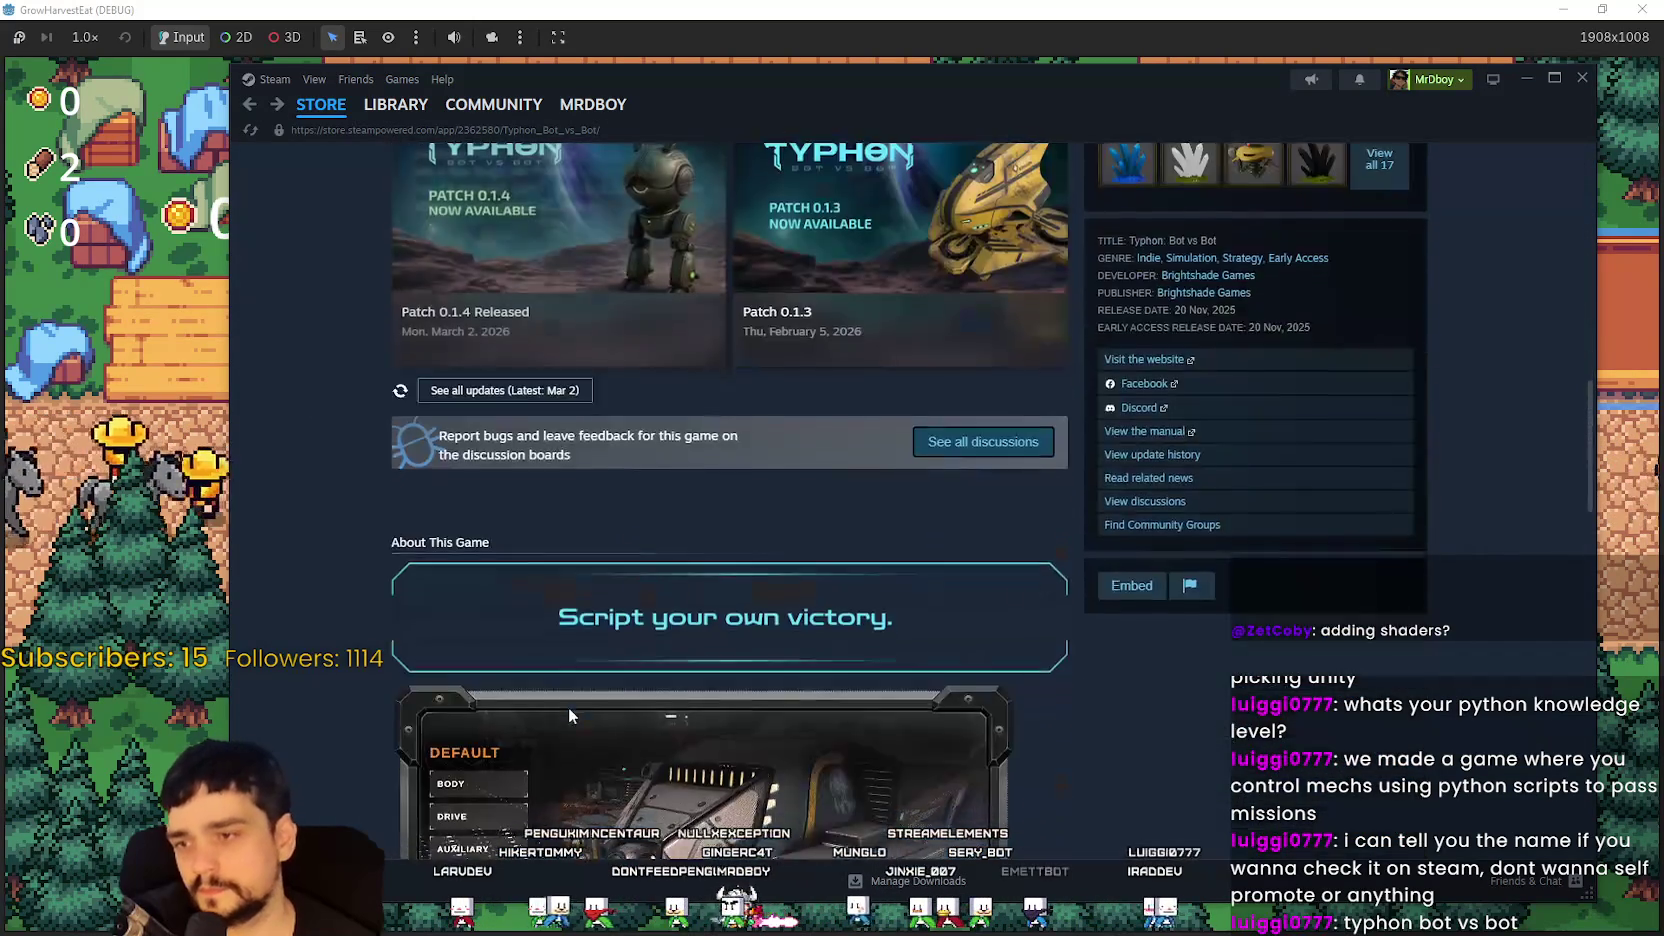
scroll(616, 668, "down", 2)
left_click(706, 474)
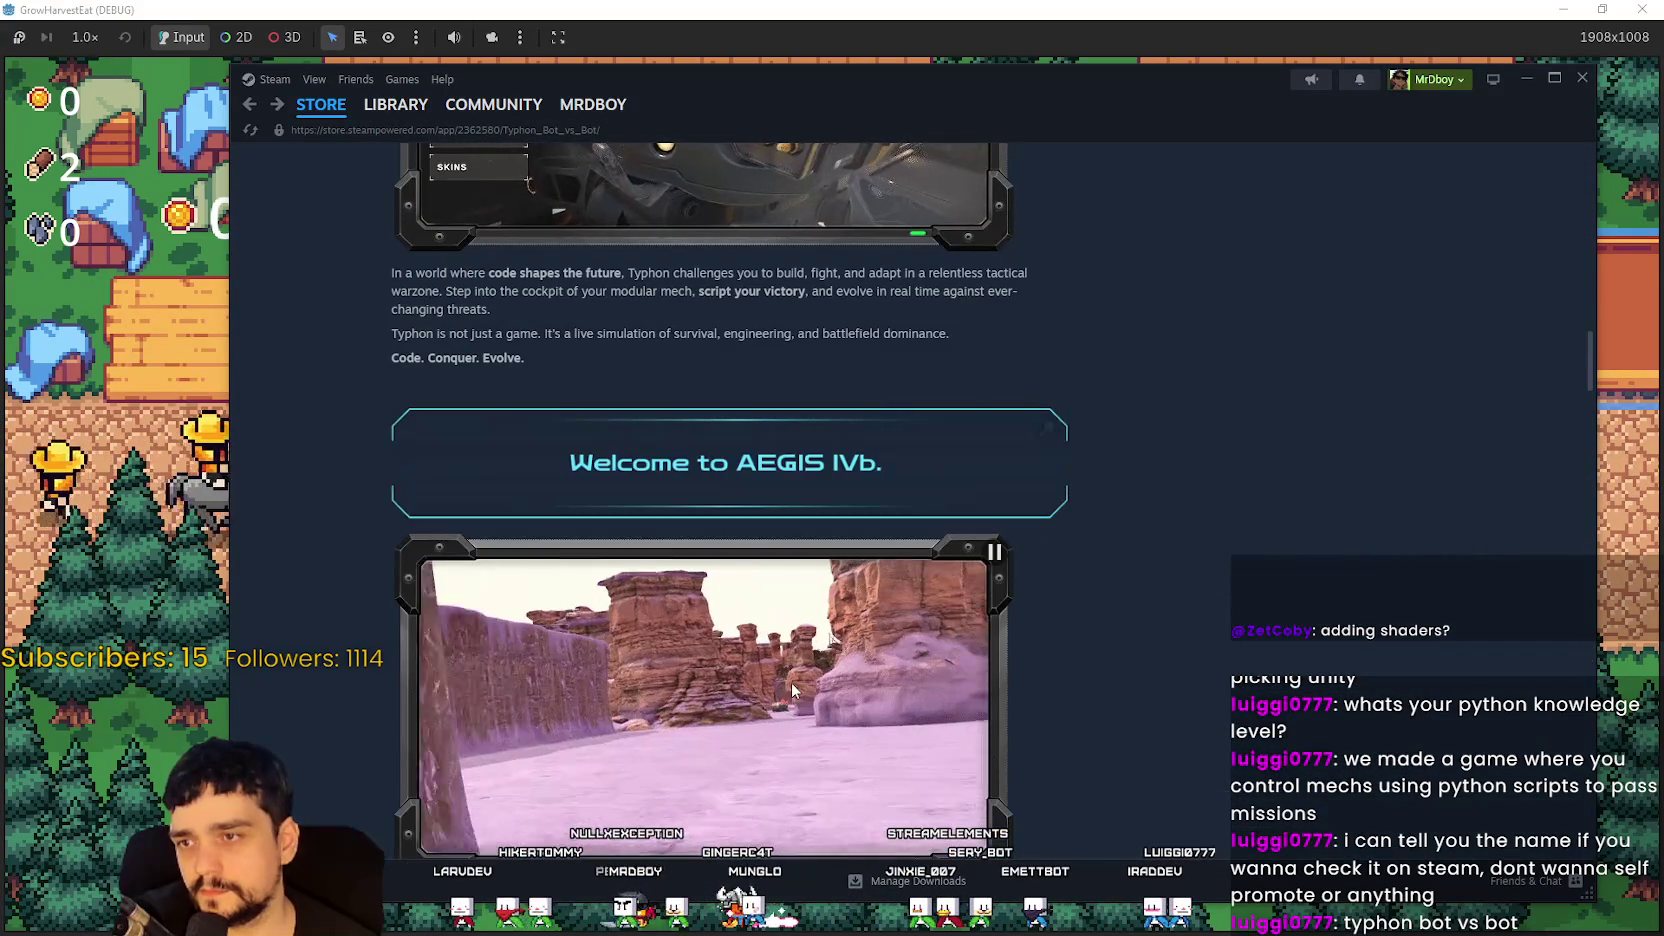
mouse_move(464, 286)
left_mouse_down()
mouse_move(772, 333)
mouse_move(921, 333)
left_mouse_up()
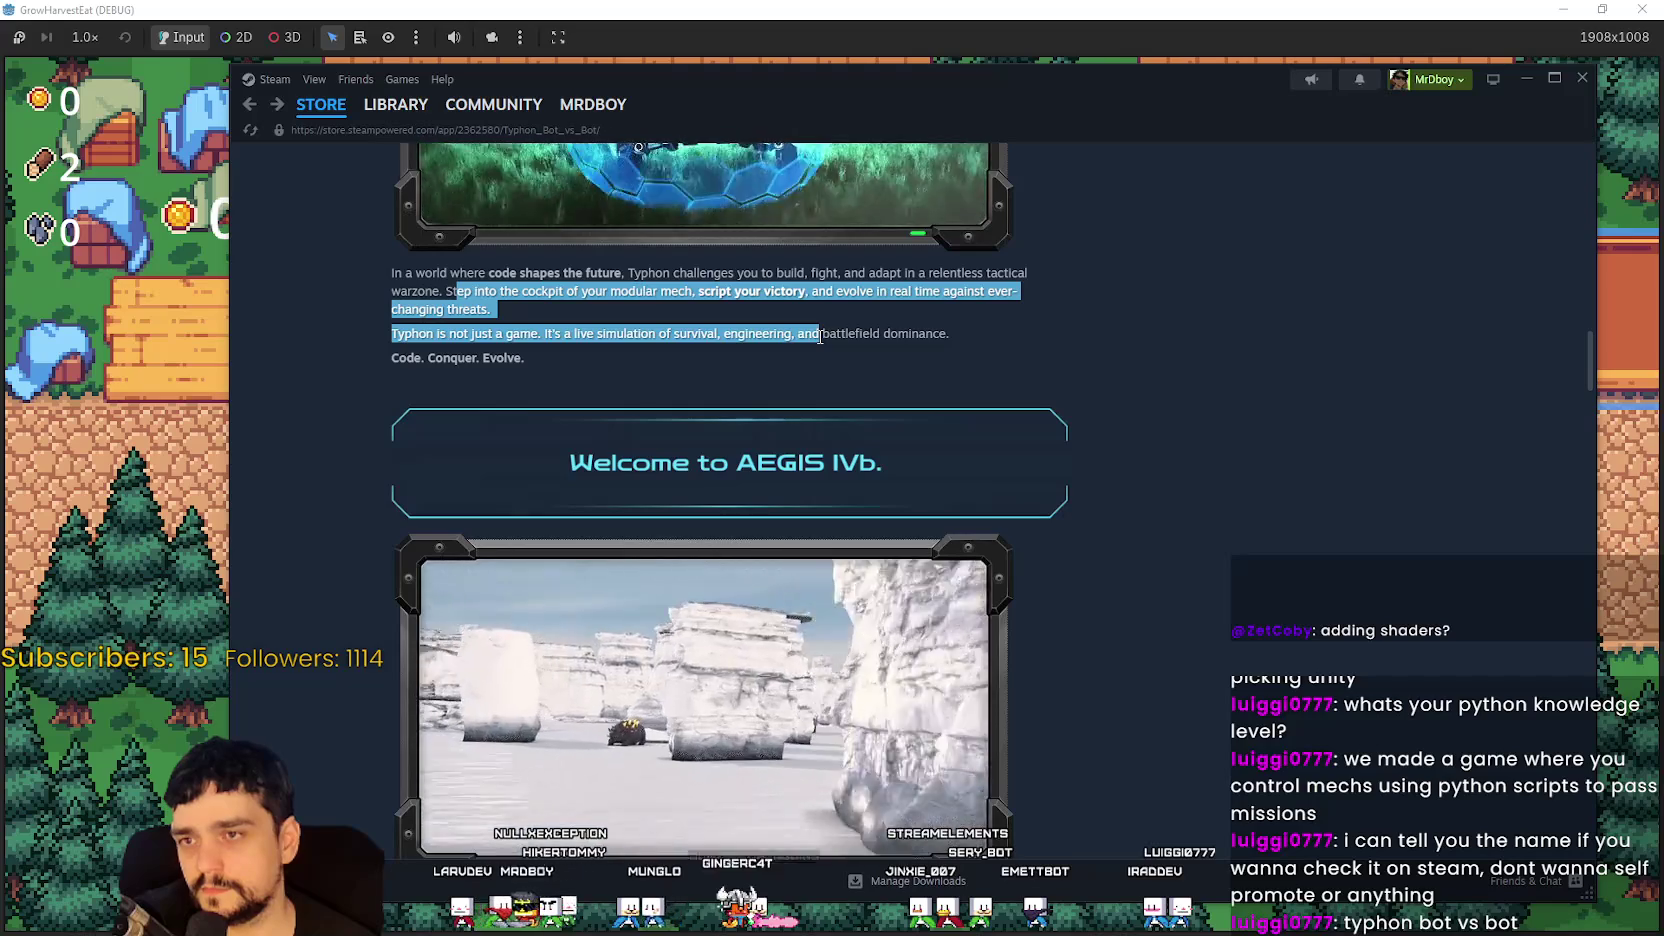
scroll(1090, 540, "down", 3)
scroll(1078, 553, "down", 14)
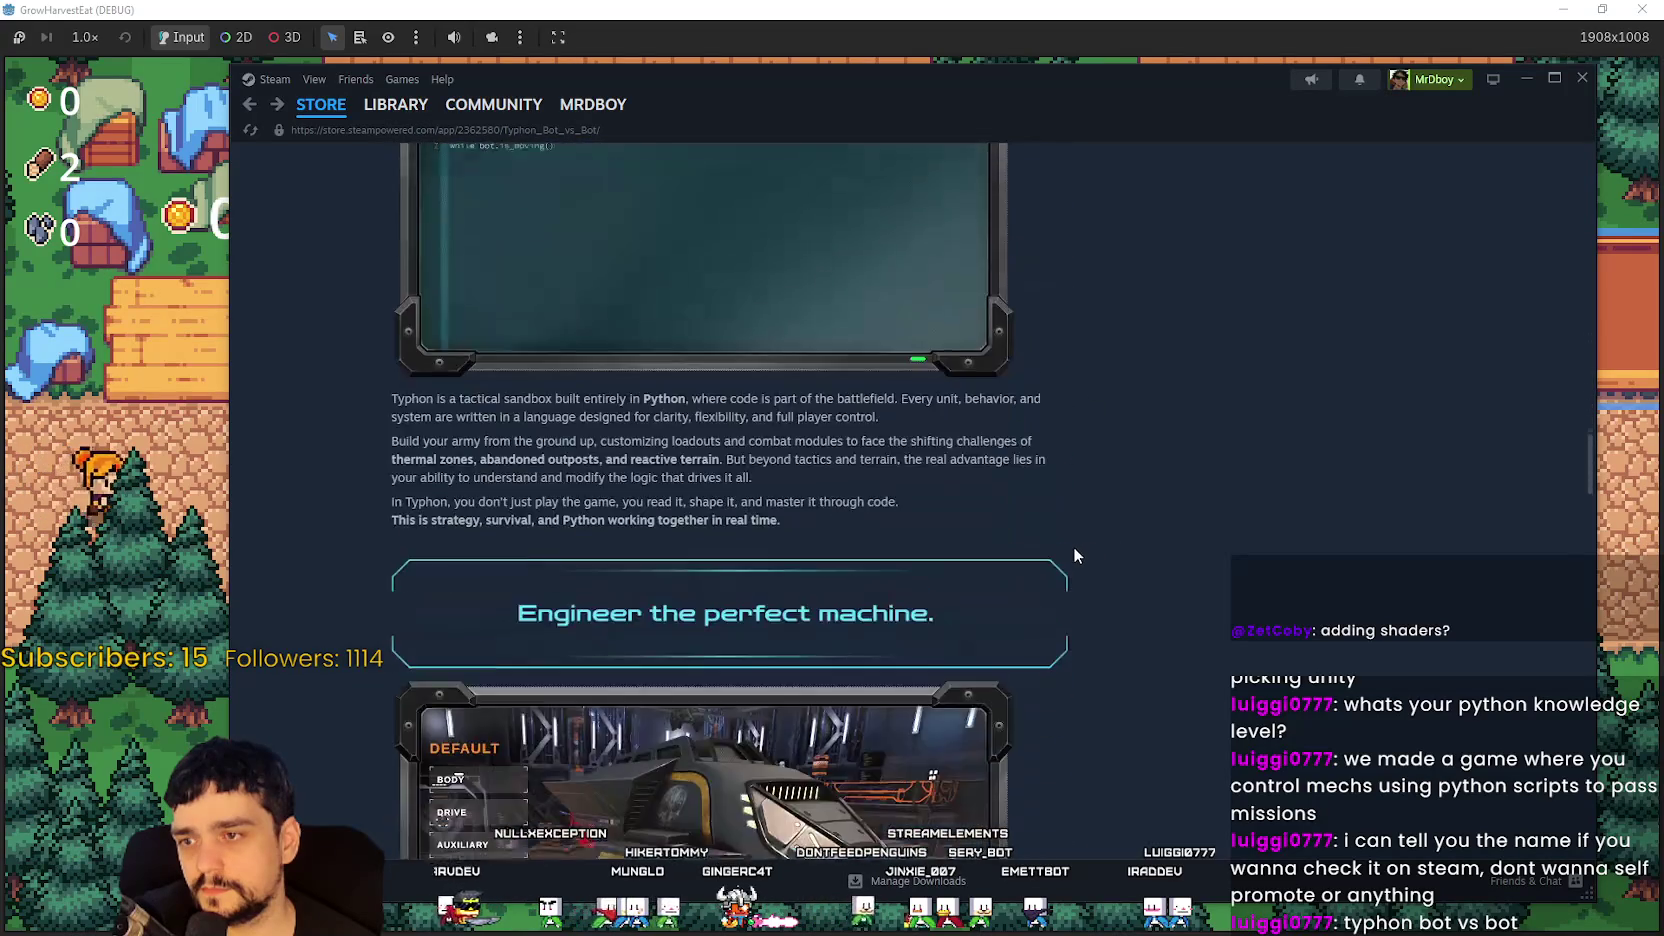
scroll(1073, 553, "down", 12)
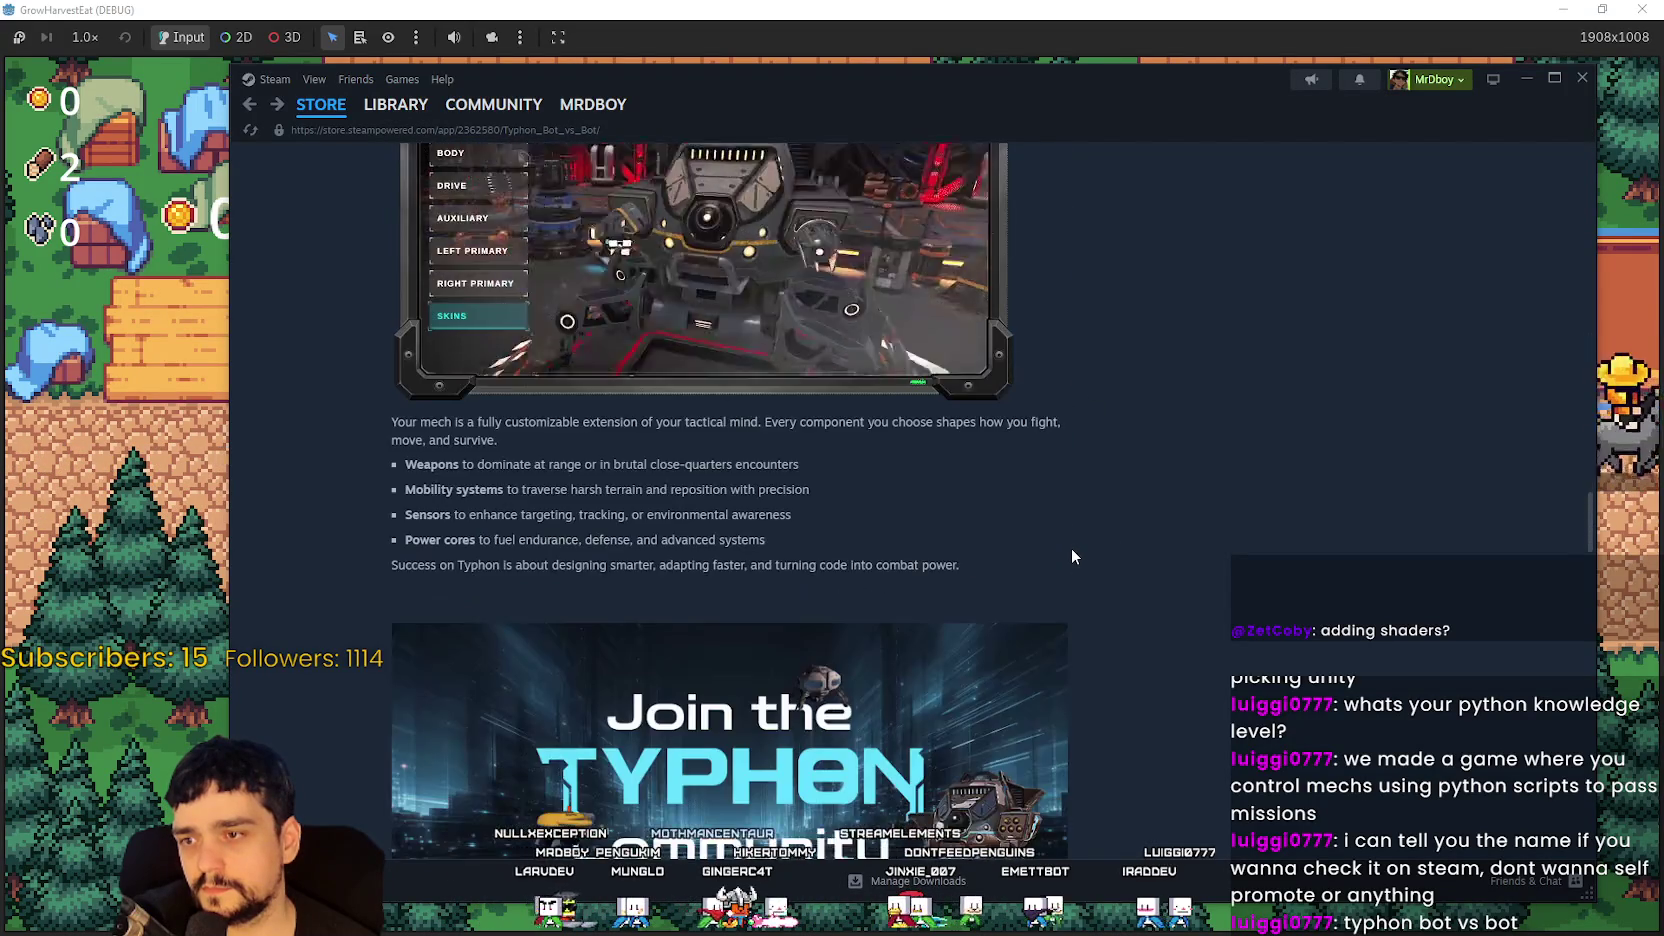
scroll(1072, 550, "down", 1)
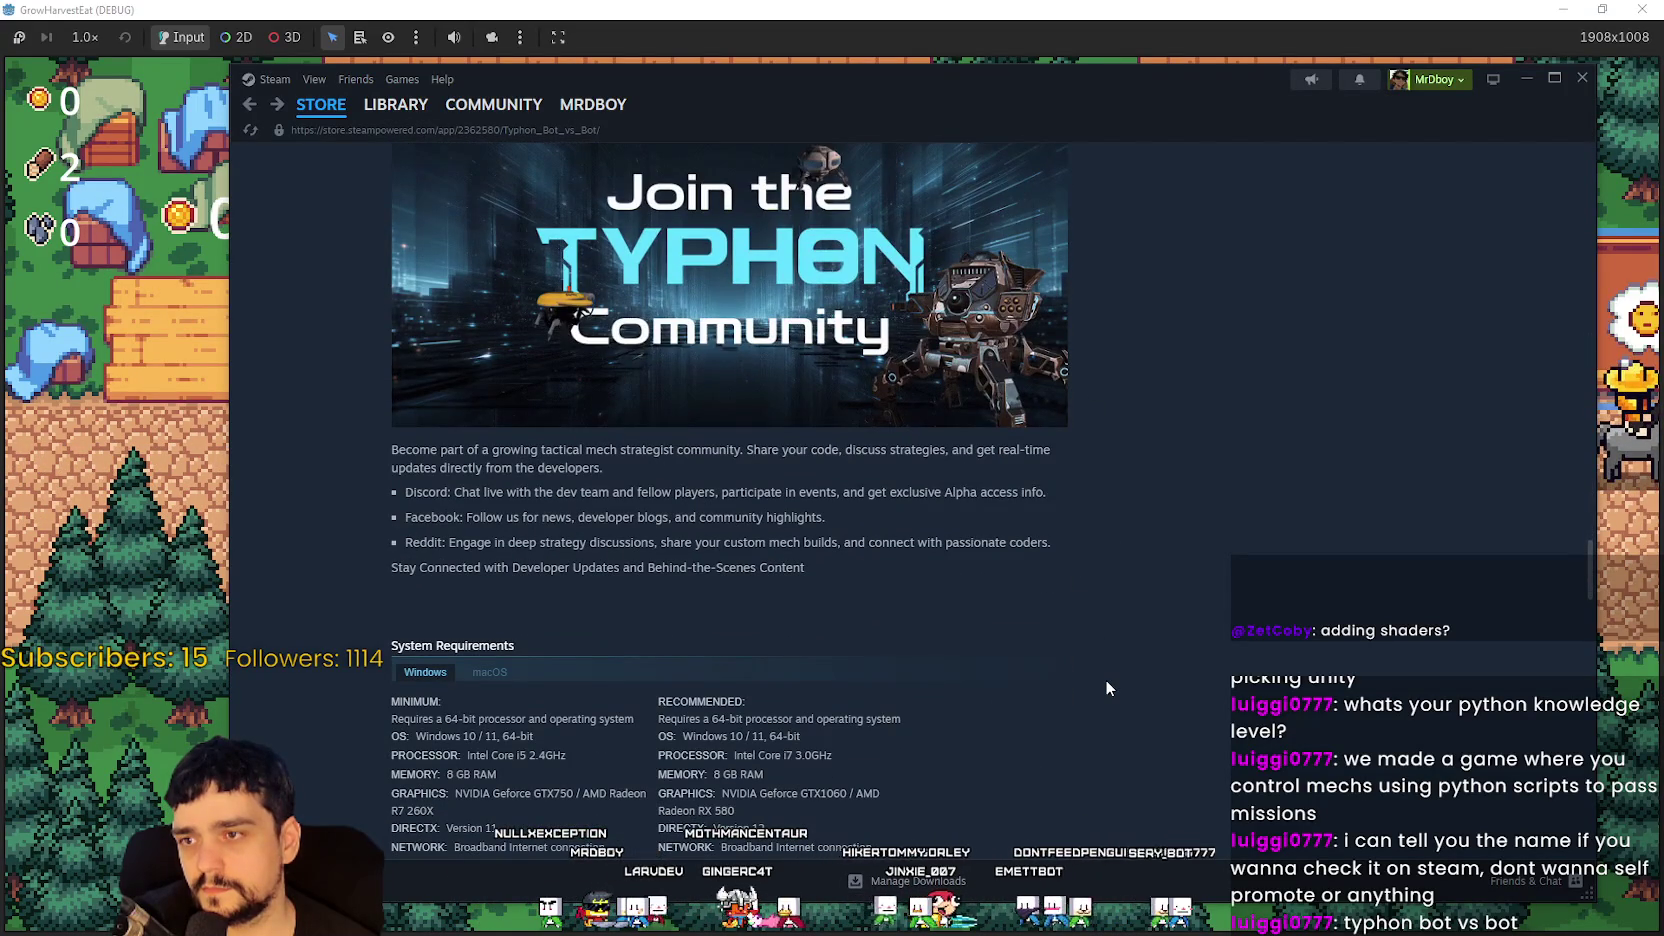
scroll(1105, 680, "down", 3)
scroll(1100, 680, "up", 15)
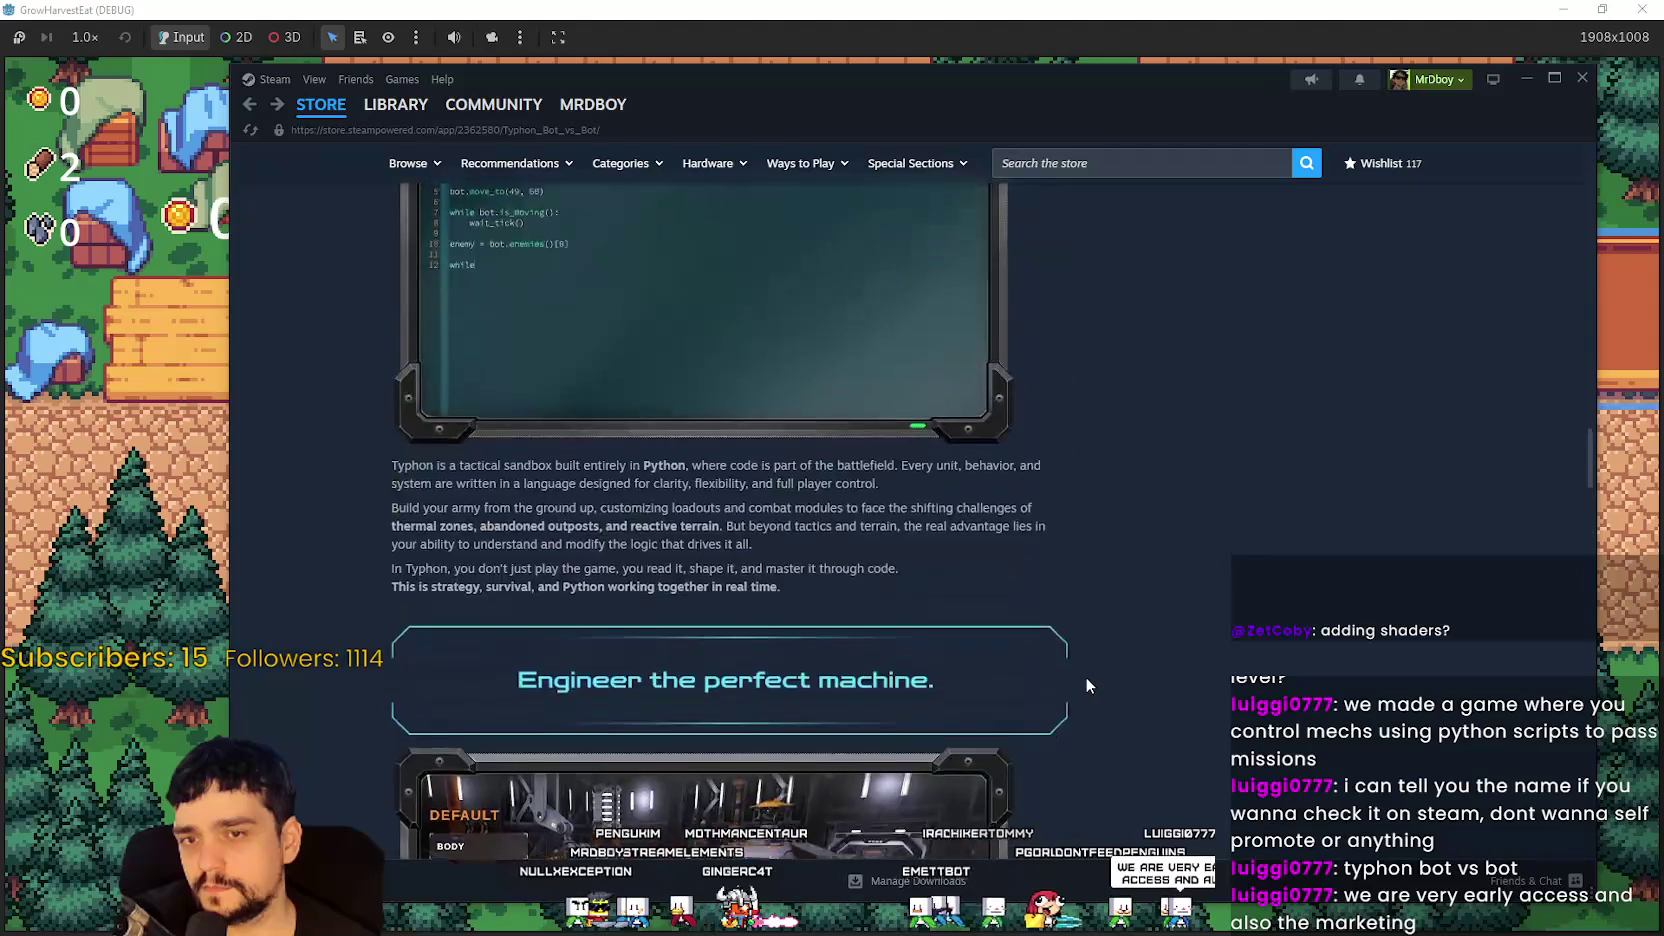
scroll(1086, 676, "up", 8)
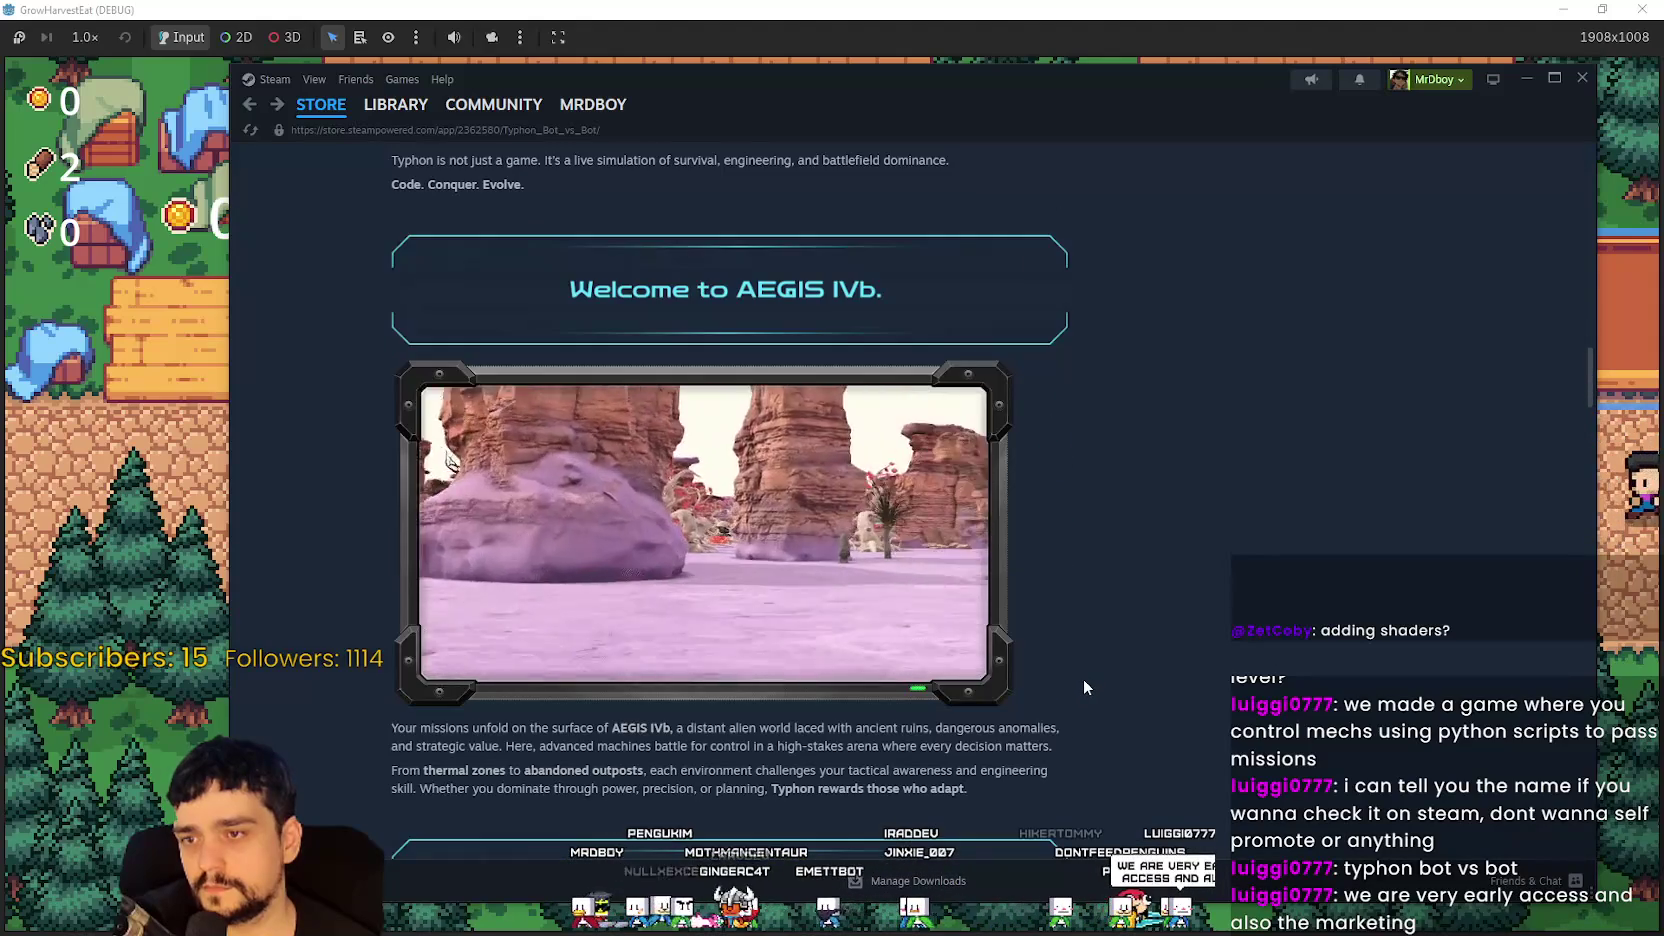
scroll(1083, 679, "up", 4)
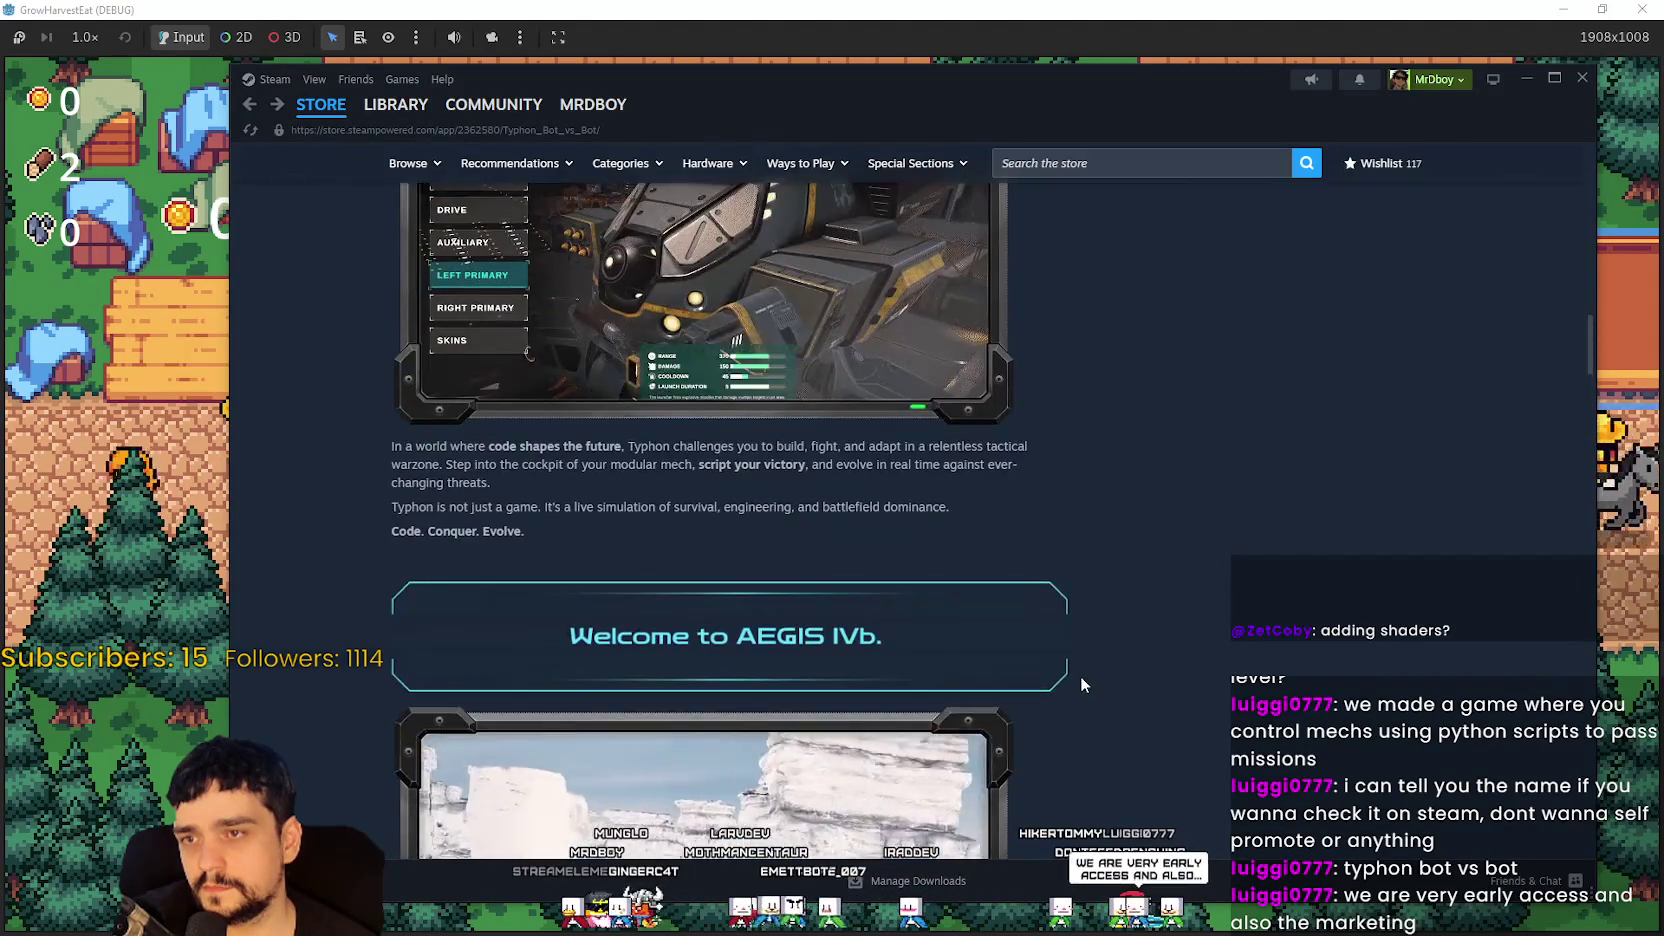
scroll(1080, 676, "up", 8)
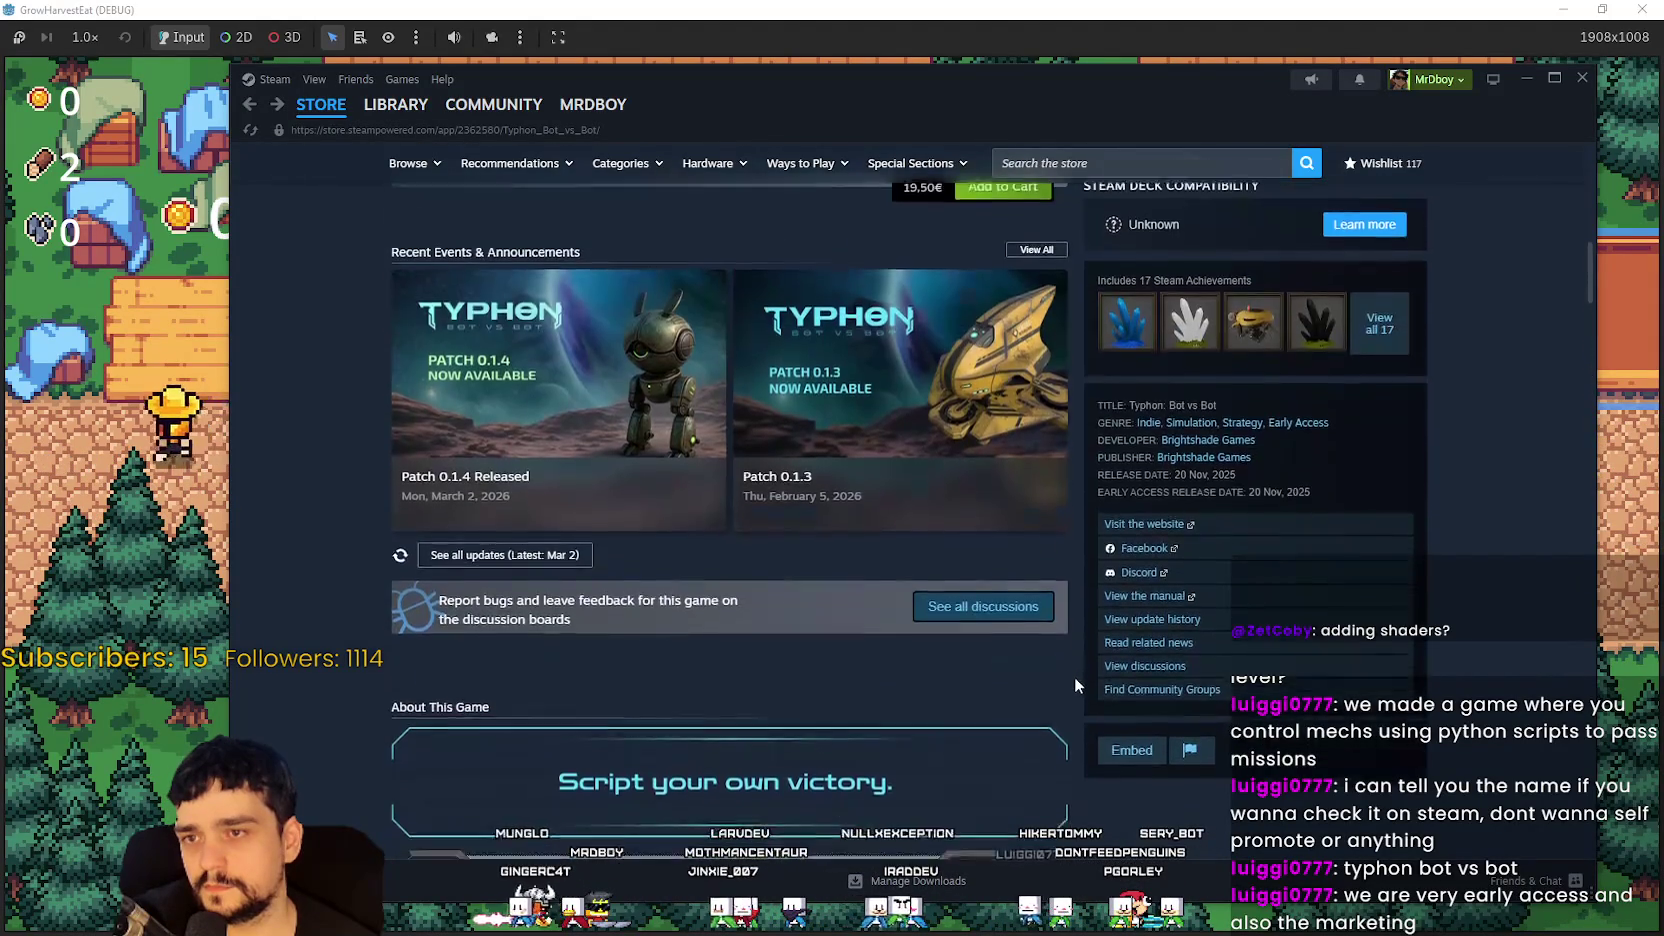
scroll(1070, 676, "up", 10)
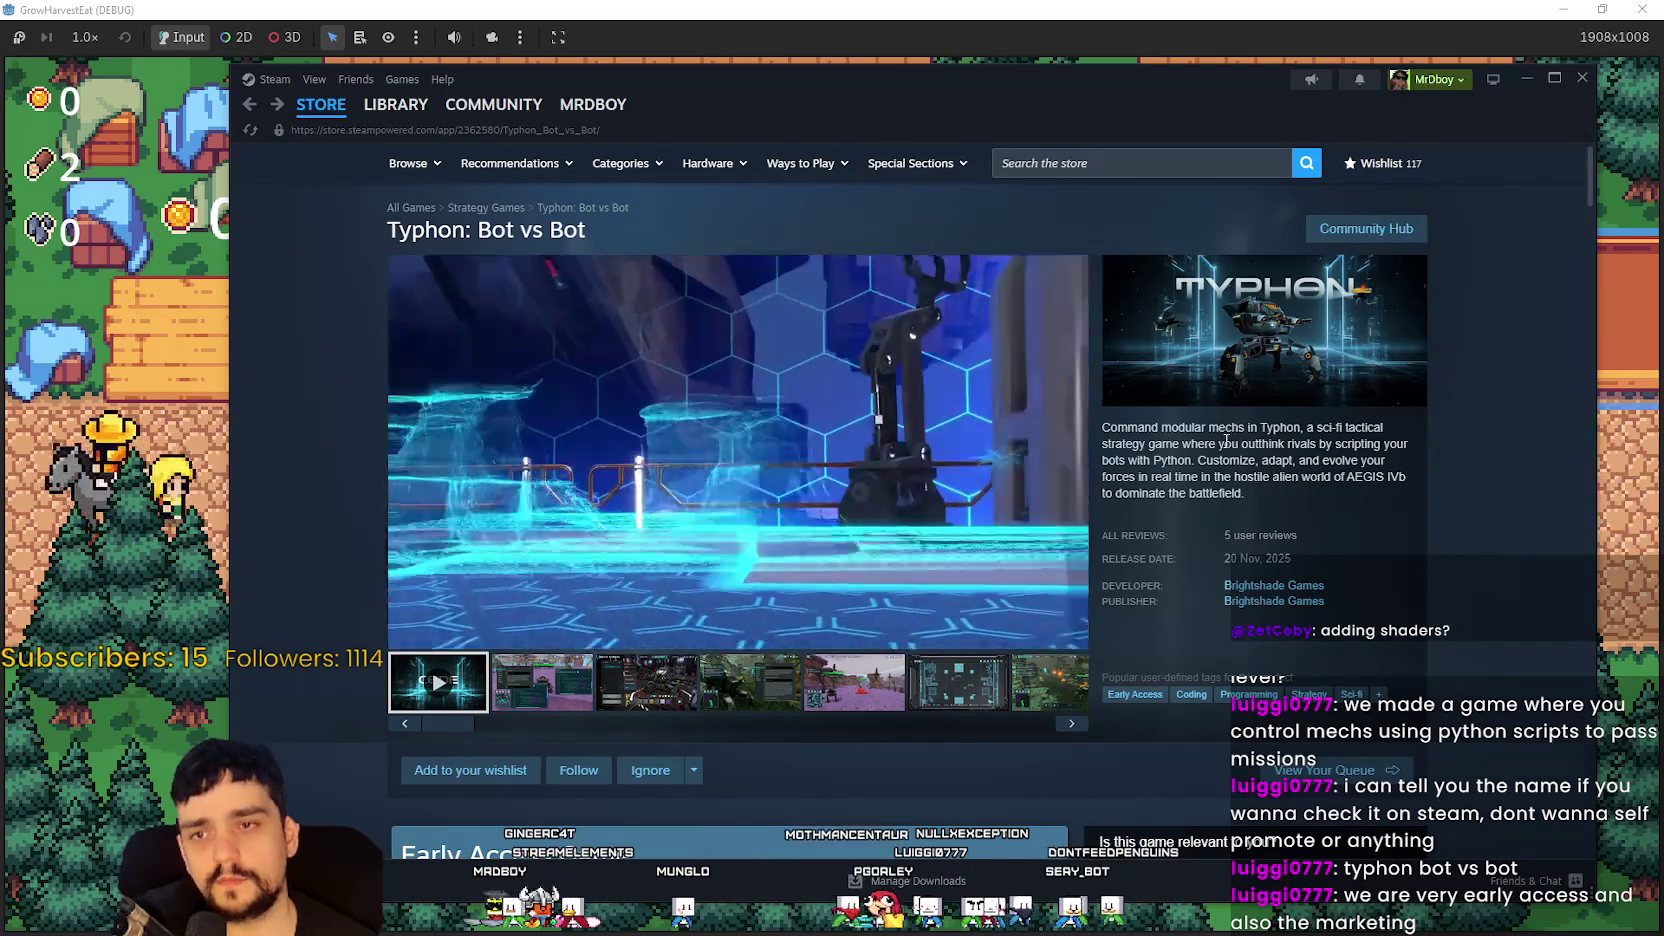
- Highlight various words and phrases in the game description, such as 'Python' and 'game'
double_click(1180, 459)
mouse_move(1092, 443)
left_mouse_down()
mouse_move(1206, 430)
mouse_move(1330, 452)
mouse_move(1363, 437)
left_mouse_up()
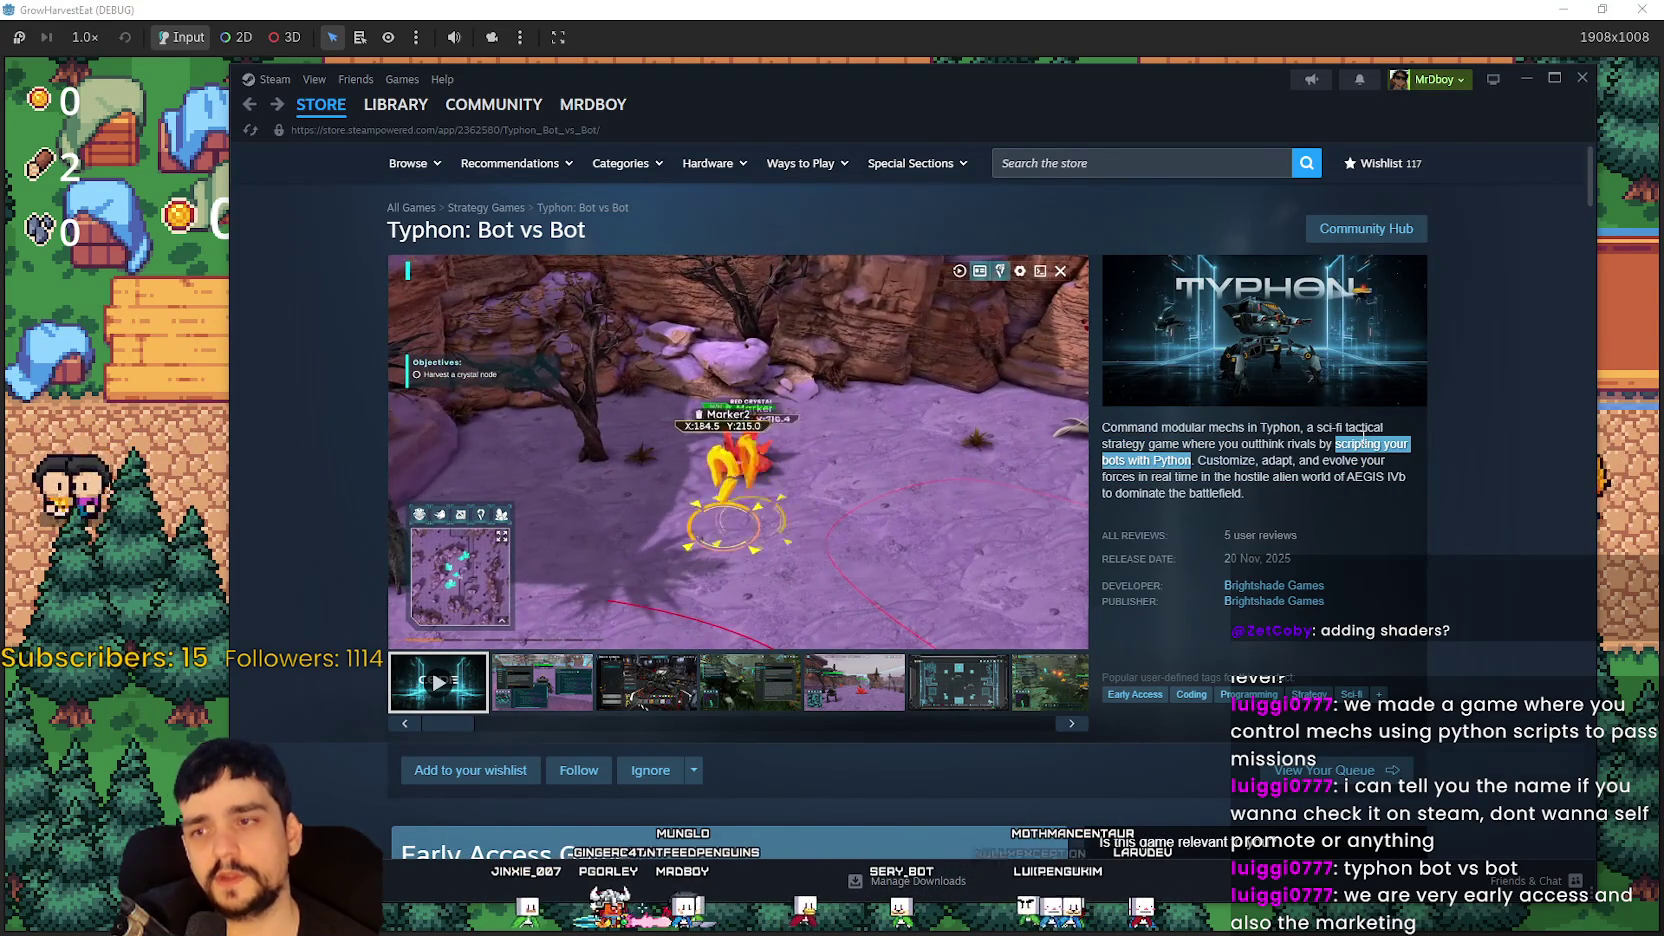
mouse_move(1363, 437)
left_mouse_down()
mouse_move(1120, 444)
mouse_move(1340, 444)
mouse_move(1200, 428)
mouse_move(1150, 444)
mouse_move(1148, 427)
left_mouse_up()
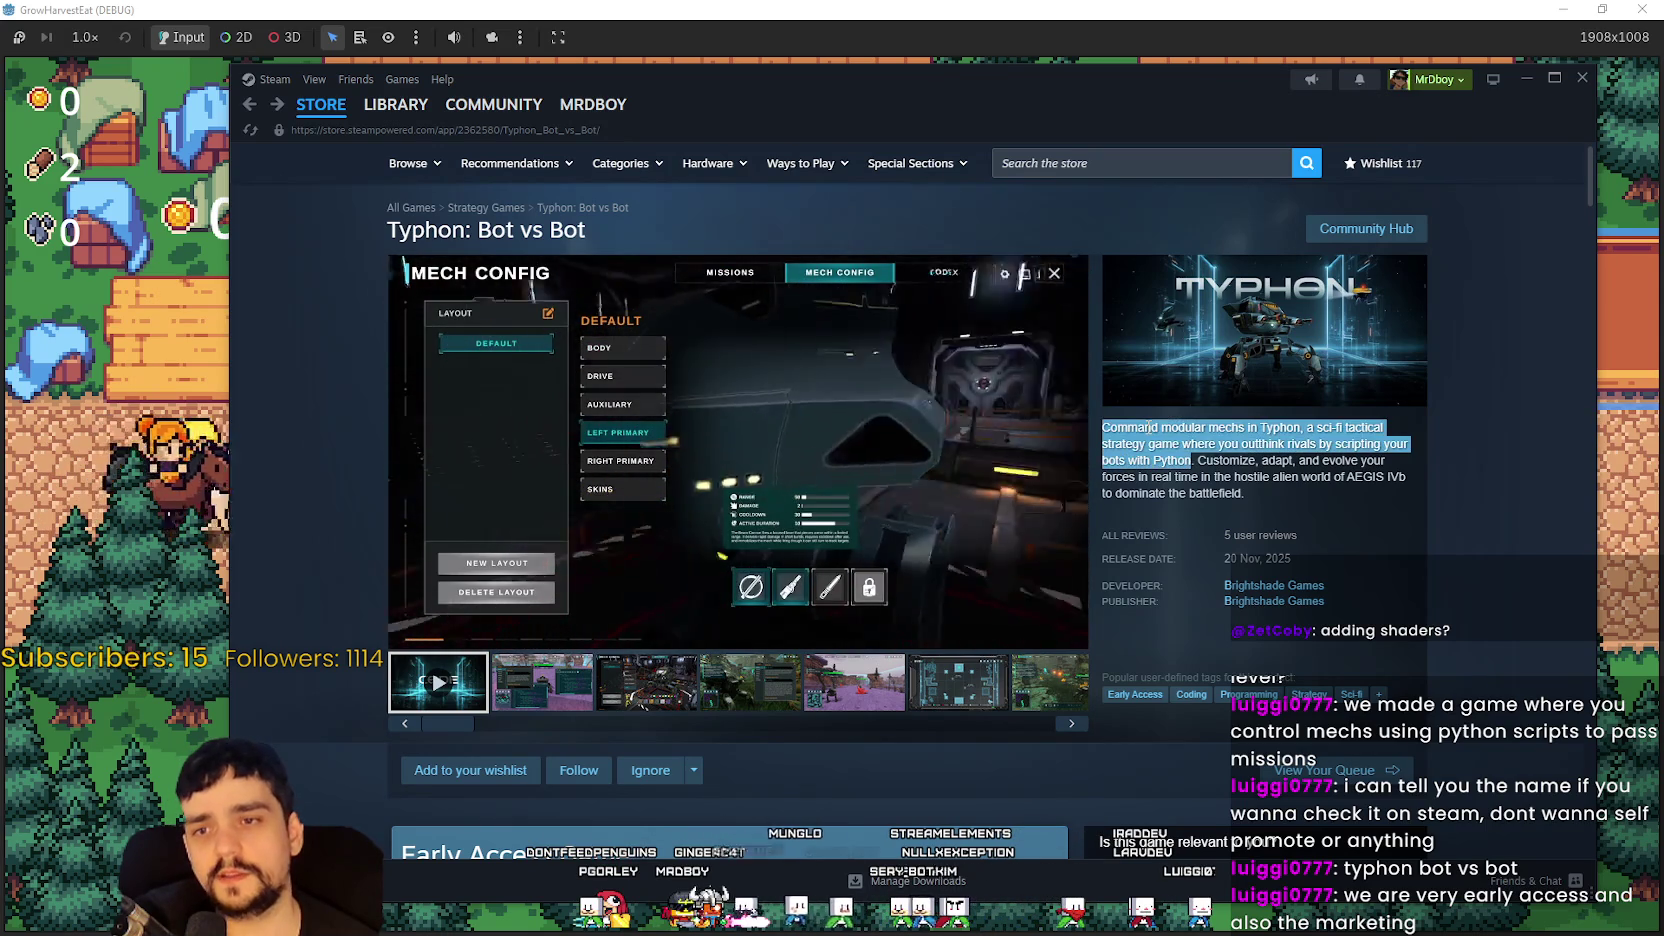
left_click_drag(1148, 427, 1150, 443)
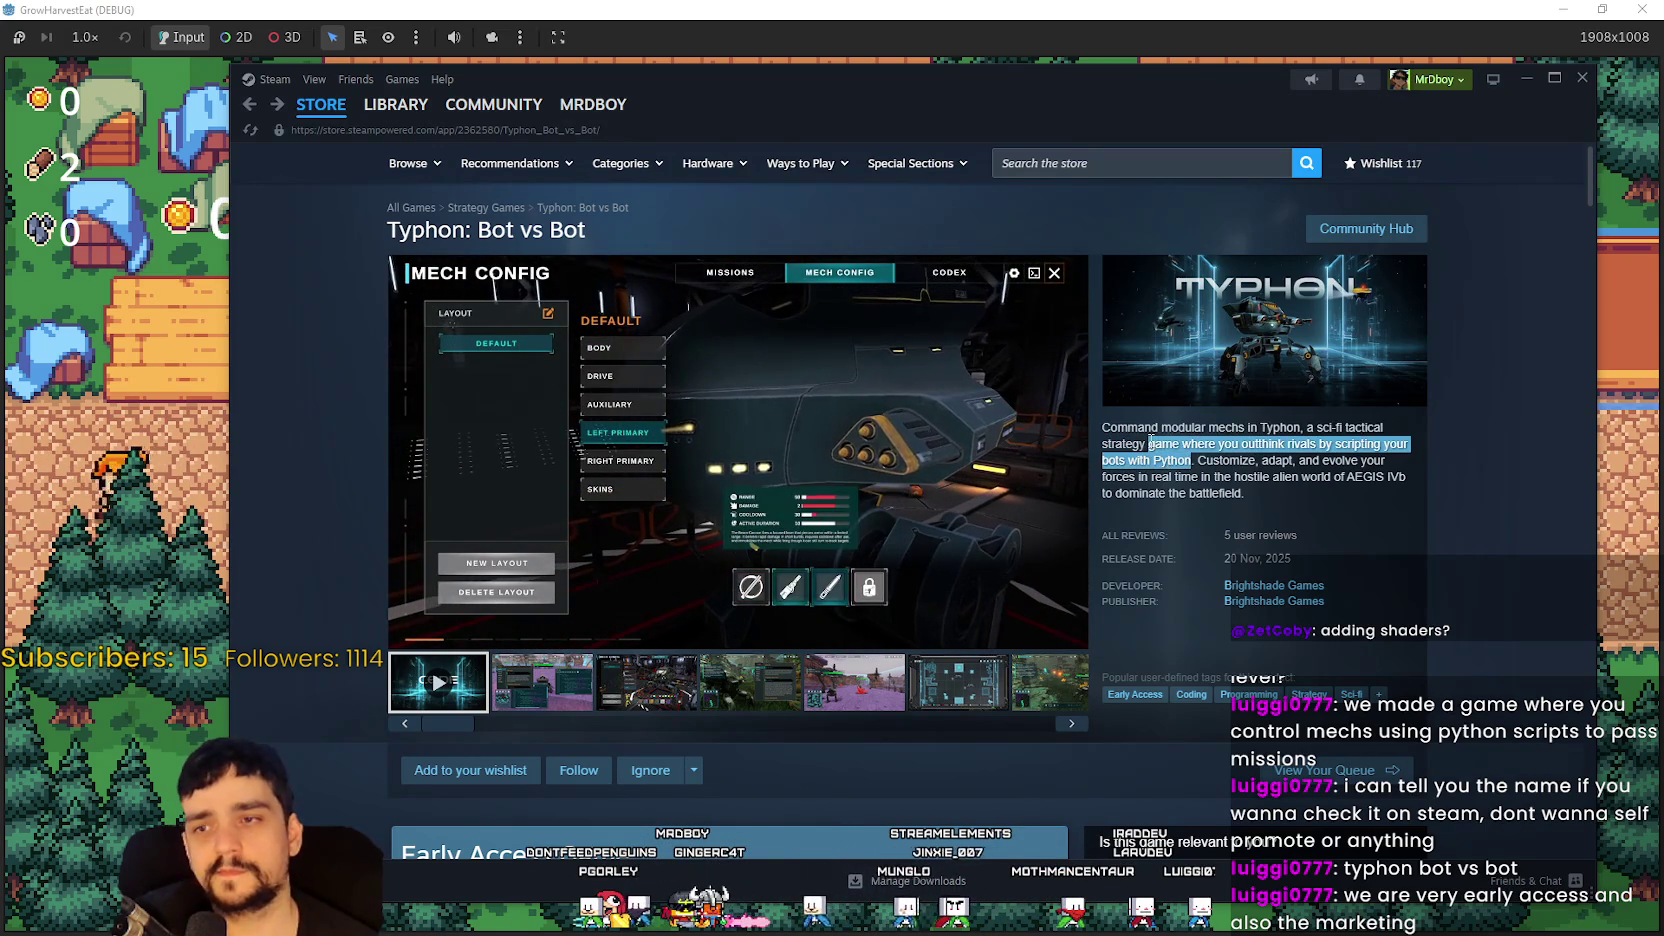
double_click(1163, 444)
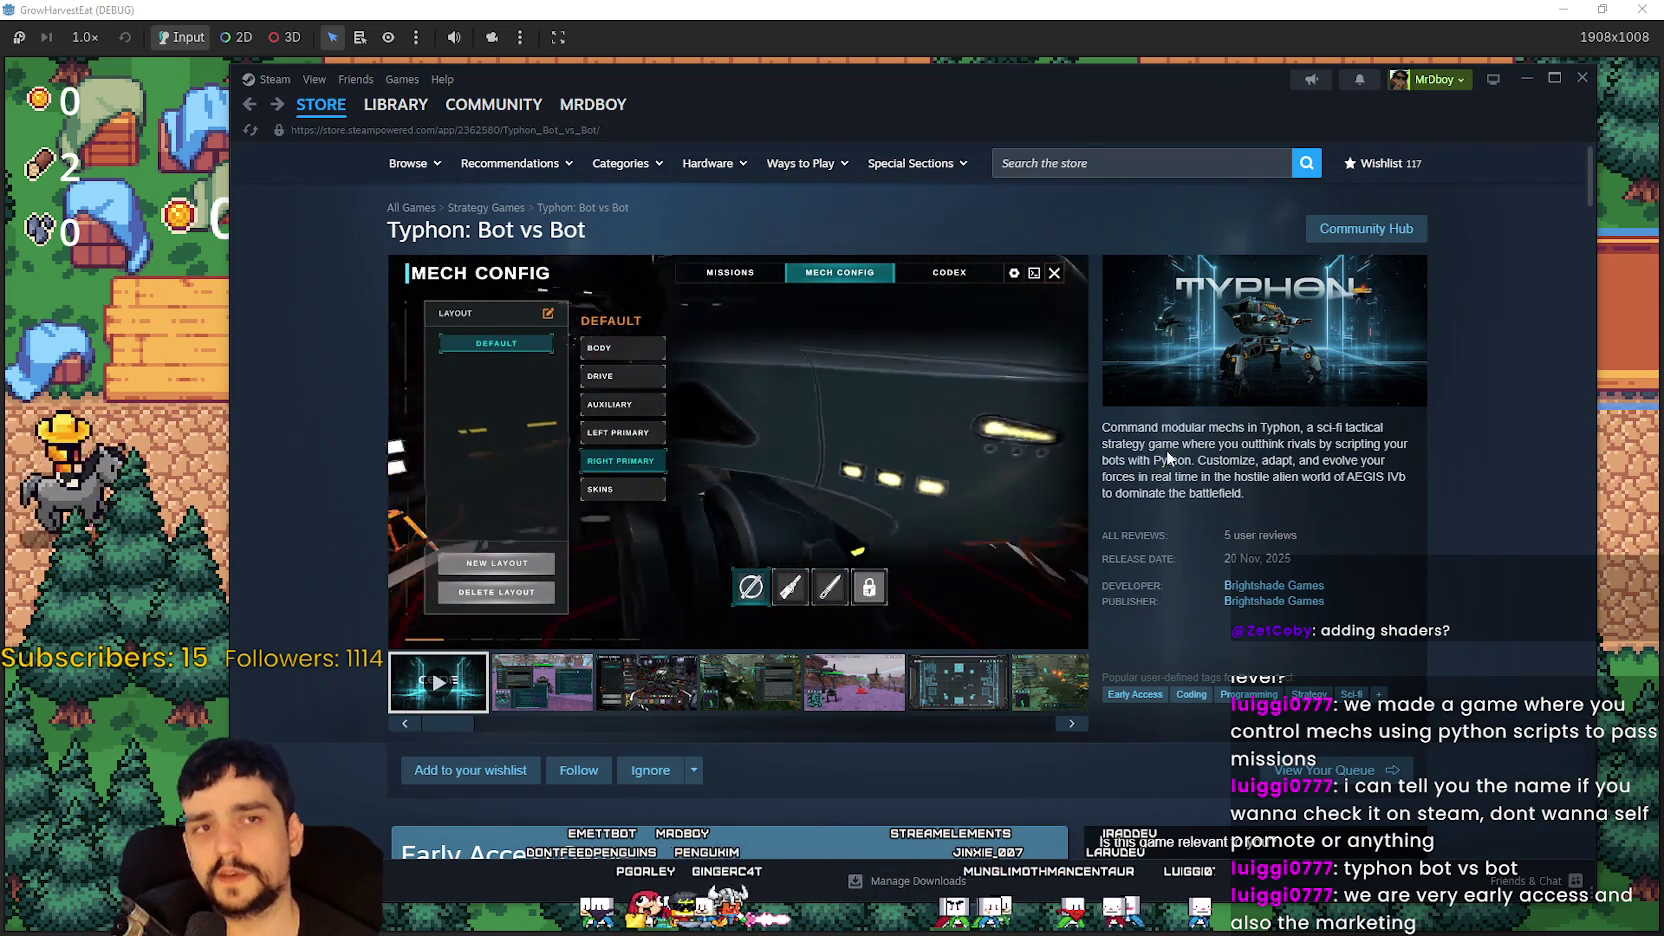
left_click_drag(1178, 452, 1153, 410)
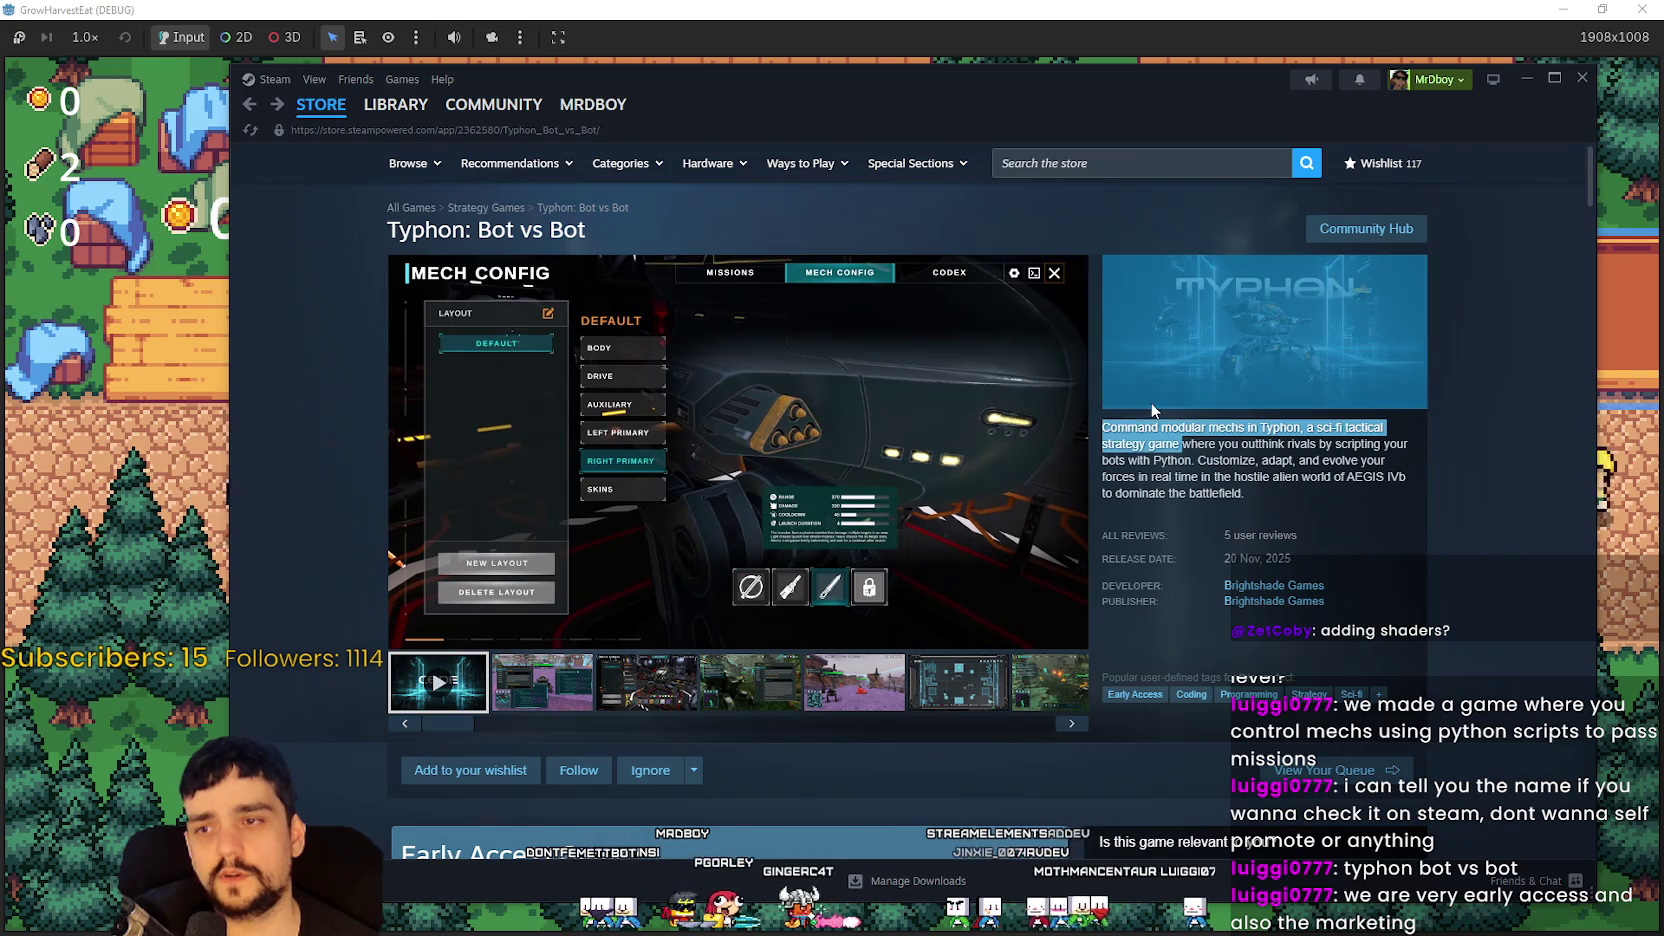
- Clear the highlight, toggle trailer playback and watch it full screen
left_click(1188, 460)
left_click(772, 443)
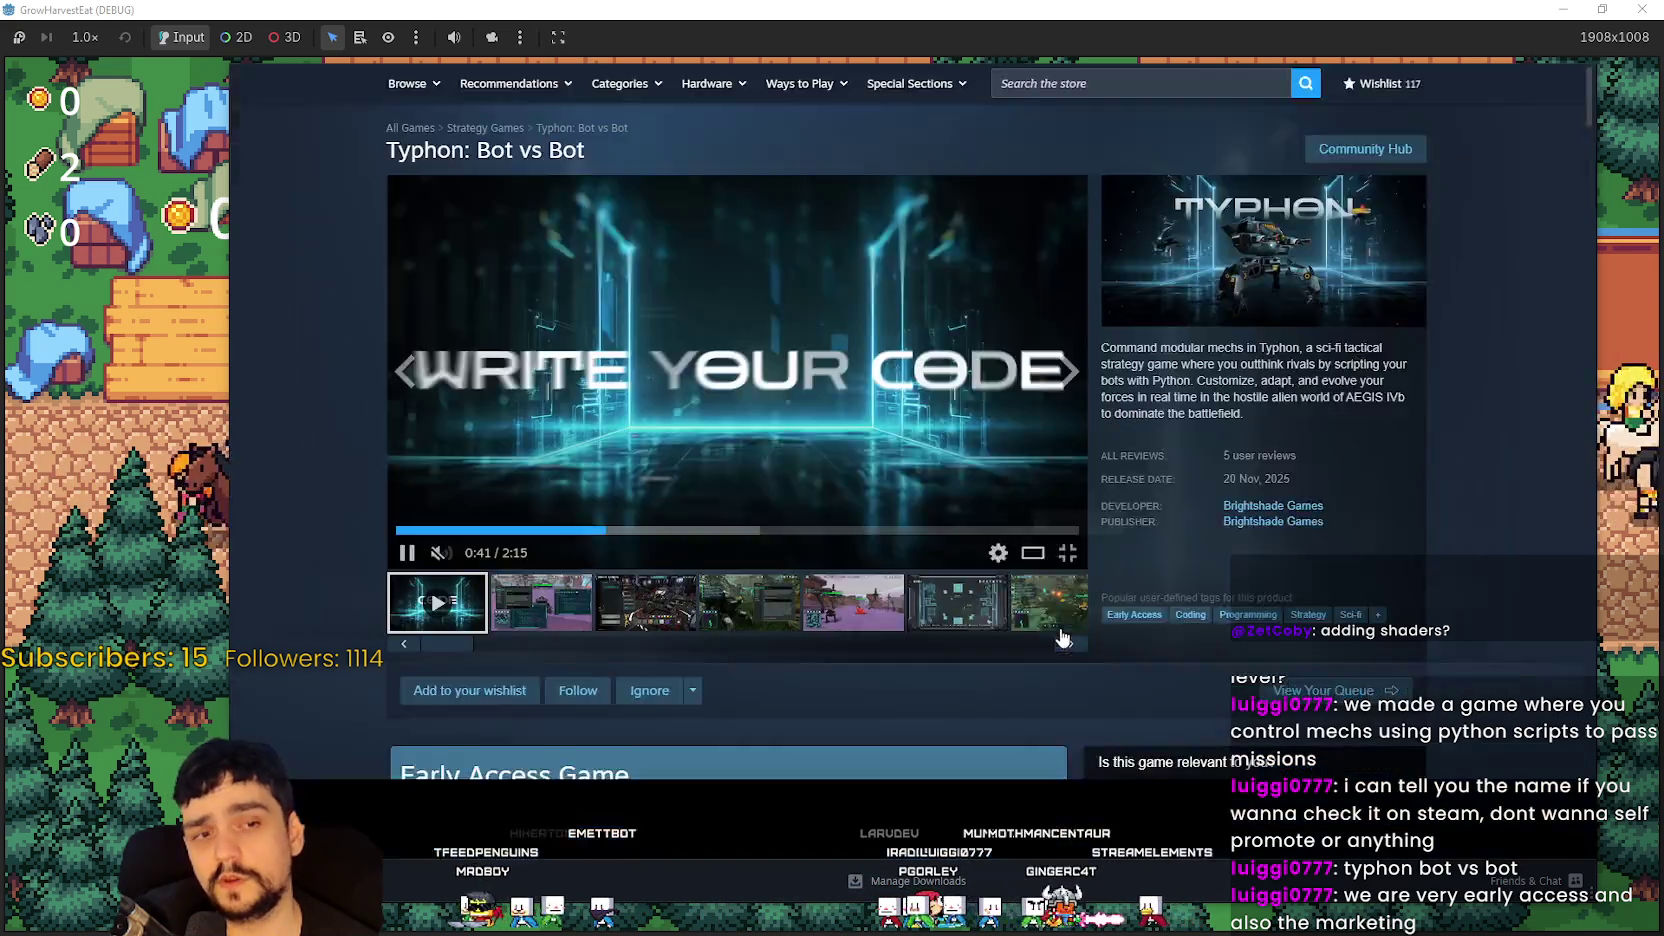
left_click(1066, 632)
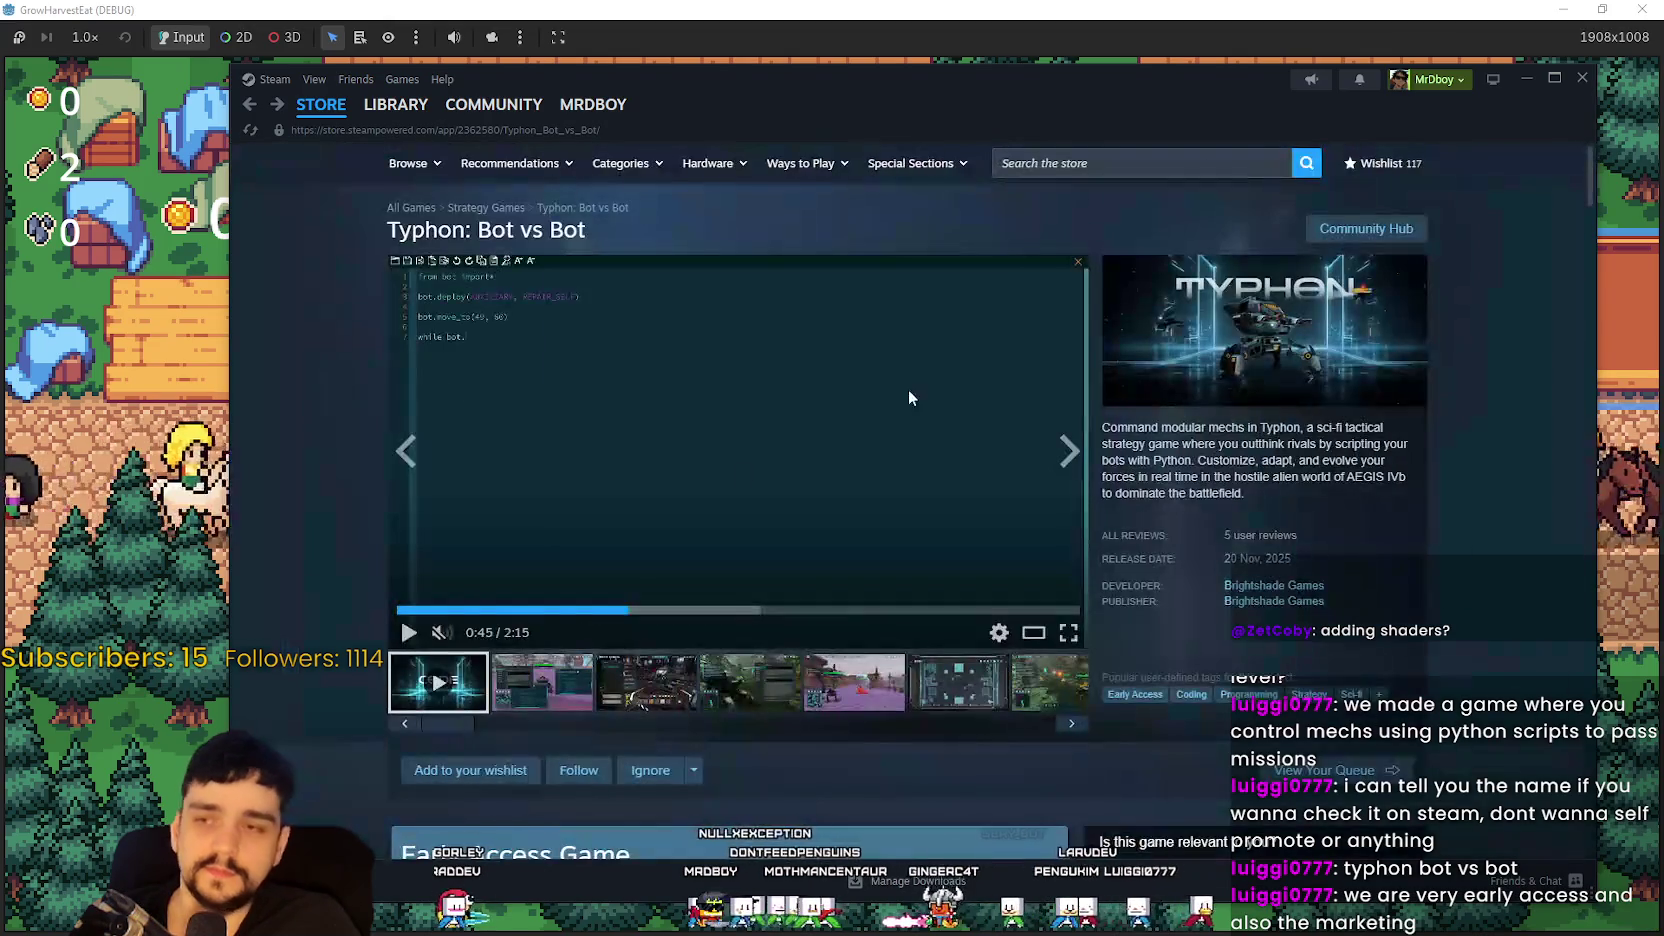
- Flip through the mech, landscape, canyon and grassland screenshots in the Typhon: Bot vs Bot gallery
left_click(637, 690)
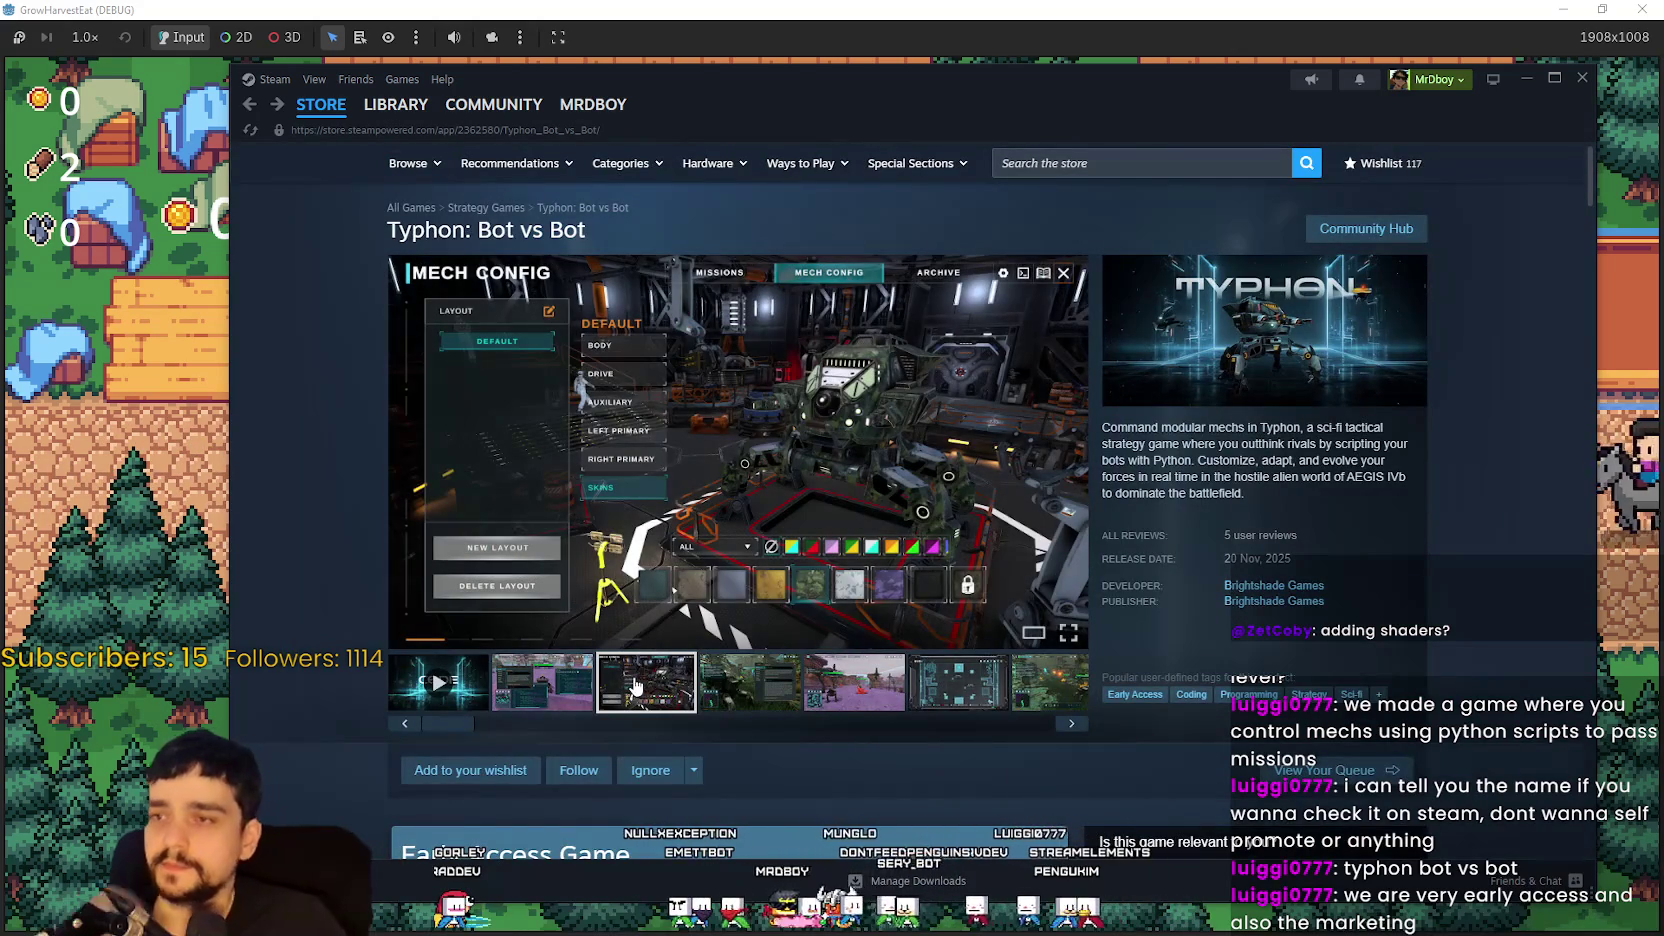
left_click(811, 704)
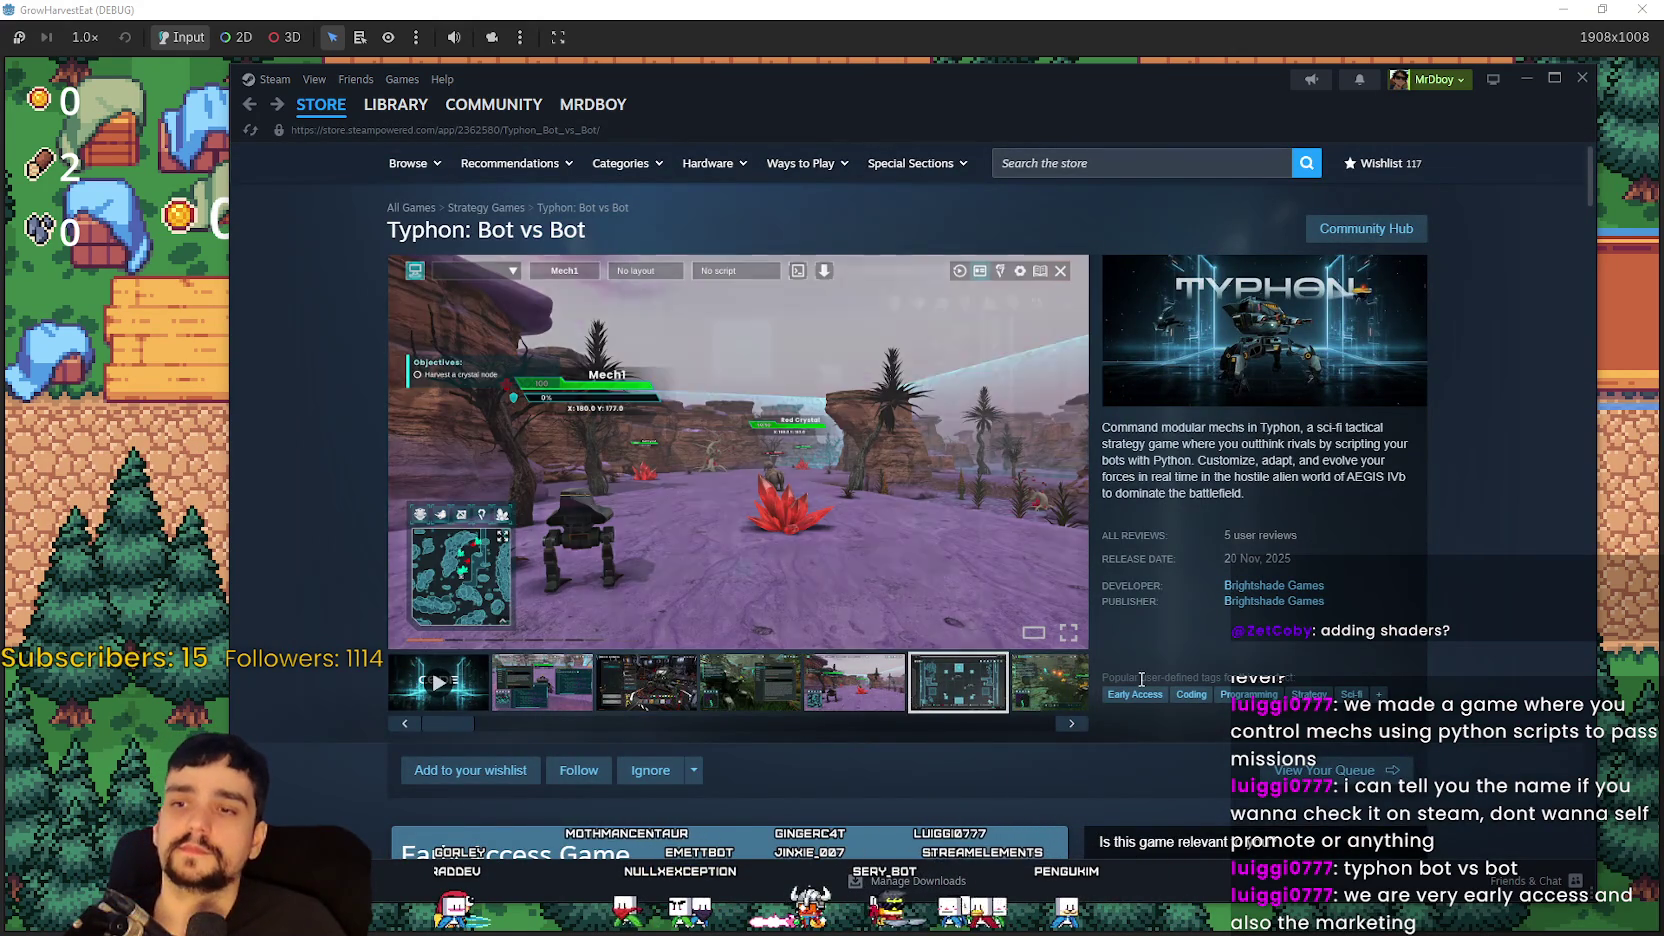
left_click(1071, 723)
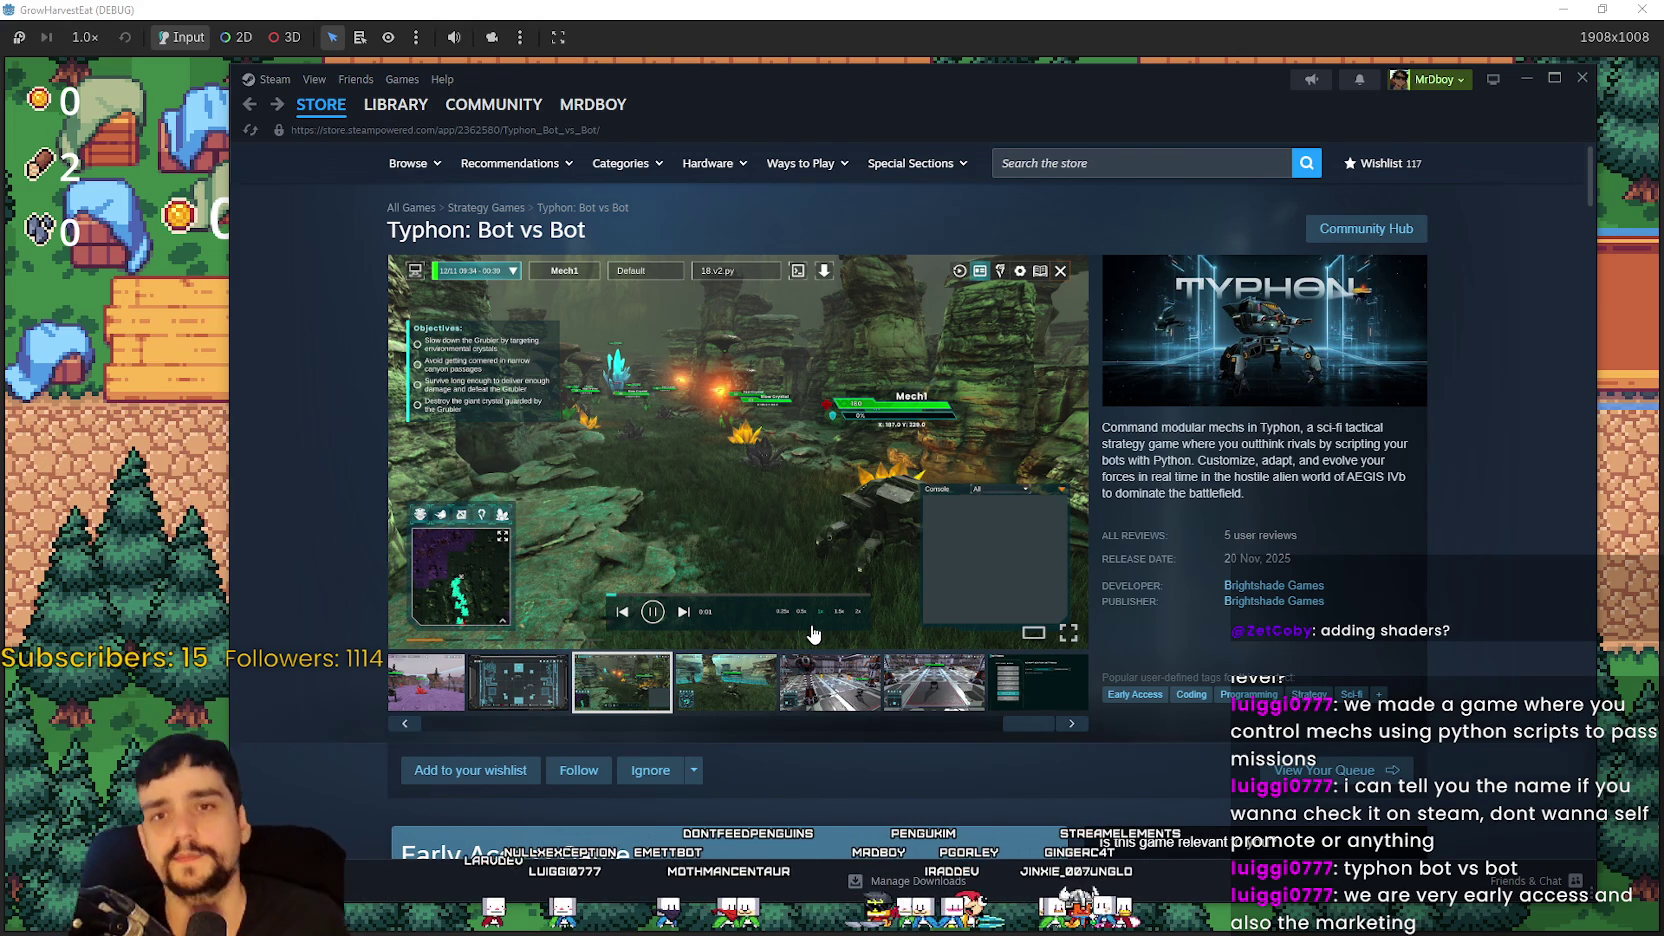
left_click(726, 690)
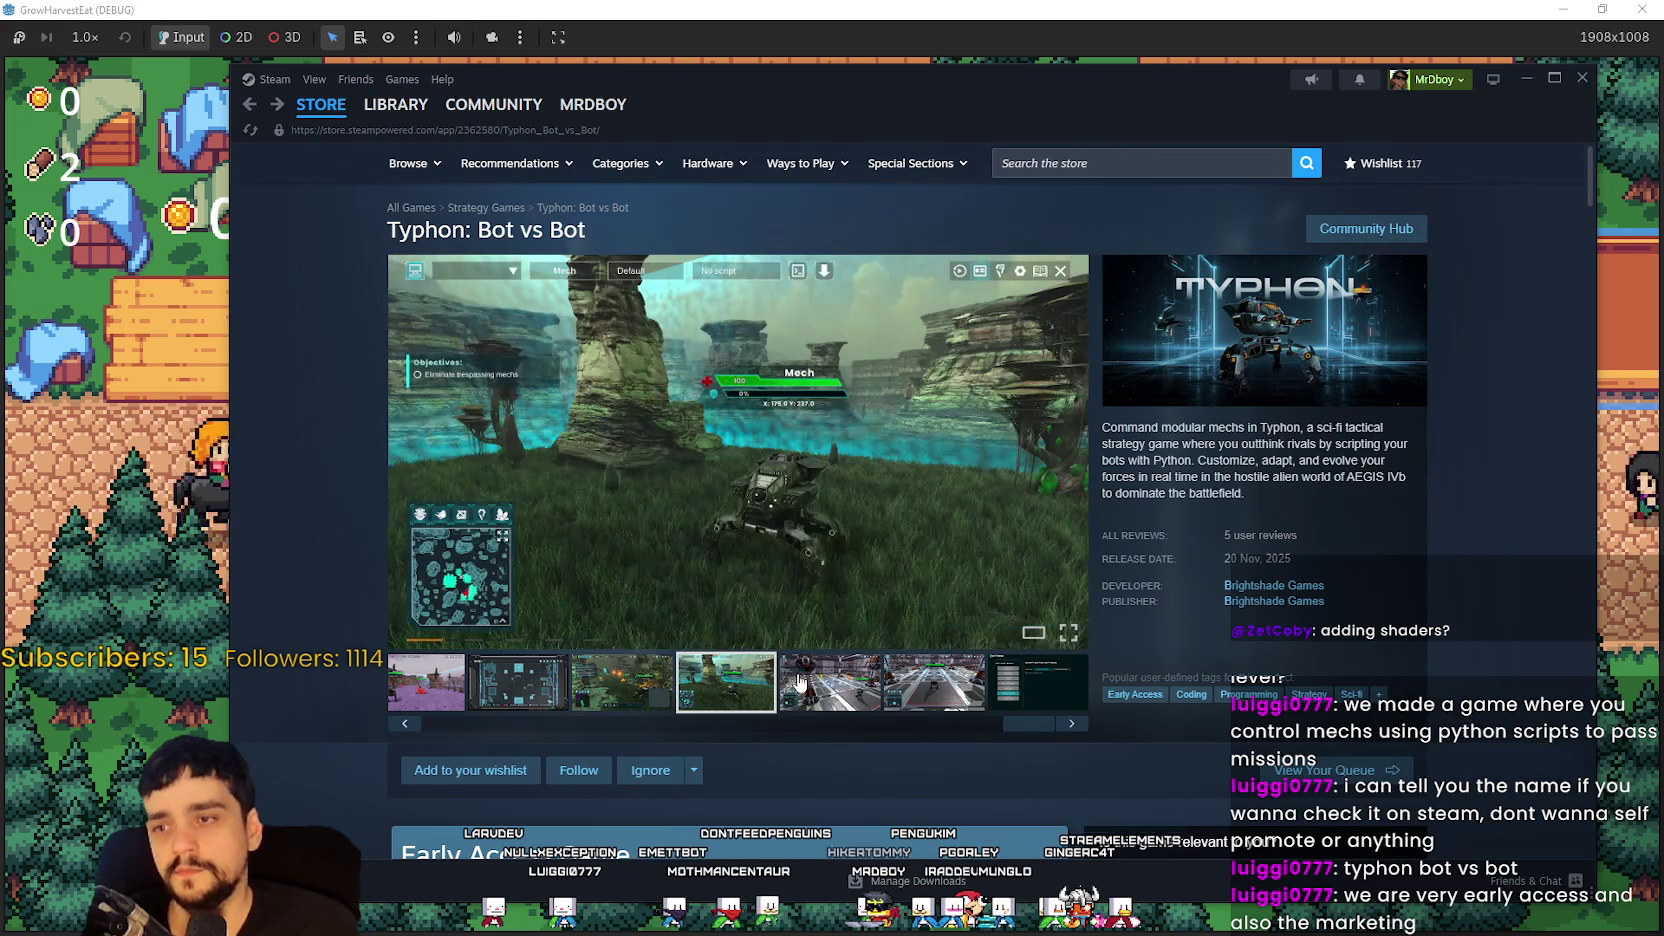
left_click(846, 694)
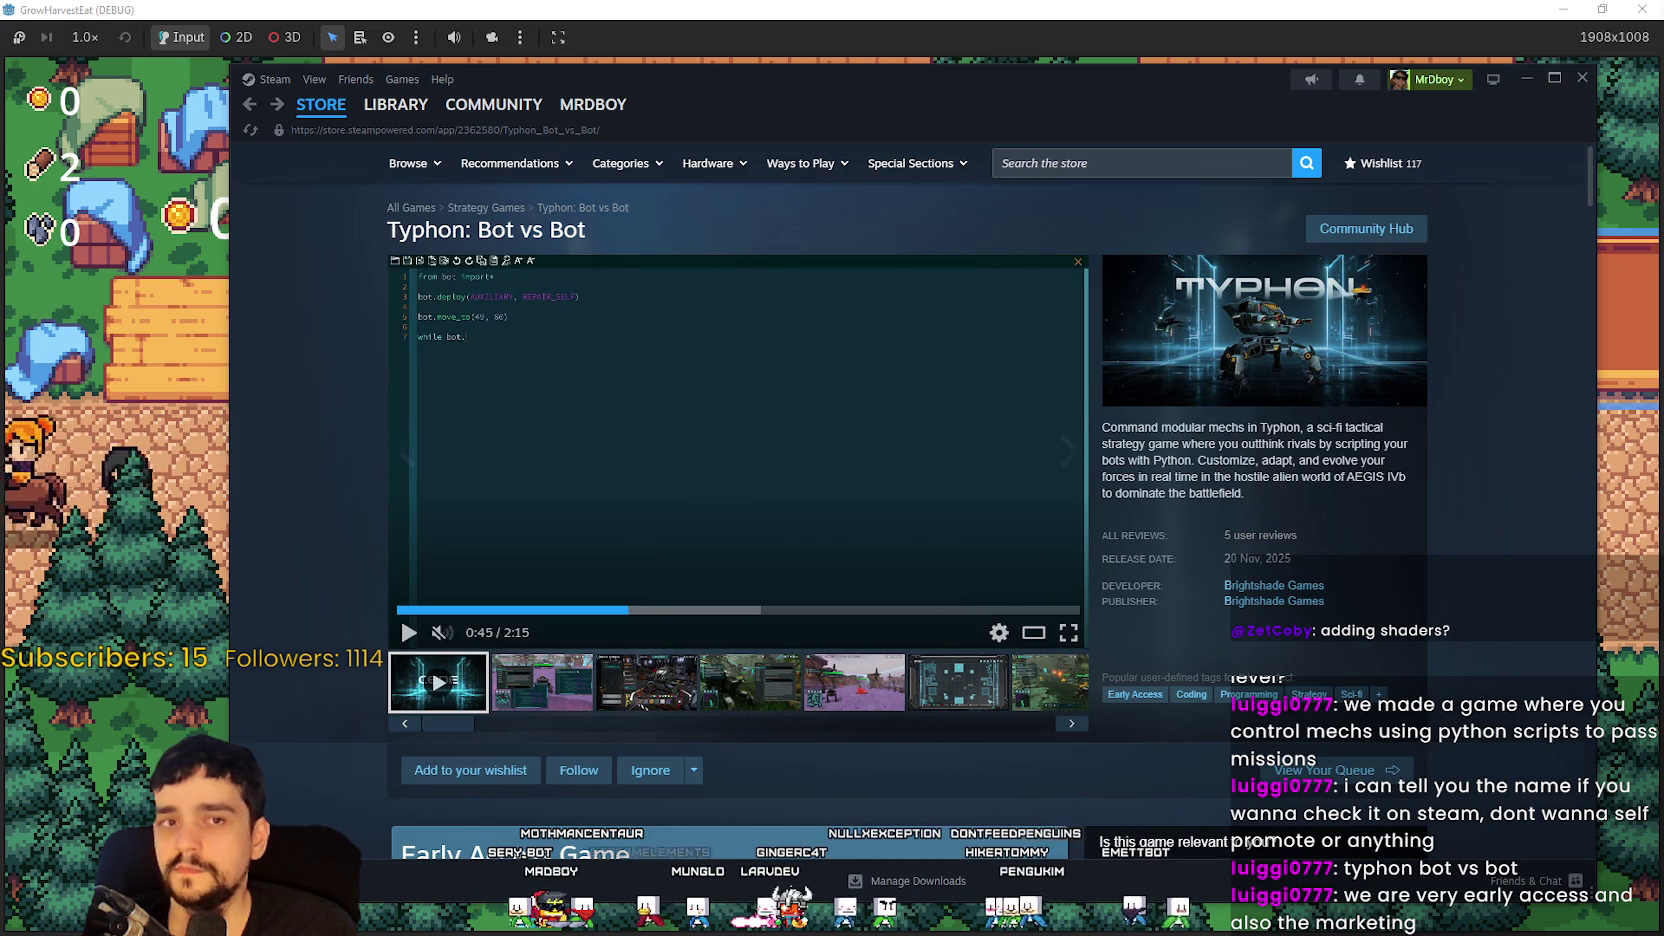
- Add Typhon: Bot vs Bot to the wishlist, bringing it to 118
scroll(413, 608, "down", 1)
scroll(414, 614, "down", 1)
left_click(414, 612)
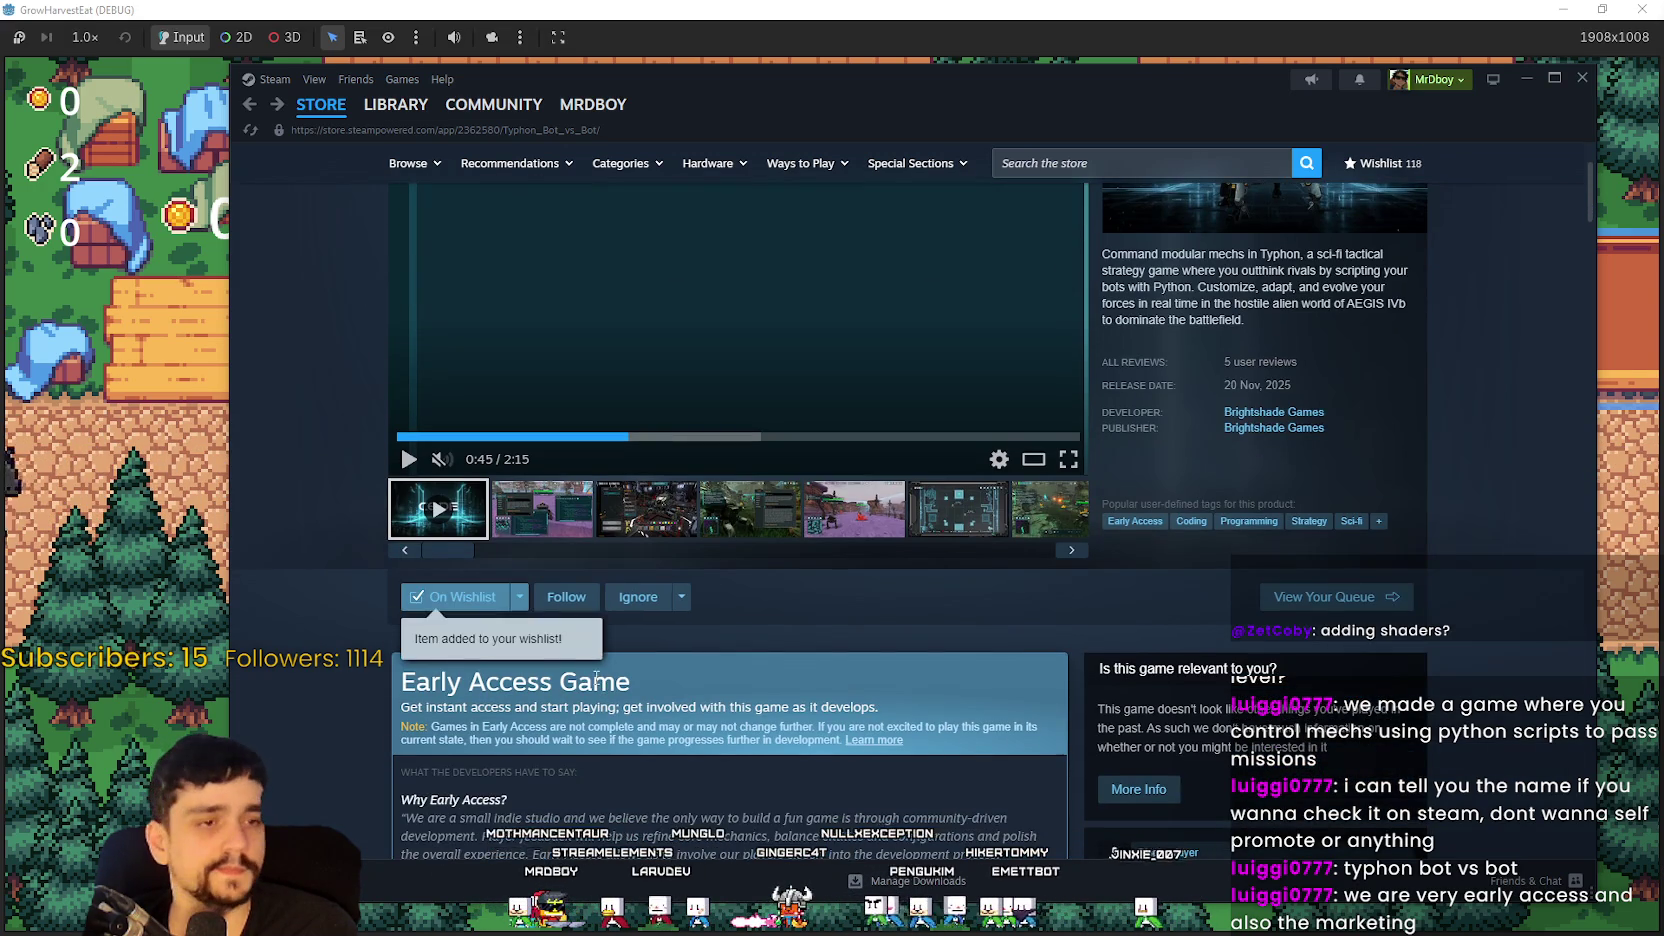
- Scroll down to Recent Events & Announcements and open the Patch 0.1.4 Released notes
scroll(414, 612, "down", 2)
scroll(451, 620, "down", 2)
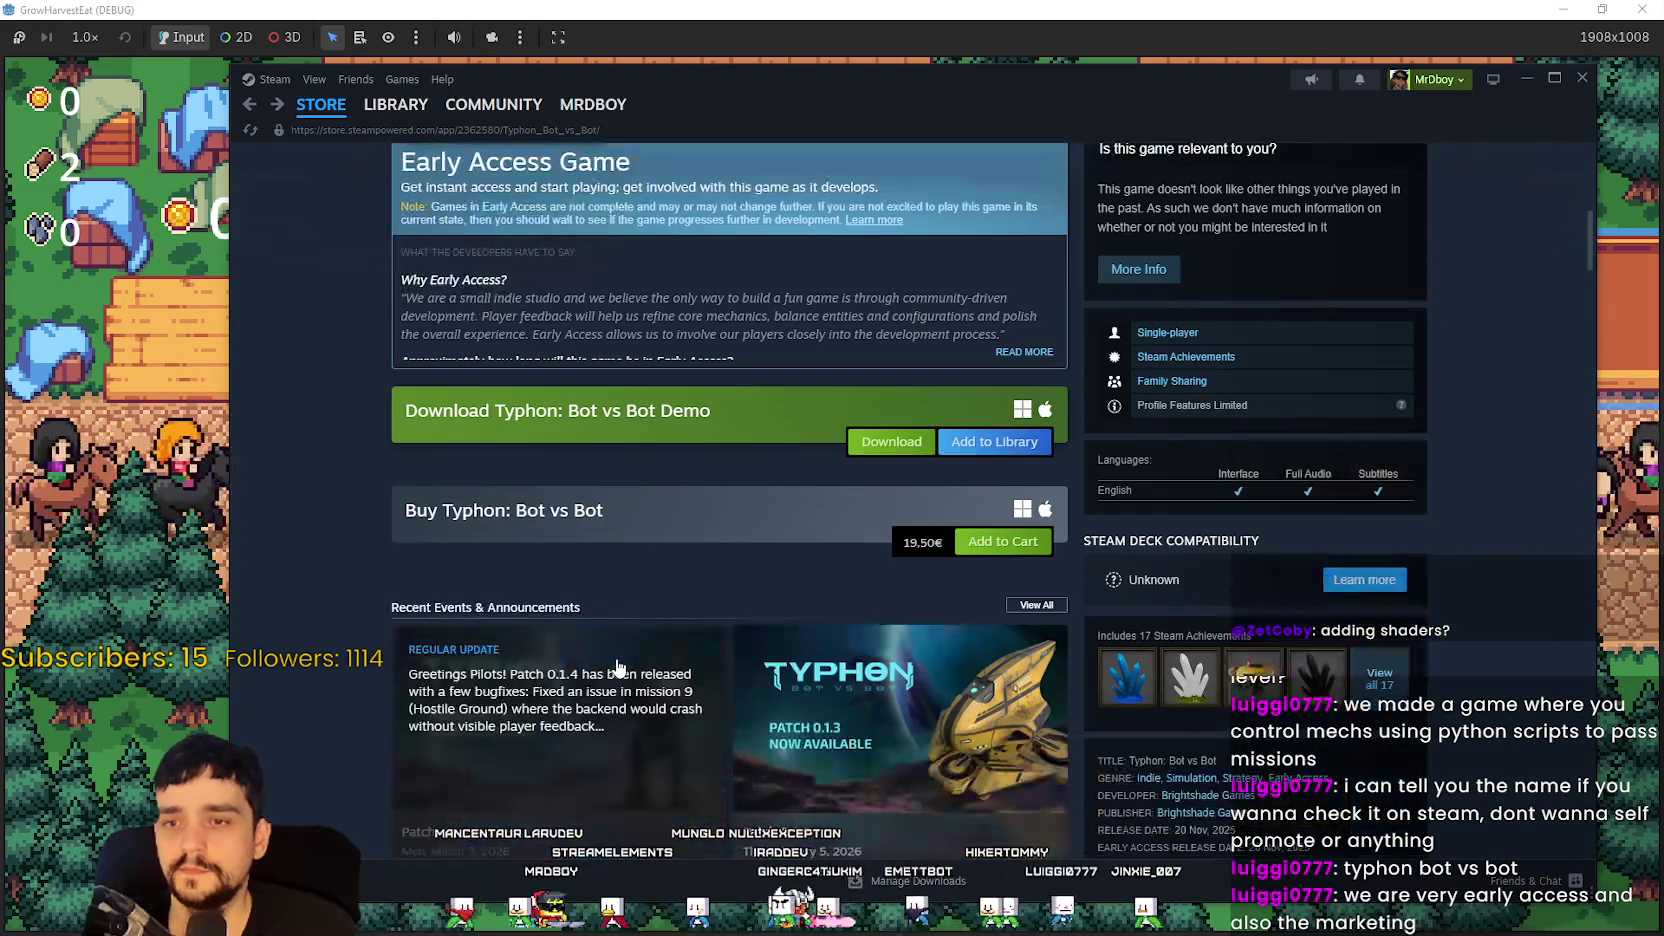
scroll(617, 667, "down", 2)
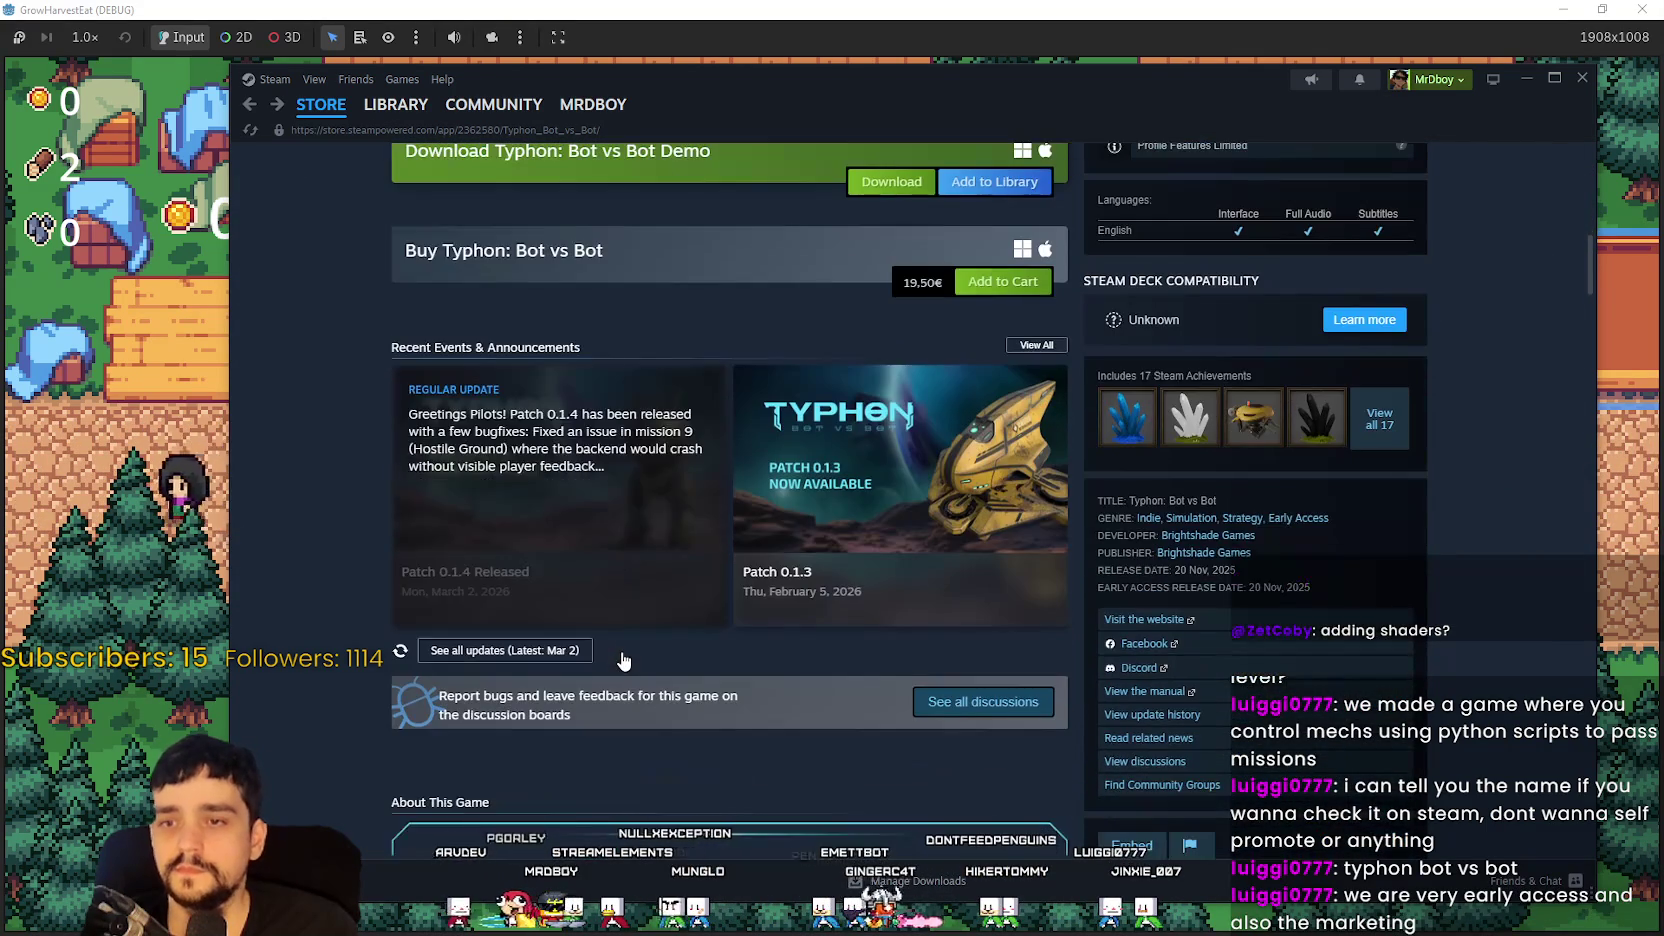
scroll(621, 651, "up", 2)
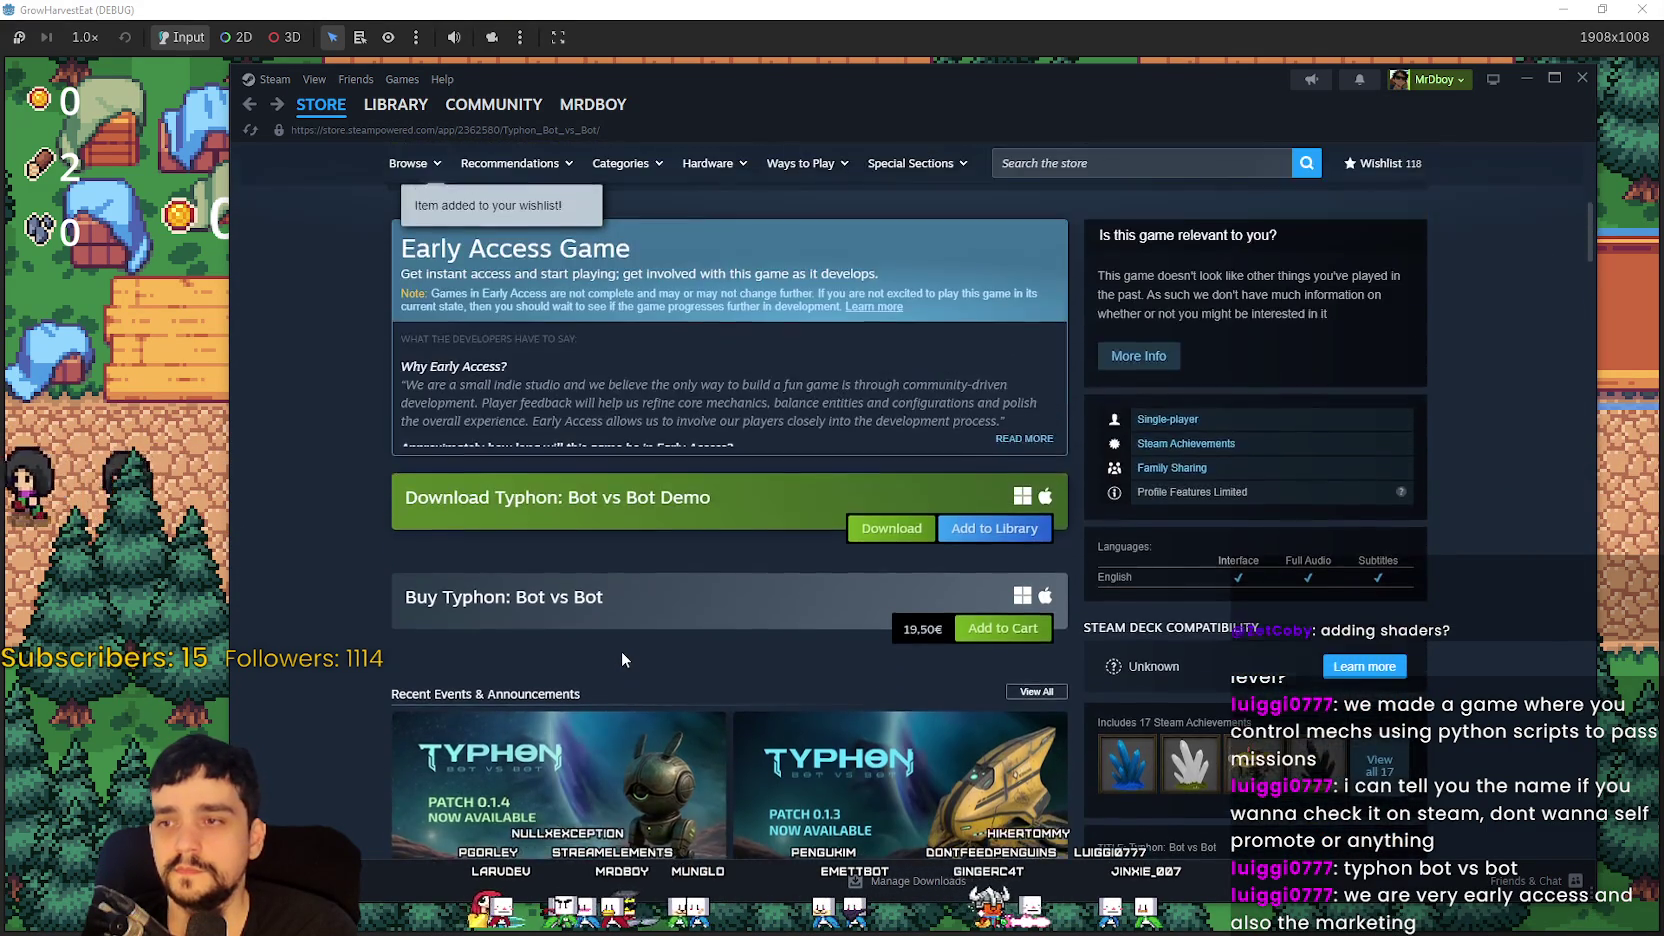
scroll(621, 651, "down", 2)
left_click(640, 565)
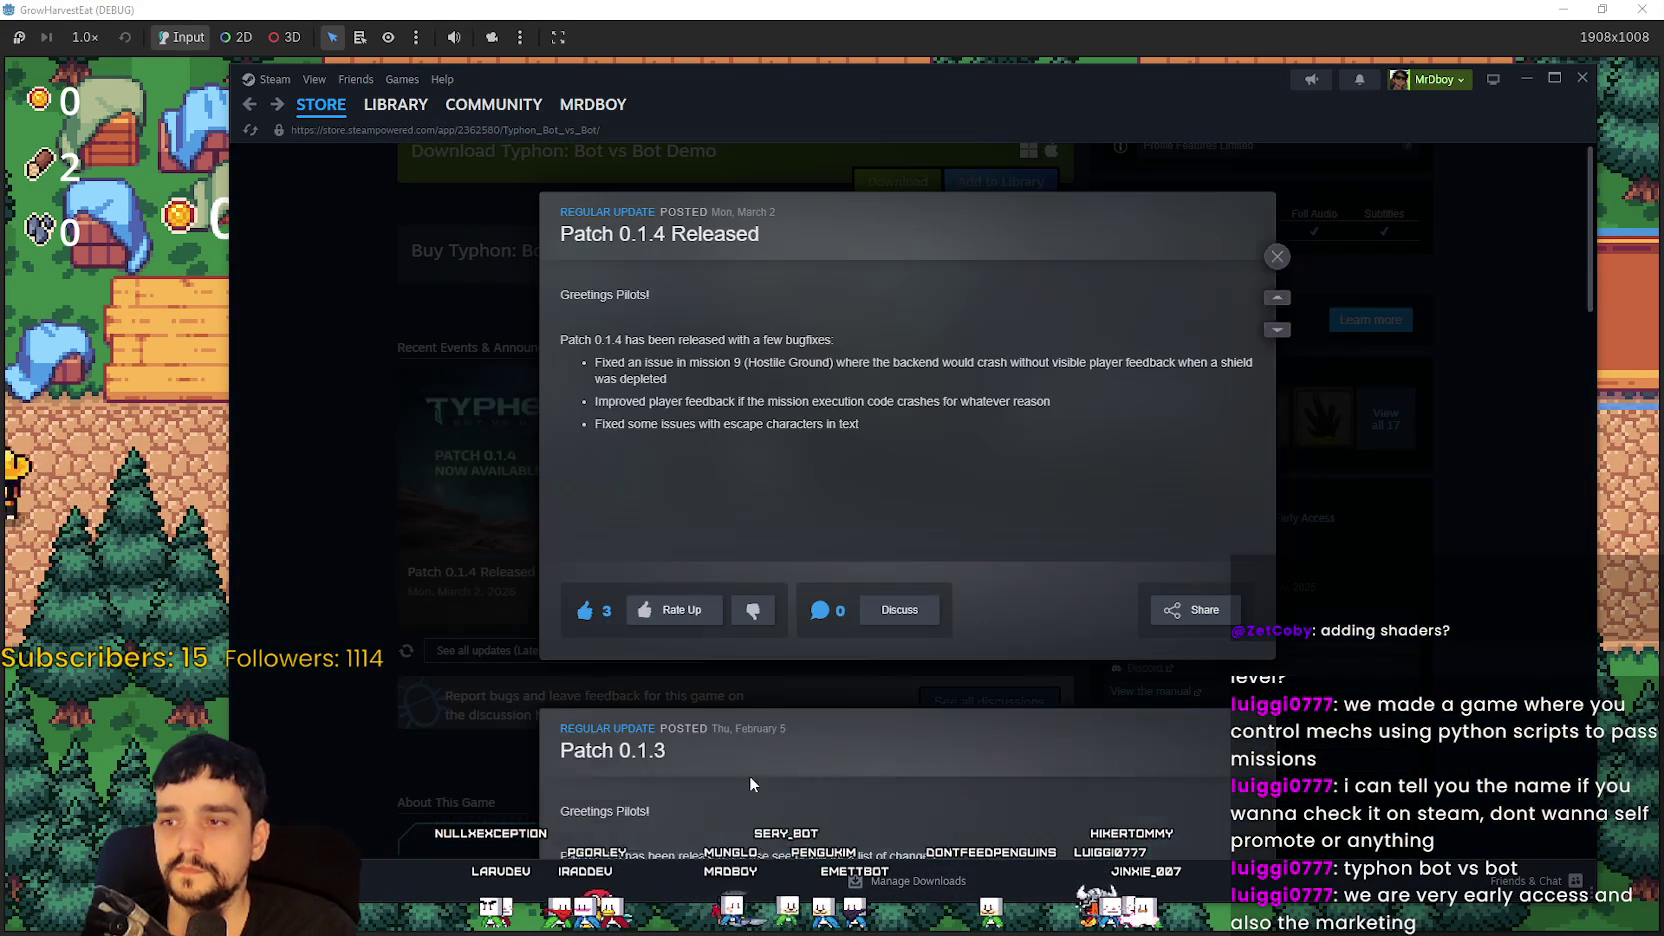
- Read through the Patch 0.1.4 notes, then open the discussion on the 'Typhon Bot vs Bot is now available!' post
scroll(745, 744, "down", 4)
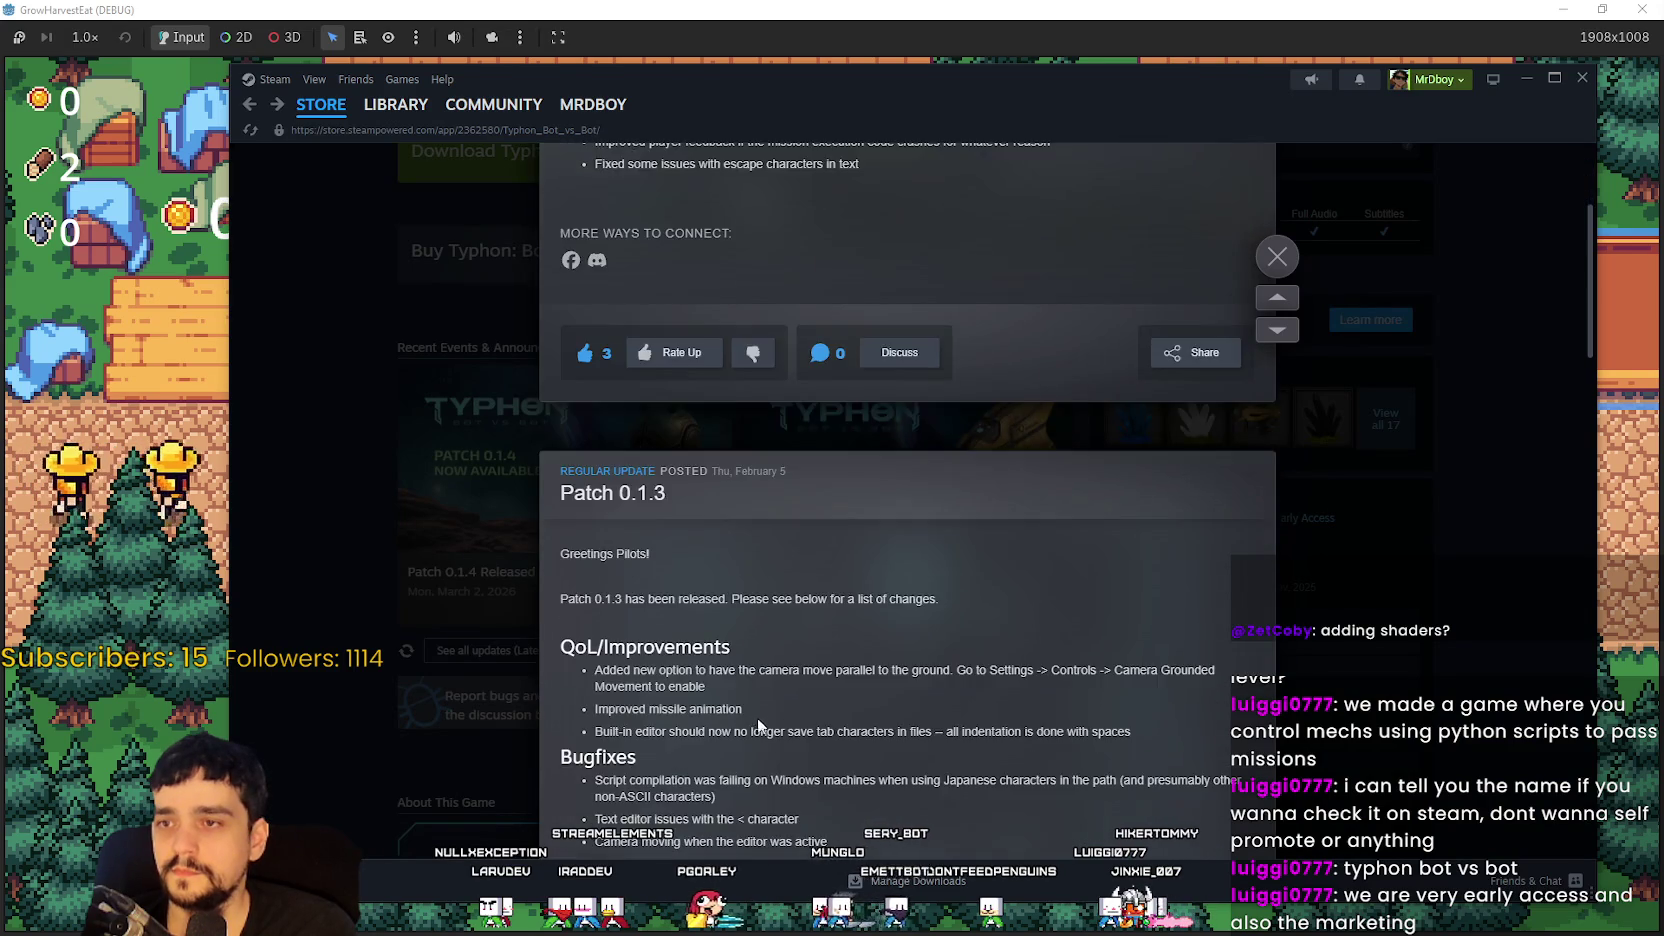
scroll(762, 708, "down", 10)
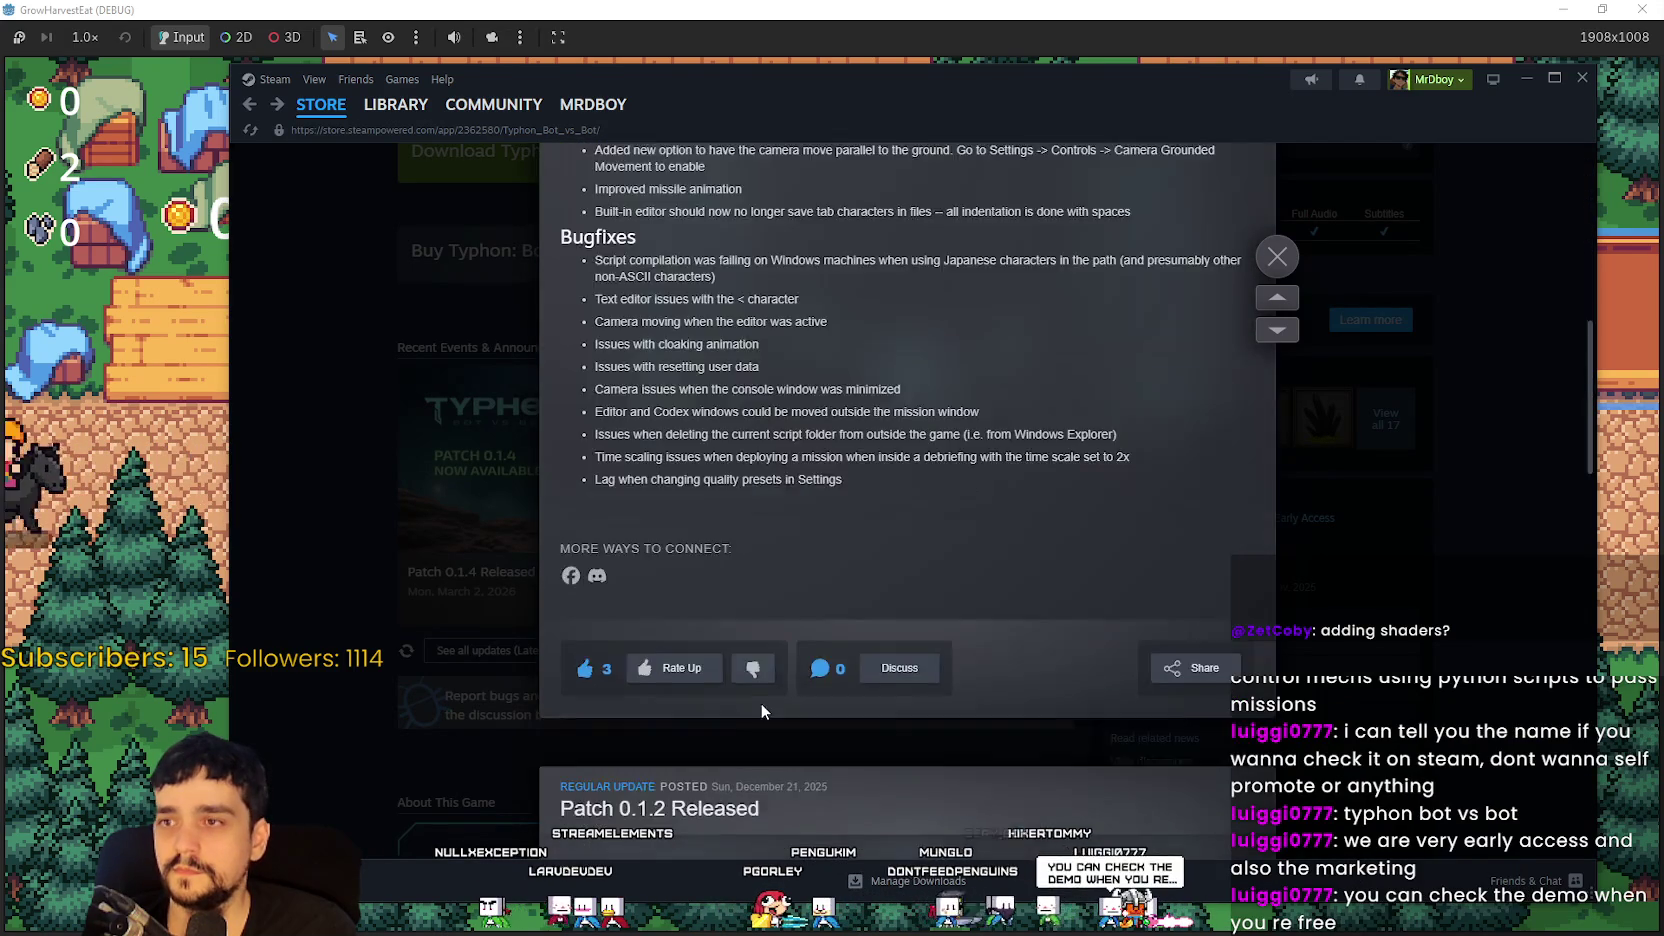
scroll(760, 699, "down", 12)
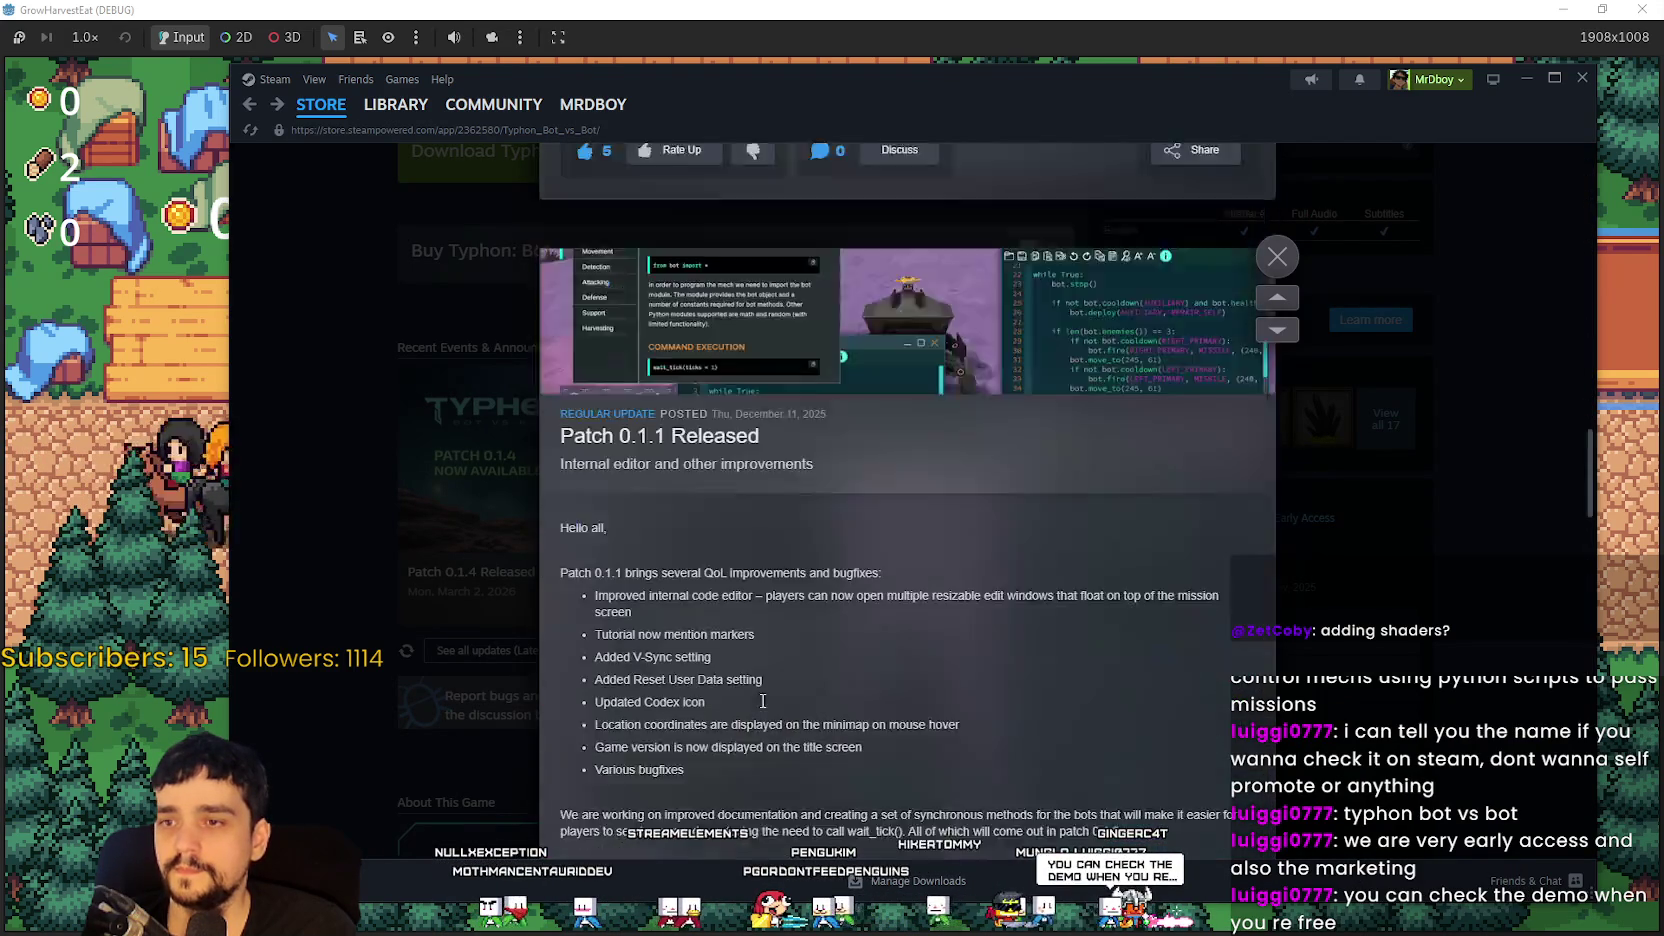
scroll(762, 702, "down", 12)
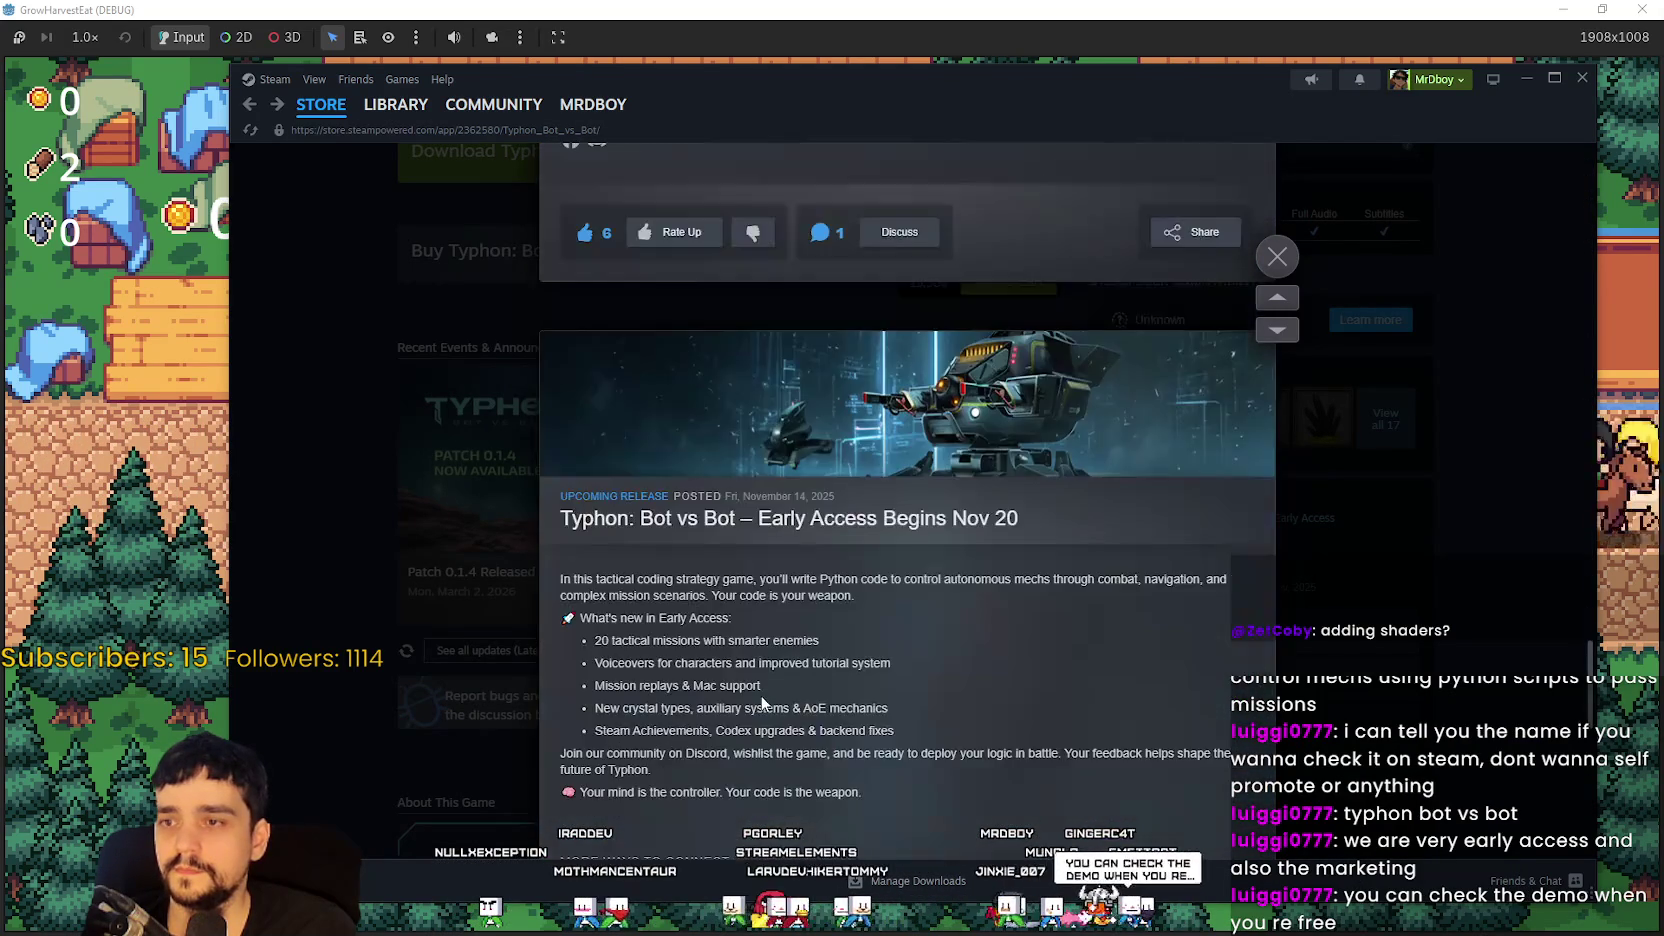
scroll(760, 692, "down", 3)
scroll(760, 692, "up", 4)
scroll(760, 692, "down", 4)
scroll(760, 692, "up", 4)
scroll(760, 692, "up", 5)
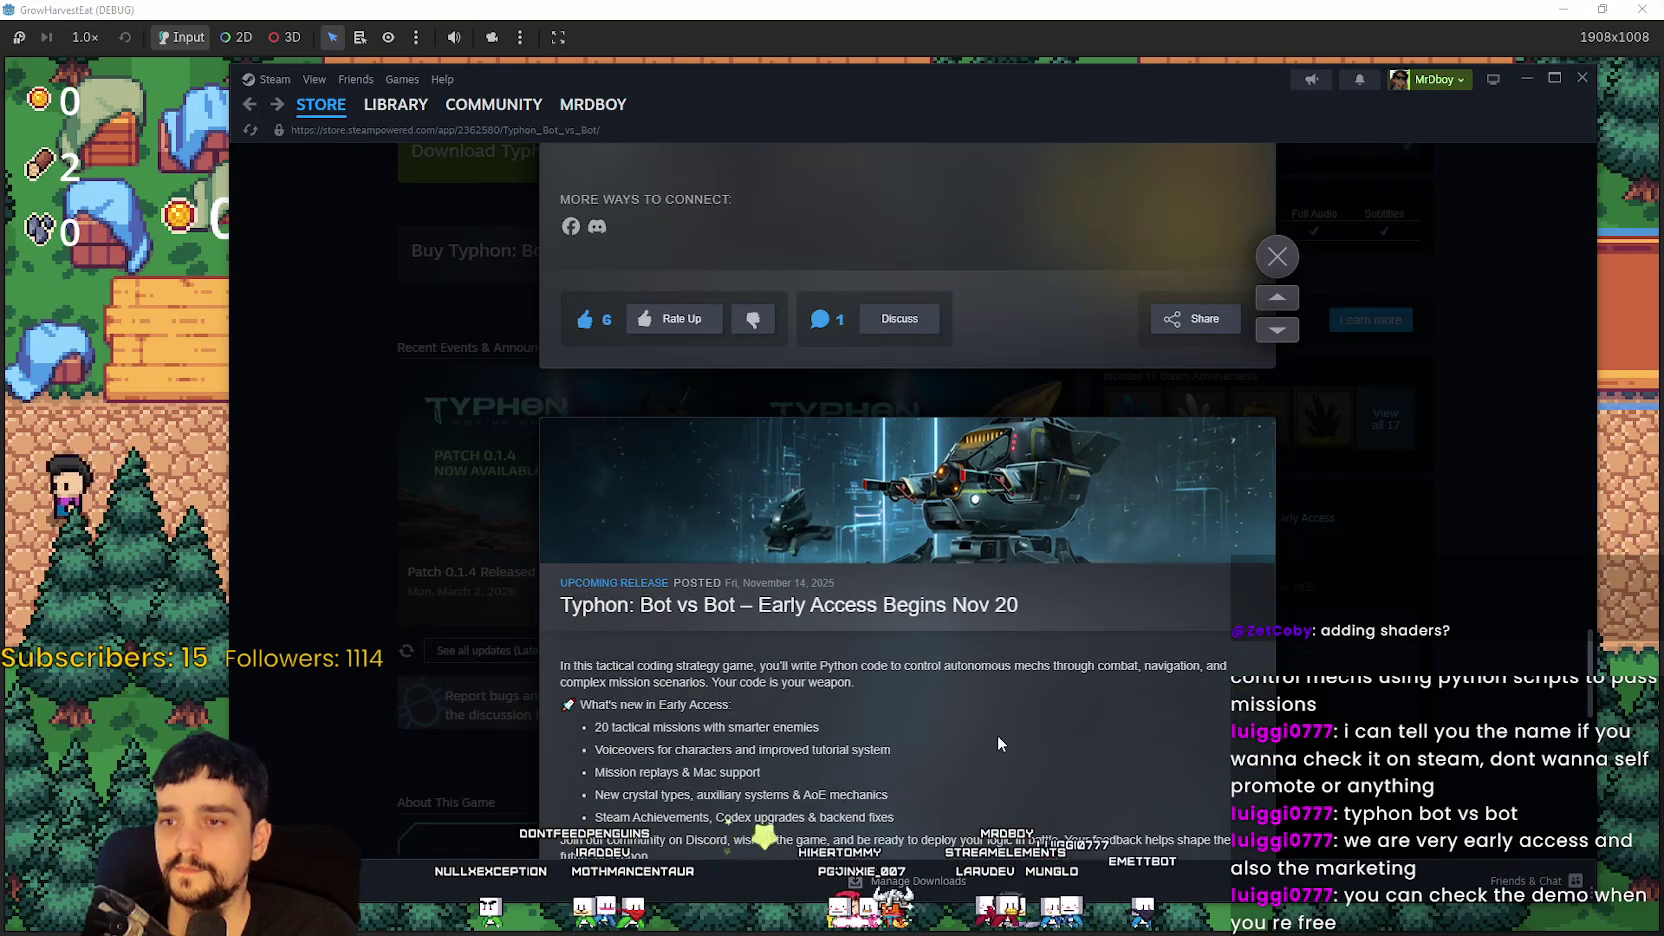
scroll(994, 737, "down", 3)
scroll(998, 720, "up", 8)
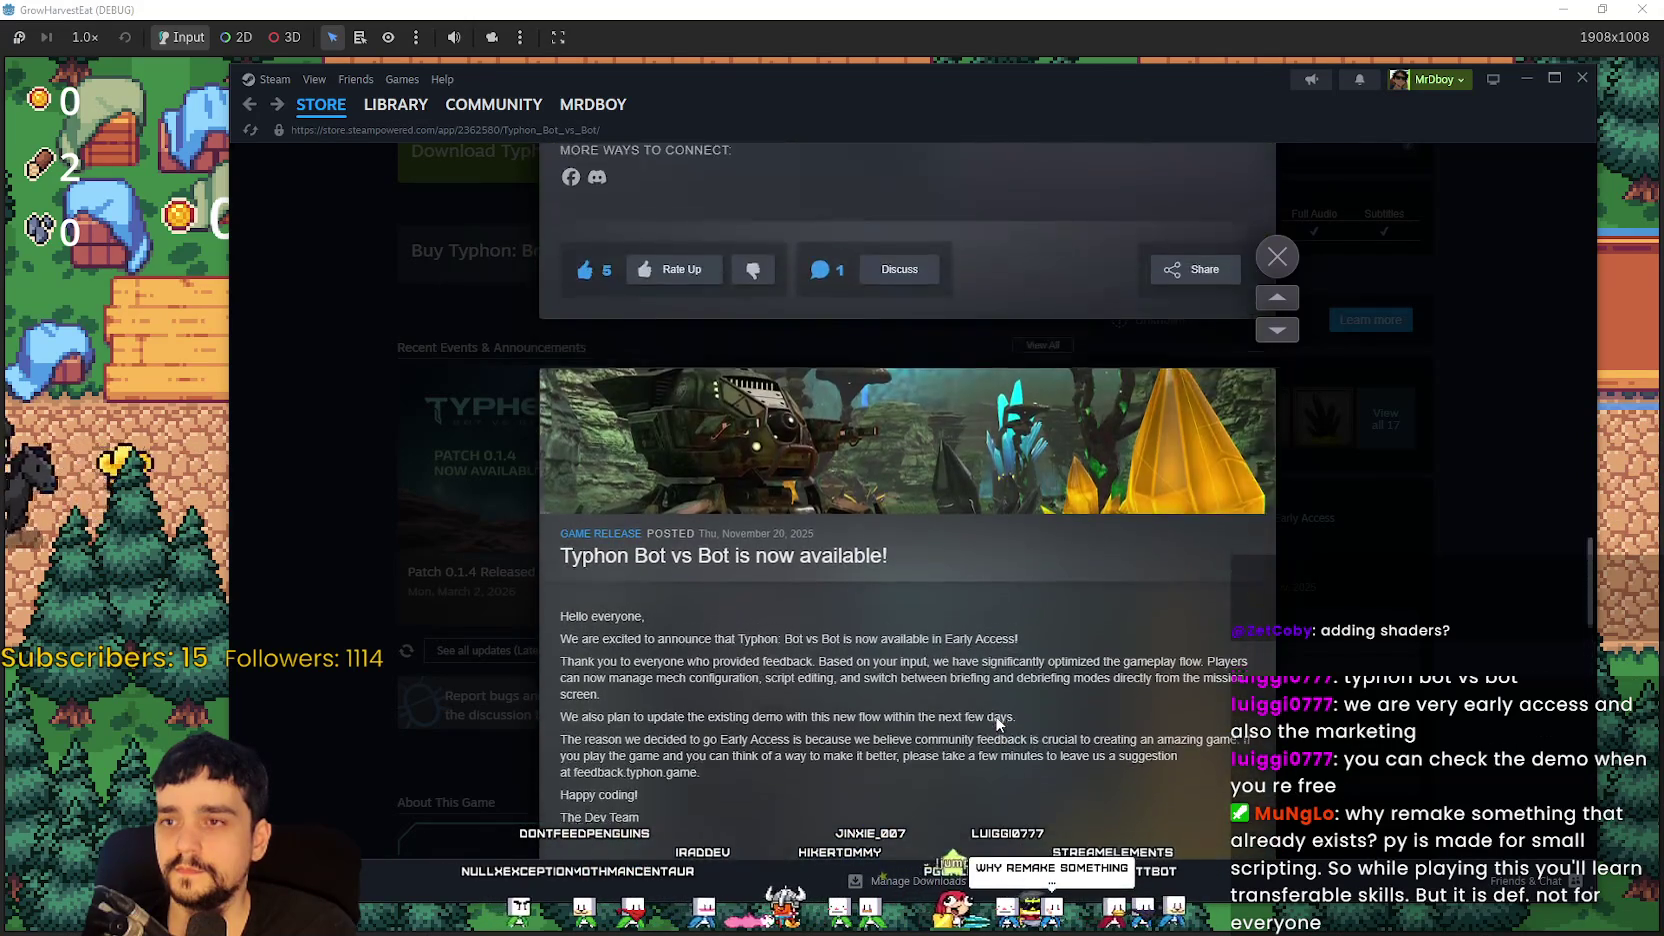
scroll(940, 620, "down", 3)
left_click(919, 583)
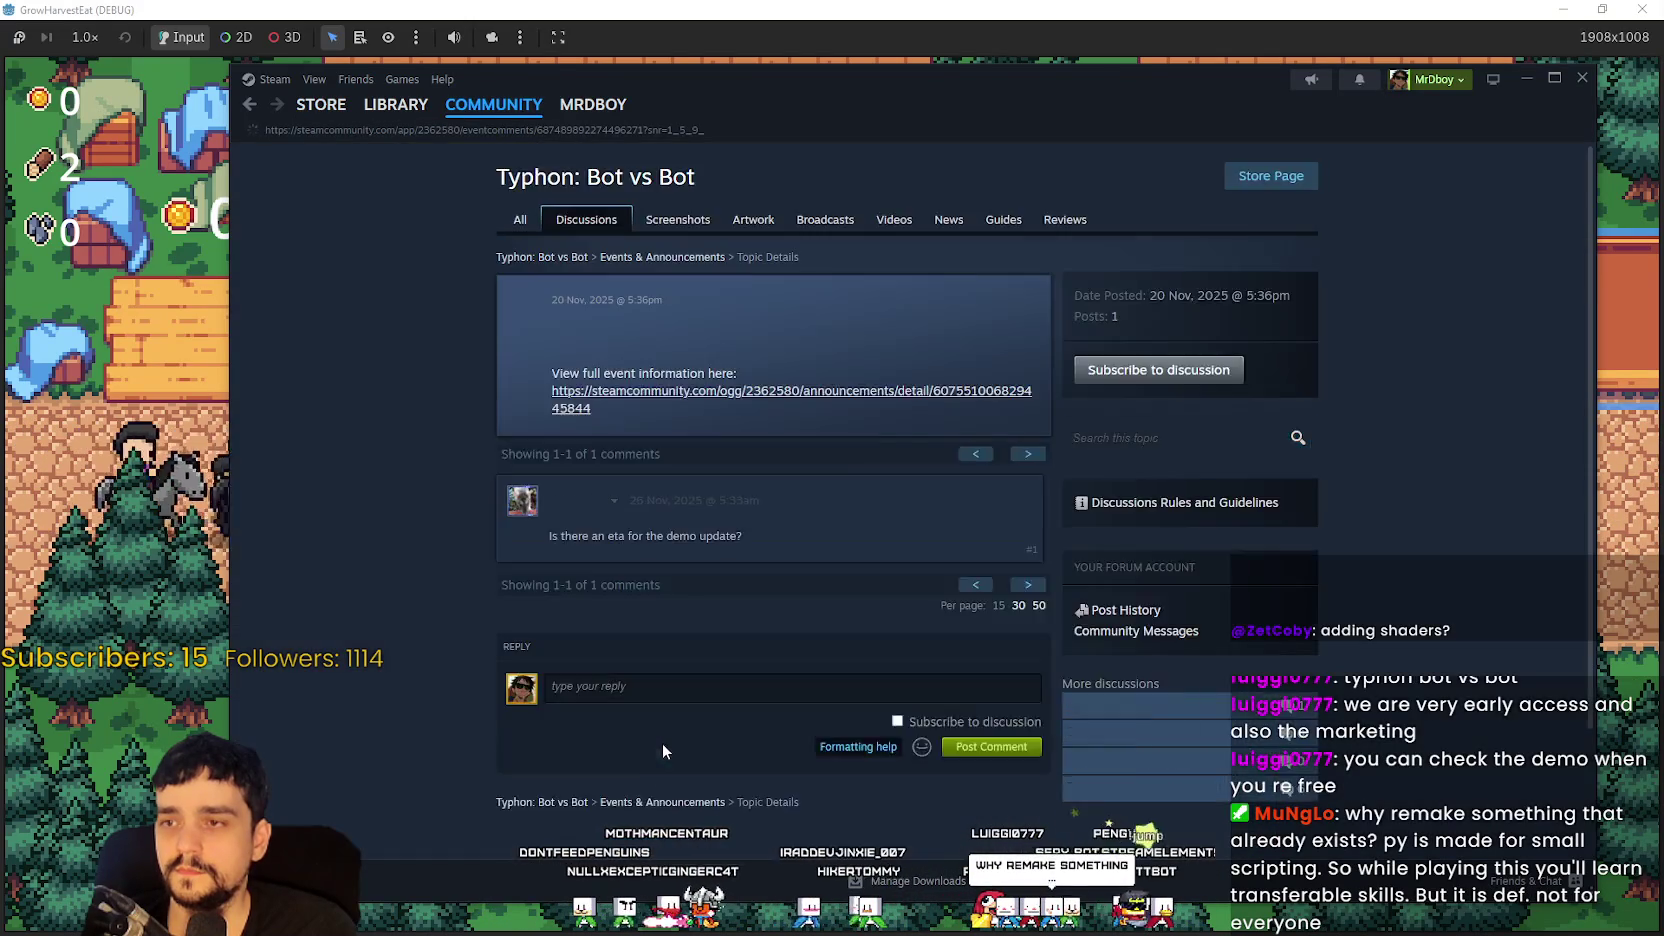
- Highlight a phrase about the demo update in the launch comment, then clear the selection
scroll(662, 737, "down", 3)
left_click_drag(625, 335, 760, 333)
scroll(812, 630, "up", 2)
left_click(750, 522)
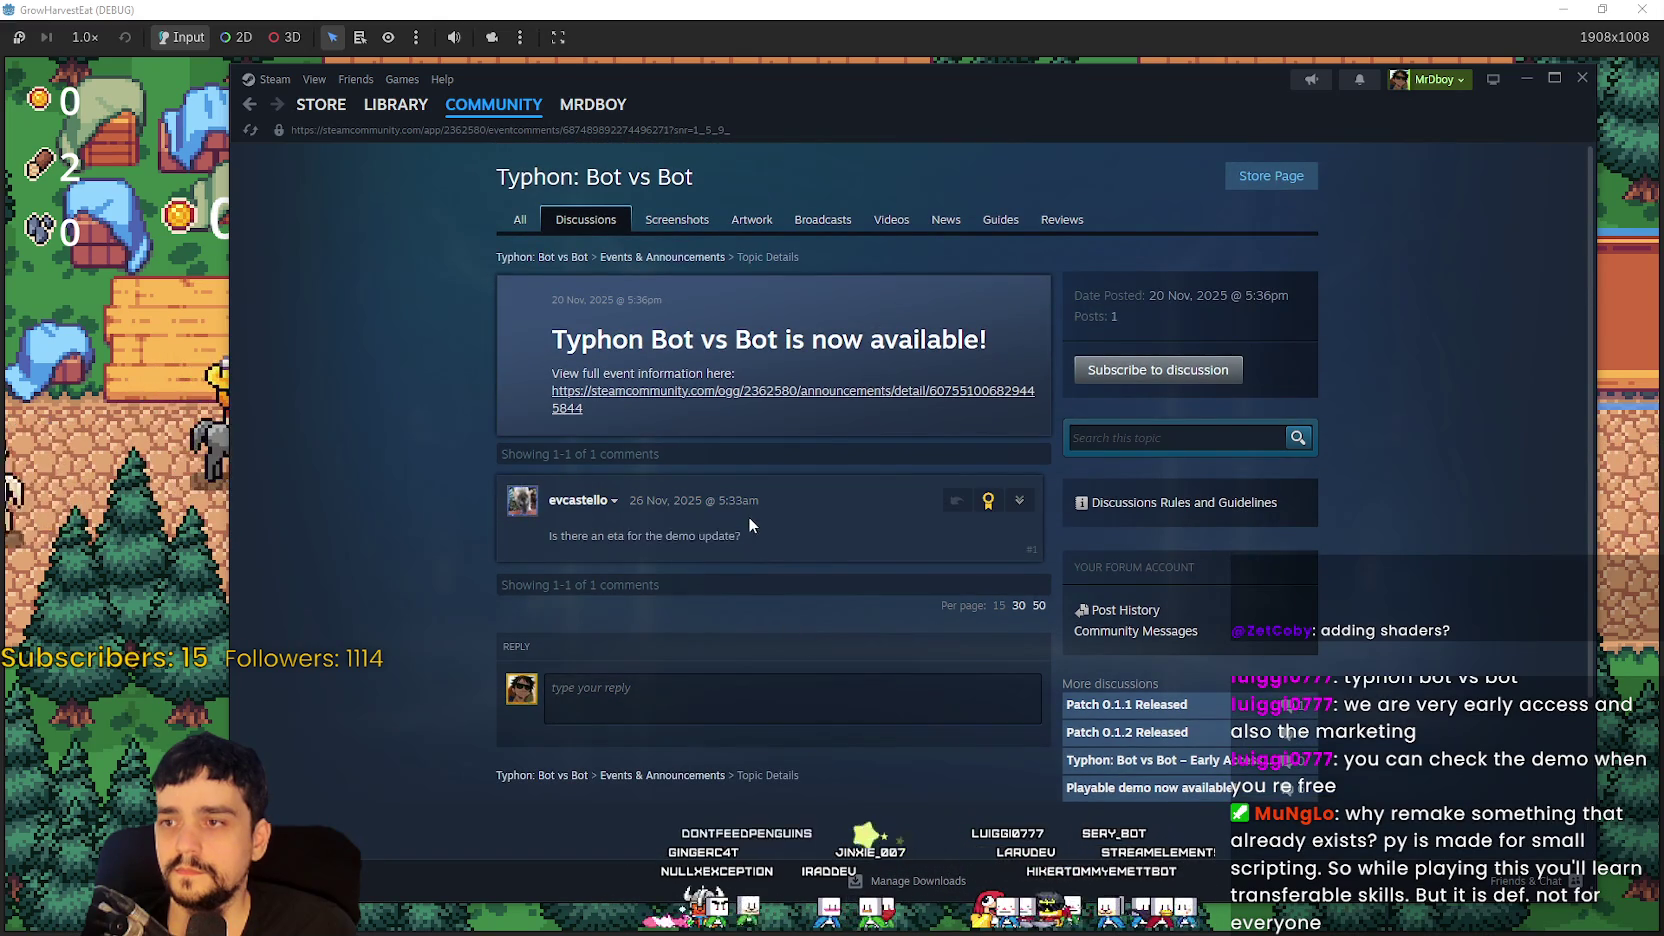
- Open the 19-topic Discussions forum, preview several topics, then head back to the game's main page
left_click(575, 218)
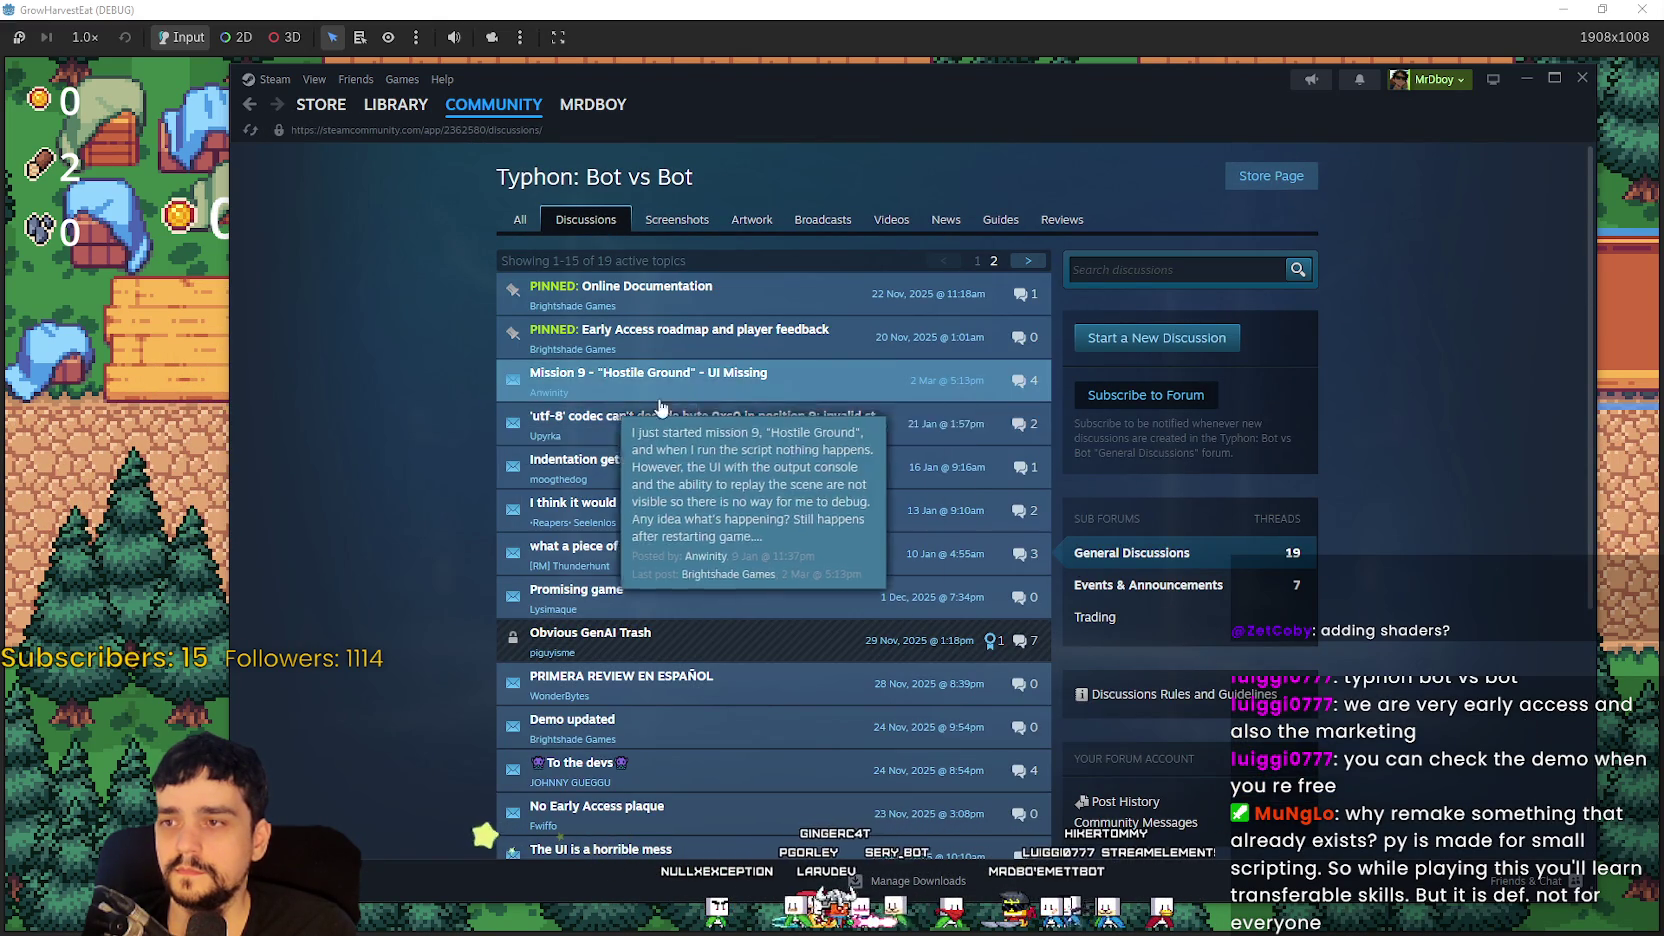
mouse_move(866, 387)
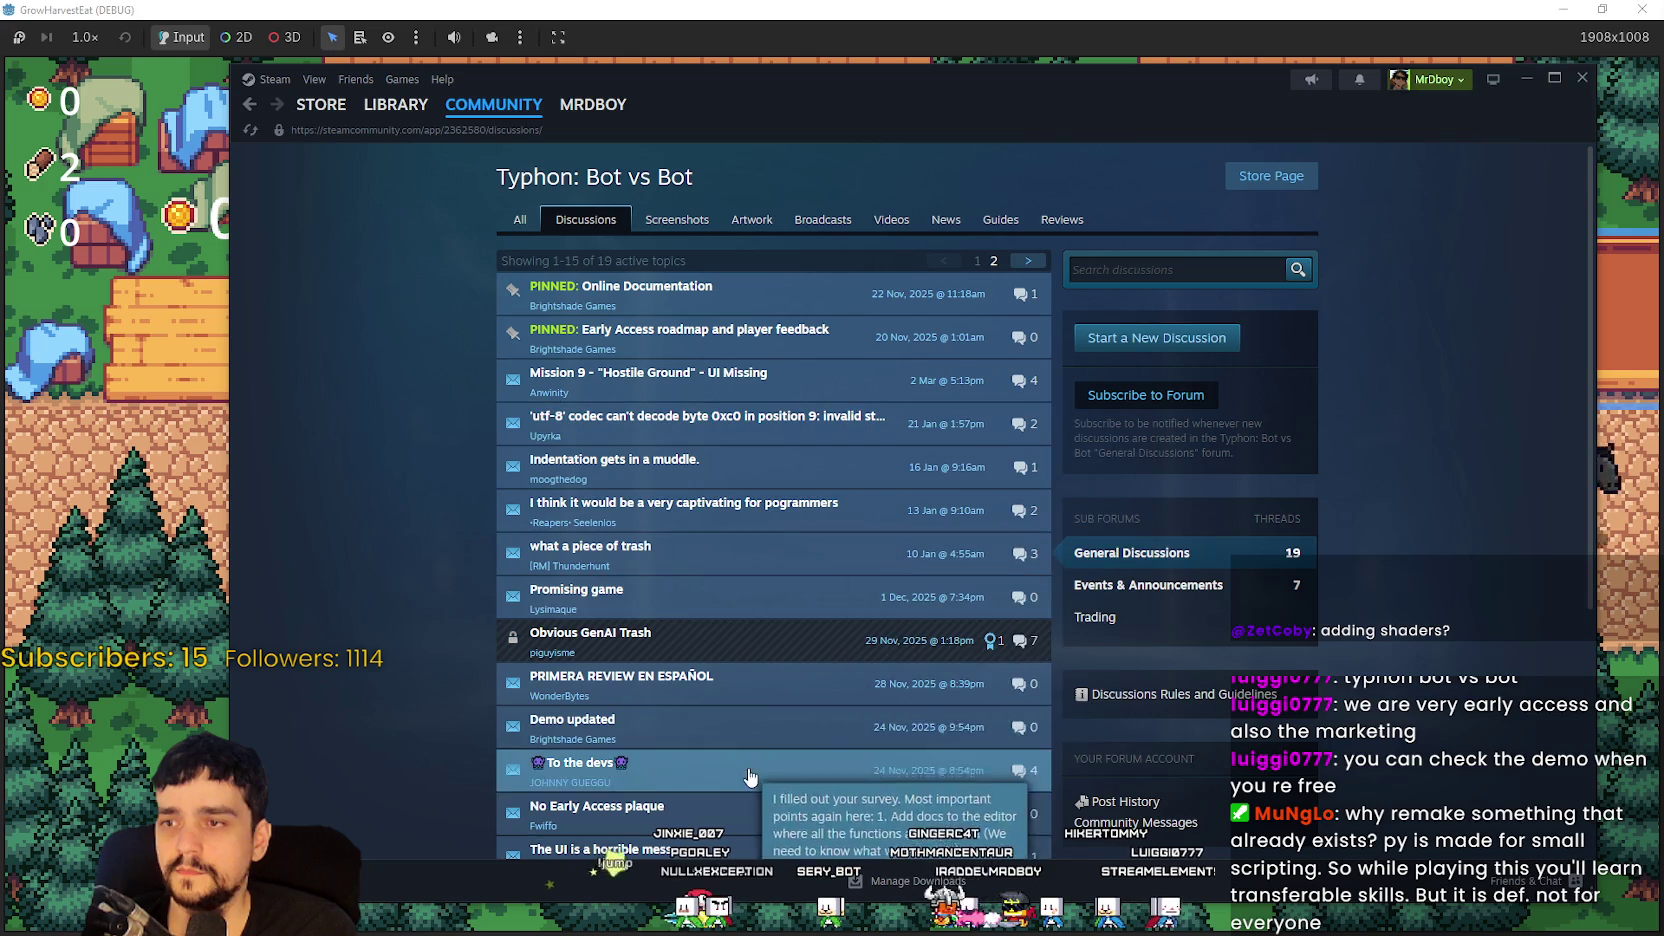
mouse_move(798, 574)
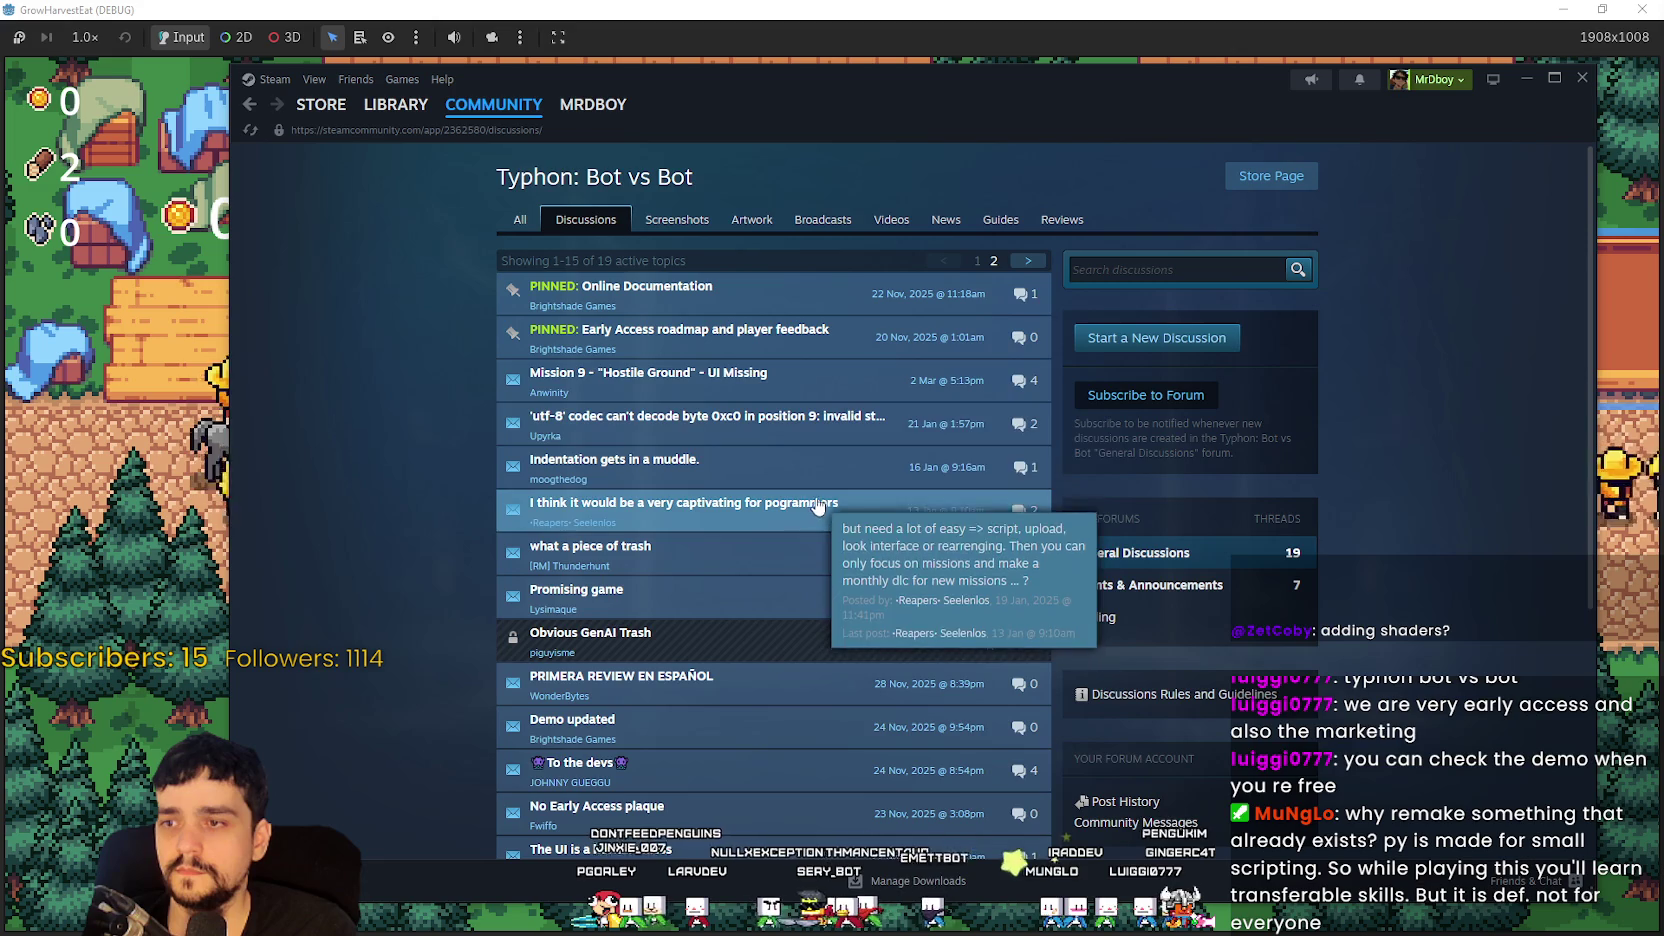
scroll(830, 400, "down", 1)
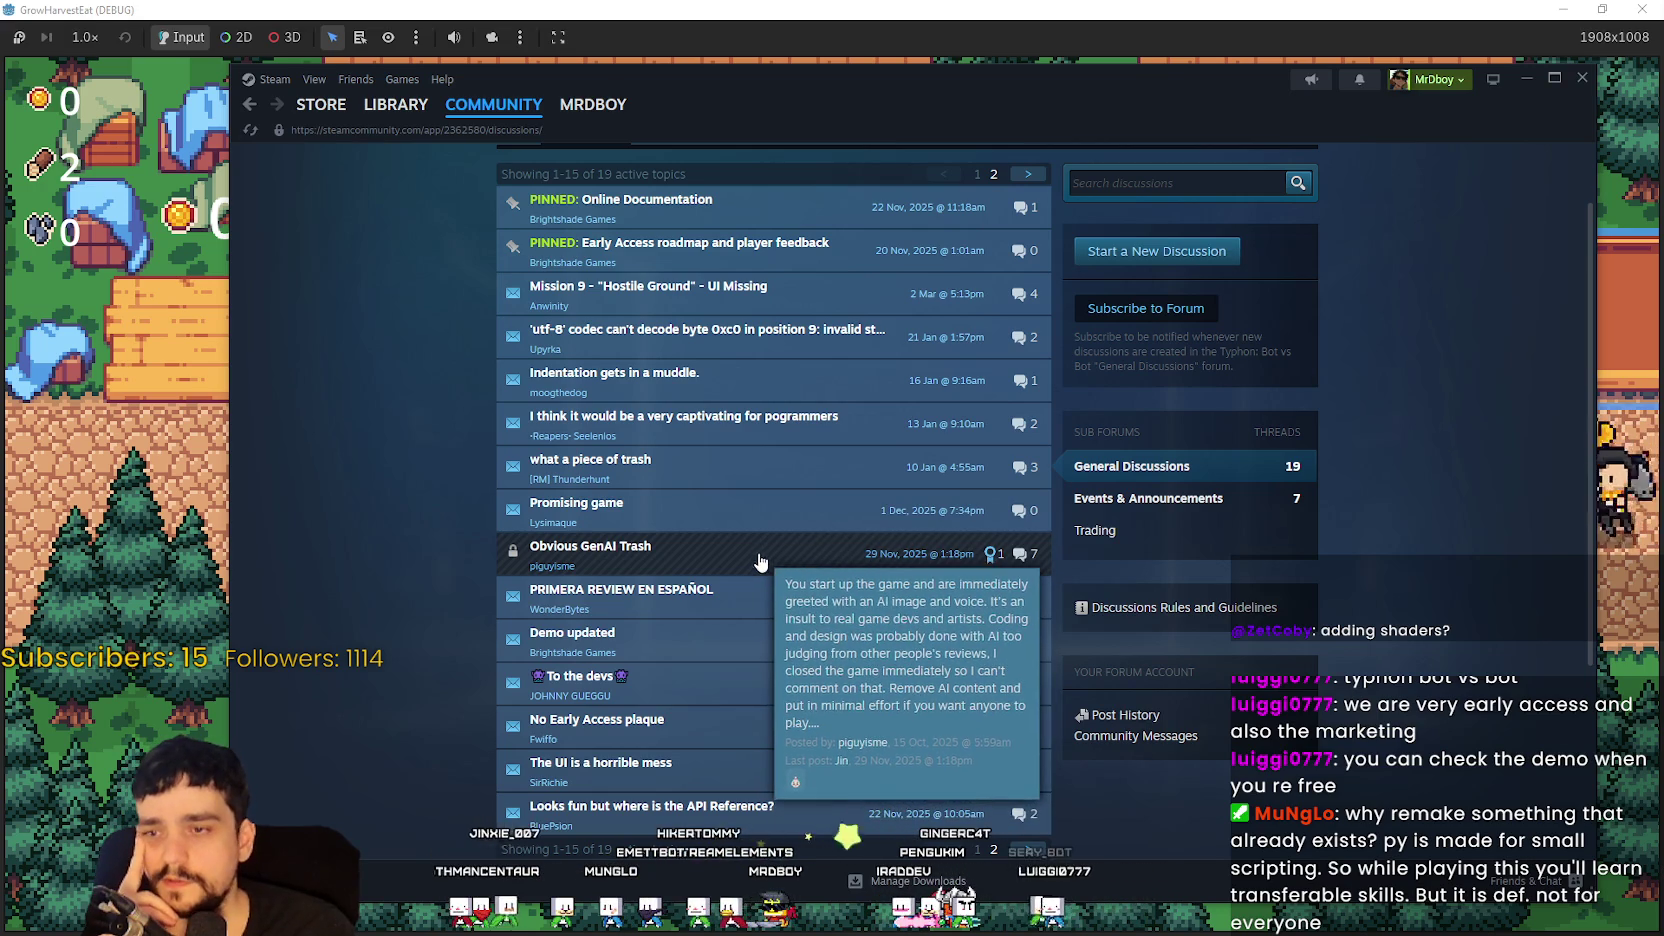
mouse_move(753, 591)
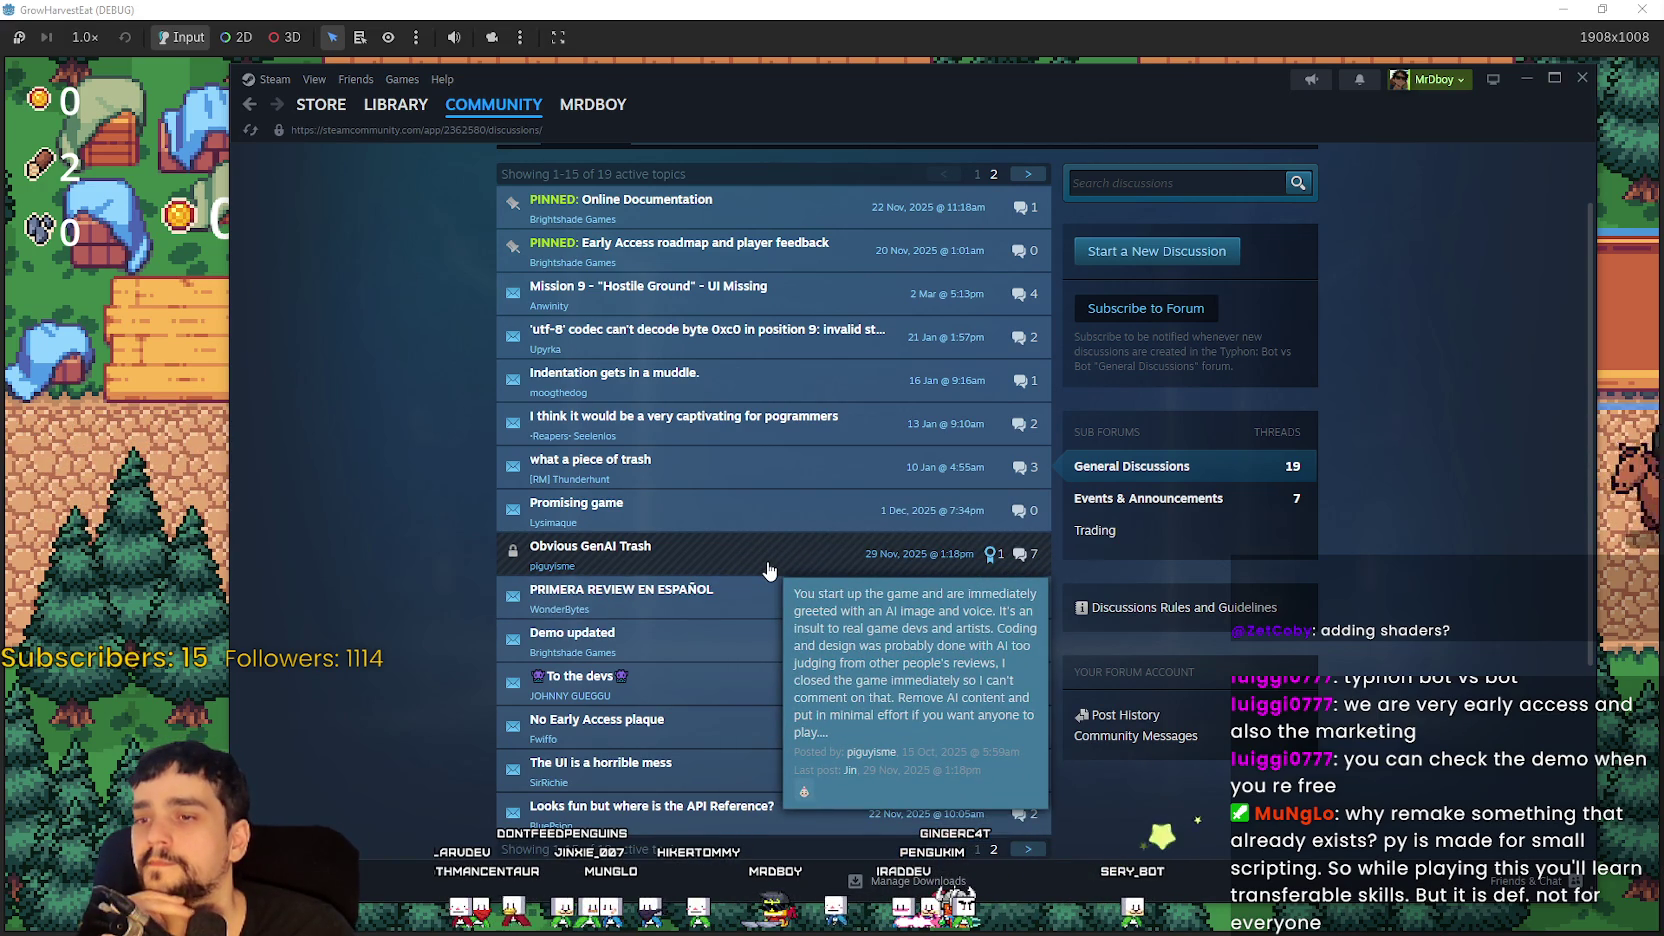
scroll(822, 650, "down", 3)
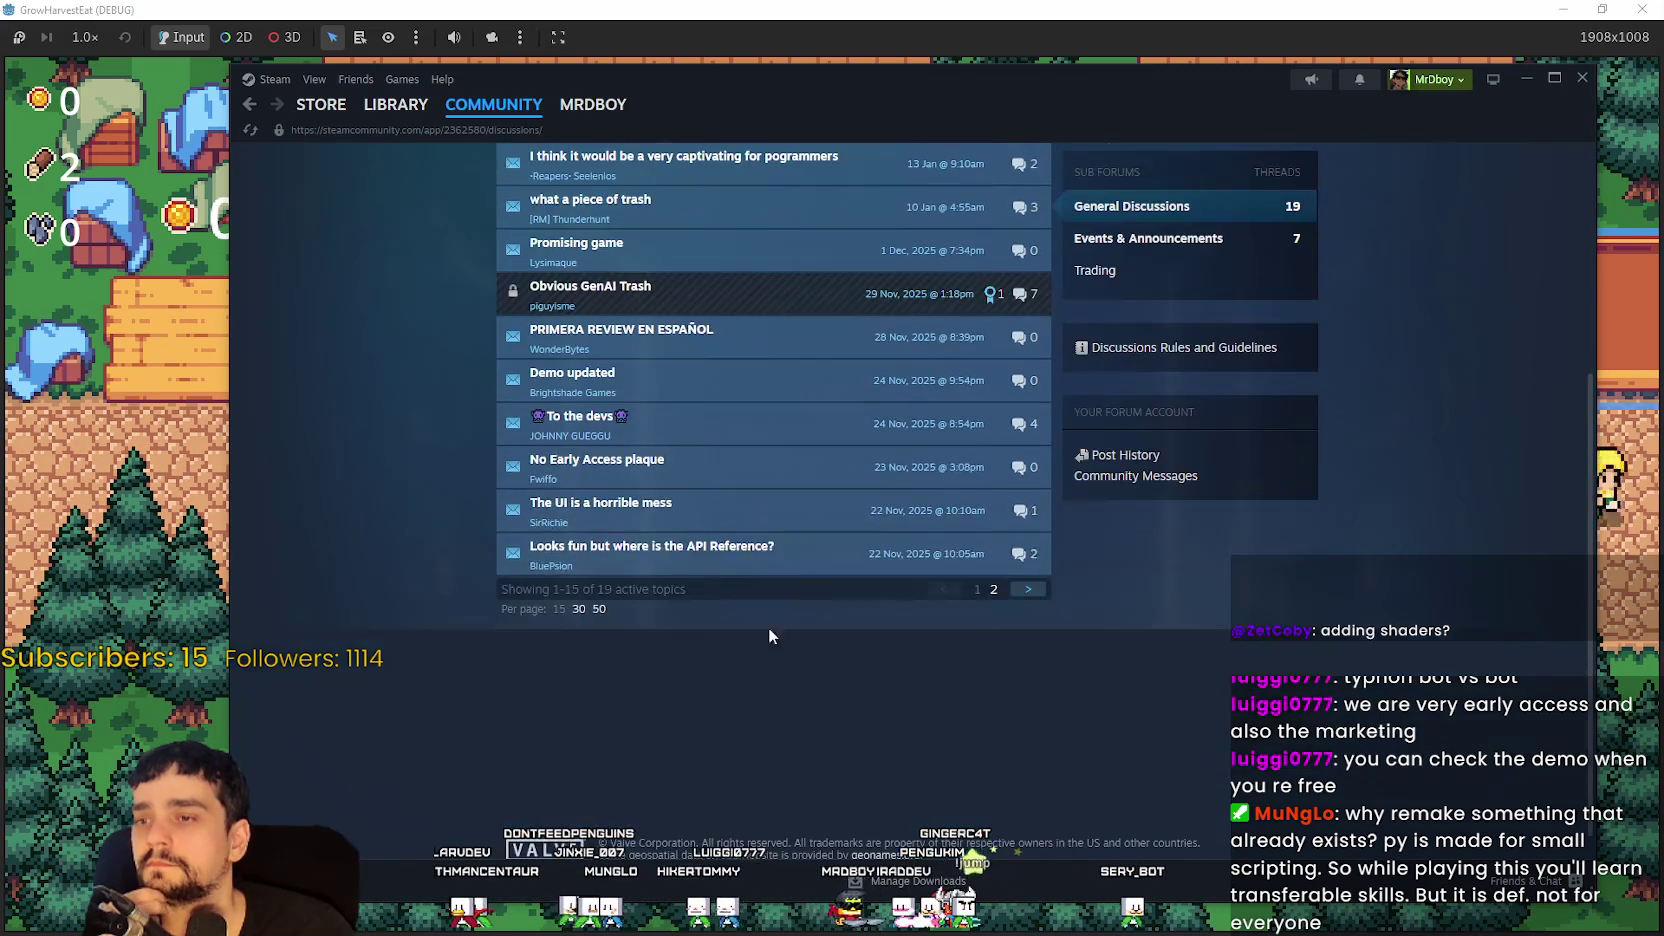
mouse_move(673, 428)
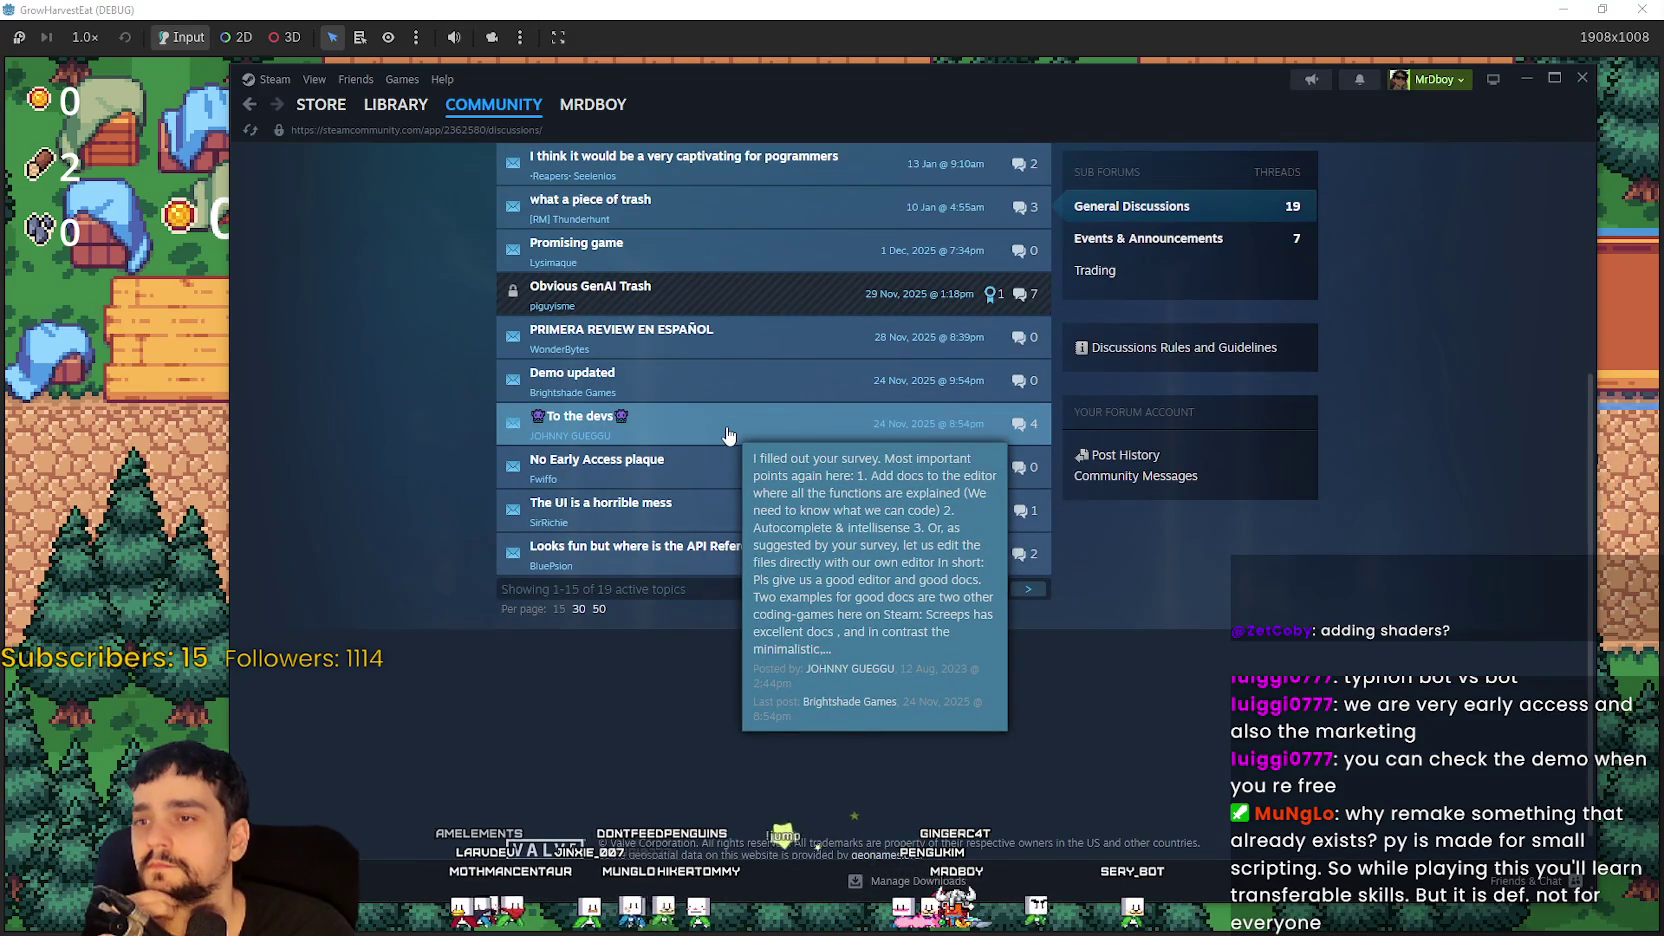
scroll(727, 435, "up", 4)
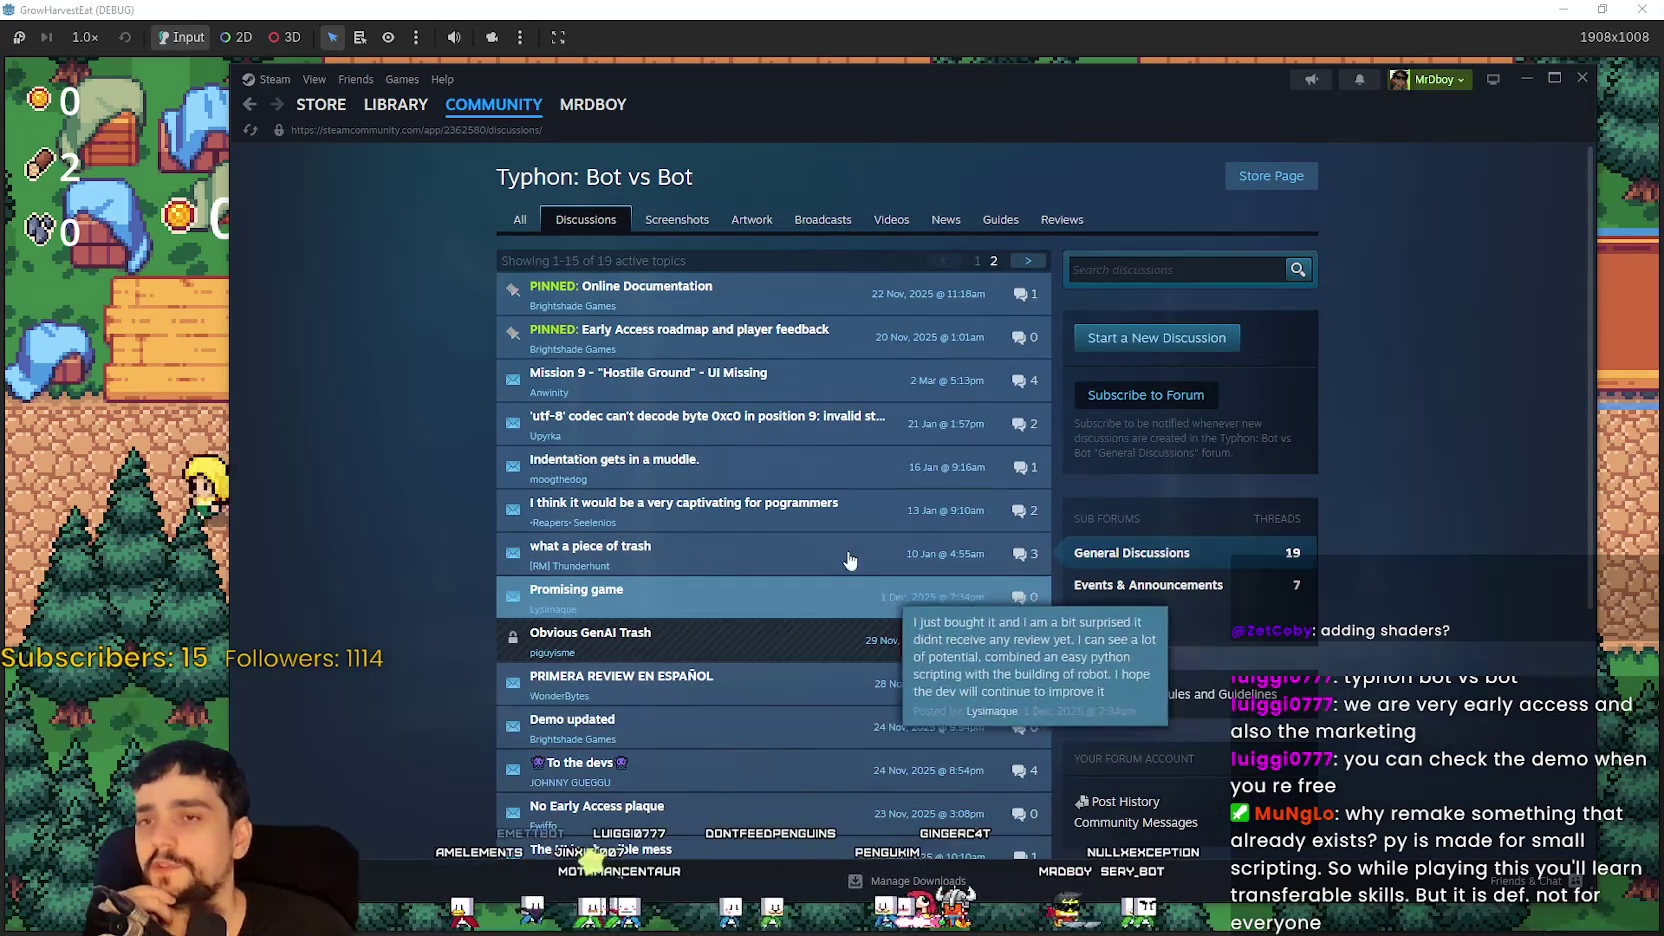
left_click(517, 218)
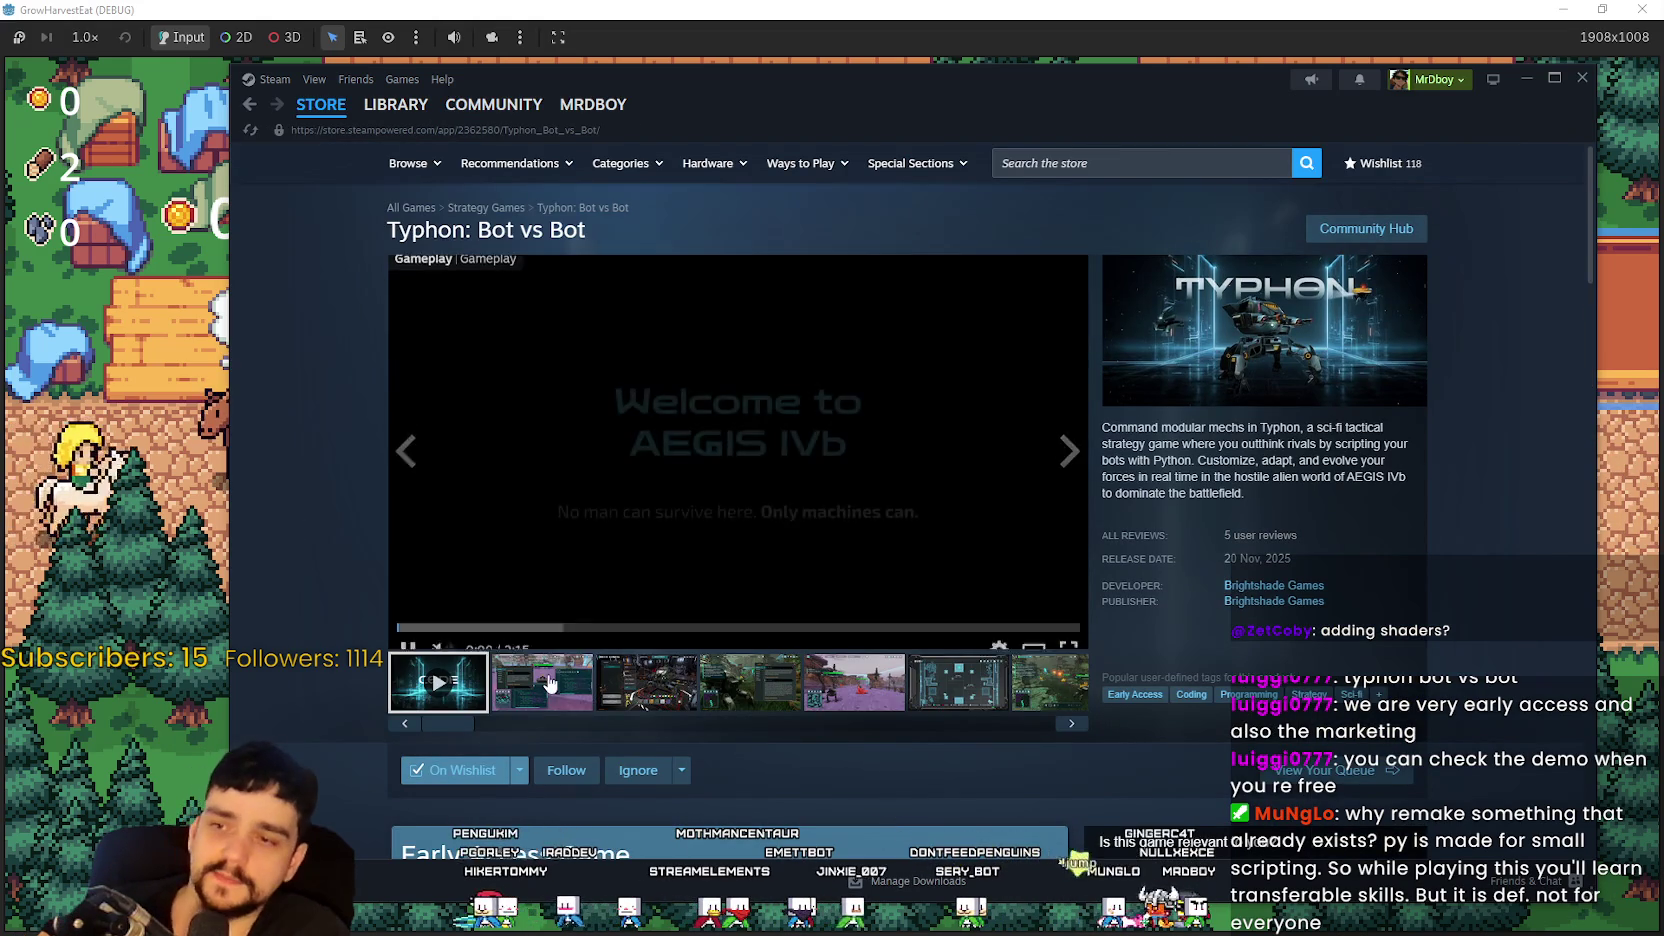
- Step through the next three Typhon: Bot vs Bot gameplay screenshots
left_click(549, 683)
left_click(640, 683)
left_click(720, 683)
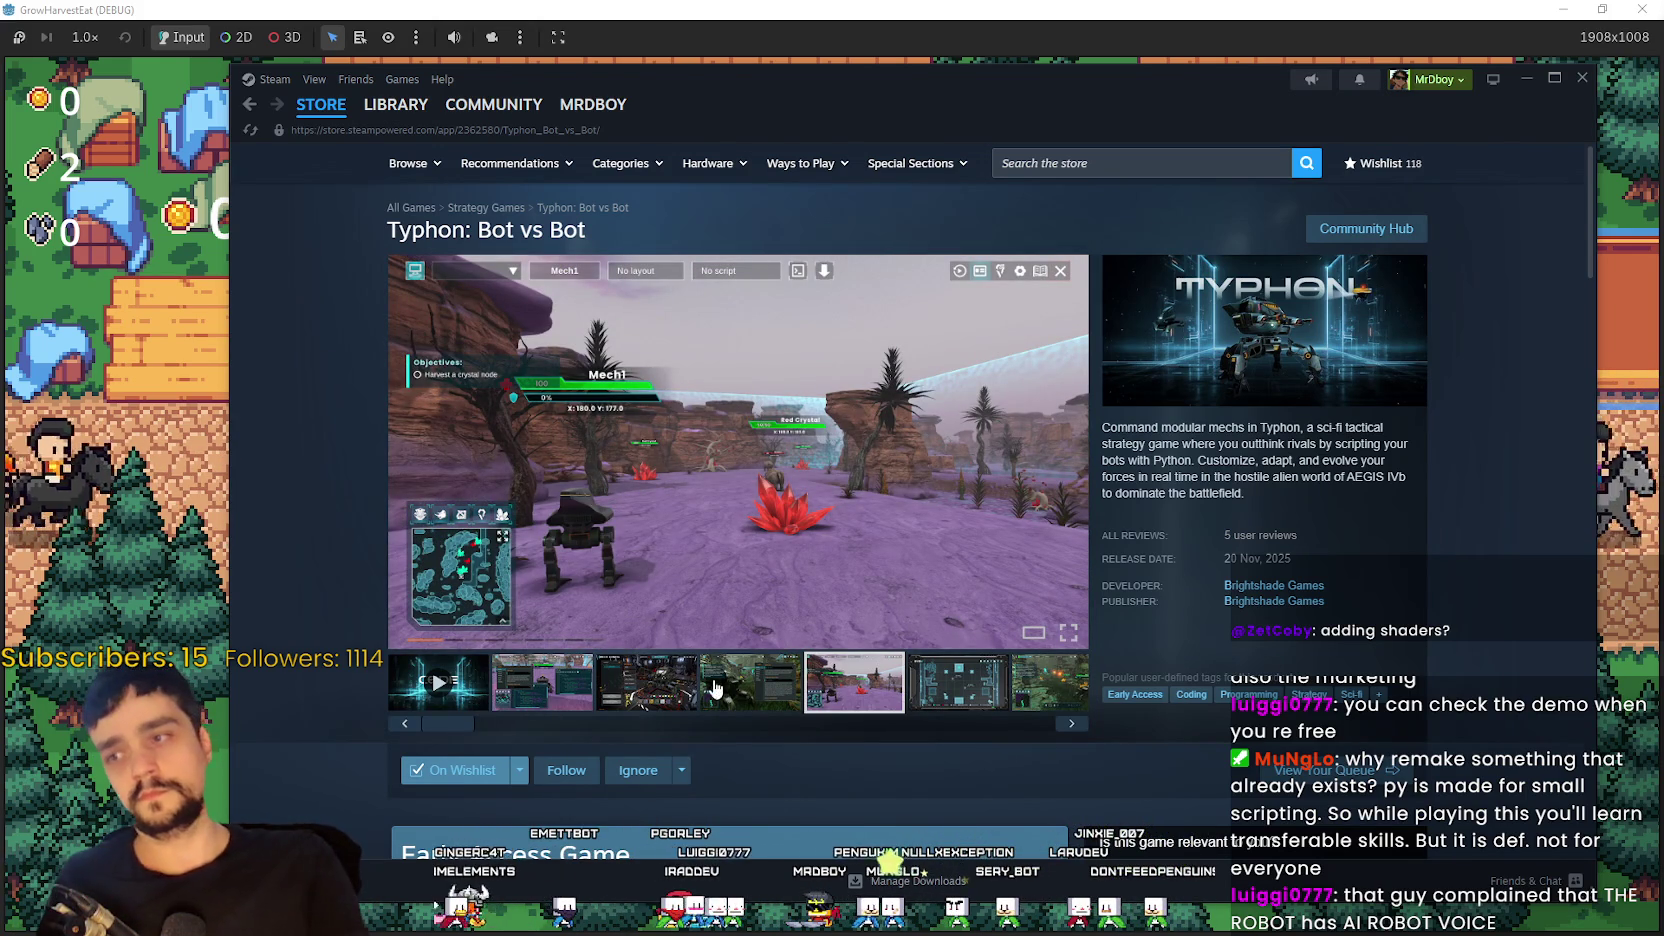
- Play the Typhon trailer, skip it from about 1:25 toward the end, then go to the store front
left_click(459, 679)
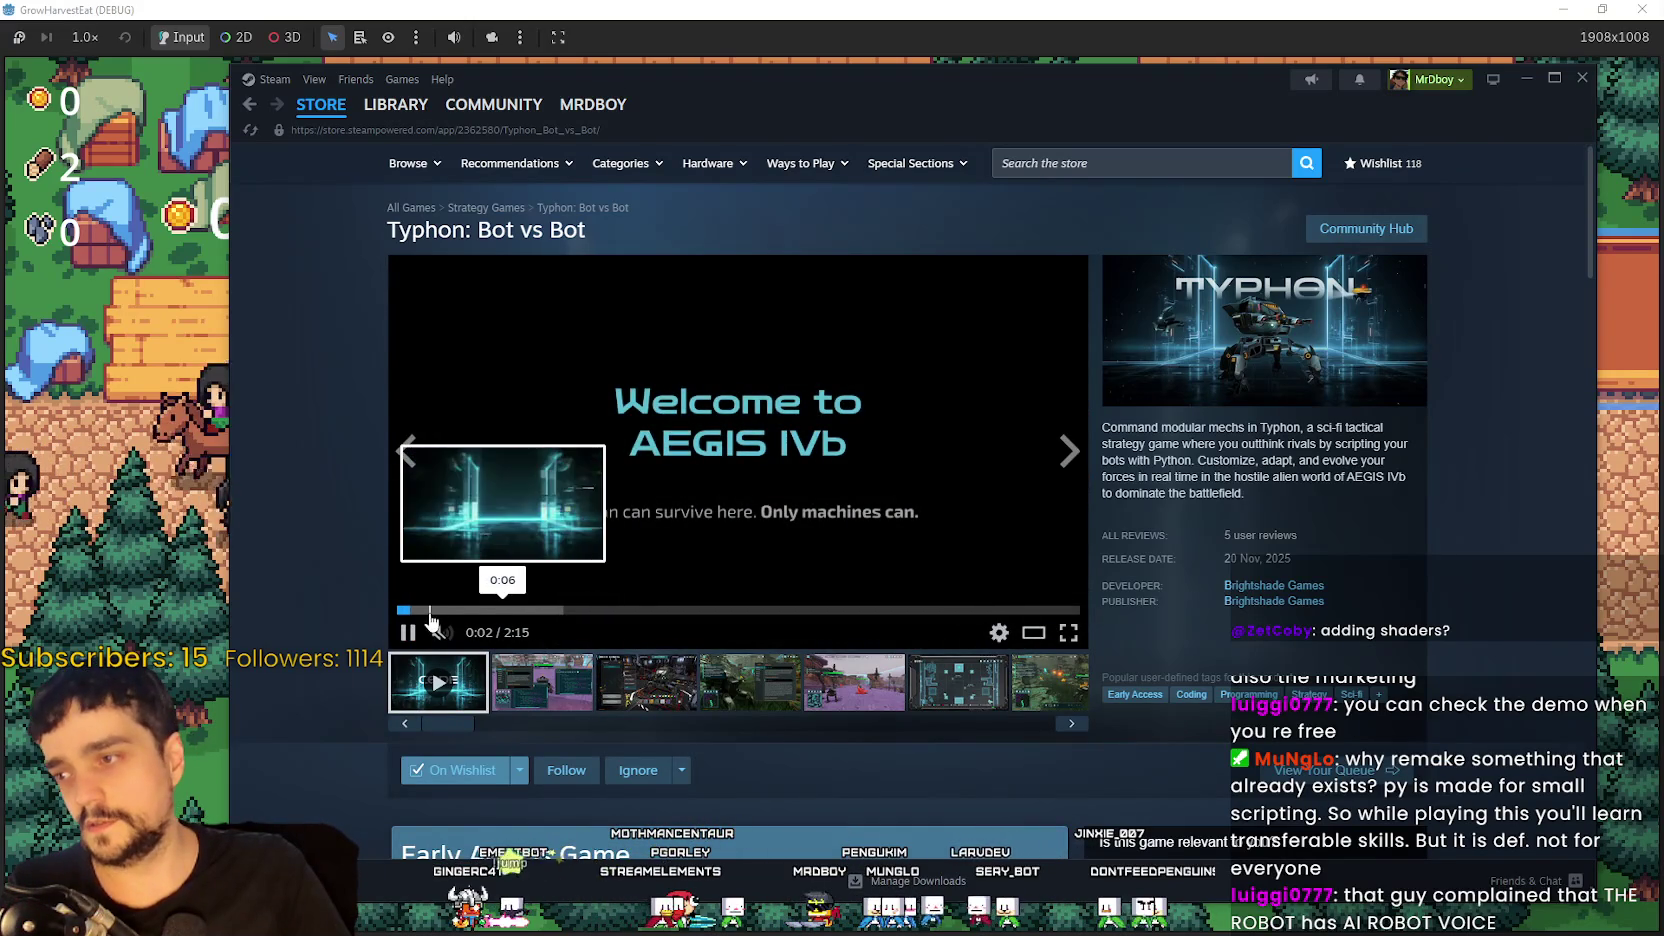
left_click_drag(524, 613, 878, 613)
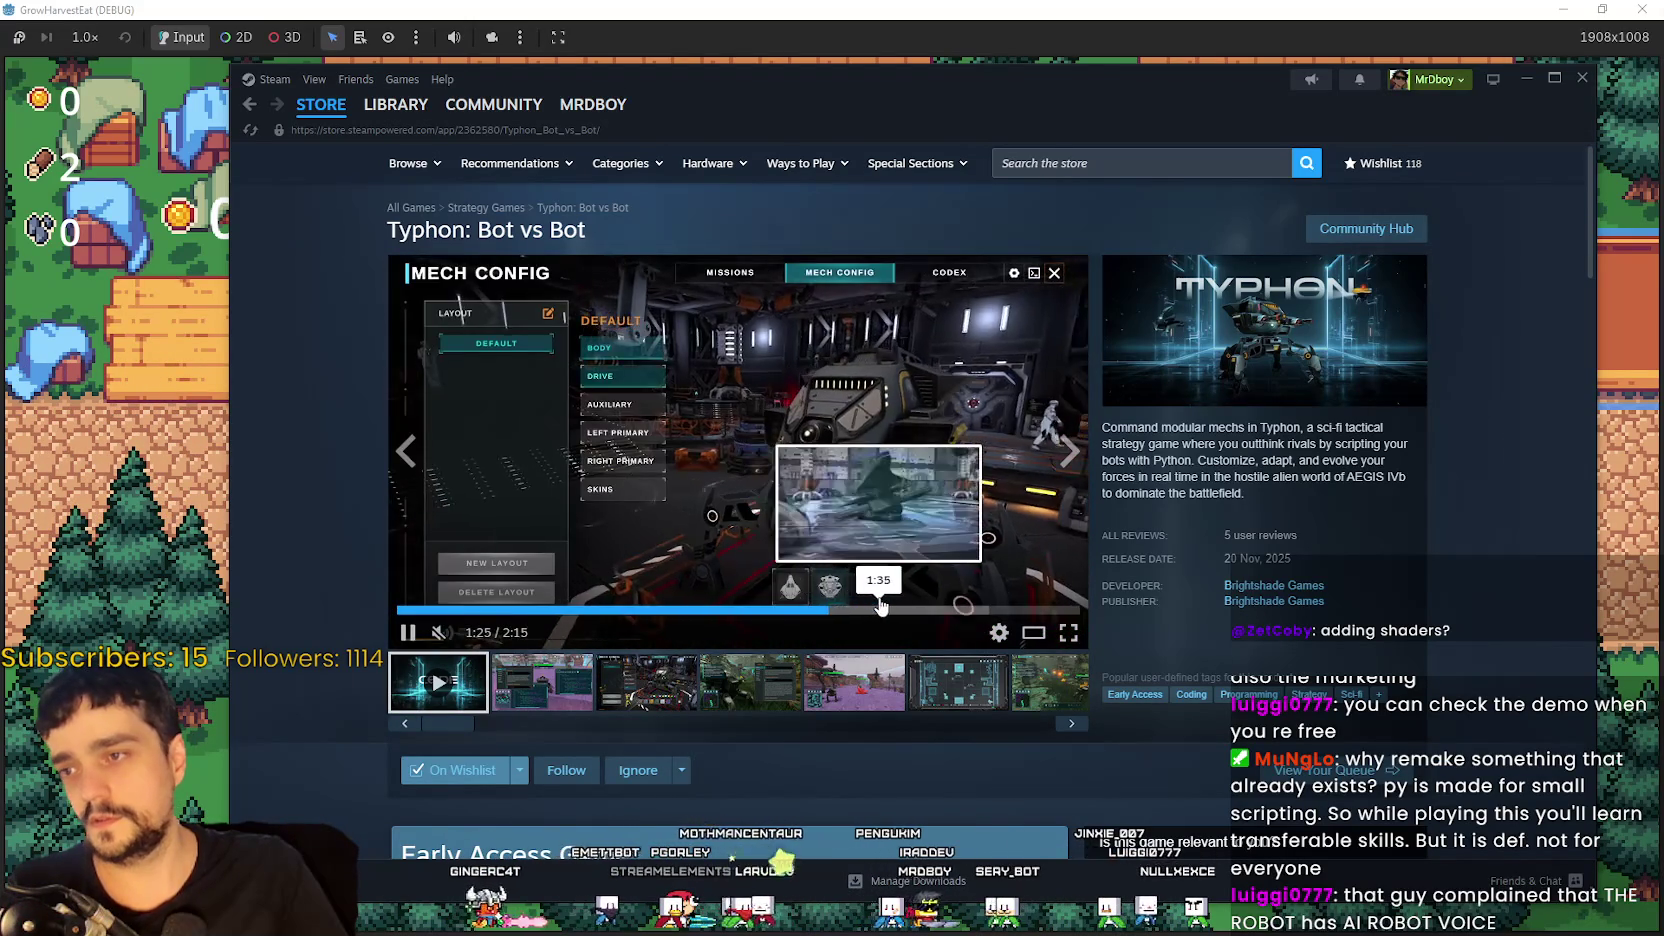
left_click(943, 612)
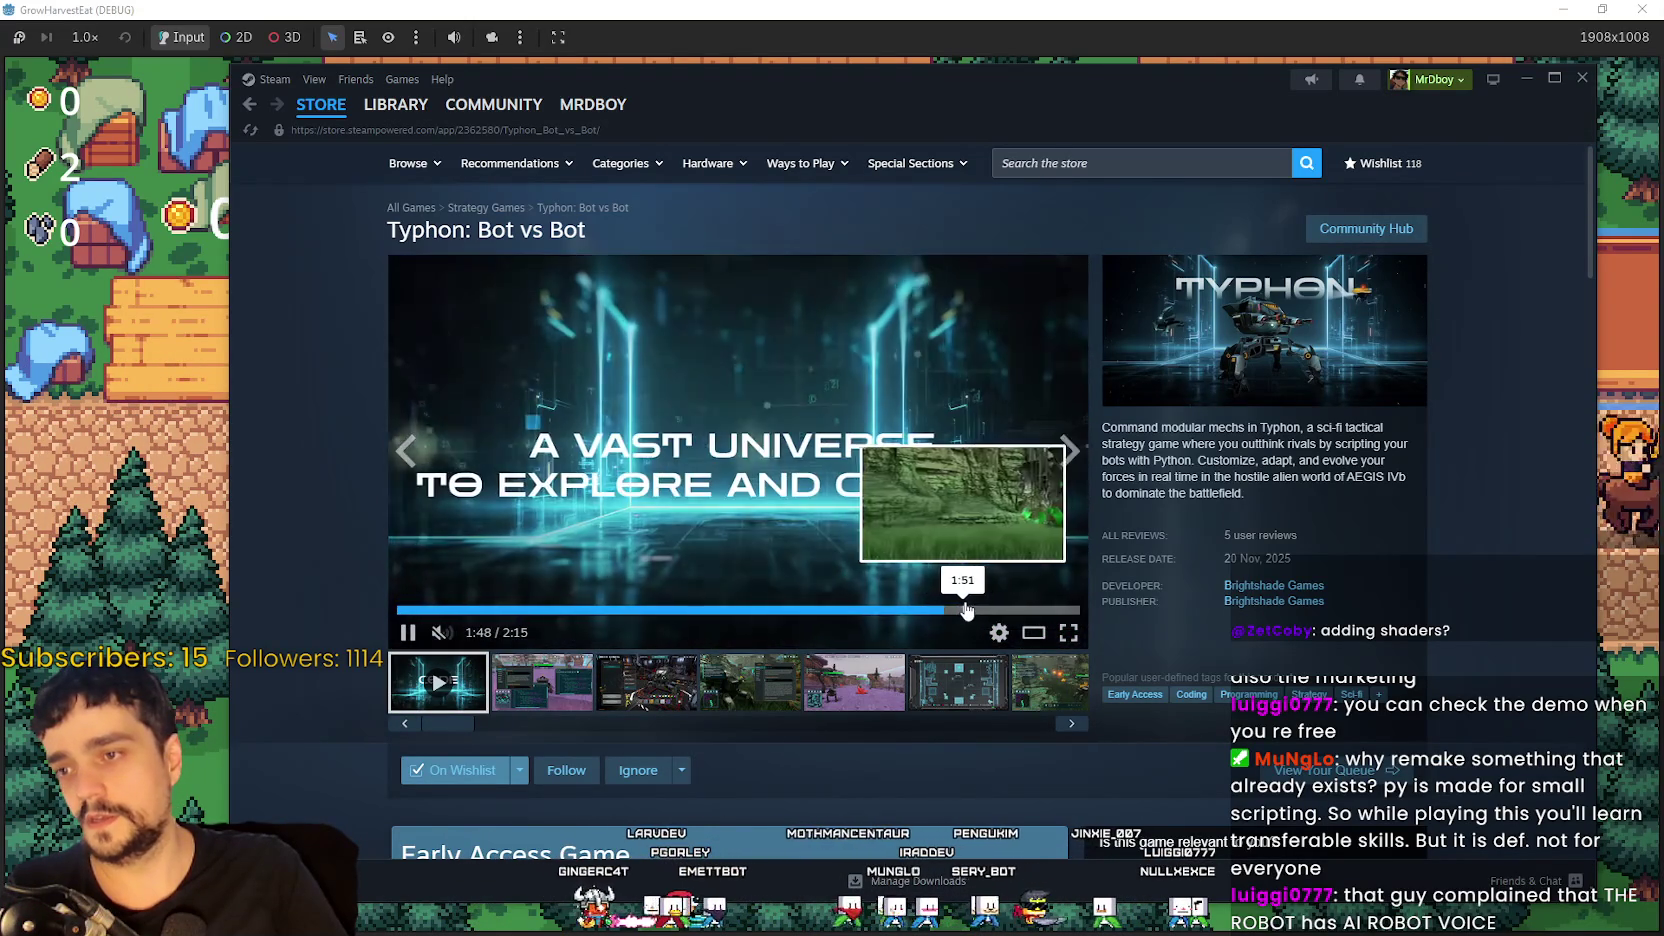
left_click(973, 612)
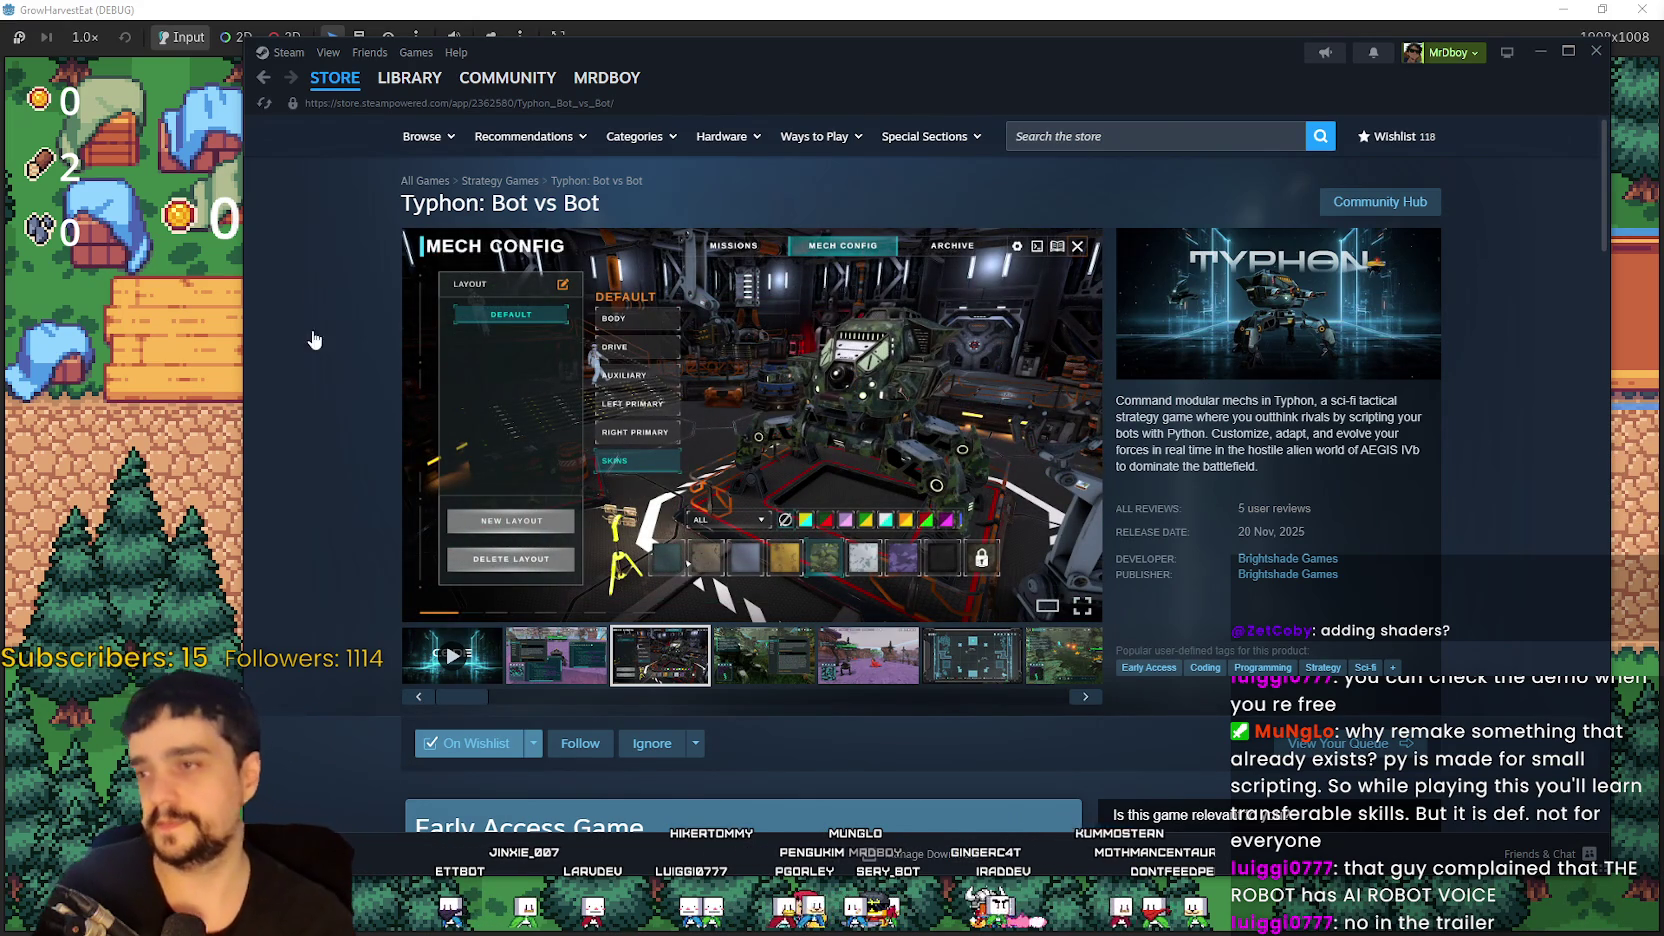
left_click(335, 77)
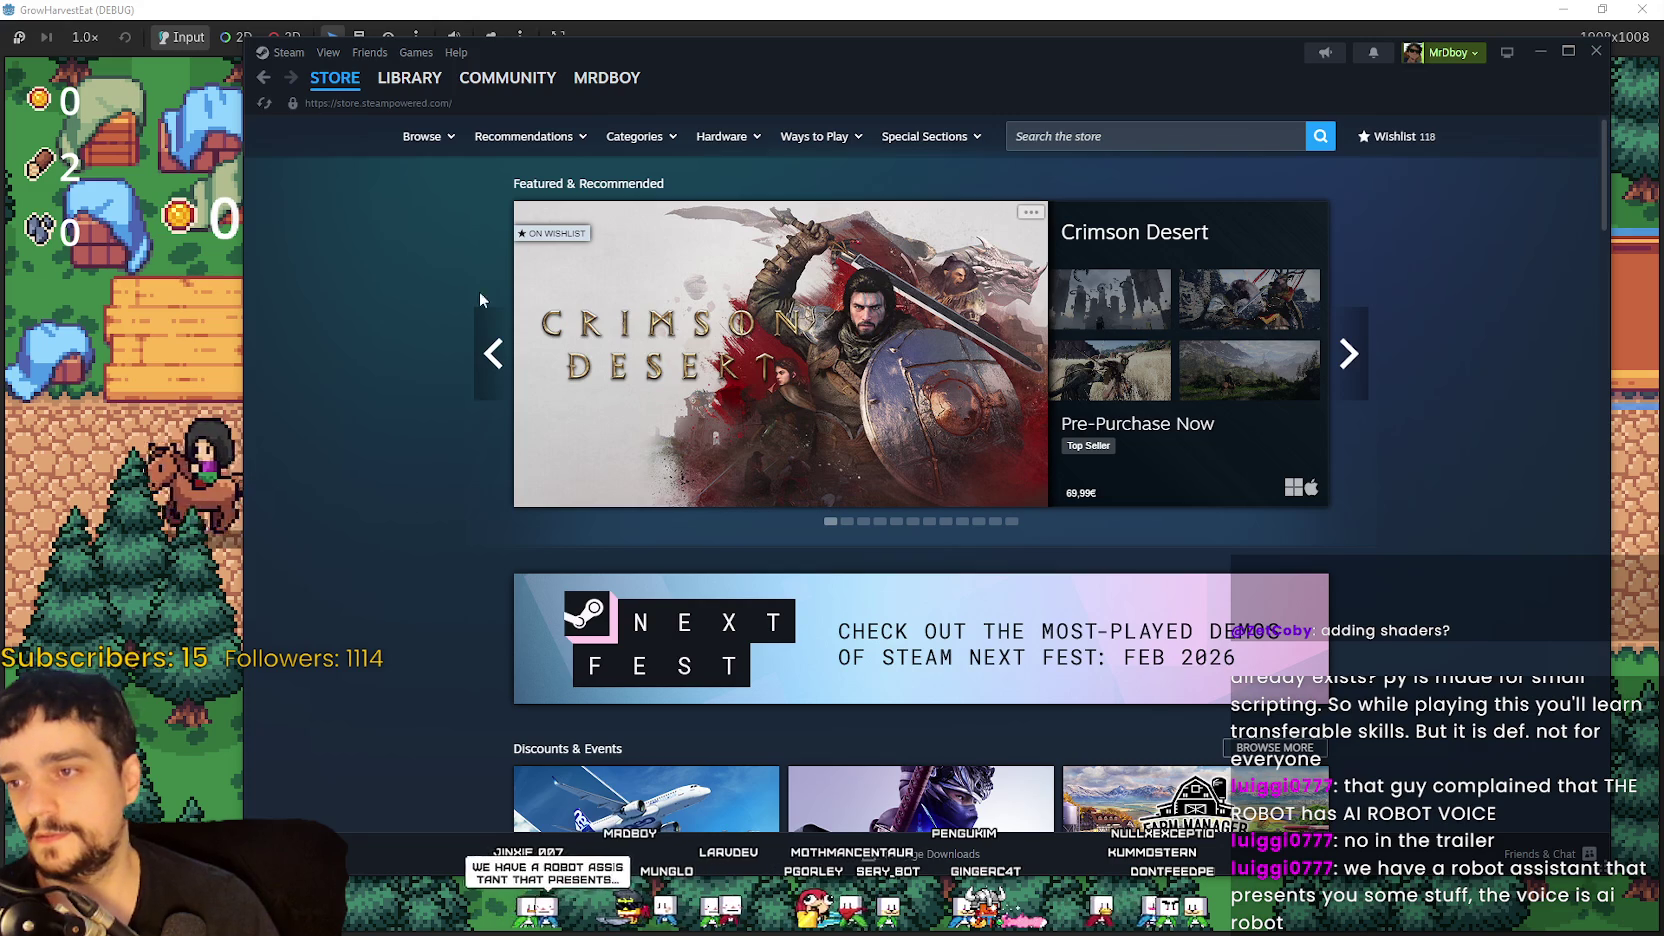
- Cycle through the featured games carousel to WorldBox and browse the store front page
left_click(495, 352)
left_click(495, 352)
left_click(495, 352)
left_click(1363, 376)
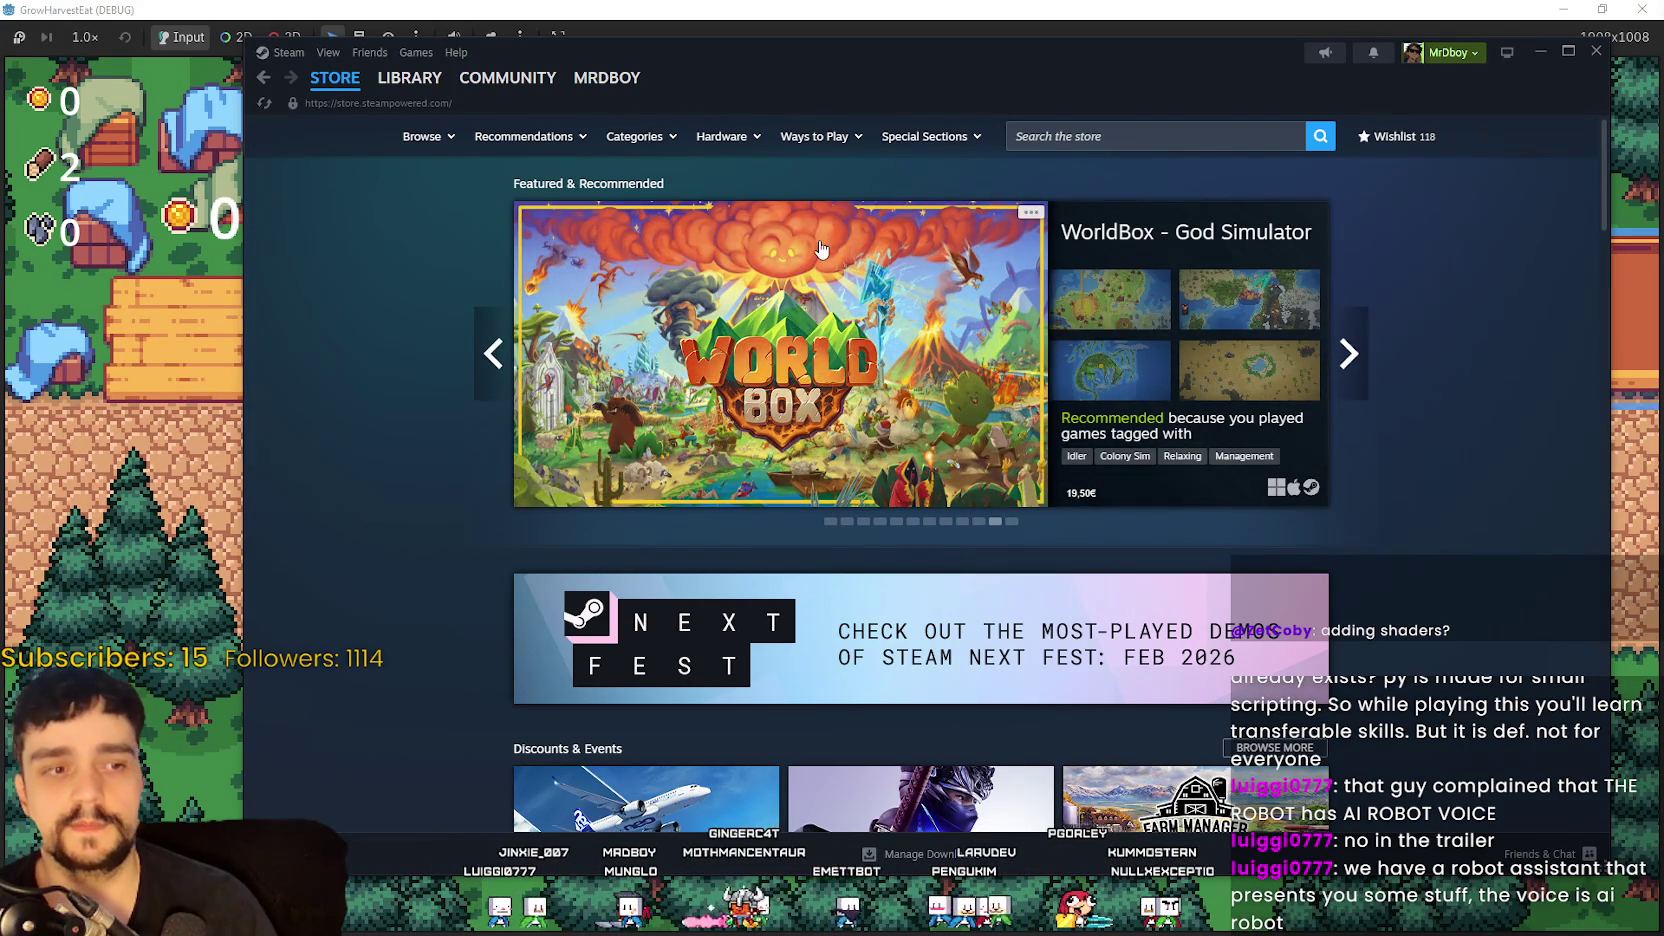
mouse_move(811, 250)
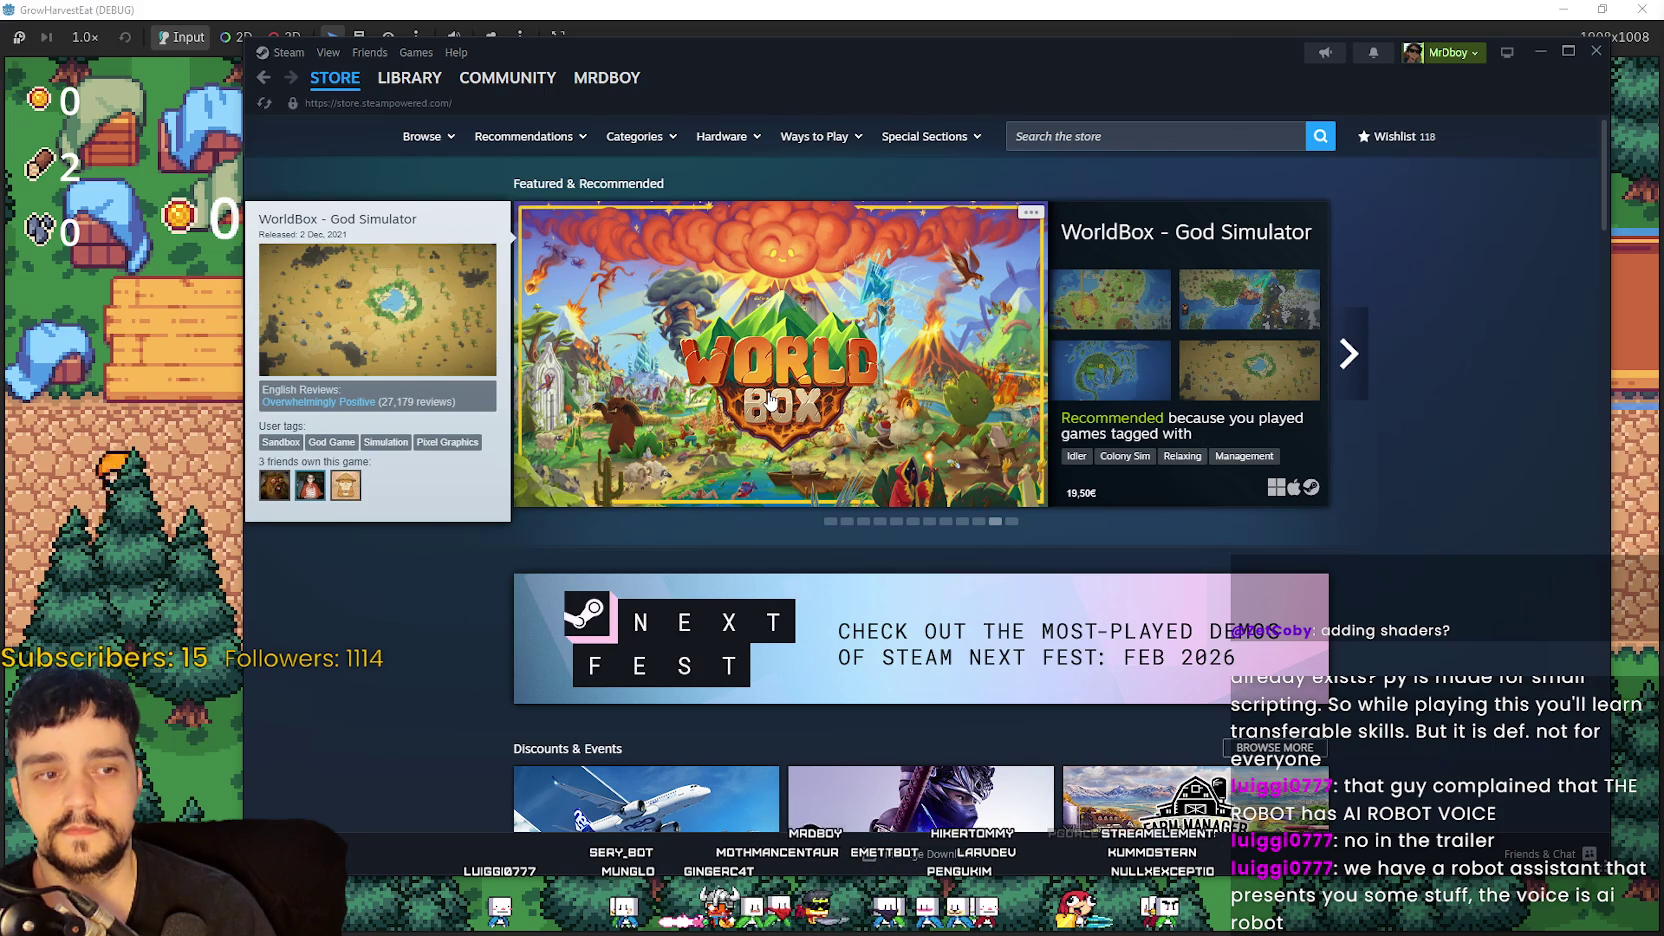
mouse_move(824, 402)
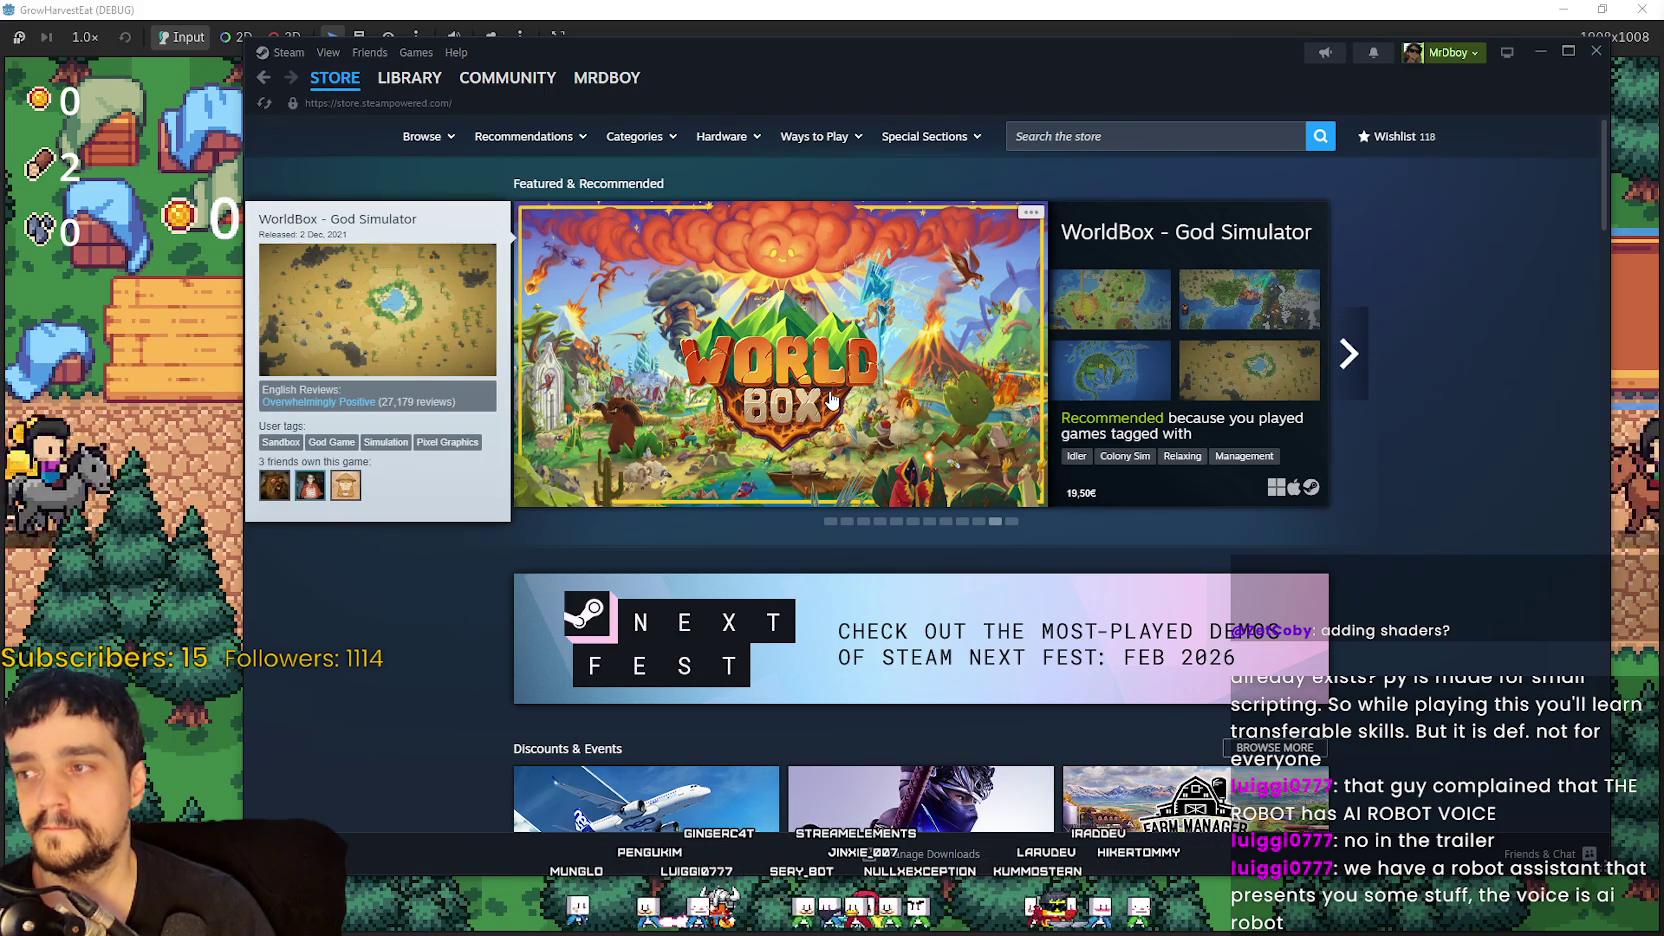
scroll(314, 665, "down", 15)
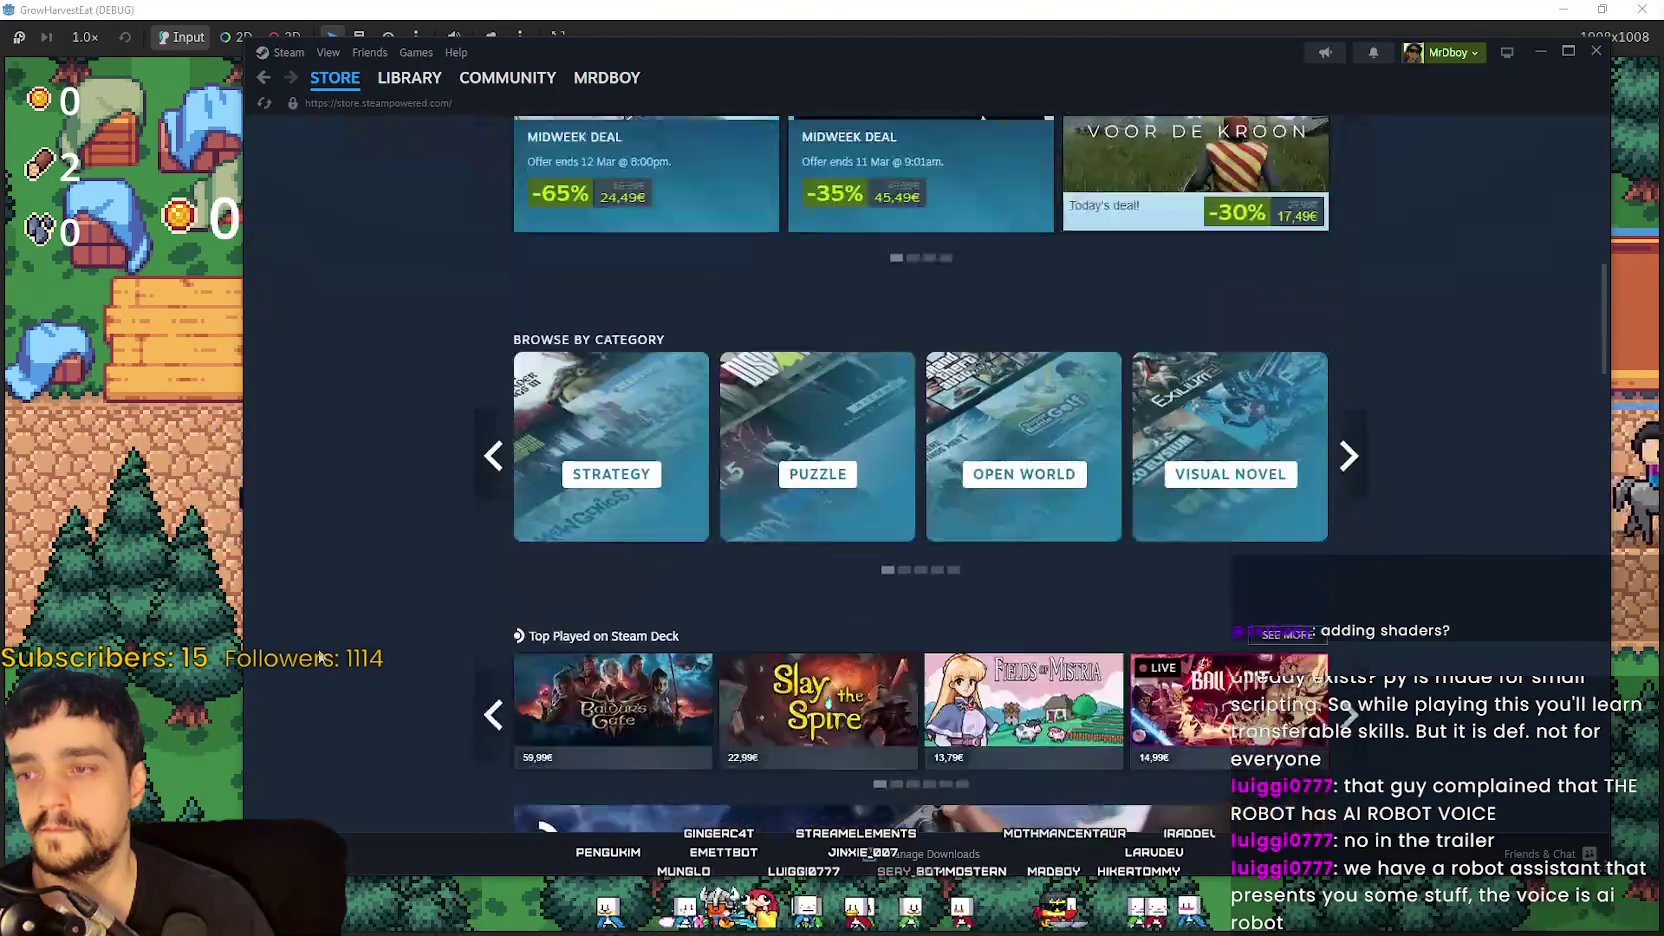
scroll(313, 630, "up", 4)
scroll(312, 628, "down", 8)
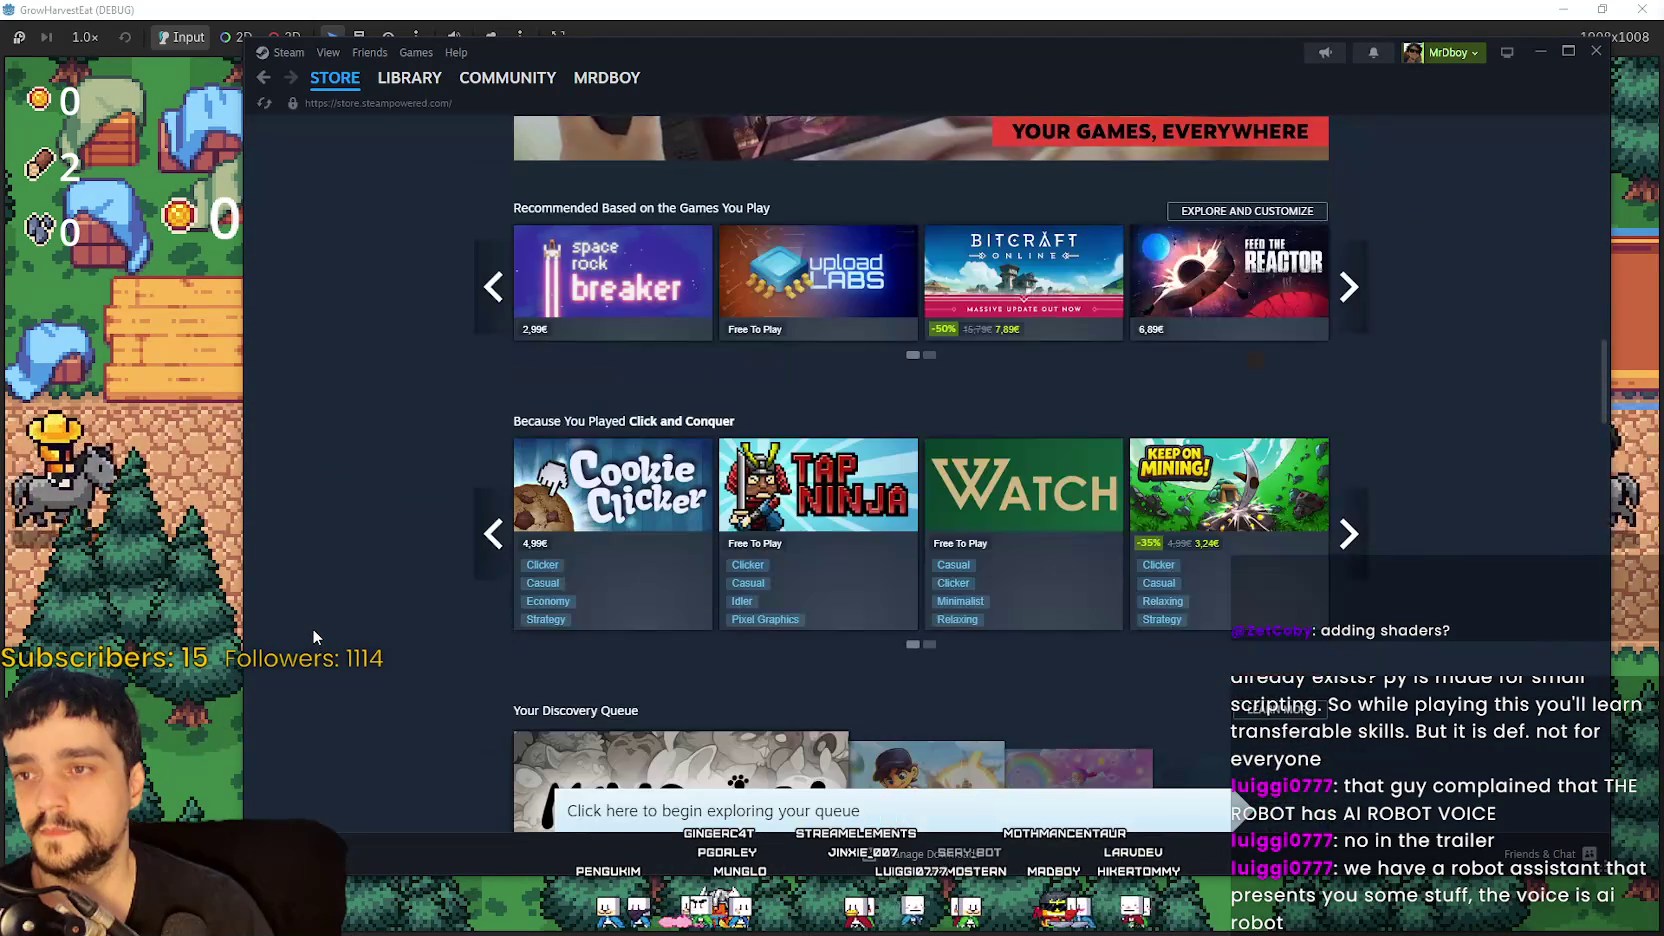
scroll(300, 630, "down", 5)
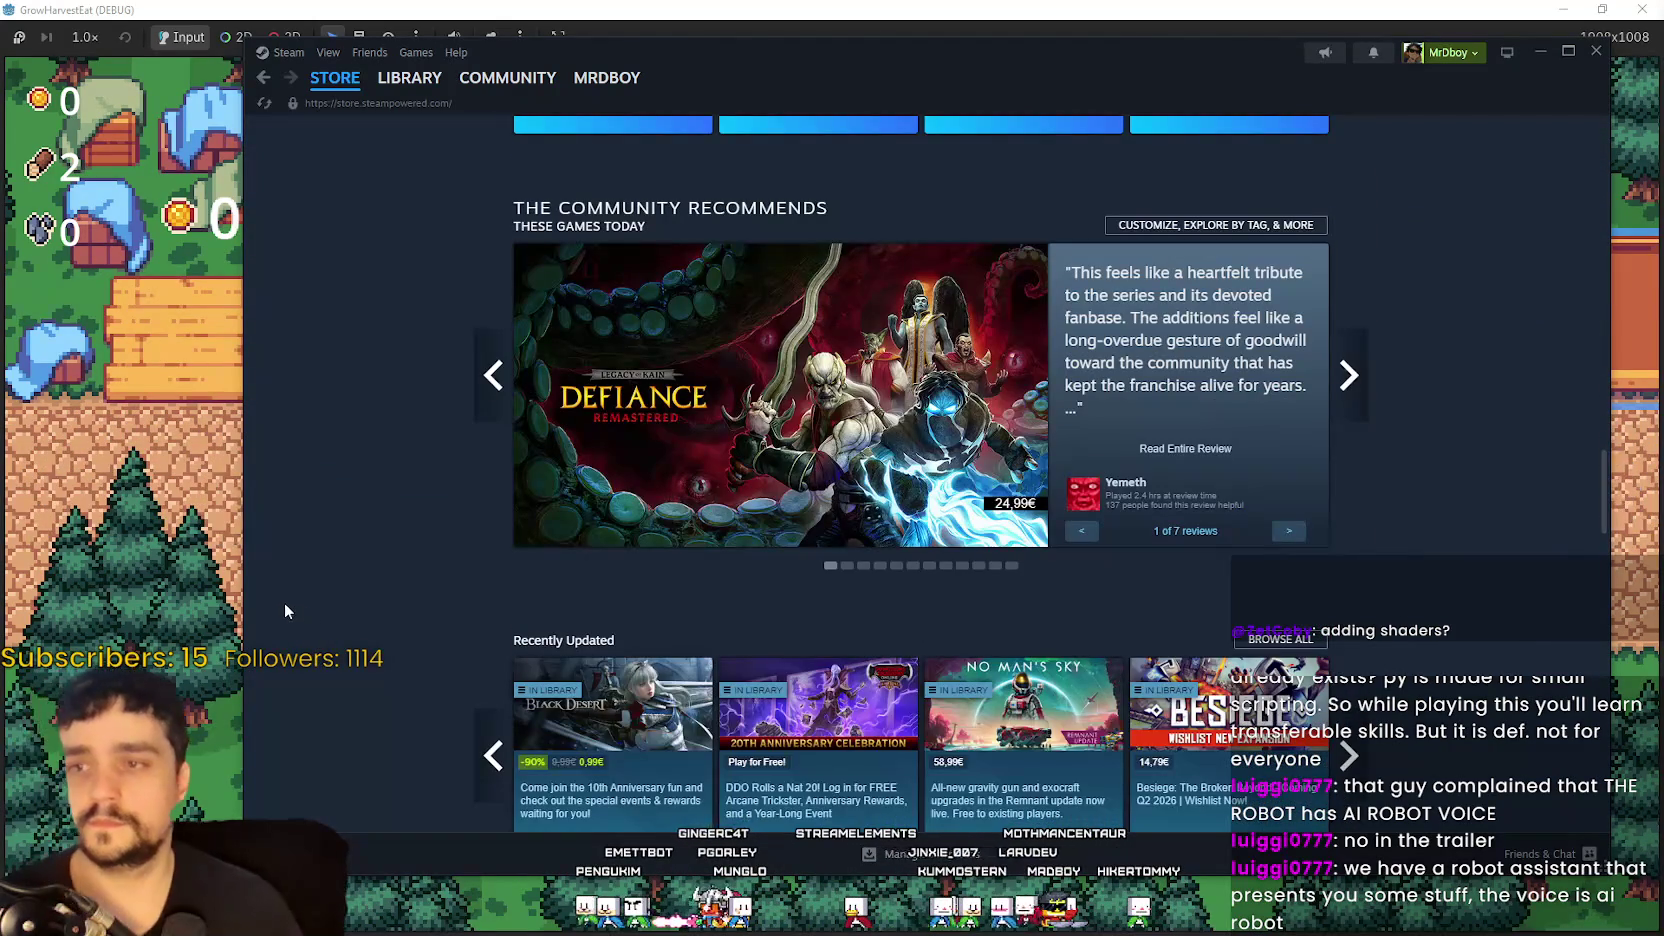
mouse_move(645, 490)
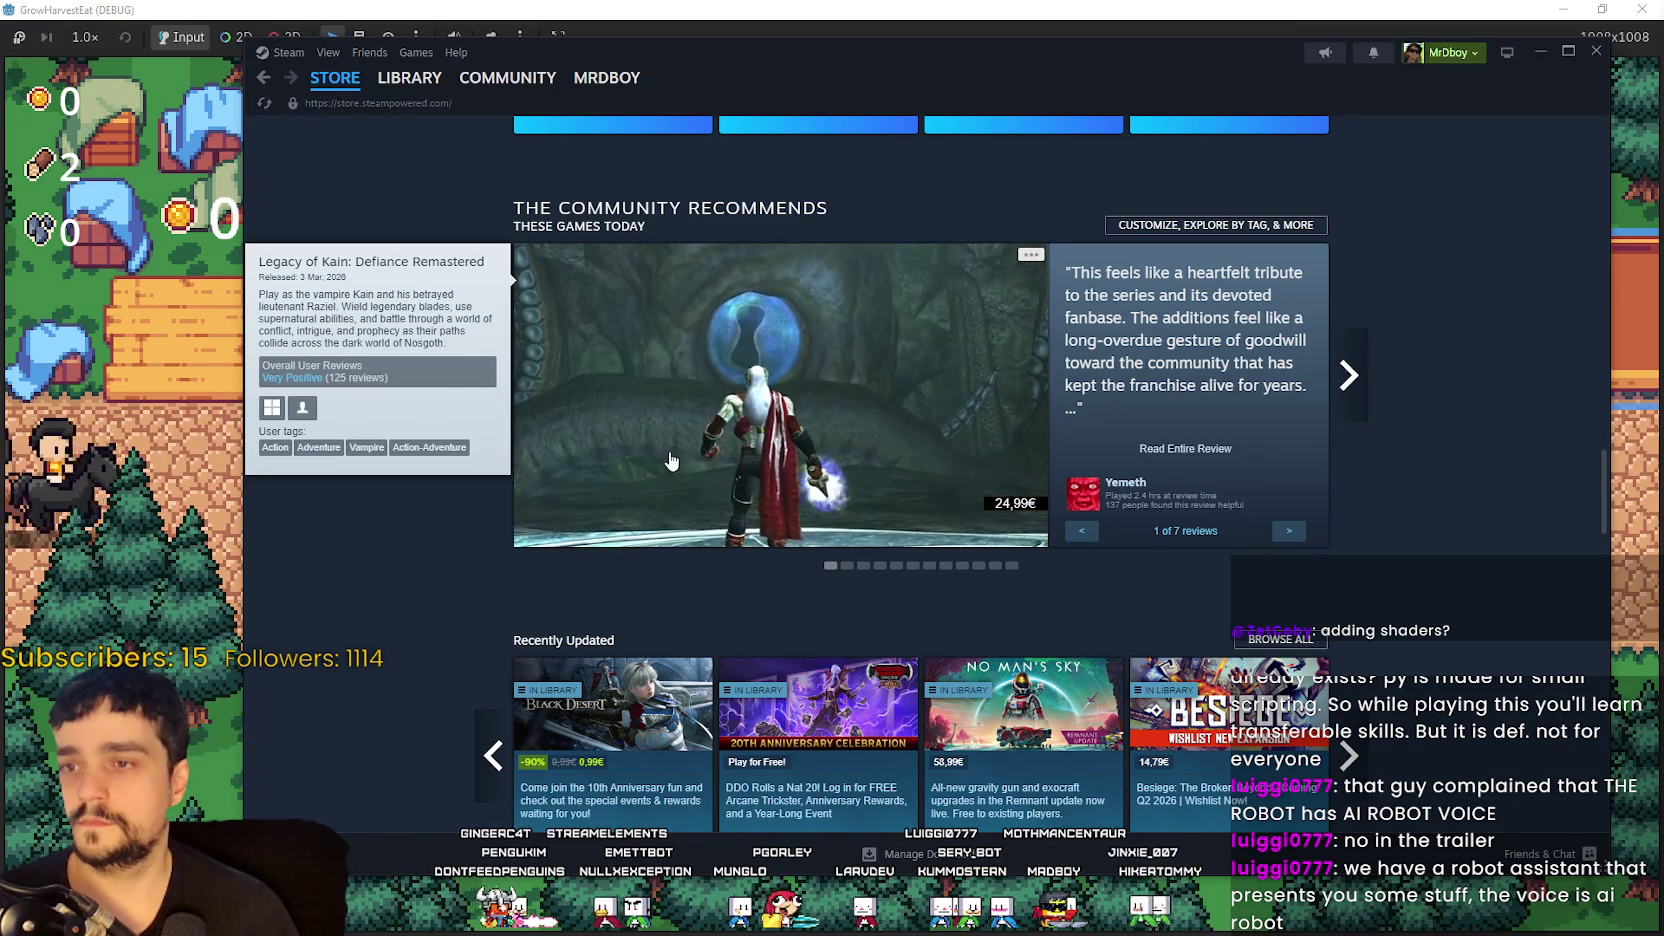
- Open Legacy of Kain: Defiance Remastered, view two screenshots, expand its description, then minimize Steam
left_click(806, 363)
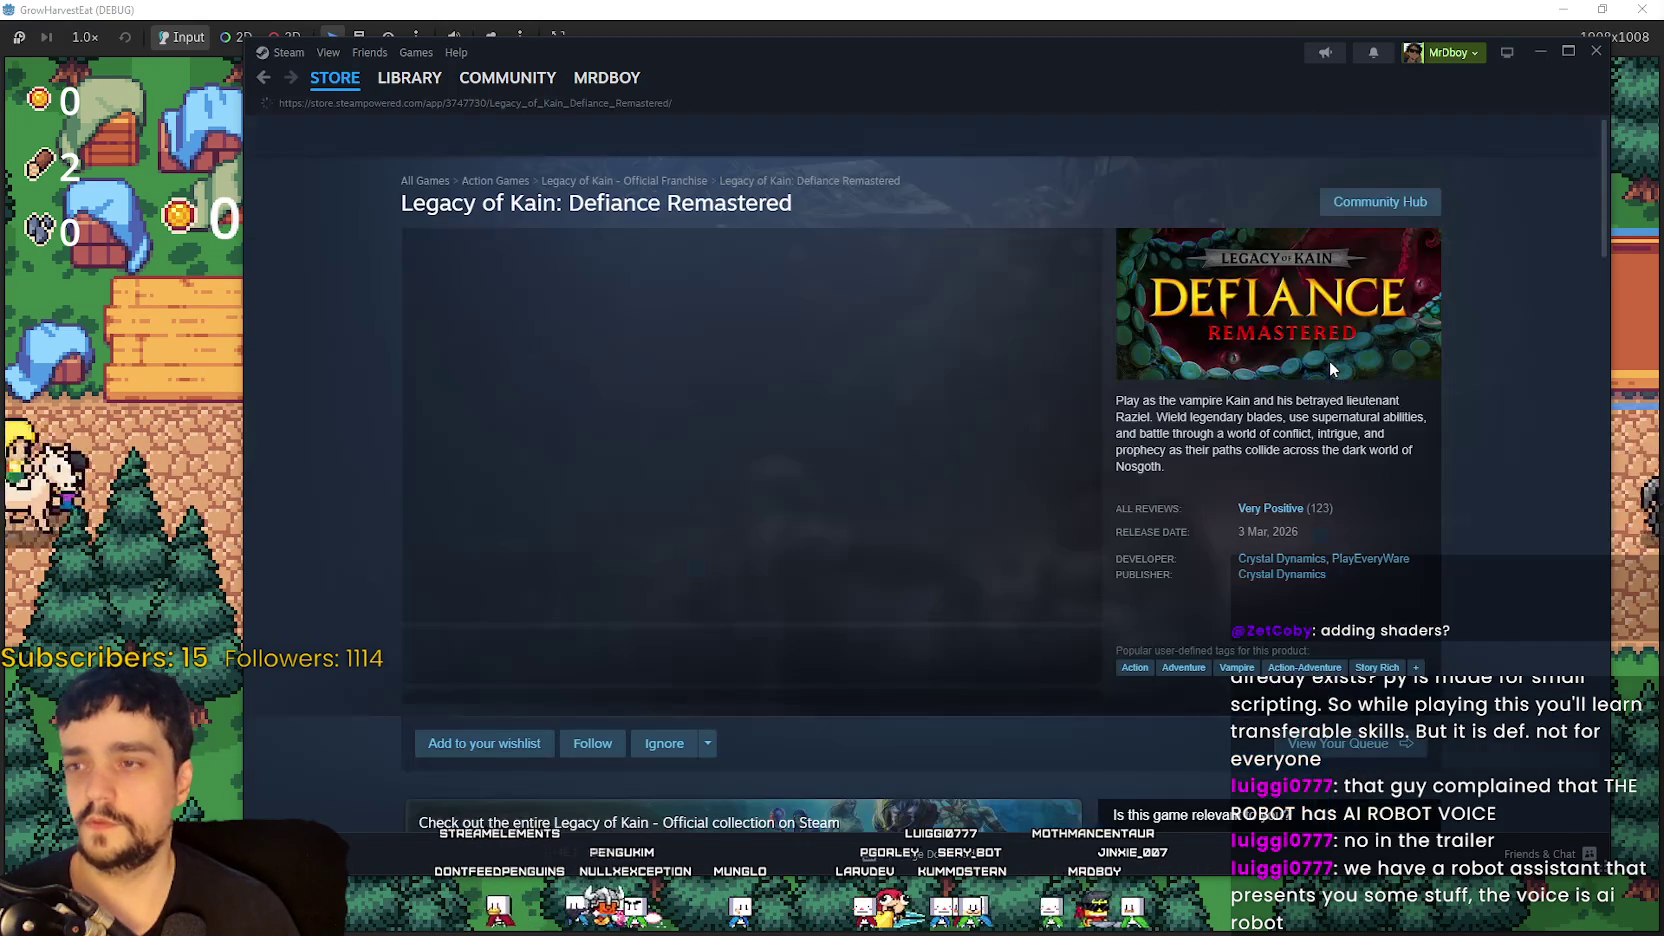
left_click(660, 655)
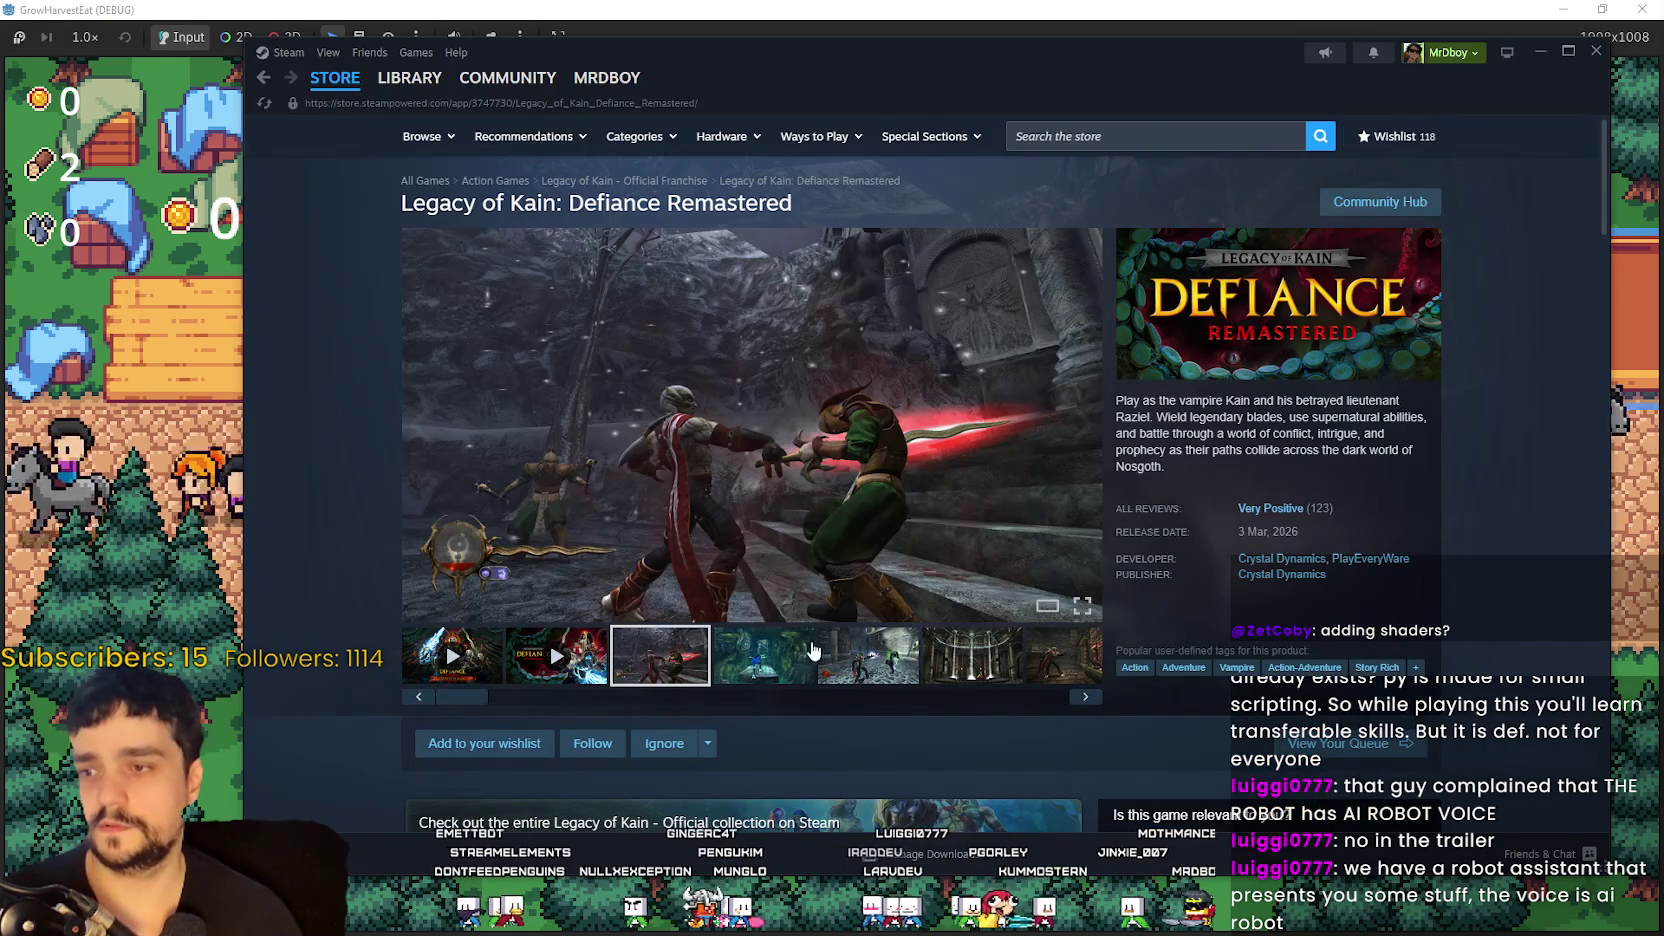
left_click(762, 660)
scroll(584, 476, "down", 5)
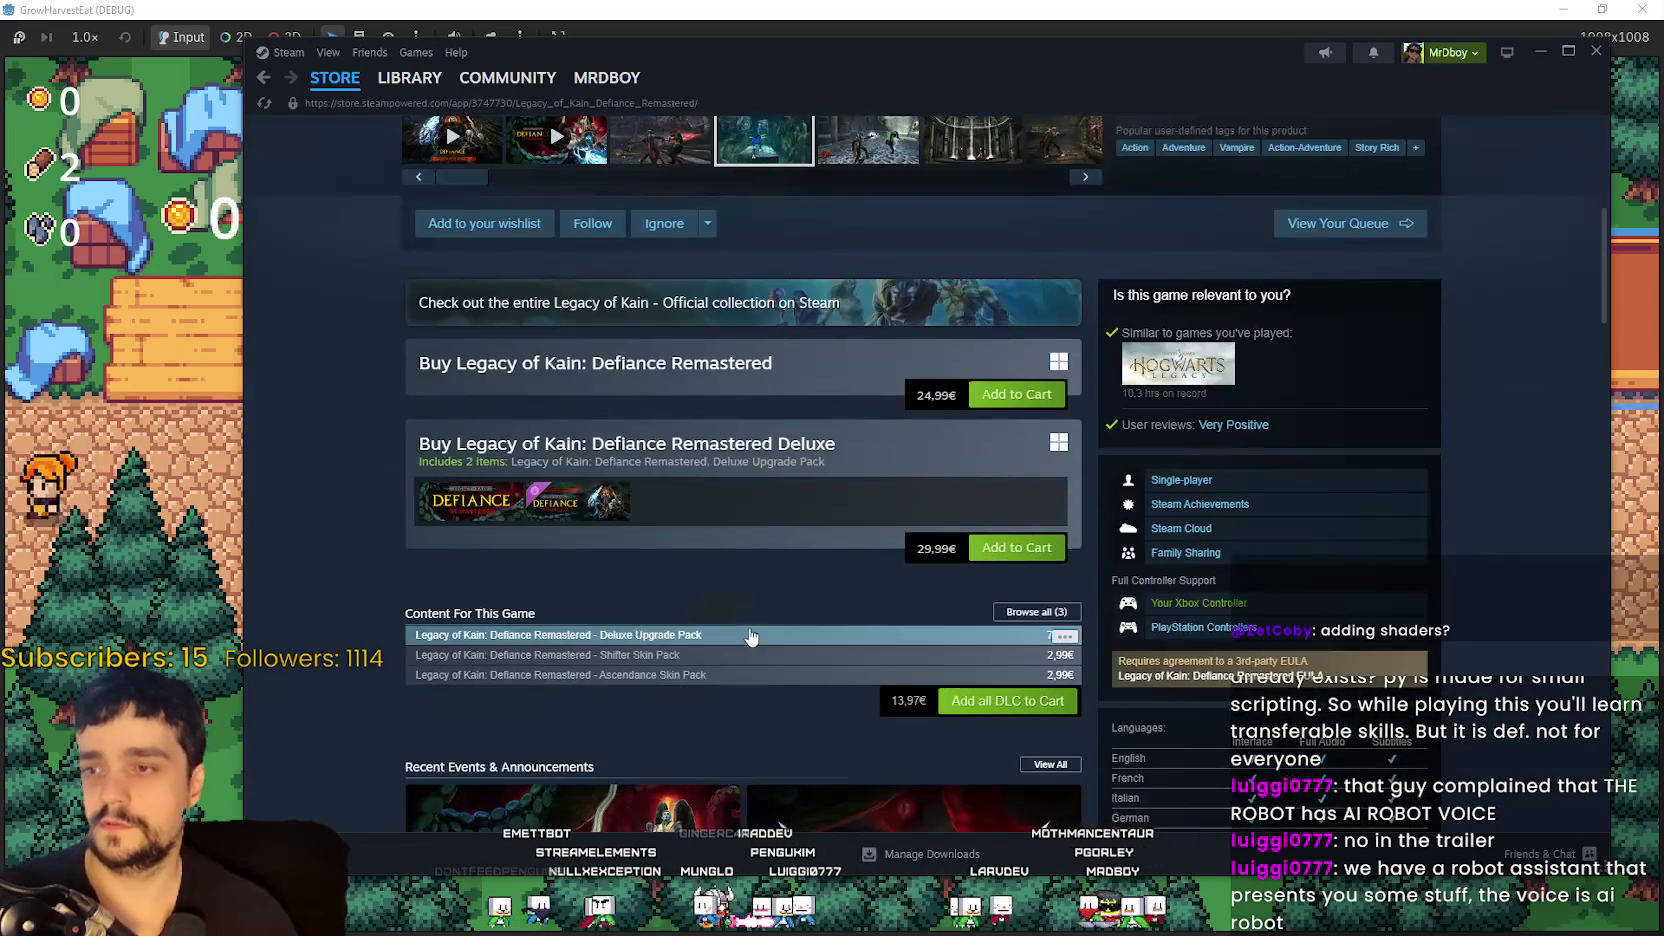
scroll(520, 540, "down", 5)
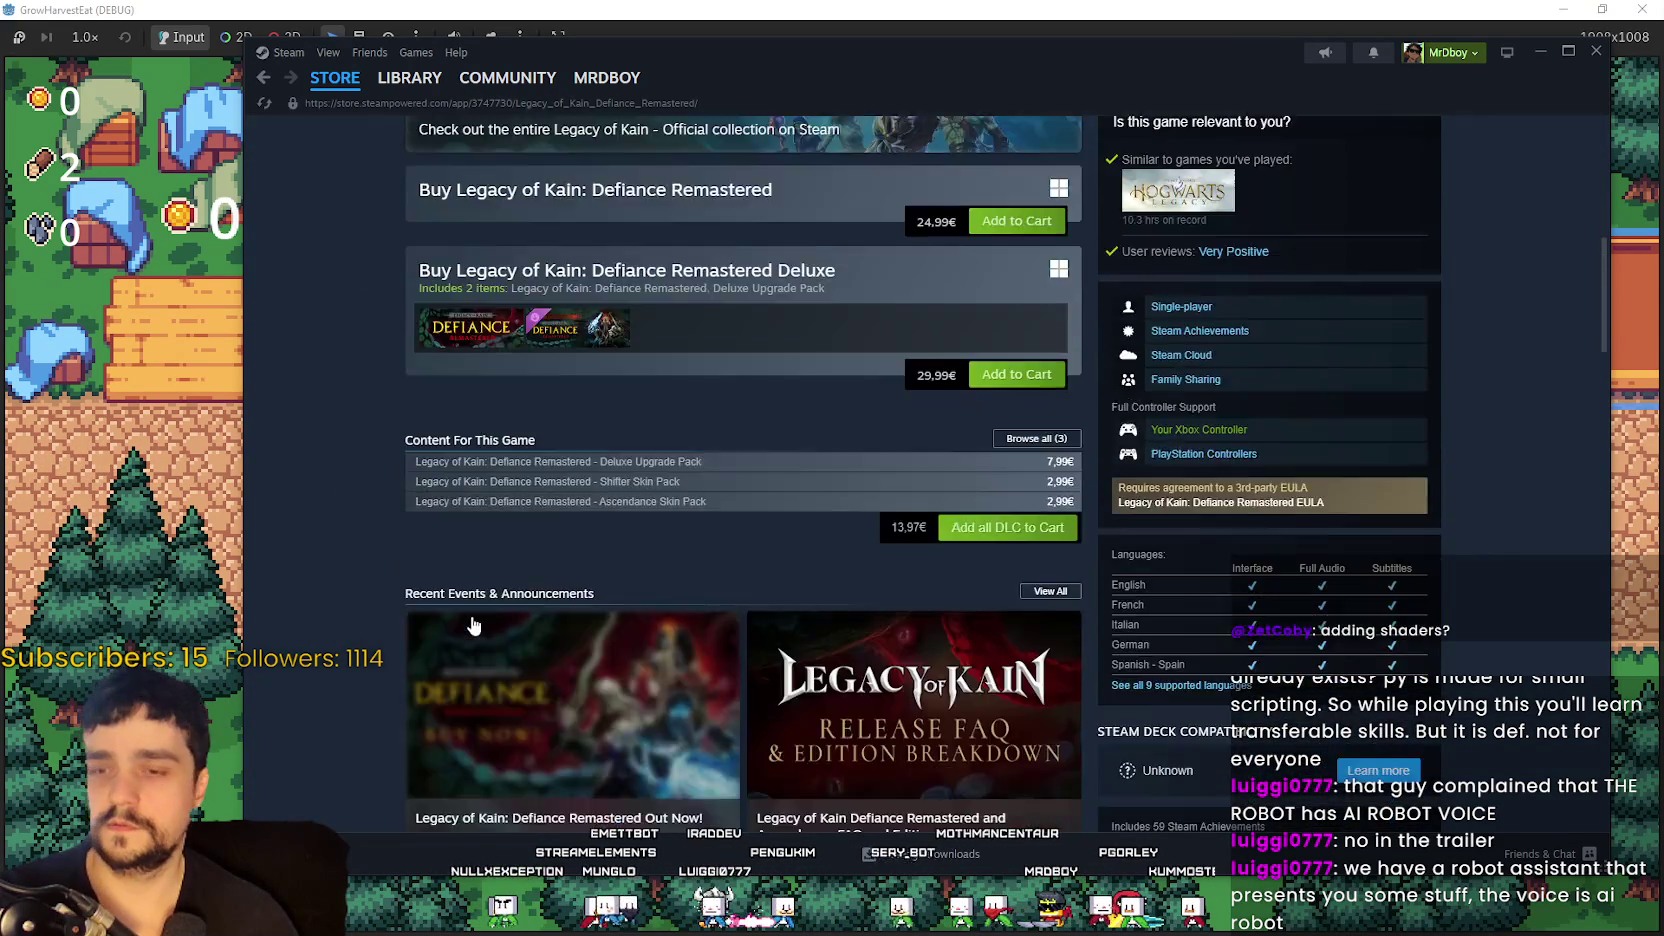
scroll(467, 617, "down", 8)
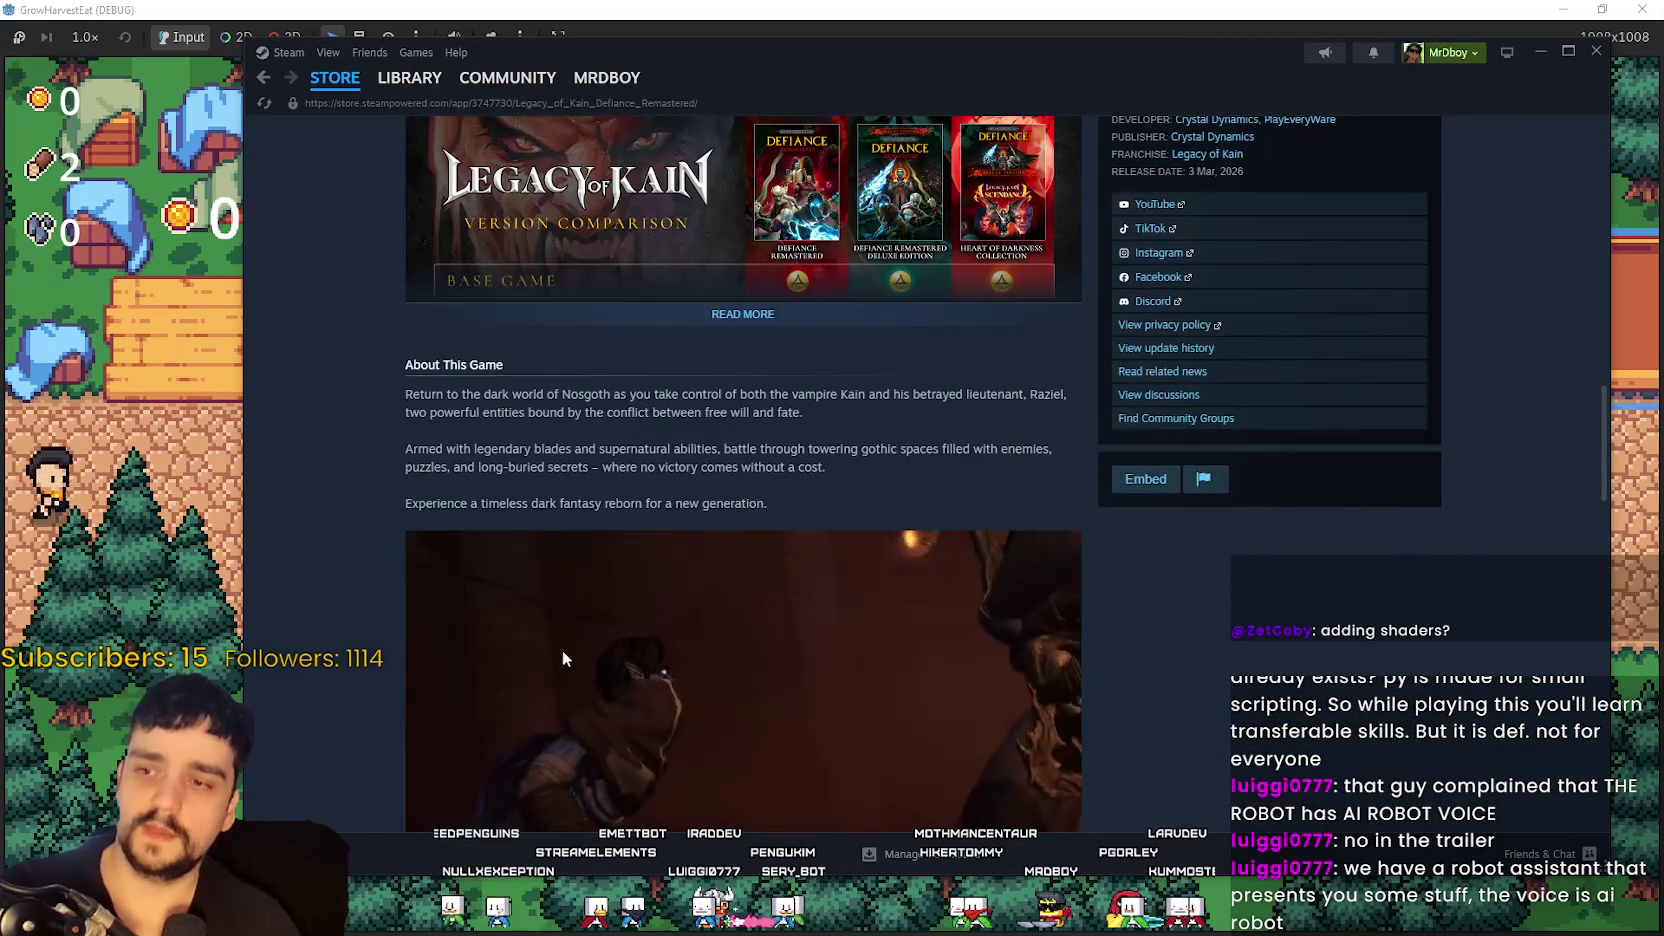
left_click(750, 724)
scroll(745, 705, "down", 5)
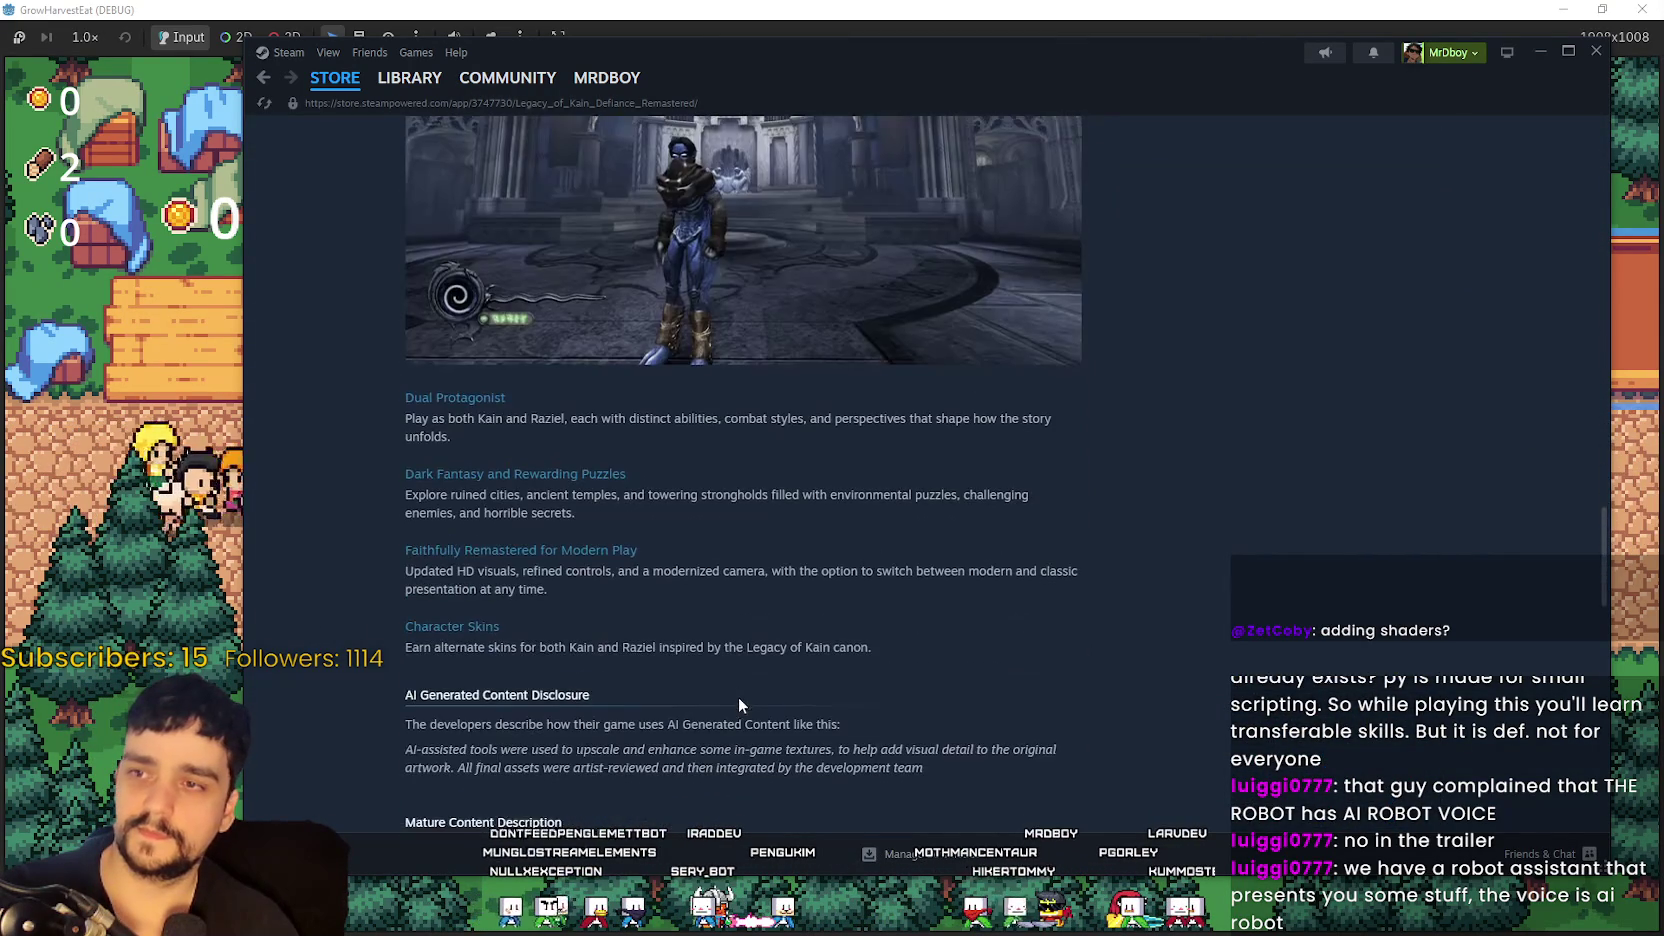
left_click(153, 556)
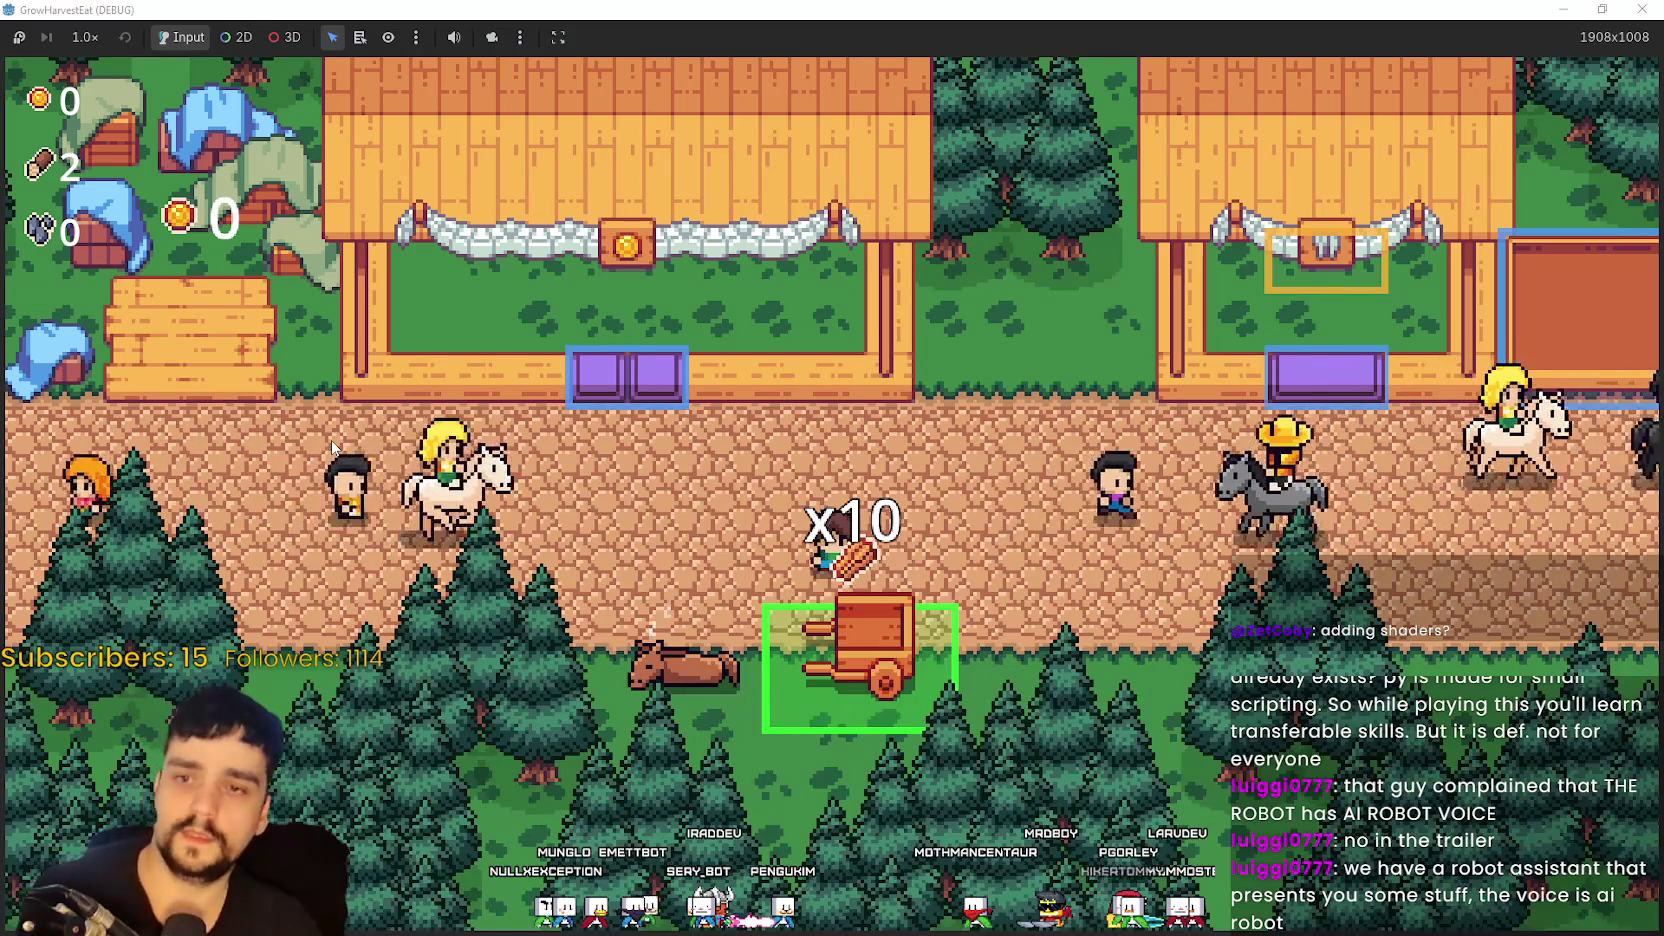
- Deliver the carried wood to the storage crate and the first building's purple box
key("d")
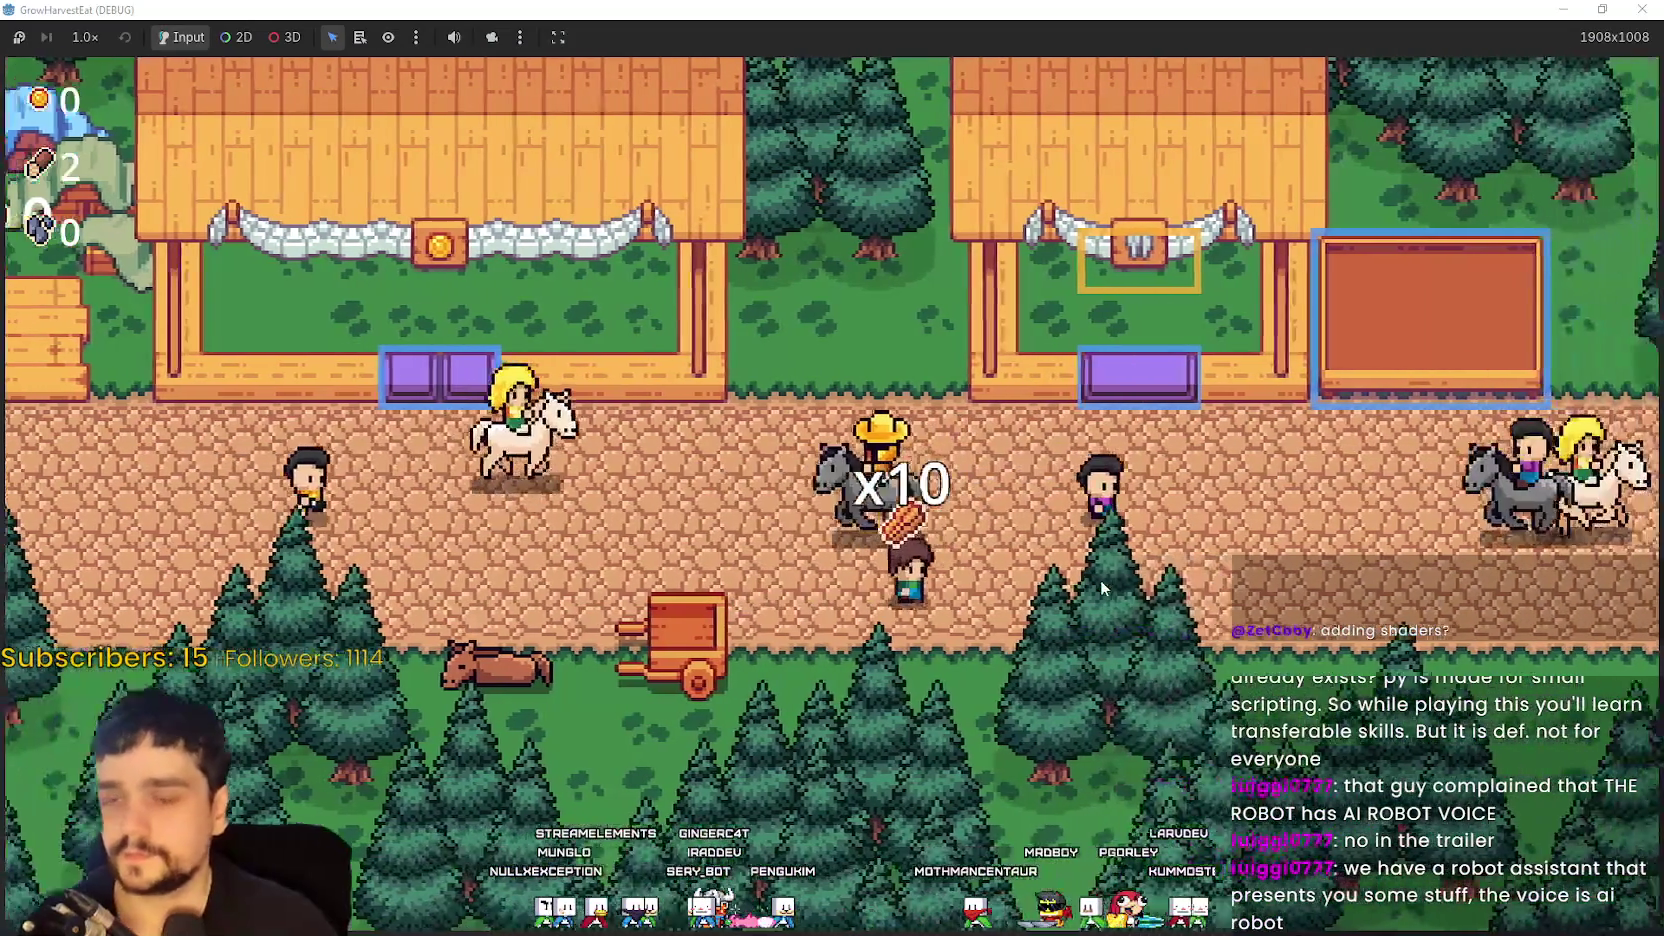
key("d")
key("w")
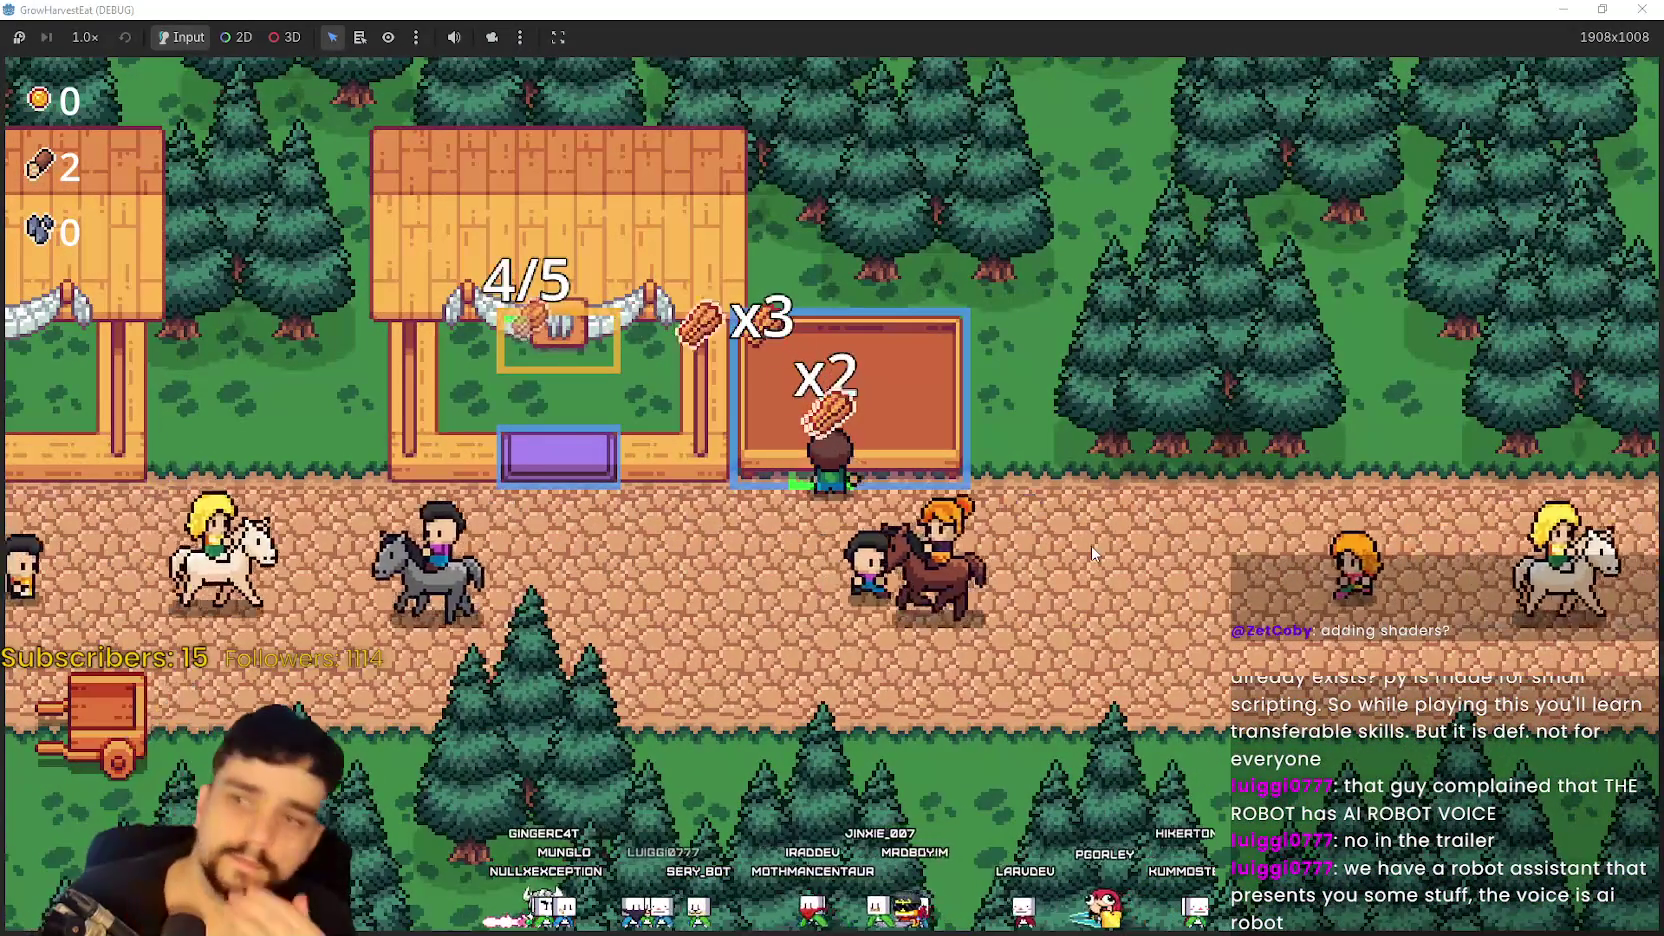
key("a")
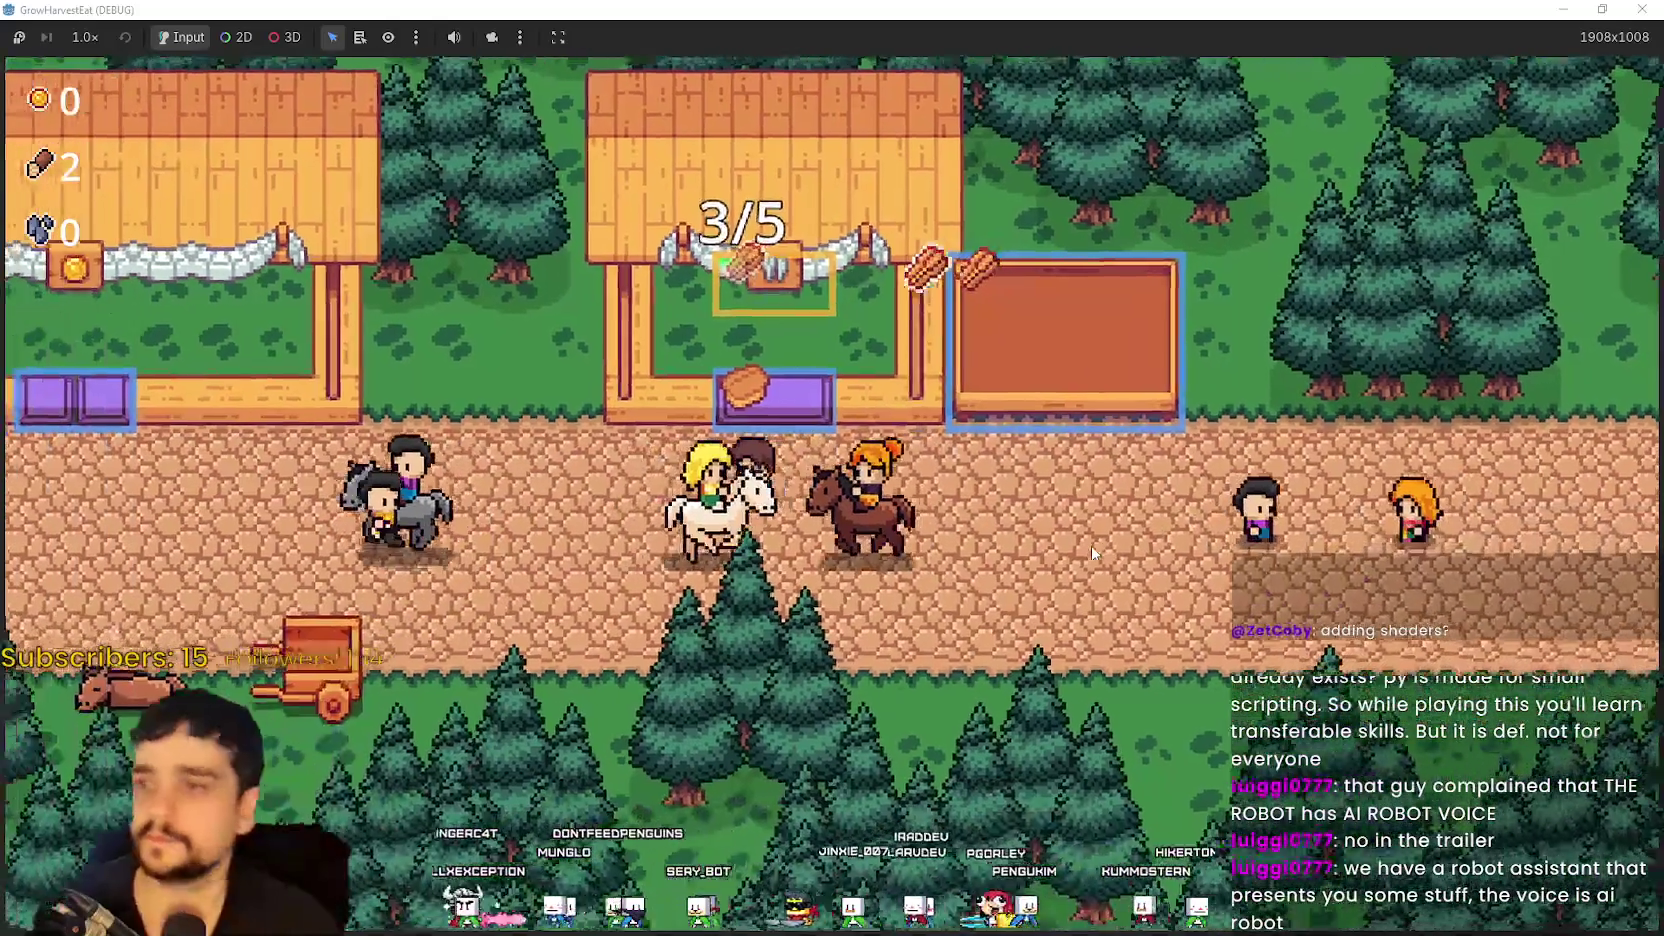
key("a")
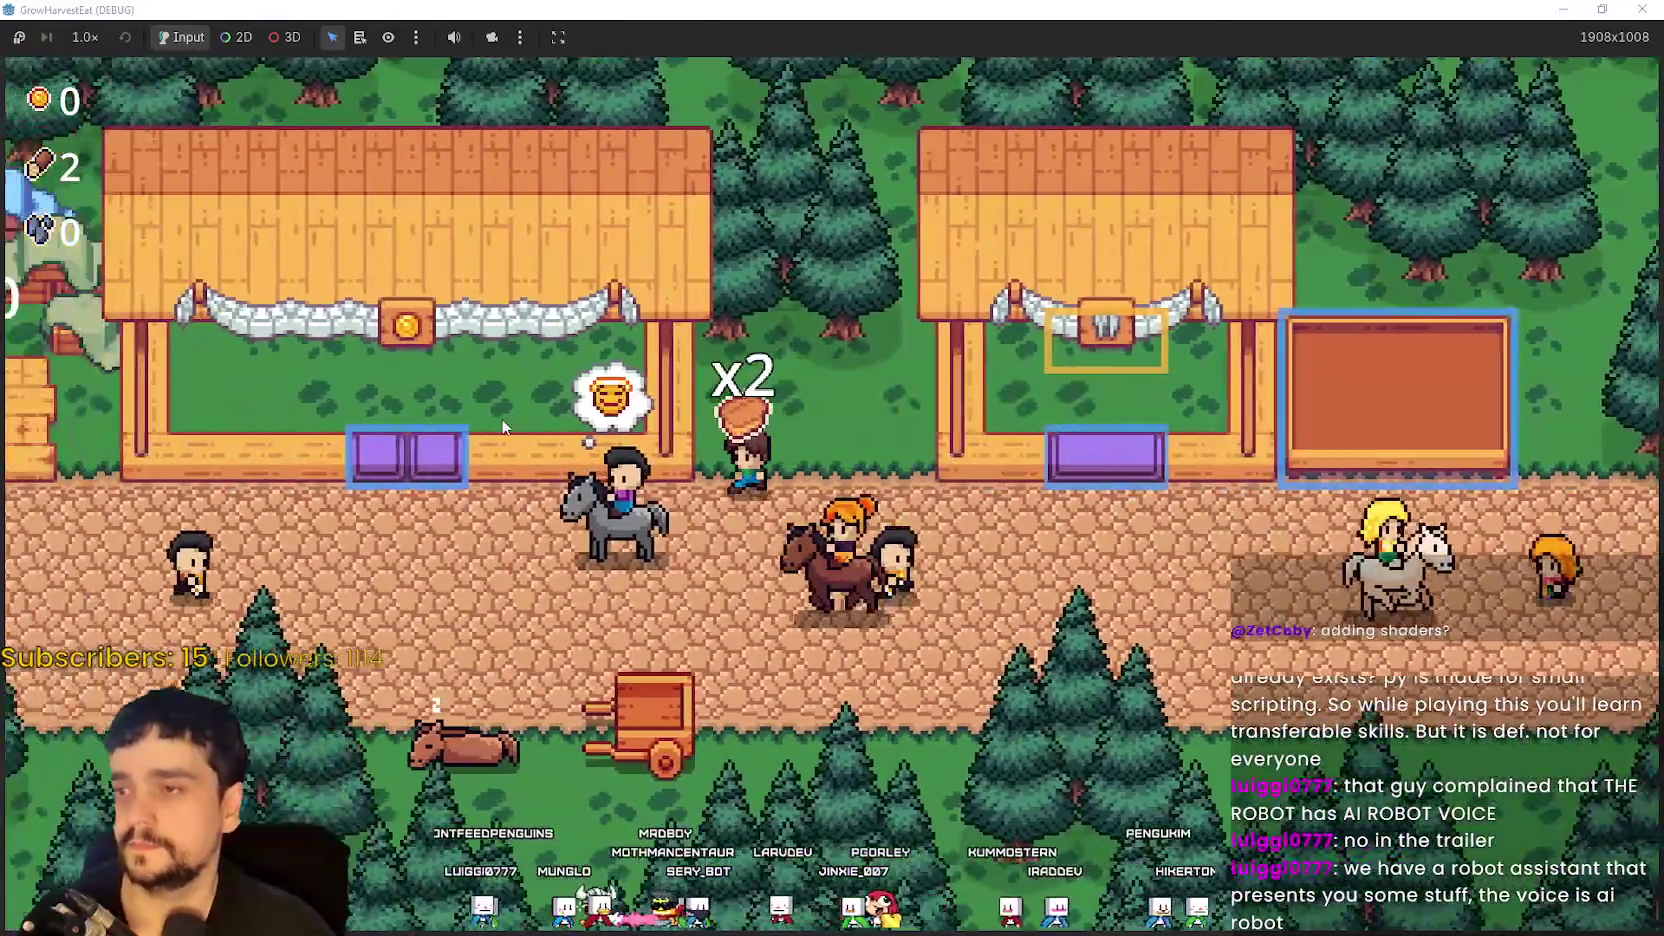
key("a")
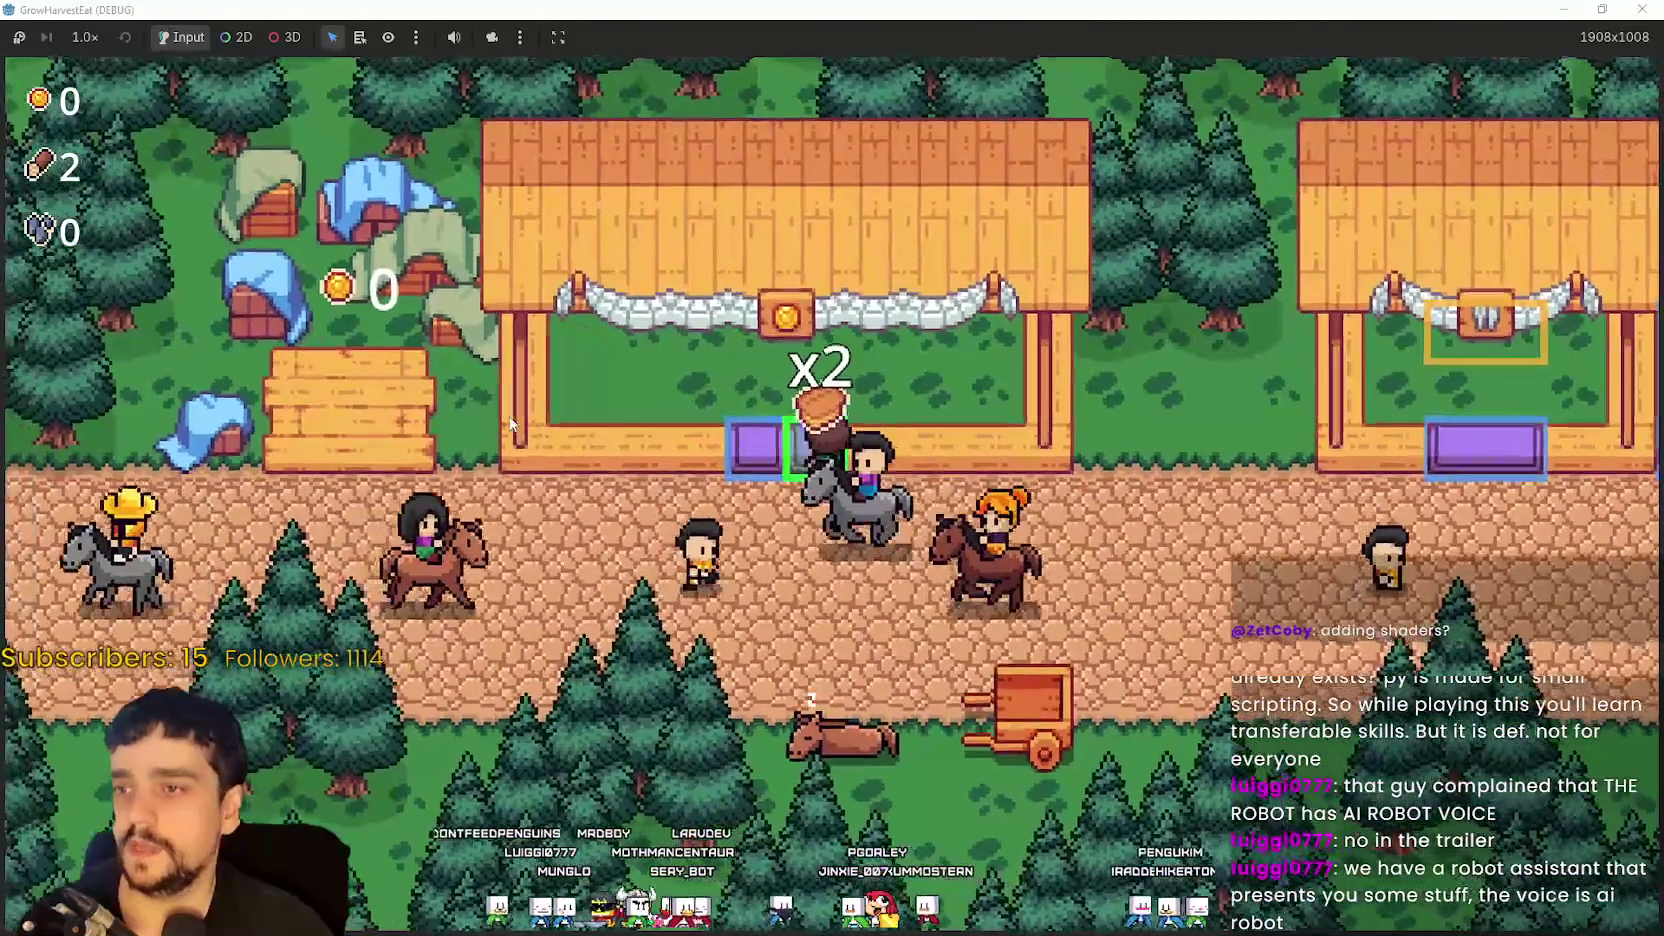
- Walk along the road to the coin stand and collect coins, reaching 24
key("d")
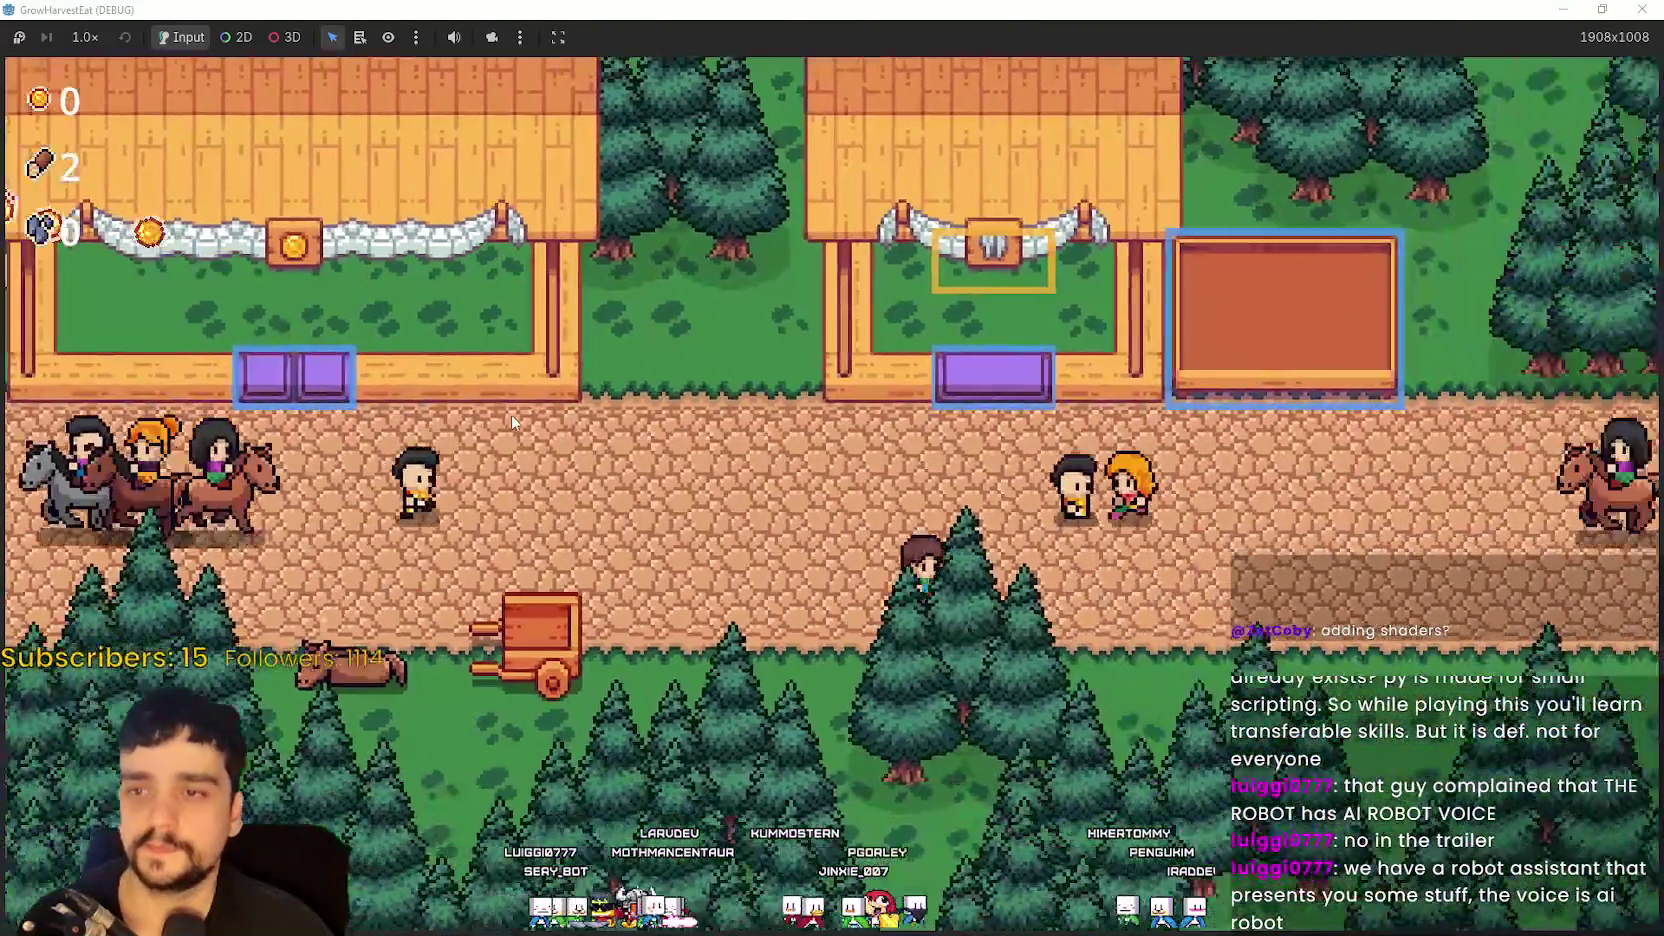
key("d")
key("w")
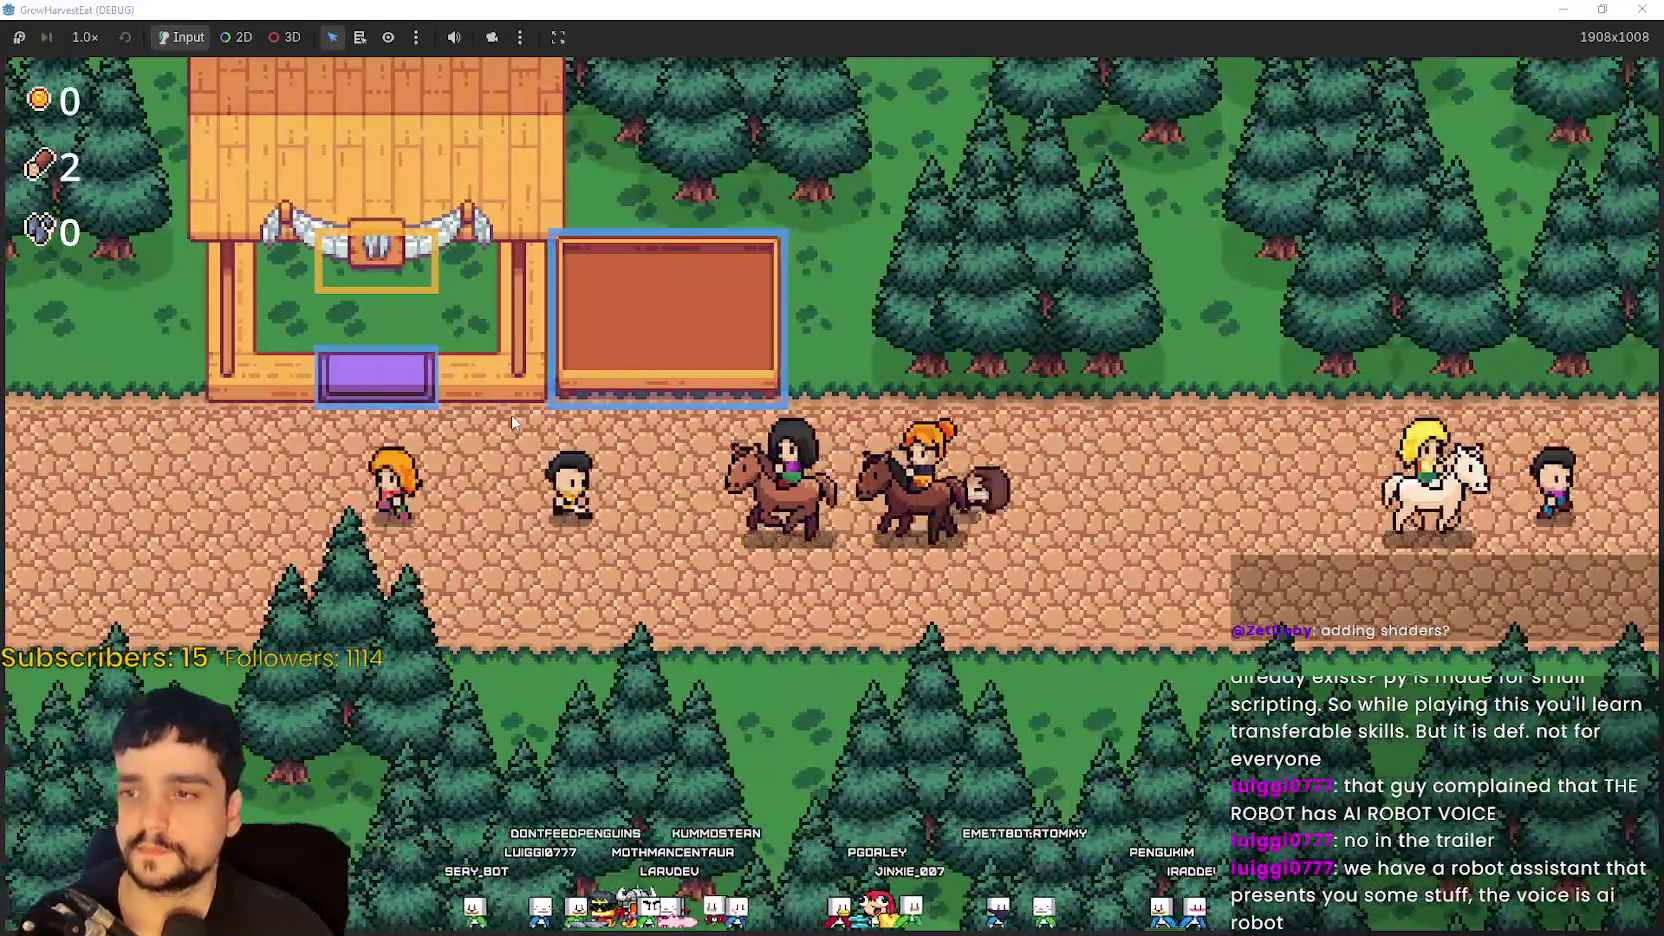
key("s")
key("a")
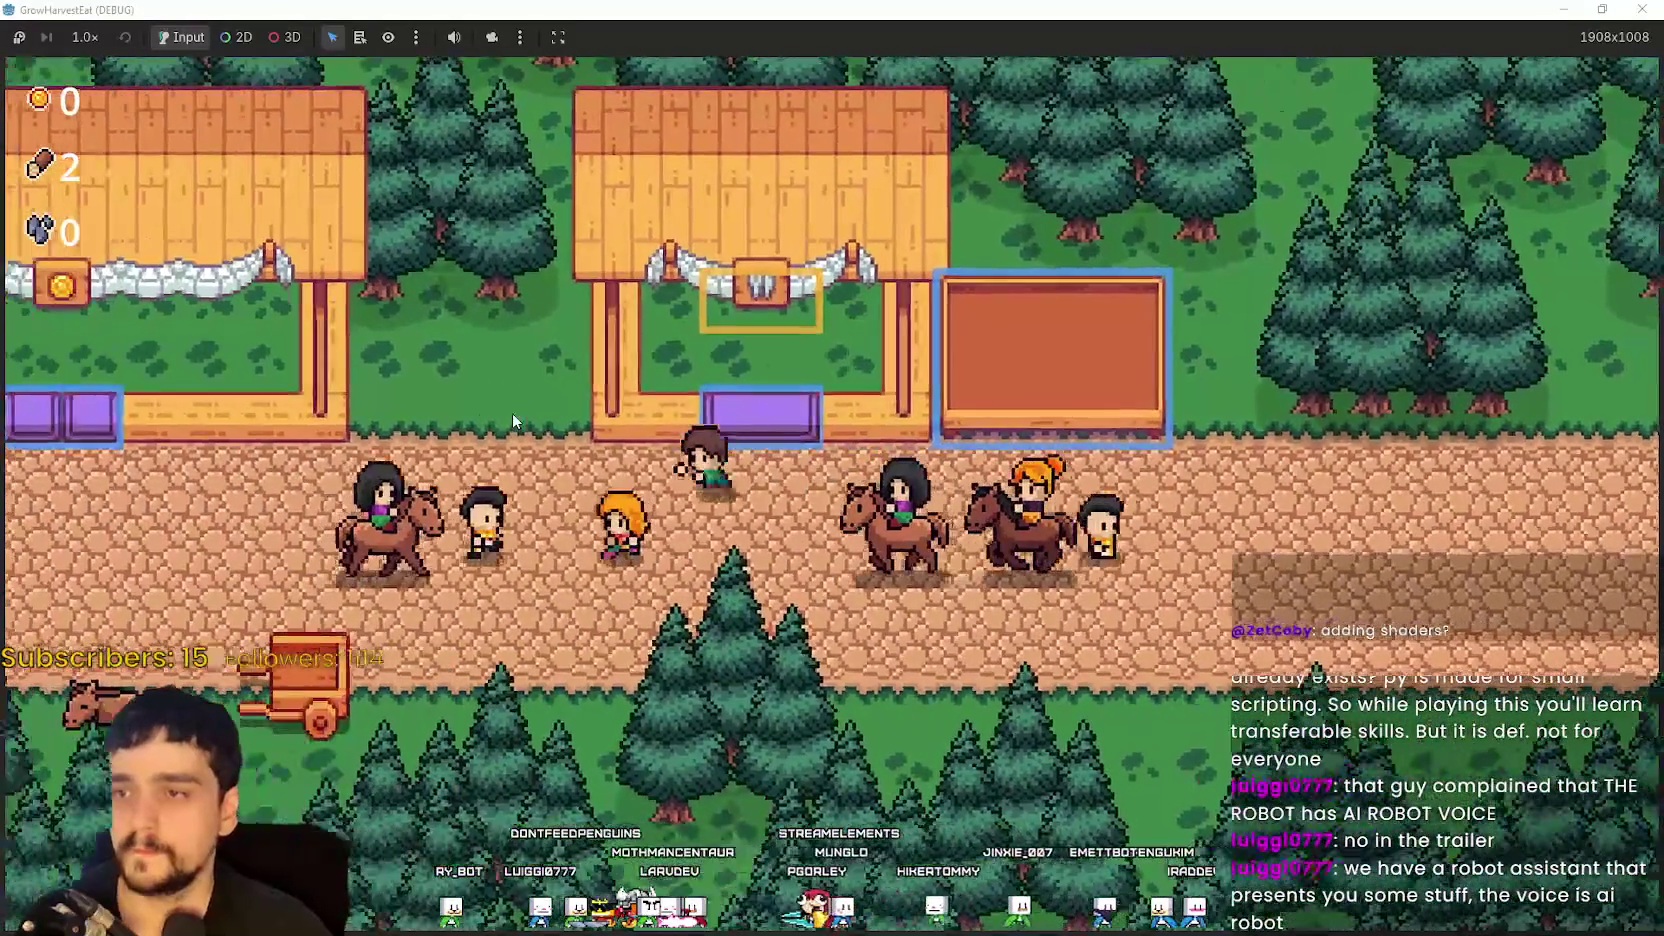
key("a")
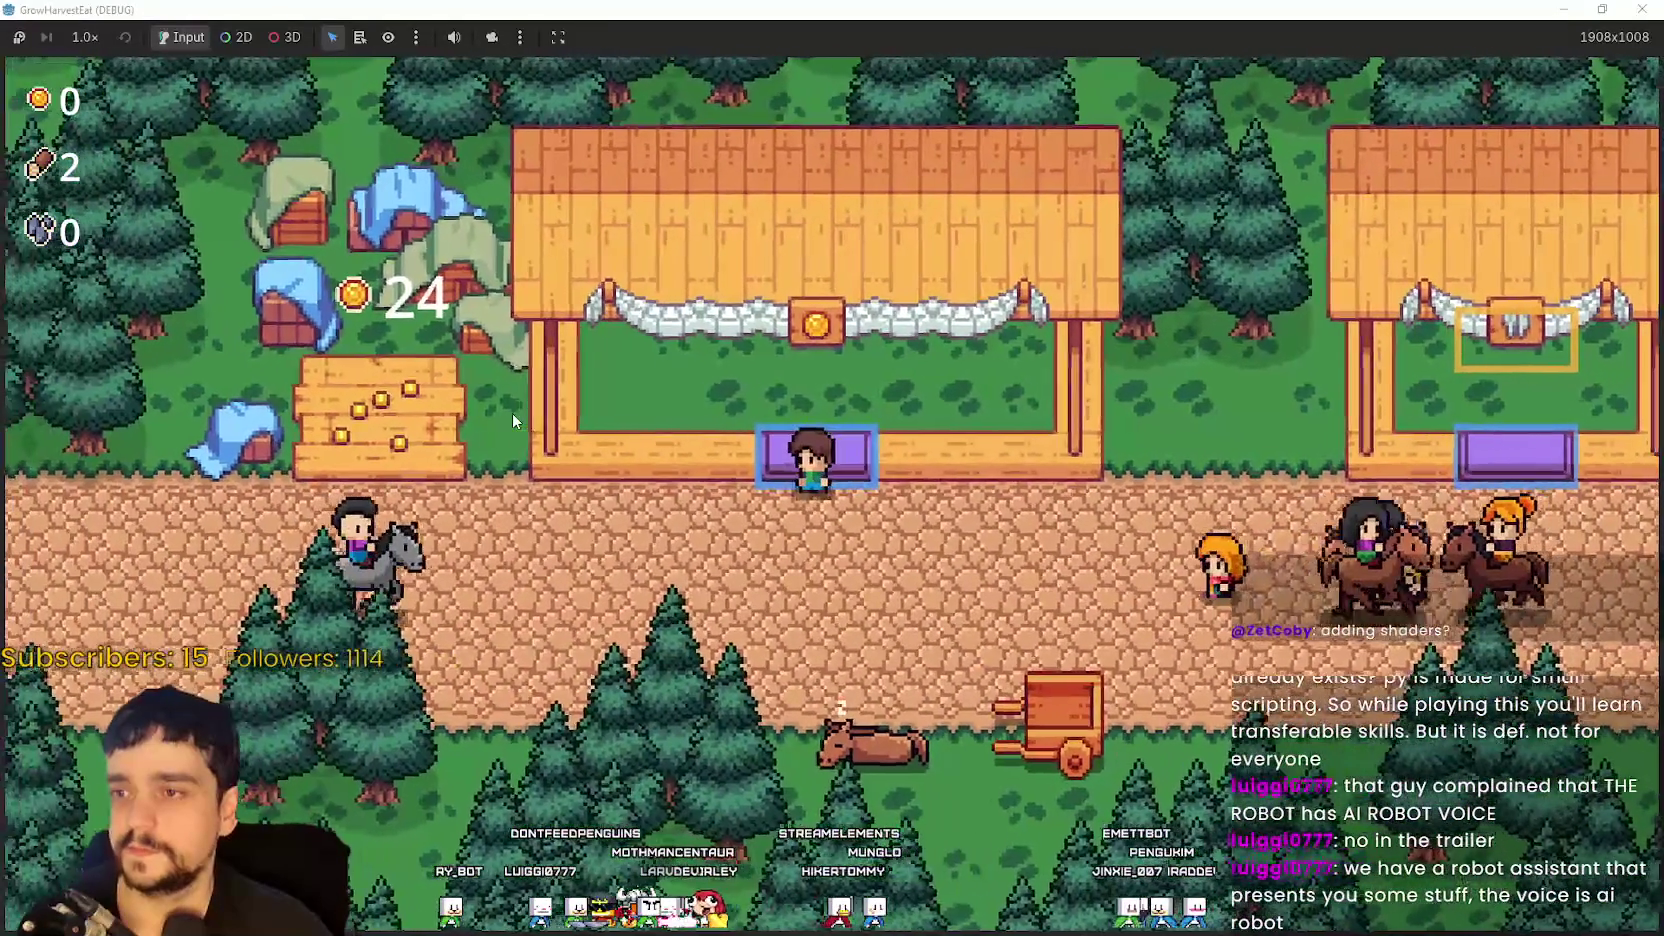
key("a")
key("w")
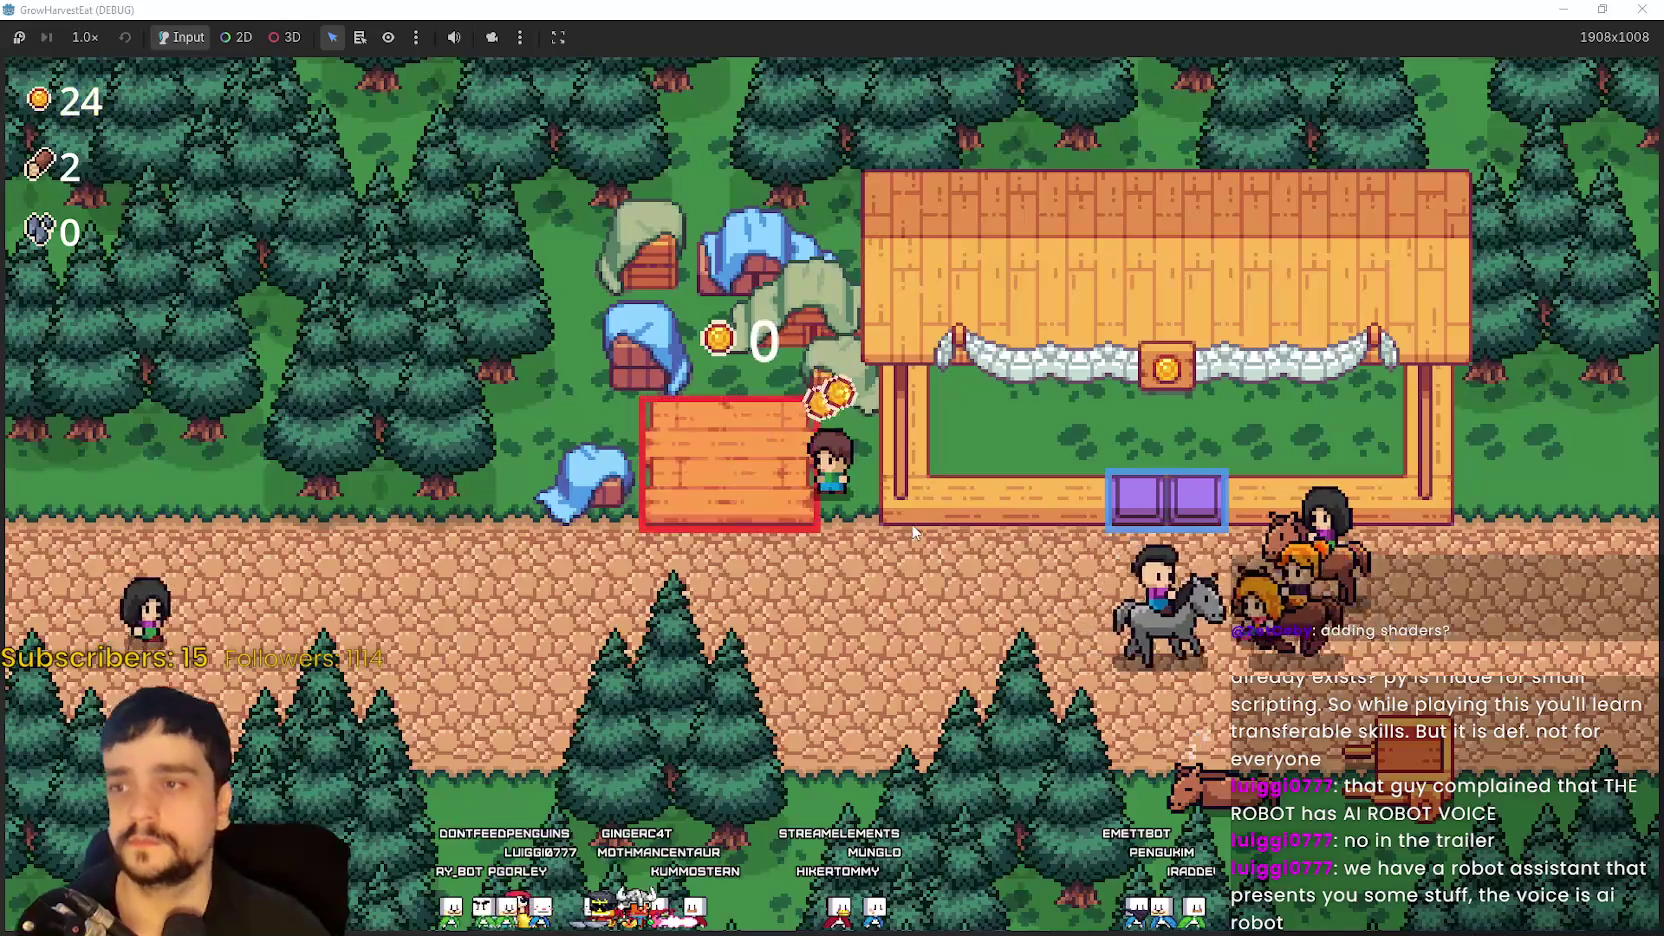
- At the horse and cart, check Stage 3's crops, then travel to Stage 2, The Forest
key("d")
key("s")
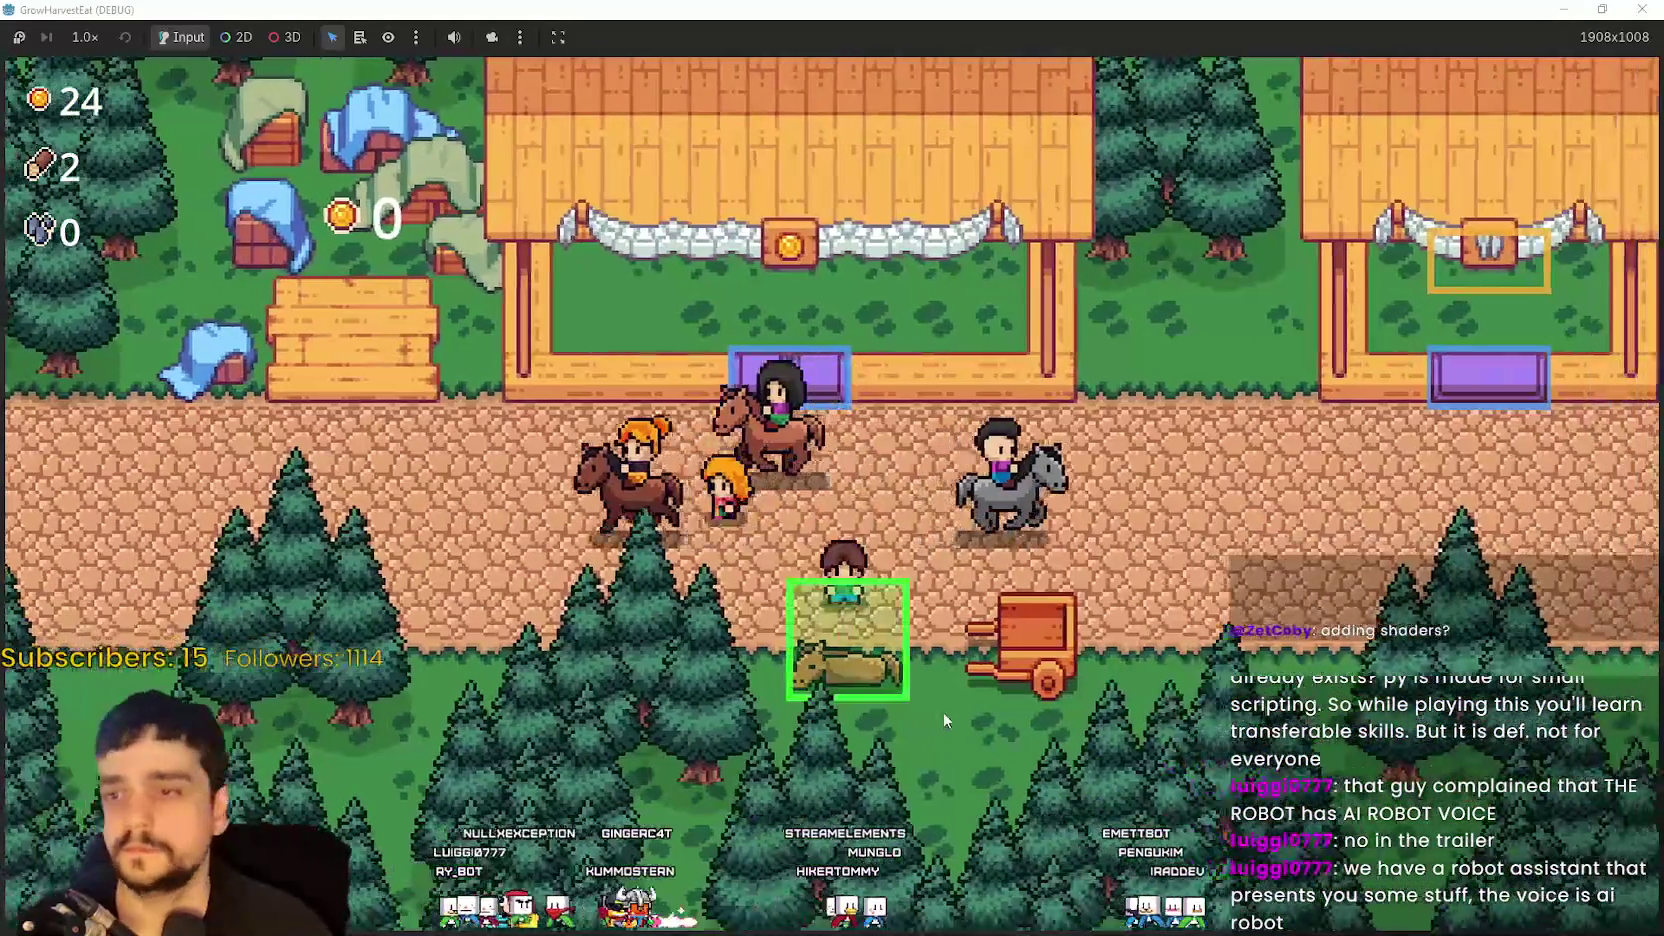
key("e")
left_click(817, 267)
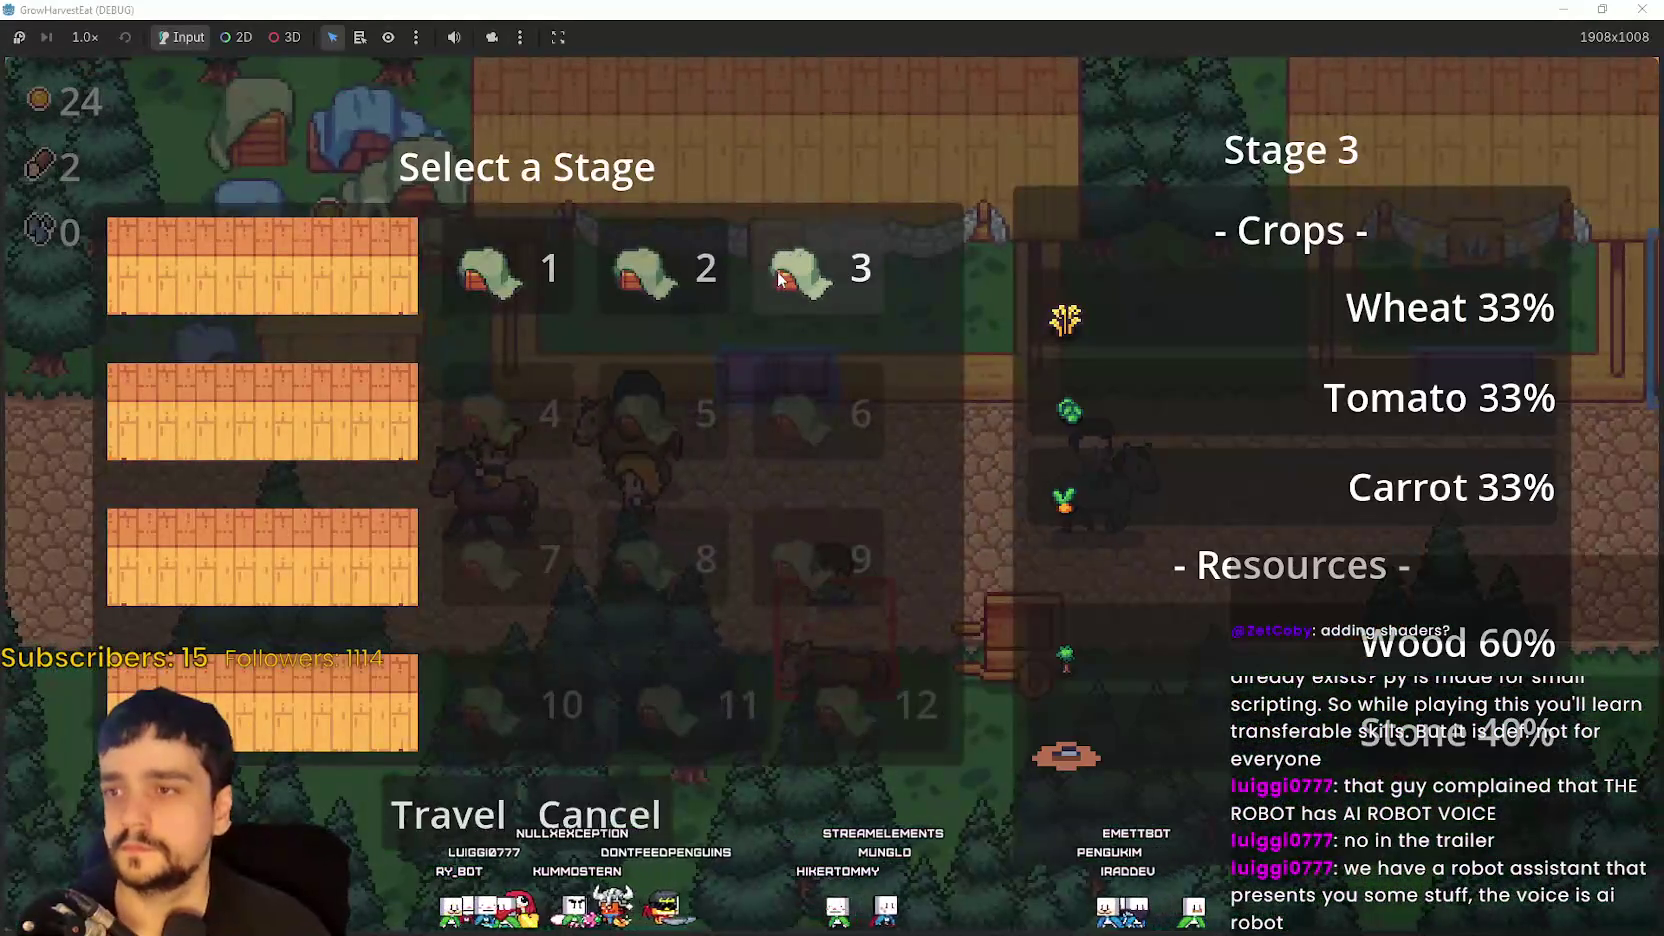
left_click(491, 820)
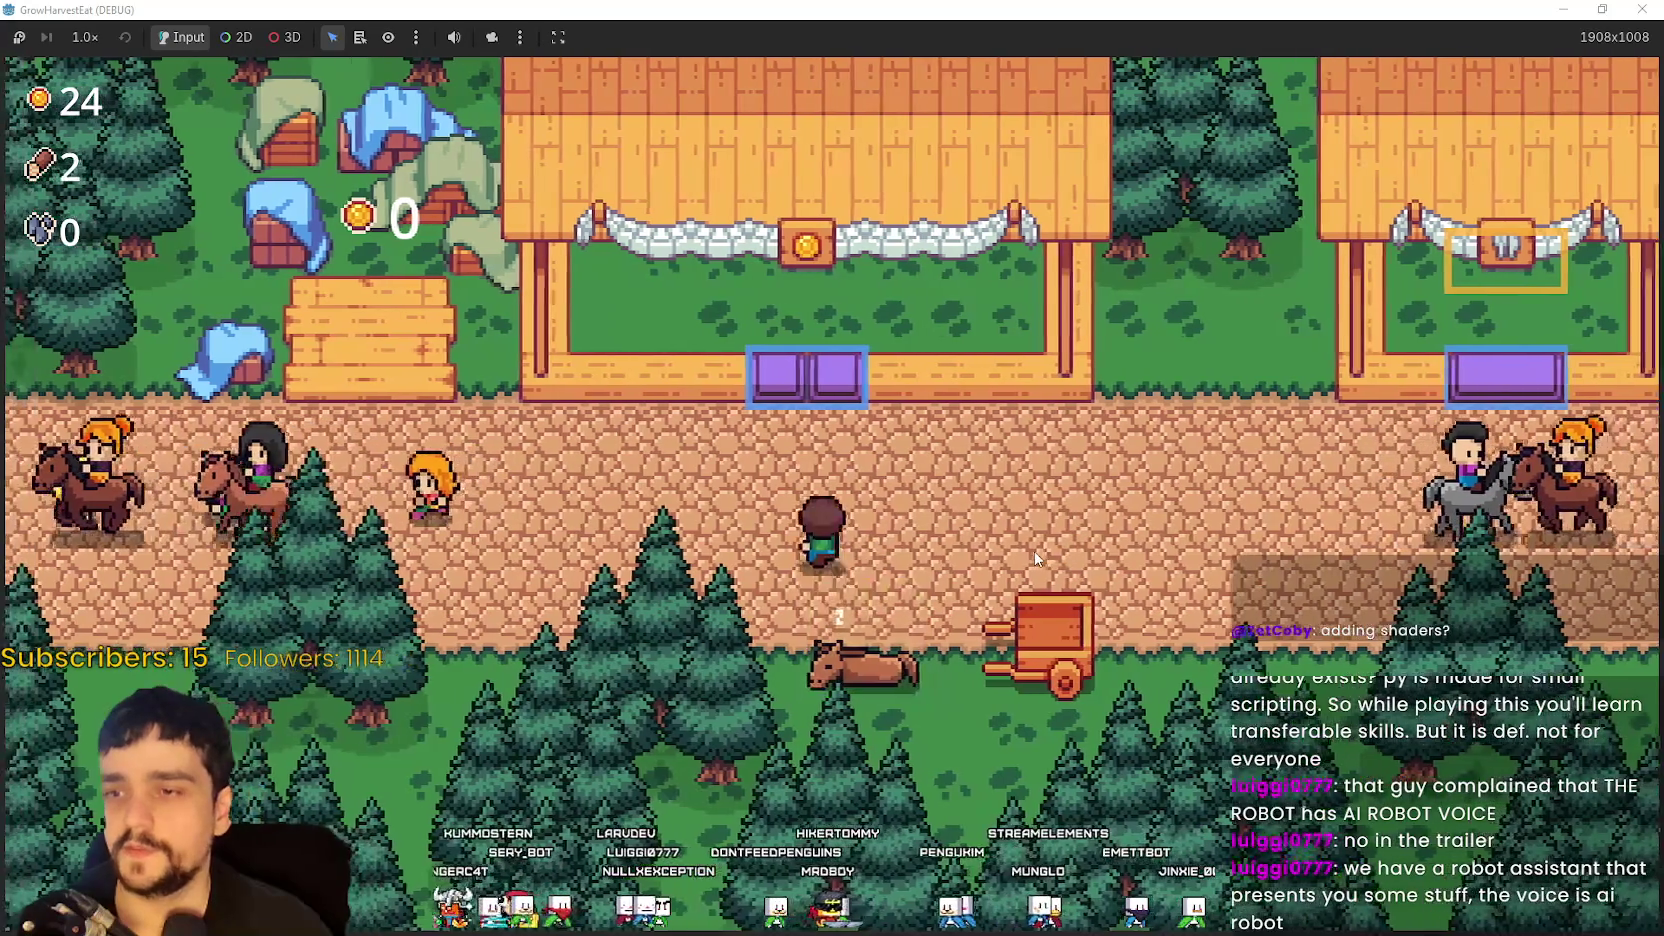
key("e")
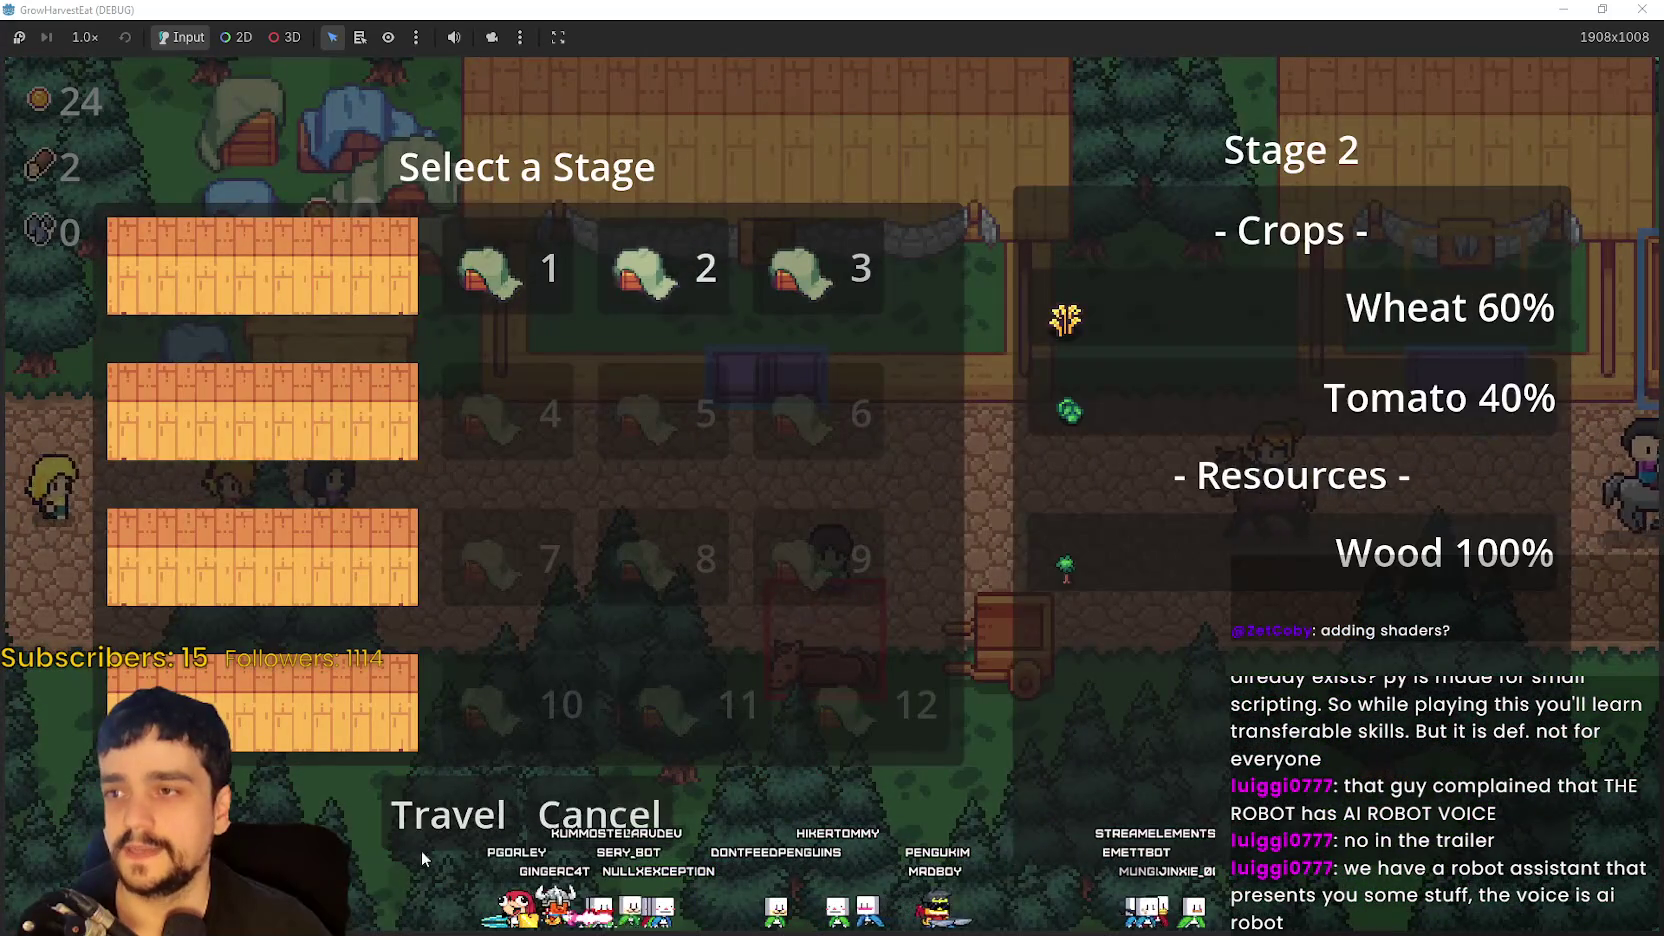
left_click(491, 812)
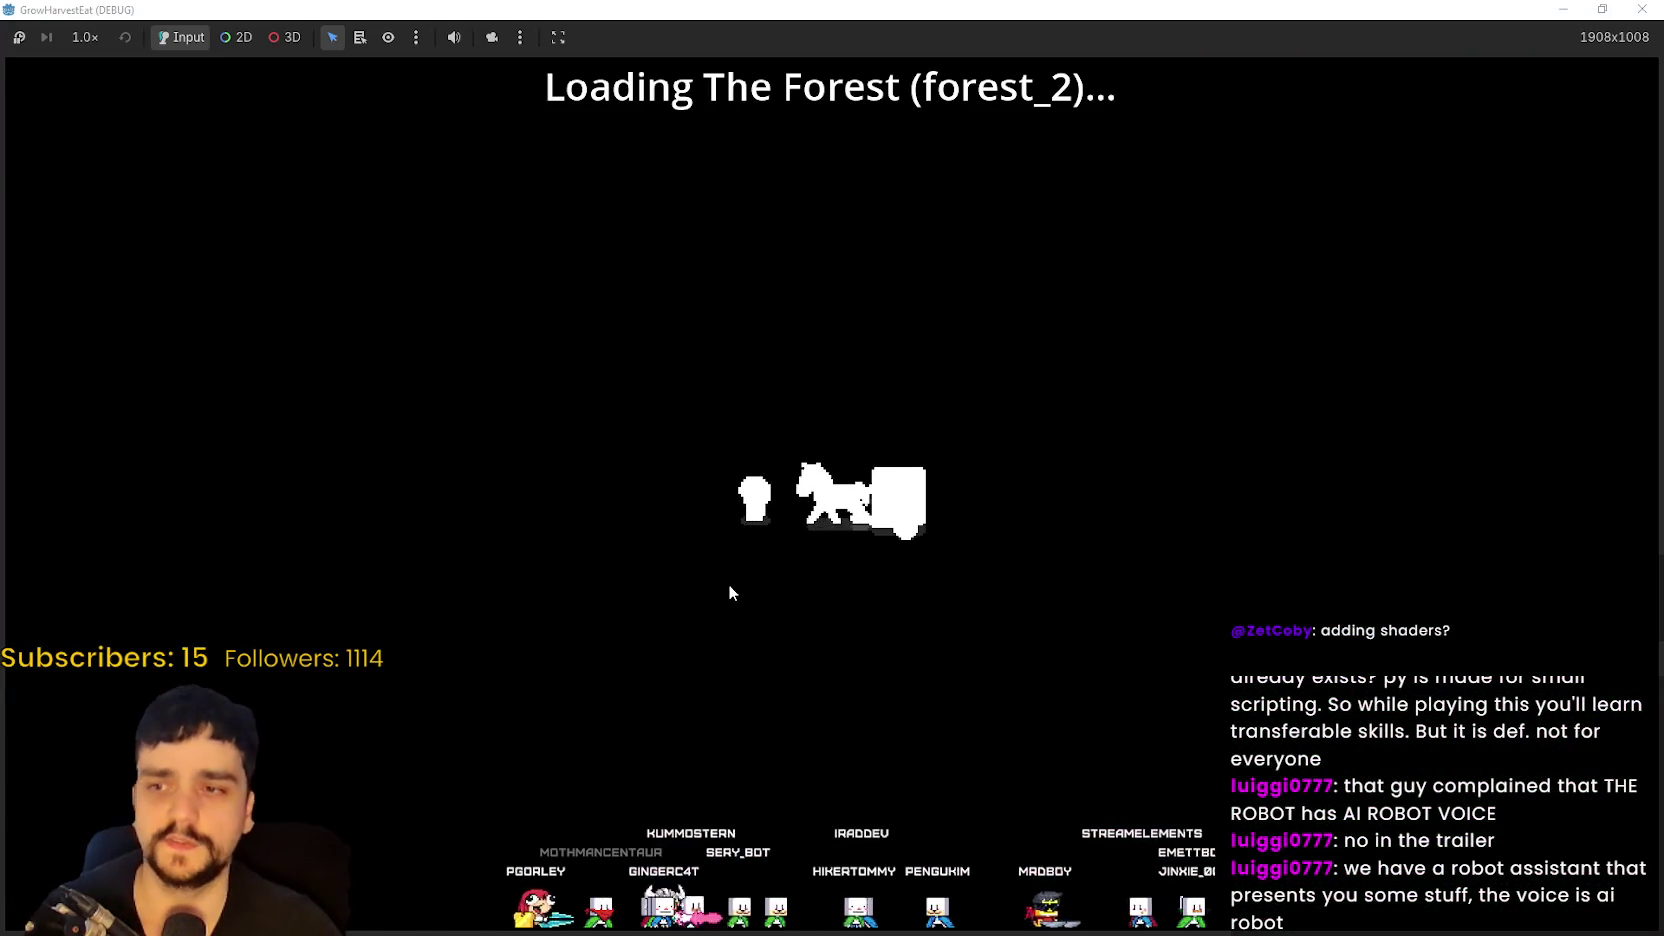
- Walk into the forest and chop trees inside the harvest ring, gathering 5 wood before time runs out
key("w")
key("d")
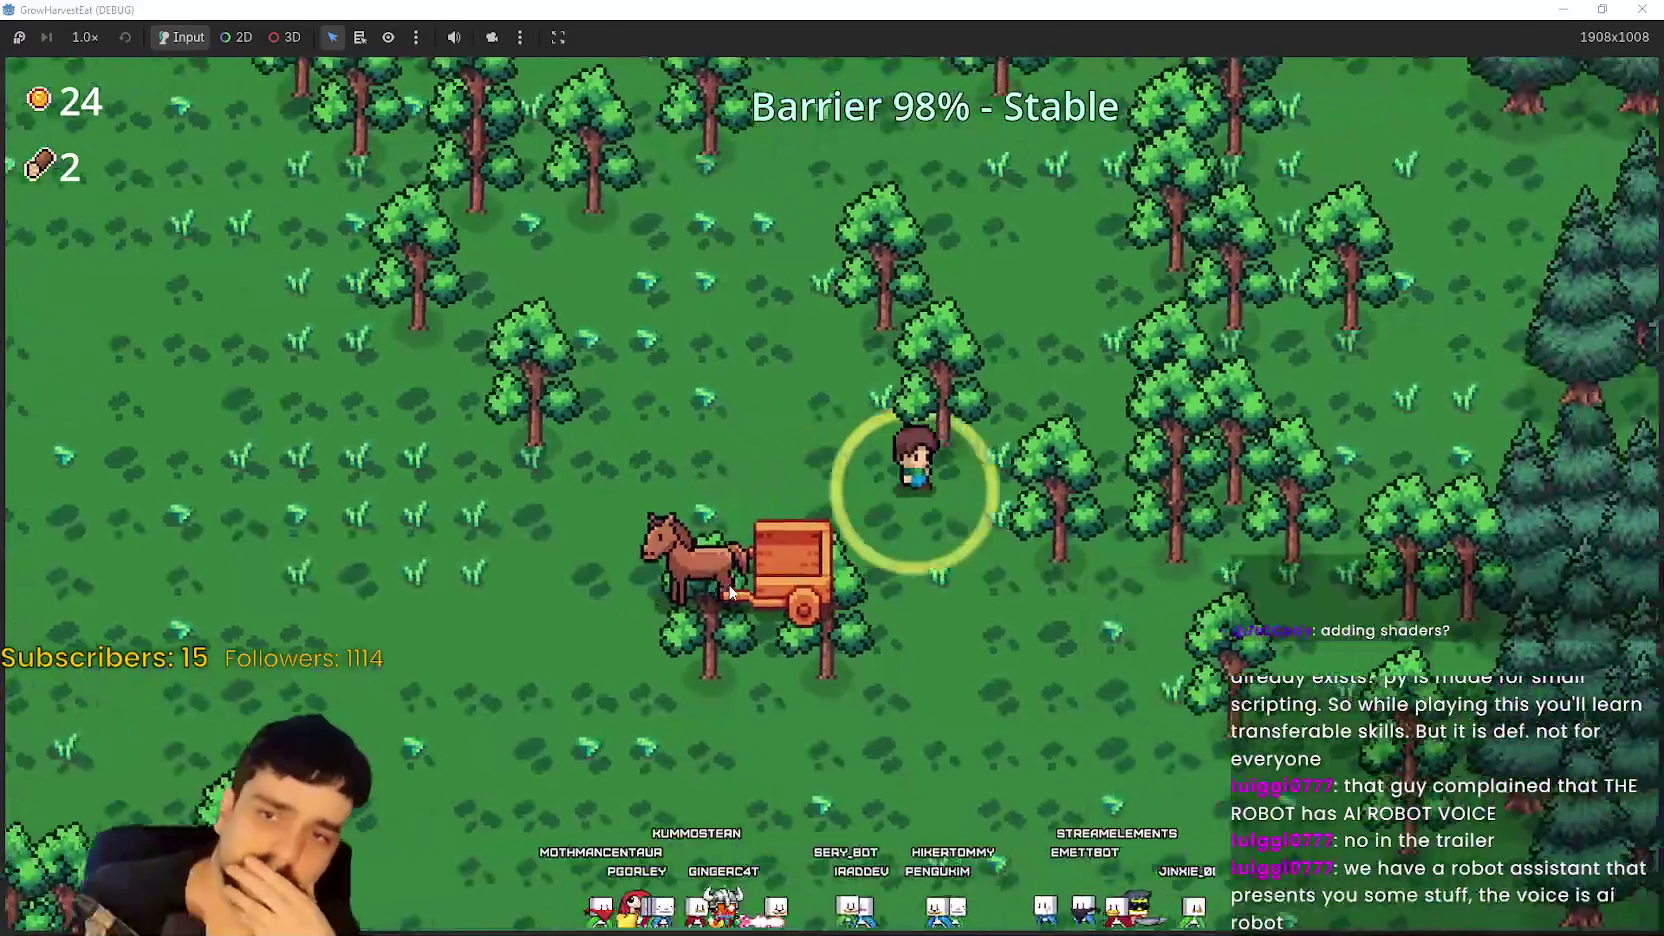
key("d")
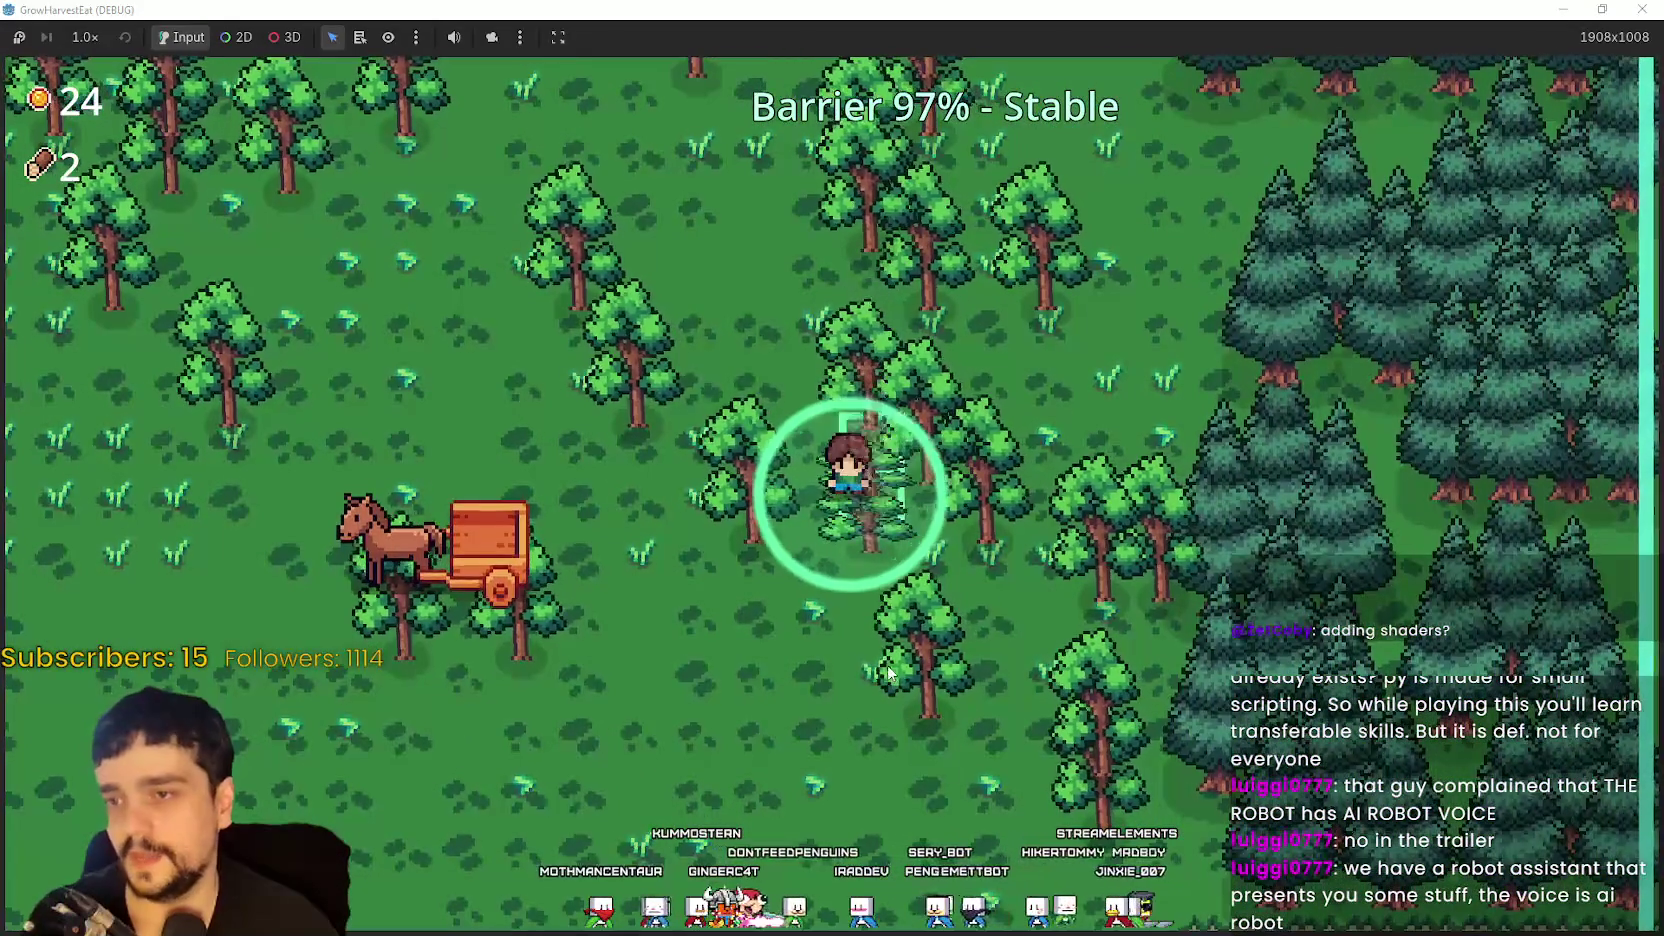
key("d")
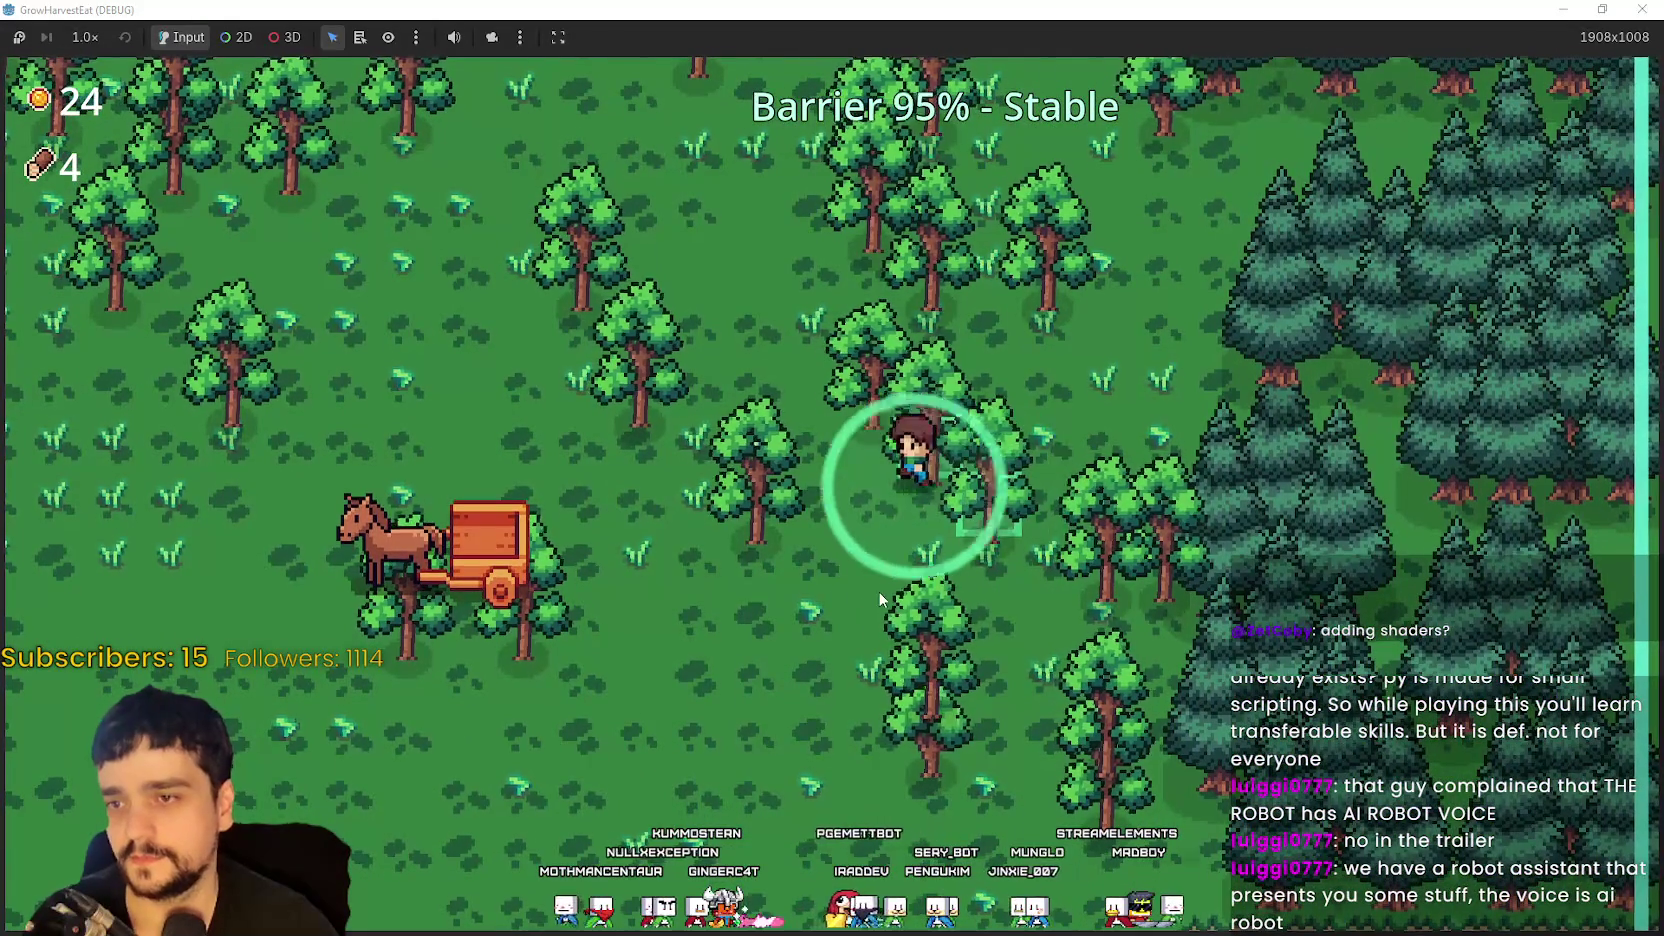
key("a")
key("w")
key("a")
key("w")
key("a")
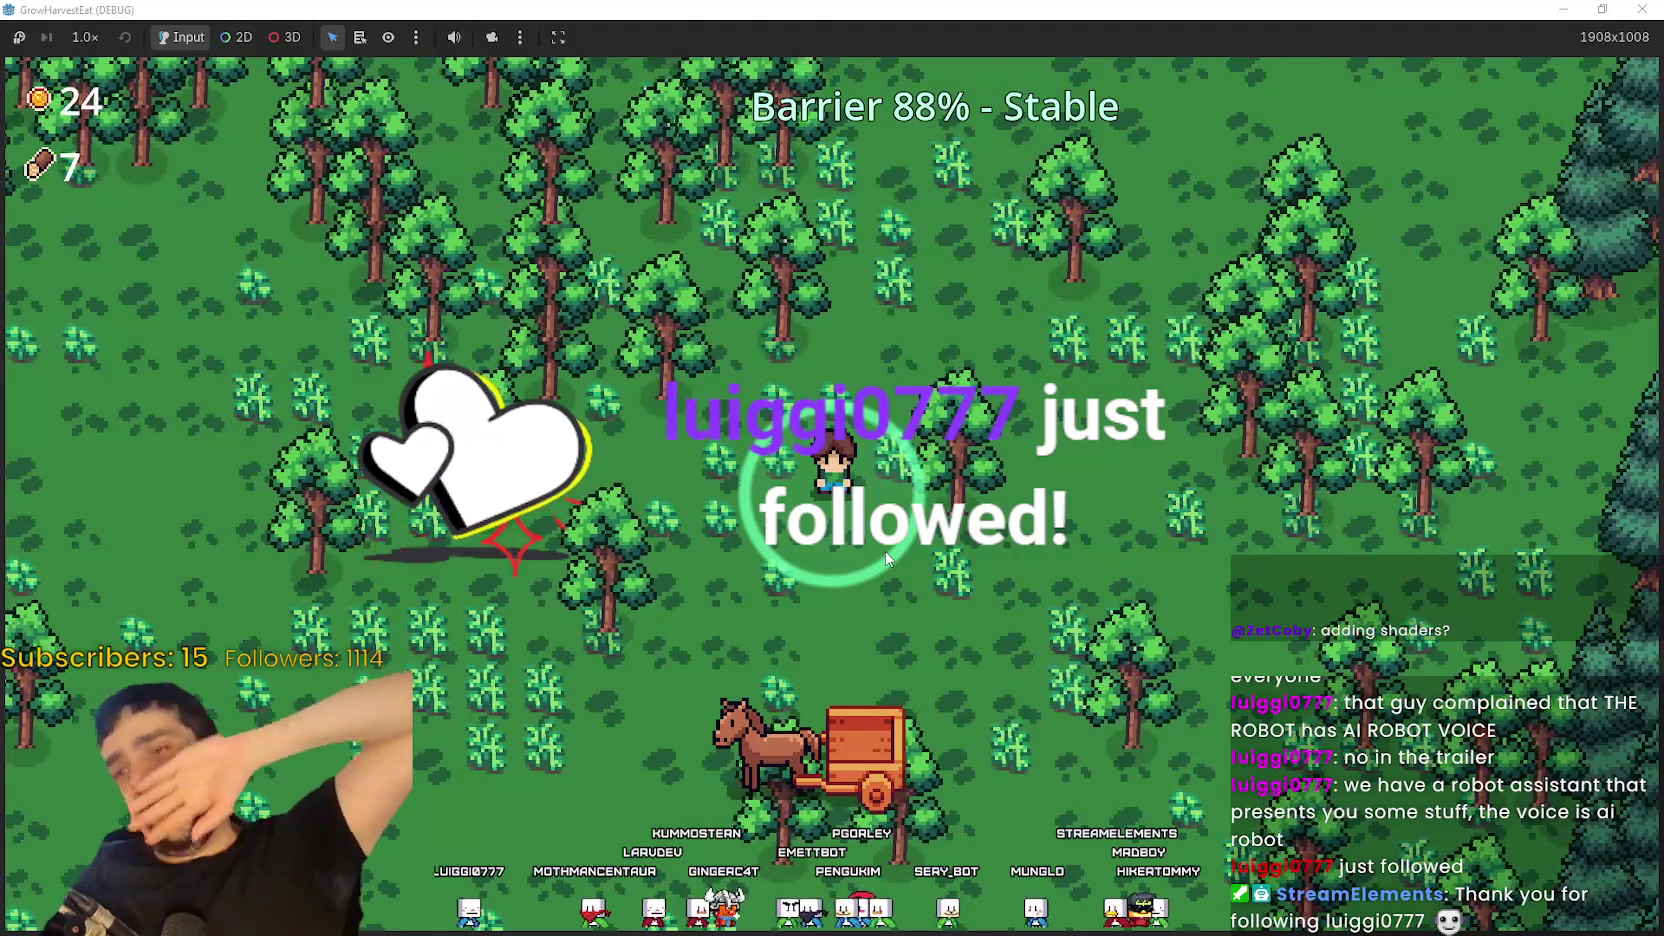
key("a")
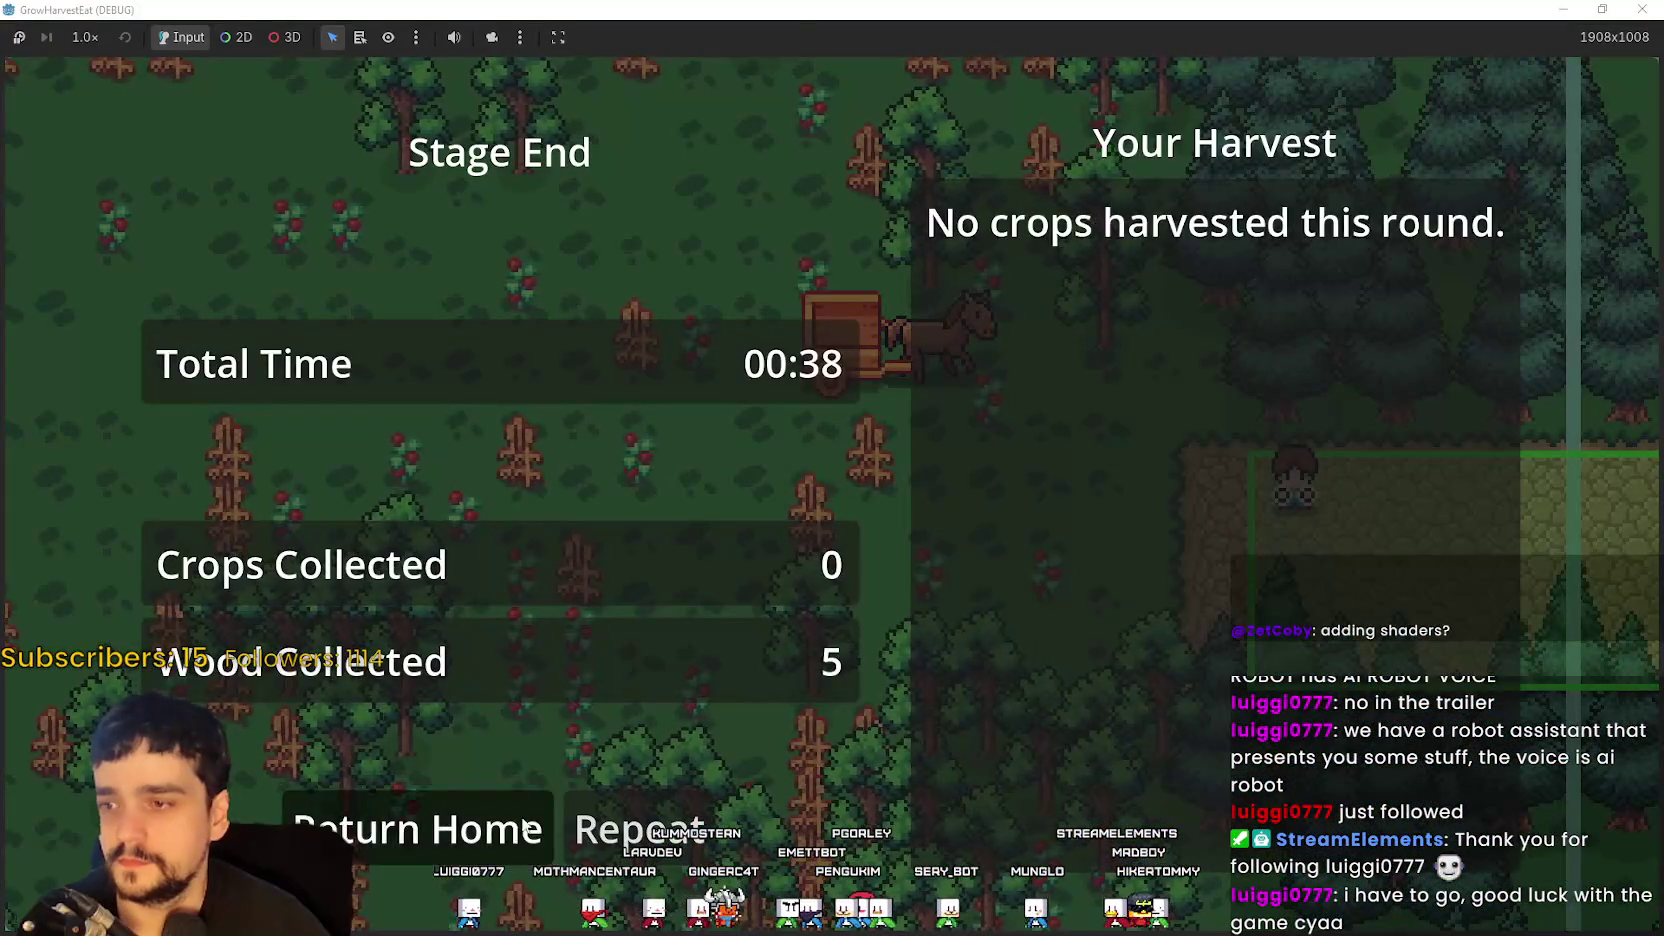
- Choose Return Home on the Stage End screen, then switch back to the Godot editor with F8
key("Return")
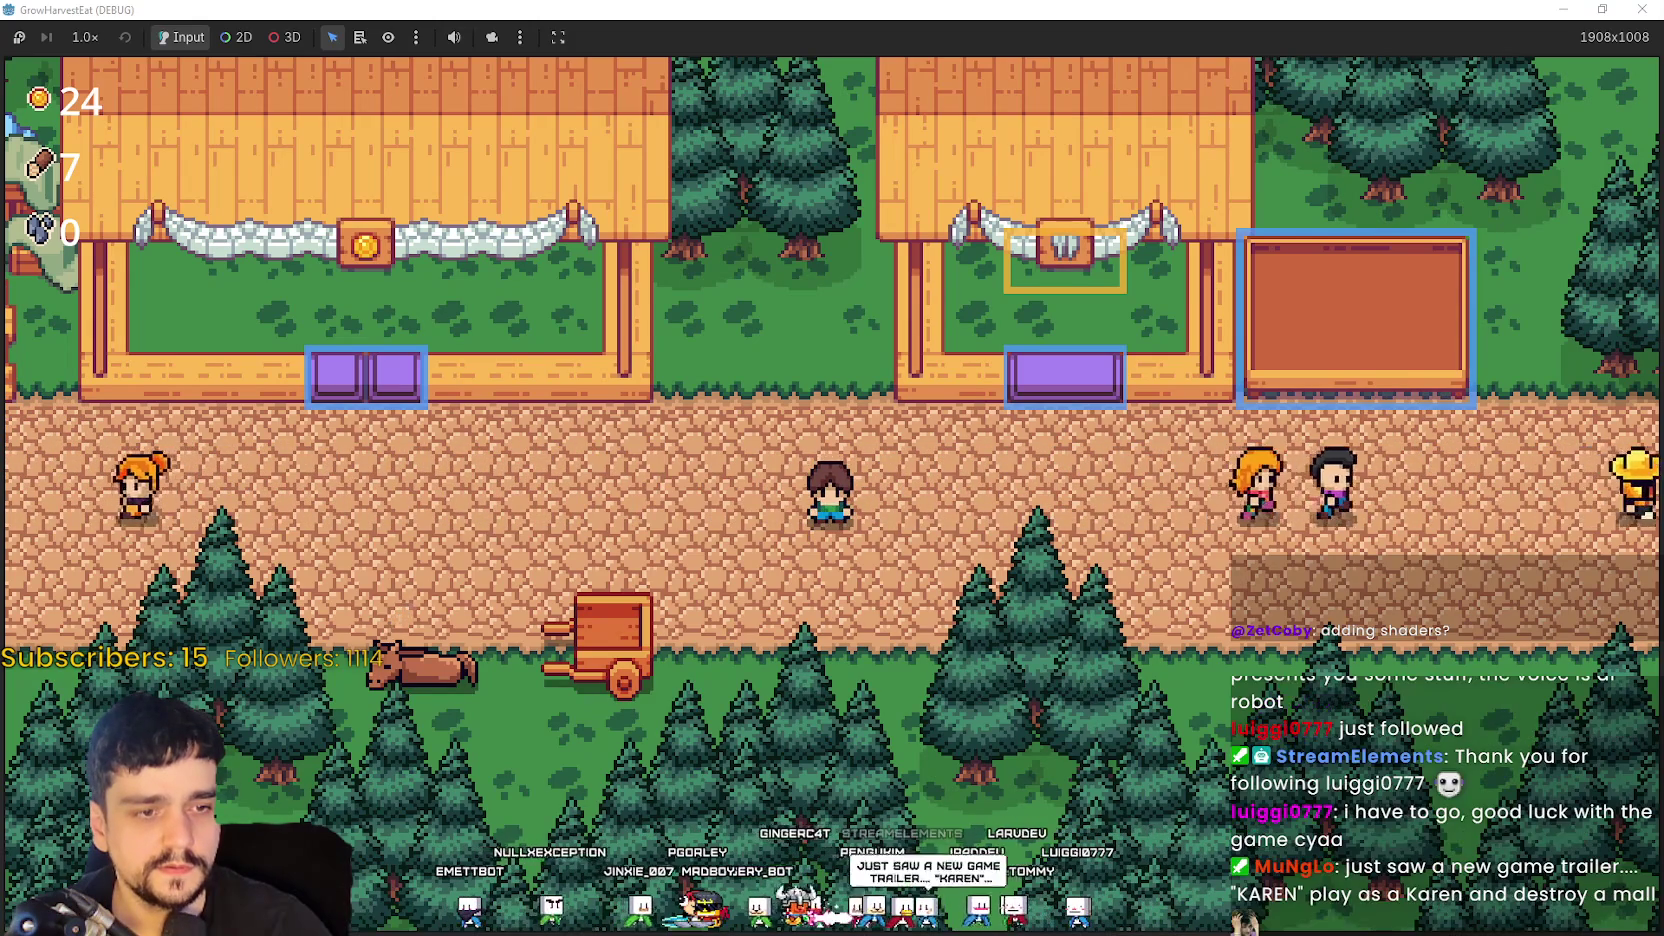
key("F8")
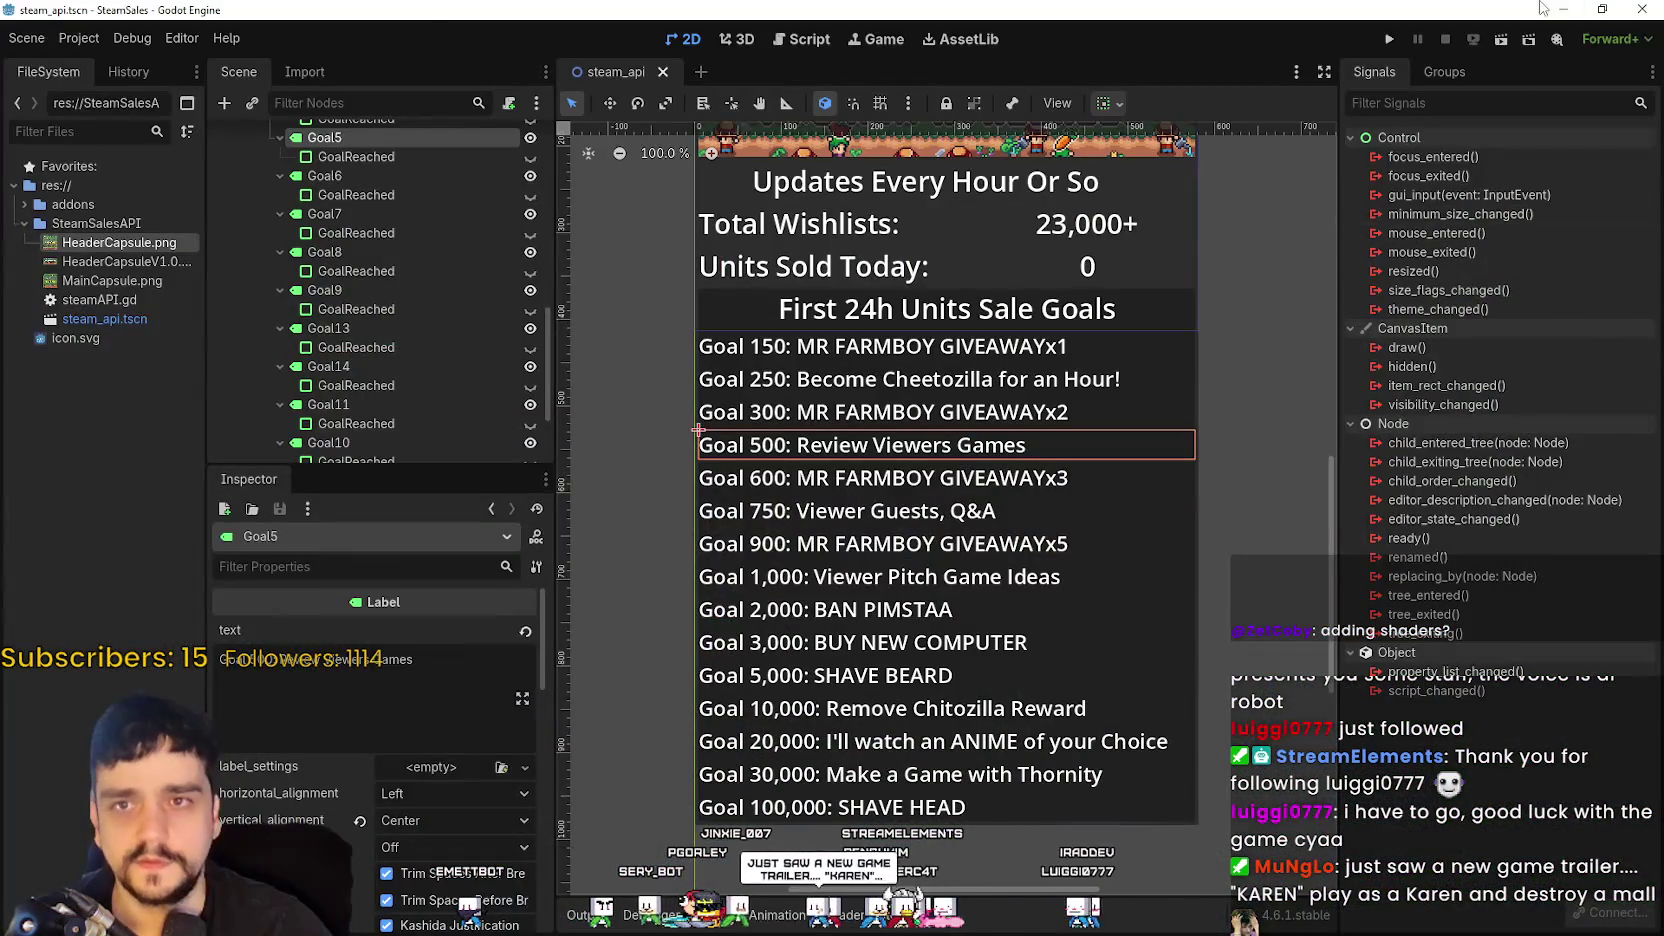
- Close and stop the running game, clear the FileSystem filter and open res://game/assets
left_click(1563, 9)
key("F8")
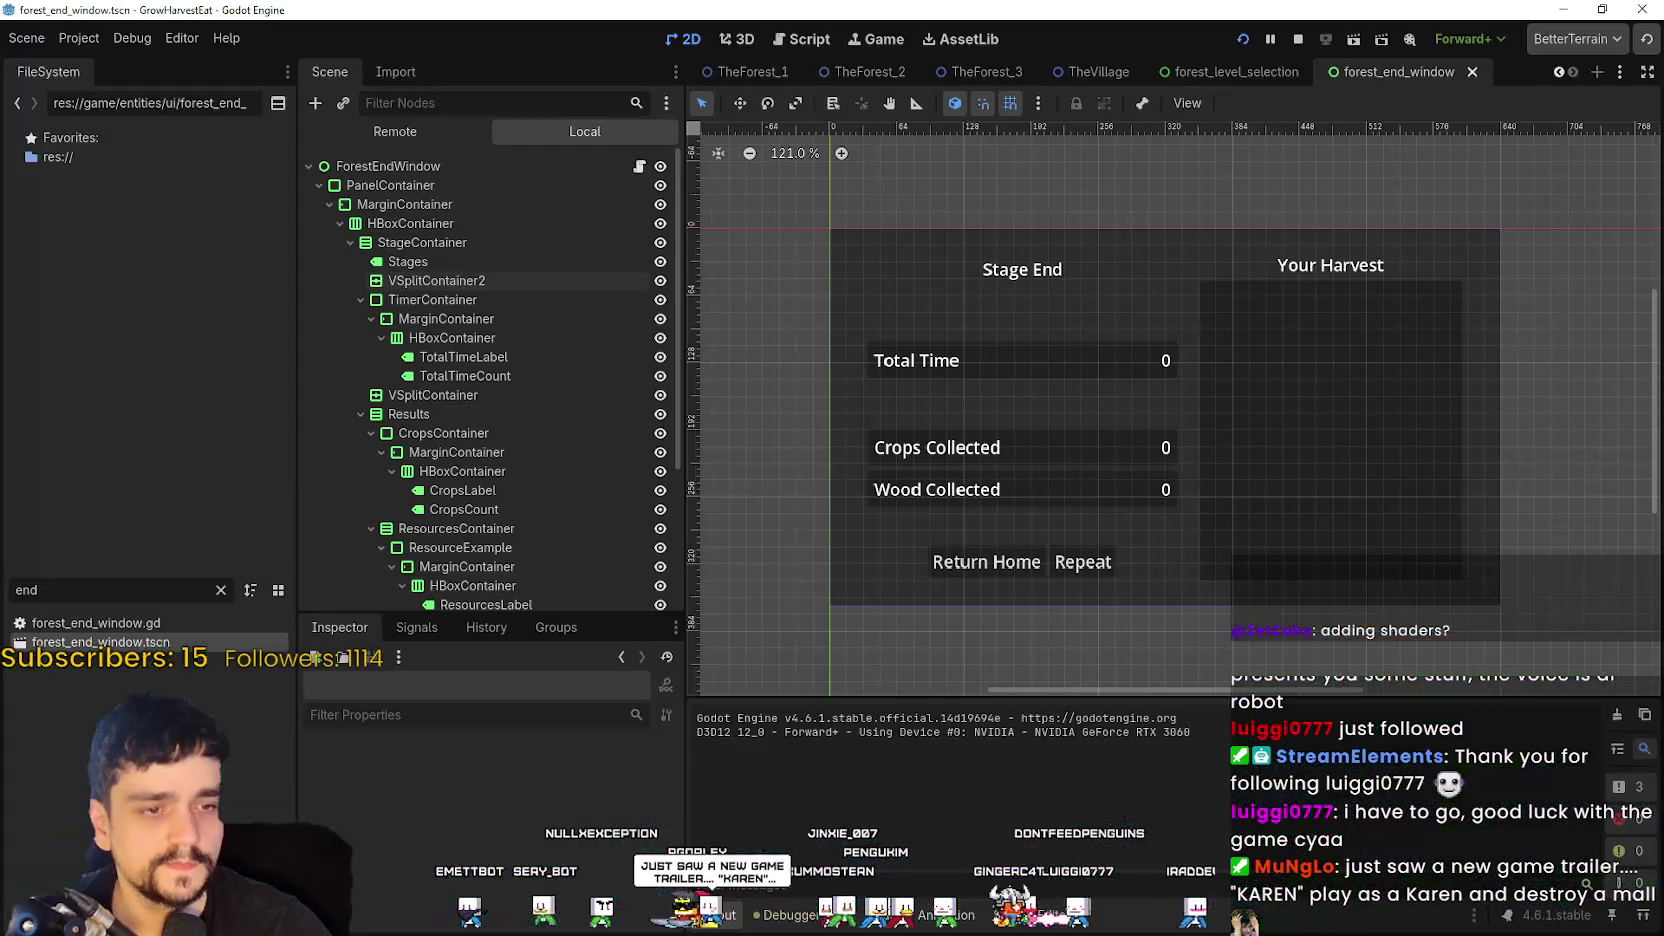
left_click(221, 592)
left_click(1294, 39)
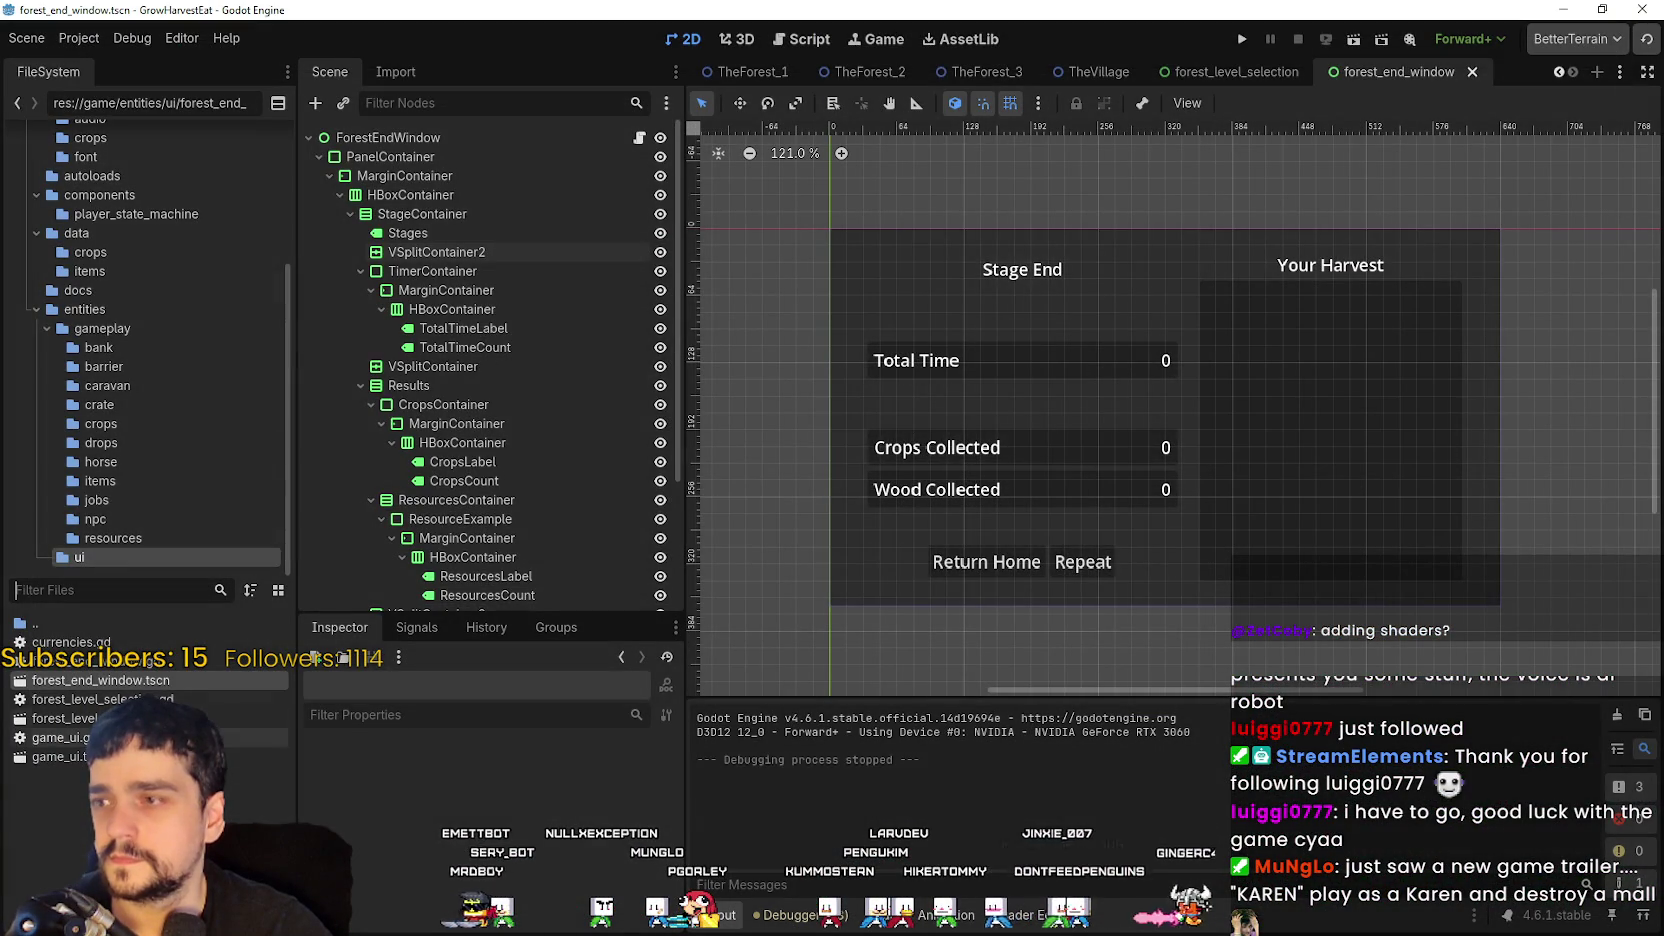
scroll(80, 340, "up", 3)
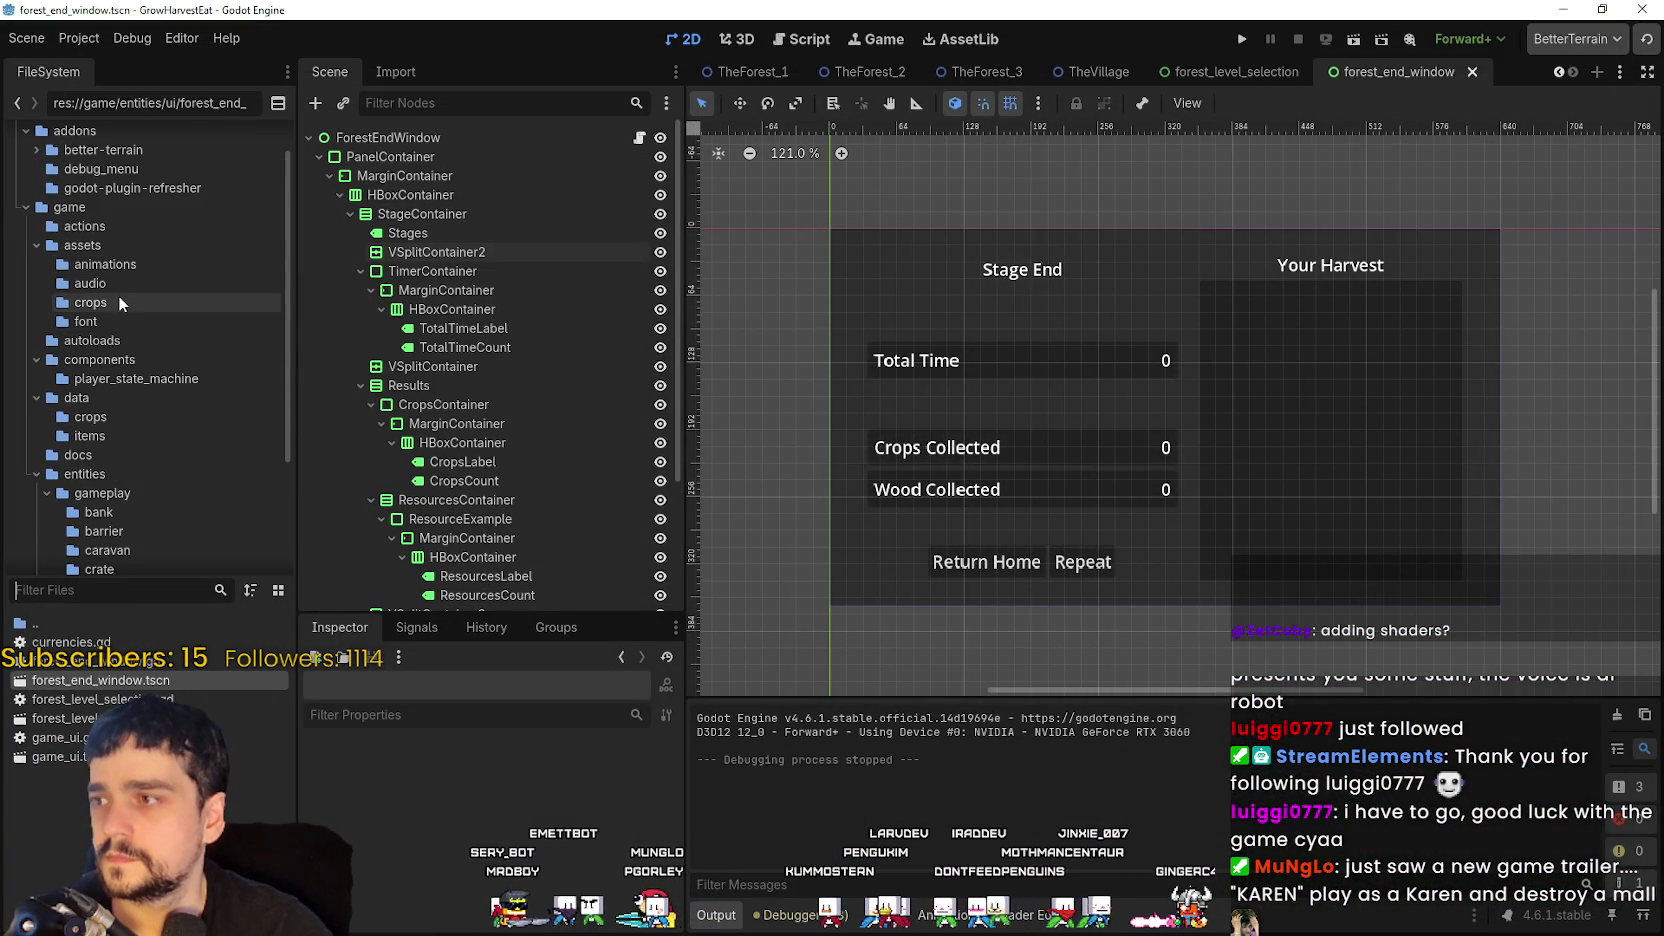
left_click(88, 243)
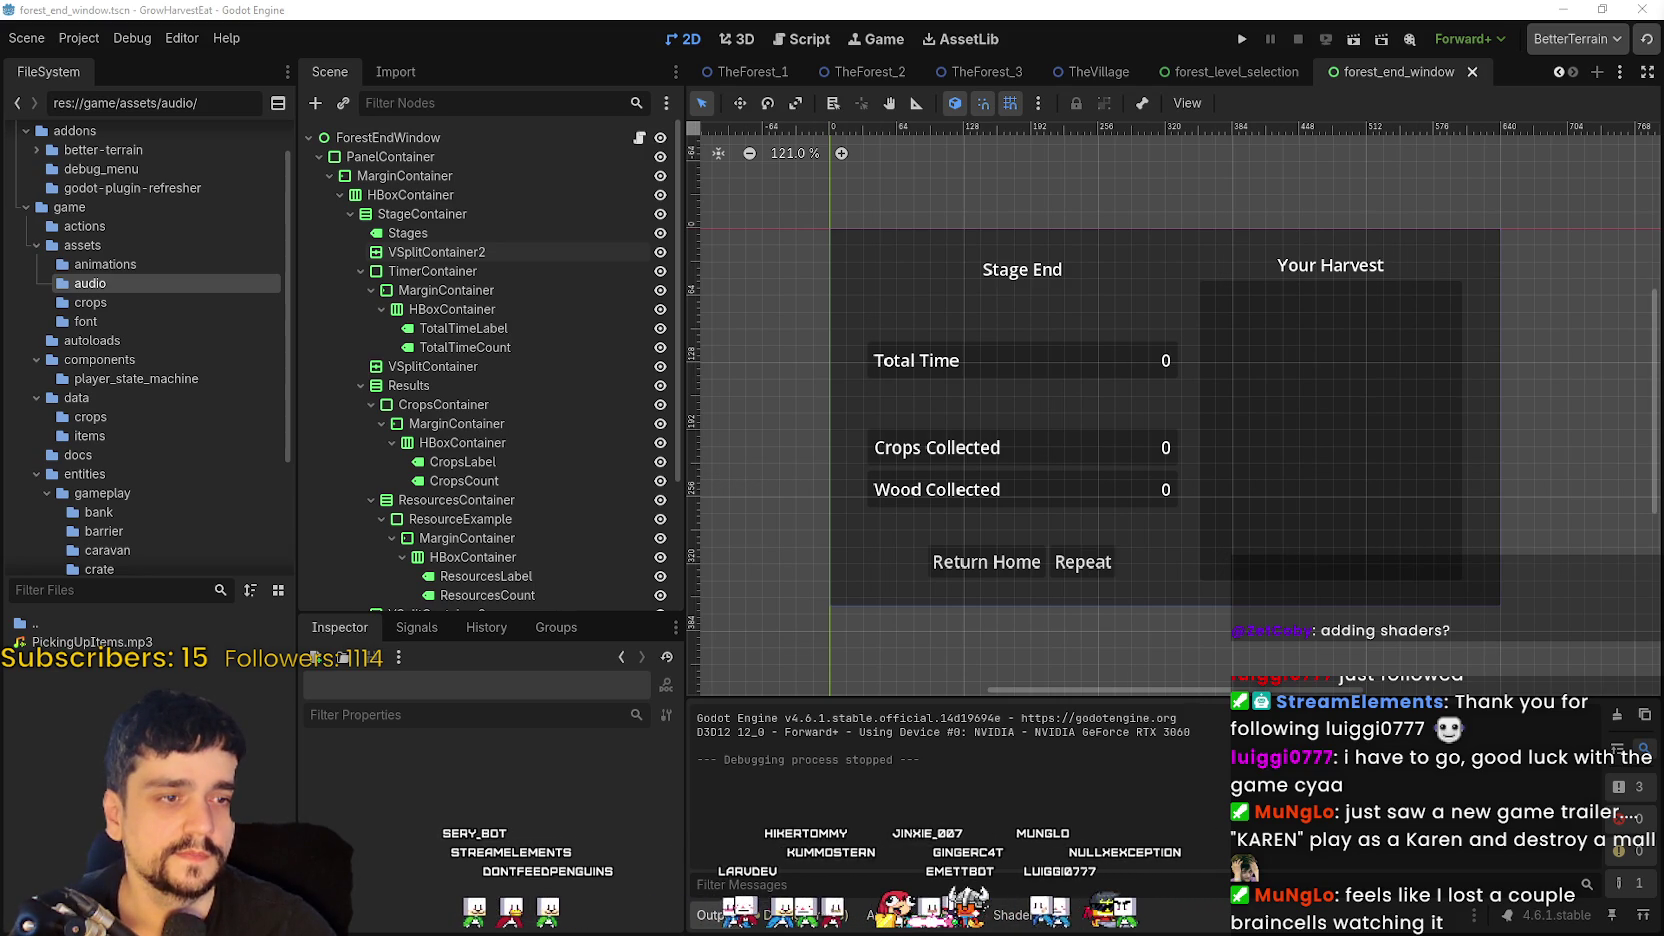
key("alt+Tab")
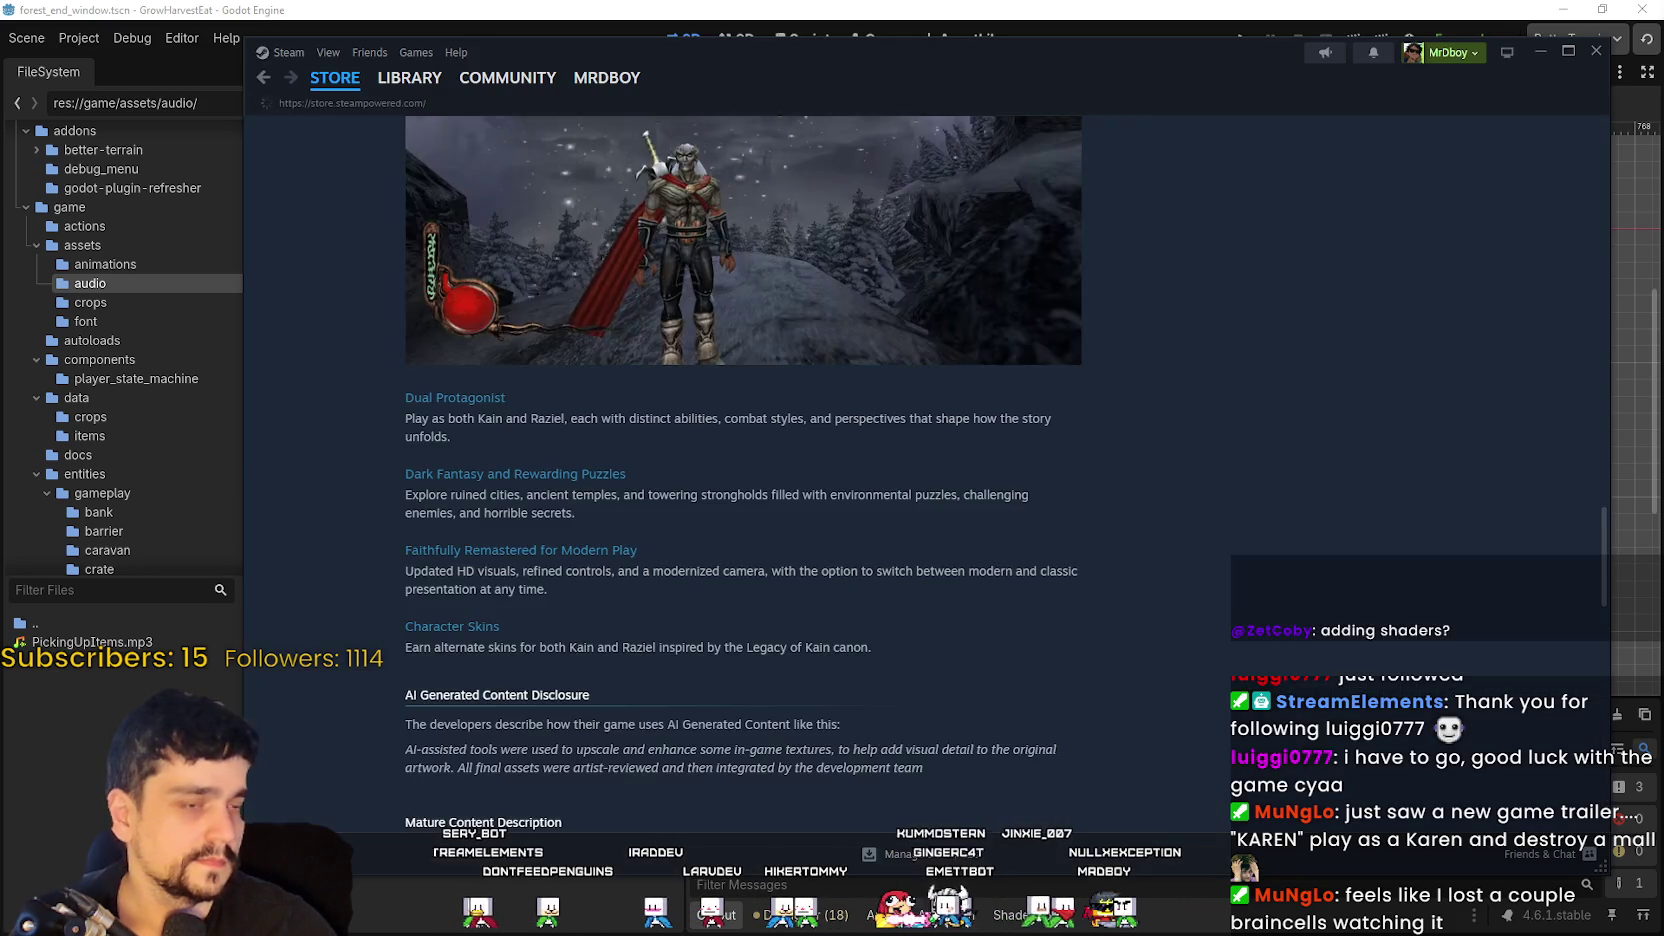
- Search the store for 'Karen', open the KAREN page and watch its trailer fullscreen
left_click(1191, 130)
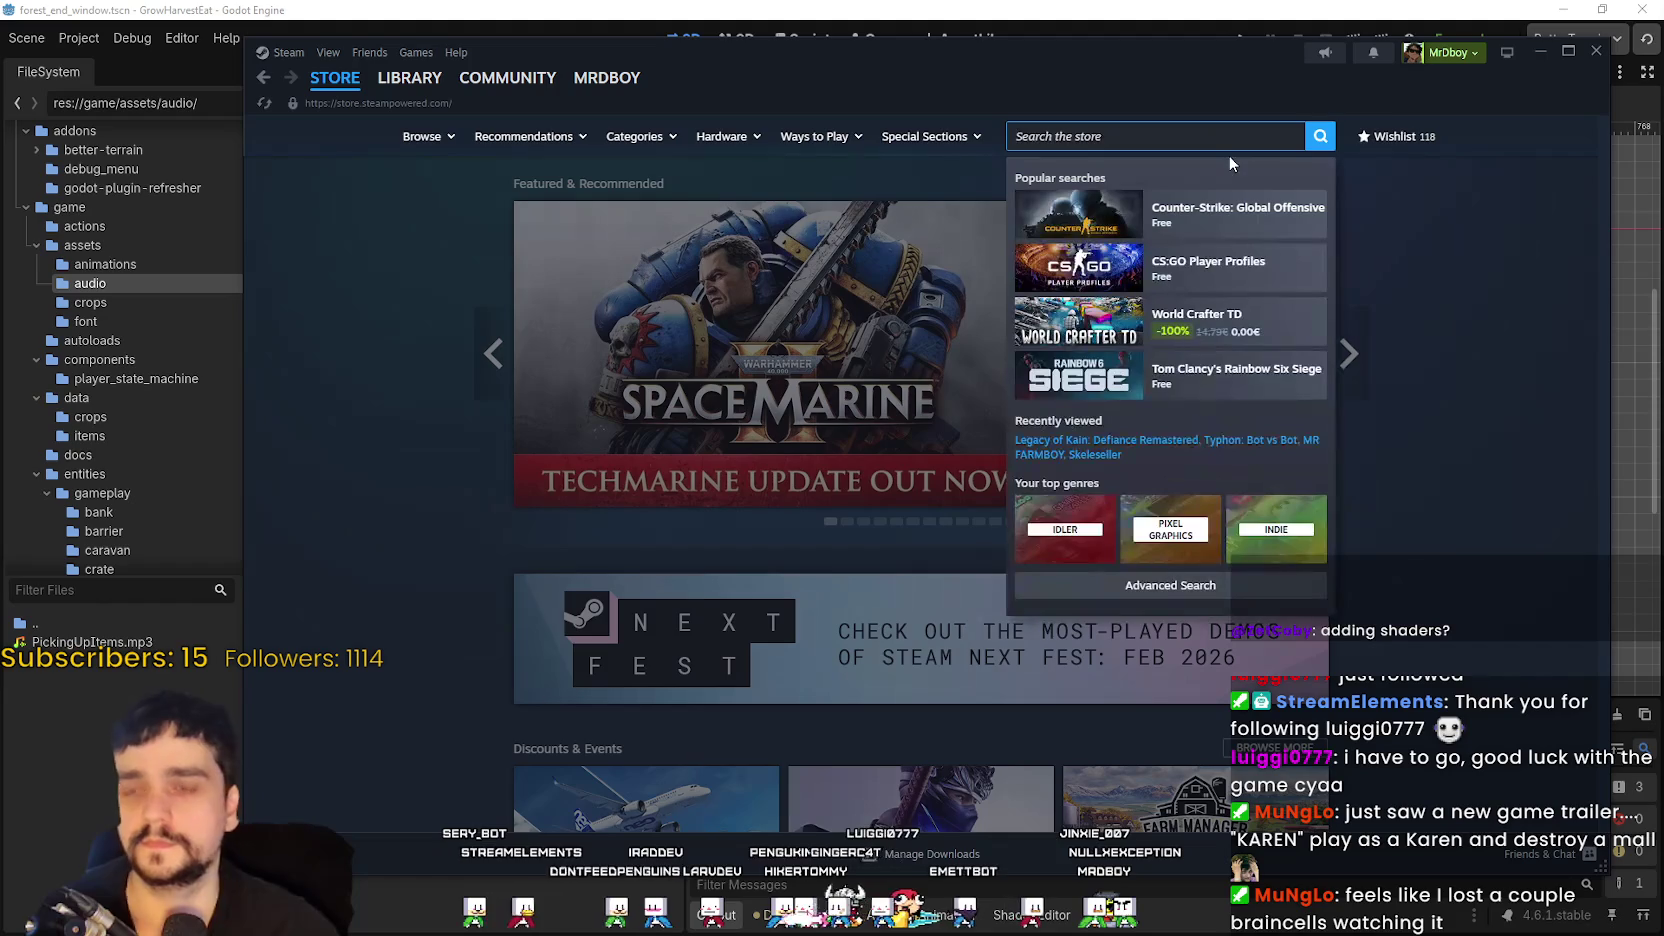
type("Karen")
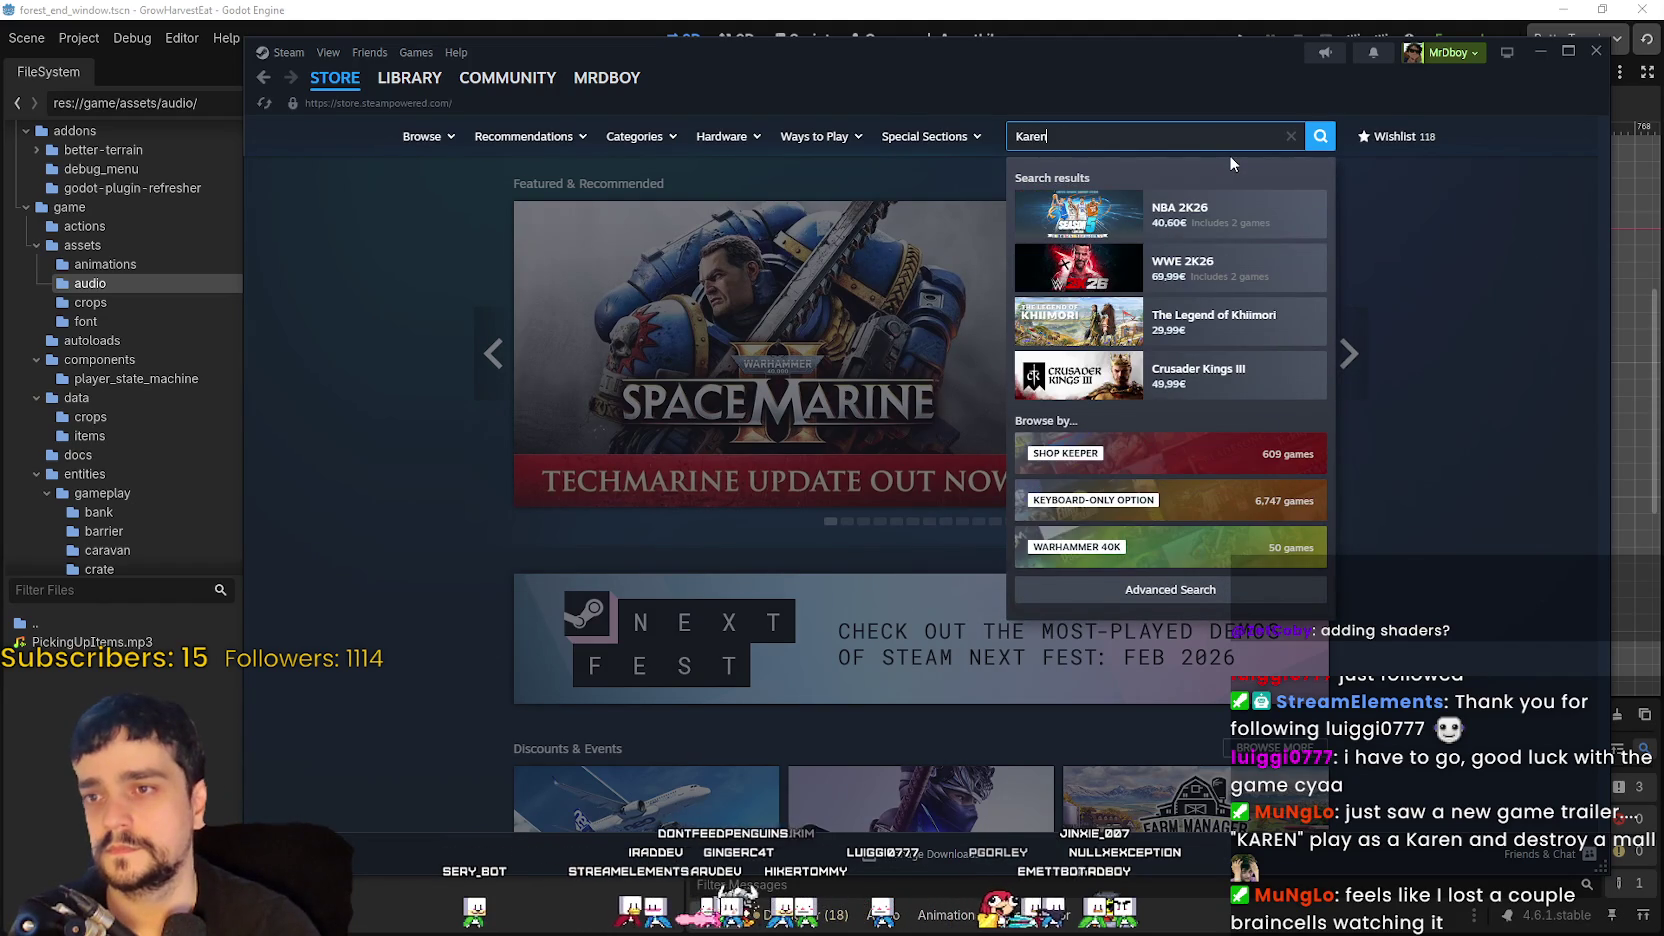
left_click(1244, 214)
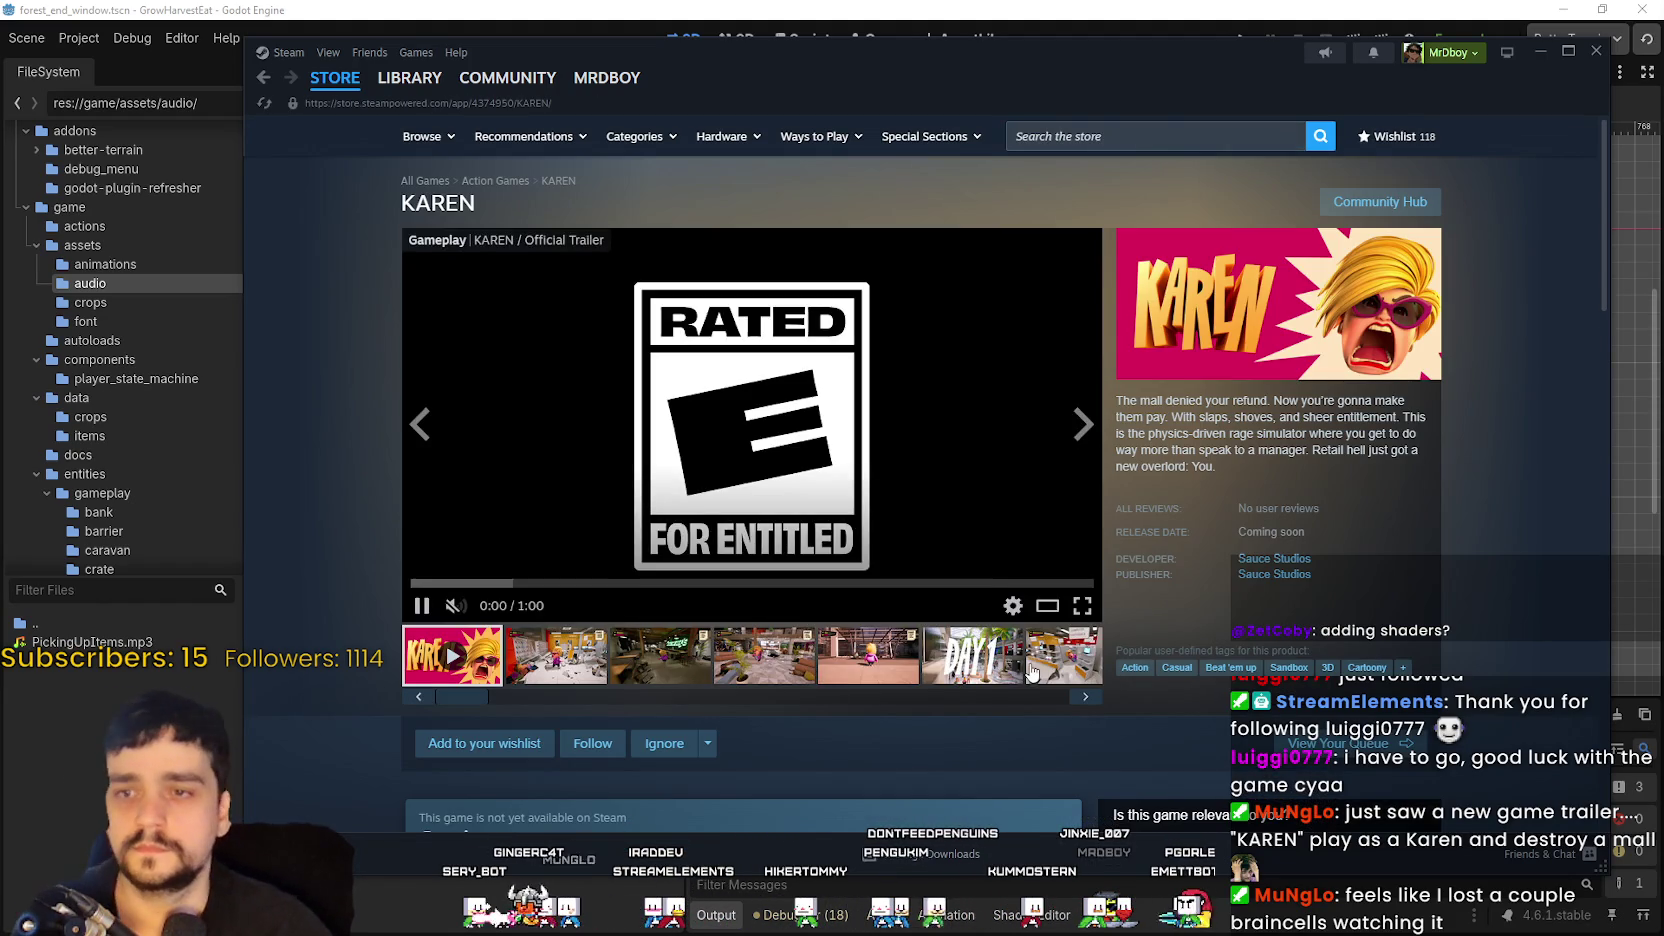
left_click(1082, 607)
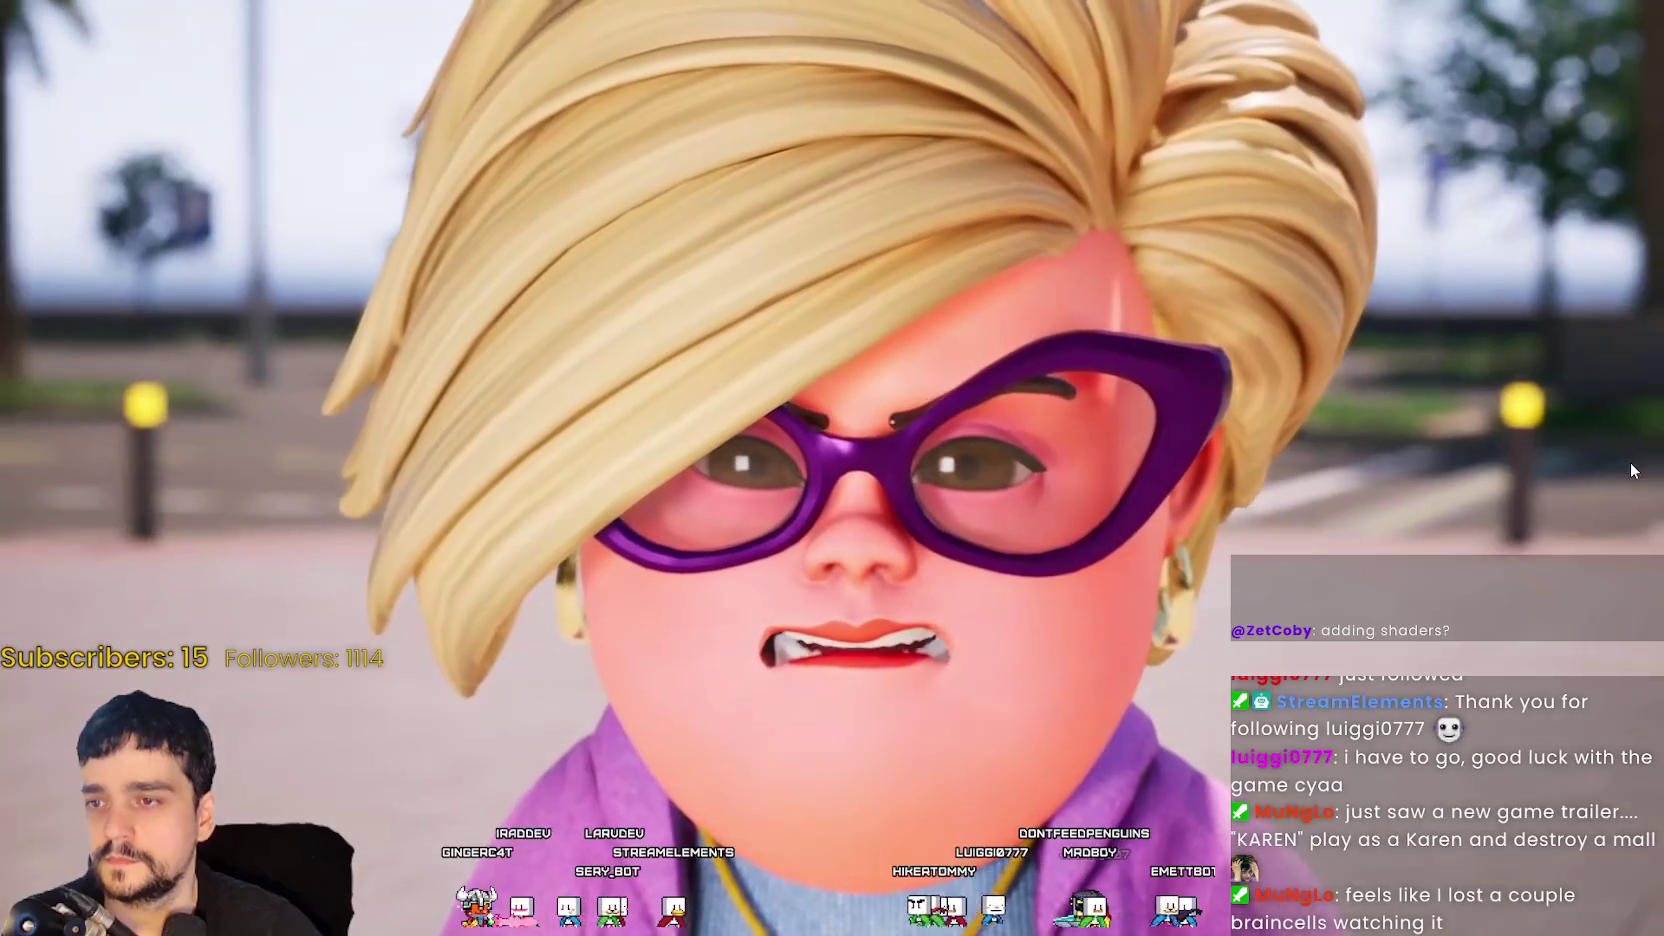
mouse_move(1632, 464)
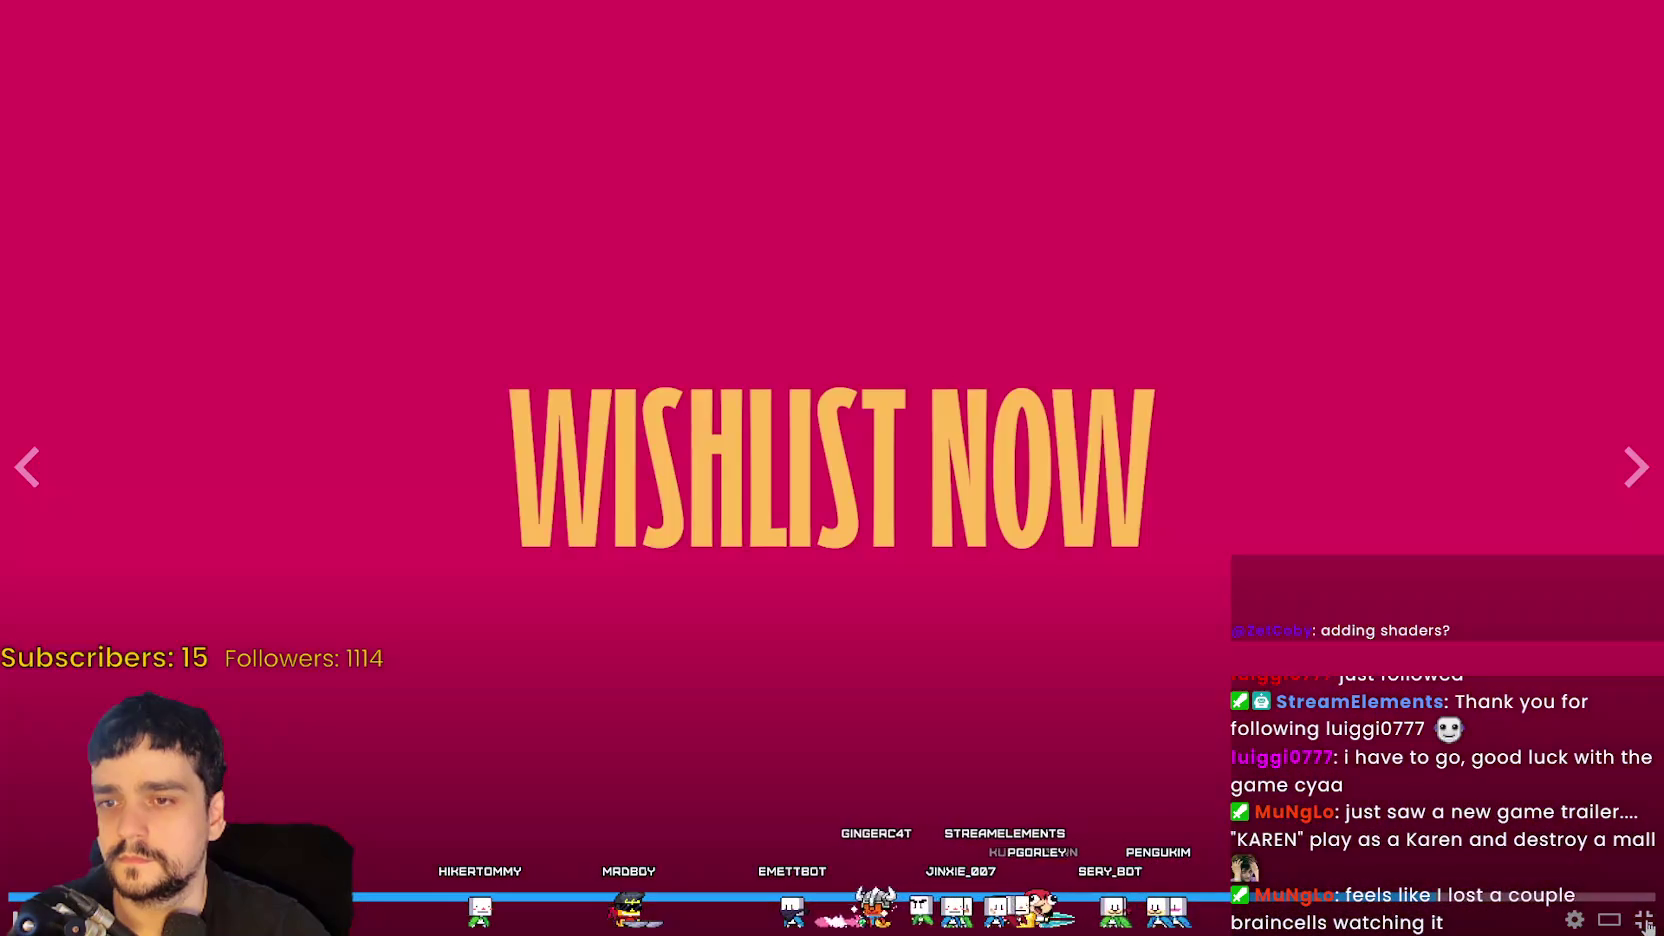
- Leave the fullscreen KAREN trailer and scroll through the game's Steam store page
left_click(1642, 919)
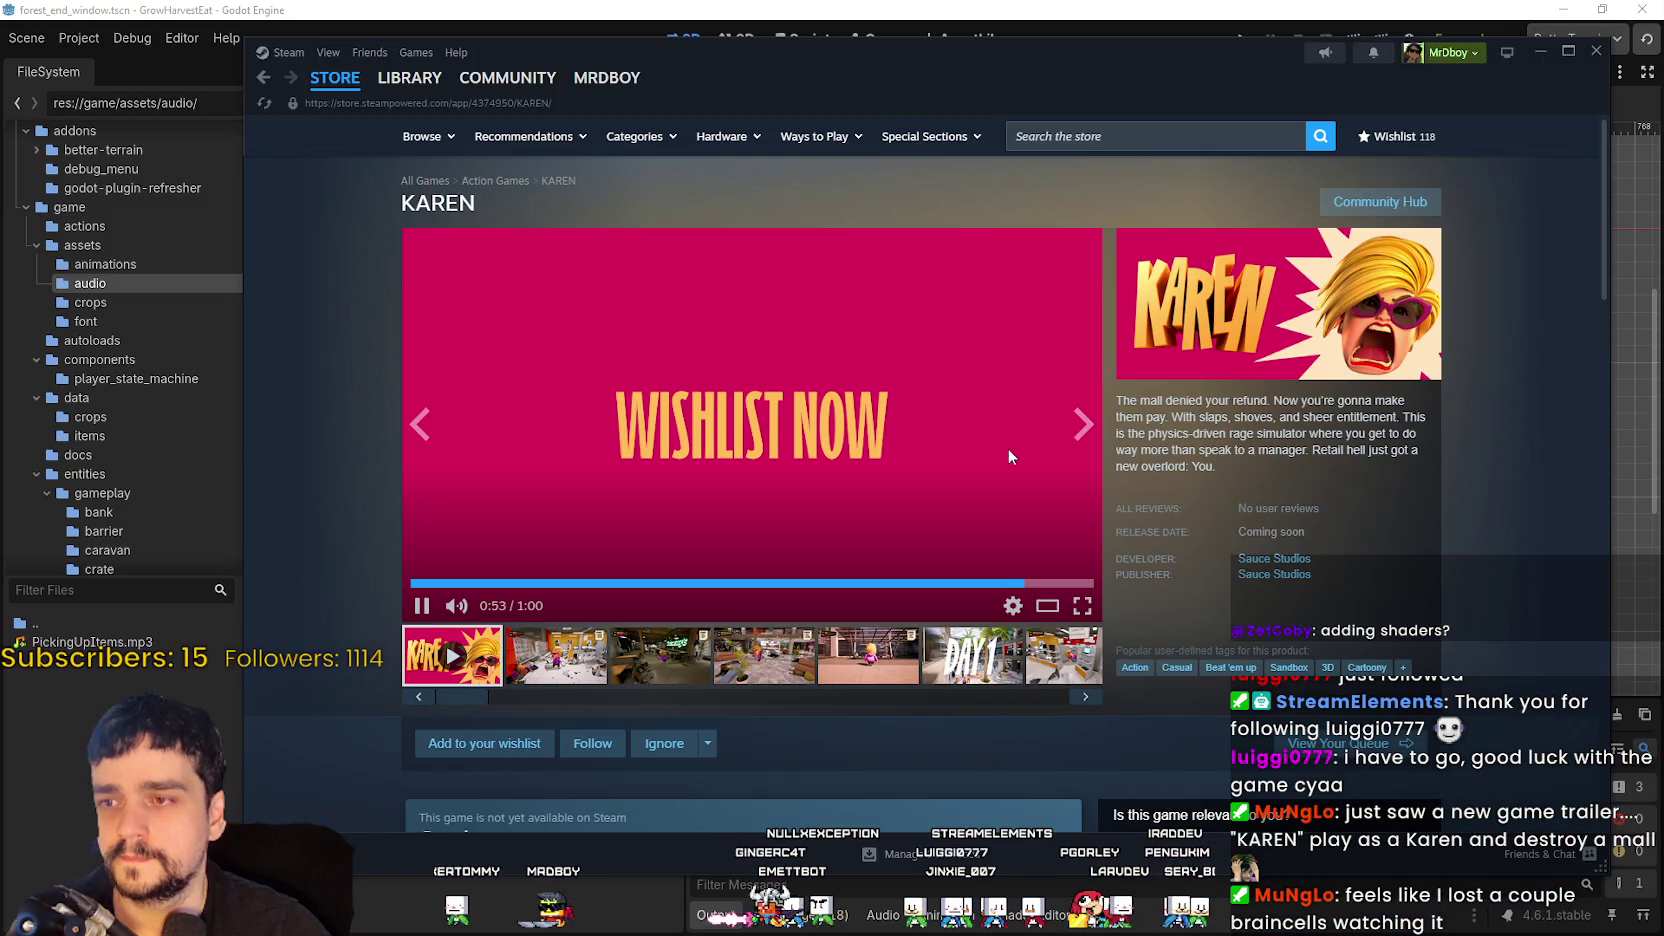
scroll(960, 452, "down", 3)
scroll(878, 546, "down", 10)
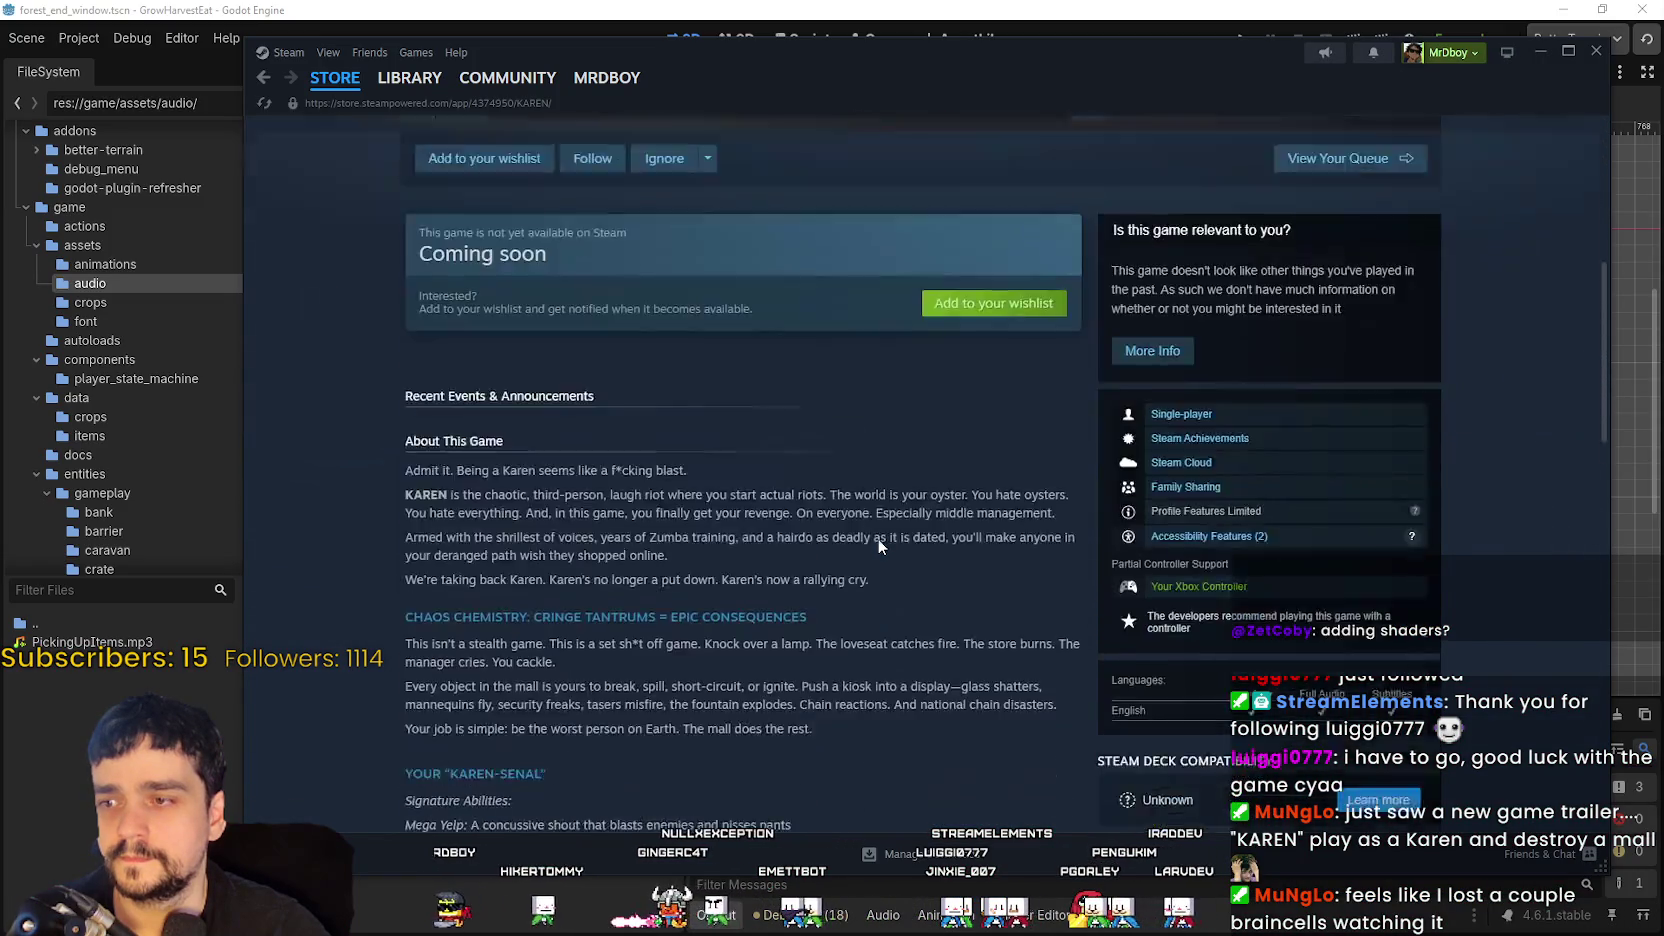
scroll(838, 600, "down", 3)
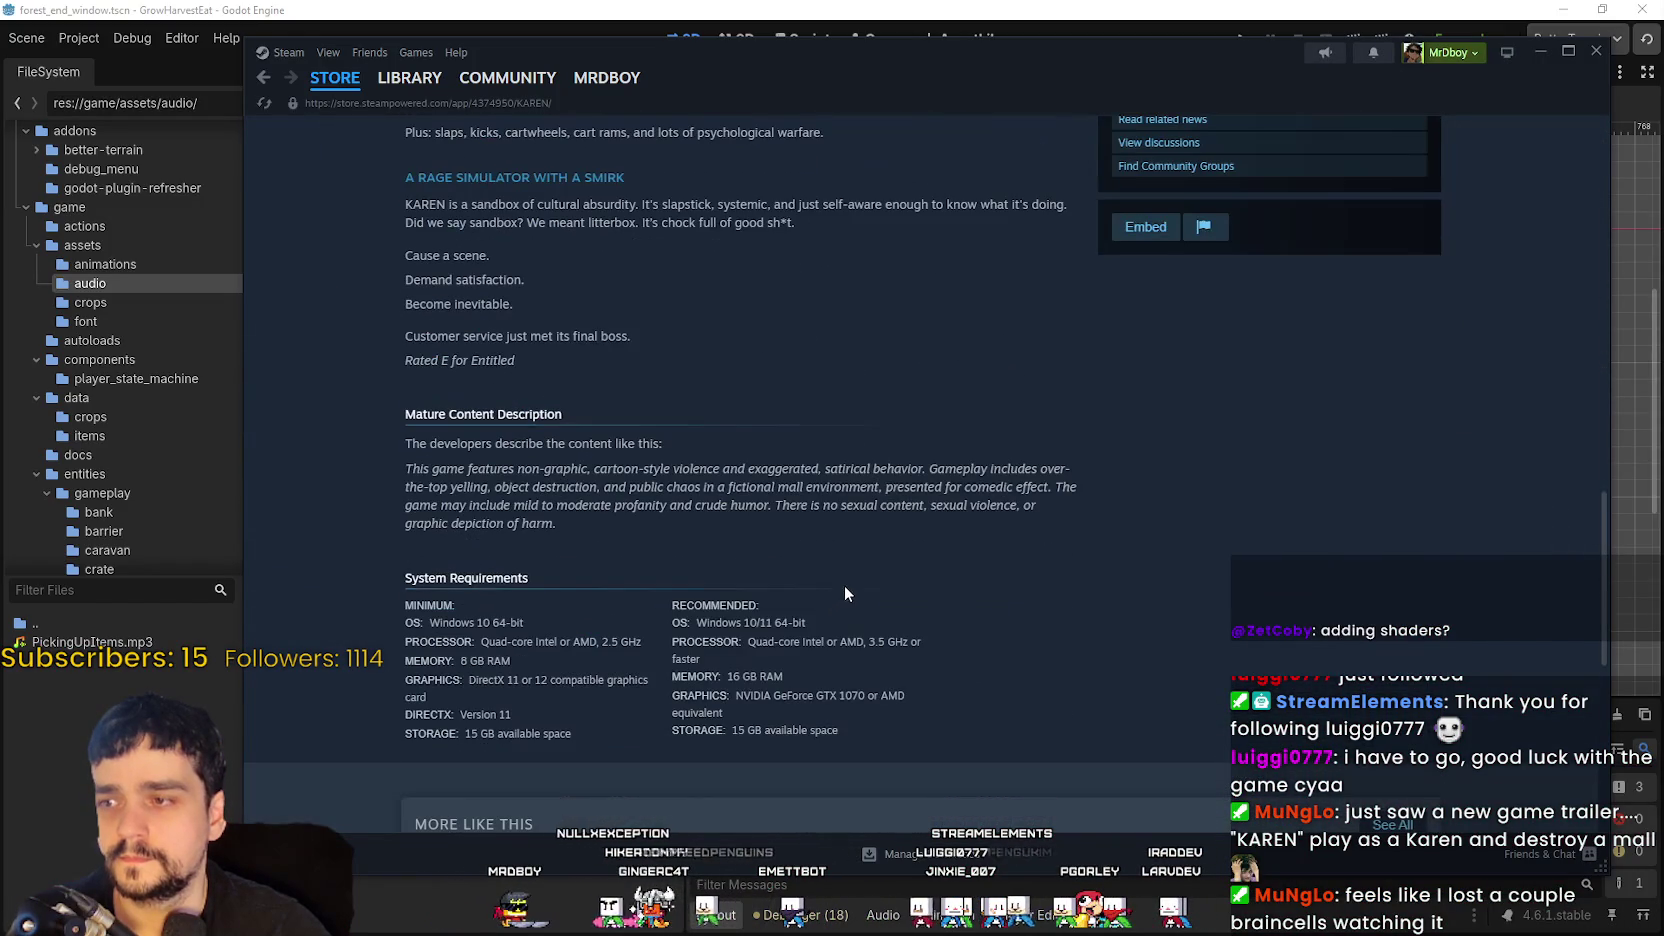
scroll(1075, 668, "up", 15)
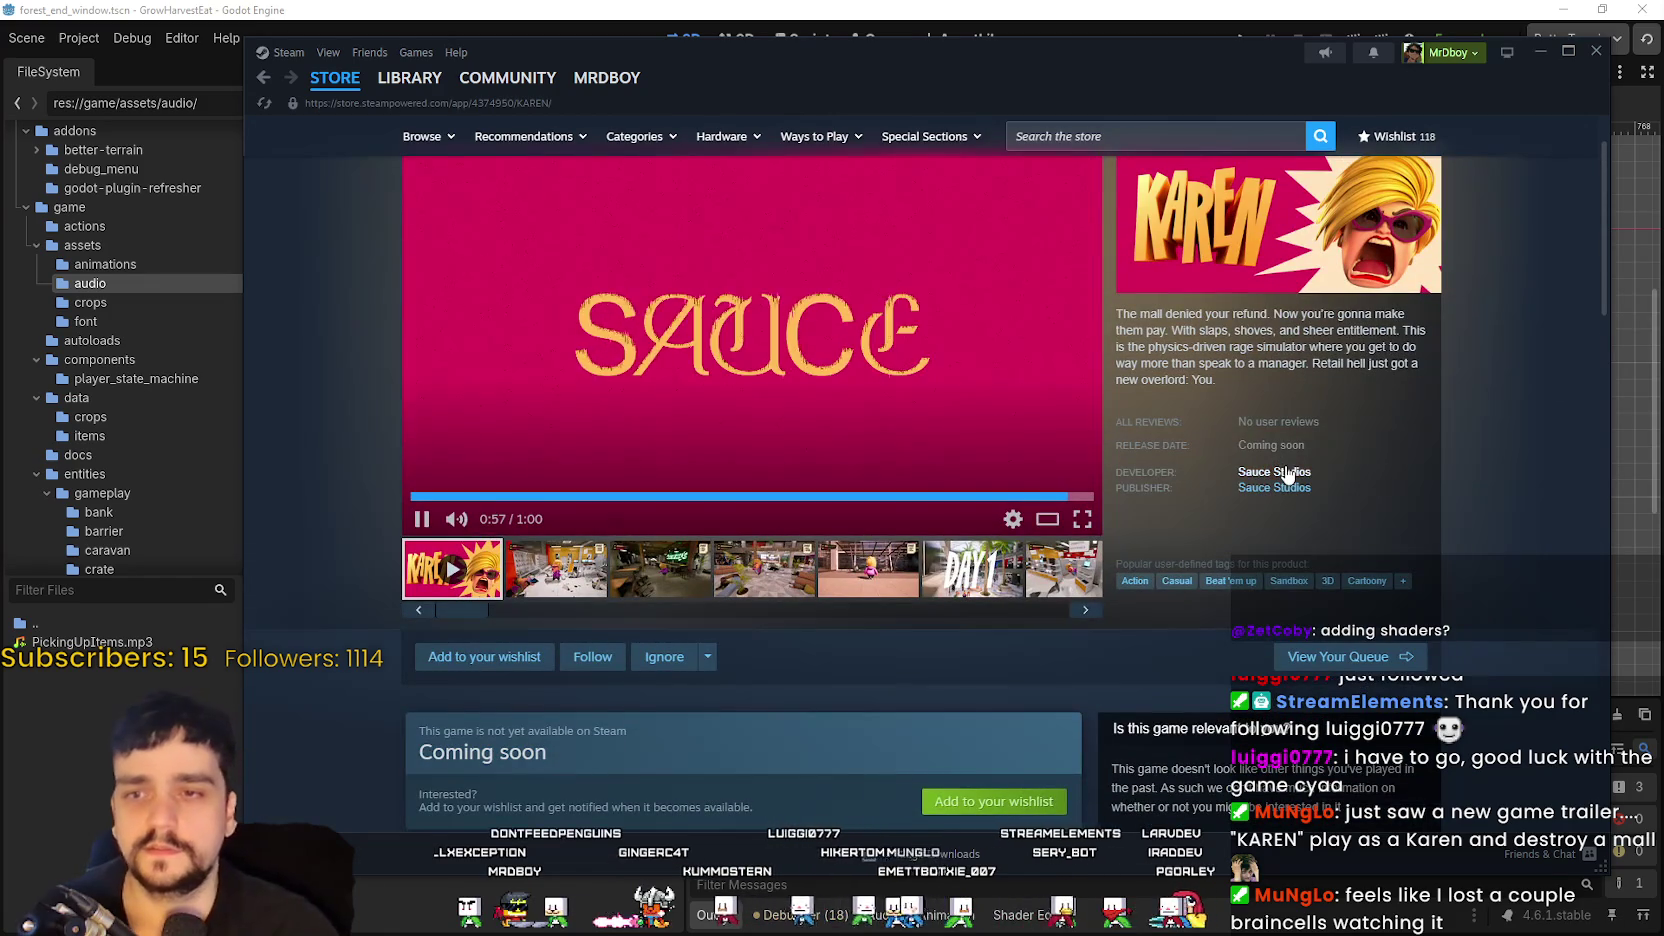
- View Sauce Studios' developer listing, return to the Store front page, and minimize Steam to Godot
left_click(1274, 474)
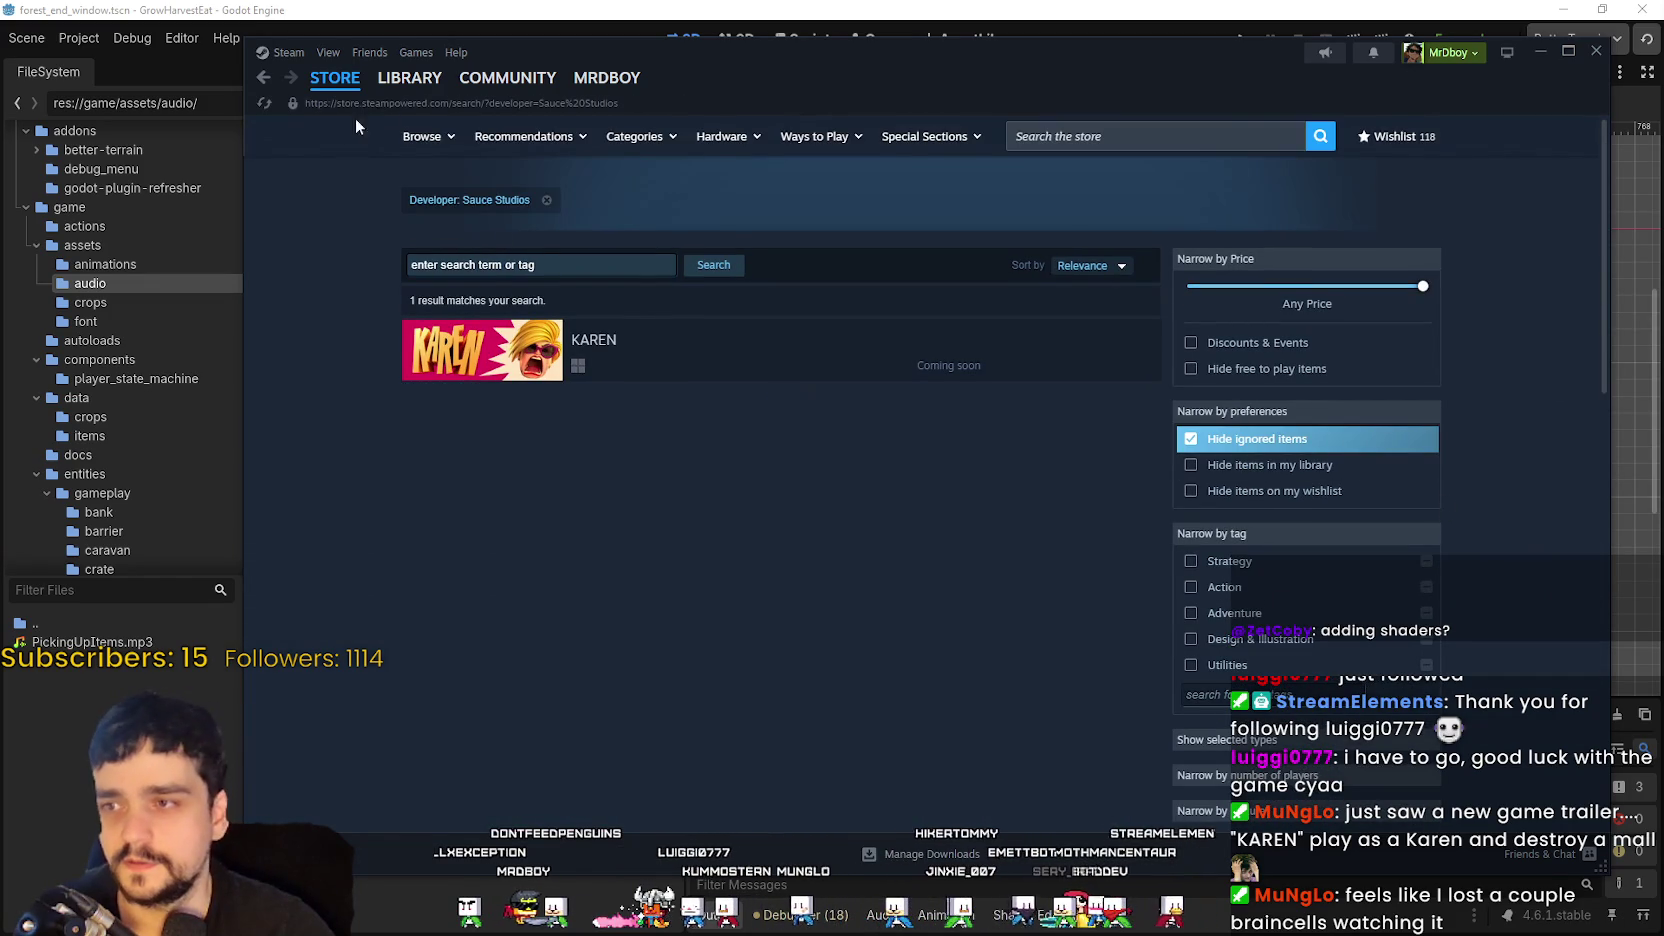
left_click(310, 80)
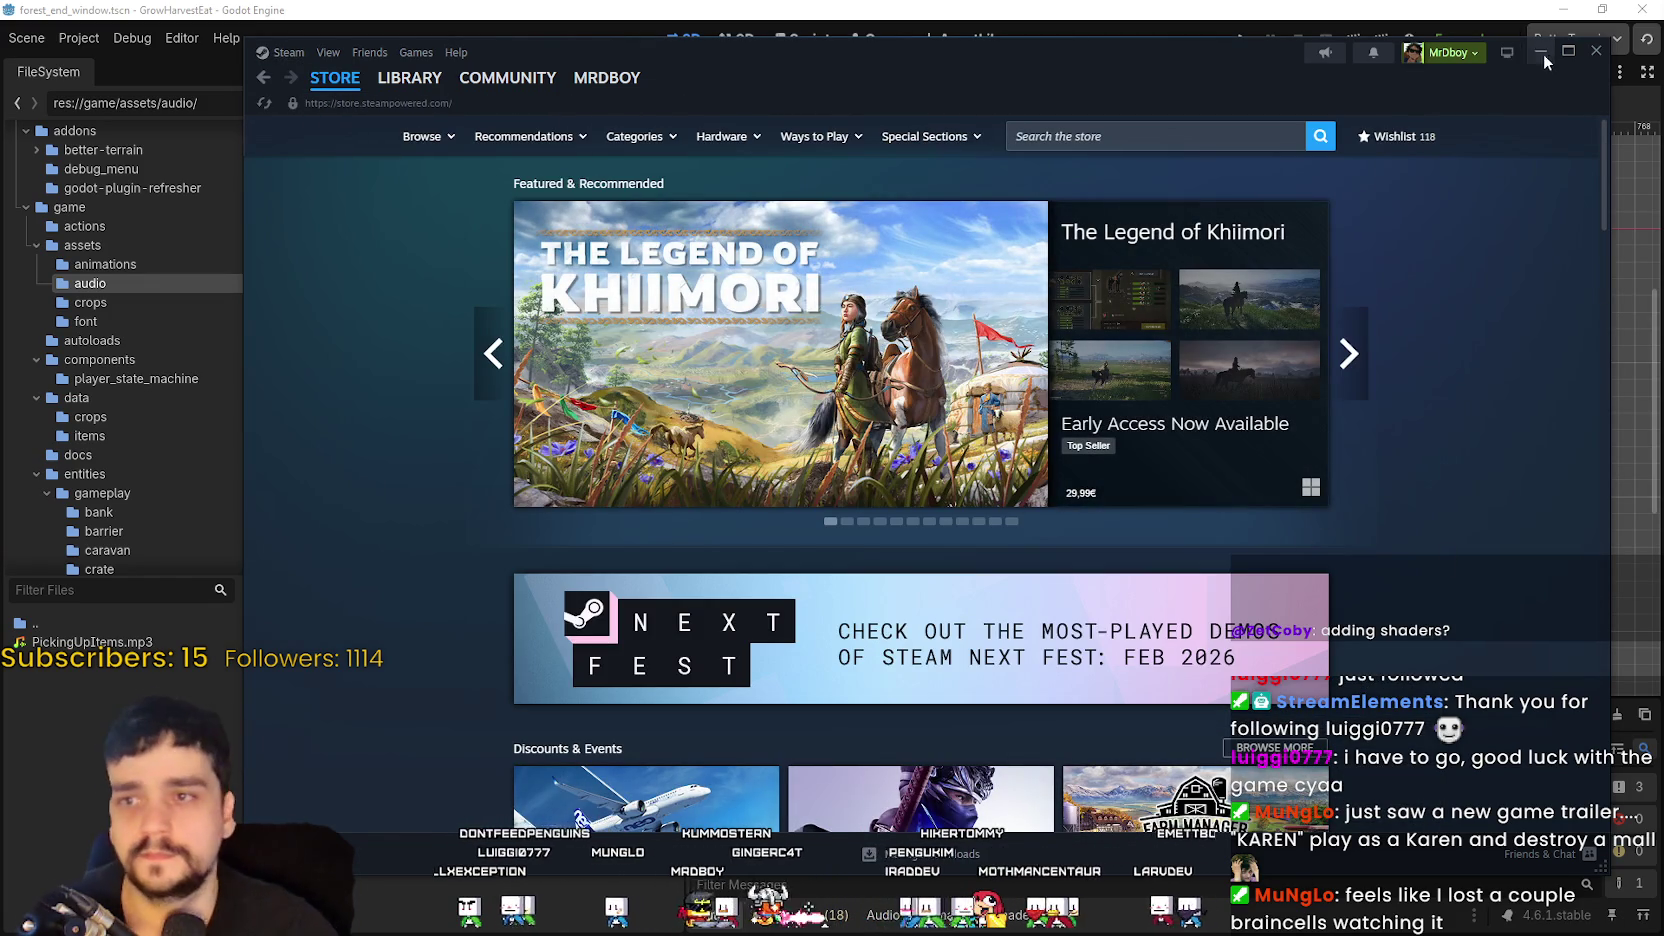
left_click(1543, 55)
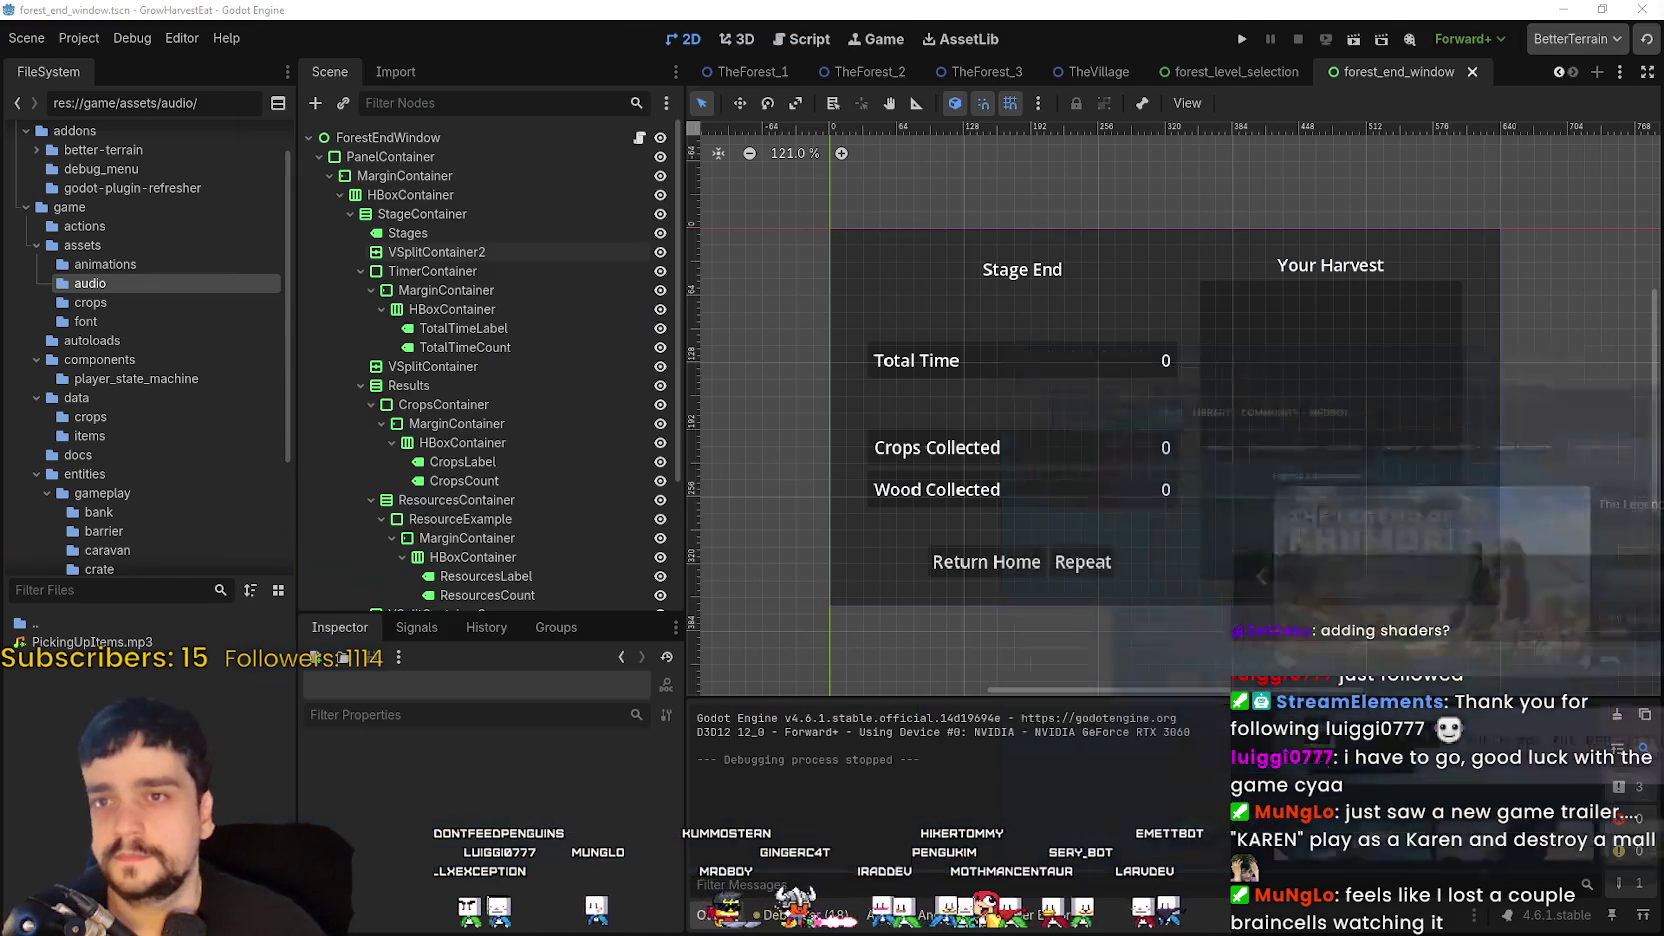
left_click(310, 917)
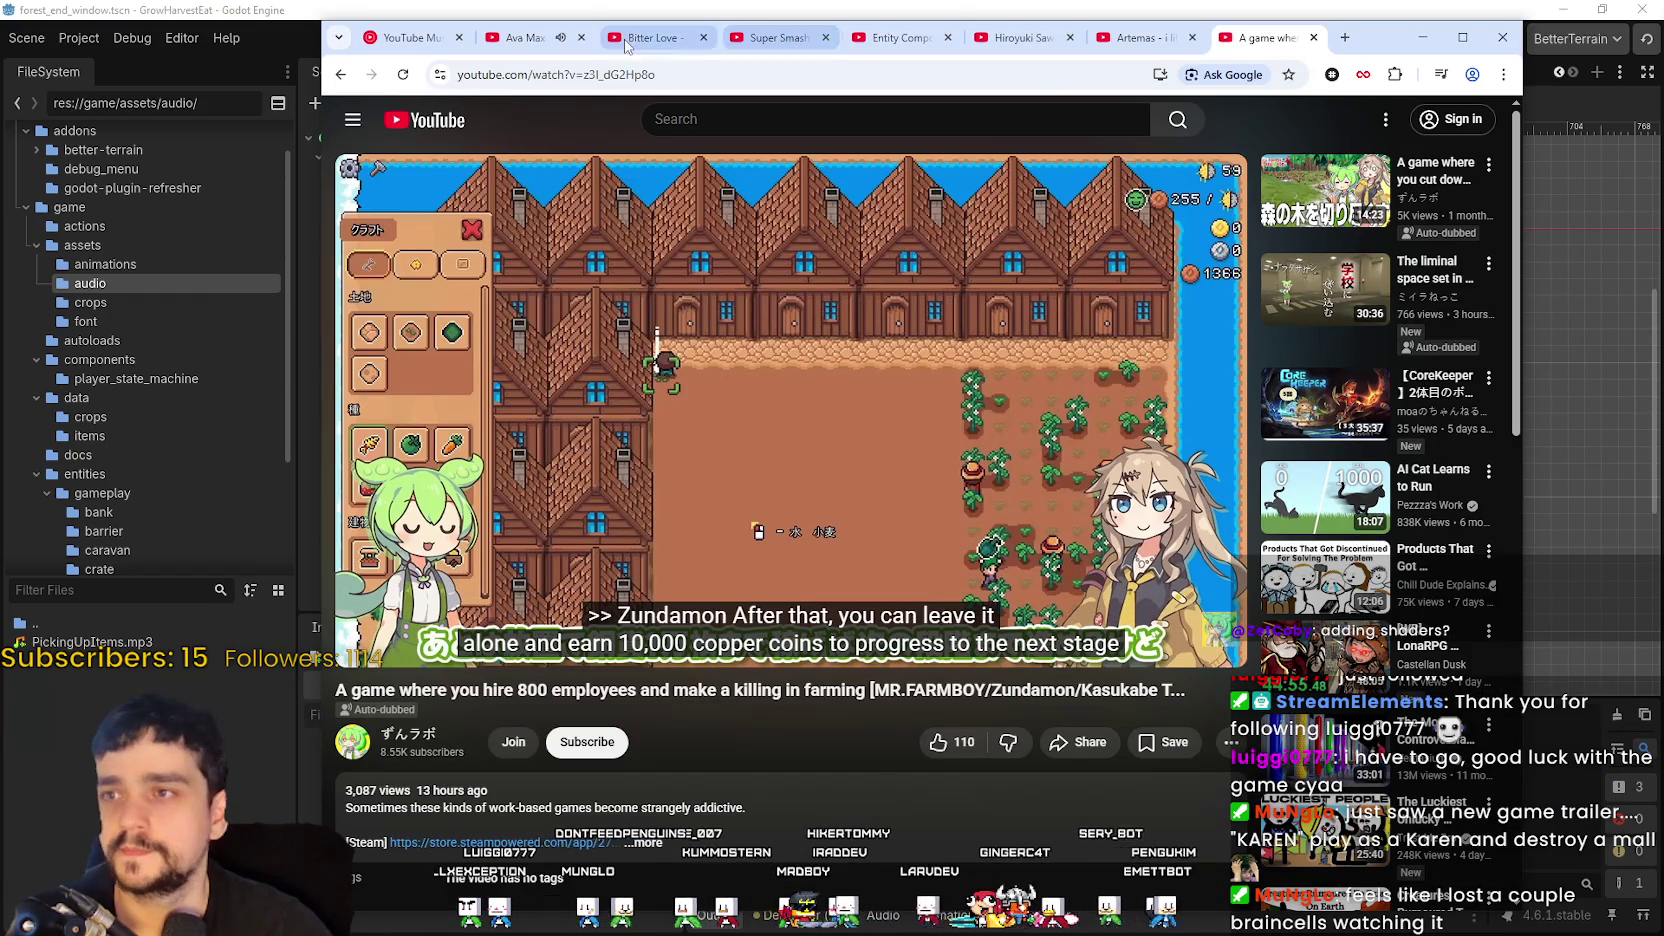
left_click(498, 40)
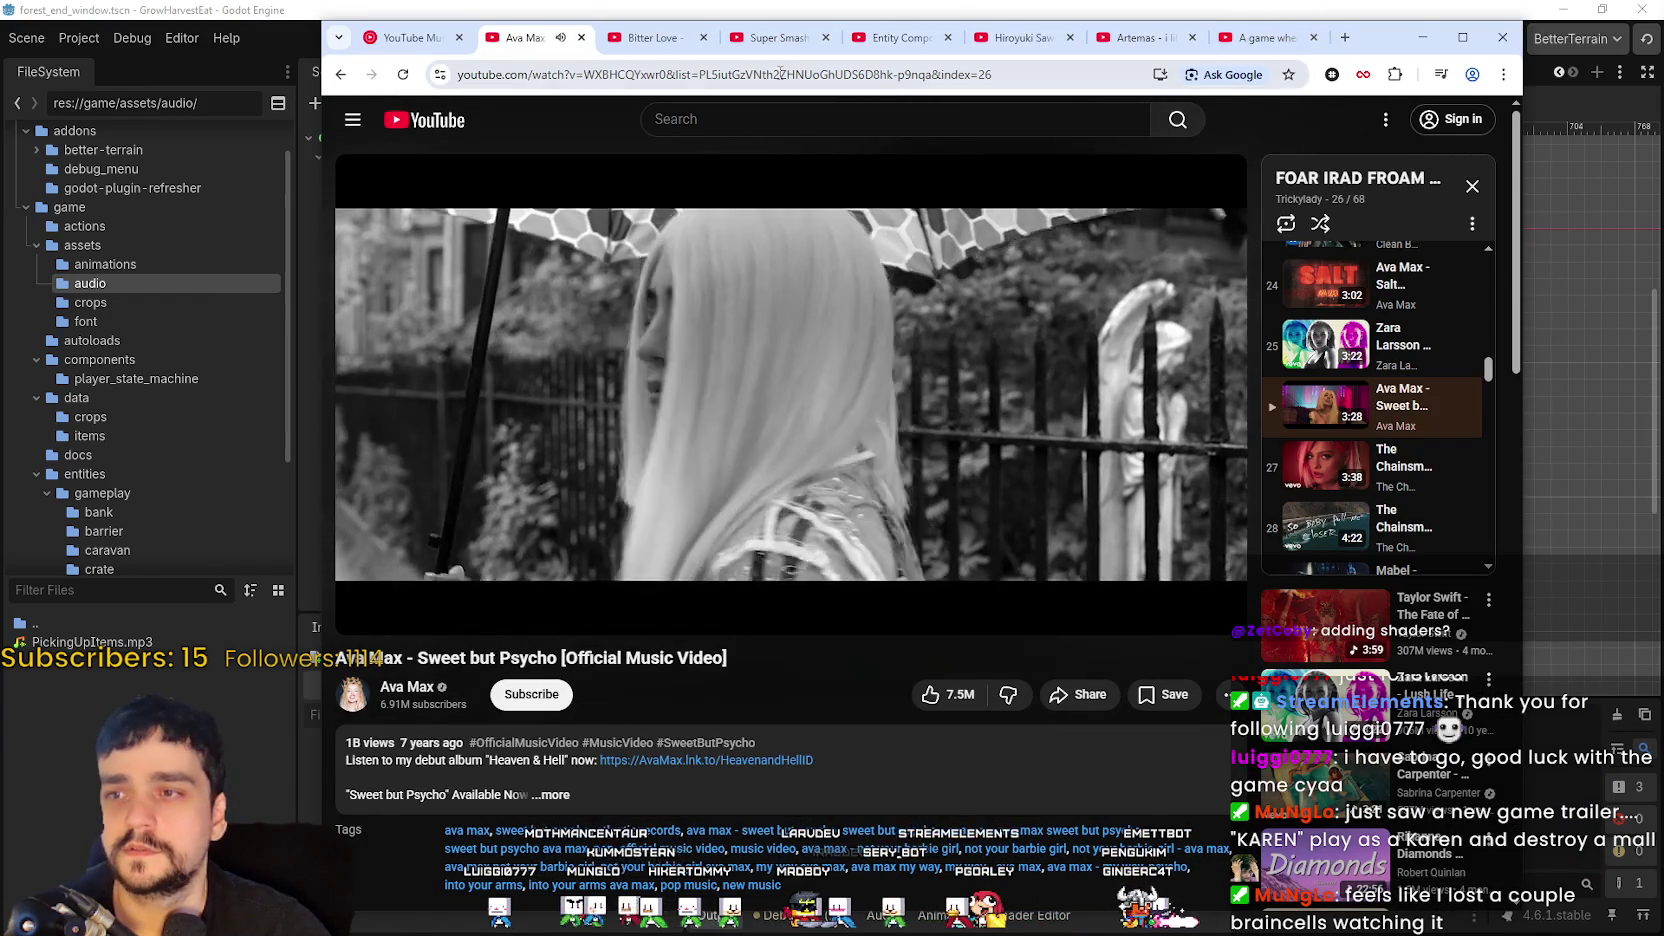
left_click(1257, 45)
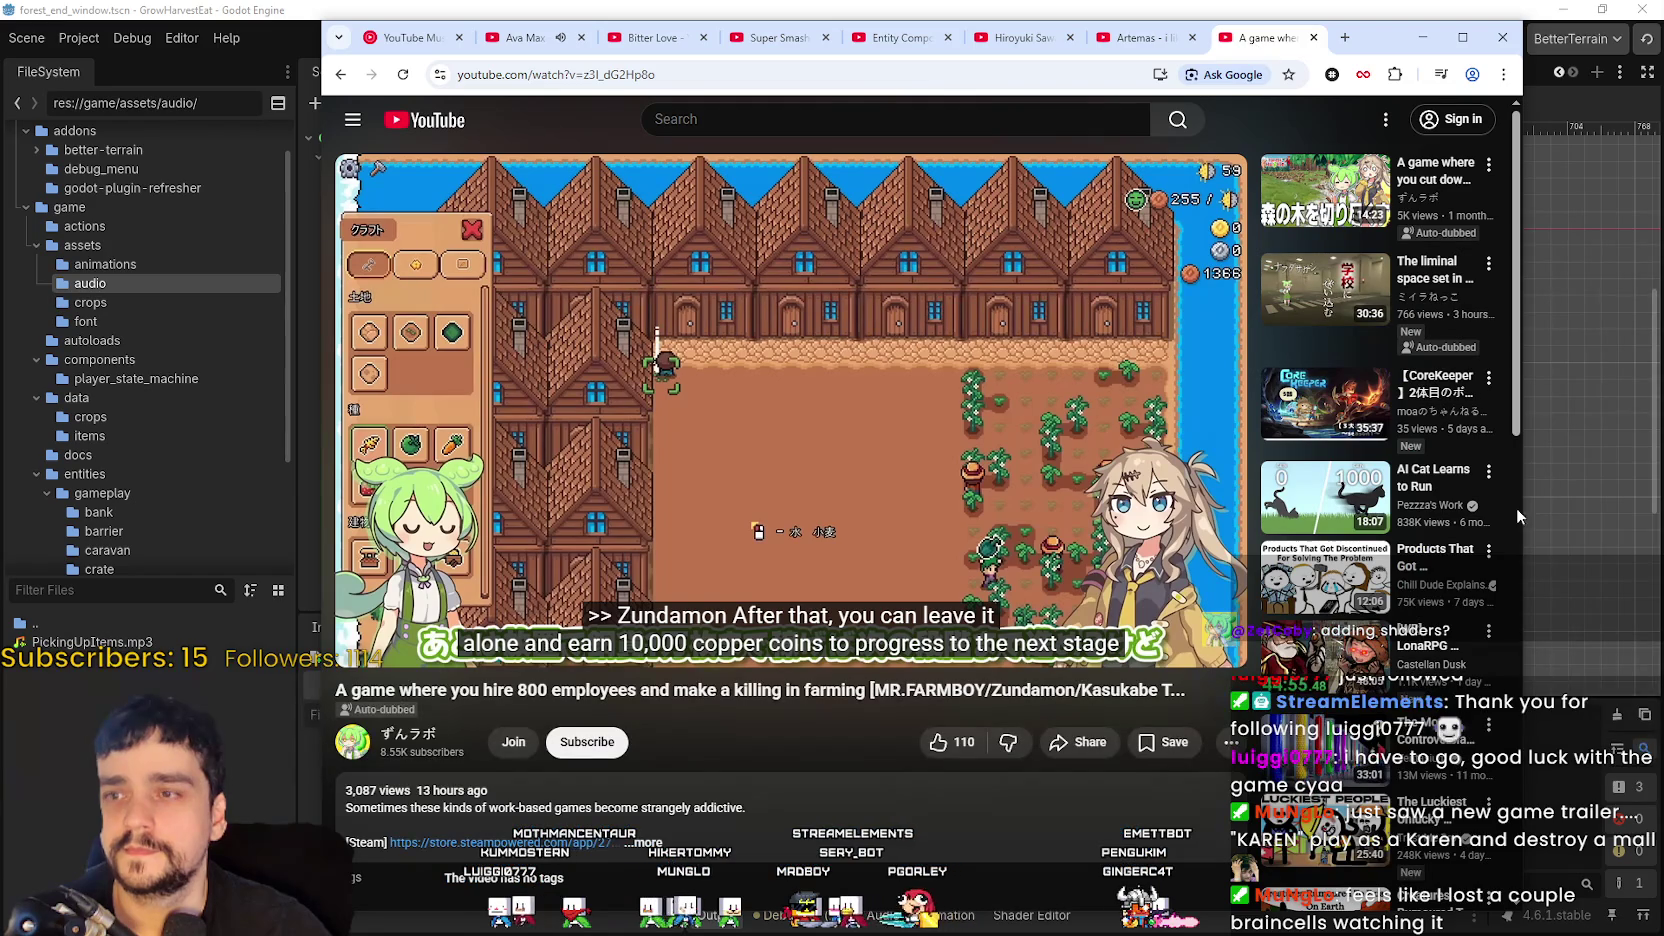
left_click(1422, 37)
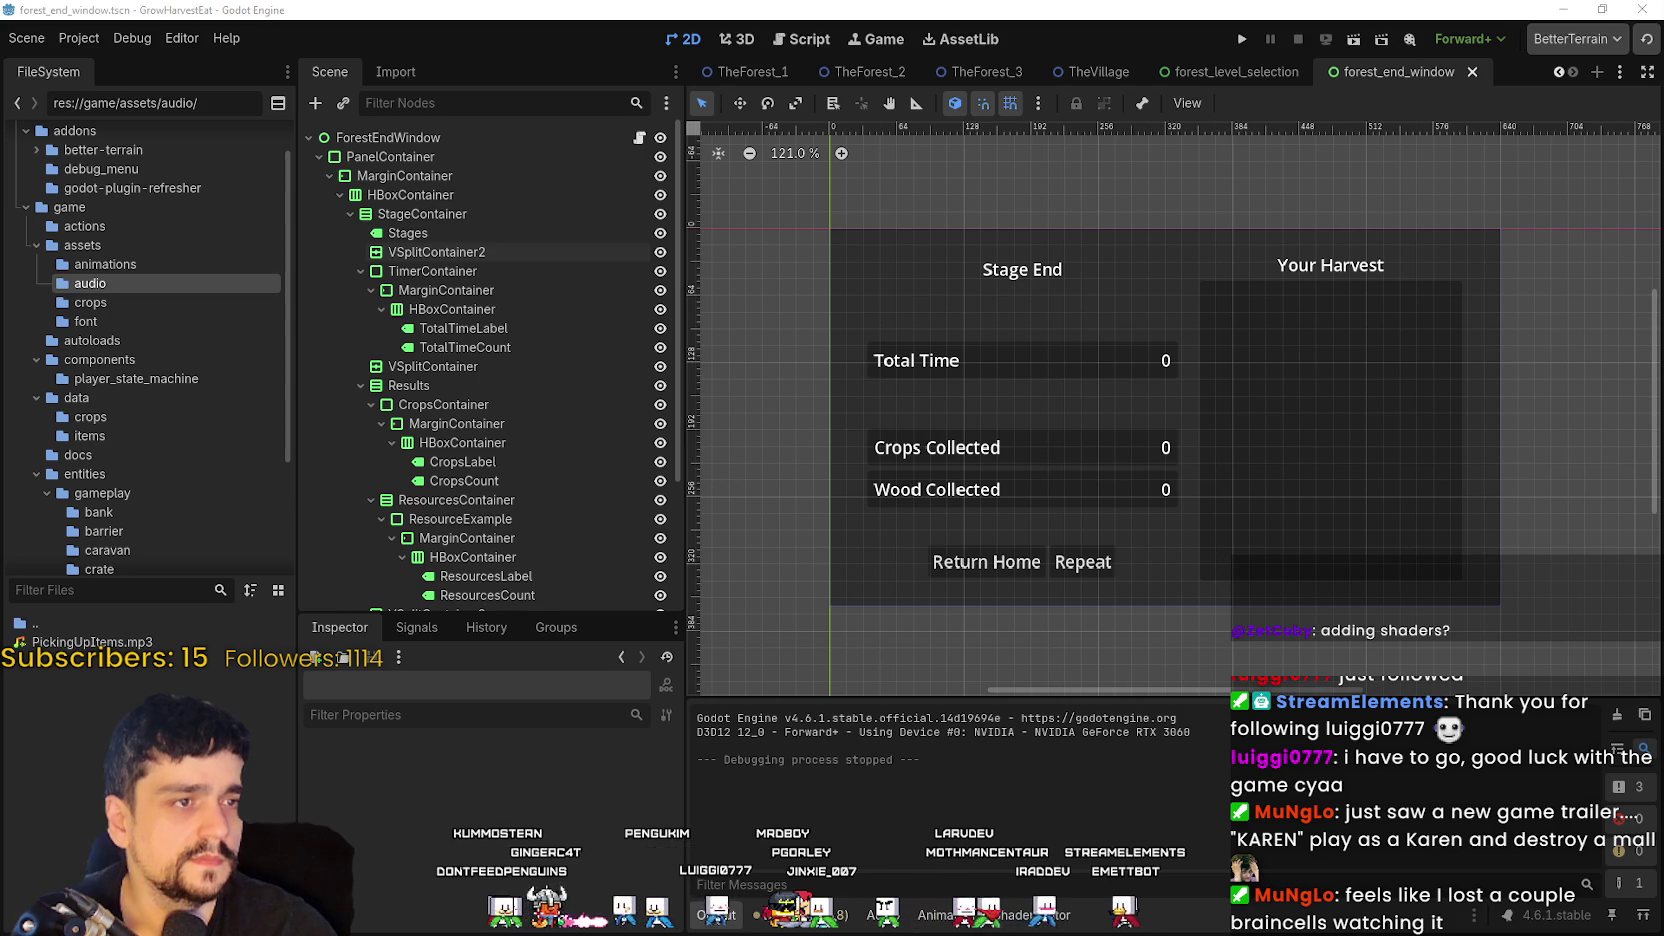
key("alt+Tab")
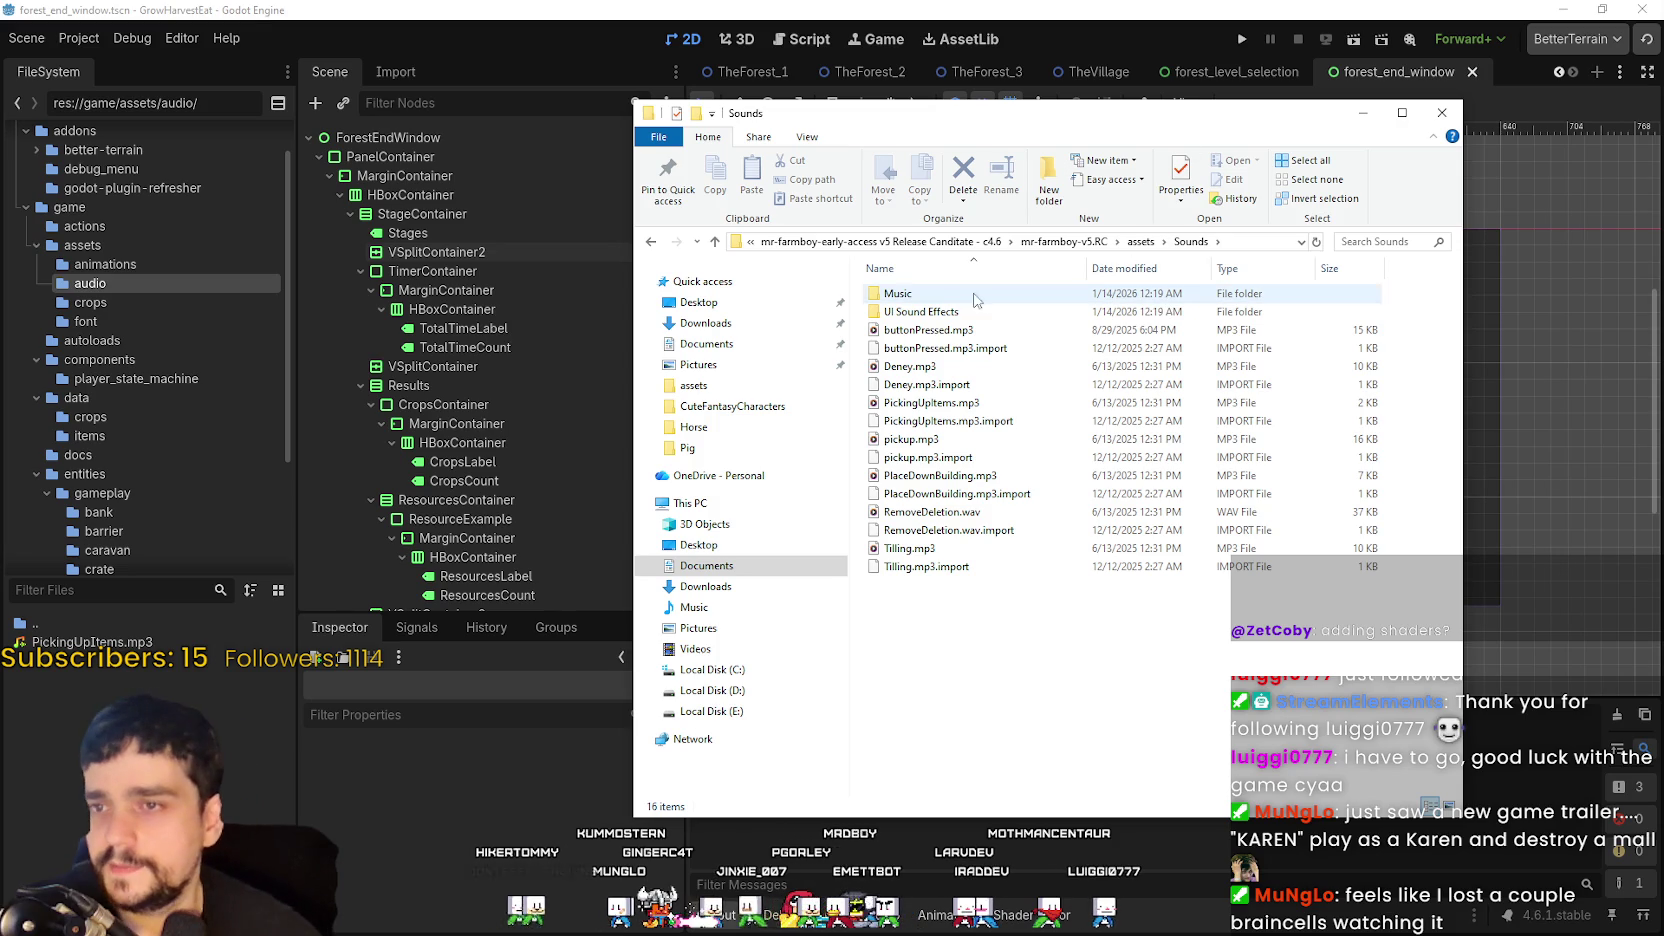
left_click(935, 312)
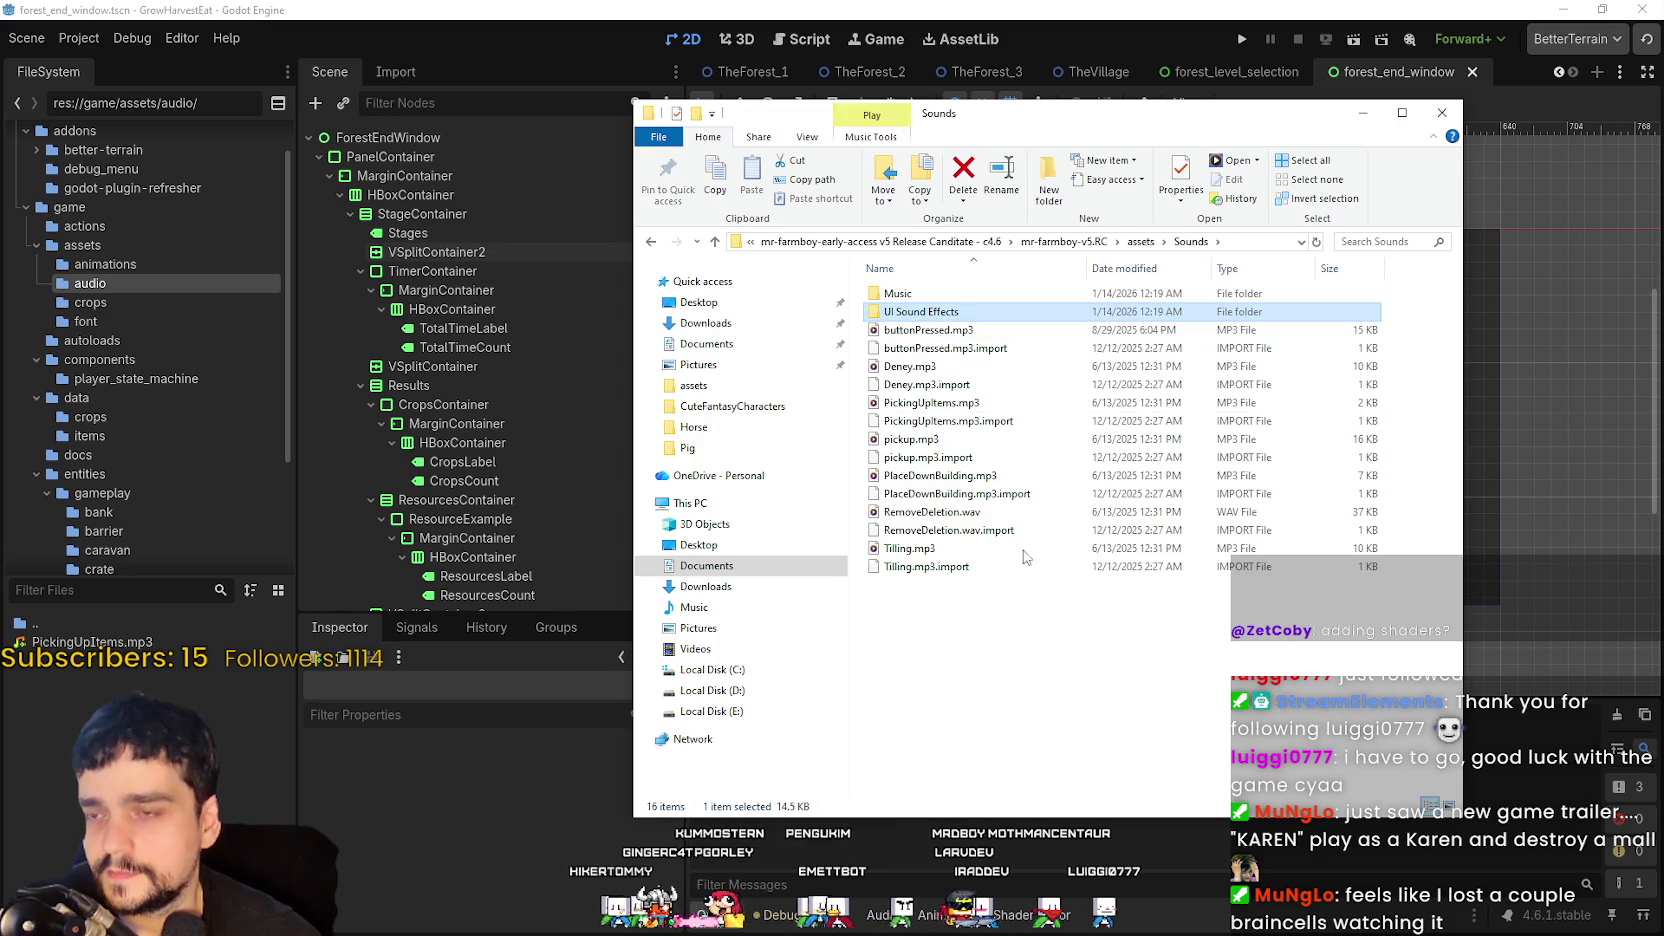
double_click(940, 312)
scroll(963, 693, "down", 10)
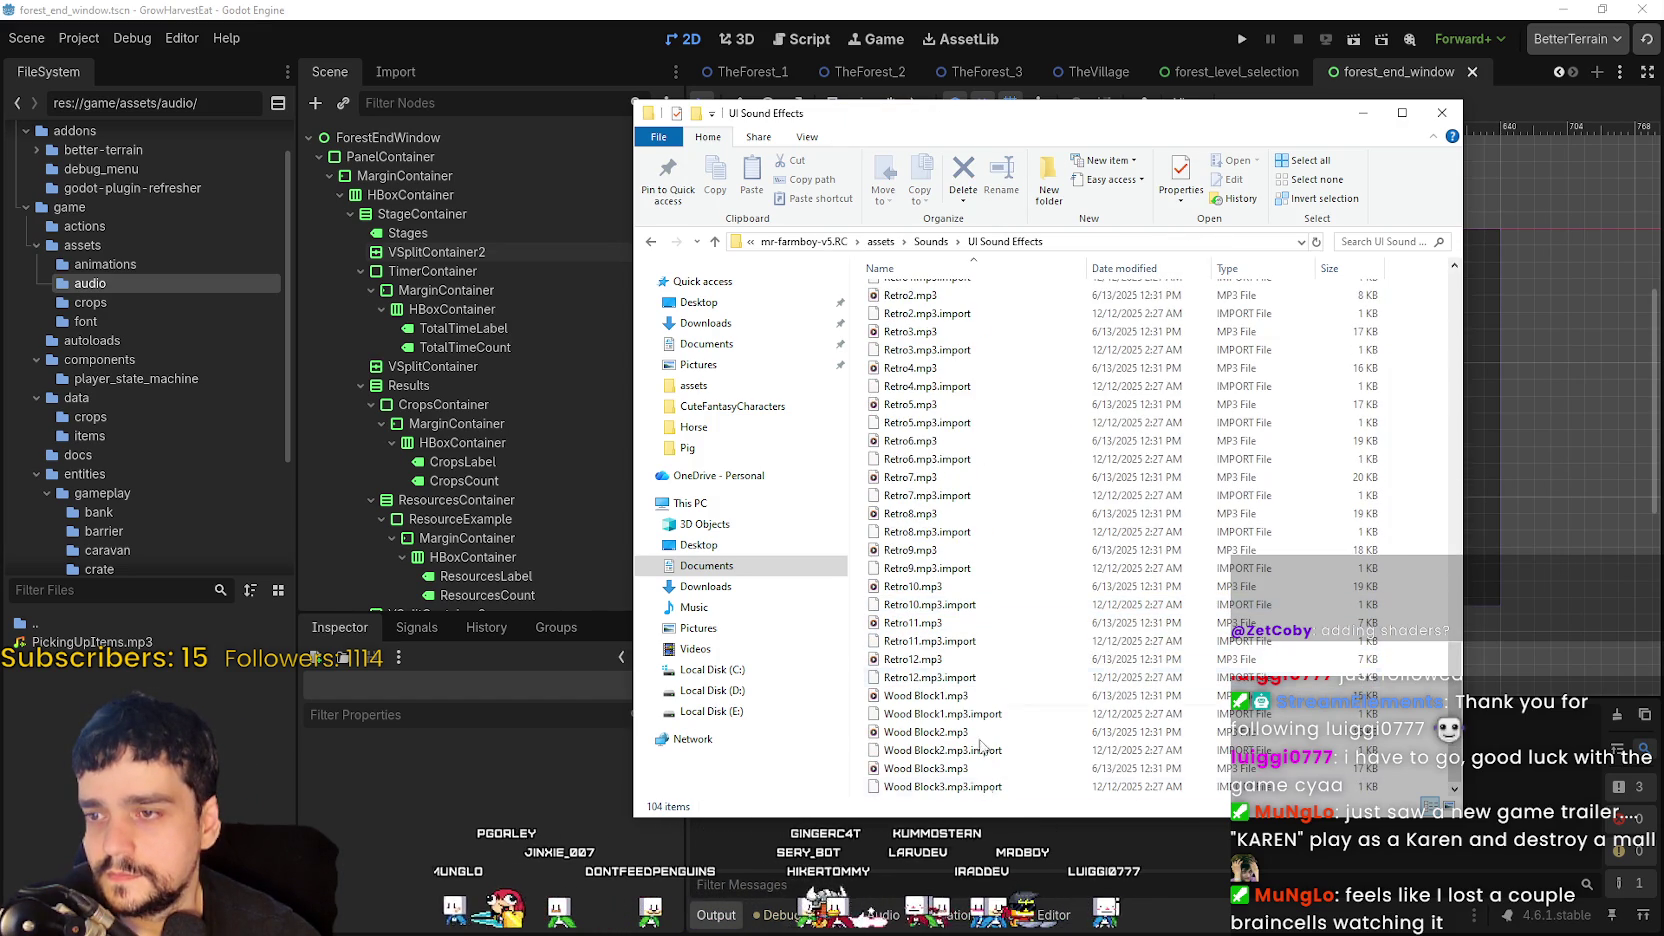
left_click(950, 700)
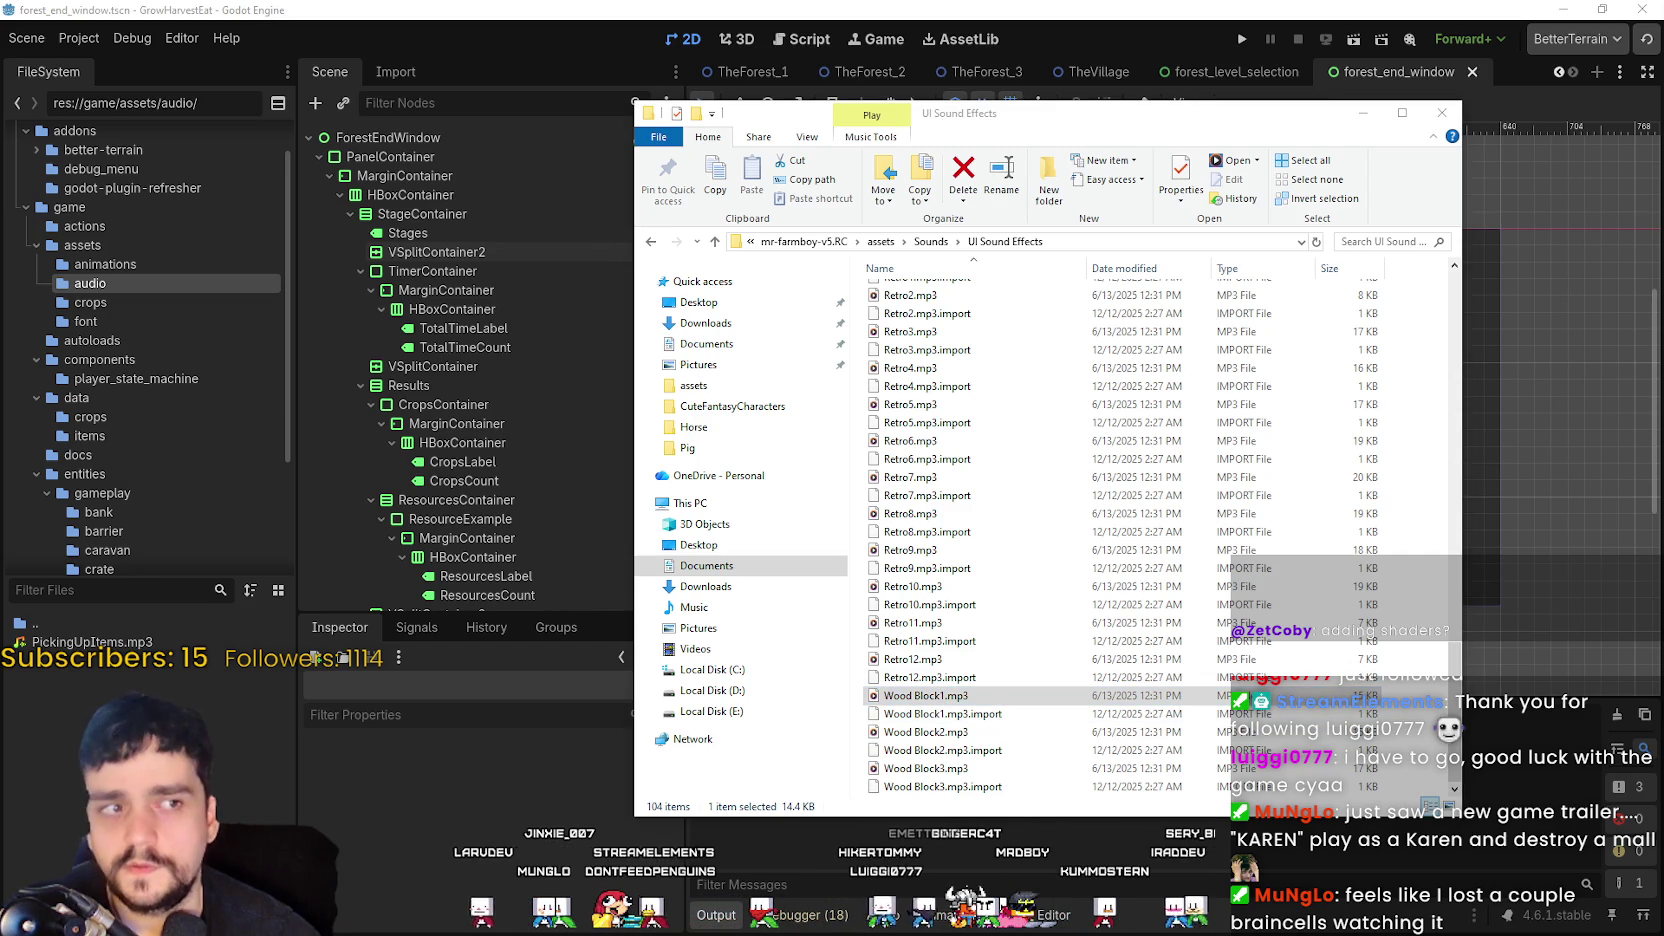
left_click(946, 736)
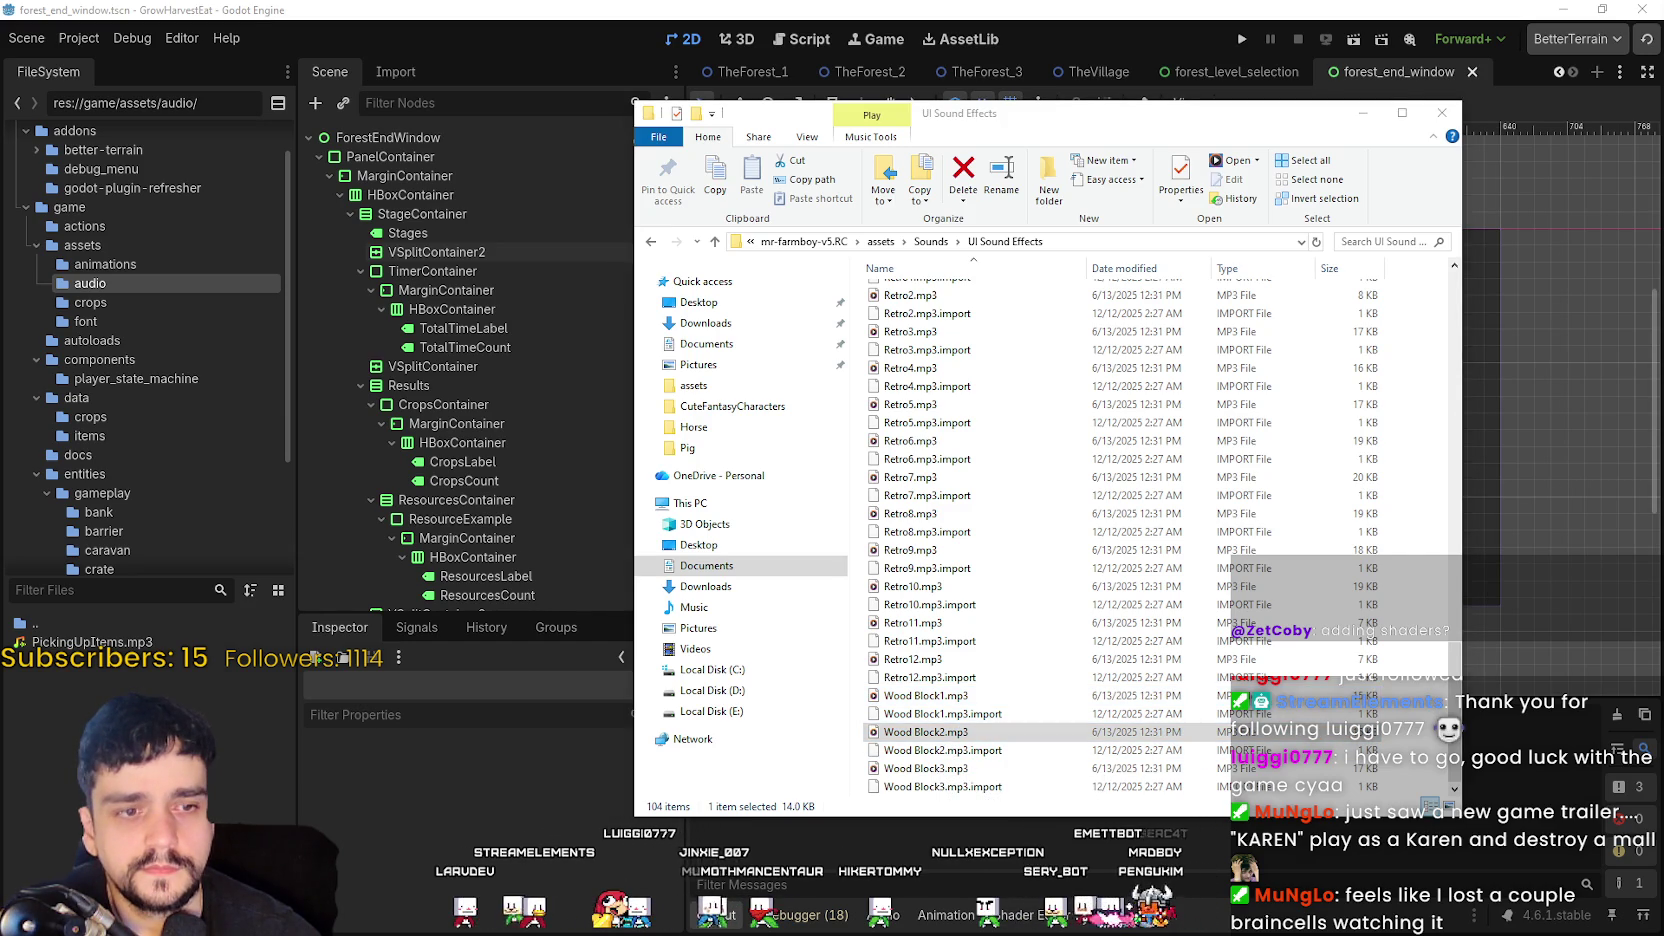
left_click(926, 697)
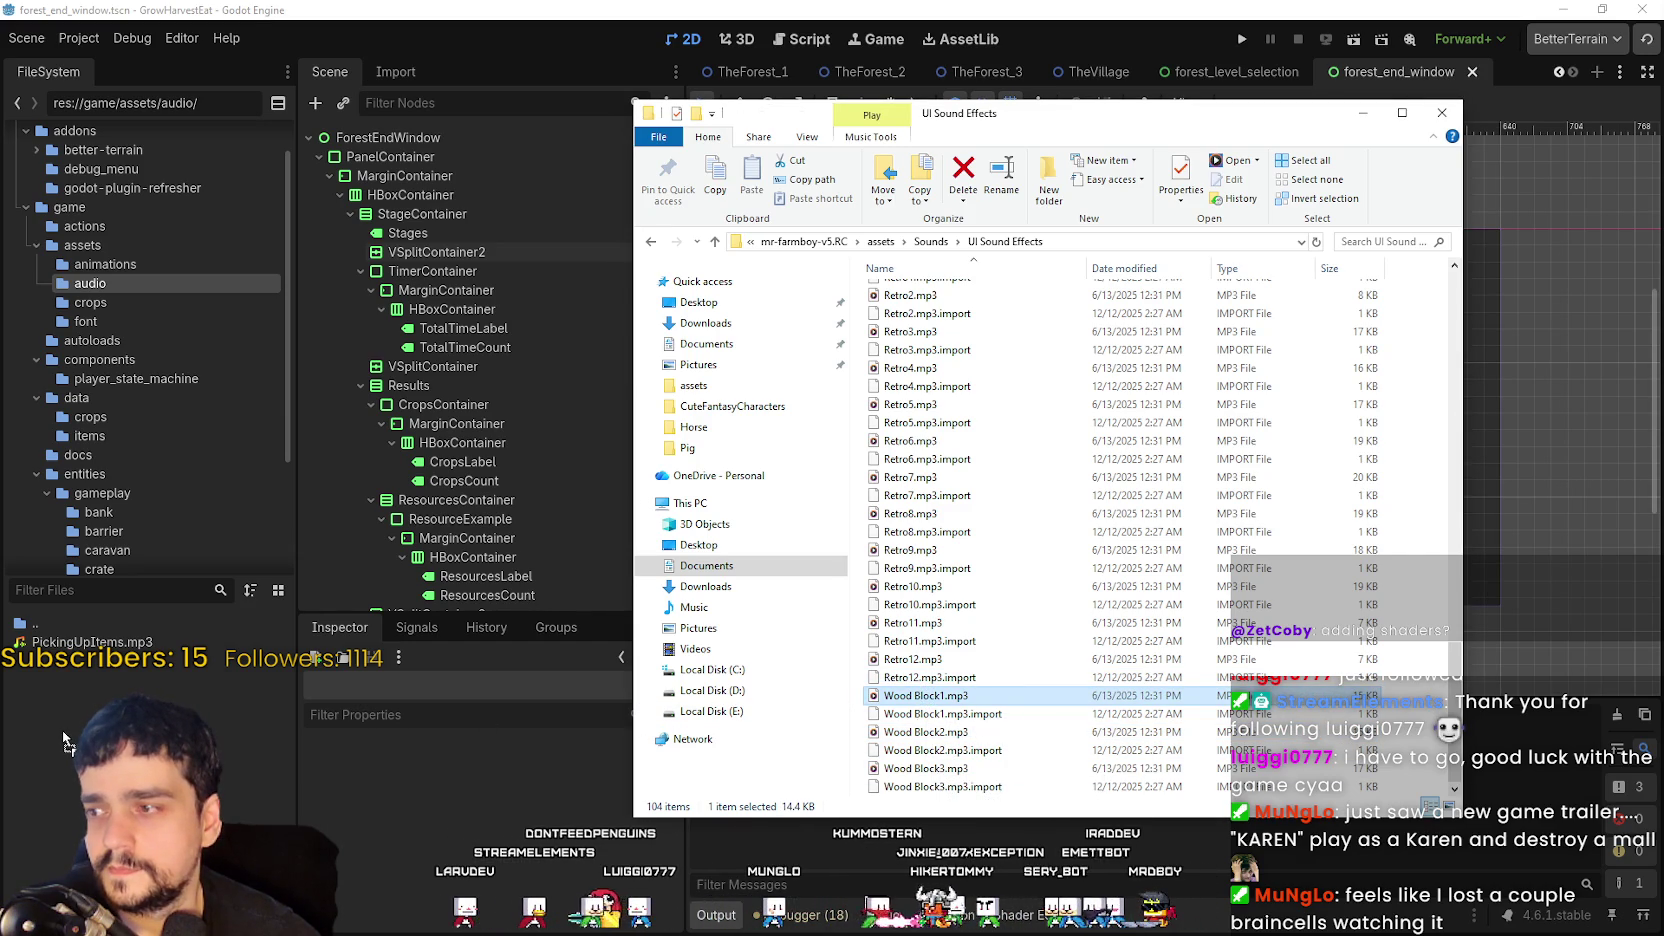
scroll(1150, 788, "up", 7)
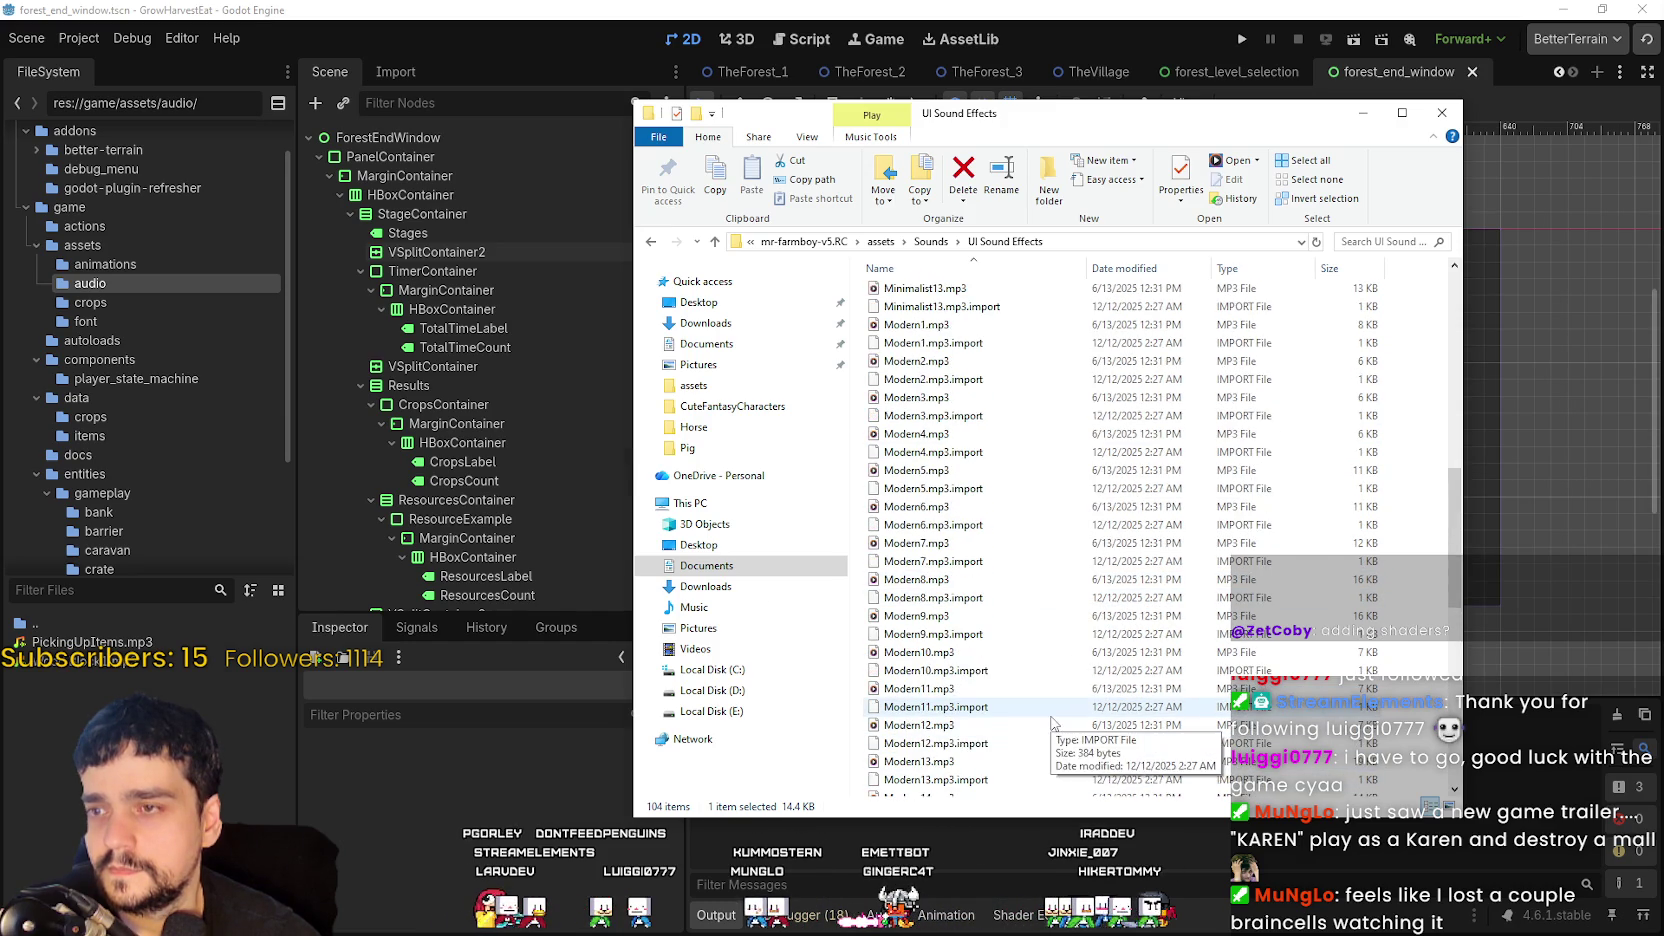
scroll(1045, 708, "up", 10)
scroll(1045, 705, "down", 6)
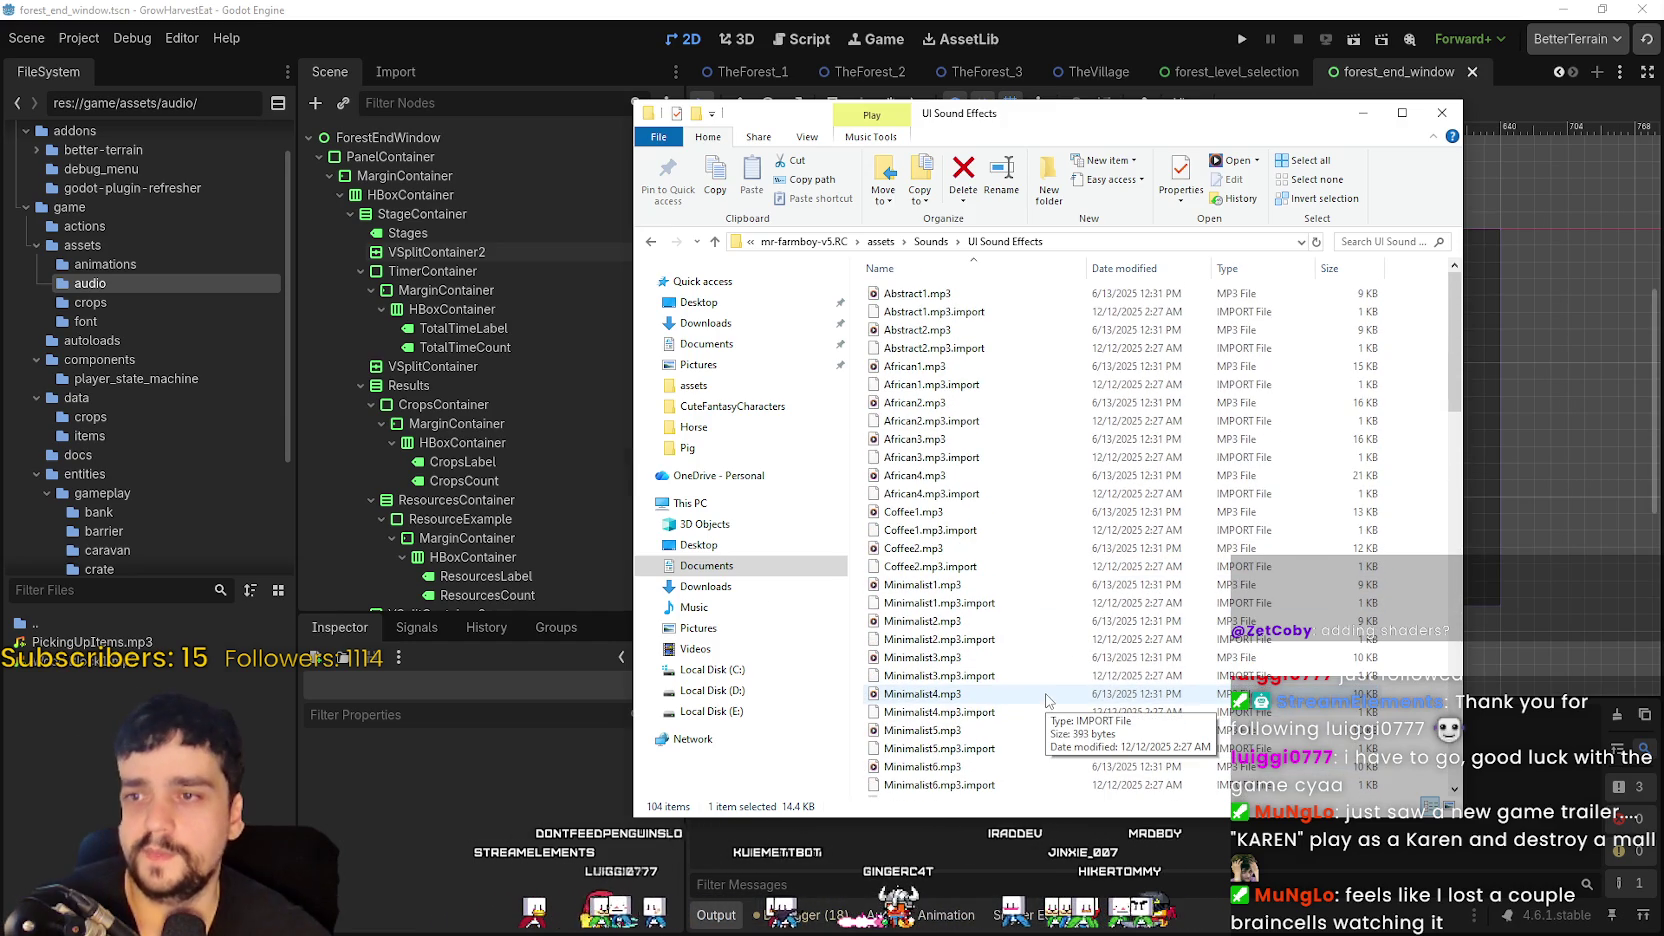
scroll(1035, 672, "down", 4)
left_click_drag(797, 103, 925, 101)
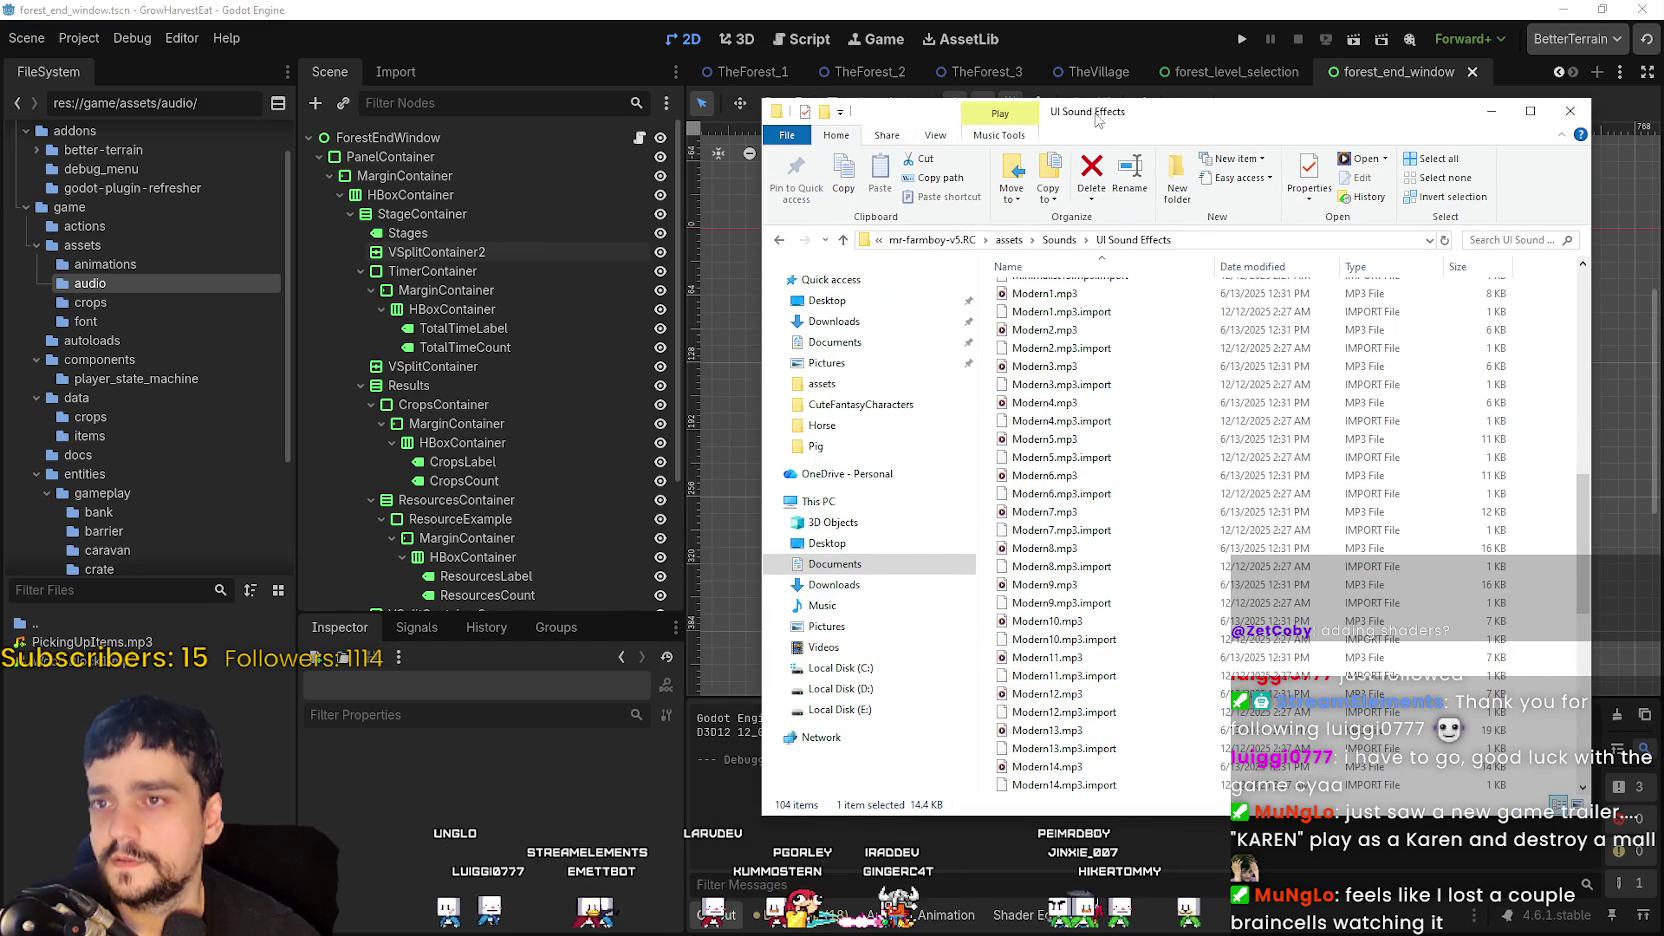
key("alt+Tab")
scroll(150, 540, "down", 3)
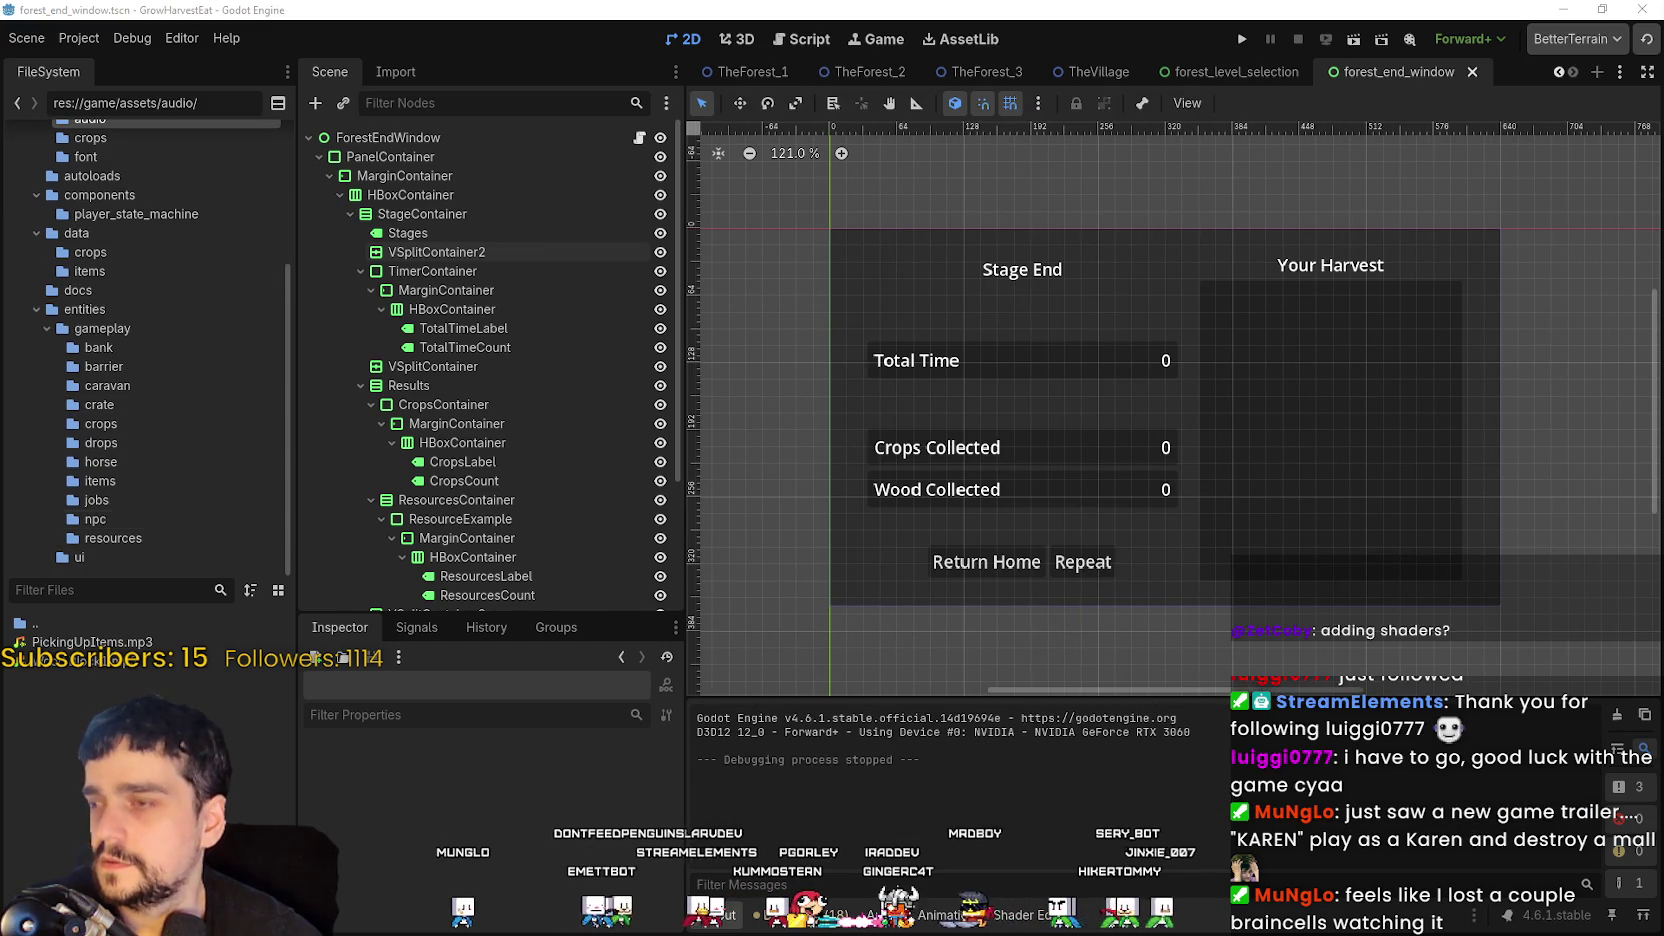
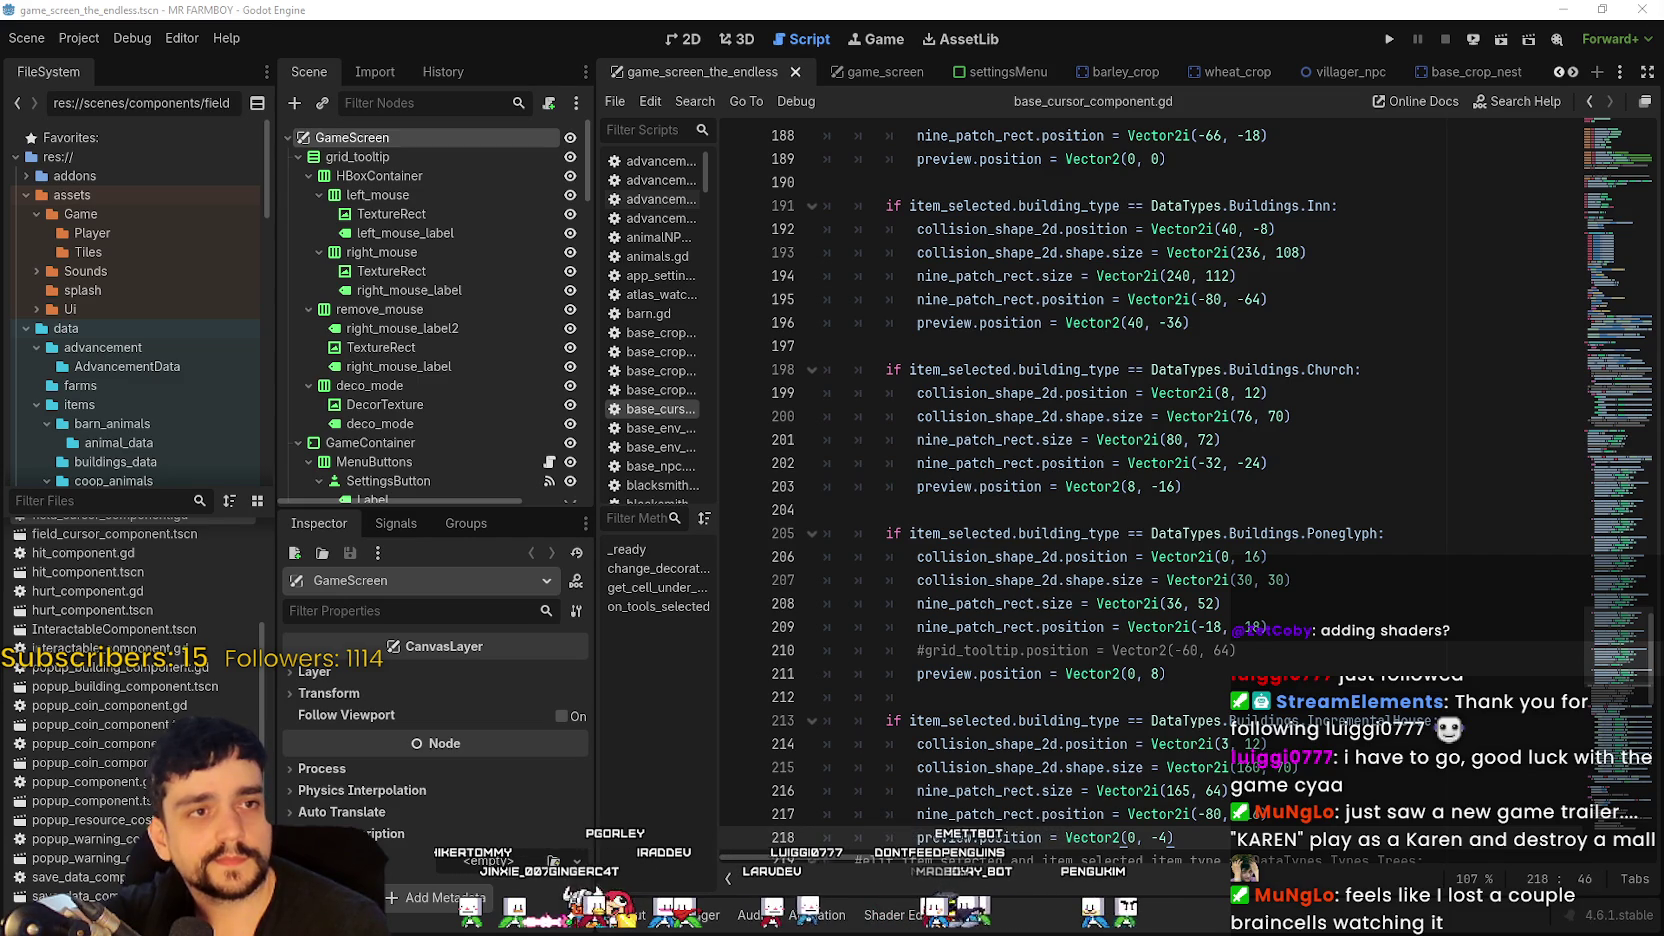
- Bring up the Output panel and open the AudioManger folder under res://scripts/globals
left_click(1021, 512)
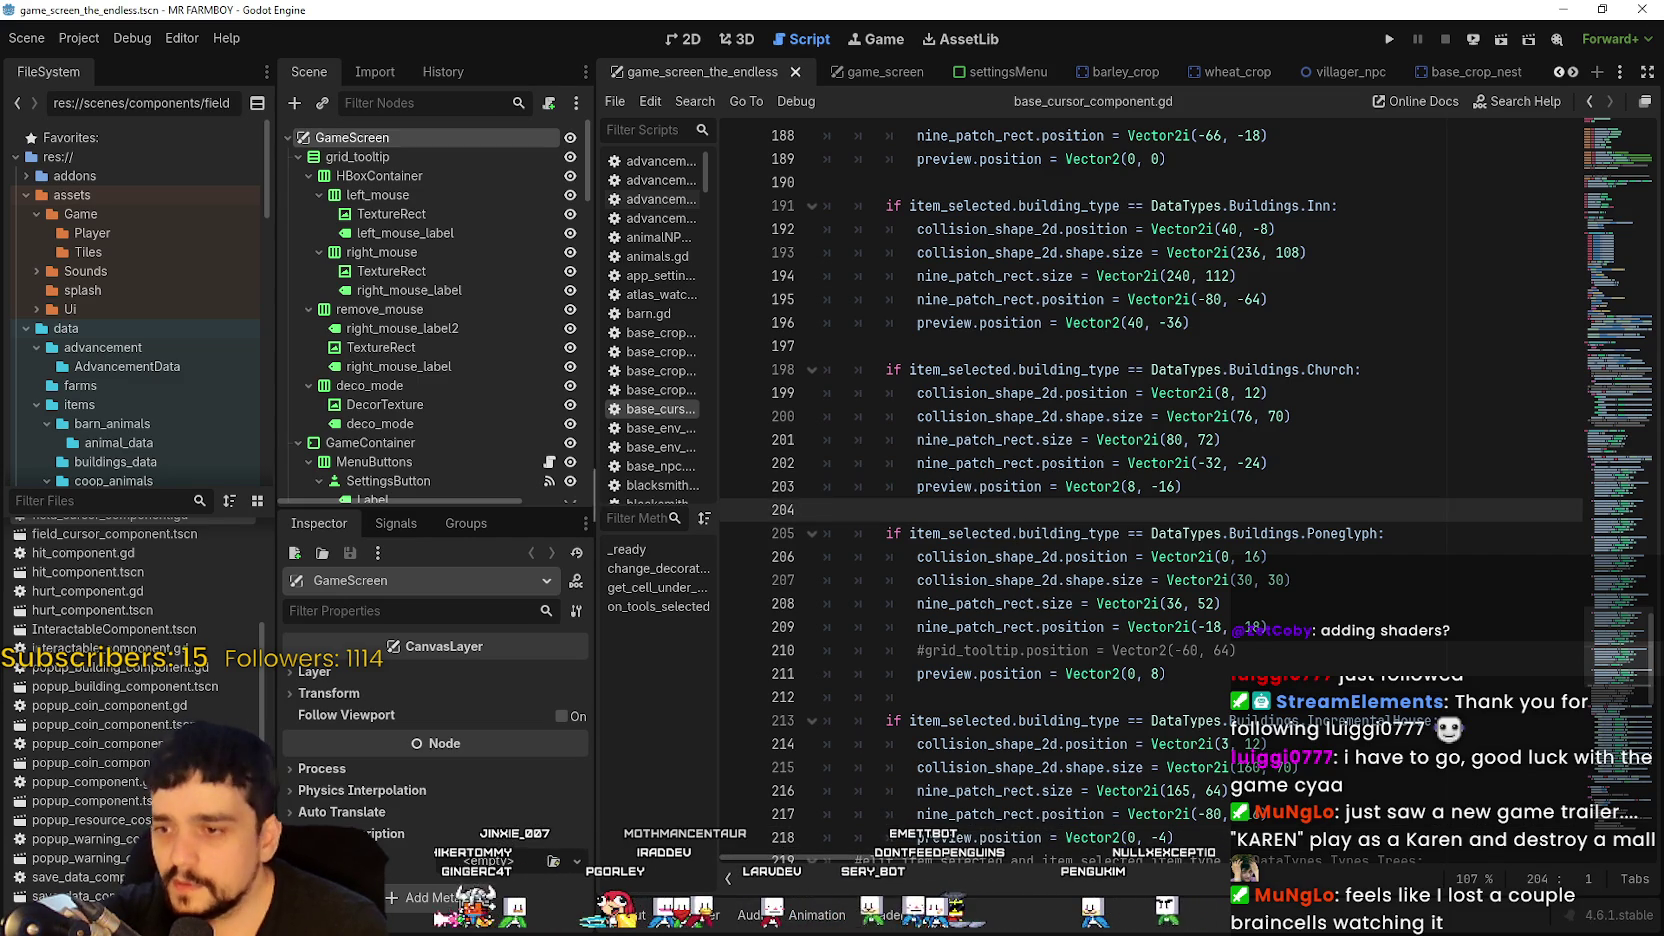
key("alt+o")
scroll(53, 530, "down", 2)
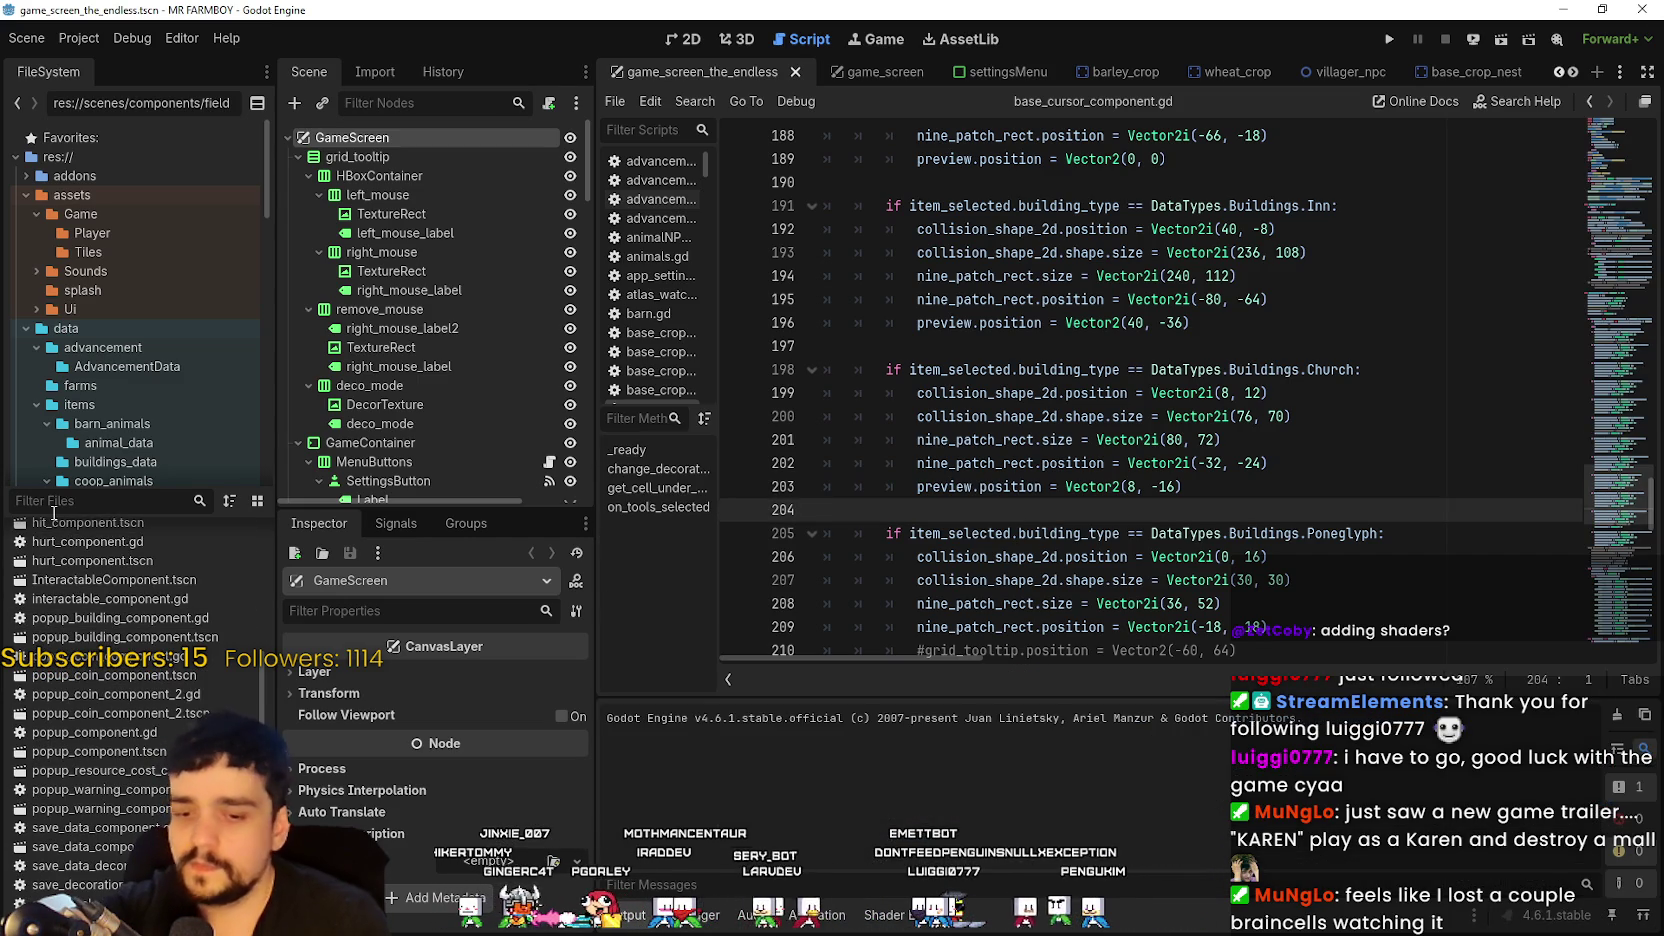
scroll(98, 439, "down", 8)
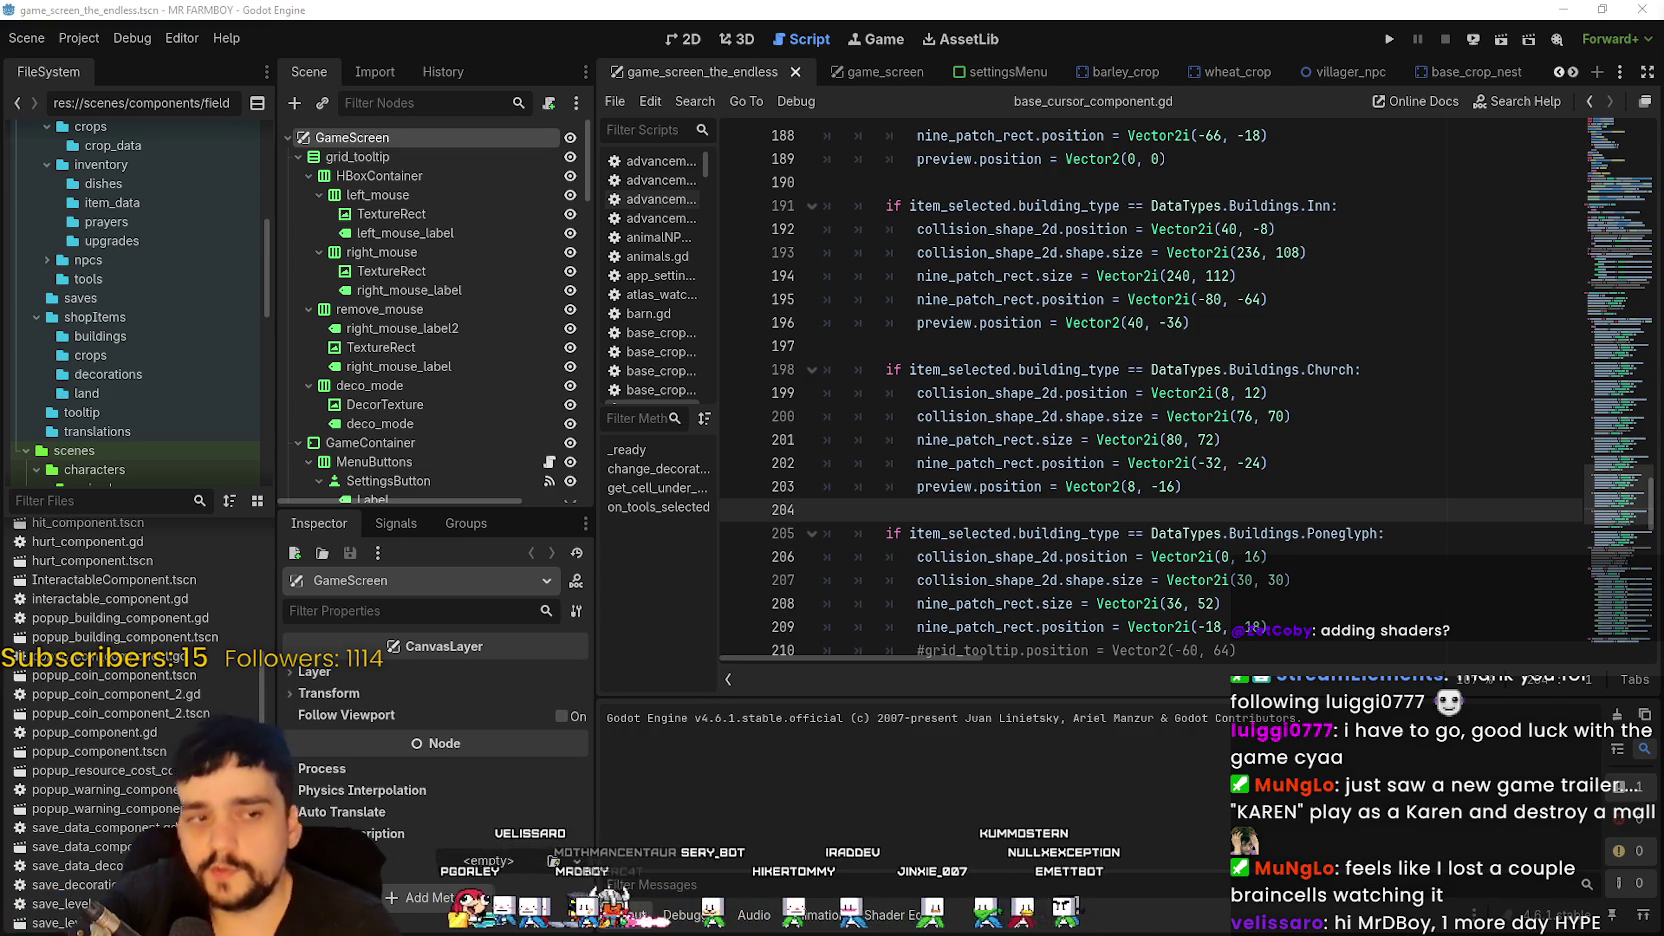
scroll(95, 556, "down", 3)
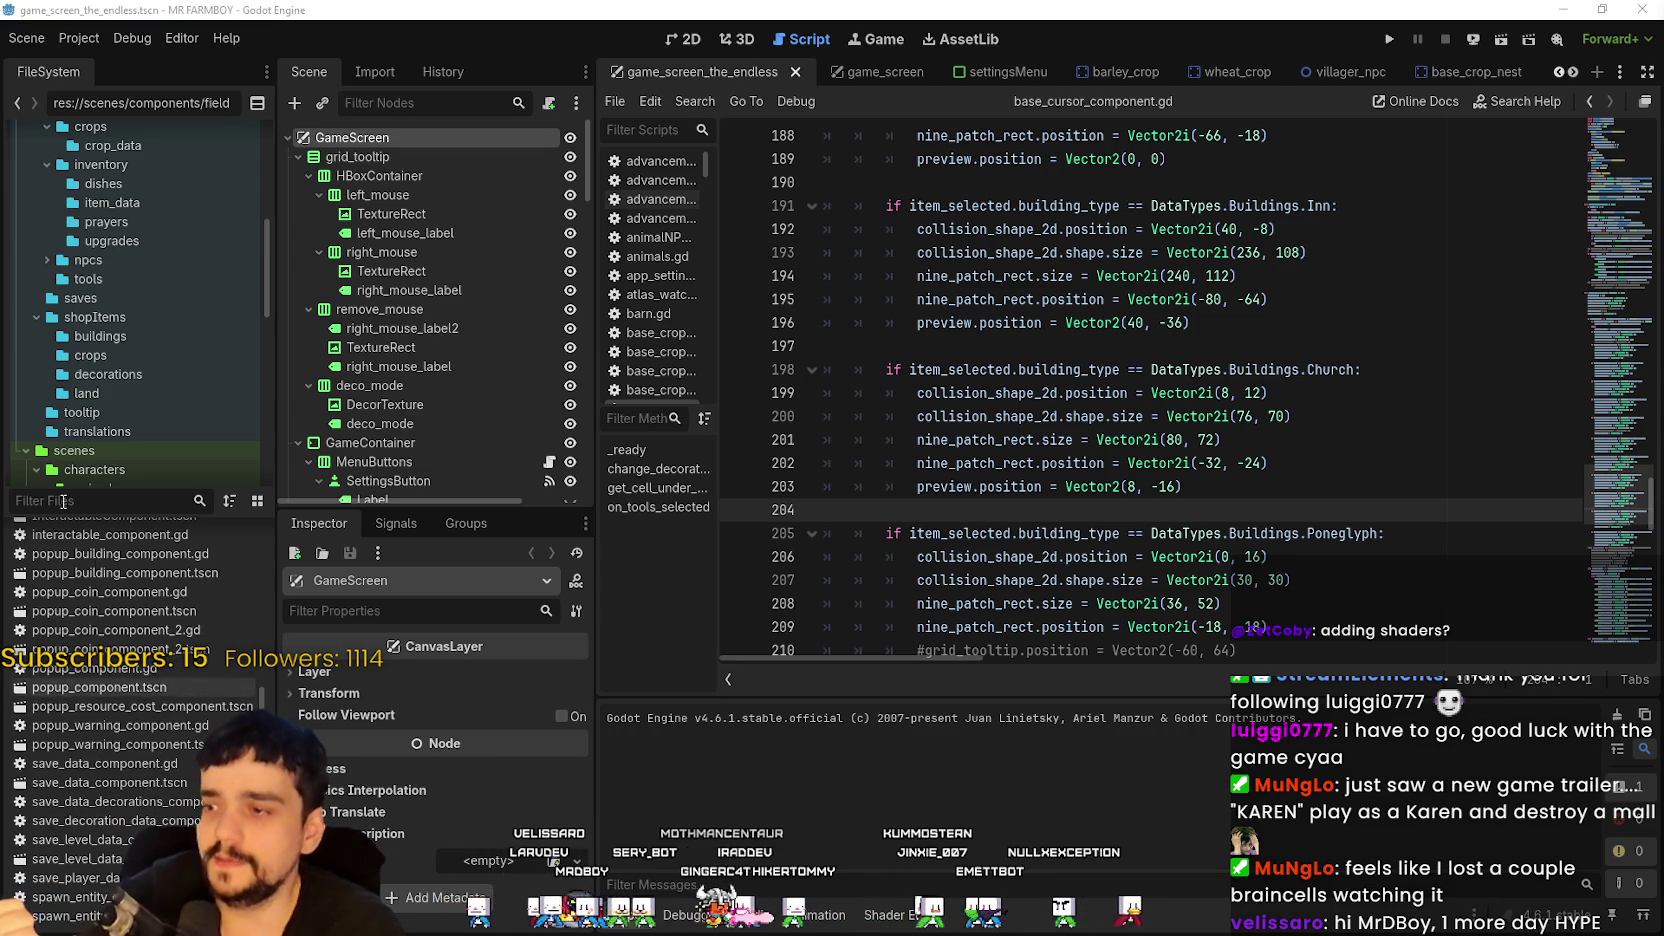
scroll(99, 386, "down", 10)
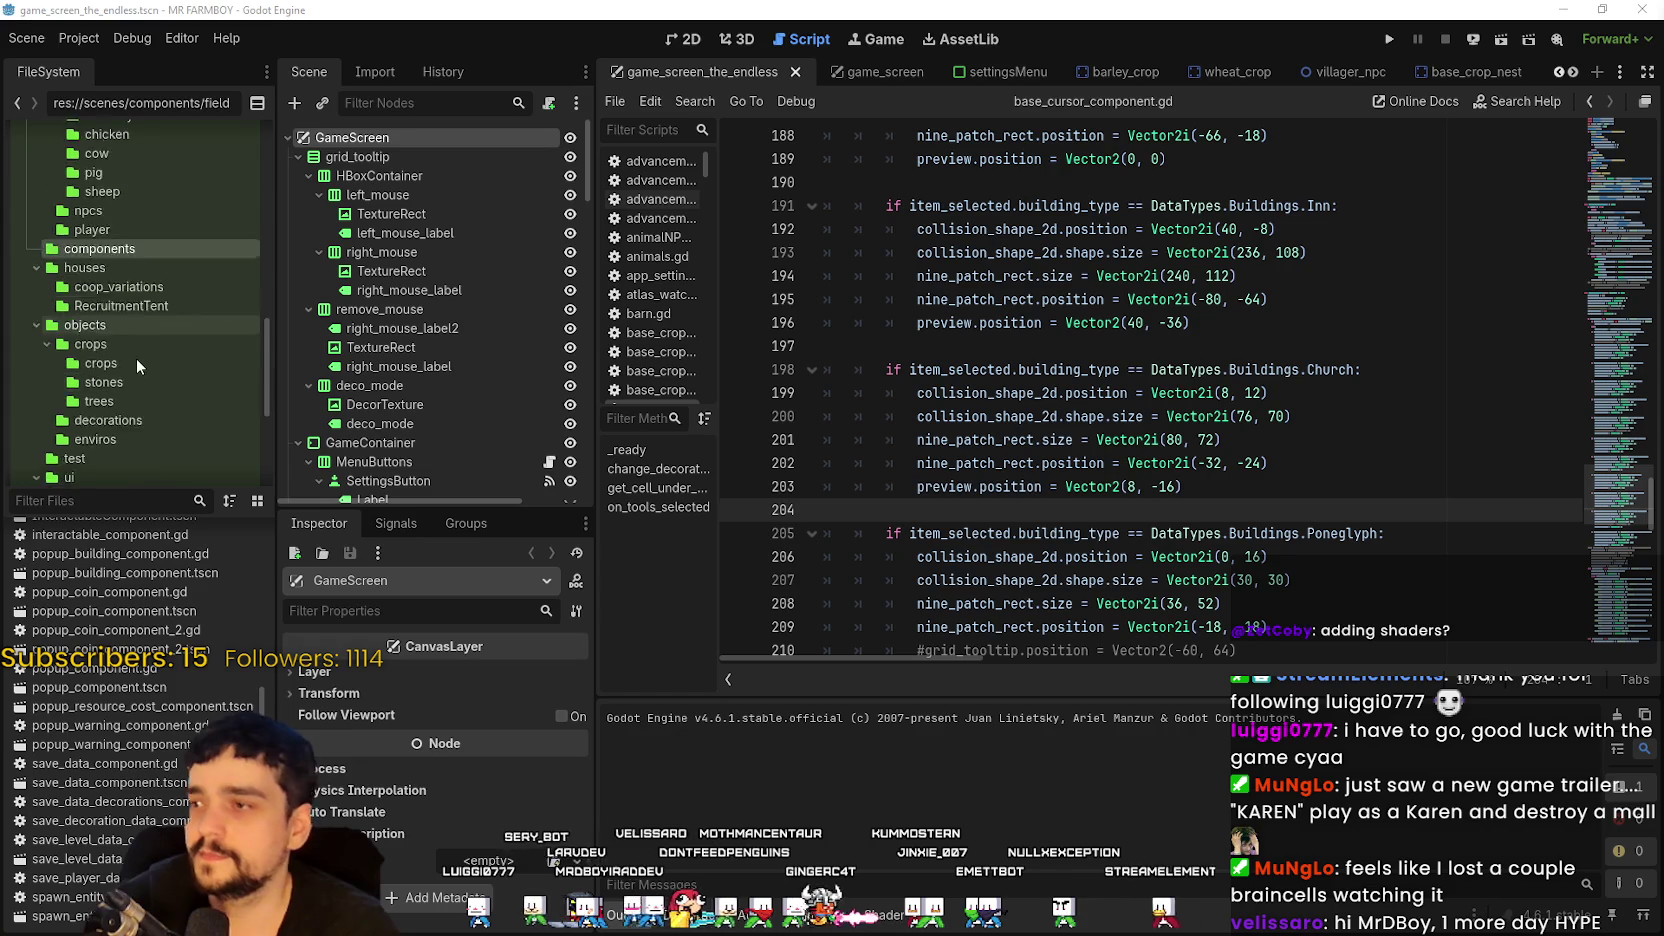
scroll(130, 380, "down", 8)
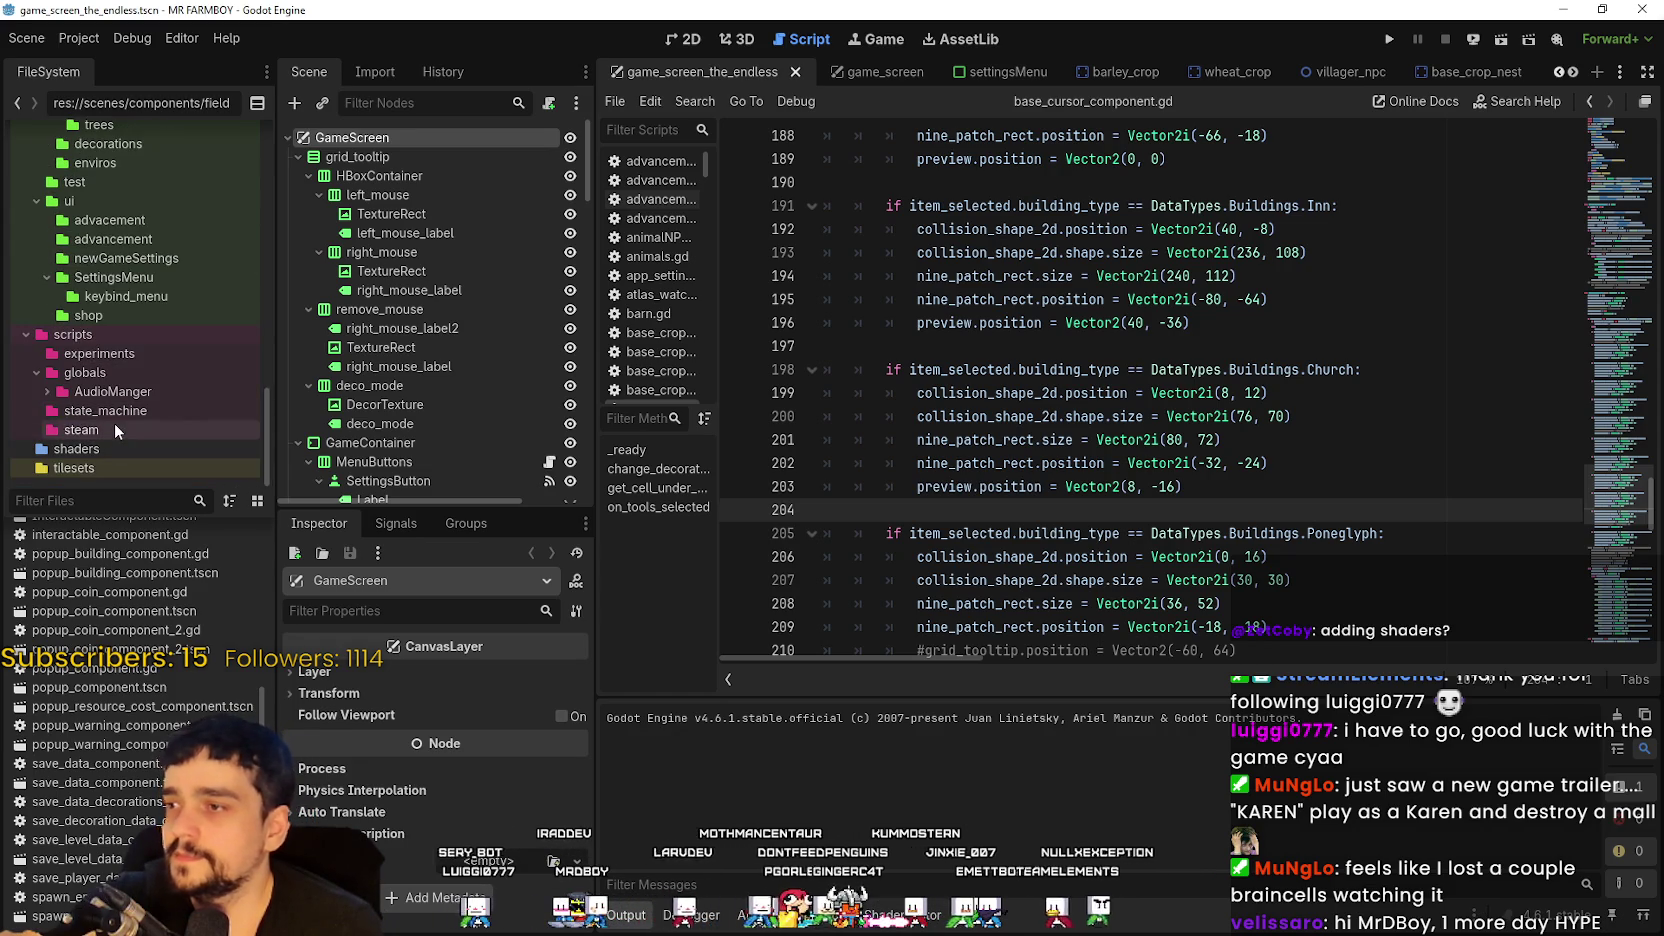
left_click(110, 391)
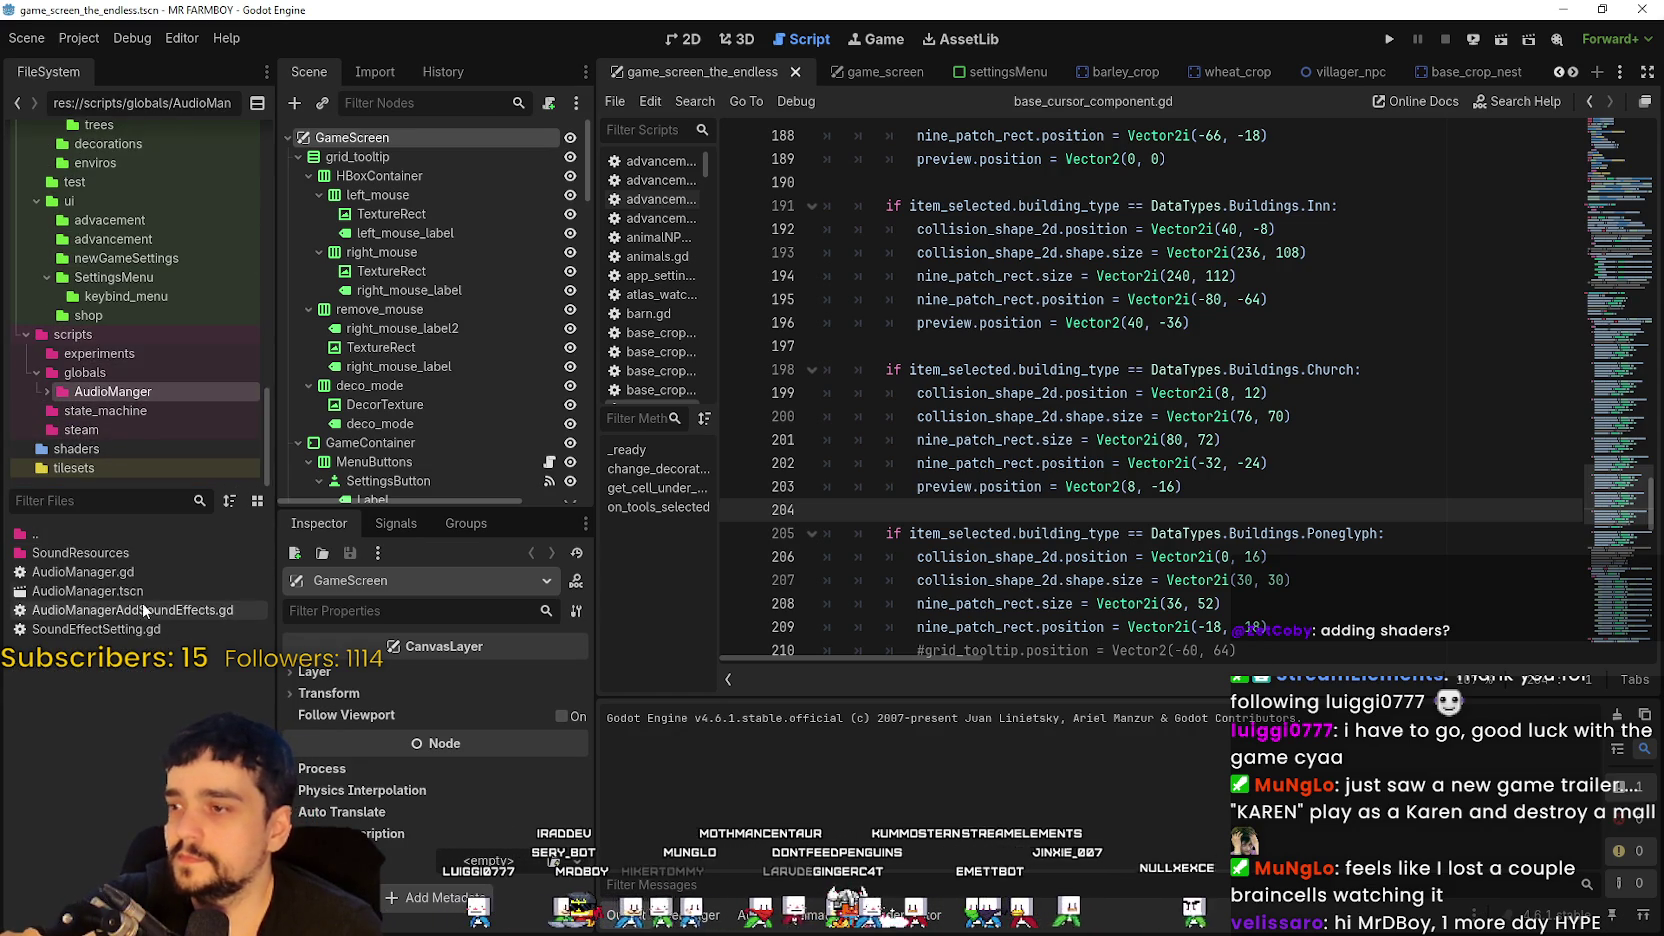
- Open AudioManager.tscn and show the AudioManager node's sound_effects array in a wider Inspector
double_click(88, 590)
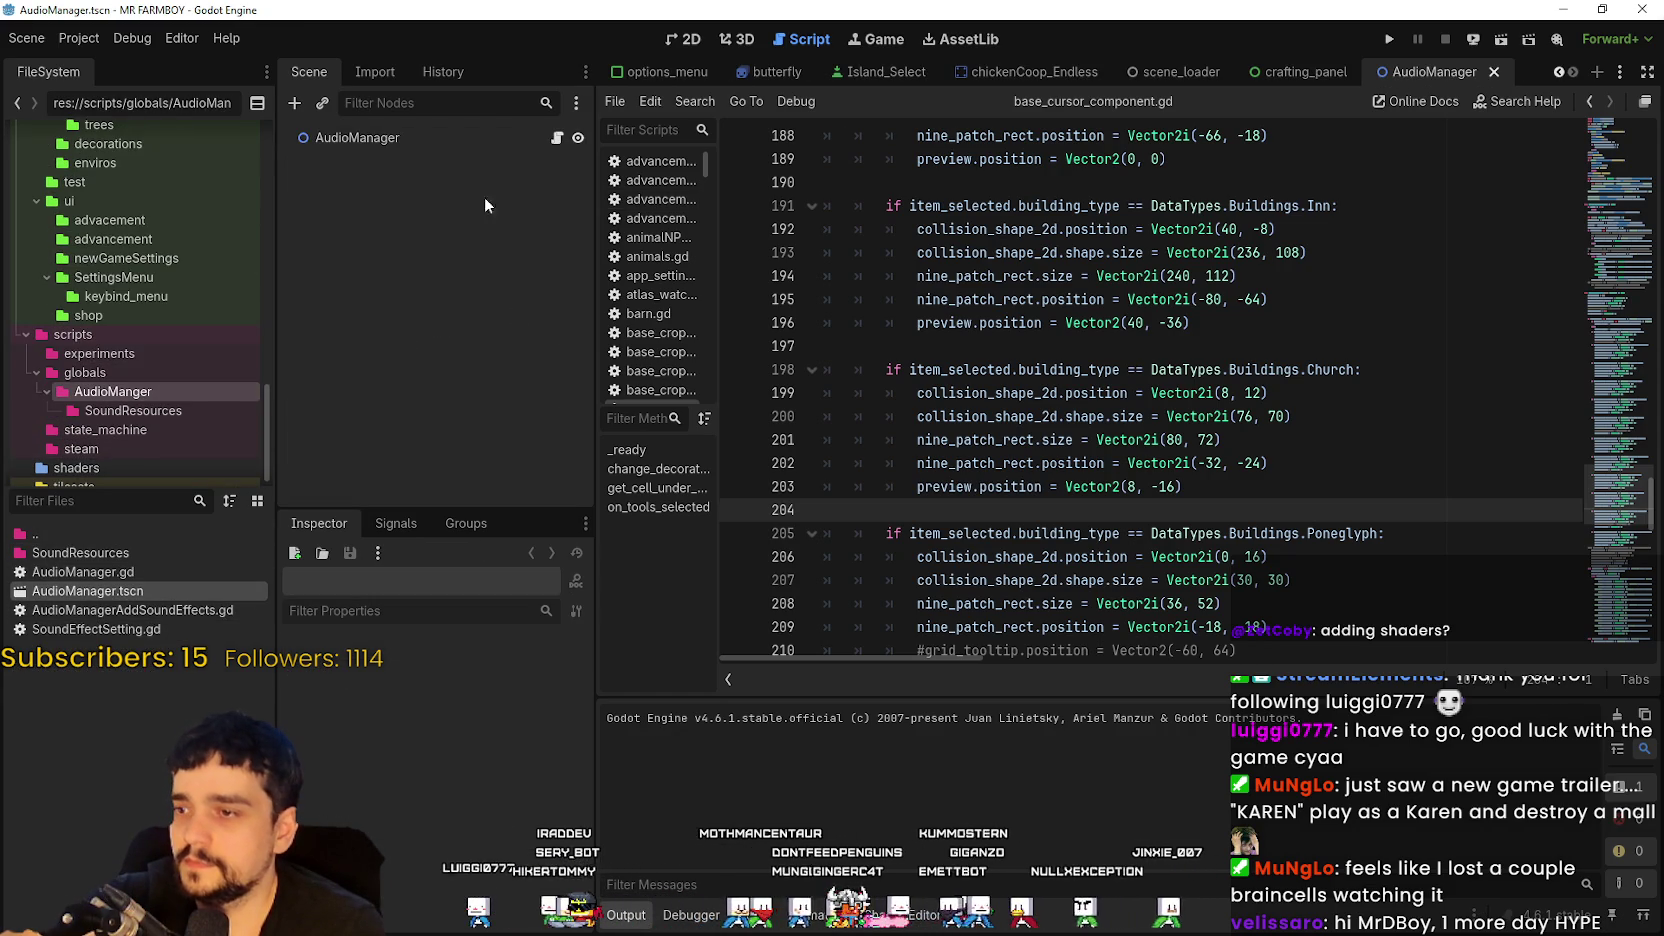
left_click(426, 137)
left_click(500, 676)
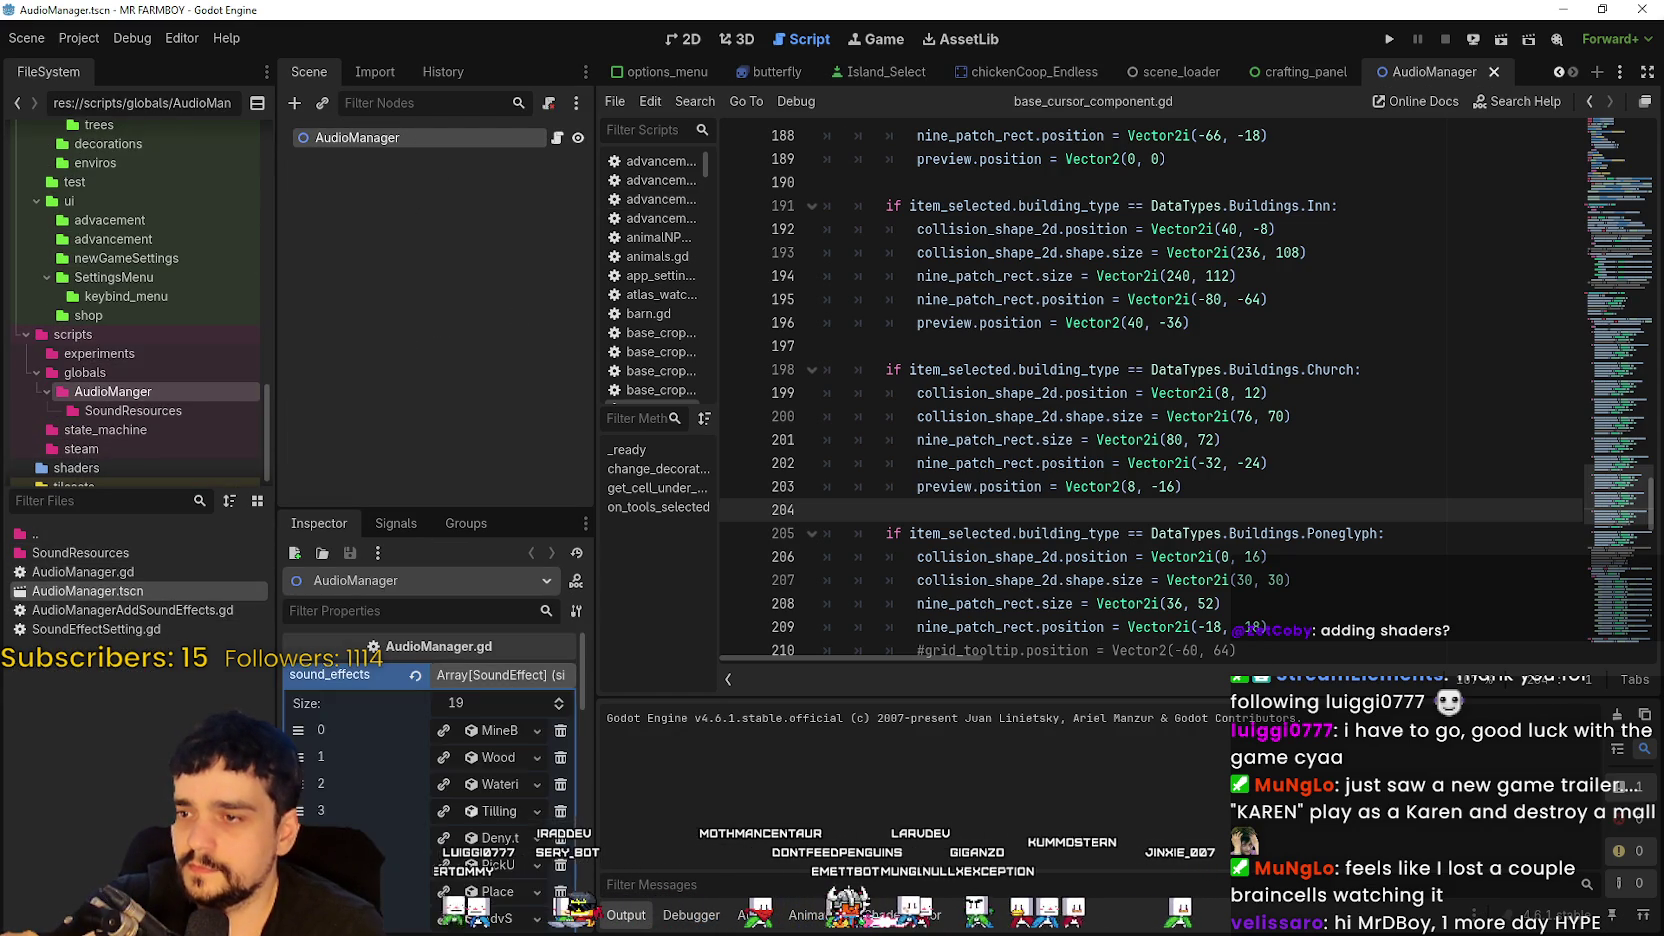
scroll(425, 874, "down", 3)
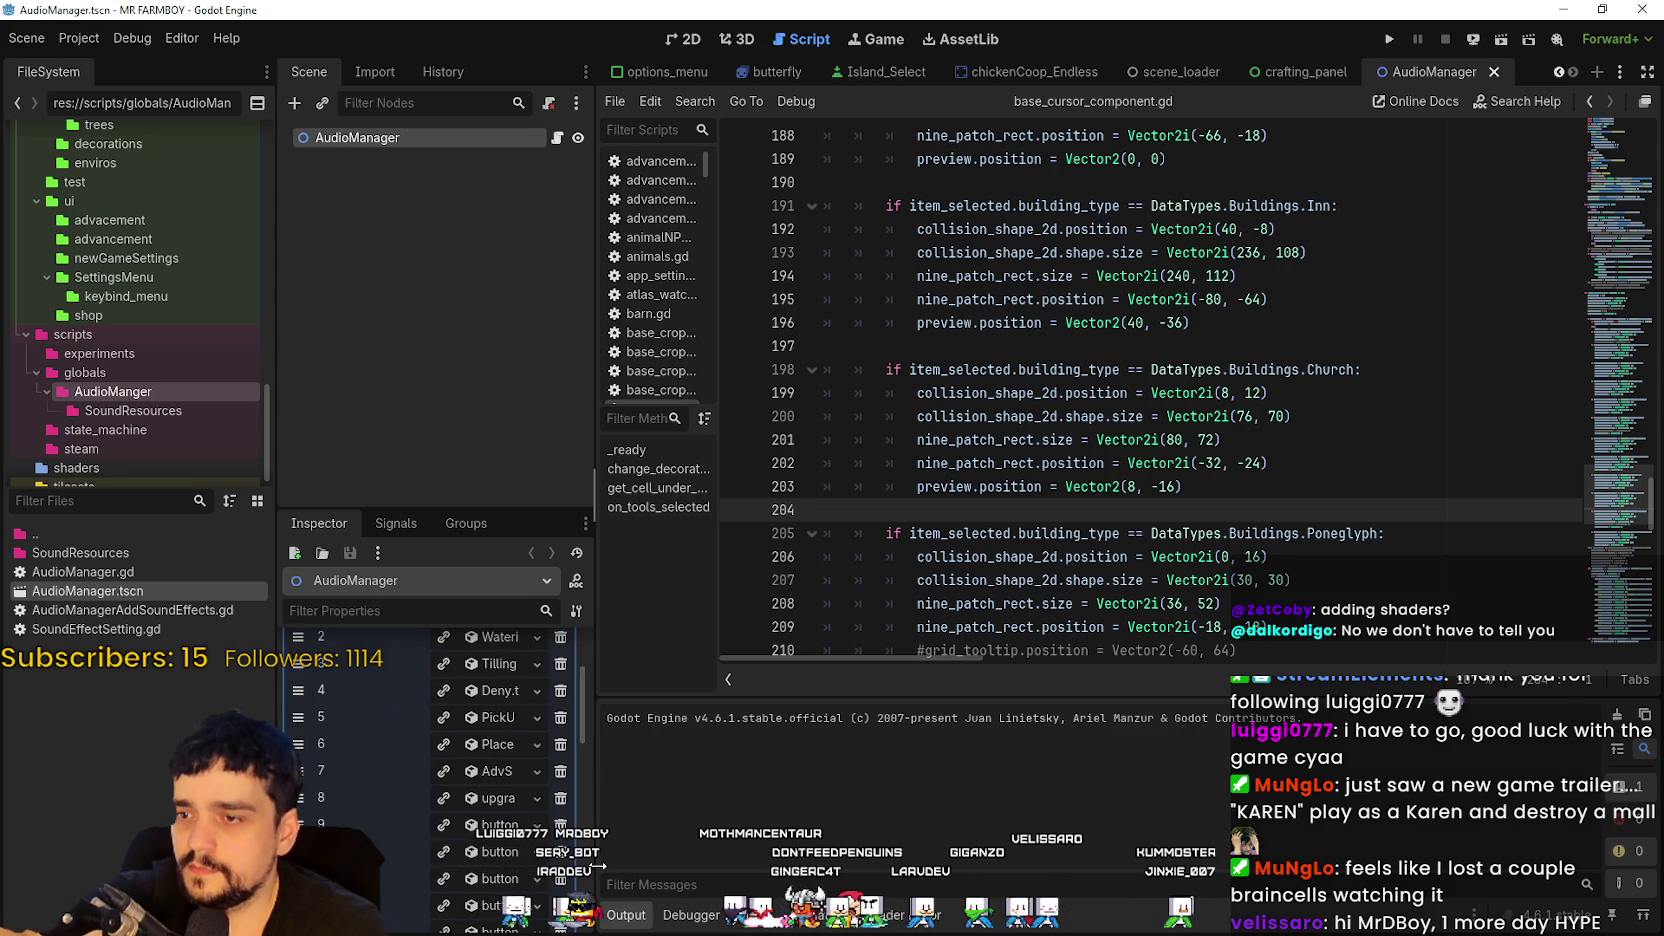
left_click_drag(598, 866, 744, 866)
scroll(644, 859, "up", 3)
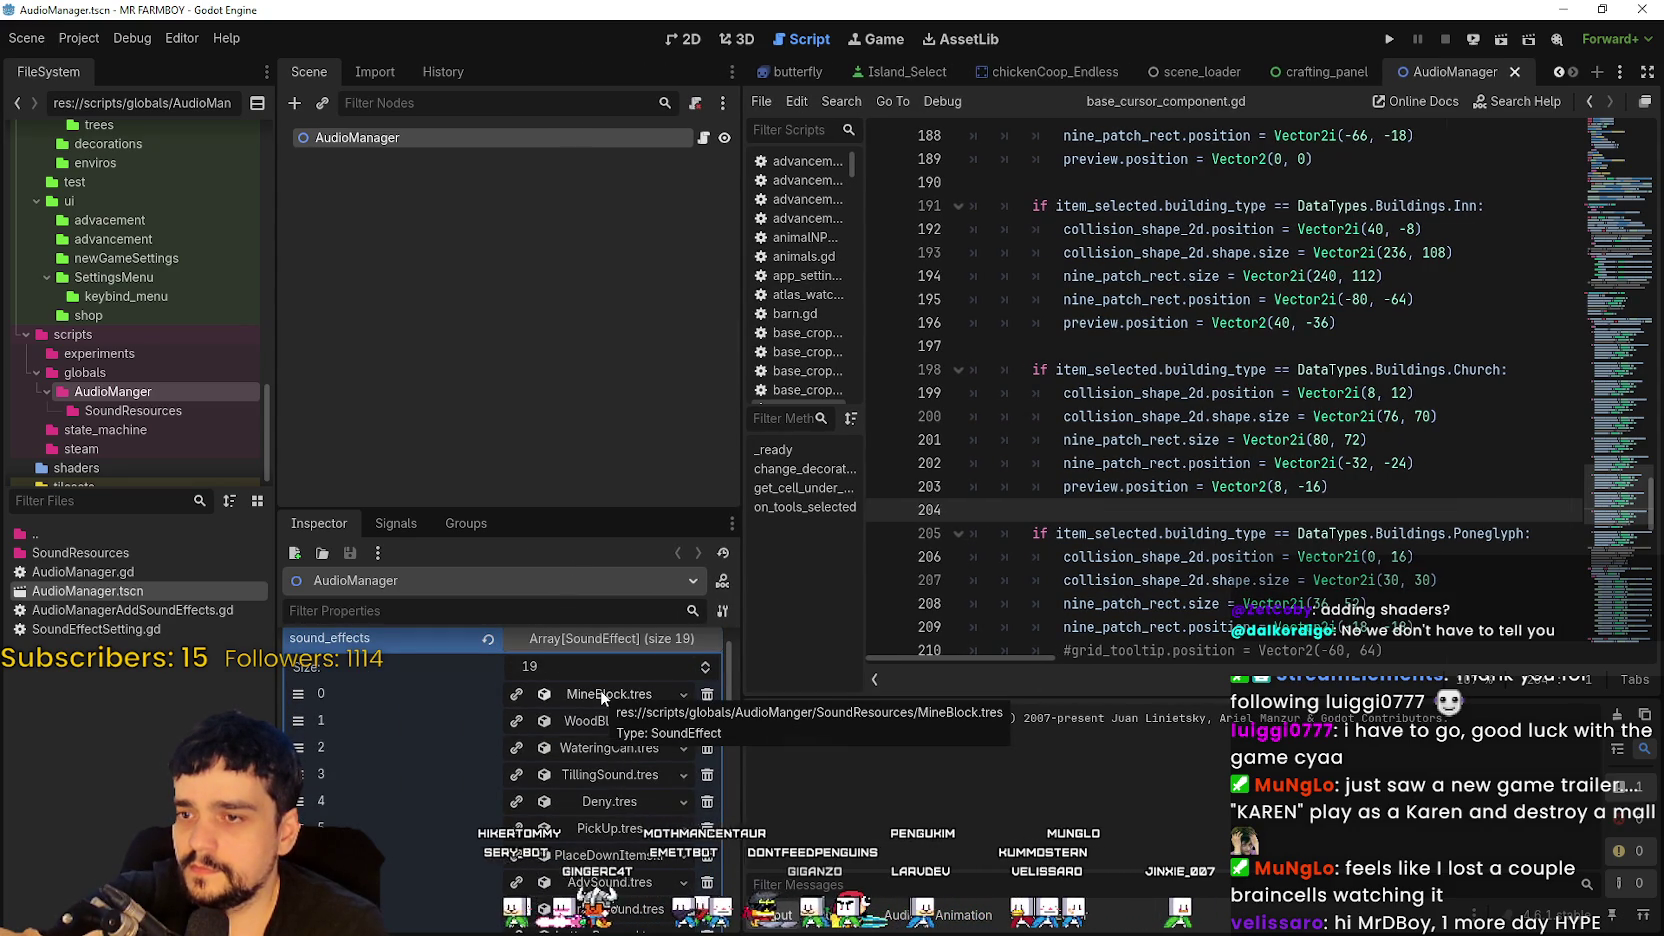
- Open the SoundResources folder to list its sound files
left_click(63, 558)
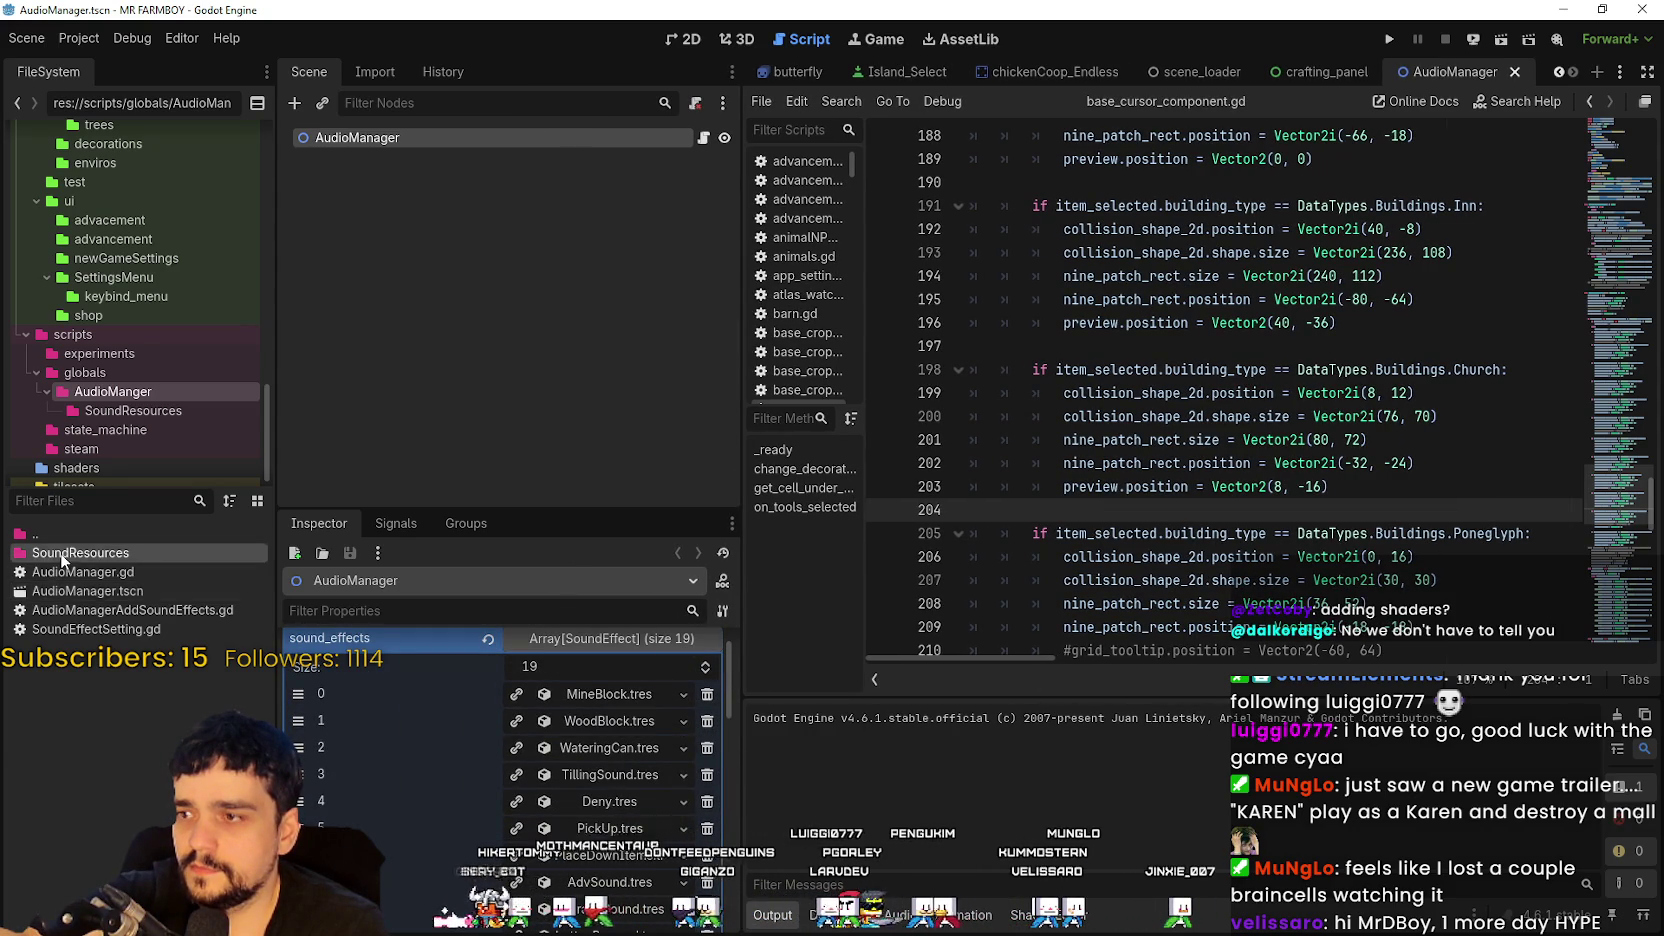
double_click(63, 556)
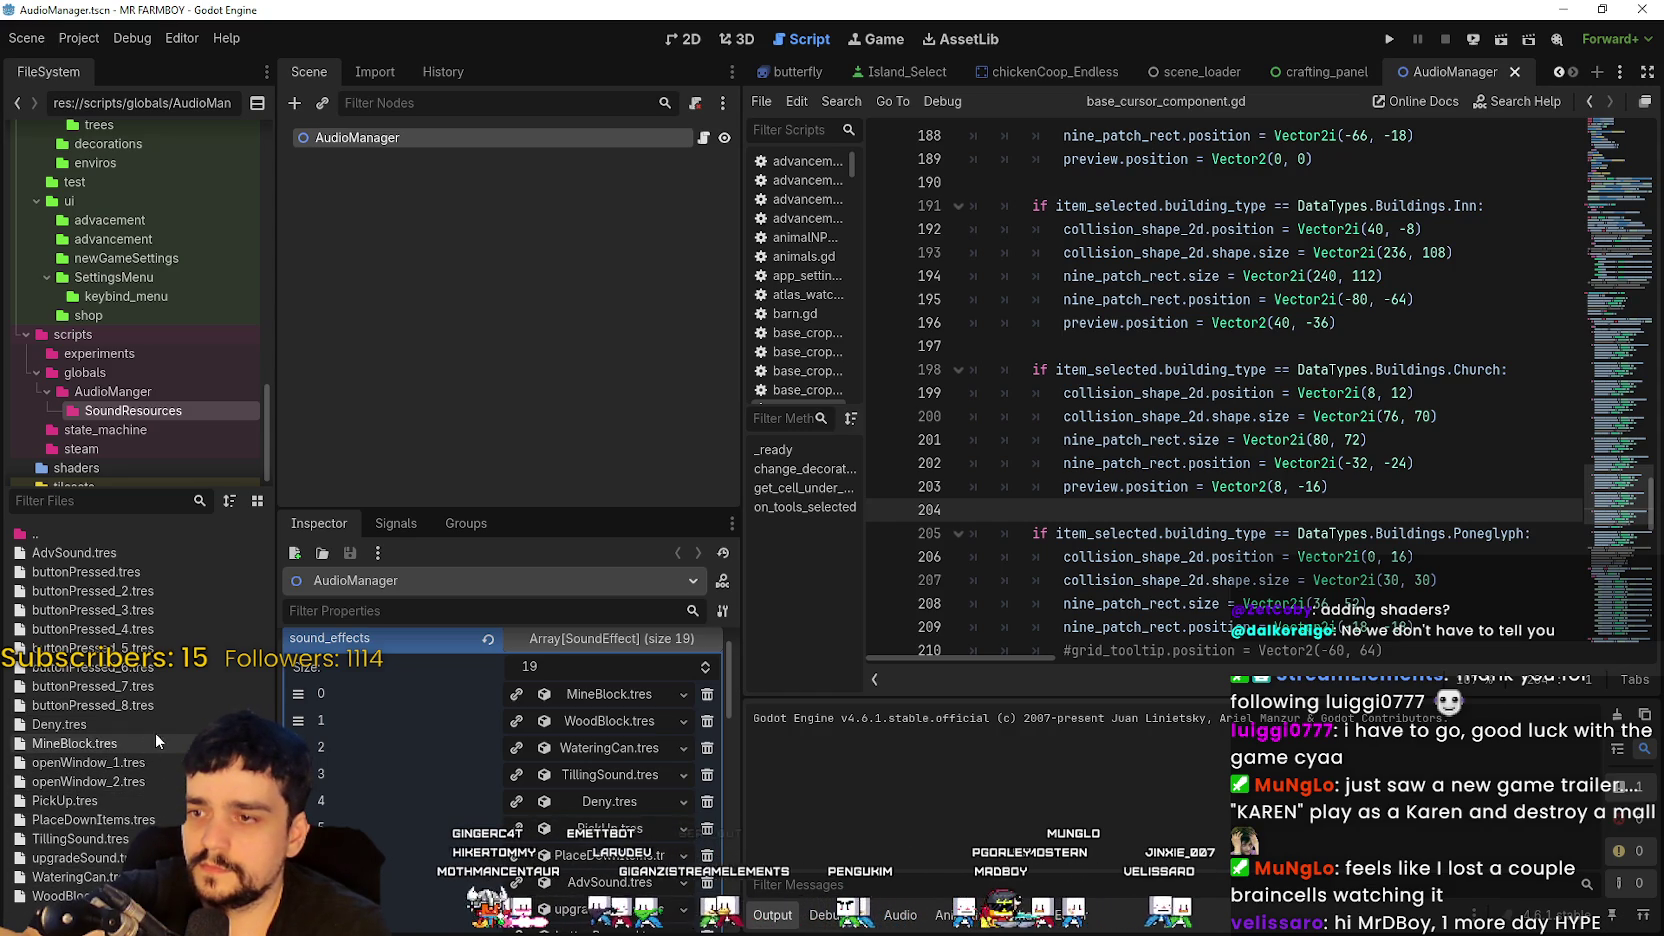
scroll(402, 819, "down", 6)
scroll(394, 809, "up", 6)
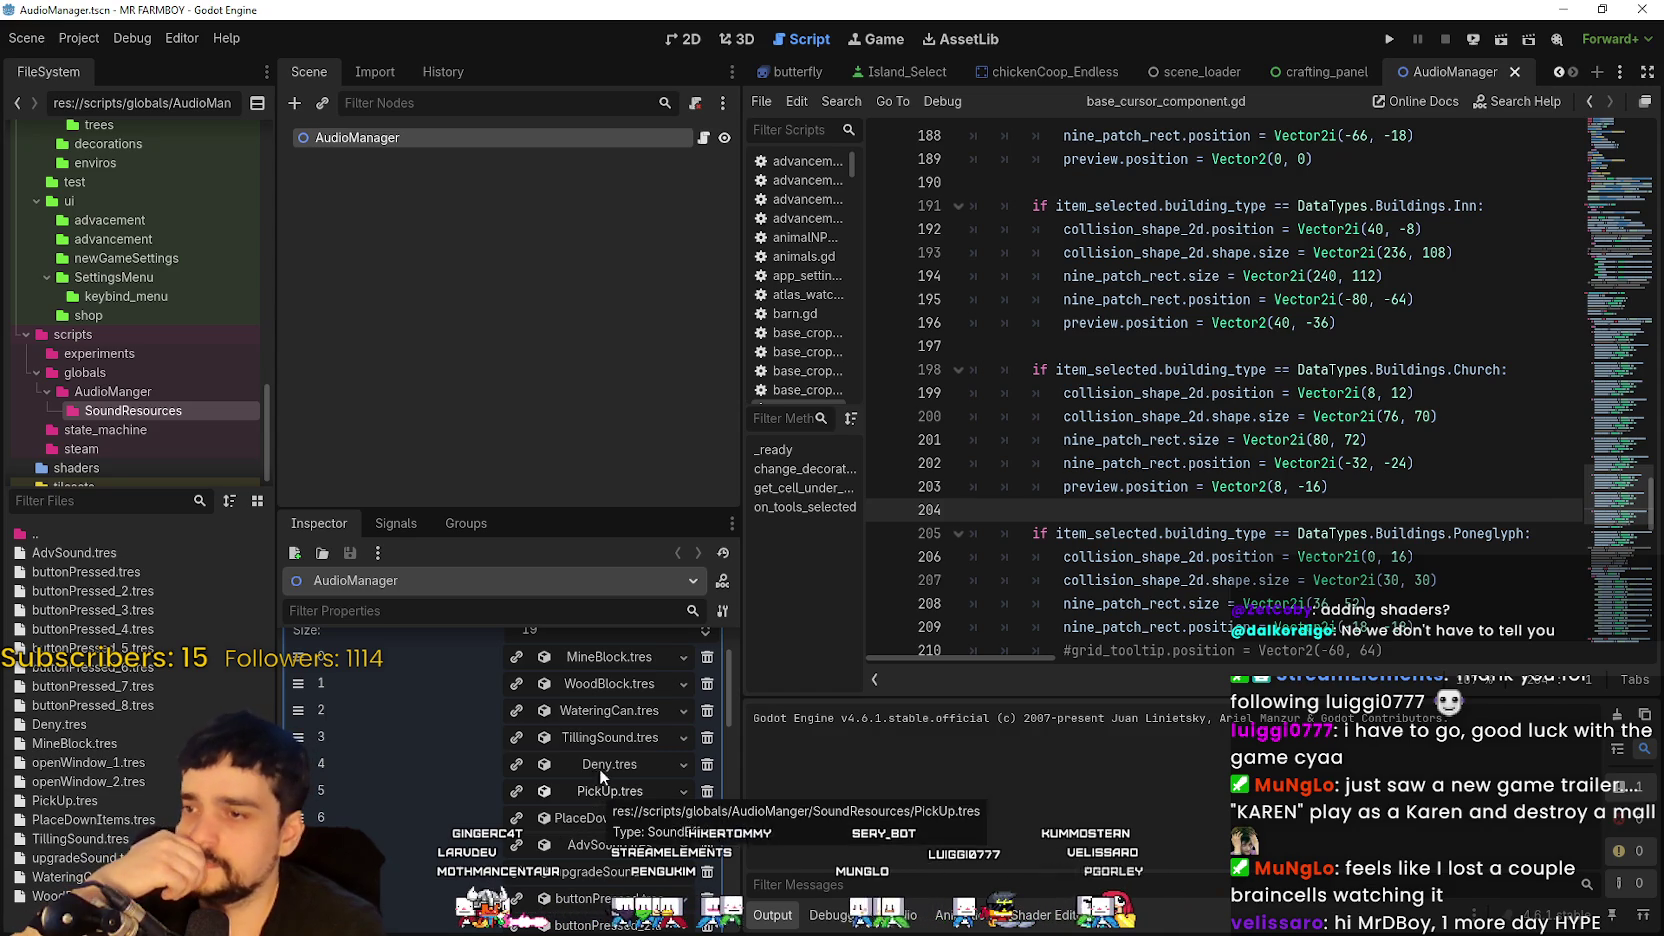
- Check the MineBlock, WoodBlock, WateringCan and PickUp sound-effect settings, then minimise the editor
left_click(612, 660)
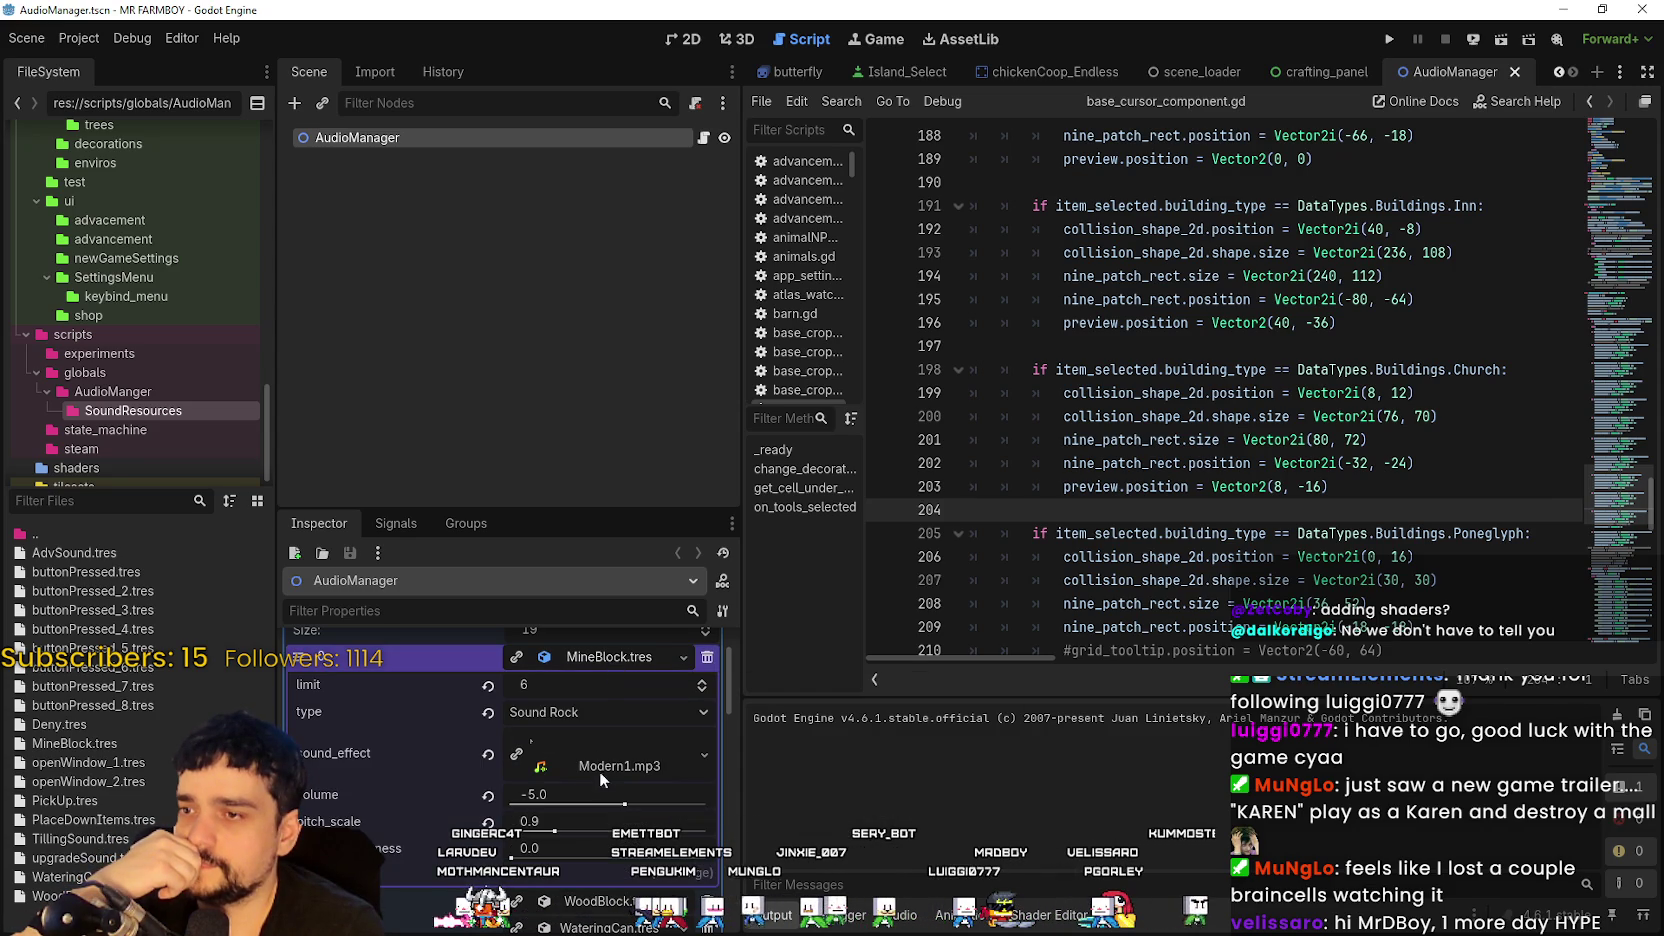
left_click(612, 658)
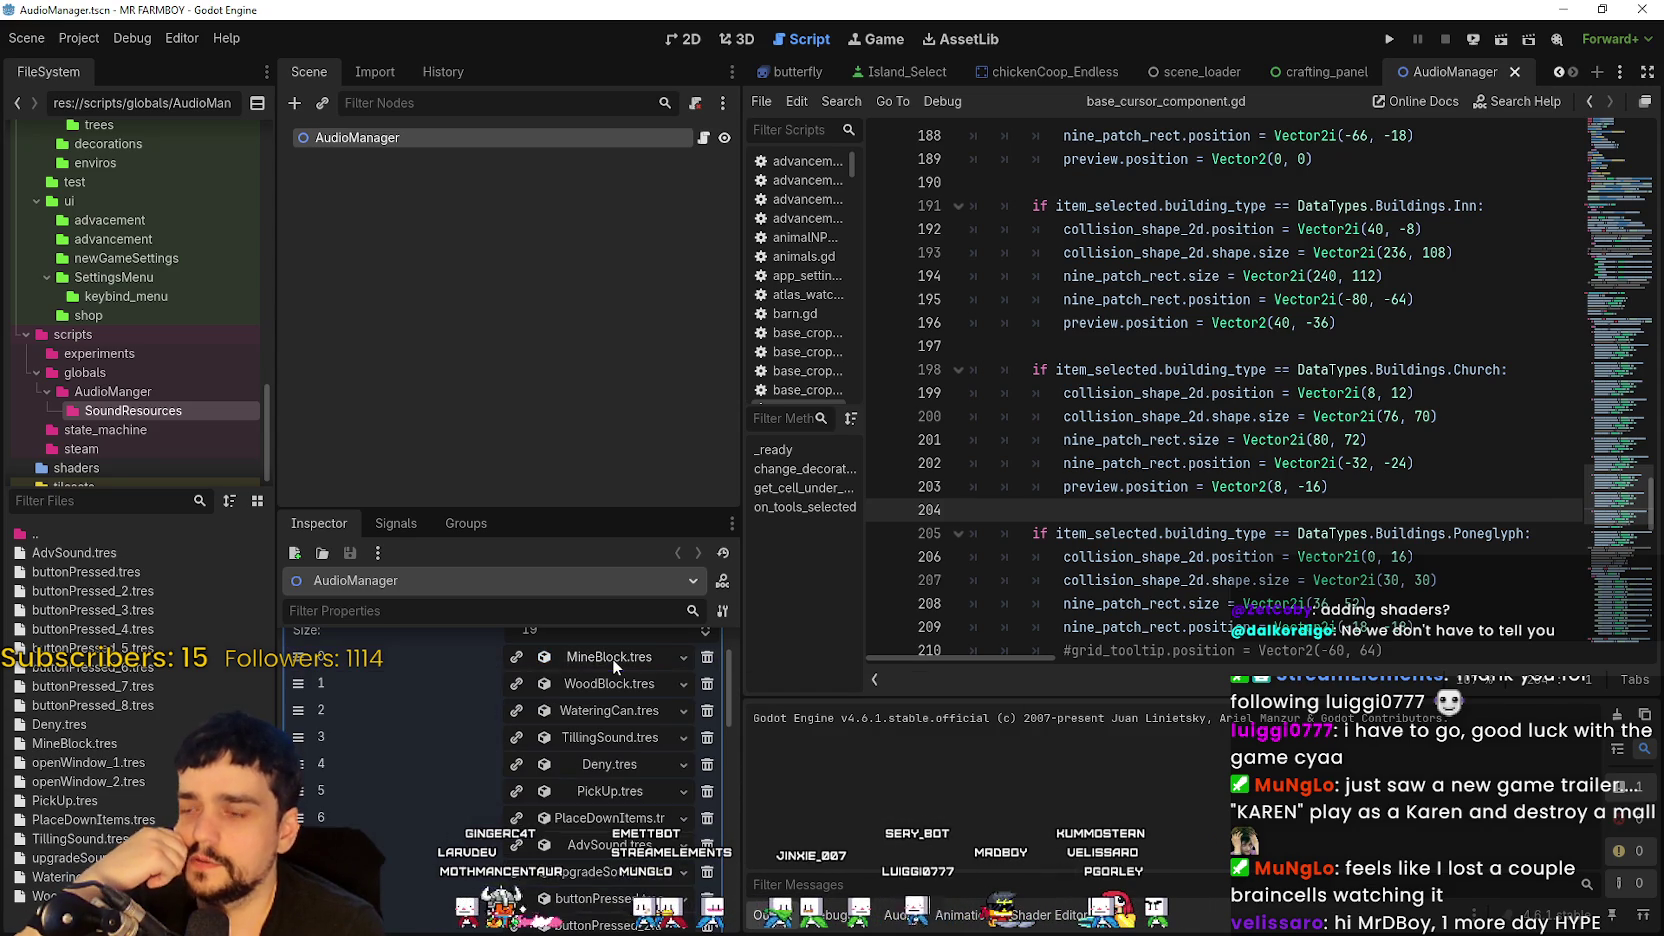
left_click(608, 681)
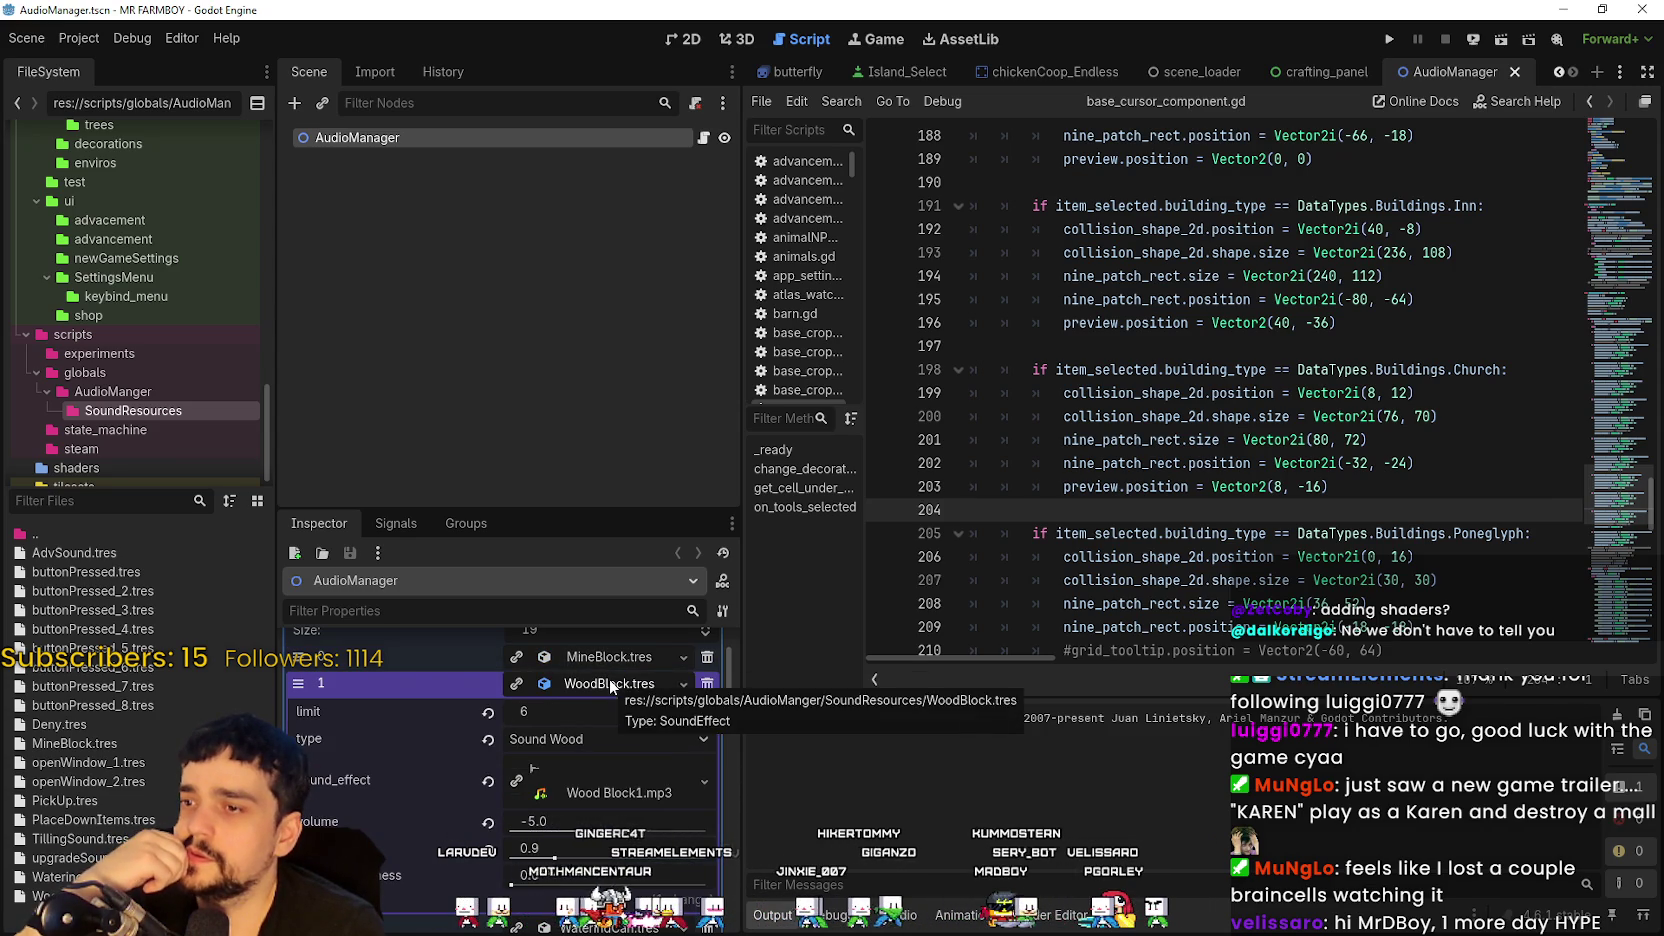
left_click(608, 681)
left_click(602, 708)
left_click(601, 706)
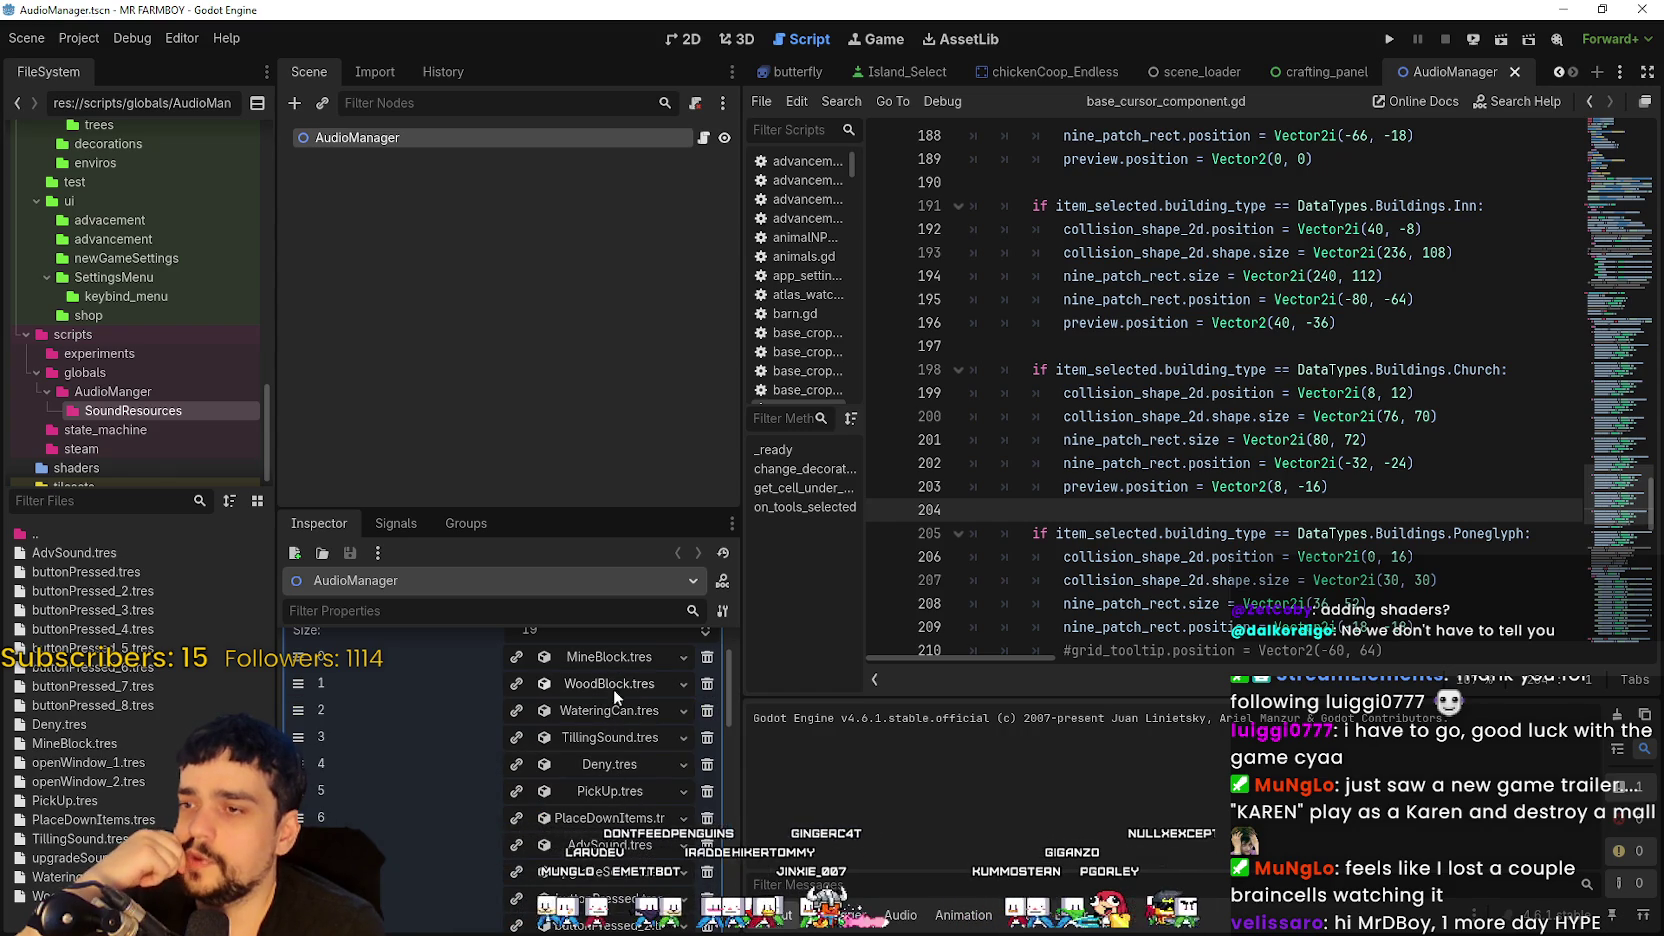
left_click(614, 790)
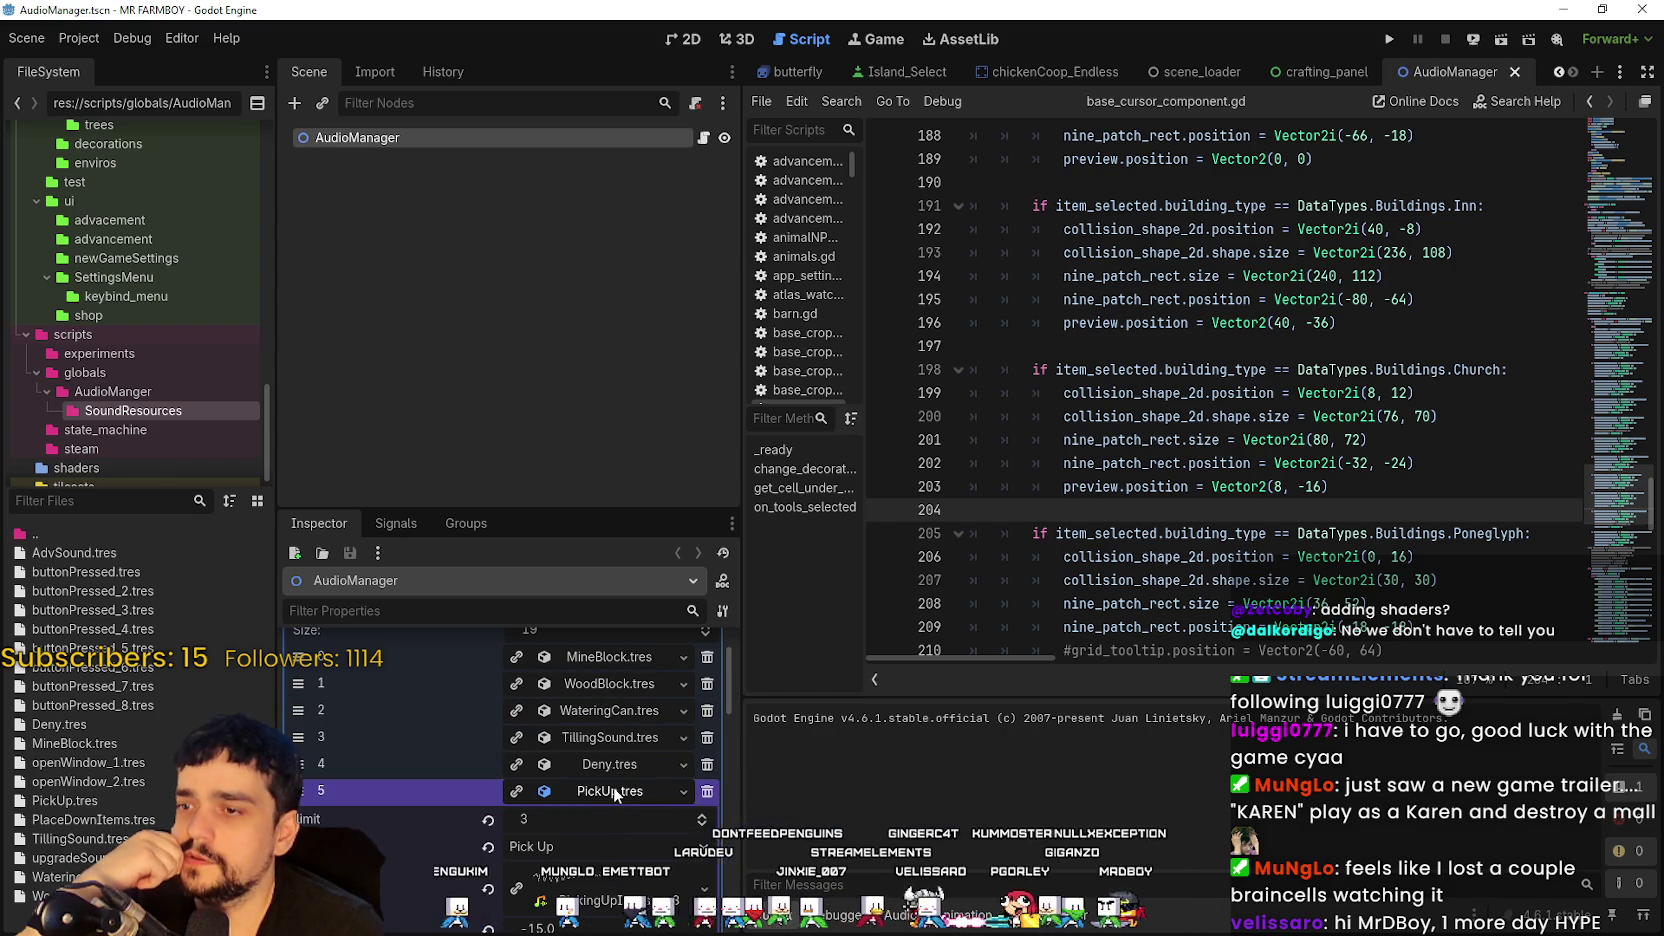
left_click(614, 788)
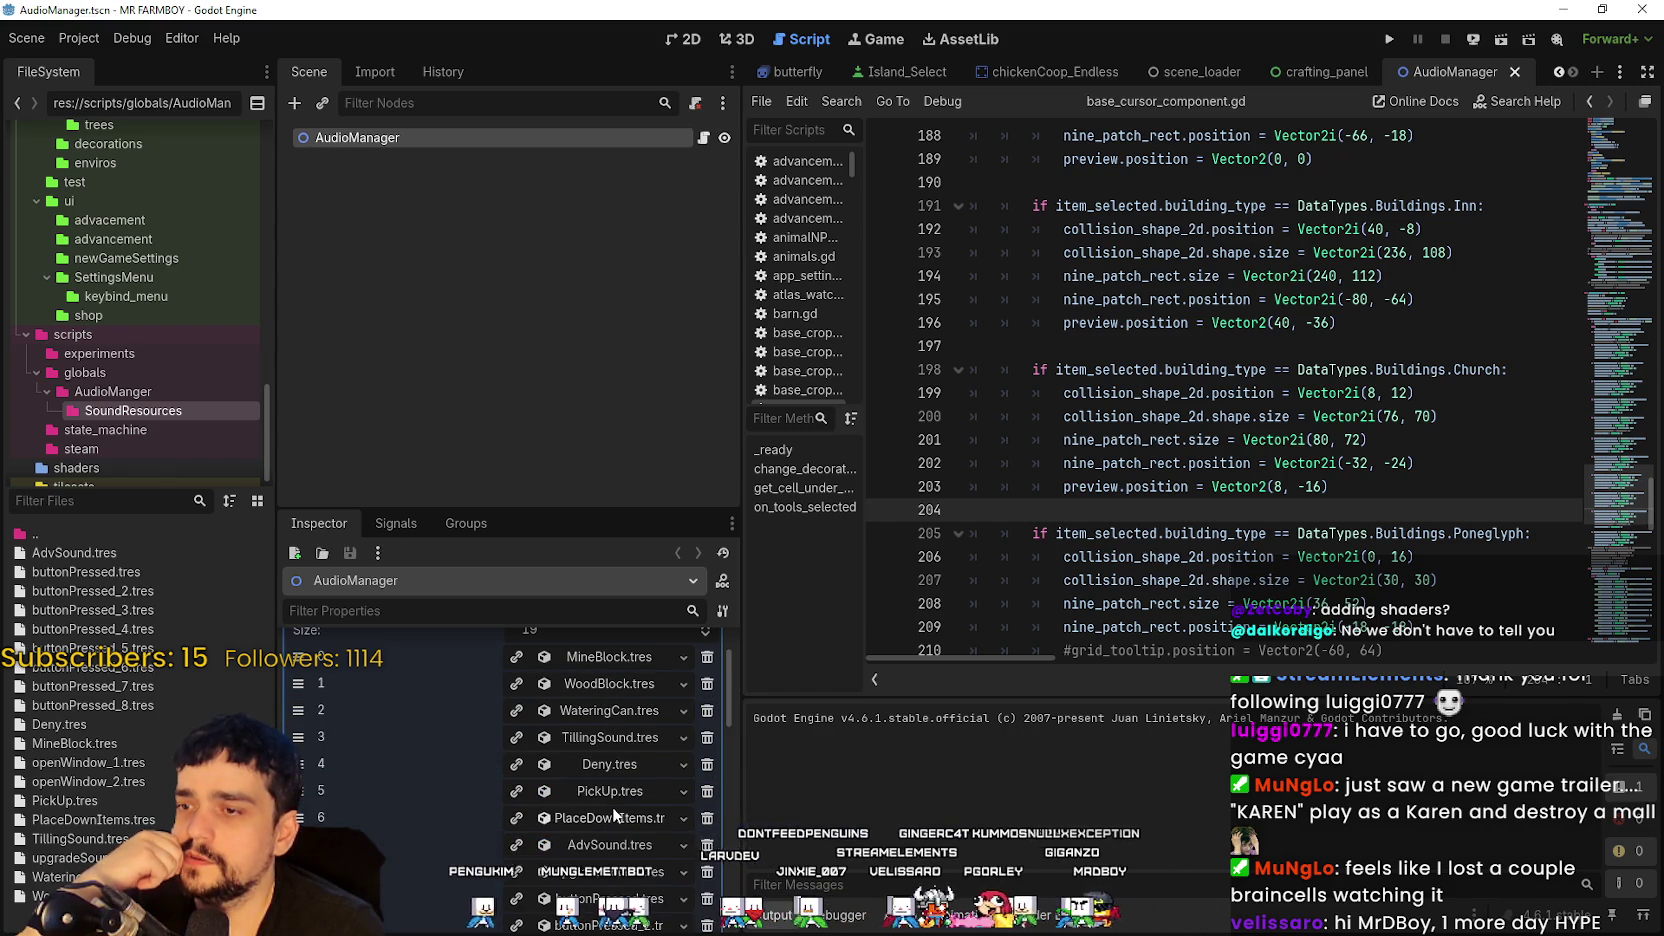
left_click(607, 656)
left_click(607, 656)
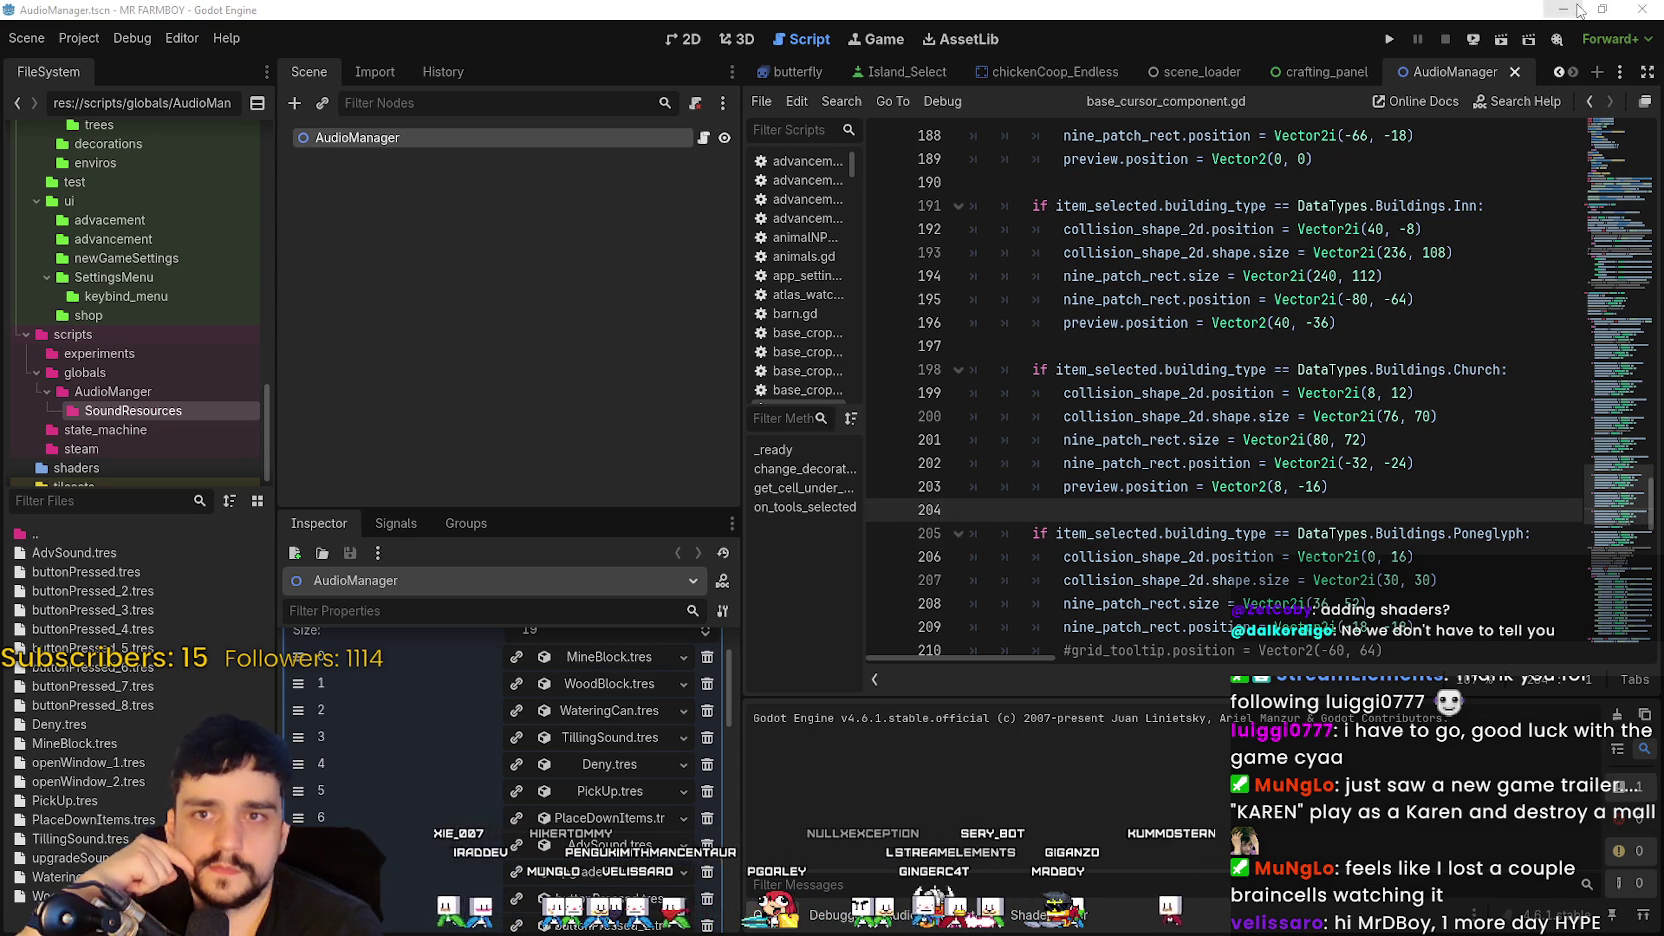
left_click(1577, 9)
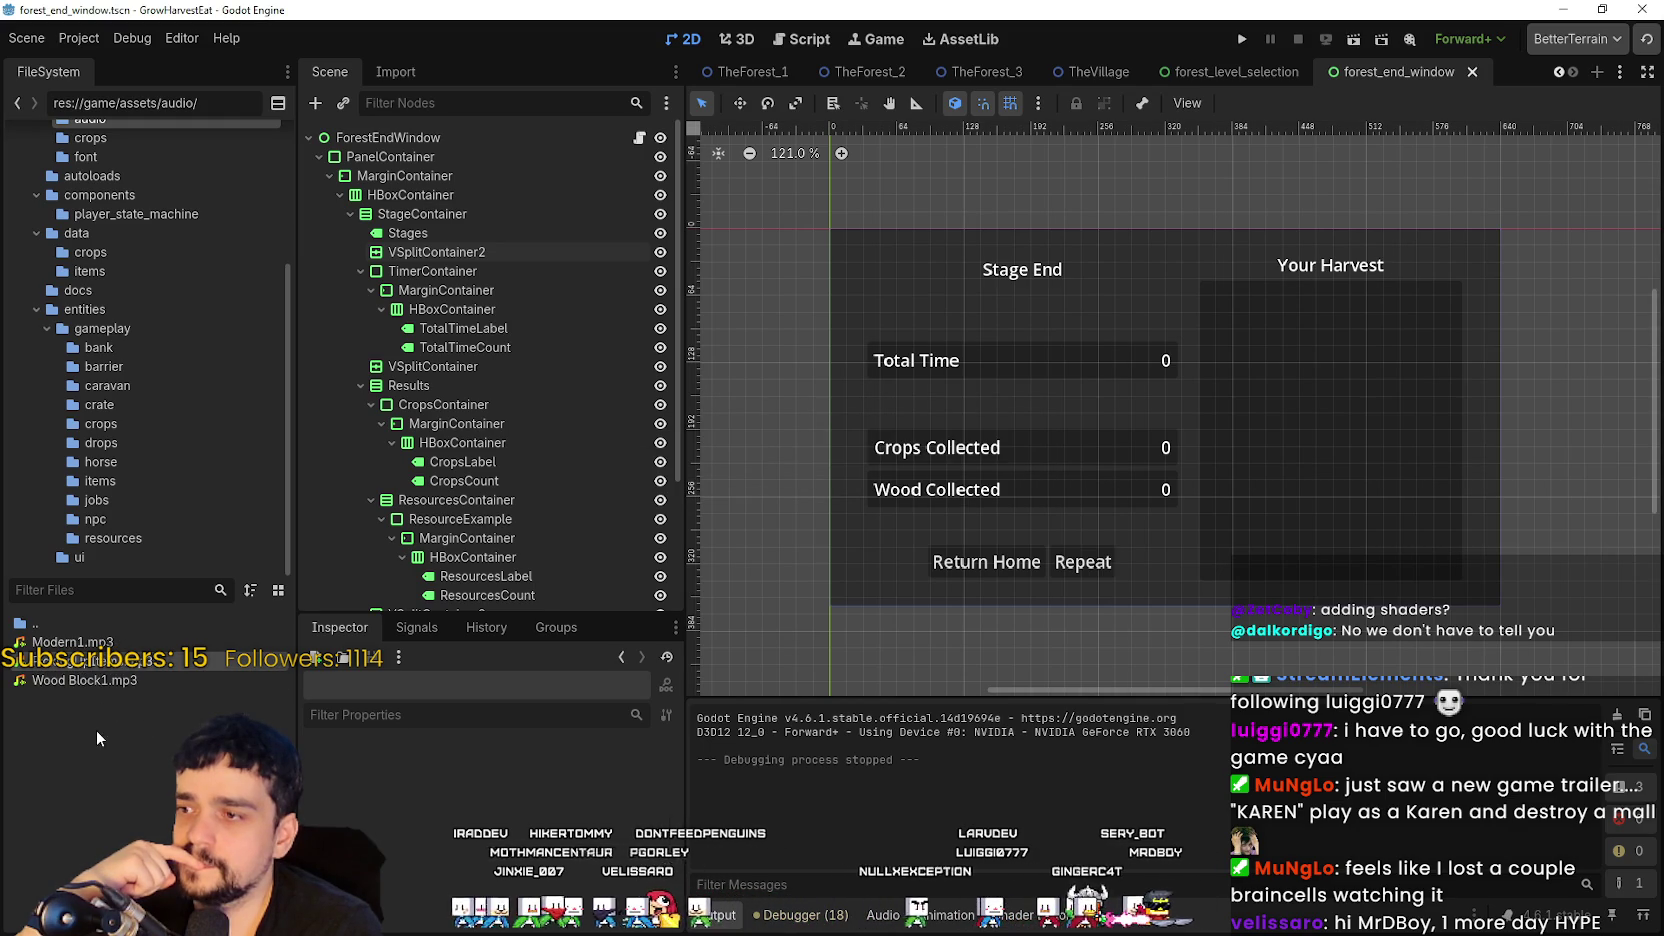
- Rename Wood Block1.mp3 to AxeSound.mp3 and rename a second audio file
right_click(92, 660)
left_click(68, 772)
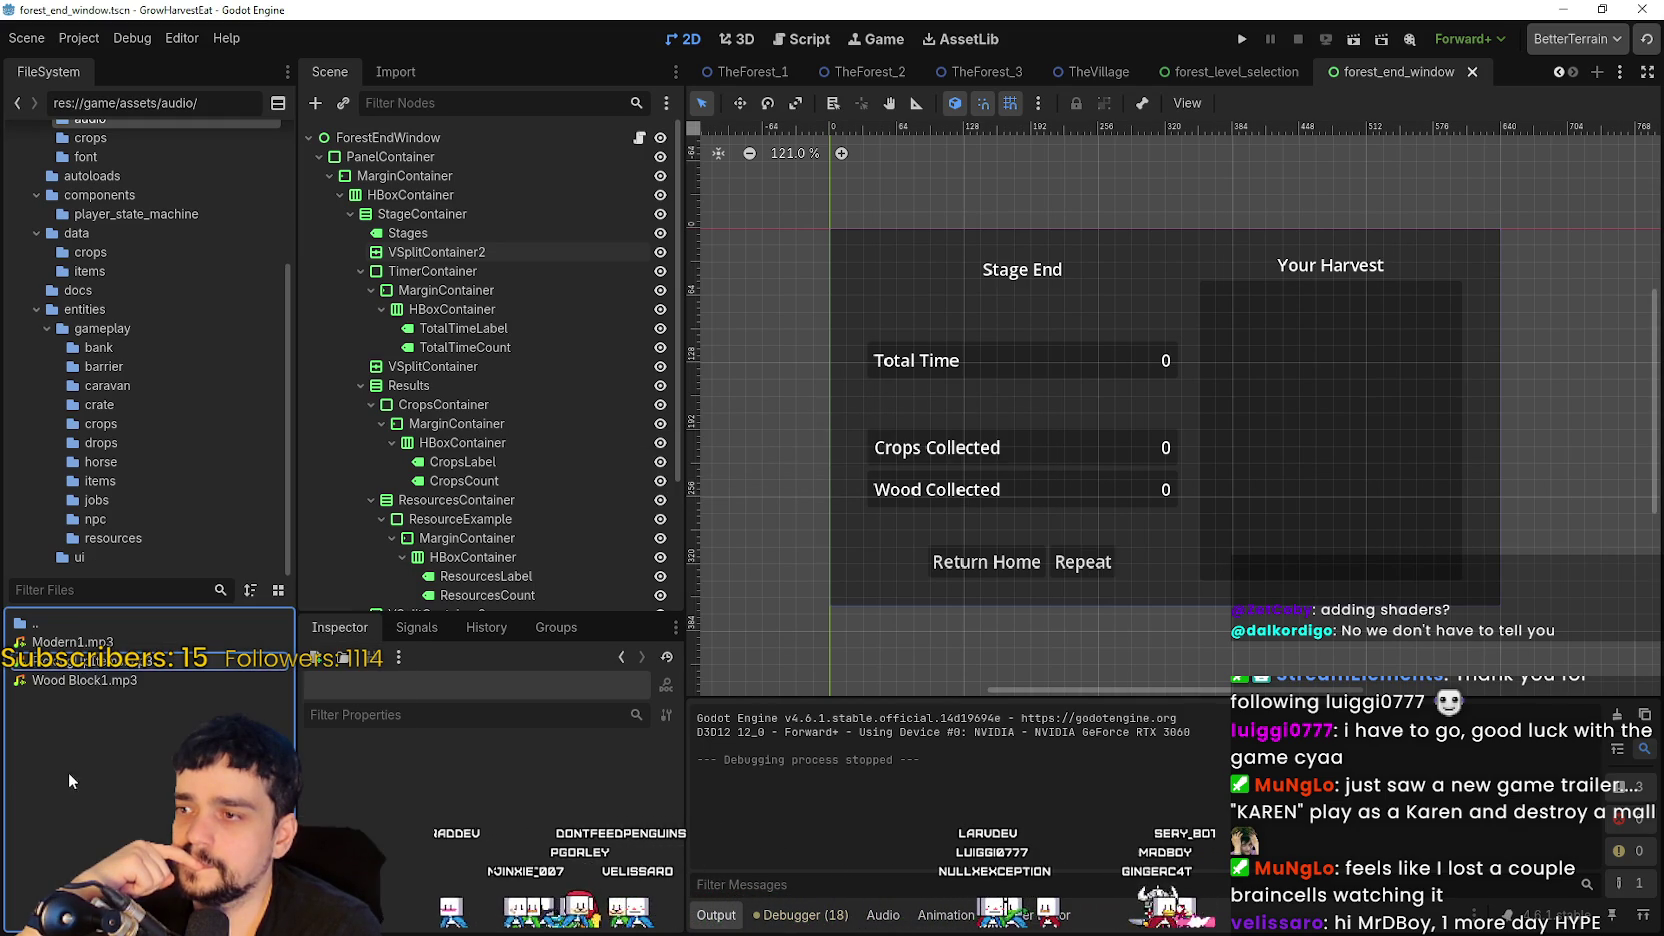
right_click(52, 681)
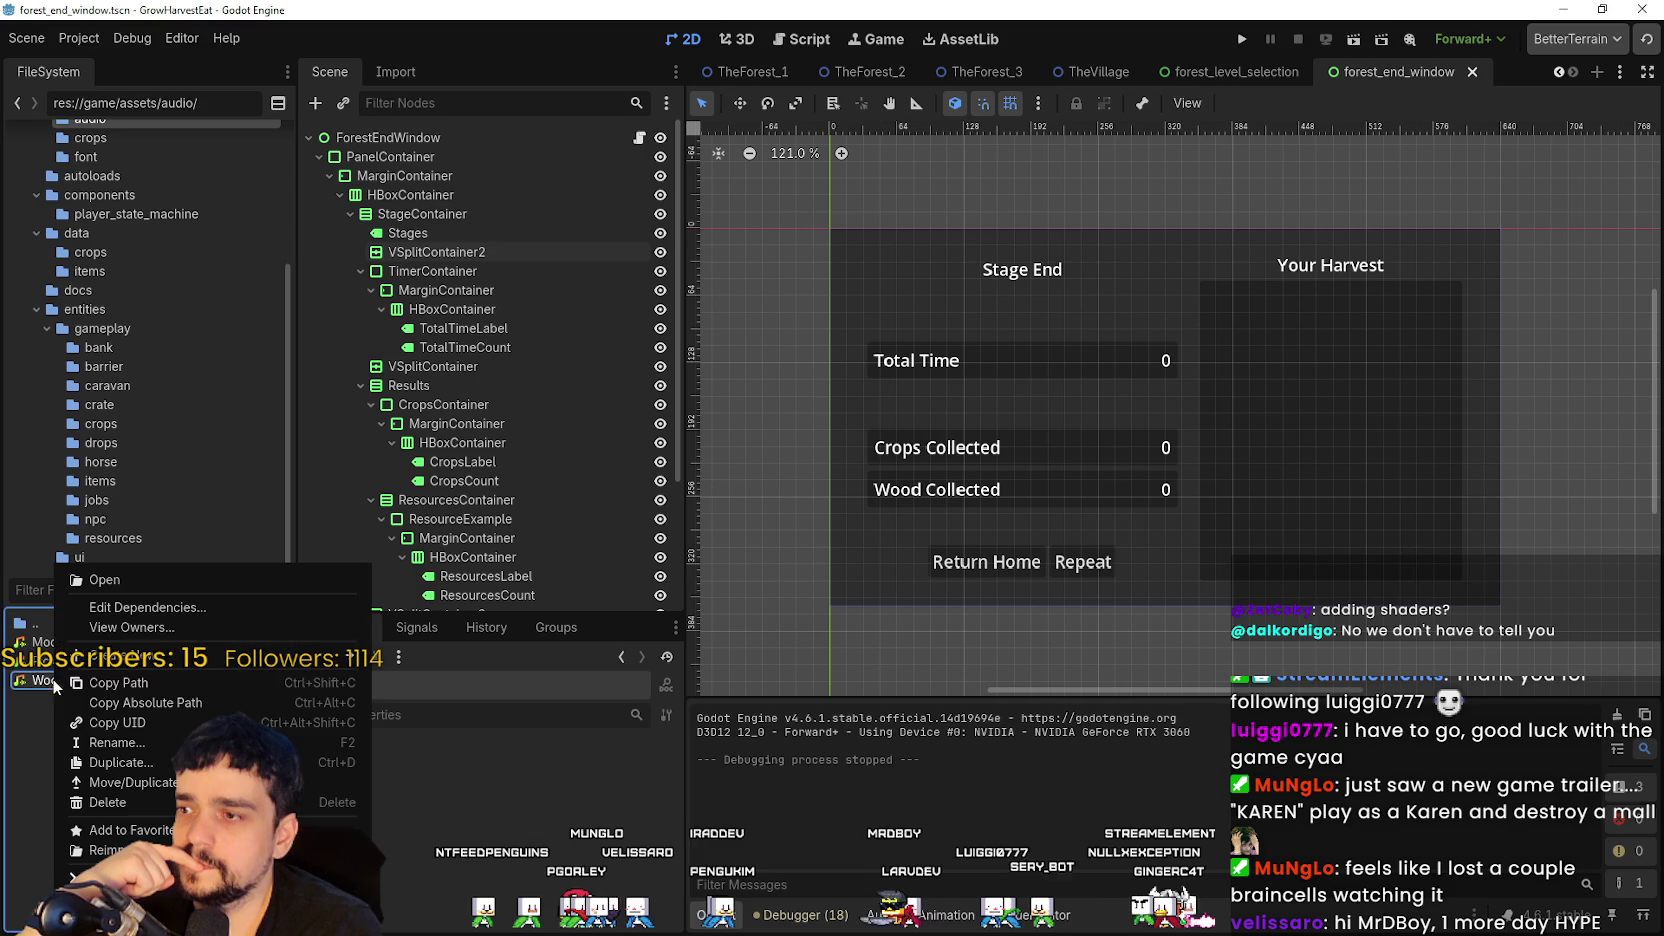
left_click(124, 743)
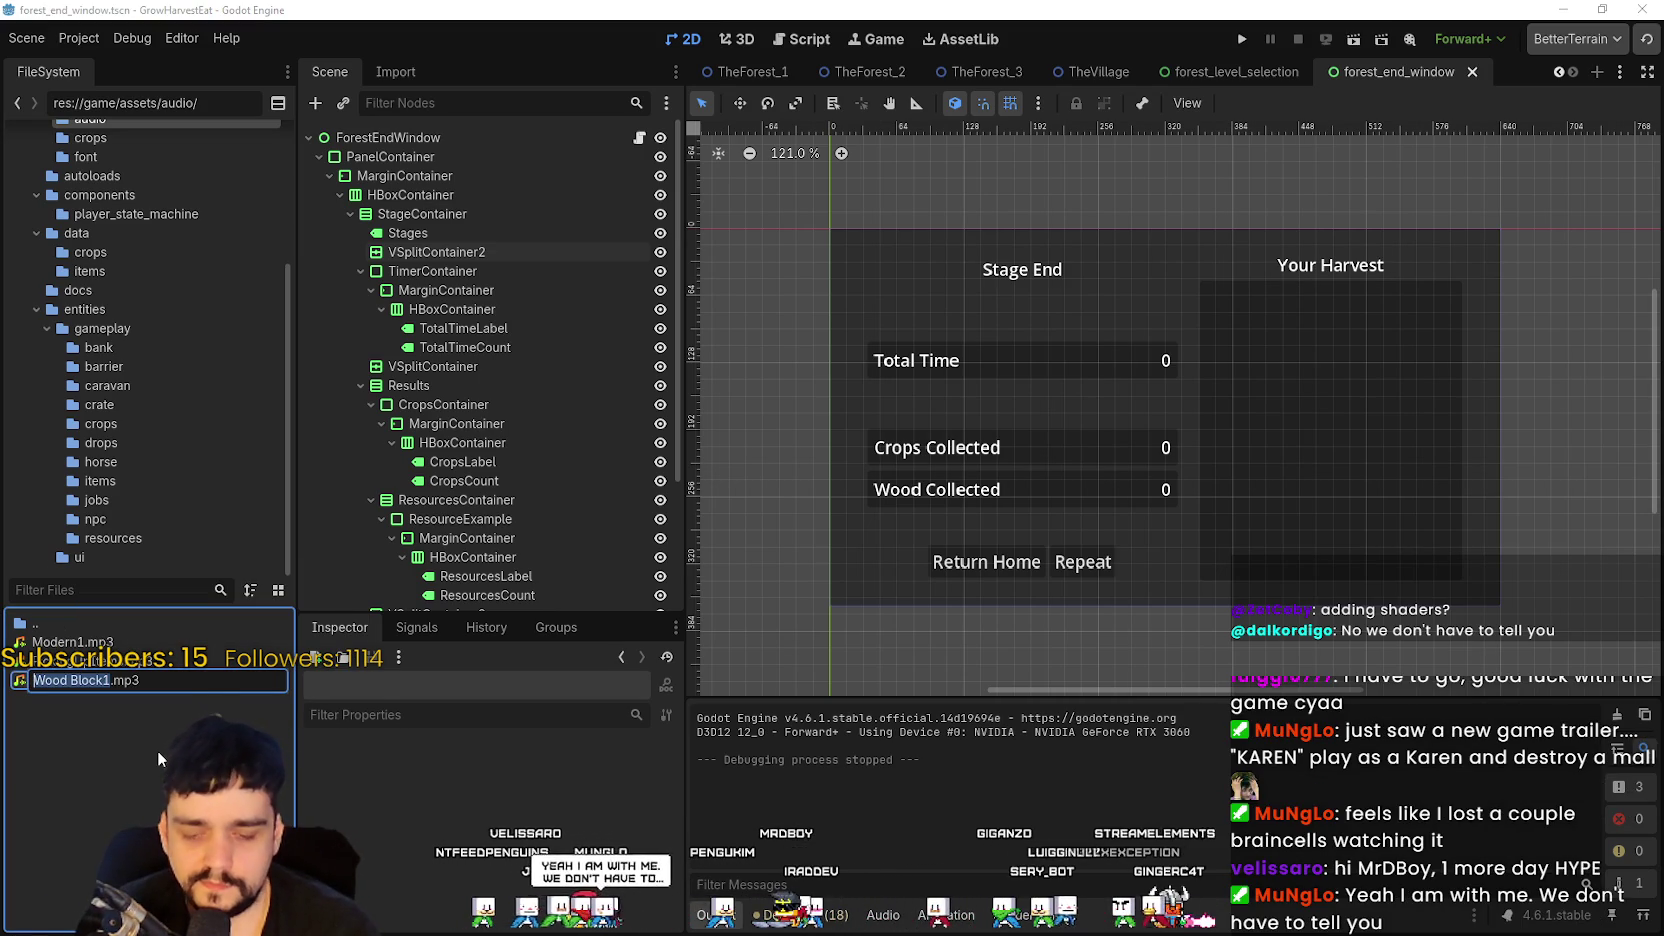
type("Axe")
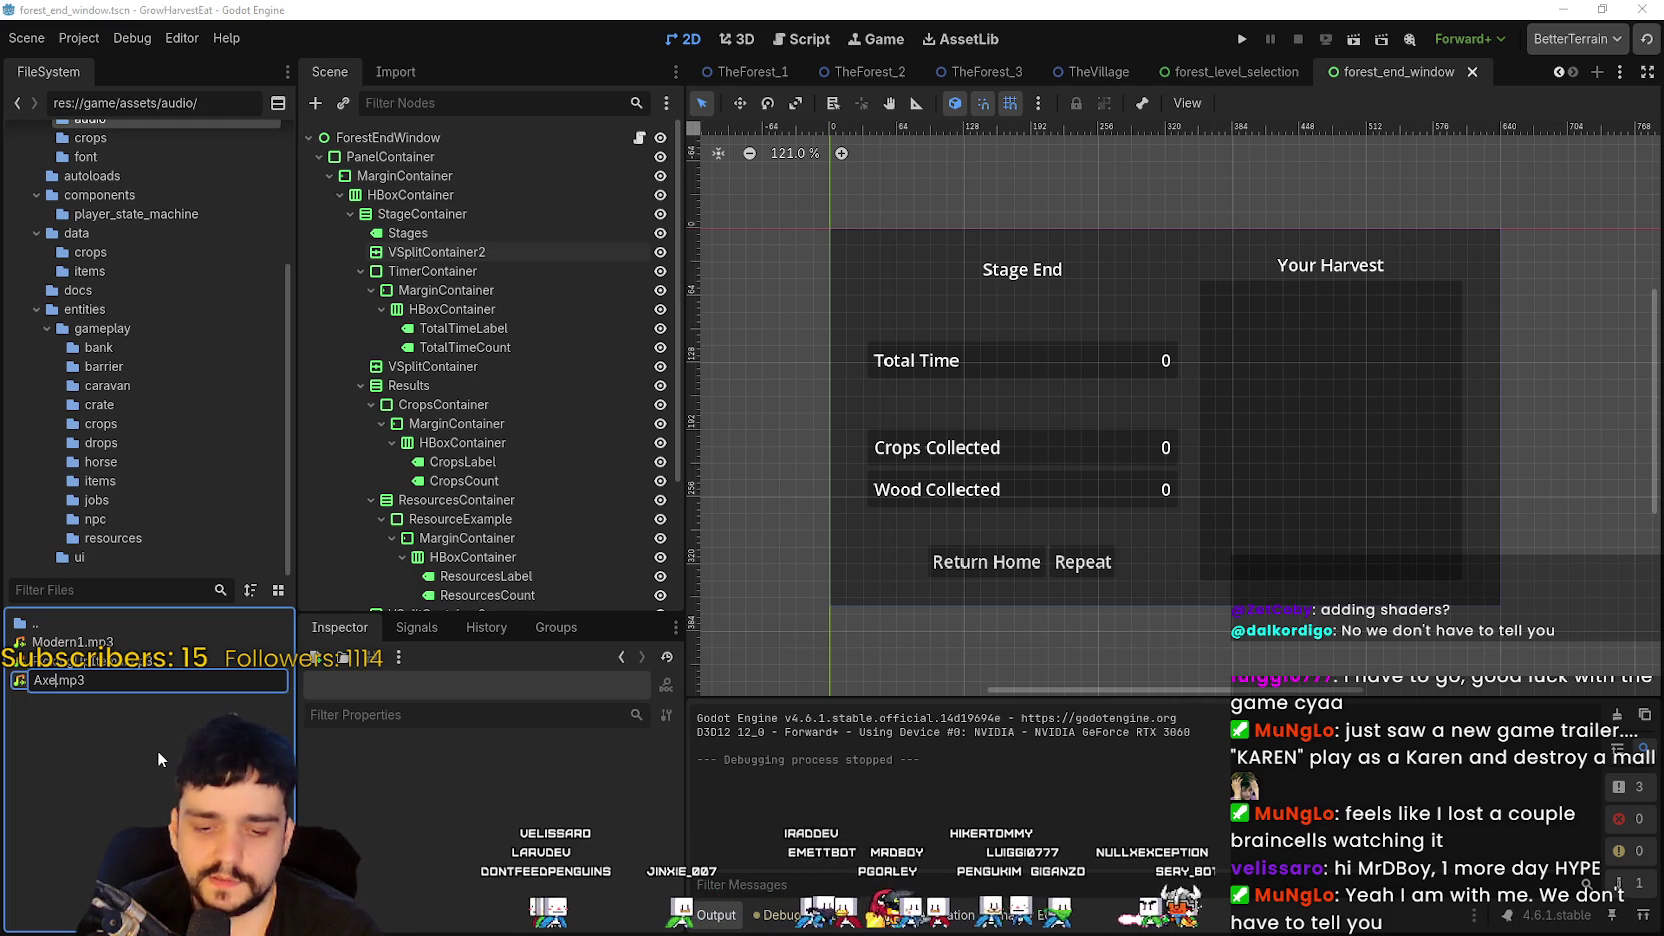
type("Sound")
key("Return")
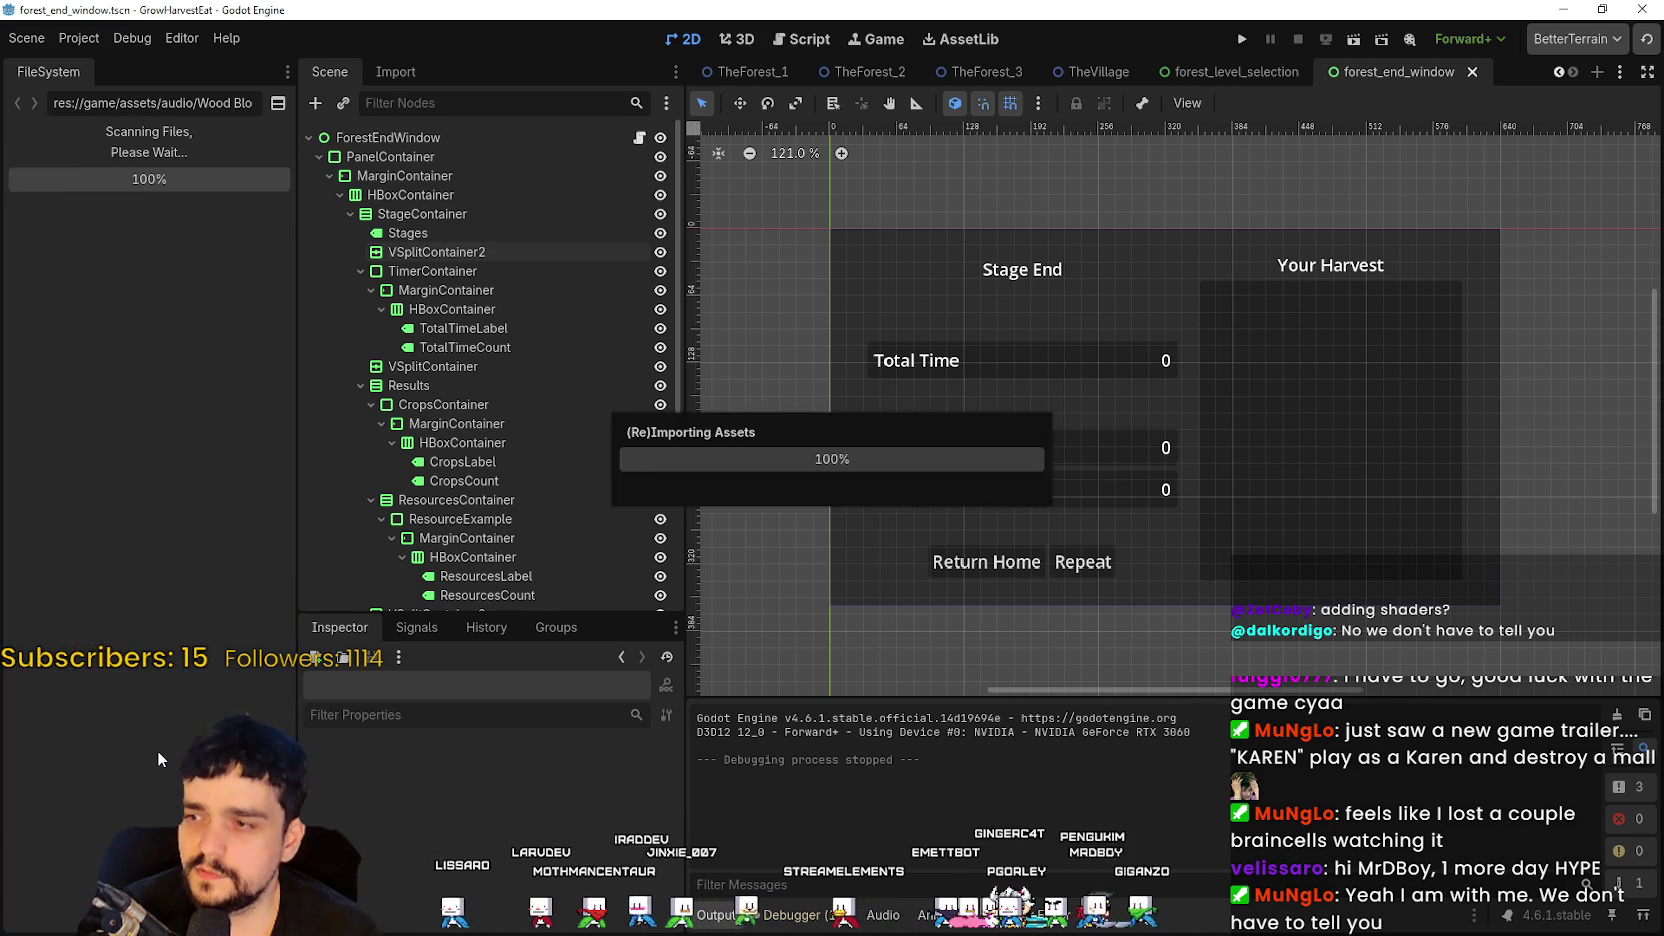
right_click(66, 664)
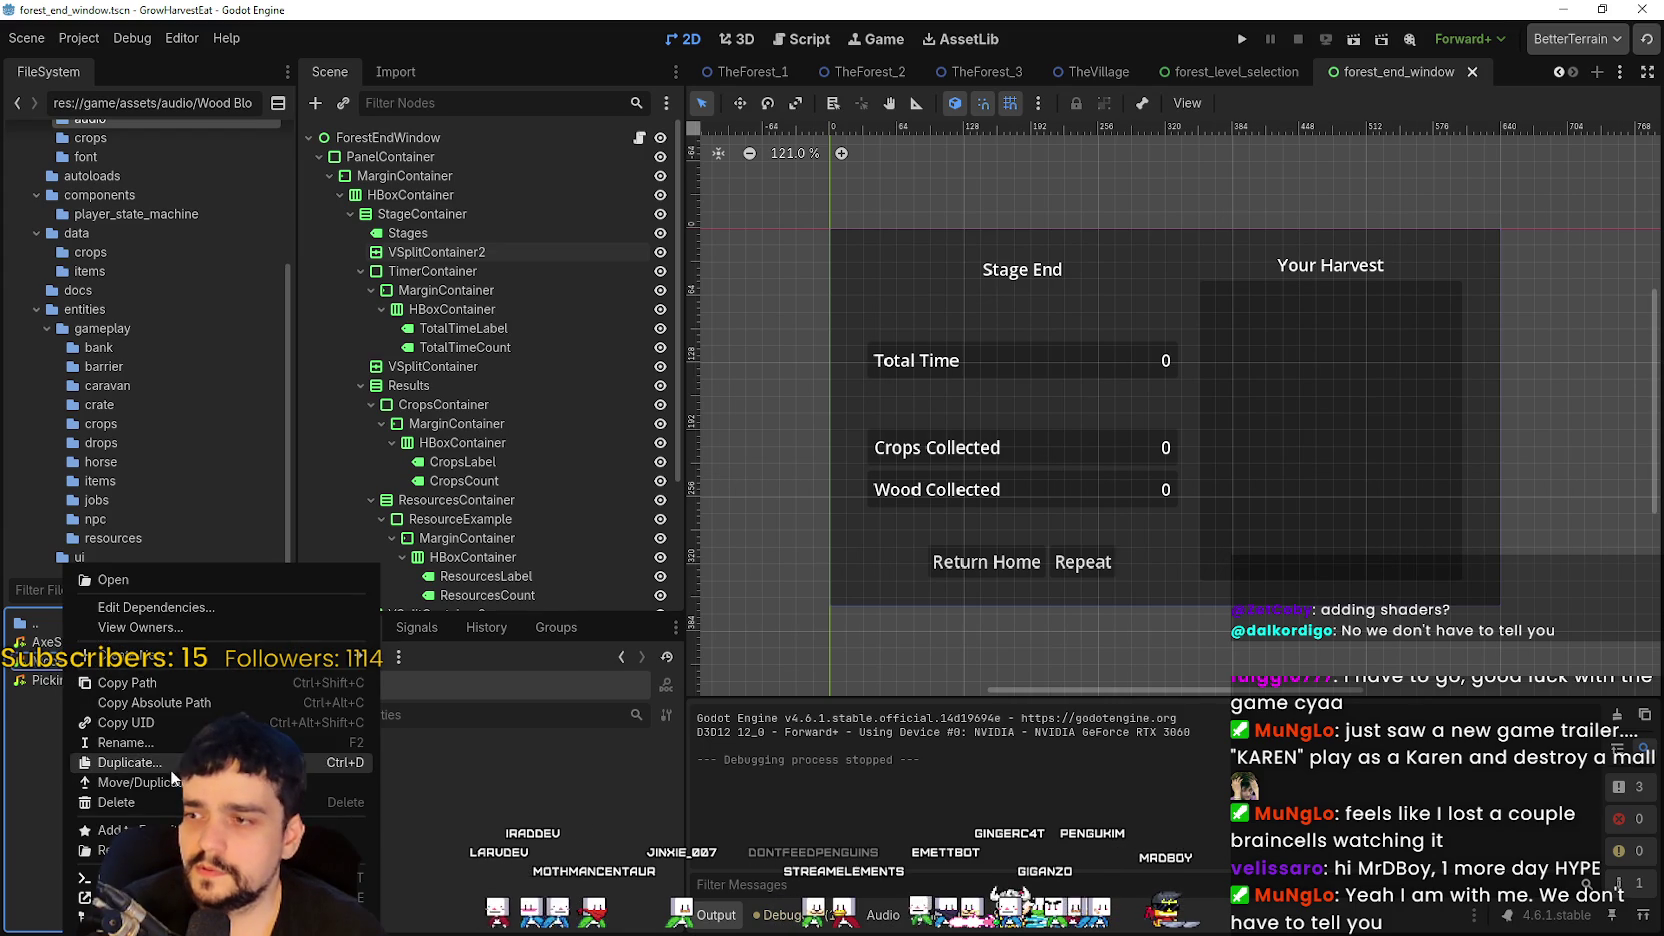
left_click(163, 750)
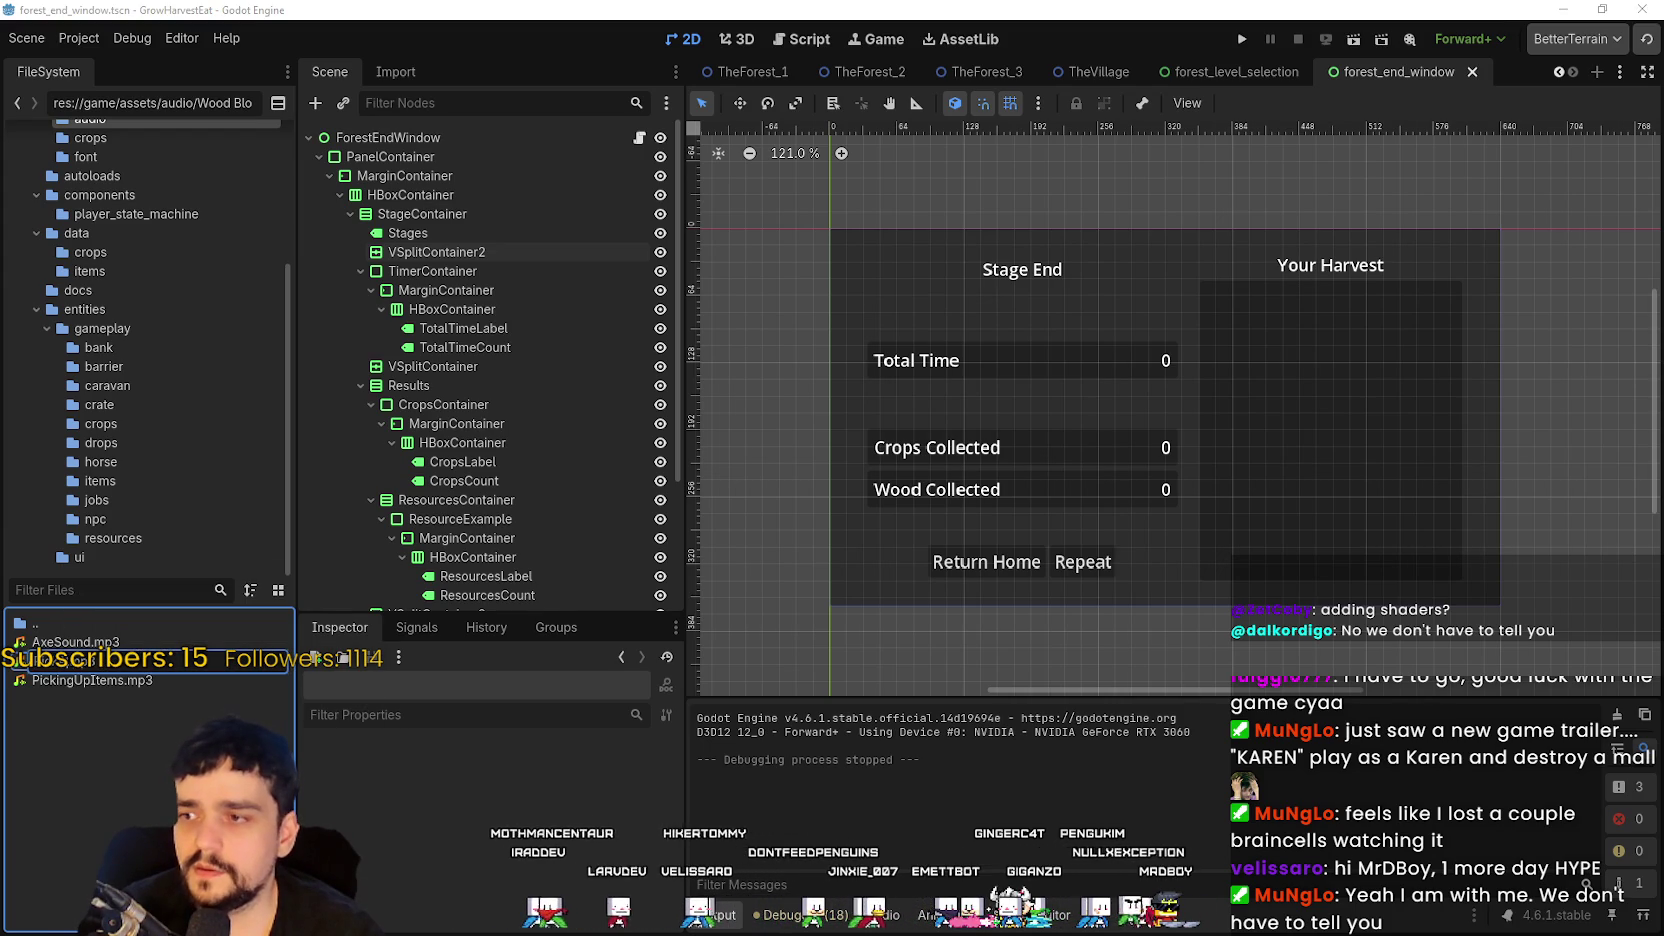
key("Return")
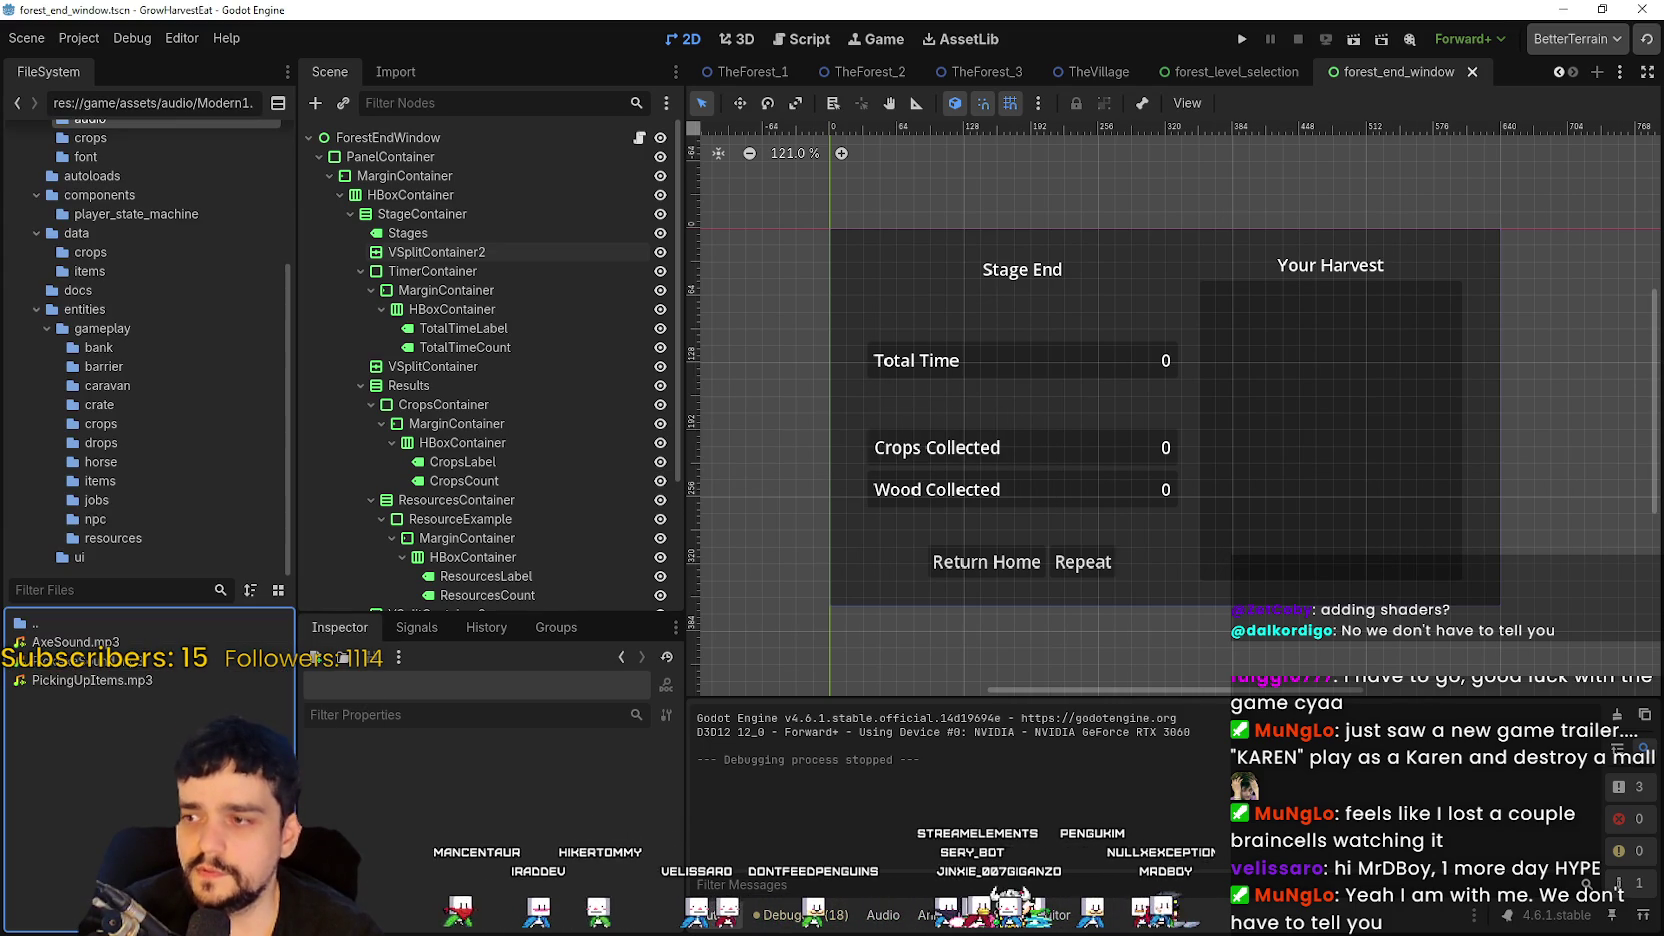
- Rename PickingUpItems.mp3, entering 'temPickup' as the new name
left_click(87, 678)
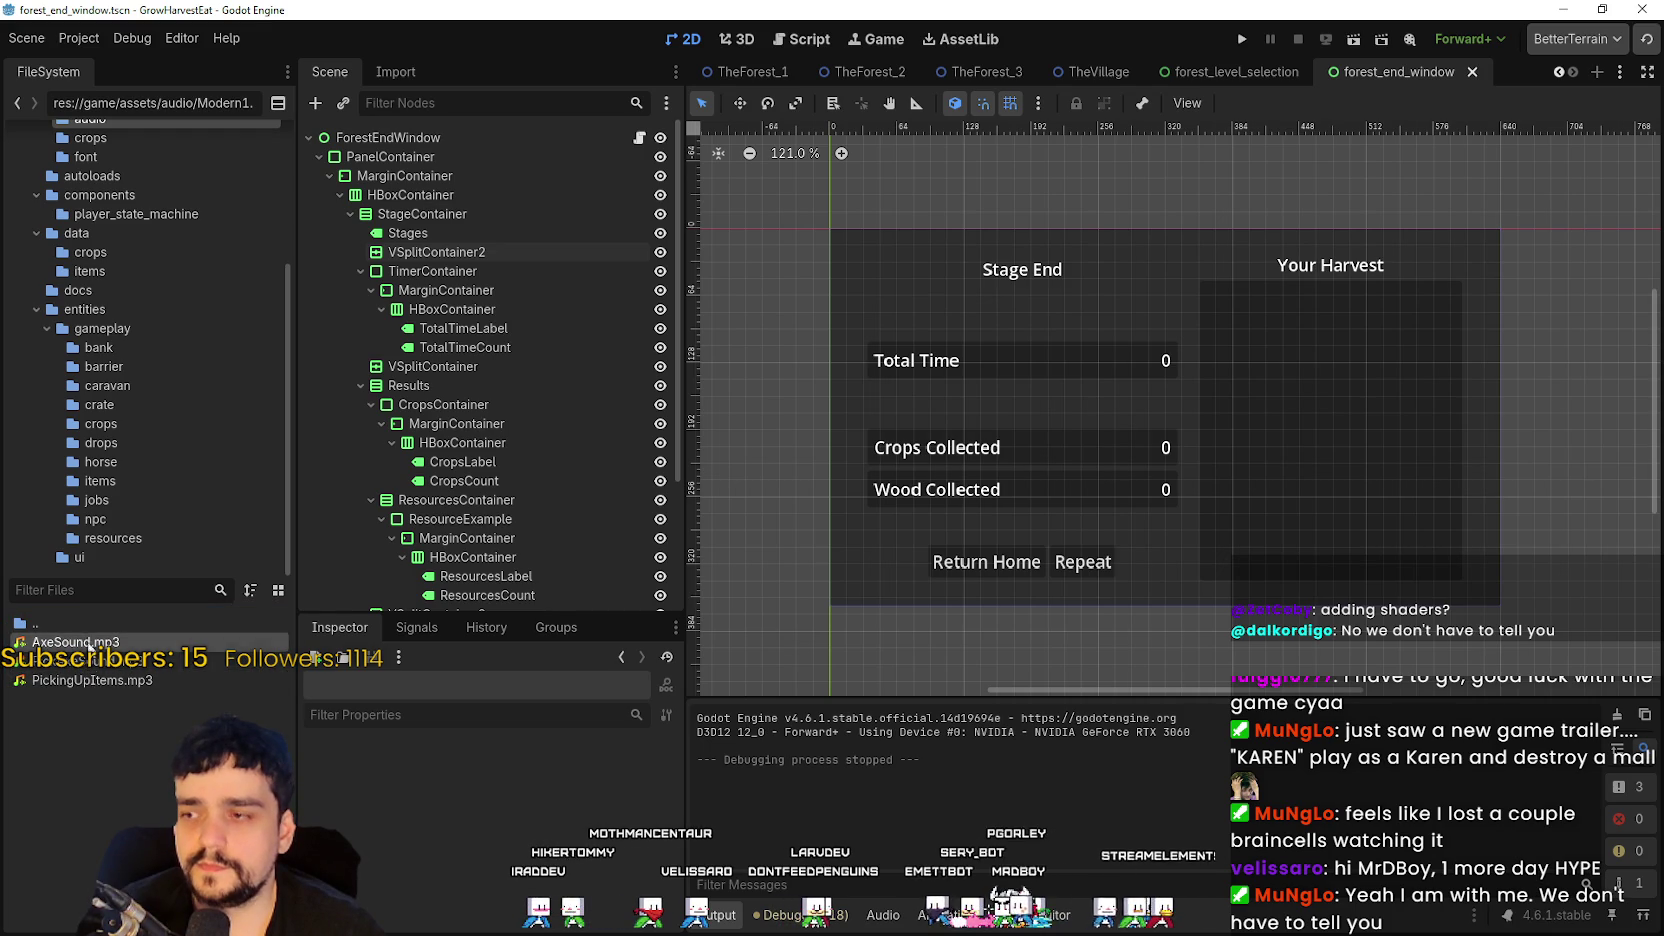
right_click(87, 678)
right_click(55, 692)
right_click(57, 680)
left_click(136, 749)
key("BackSpace")
type("I")
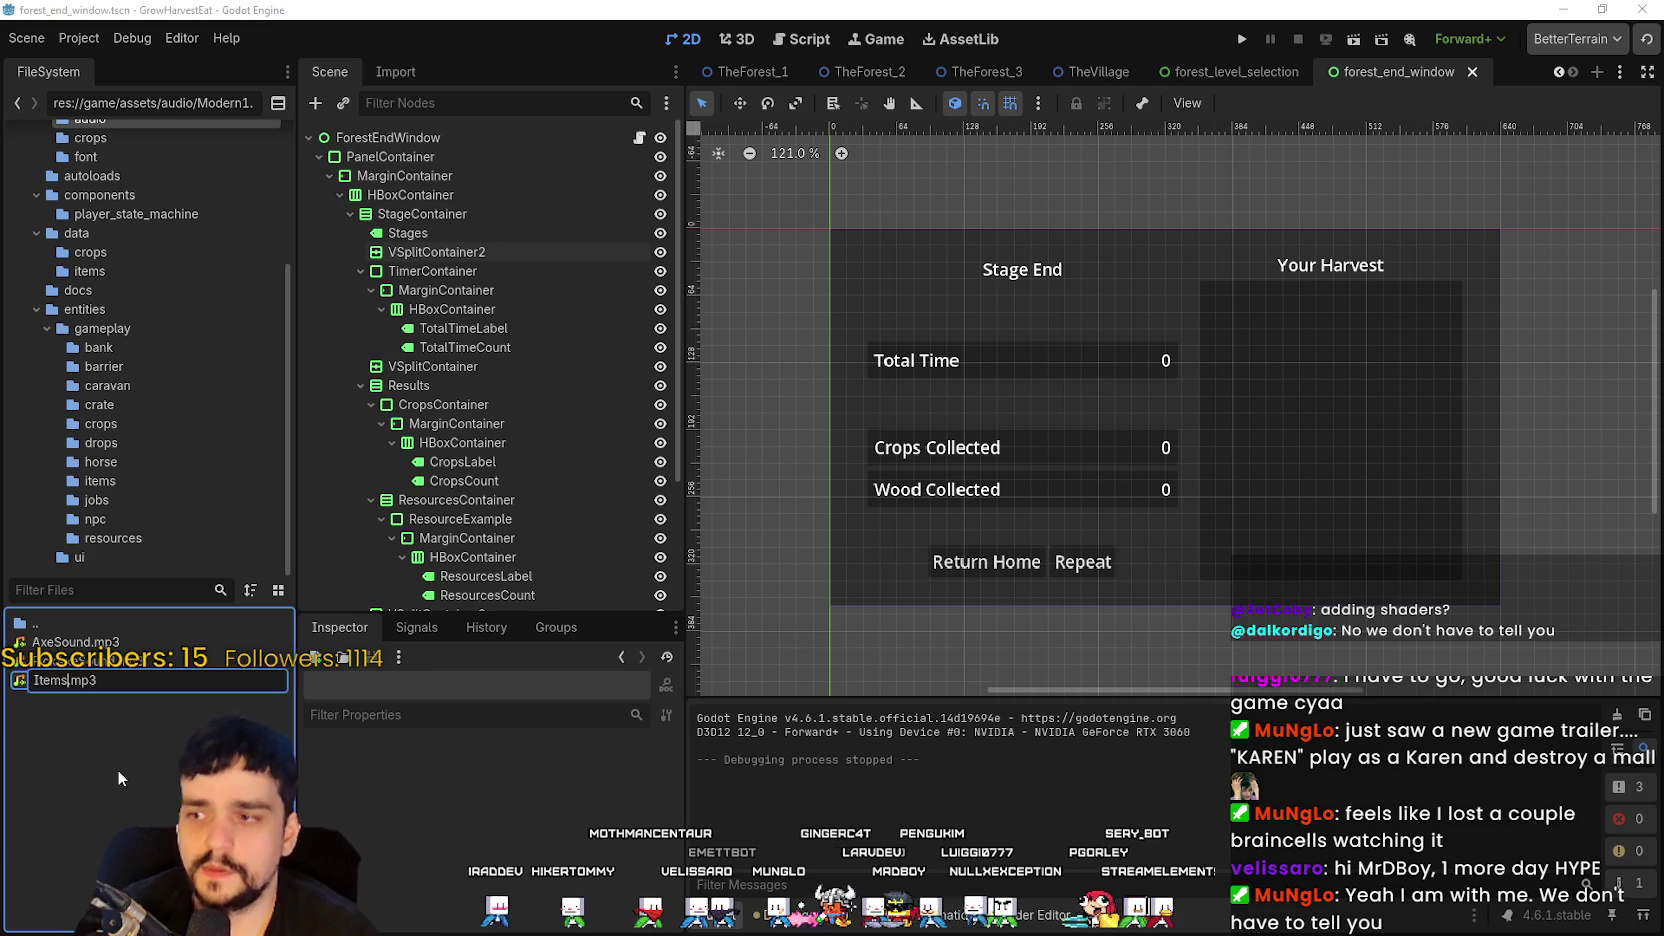
type("tem")
type("Pickup")
key("Return")
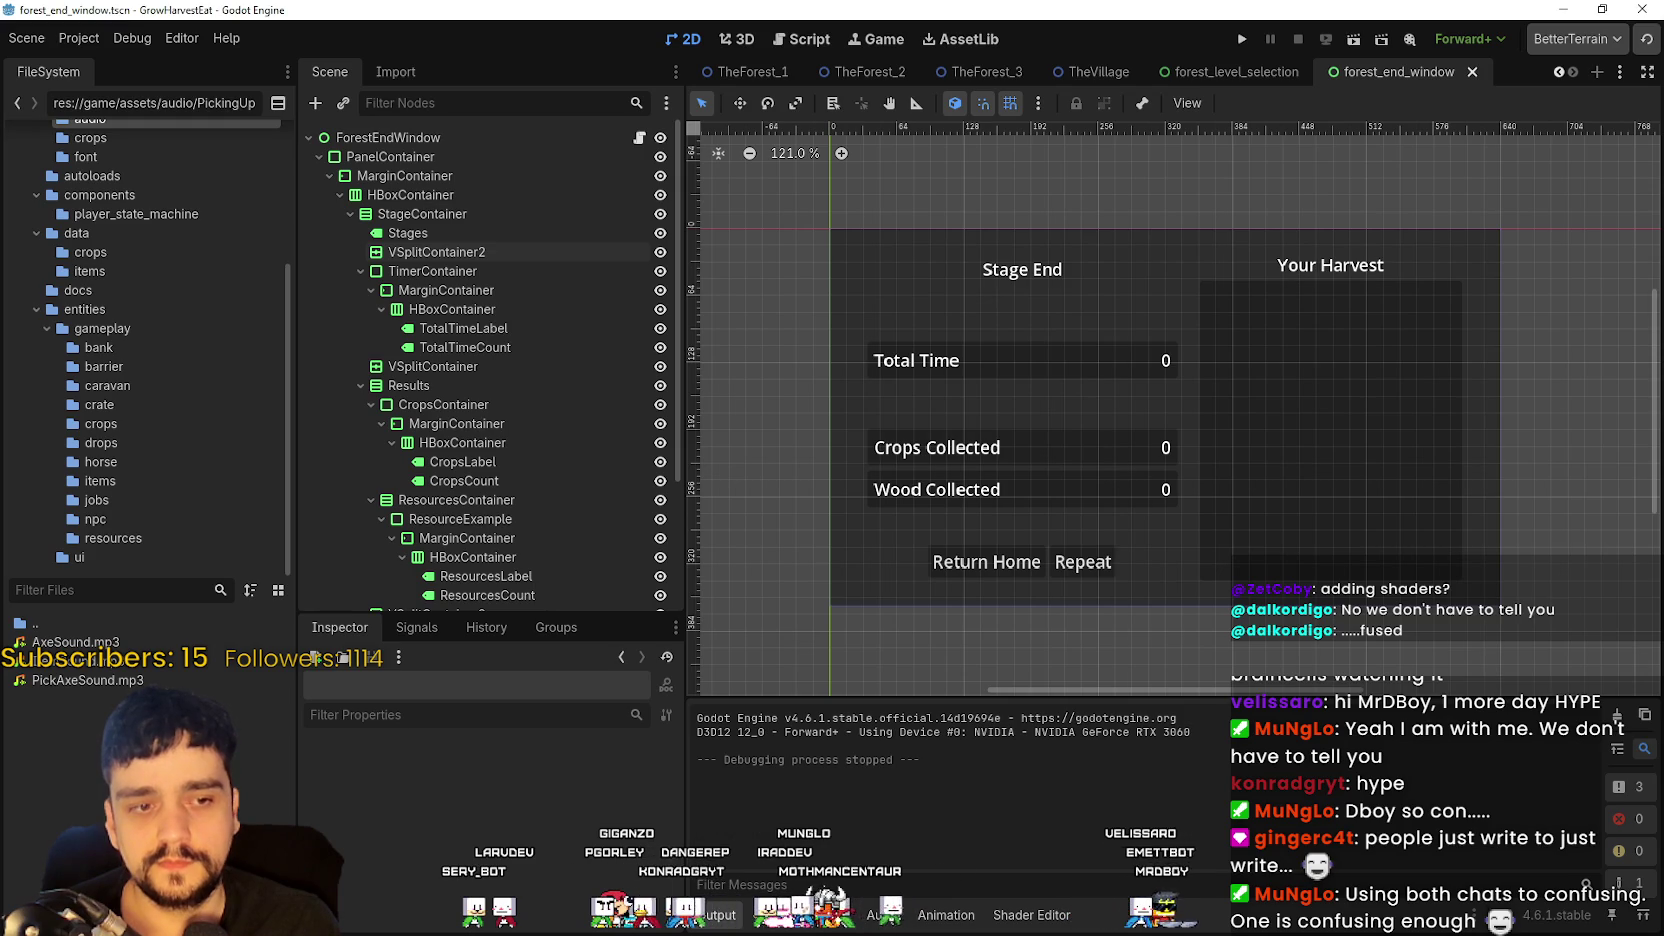
- Switch to the farming project and check AudioManager.tscn's sound_effects array
key("alt+Tab")
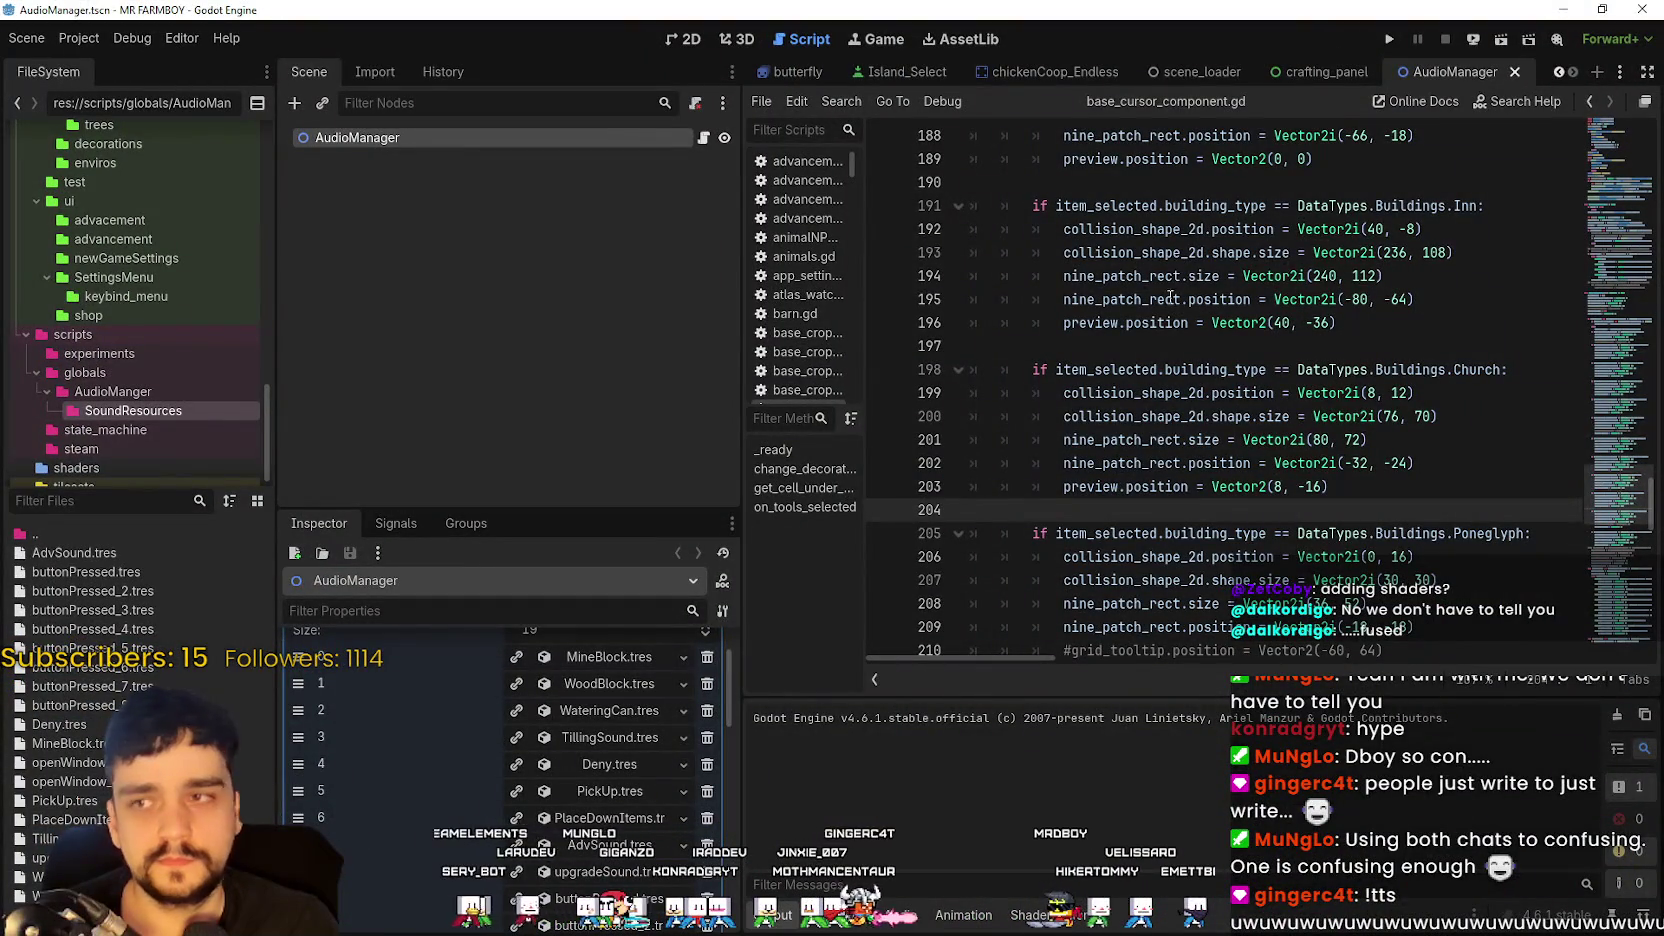
left_click(1182, 416)
scroll(495, 637, "up", 1)
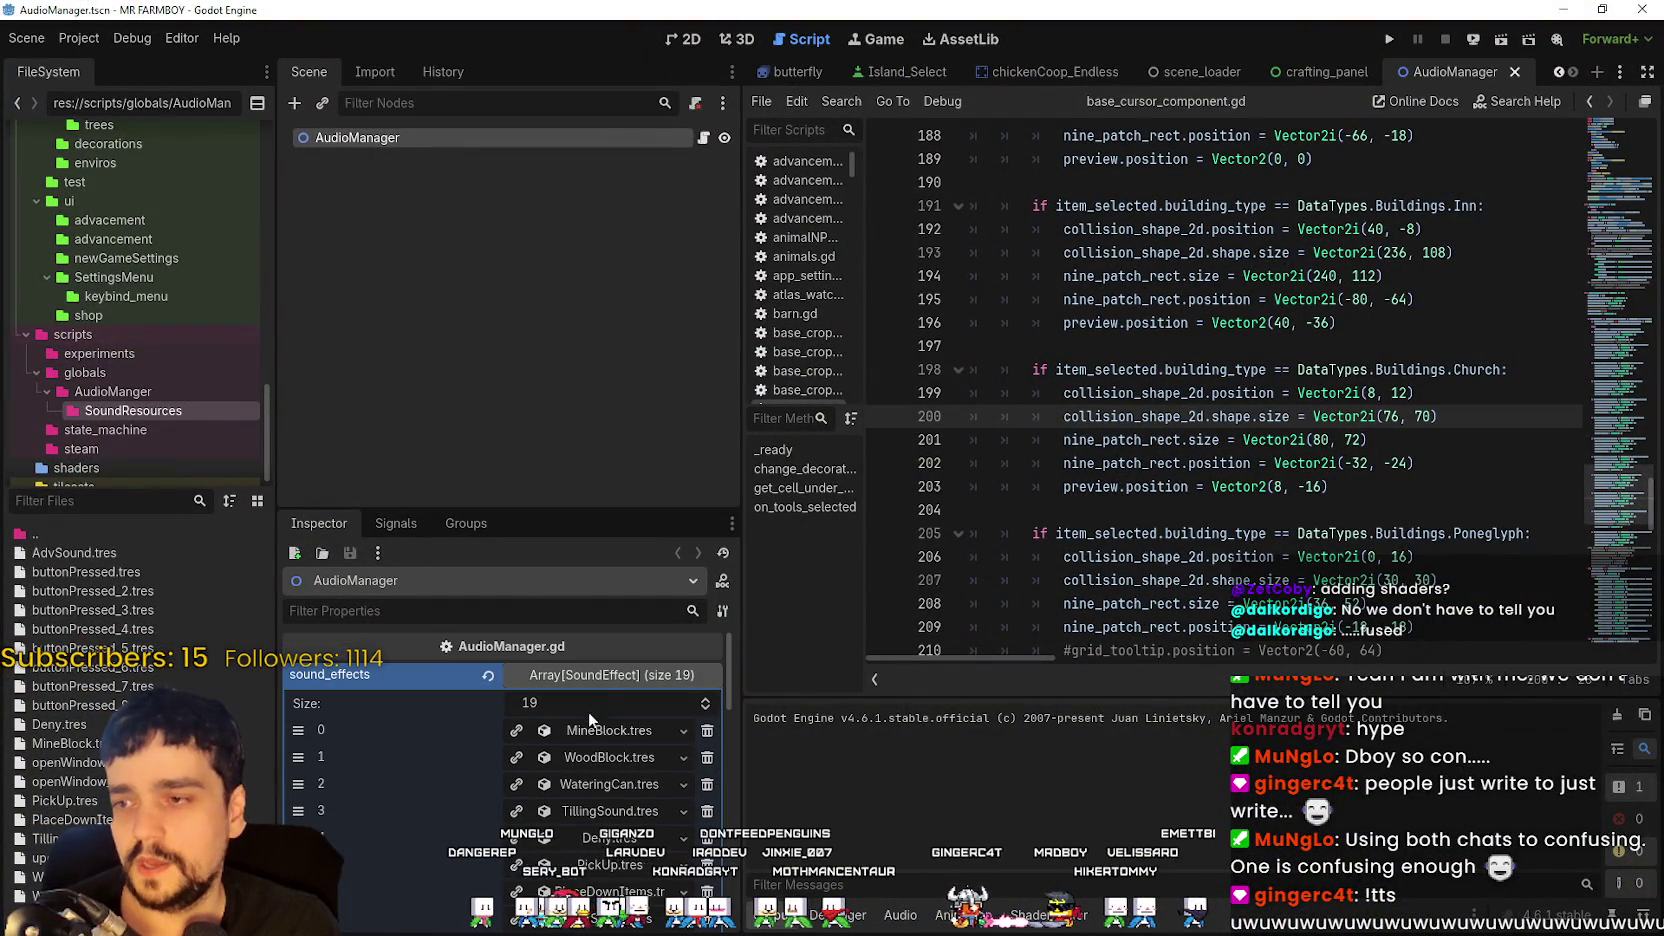
left_click(595, 675)
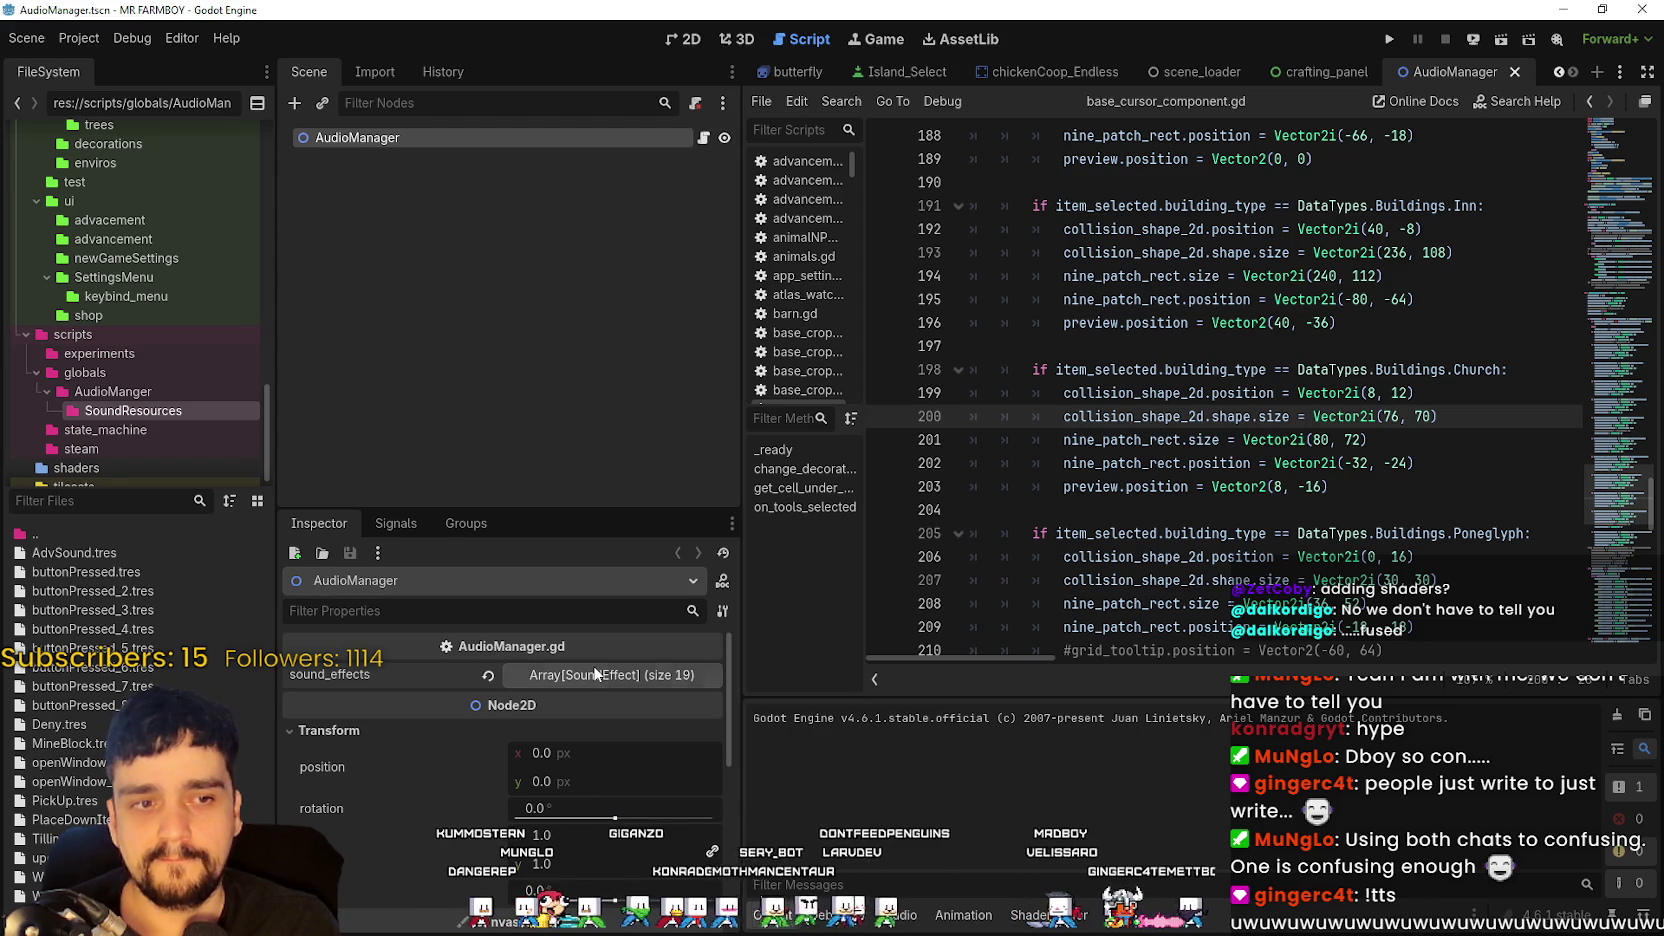
left_click(150, 392)
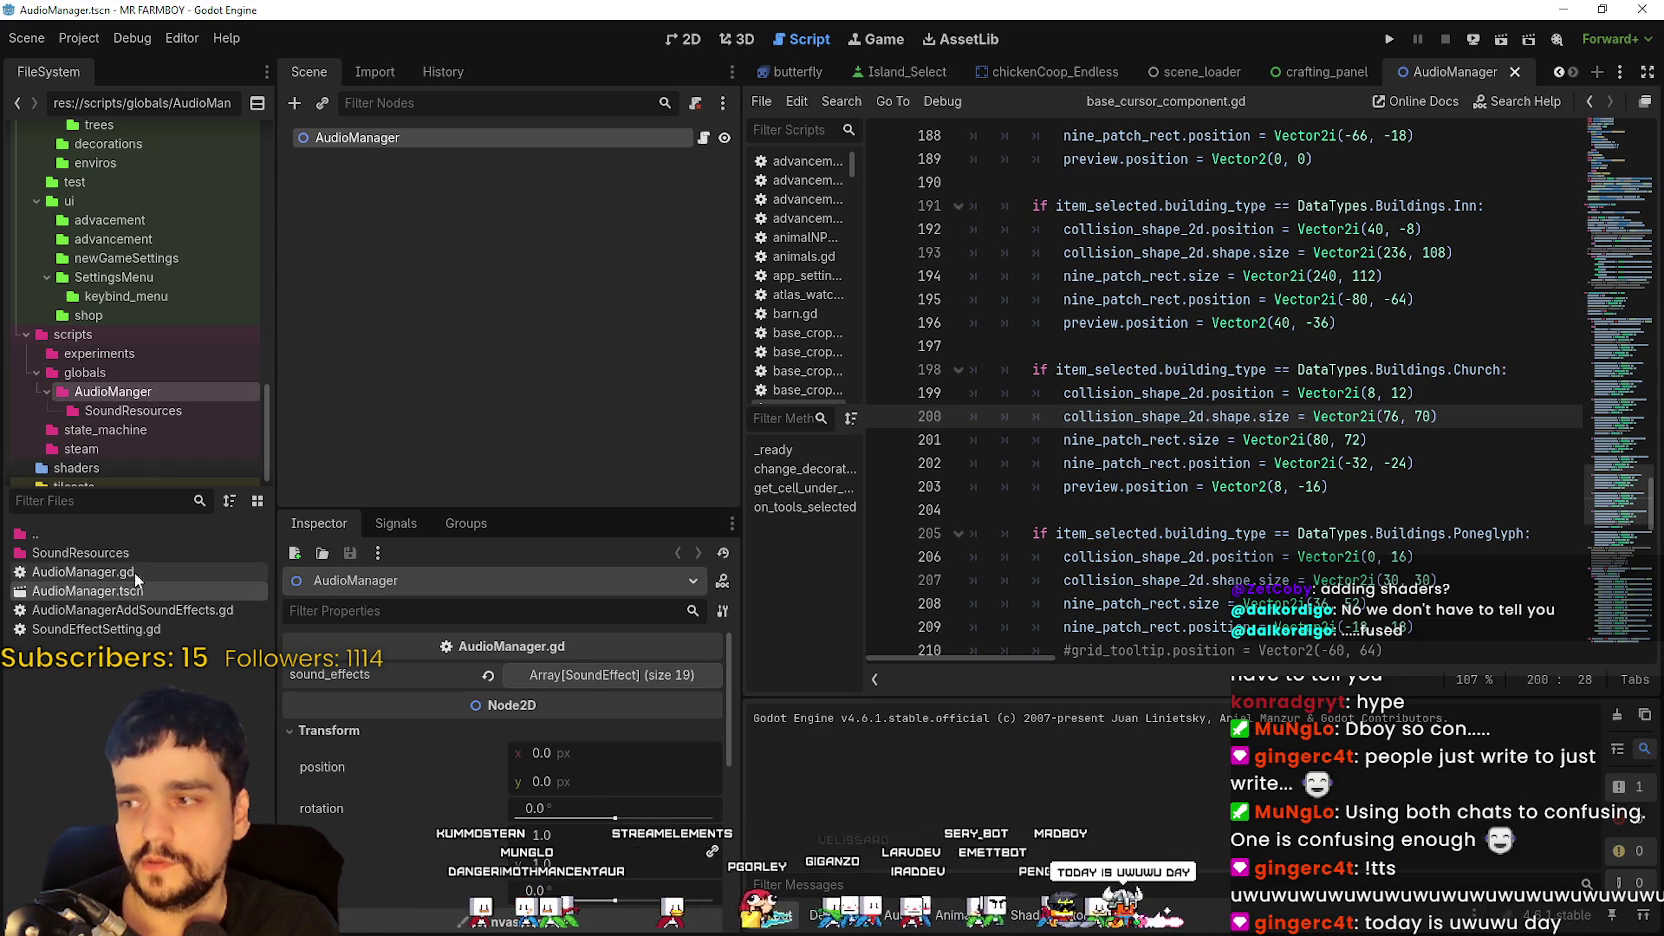
left_click(94, 592)
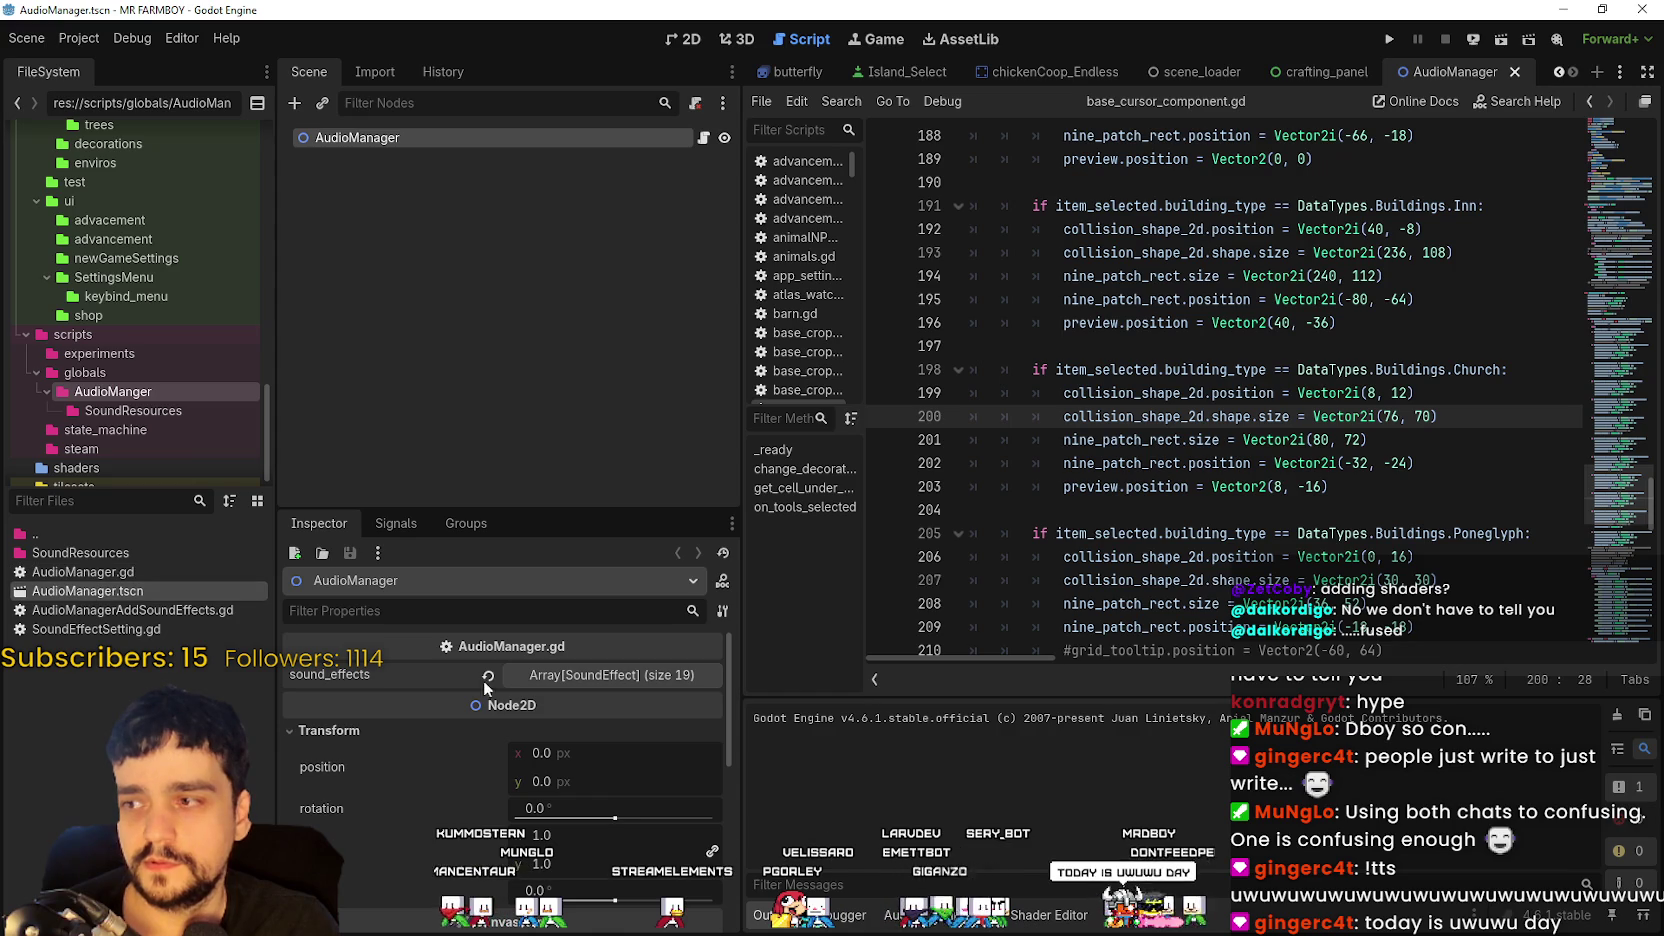
left_click(592, 676)
left_click(592, 676)
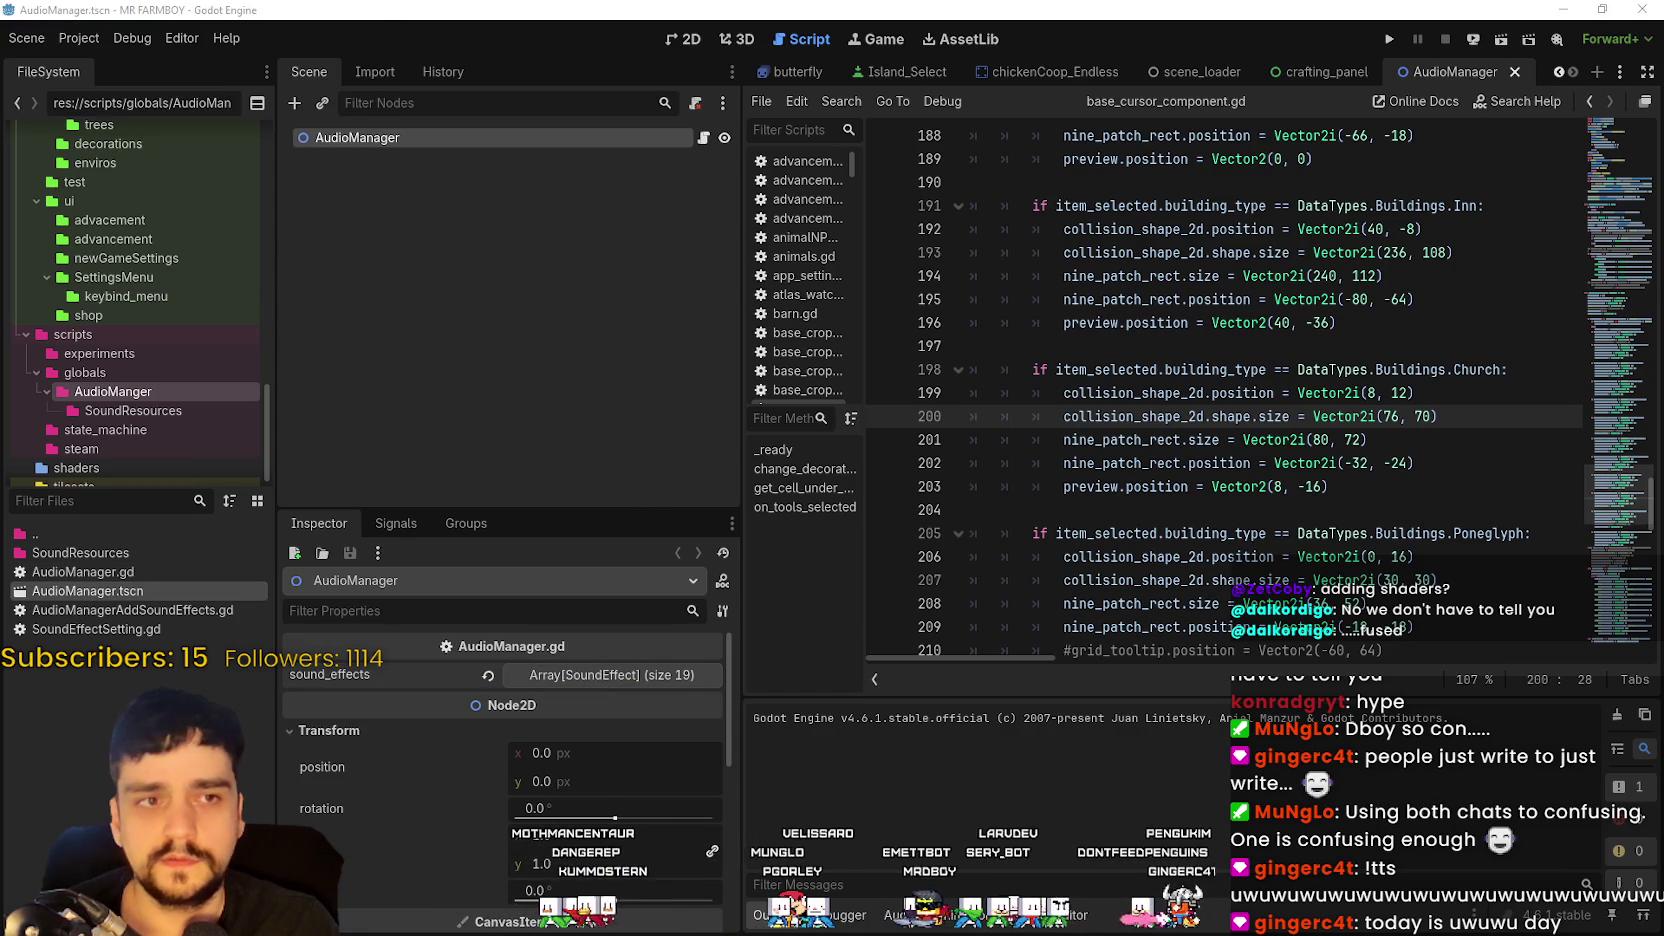
- Review the autoloaded globals list in Project Settings
left_click(79, 38)
left_click(120, 62)
left_click(376, 48)
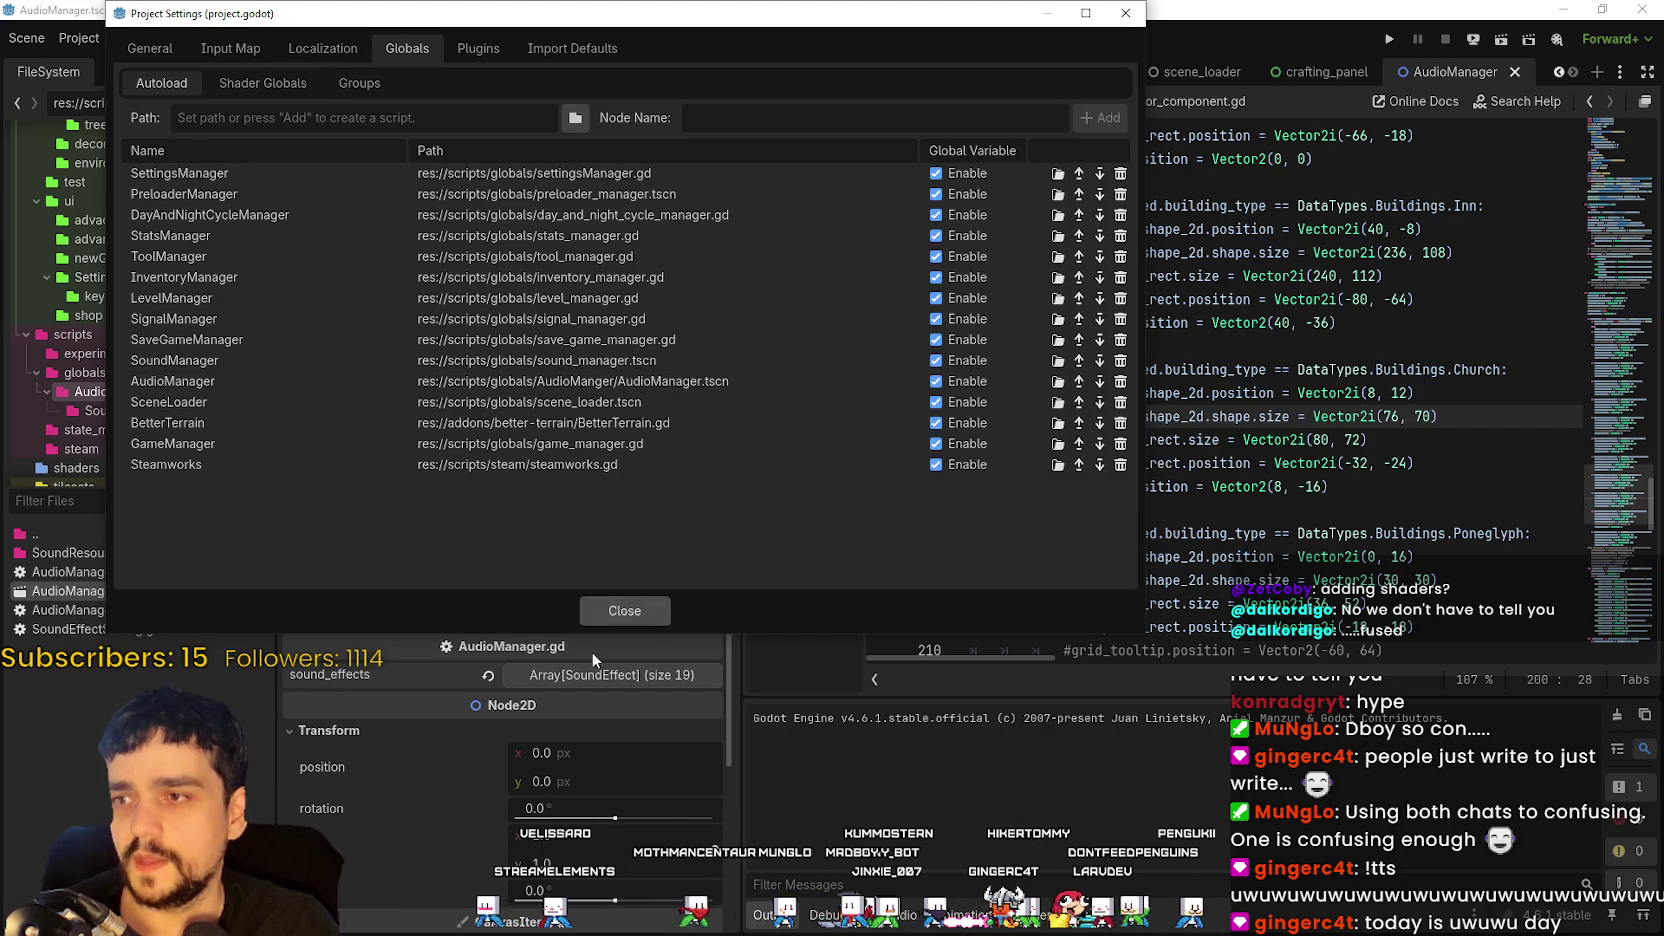
left_click(625, 610)
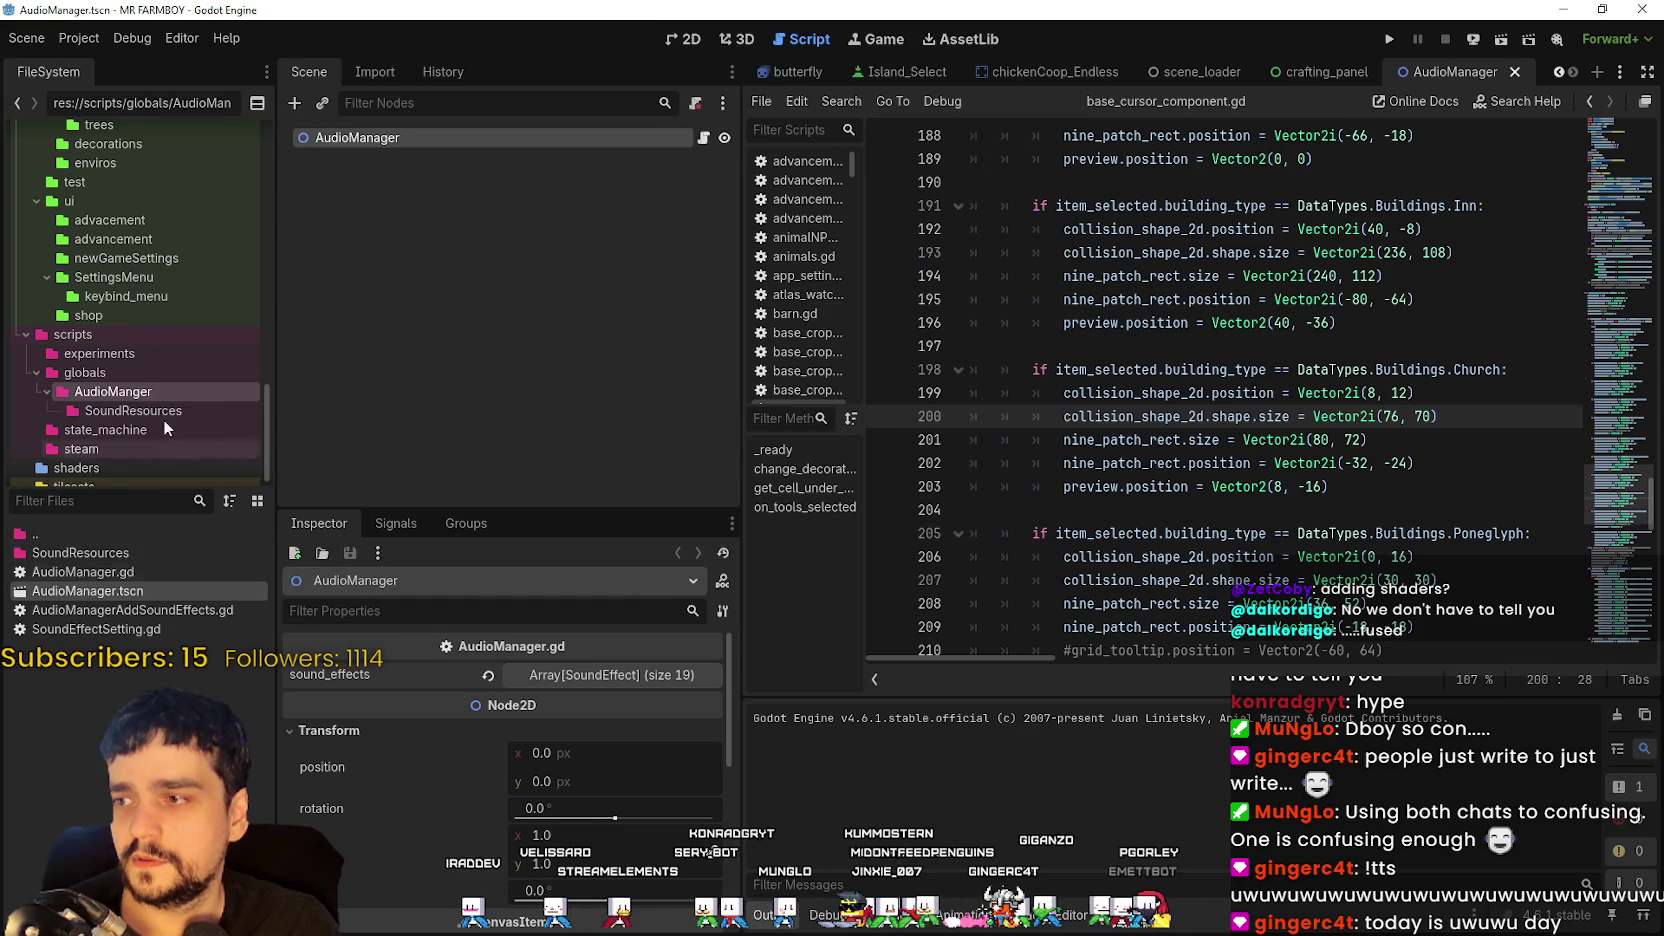
- Open the sound_manager scene and inspect its songs list and AudioStreamPlayer node
left_click(151, 373)
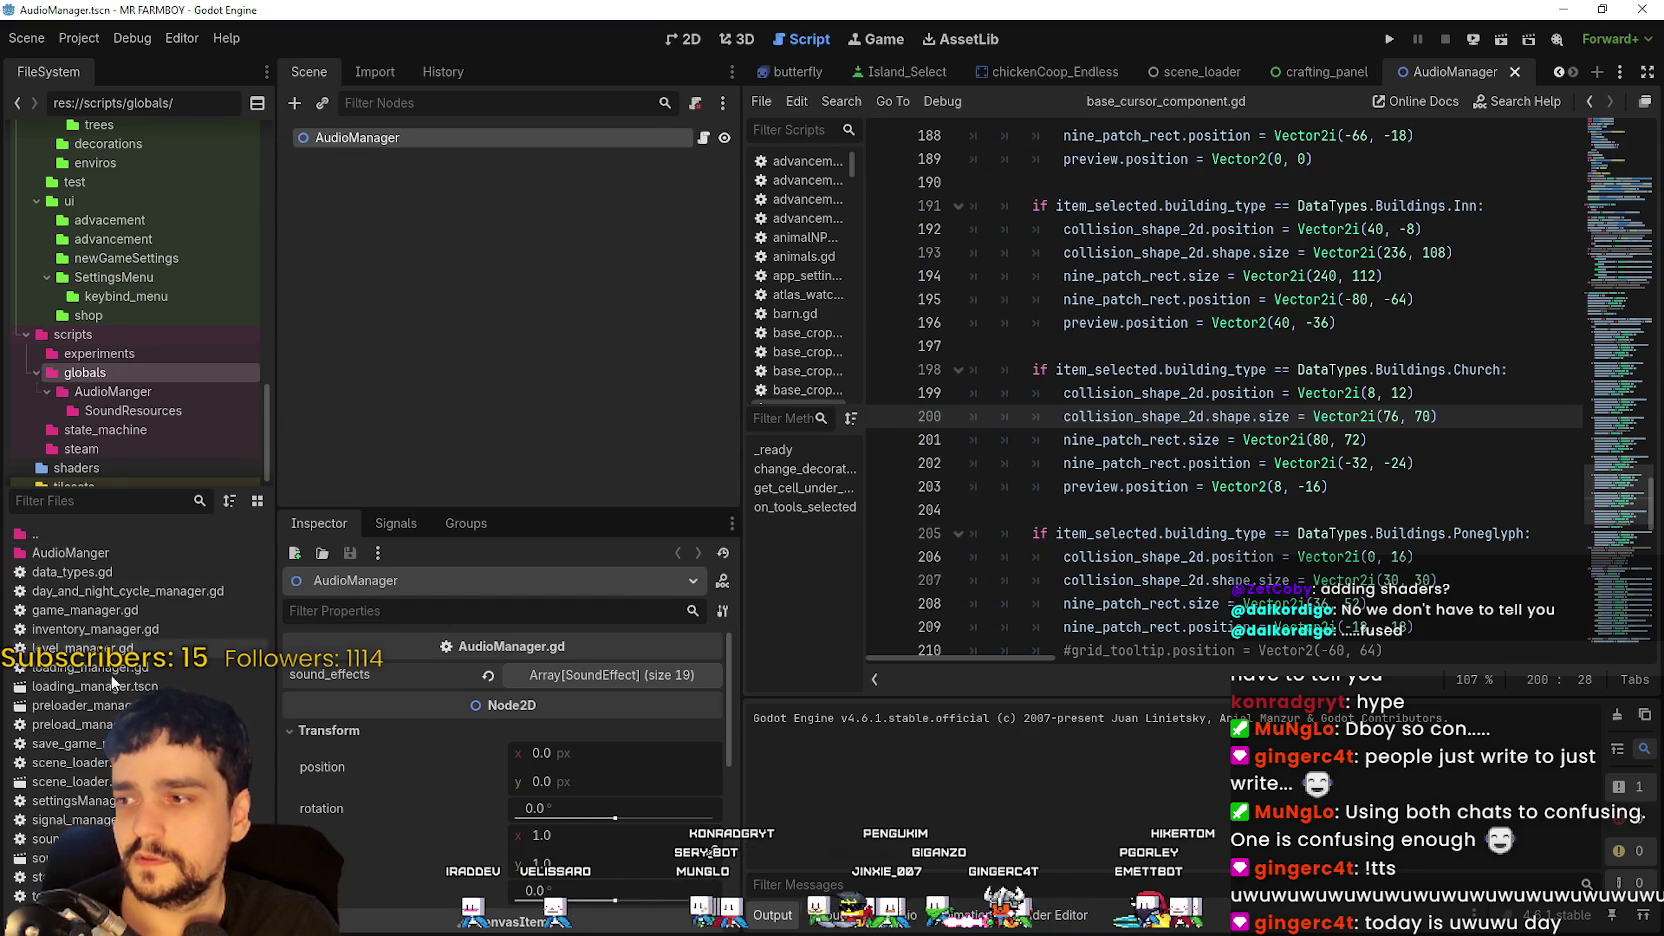
double_click(40, 857)
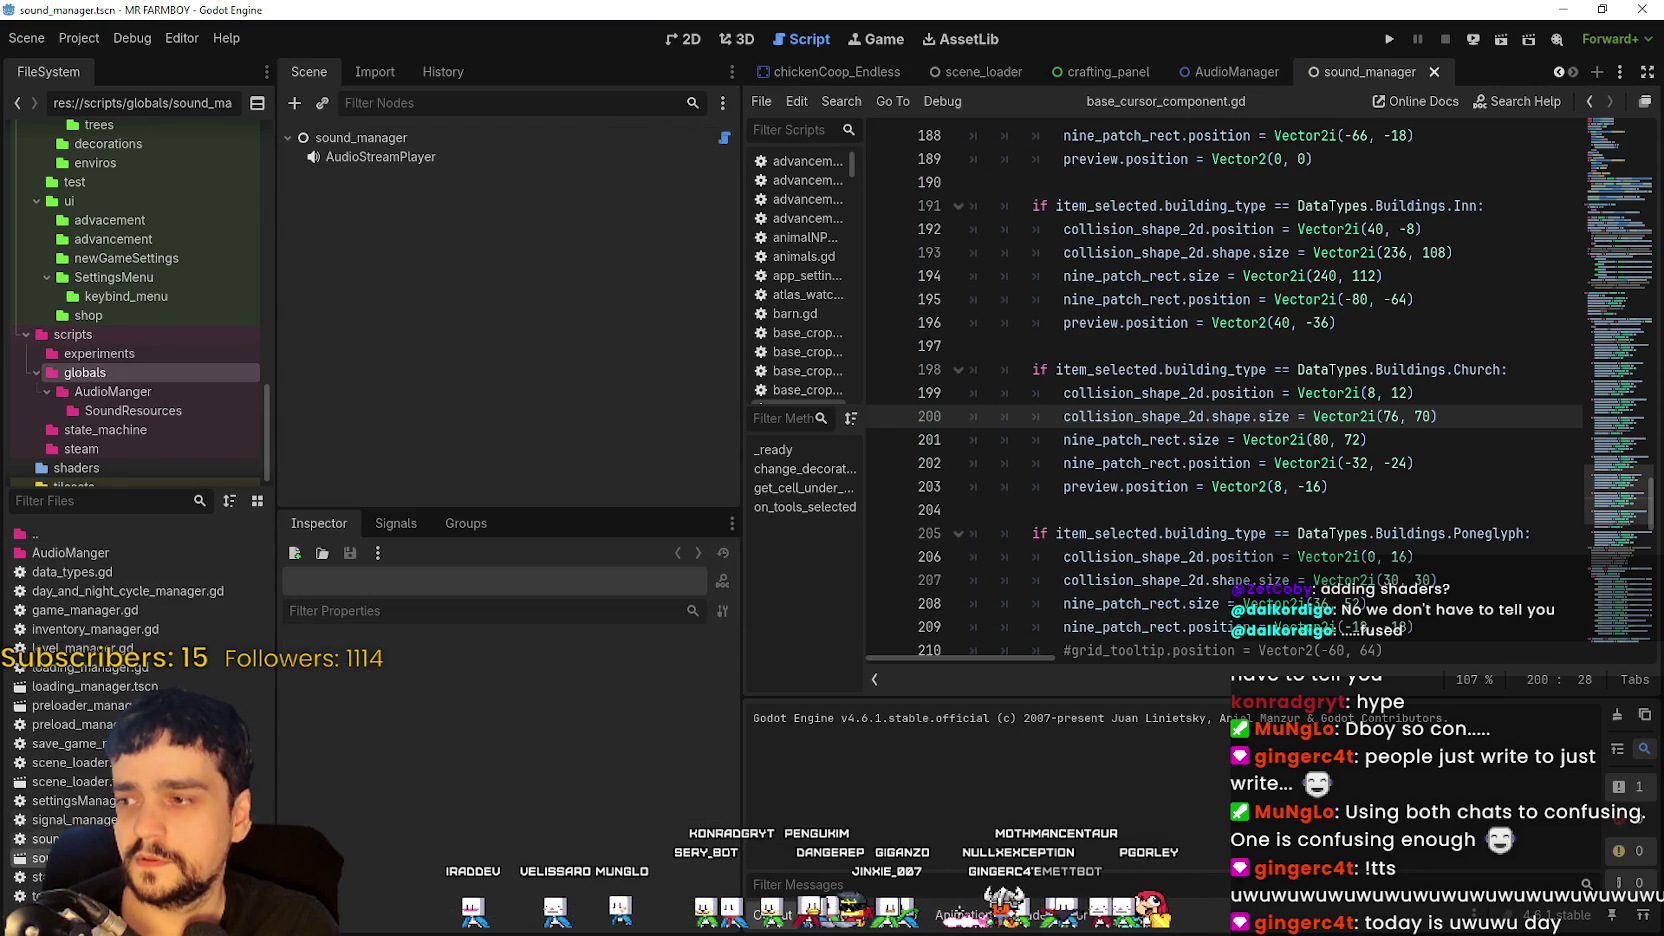
left_click(410, 132)
left_click(590, 701)
scroll(430, 836, "down", 5)
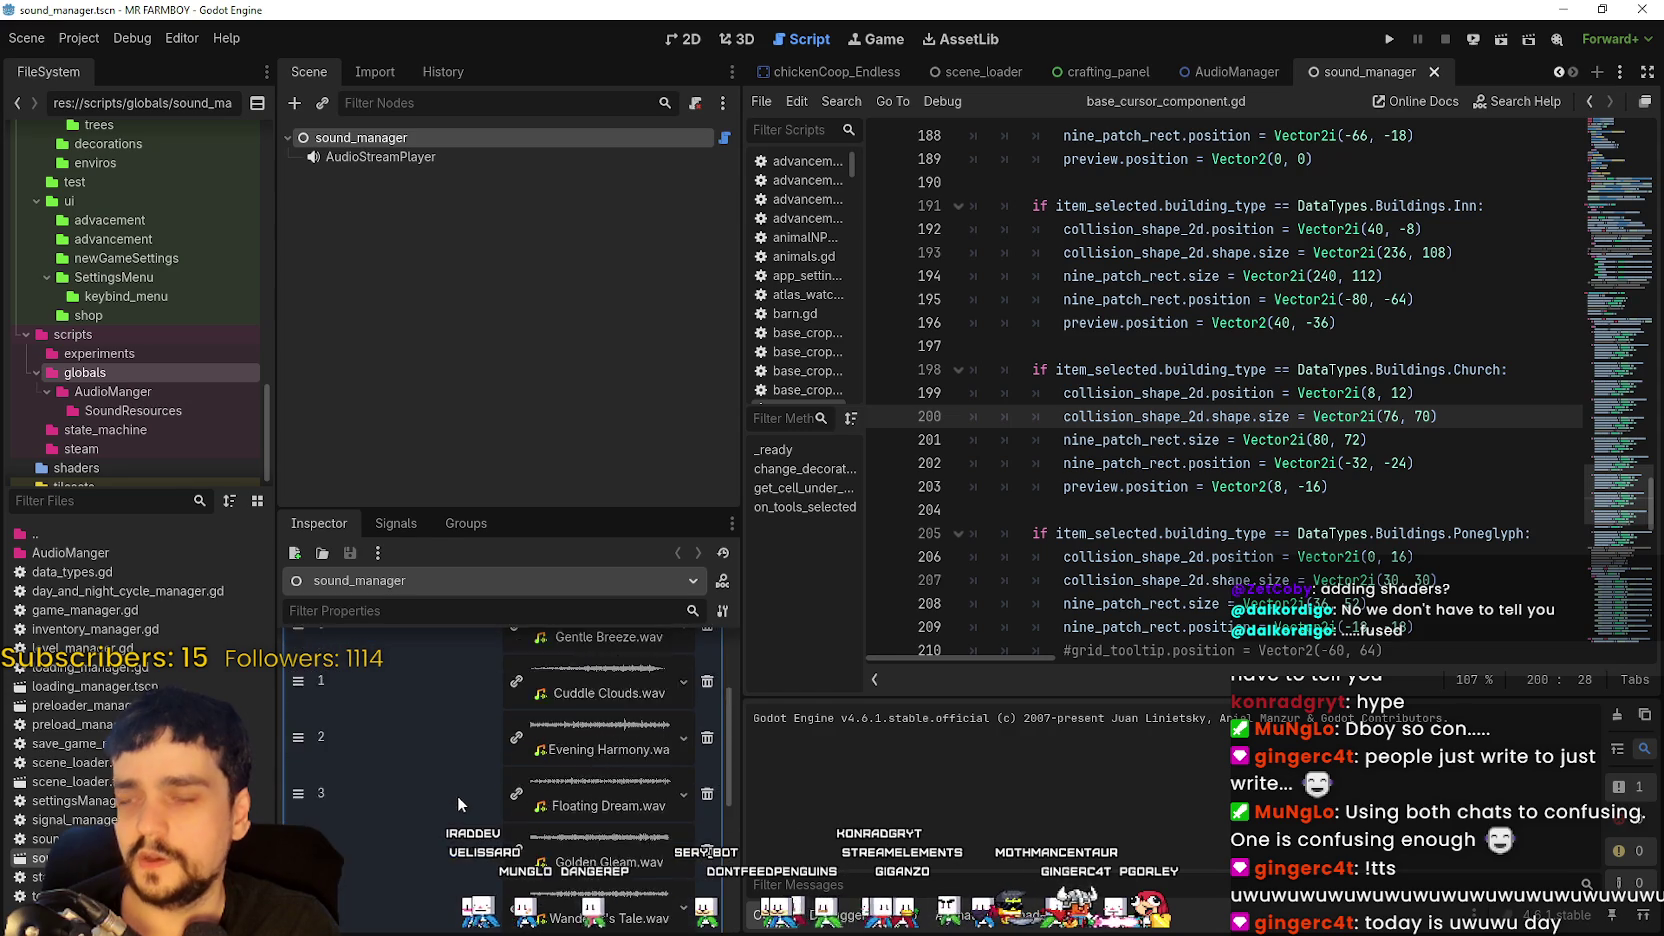
left_click(380, 157)
scroll(505, 730, "down", 4)
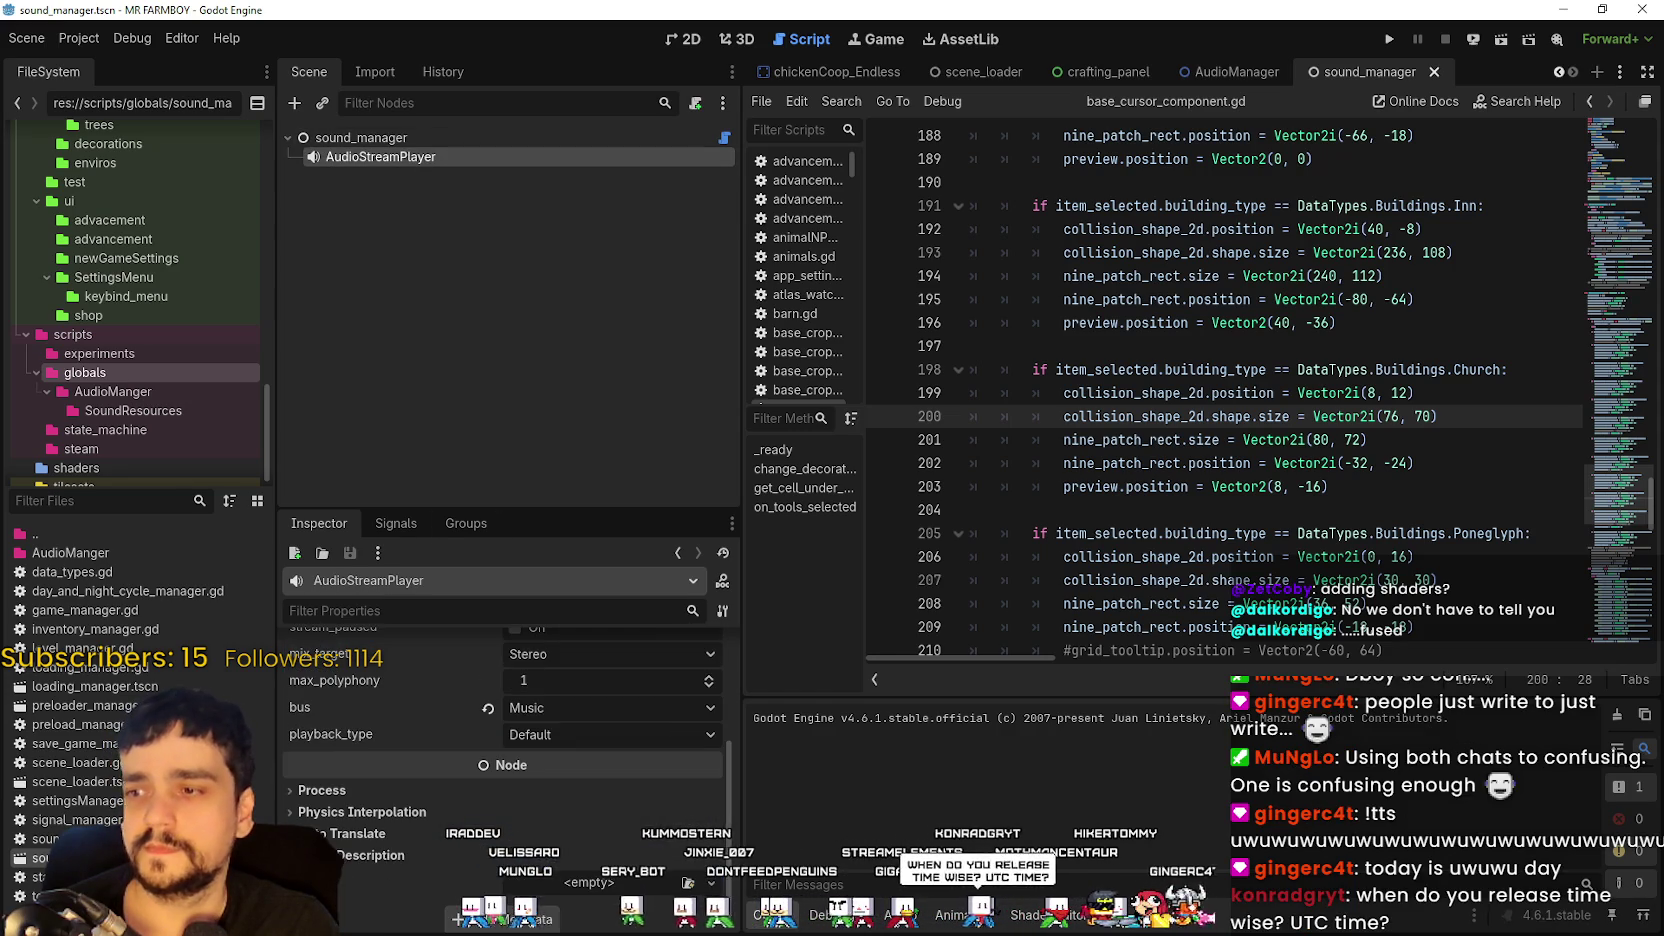
- Reopen the AudioManager scene from the AudioManger folder
left_click(79, 38)
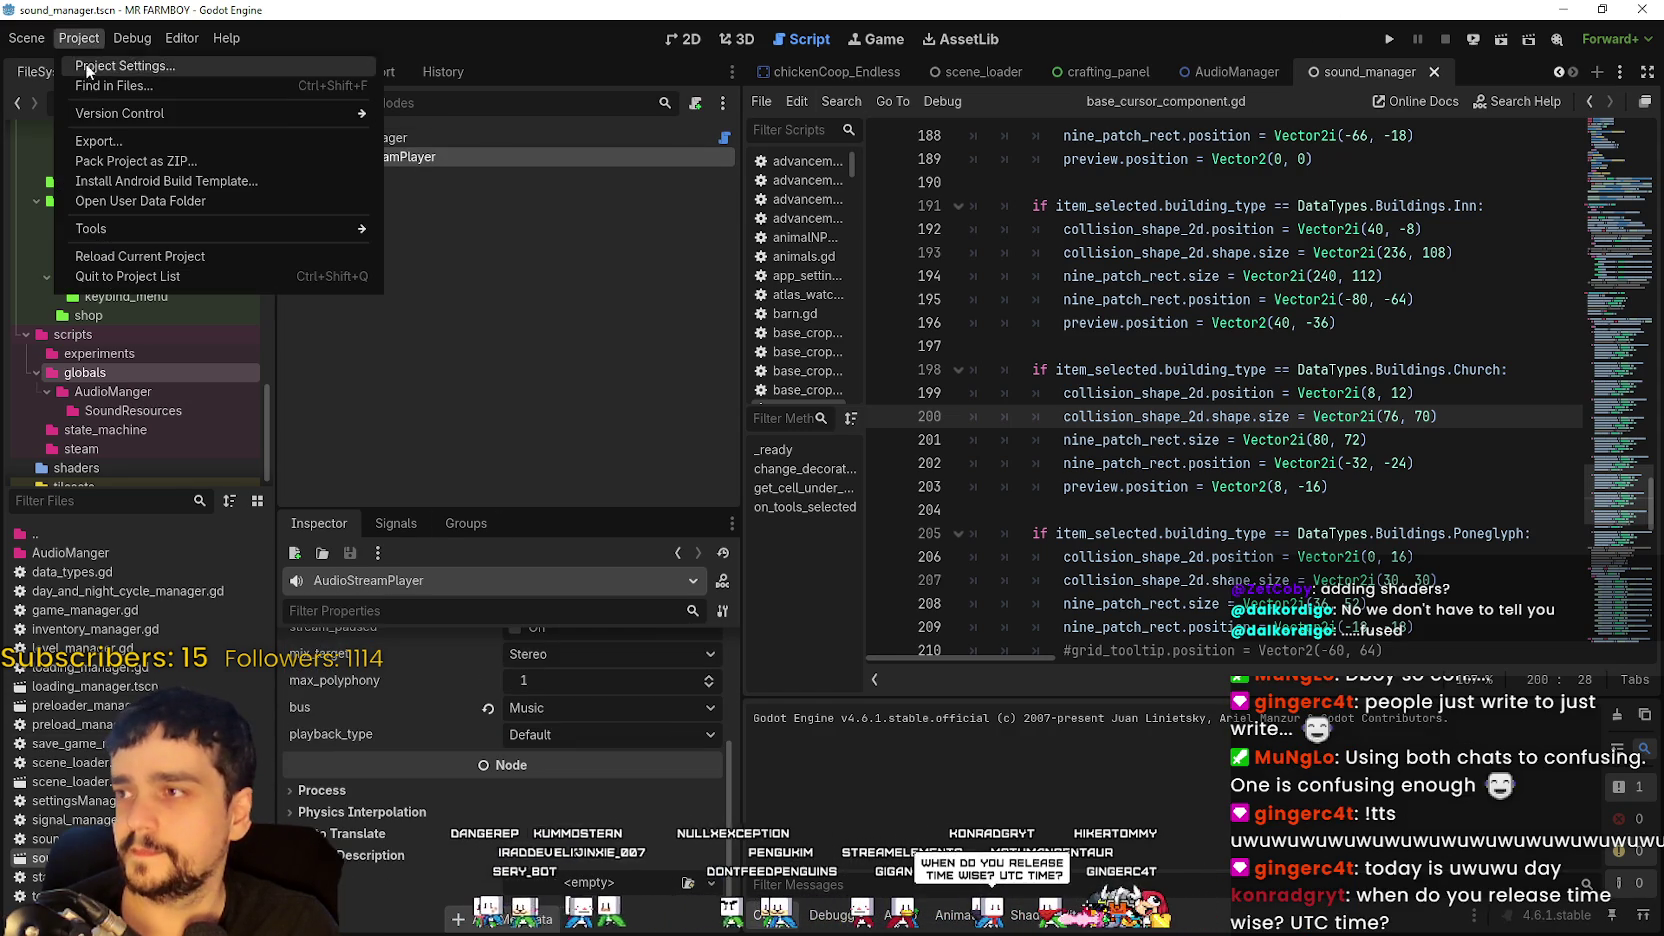
left_click(124, 545)
double_click(72, 552)
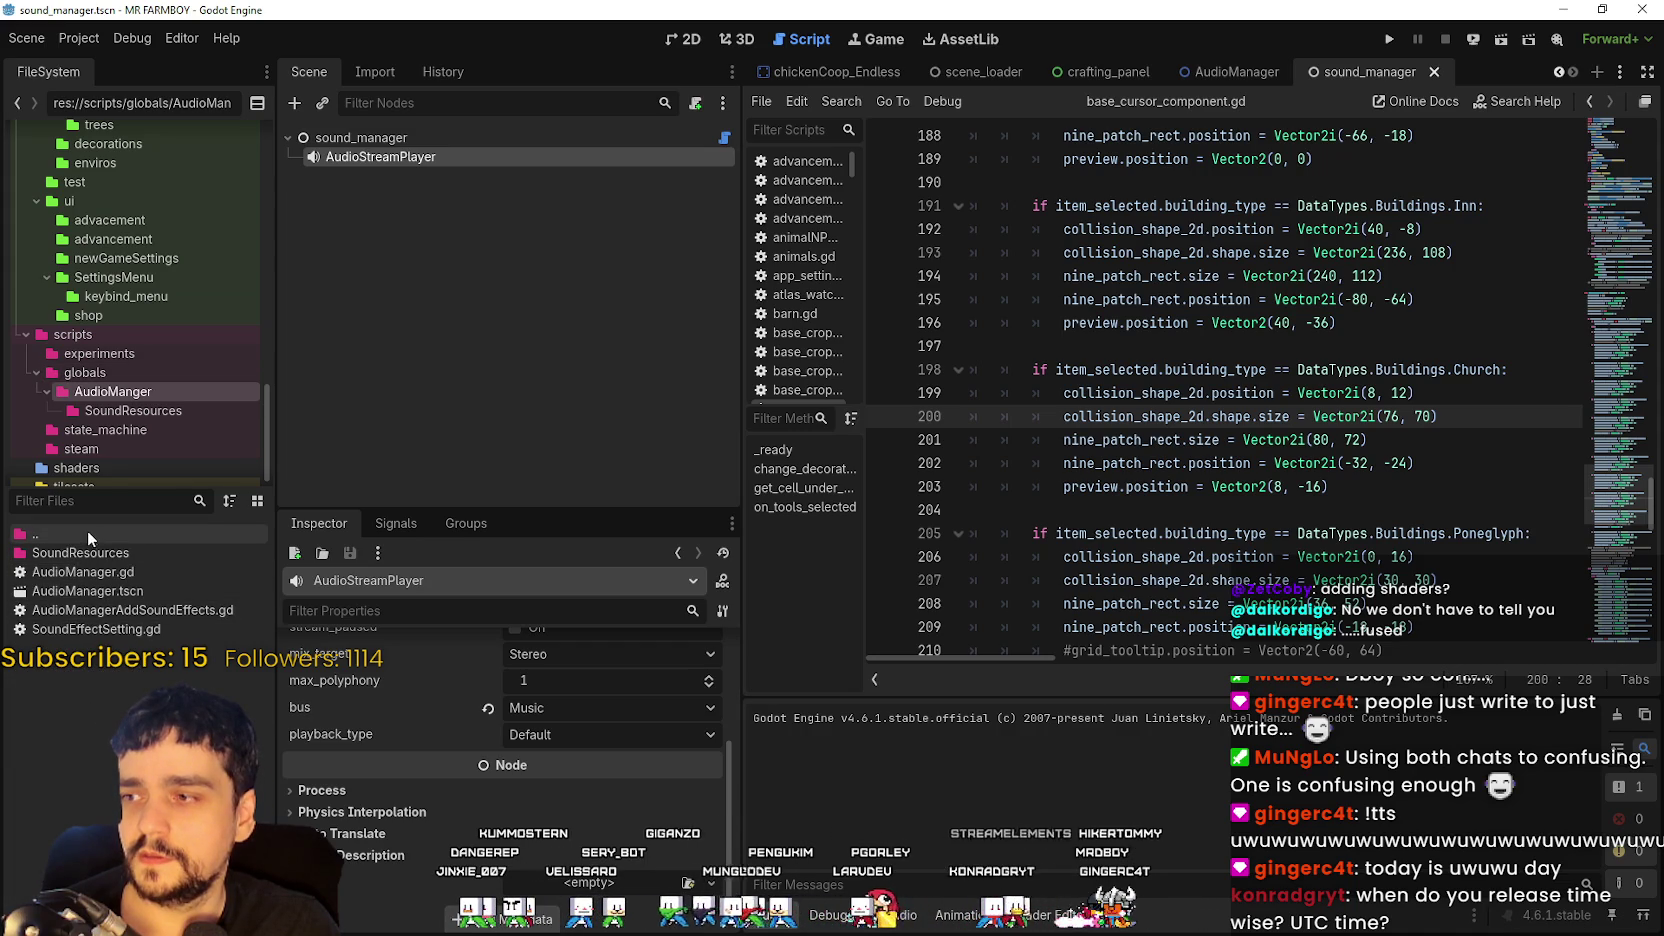
left_click(80, 571)
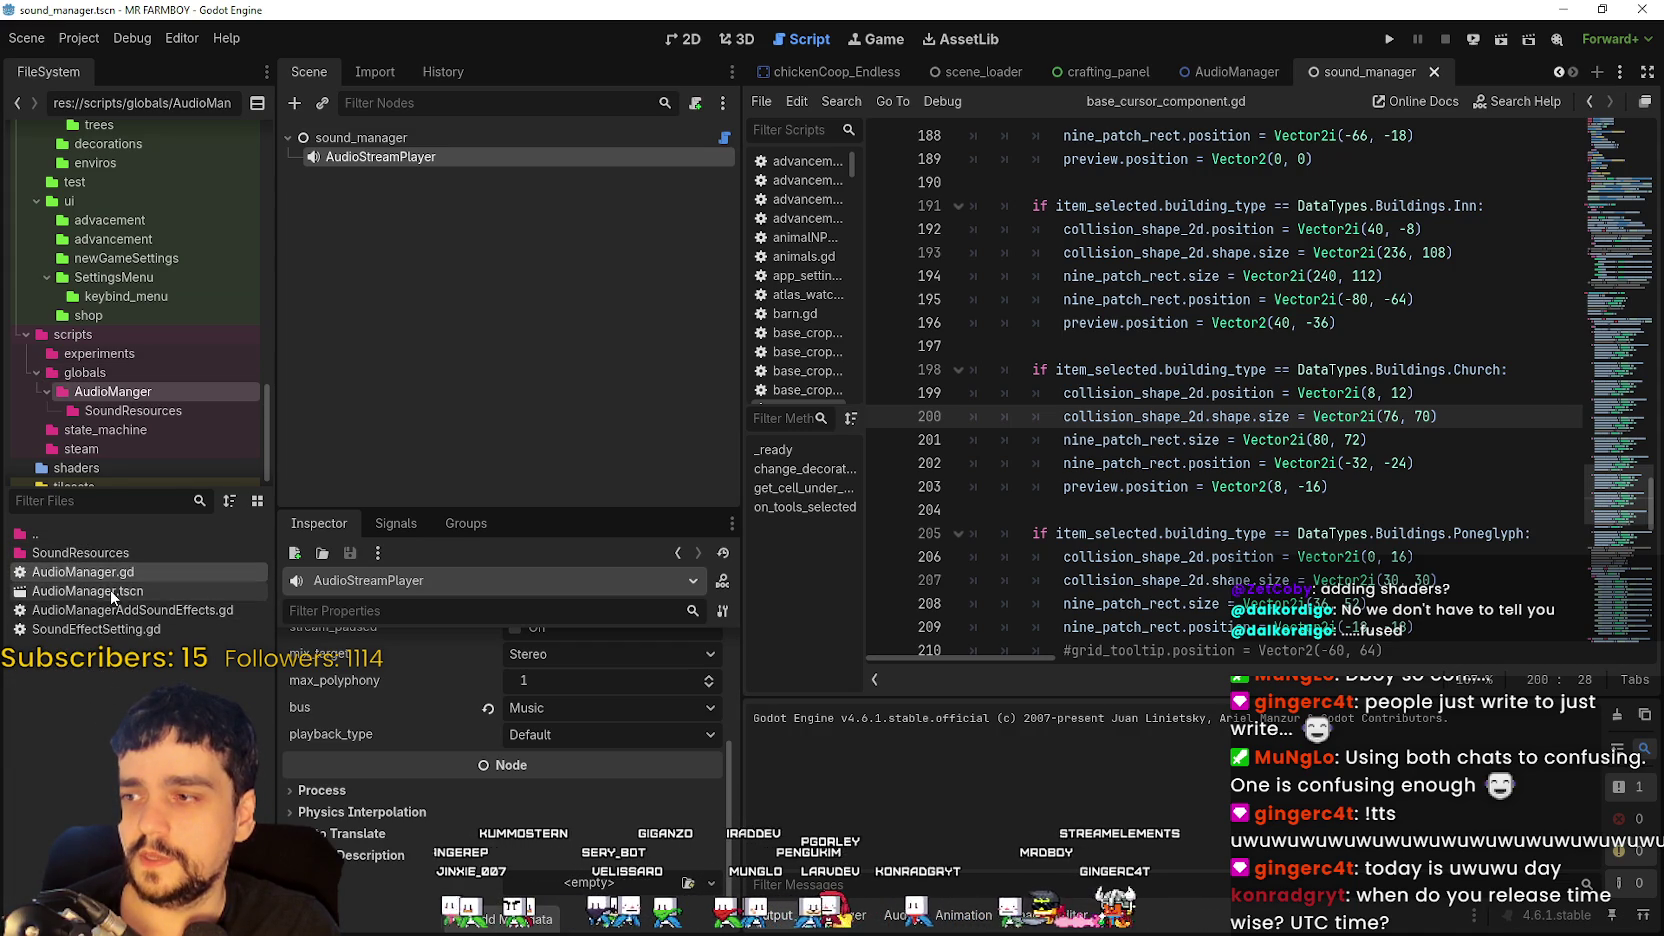
left_click(112, 590)
double_click(112, 590)
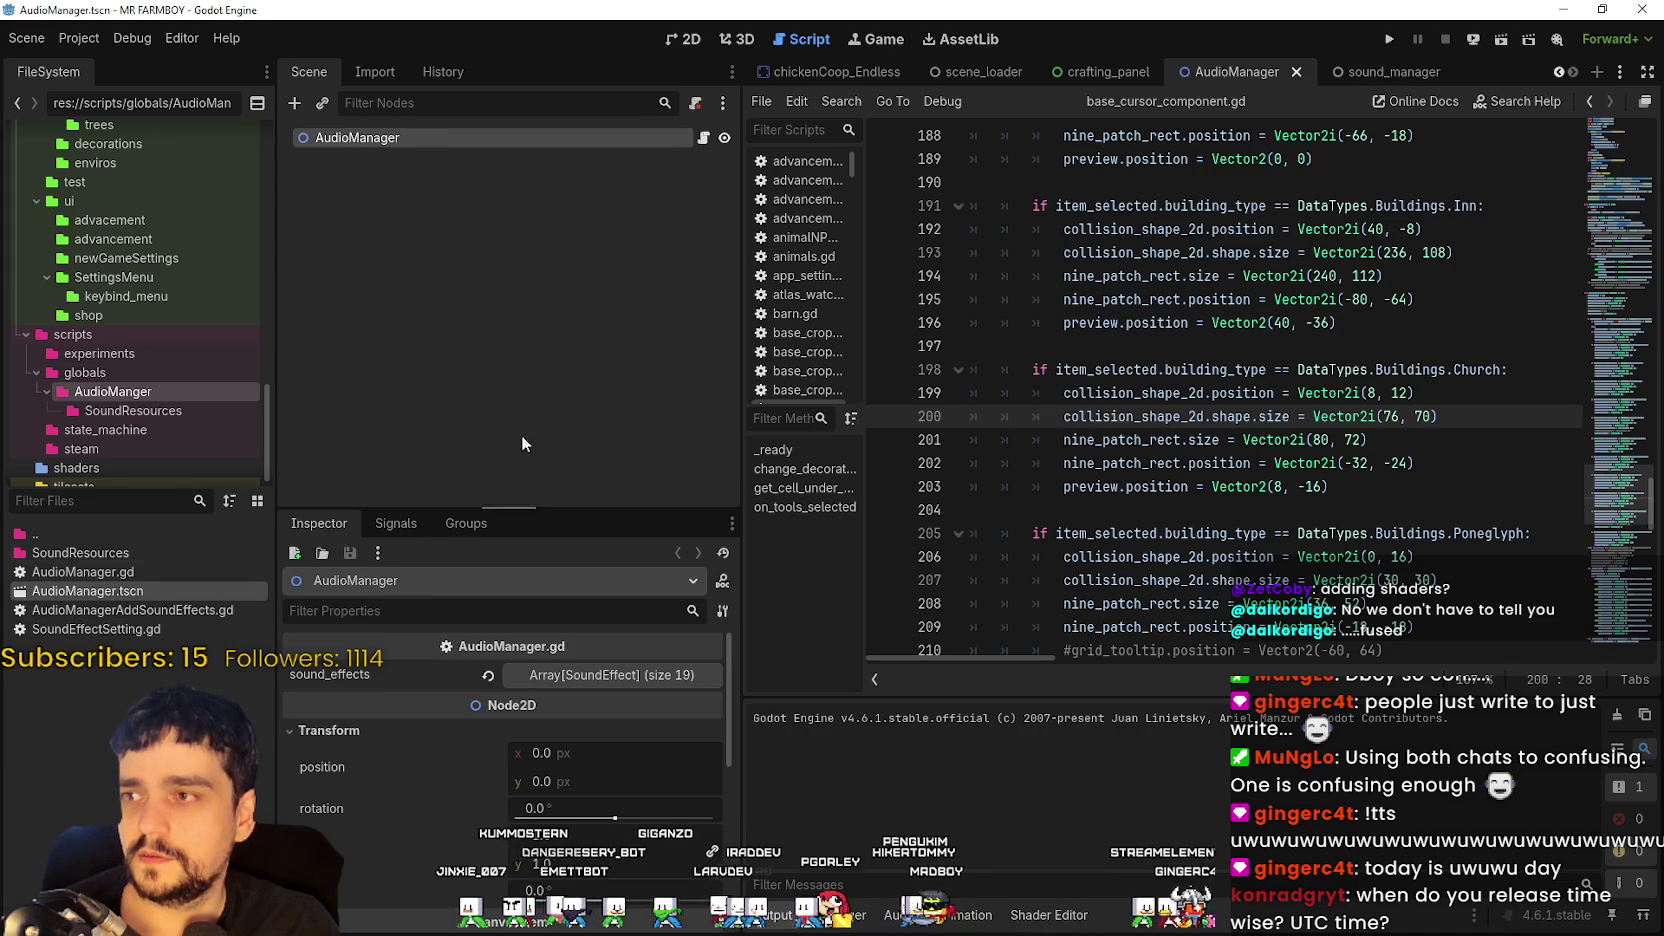
- Open the AudioManager node's script and browse SoundEffectSetting.gd, AudioManagerAddSoundEffects.gd and AudioManager.gd
left_click(704, 137)
scroll(1601, 152, "down", 11)
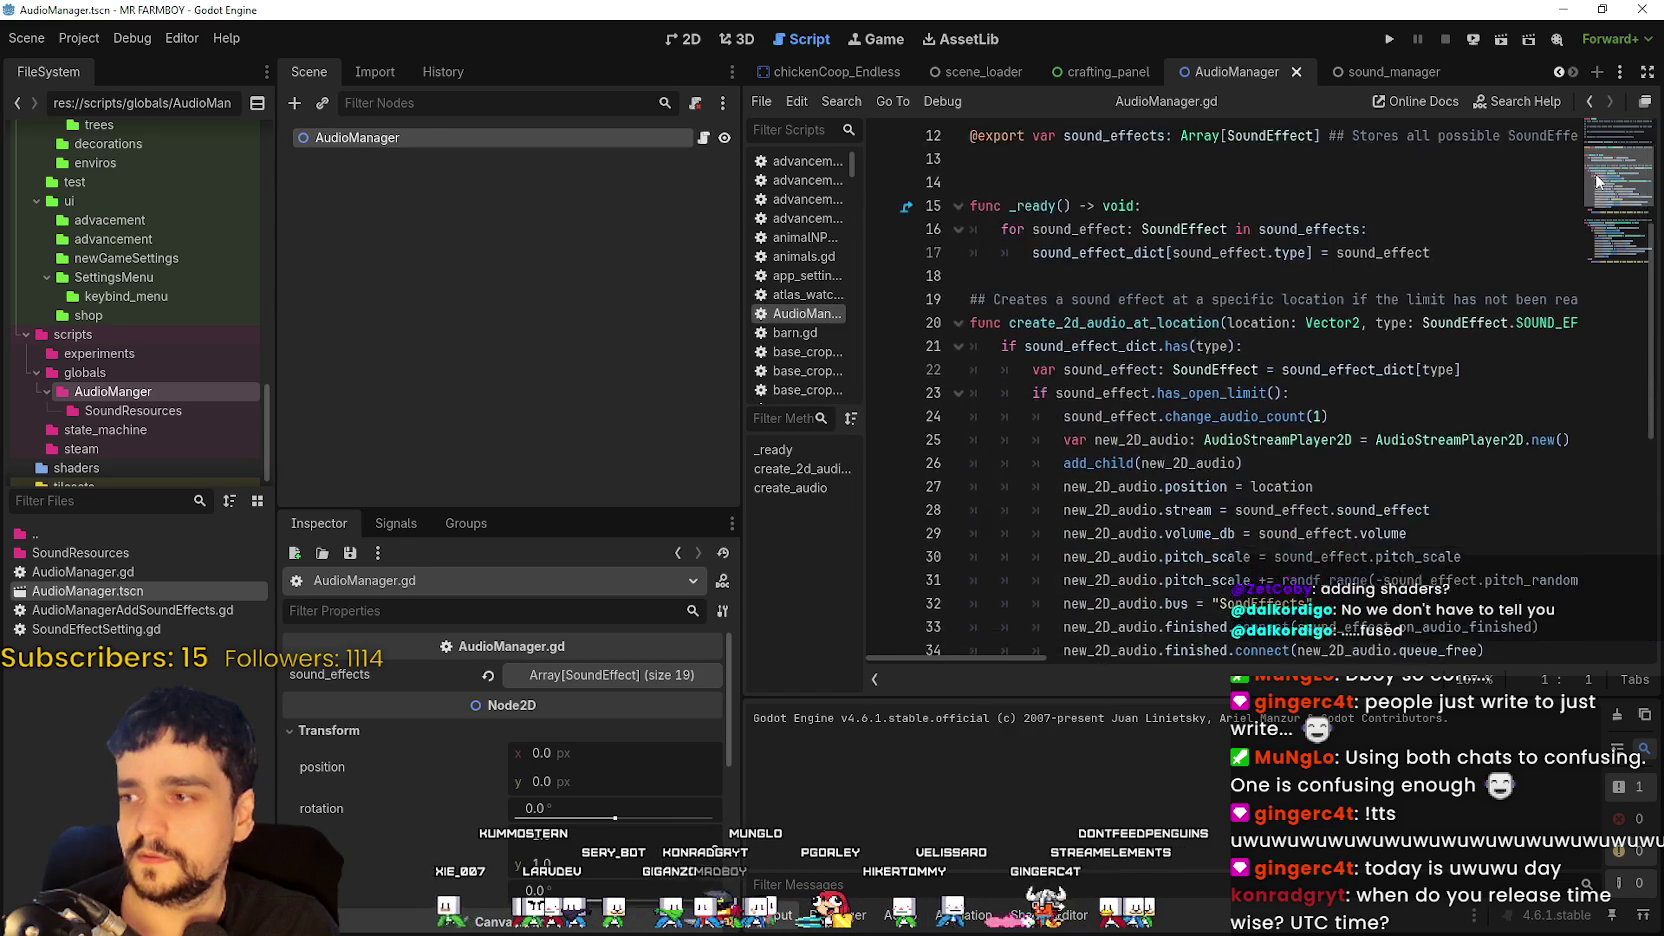
left_click(182, 626)
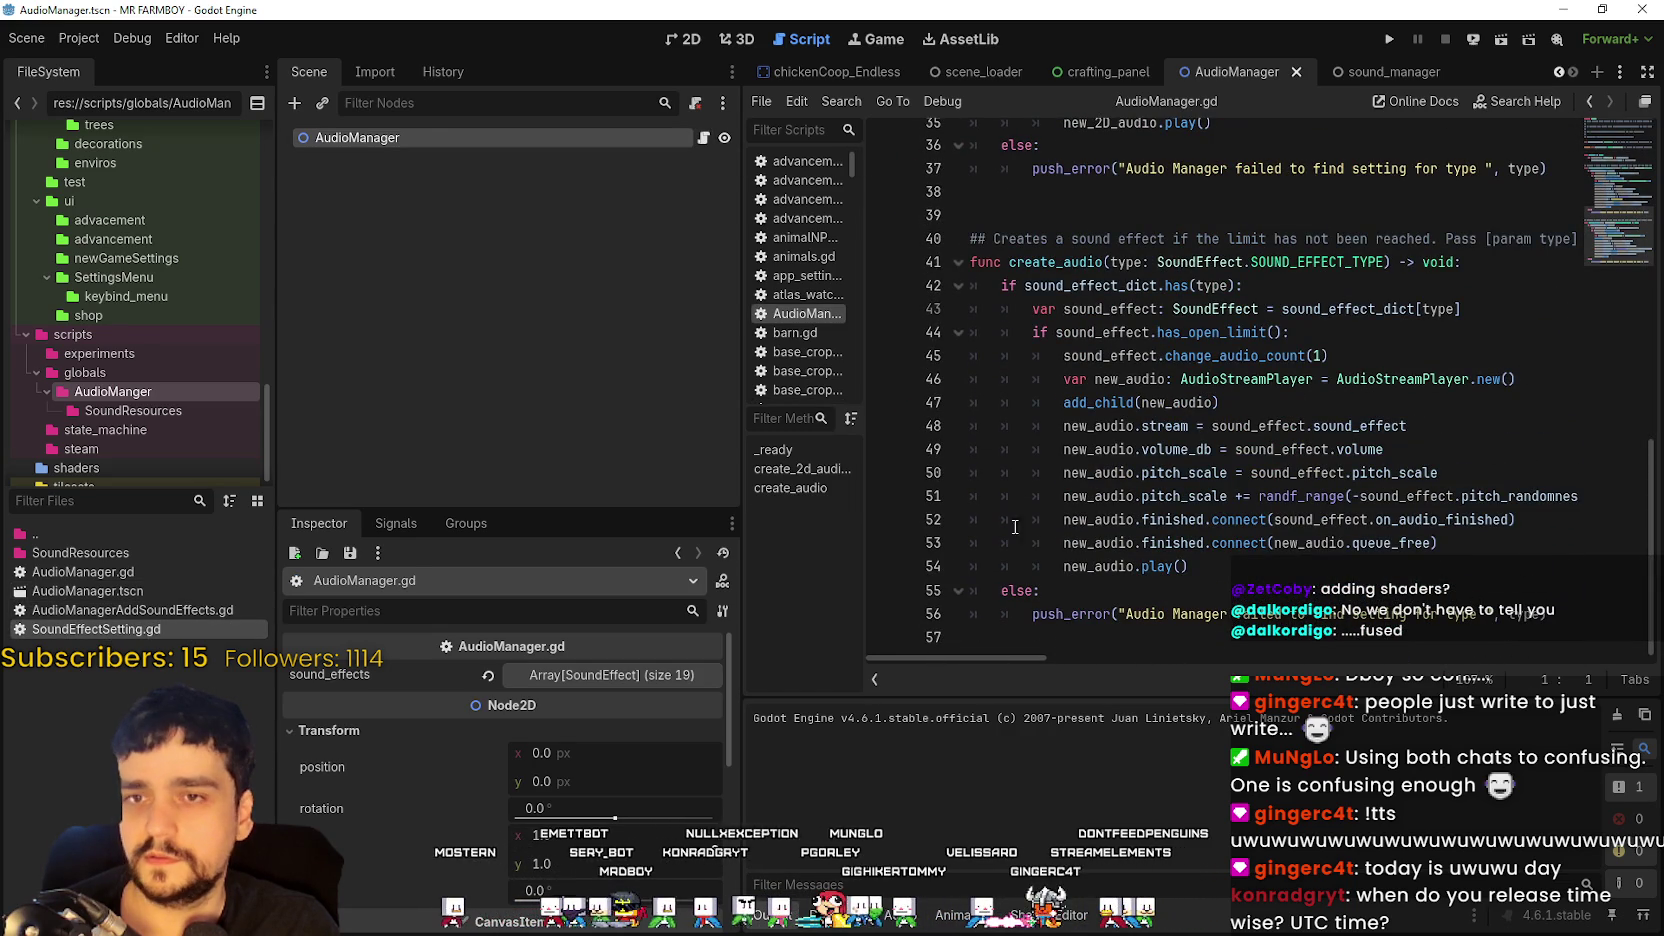
left_click(90, 609)
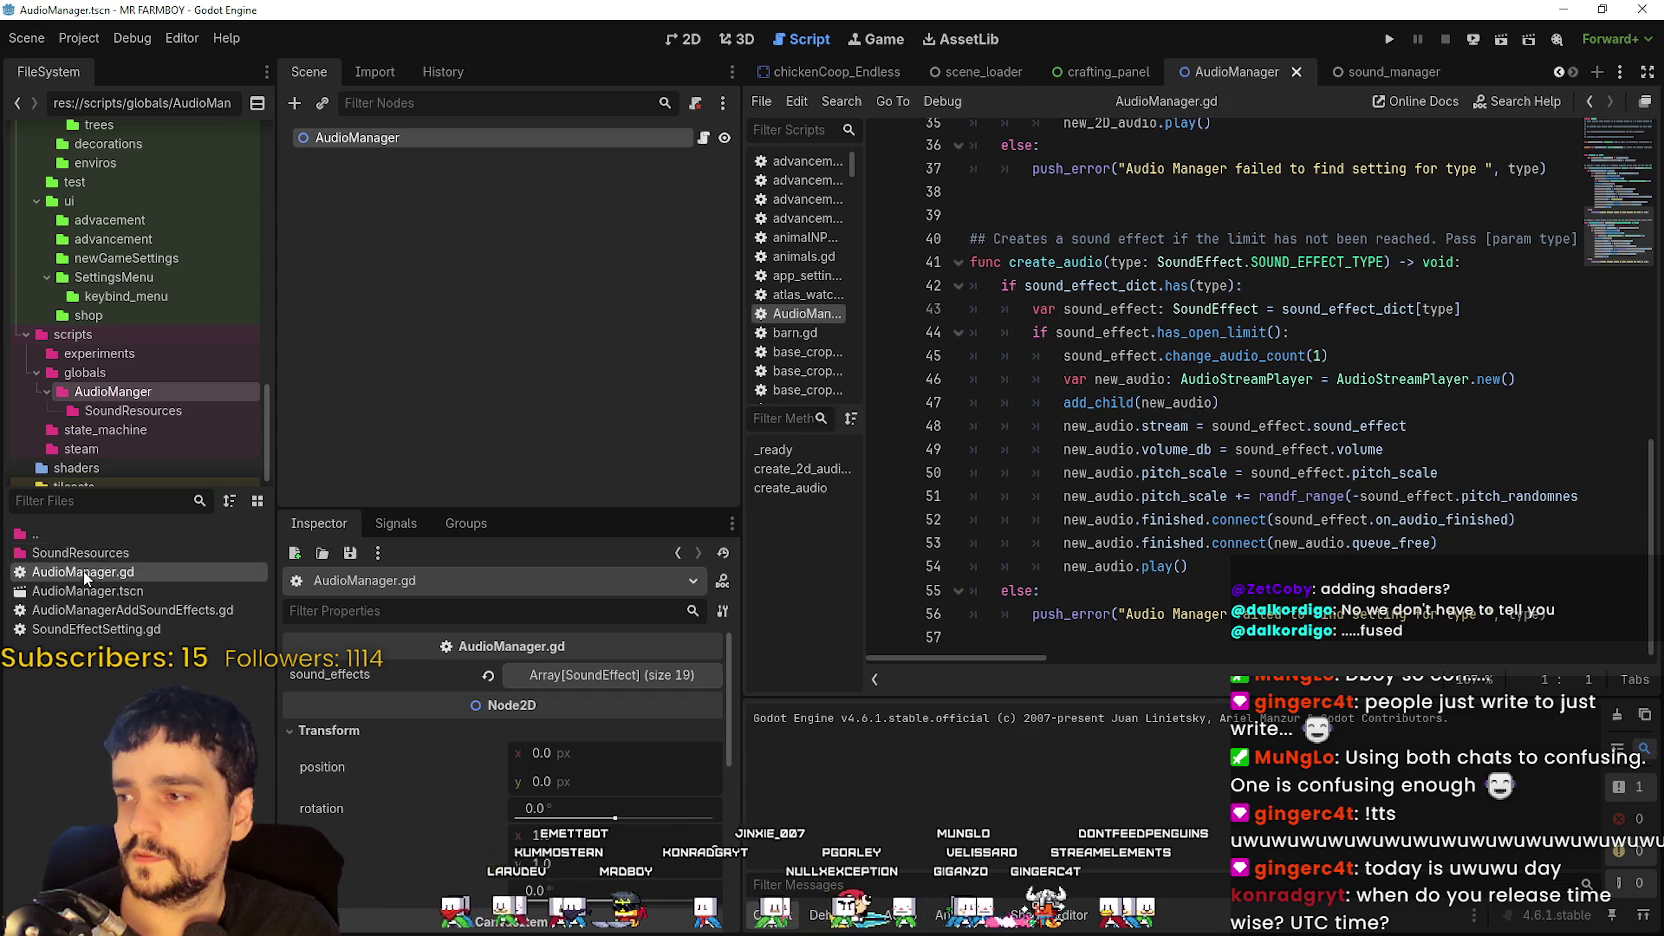
left_click(90, 572)
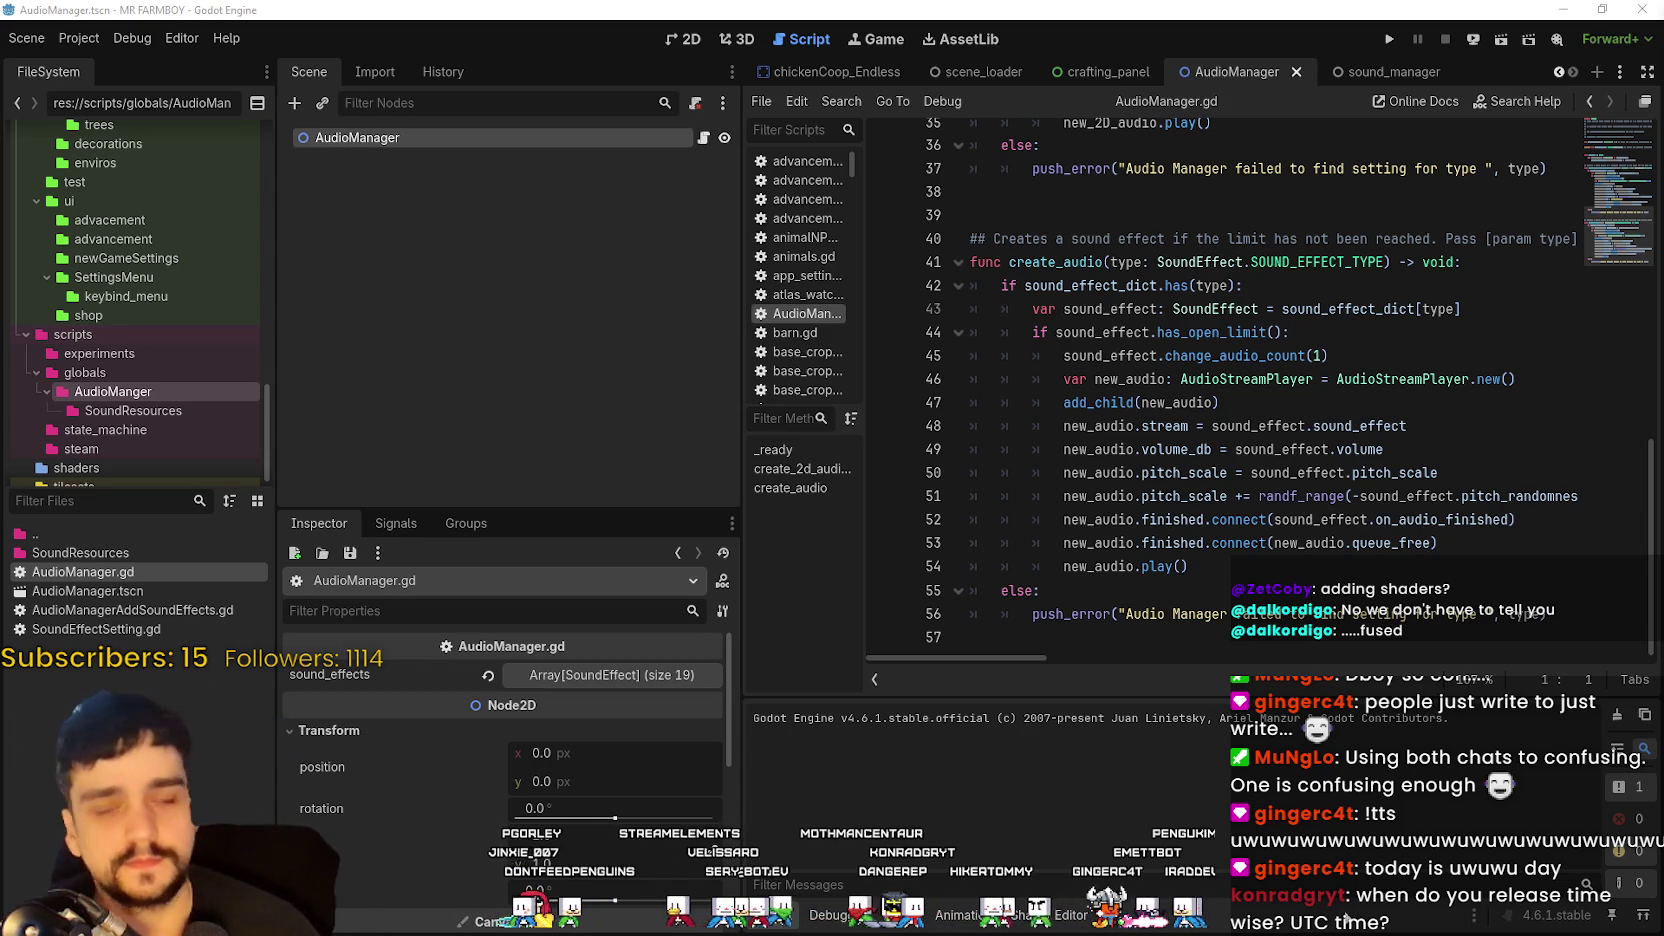
- Widen the script editor, read AudioManager.gd lines 39–55, then return to GrowHarvestEat
mouse_move(741, 406)
left_mouse_down()
mouse_move(537, 406)
mouse_move(600, 406)
left_mouse_up()
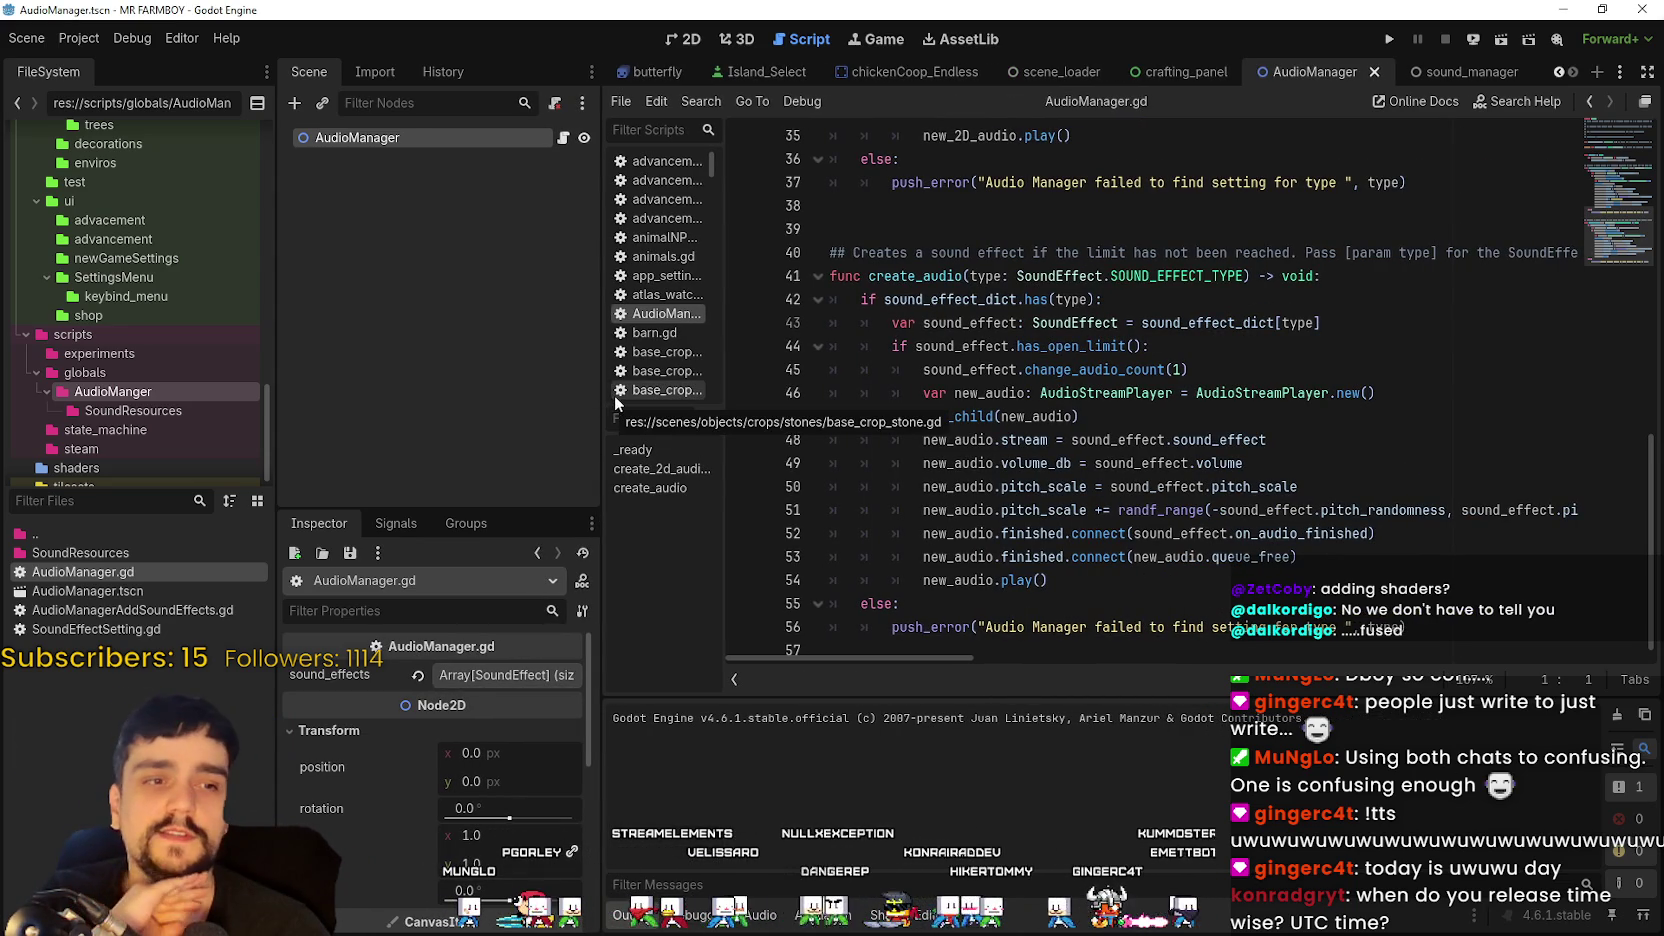
left_click(1247, 343)
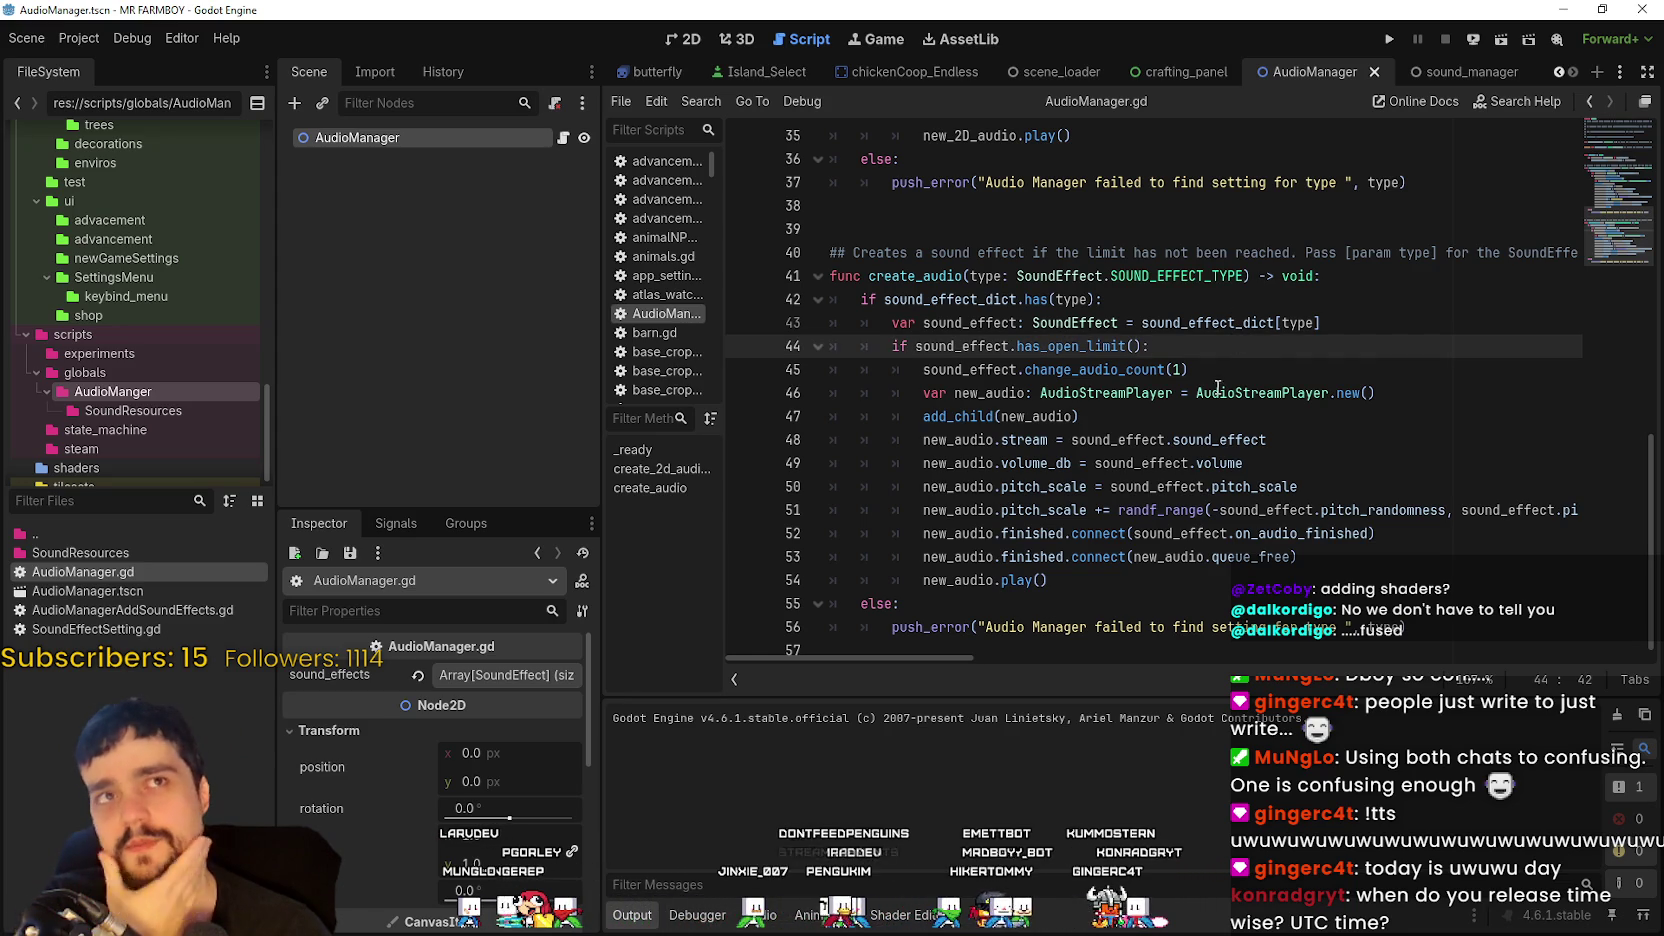
mouse_move(1215, 330)
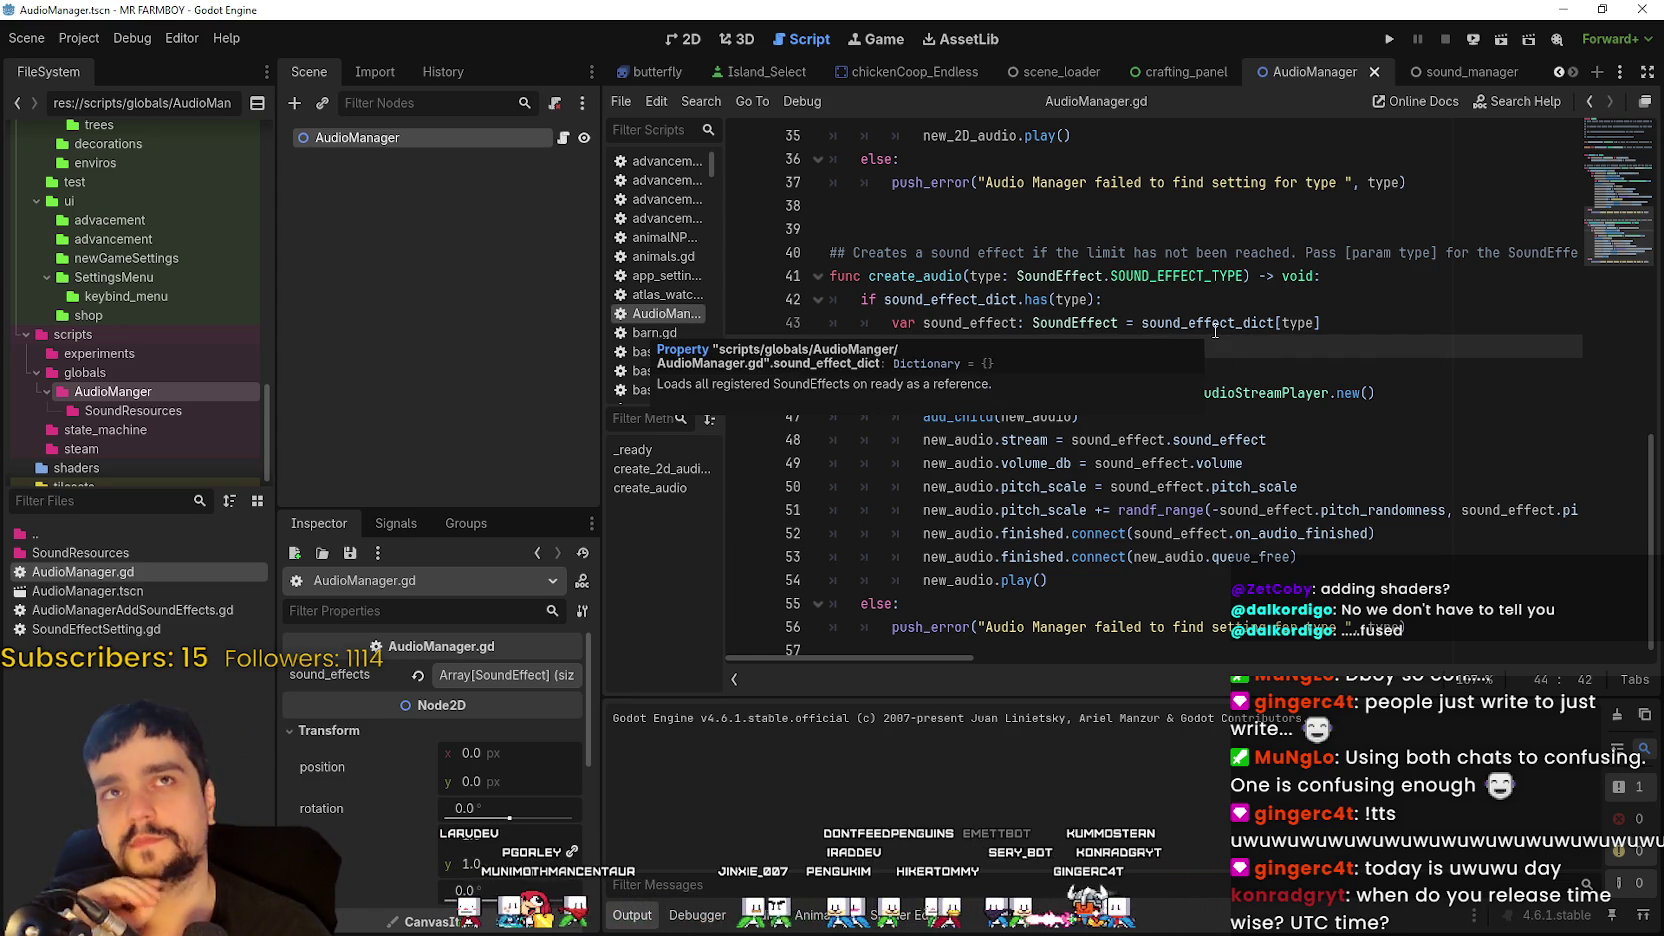
left_click(1069, 236)
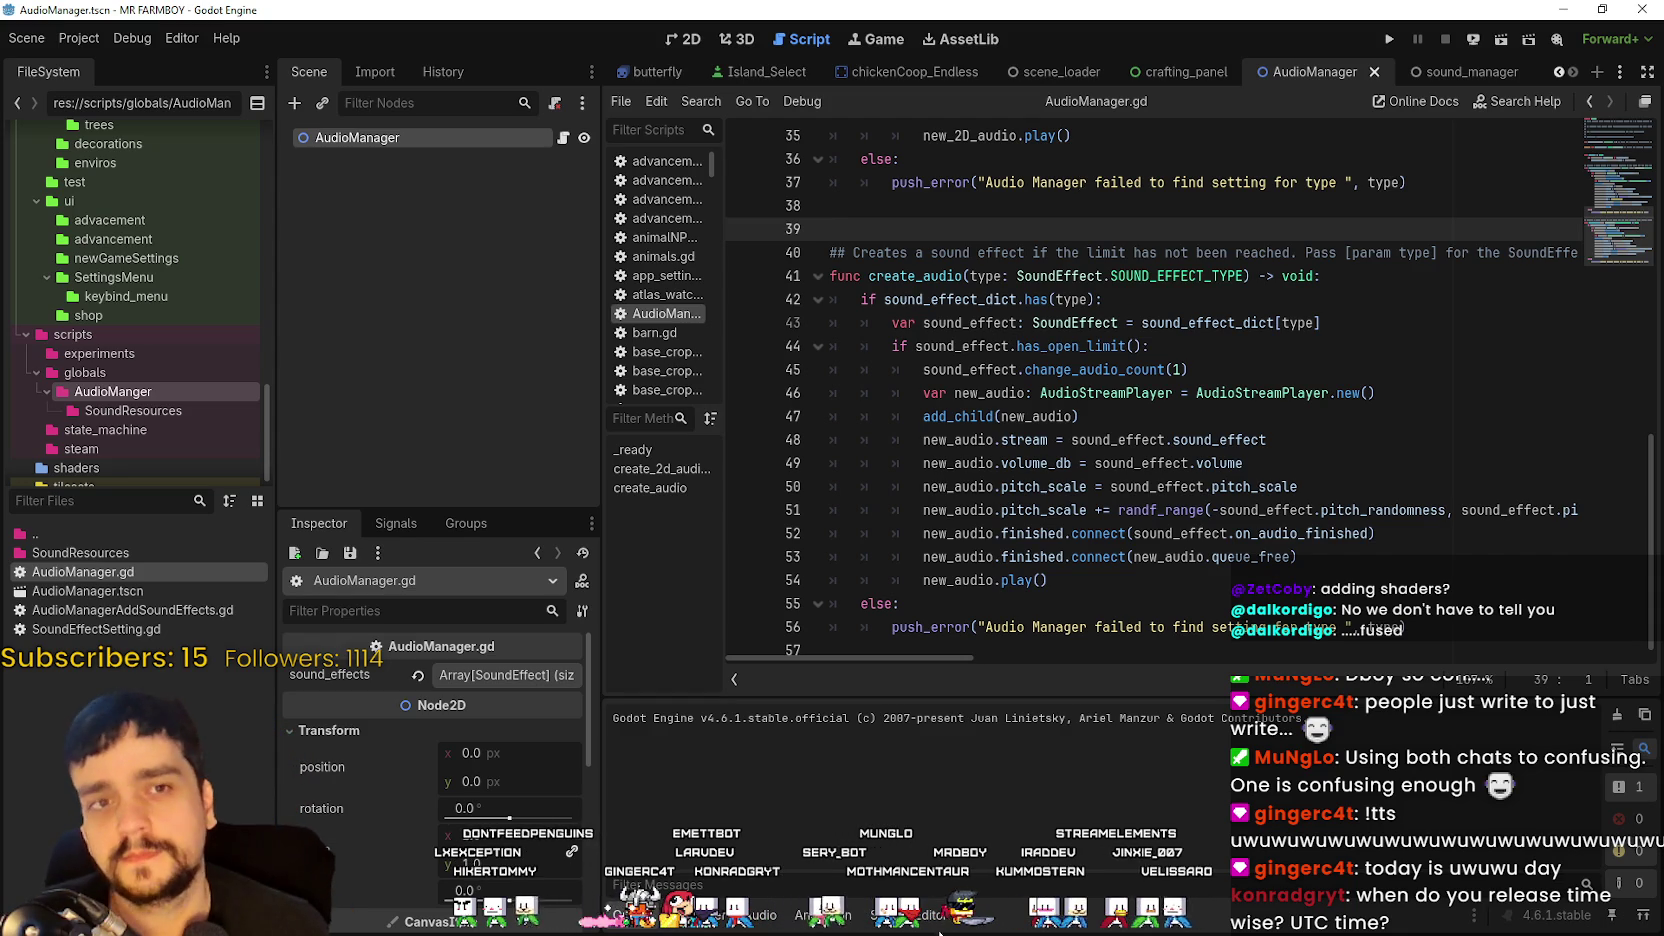
left_click(1059, 601)
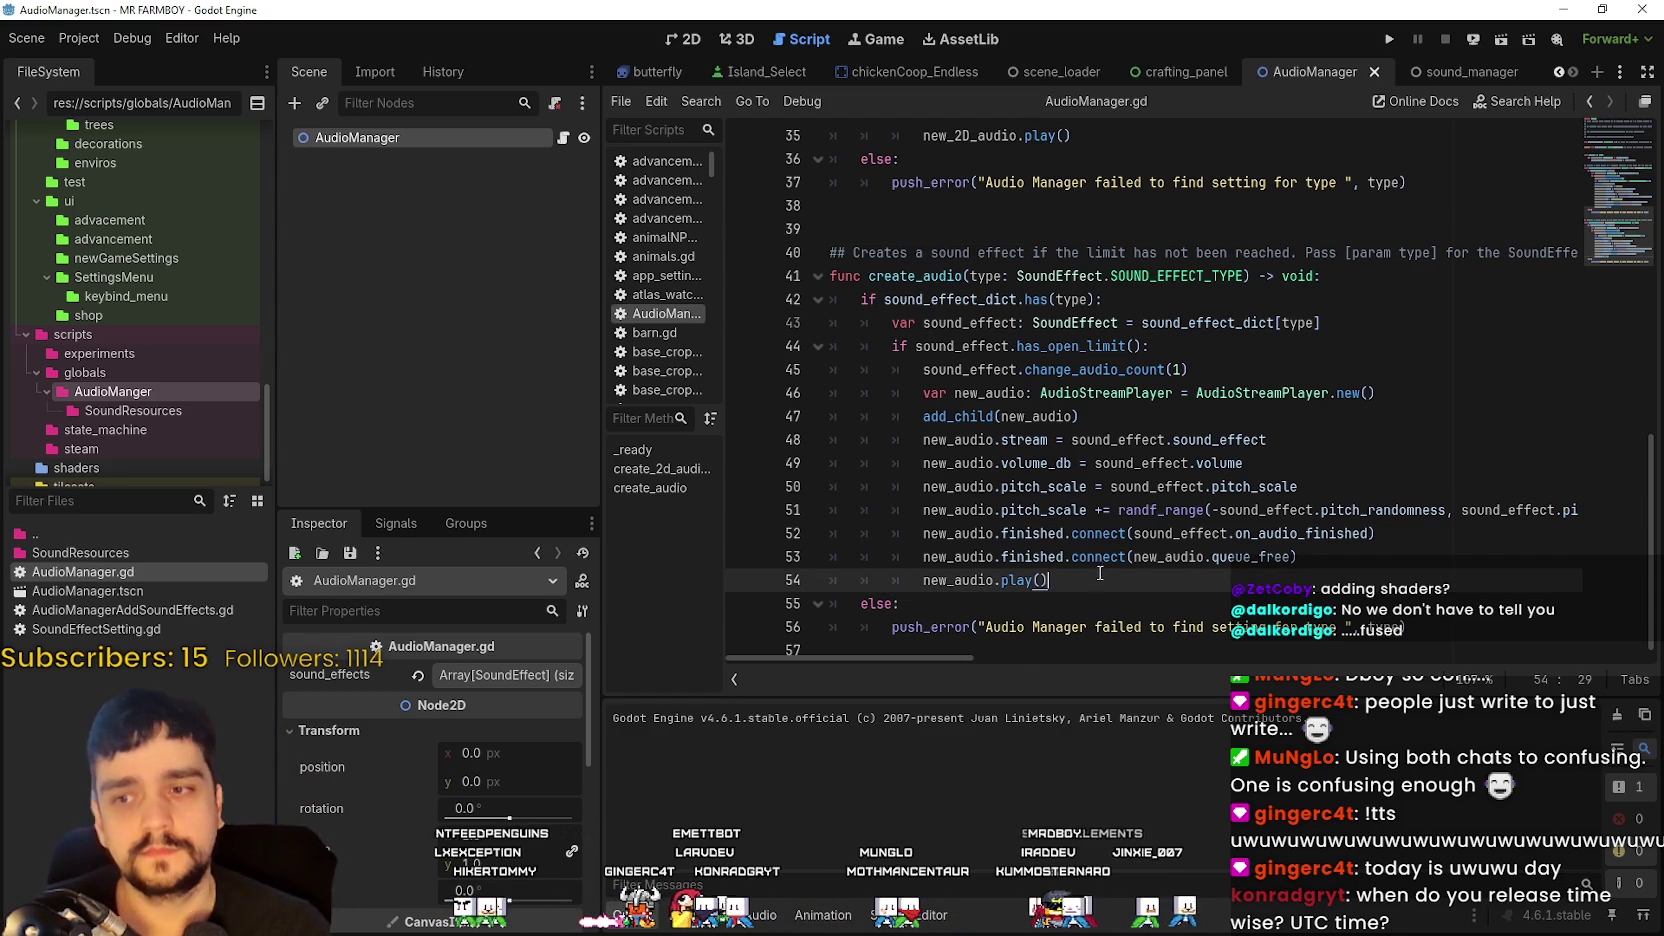
left_click(1059, 228)
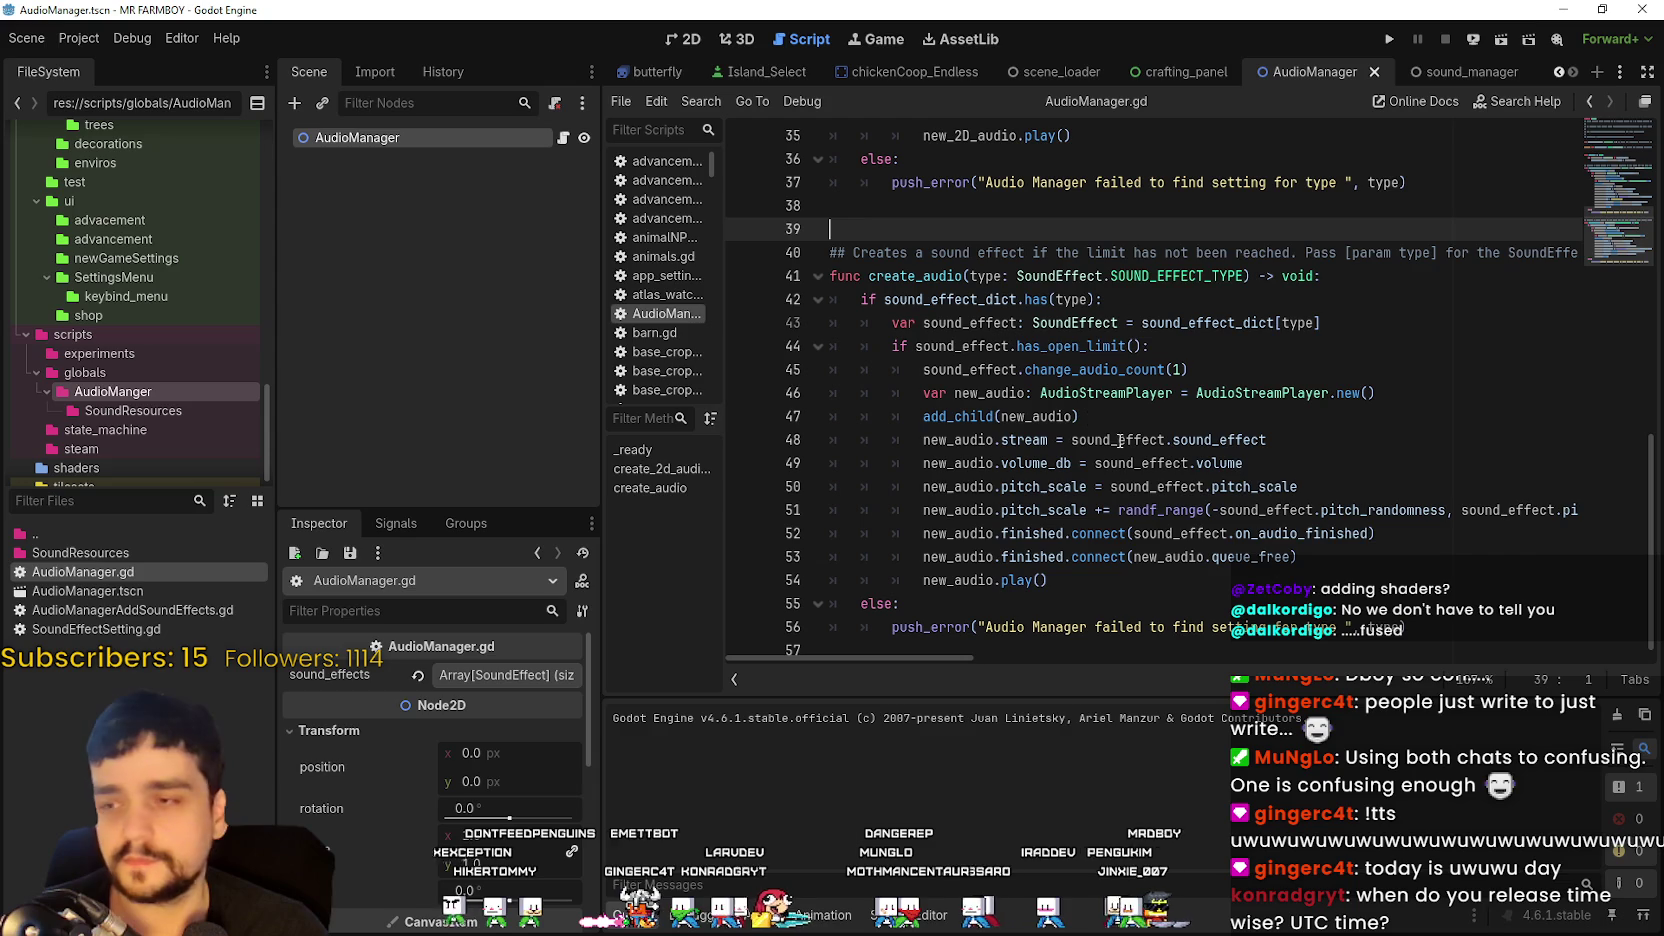
key("alt+Tab")
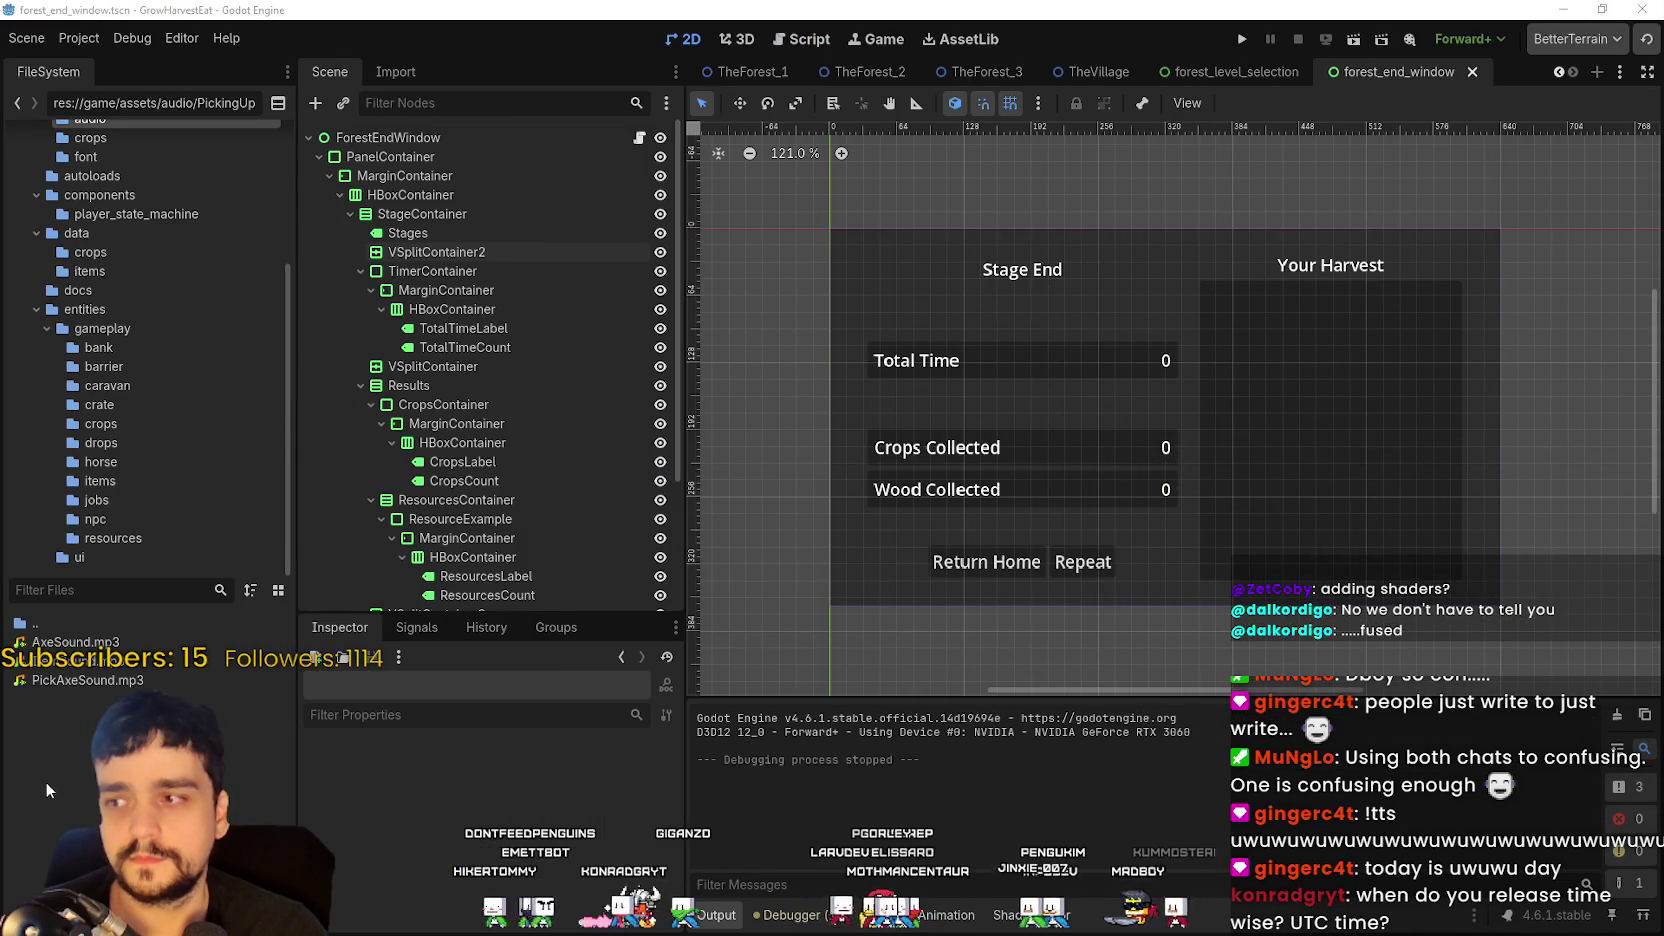
- Create a folder named AudioManager in game/autoloads and open it
scroll(160, 360, "up", 3)
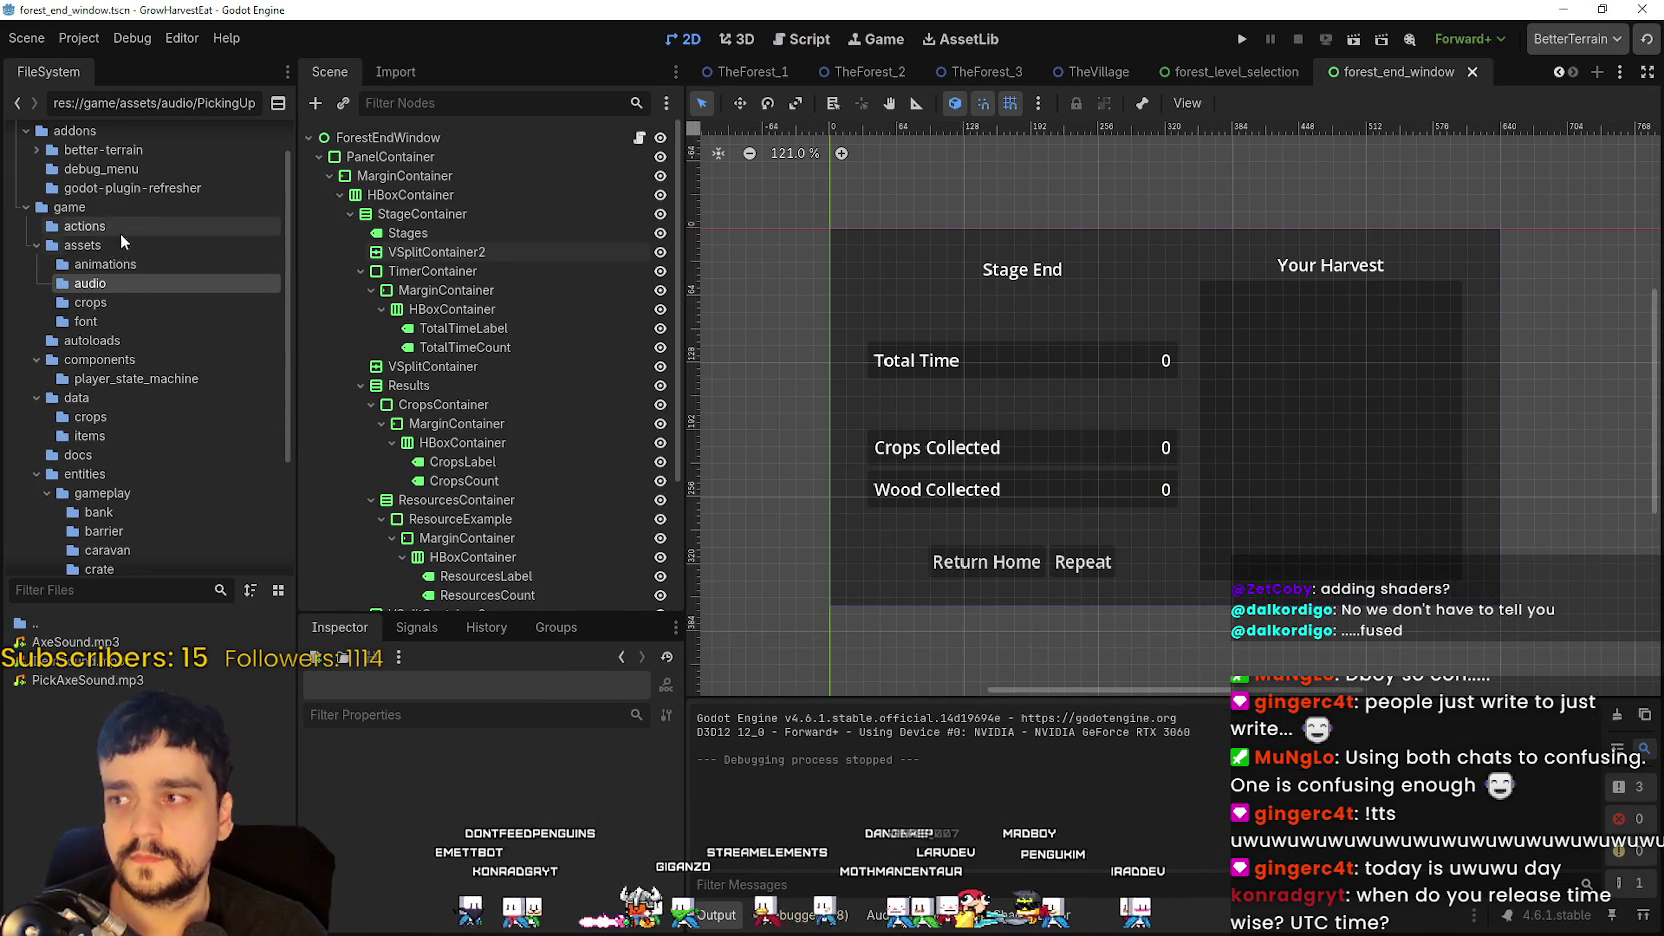
scroll(114, 348, "down", 3)
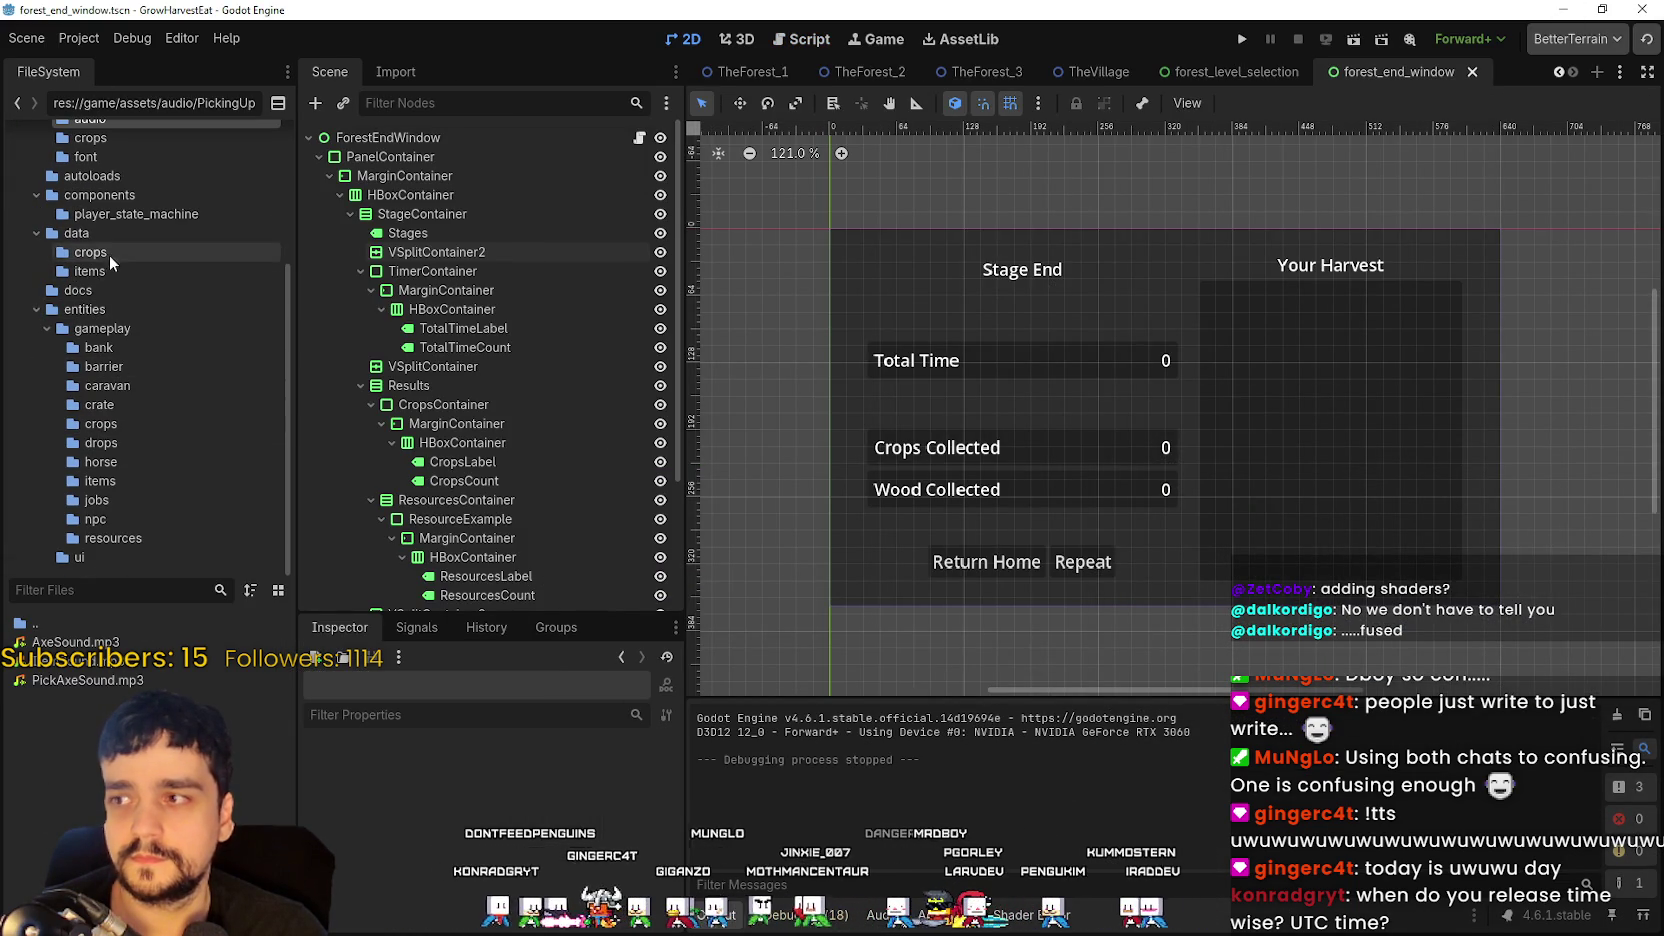
left_click(136, 175)
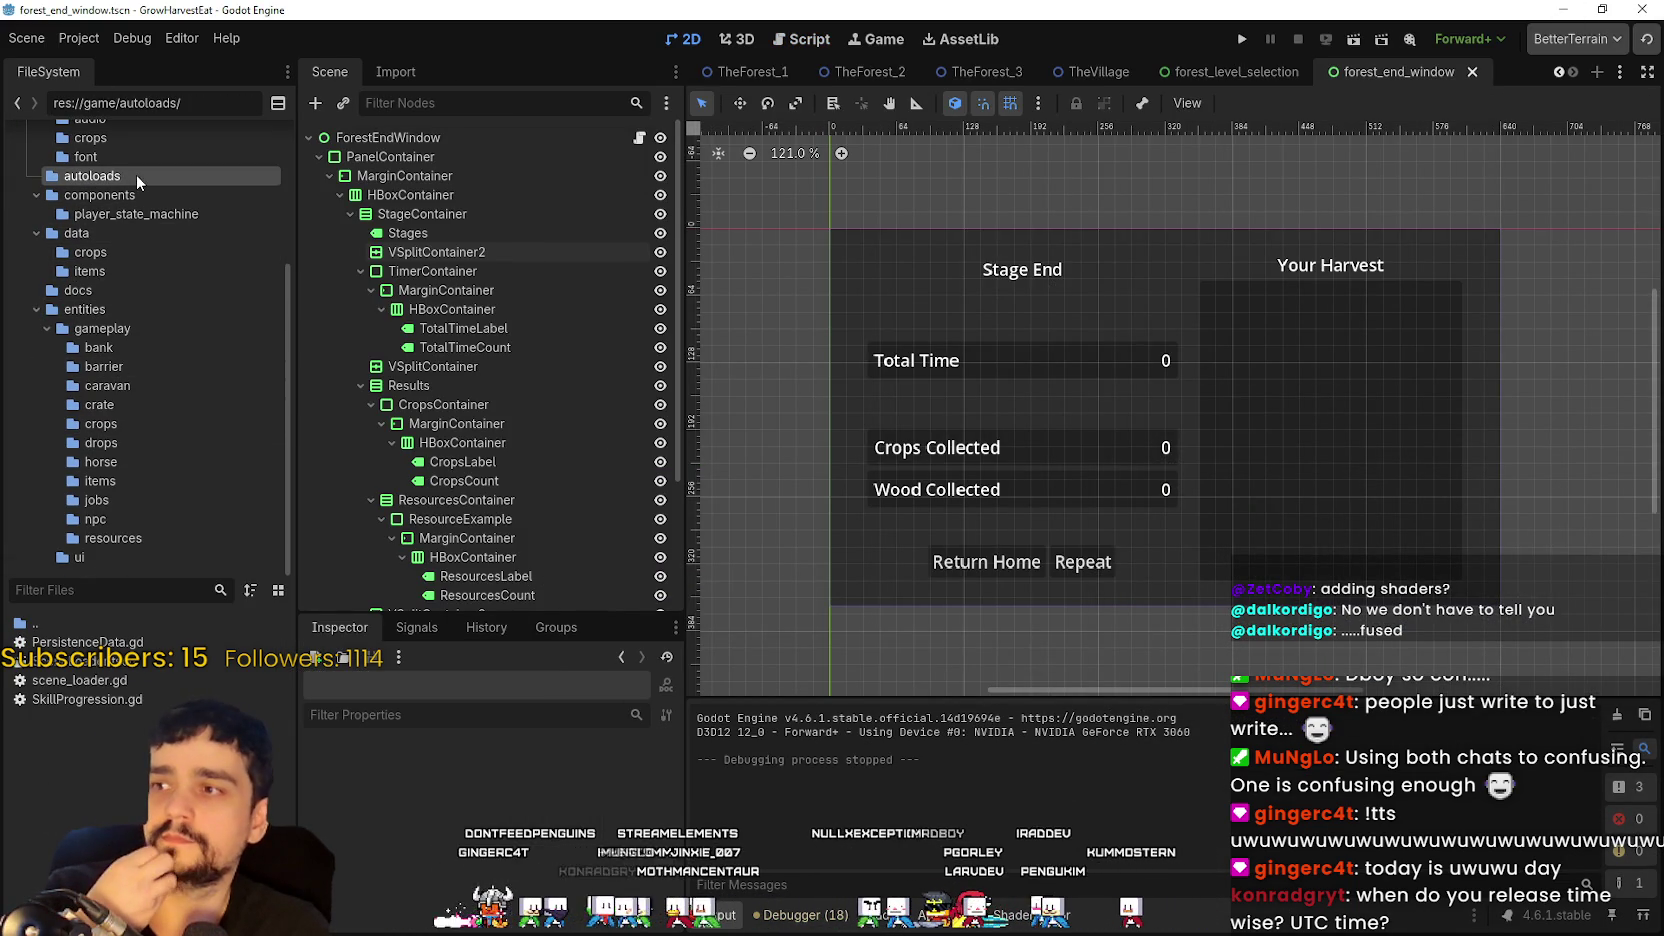
right_click(97, 780)
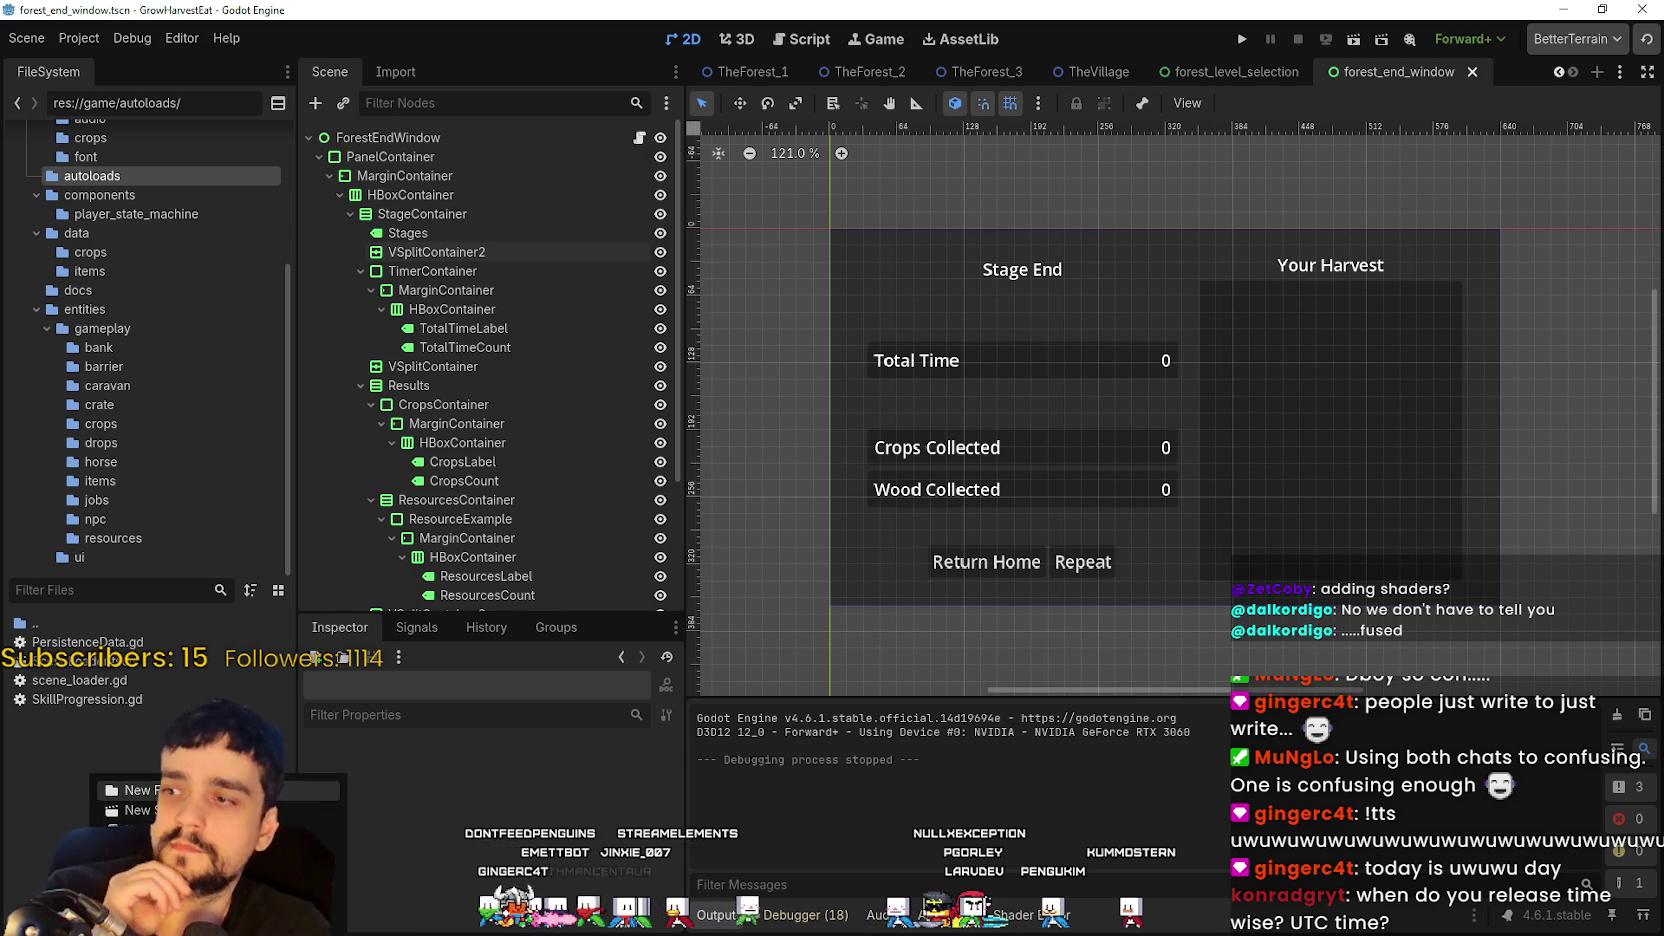
left_click(137, 790)
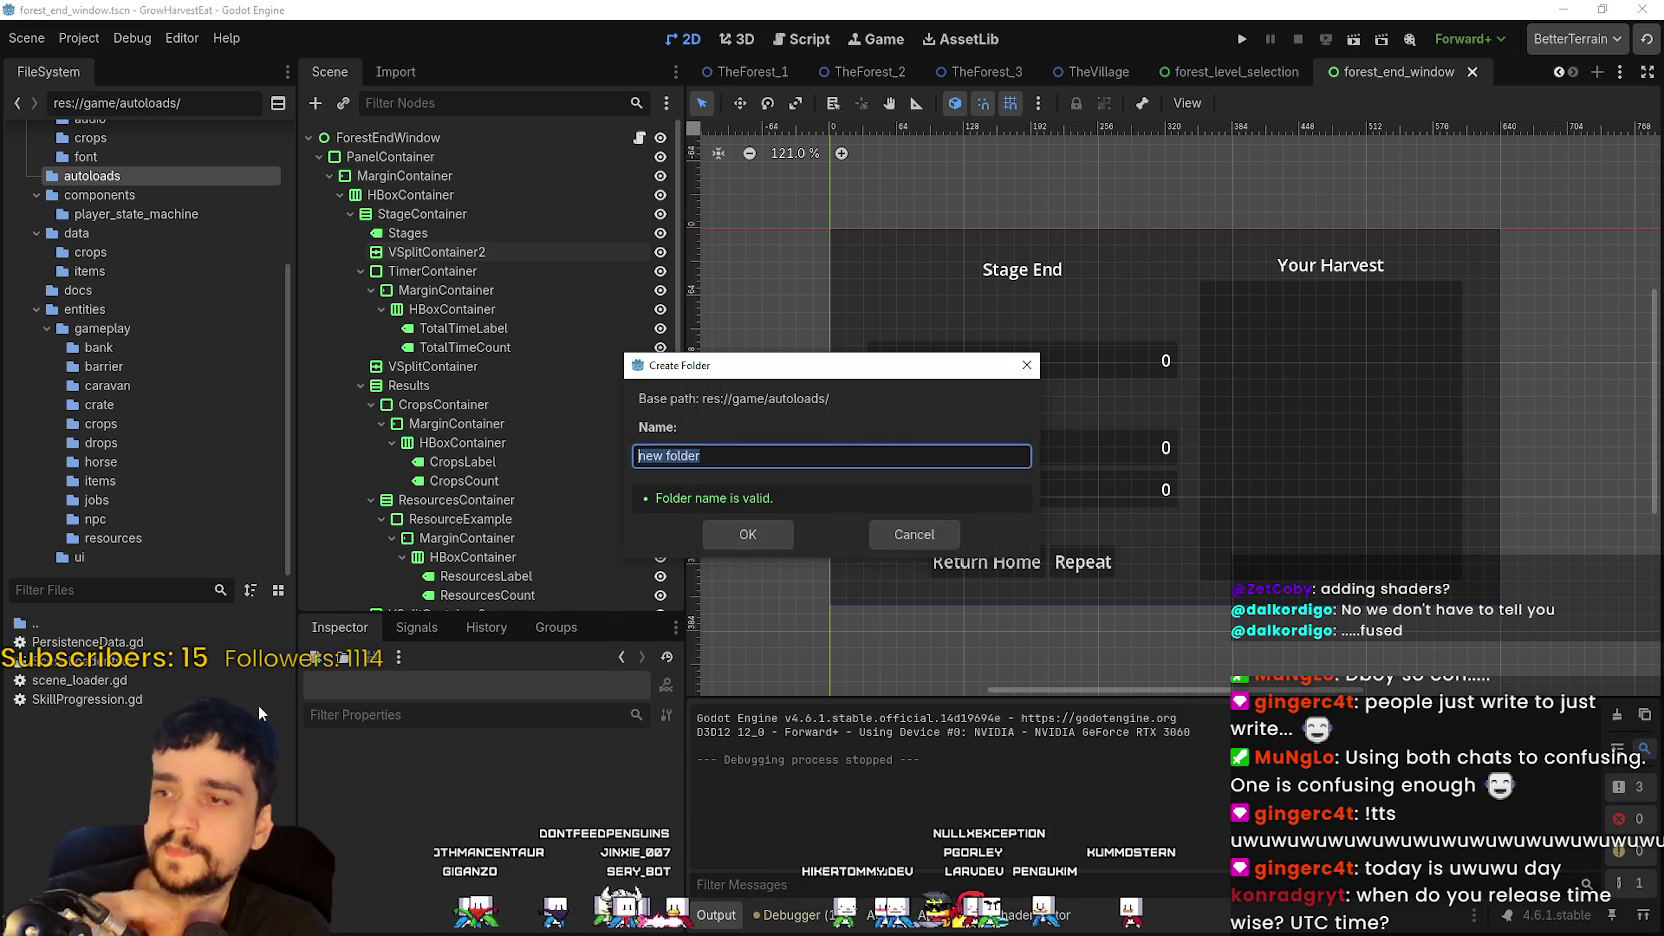
type("Au")
key("BackSpace")
key("BackSpace")
type("audio")
key("BackSpace")
key("BackSpace")
key("BackSpace")
type("AudioManager")
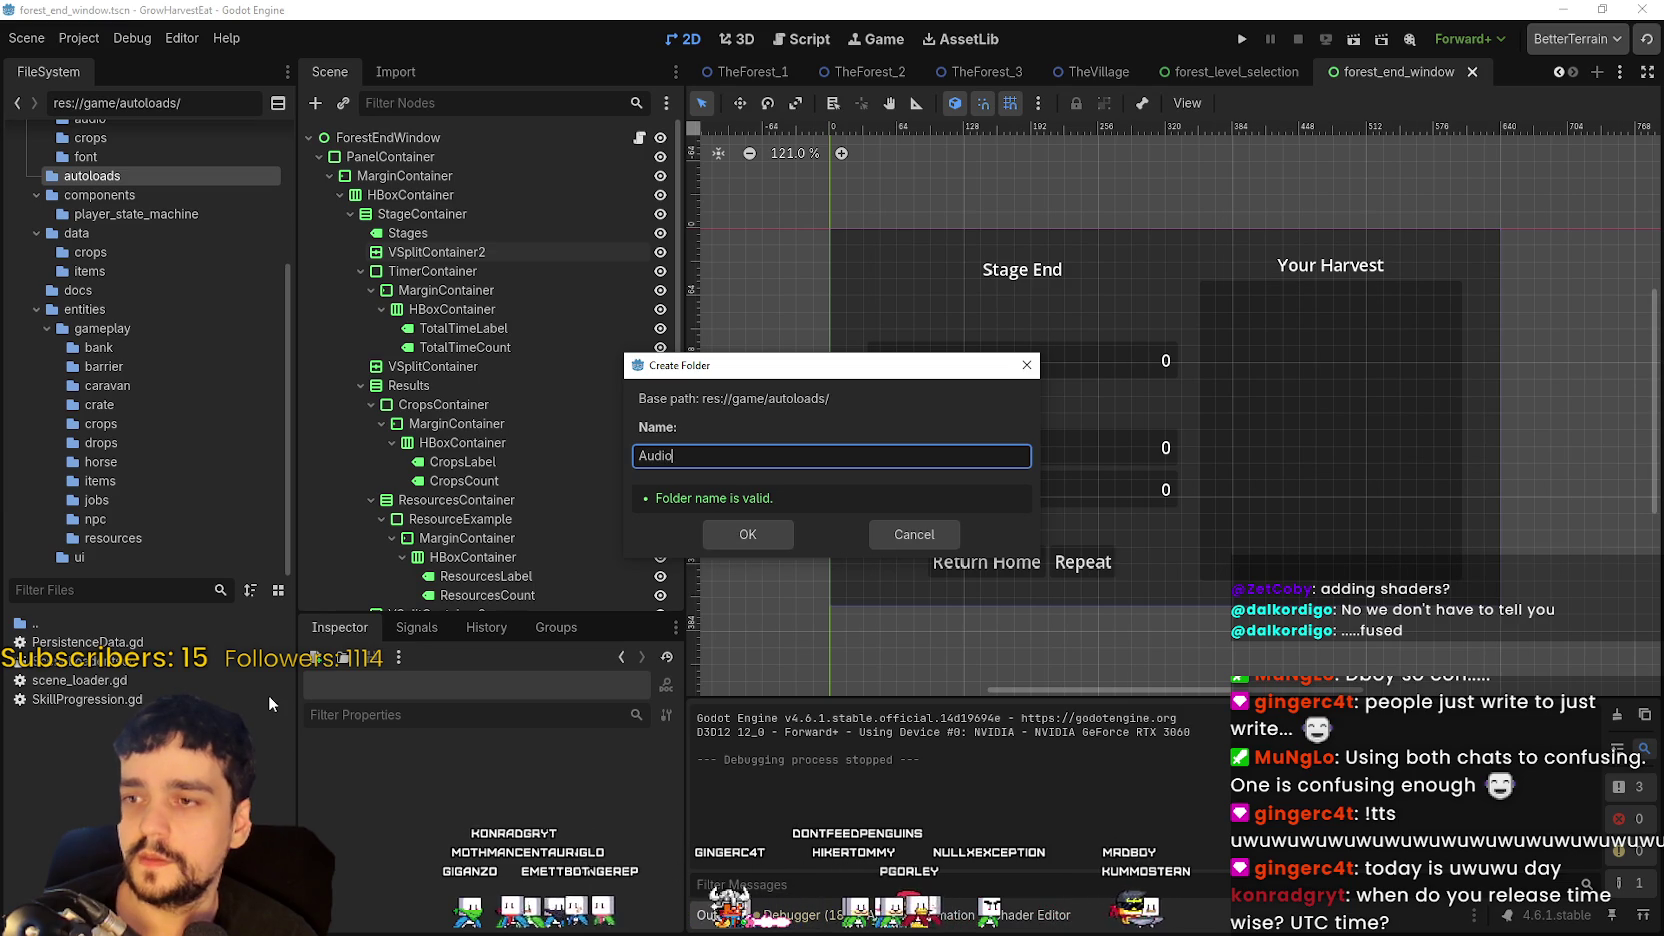
key("Return")
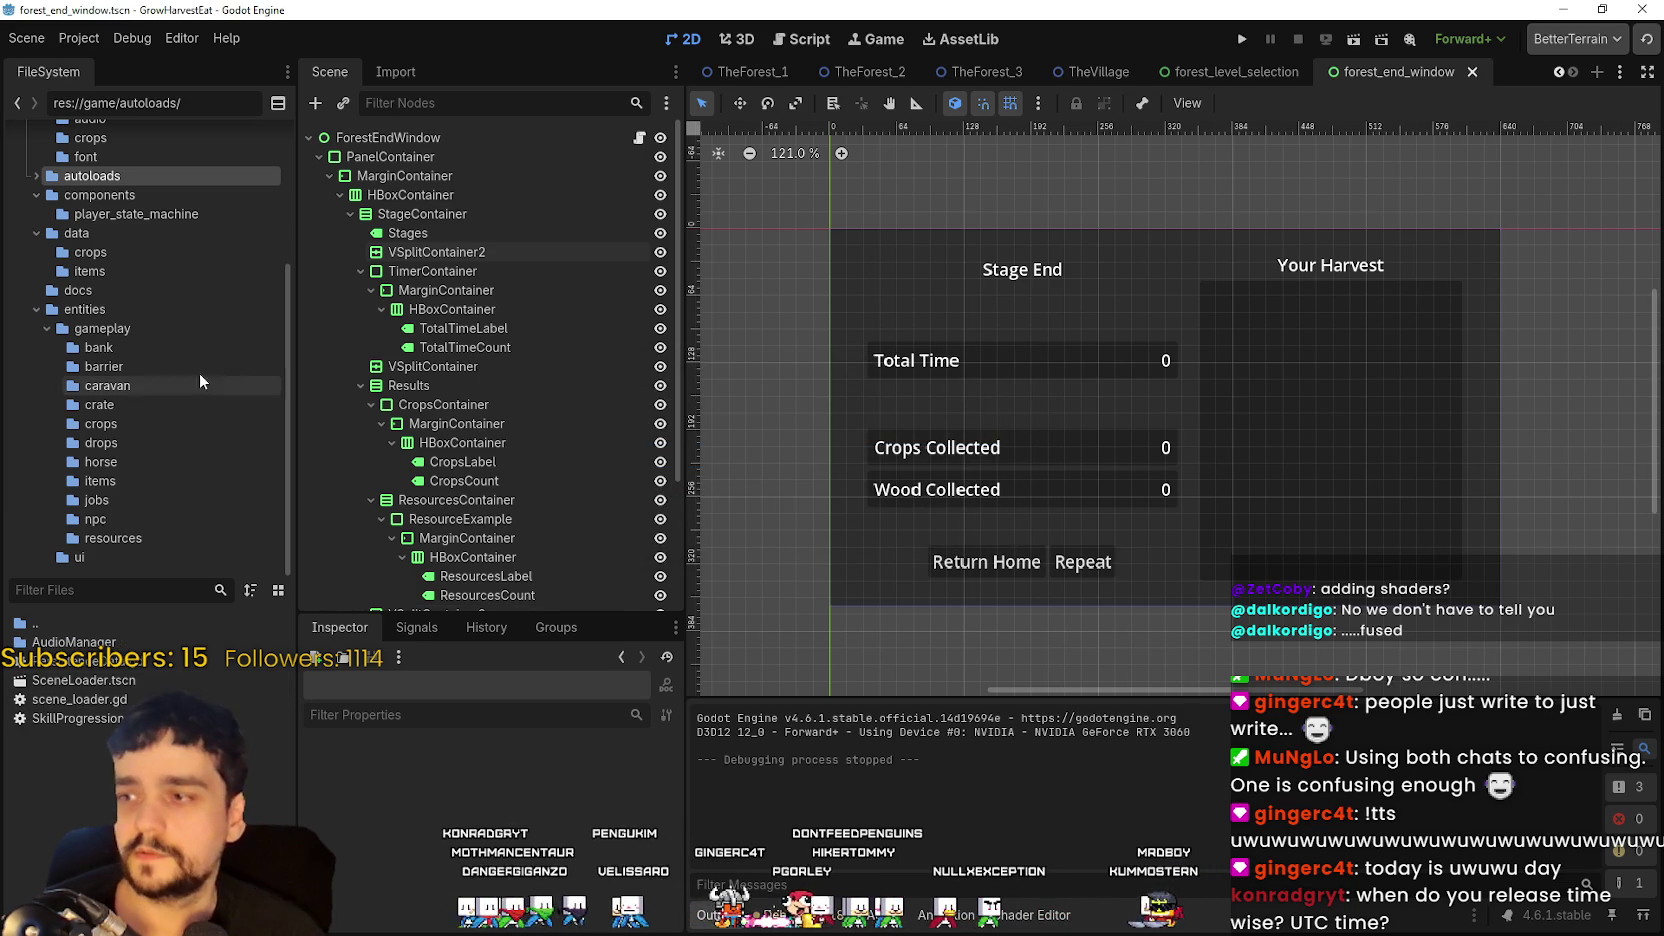
double_click(80, 641)
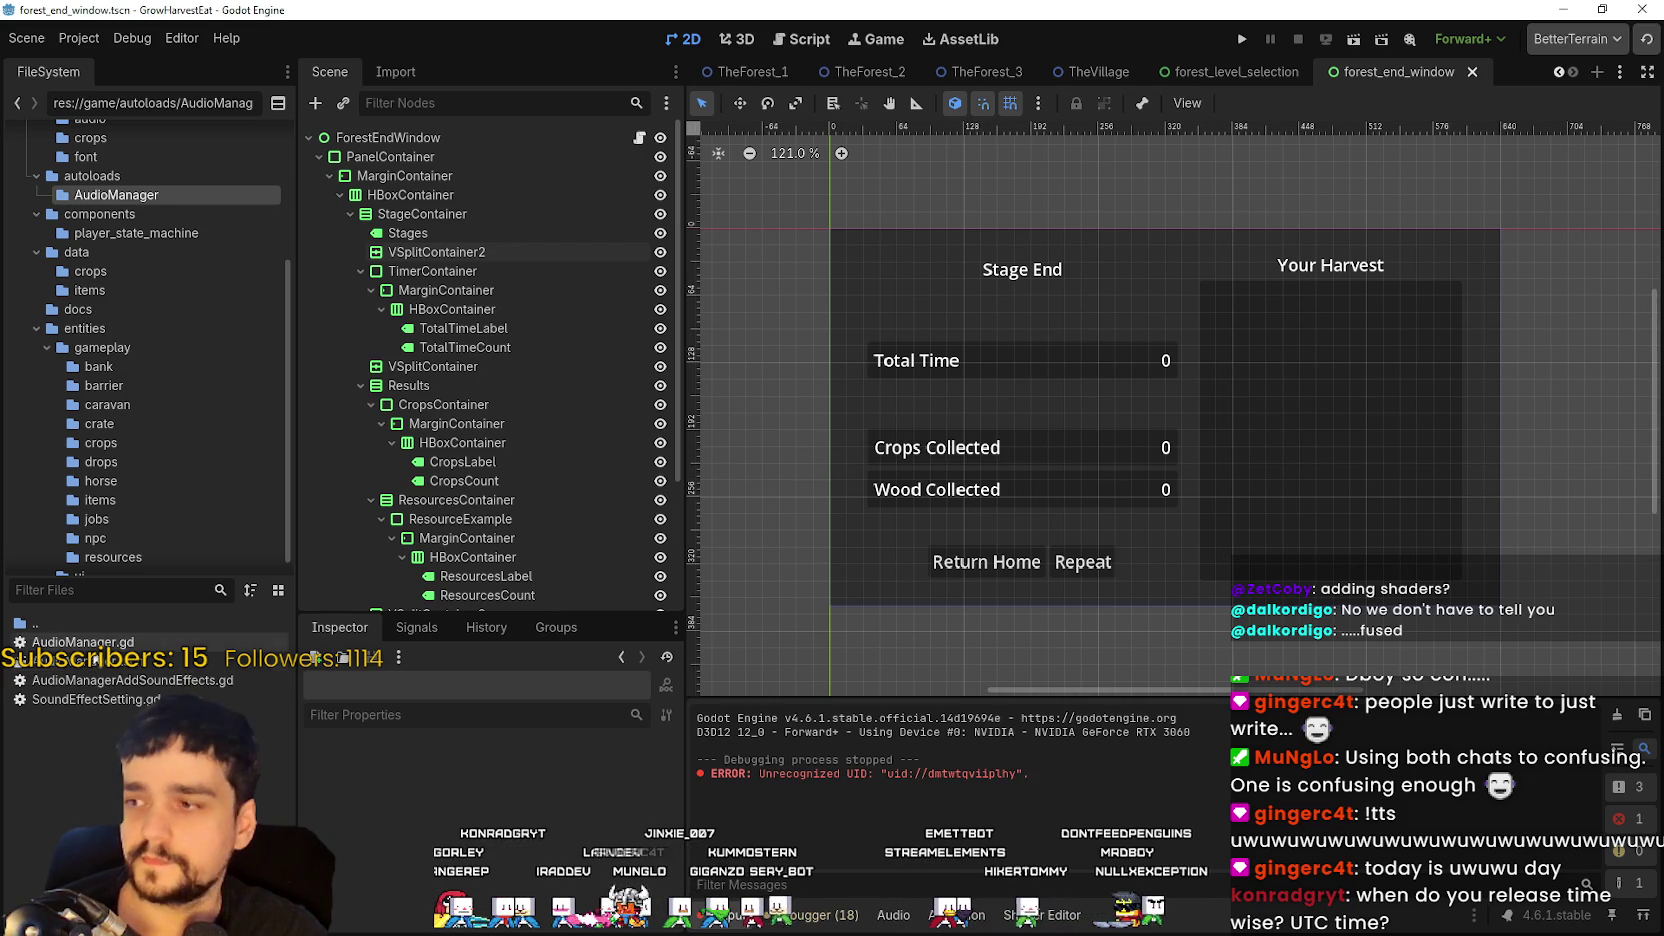
- Open AudioManager.gd and the AudioManager.tscn scene, then dismiss its missing-dependencies error
double_click(88, 643)
double_click(96, 663)
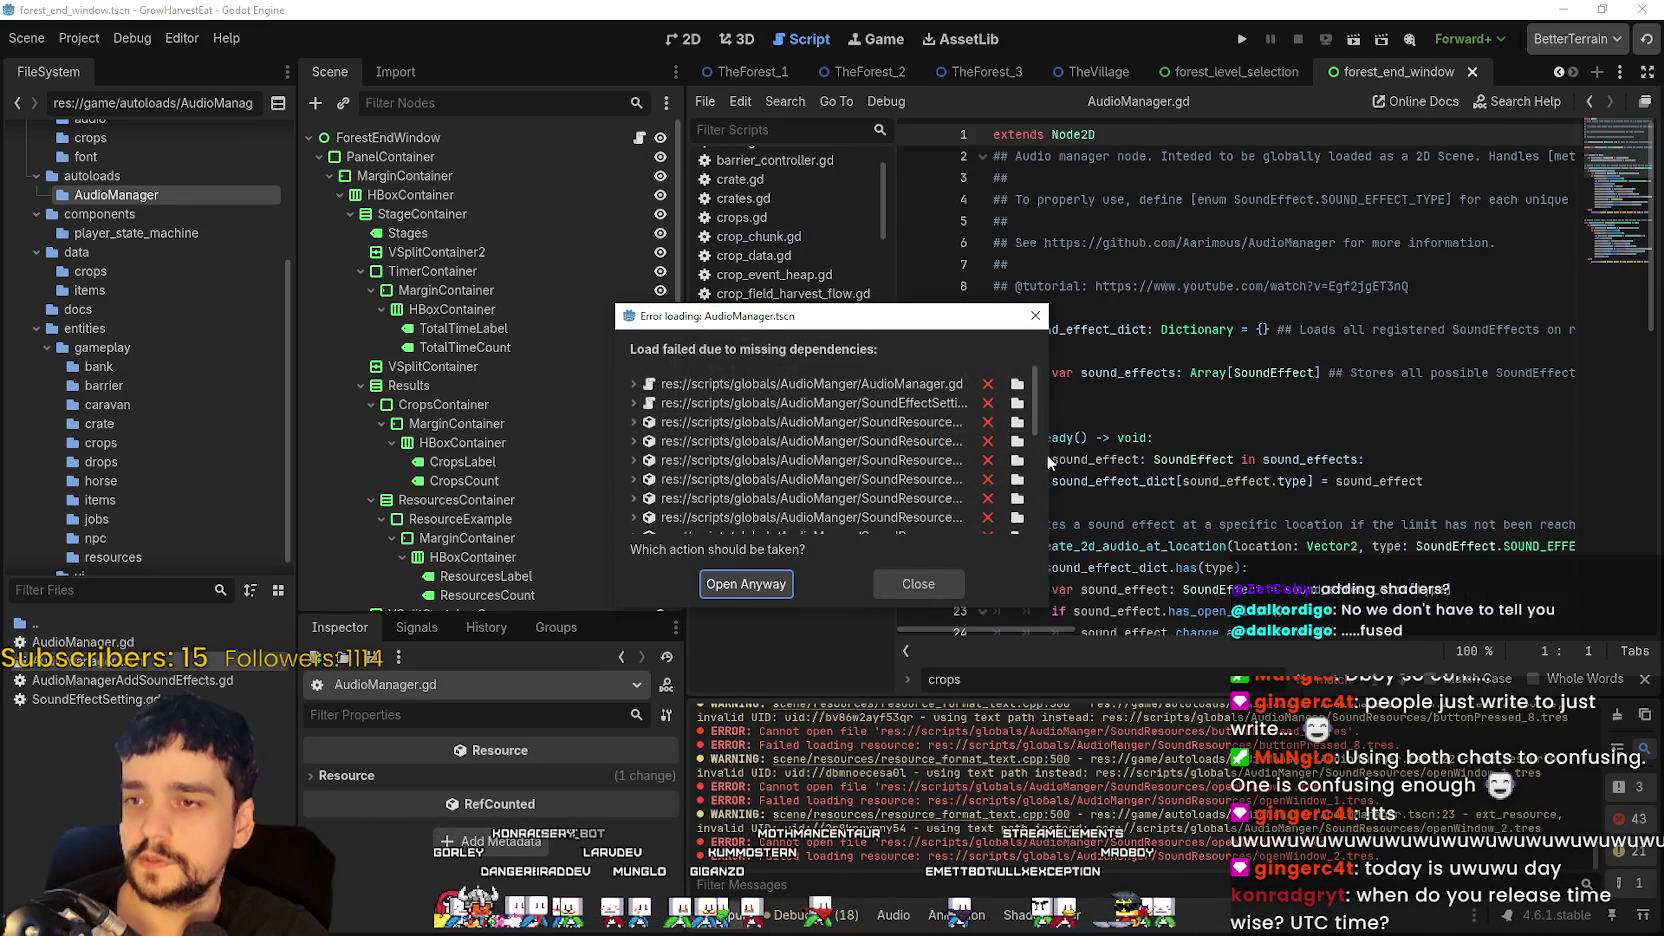
left_click_drag(1046, 454, 1301, 463)
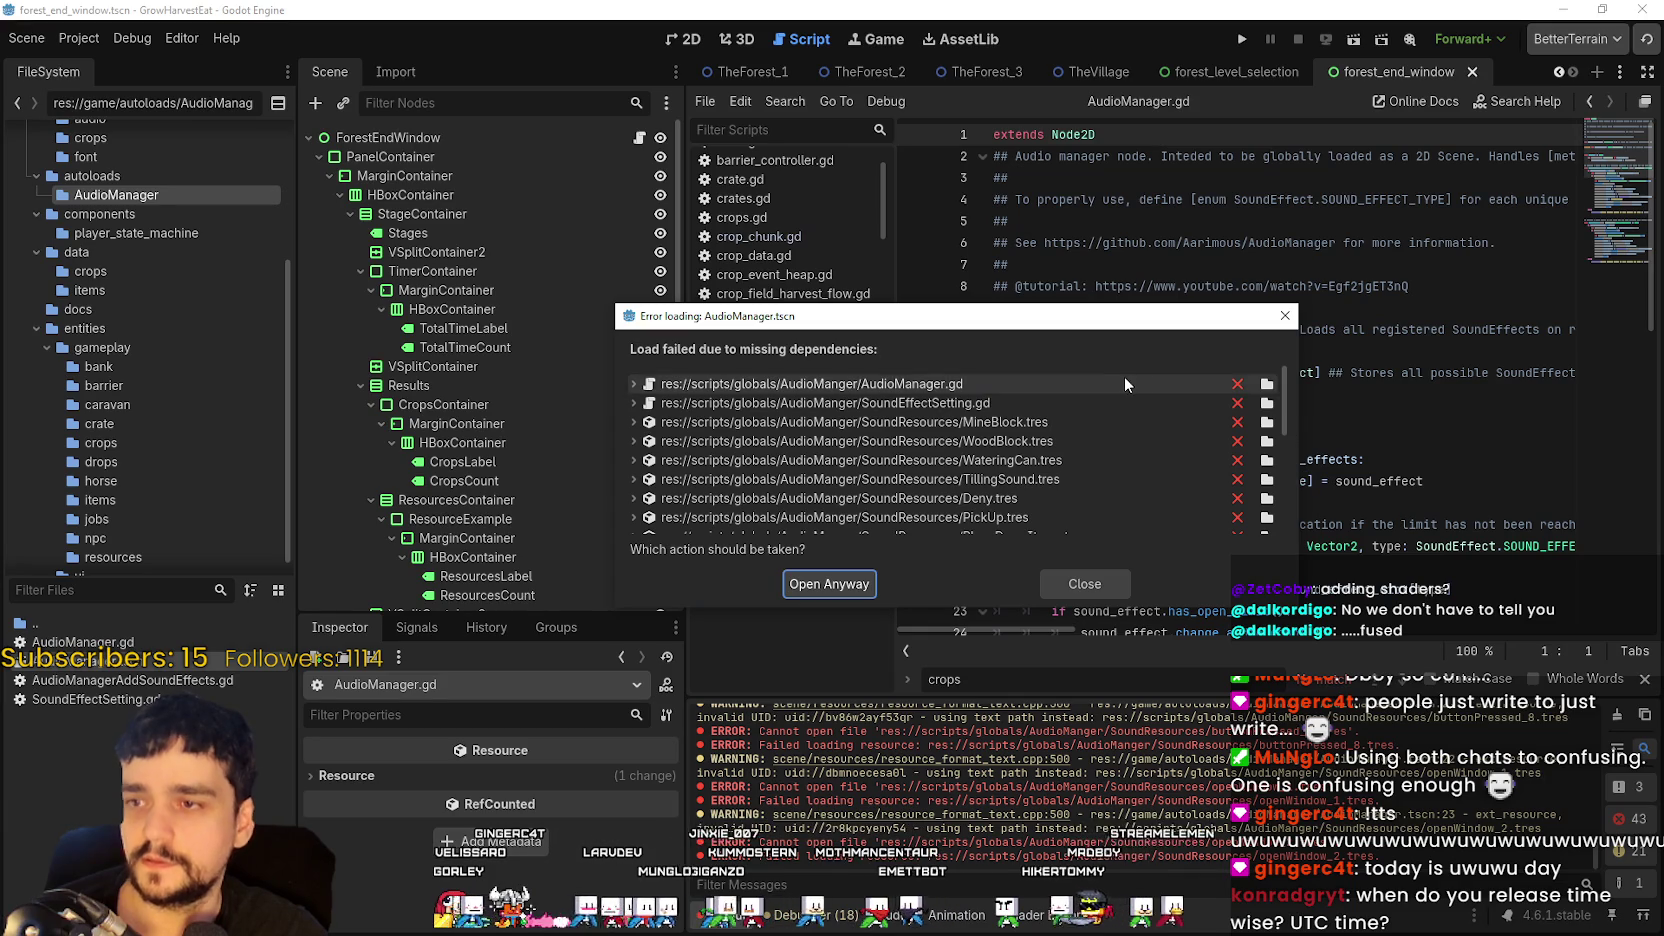
scroll(1090, 455, "down", 5)
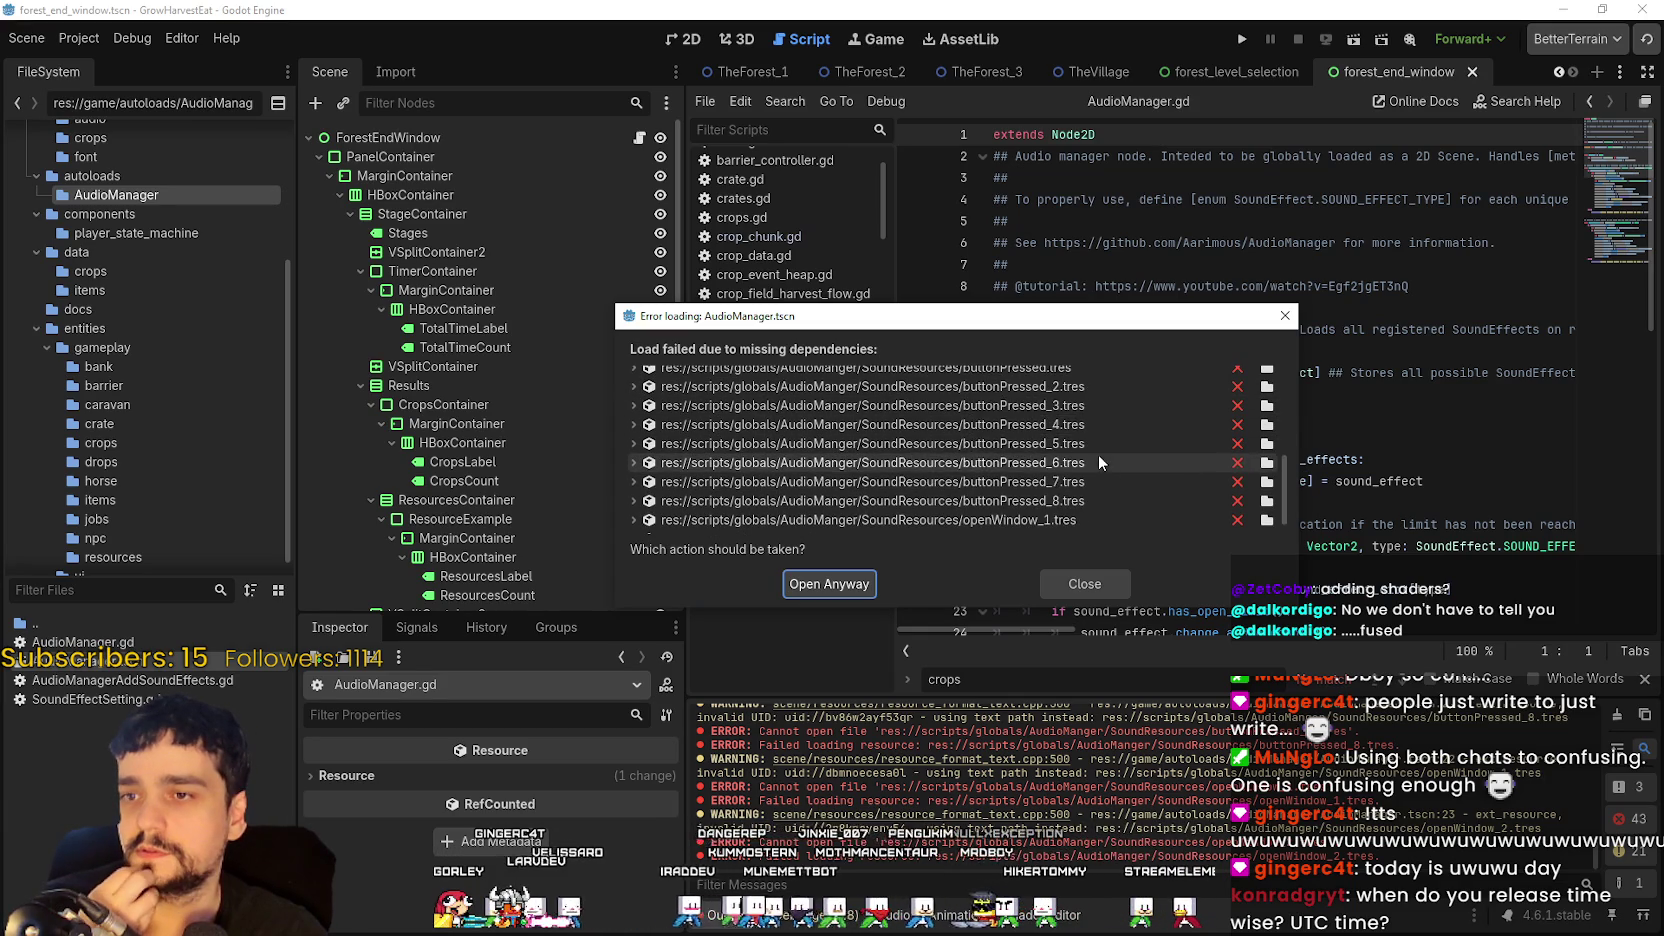
scroll(1110, 476, "up", 3)
scroll(1113, 493, "up", 2)
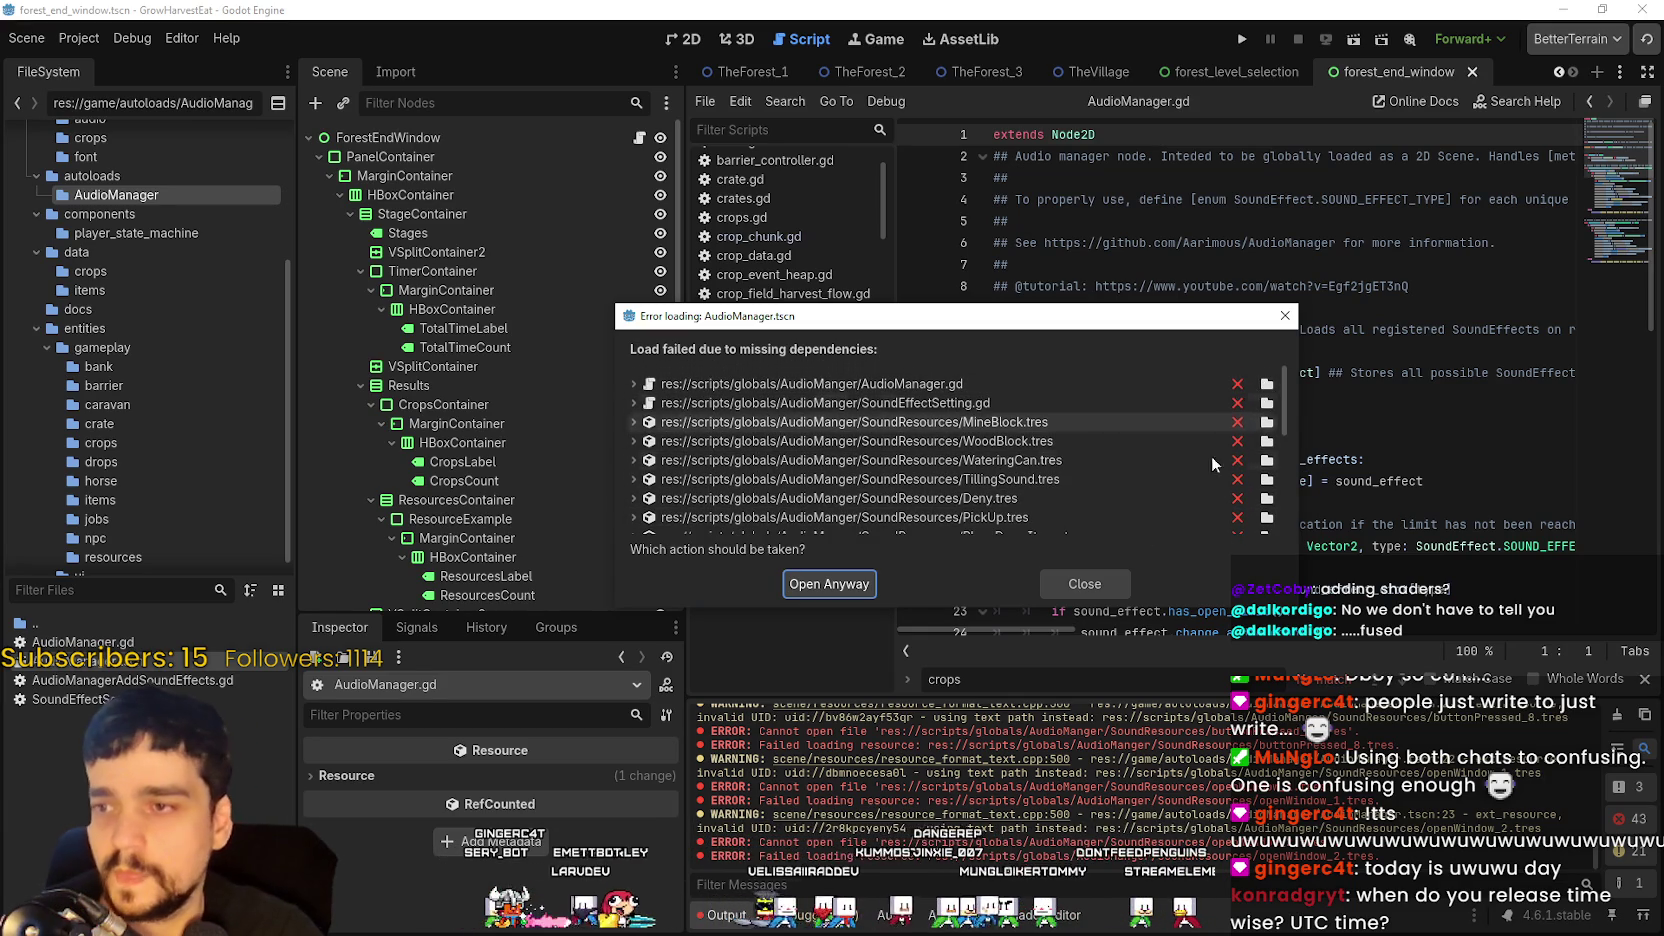
left_click(1078, 590)
- Delete the broken AudioManager.tscn from the project and start a new scene in the folder
right_click(127, 668)
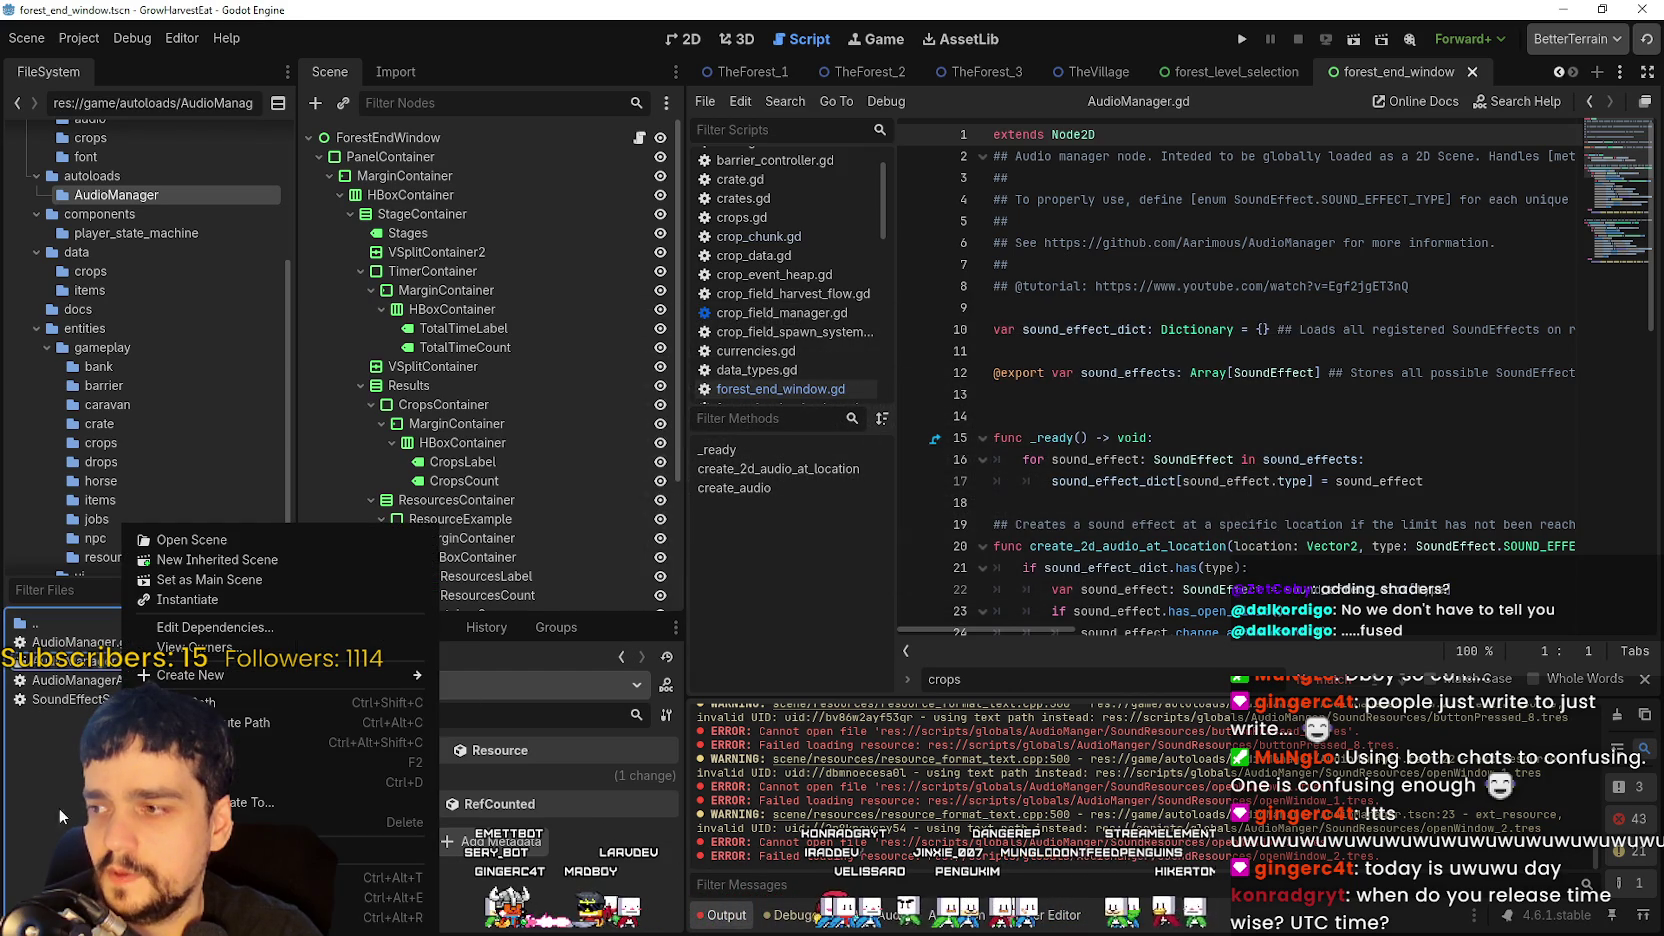
left_click(67, 680)
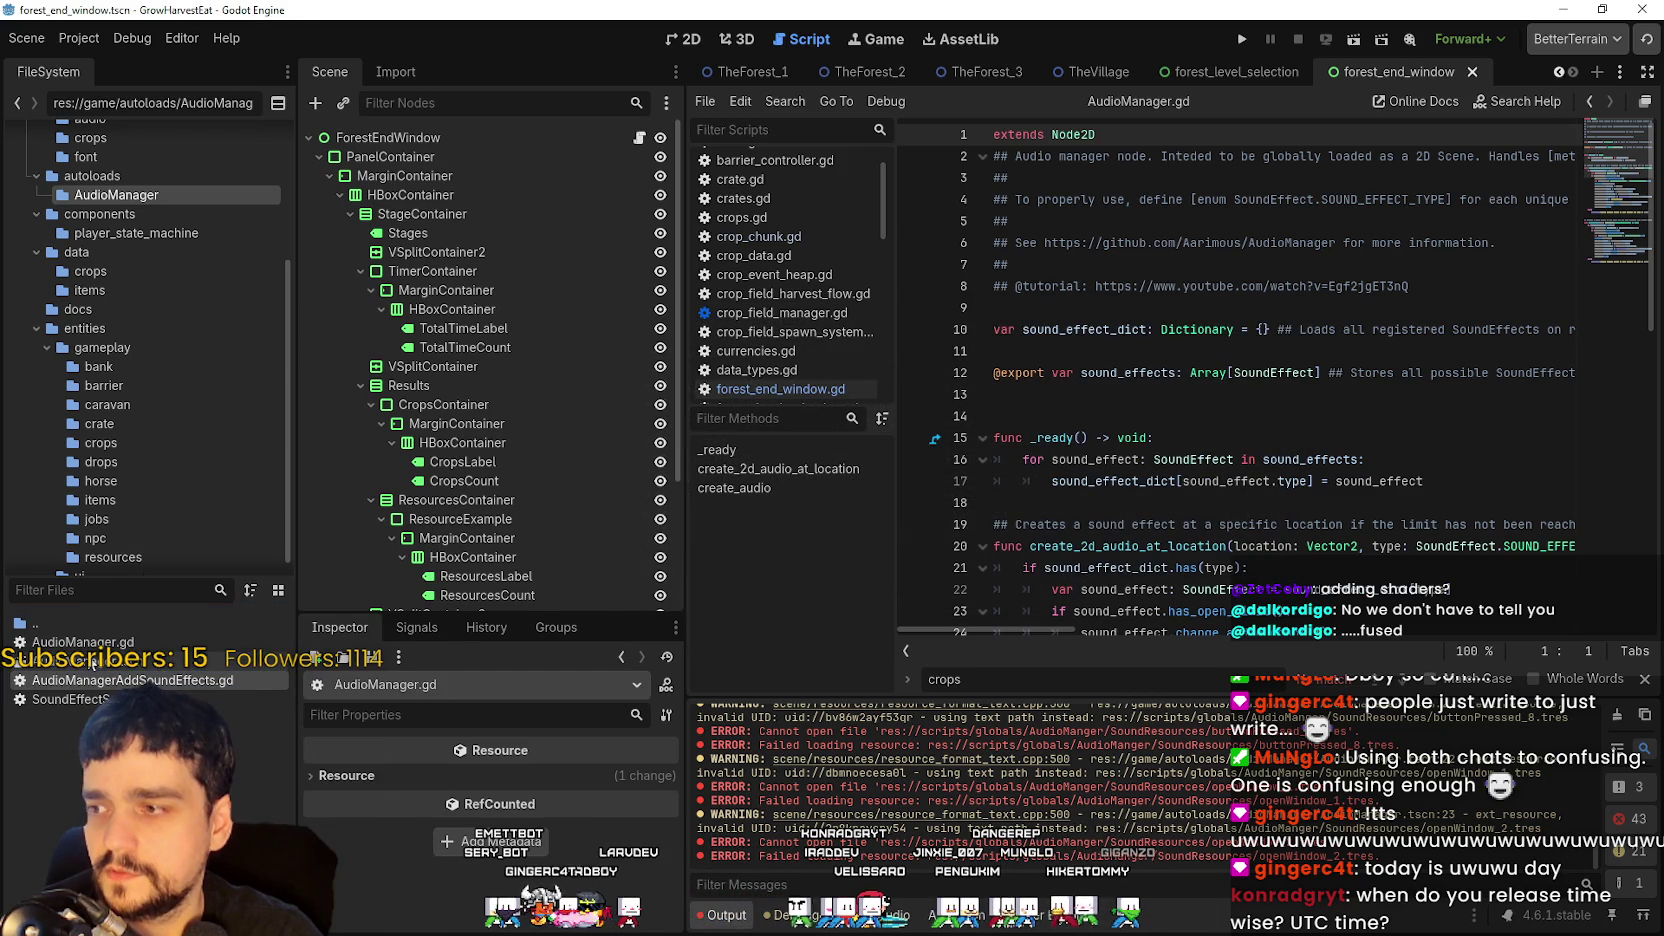
right_click(78, 670)
left_click(357, 822)
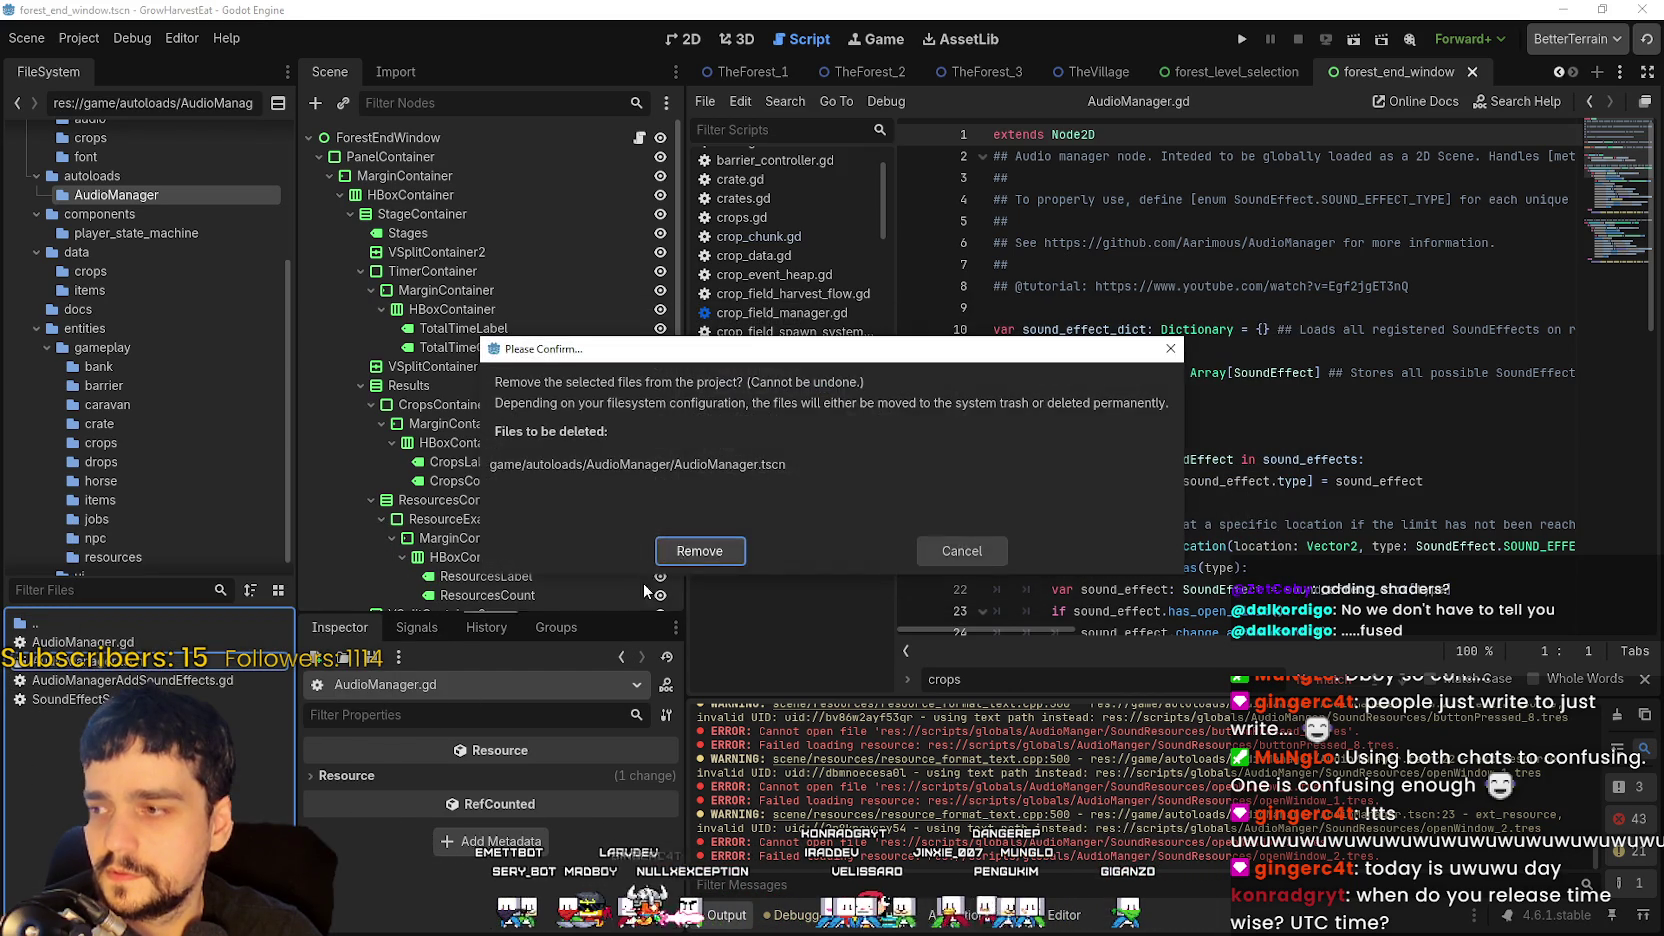
left_click(700, 551)
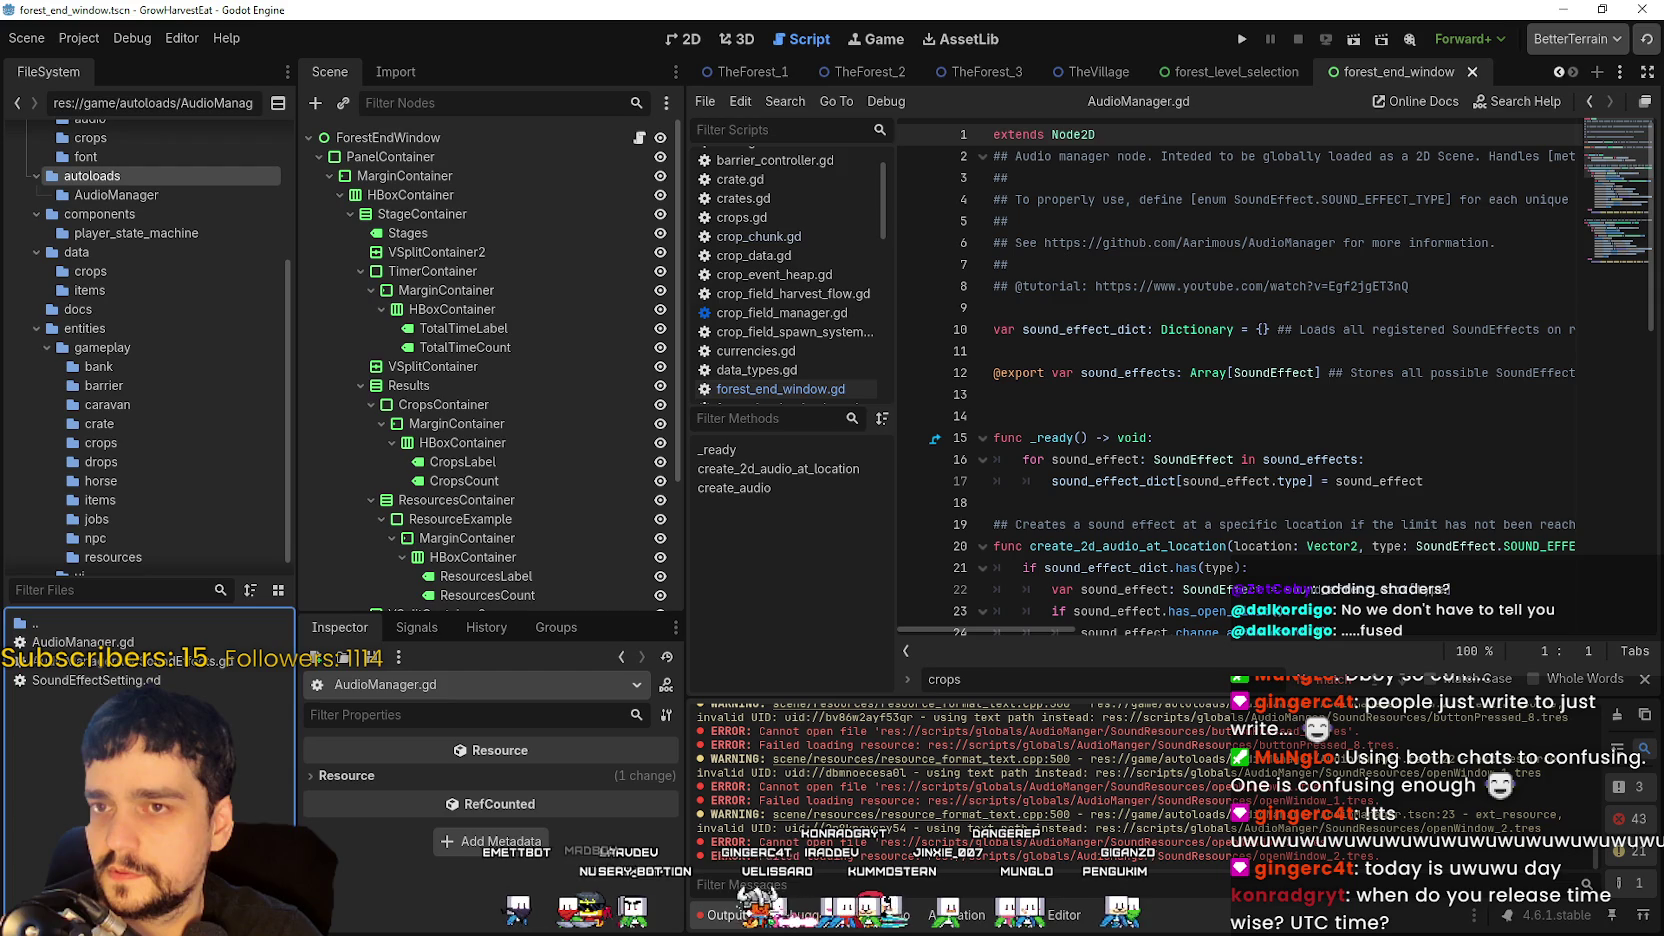
right_click(205, 713)
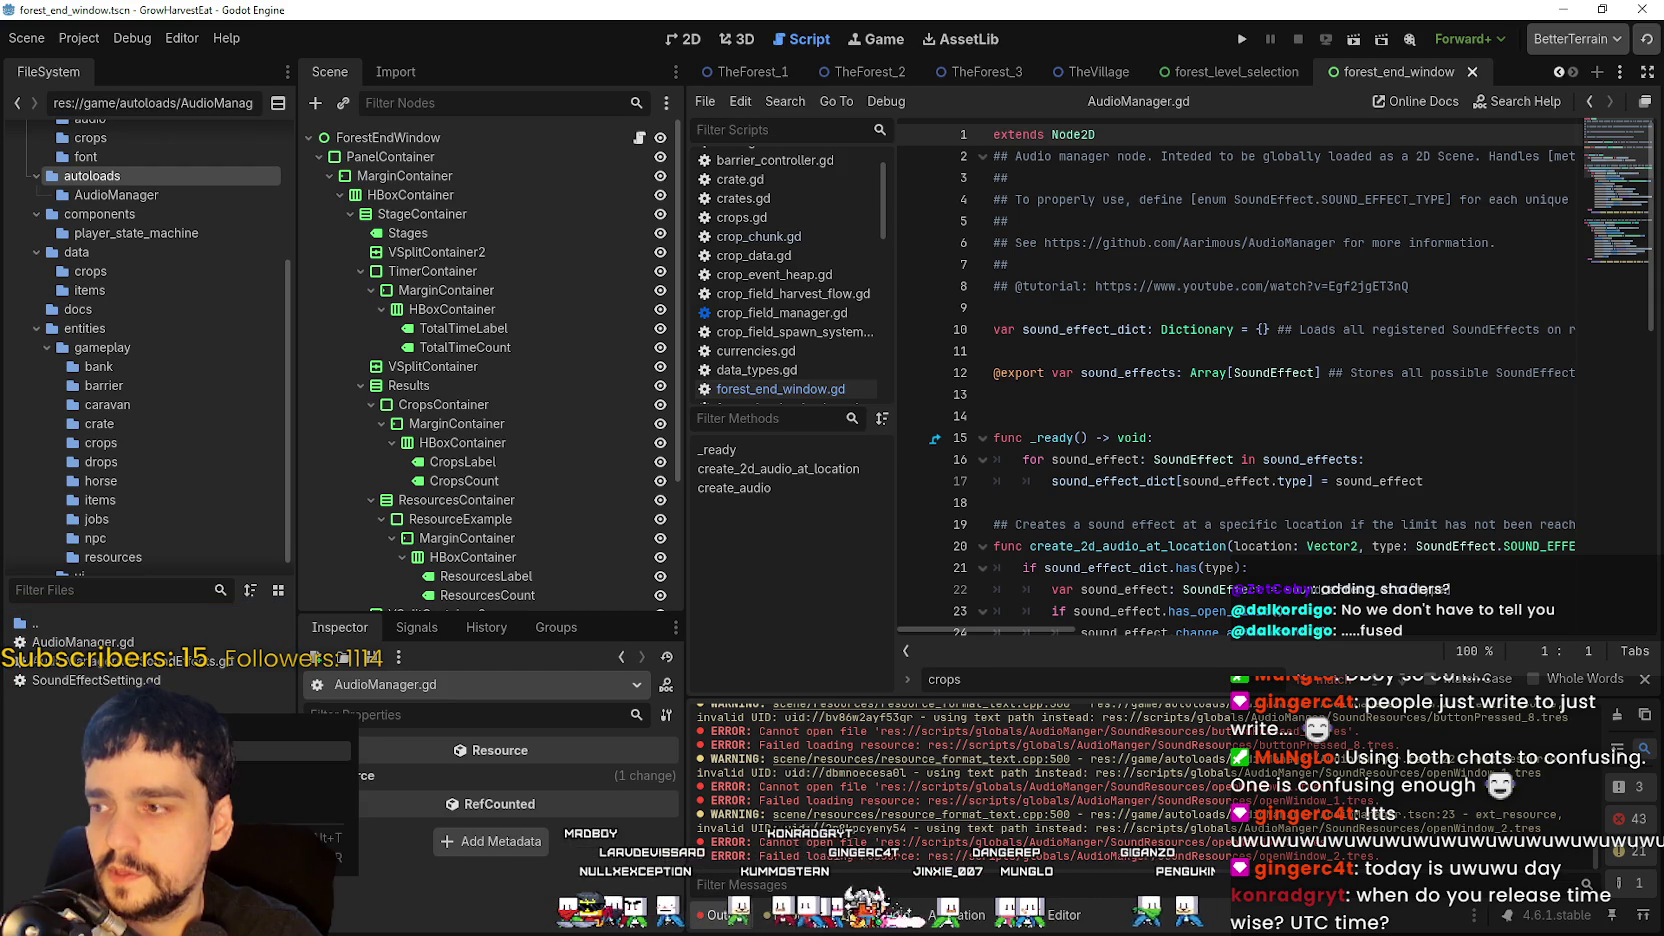
left_click(290, 750)
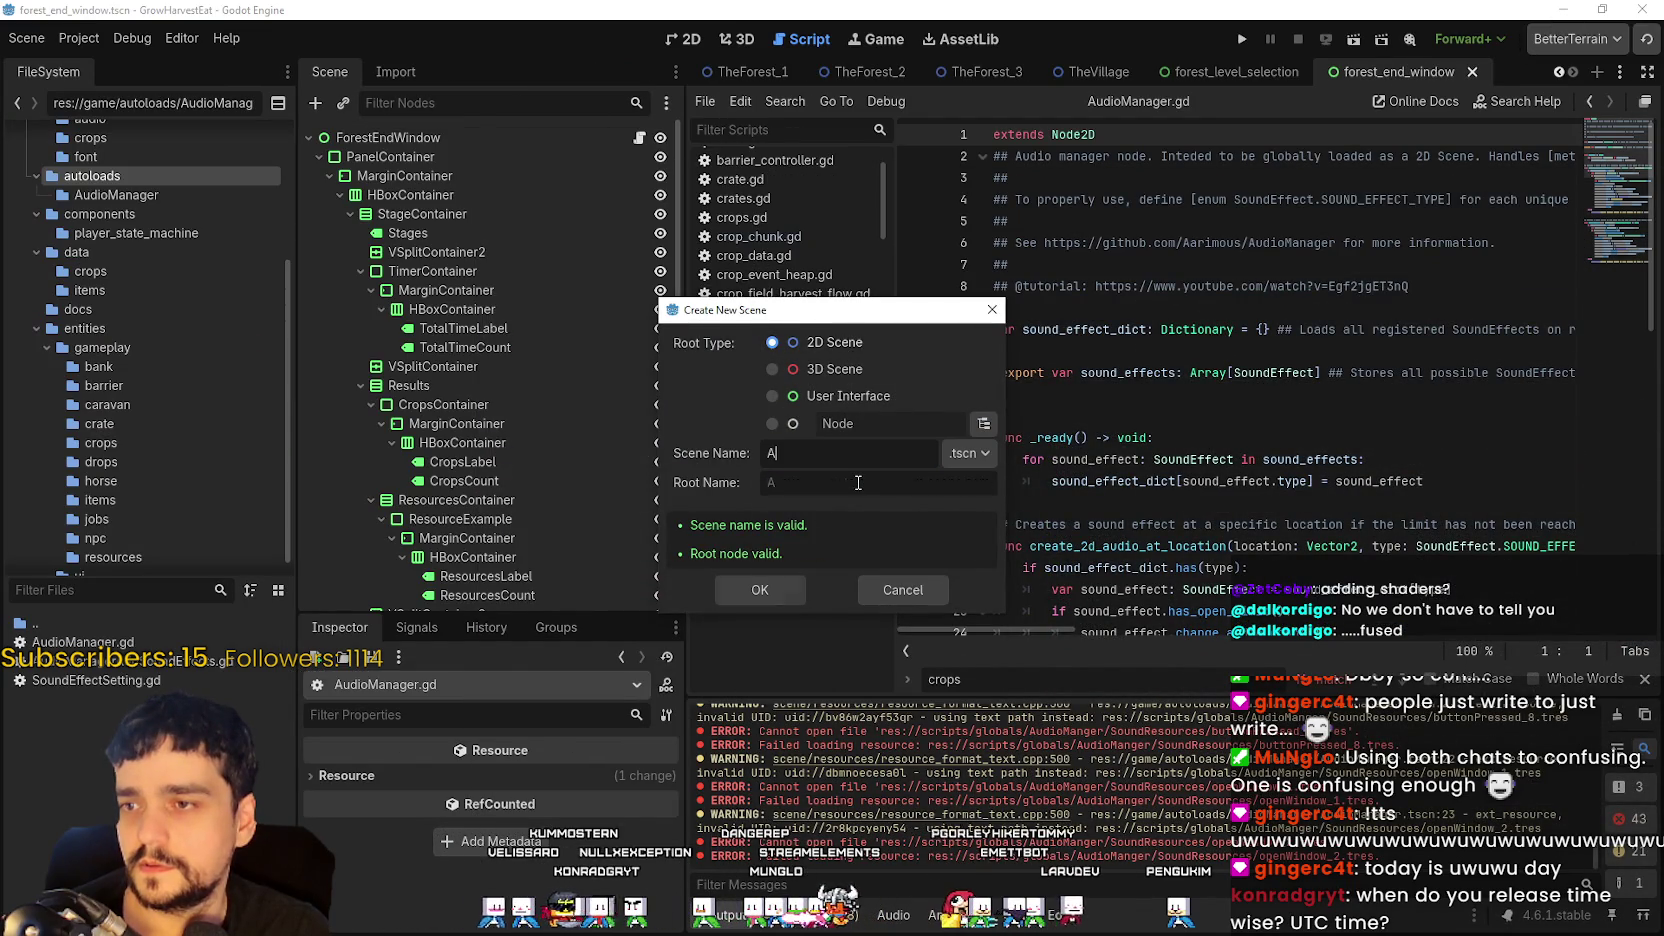
- Name the new scene AudioManager, create it, and run the project
type("AudioManager")
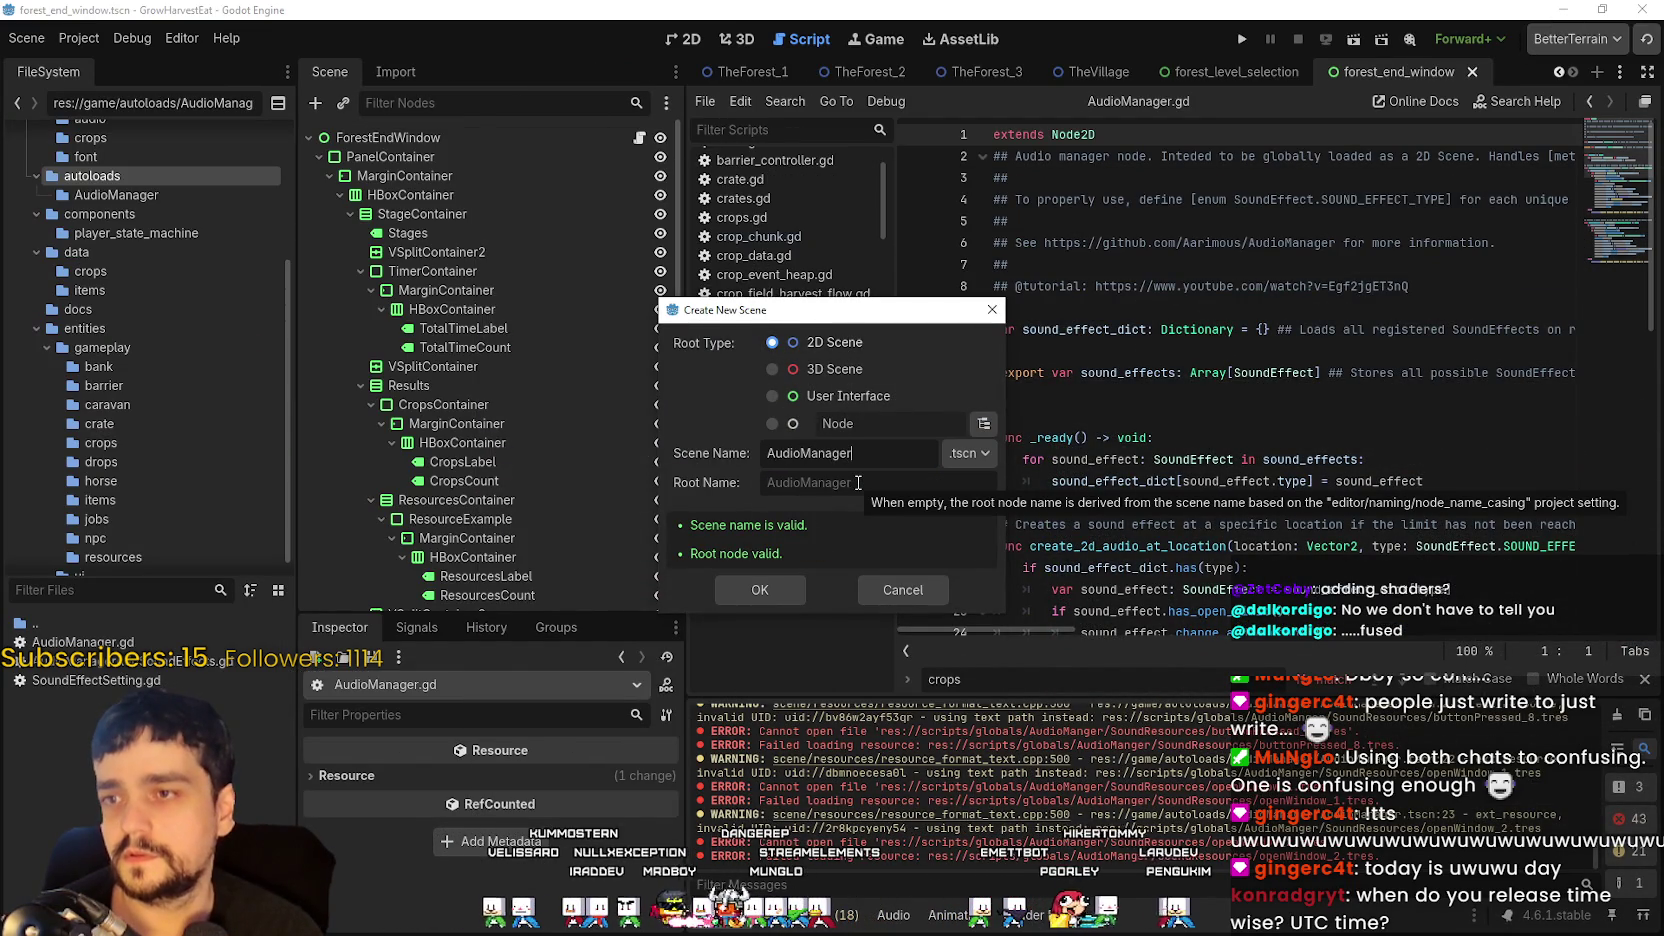
left_click(790, 594)
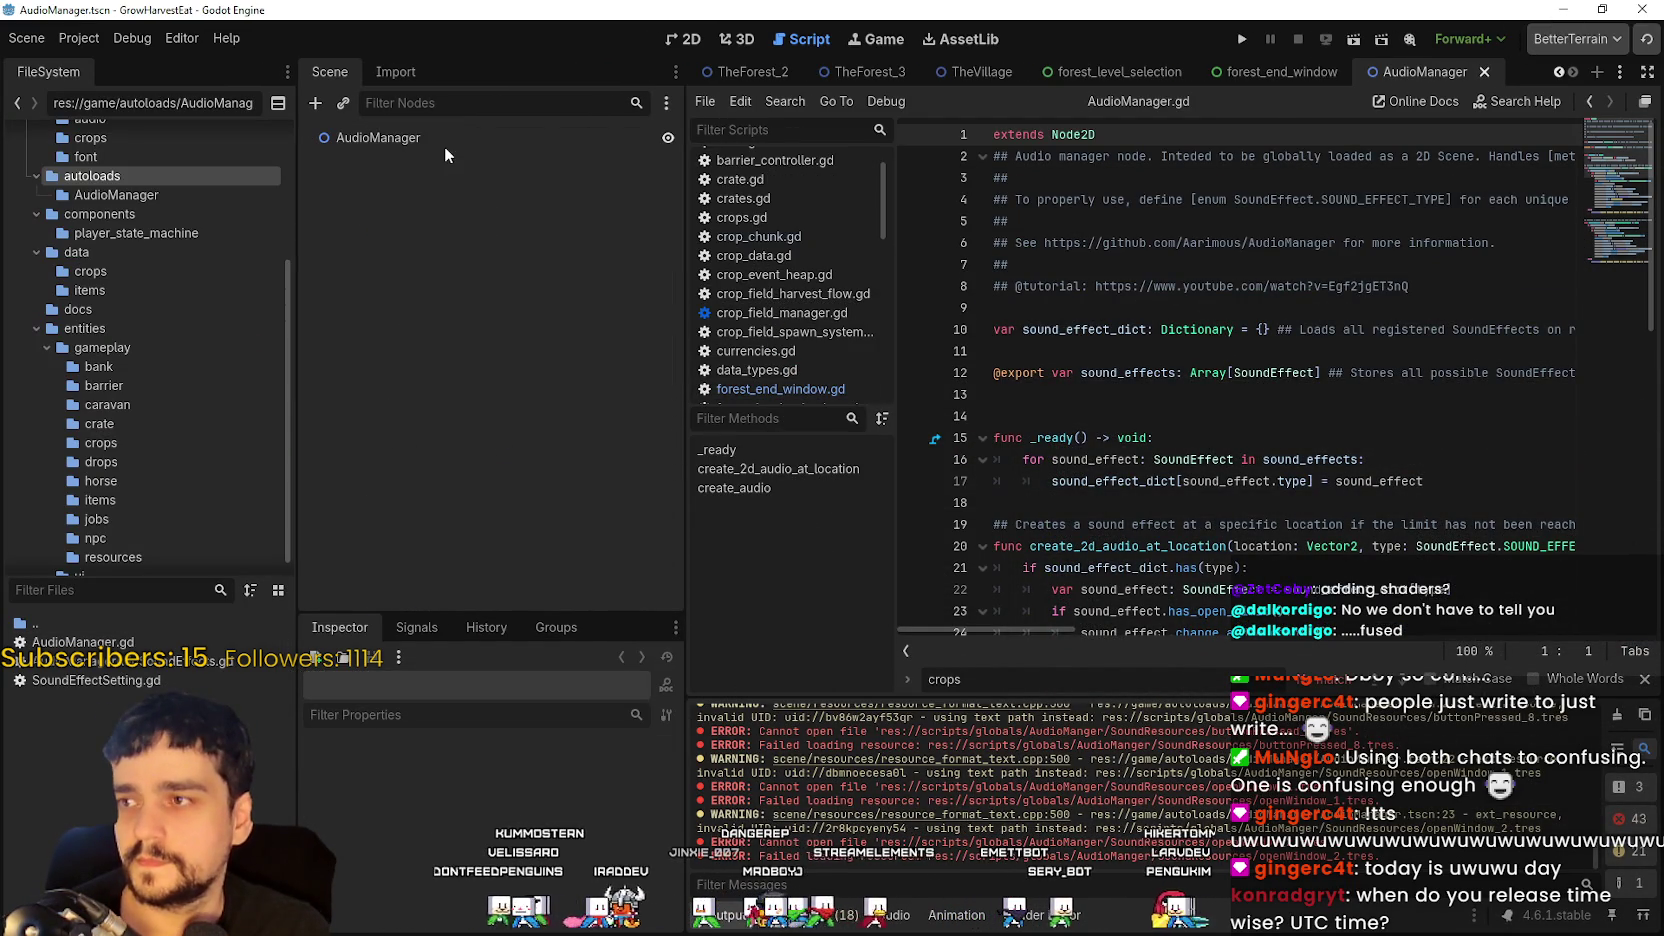
left_click(1243, 38)
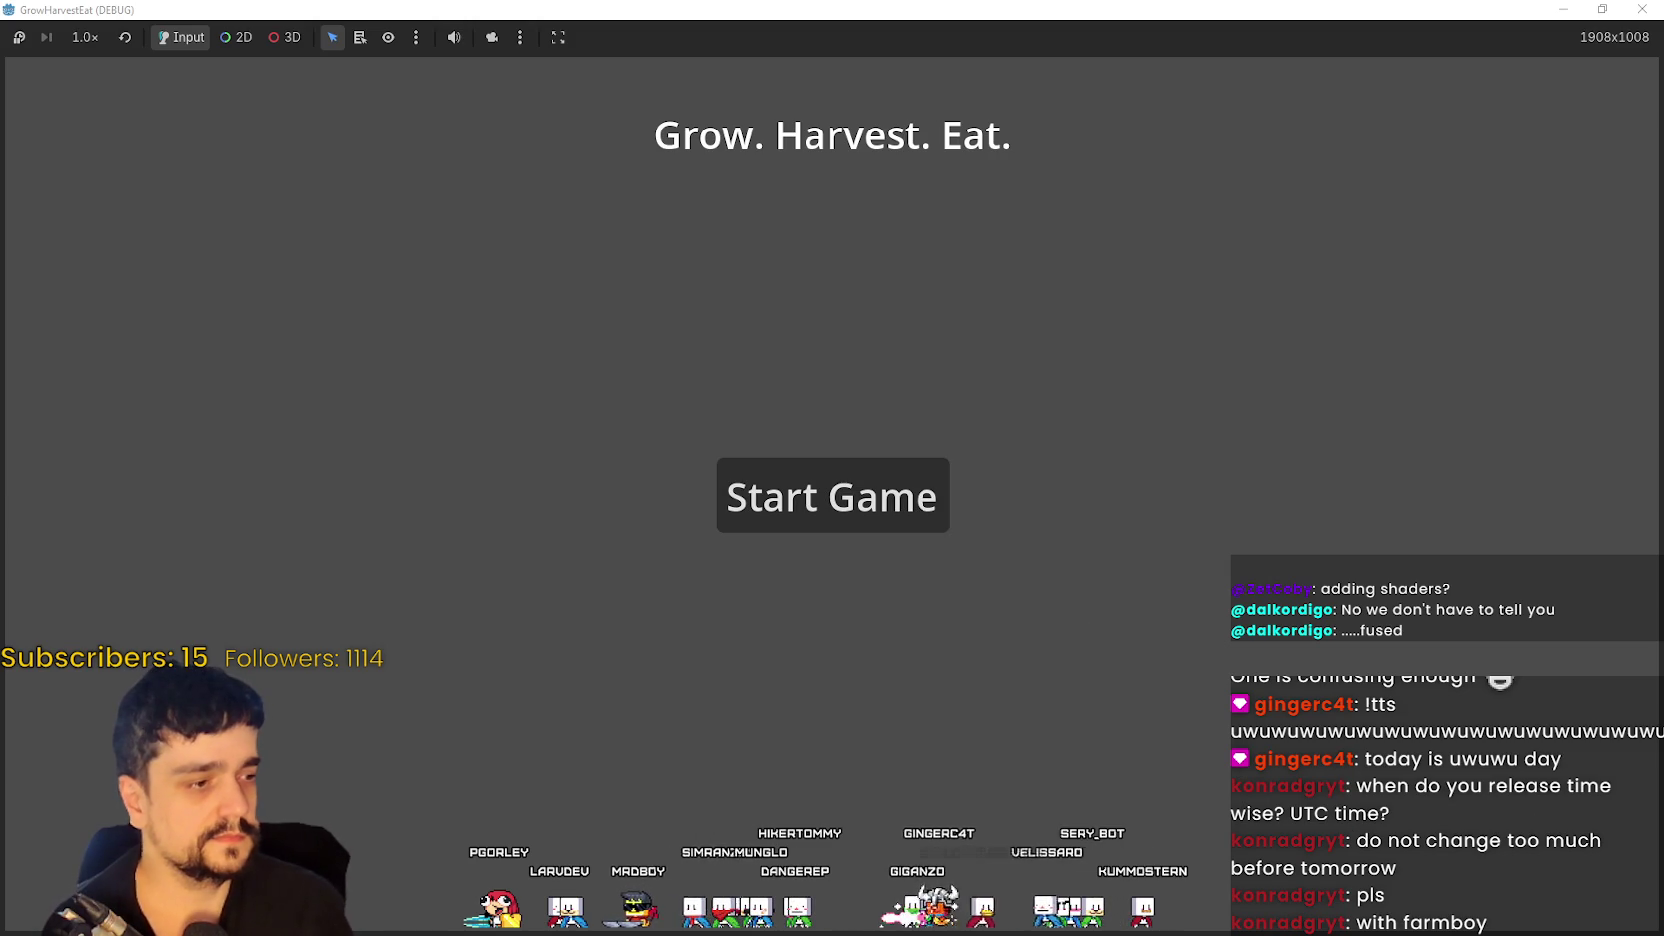
key("alt+Tab")
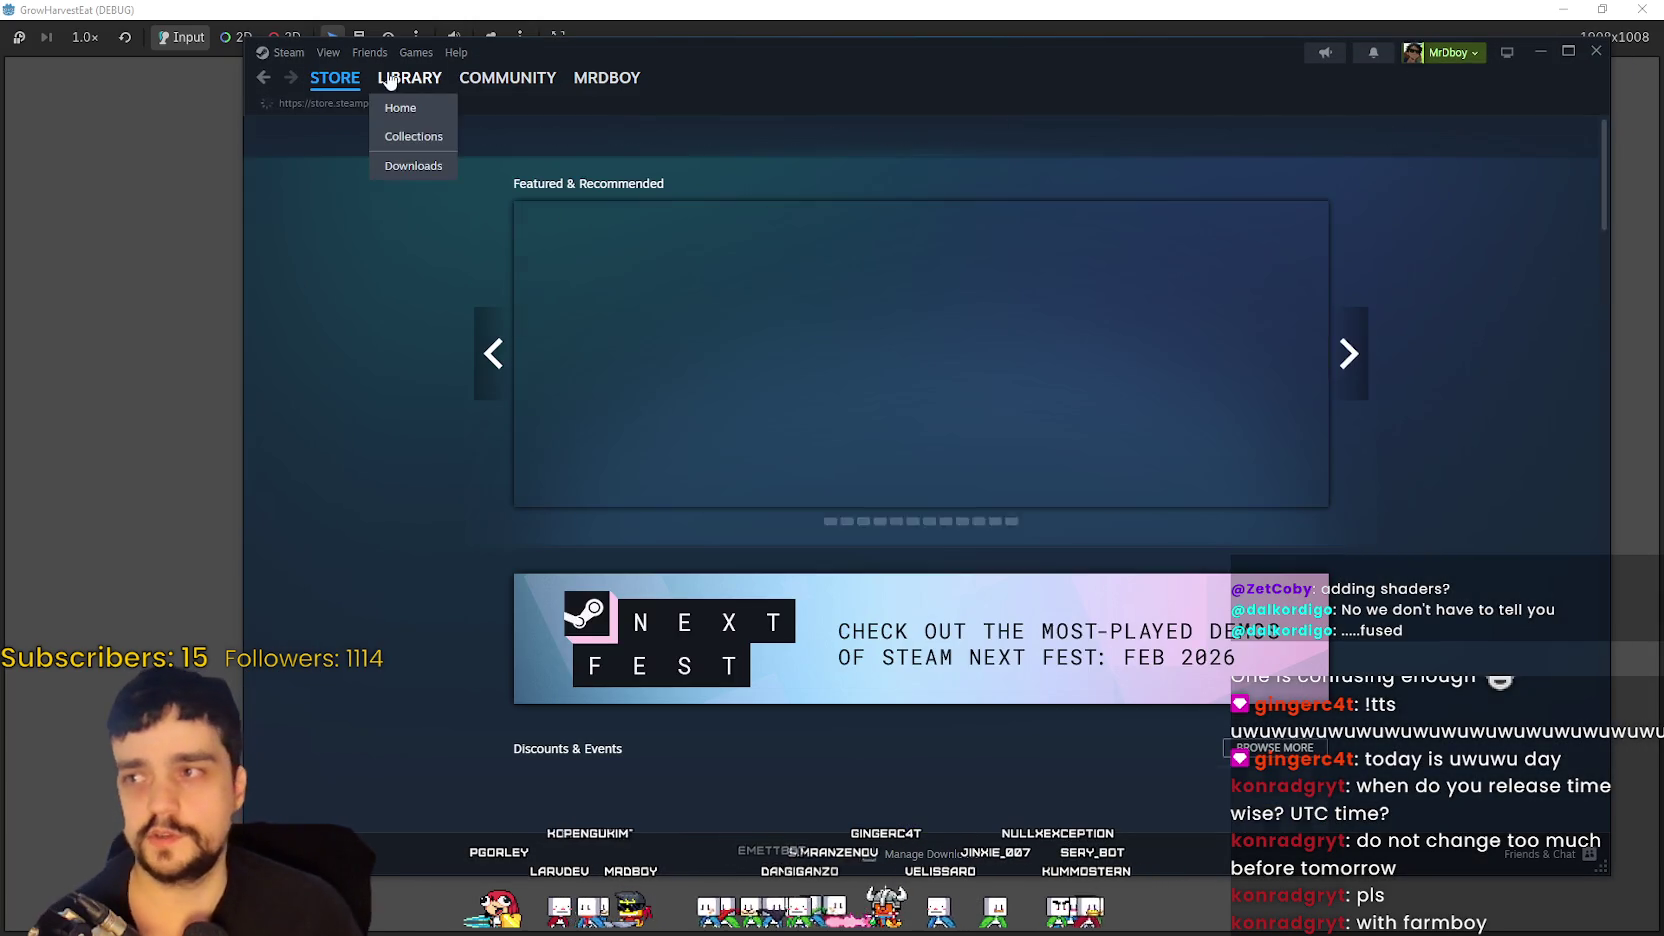
left_click(390, 80)
left_click(681, 193)
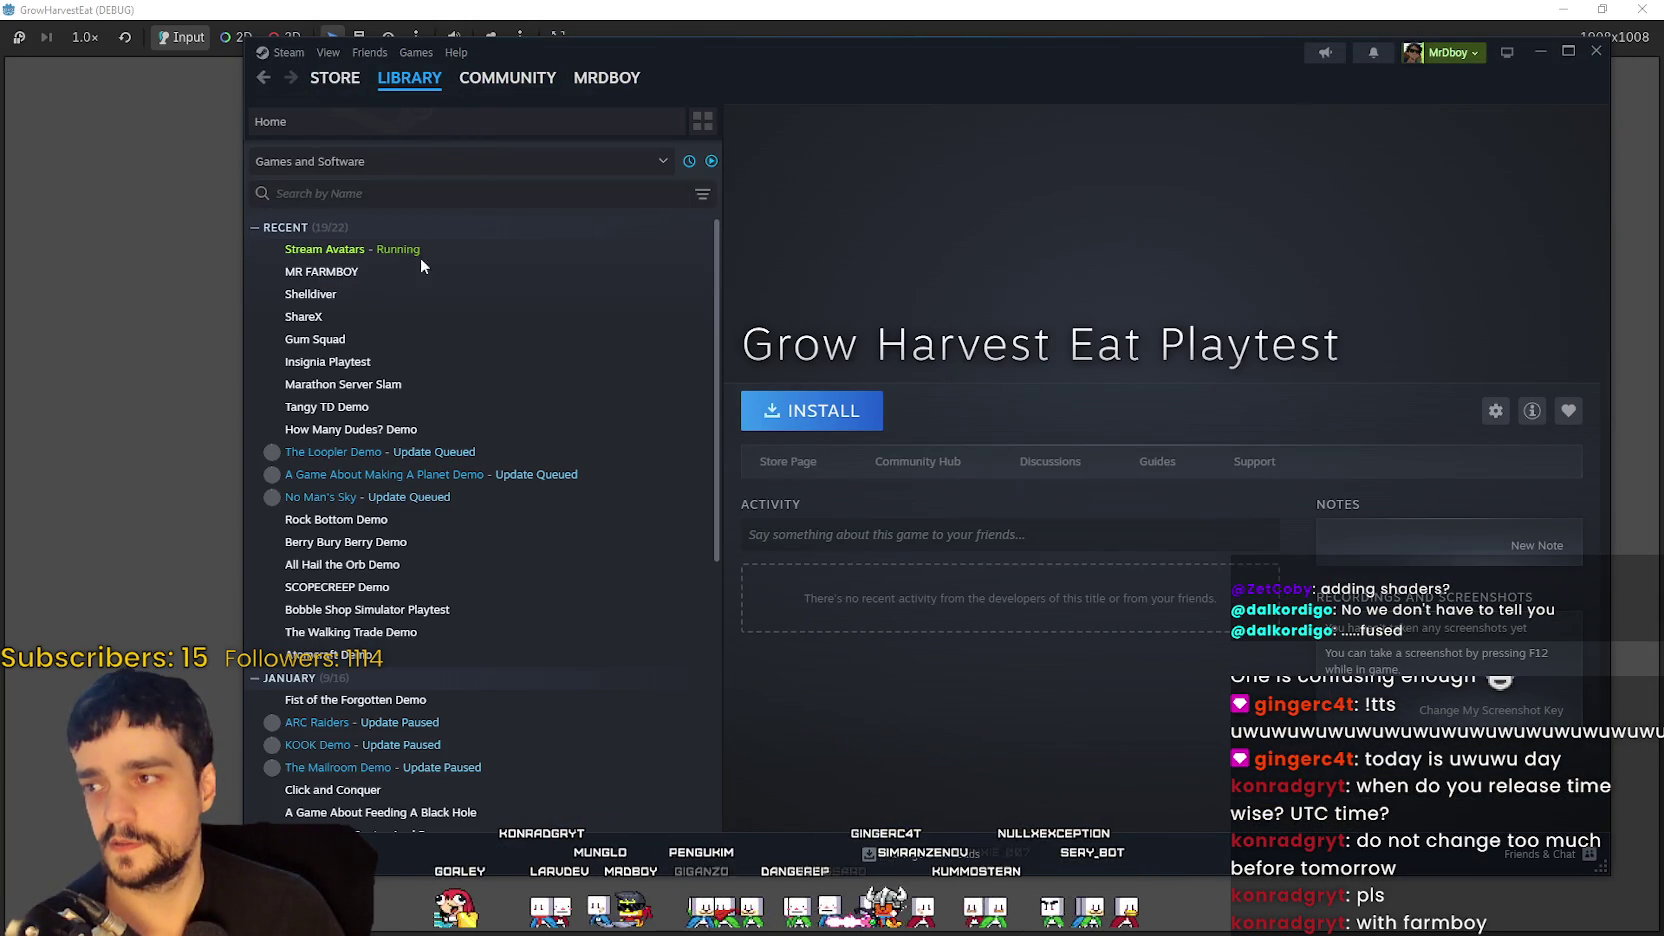
left_click(400, 271)
left_click(798, 464)
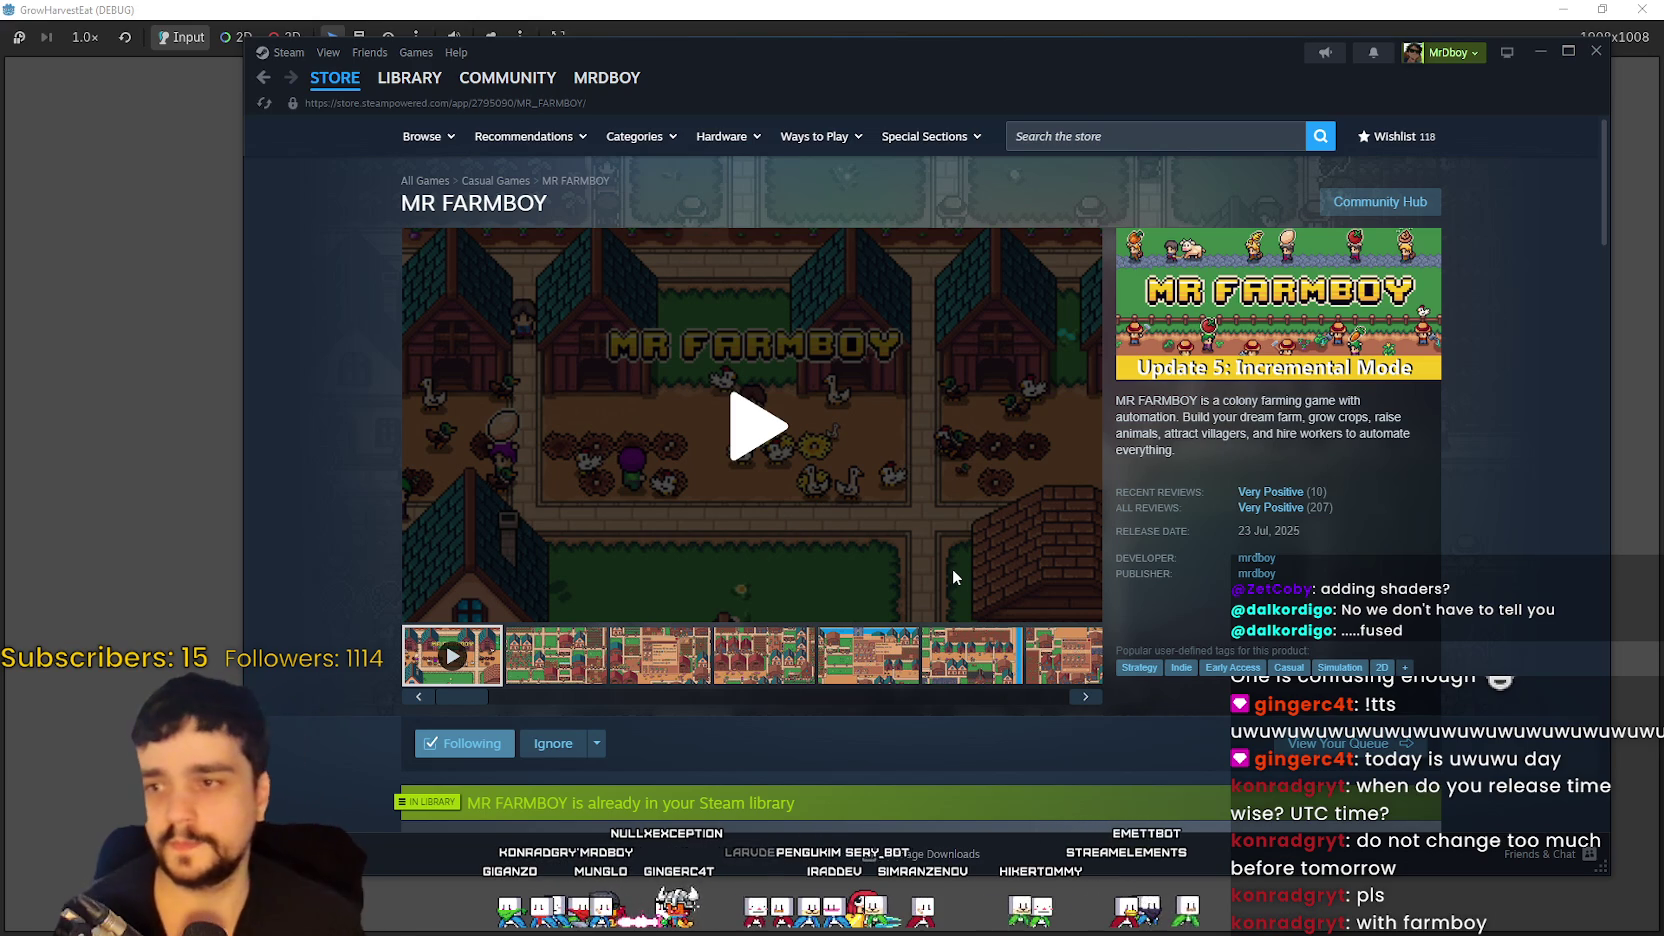
left_click(192, 384)
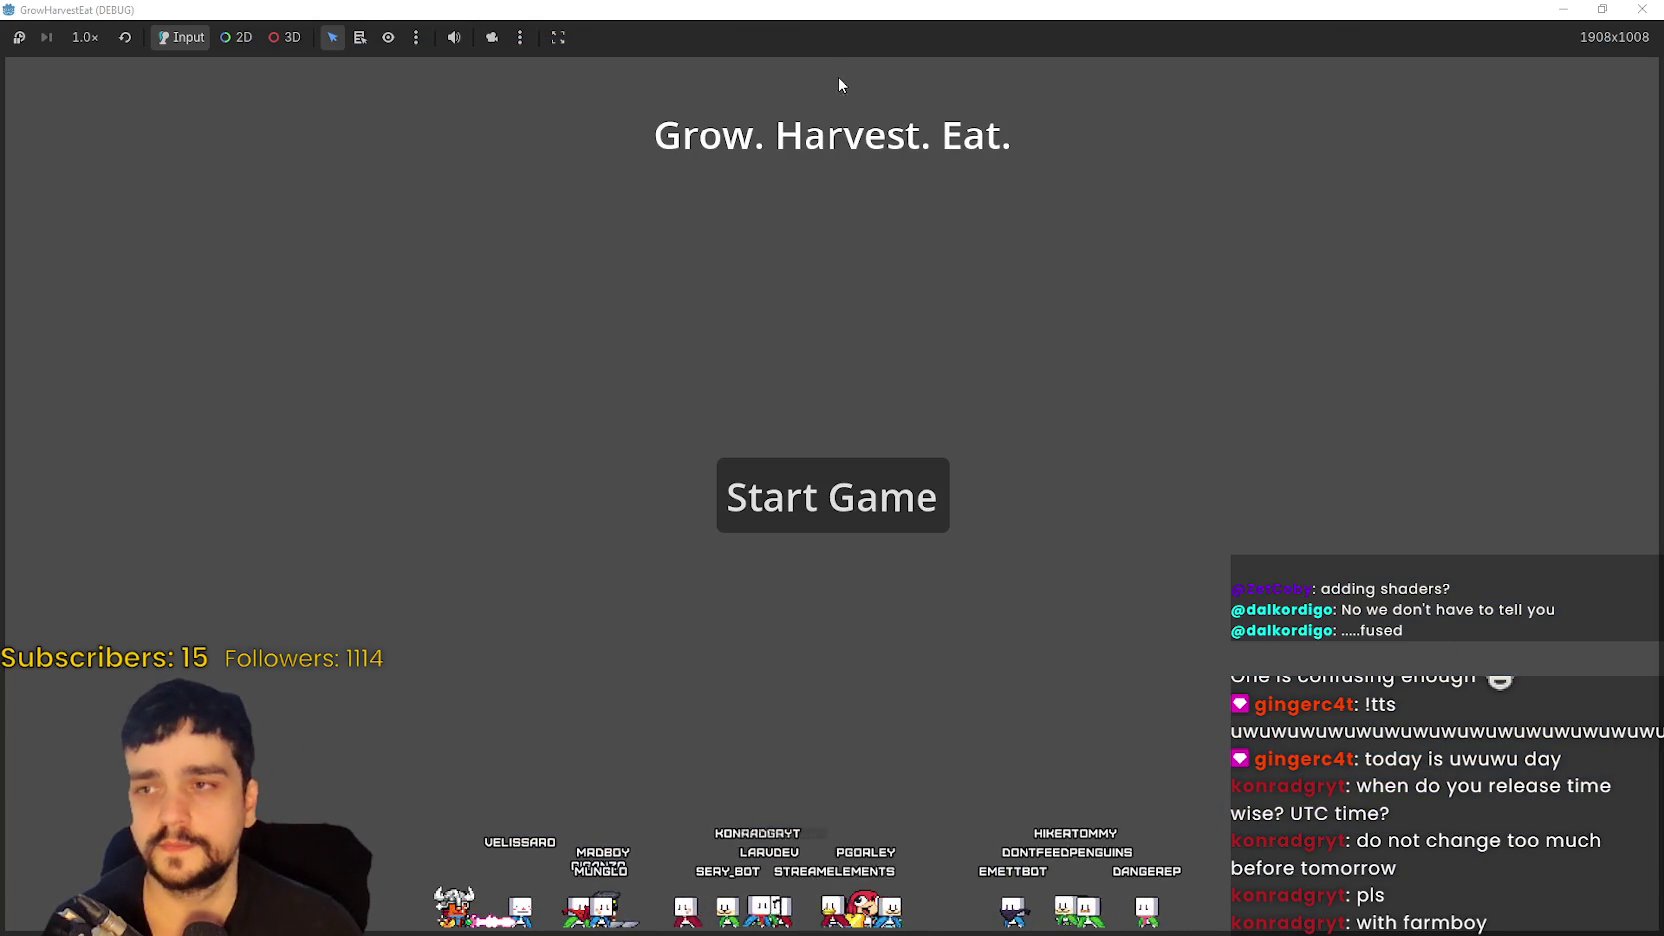
- Start a game and walk the player left, up, right and down through the village
left_click(838, 527)
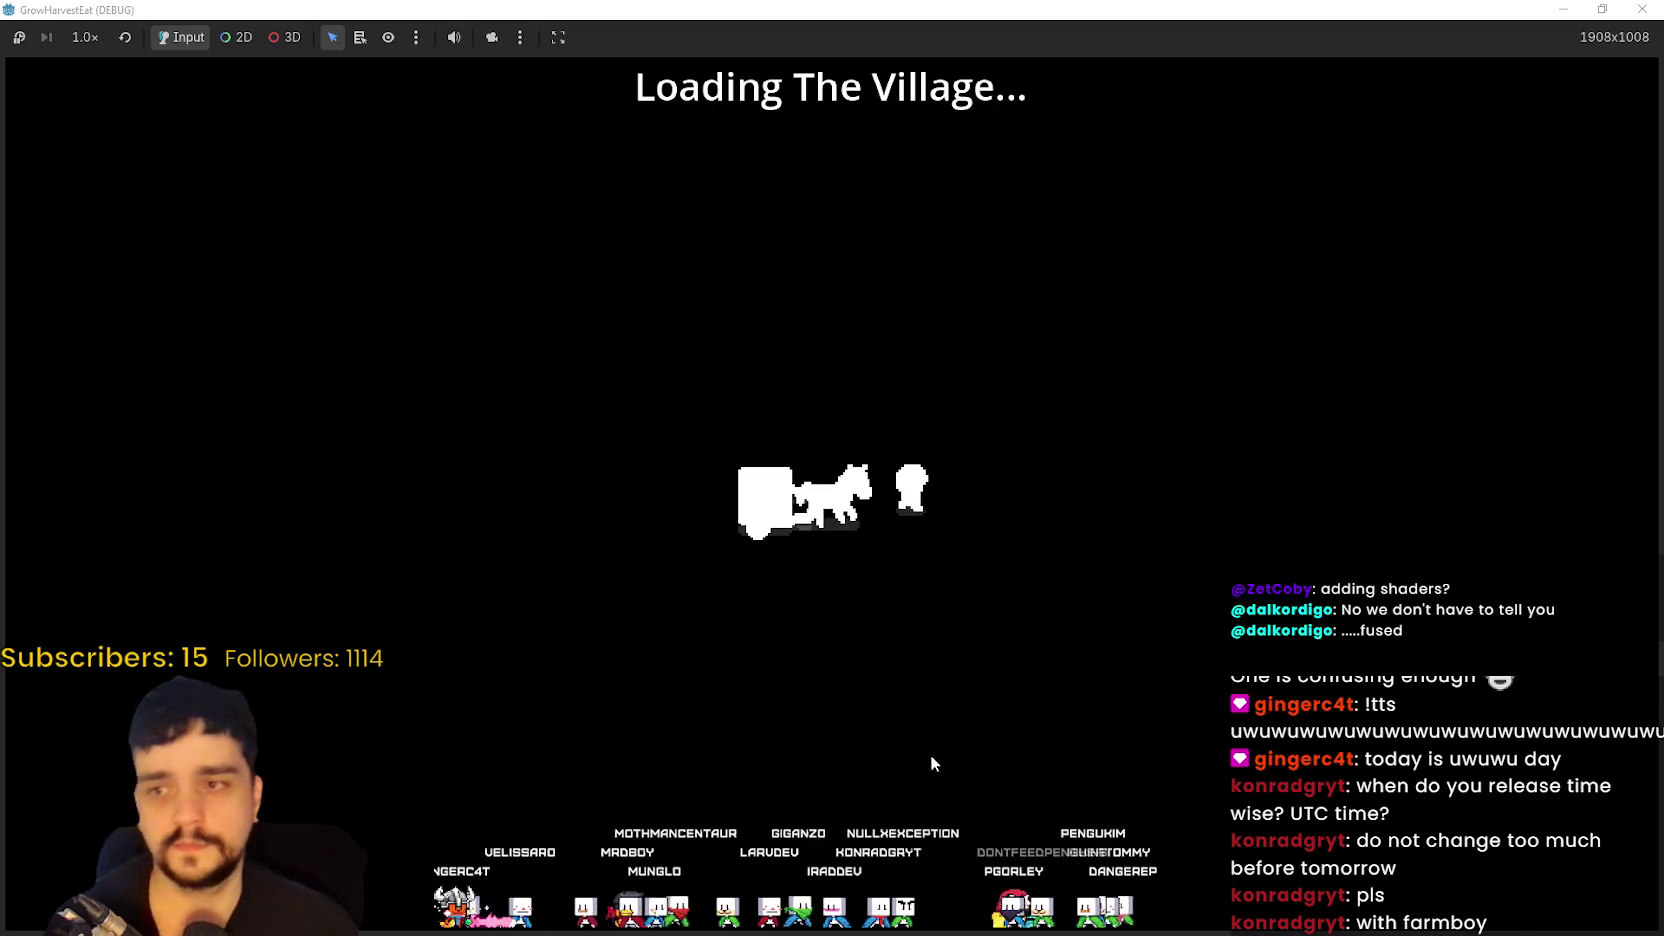
key("a")
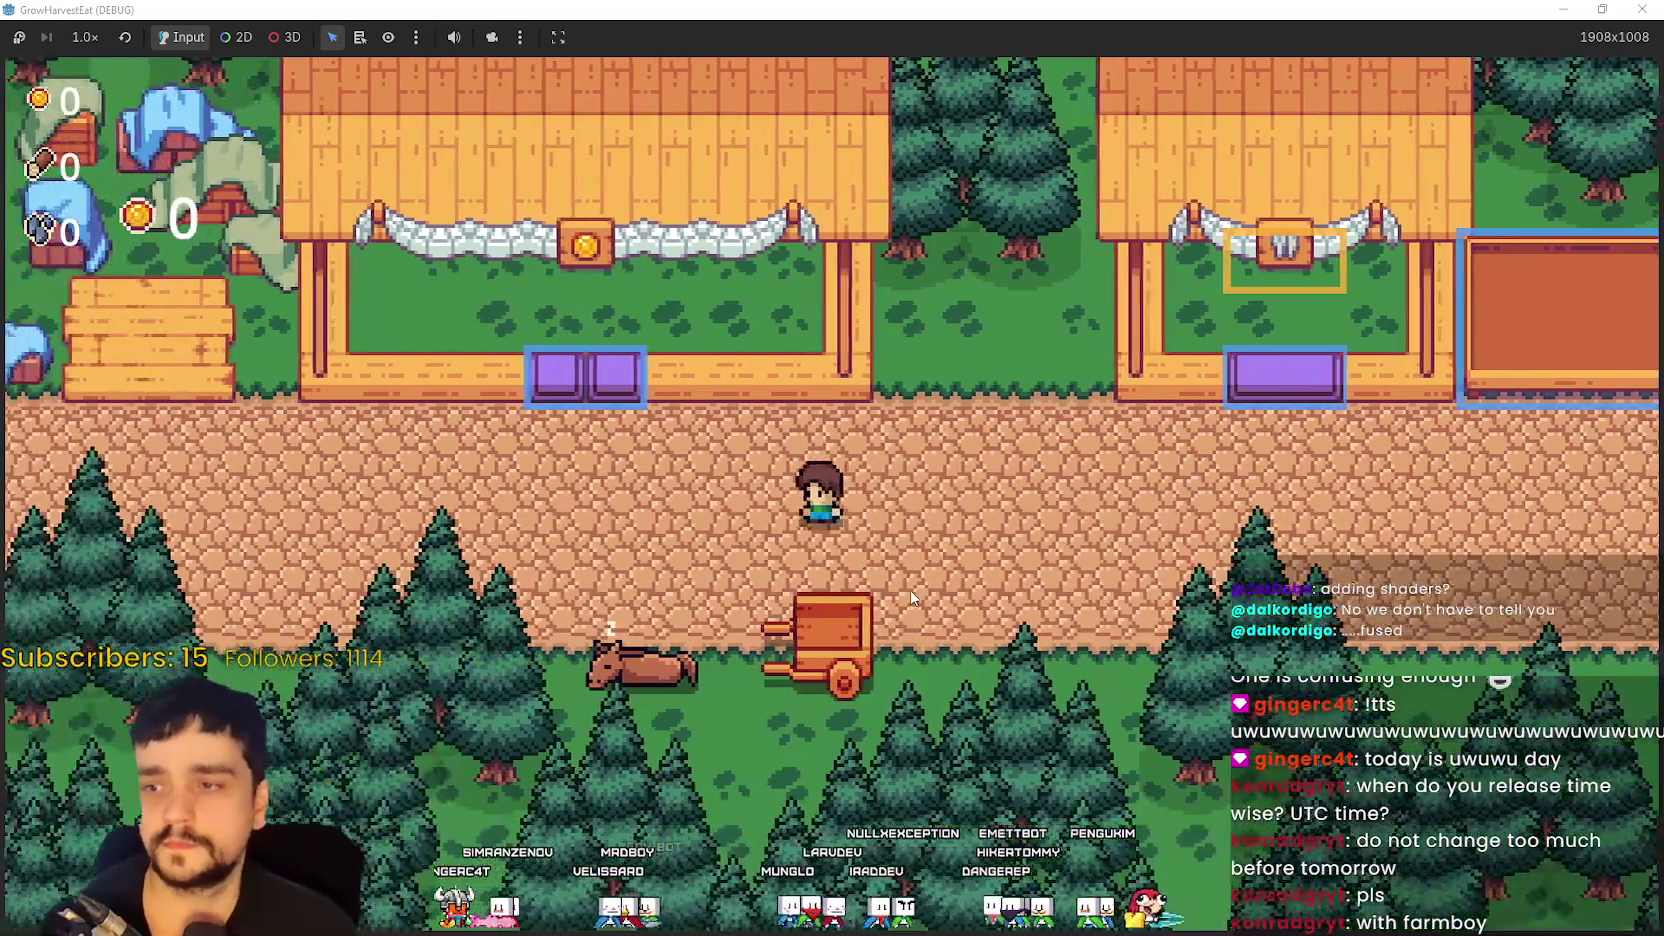
key("a")
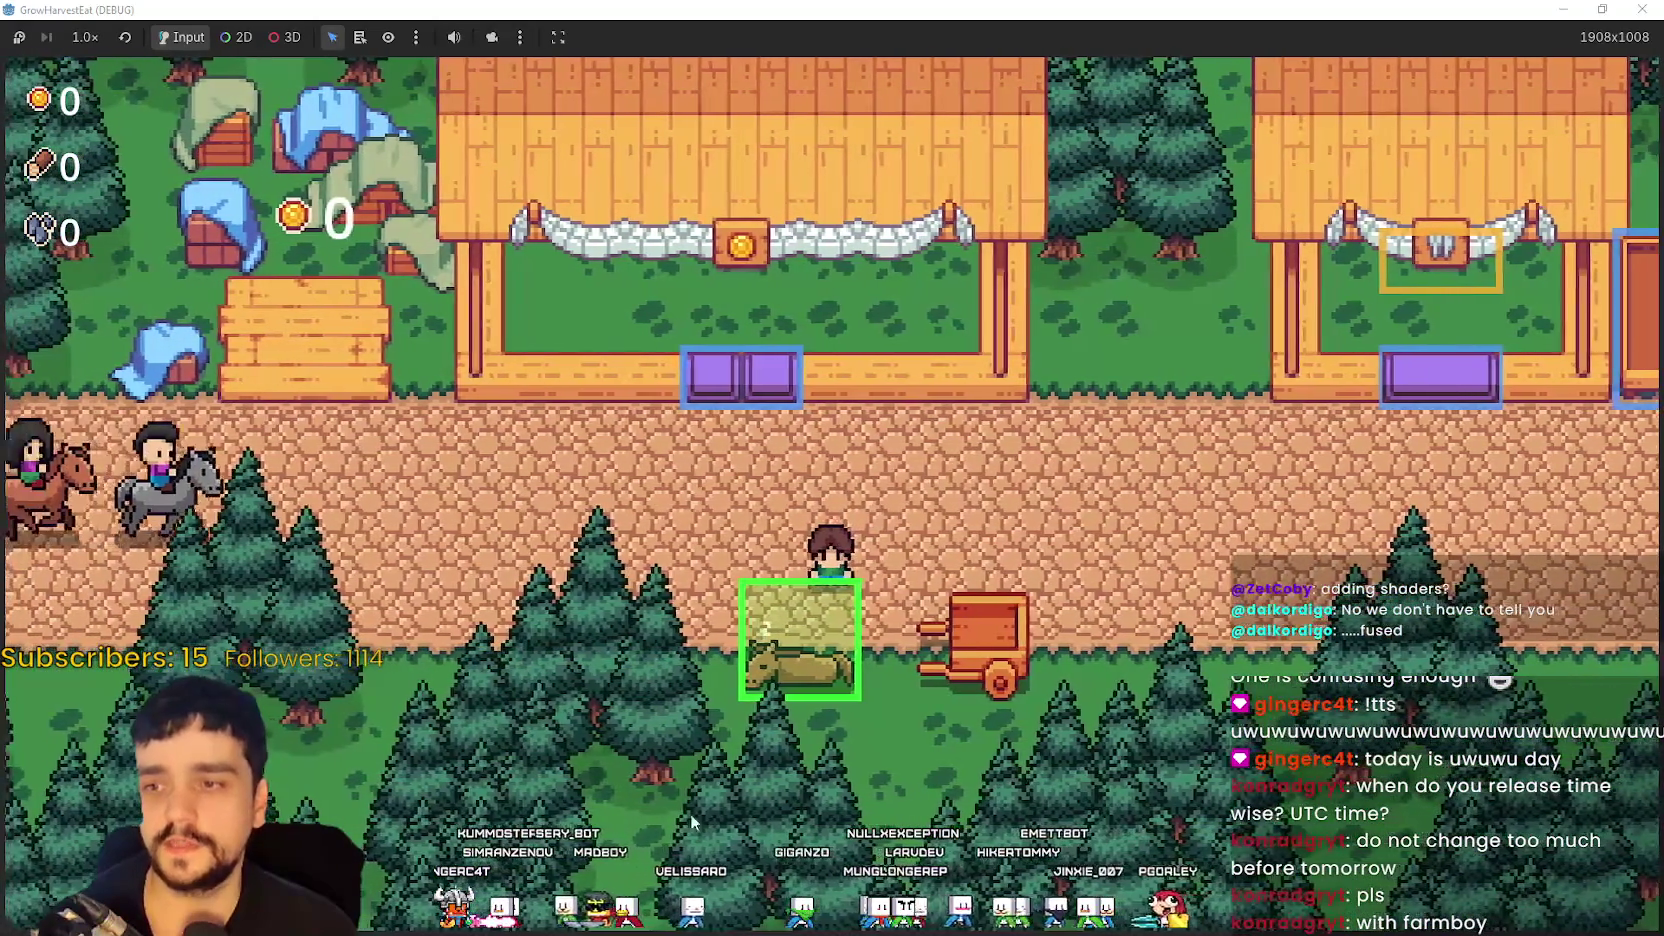
key("w")
key("d")
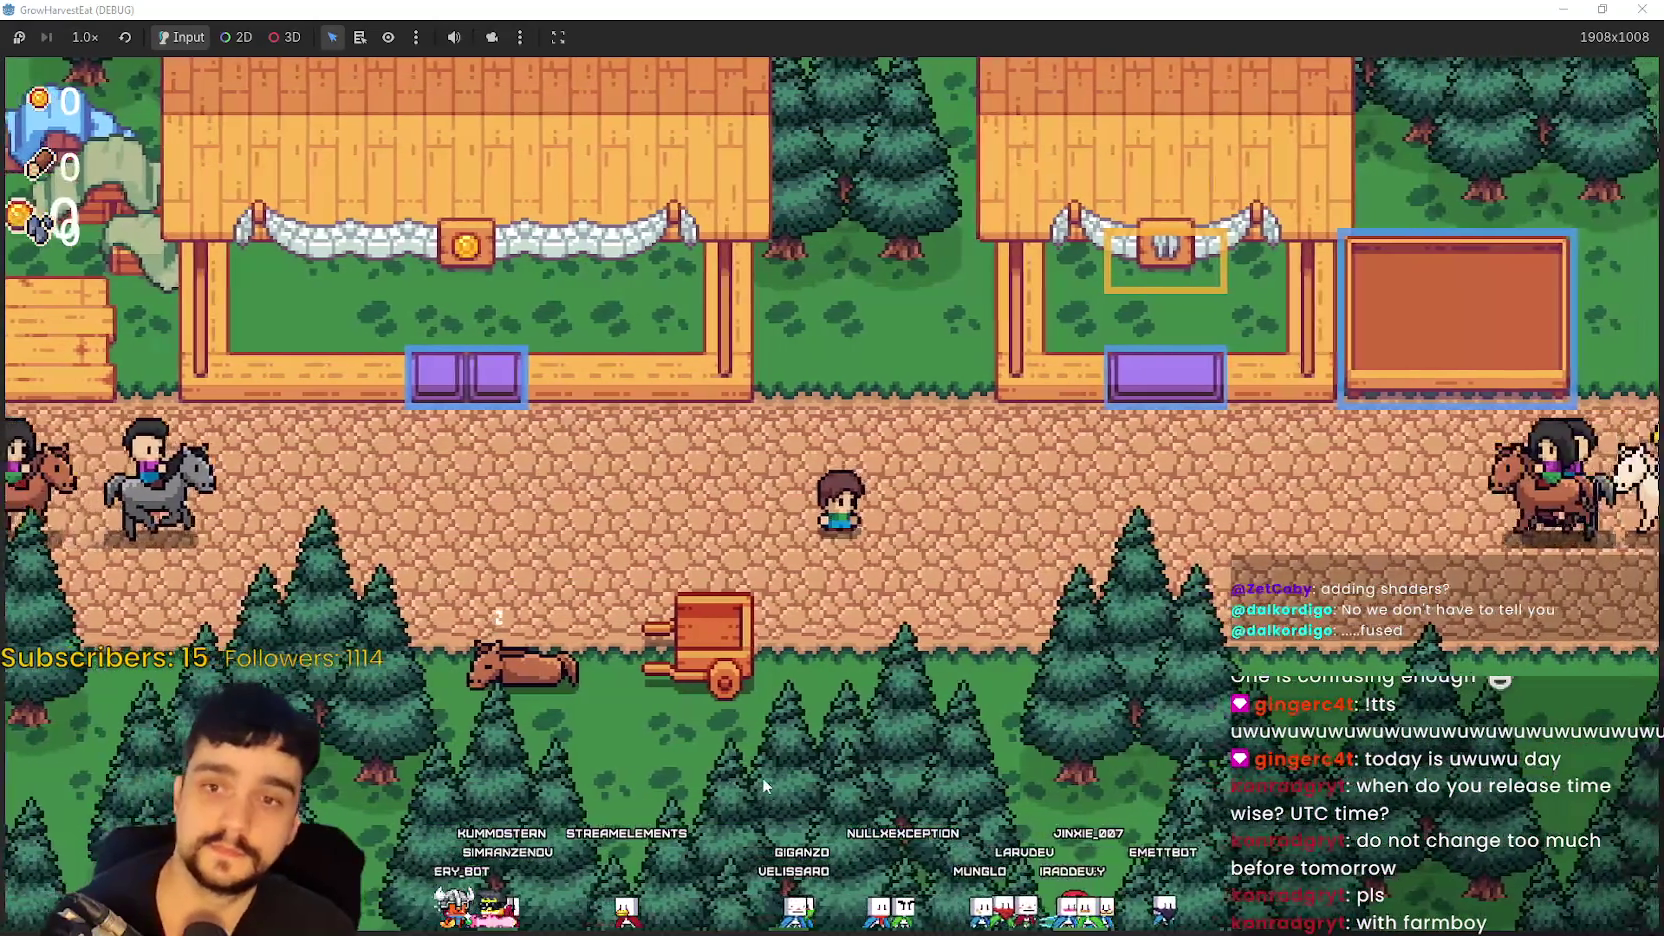
key("s")
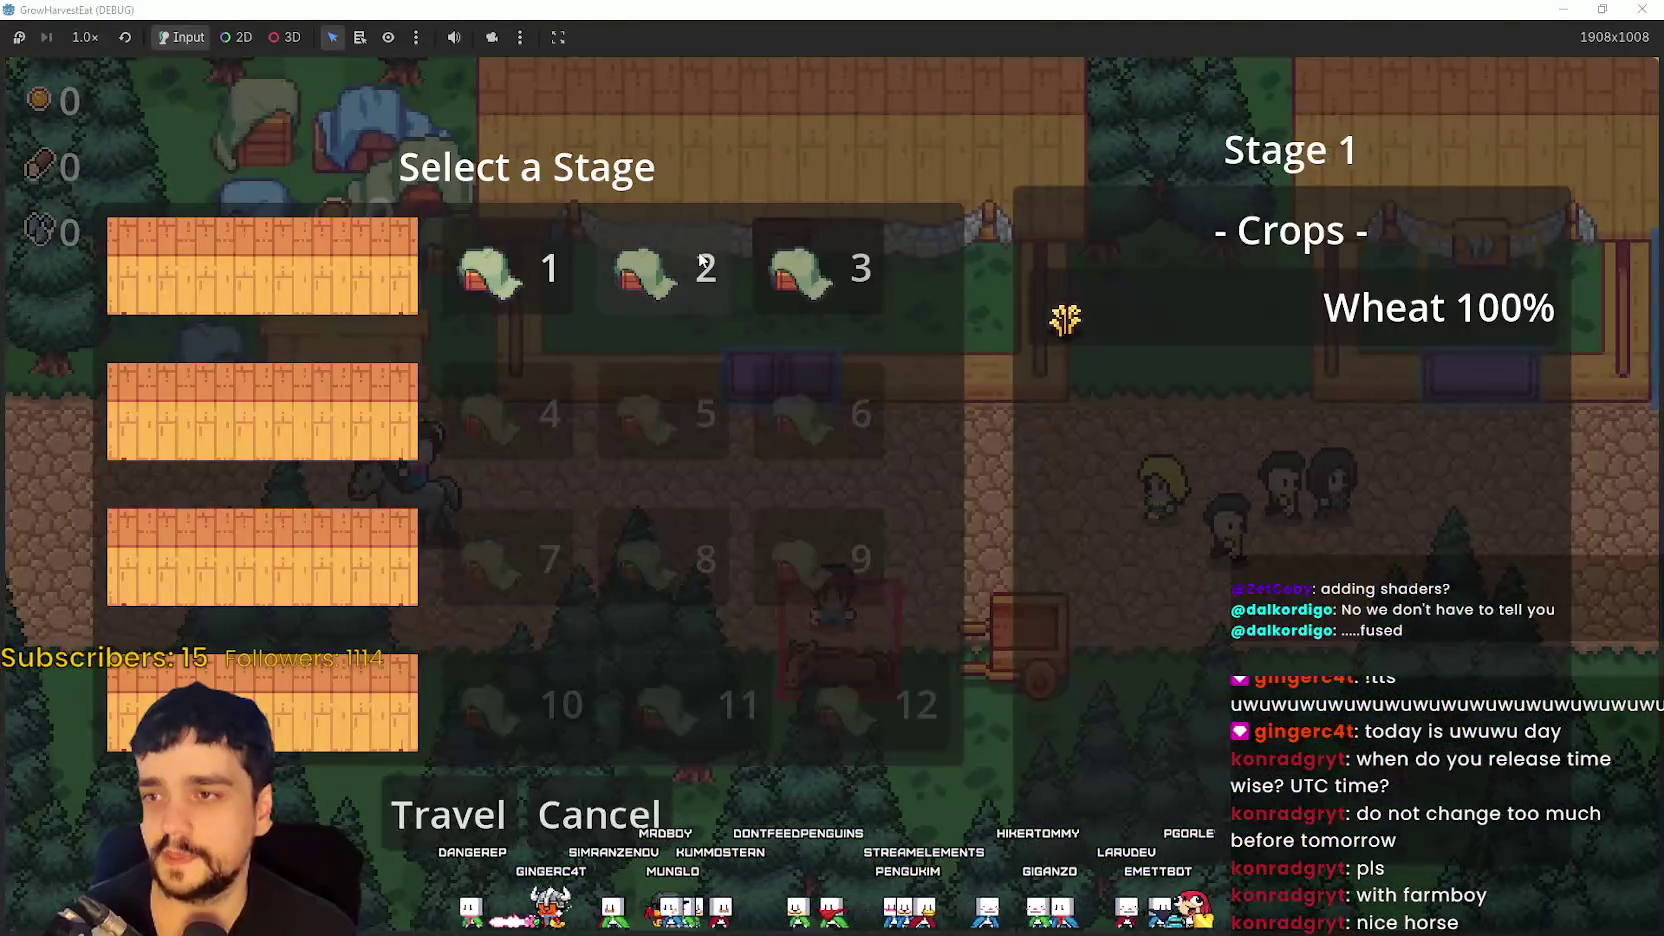
- Select Stage 3 and travel to the forest
left_click(800, 267)
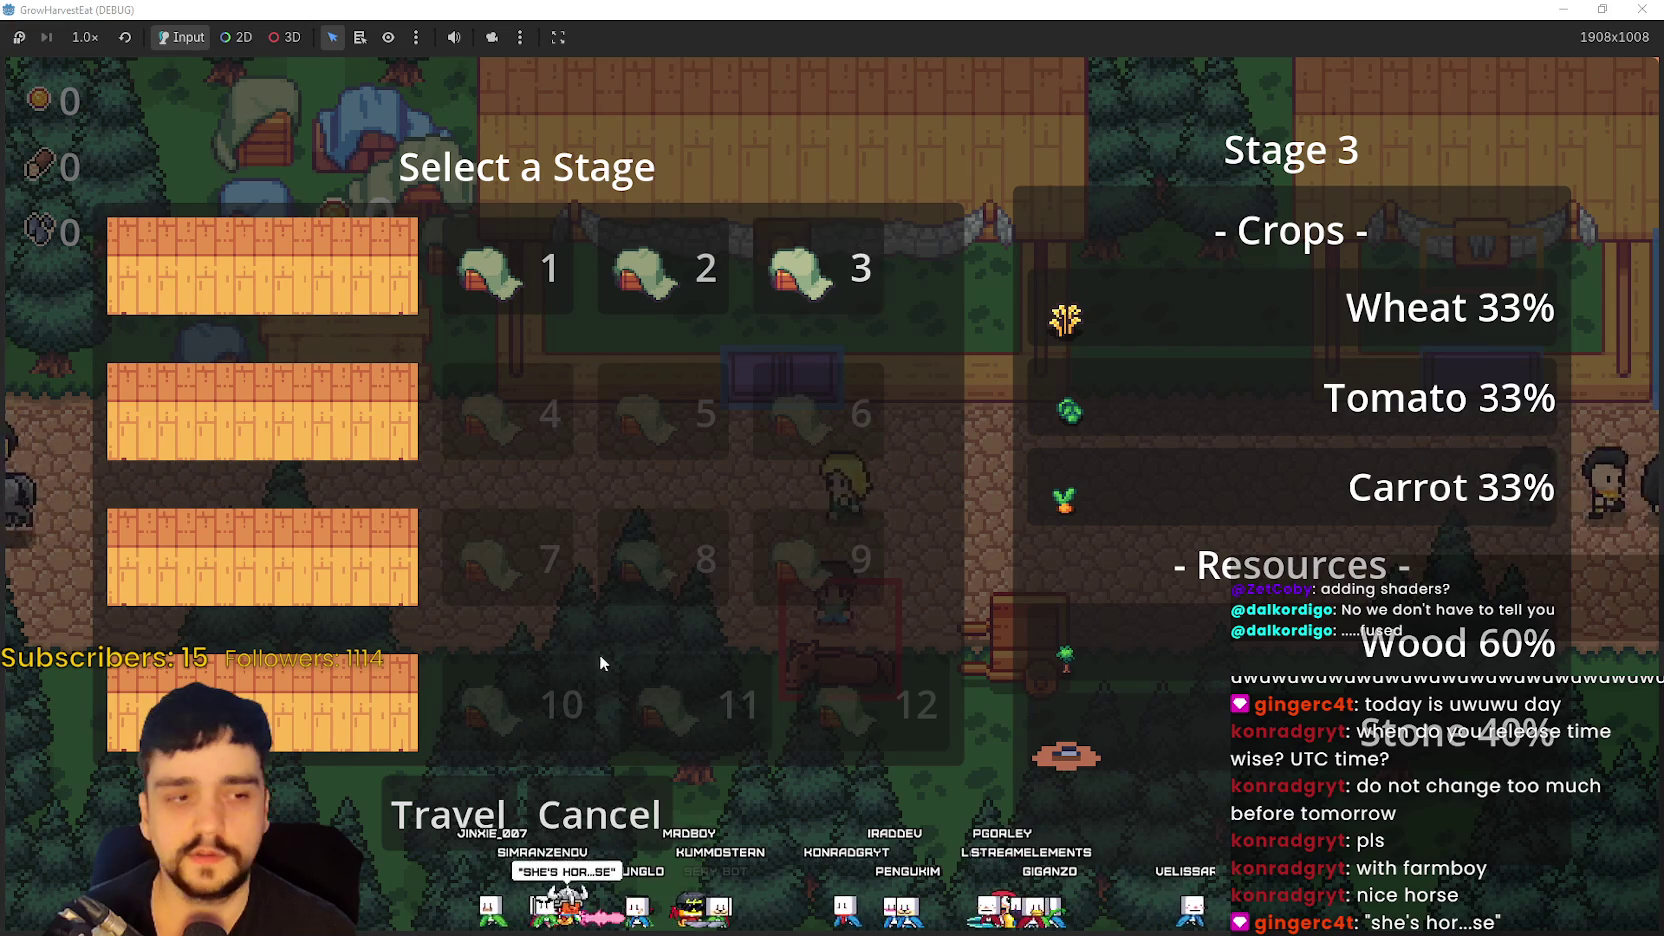
left_click(395, 817)
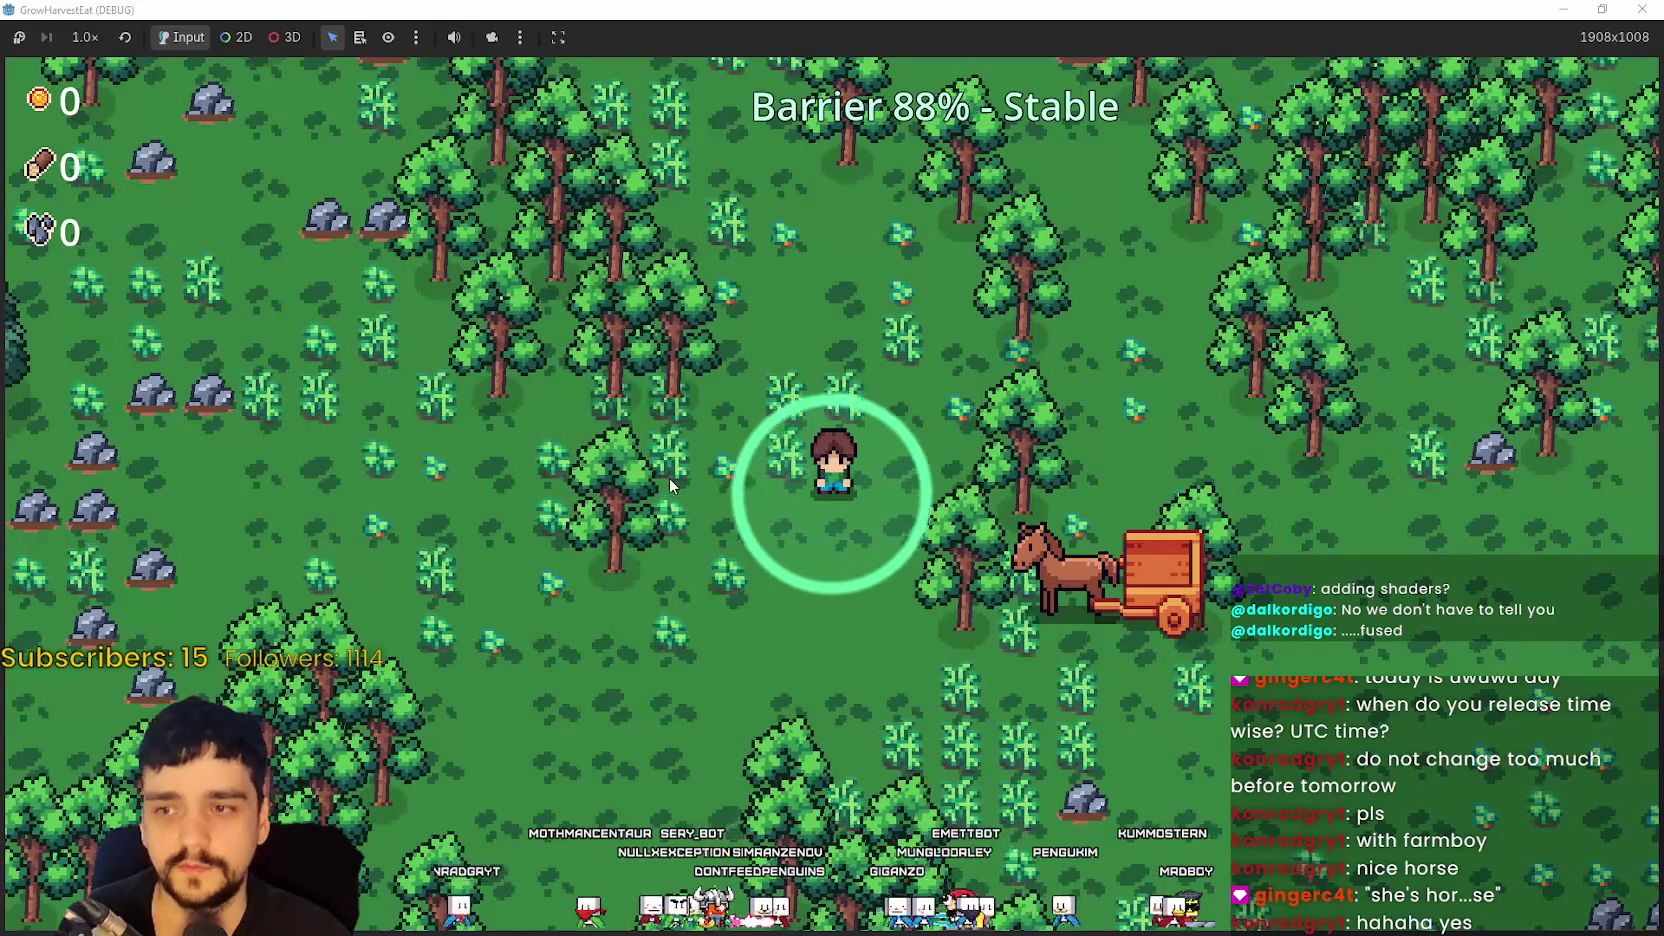
- Chop trees north, south, west and east of the farm, then head northwest from the horse cart
key("w")
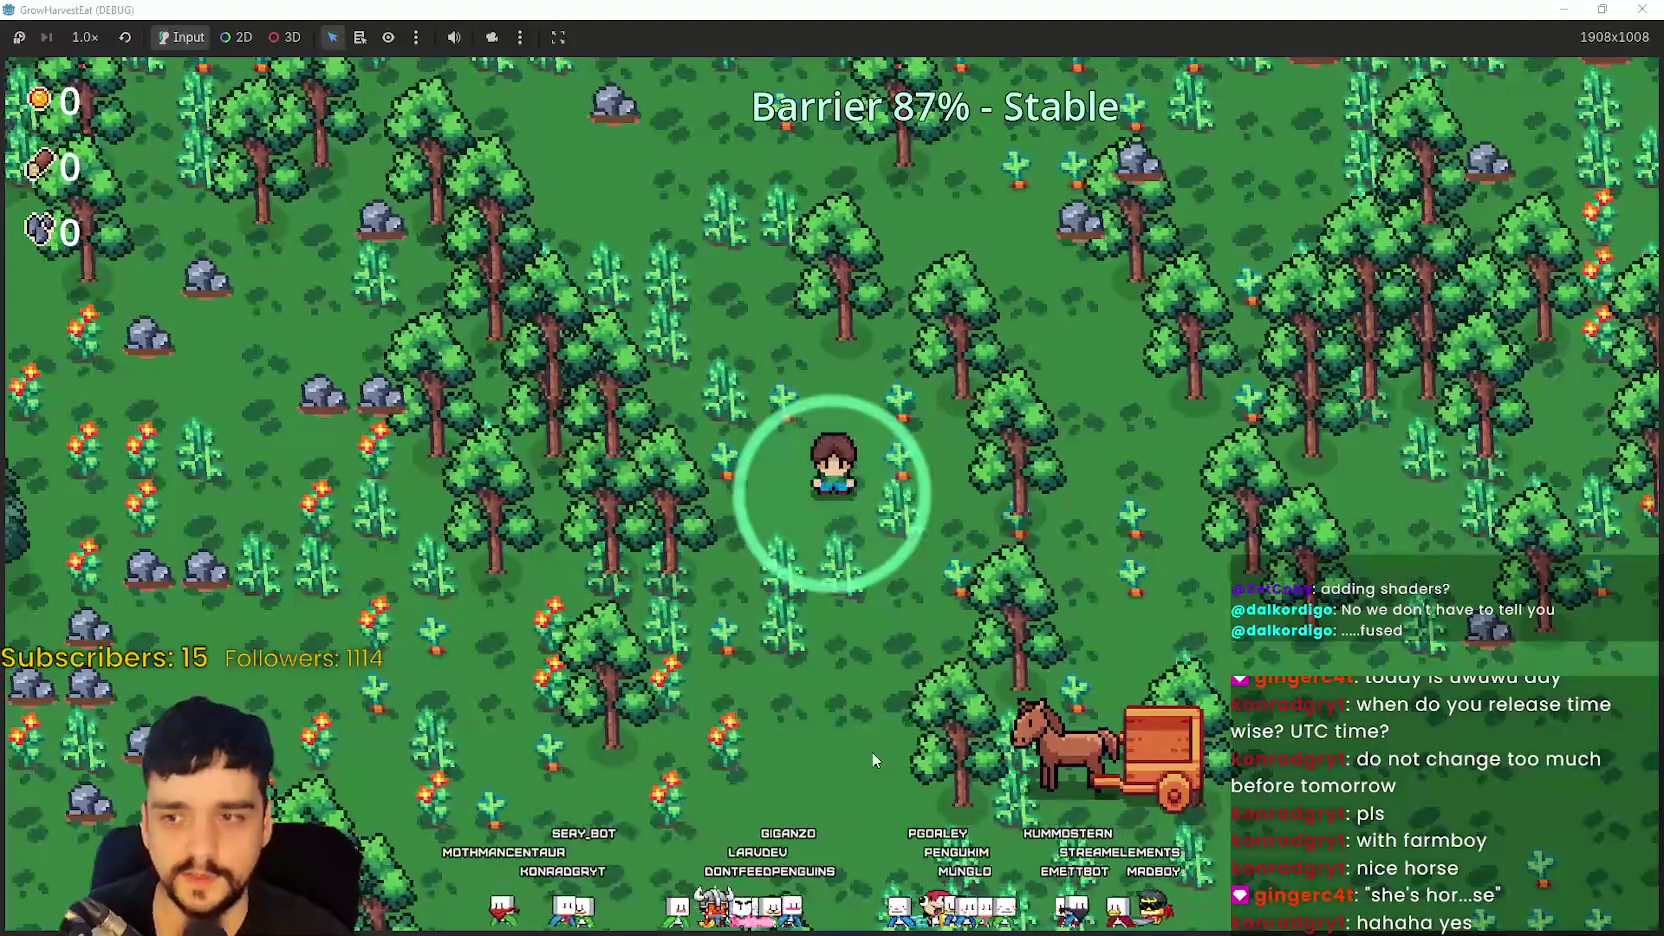
key("s")
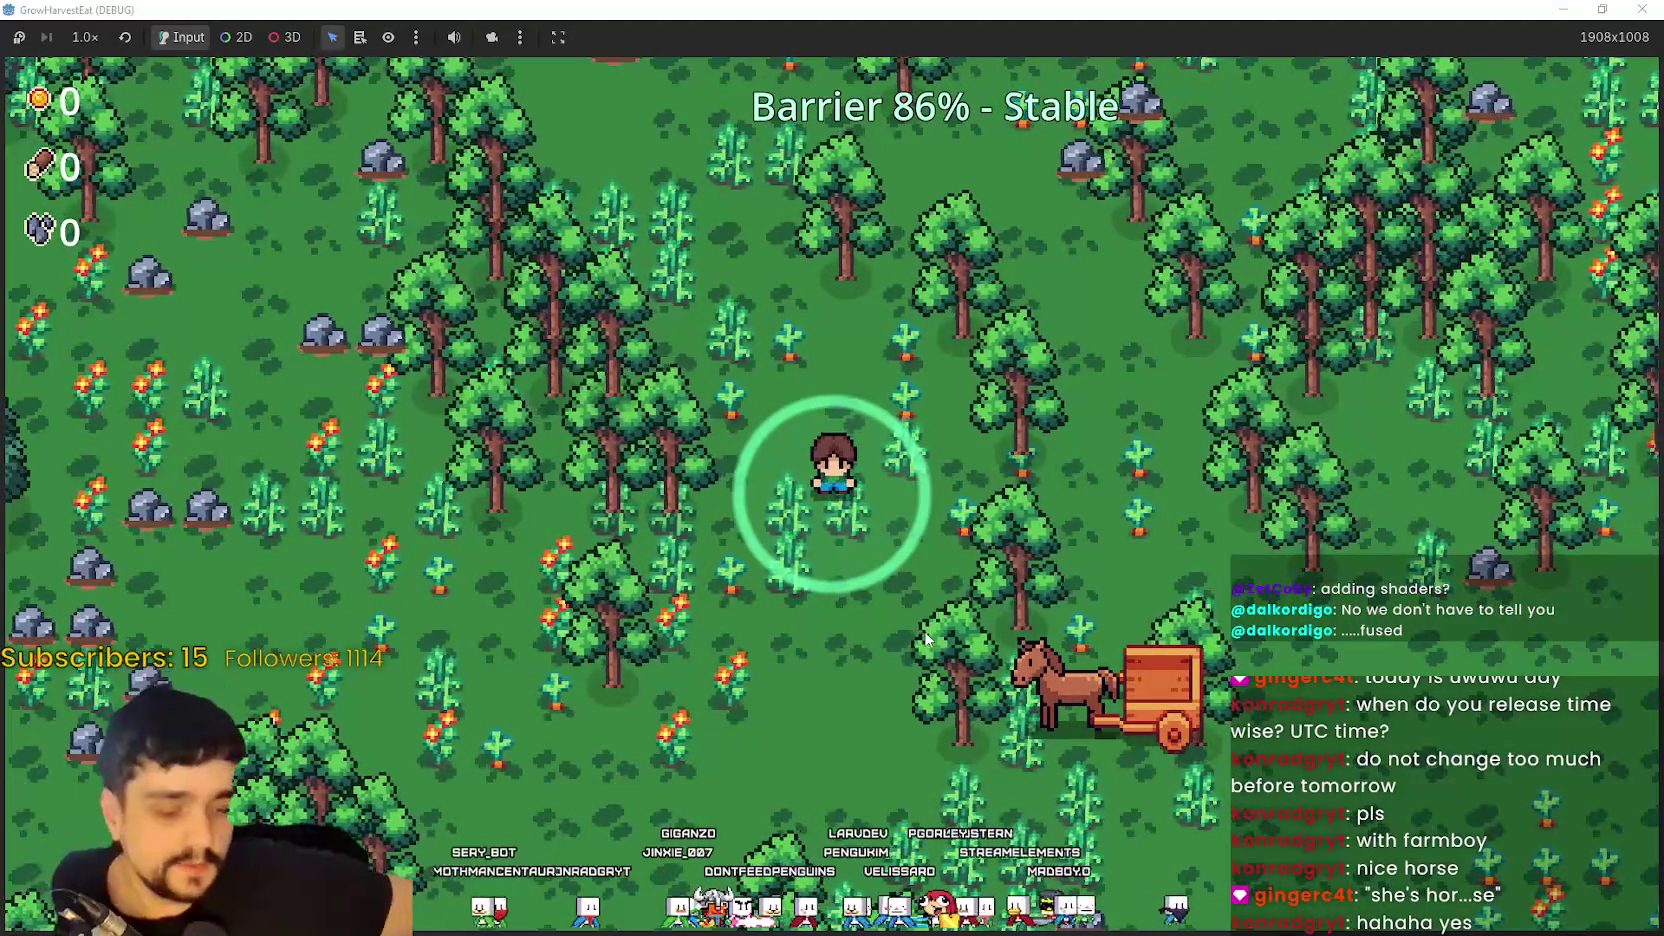
key("a")
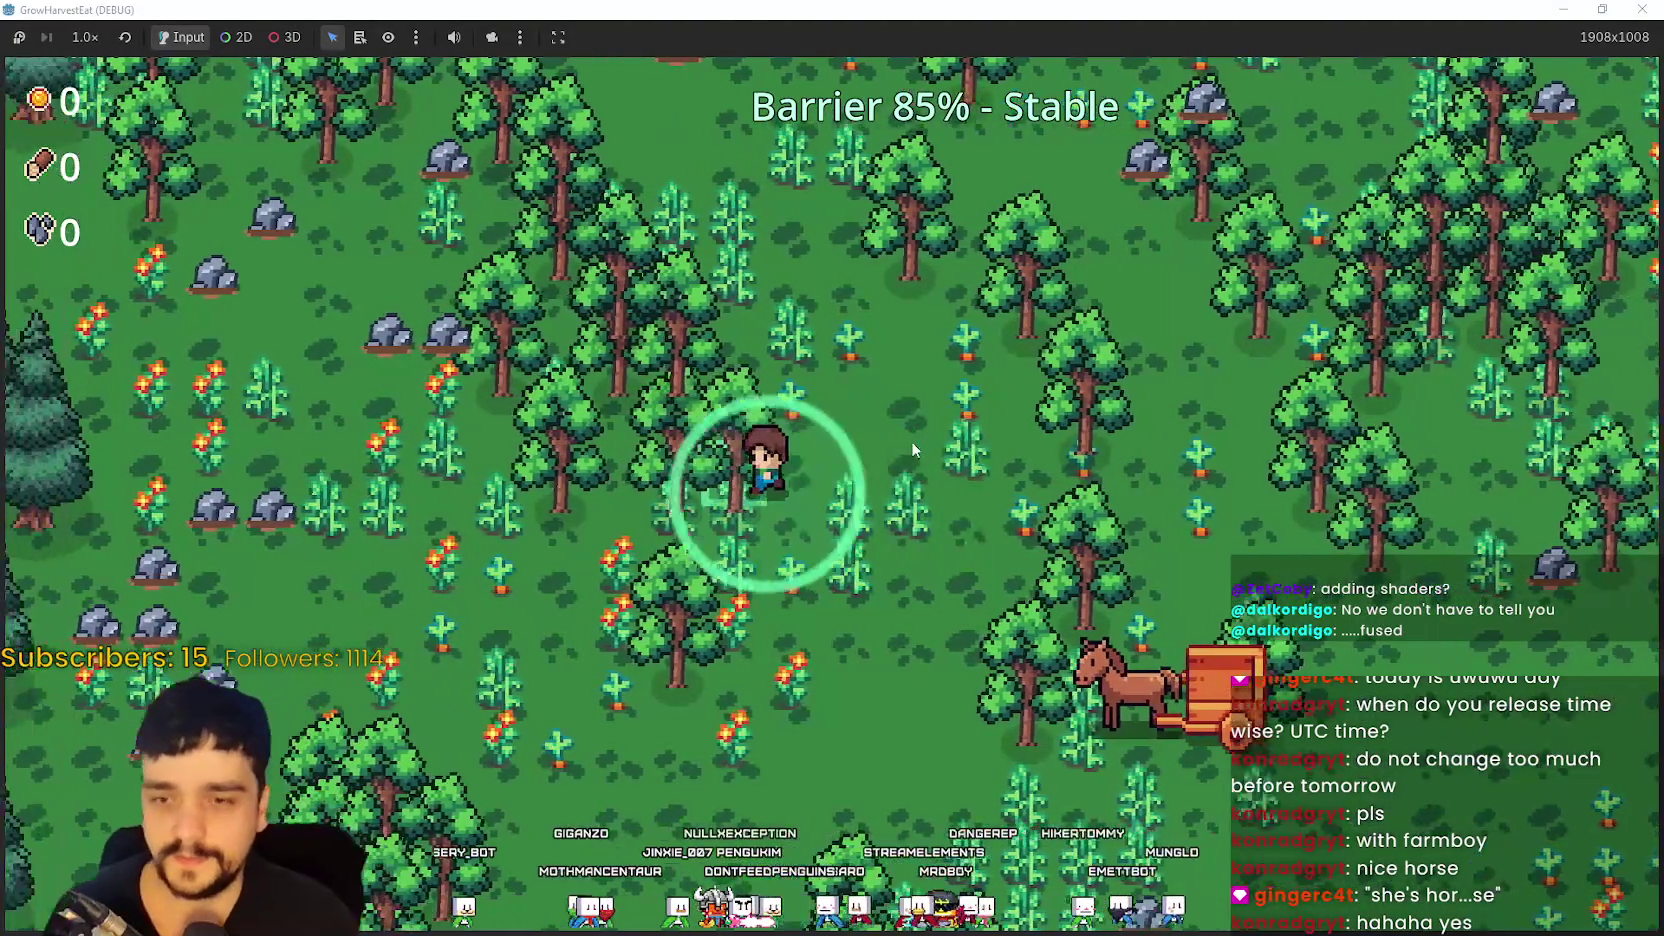
key("d")
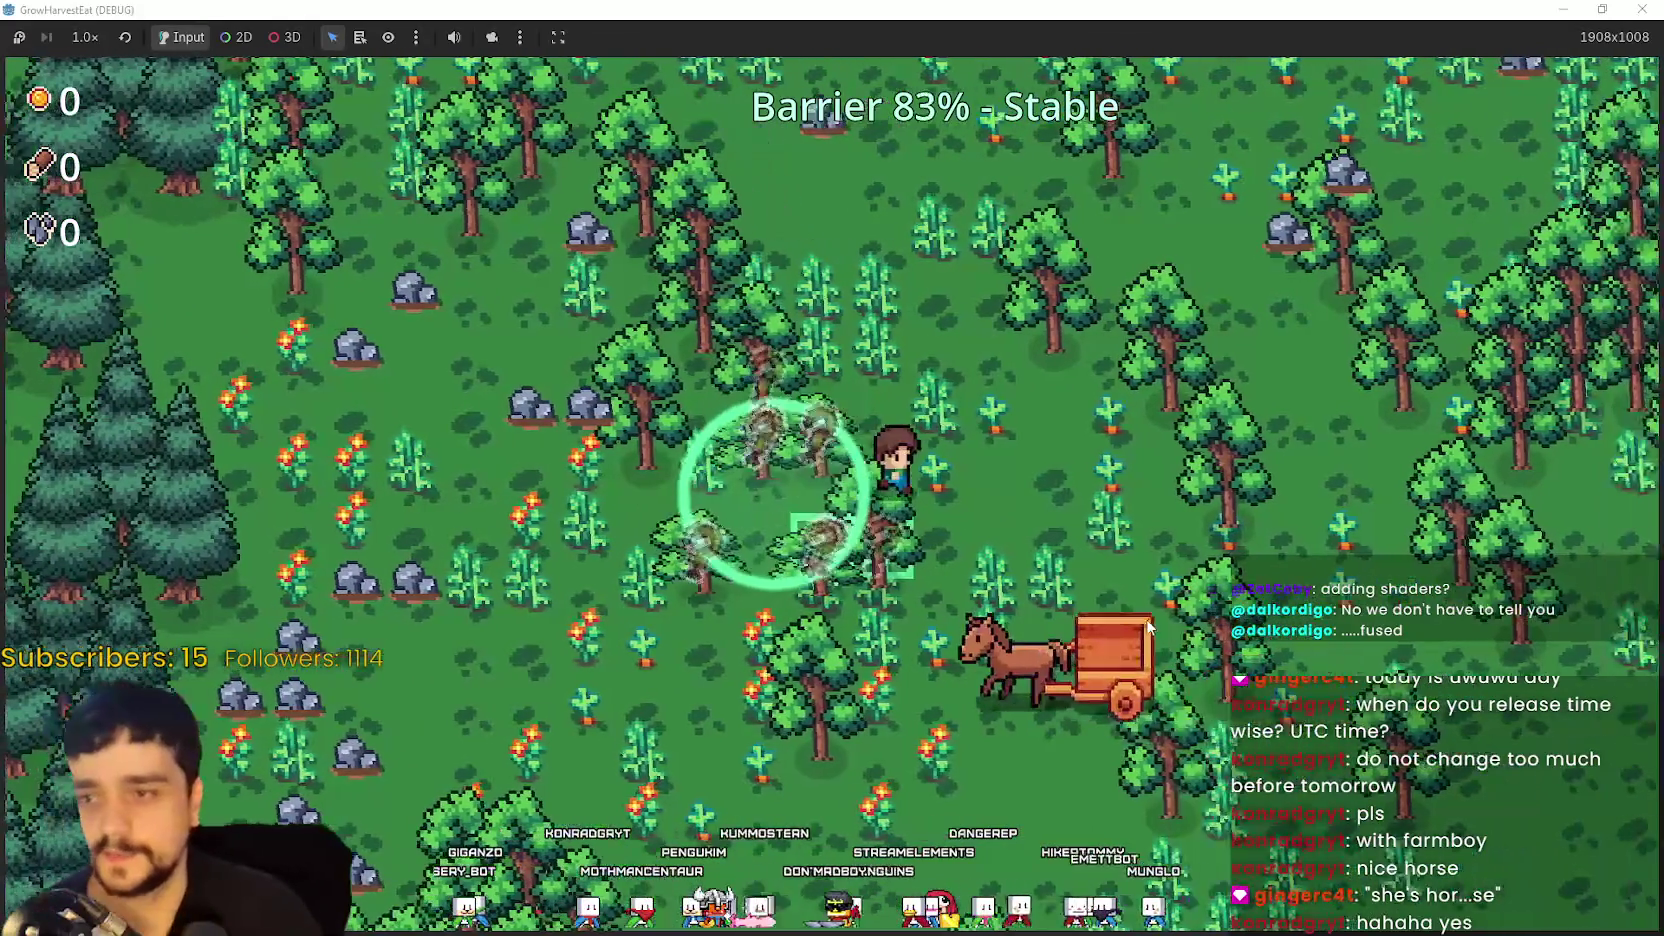
key("a")
key("w")
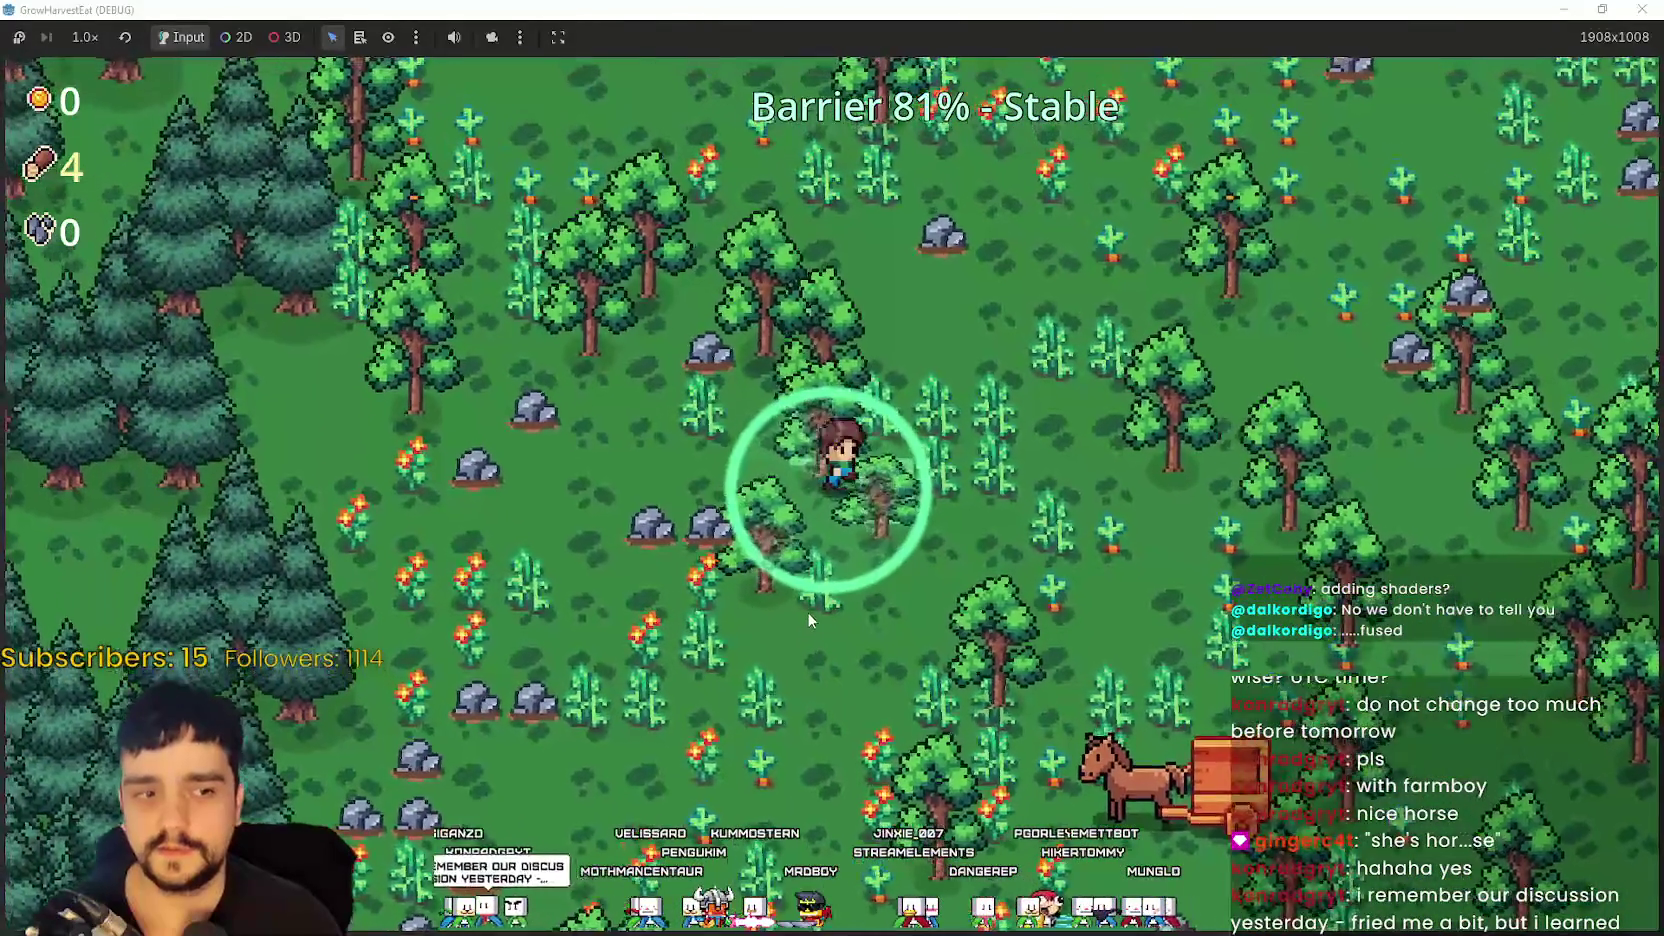
- Chop trees around the horse cart until the log counter reaches 15 and the barrier reaches 74%
key("d")
key("s")
key("d")
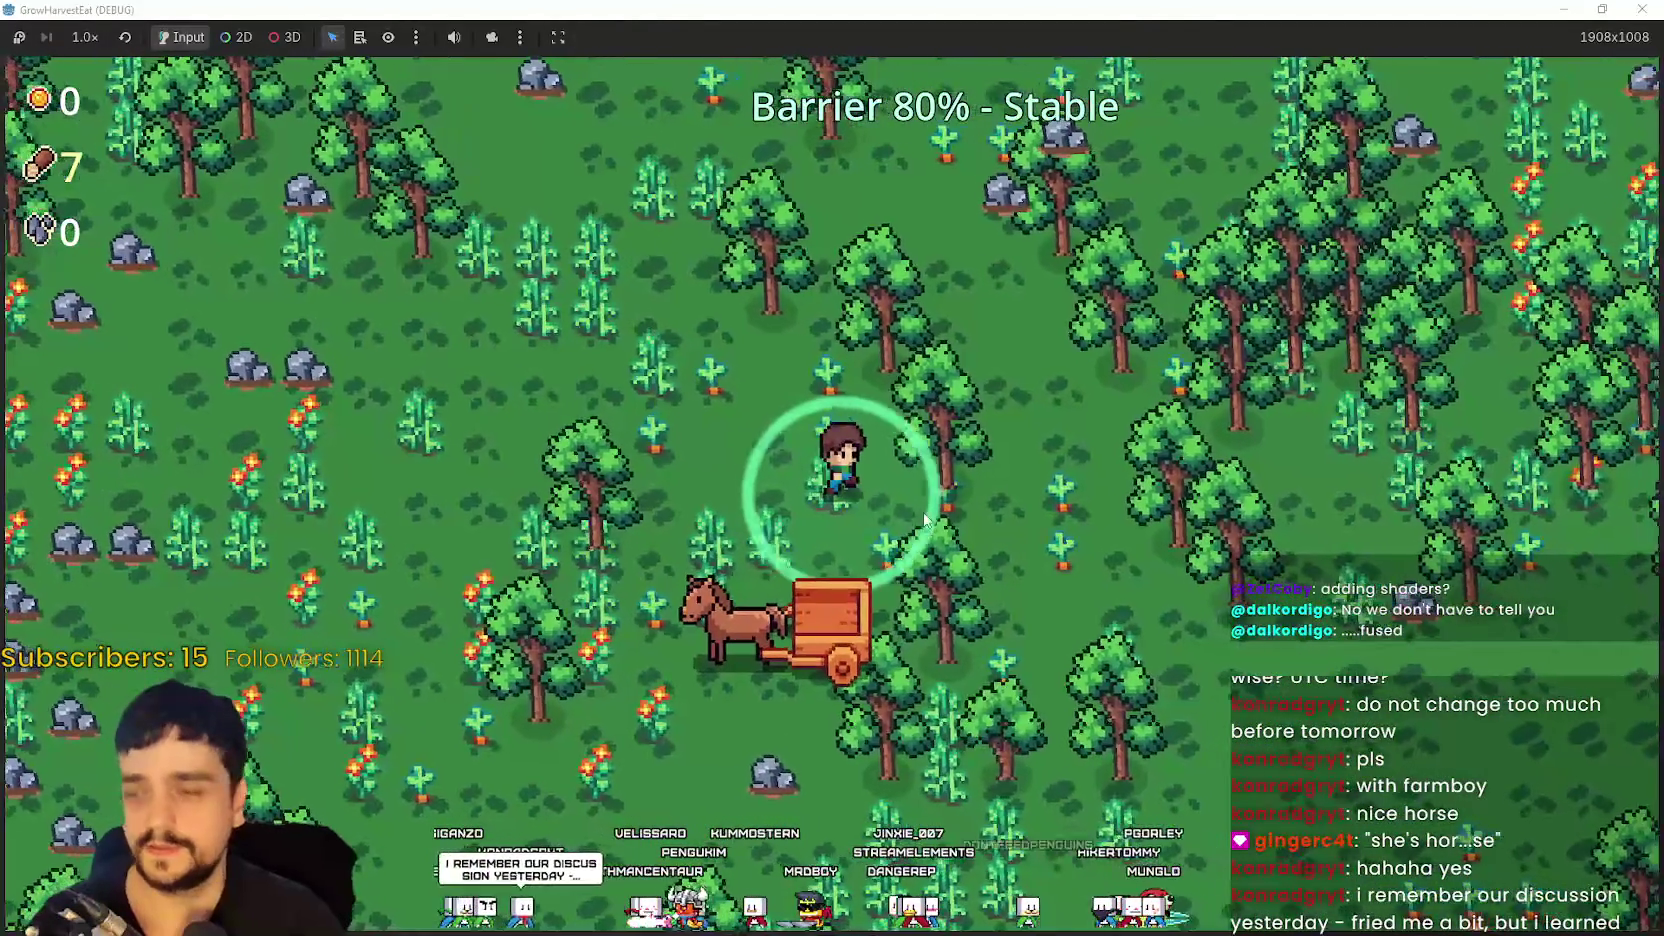
key("w")
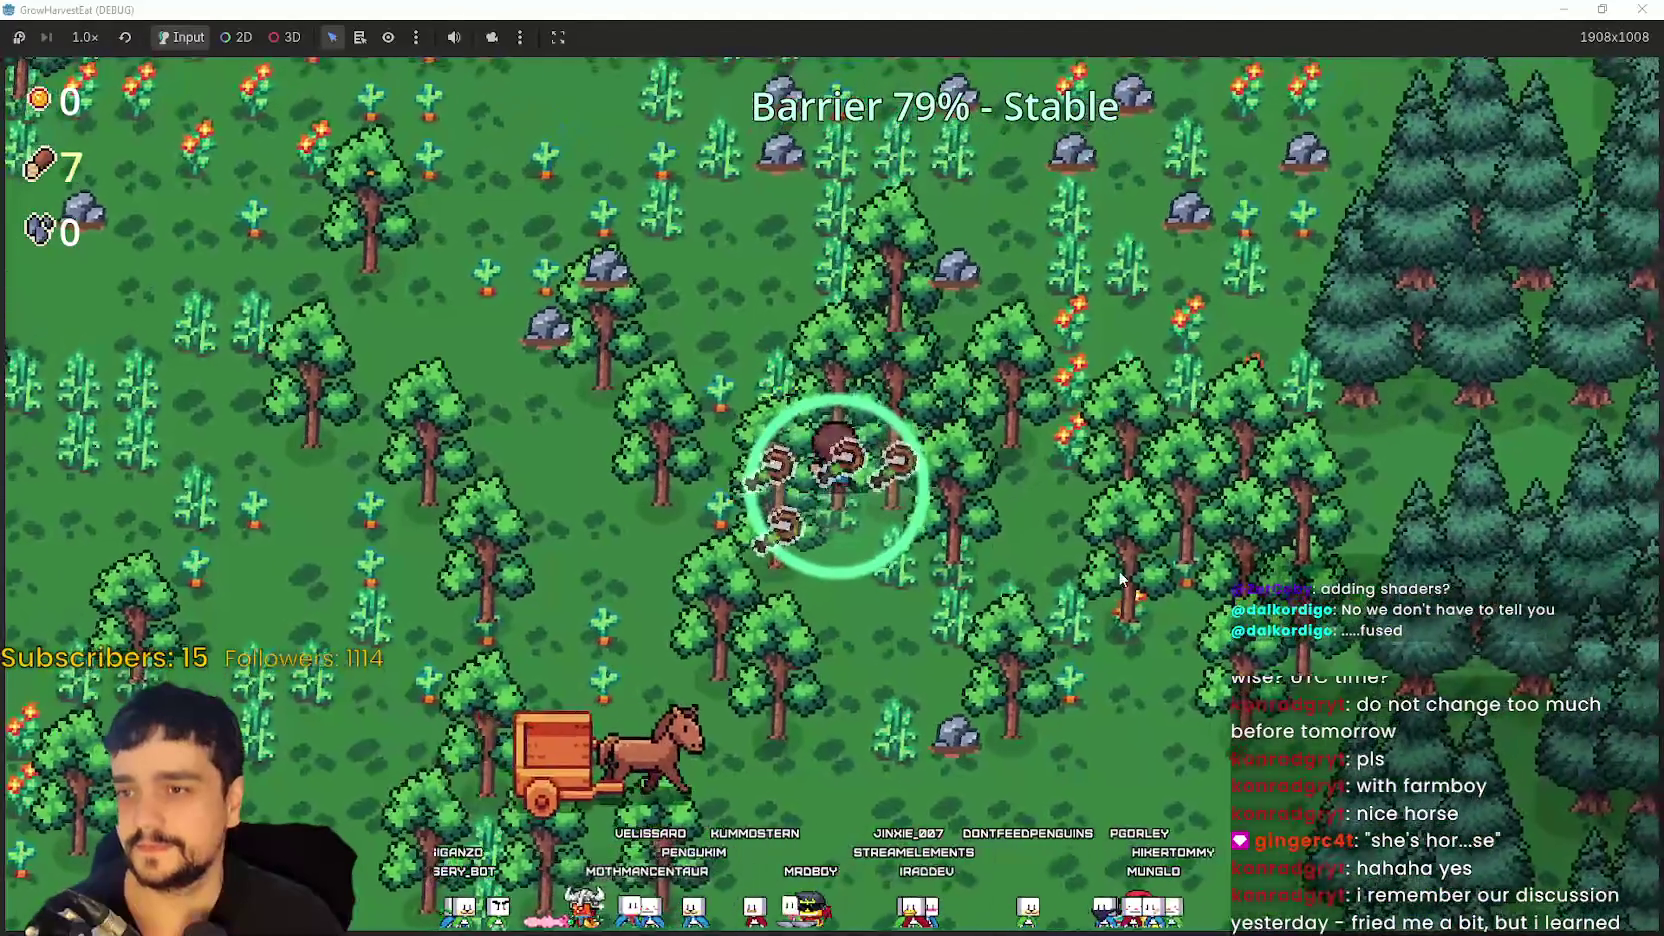
key("a")
key("s")
key("w")
key("d")
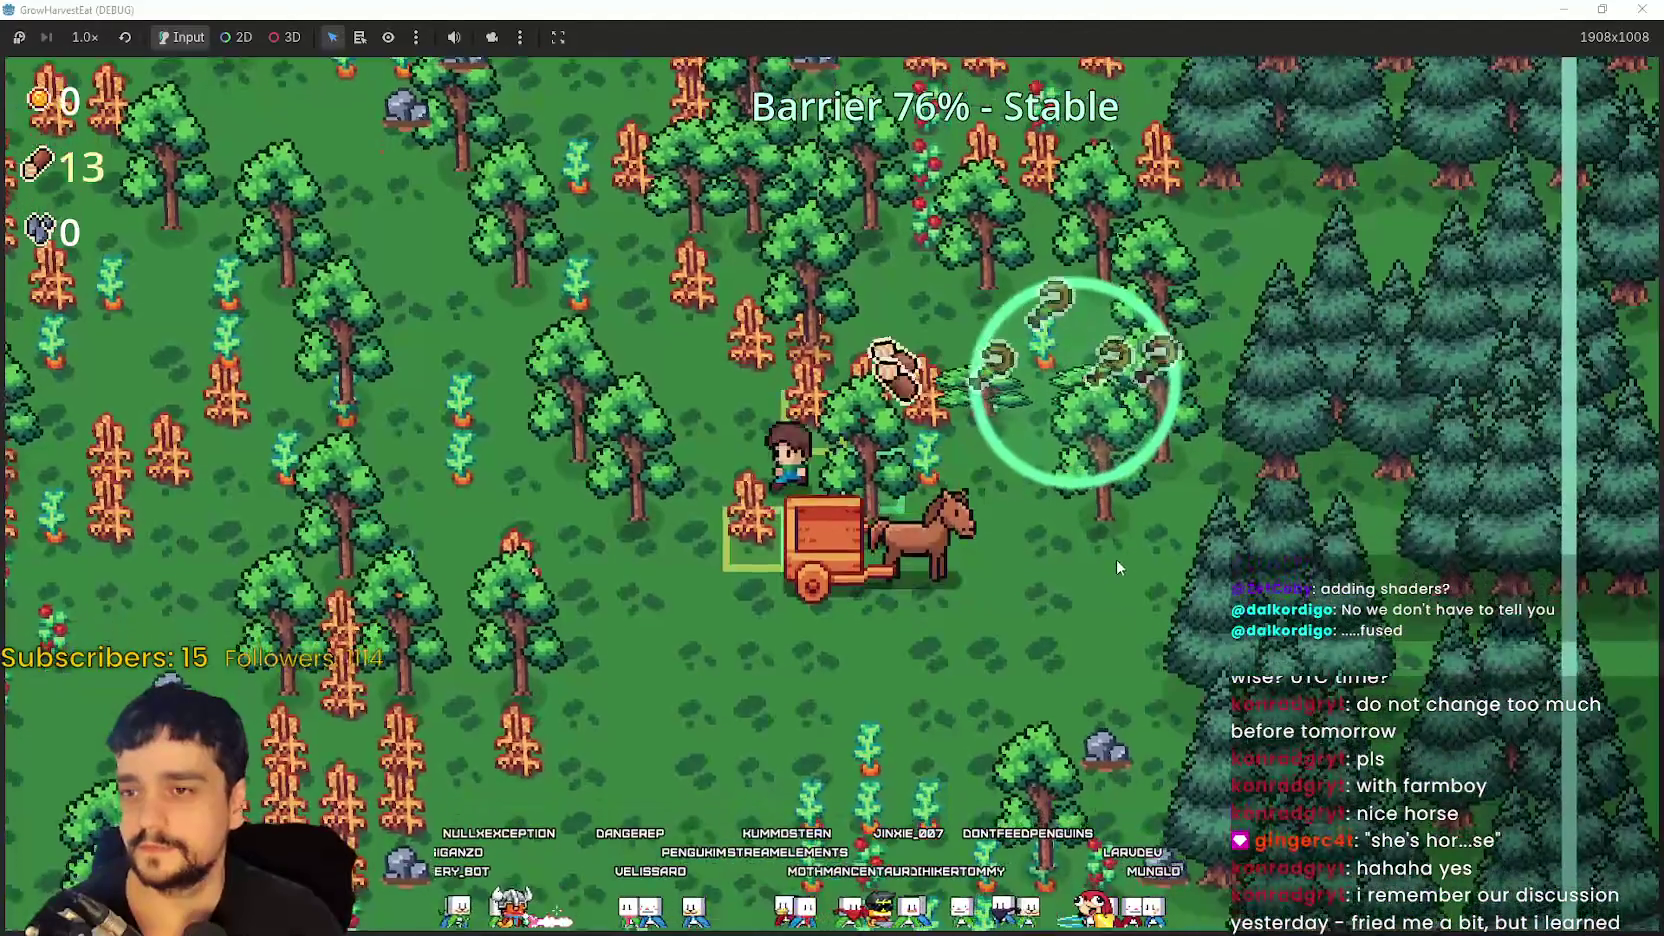
- Chop more trees to the northwest and carry the logs east to the horse cart
key("w")
key("a")
key("w")
key("a")
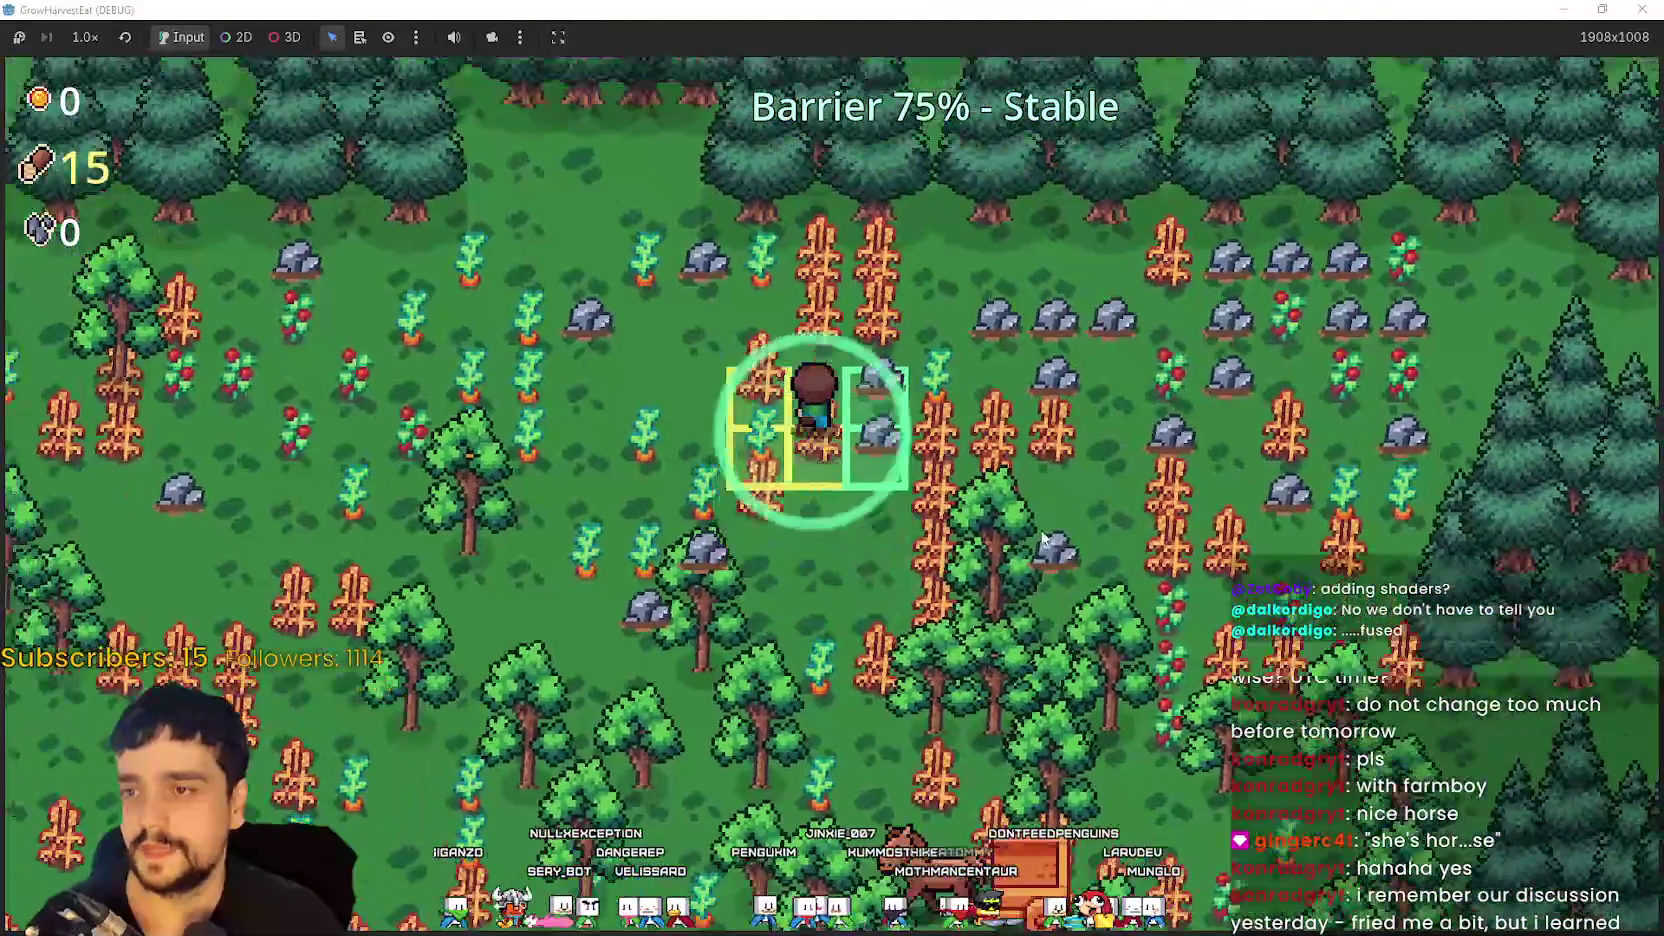
key("d")
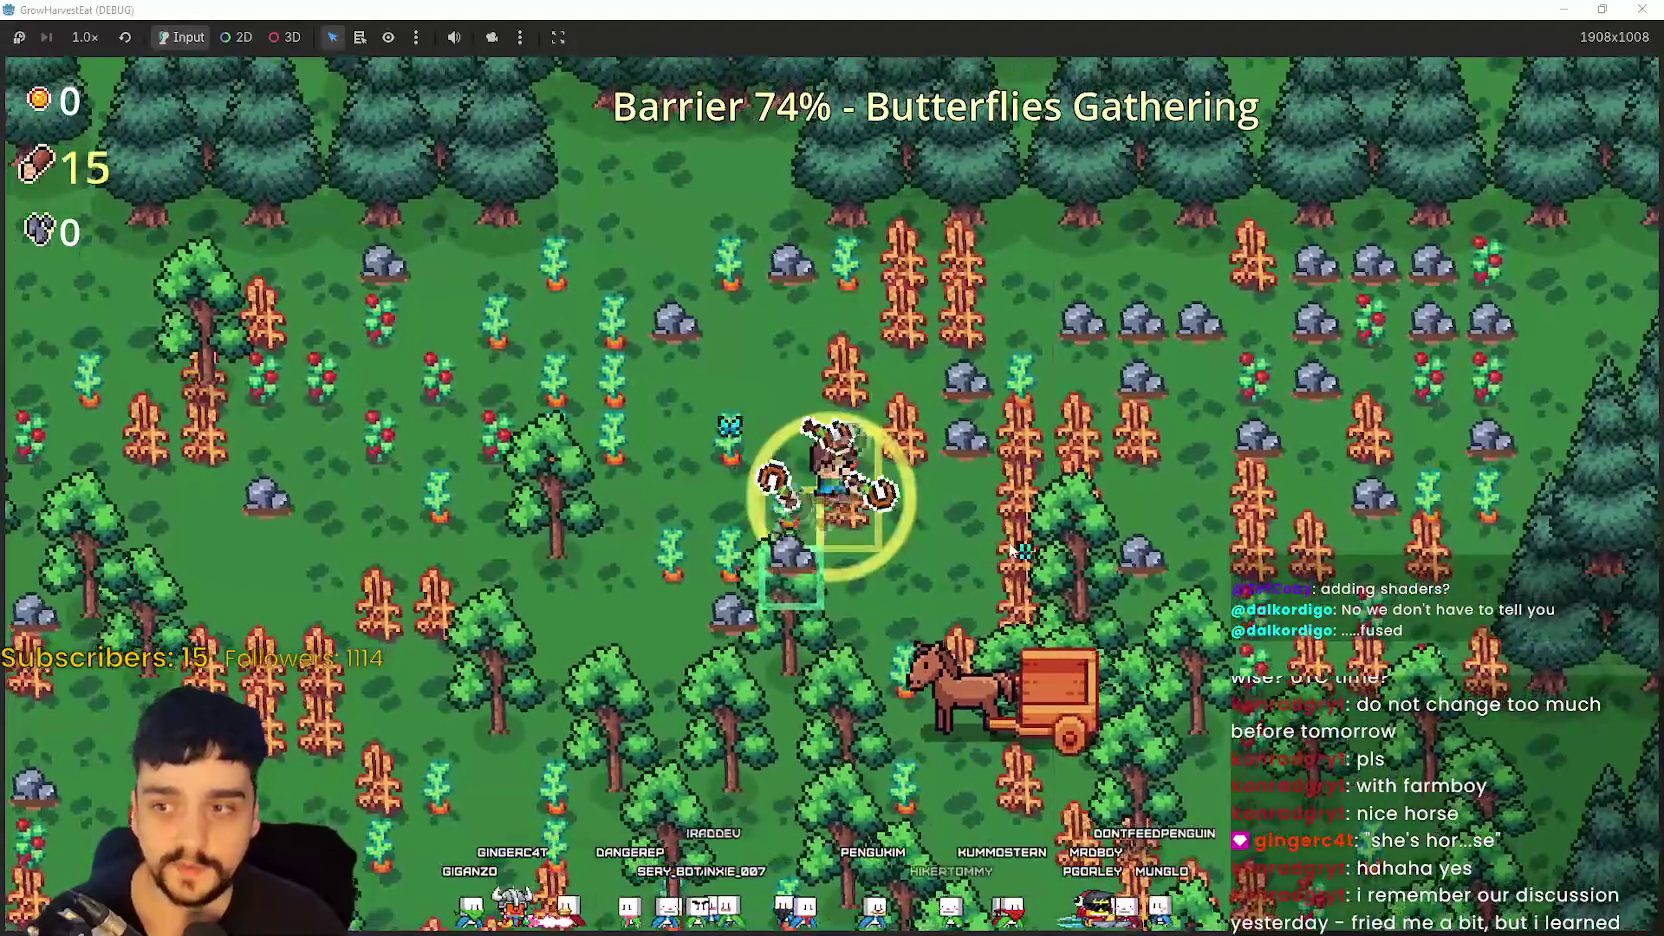
key("d")
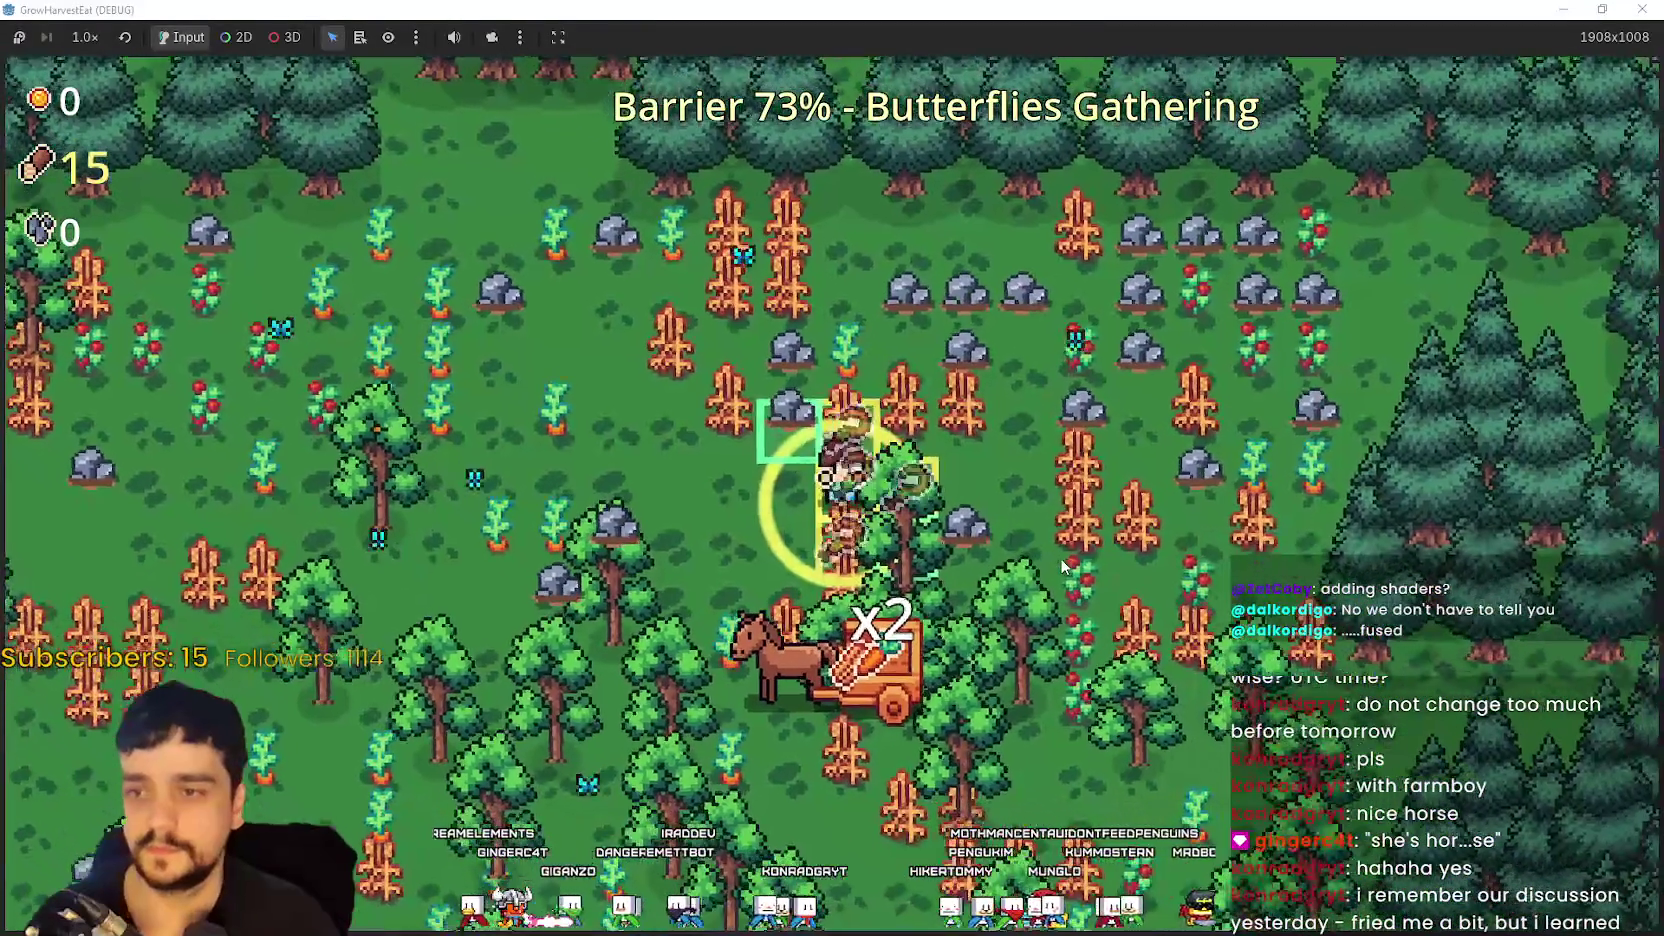
key("d")
key("s")
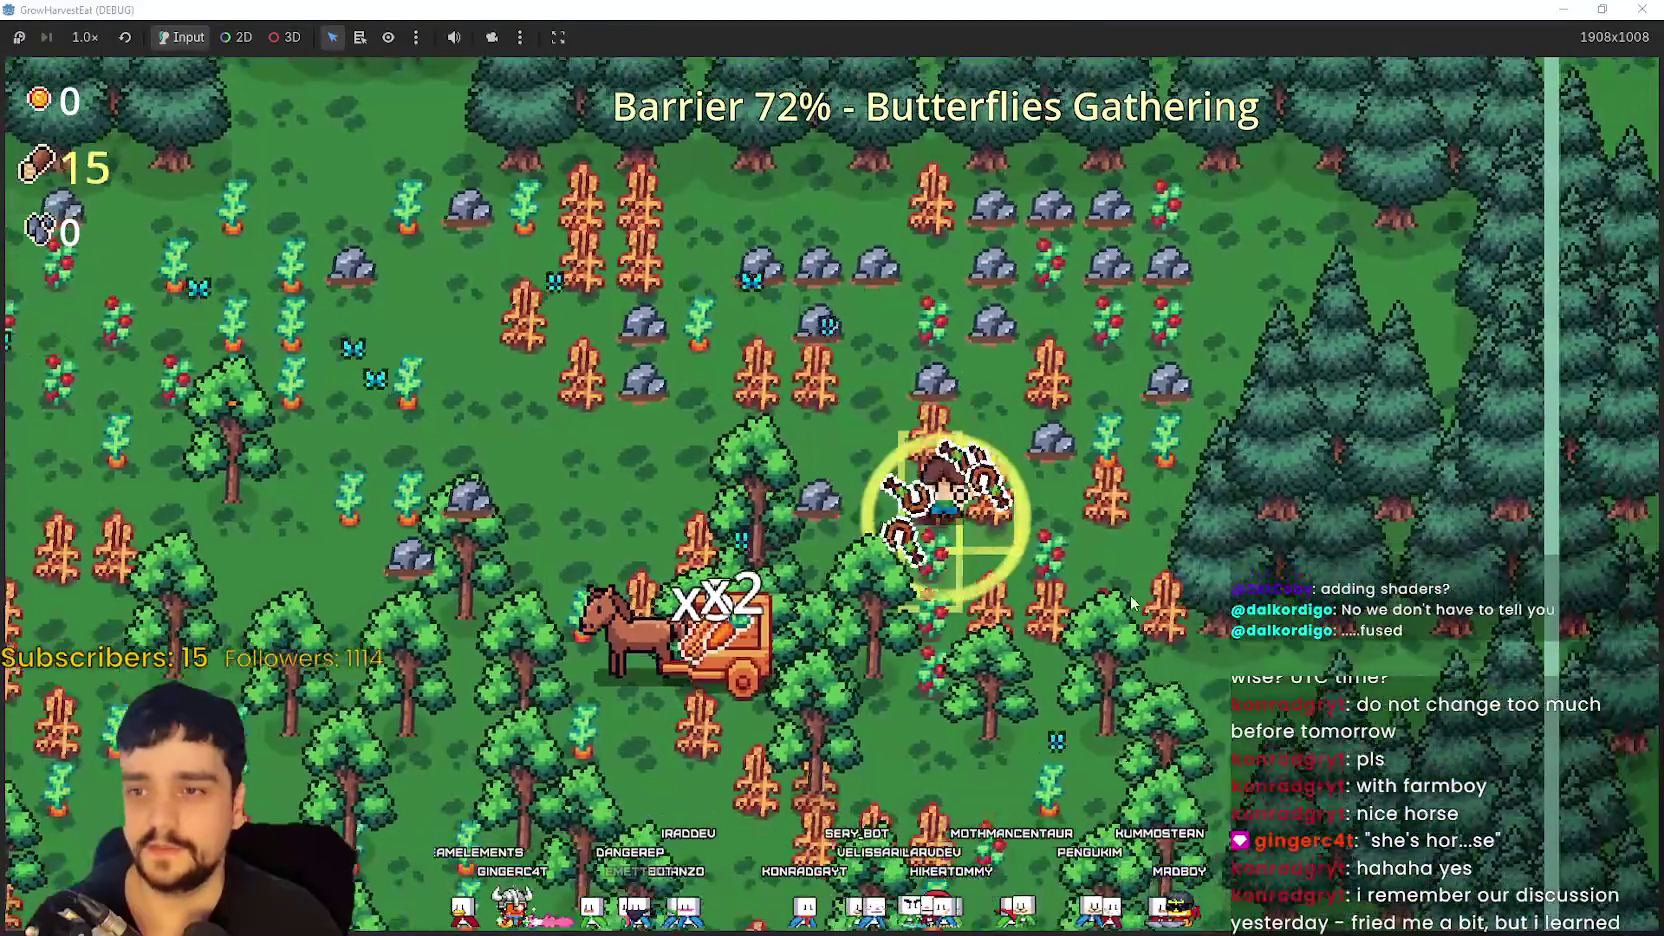
key("s")
key("a")
key("a")
- Harvest crops and trees across the field, returning north to the horse cart
key("s")
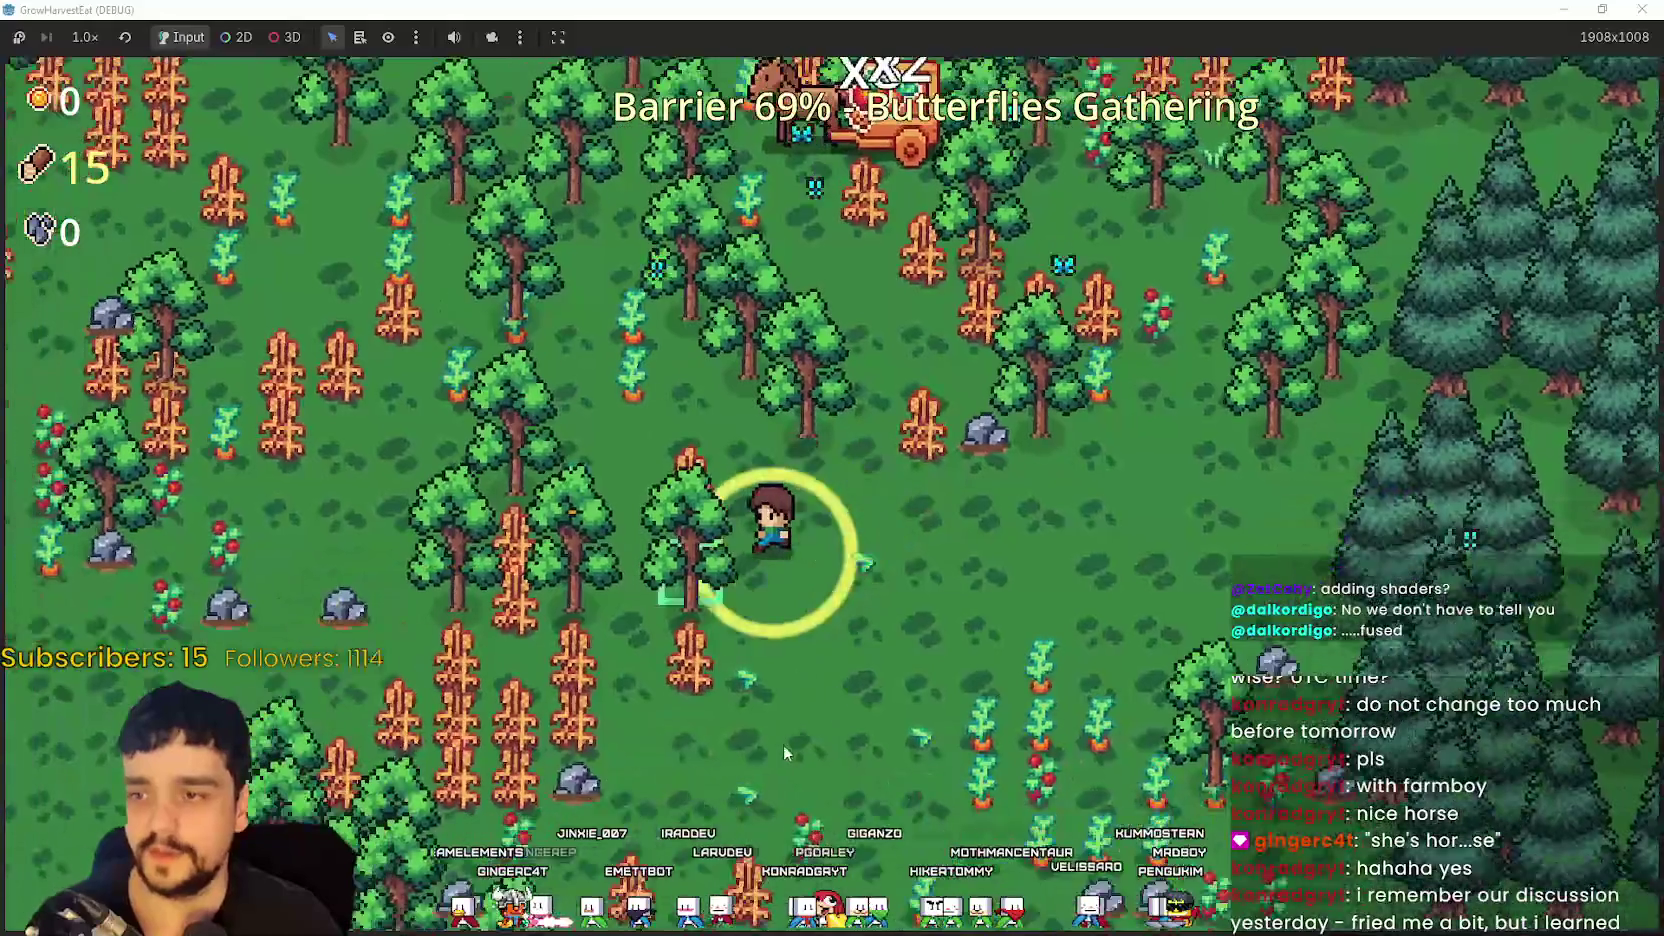
key("w")
key("d")
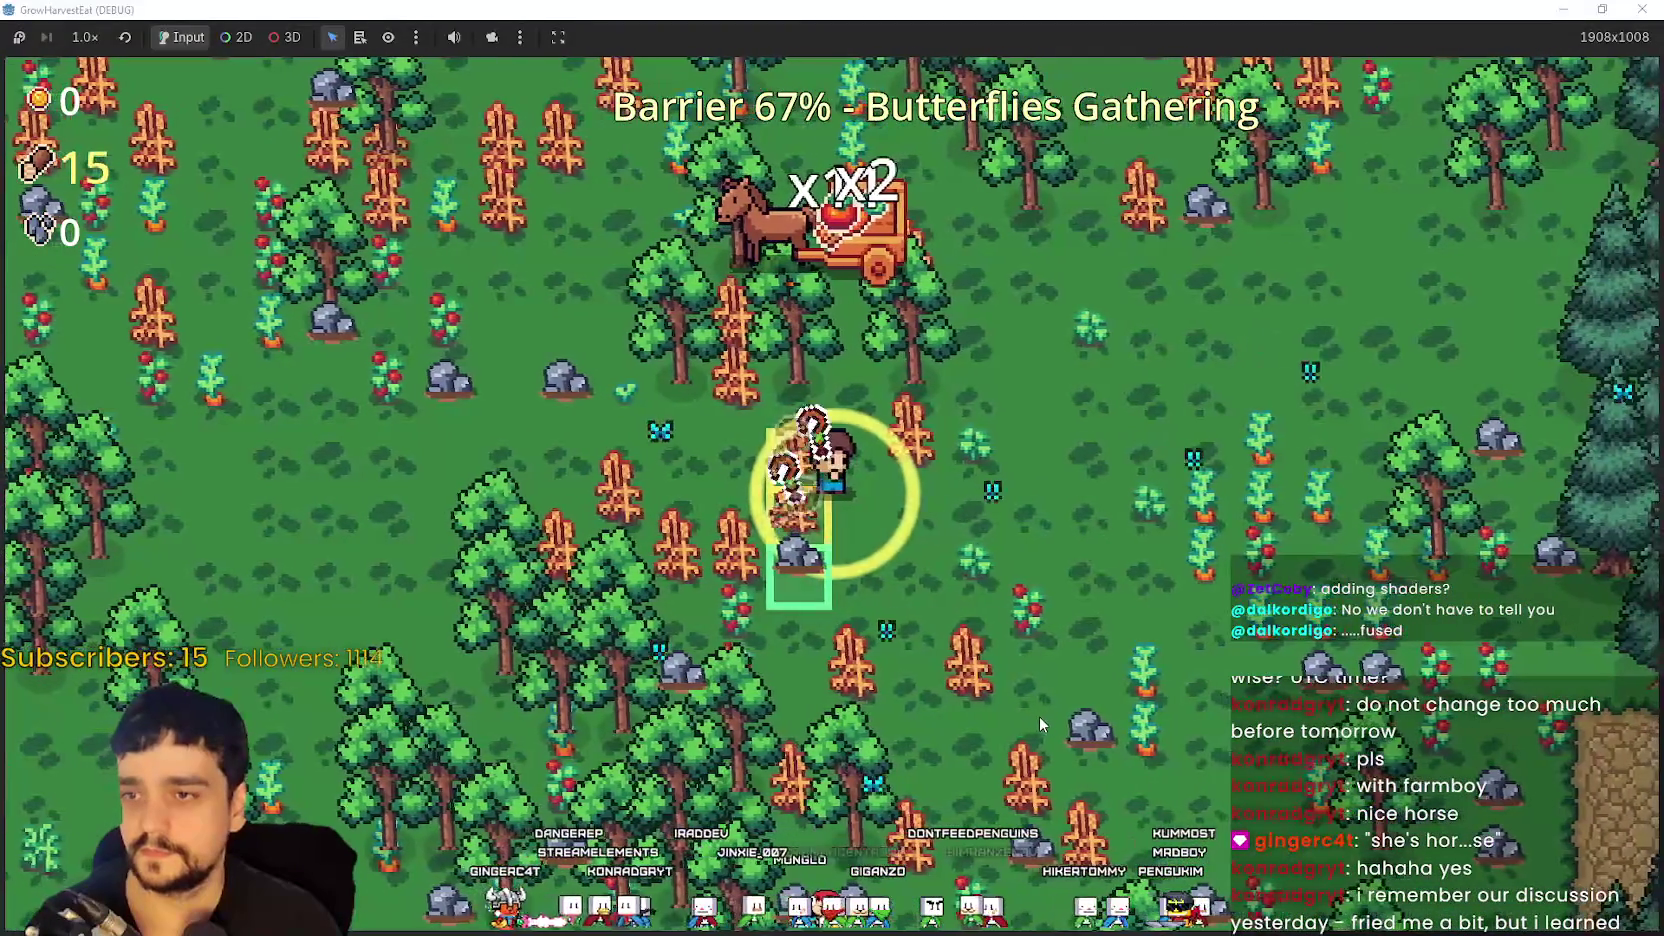
key("d")
key("s")
key("s")
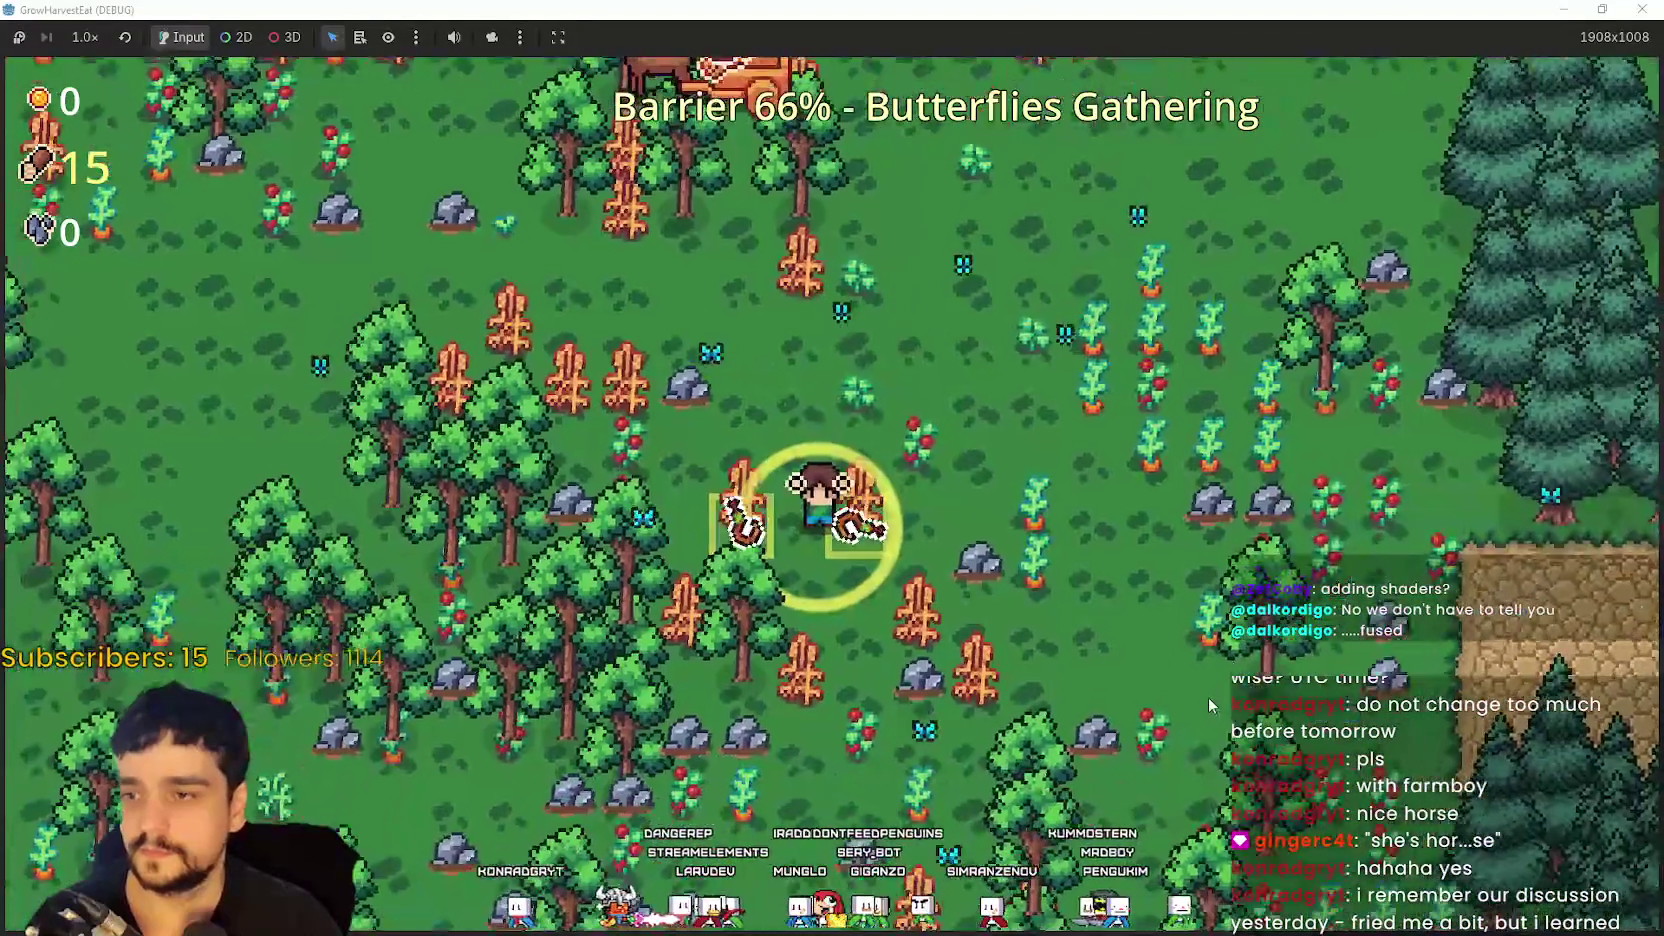
key("a")
key("w")
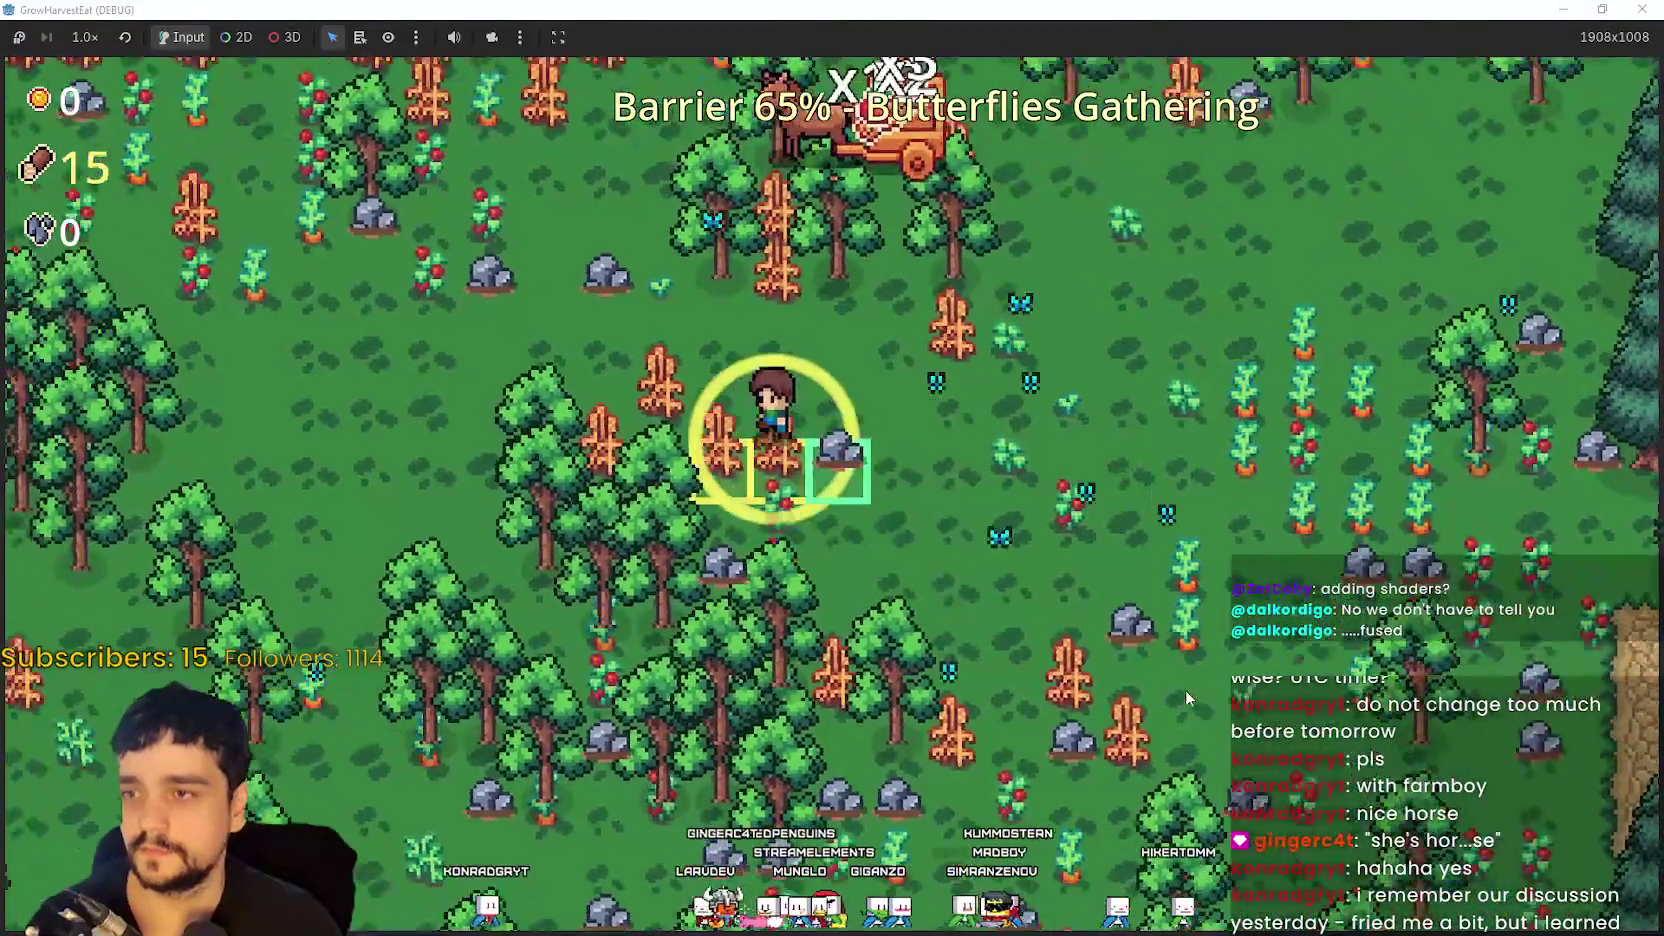
key("w")
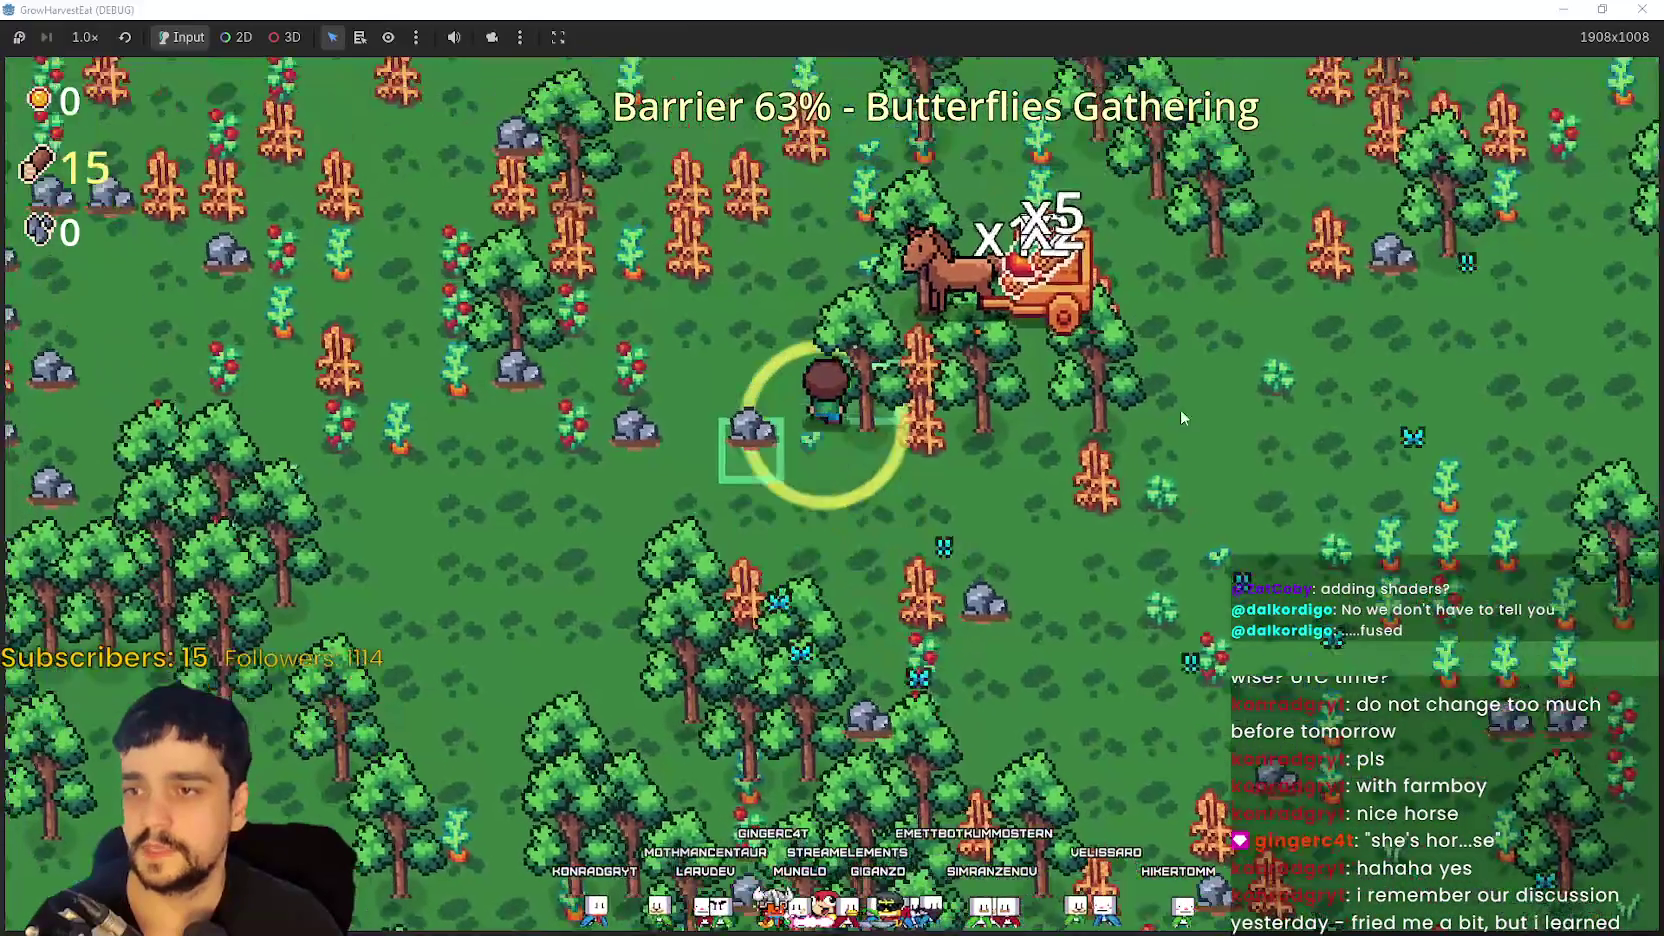
key("a")
key("w")
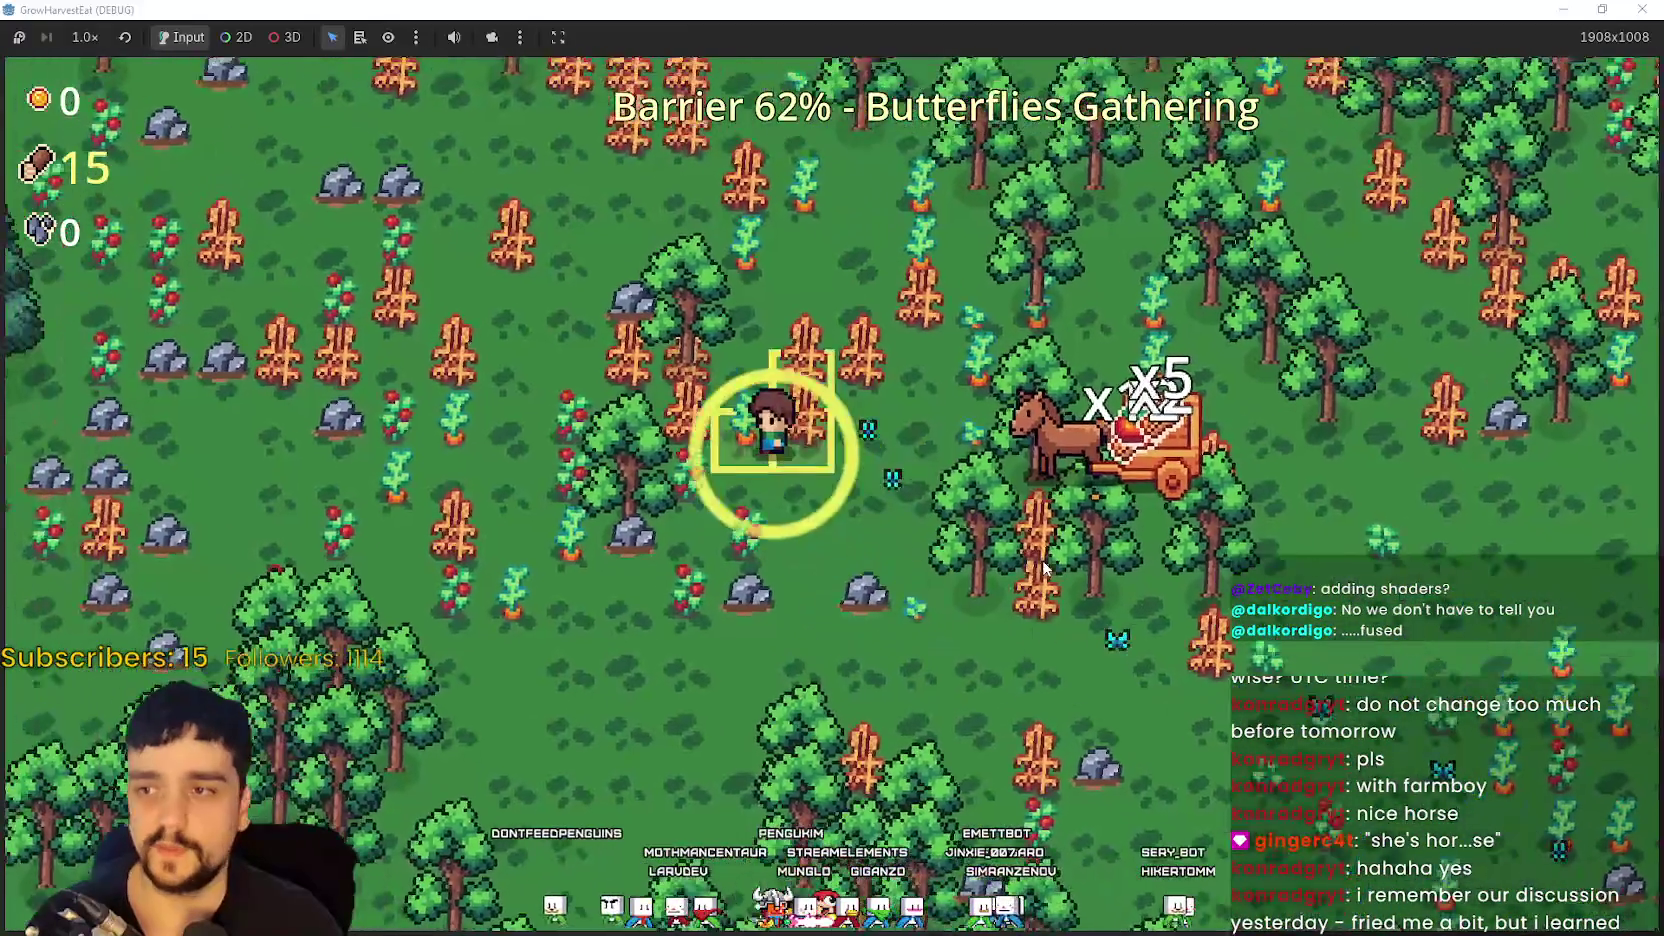
- Collect the remaining harvested items around the farmer until the counter shows 19
key("a")
key("w")
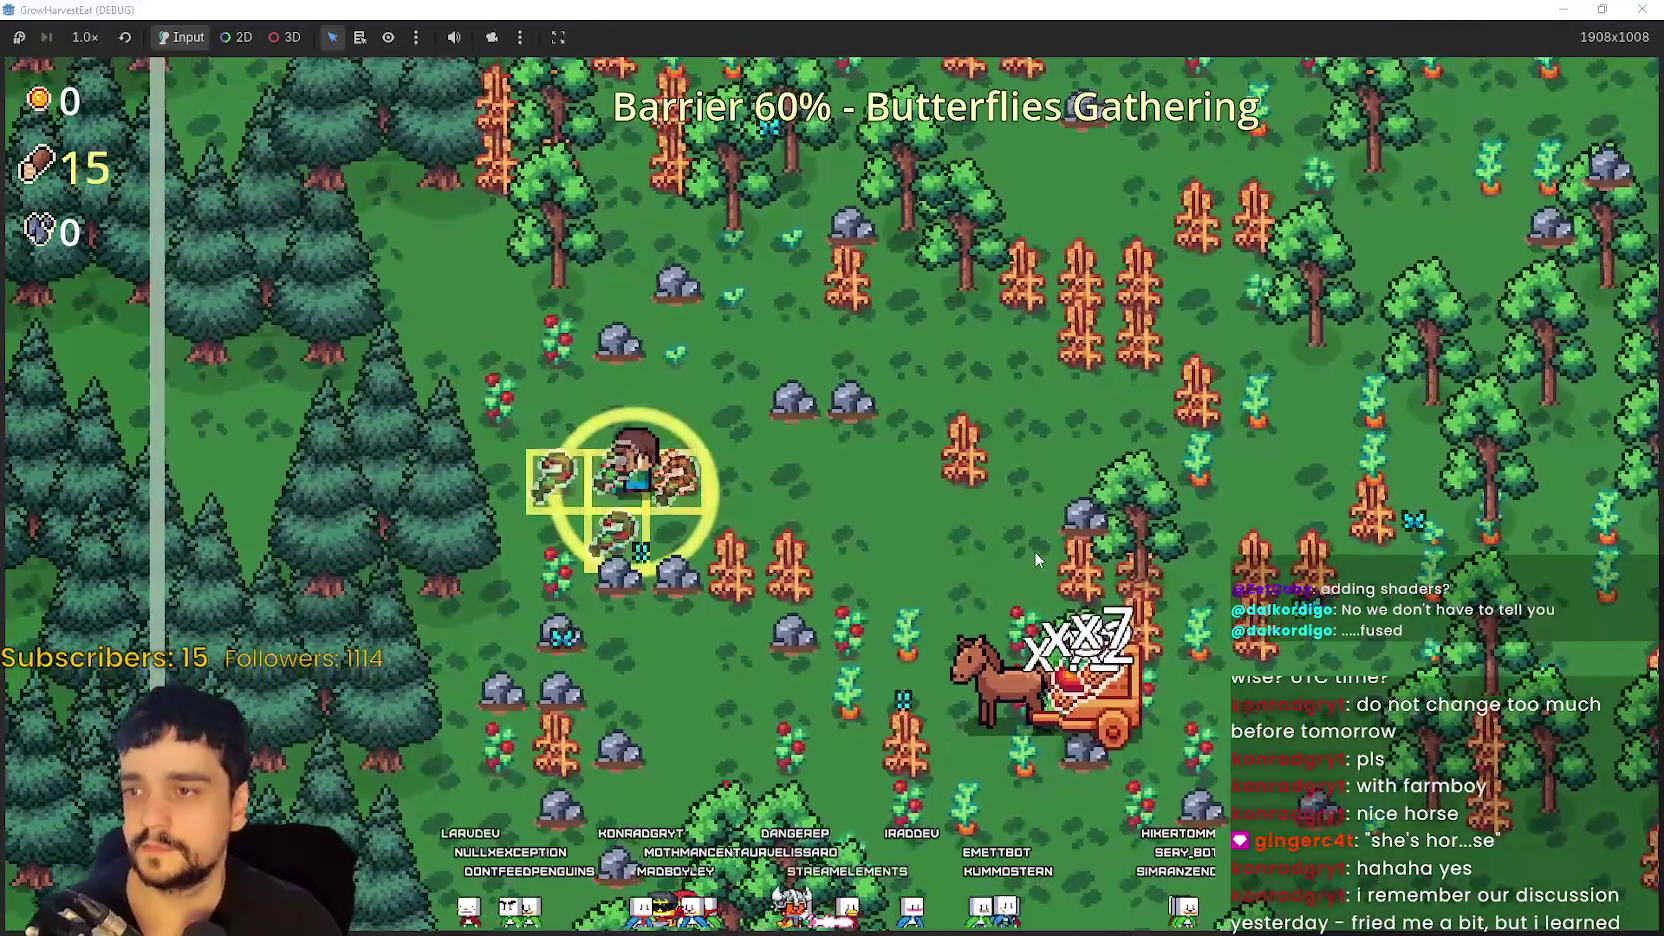
key("w")
key("d")
key("s")
key("d")
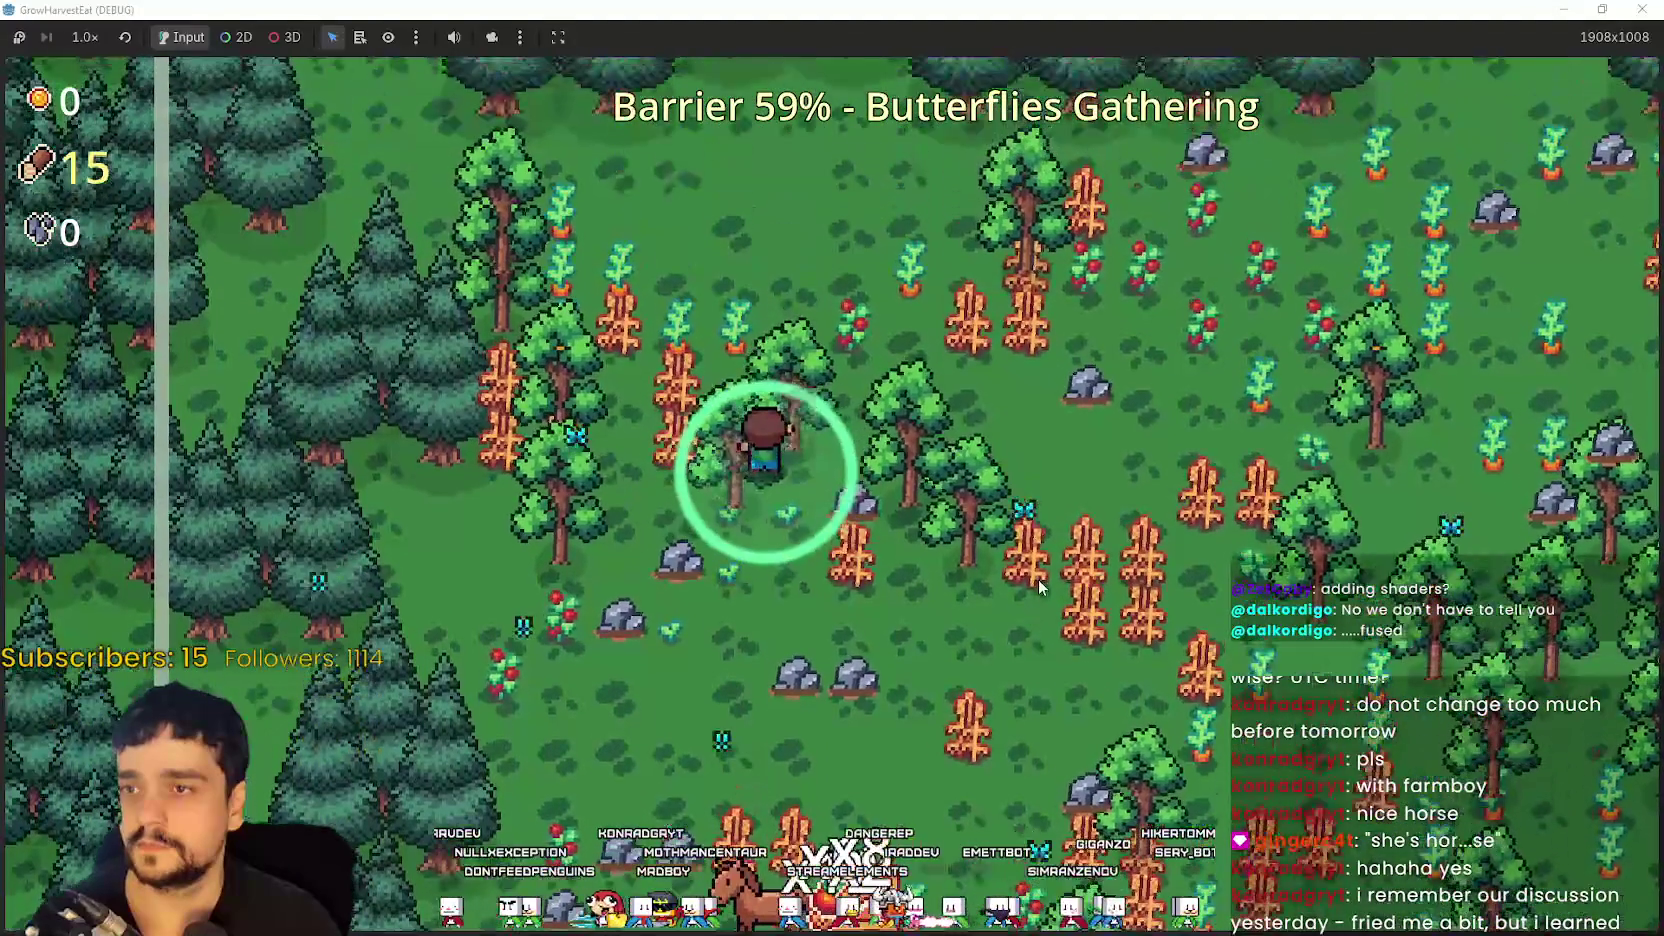
key("d")
key("s")
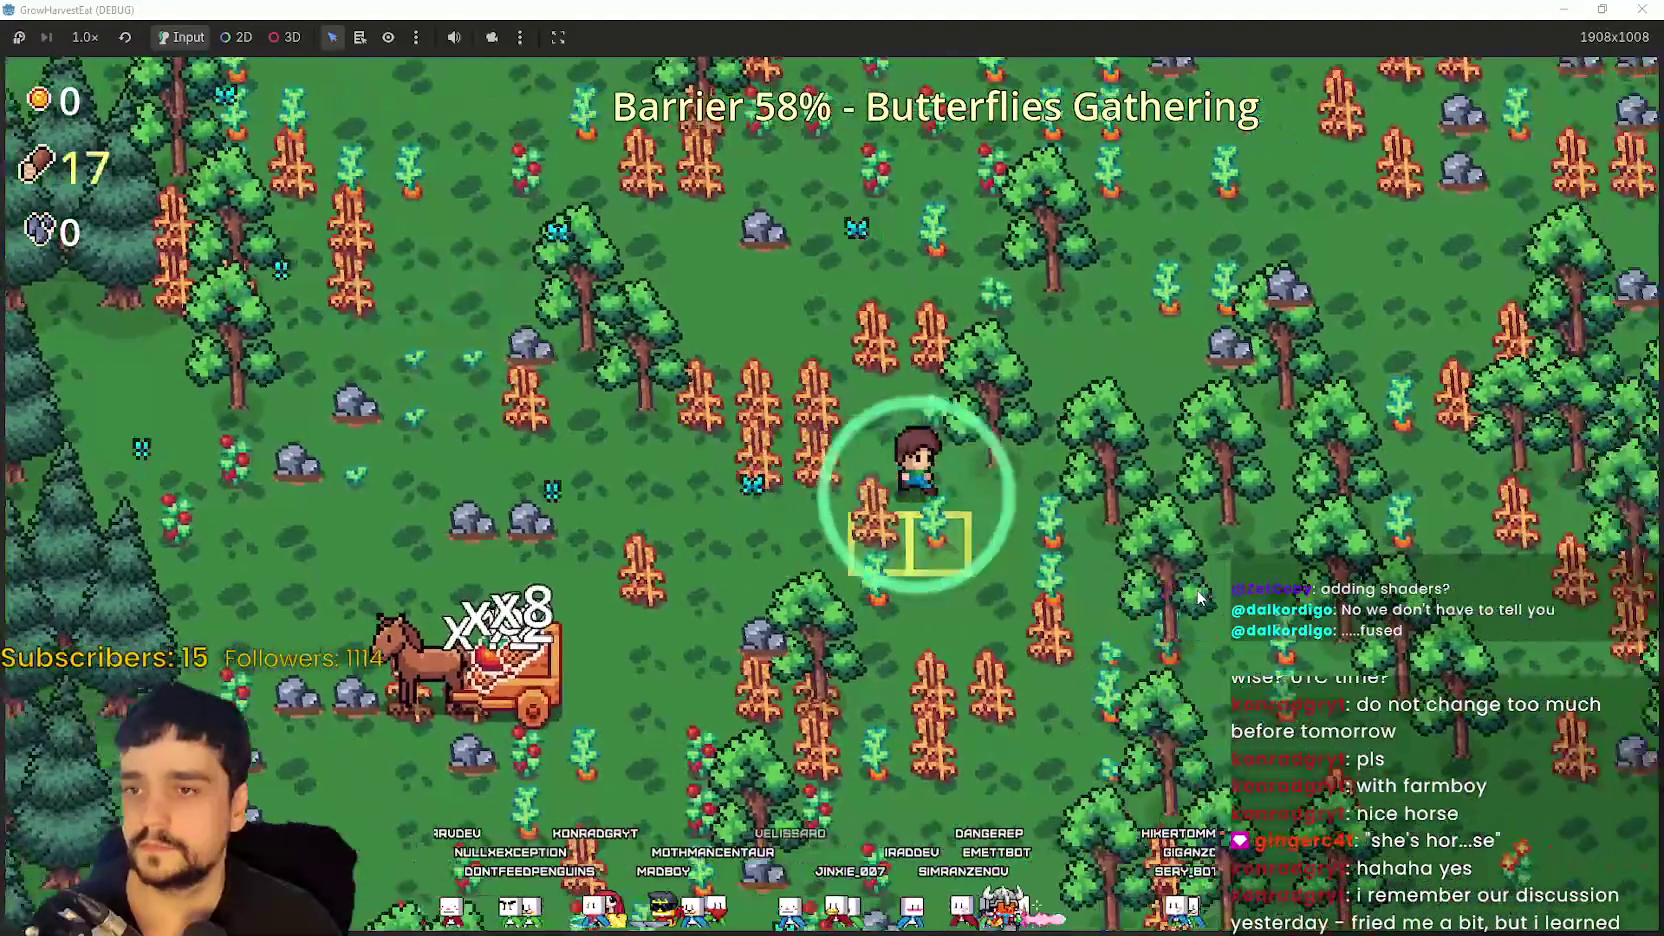
key("s")
key("a")
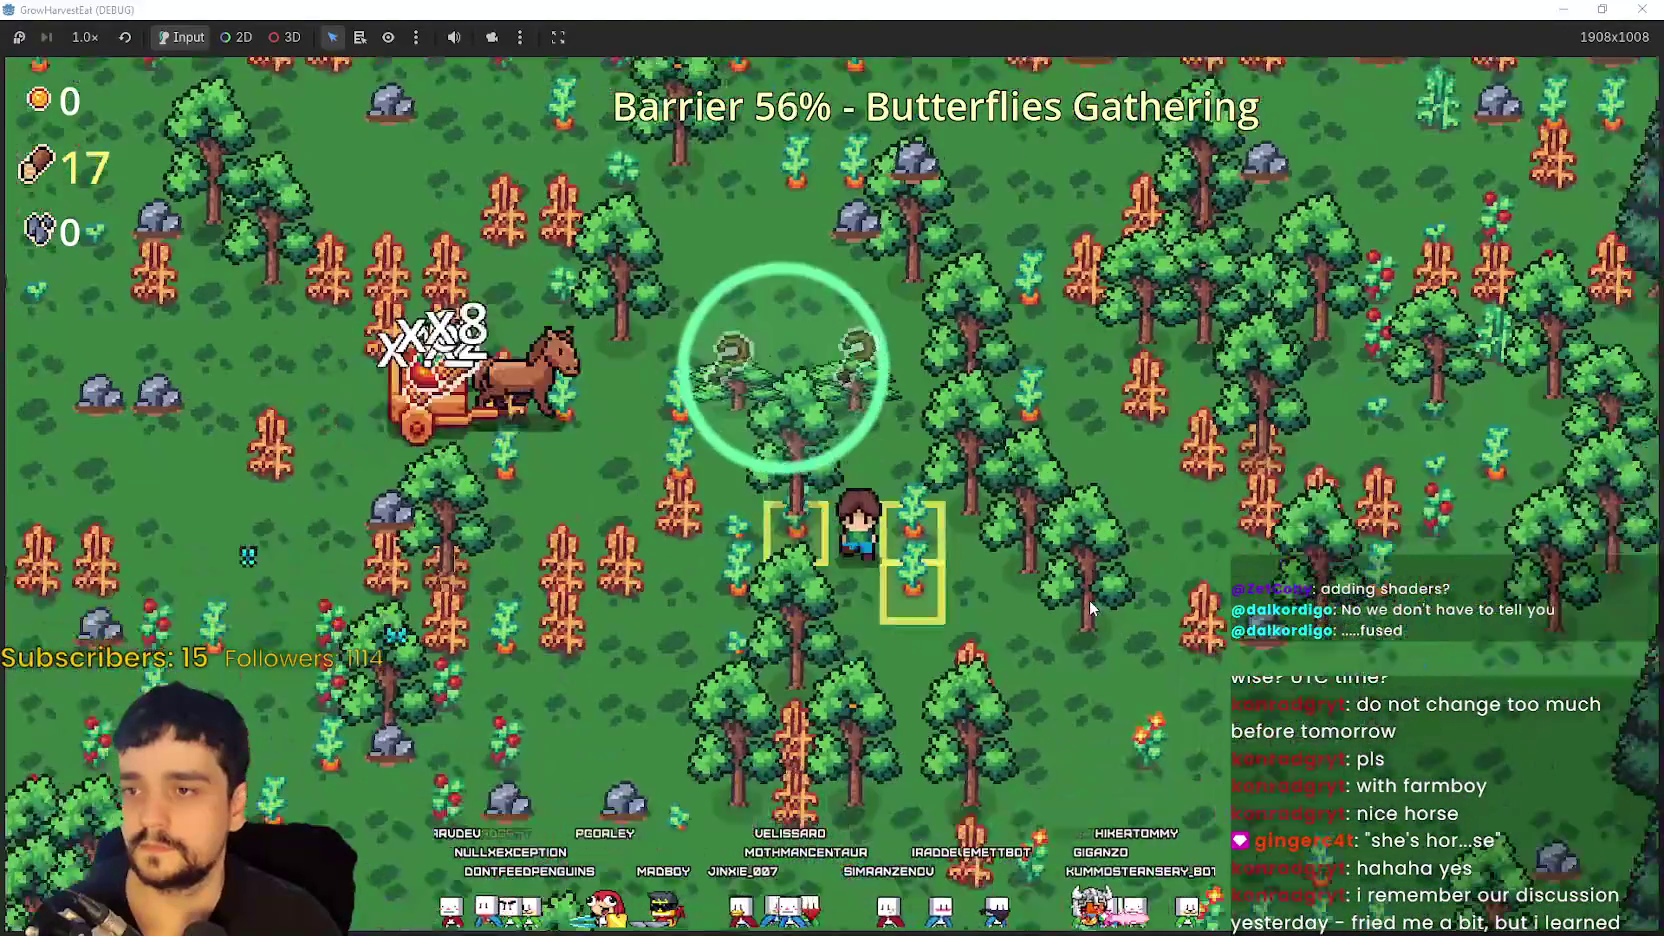
key("s")
key("a")
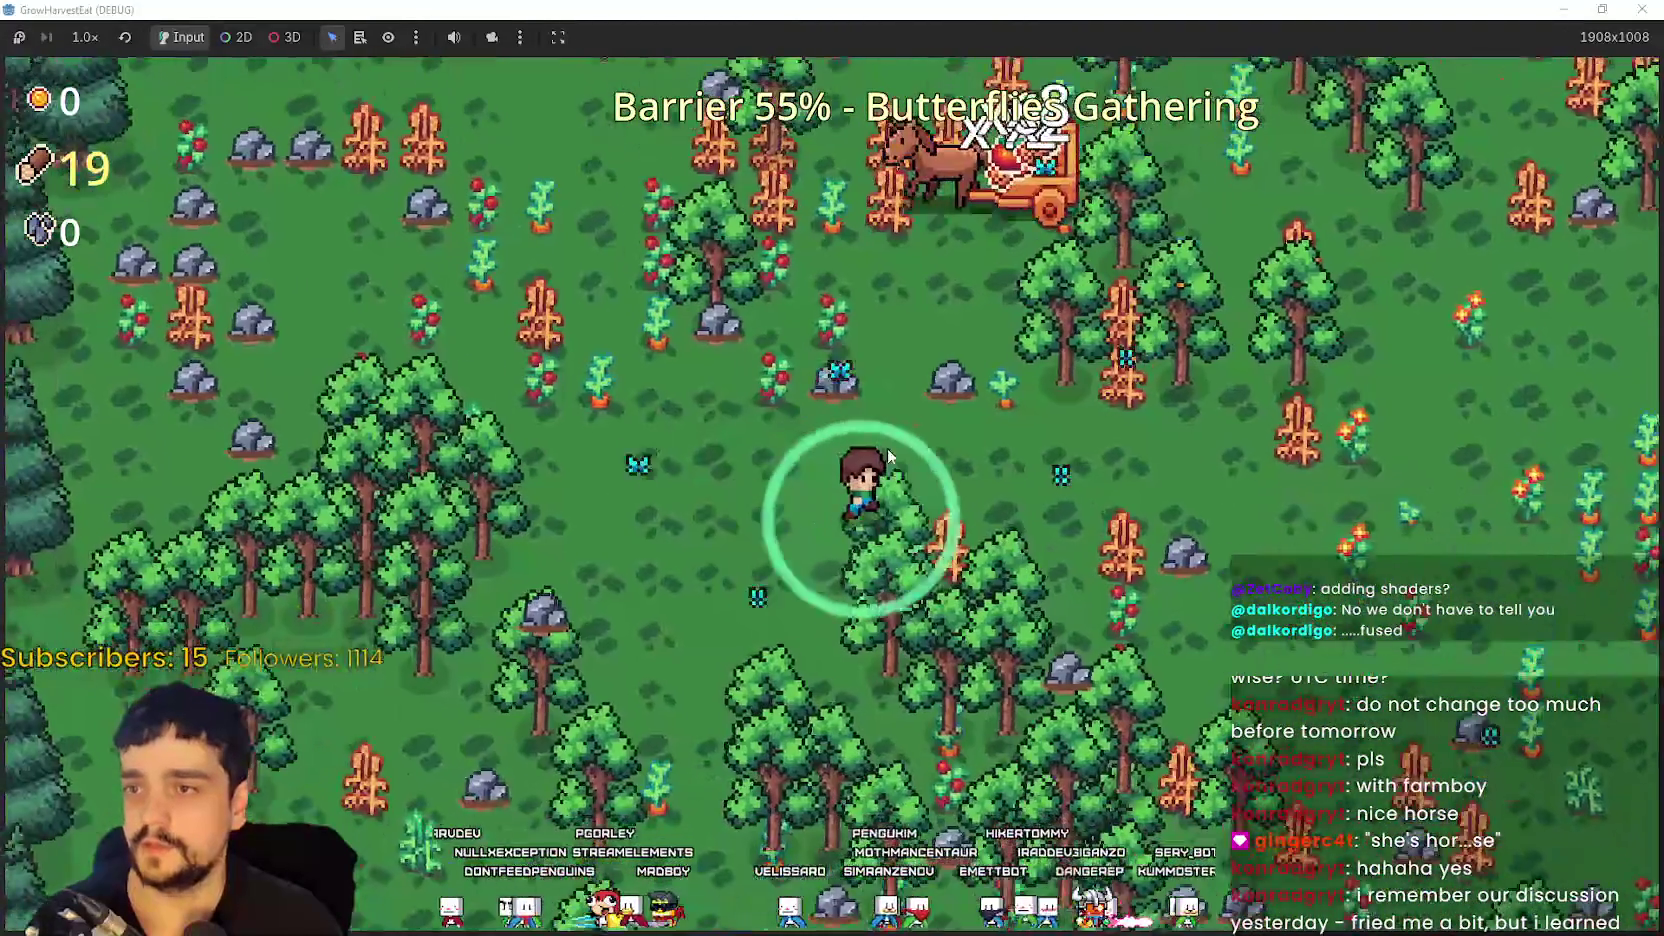
- Walk the farmer southeast to the dirt clearing and back into the crop rows
key("s")
key("d")
key("s")
key("d")
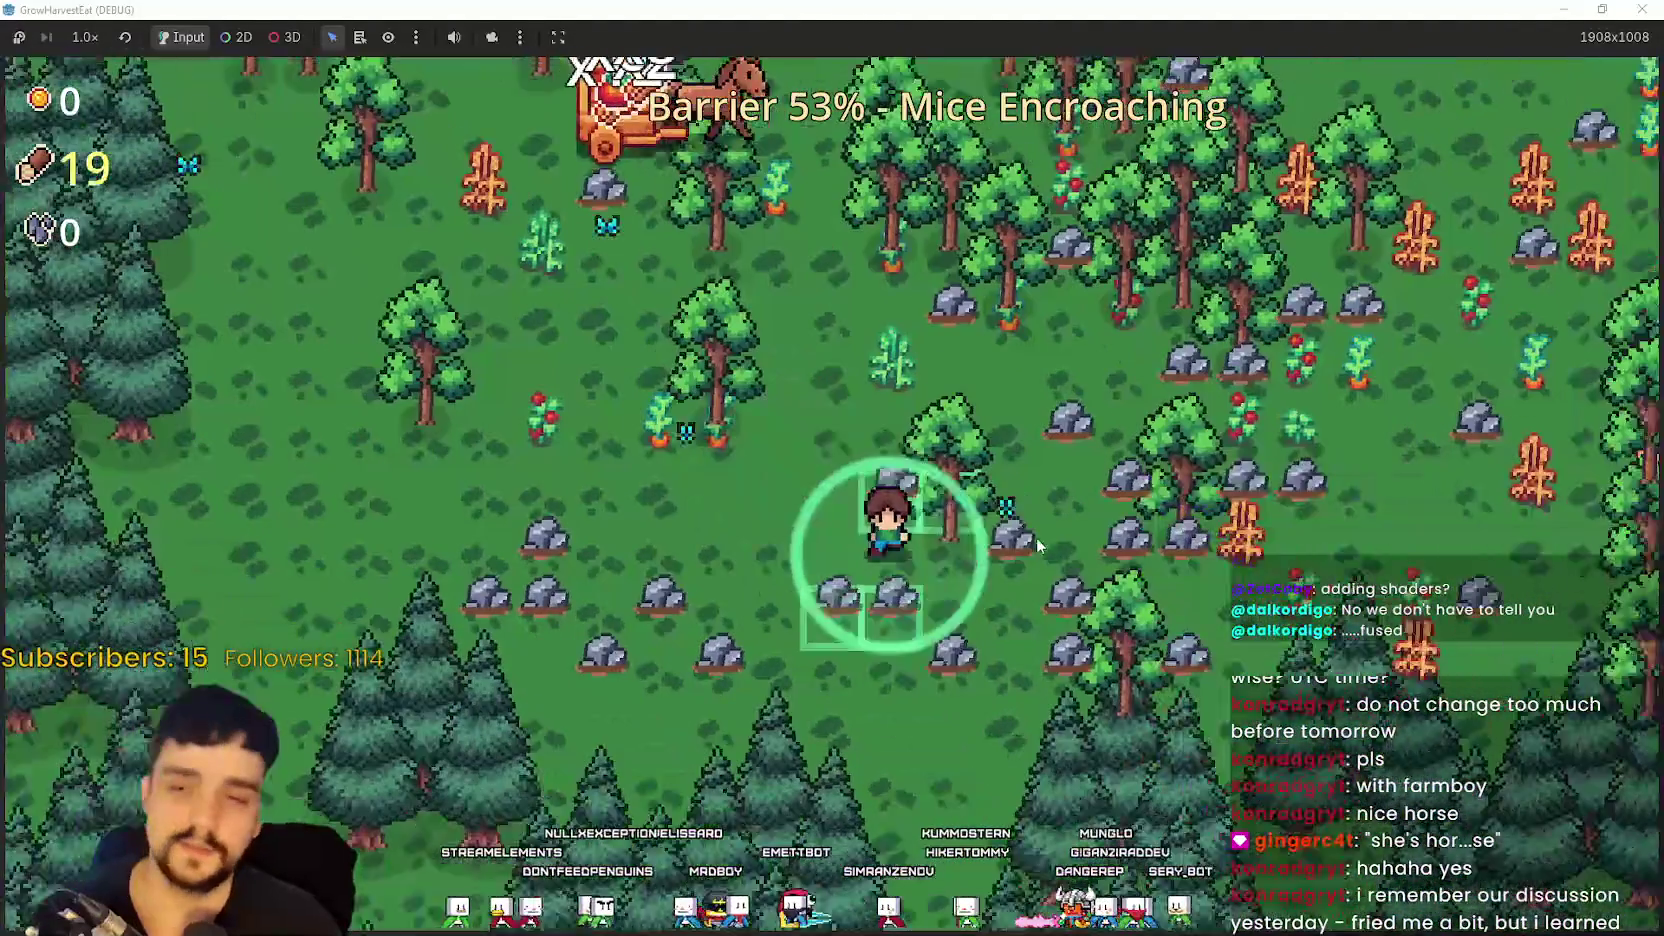
key("w")
key("d")
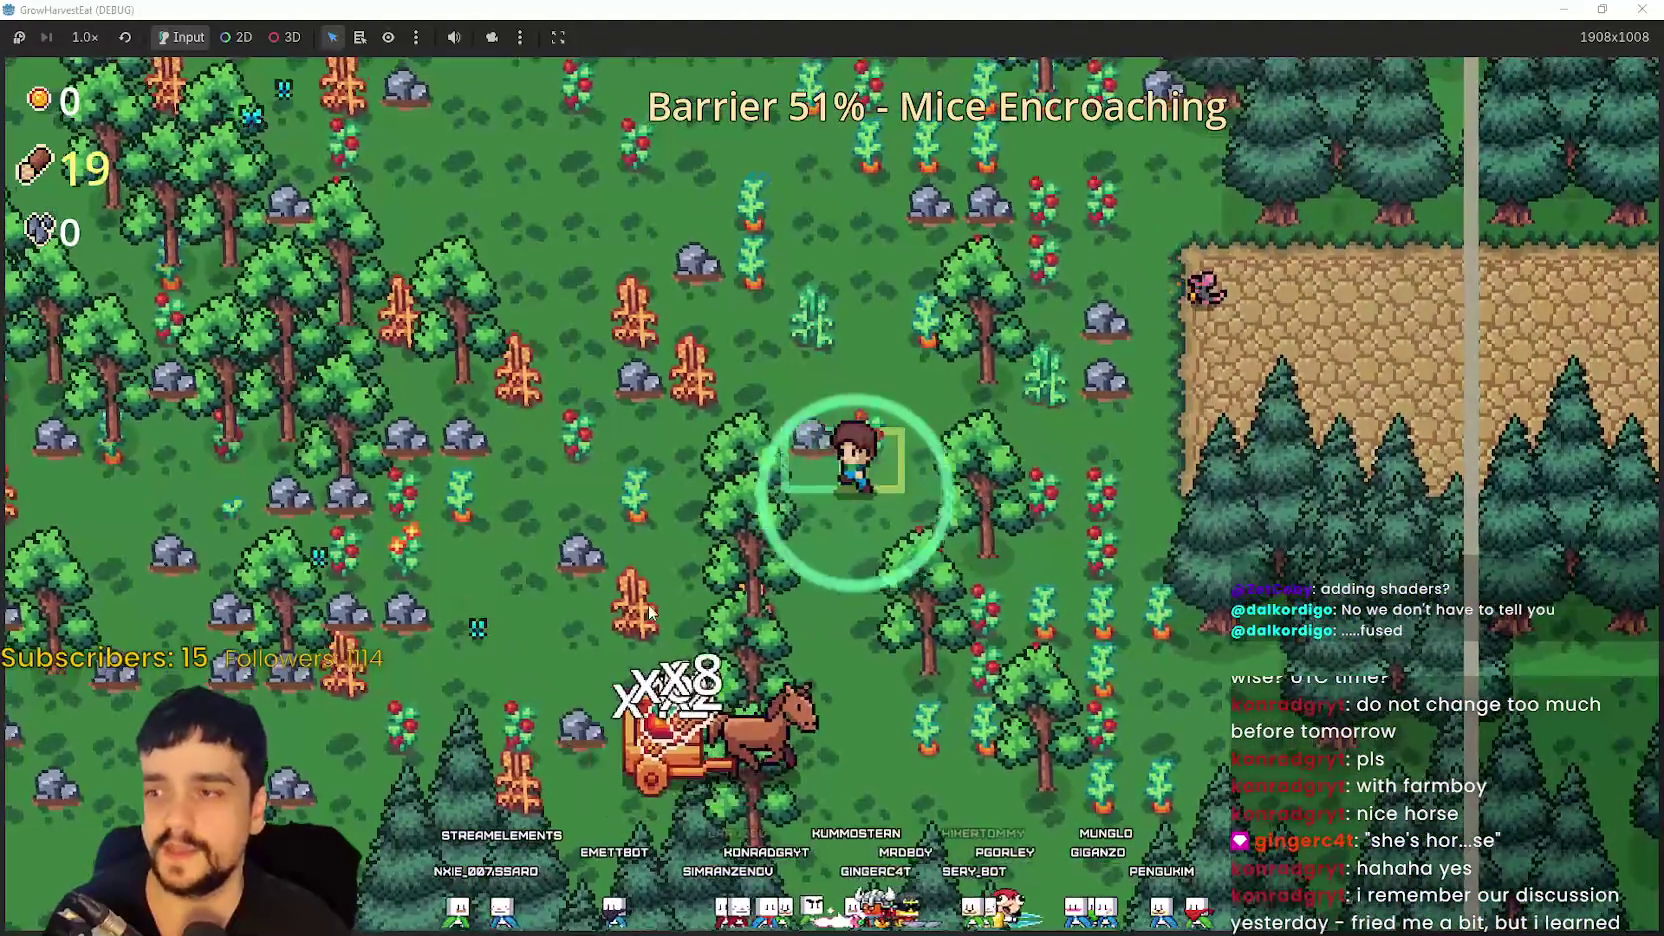
key("a")
key("w")
key("w")
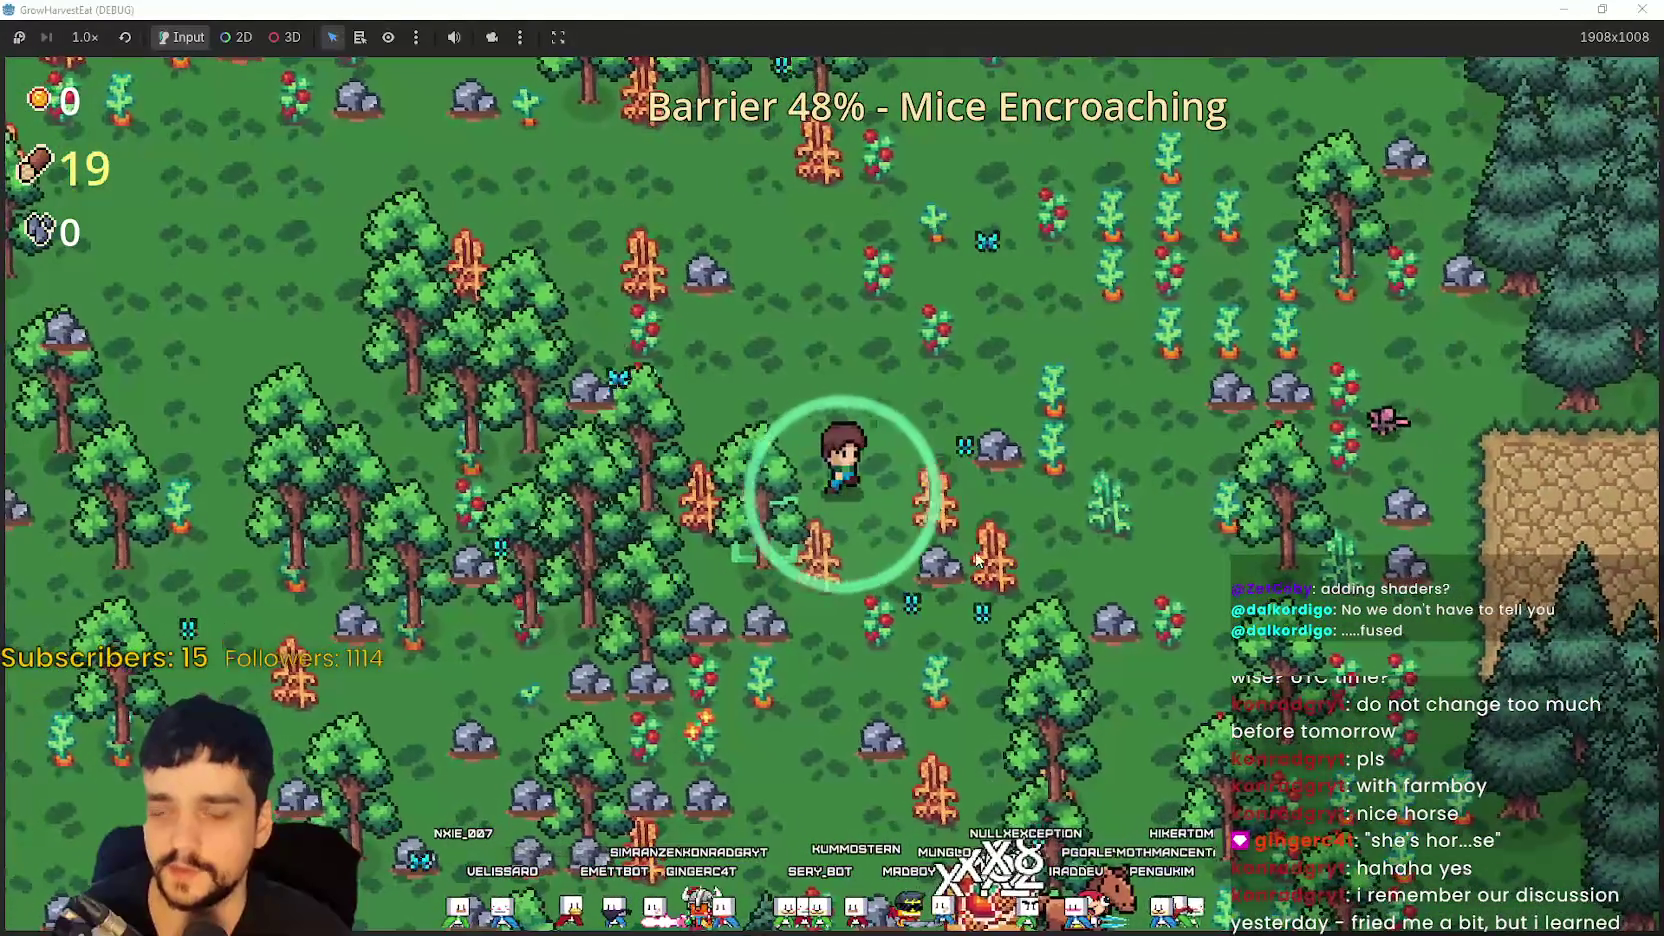
key("d")
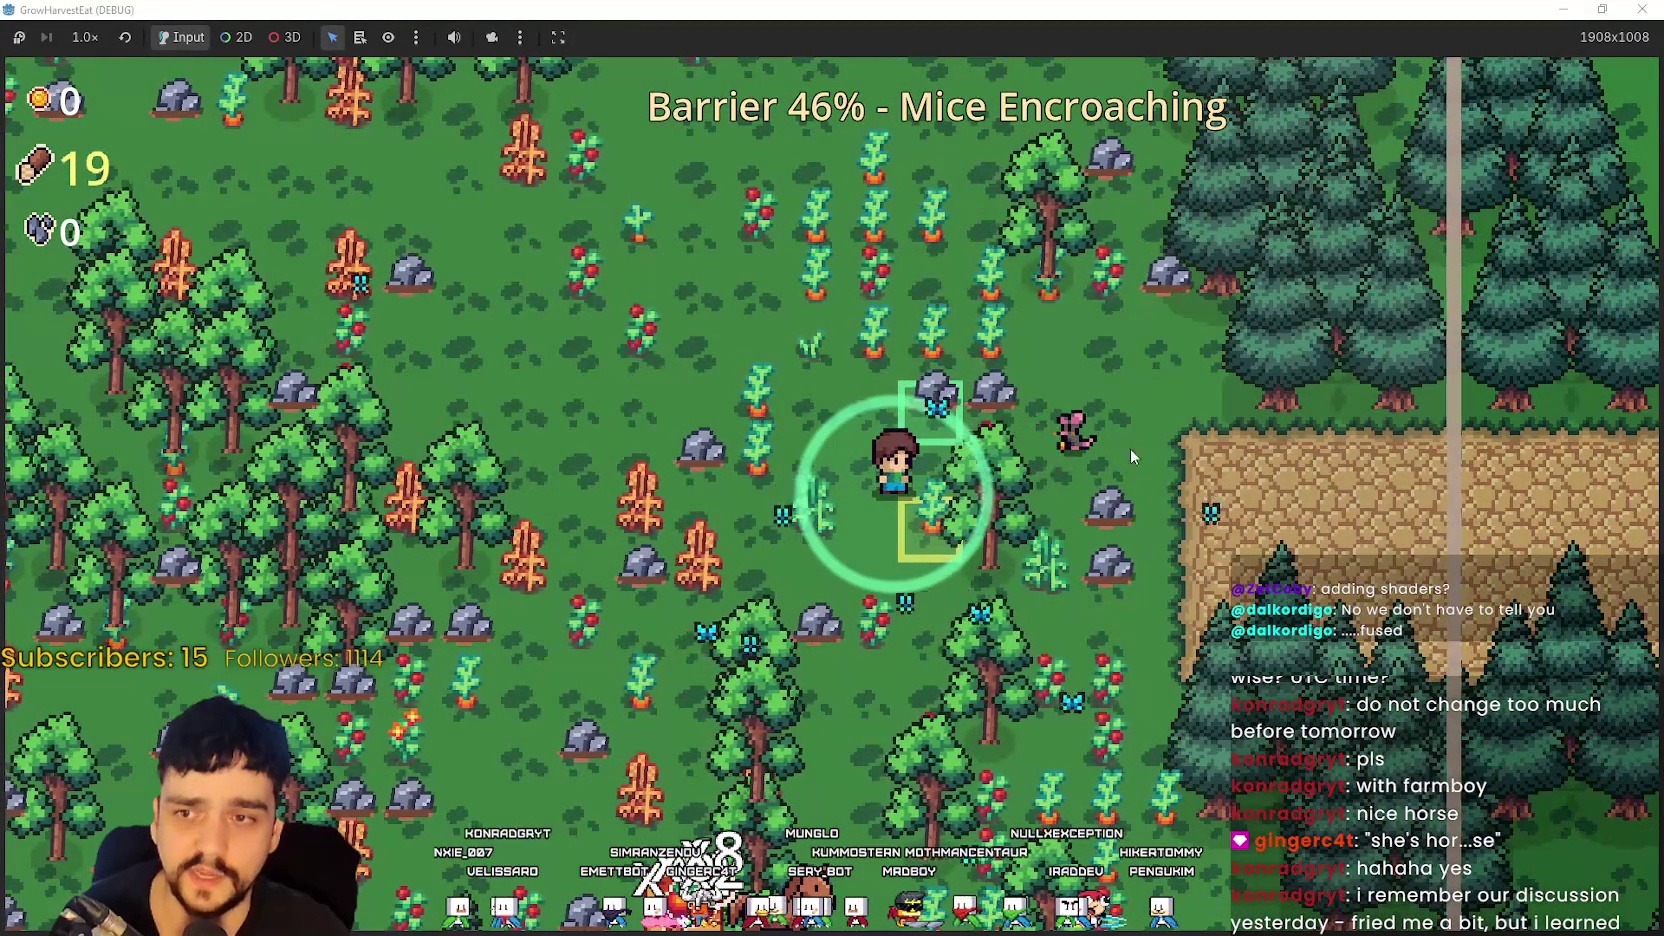
- Harvest northwest through the crop field, then swing back toward the horse cart
key("w")
key("a")
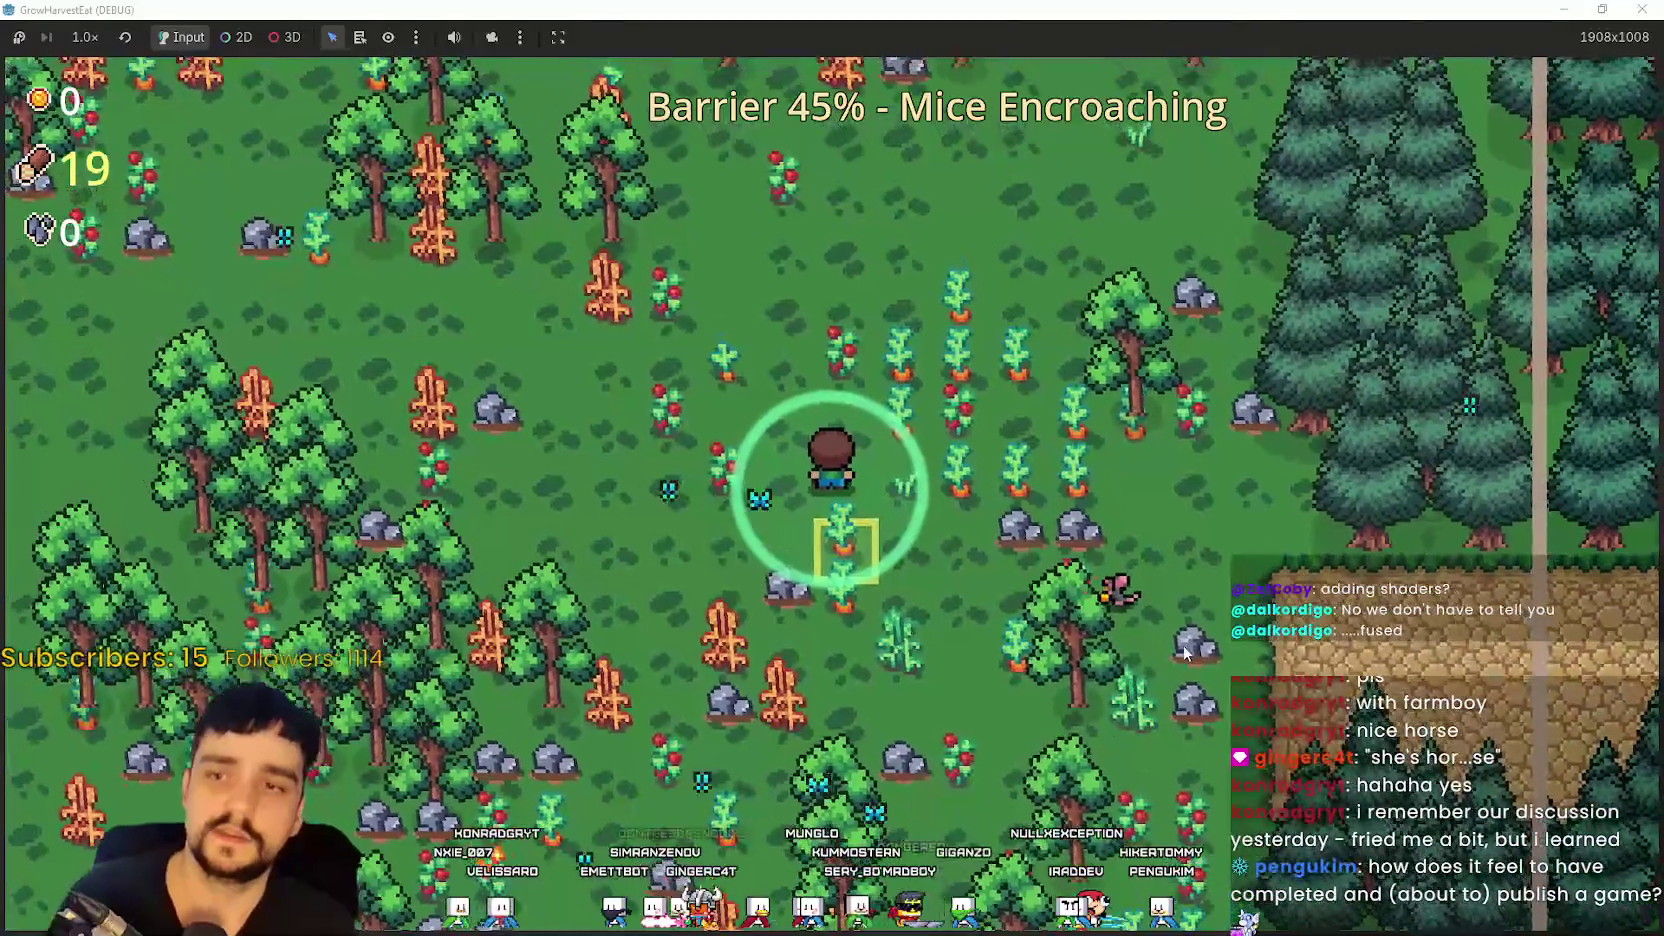
key("w")
key("a")
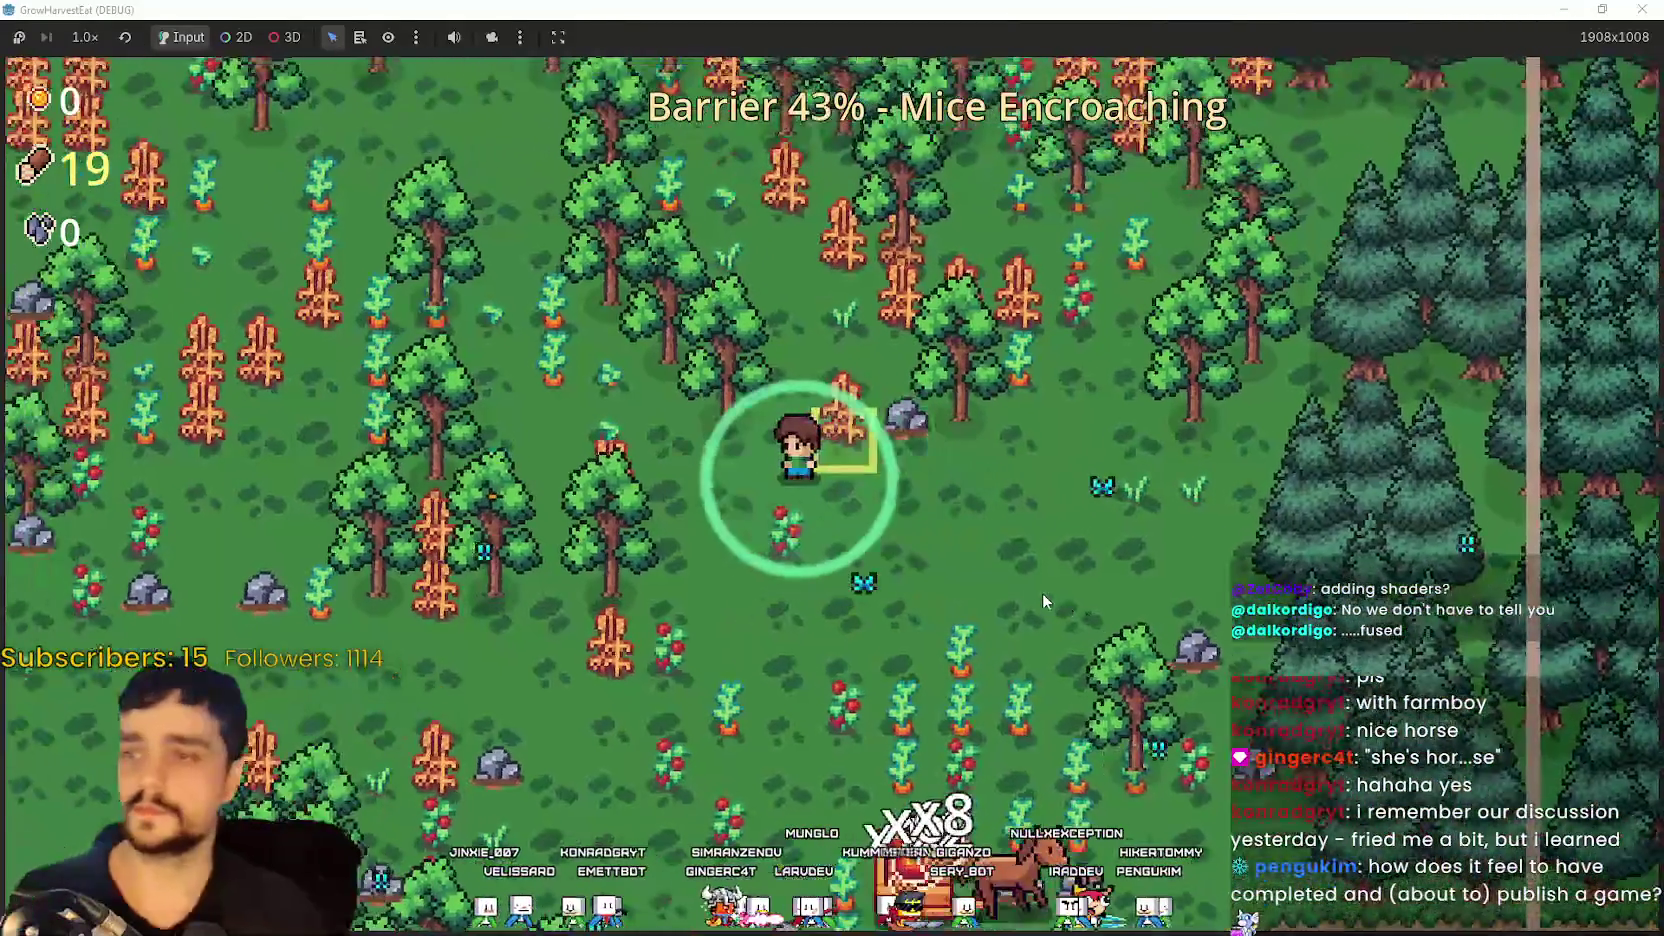
key("w")
key("a")
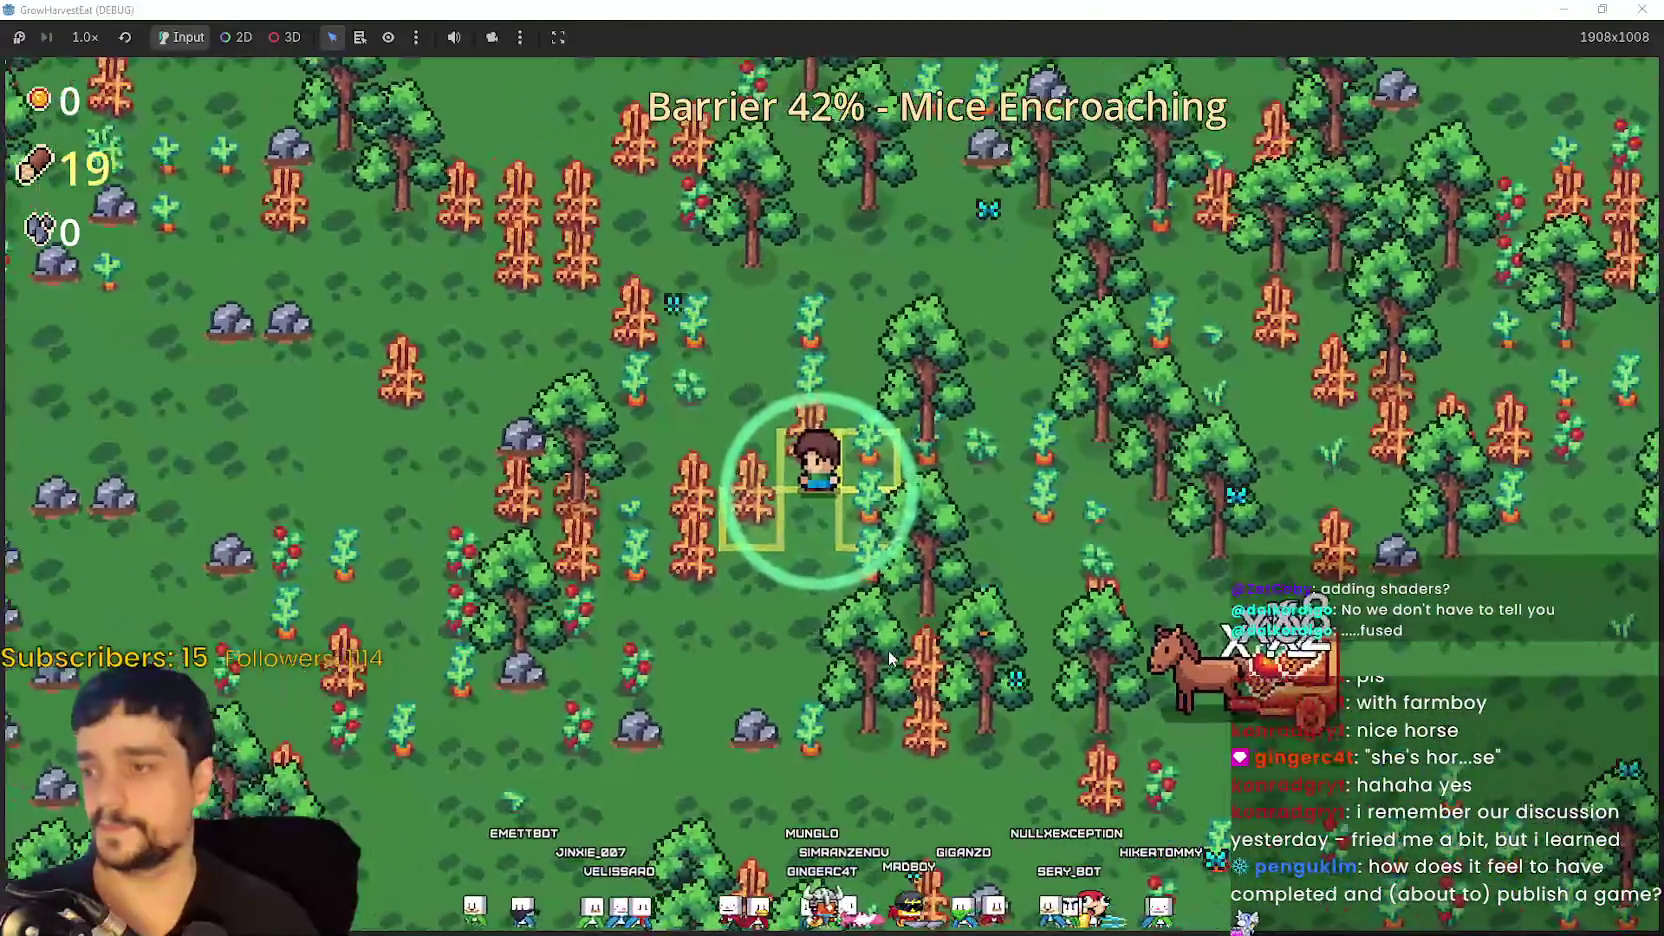
key("d")
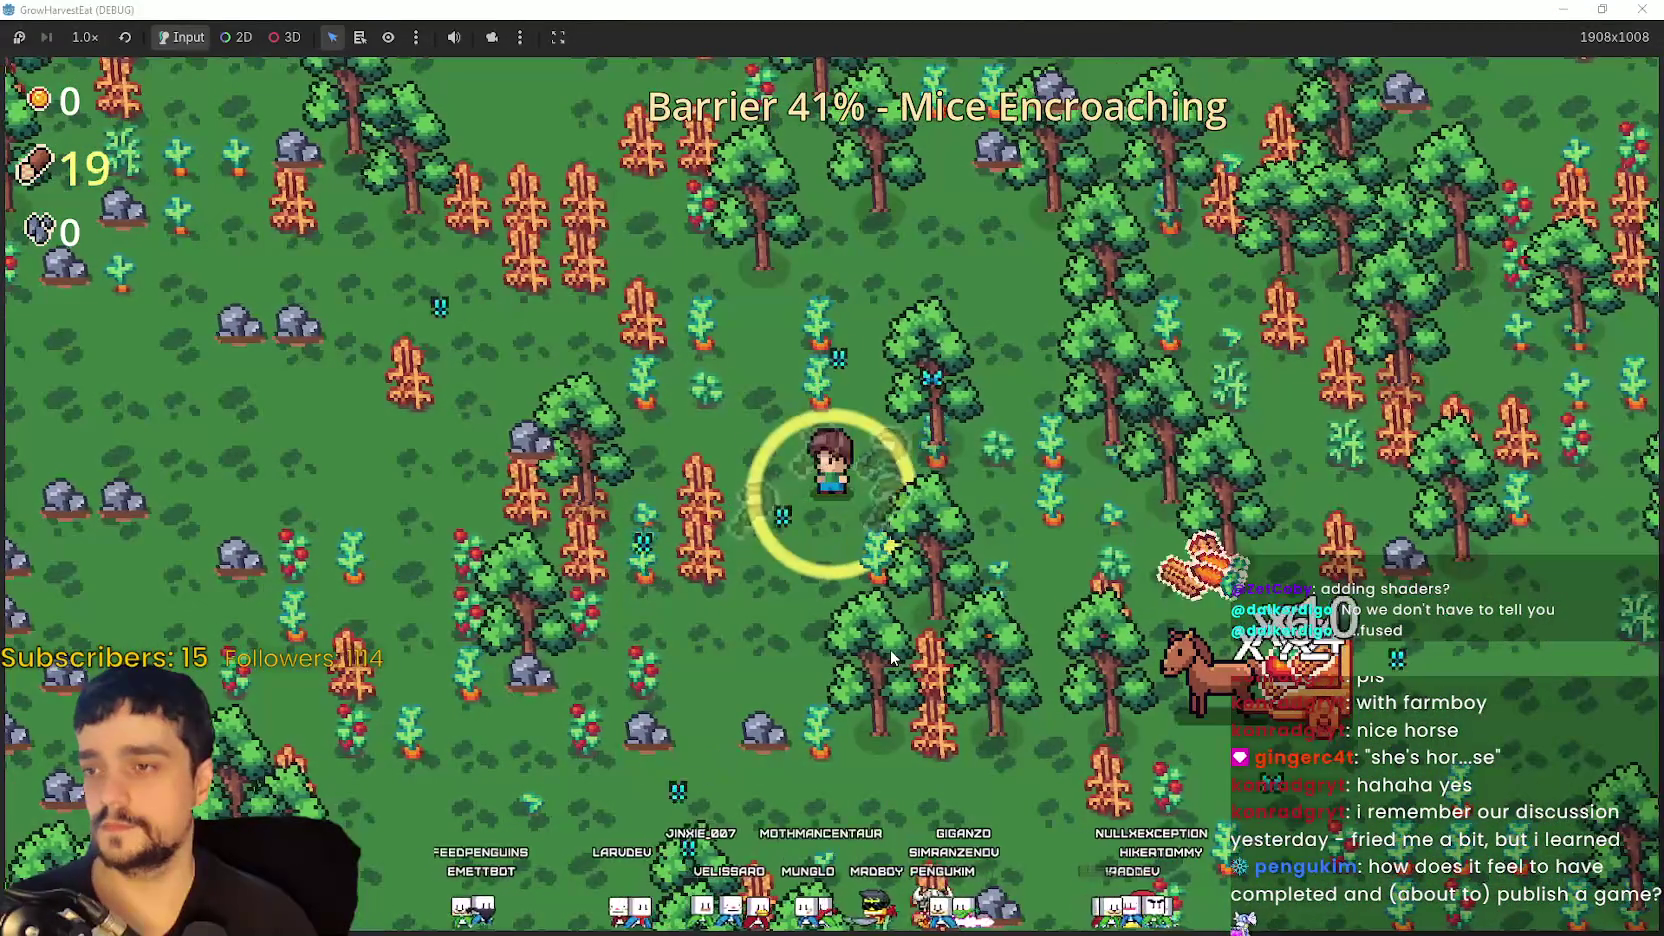
key("a")
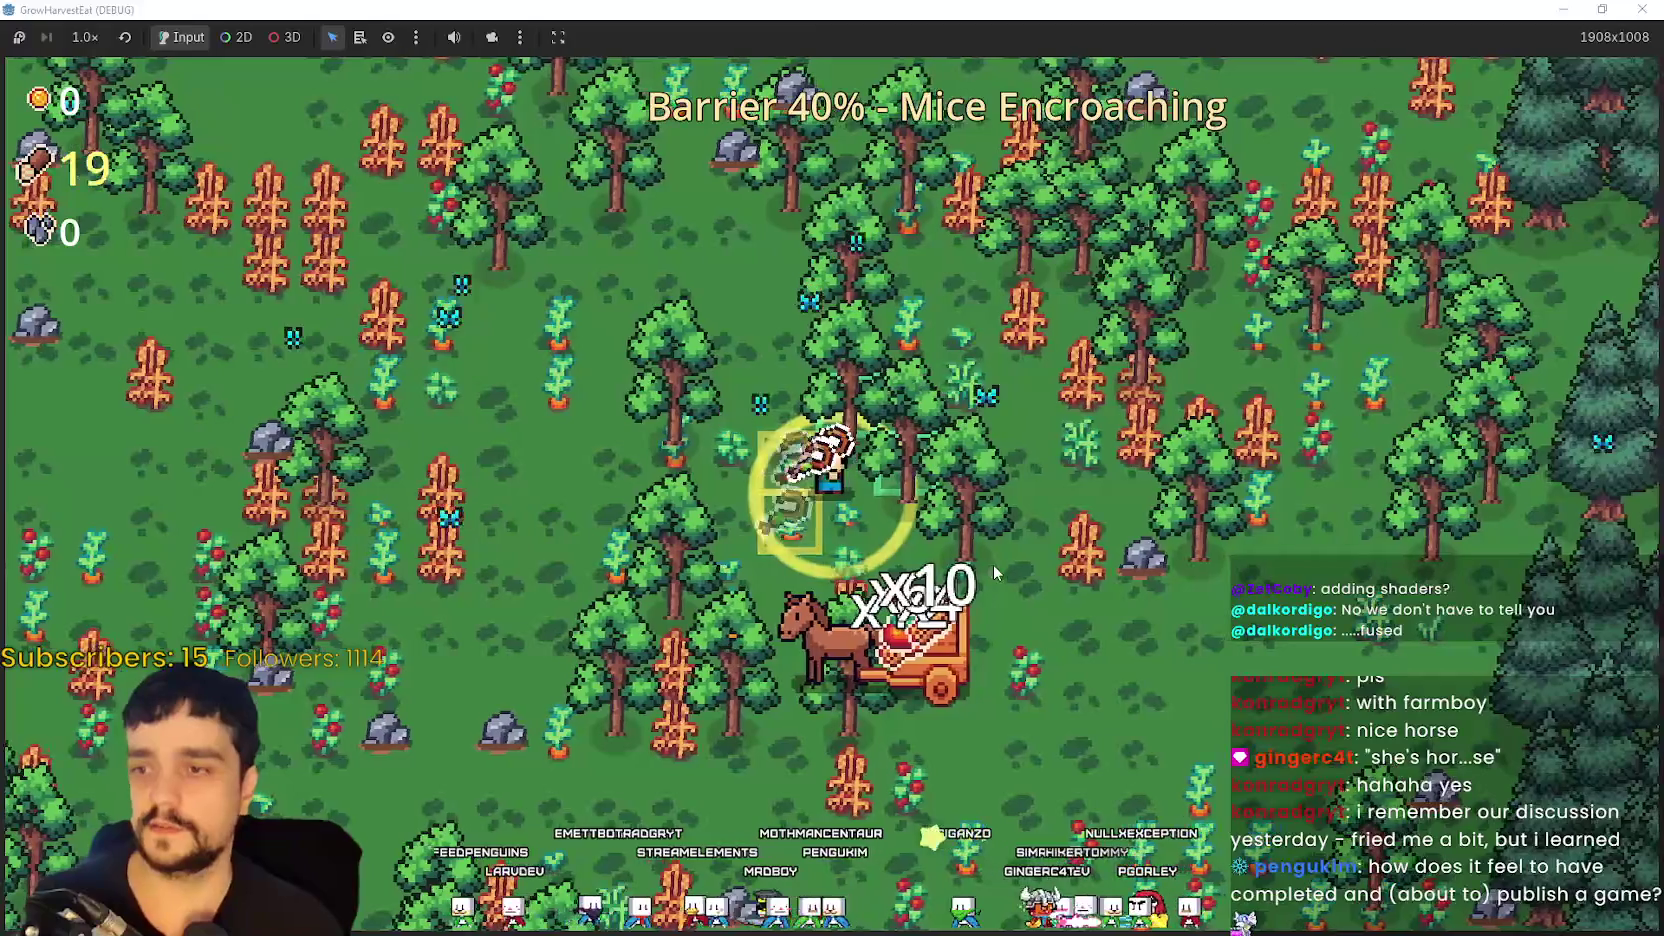
- Harvest westward toward the forest edge as the barrier keeps falling
key("w")
key("a")
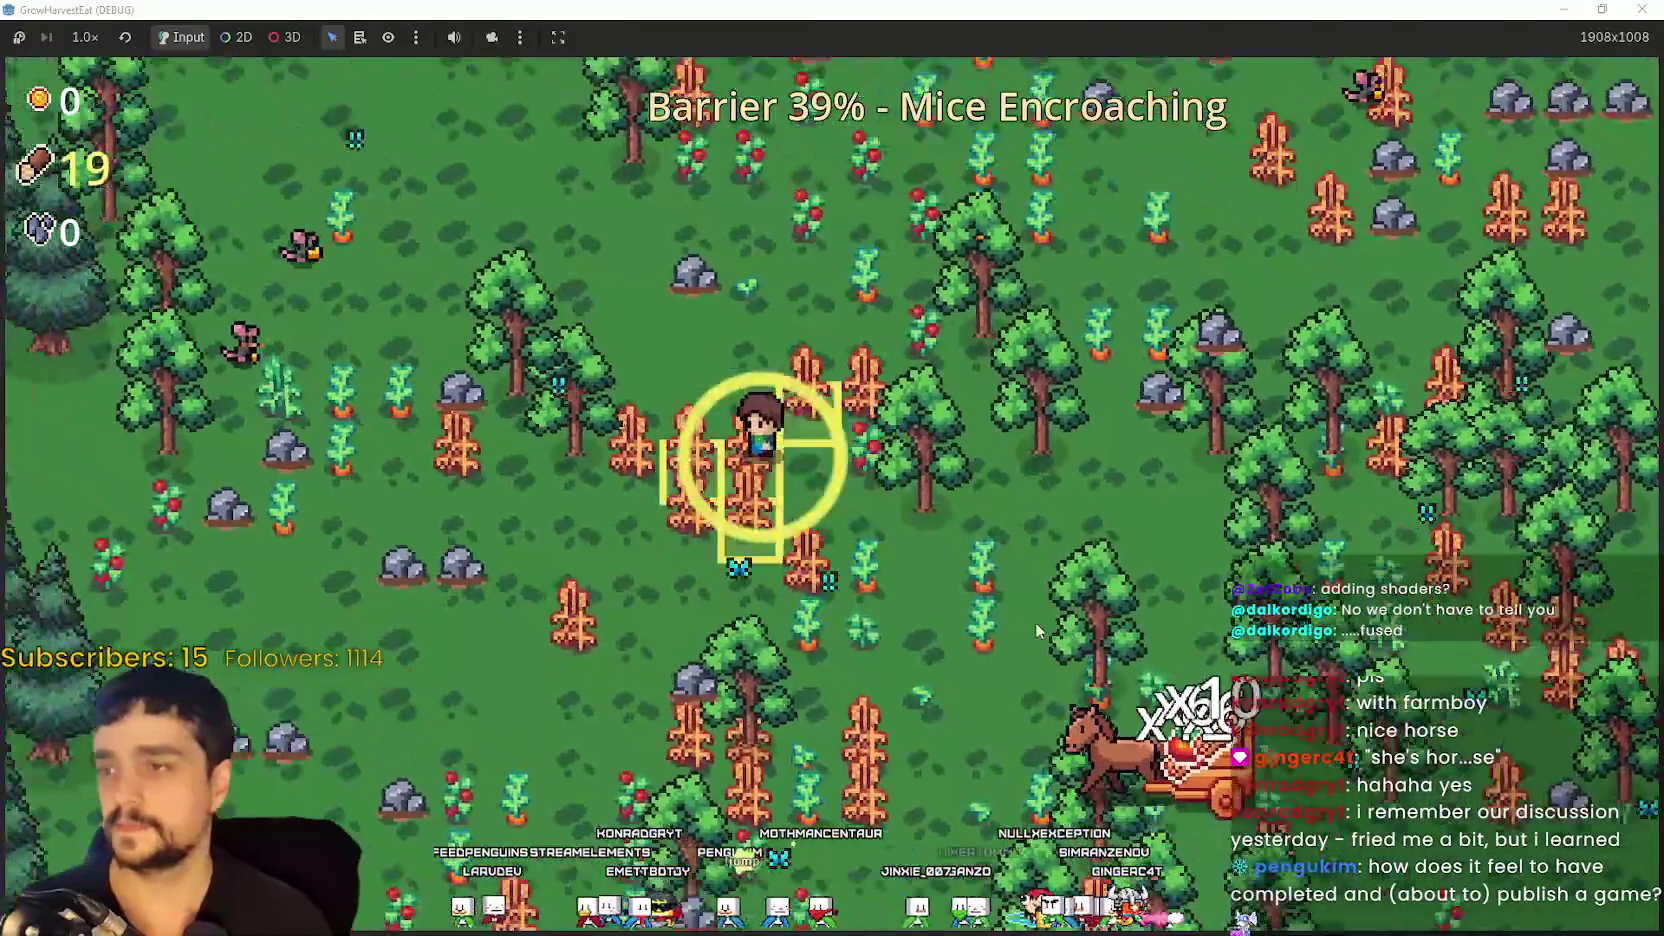
key("w")
key("a")
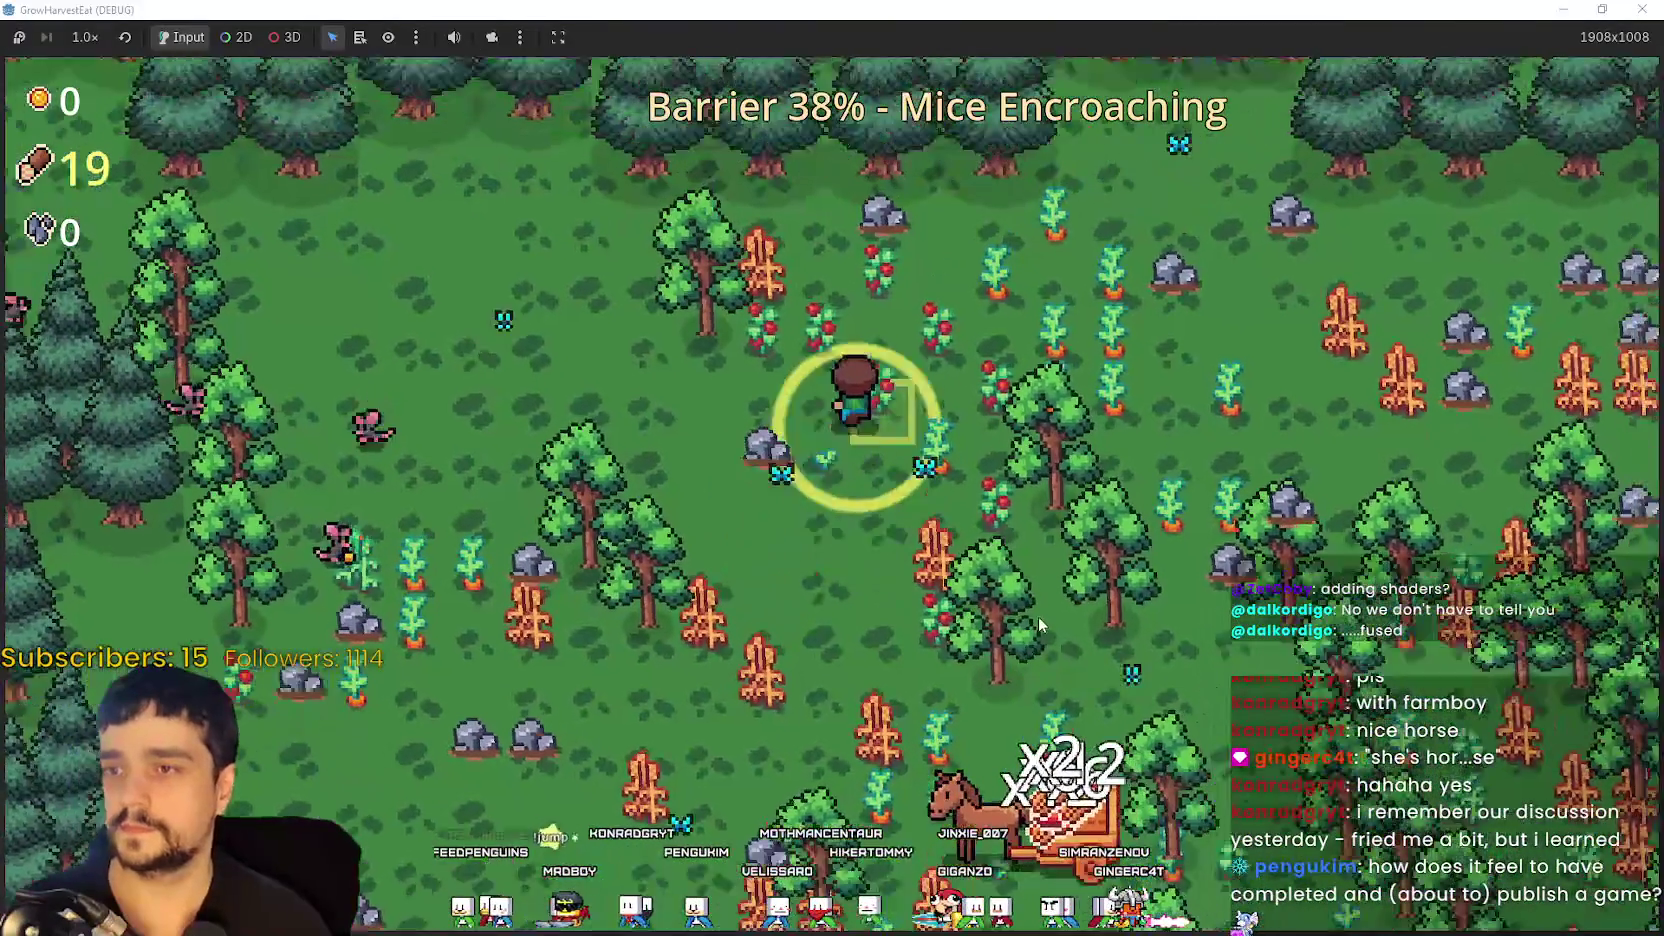
key("d")
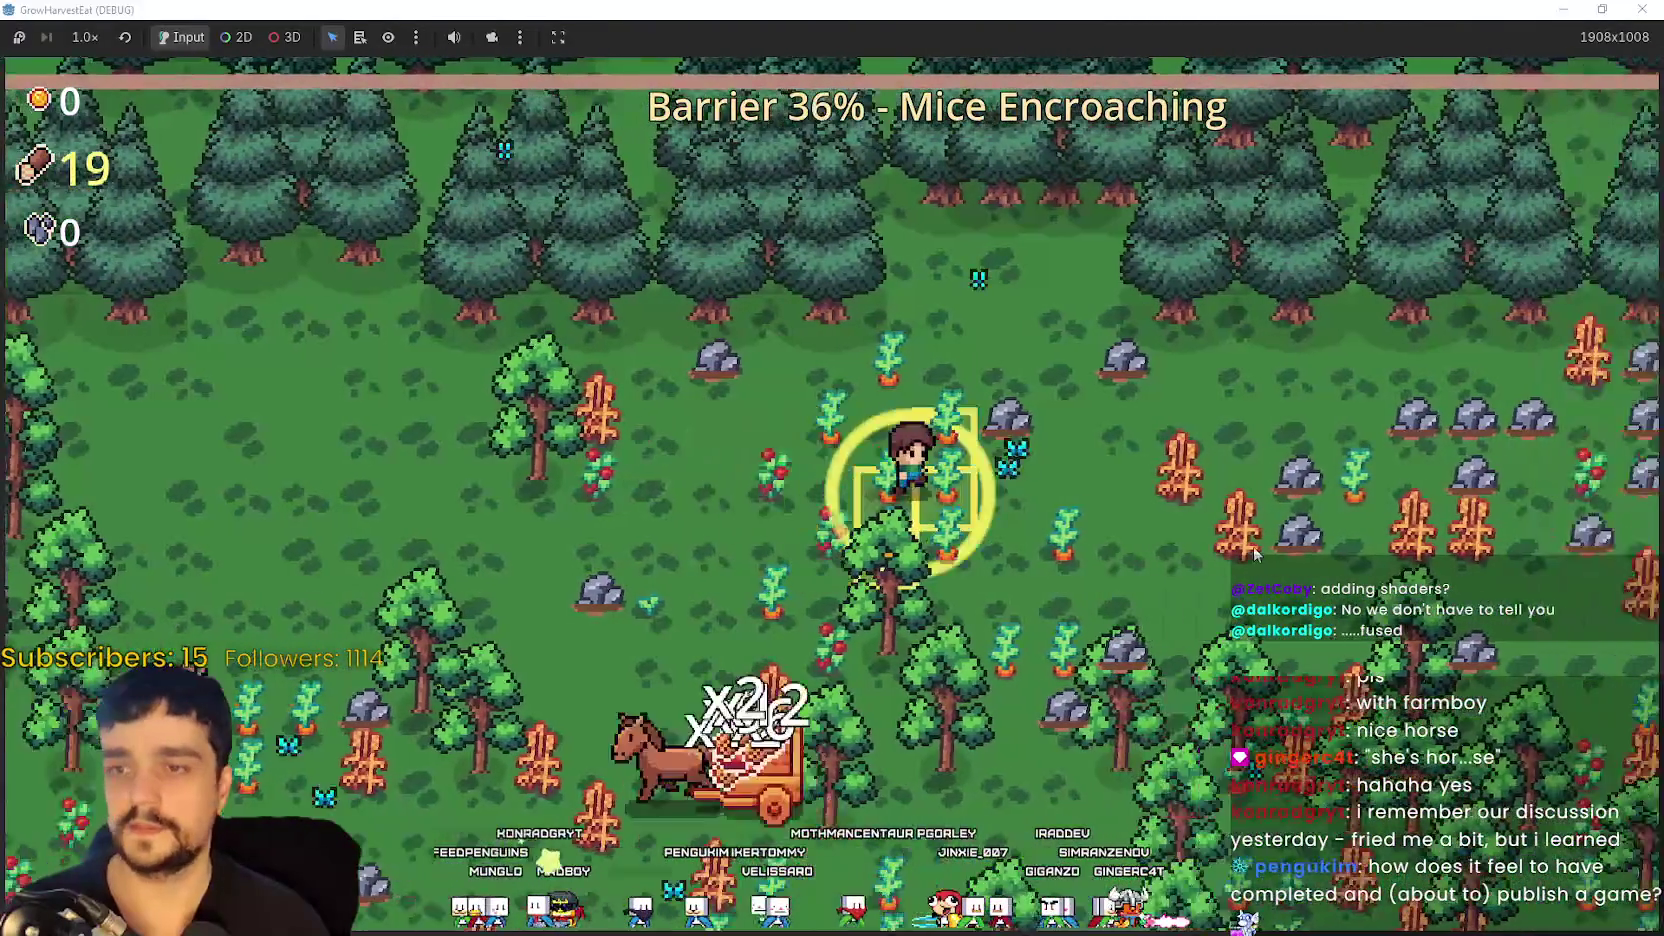
key("s")
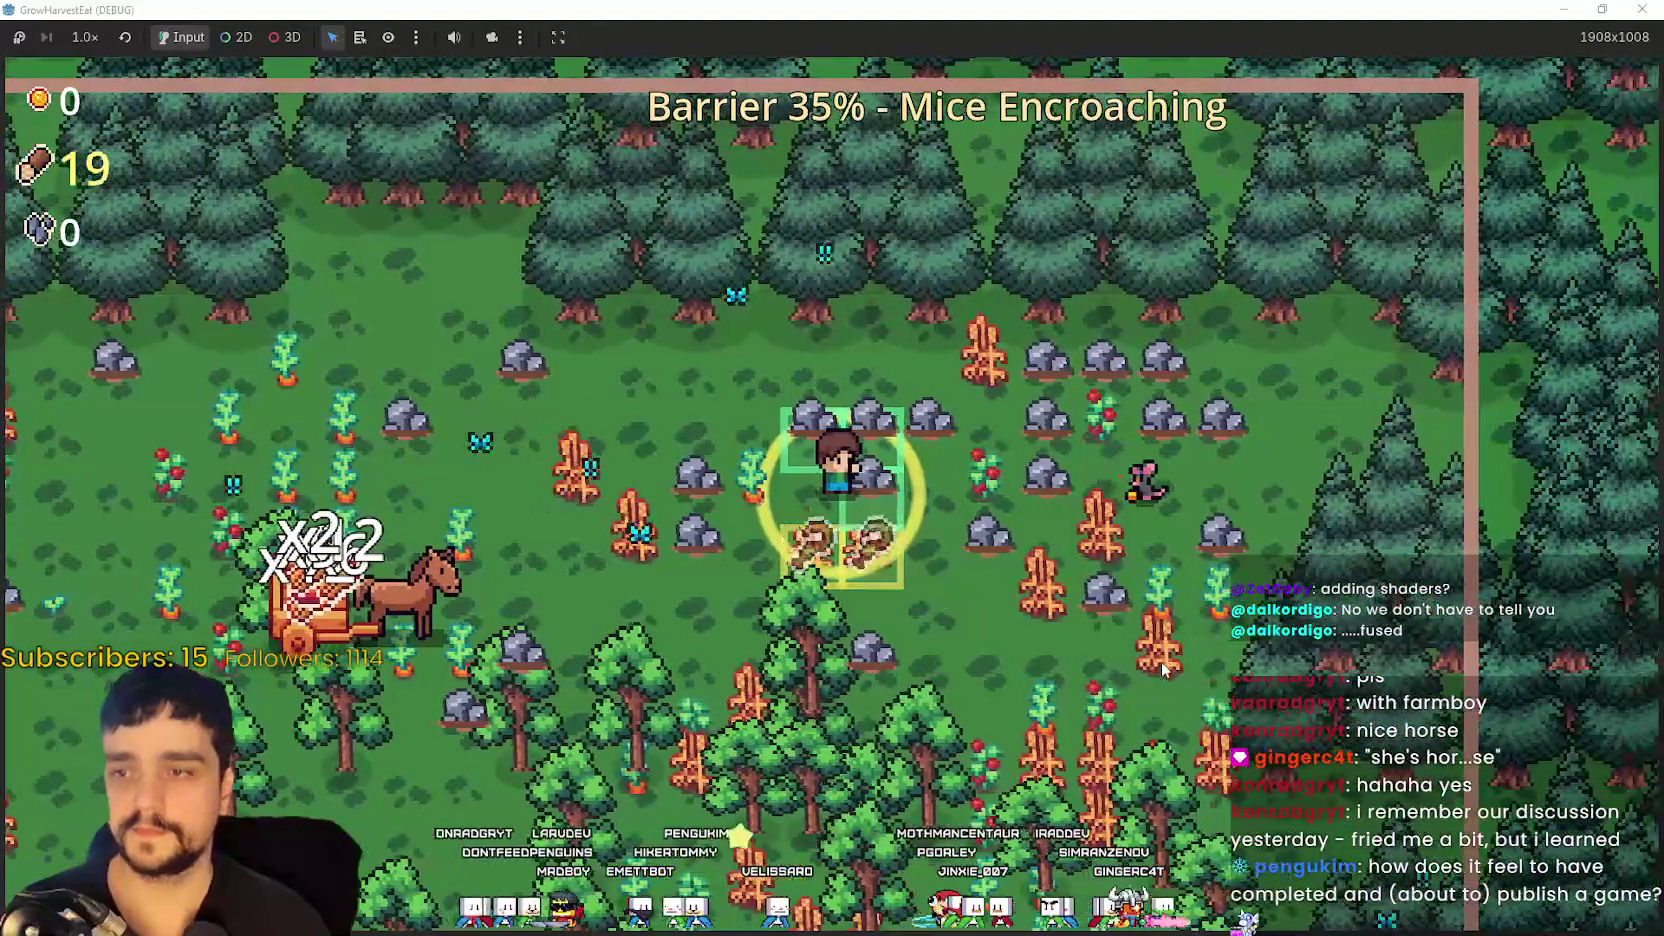
key("a")
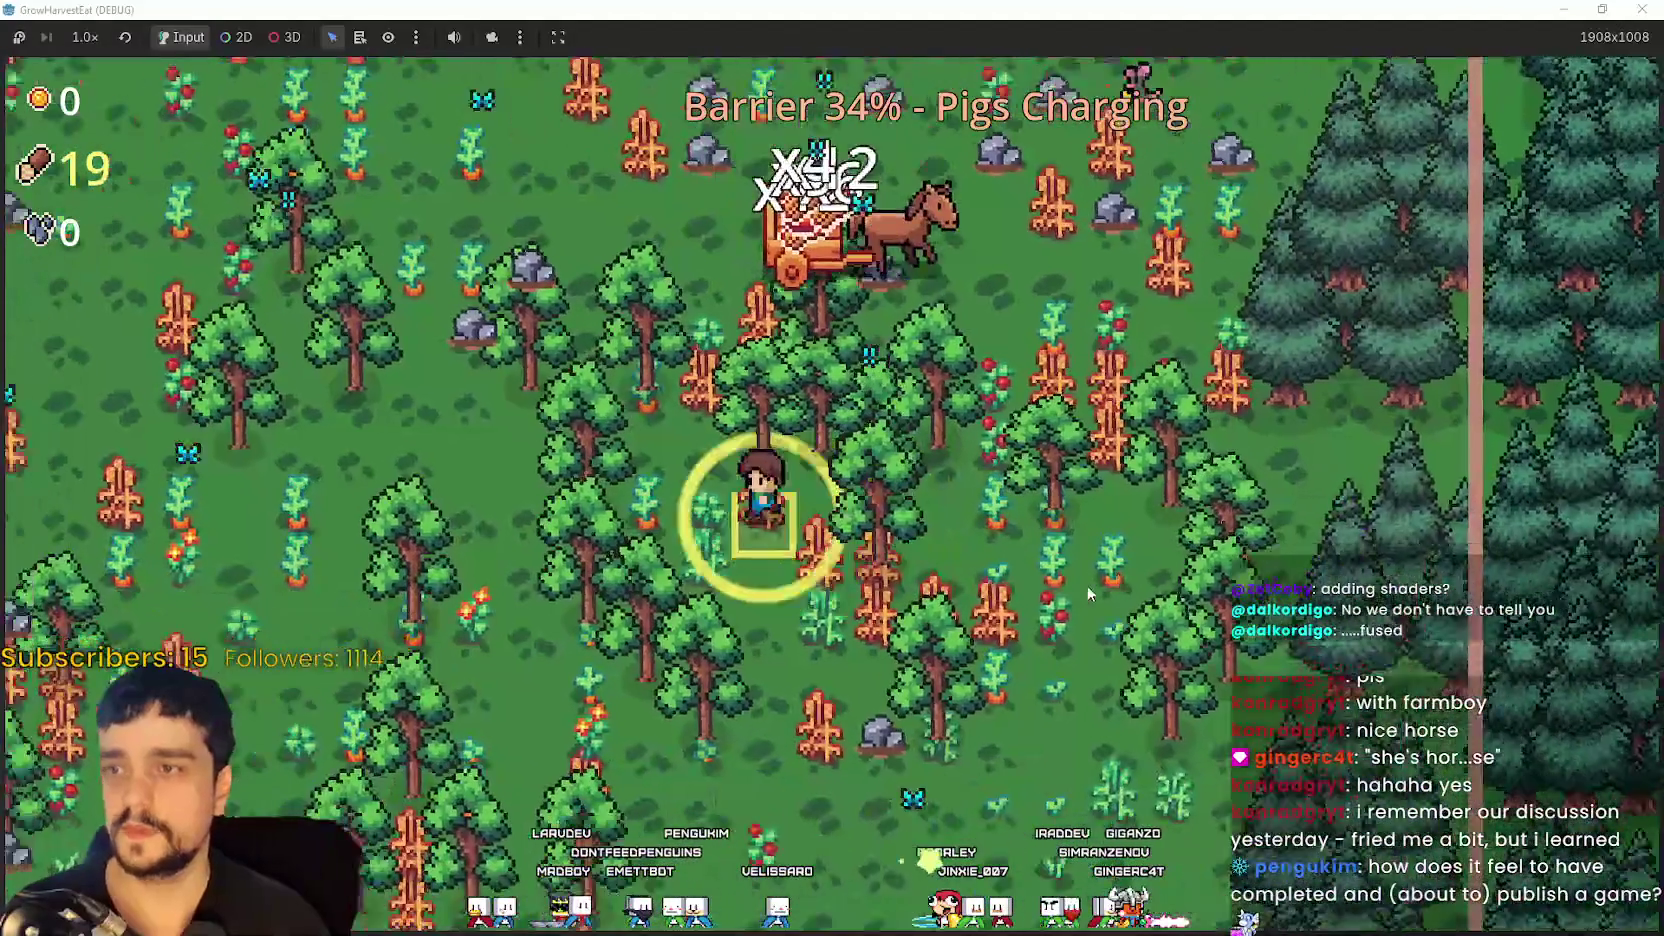
key("a")
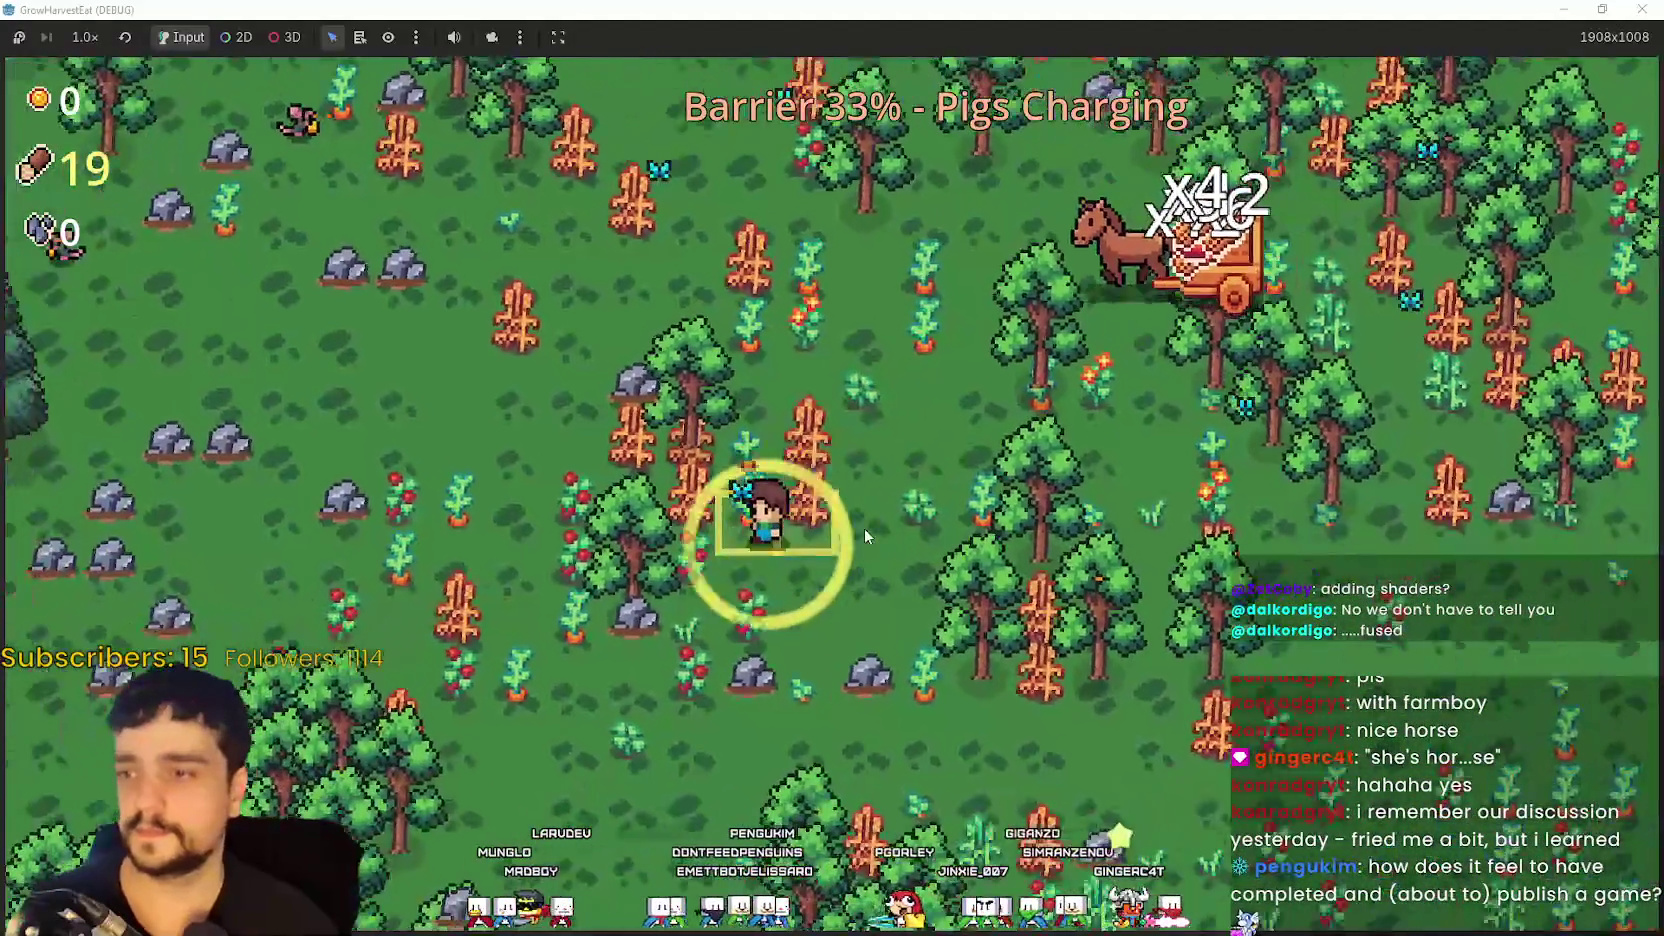
key("a")
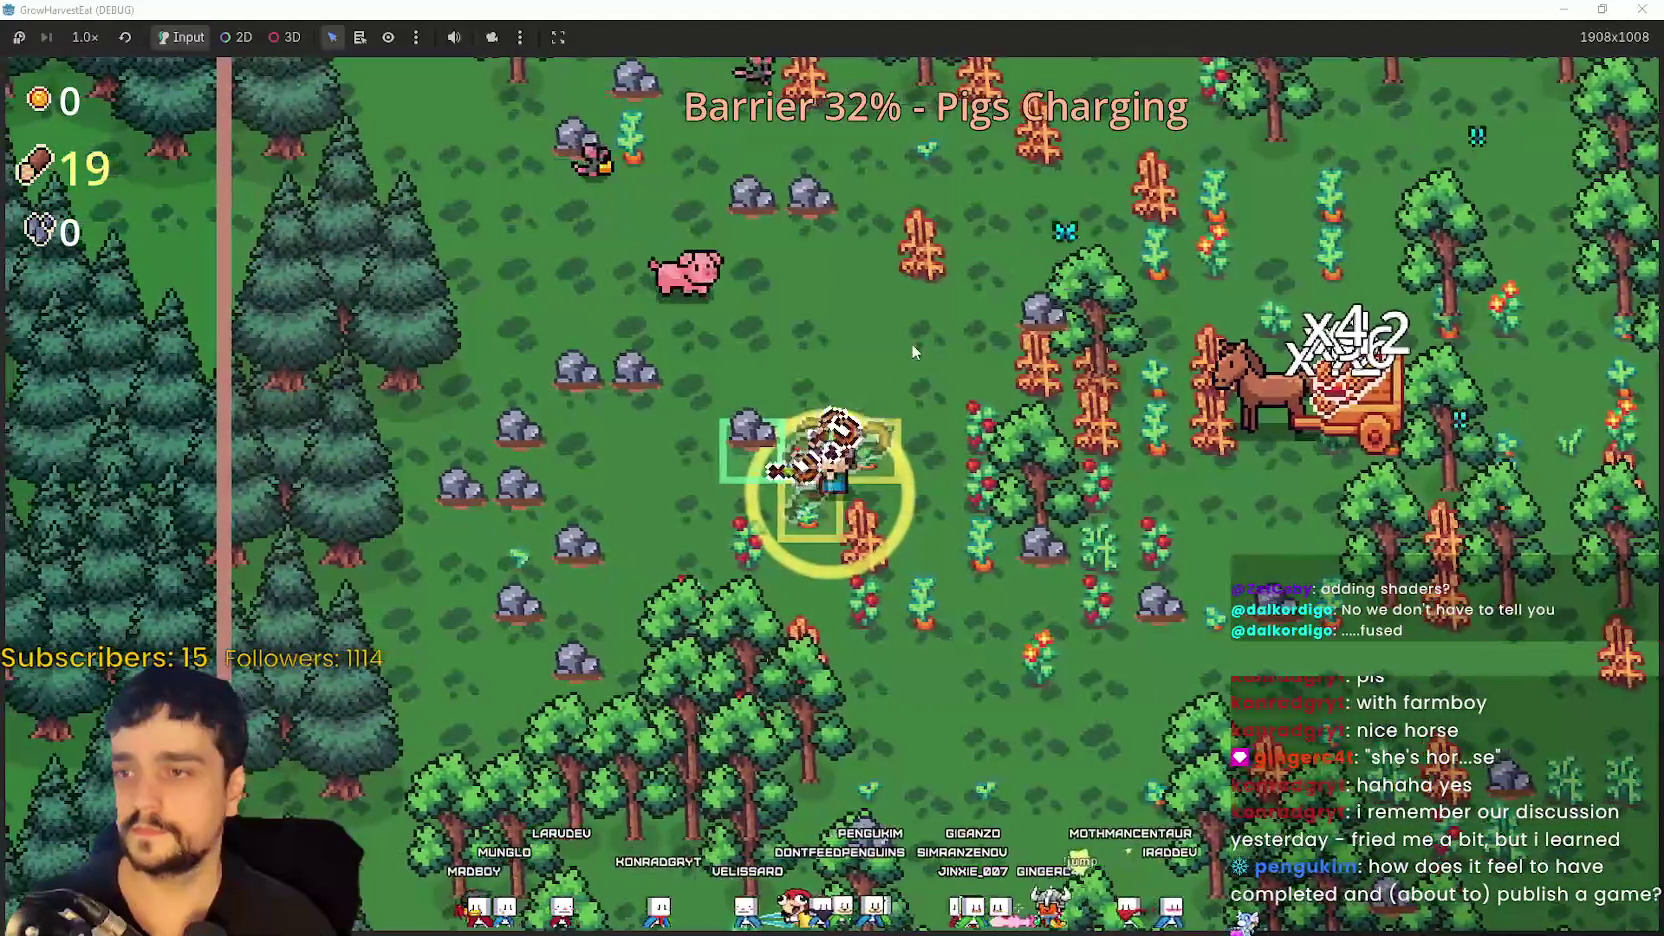
key("a")
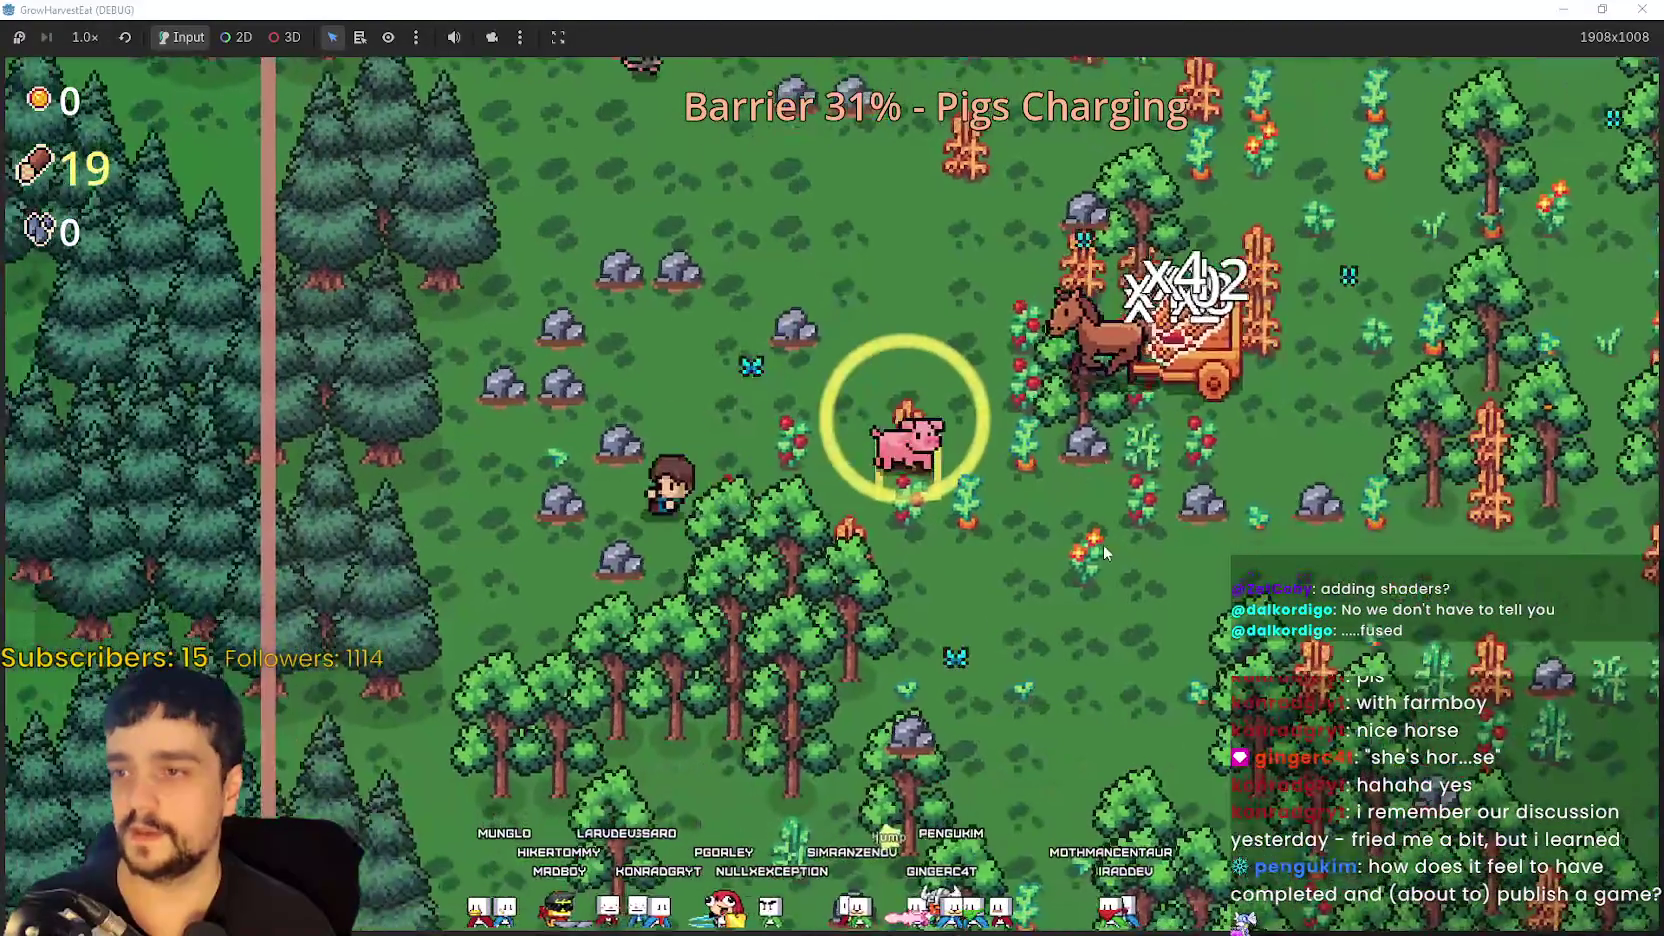
- Keep harvesting across the field until wood reaches 22 and the barrier hits 12%
key("d")
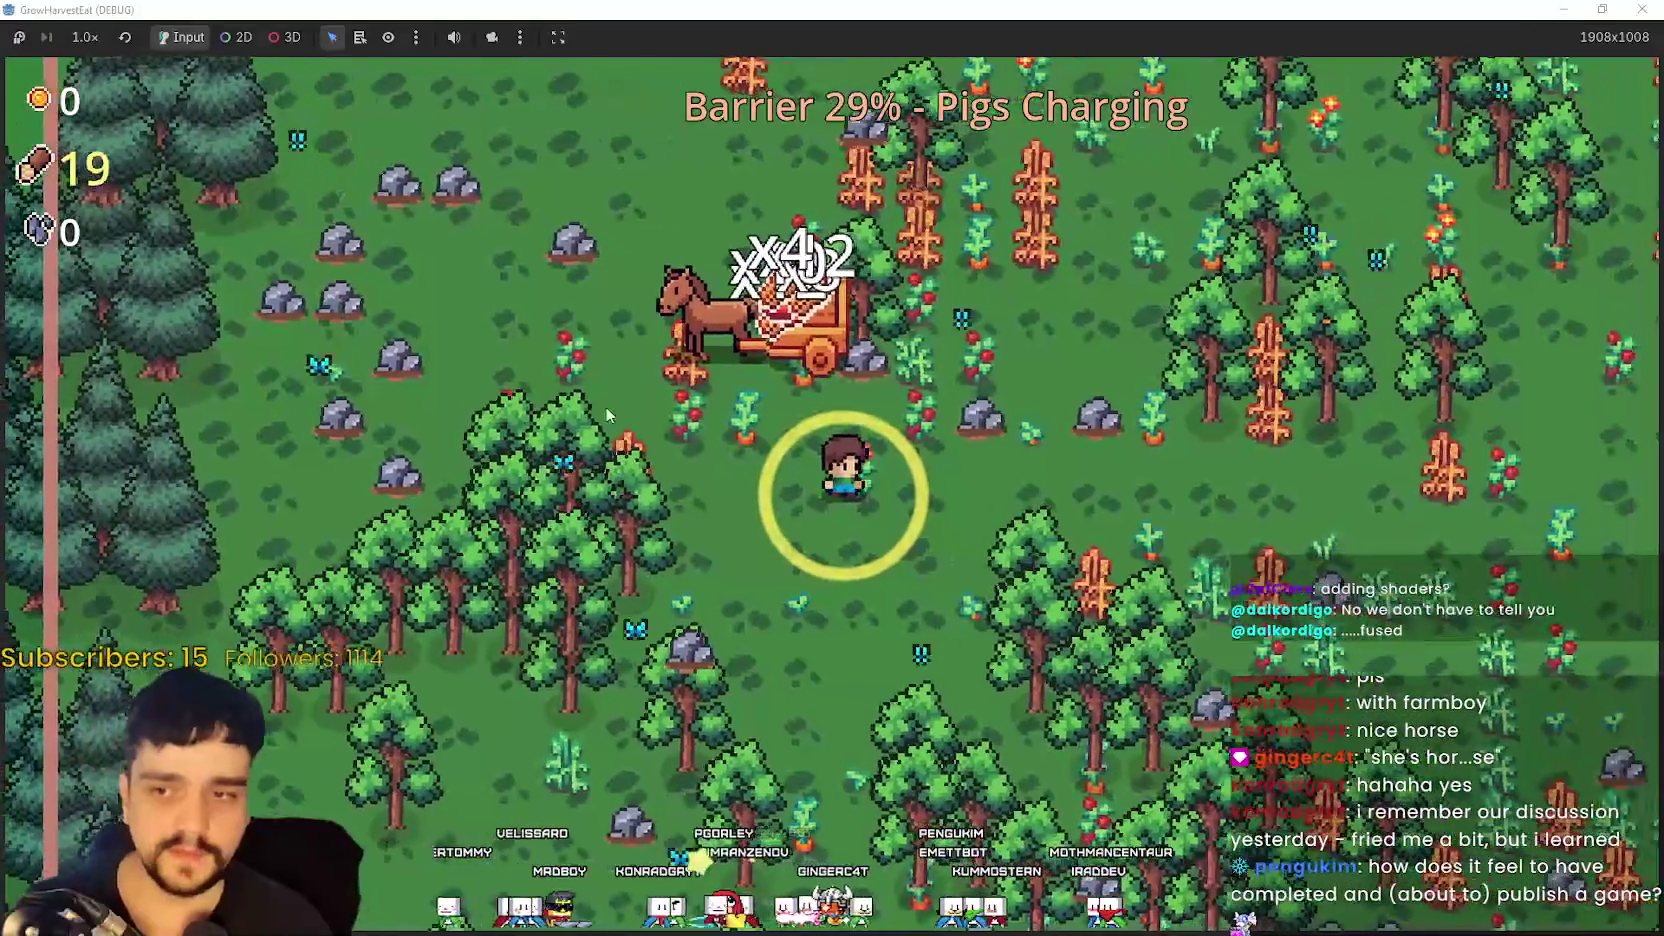
key("w")
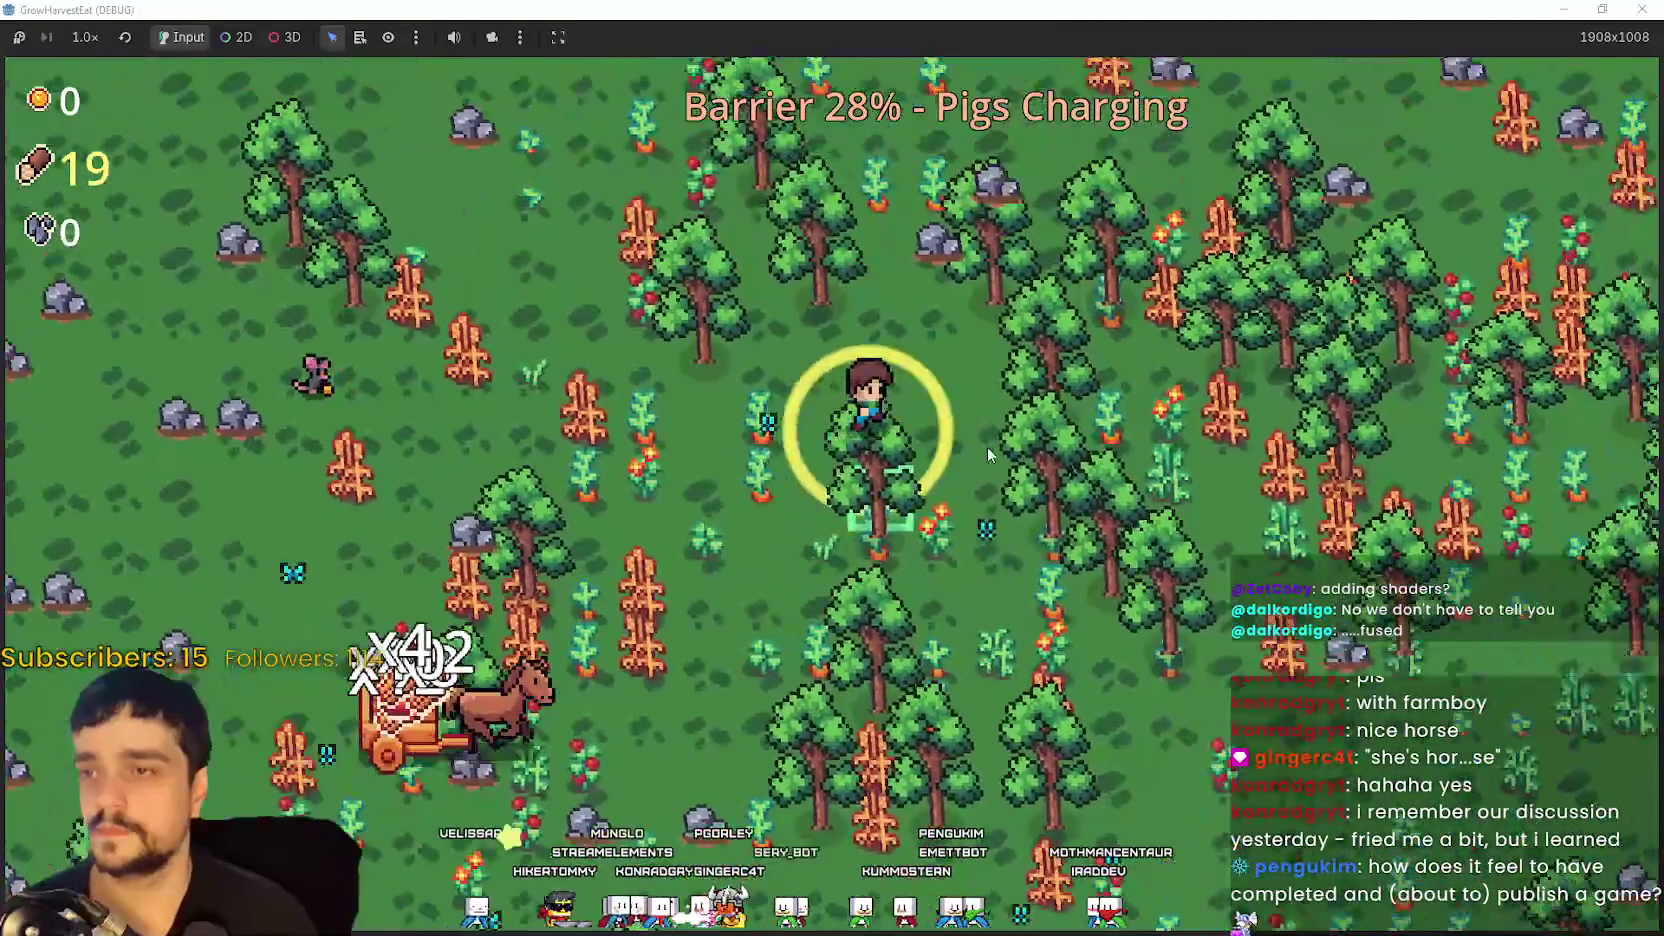
key("d")
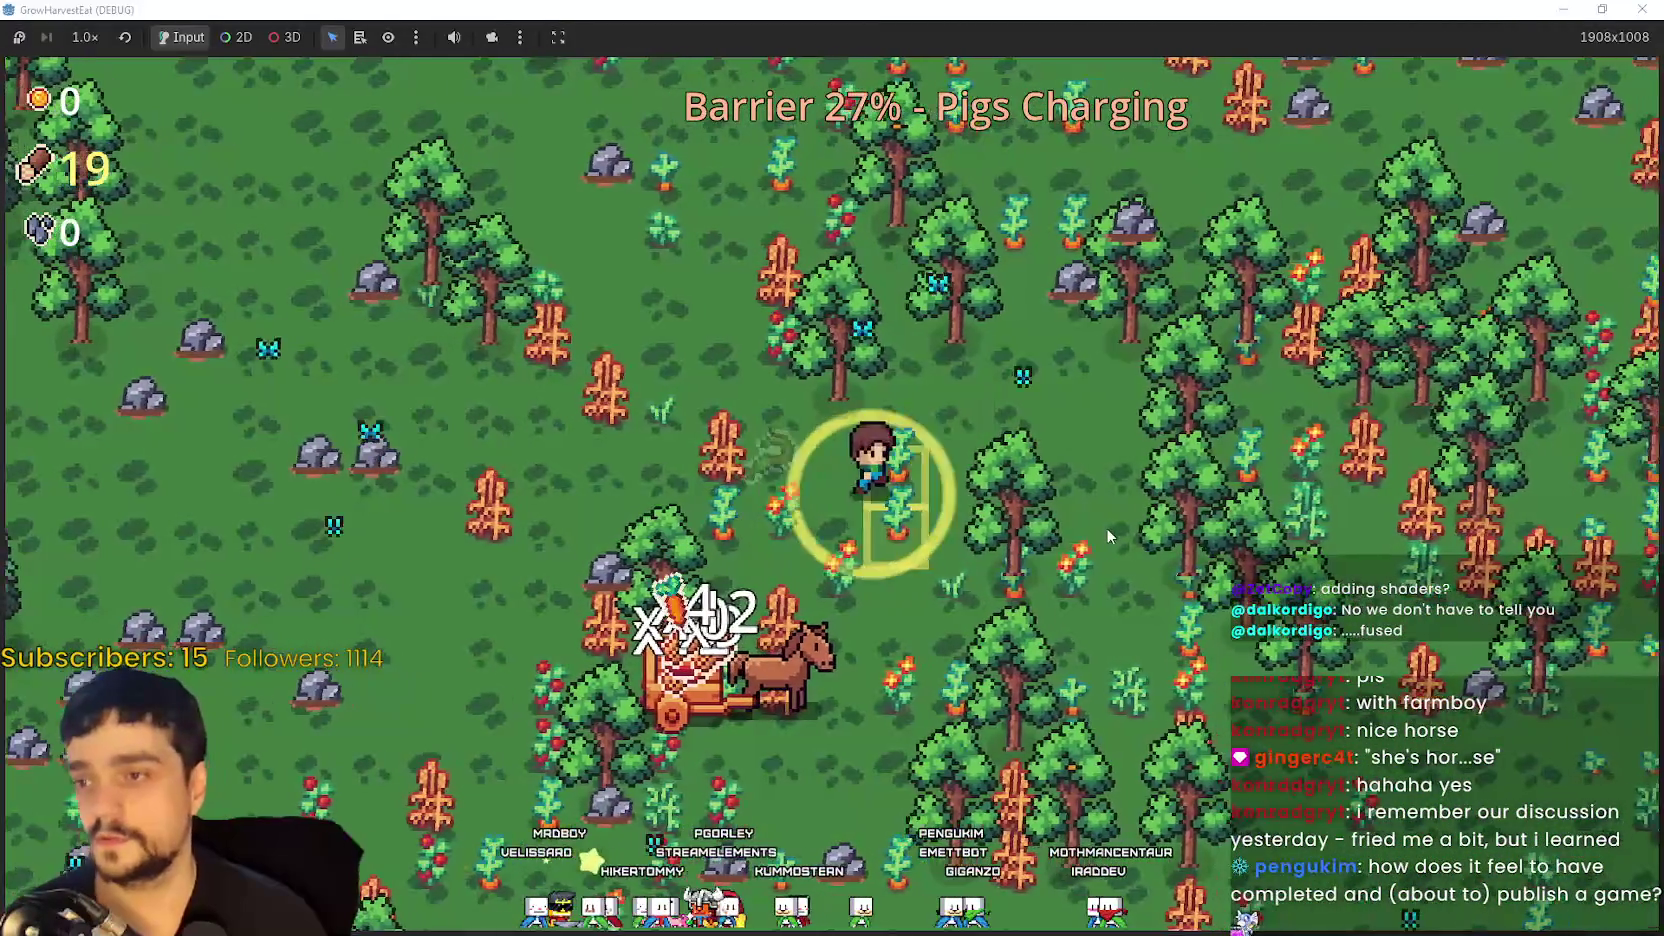
key("s")
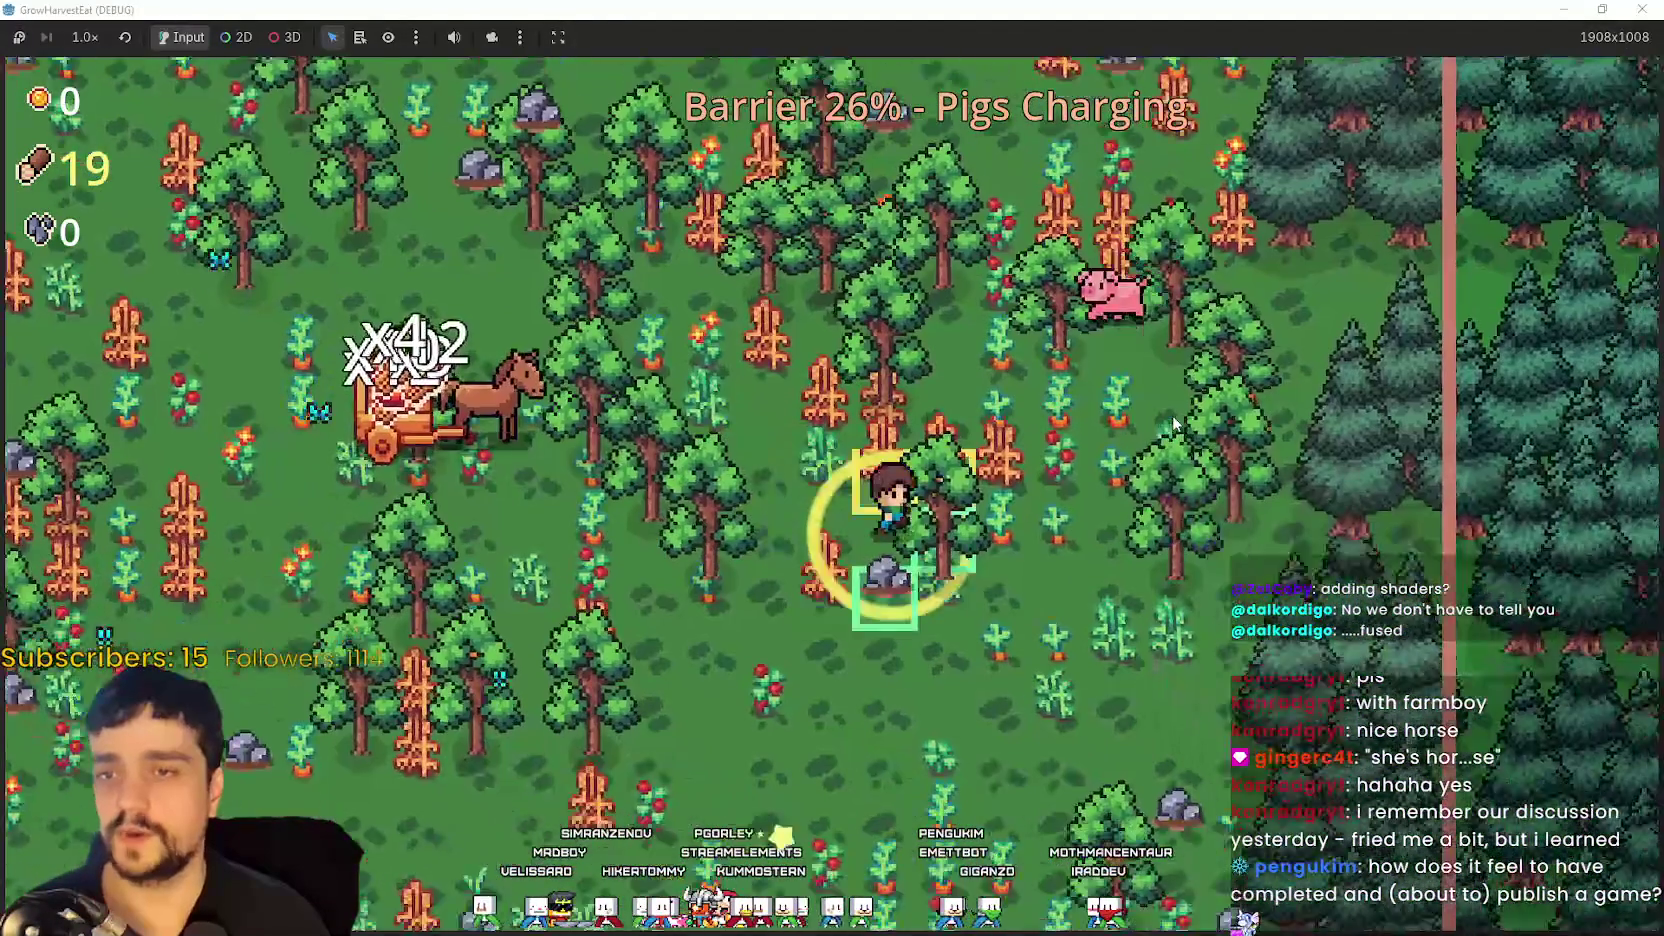
key("a")
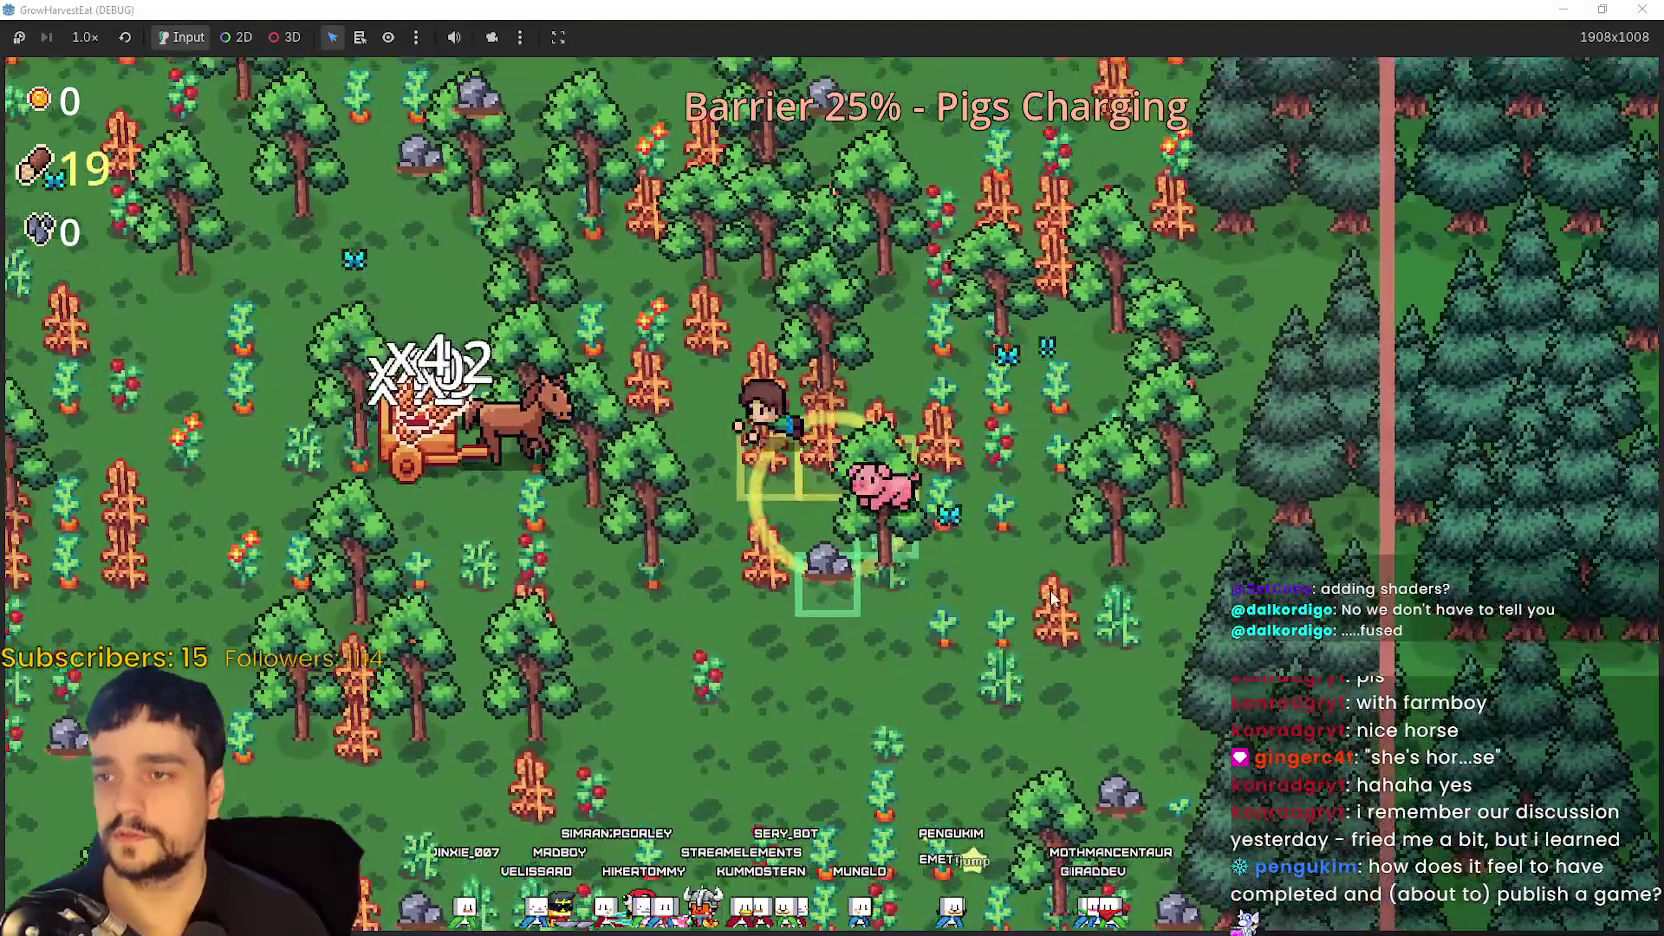
key("d")
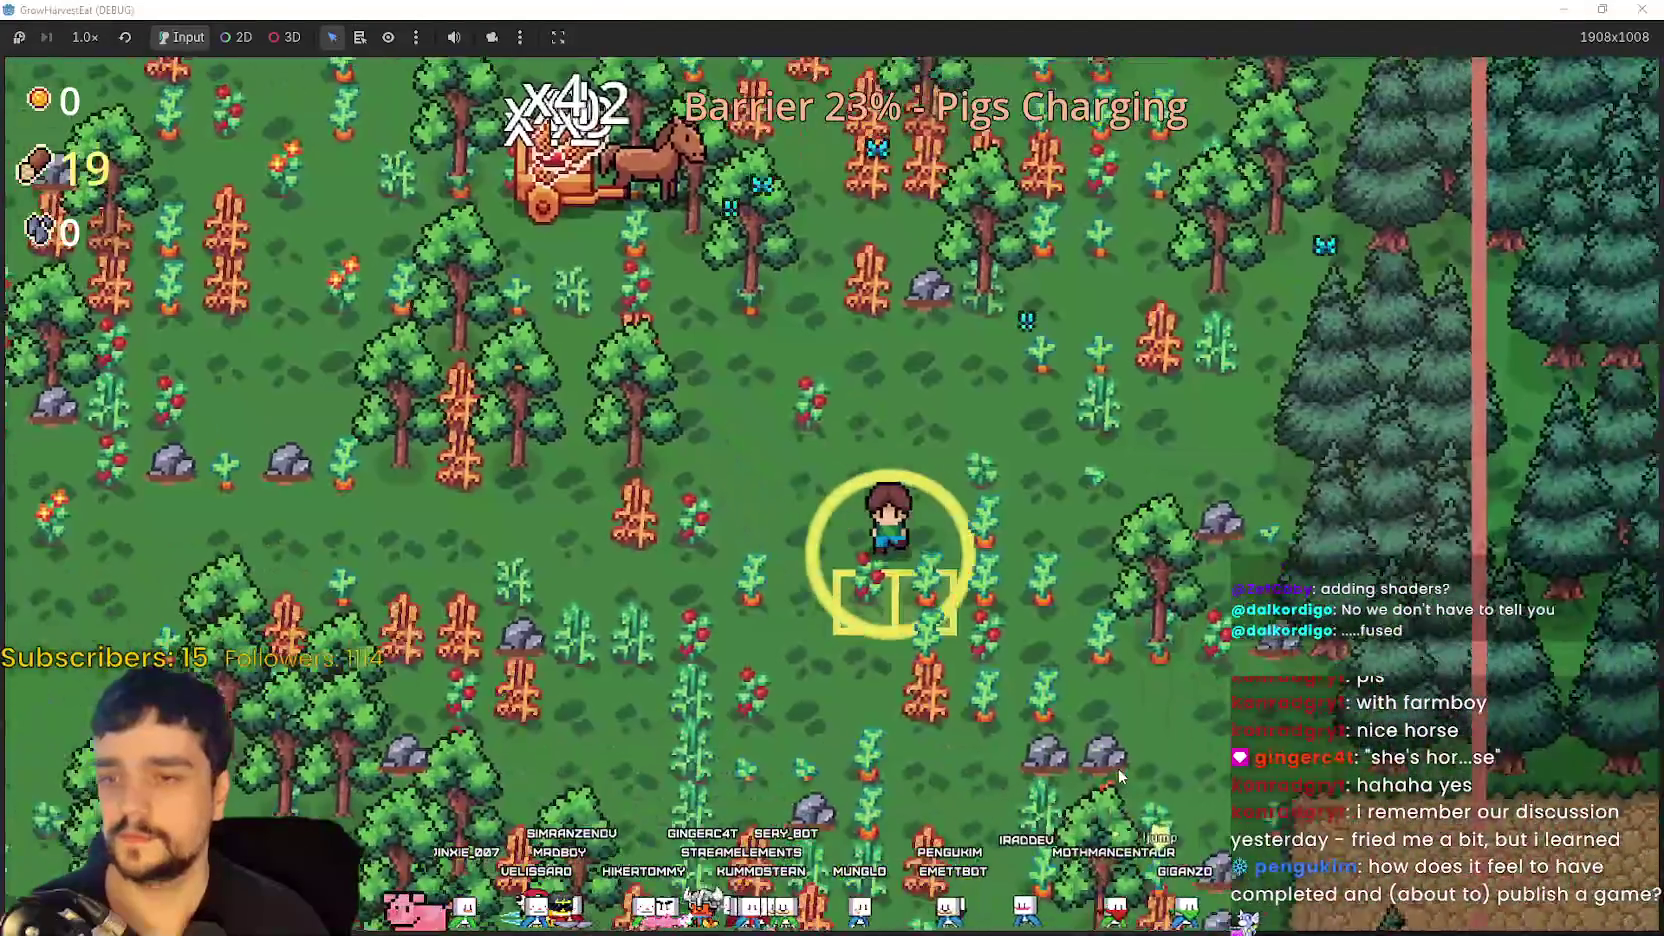
key("a")
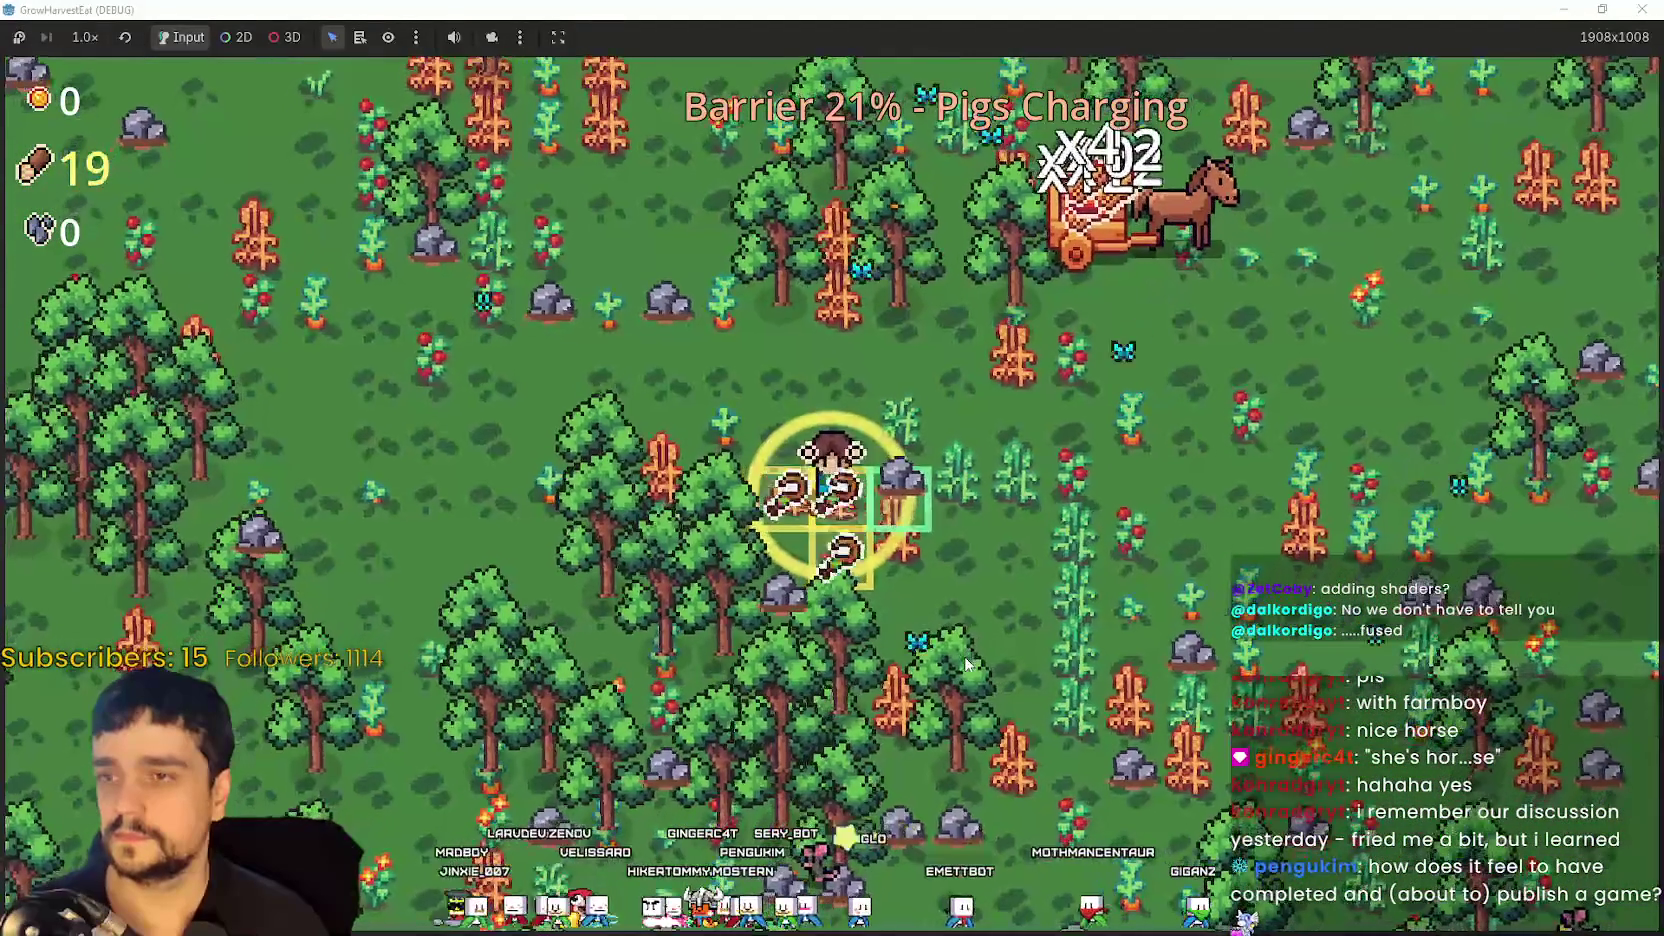
key("w+a")
key("w+a")
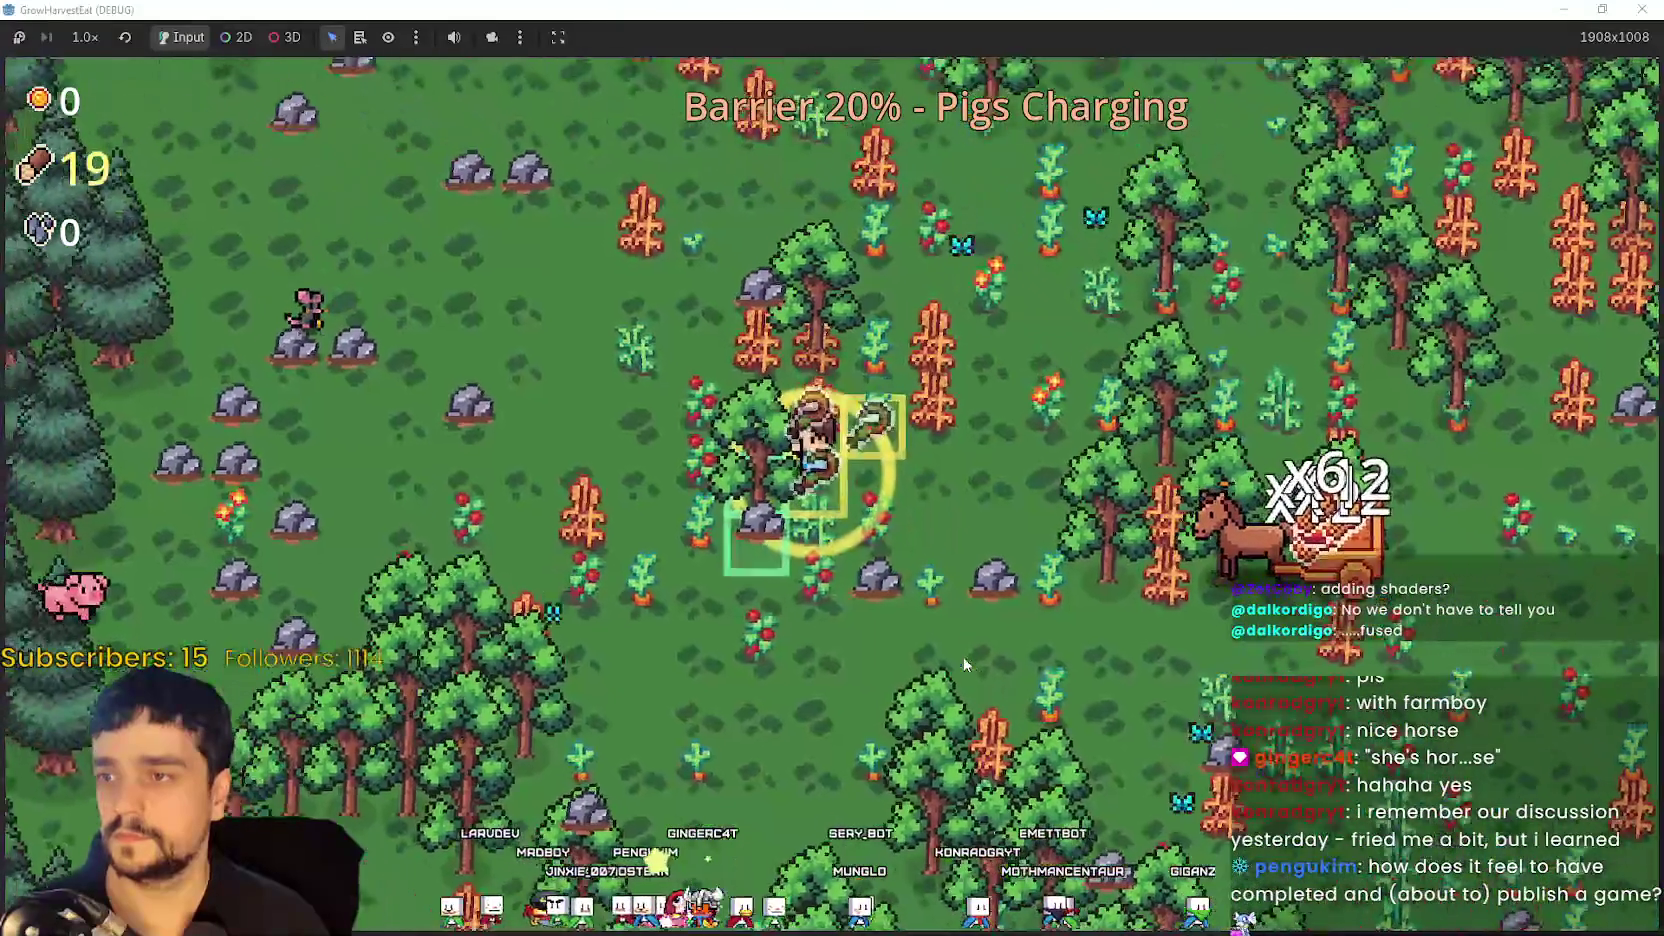
key("w+d")
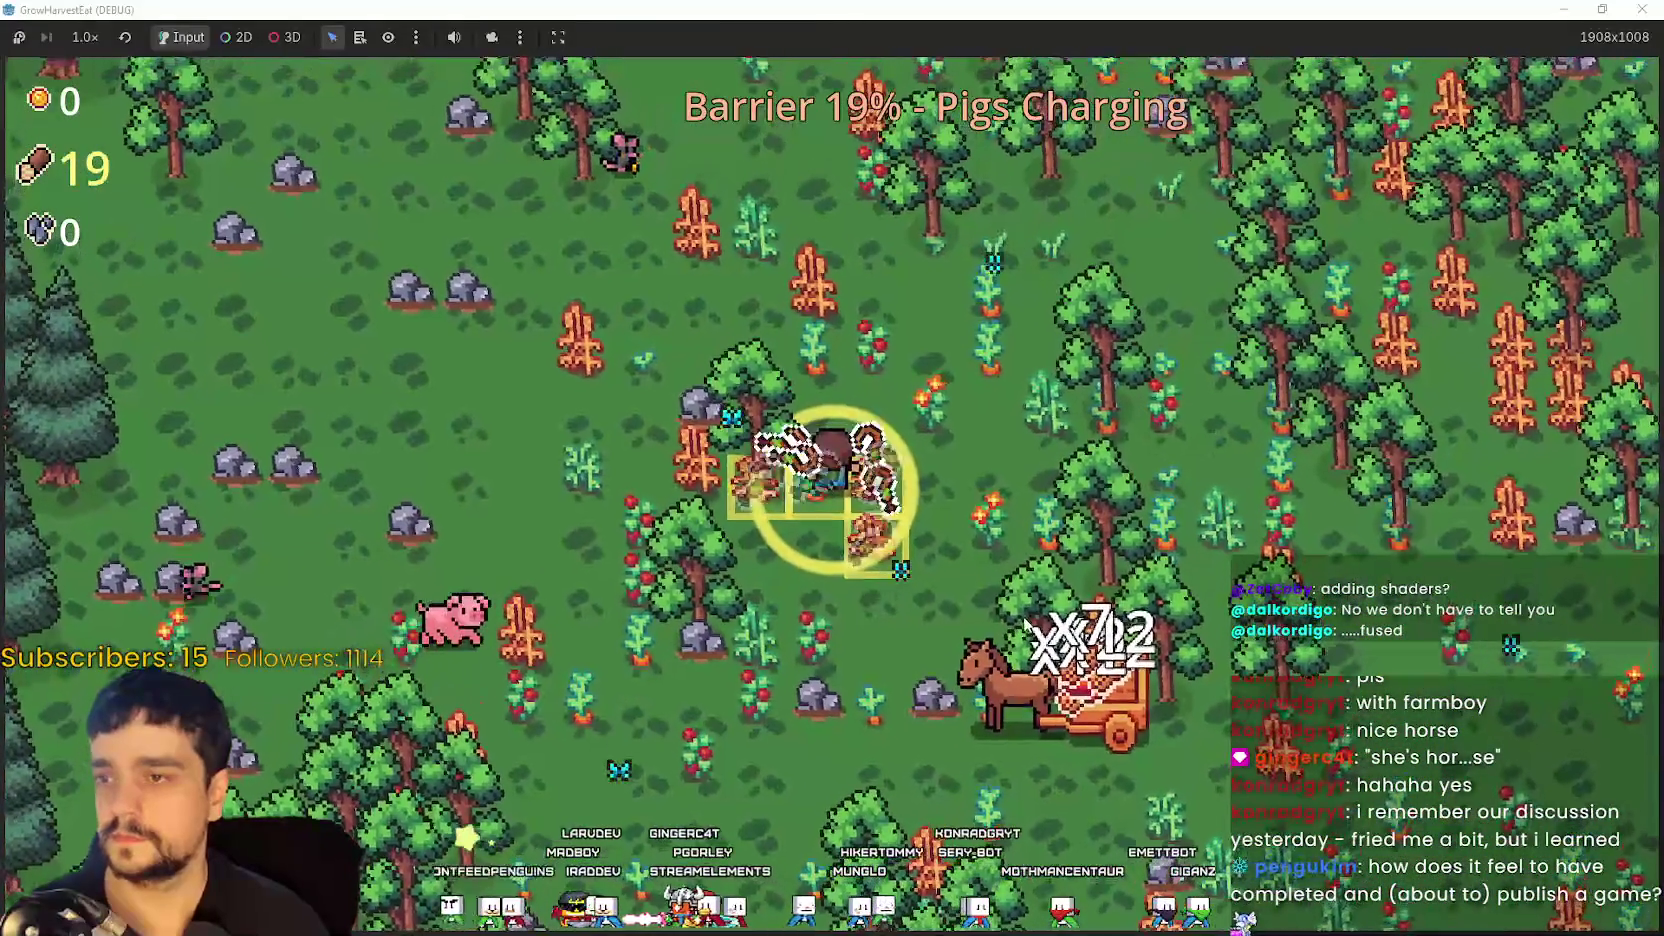
- Gather the last wood west and south of the field
key("d")
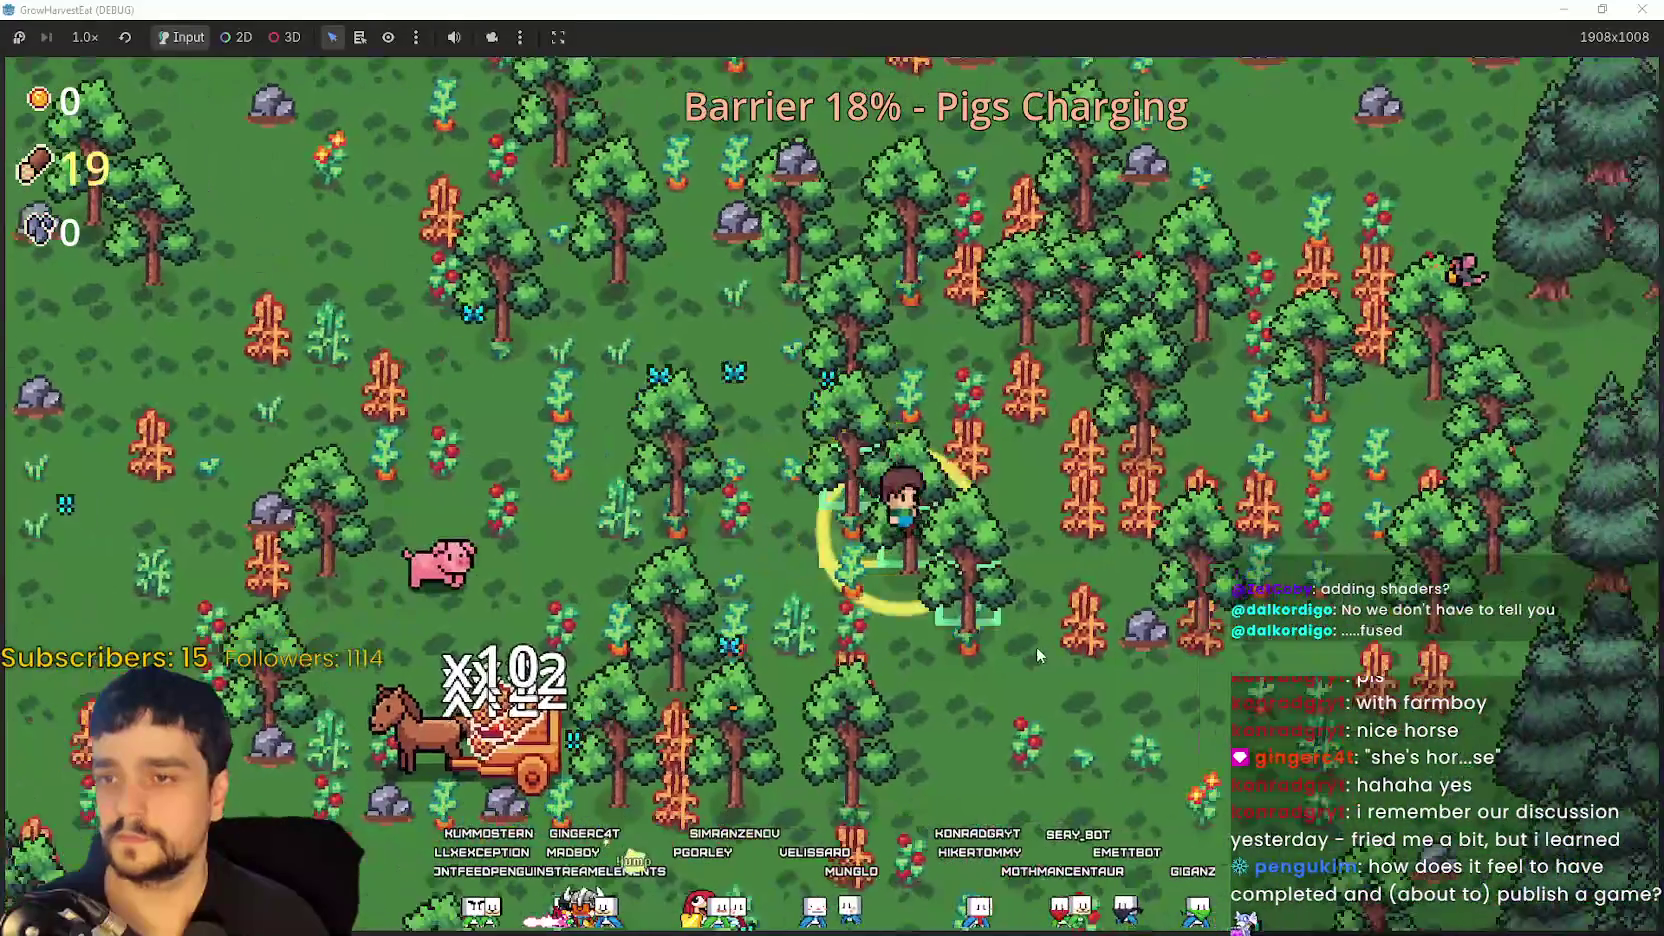
key("a")
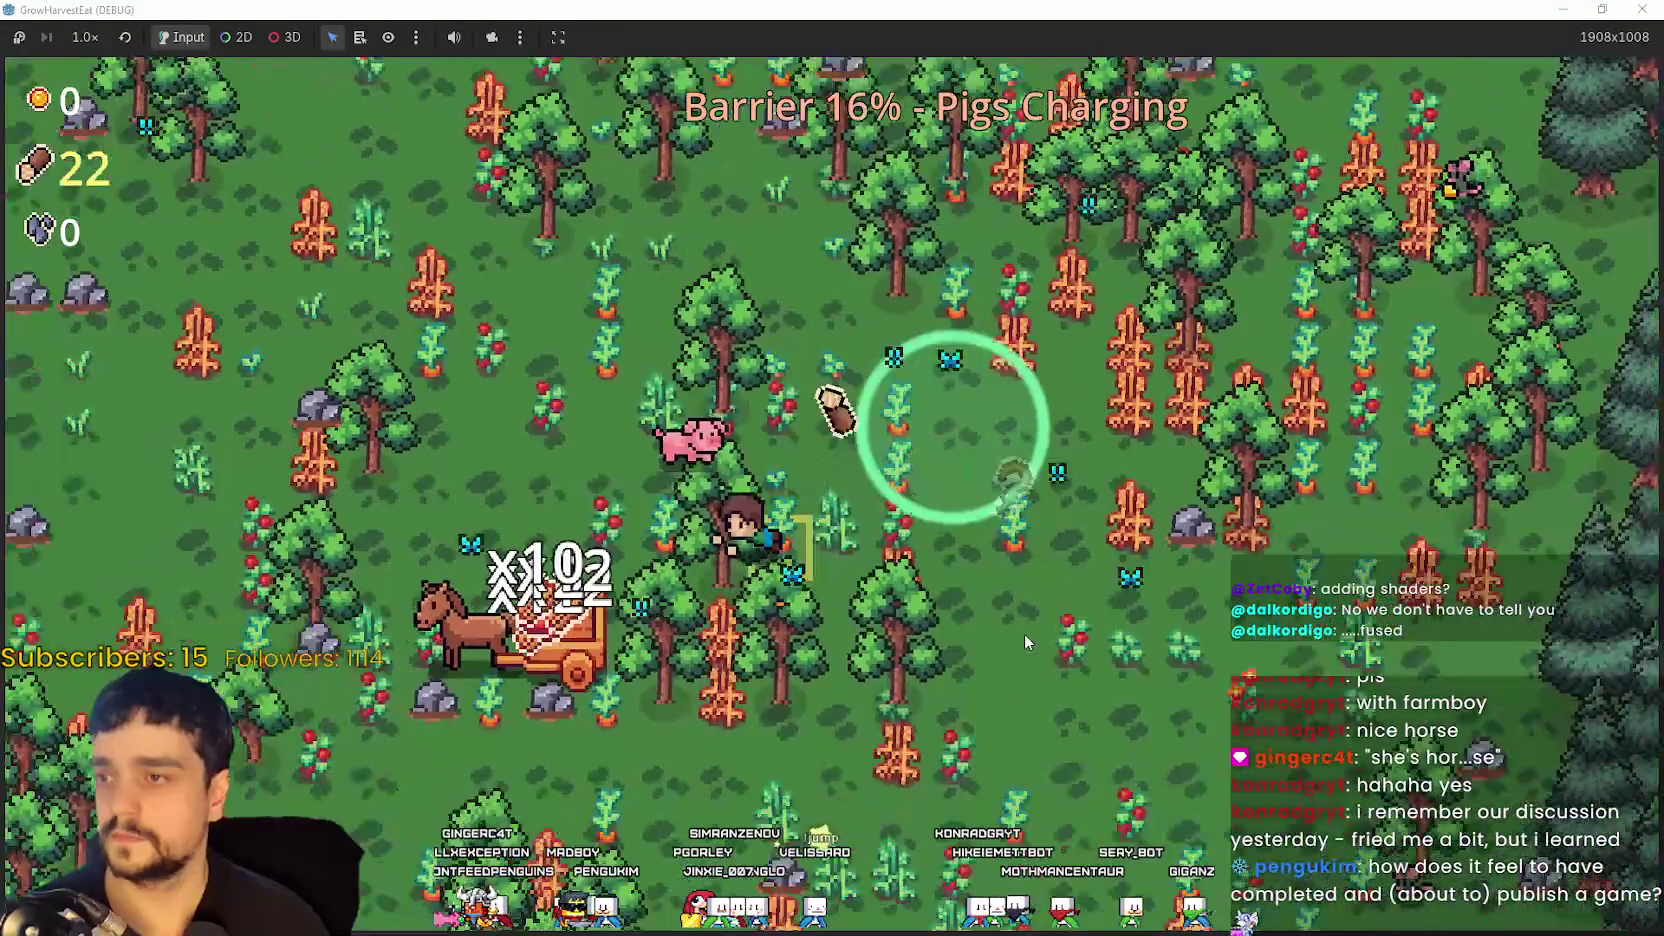
key("a")
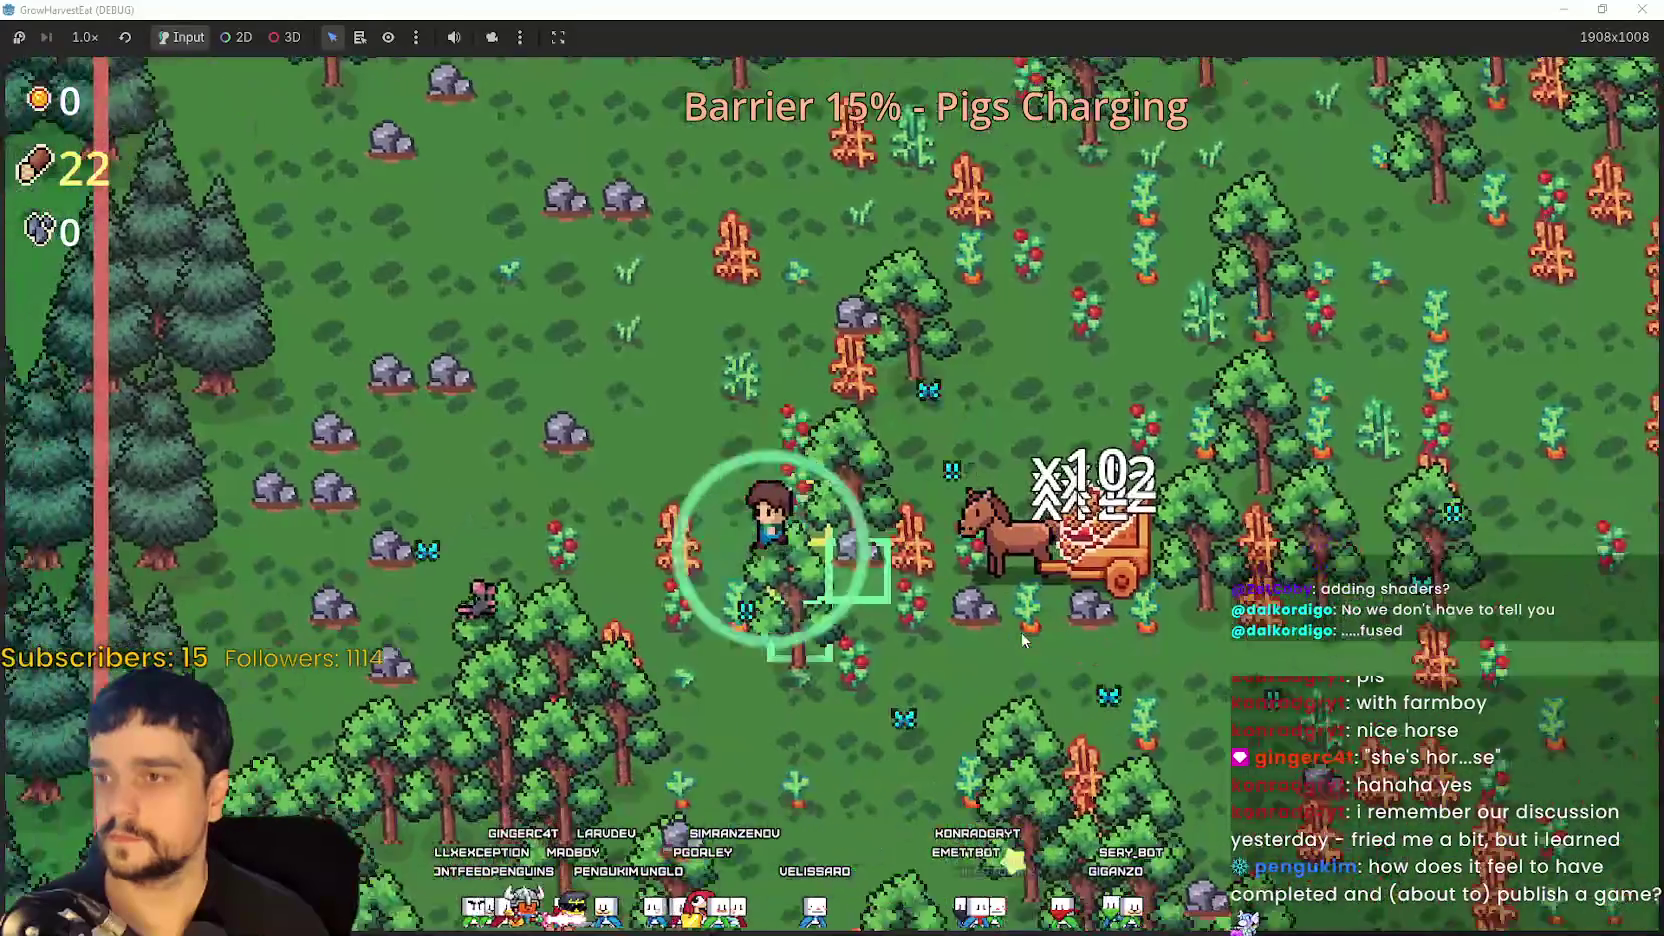
key("s")
key("a")
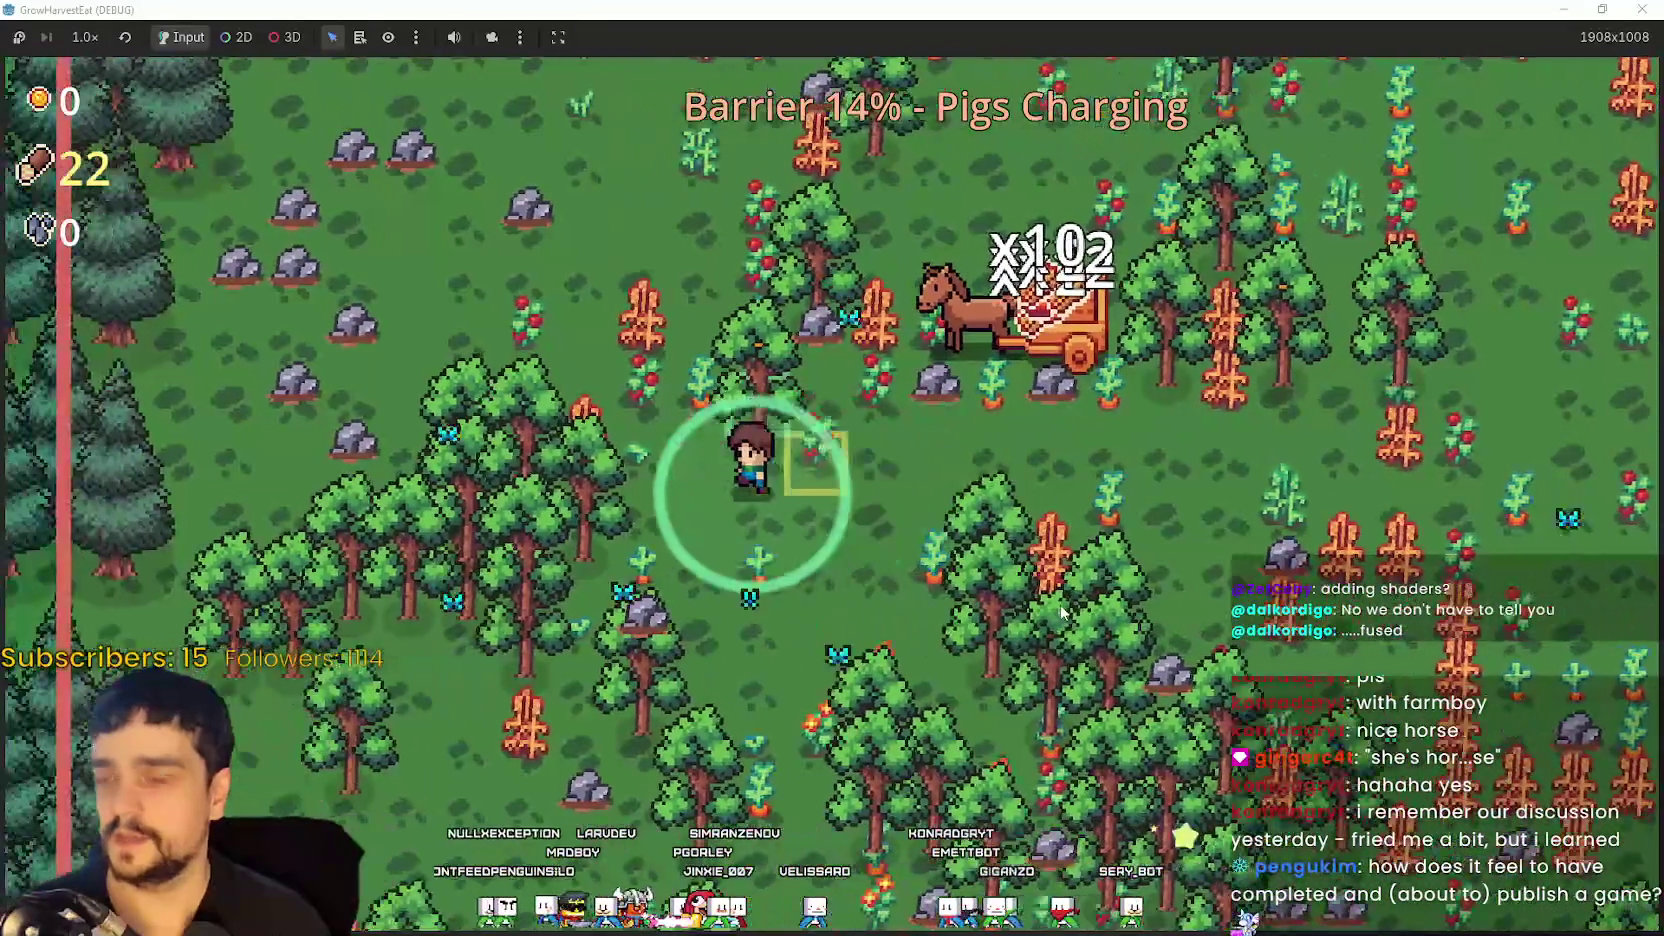
key("d")
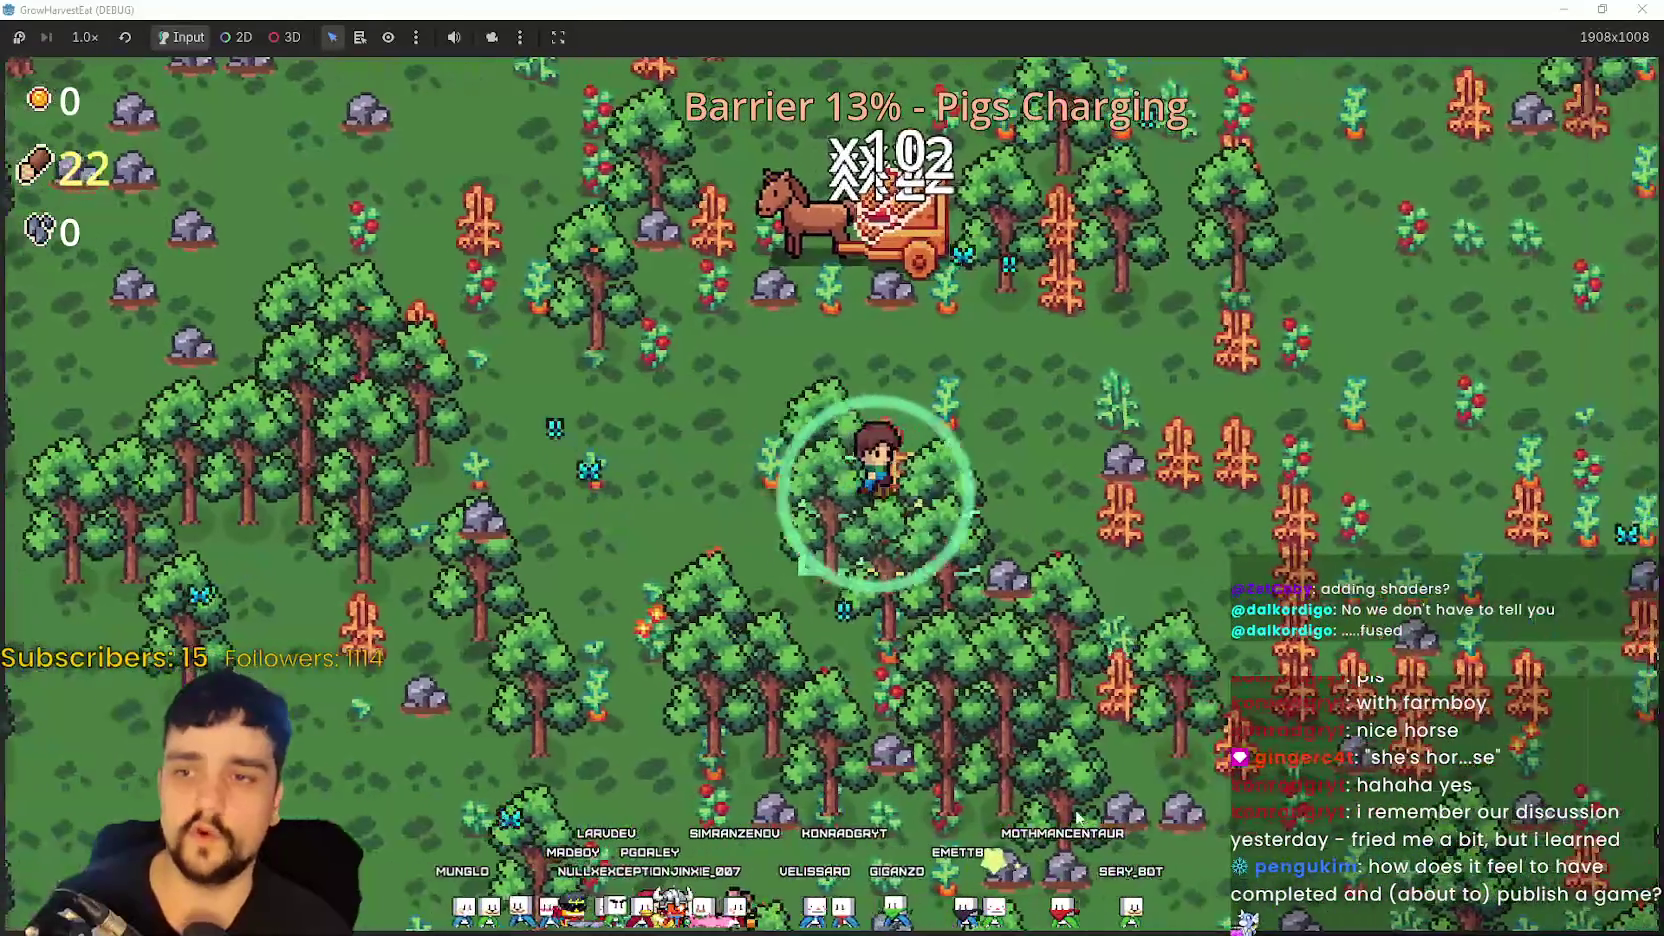
key("s")
- Head east past the horse wall into the green goal zone, ending the stage at 02:37
key("d")
key("w")
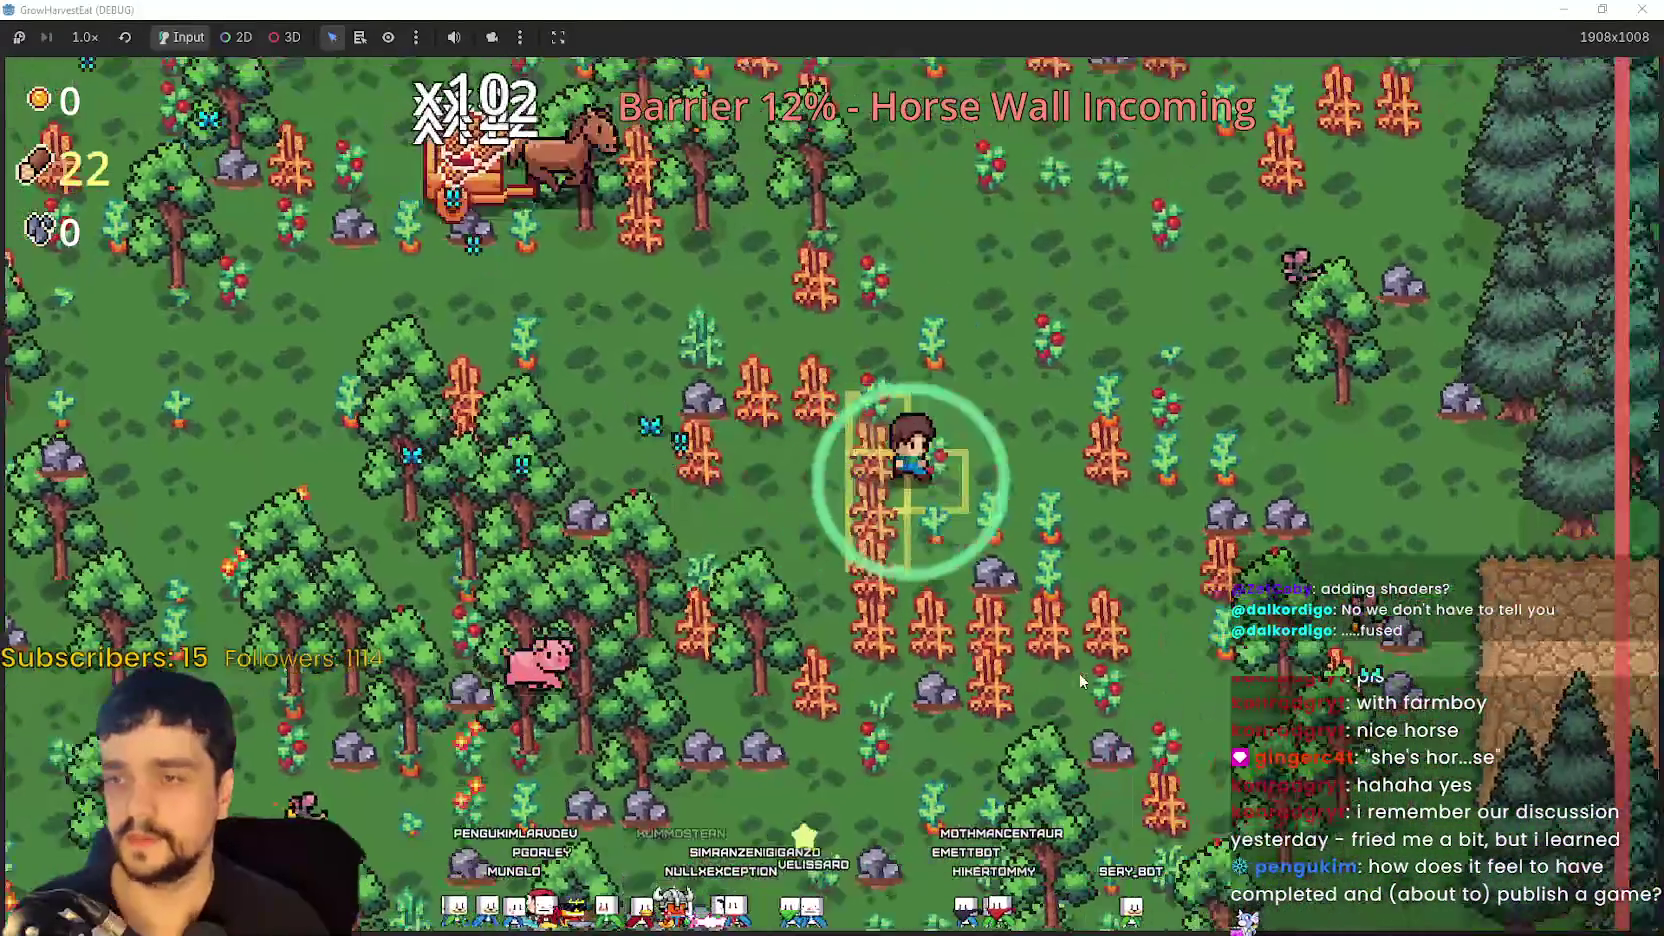
key("a")
key("w")
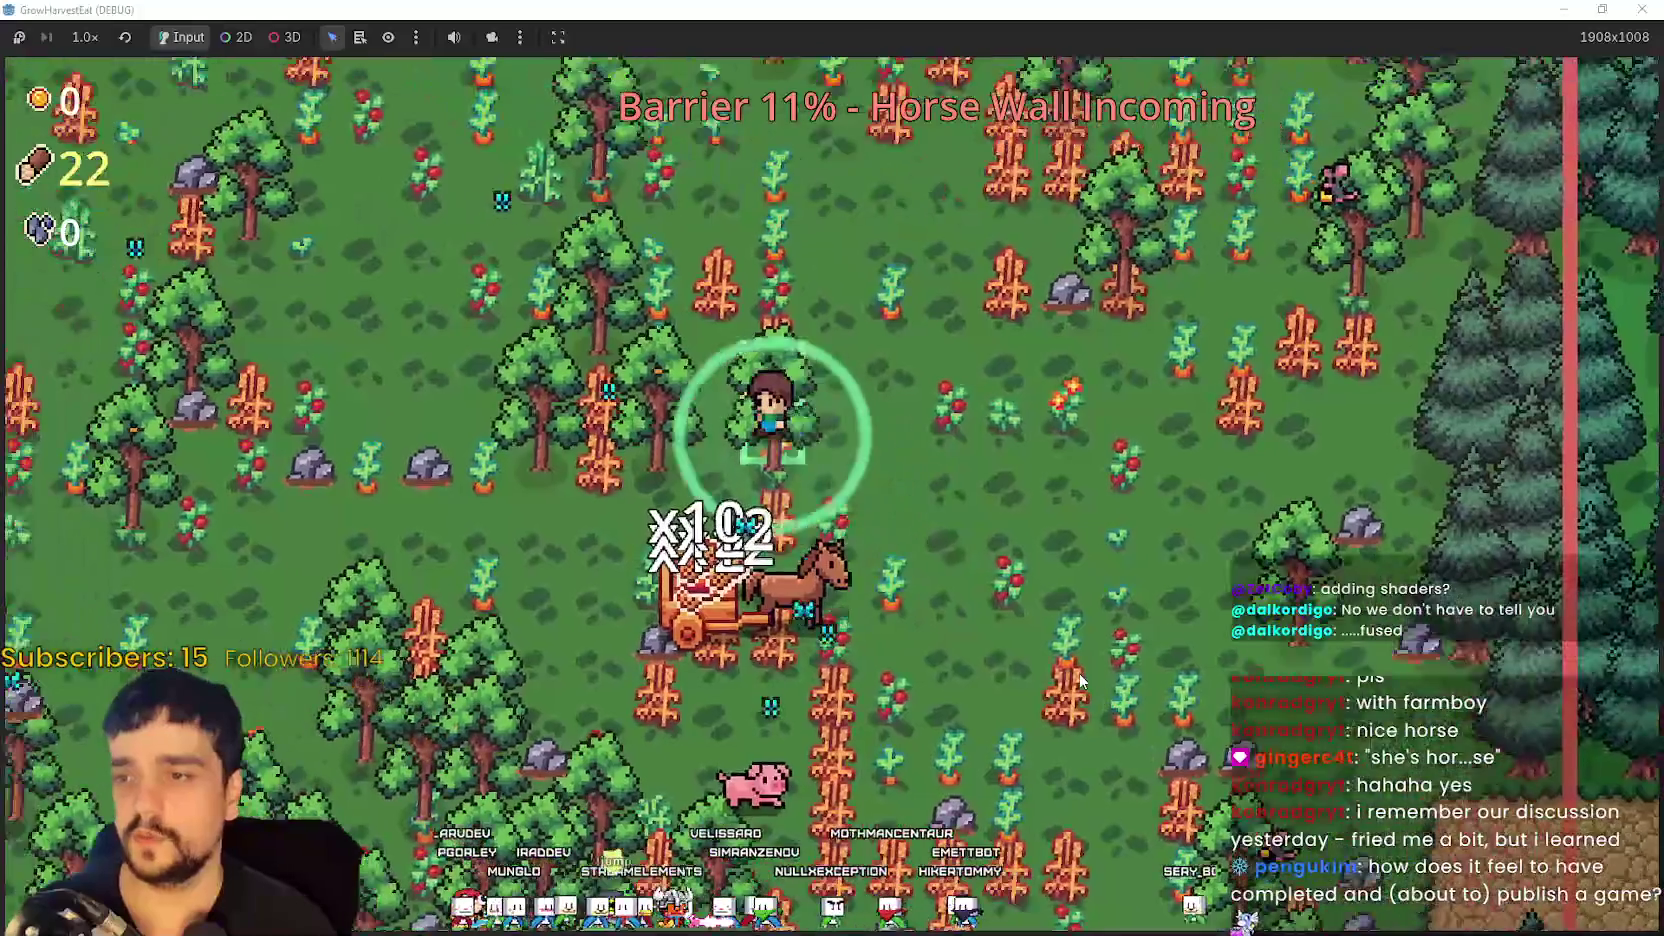
key("d")
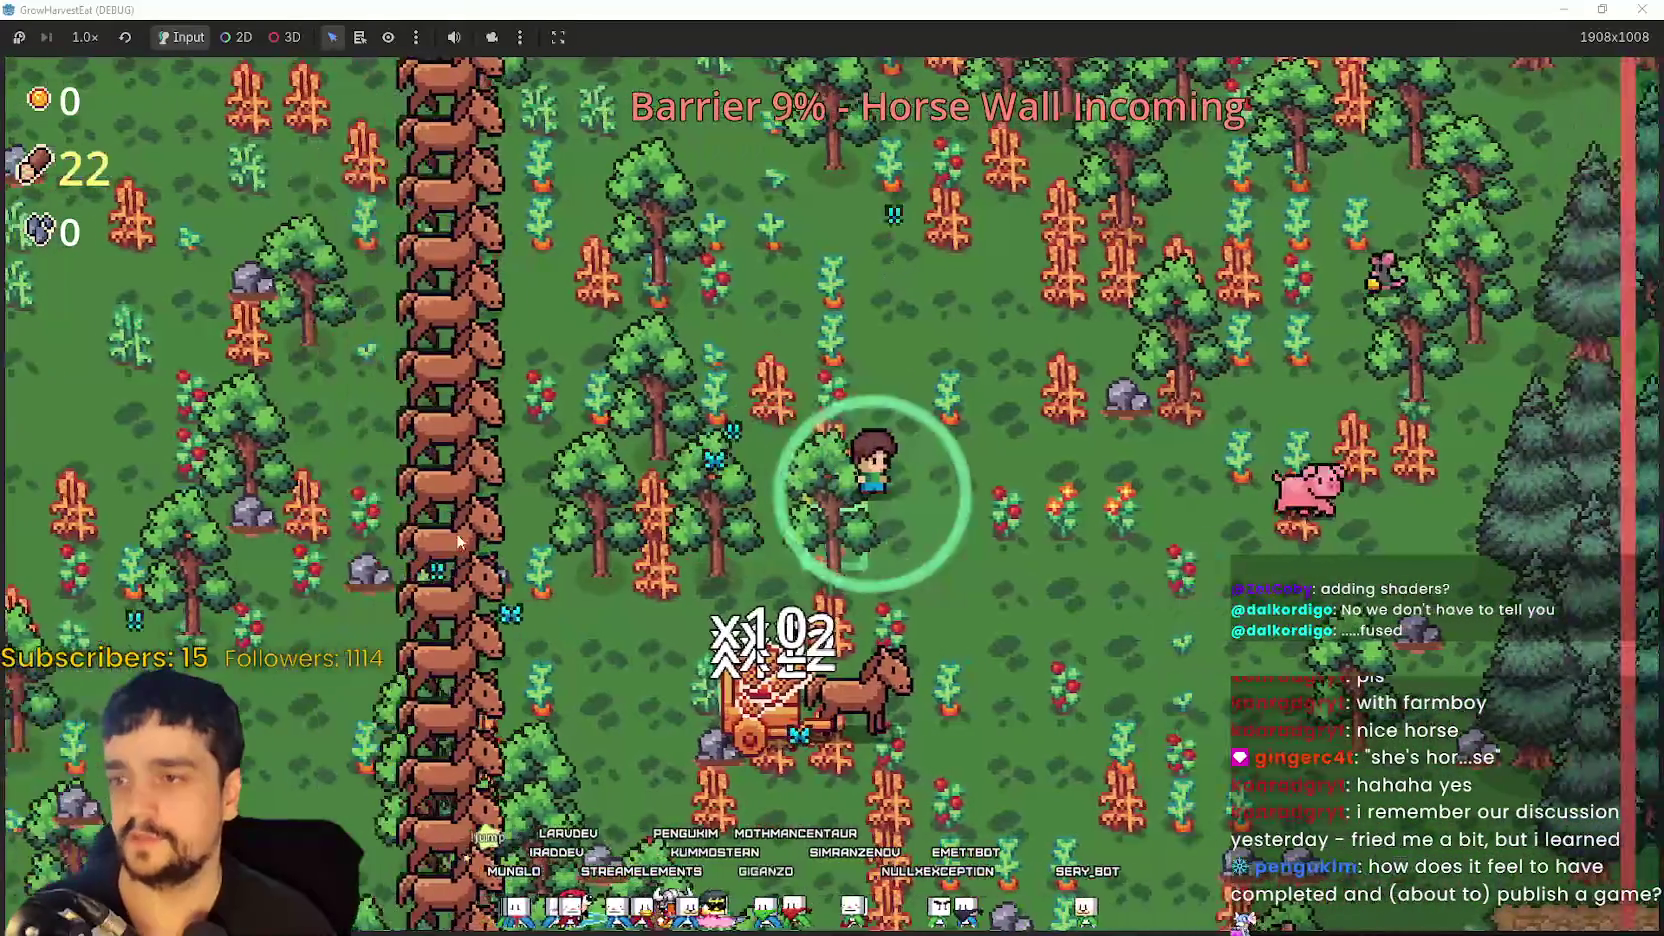
key("d")
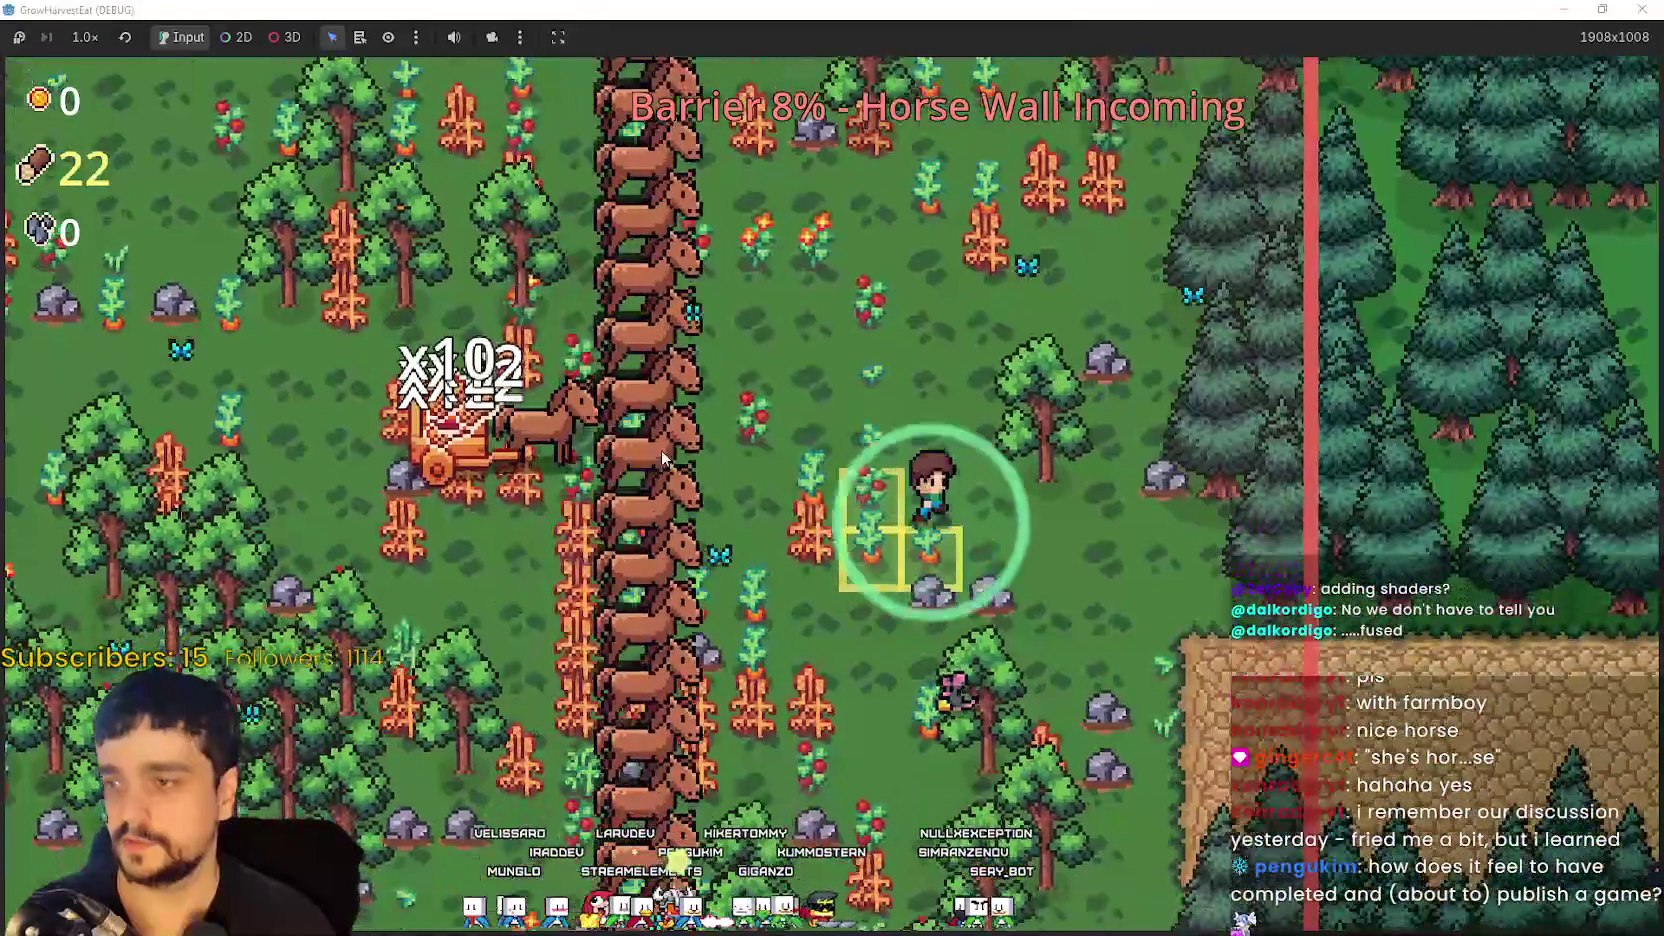
key("d")
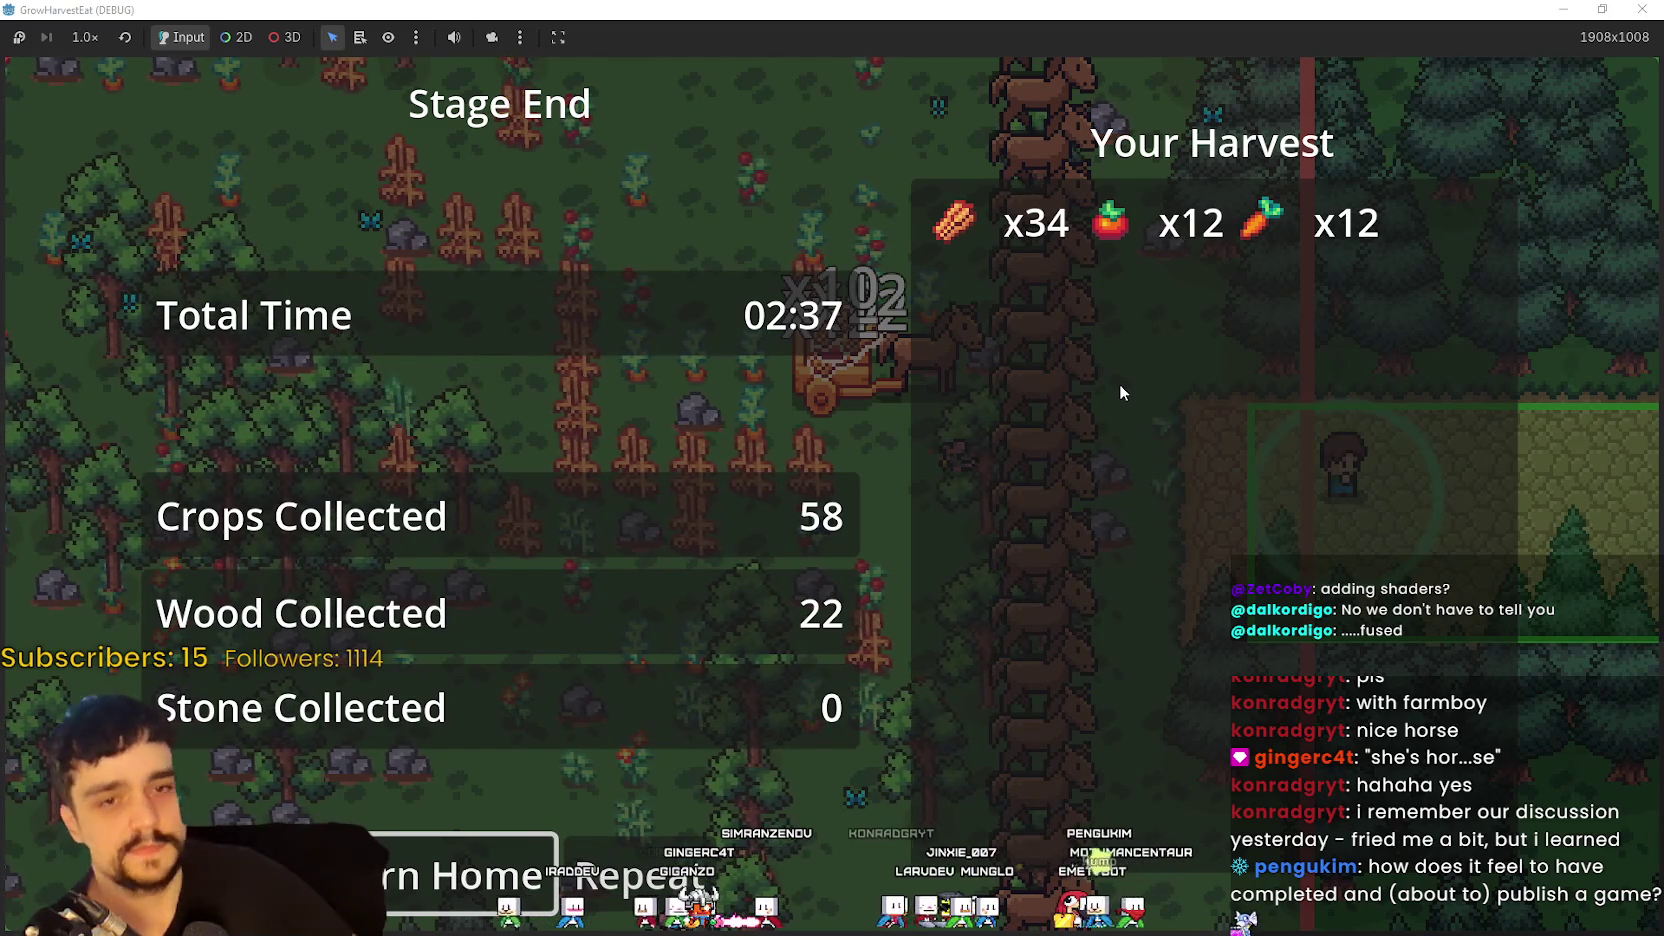
- Return to the village and walk the farmer past the cart onto the crate plot to deliver the harvest
left_click(485, 866)
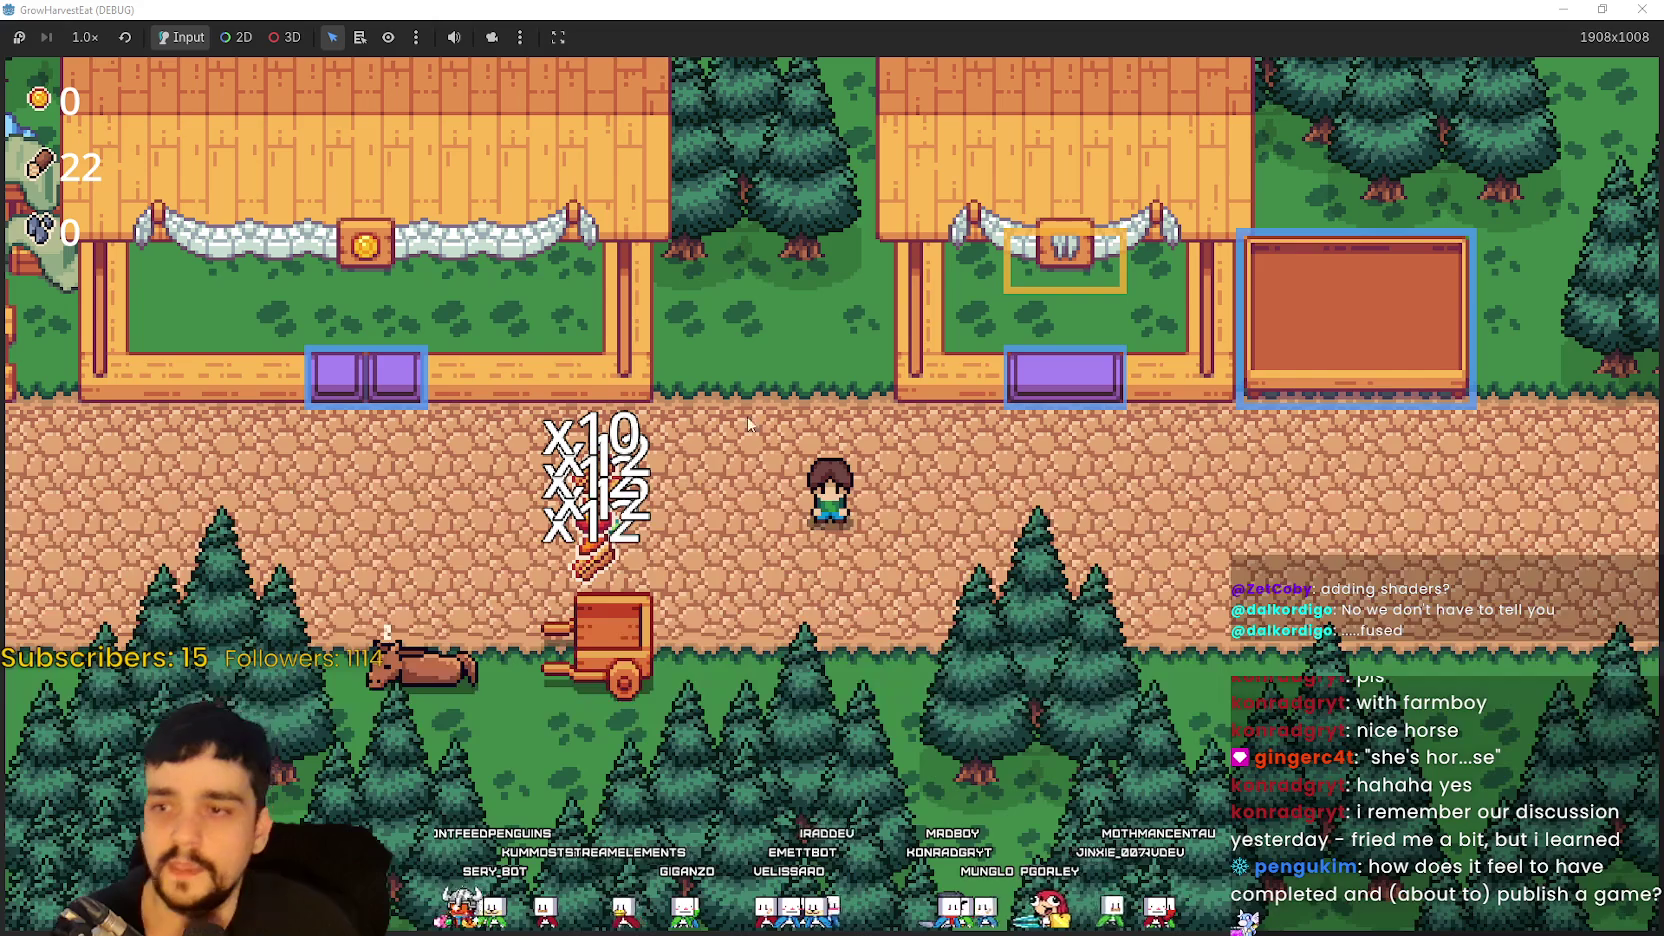
key("a")
key("s")
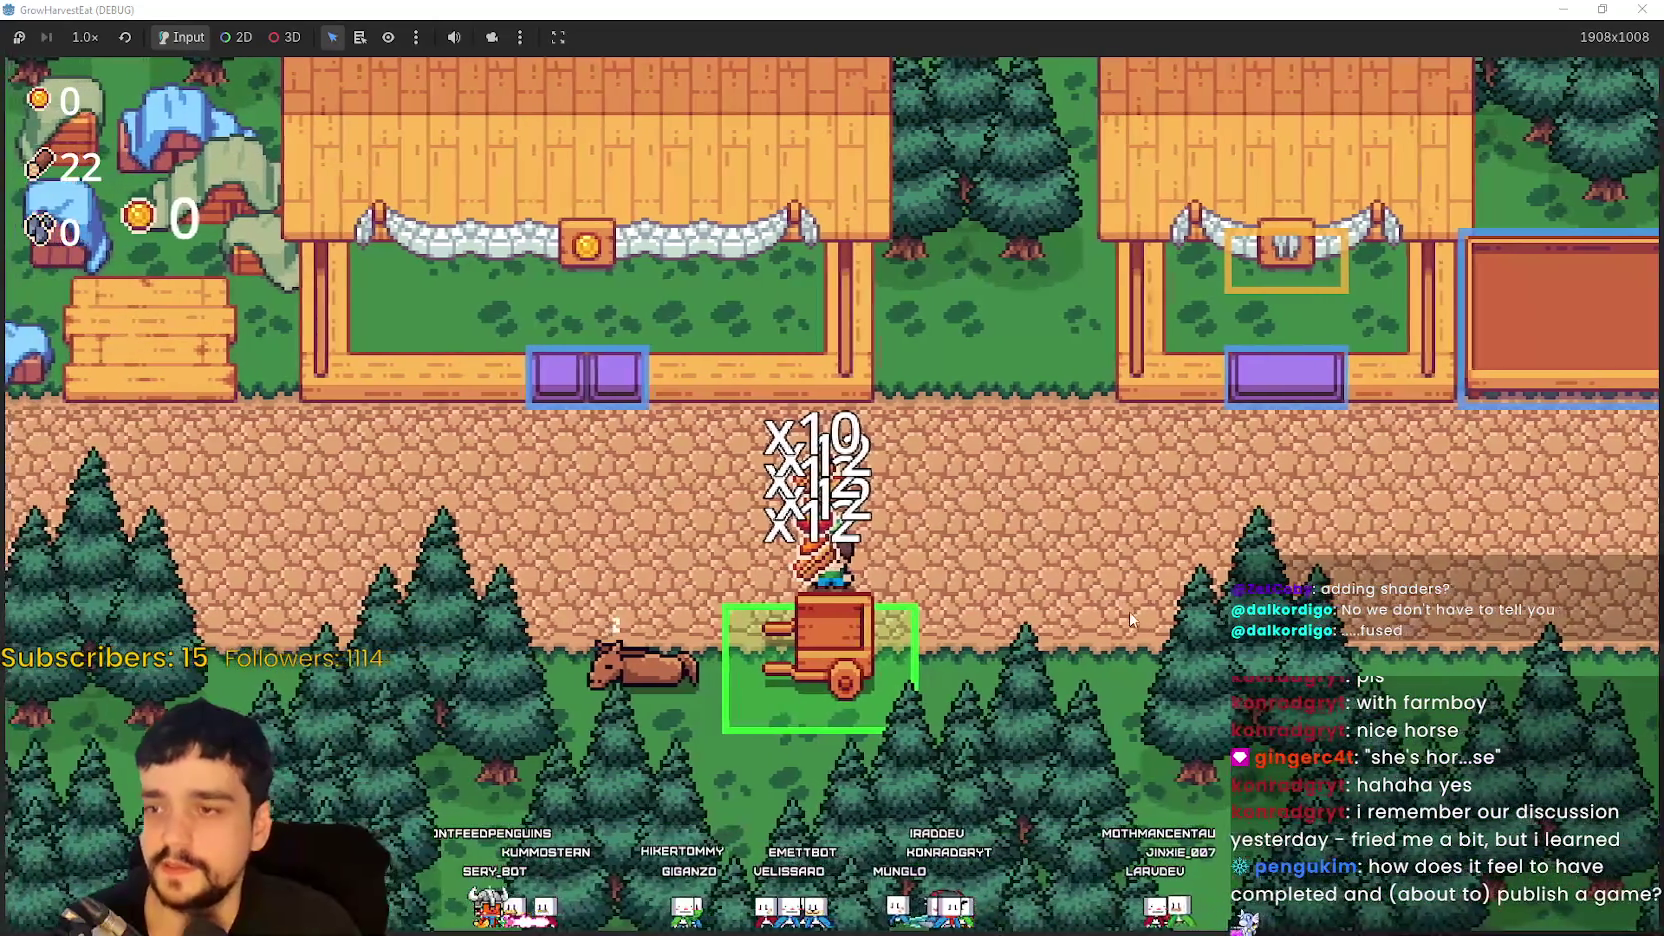
key("w")
key("a")
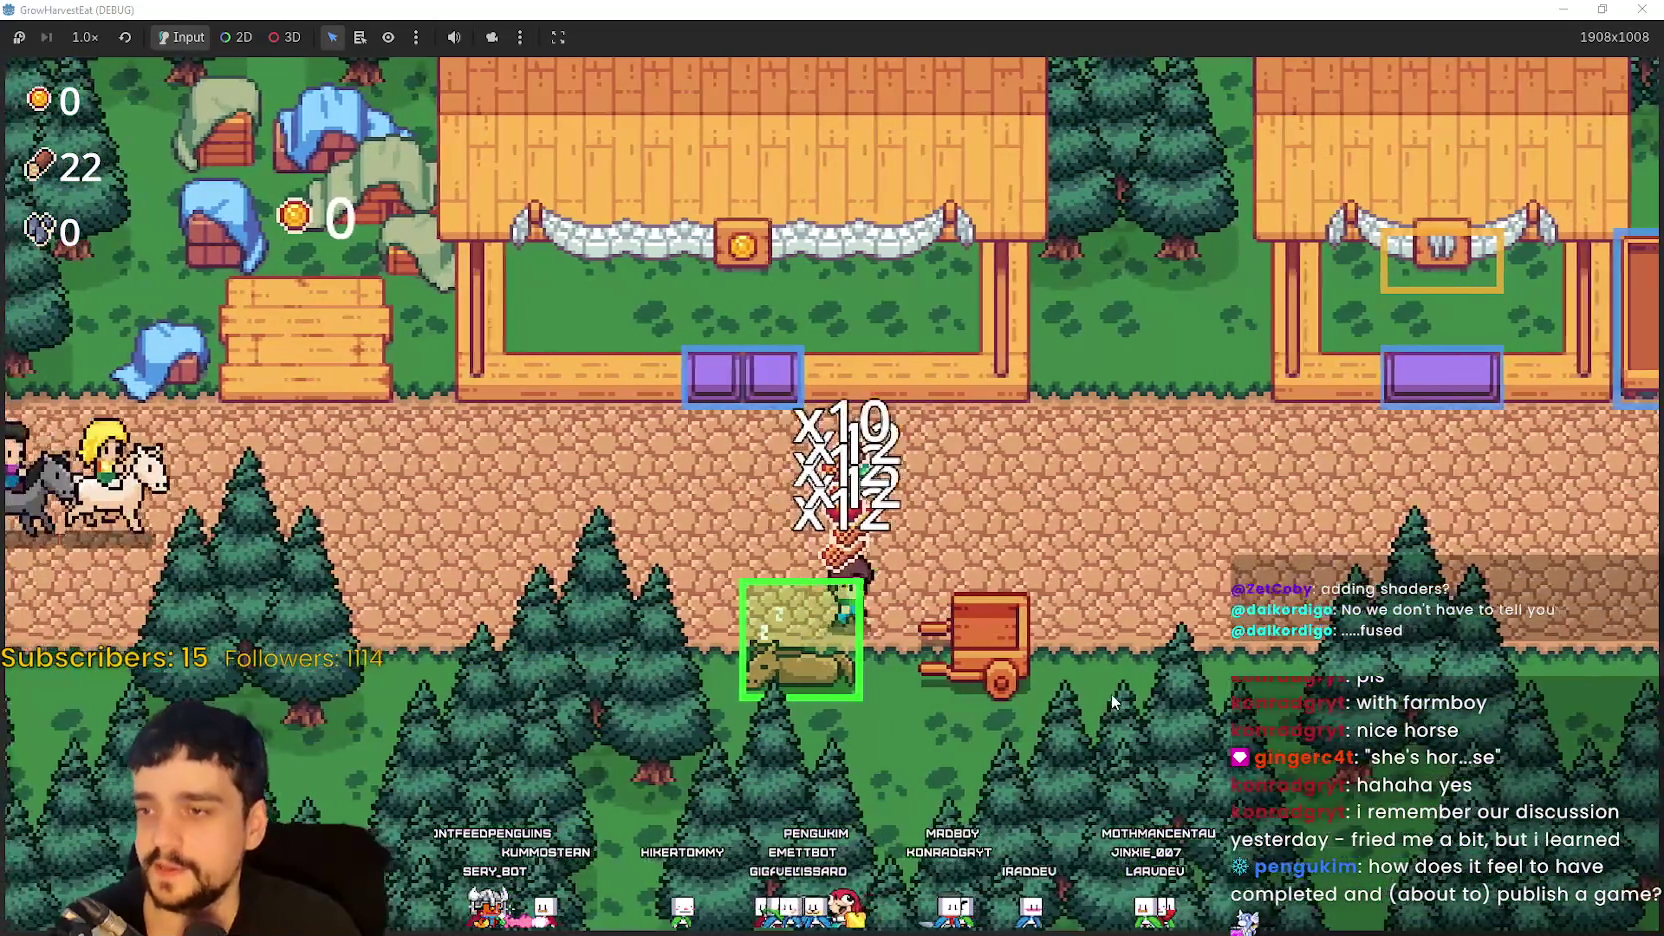
key("d")
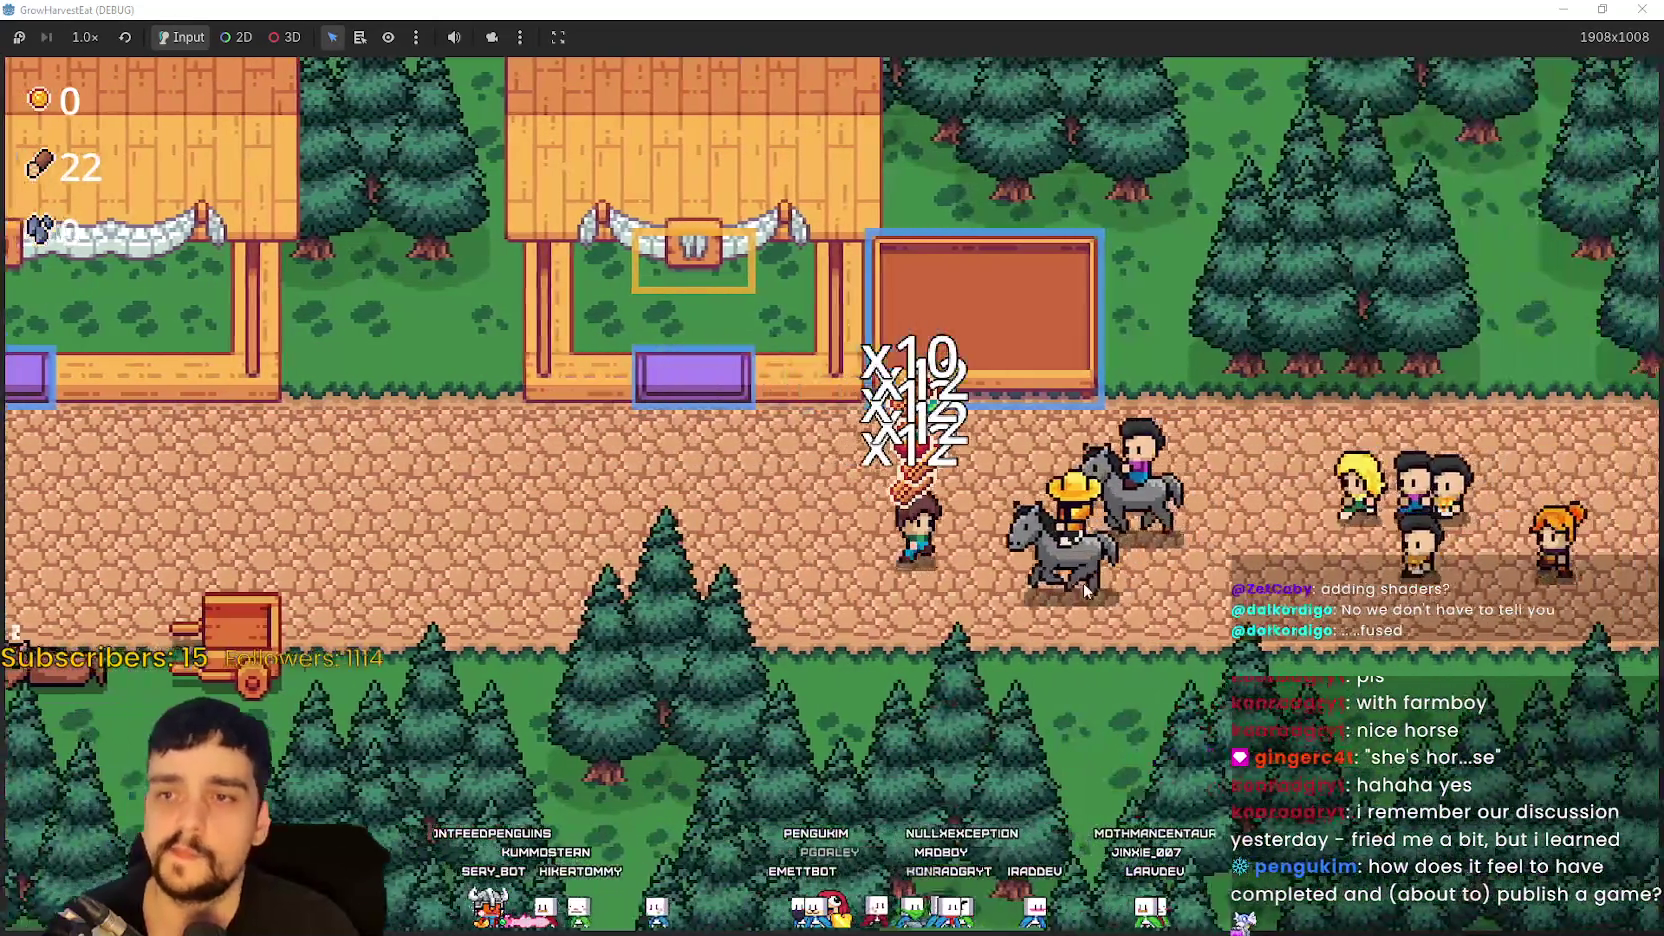
key("w")
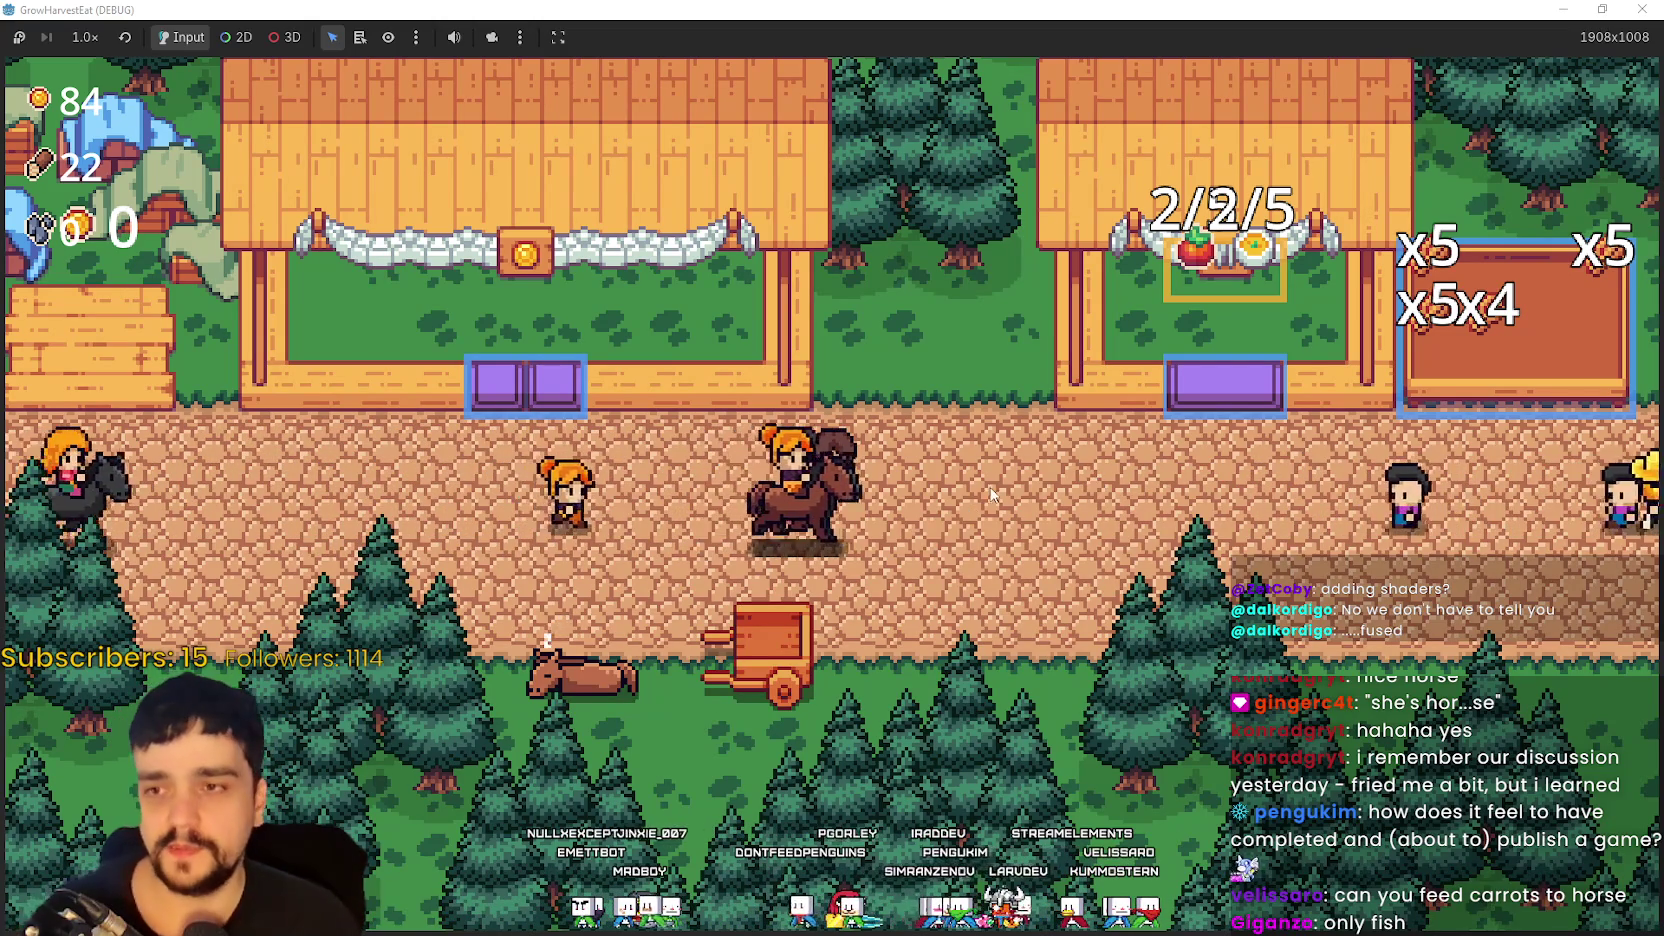
- Walk the farmer left toward the lying horse, then right along the road
key("a")
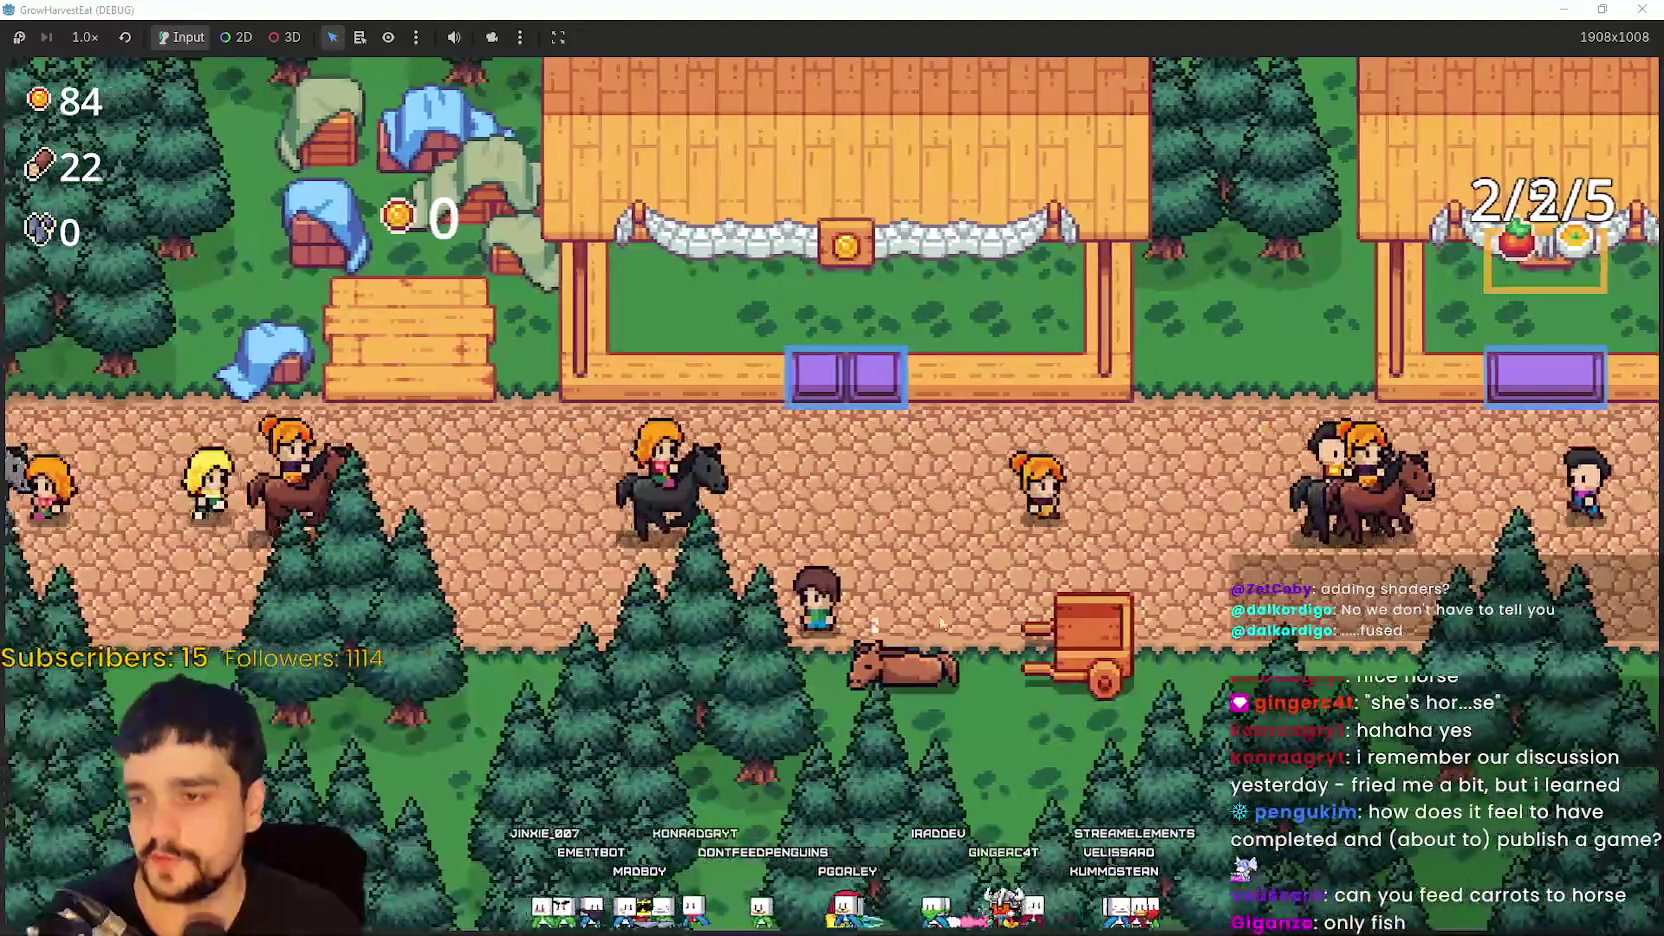
key("d")
key("w")
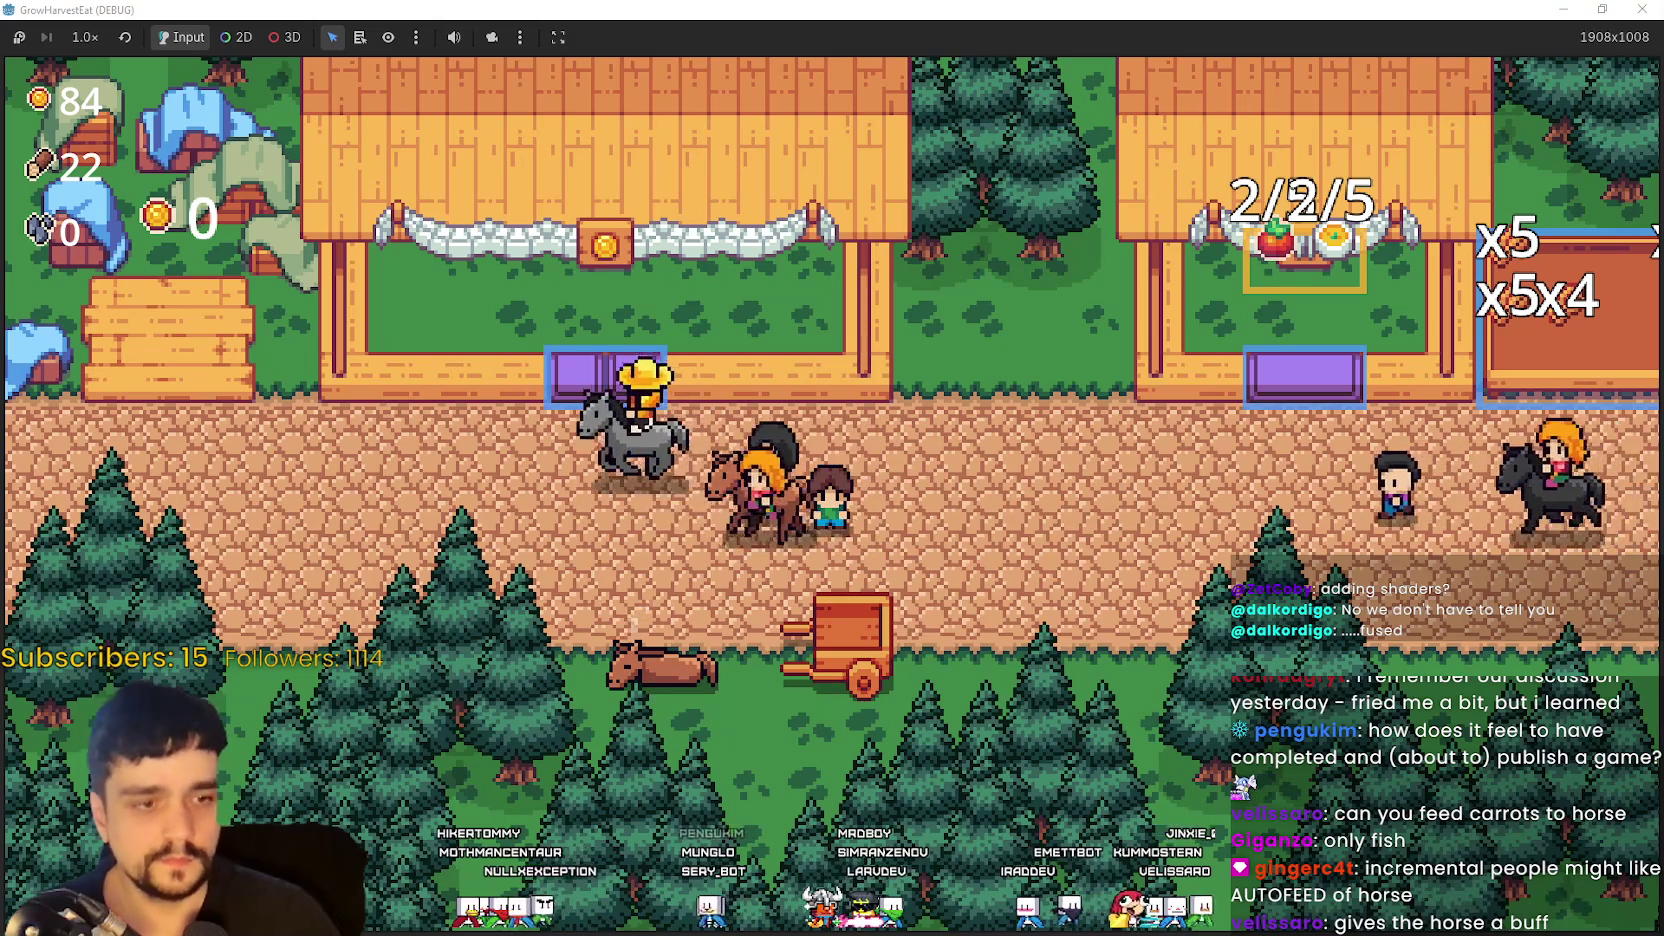
- Switch back to the GrowHarvestEat Godot editor showing AudioManager.gd
key("F8")
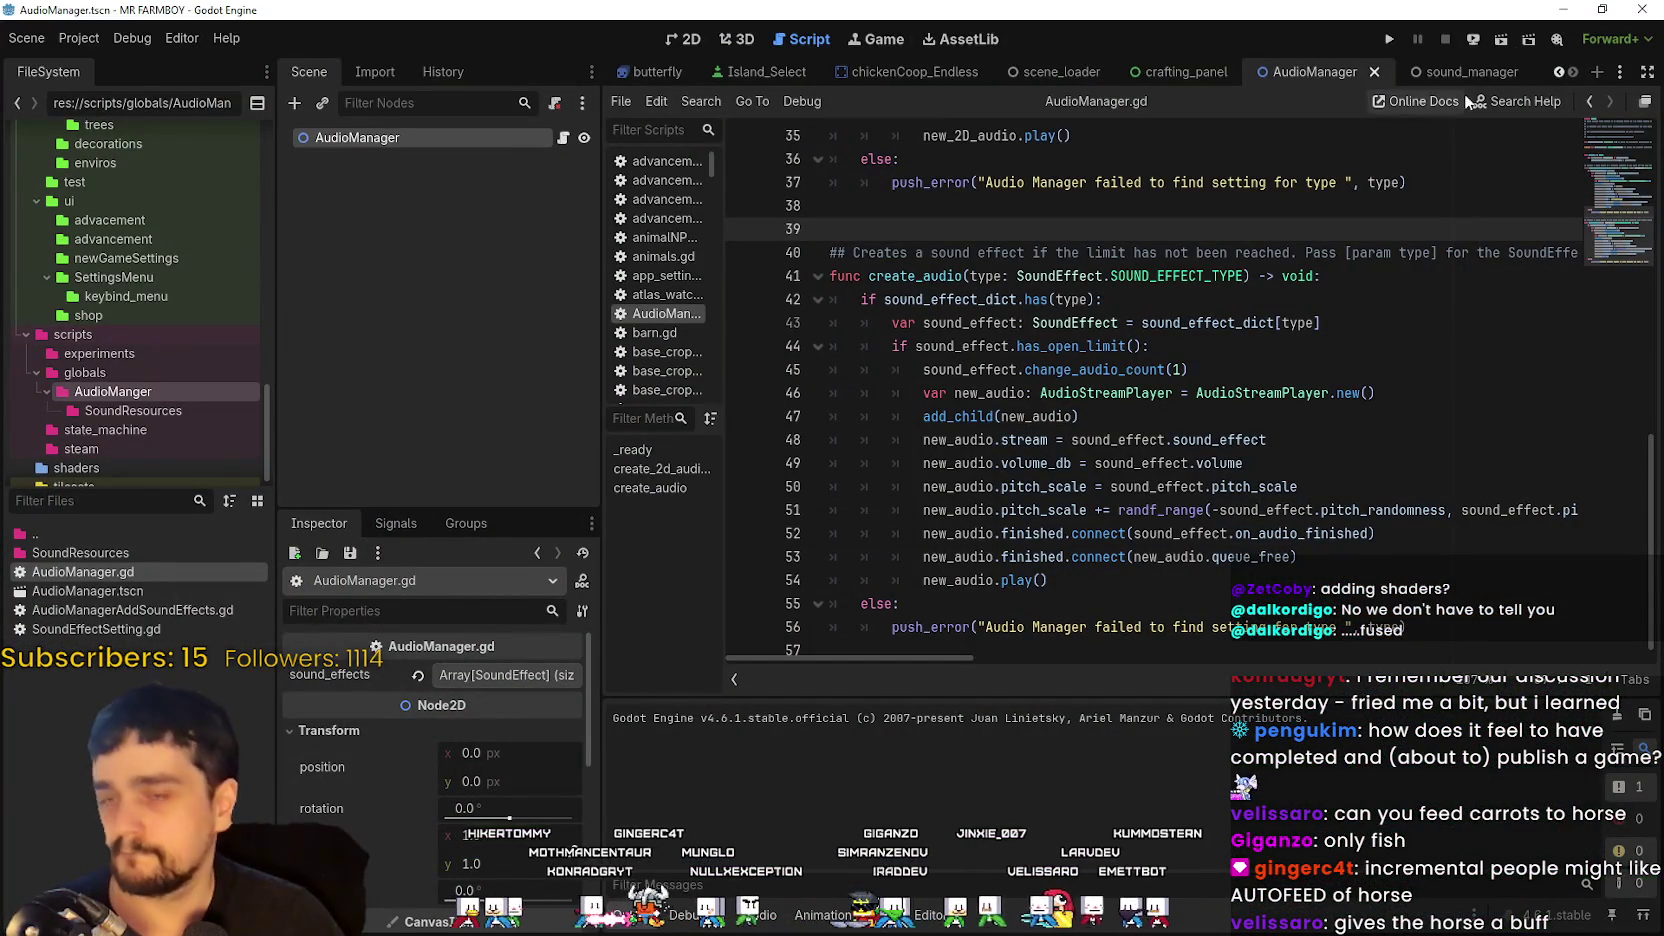
left_click(1556, 10)
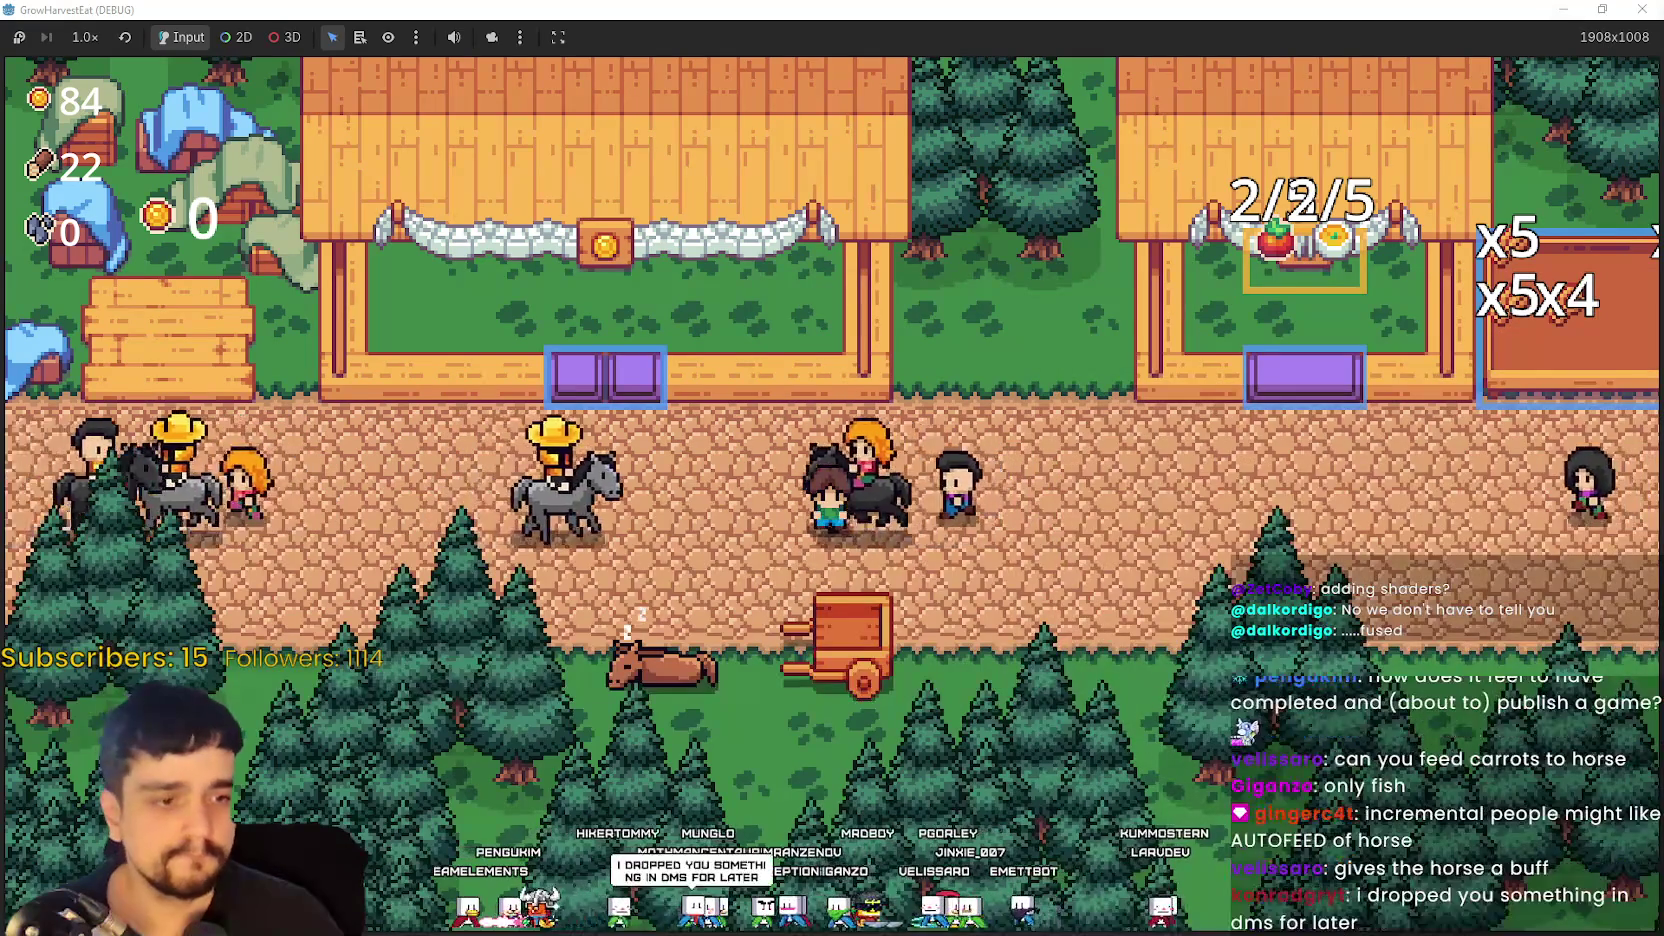
key("alt+Tab")
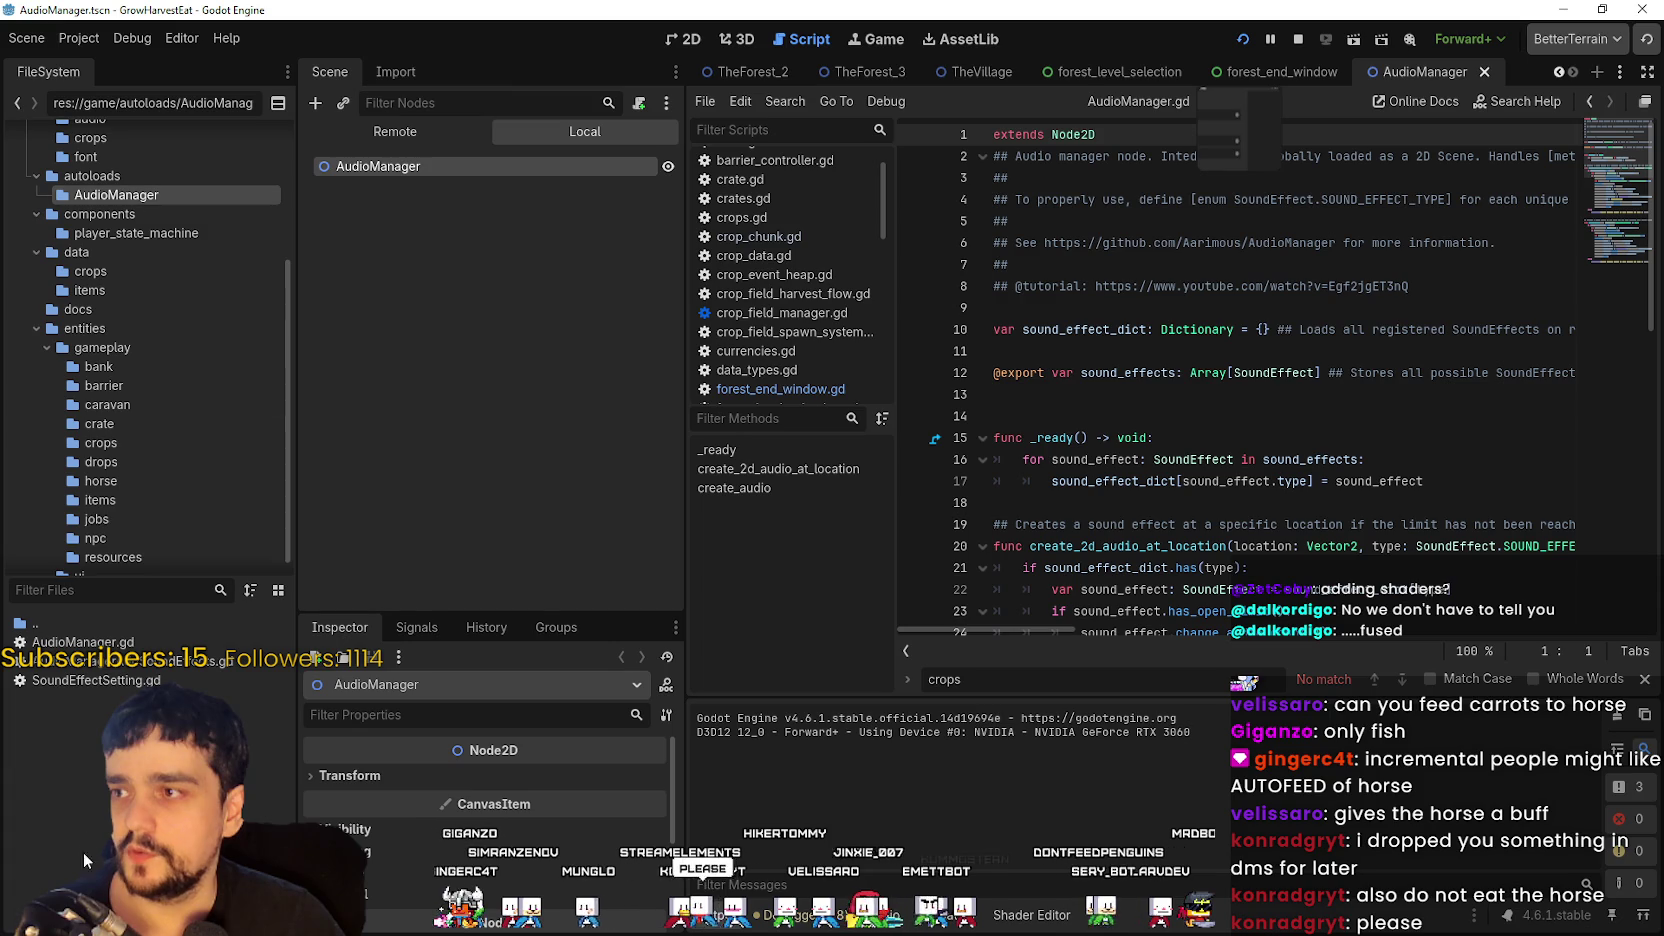
- Move AudioManager.tscn into the AudioManager folder and attach AudioManager.gd to its node
left_click(105, 157)
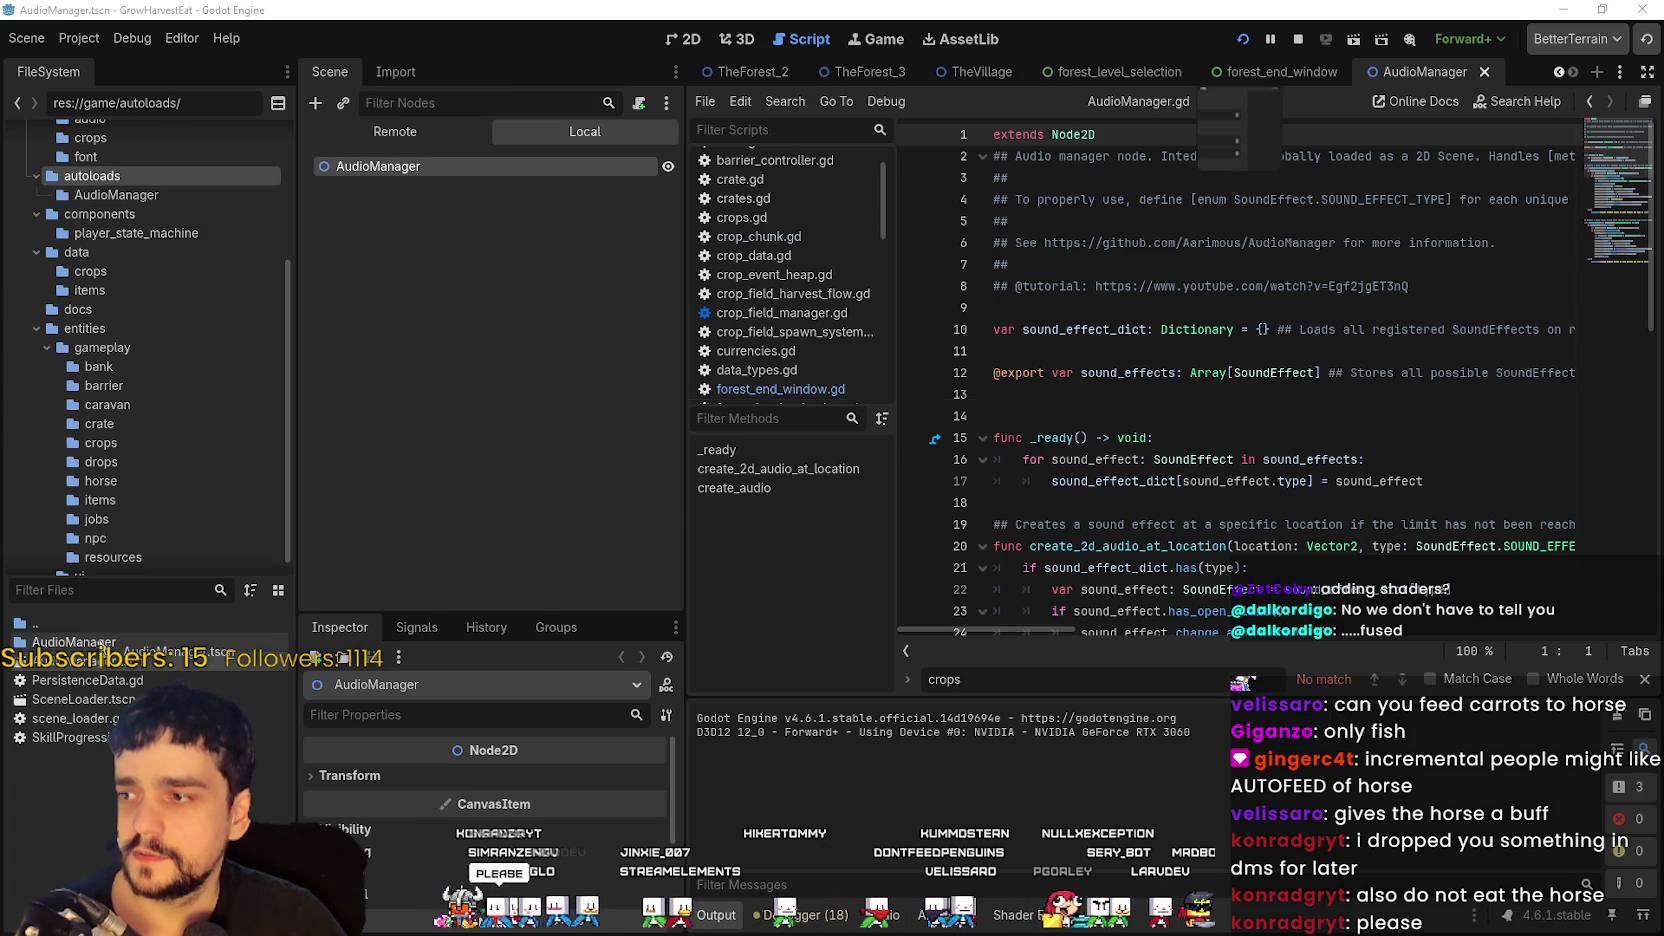
left_click_drag(104, 644, 100, 642)
left_click(752, 488)
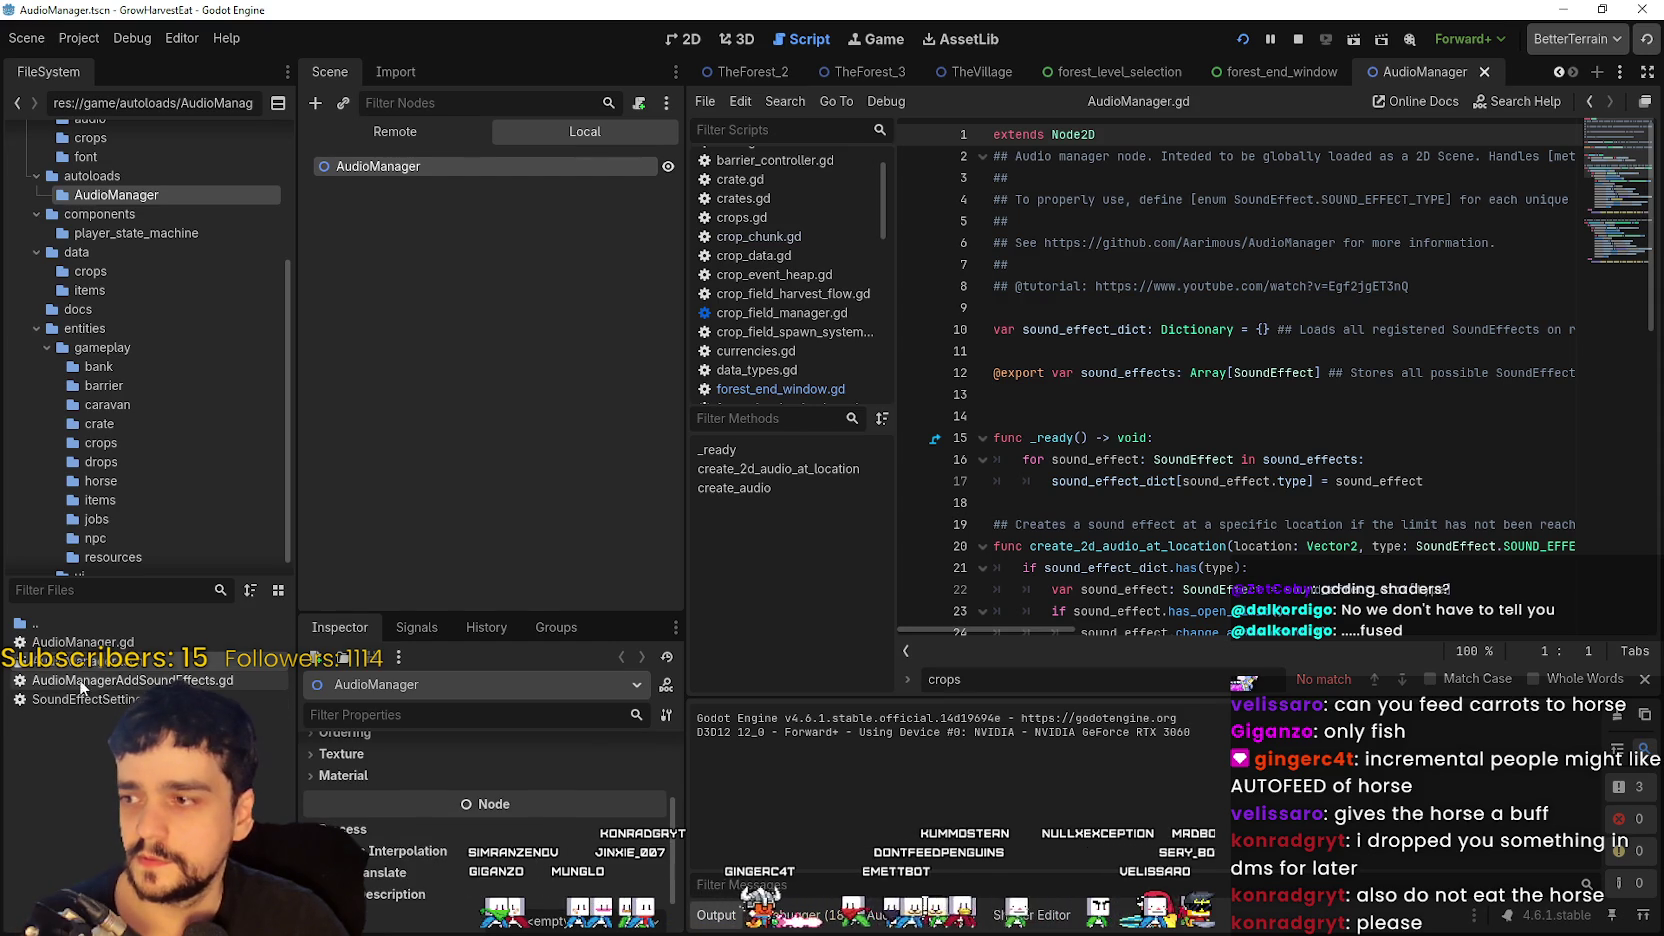
left_click_drag(84, 650, 663, 922)
left_click_drag(579, 886, 579, 886)
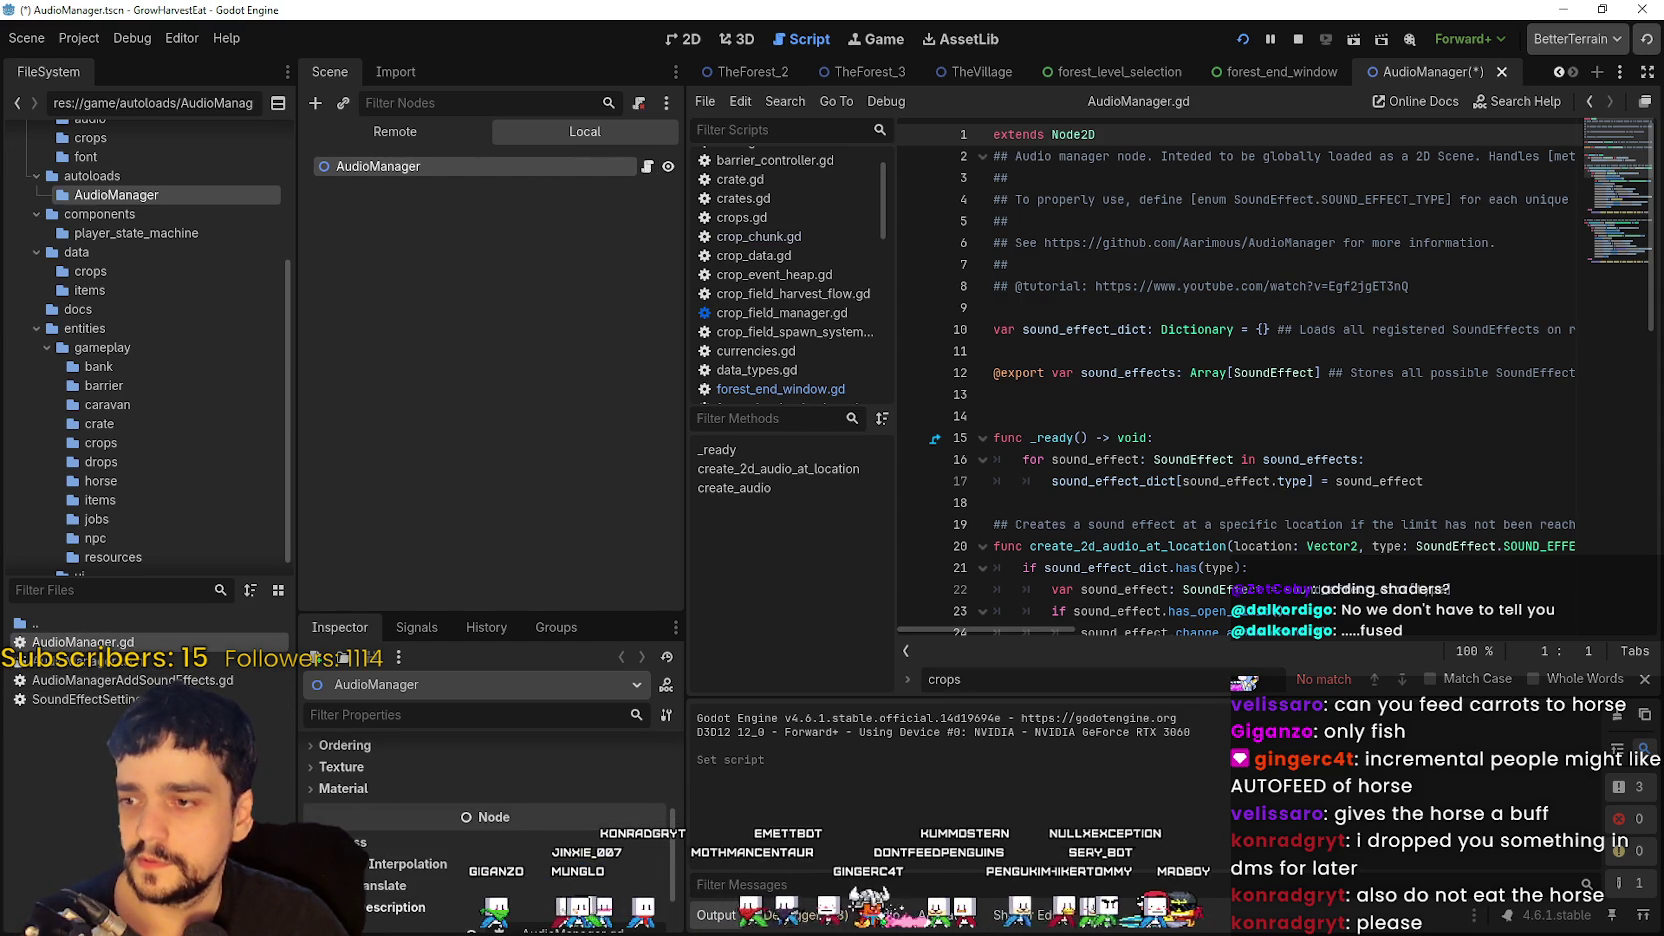
- Add three slots to the sound_effects array and create a new SoundEffect in slot 0
scroll(538, 827, "up", 3)
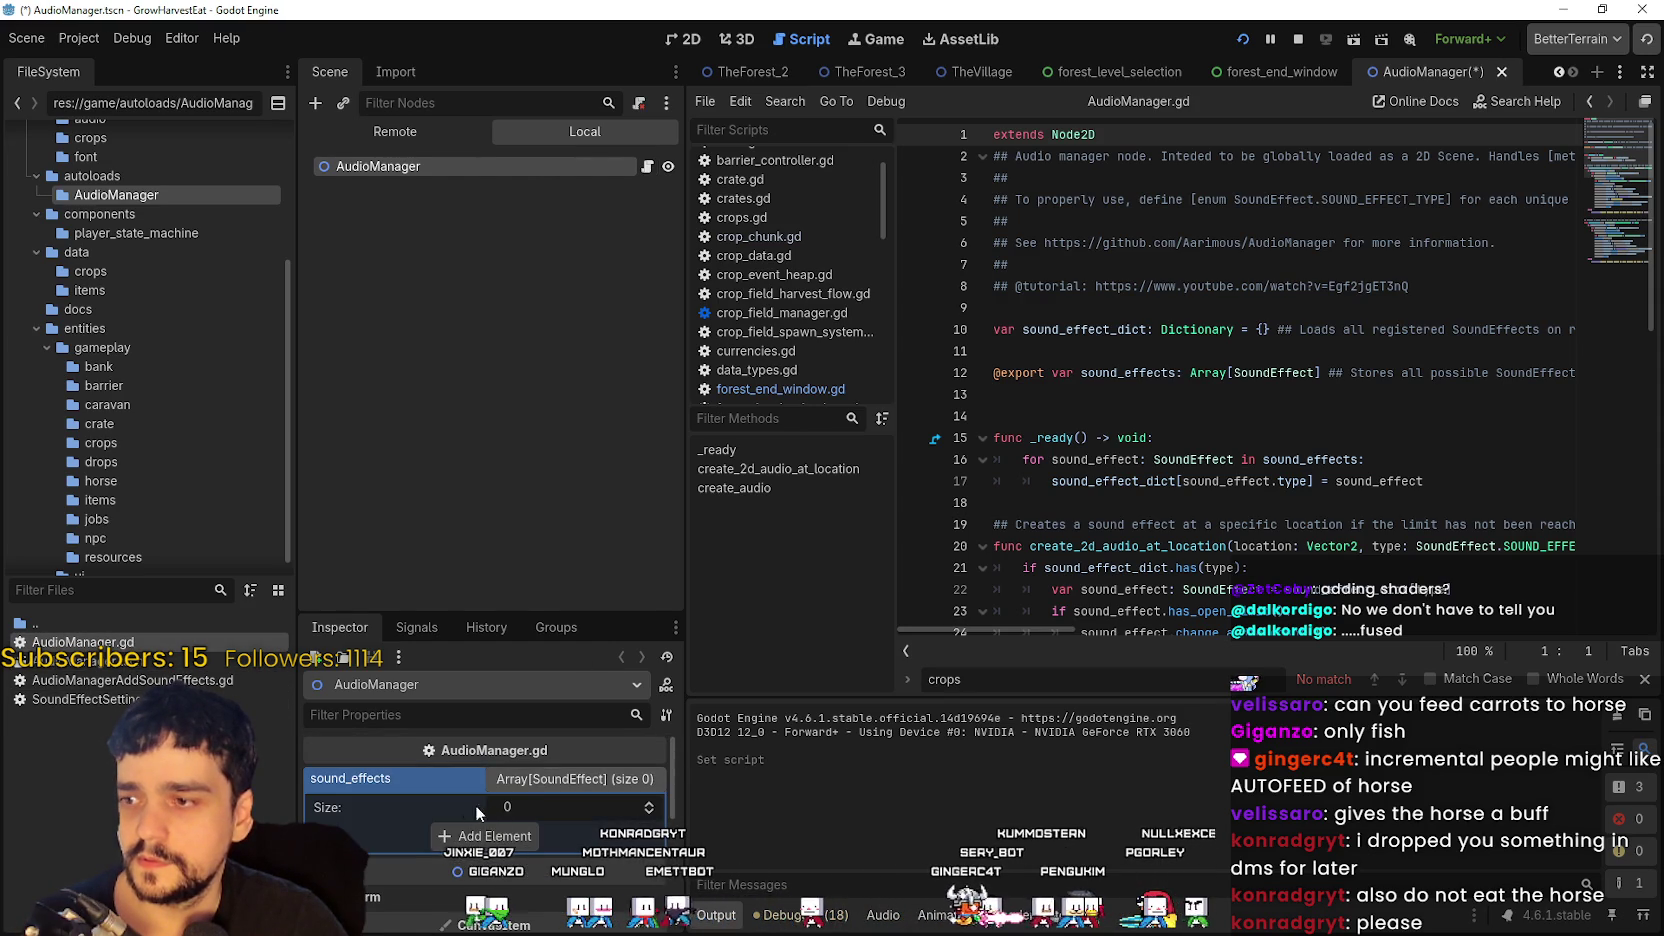
left_click(480, 837)
left_click(460, 855)
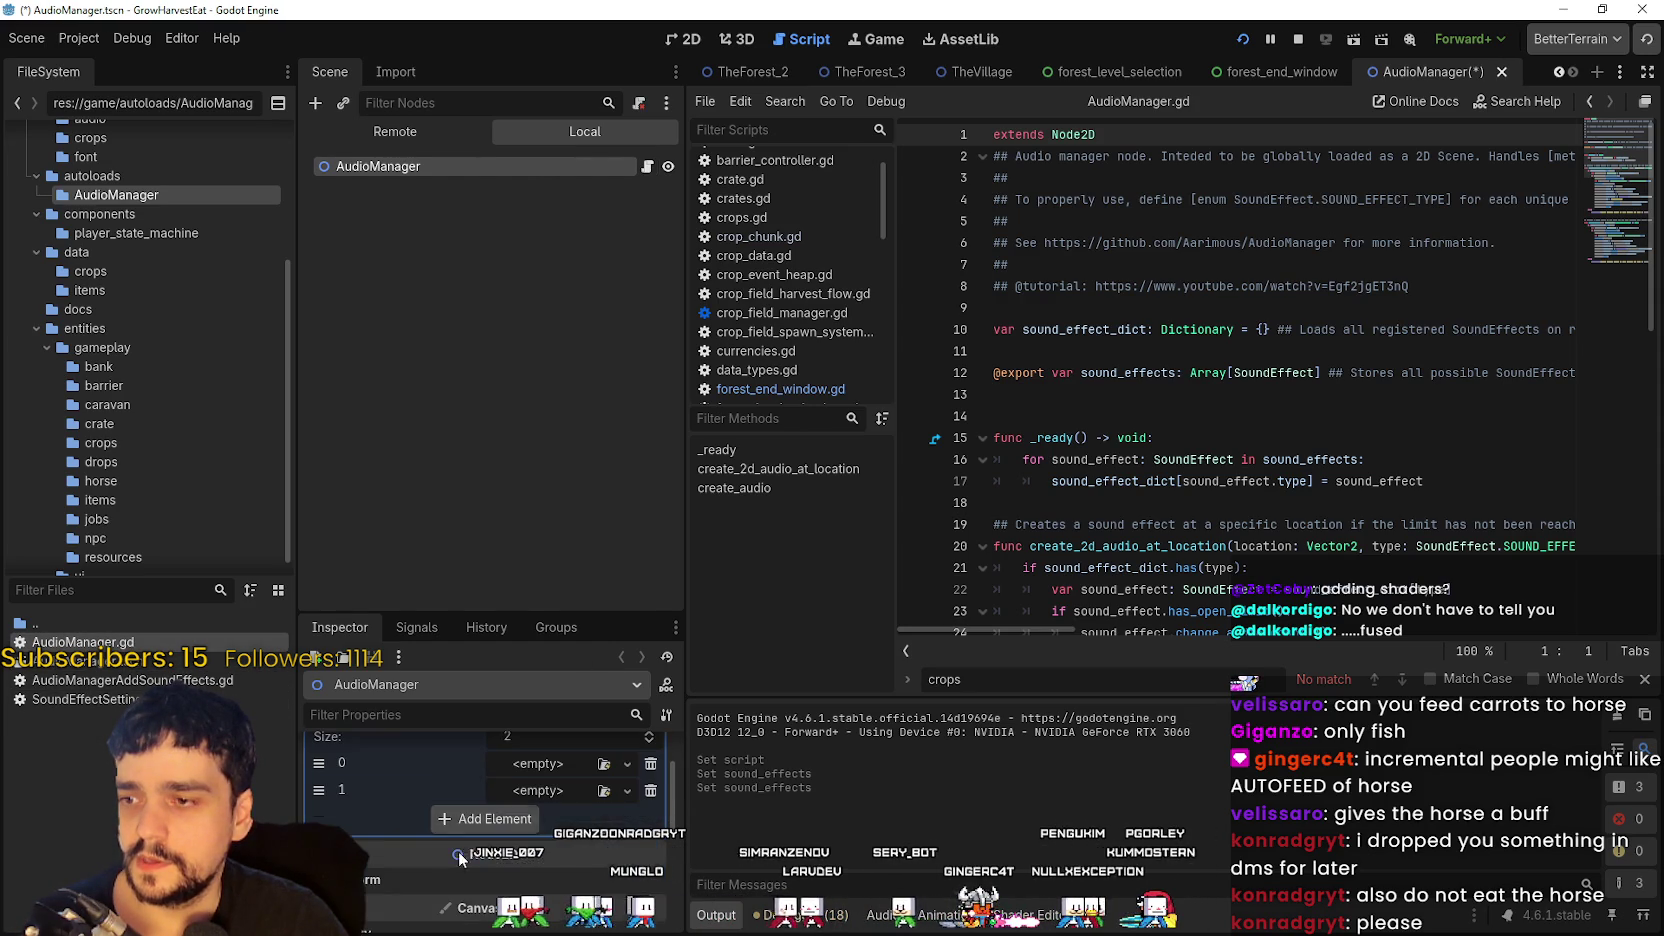
left_click(489, 819)
left_click(538, 763)
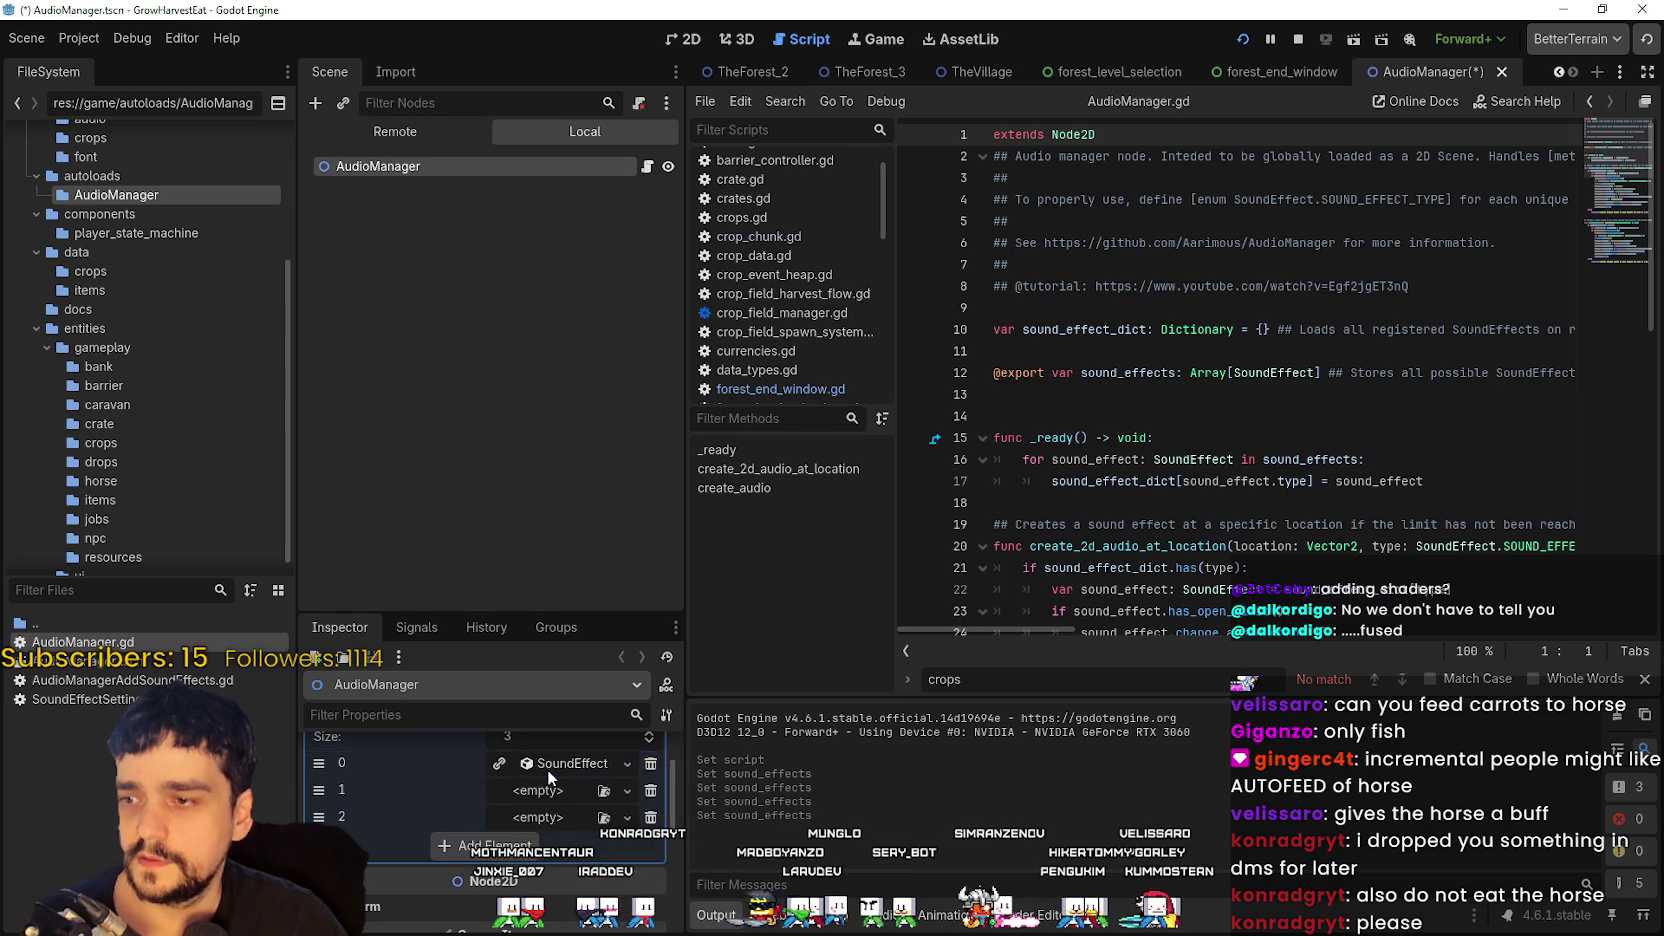
right_click(547, 770)
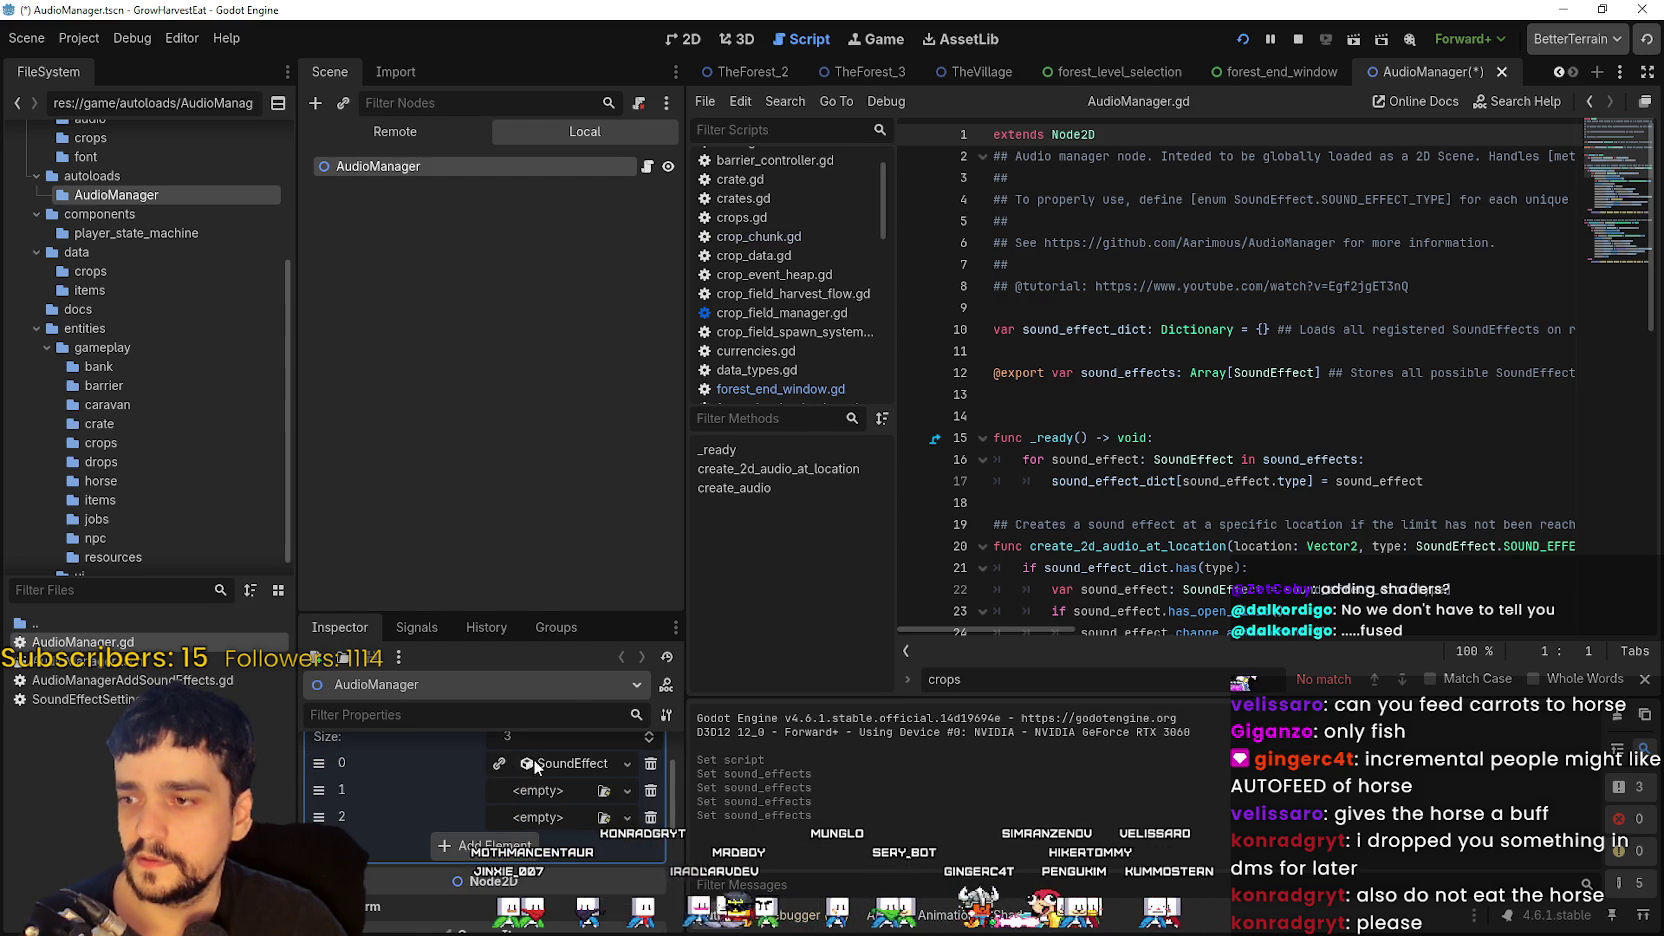
left_click(535, 765)
- Review the sound type options for slot 0, then open SoundEffectSetting.gd
left_click(554, 819)
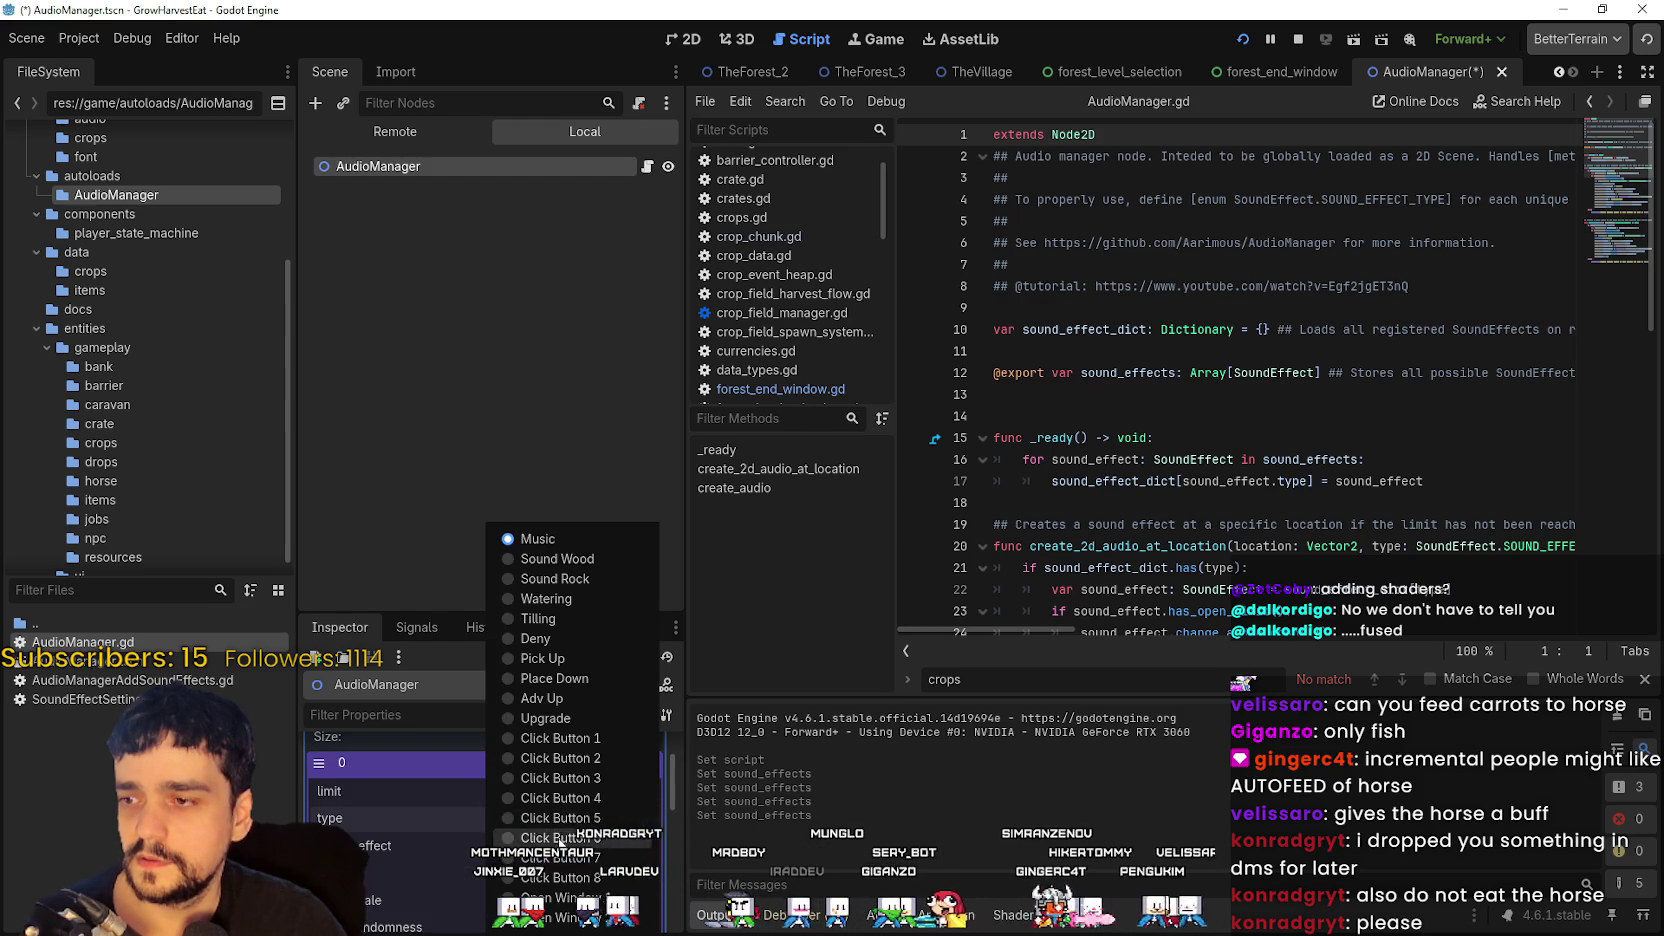
scroll(372, 778, "up", 2)
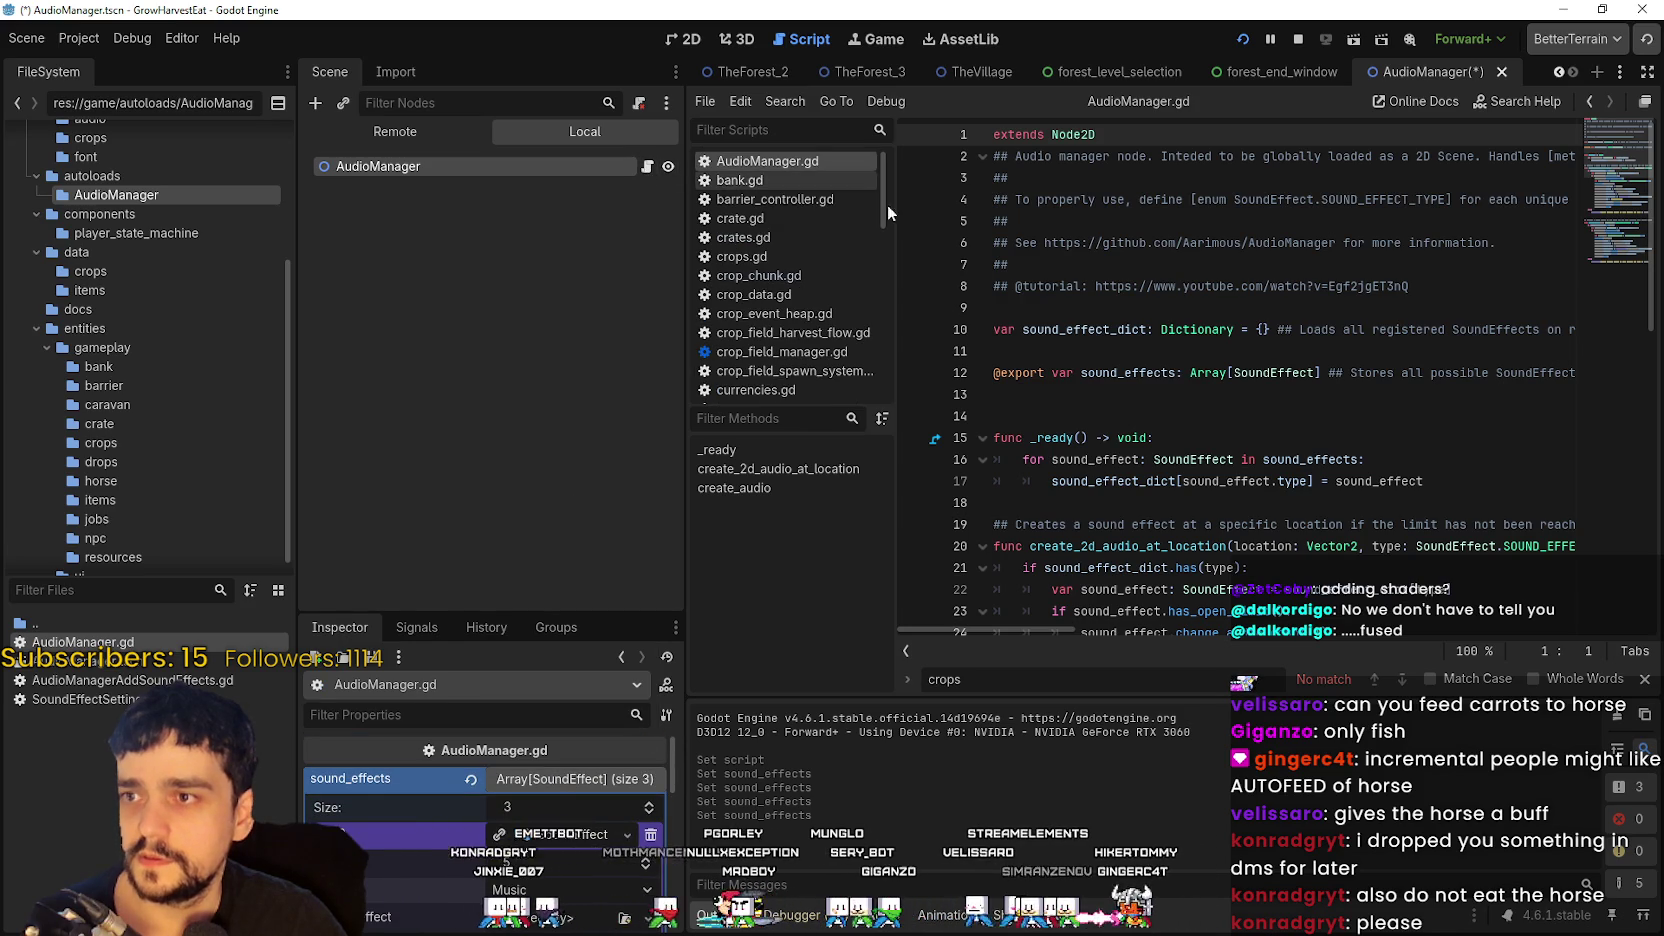
scroll(1263, 306, "down", 10)
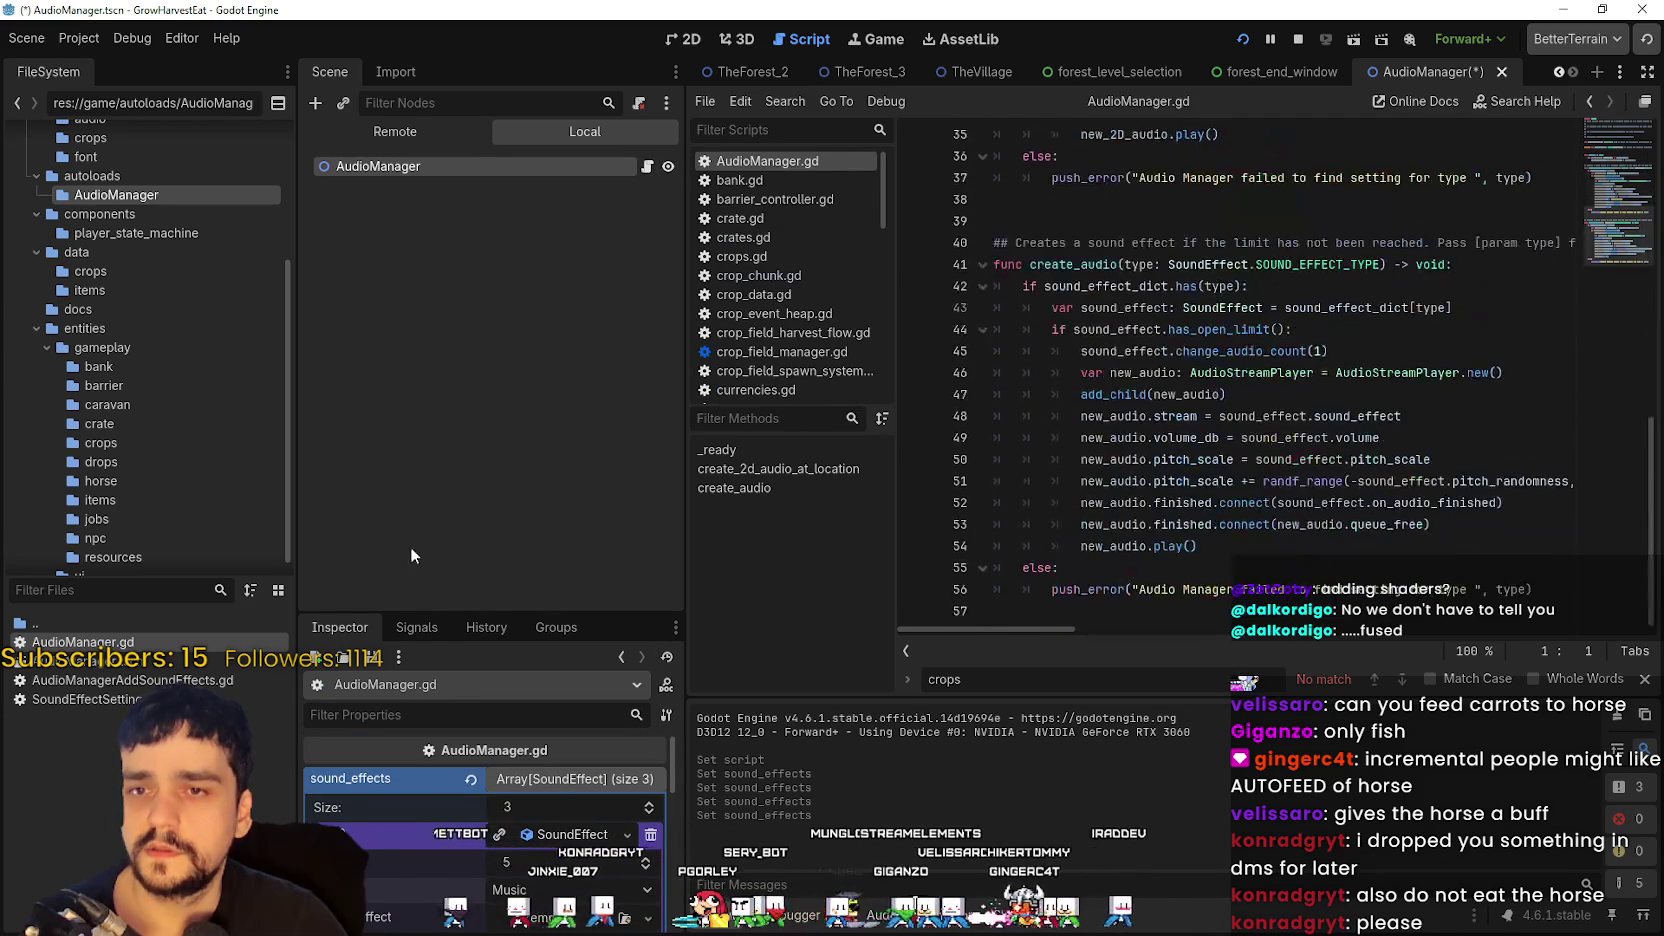
double_click(85, 699)
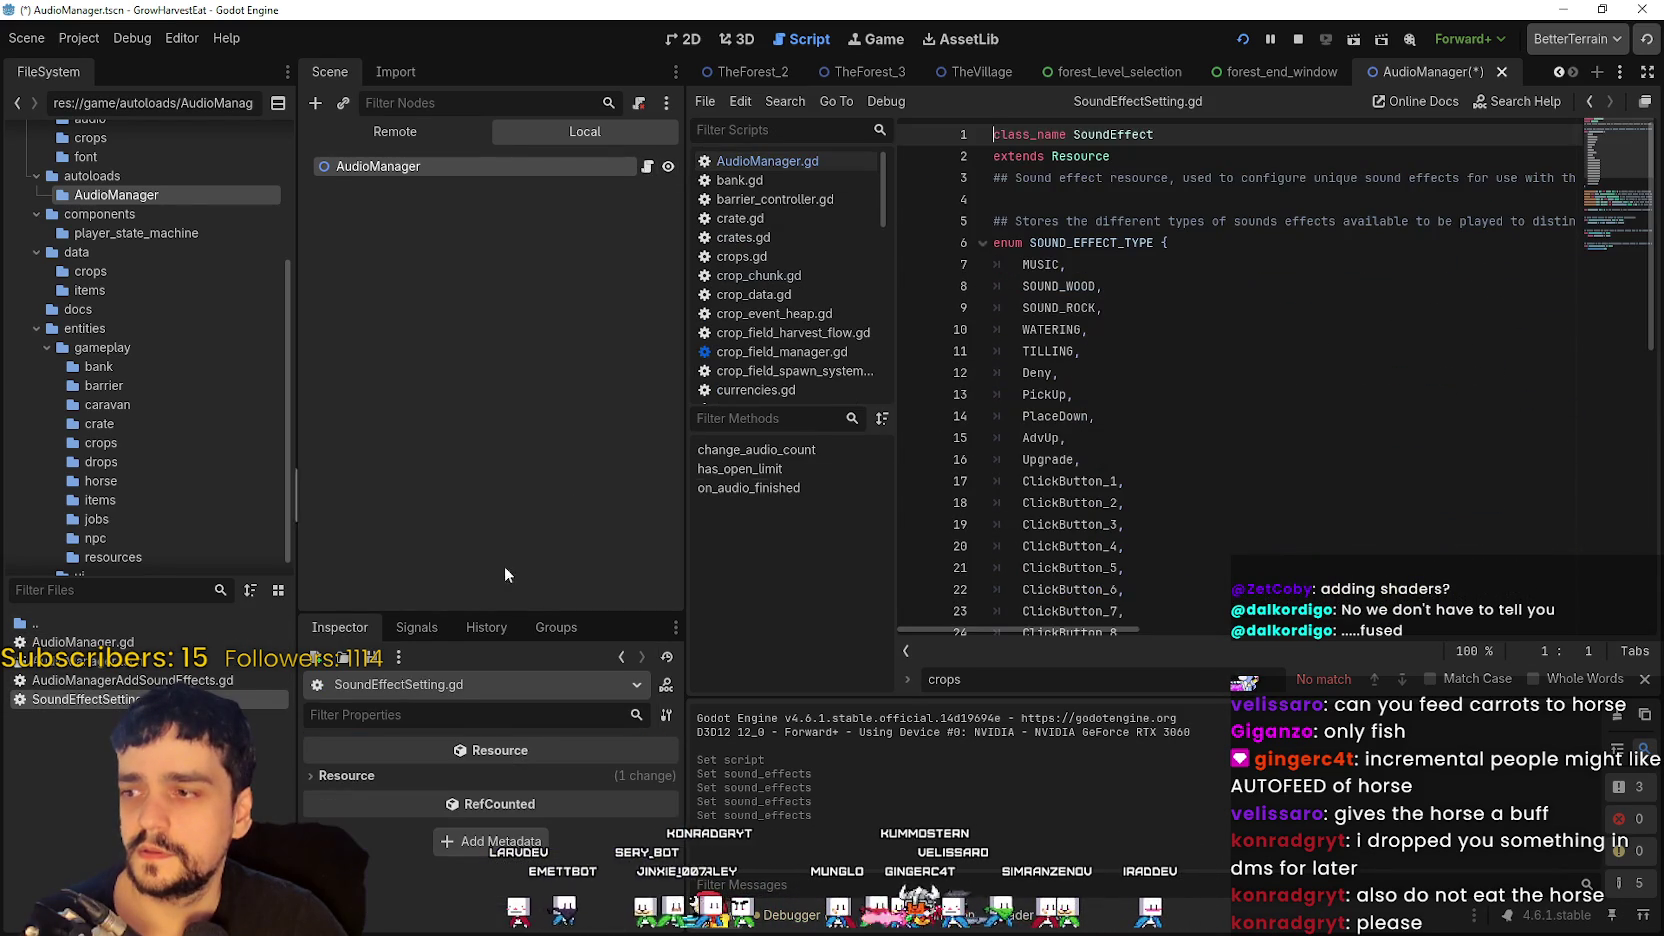
- Delete the enum entries after PickUp plus WATERING, TILLING and Deny
scroll(1110, 330, "down", 5)
mouse_move(1130, 475)
left_mouse_down()
mouse_move(1144, 319)
mouse_move(1116, 345)
mouse_move(990, 280)
mouse_move(976, 343)
mouse_move(1066, 394)
left_mouse_up()
key("Delete")
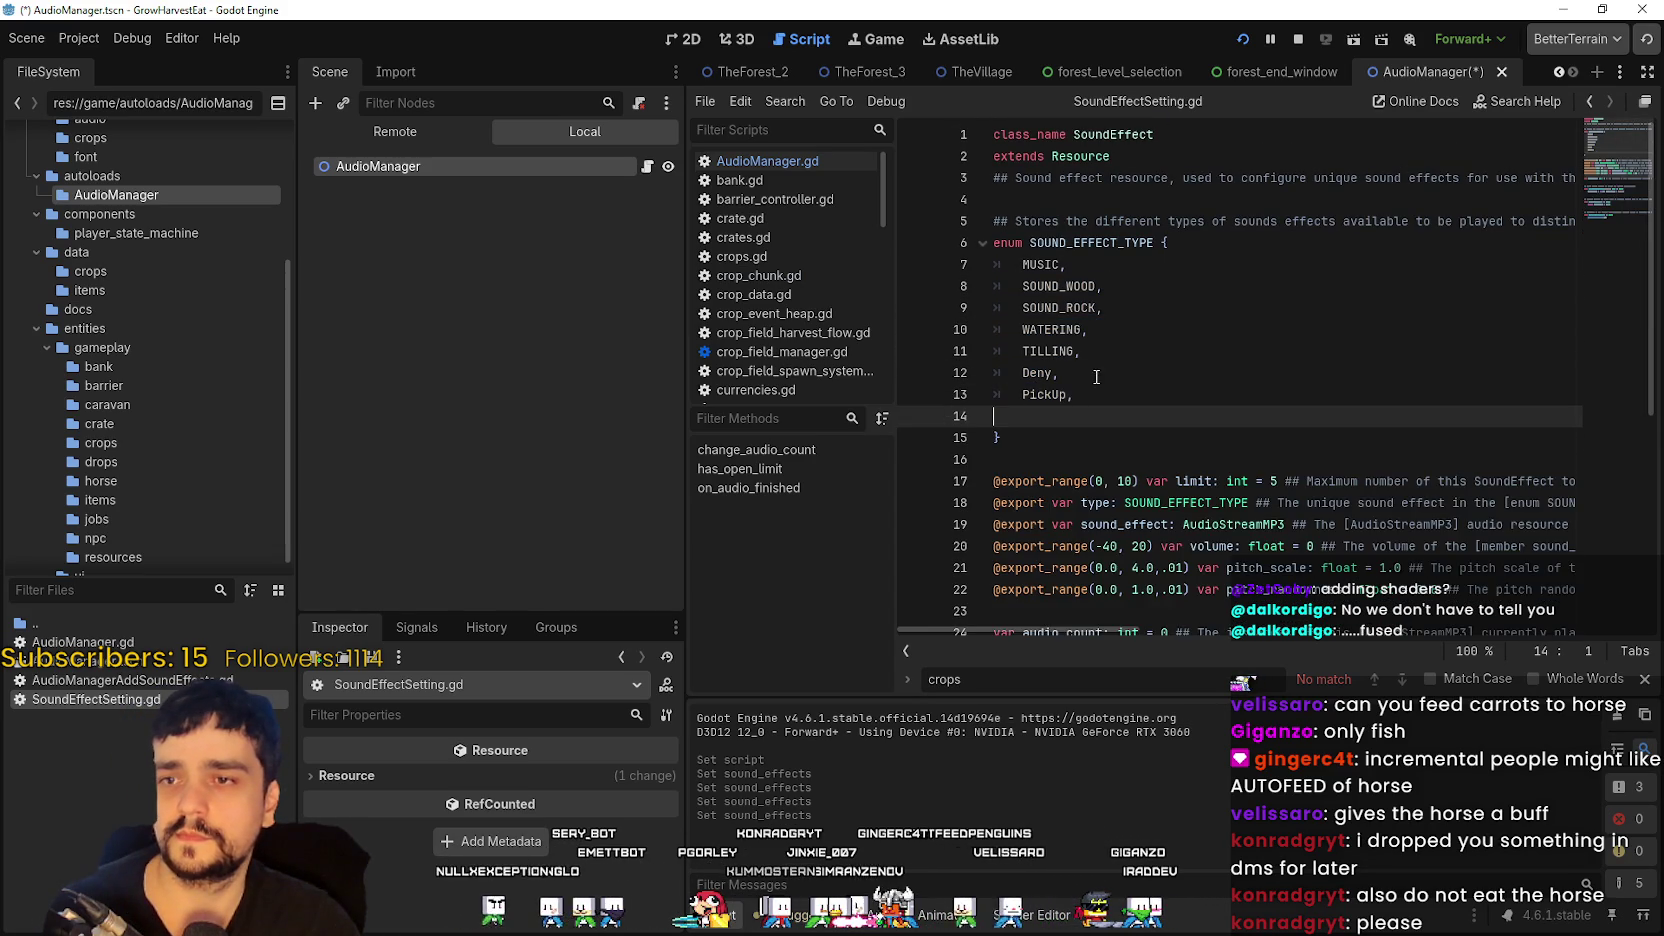
left_click(1065, 372)
left_click_drag(993, 329, 1133, 371)
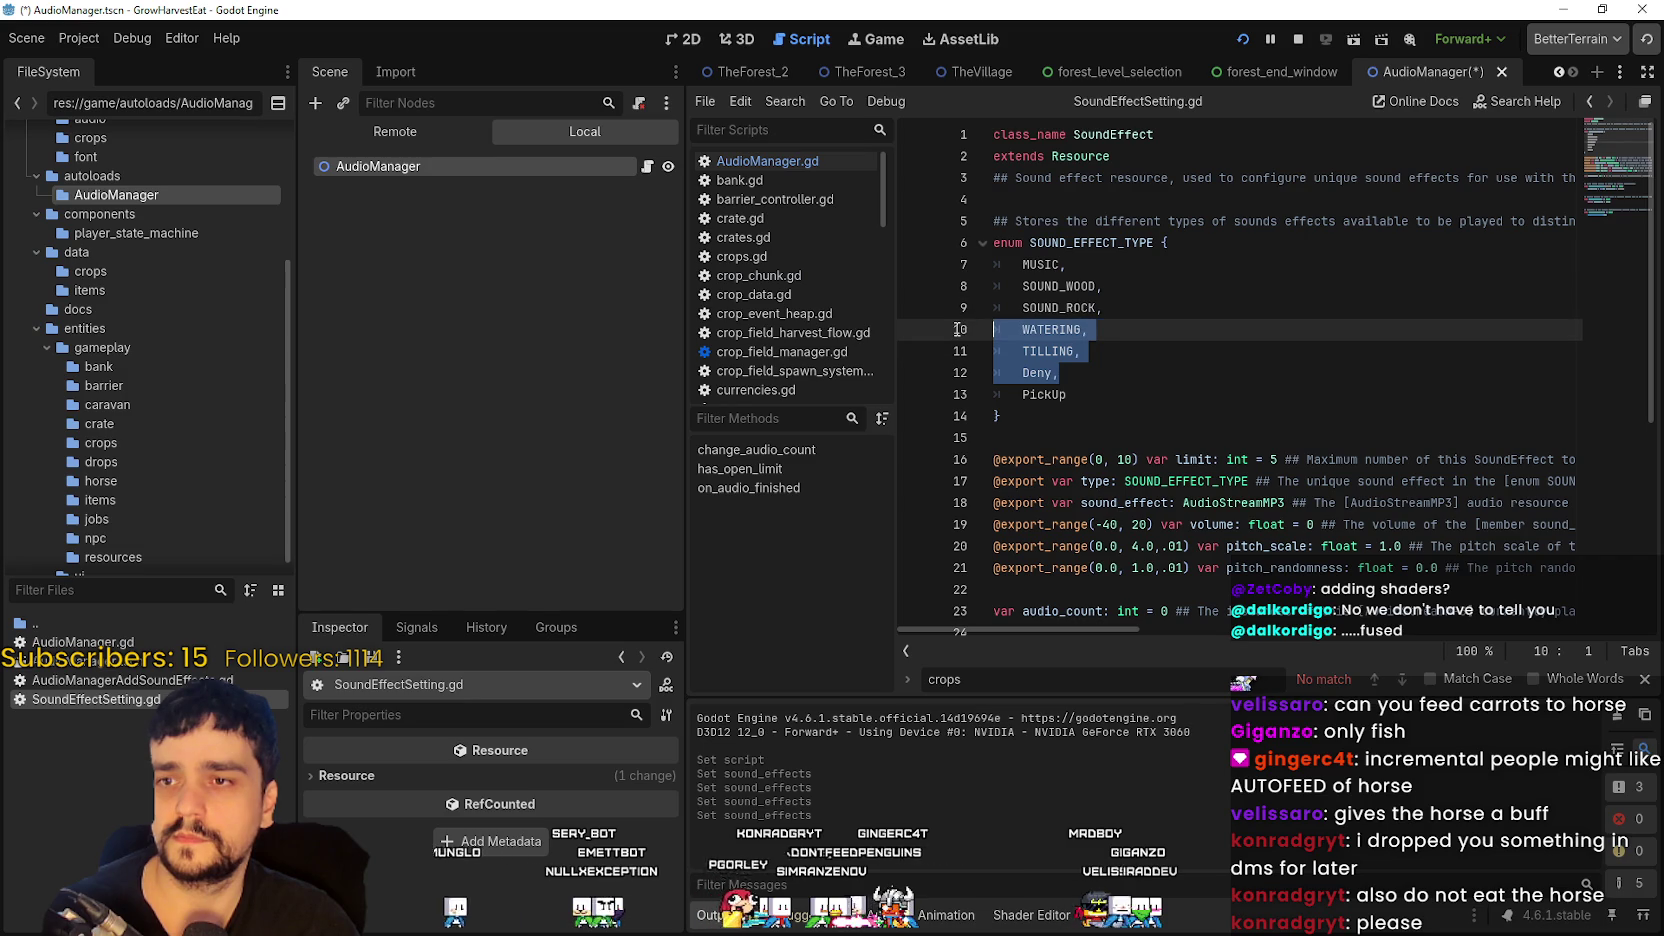
key("Delete")
key("BackSpace")
- Remove MUSIC, leaving SOUND_WOOD, SOUND_ROCK and SOUND_ITEM, and save the script
key("Up")
key("Up")
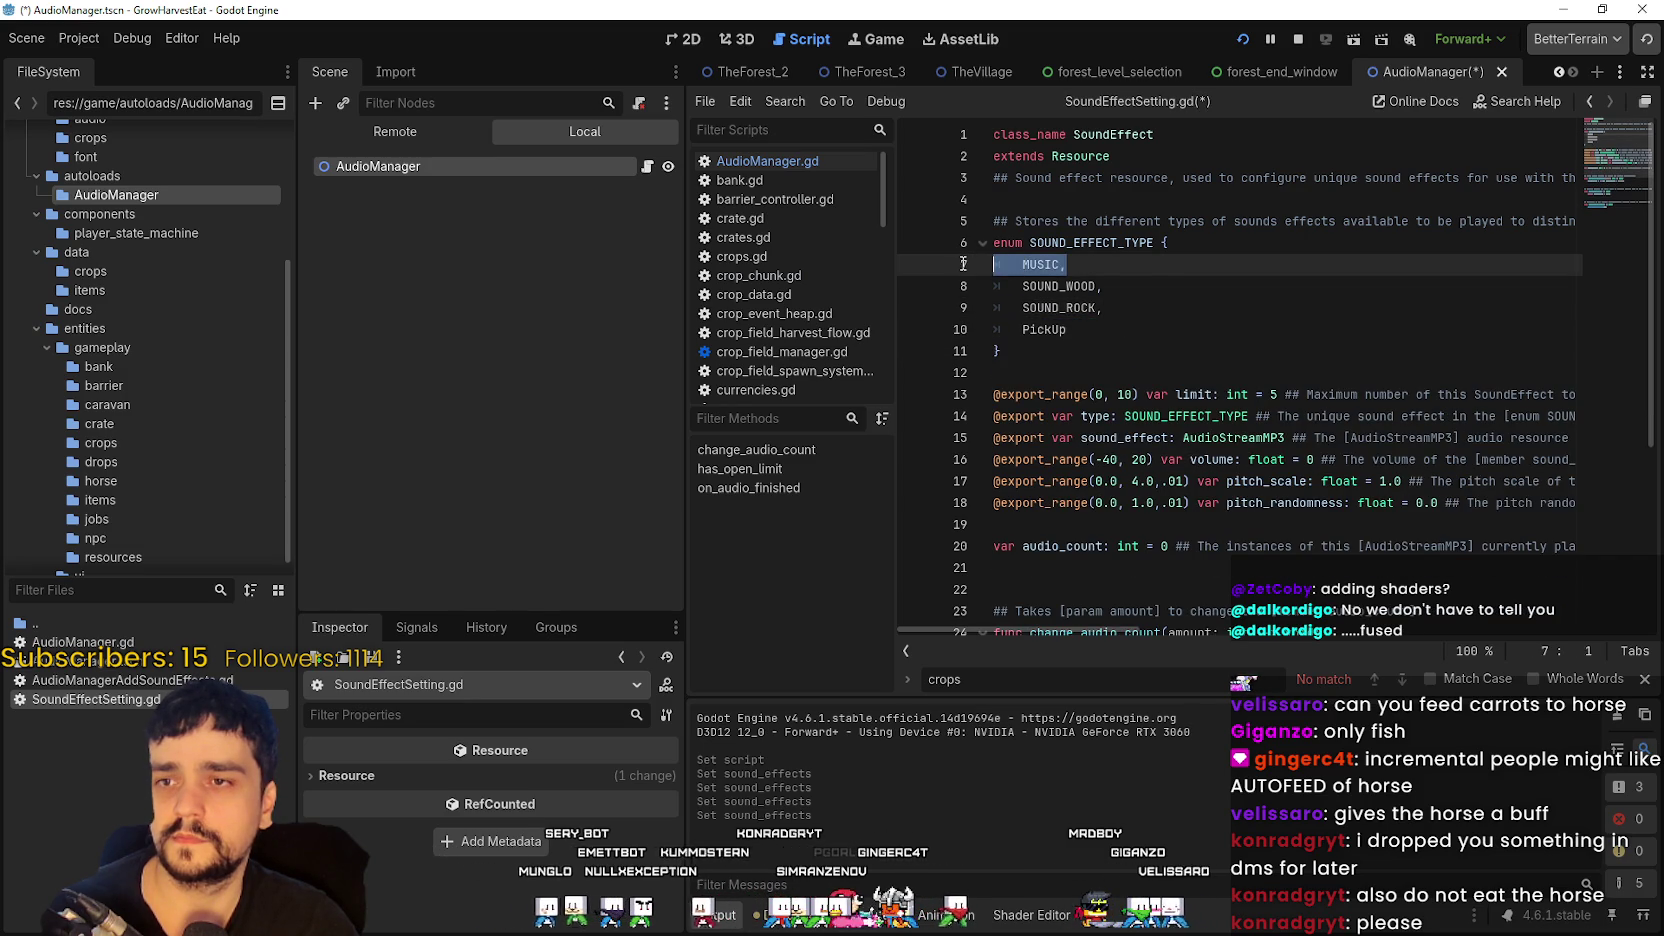
key("ctrl+shift+k")
left_click(1094, 308)
type("SOUND_ITEM")
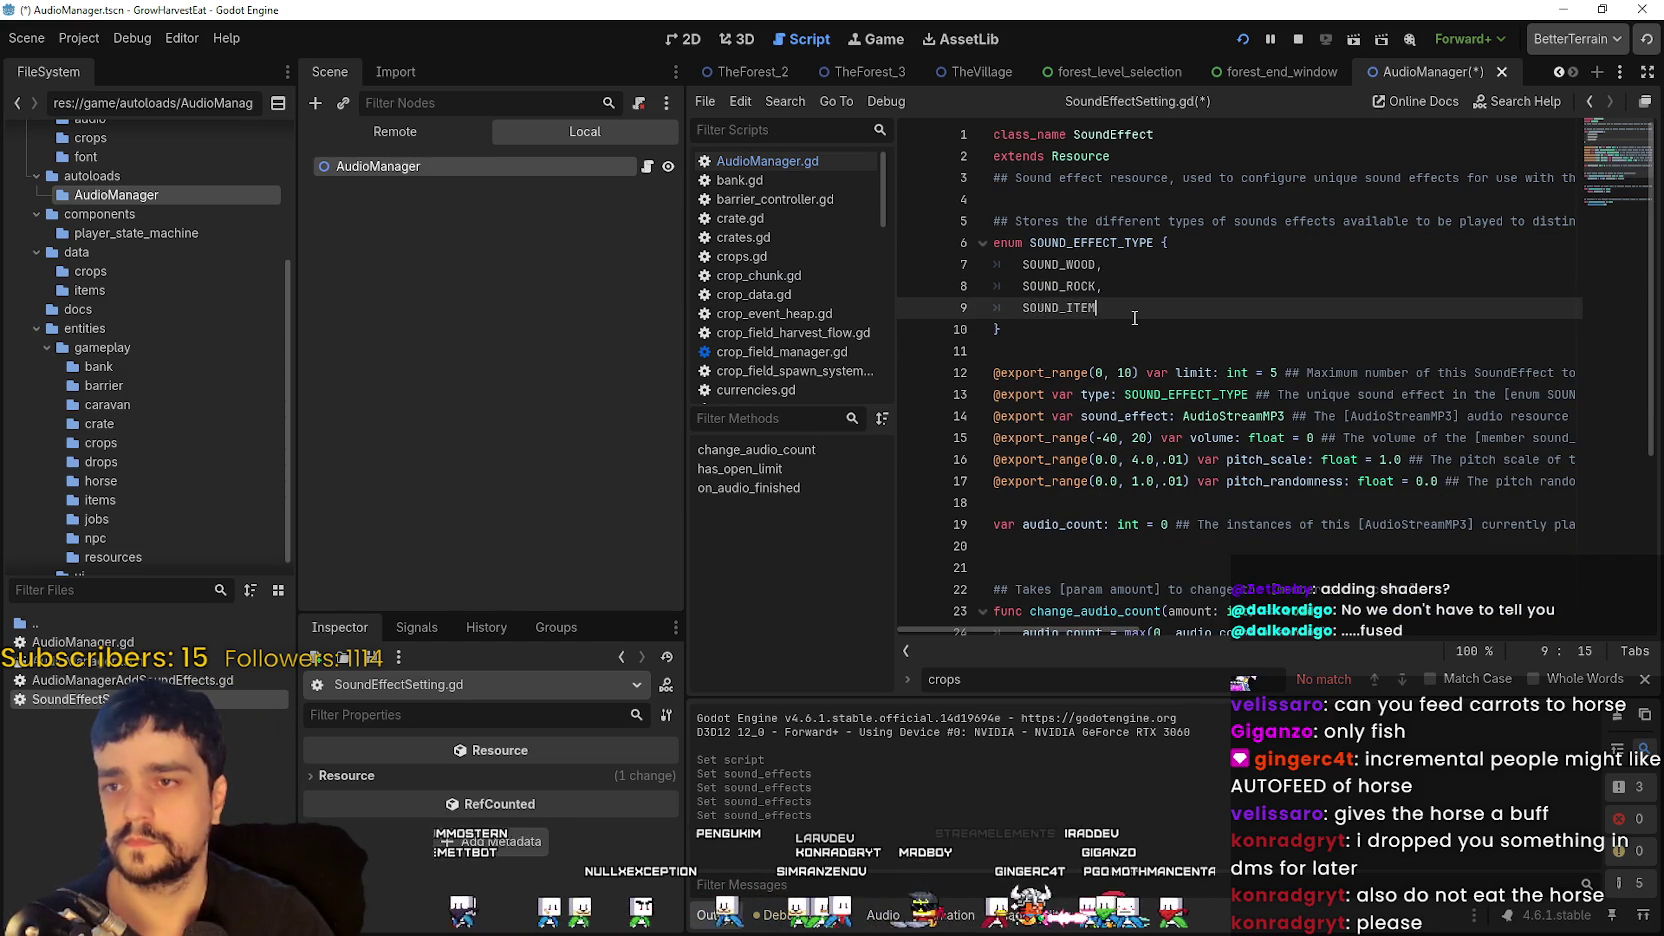
key("ctrl+s")
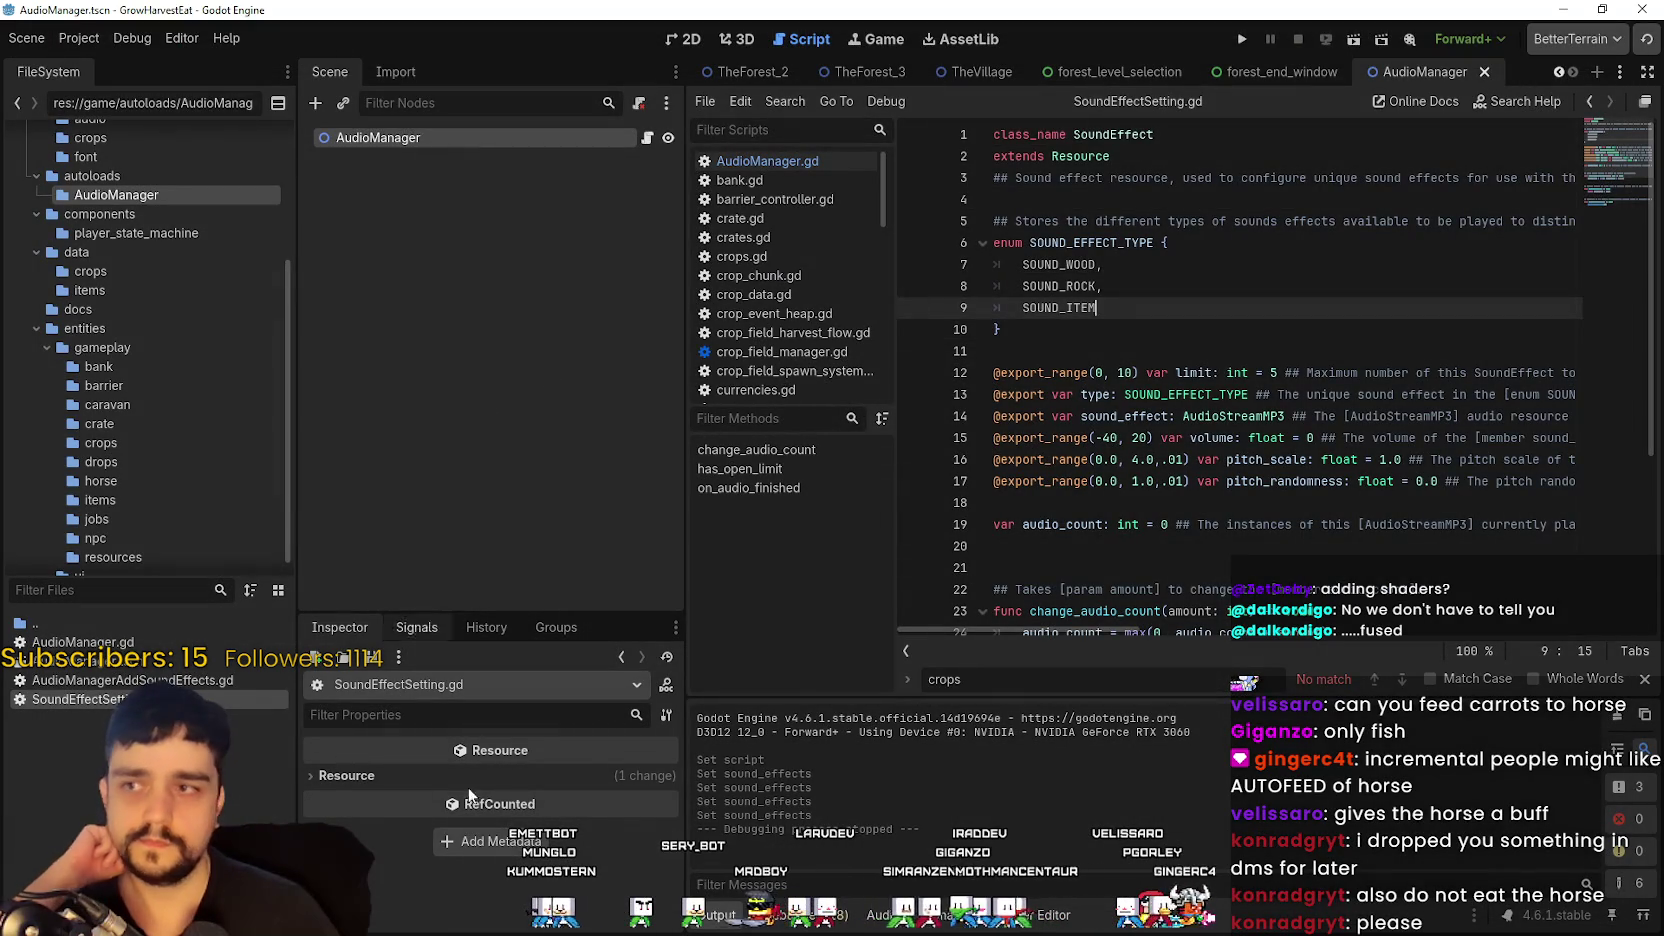
- On AudioManager, confirm sound effect 0's type lists only wood, rock and item sounds, keeping Sound Wood
left_click(394, 137)
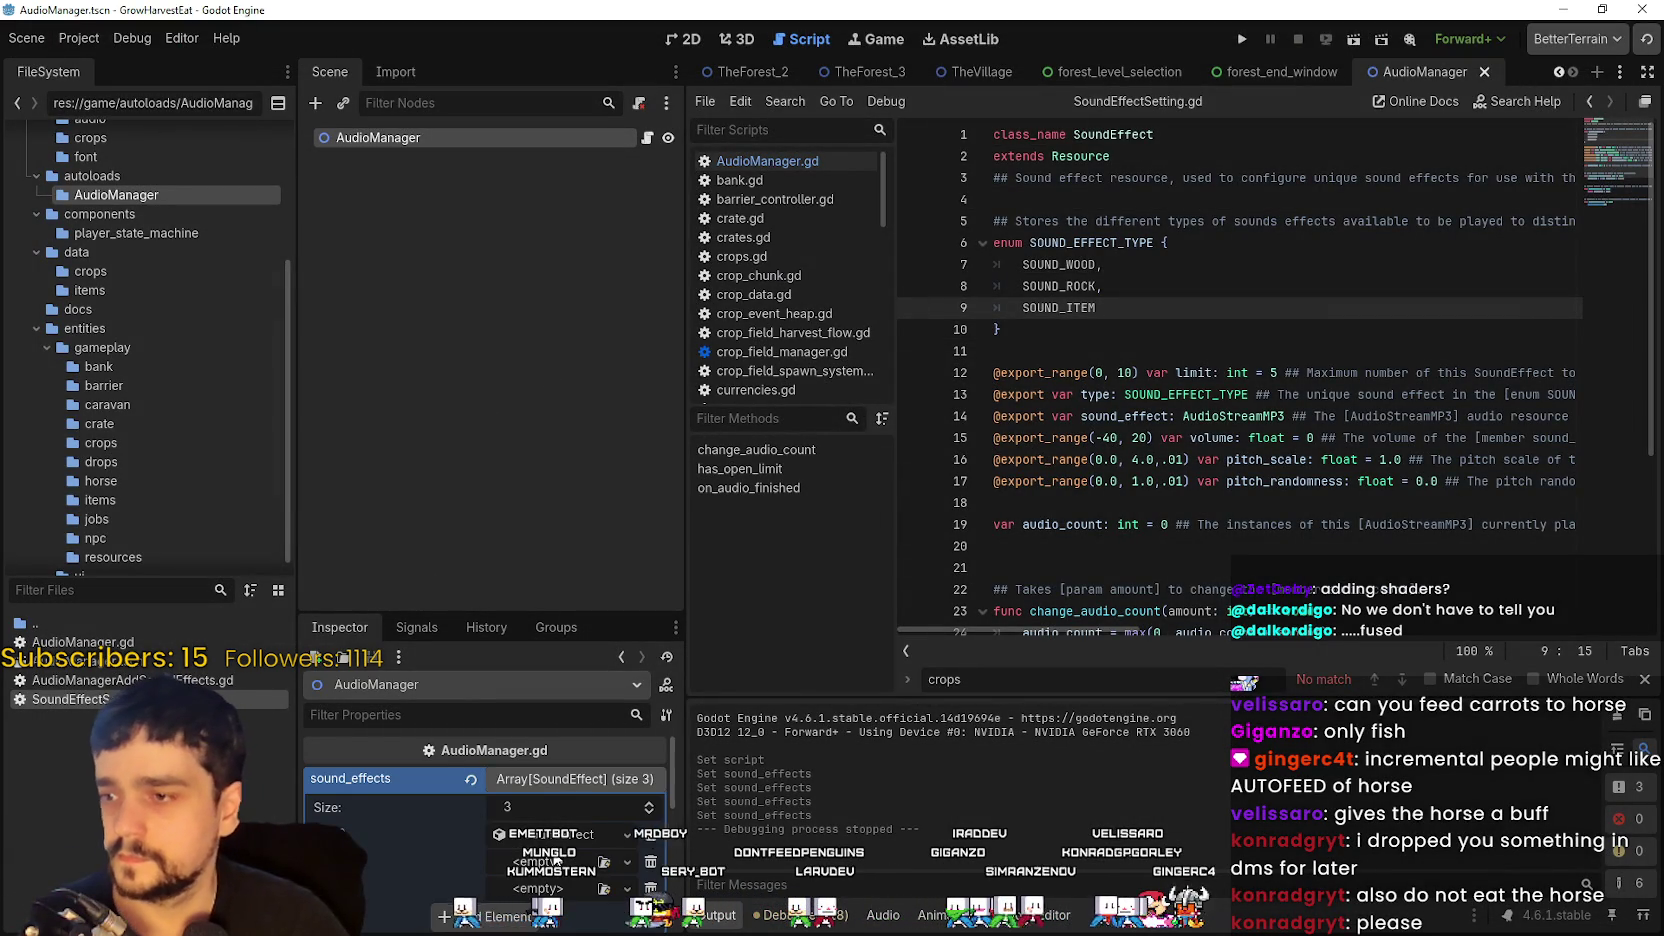
left_click(550, 834)
left_click(557, 820)
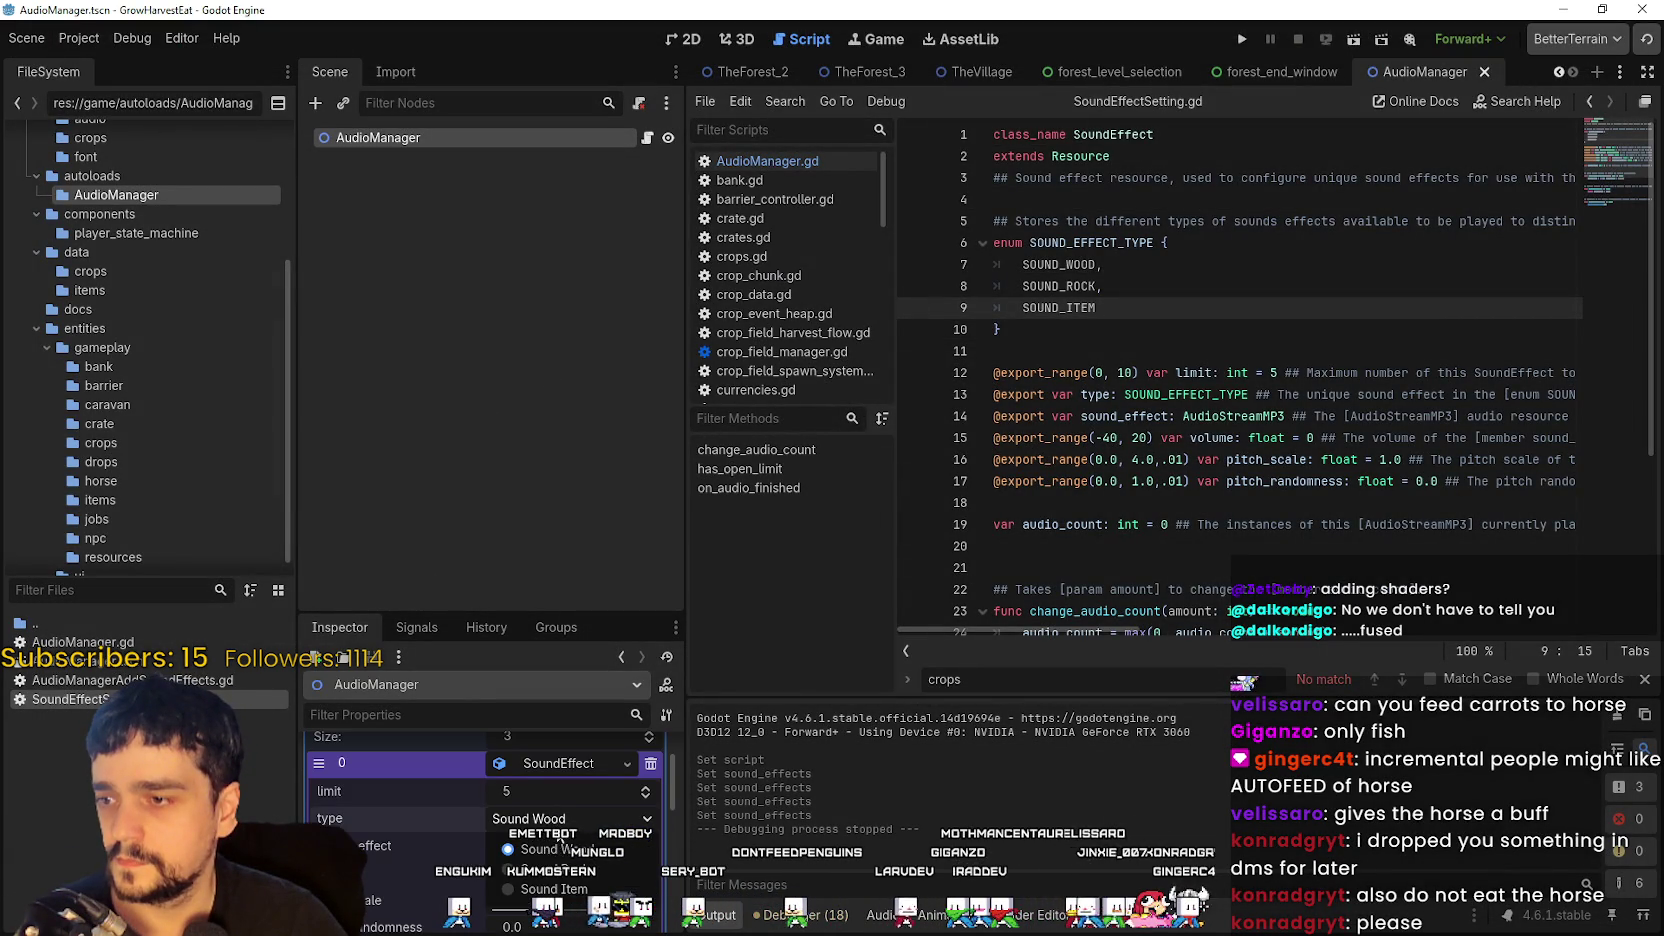
left_click(560, 815)
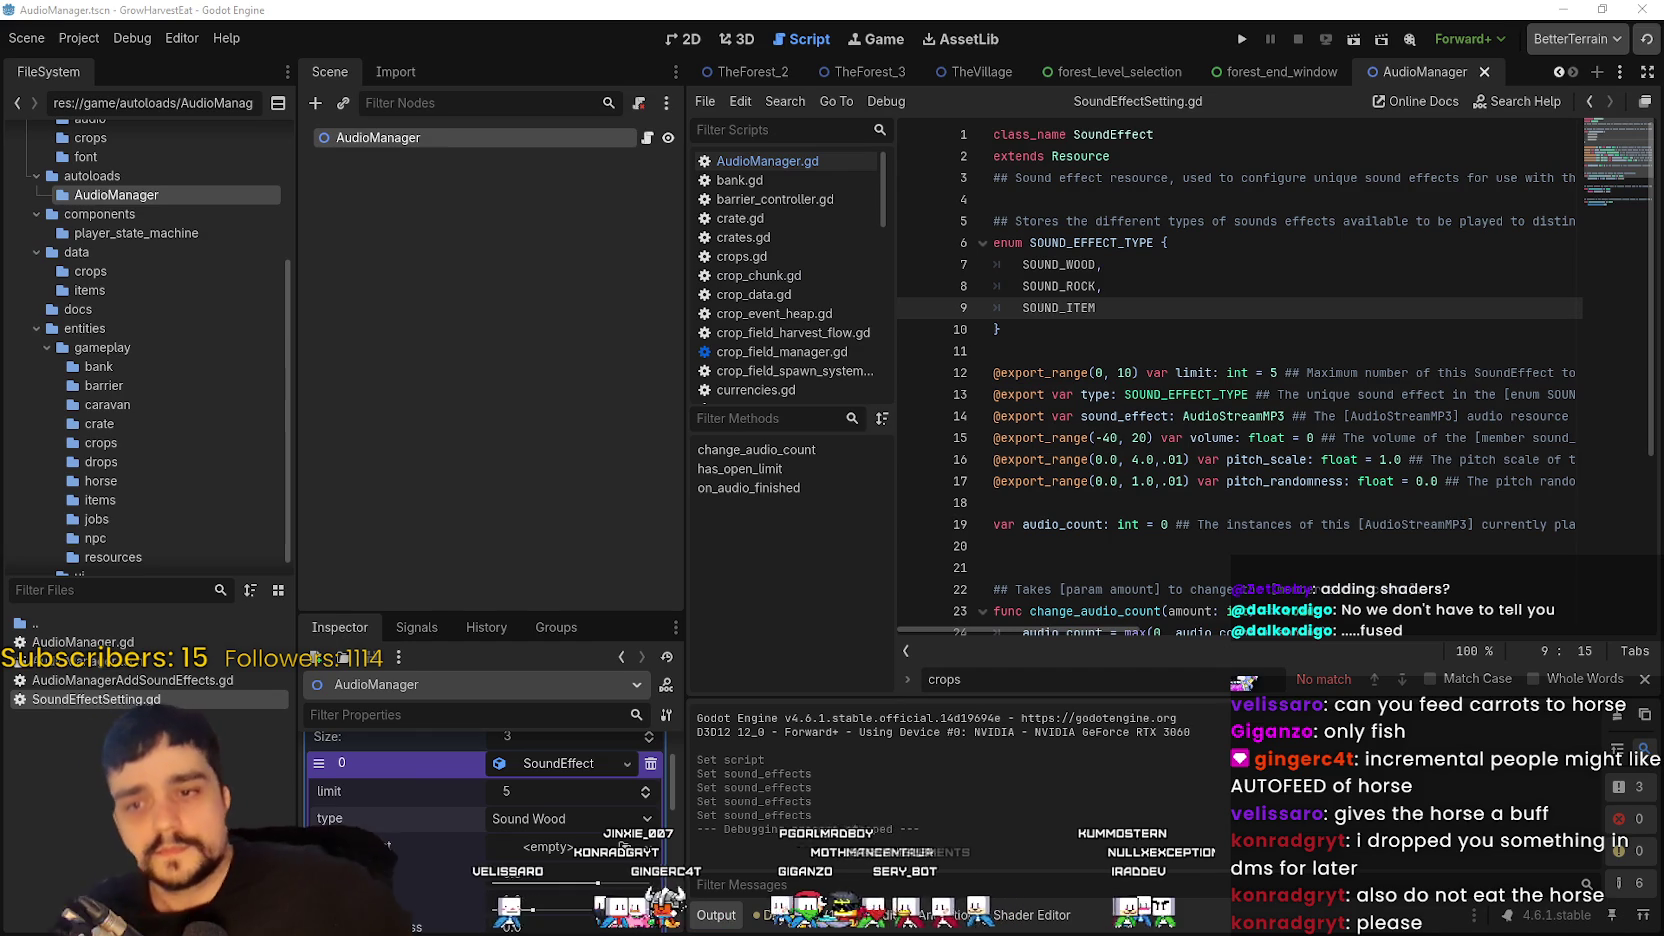
- Close the code search and place the caret on blank line 18 among the exported variables
left_click(1646, 681)
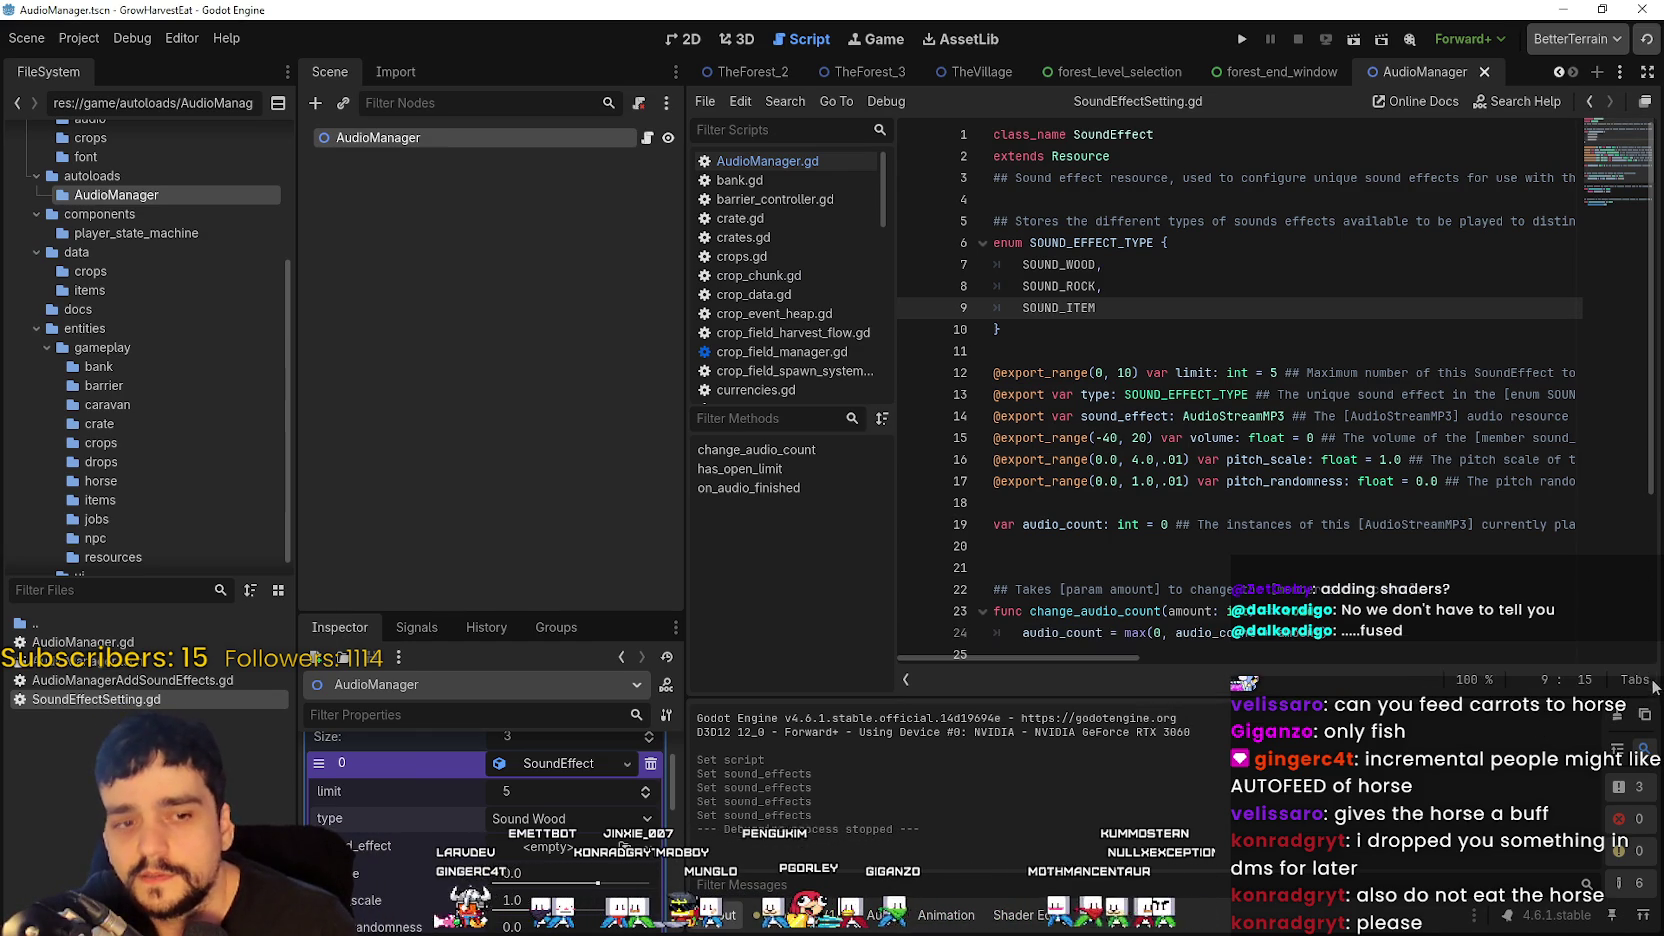
left_click(1275, 547)
left_click(1258, 484)
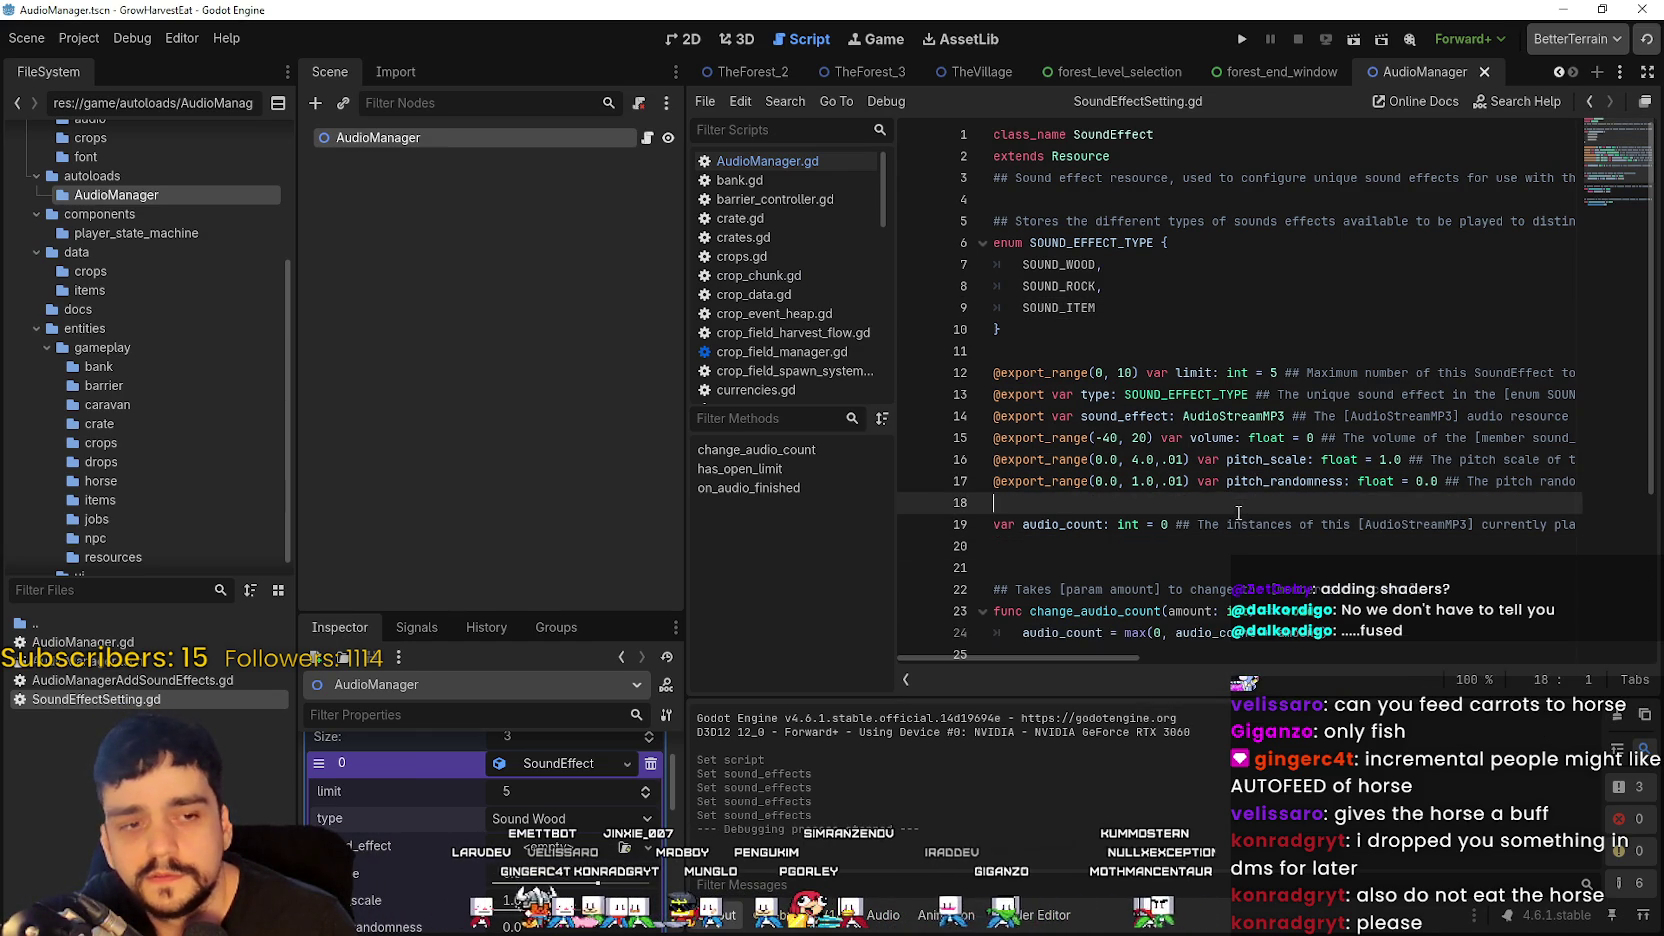
left_click(1257, 505)
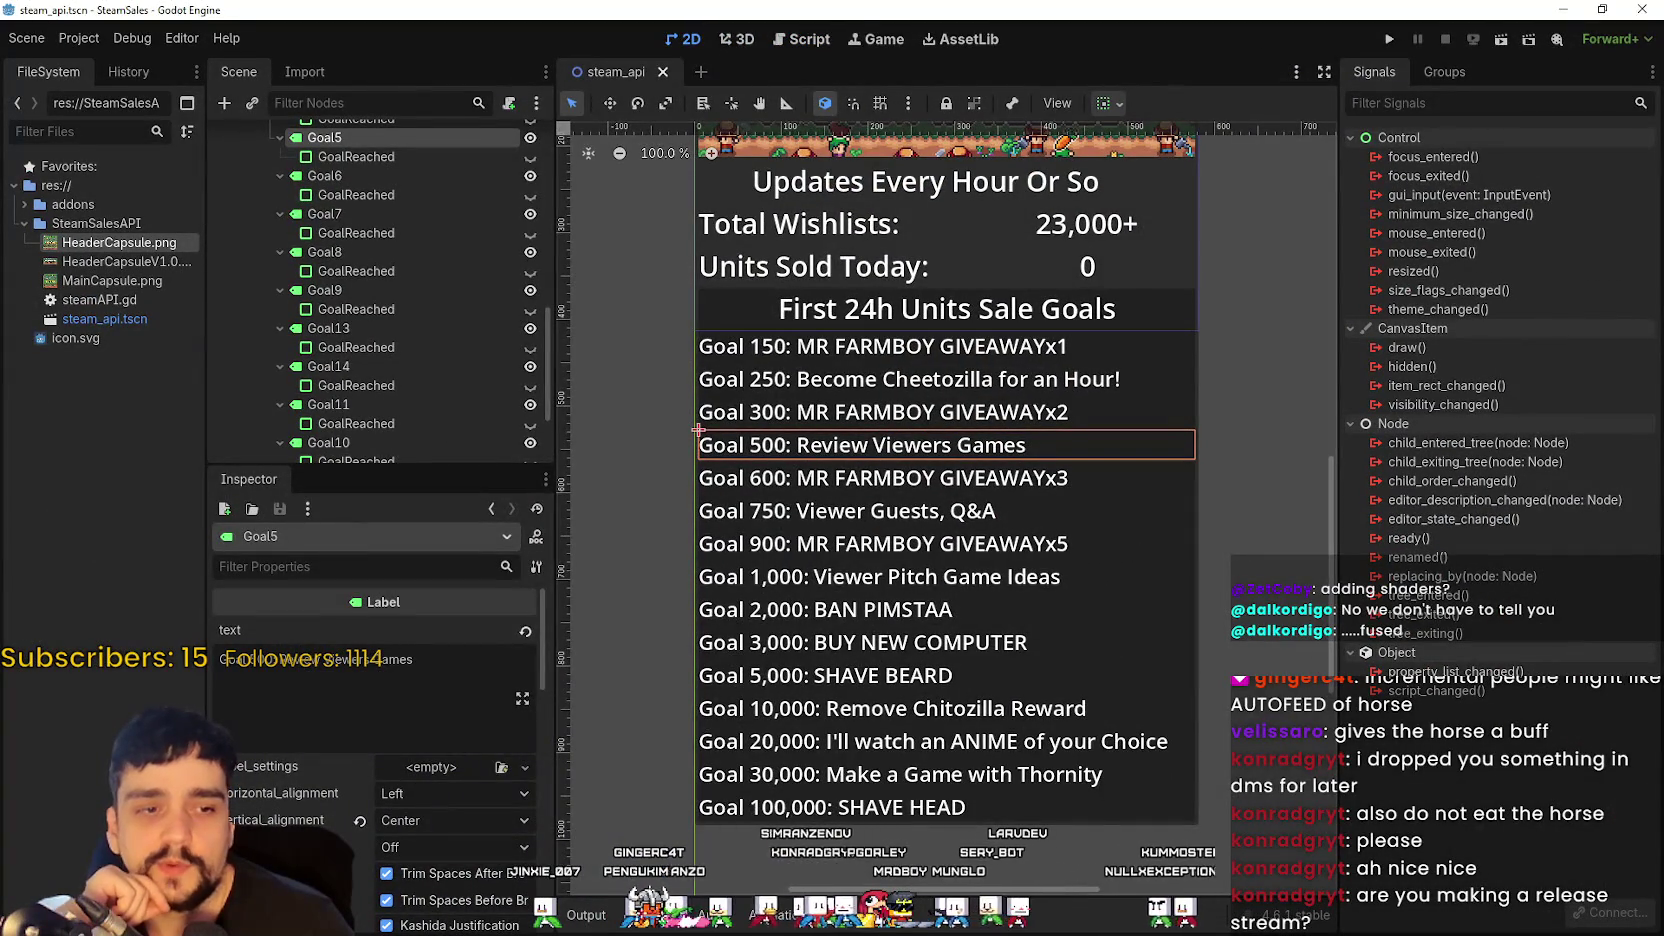
- Bring LaunchPredictions.txt forward, move its window left and shrink it beside the goals scene
key("alt+Tab")
left_click(570, 611)
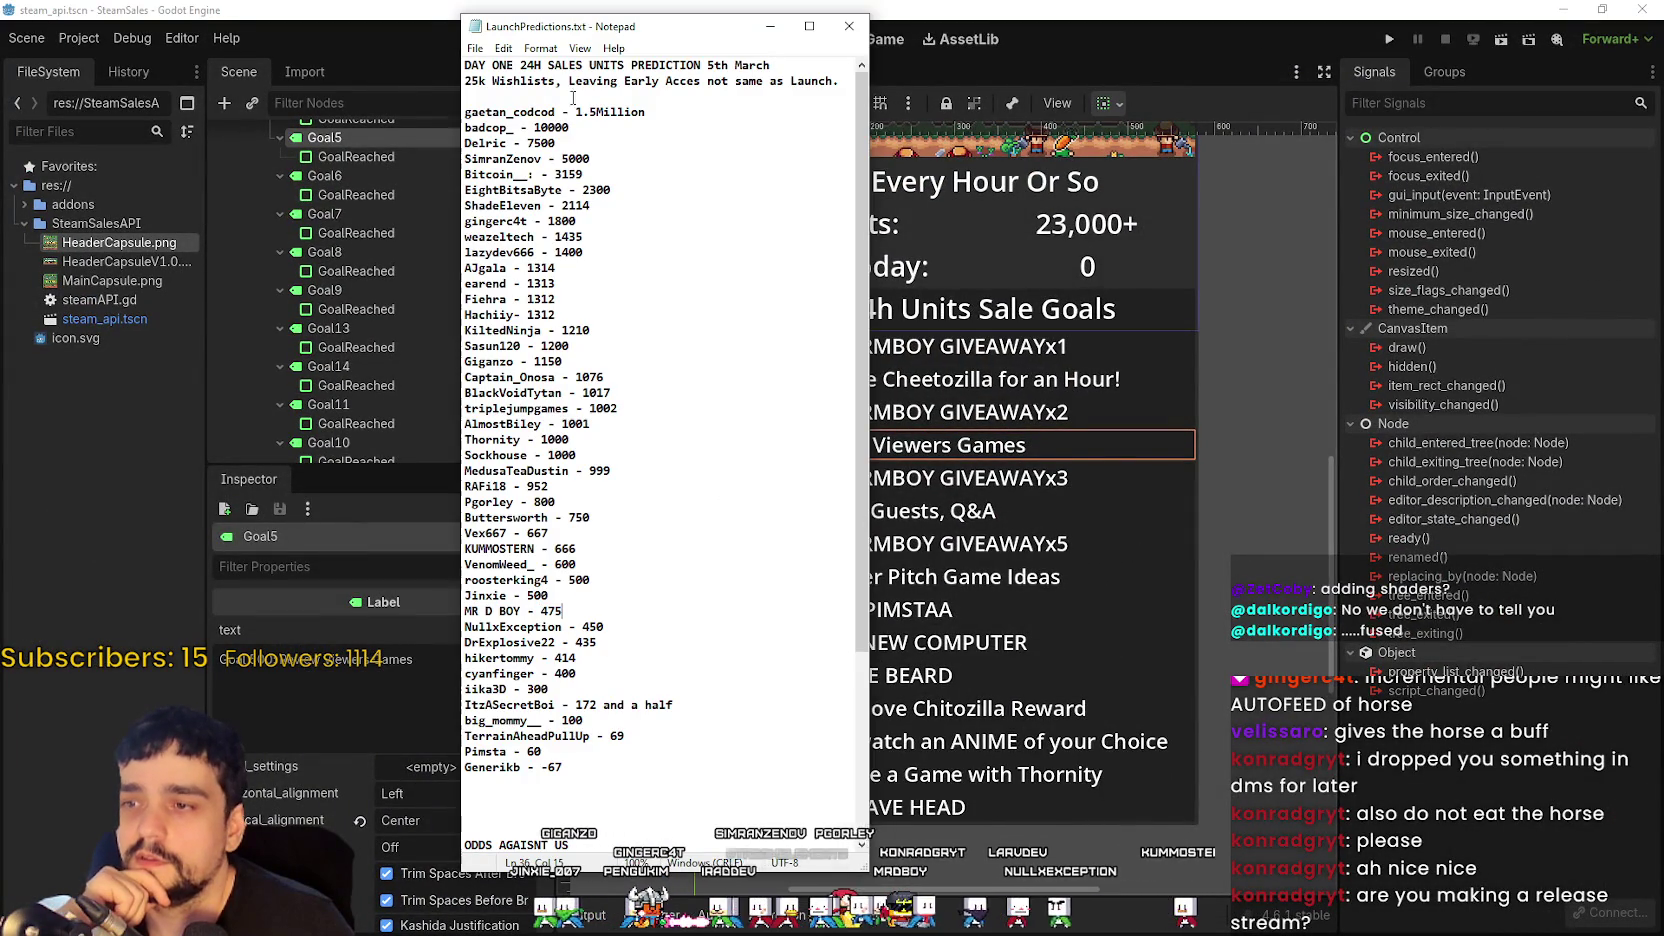
left_click_drag(593, 40, 413, 31)
key("shift+Home")
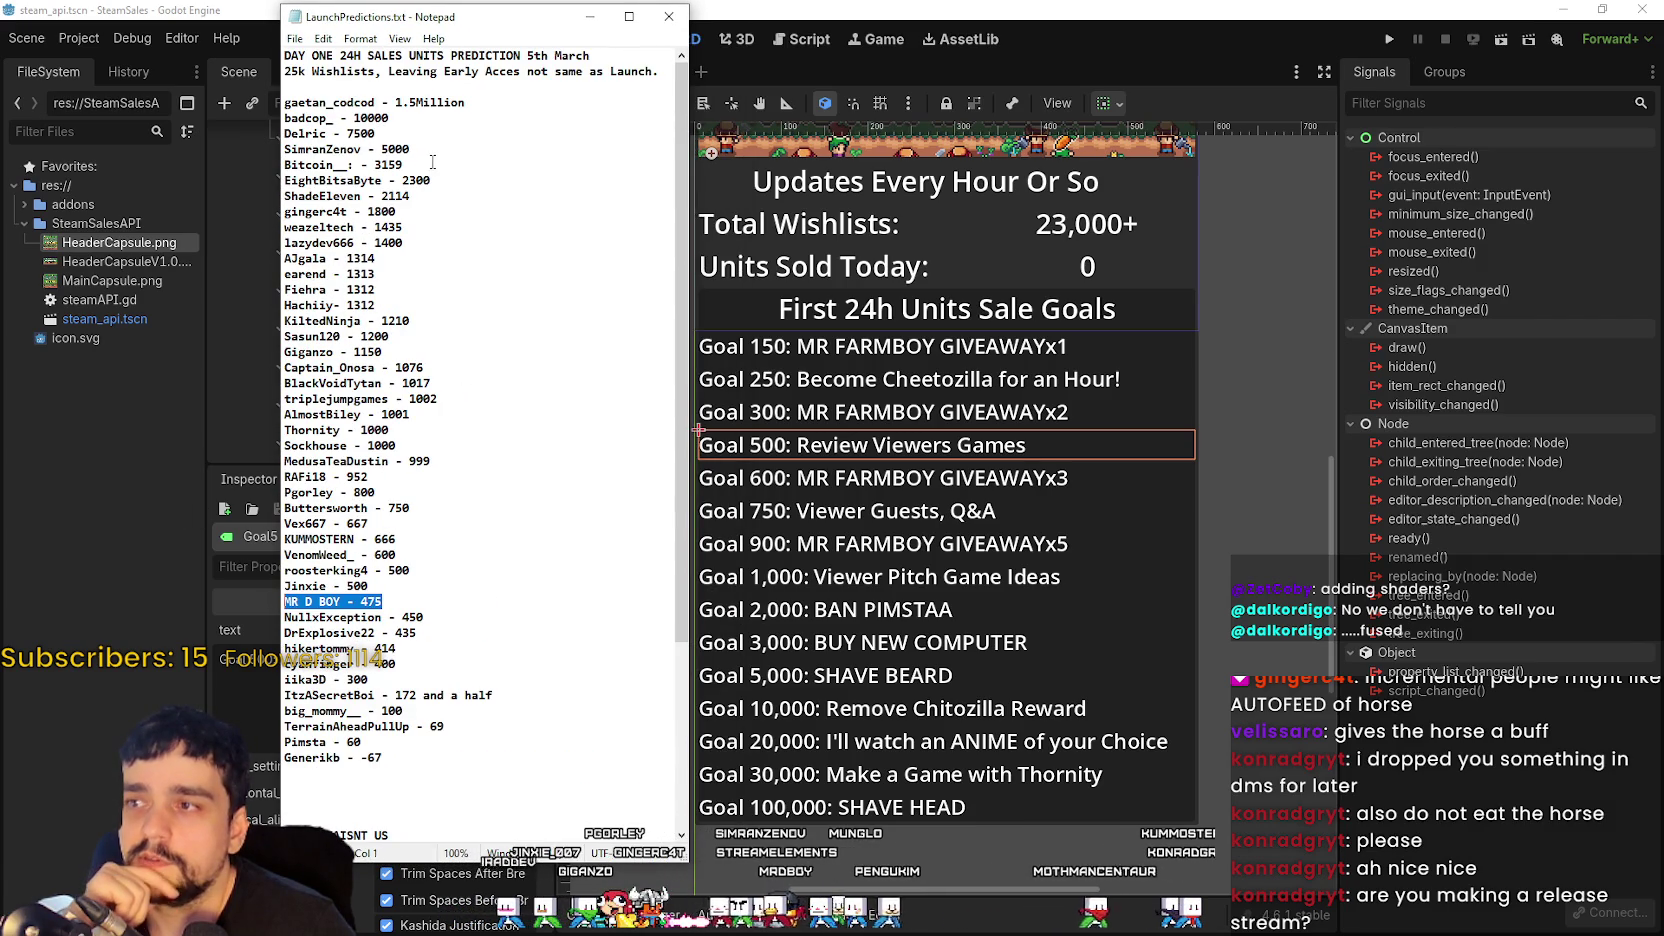
left_click(397, 205)
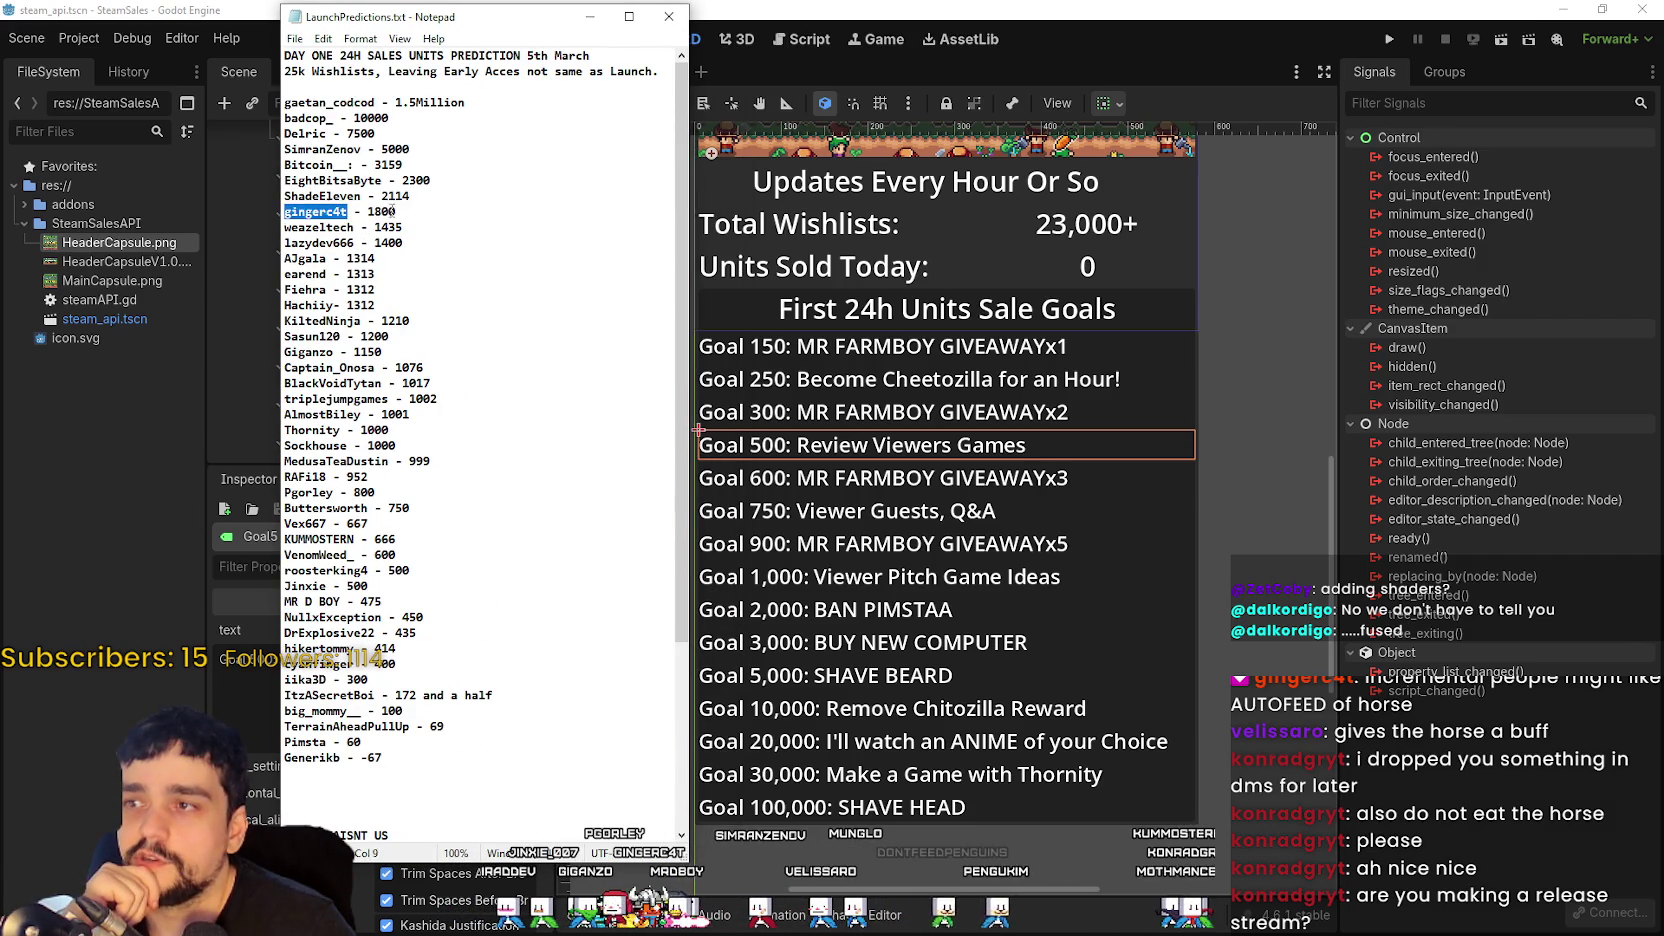
key("Down")
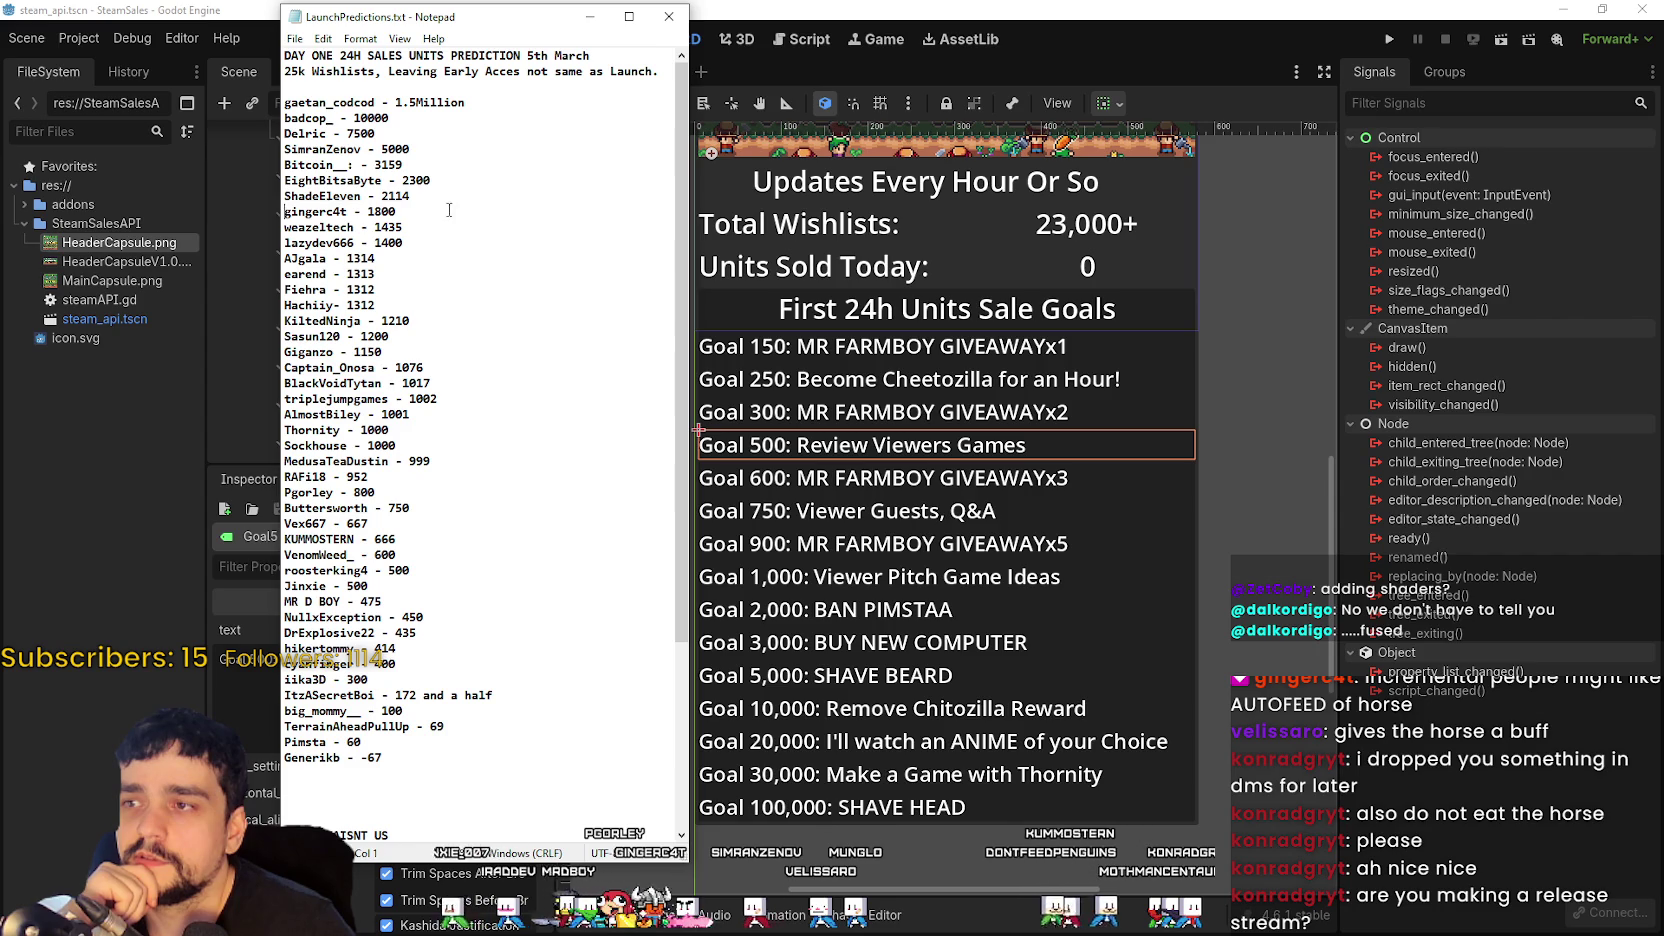
key("shift+Home")
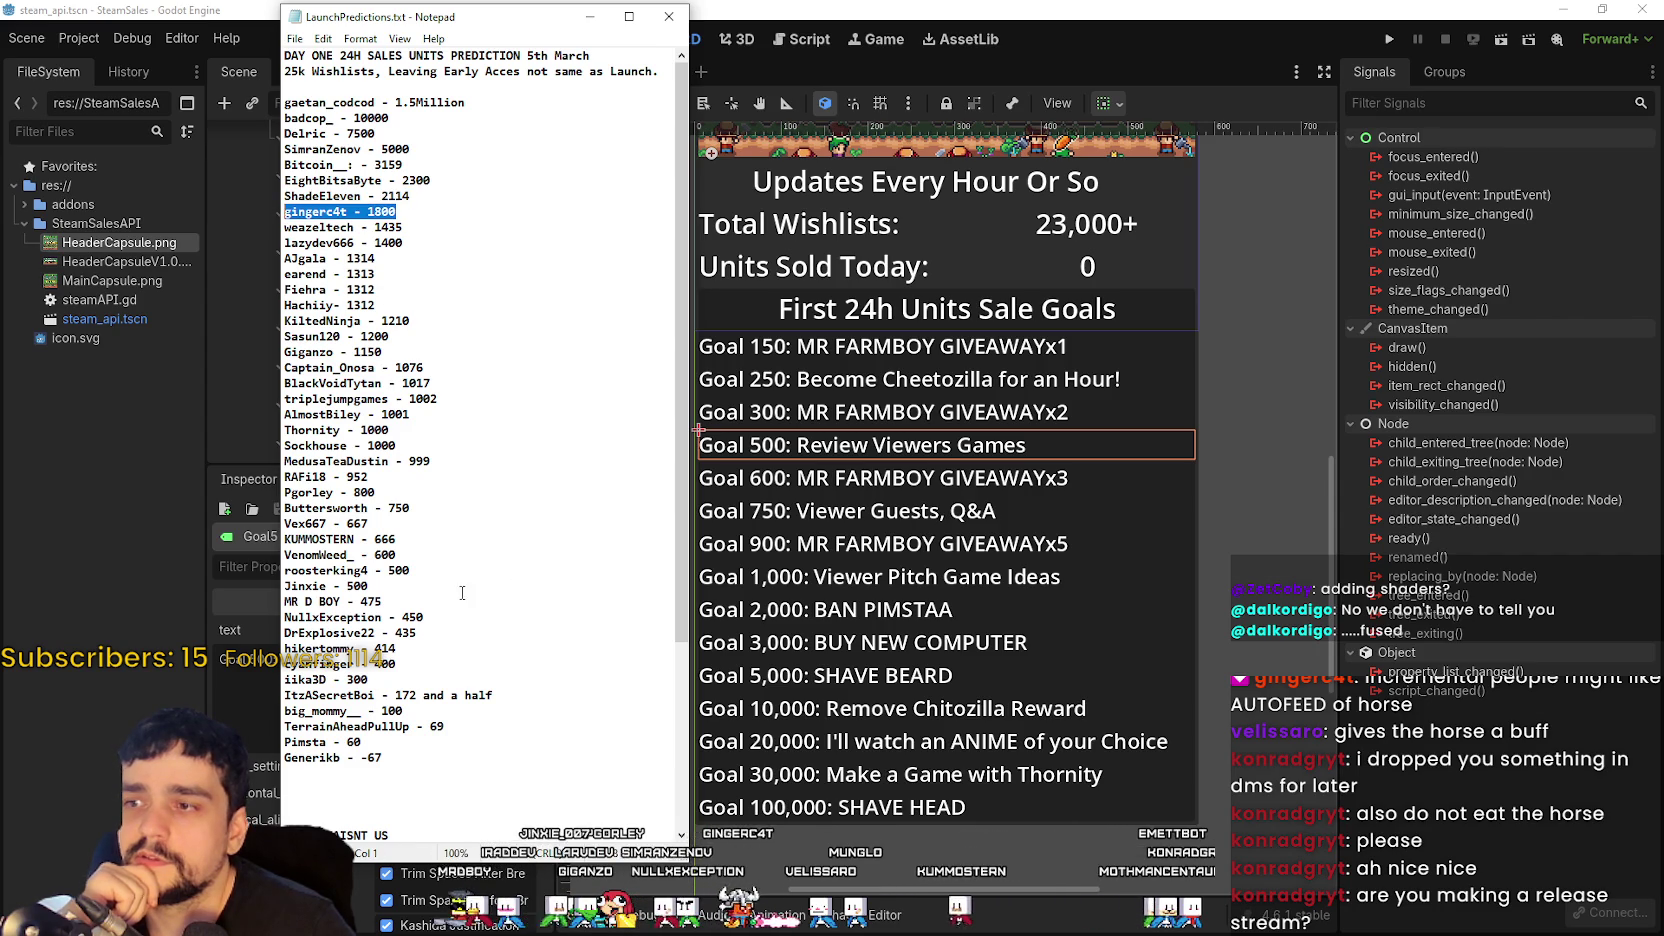
left_click_drag(686, 860, 650, 800)
left_click_drag(450, 16, 467, 13)
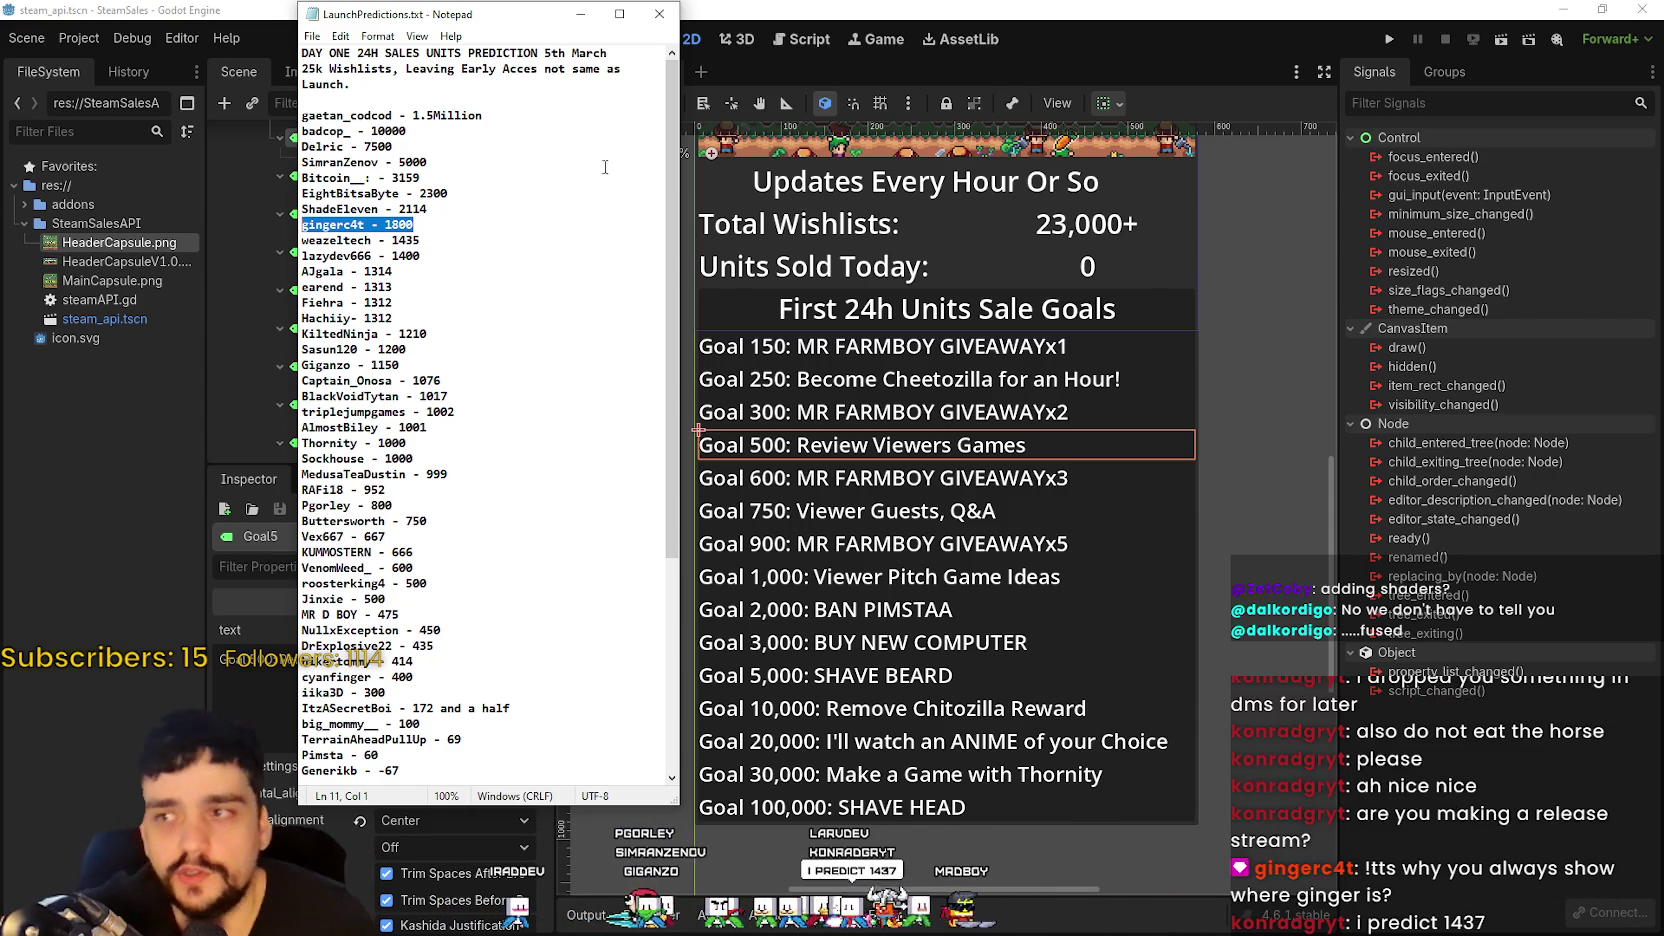
- Review the prediction lines, leaving the caret at the end of the 1800 prediction
left_click(432, 224)
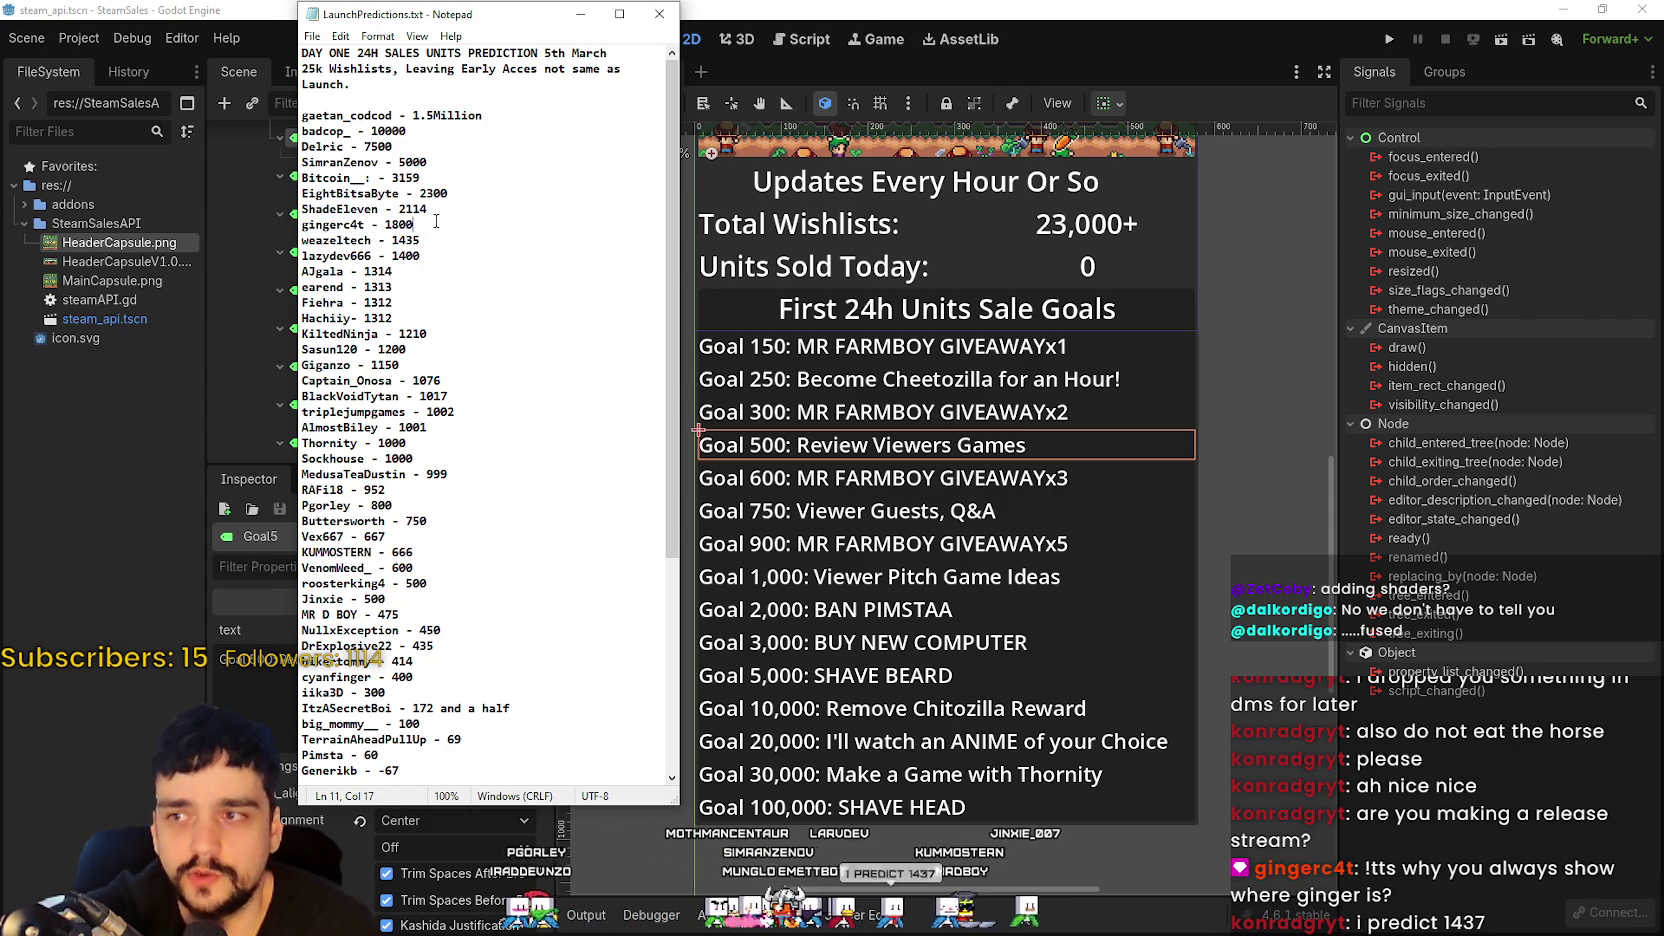
scroll(434, 215, "down", 1)
triple_click(436, 177)
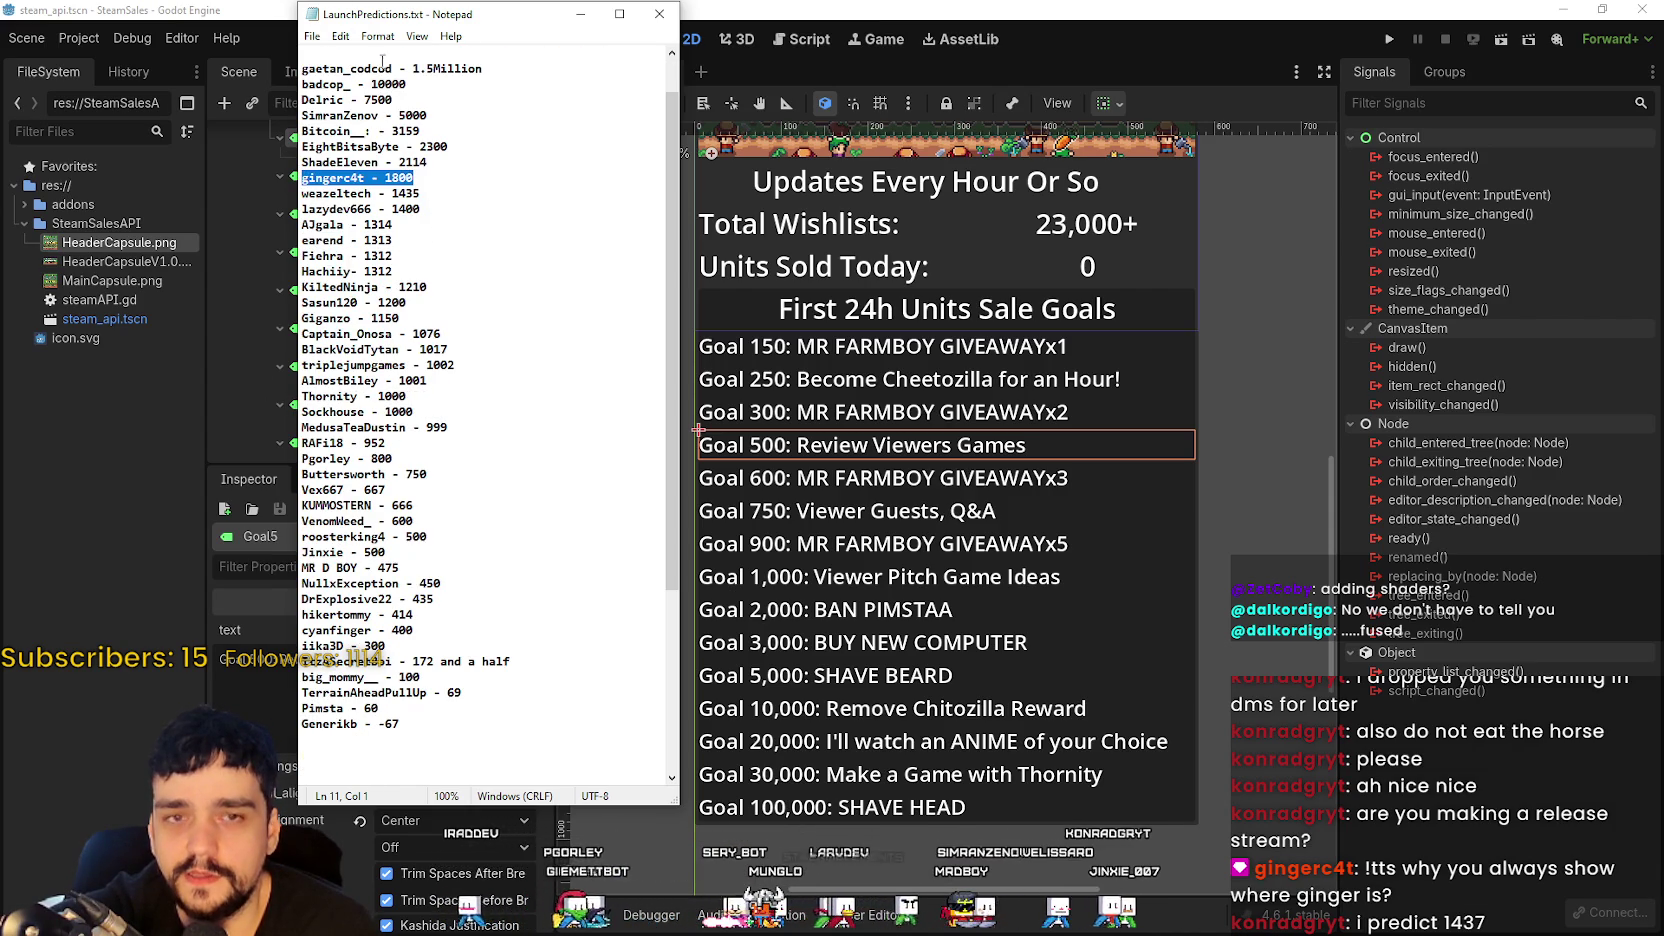
left_click(433, 177)
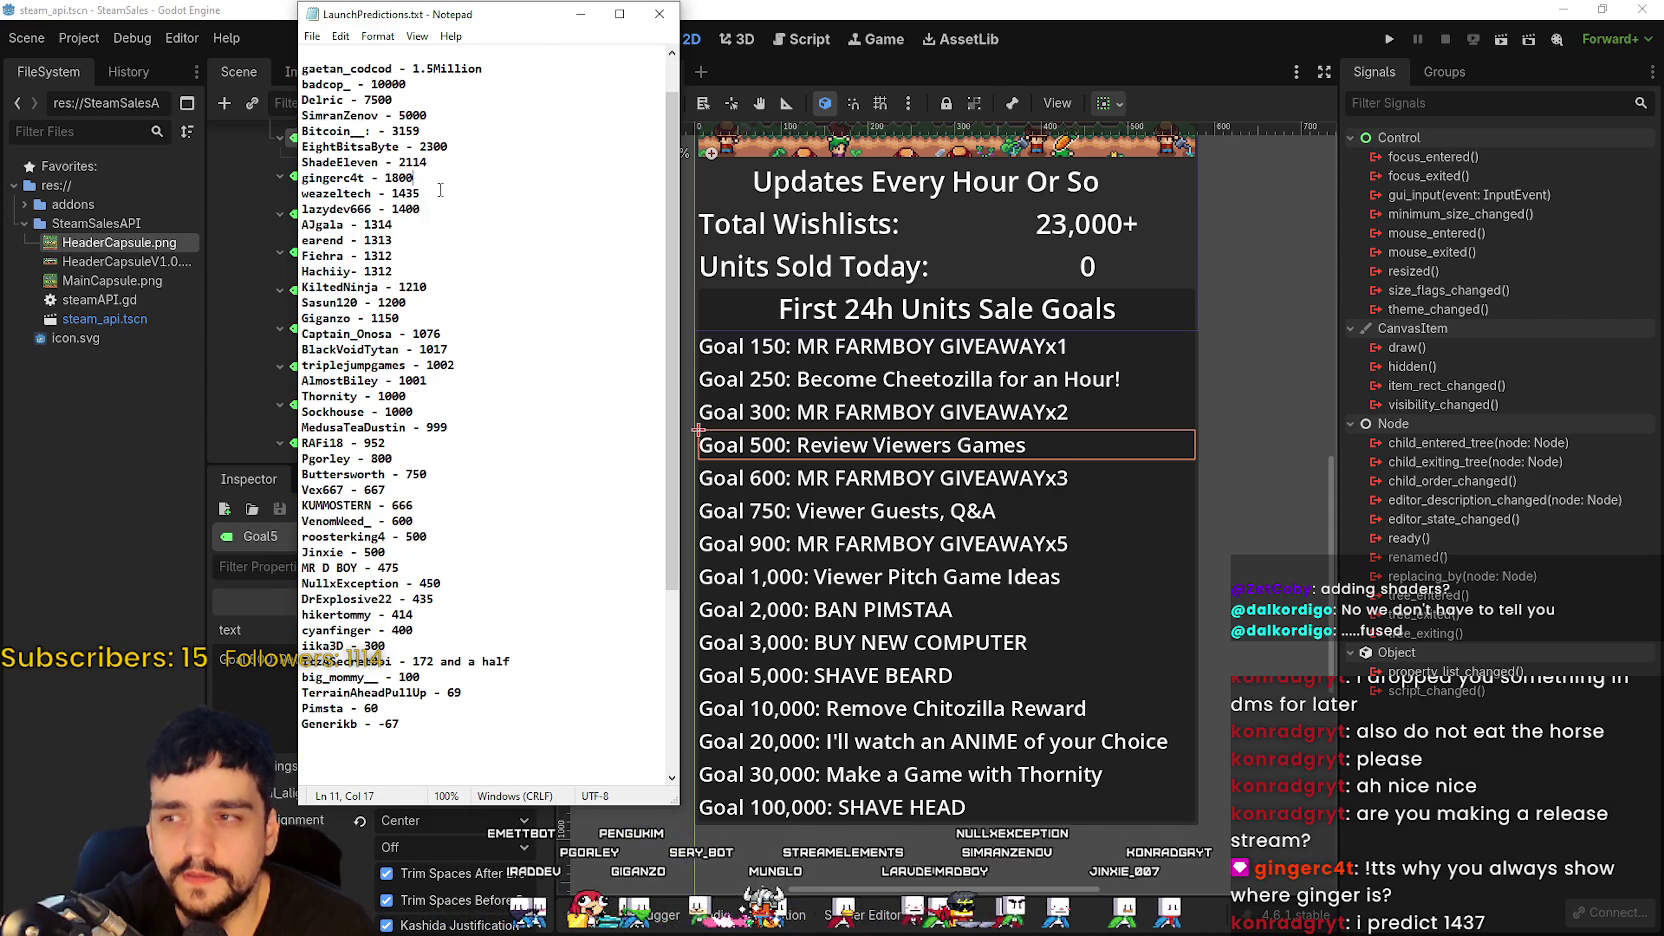
scroll(470, 230, "up", 1)
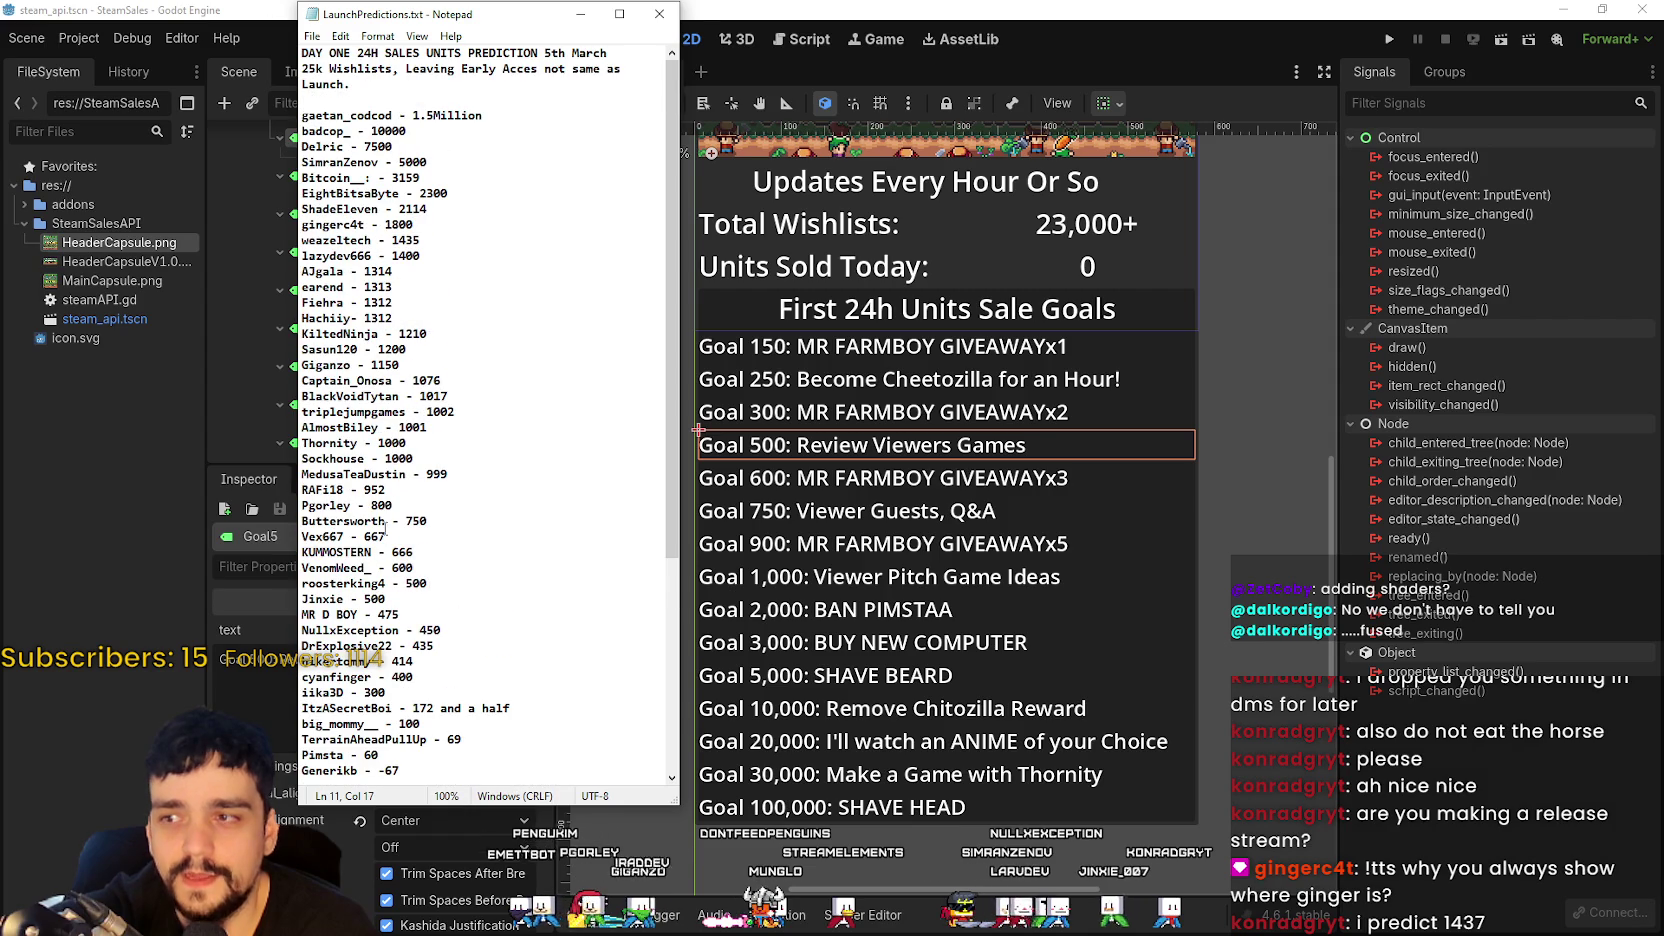
left_click_drag(462, 222, 227, 228)
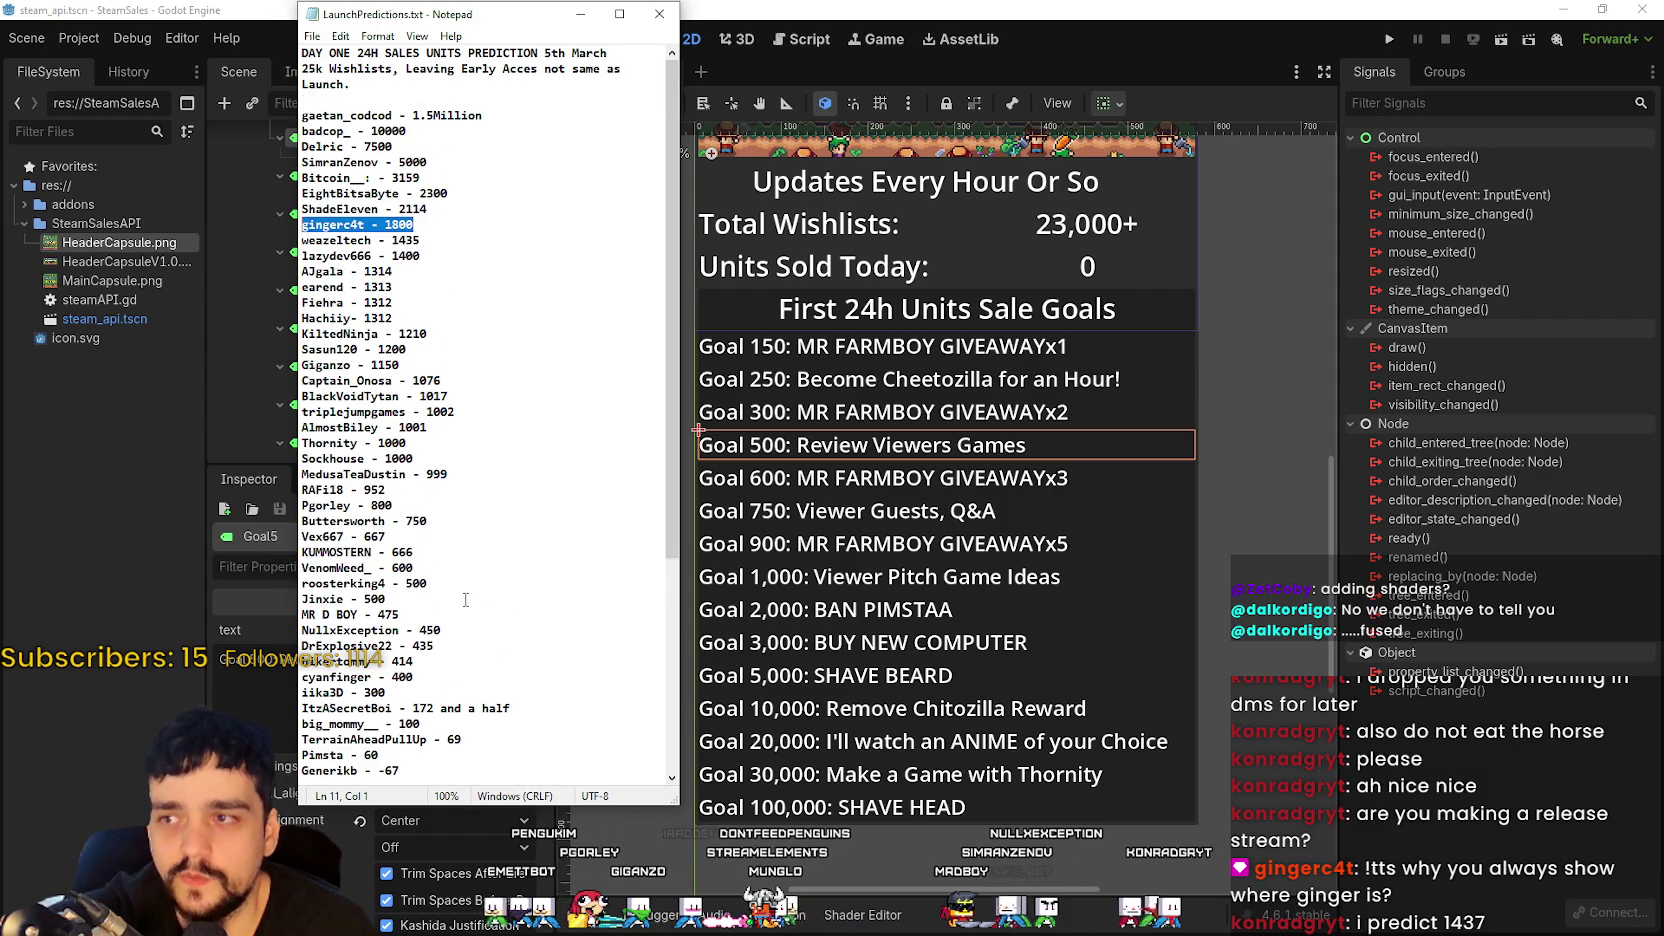
scroll(465, 600, "down", 2)
left_click_drag(506, 426, 264, 396)
left_click_drag(448, 457, 298, 443)
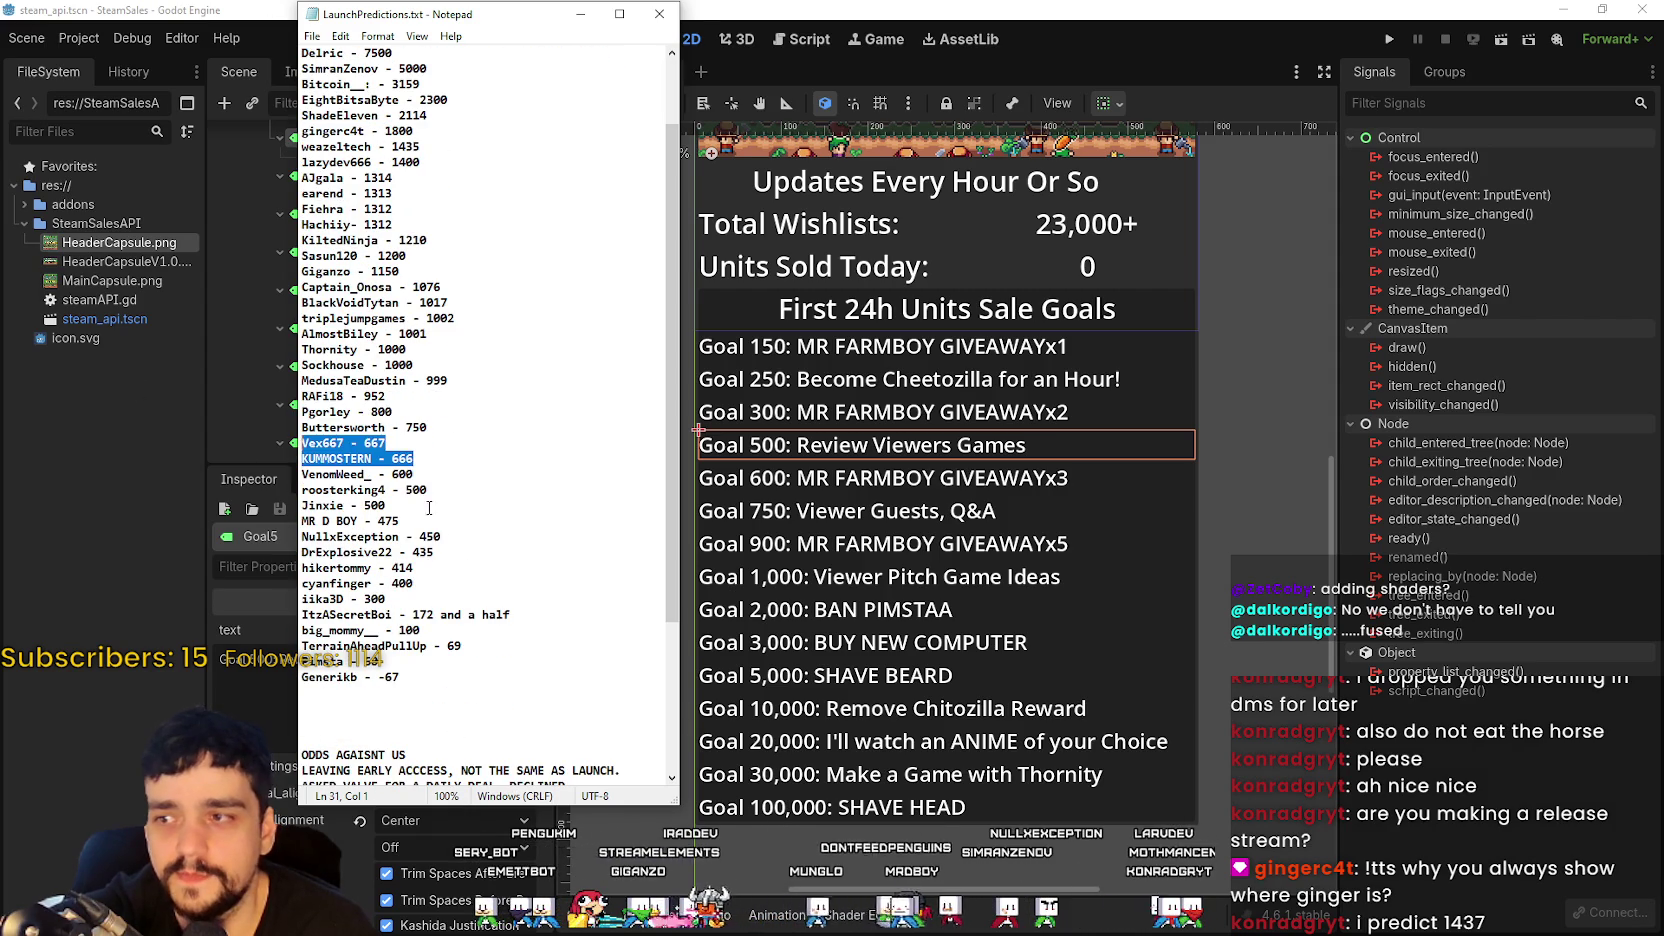
left_click(540, 626)
scroll(490, 633, "up", 2)
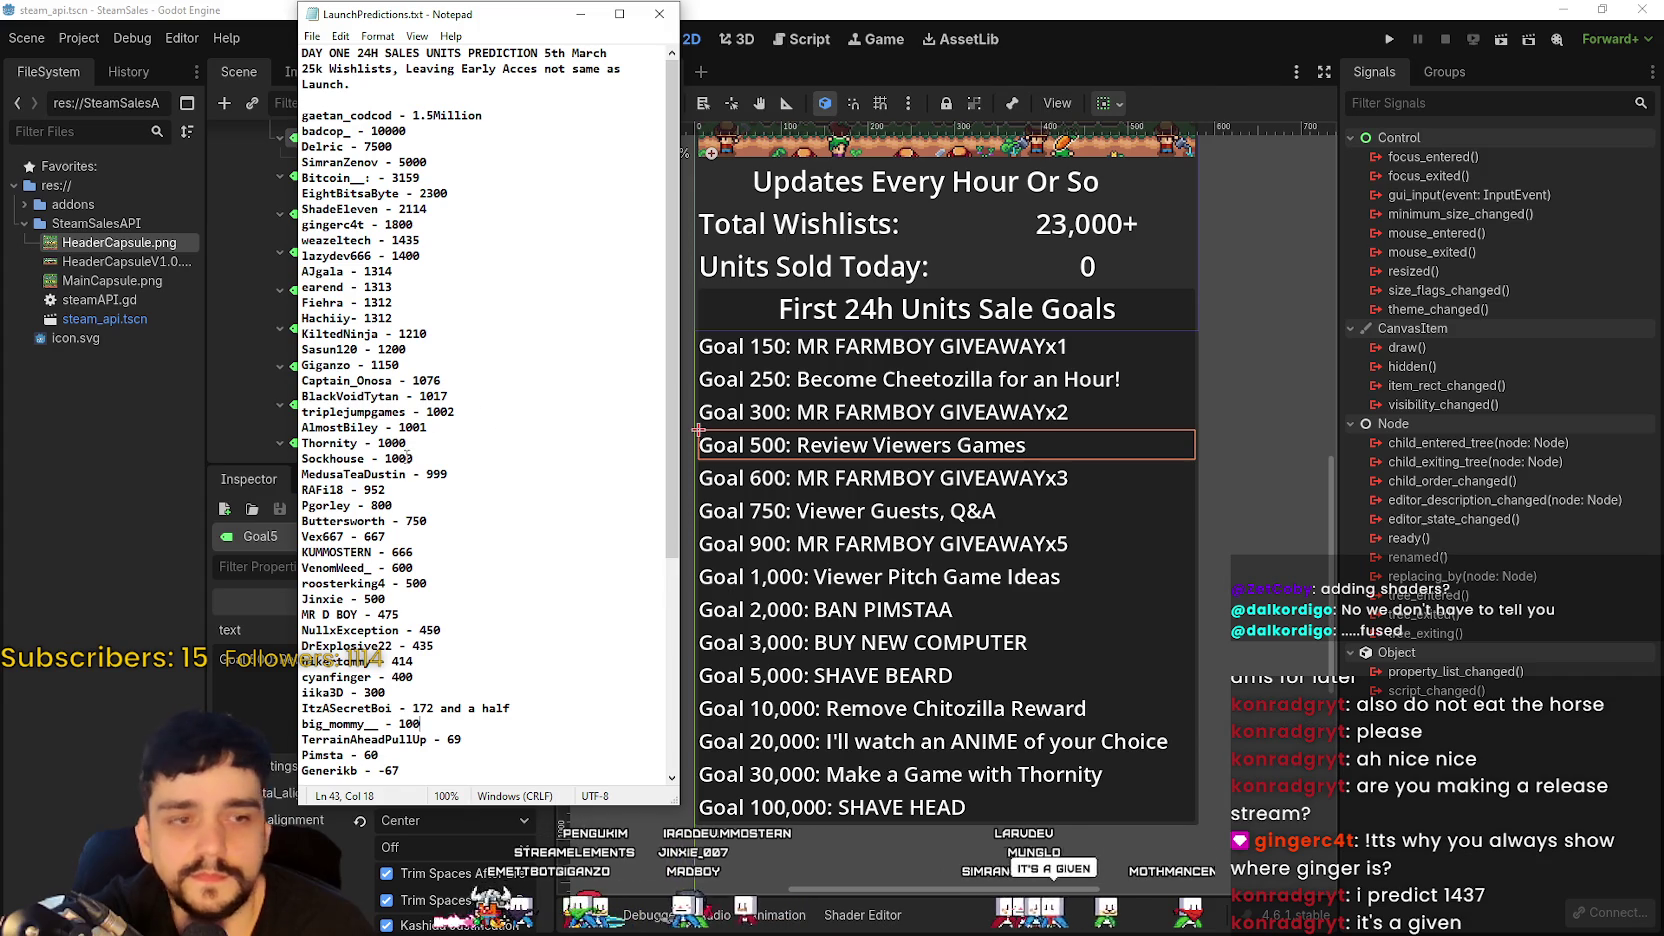
left_click(416, 506)
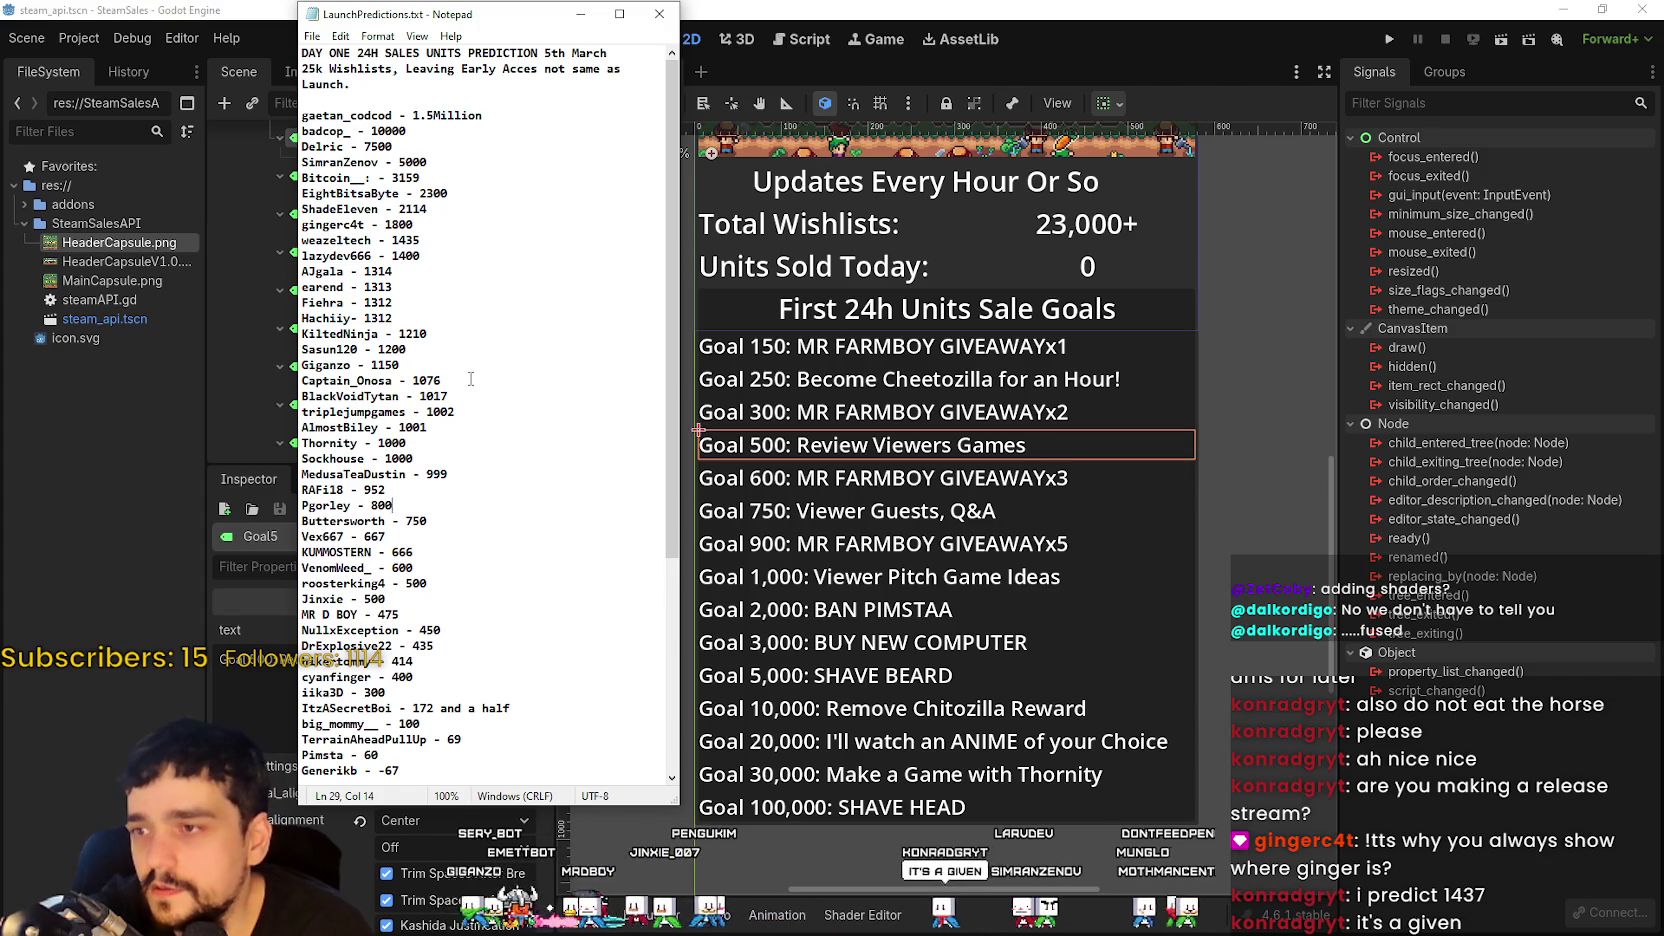
left_click(439, 226)
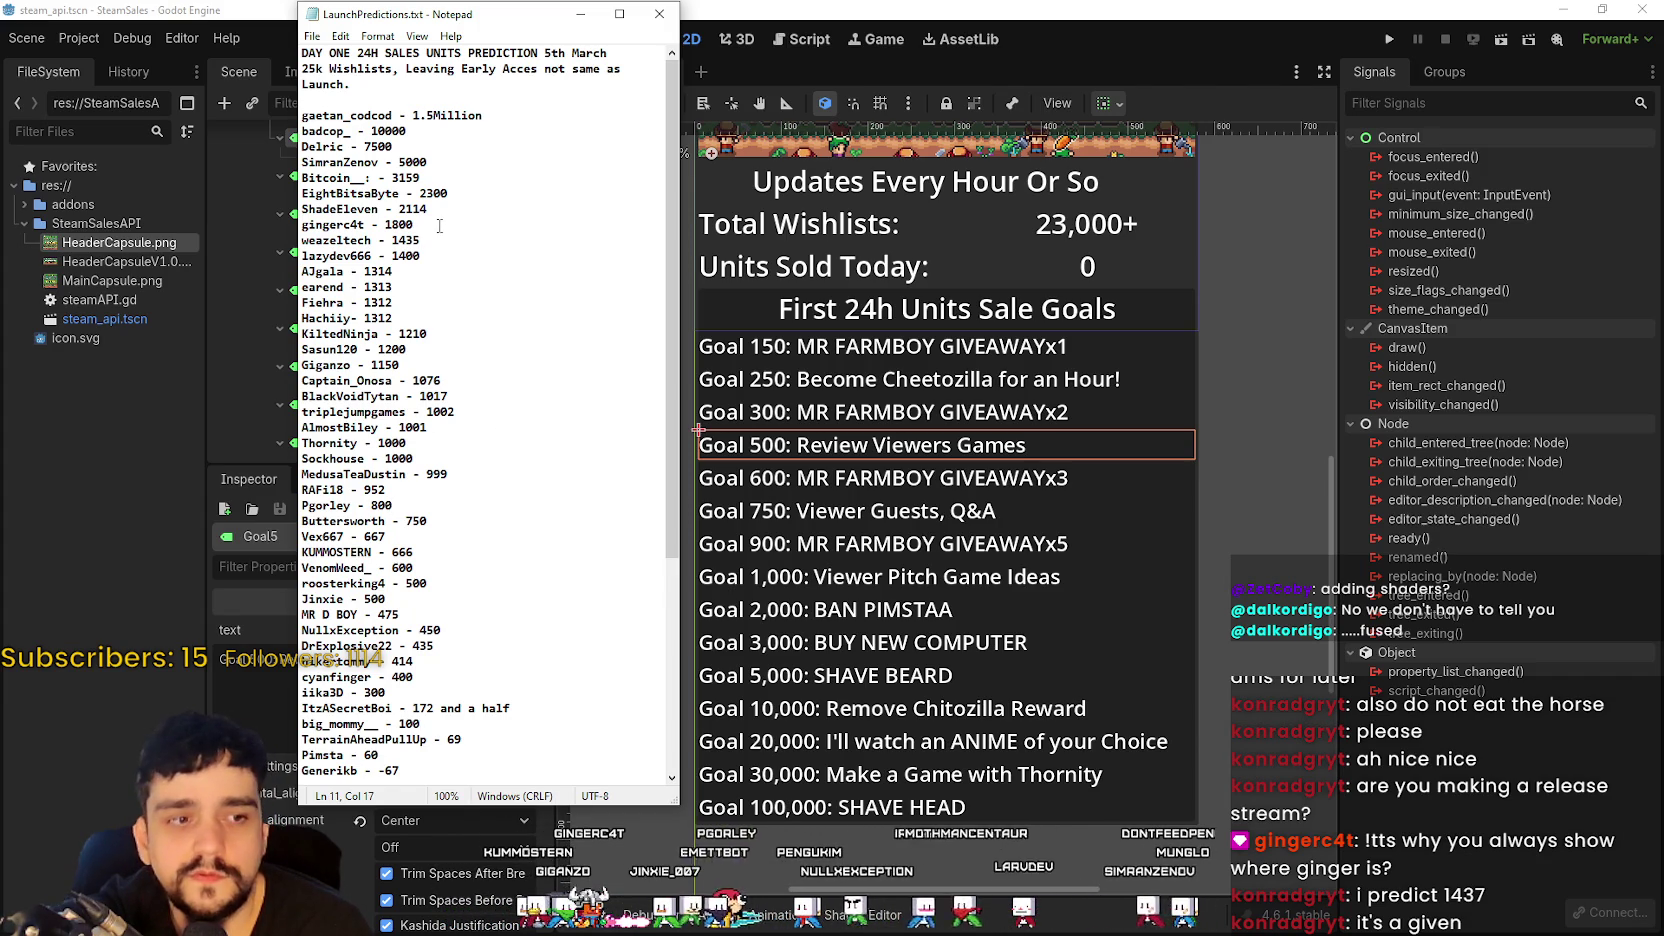
- Add a viewer's name with the 1437 prediction below the 1800 line and save LaunchPredictions.txt
key("Return")
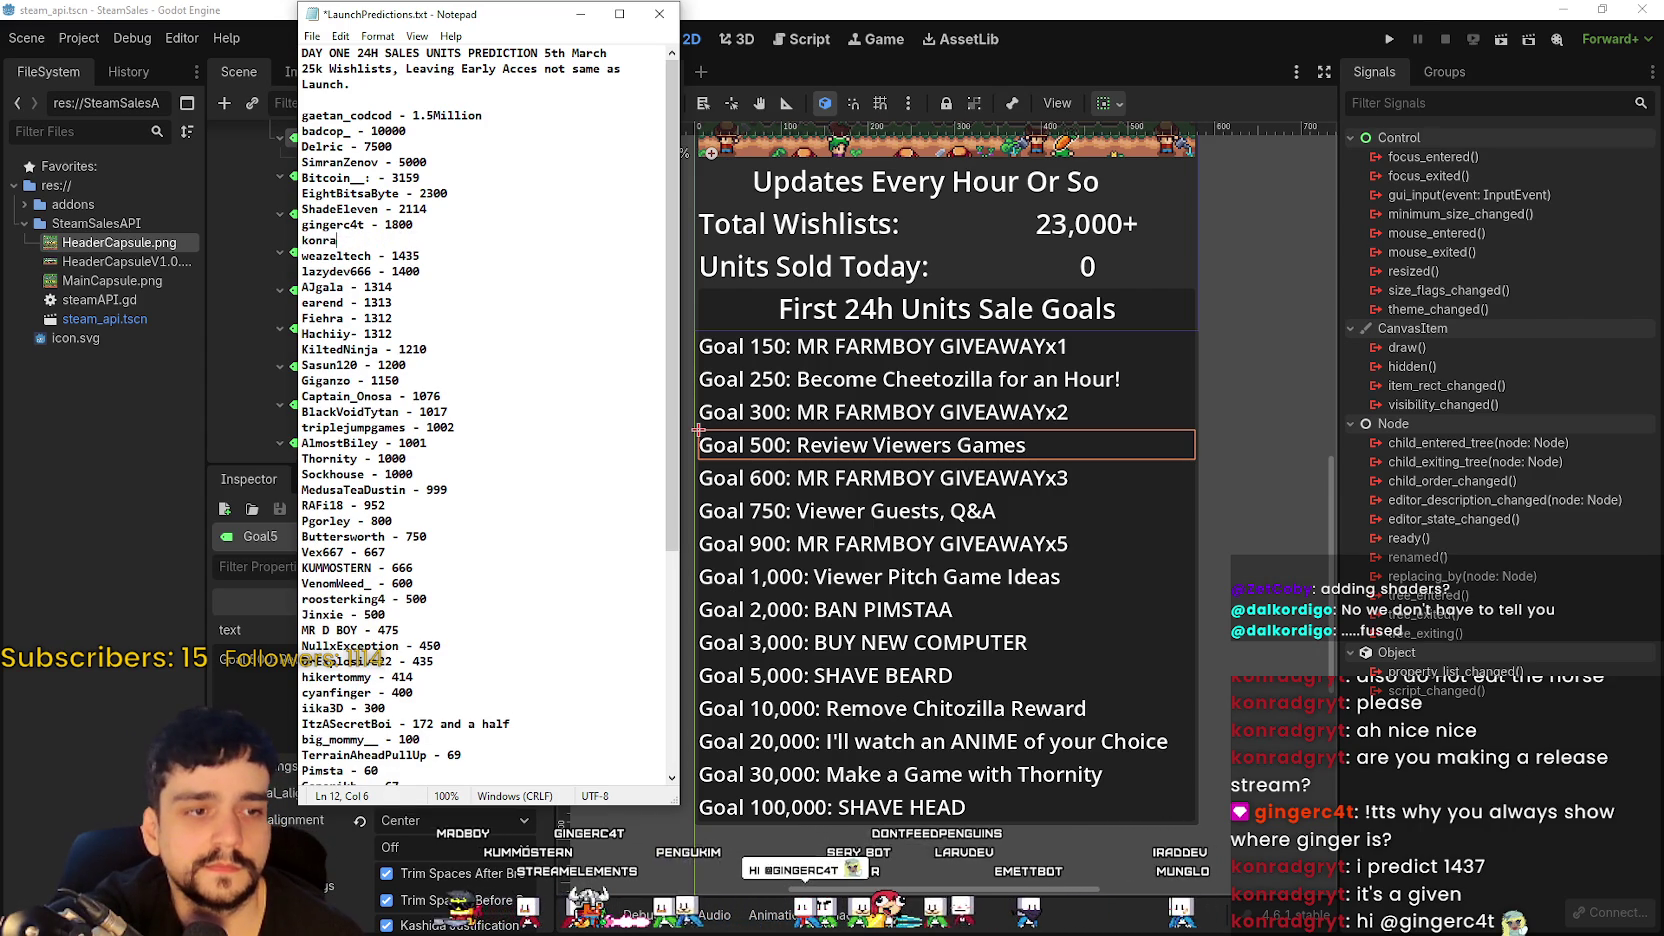
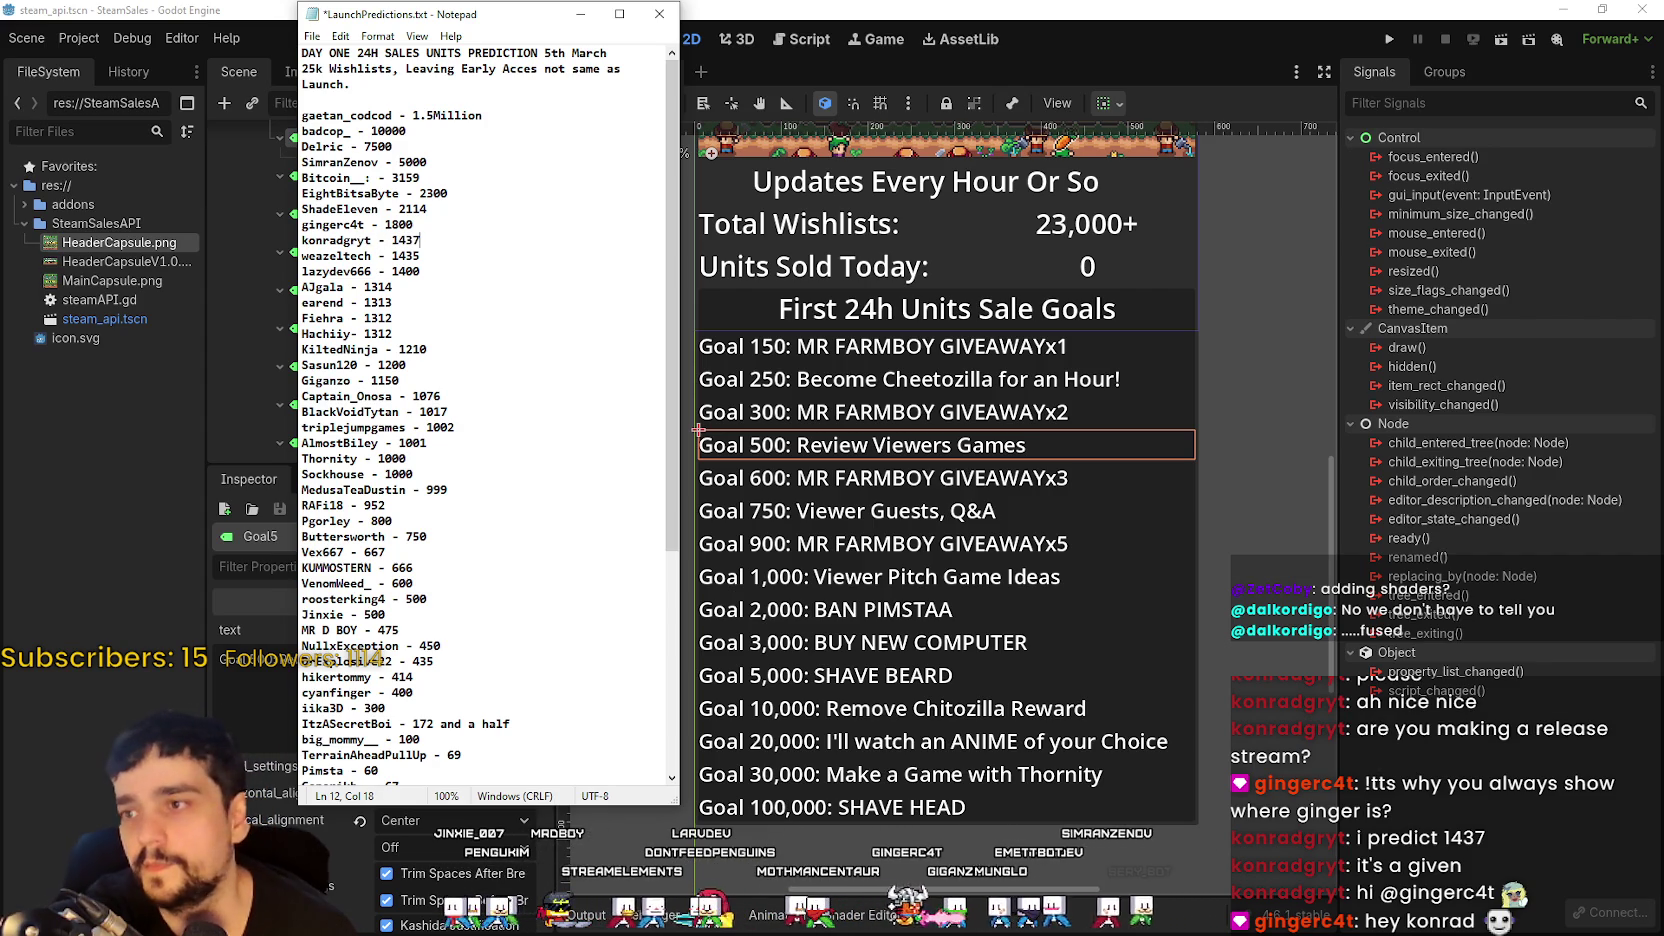
key("ctrl+s")
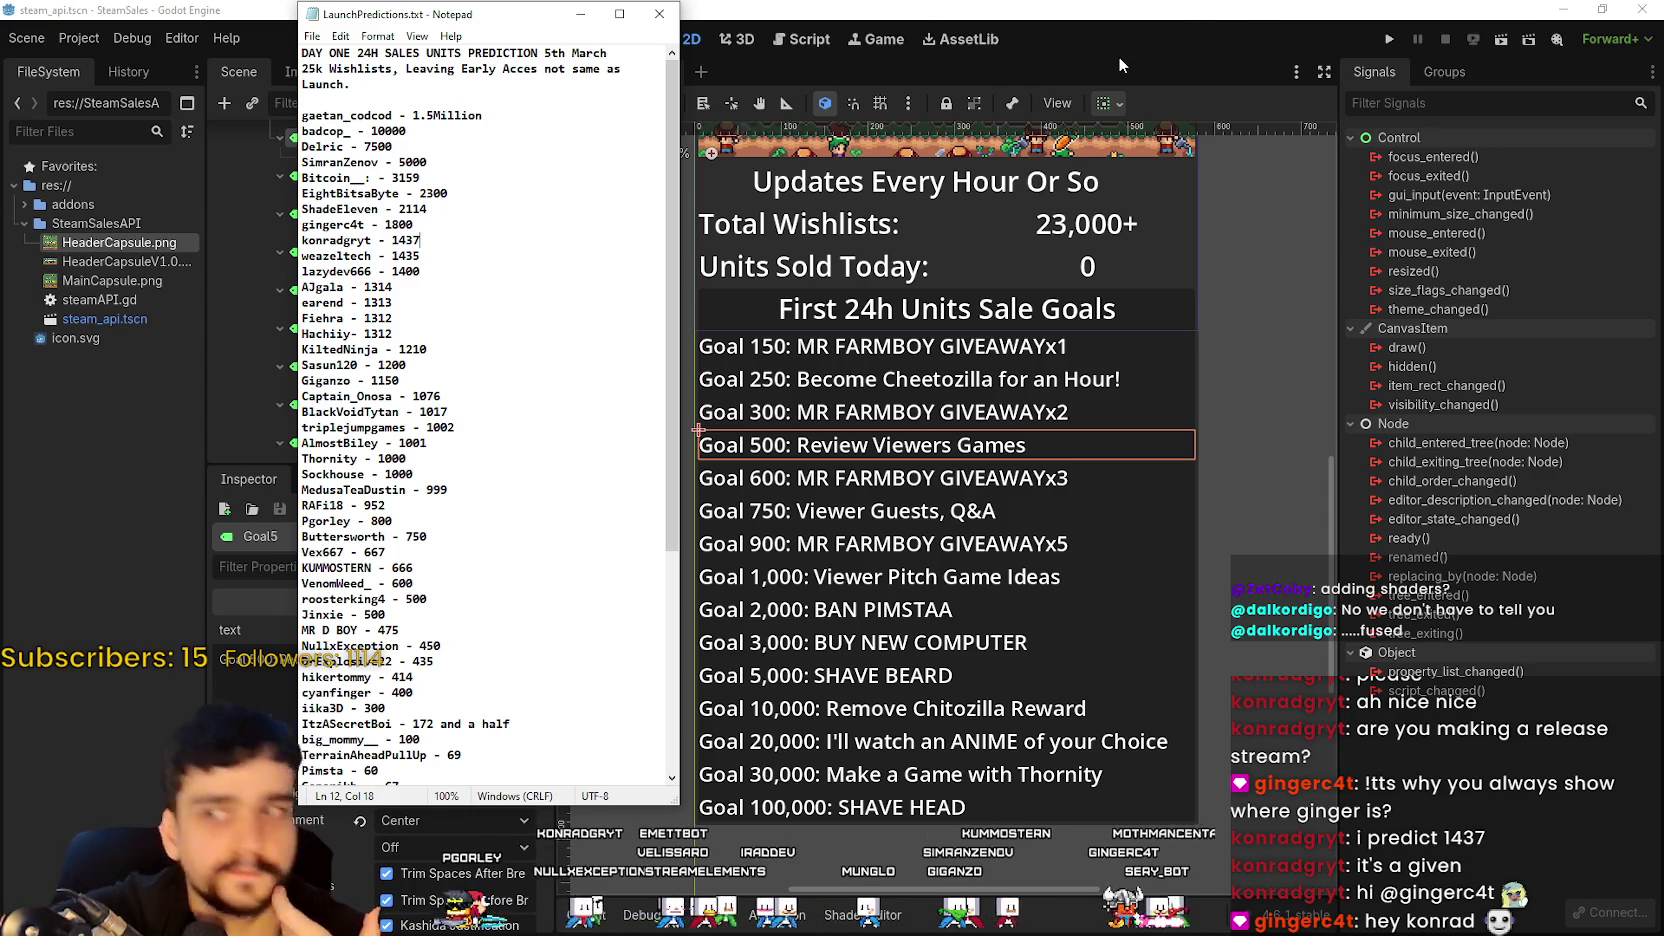
- Return to the Godot editor showing the steam_api sales goals scene
scroll(469, 510, "down", 3)
scroll(469, 510, "up", 5)
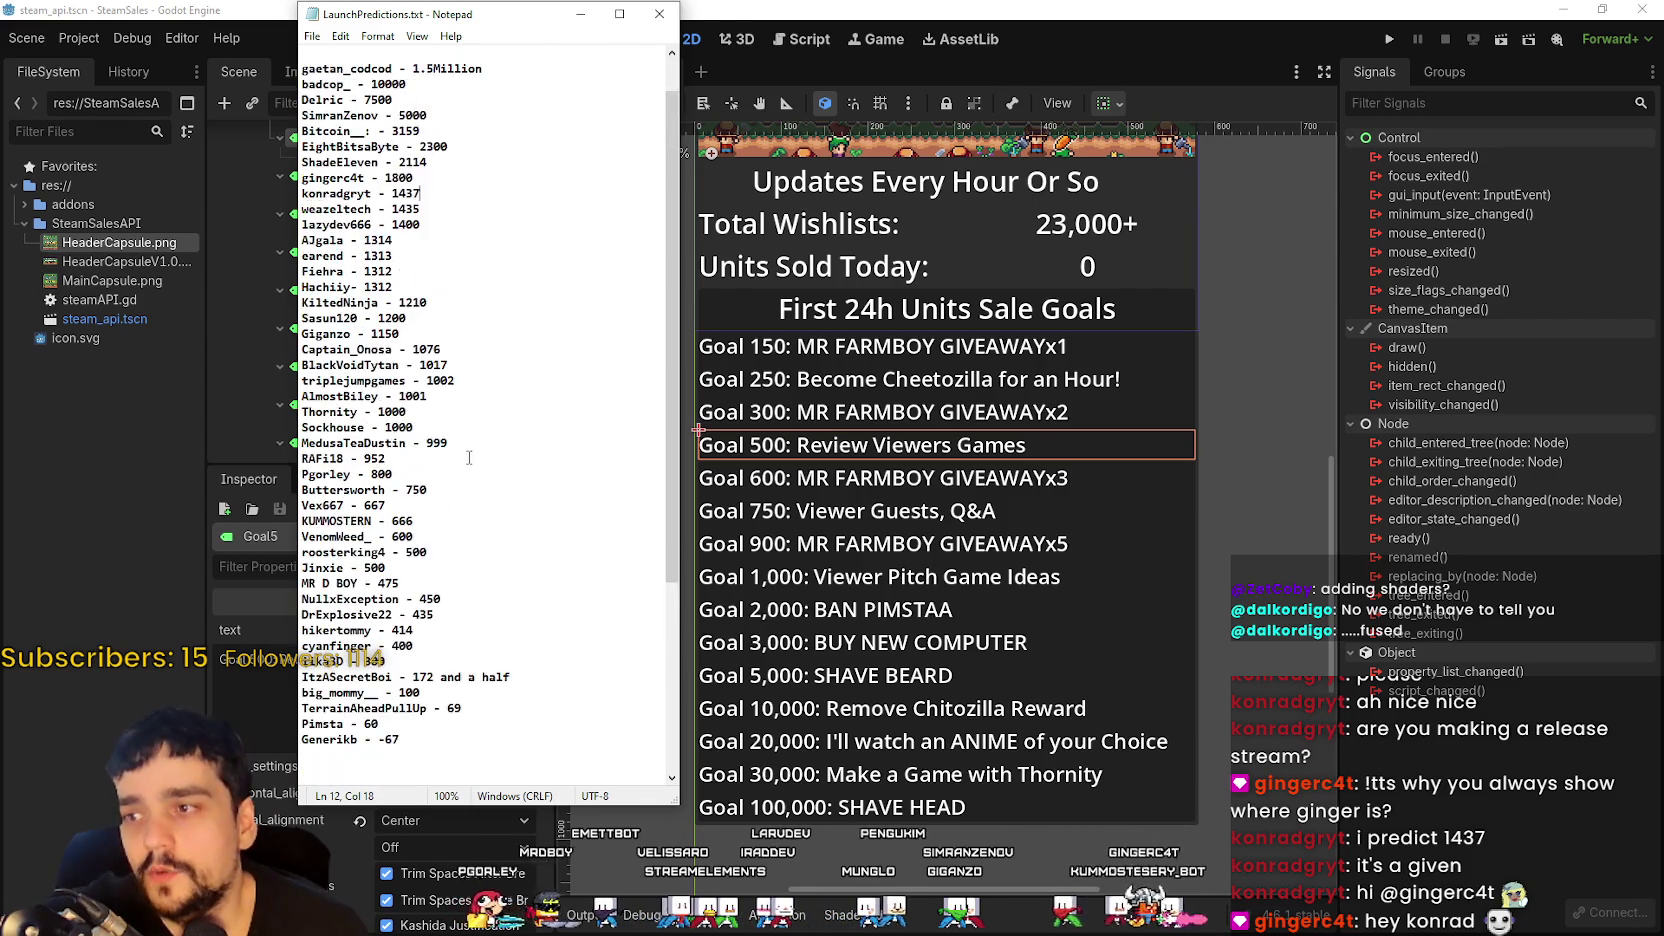
left_click(965, 445)
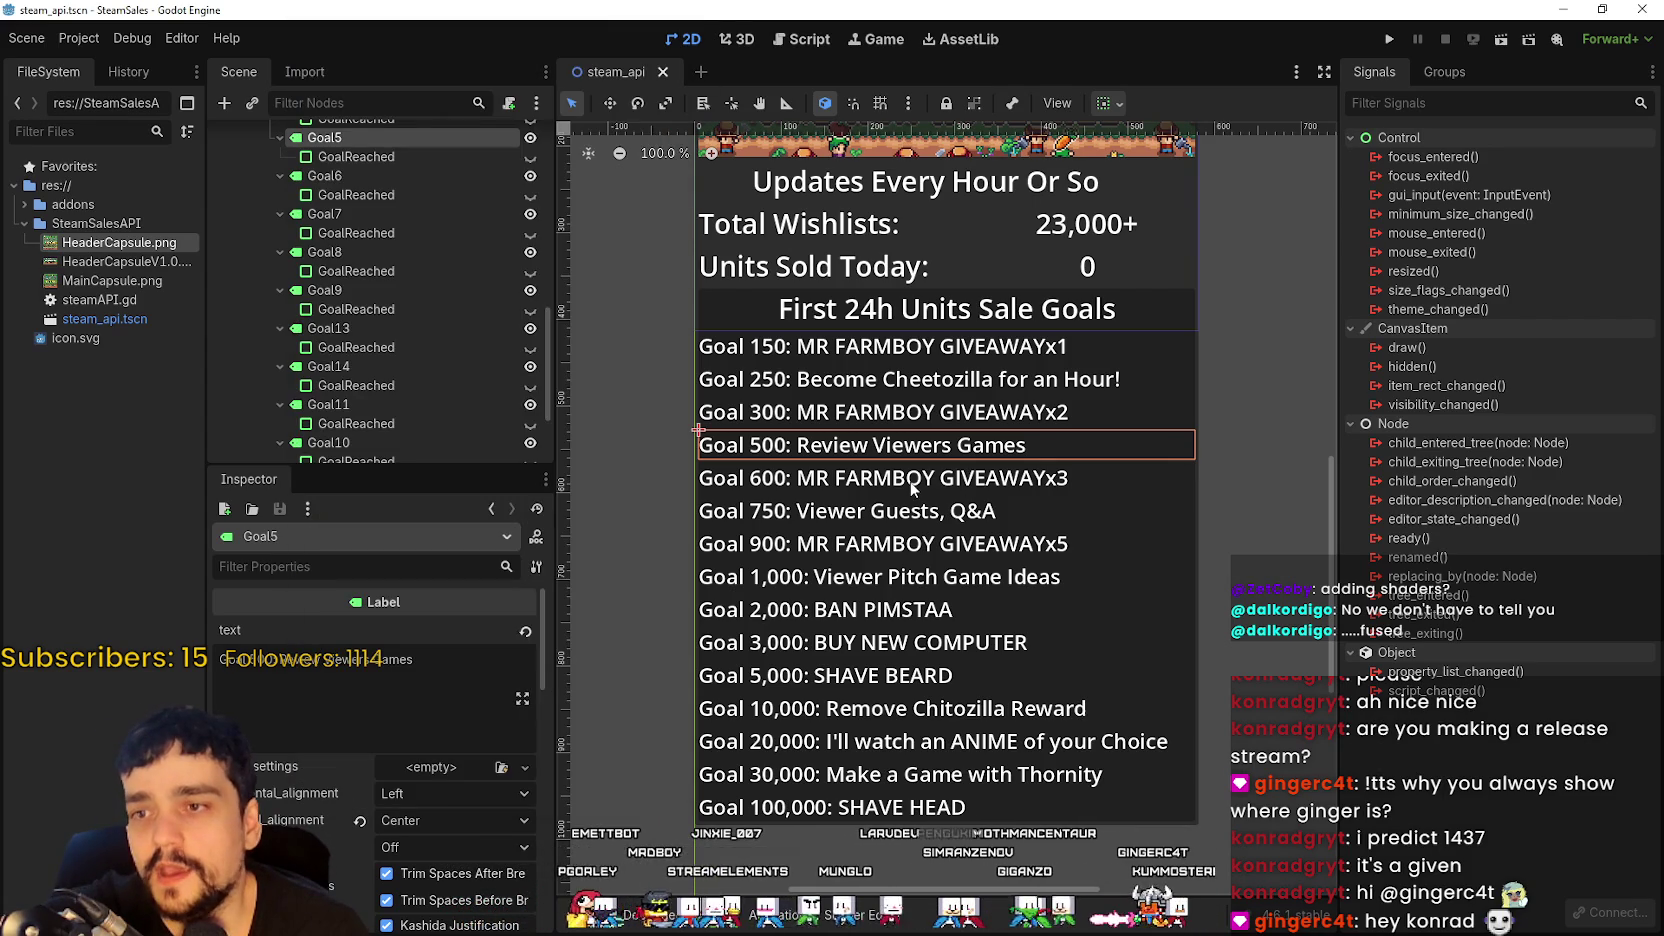
left_click(866, 514)
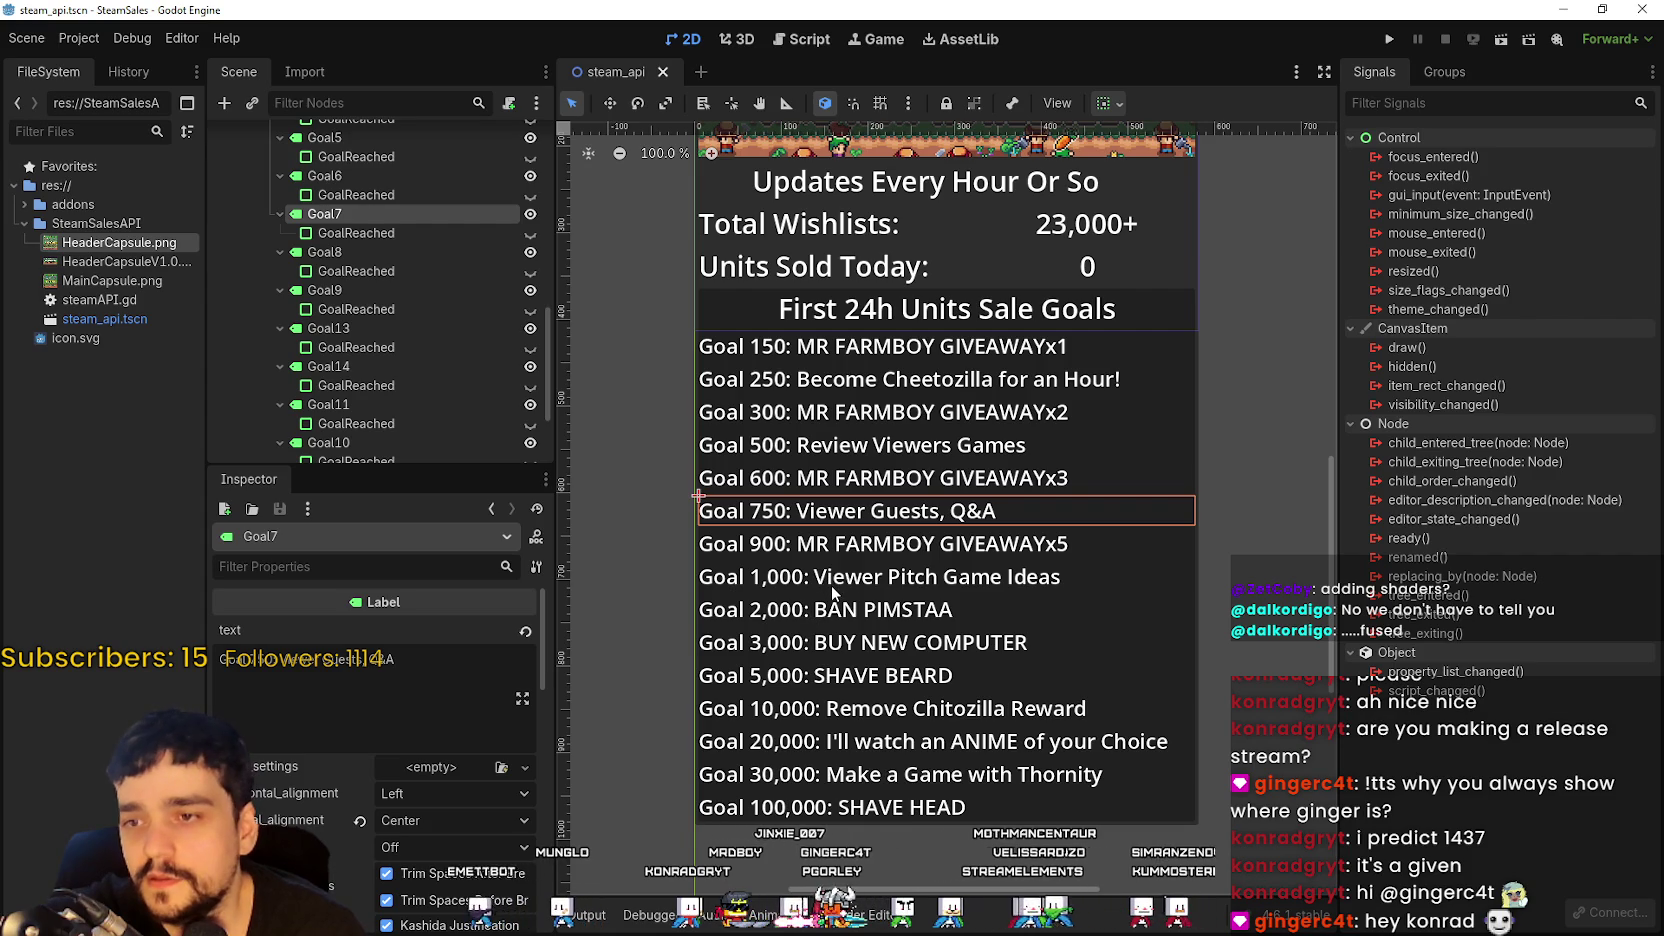
left_click(832, 588)
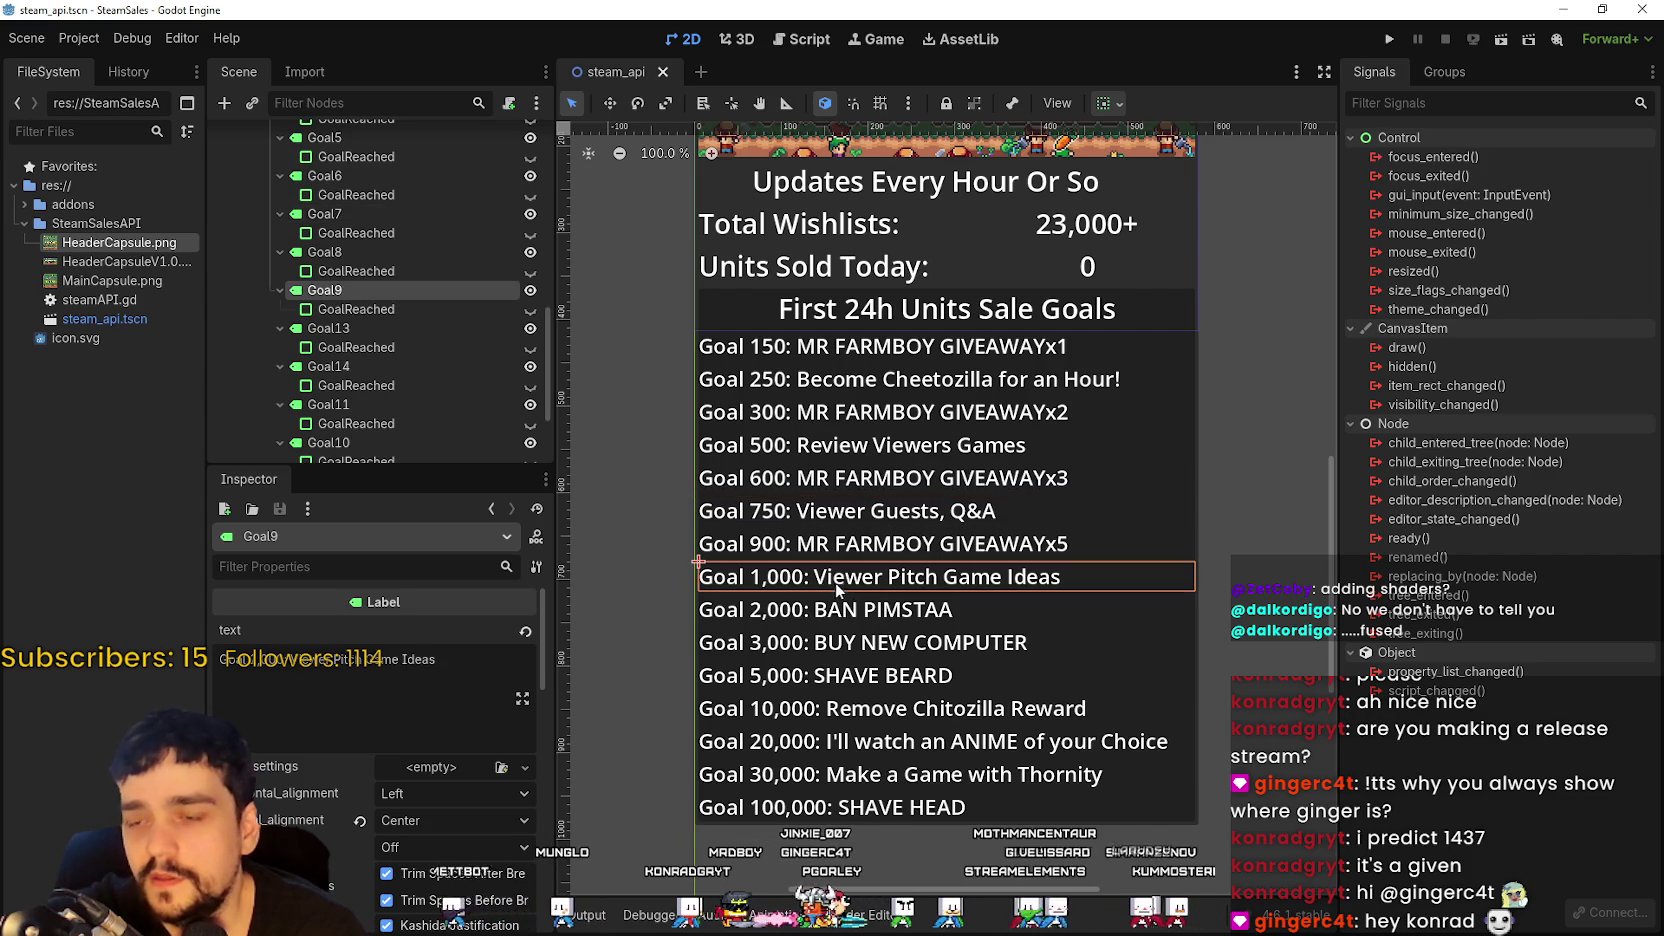
left_click(894, 620)
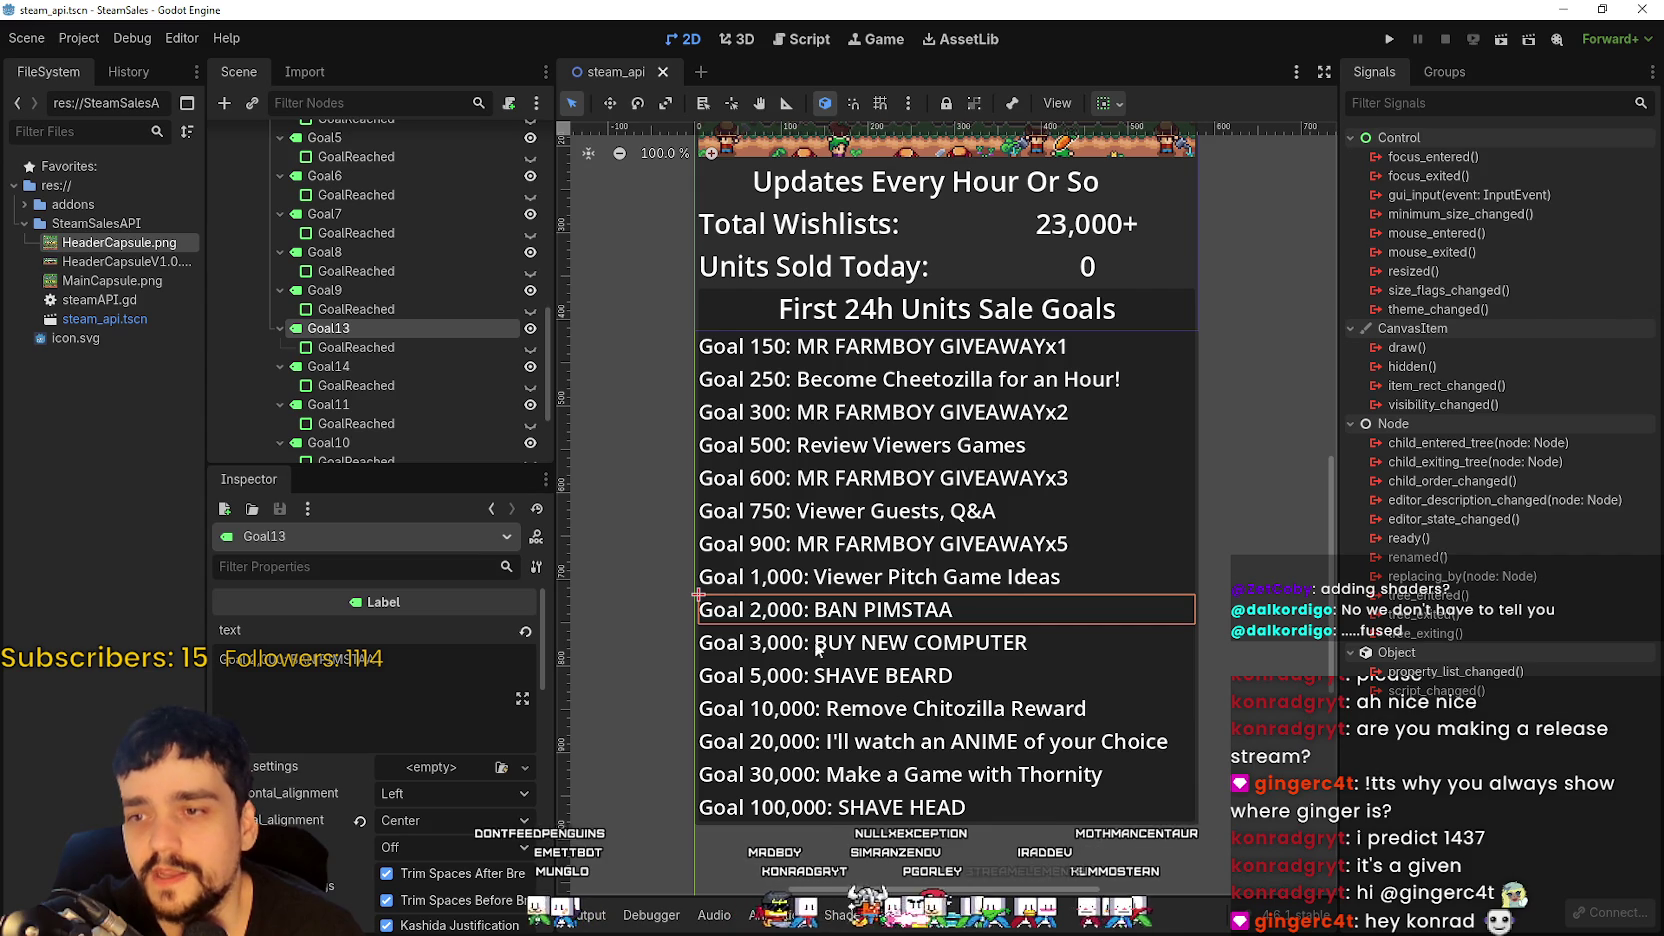
left_click(990, 645)
left_click(1050, 643)
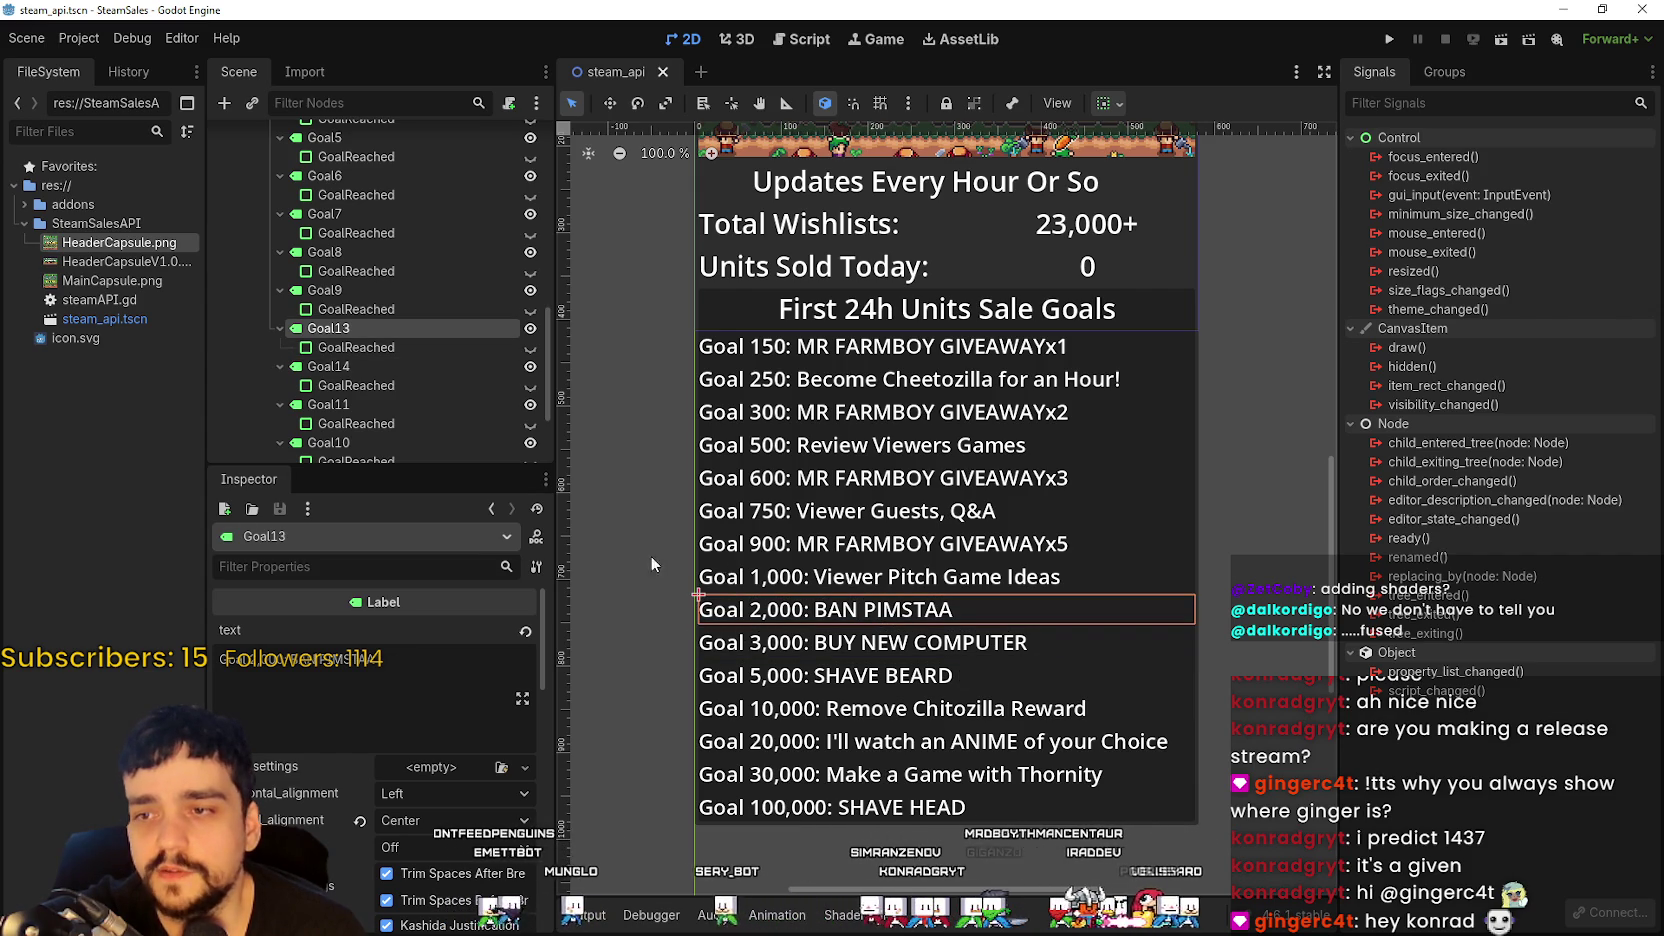
left_click(950, 578)
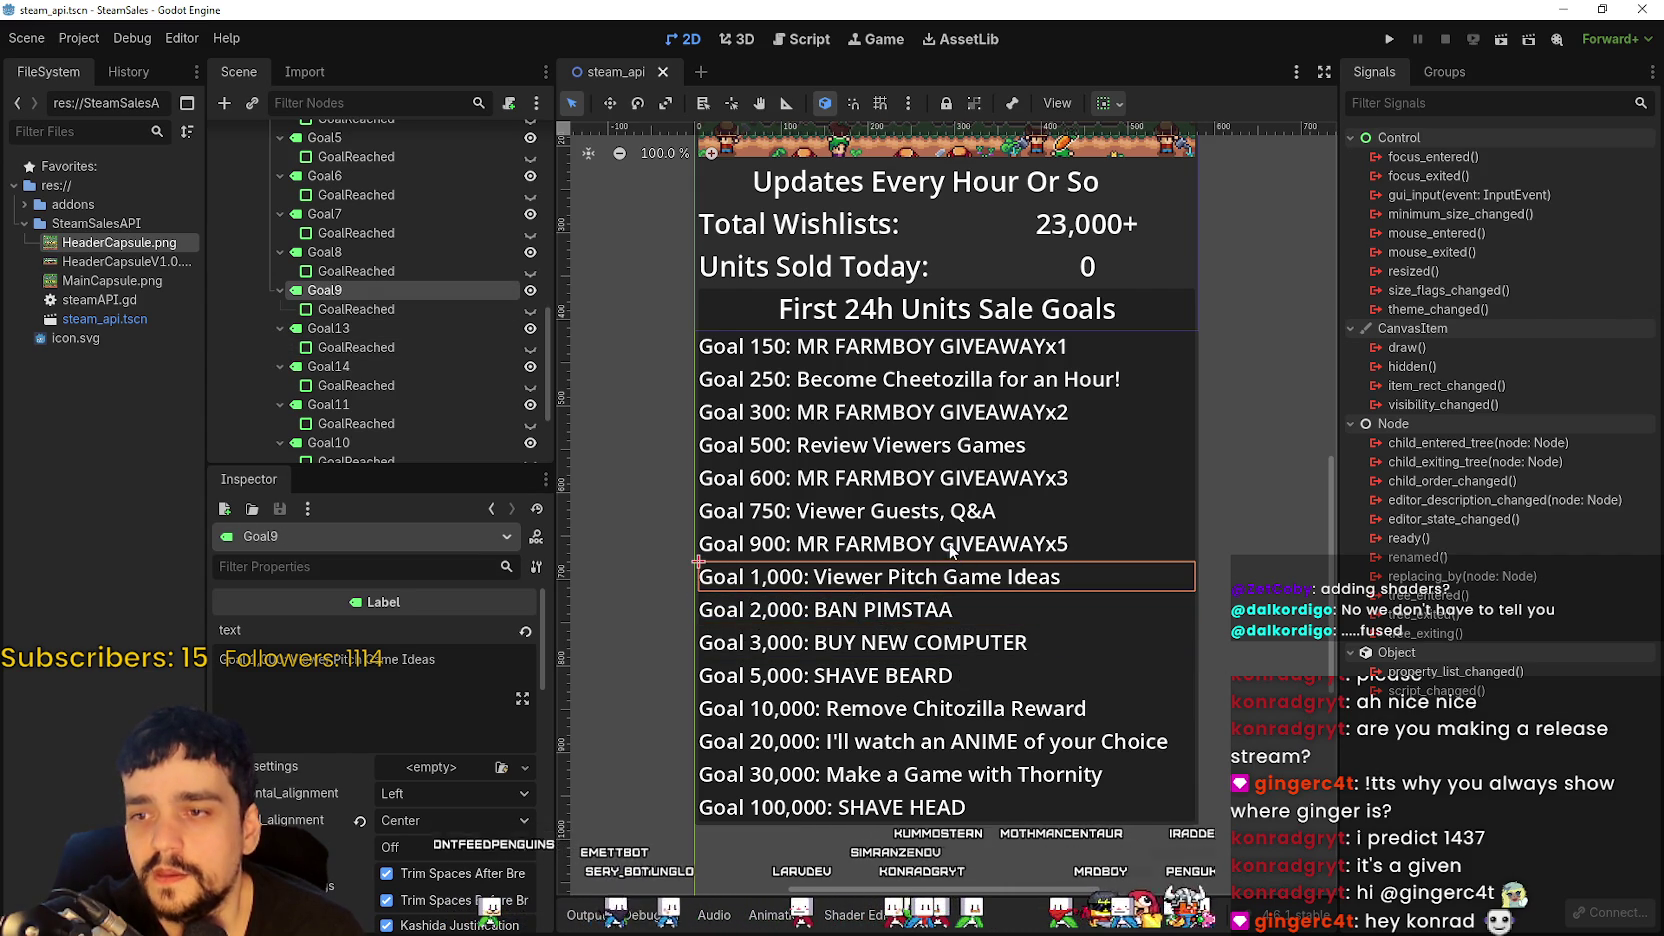
left_click(920, 545)
left_click(900, 680)
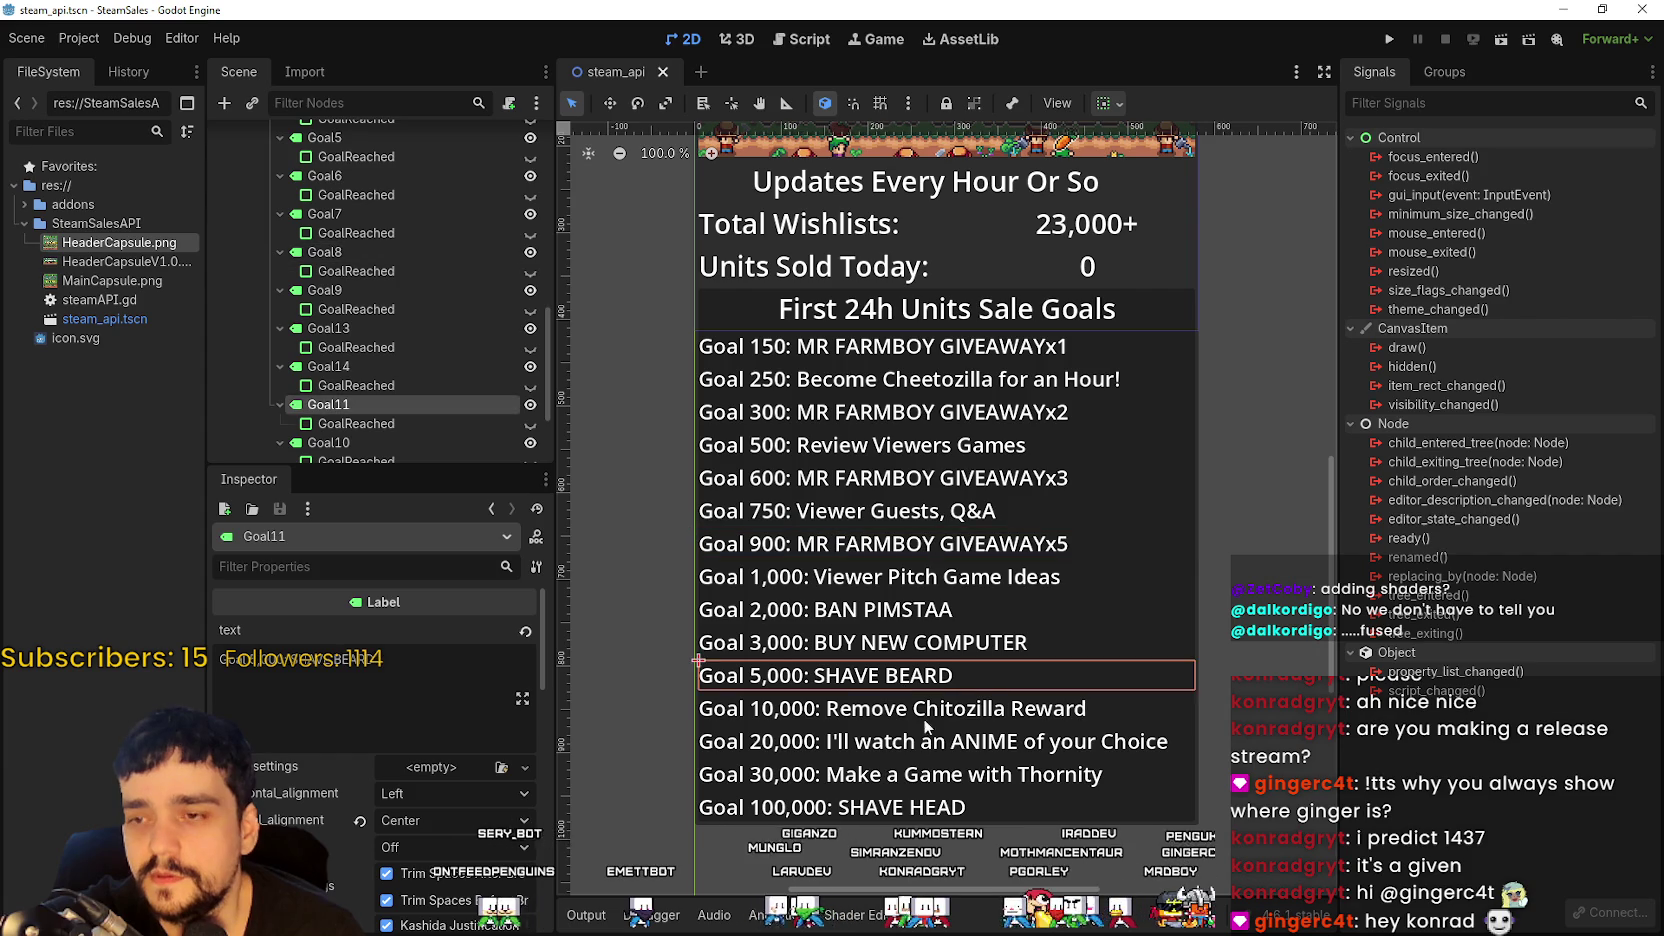
left_click(925, 708)
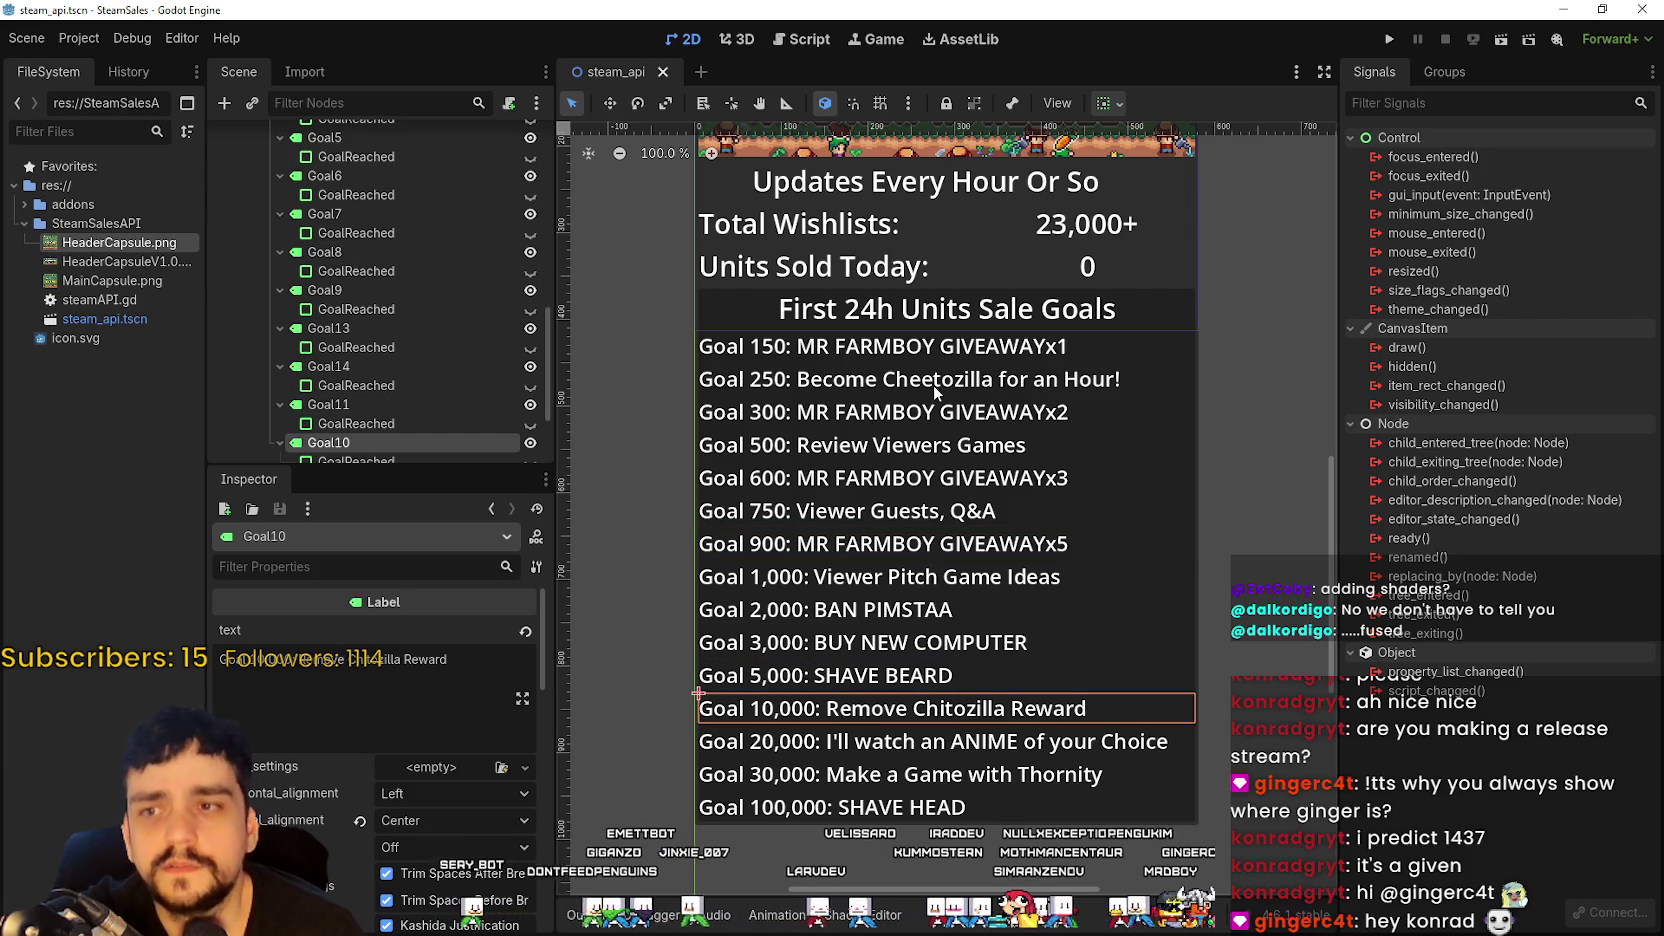
left_click(935, 388)
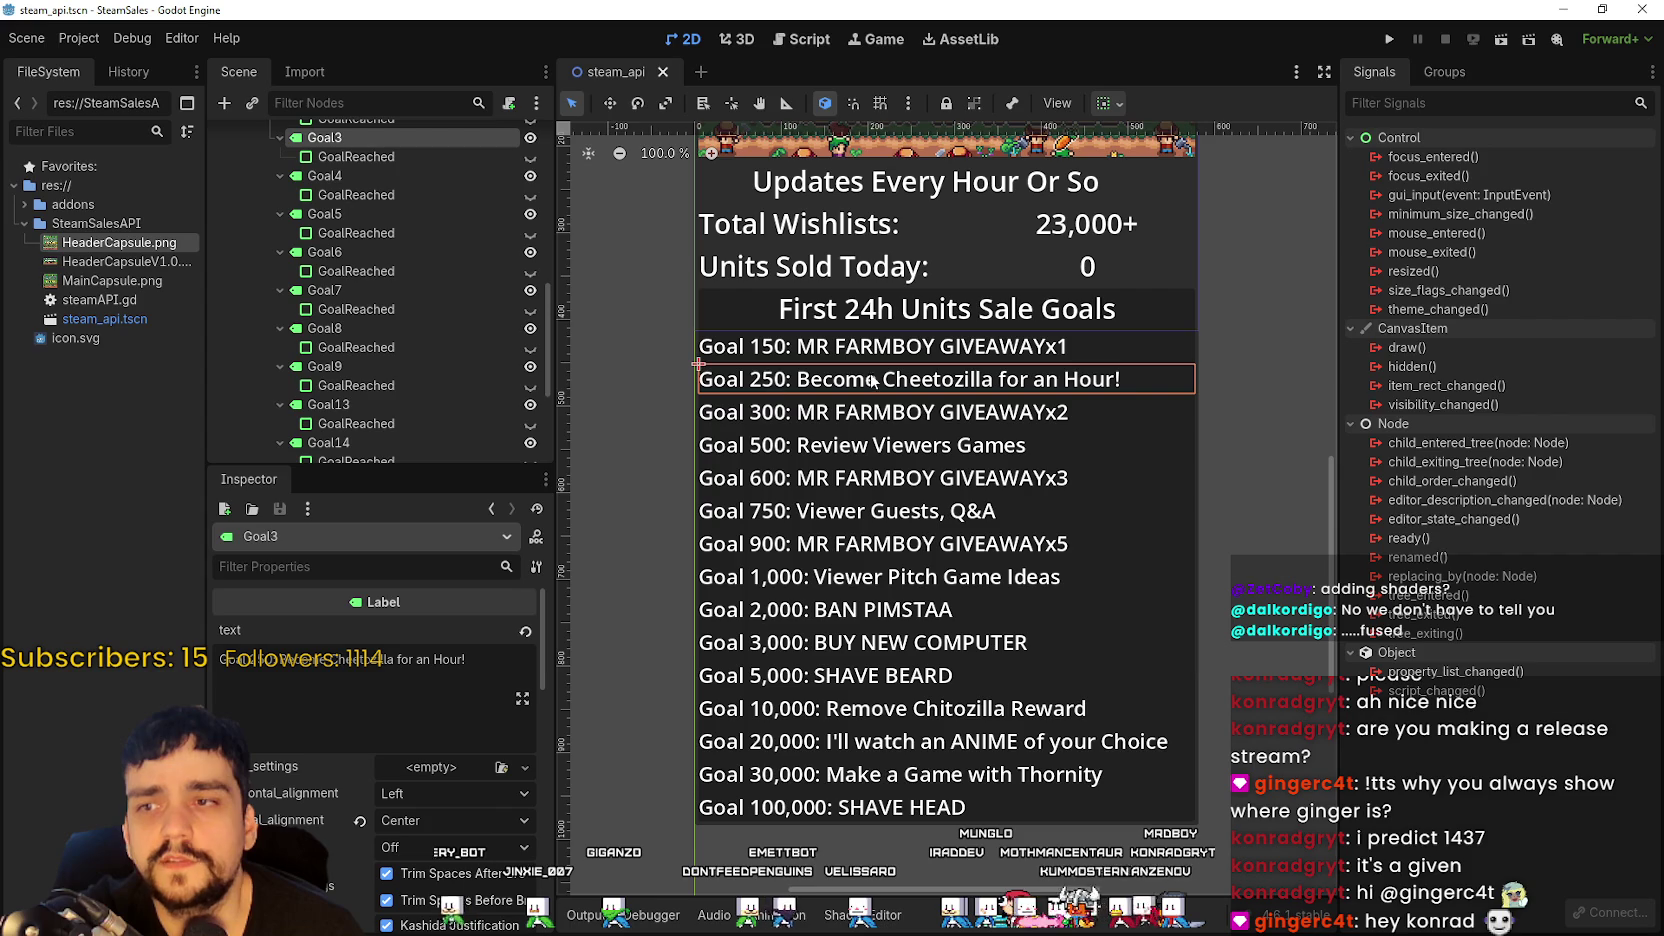
left_click(916, 414)
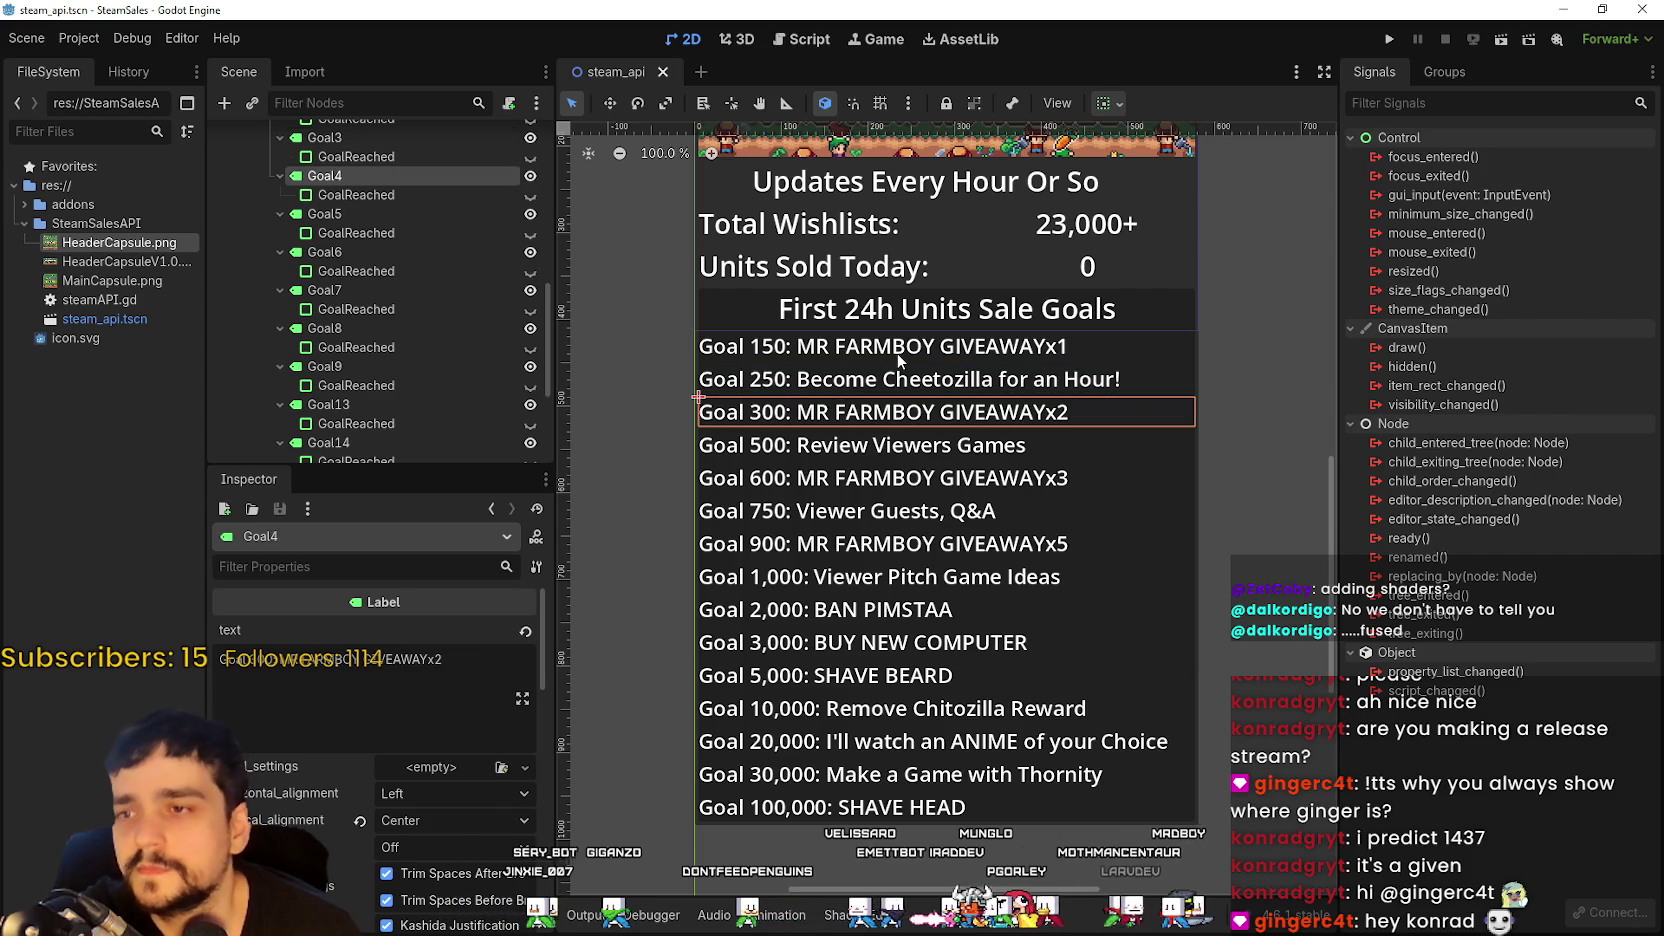
left_click(898, 356)
left_click(898, 474)
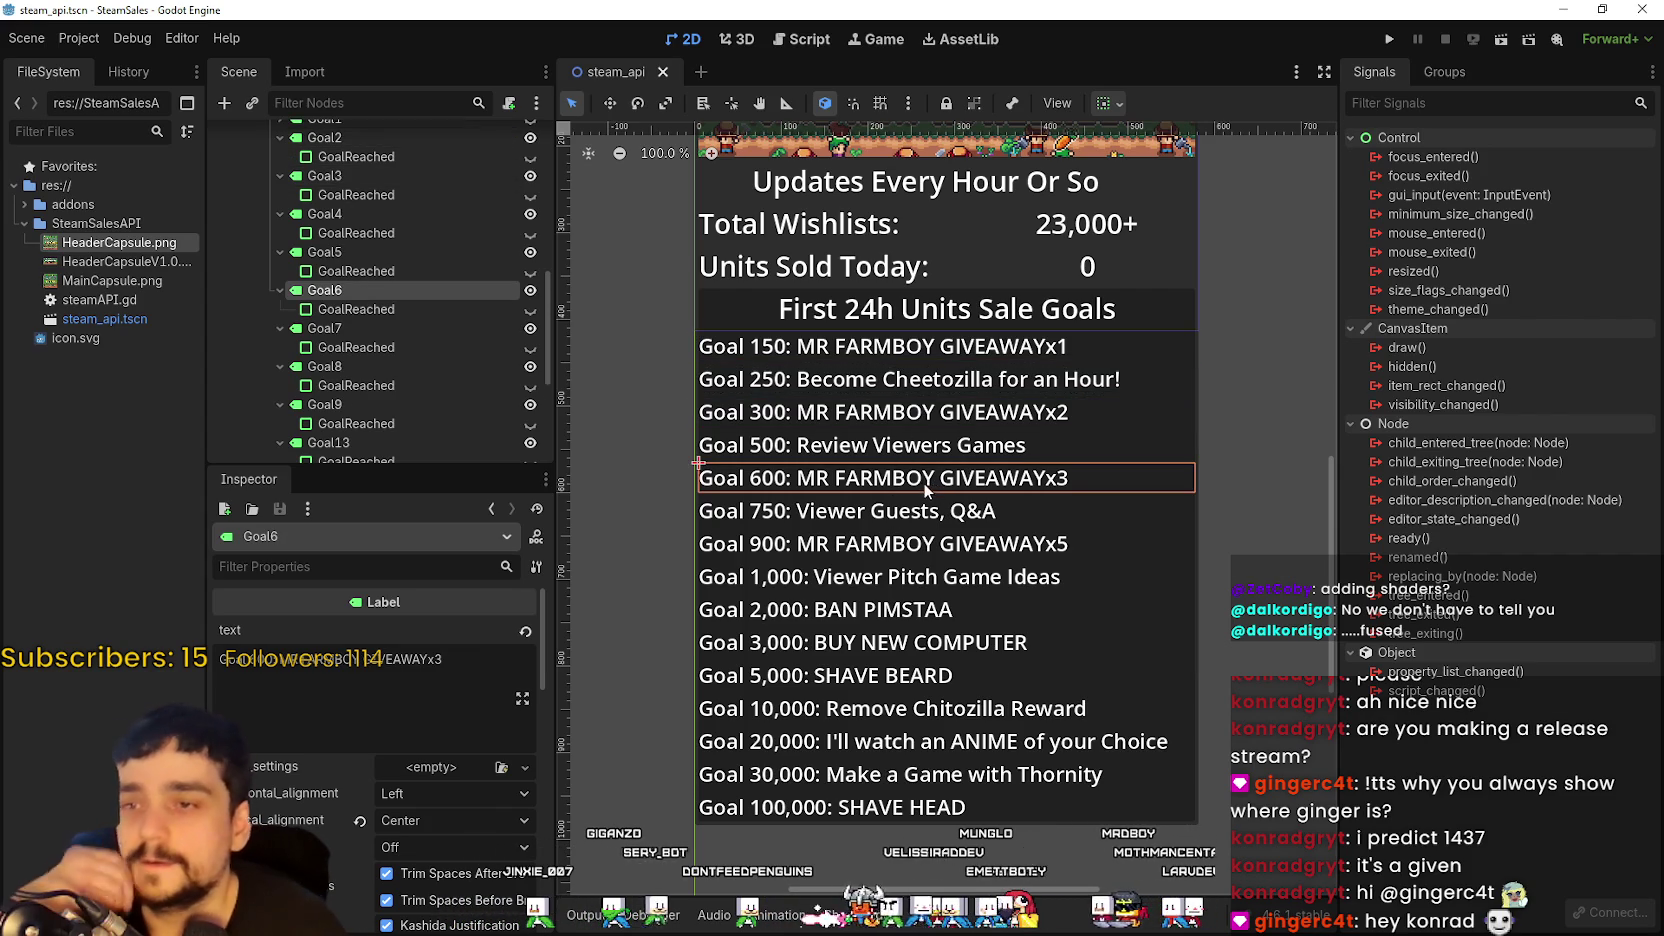
left_click(921, 445)
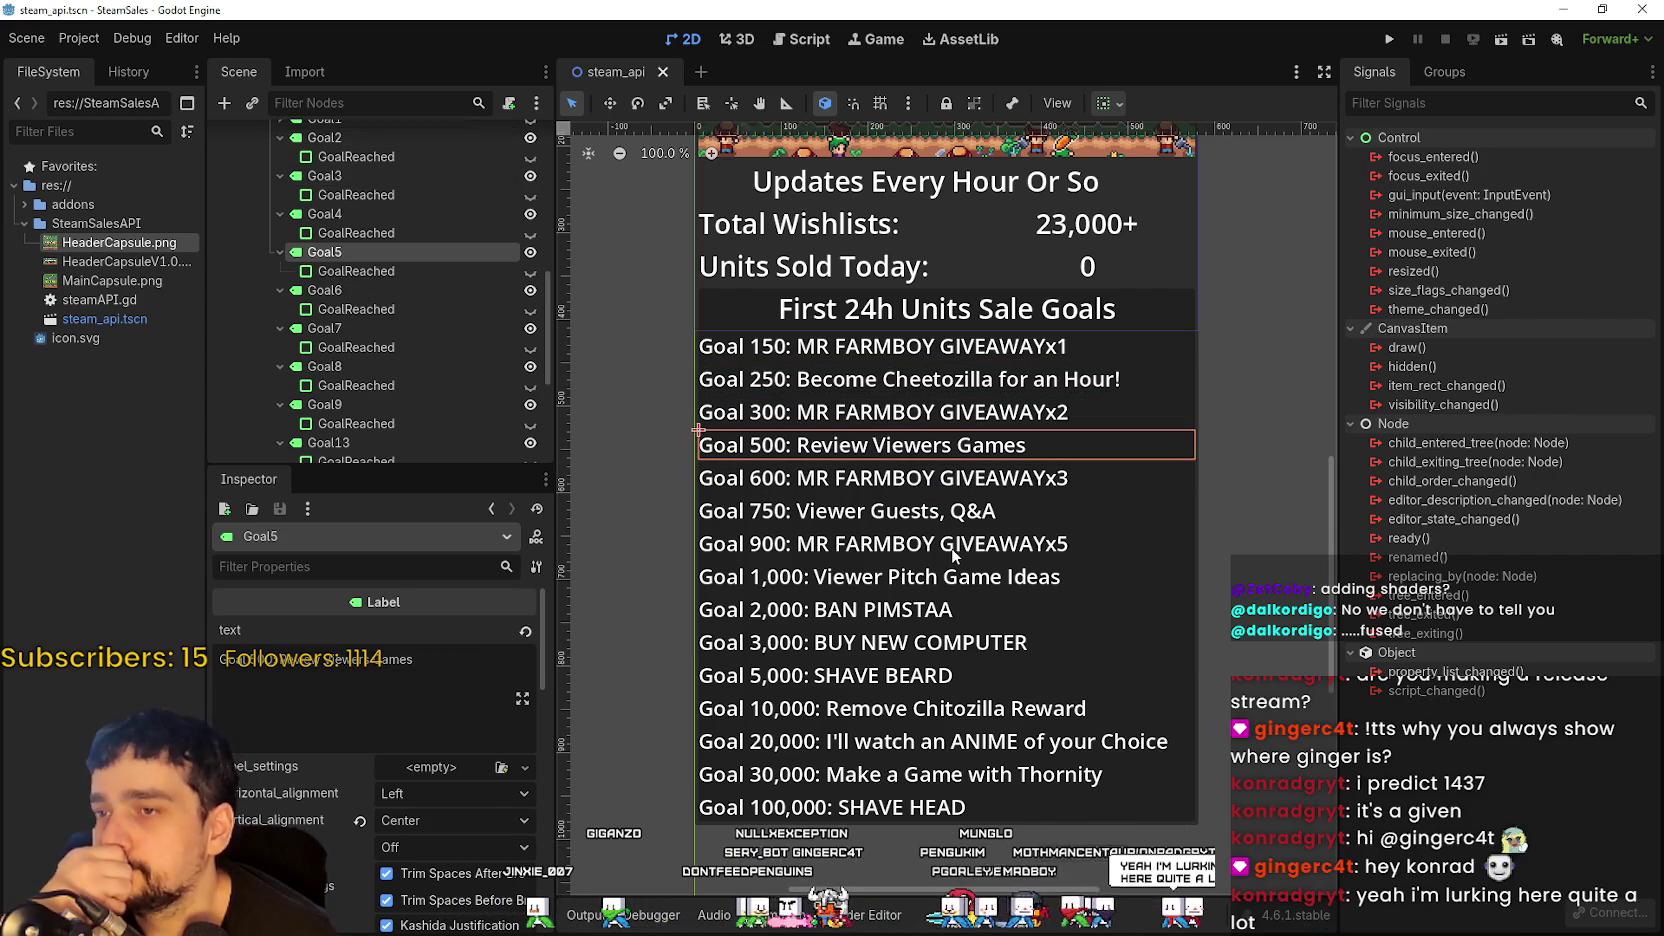